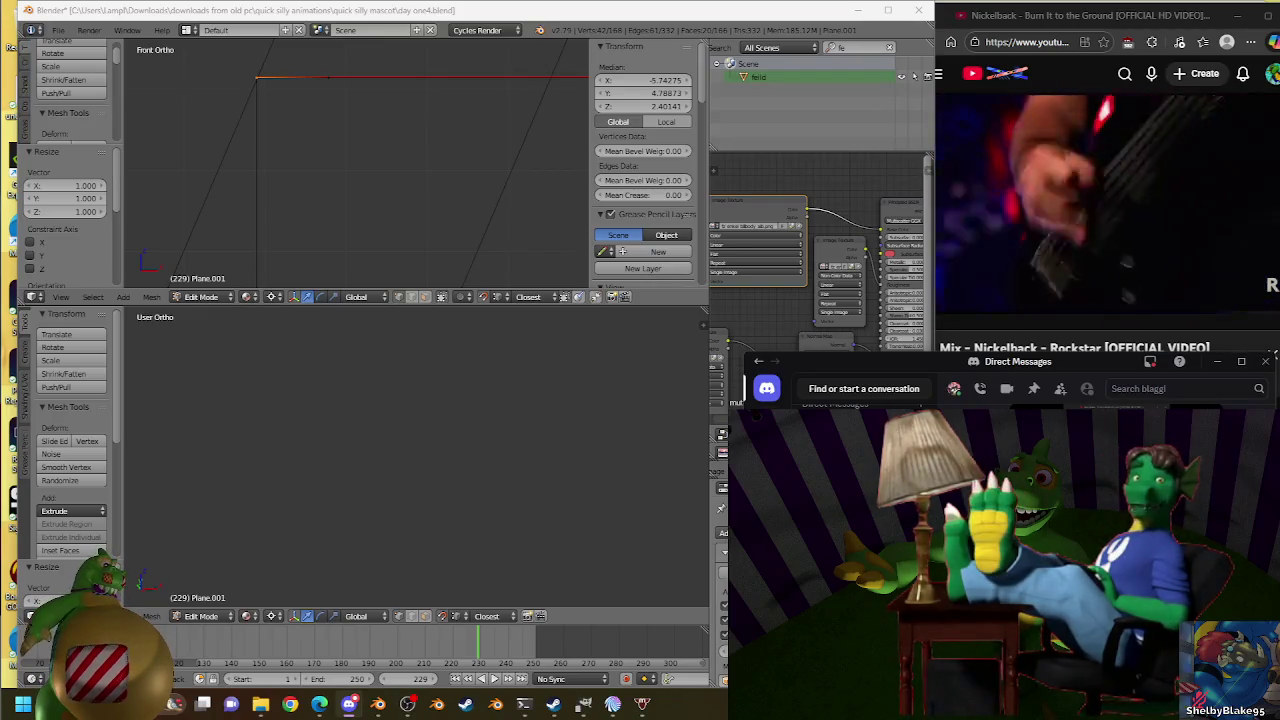
Close the Windows widgets panel, zoom in on the stair-step edges in front view, and leave Edit Mode.
{"action": "key", "text": "super+w"}
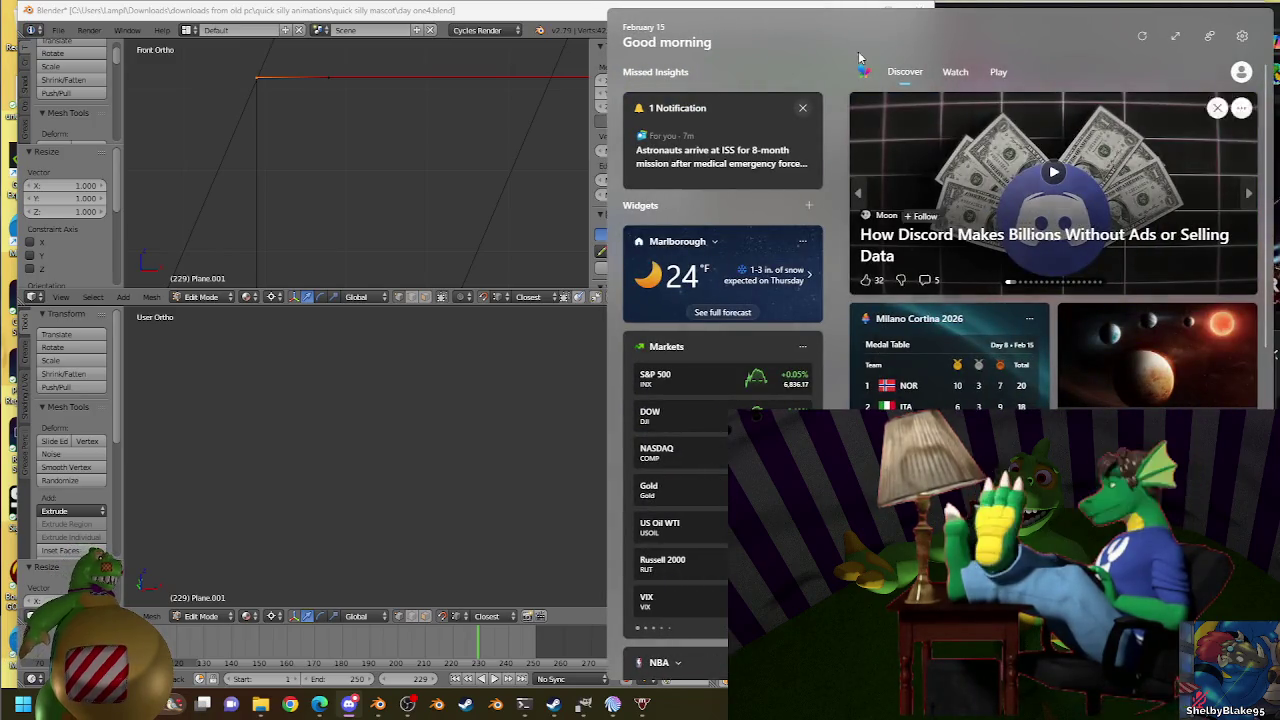
{"action": "left_click", "coordinate": [149, 531]}
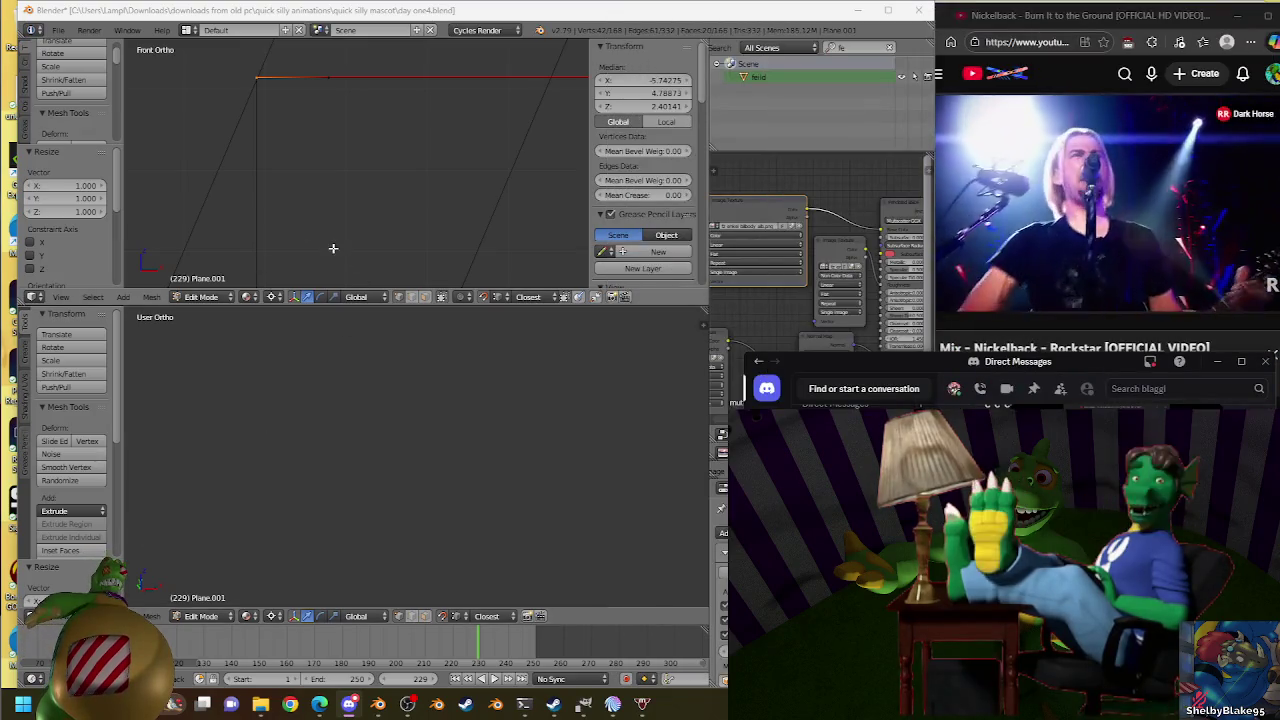
{"action": "middle_click_drag", "start_coordinate": [343, 146], "coordinate": [423, 171]}
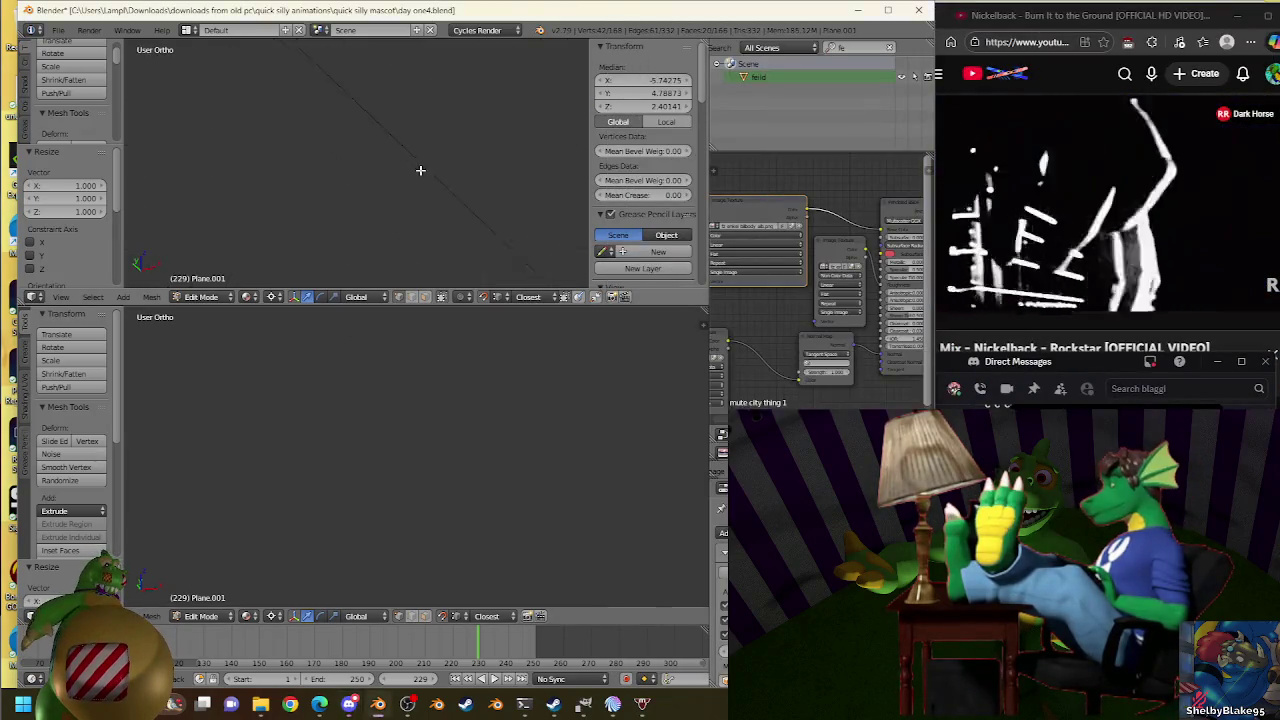
{"action": "key", "text": "KP_2"}
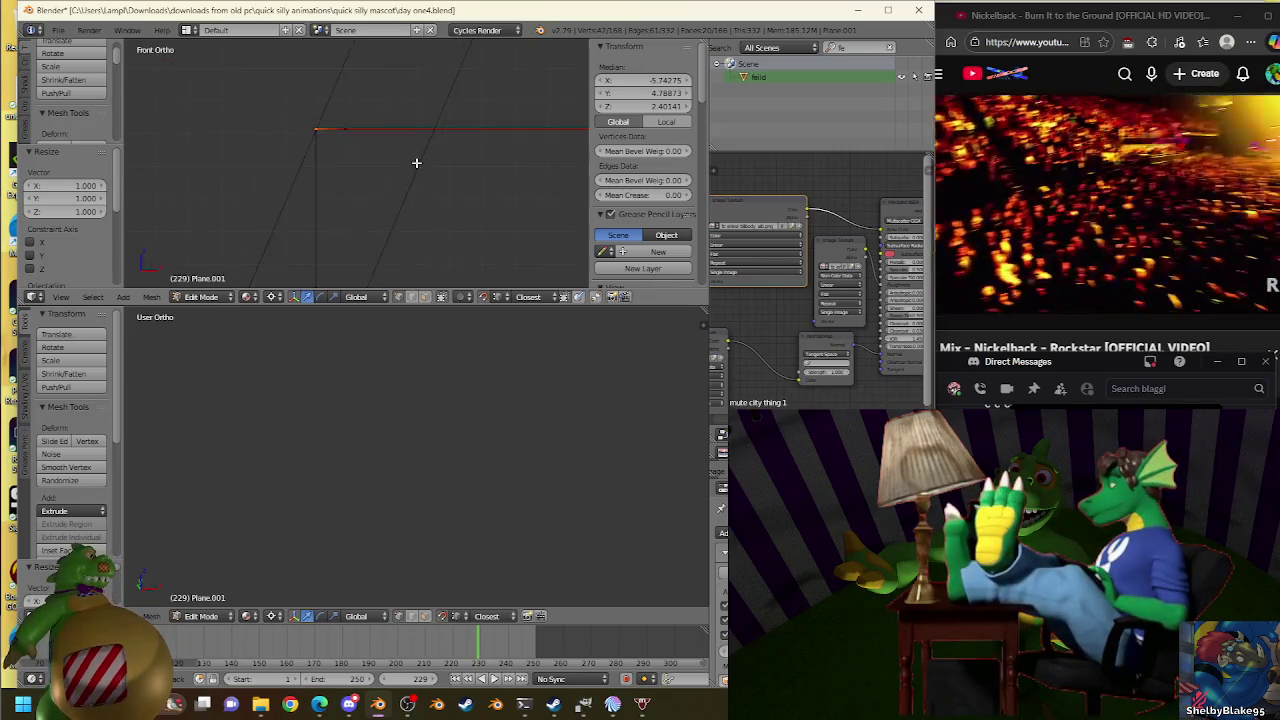
{"action": "scroll", "coordinate": [416, 162], "scroll_direction": "down", "scroll_amount": 2}
{"action": "scroll", "coordinate": [432, 170], "scroll_direction": "down", "scroll_amount": 2}
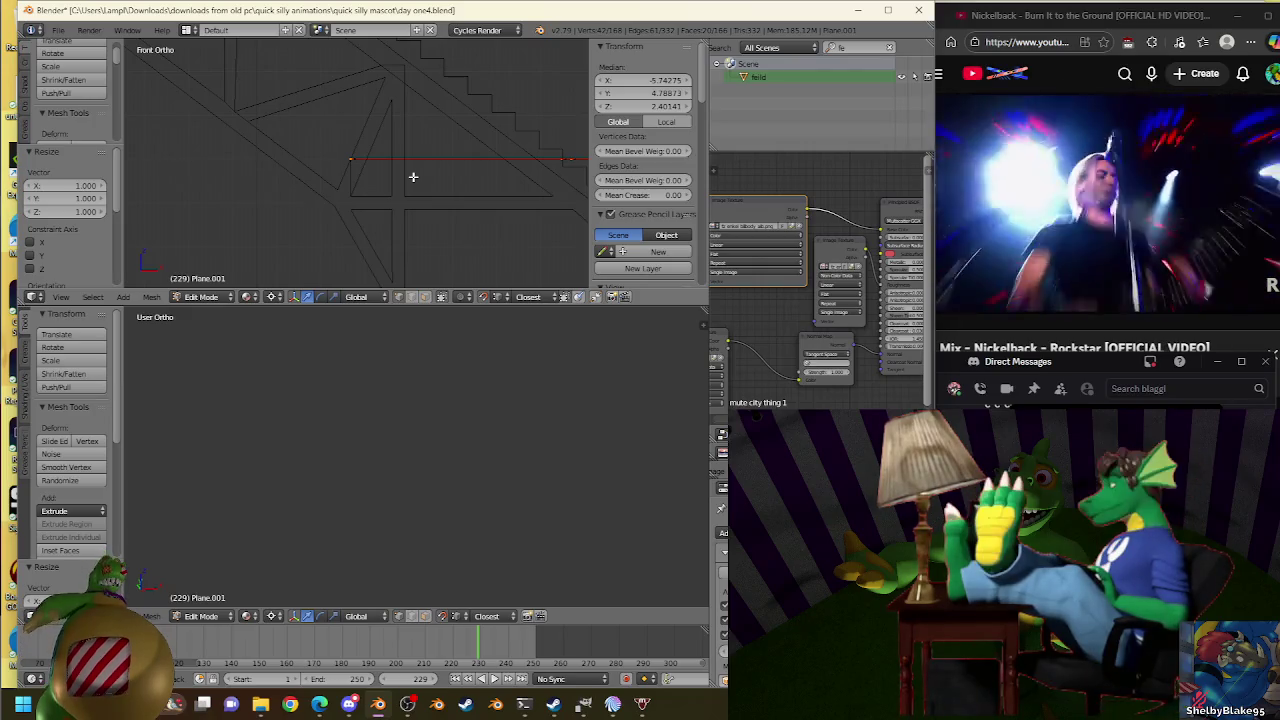
{"action": "scroll", "coordinate": [426, 165], "scroll_direction": "up", "scroll_amount": 2}
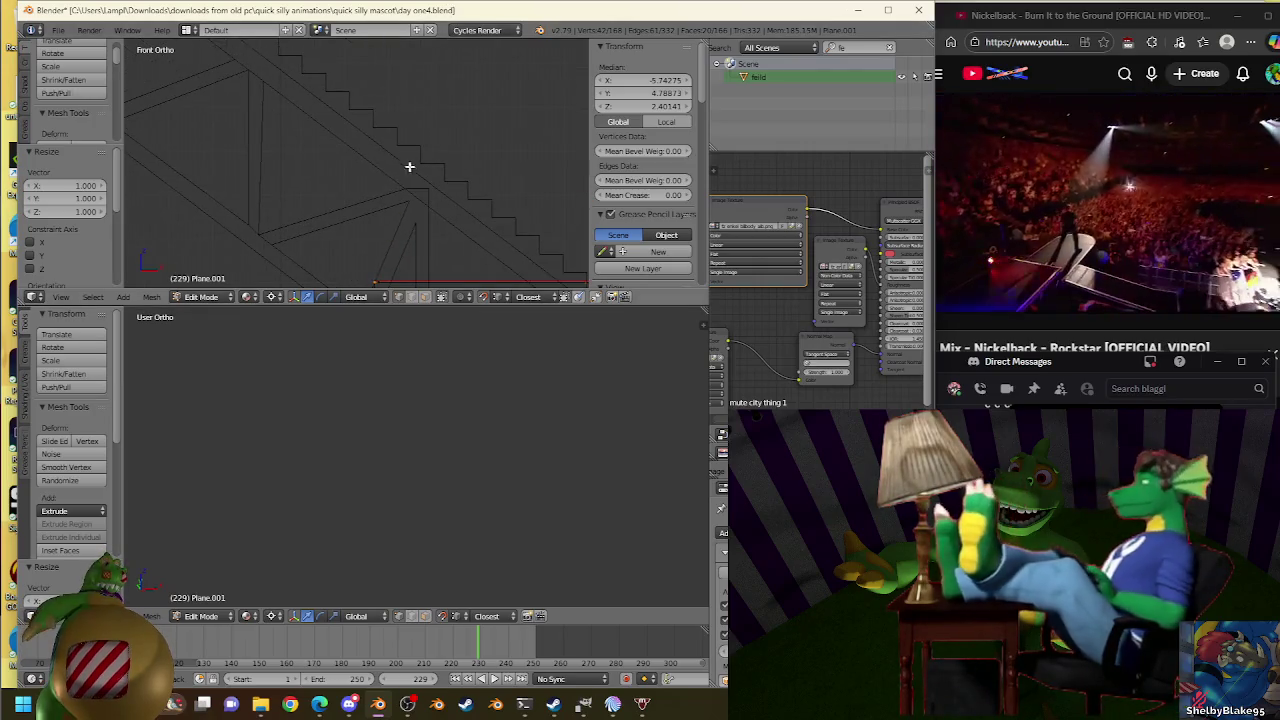
{"action": "scroll", "coordinate": [413, 145], "scroll_direction": "up", "scroll_amount": 2}
{"action": "key", "text": "Tab"}
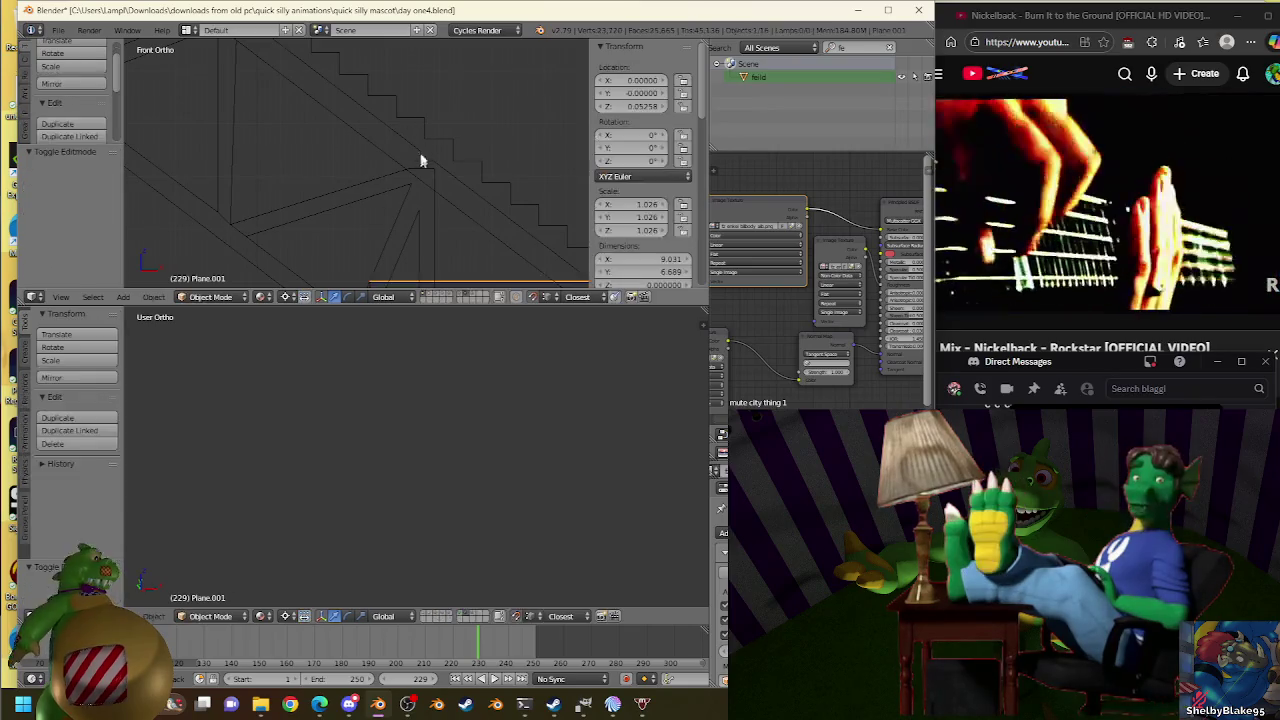
Extrude a vertex of Plane.007 straight down into a new edge.
{"action": "right_click", "coordinate": [404, 126]}
{"action": "key", "text": "Tab"}
{"action": "key", "text": "e"}
{"action": "right_click", "coordinate": [406, 140]}
{"action": "left_click_drag", "start_coordinate": [645, 106], "coordinate": [625, 105]}
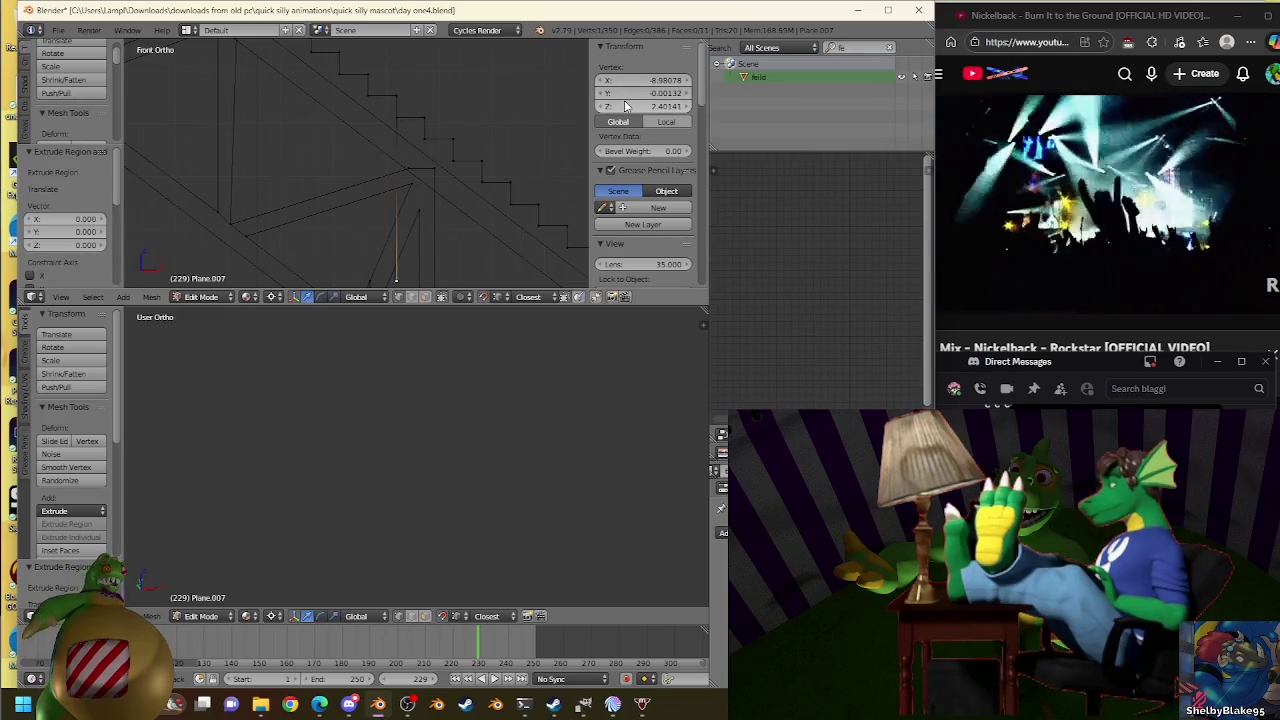
{"action": "key", "text": "Tab"}
Select Plane.001's long horizontal edge in Edit Mode, leaving it at scale 1.000.
{"action": "right_click", "coordinate": [452, 218]}
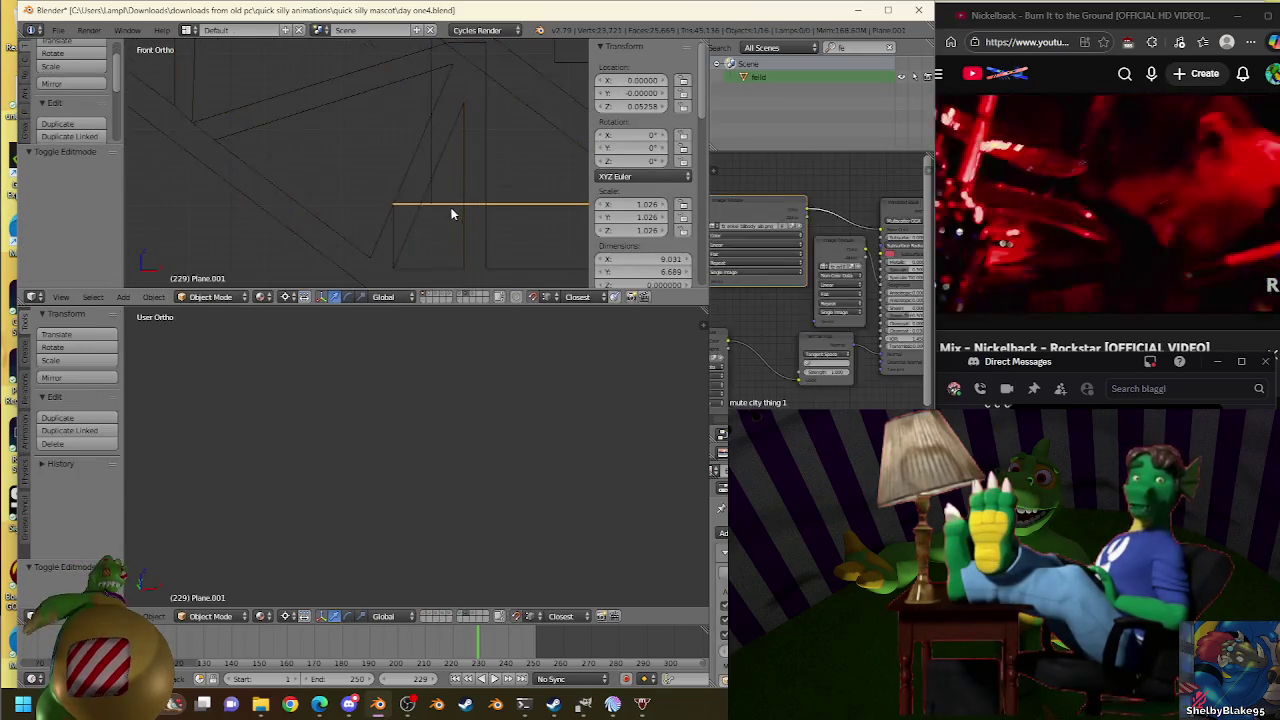
{"action": "key", "text": "Tab"}
{"action": "middle_click_drag", "start_coordinate": [469, 218], "coordinate": [381, 165], "text": "shift"}
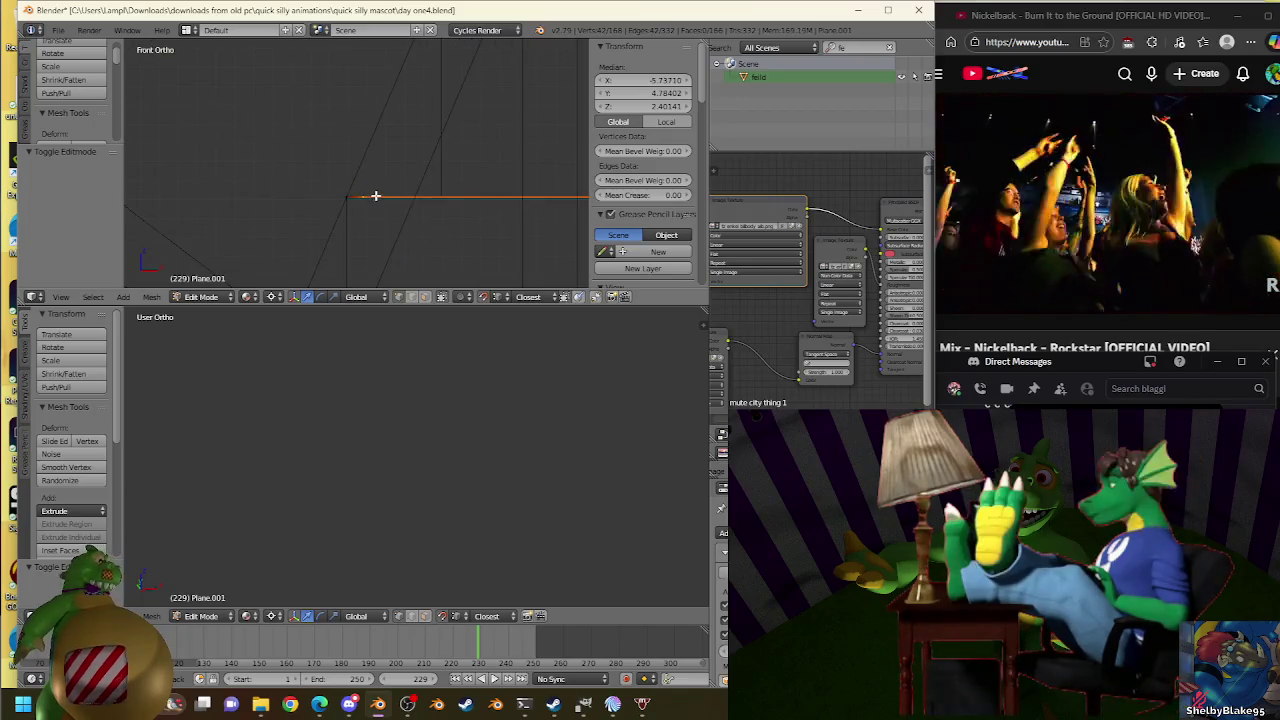
{"action": "right_click", "coordinate": [440, 200]}
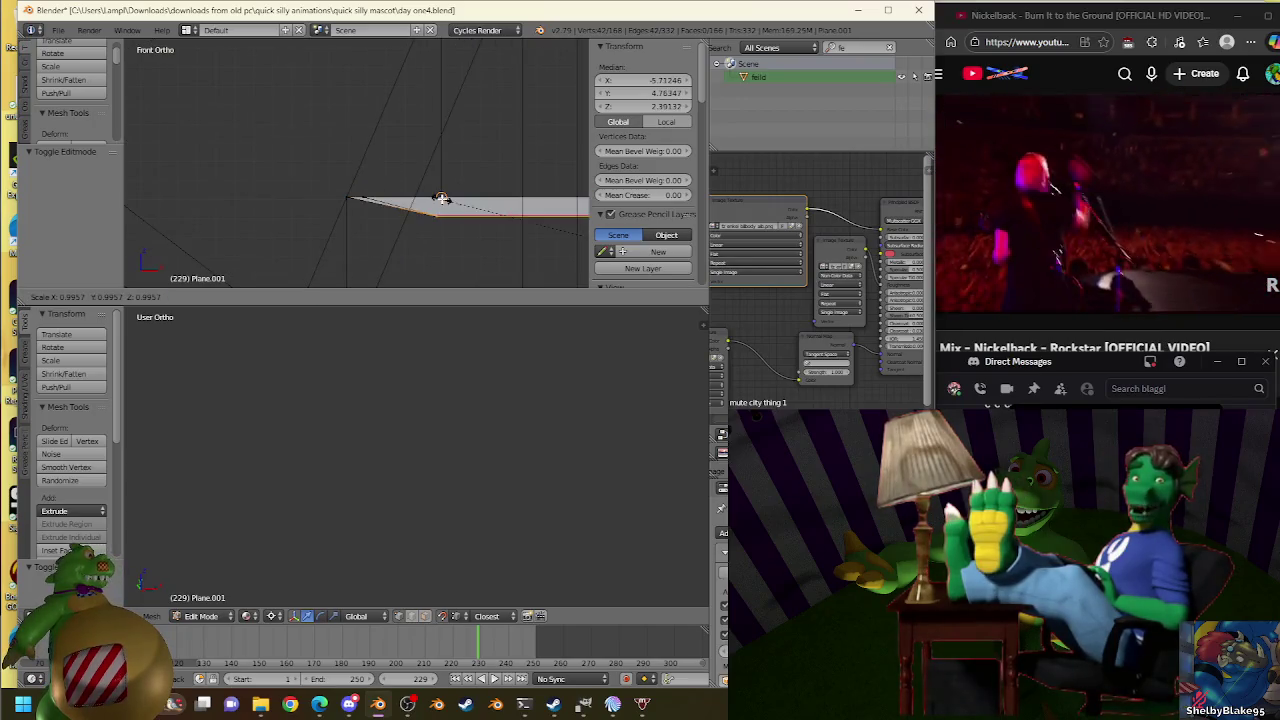
{"action": "key", "text": "s"}
{"action": "left_click", "coordinate": [446, 200]}
{"action": "key", "text": "ctrl+z"}
{"action": "key", "text": "s"}
{"action": "left_click", "coordinate": [446, 186]}
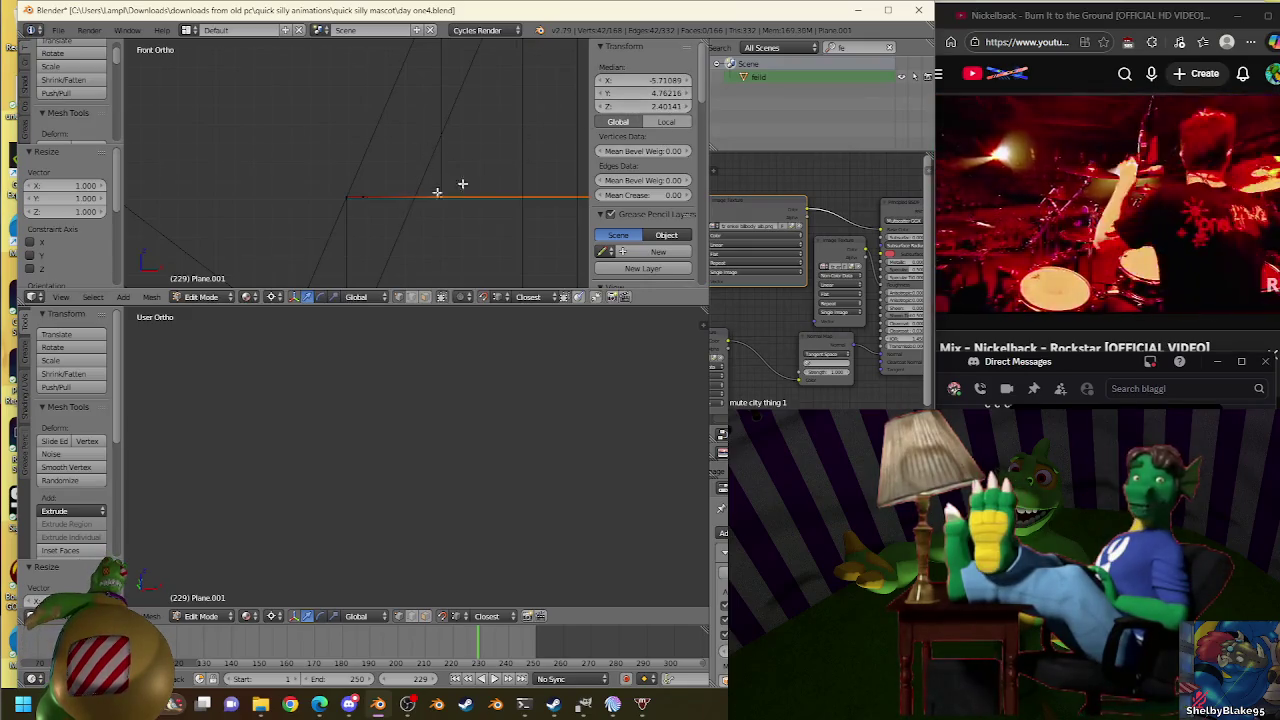
{"action": "key", "text": "s"}
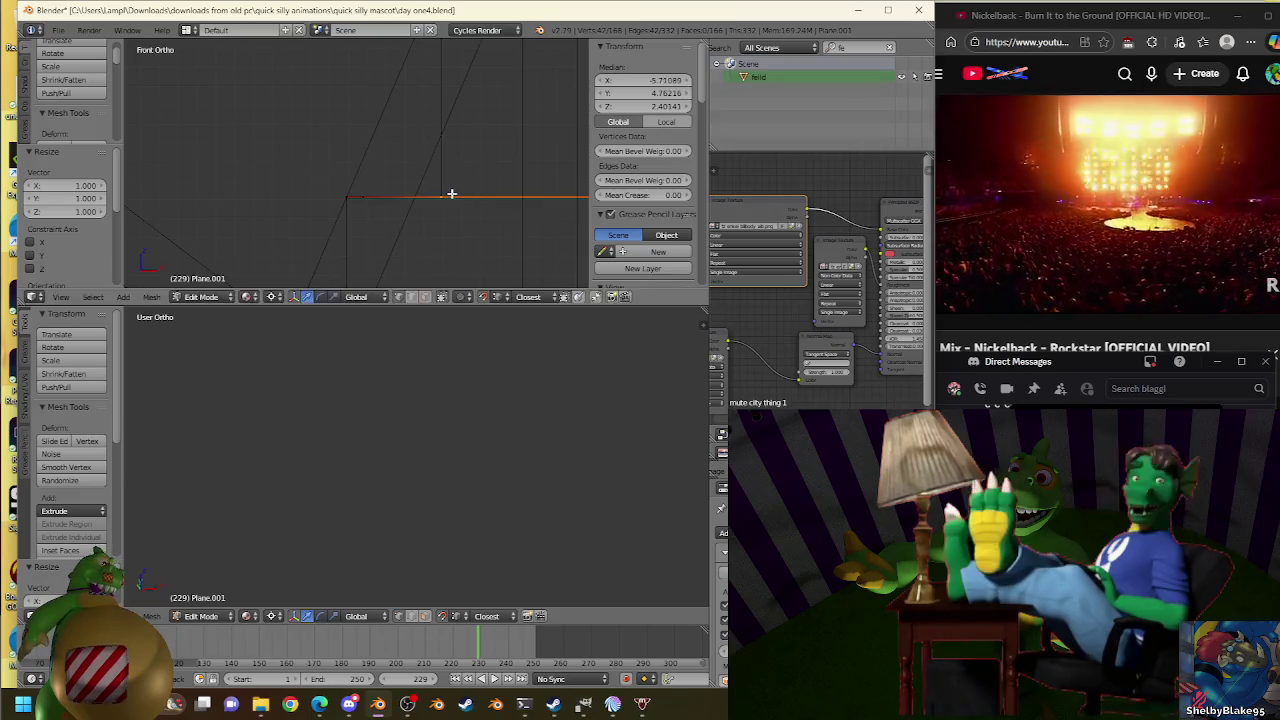
Delete two stray vertices from Plane.001 and select a vertex at the strip's corner.
{"action": "right_click", "coordinate": [366, 195]}
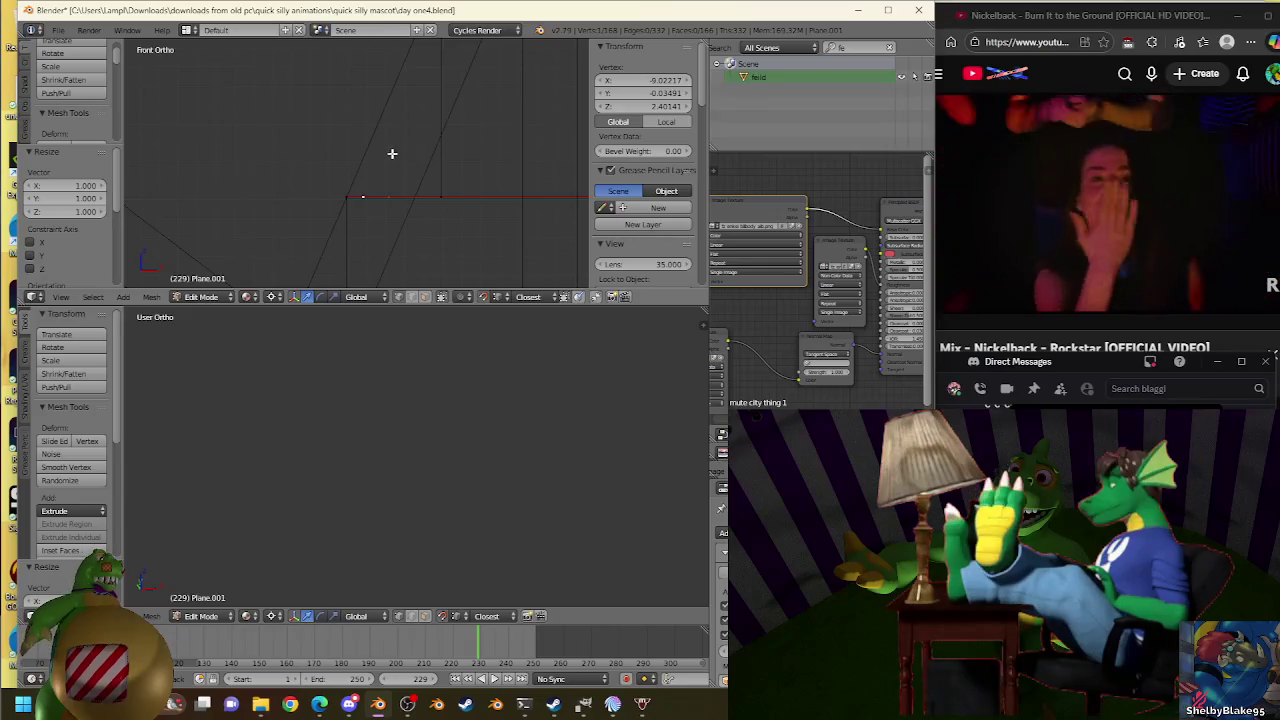
{"action": "right_click", "coordinate": [333, 228], "text": "shift"}
{"action": "scroll", "coordinate": [394, 163], "scroll_direction": "up", "scroll_amount": 3}
{"action": "scroll", "coordinate": [395, 168], "scroll_direction": "up", "scroll_amount": 2}
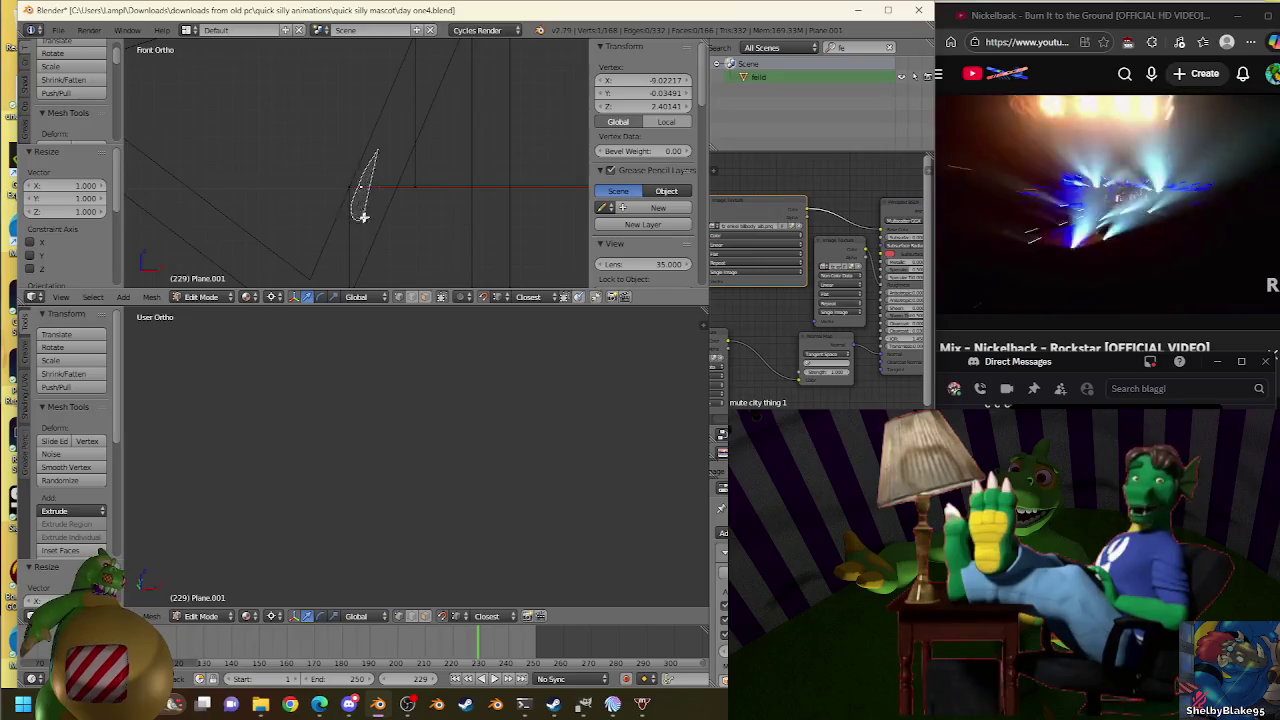
{"action": "key", "text": "x"}
{"action": "left_click", "coordinate": [385, 200]}
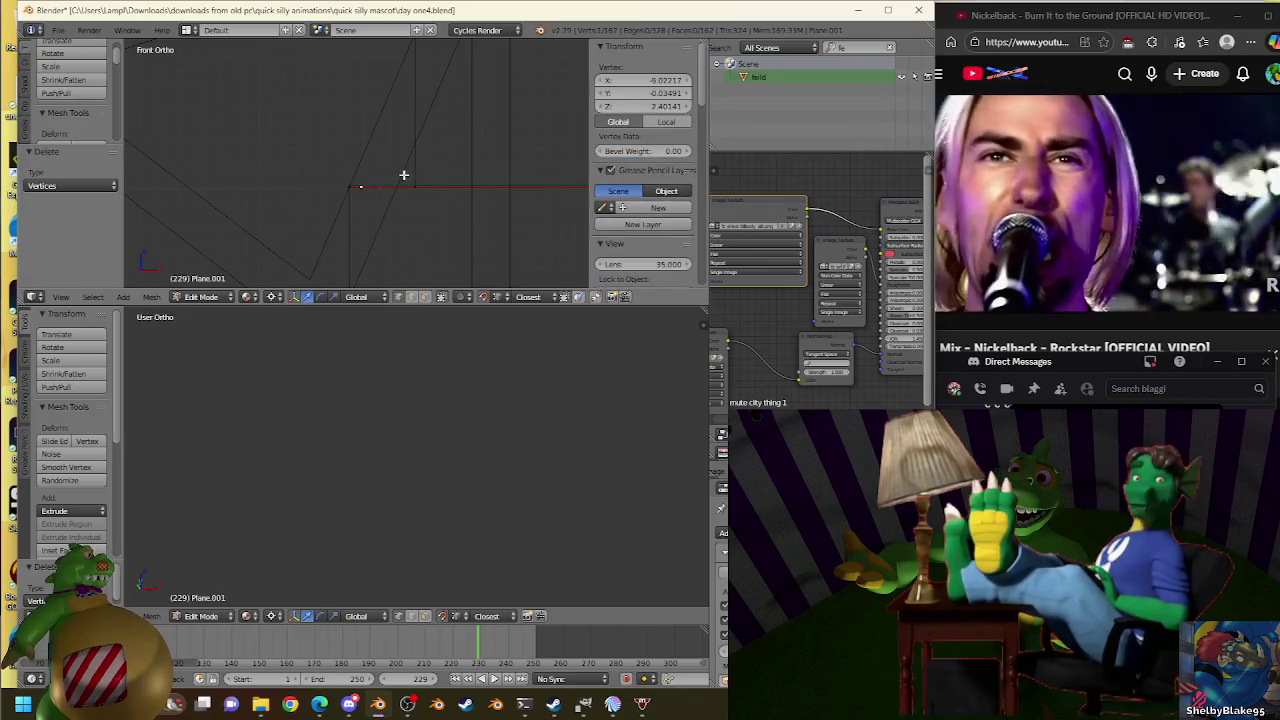
{"action": "key", "text": "a"}
{"action": "mouse_move", "coordinate": [396, 180]}
{"action": "middle_mouse_down"}
{"action": "mouse_move", "coordinate": [360, 194]}
{"action": "mouse_move", "coordinate": [402, 200]}
{"action": "mouse_move", "coordinate": [352, 212]}
{"action": "middle_mouse_up"}
{"action": "right_click", "coordinate": [409, 197]}
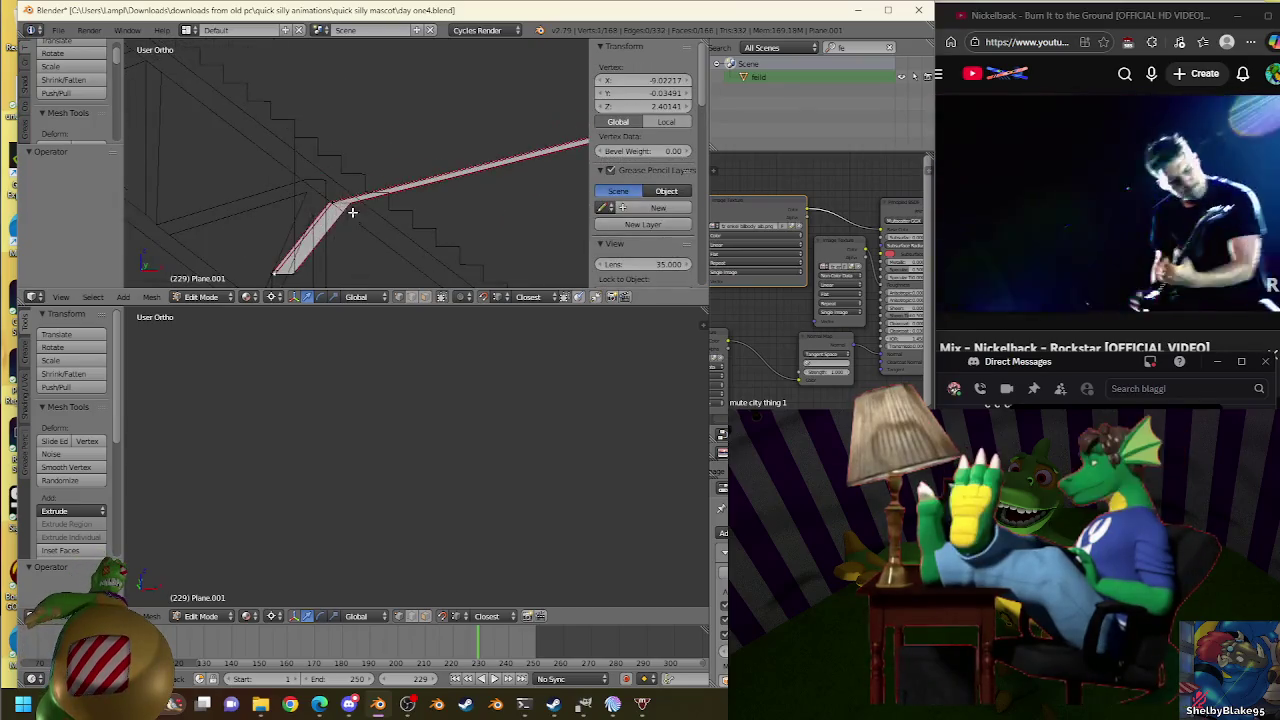
Delete the diagonal edge and another unwanted edge from Plane.001.
{"action": "right_click", "coordinate": [309, 223]}
{"action": "key", "text": "x"}
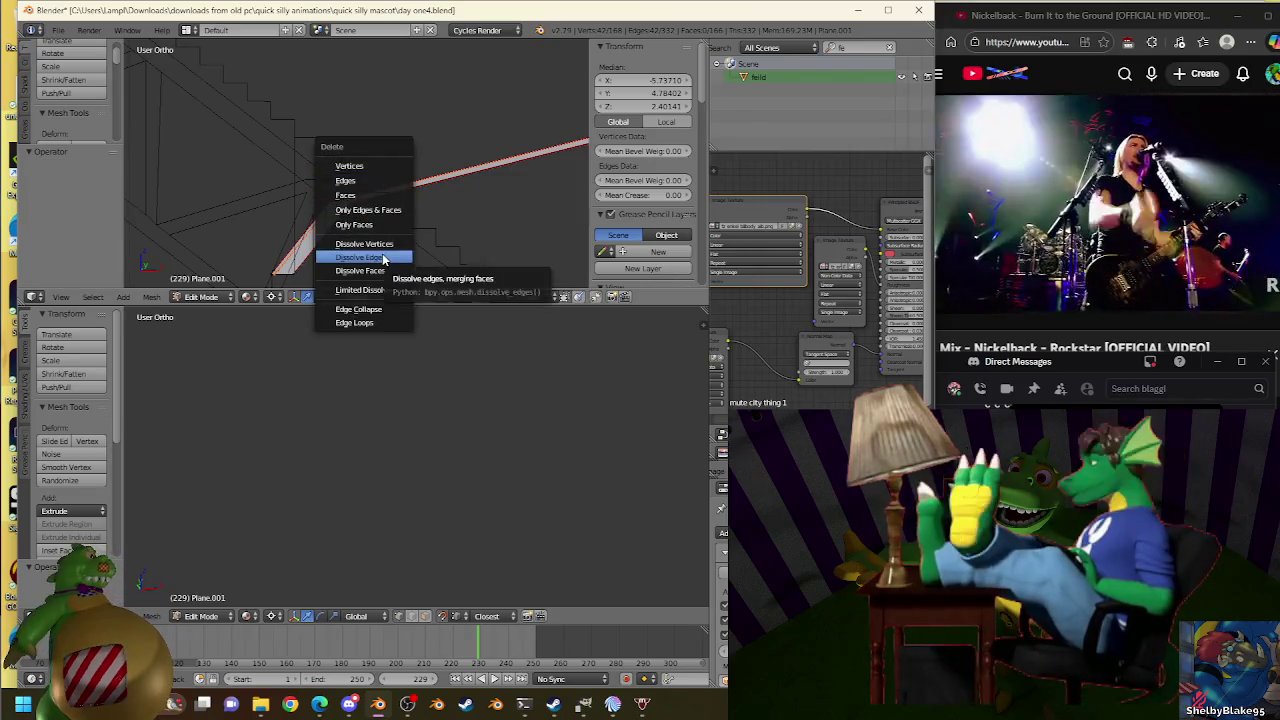
{"action": "left_click", "coordinate": [369, 182]}
{"action": "right_click", "coordinate": [390, 180]}
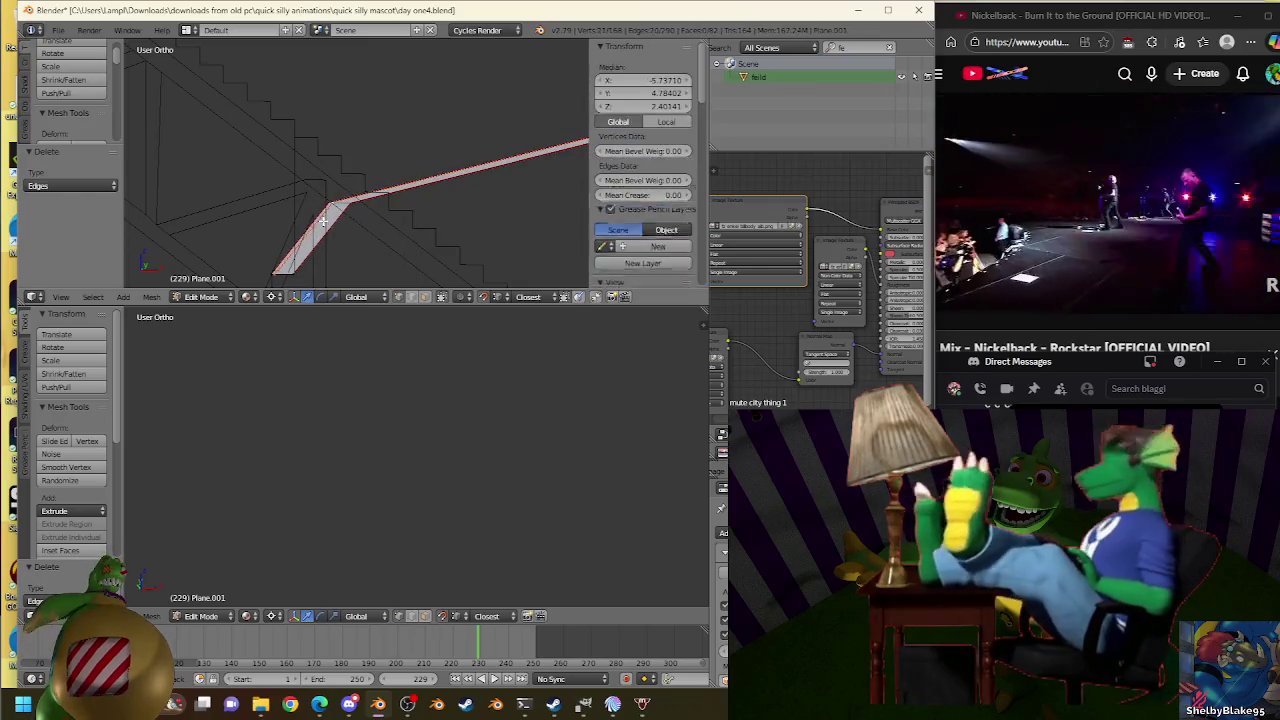
{"action": "key", "text": "x"}
{"action": "left_click", "coordinate": [394, 160]}
Switch to edge select mode and delete the pink strip's left edge.
{"action": "mouse_move", "coordinate": [391, 157]}
{"action": "middle_mouse_down"}
{"action": "mouse_move", "coordinate": [406, 200]}
{"action": "mouse_move", "coordinate": [446, 98]}
{"action": "mouse_move", "coordinate": [440, 150]}
{"action": "middle_mouse_up"}
{"action": "right_click", "coordinate": [425, 160]}
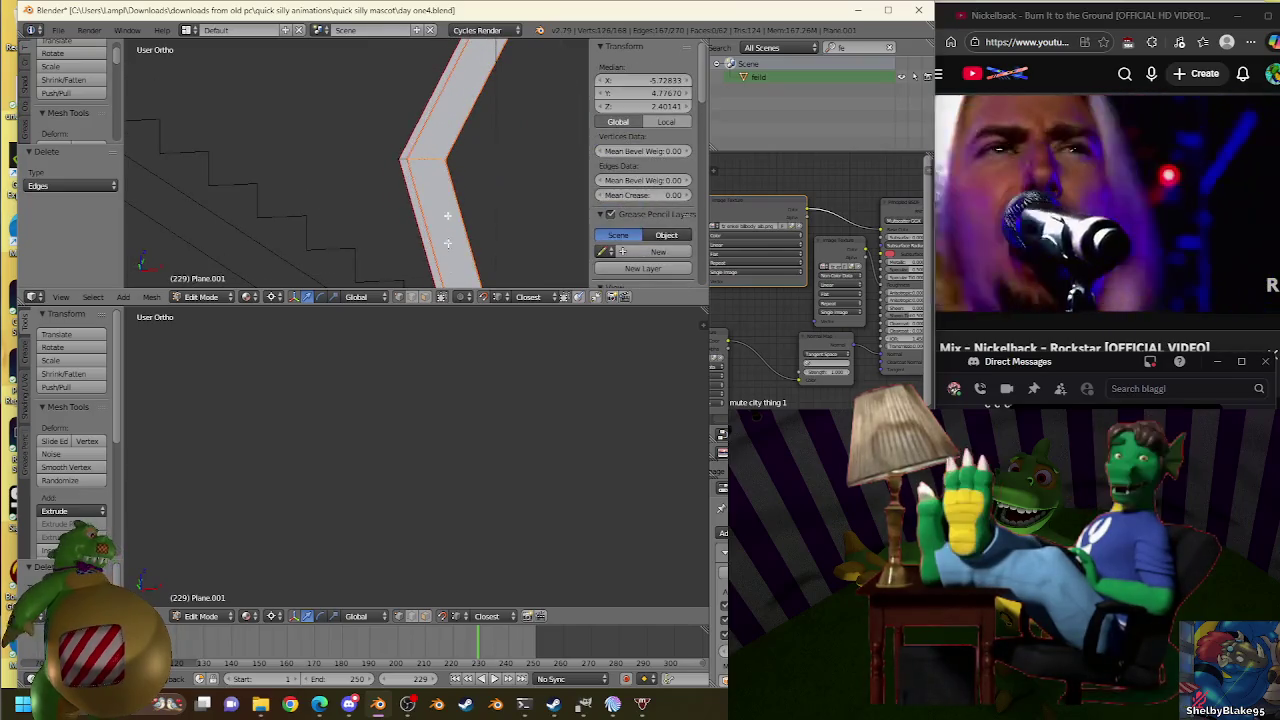
{"action": "left_click", "coordinate": [411, 296]}
{"action": "right_click", "coordinate": [416, 165]}
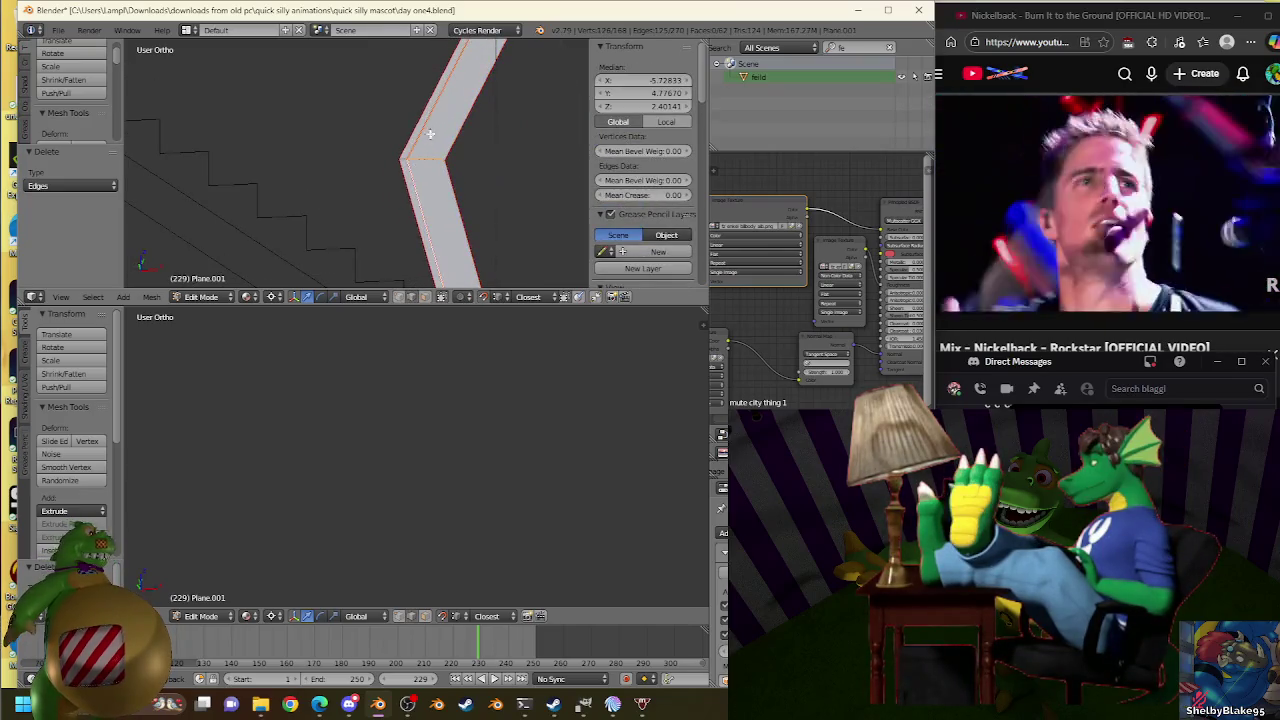
{"action": "key", "text": "x"}
{"action": "left_click", "coordinate": [428, 131]}
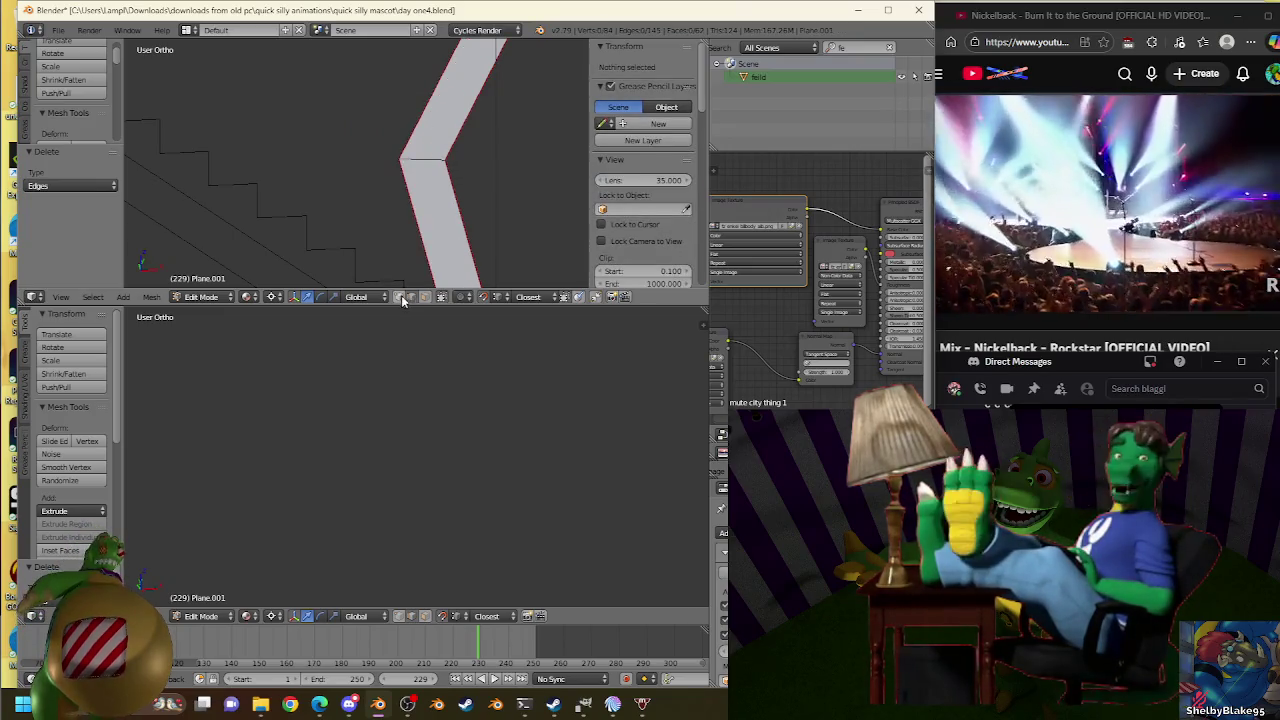
Select the whole strip and remove its doubled vertices.
{"action": "right_click", "coordinate": [422, 268]}
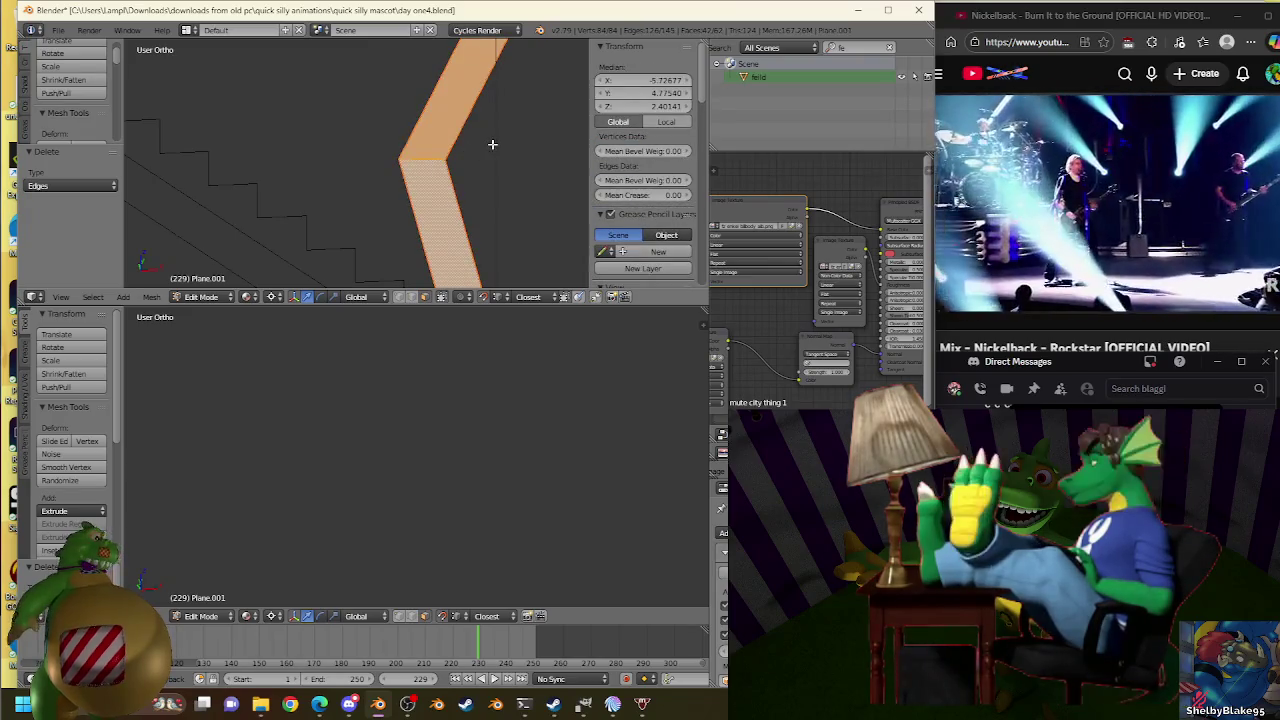
{"action": "middle_click_drag", "start_coordinate": [444, 223], "coordinate": [481, 117]}
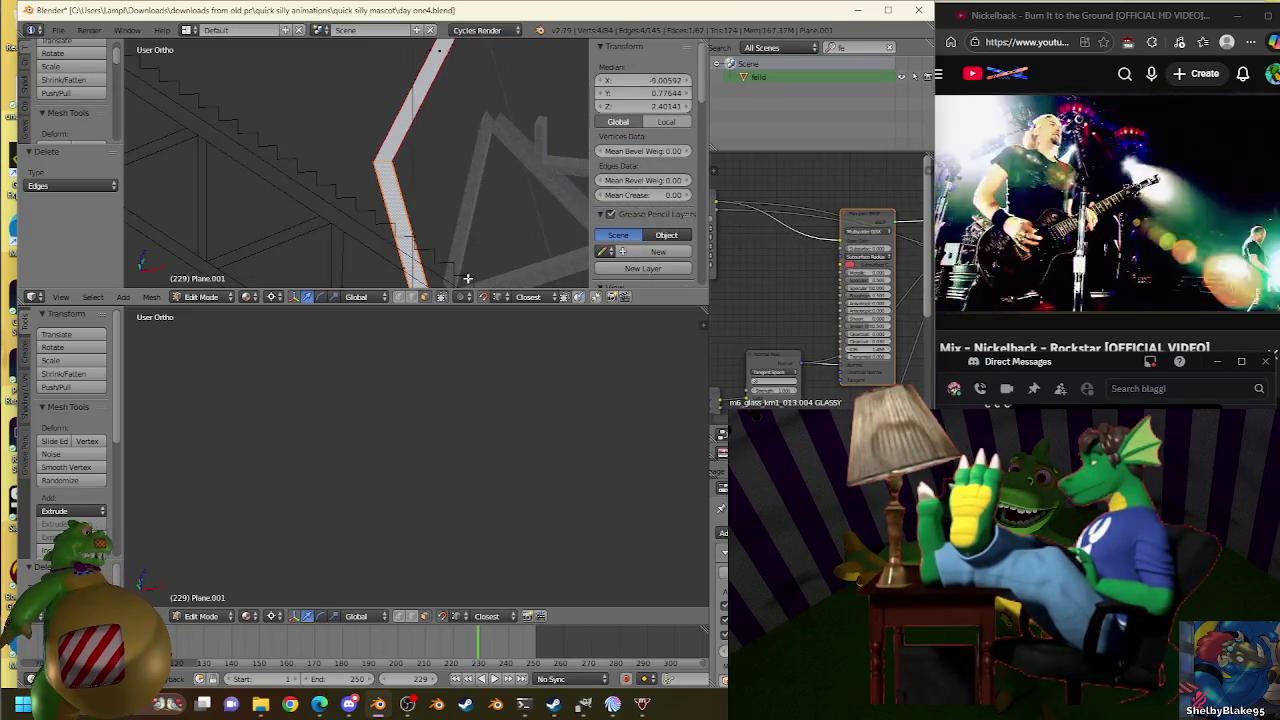
{"action": "middle_click_drag", "start_coordinate": [467, 278], "coordinate": [404, 106]}
{"action": "key", "text": "a"}
{"action": "key", "text": "w"}
{"action": "left_click", "coordinate": [403, 92]}
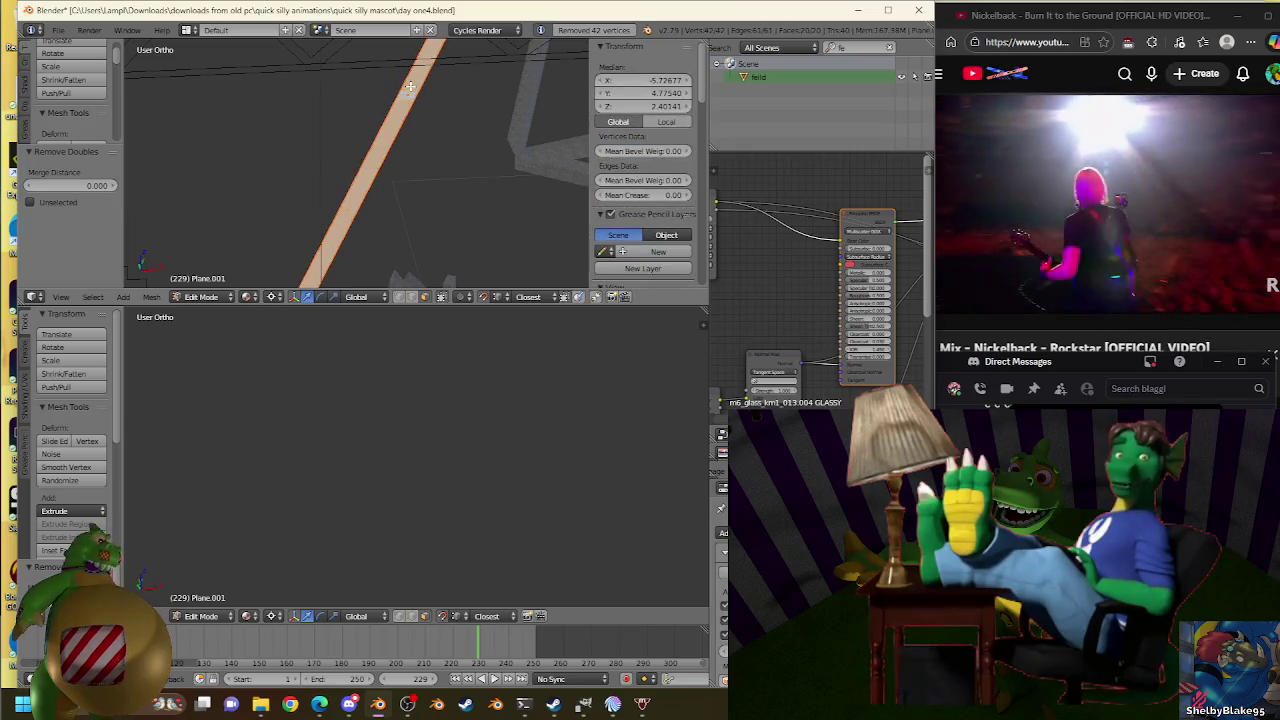
{"action": "key", "text": "x"}
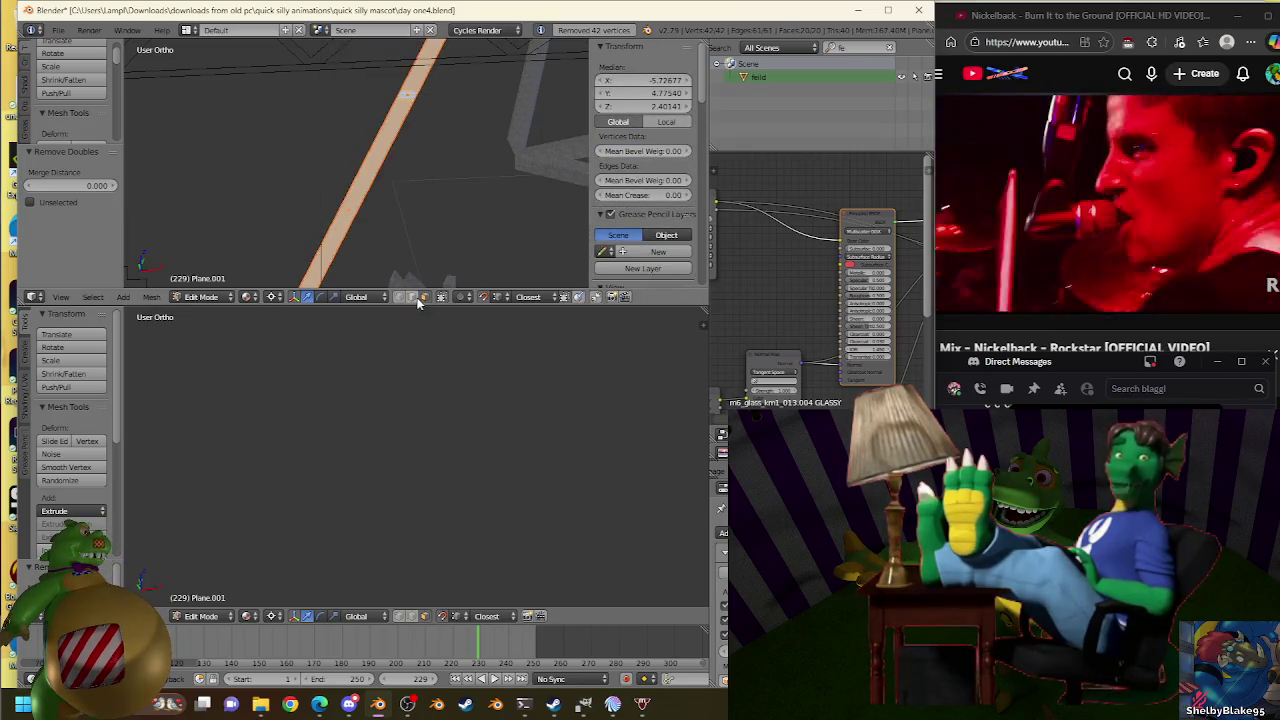
Delete the linked stray strip's vertices, then reveal all hidden geometry with Alt+H.
{"action": "right_click", "coordinate": [375, 128], "text": "alt"}
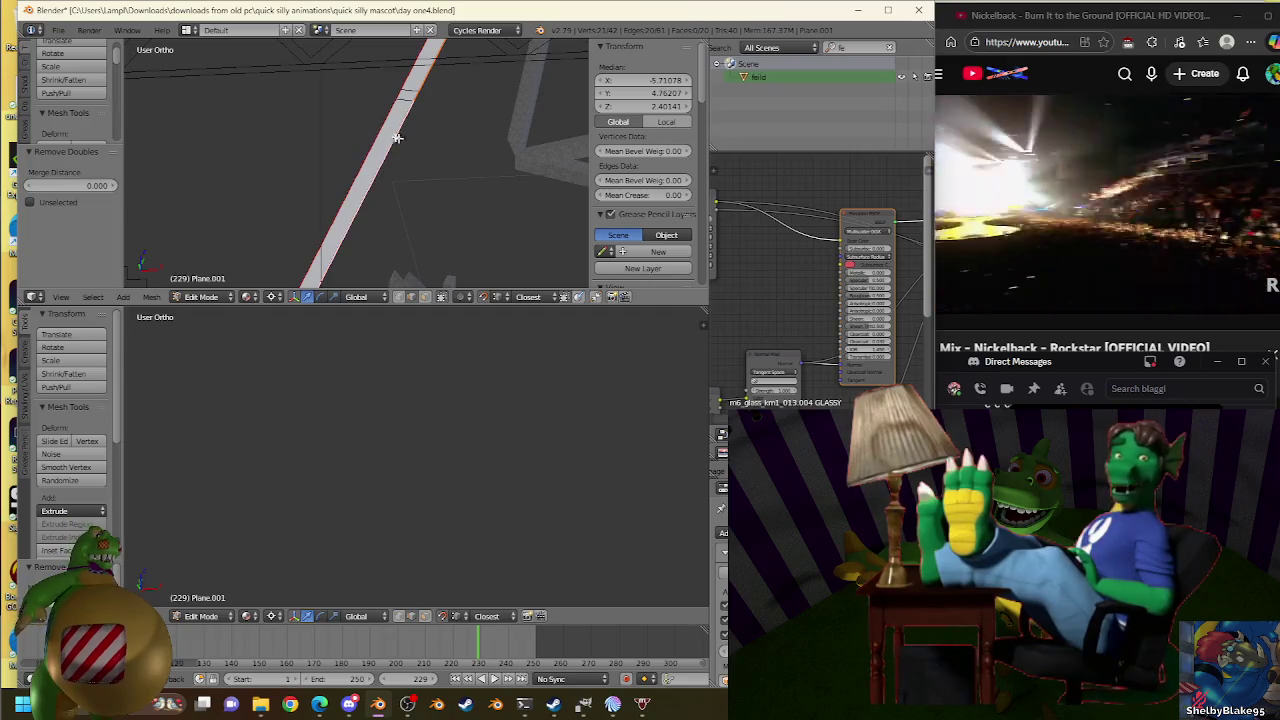
{"action": "key", "text": "e"}
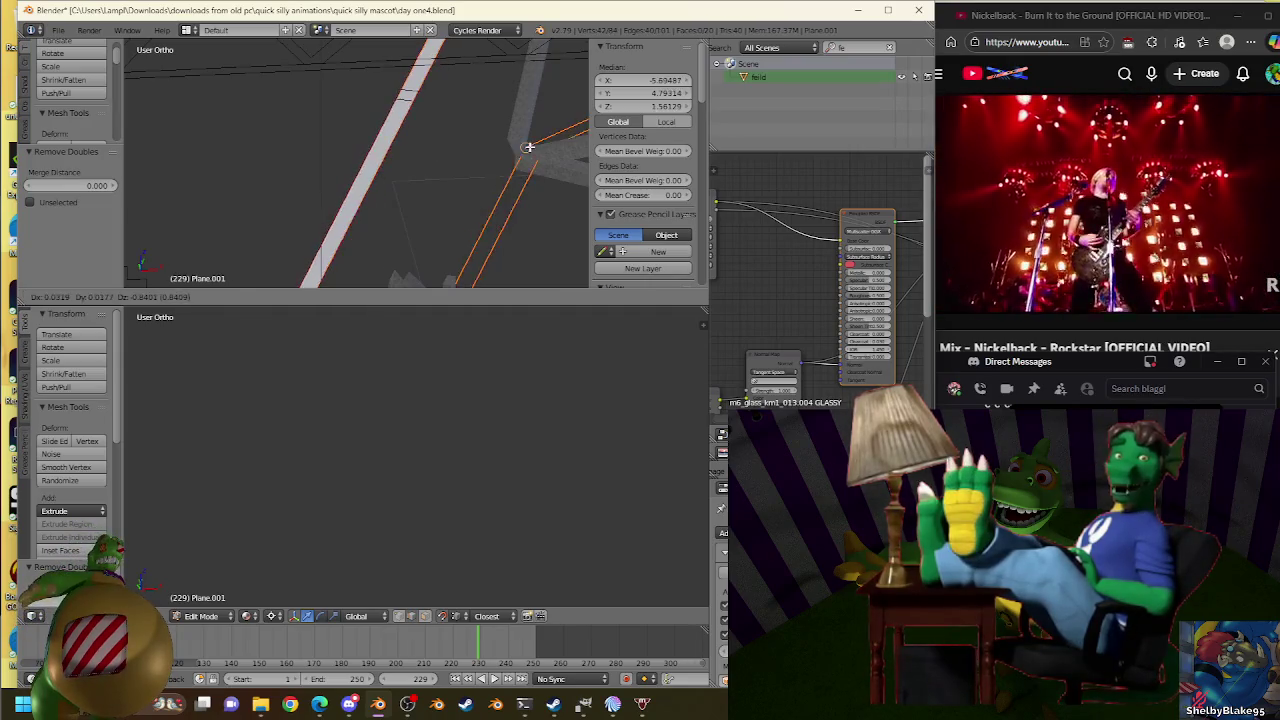
{"action": "key", "text": "Escape"}
{"action": "key", "text": "h"}
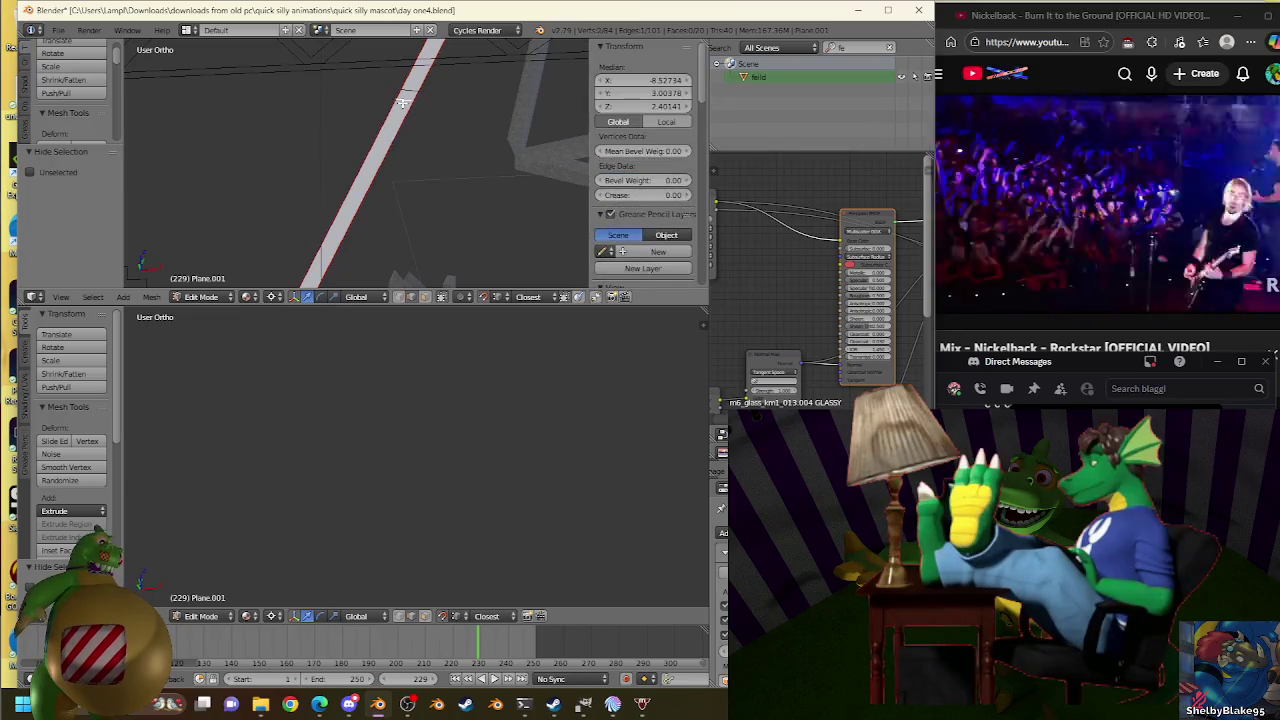
{"action": "key", "text": "l"}
{"action": "key", "text": "x"}
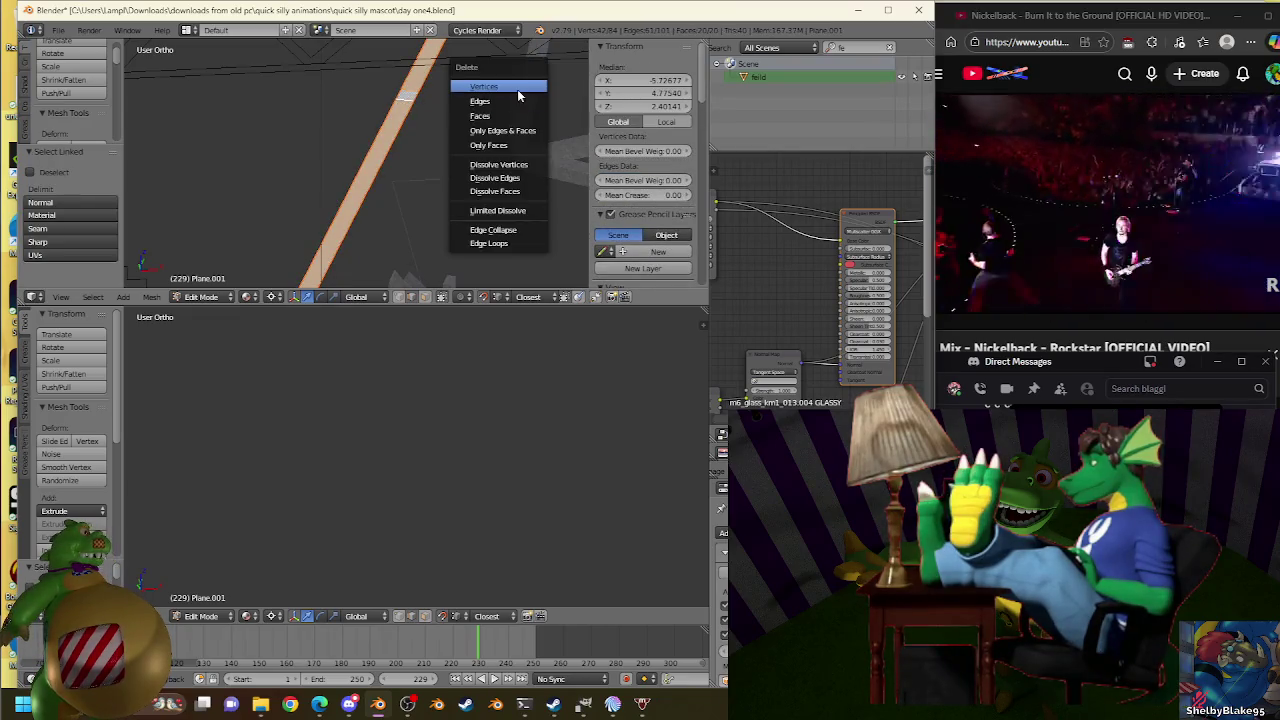
{"action": "left_click", "coordinate": [517, 89]}
{"action": "key", "text": "alt+h"}
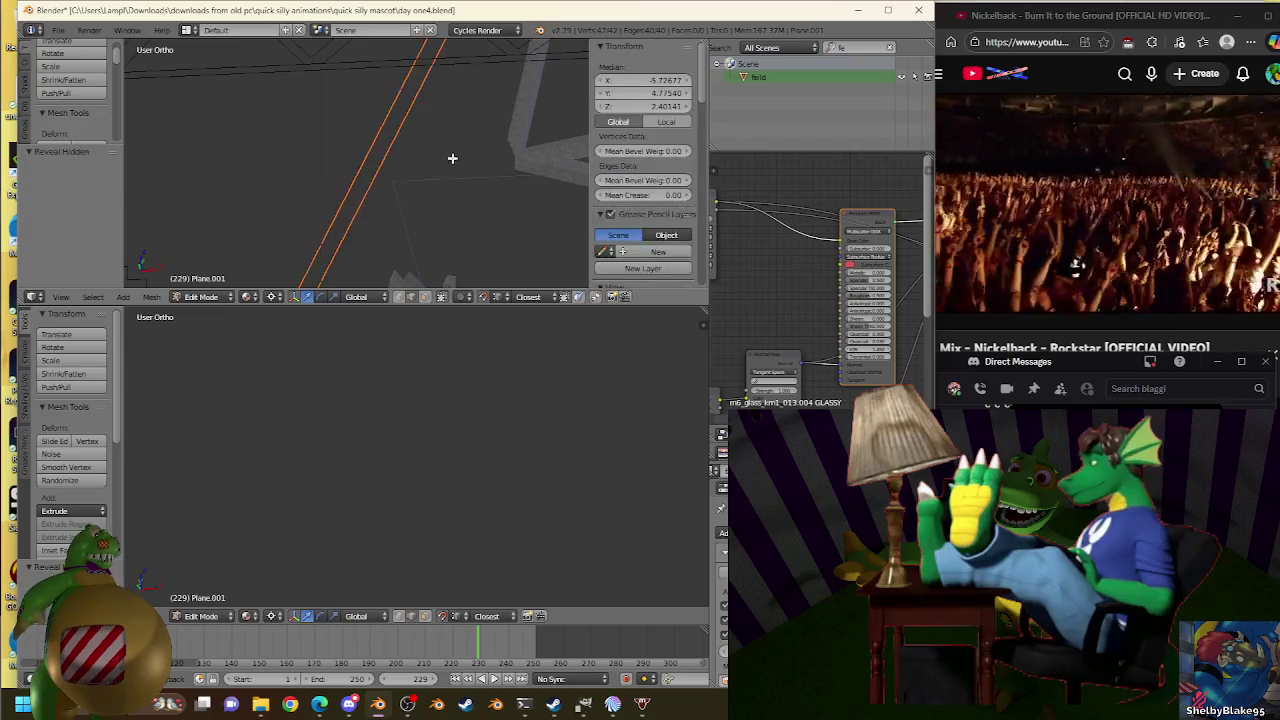
Raise the selected edge up to the top step of the stands in front view.
{"action": "key", "text": "KP_1"}
{"action": "mouse_move", "coordinate": [446, 180]}
{"action": "middle_mouse_down"}
{"action": "mouse_move", "coordinate": [408, 126]}
{"action": "mouse_move", "coordinate": [391, 151]}
{"action": "middle_mouse_up"}
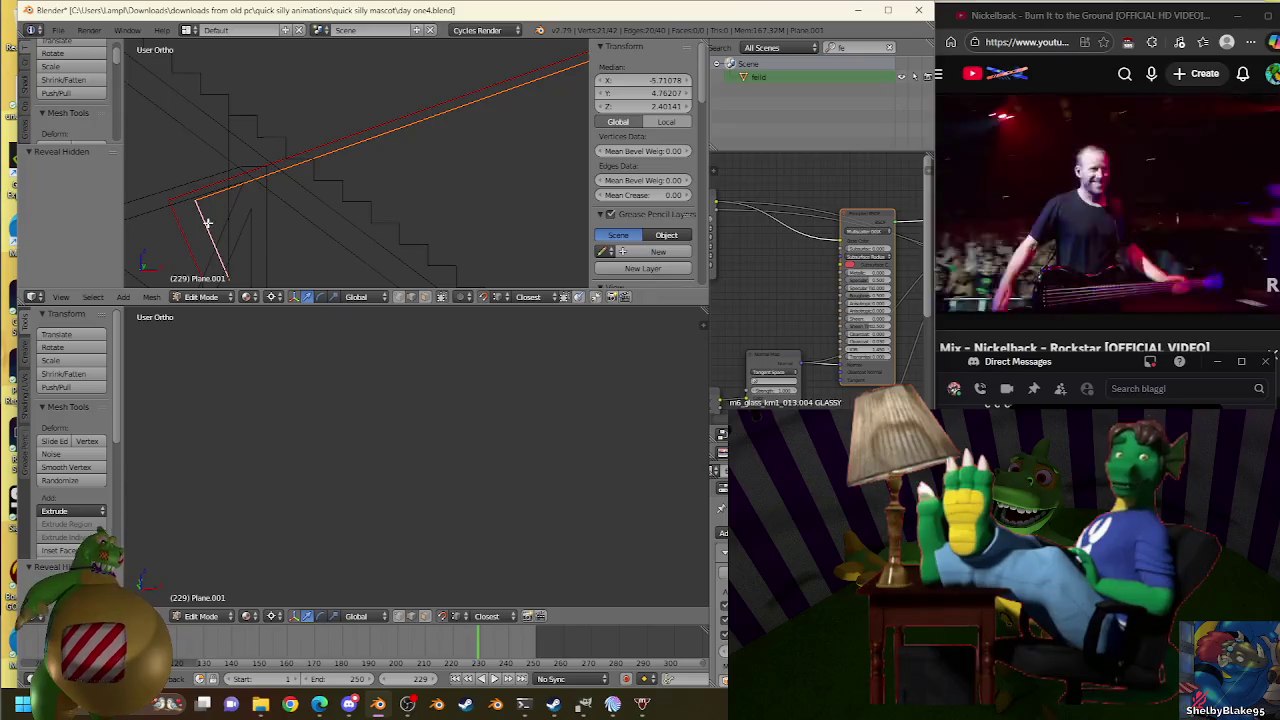
{"action": "key", "text": "KP_1"}
{"action": "middle_click_drag", "start_coordinate": [242, 118], "coordinate": [347, 235]}
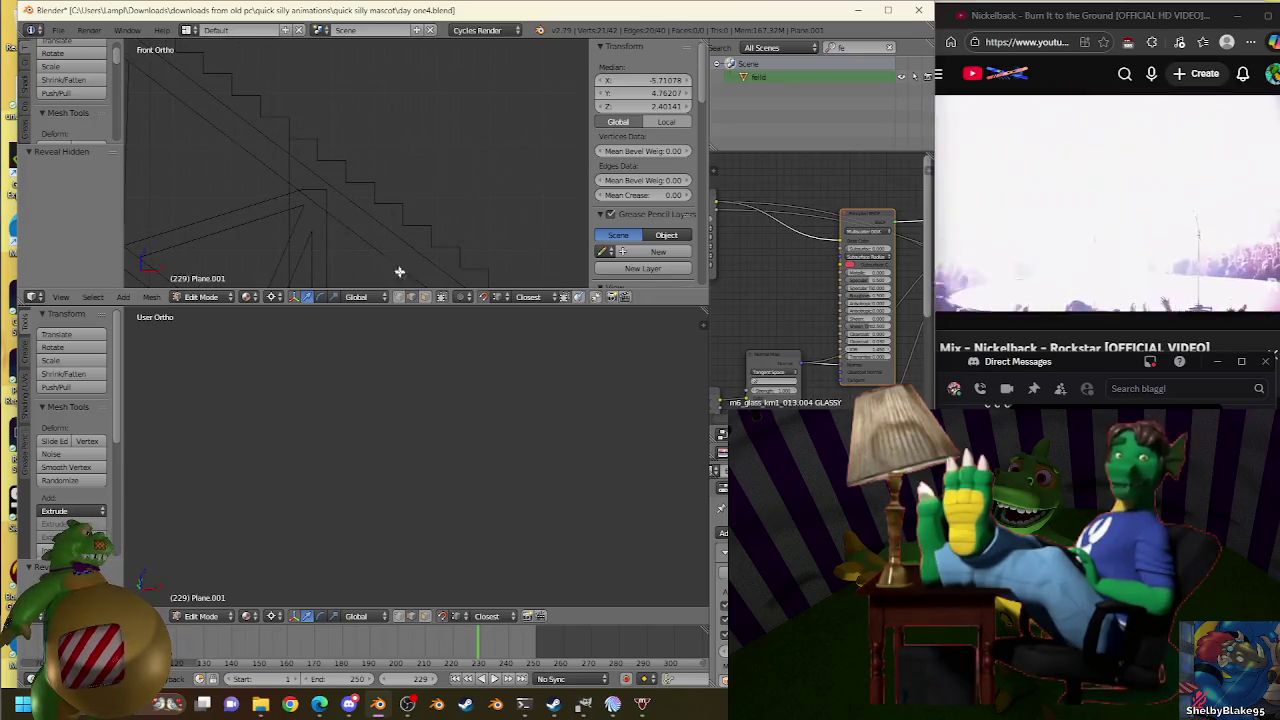
{"action": "key", "text": "g"}
{"action": "left_click", "coordinate": [310, 150]}
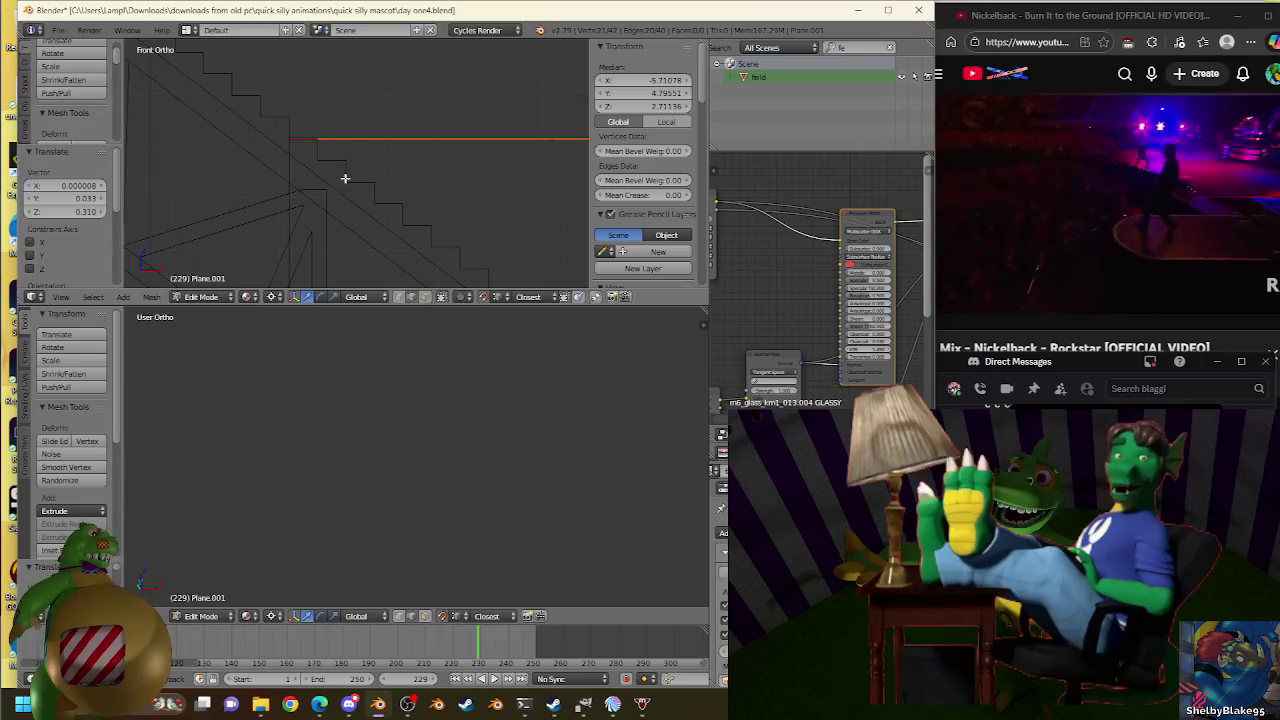
{"action": "mouse_move", "coordinate": [363, 240]}
{"action": "middle_mouse_down"}
{"action": "mouse_move", "coordinate": [345, 190]}
{"action": "mouse_move", "coordinate": [366, 180]}
{"action": "mouse_move", "coordinate": [359, 192]}
{"action": "middle_mouse_up"}
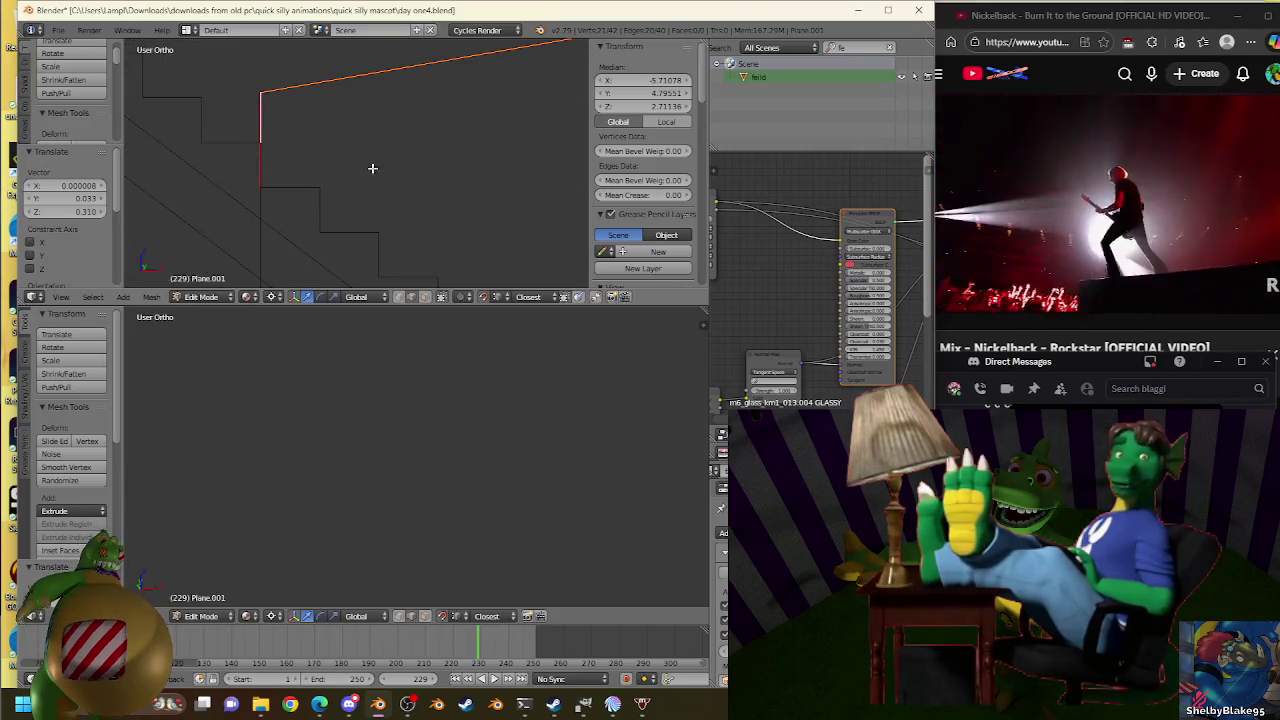
Extrude the top edge into a new face, scale it slightly, and select its outer edge.
{"action": "key", "text": "e"}
{"action": "key", "text": "s"}
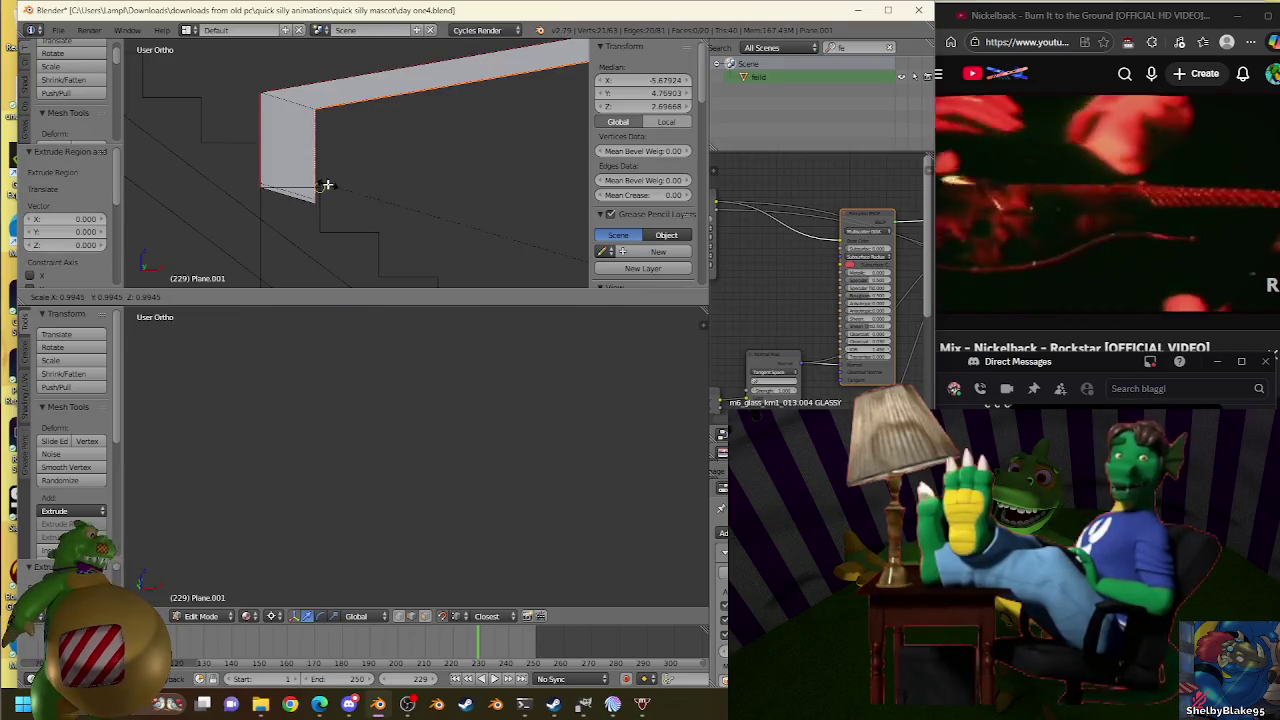
{"action": "left_click", "coordinate": [327, 185]}
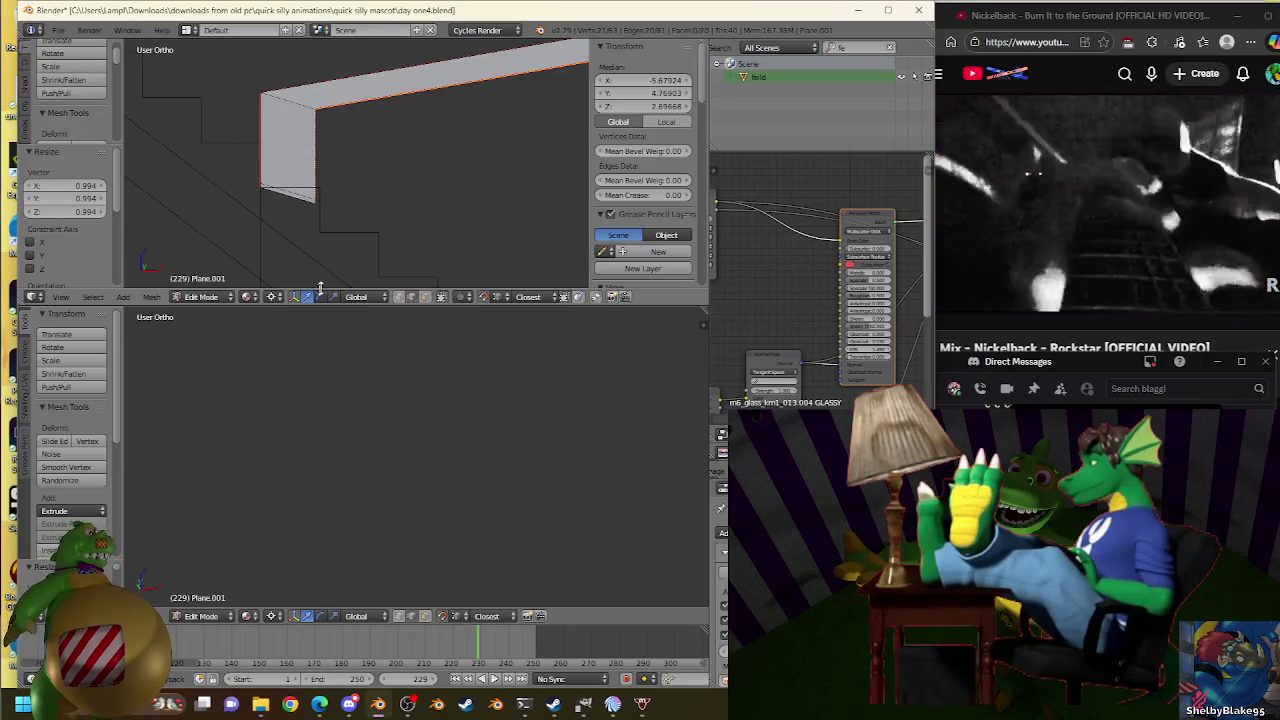
{"action": "right_click", "coordinate": [261, 186]}
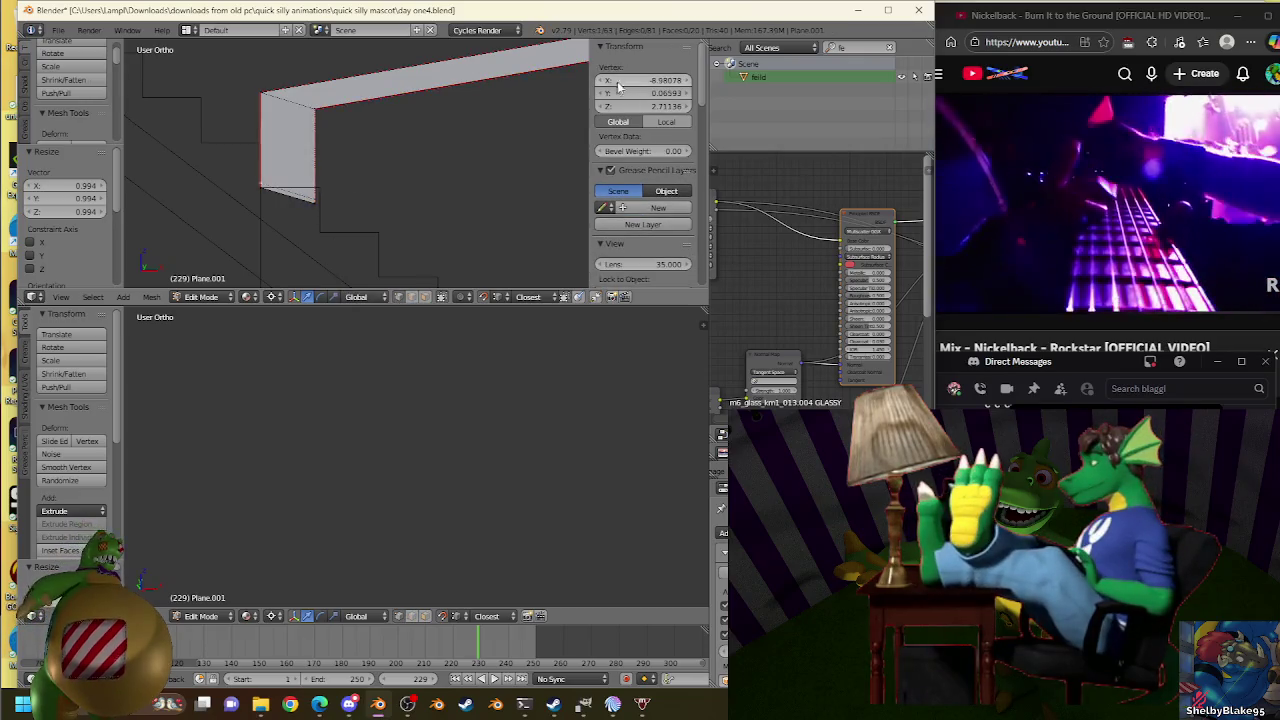
{"action": "right_click", "coordinate": [316, 150]}
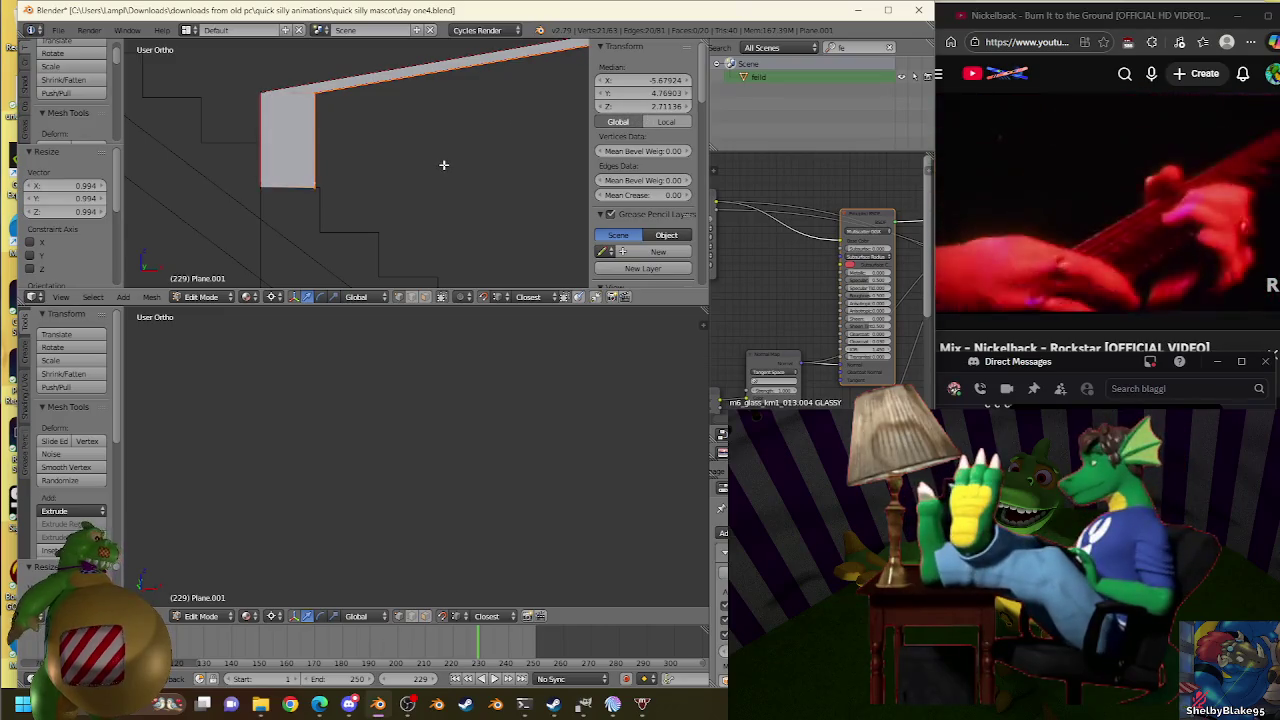
Move the new face's outer edge outward toward the structure in Top view.
{"action": "key", "text": "KP_7"}
{"action": "scroll", "coordinate": [444, 164], "scroll_direction": "down", "scroll_amount": 5}
{"action": "scroll", "coordinate": [430, 140], "scroll_direction": "up", "scroll_amount": 3}
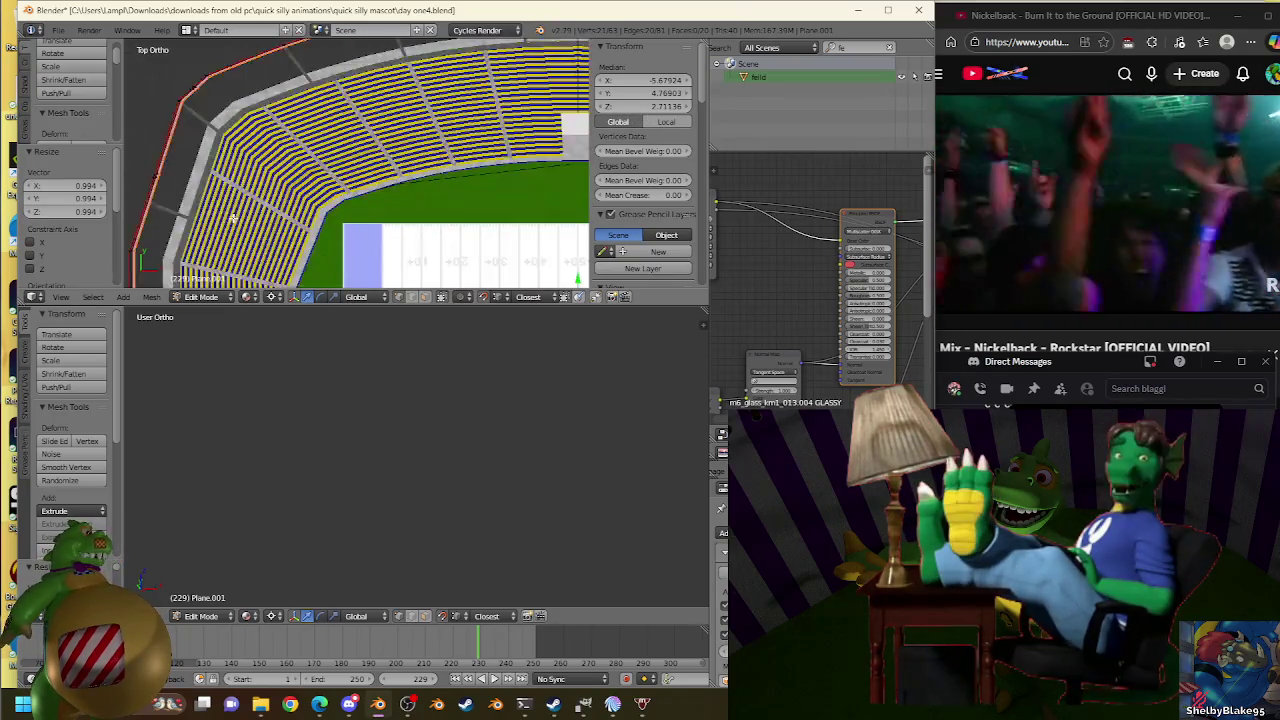
{"action": "scroll", "coordinate": [420, 120], "scroll_direction": "up", "scroll_amount": 3}
{"action": "scroll", "coordinate": [411, 107], "scroll_direction": "up", "scroll_amount": 3}
{"action": "scroll", "coordinate": [411, 107], "scroll_direction": "up", "scroll_amount": 3}
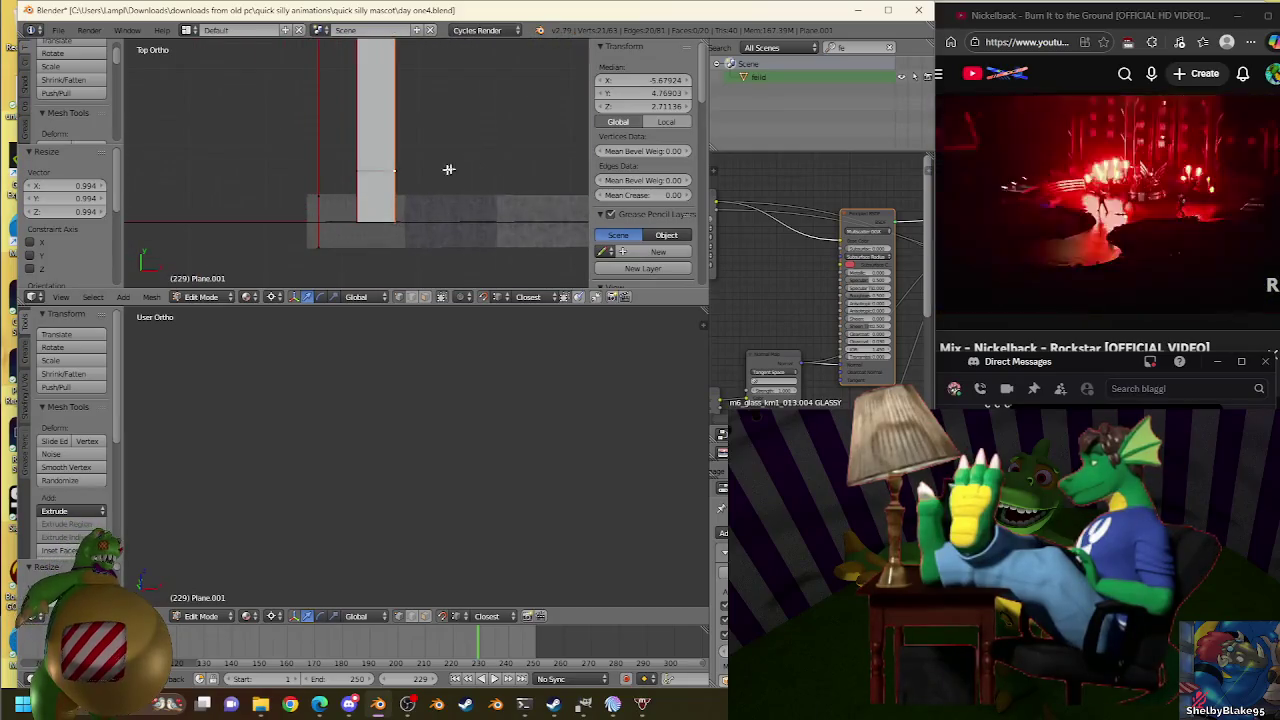
{"action": "key", "text": "g"}
{"action": "left_click", "coordinate": [438, 160]}
{"action": "mouse_move", "coordinate": [437, 163]}
{"action": "middle_mouse_down"}
{"action": "mouse_move", "coordinate": [400, 177]}
{"action": "mouse_move", "coordinate": [343, 94]}
{"action": "mouse_move", "coordinate": [389, 149]}
{"action": "middle_mouse_up"}
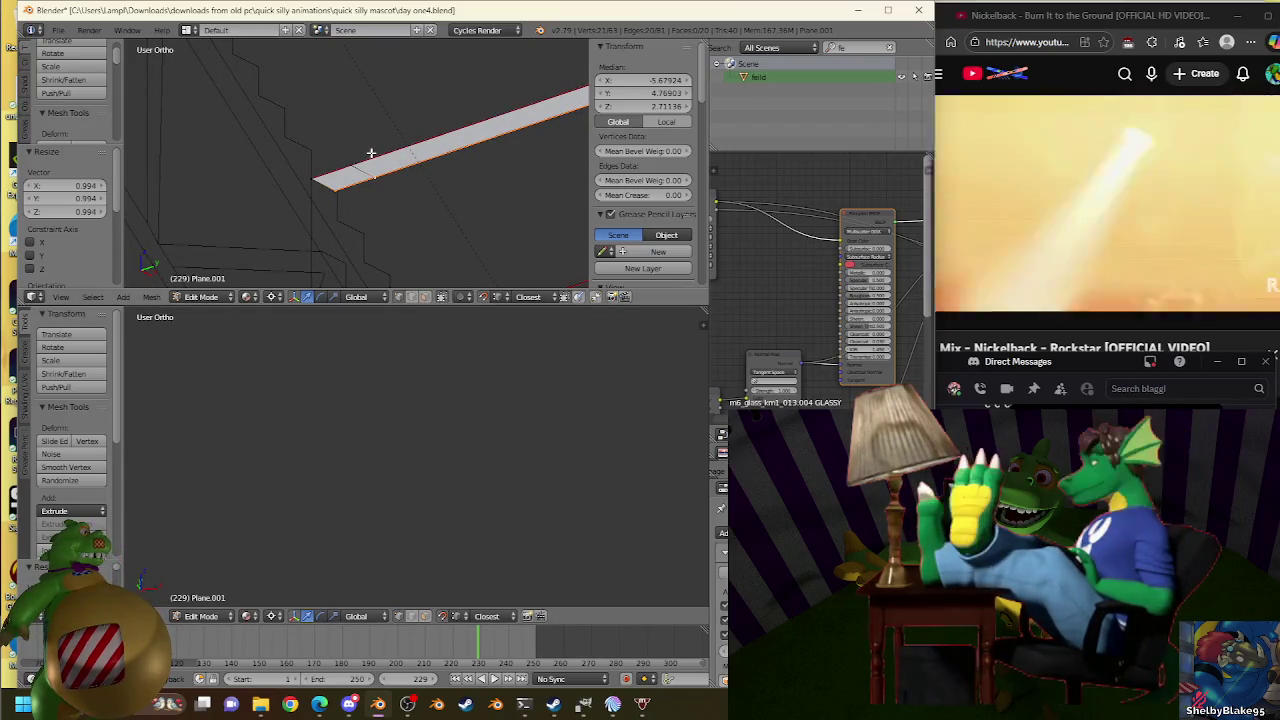
Select an edge across the plane and rescale it, keeping it at full size.
{"action": "key", "text": "KP_1"}
{"action": "mouse_move", "coordinate": [463, 174]}
{"action": "middle_mouse_down"}
{"action": "mouse_move", "coordinate": [297, 194]}
{"action": "mouse_move", "coordinate": [330, 181]}
{"action": "middle_mouse_up"}
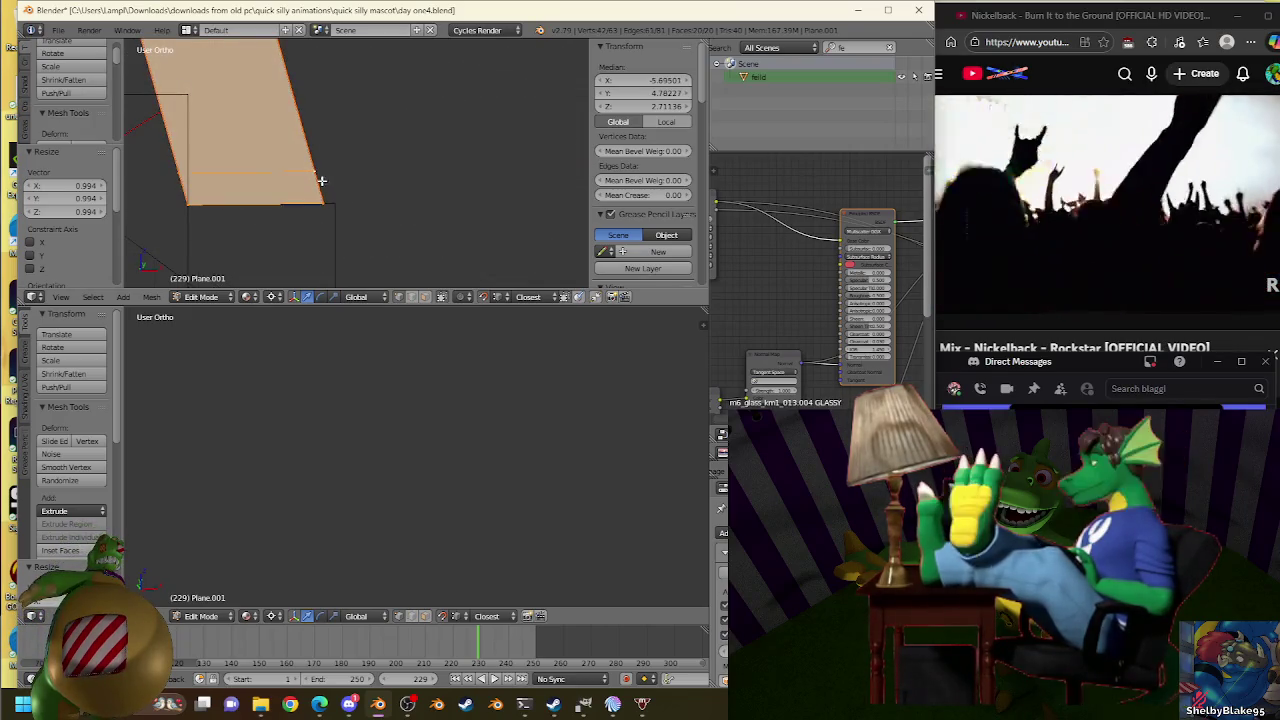
{"action": "left_click", "coordinate": [321, 180]}
{"action": "key", "text": "s"}
{"action": "left_click", "coordinate": [337, 201]}
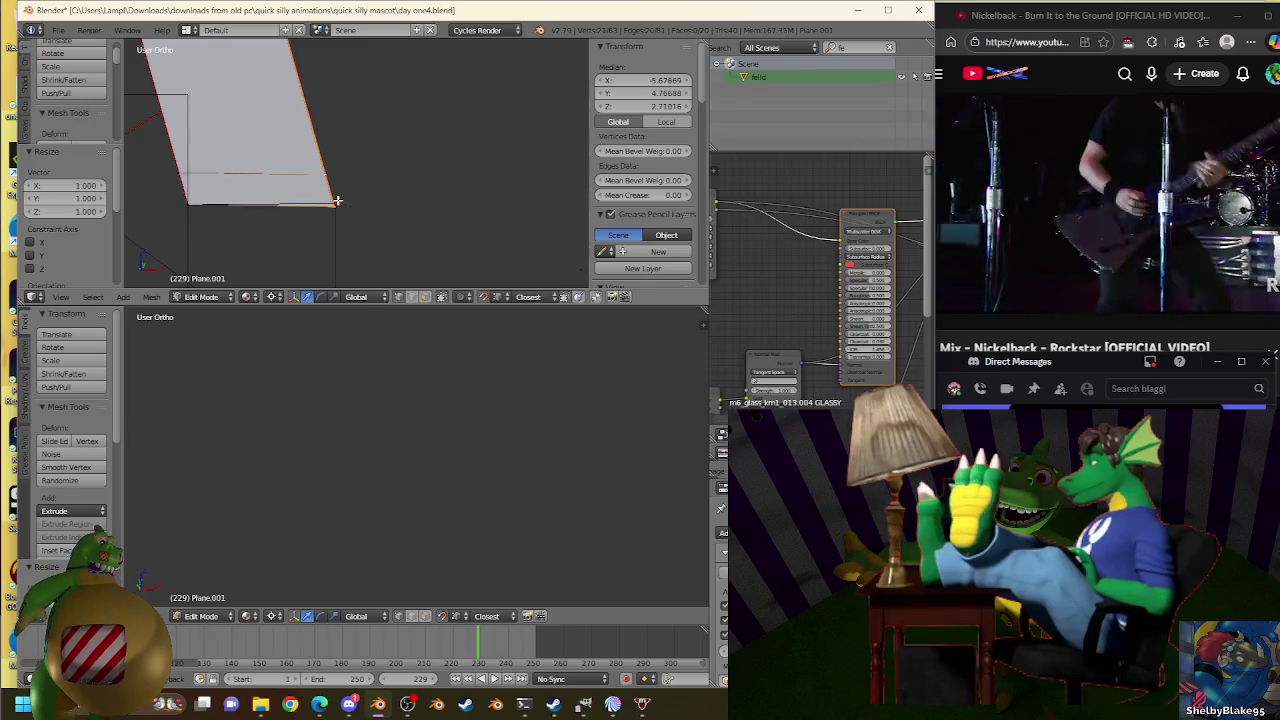
{"action": "key", "text": "ctrl+z"}
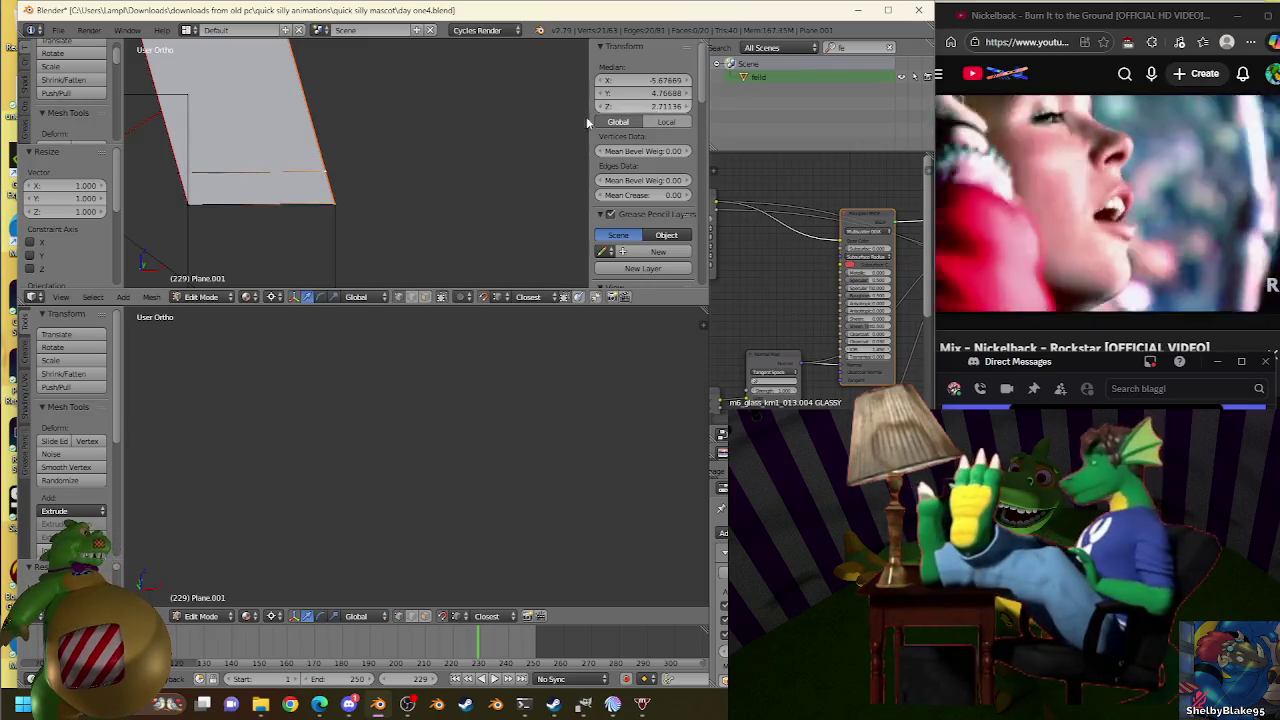
{"action": "key", "text": "s"}
{"action": "left_click", "coordinate": [347, 202]}
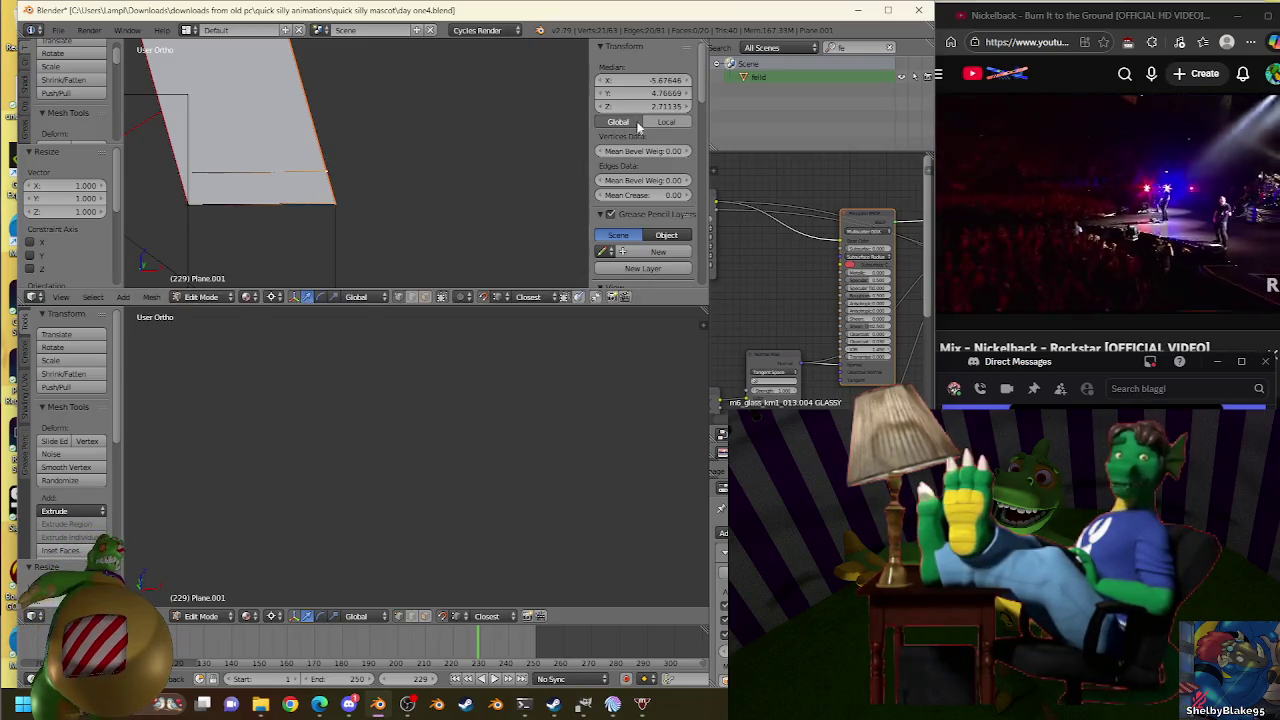
Extrude the corner vertex in place and set its scale back to full size.
{"action": "scroll", "coordinate": [330, 200], "scroll_direction": "up", "scroll_amount": 3}
{"action": "key", "text": "g"}
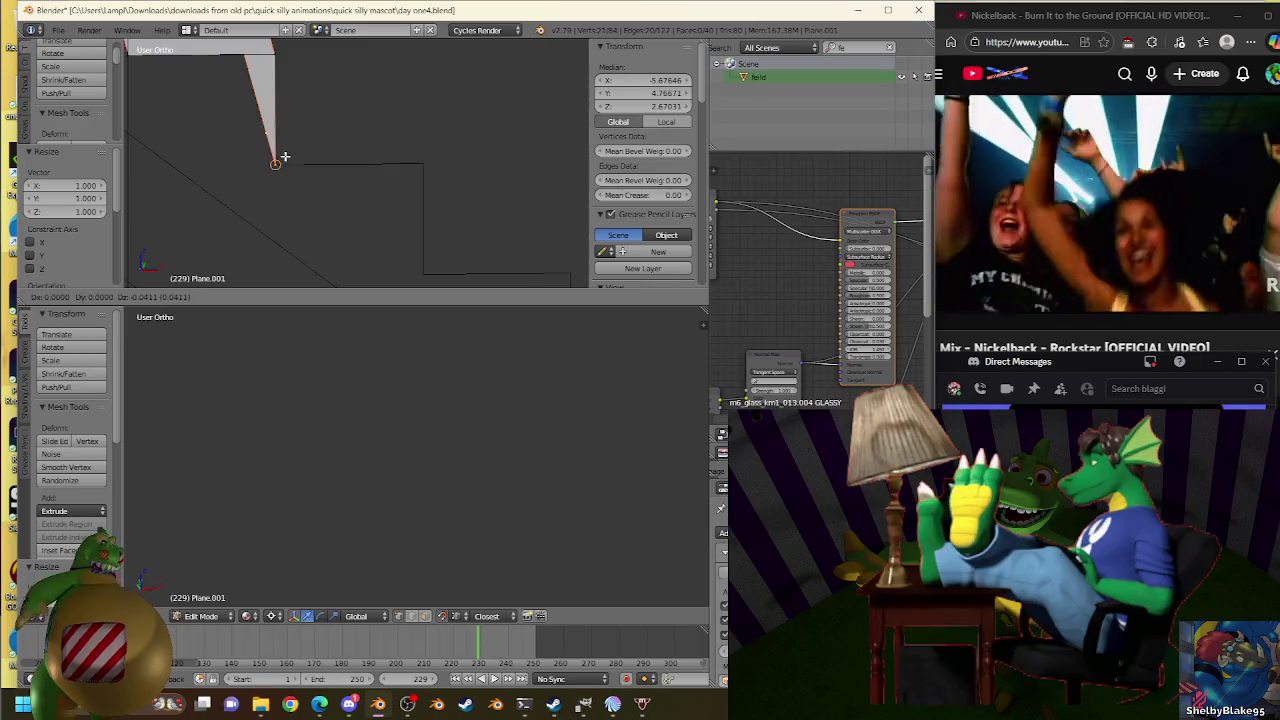
{"action": "key", "text": "Escape"}
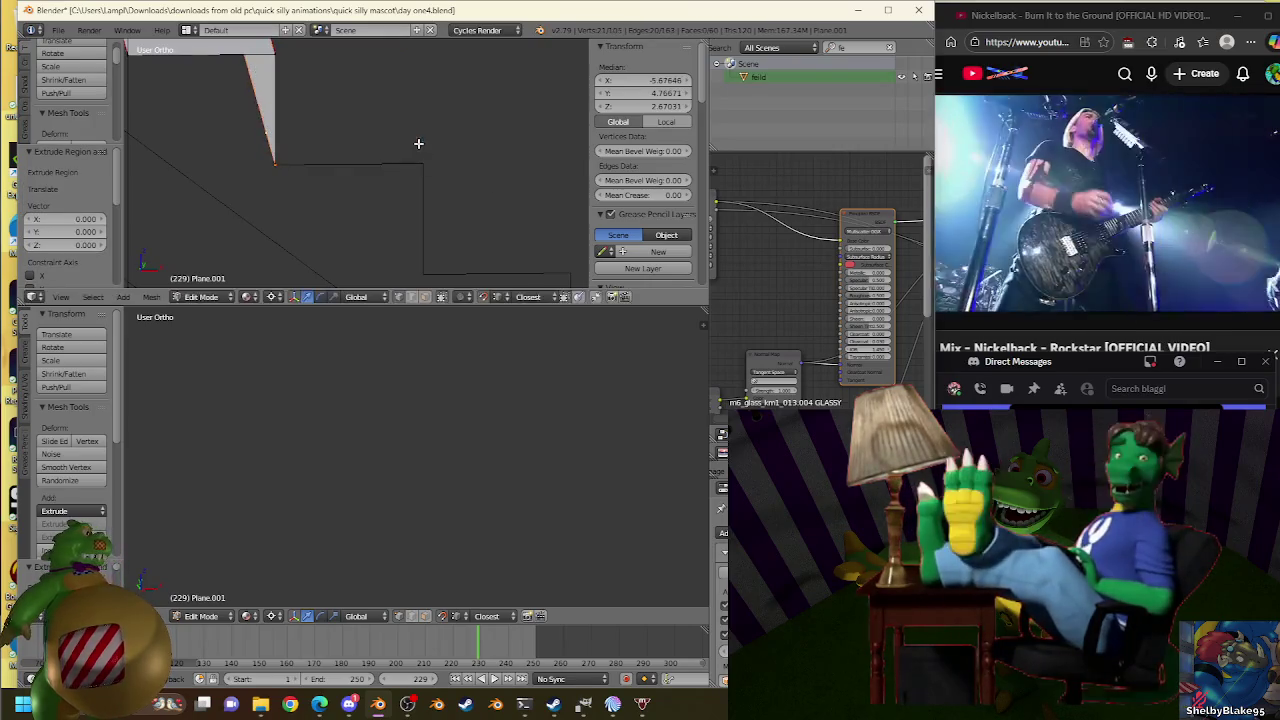
{"action": "key", "text": "s"}
{"action": "left_click", "coordinate": [425, 164]}
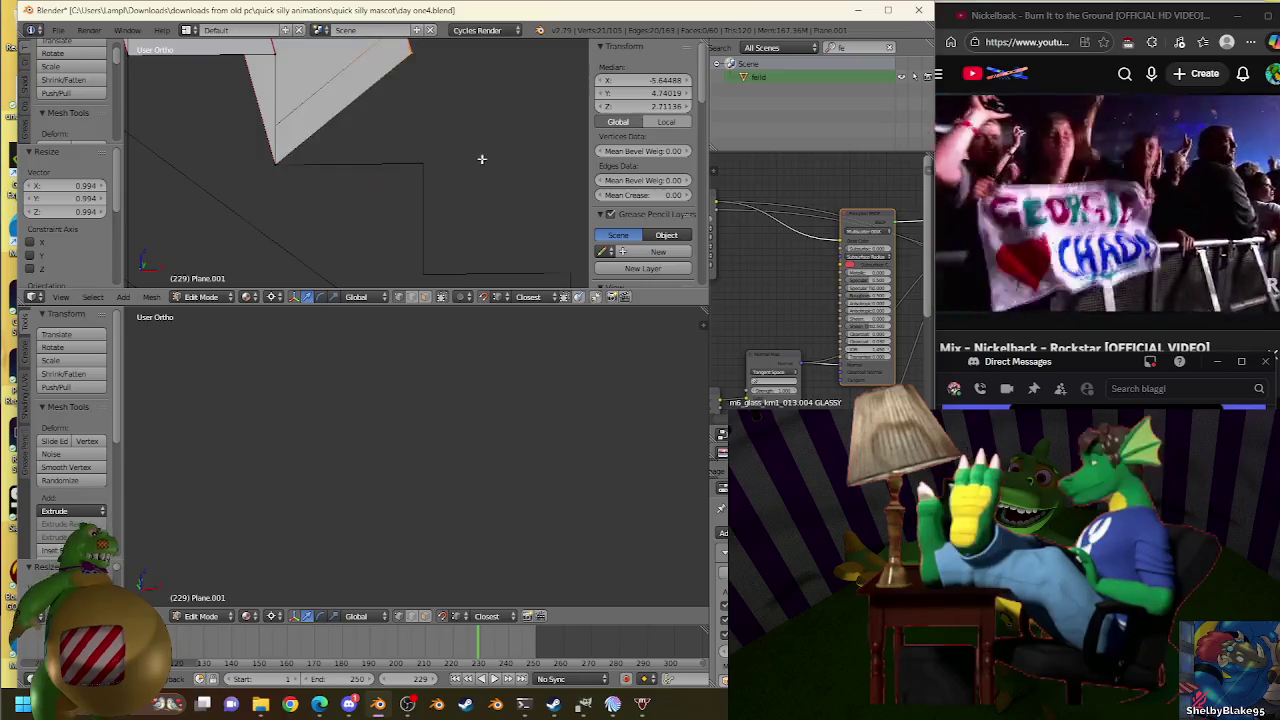
{"action": "key", "text": "s"}
{"action": "left_click", "coordinate": [427, 165]}
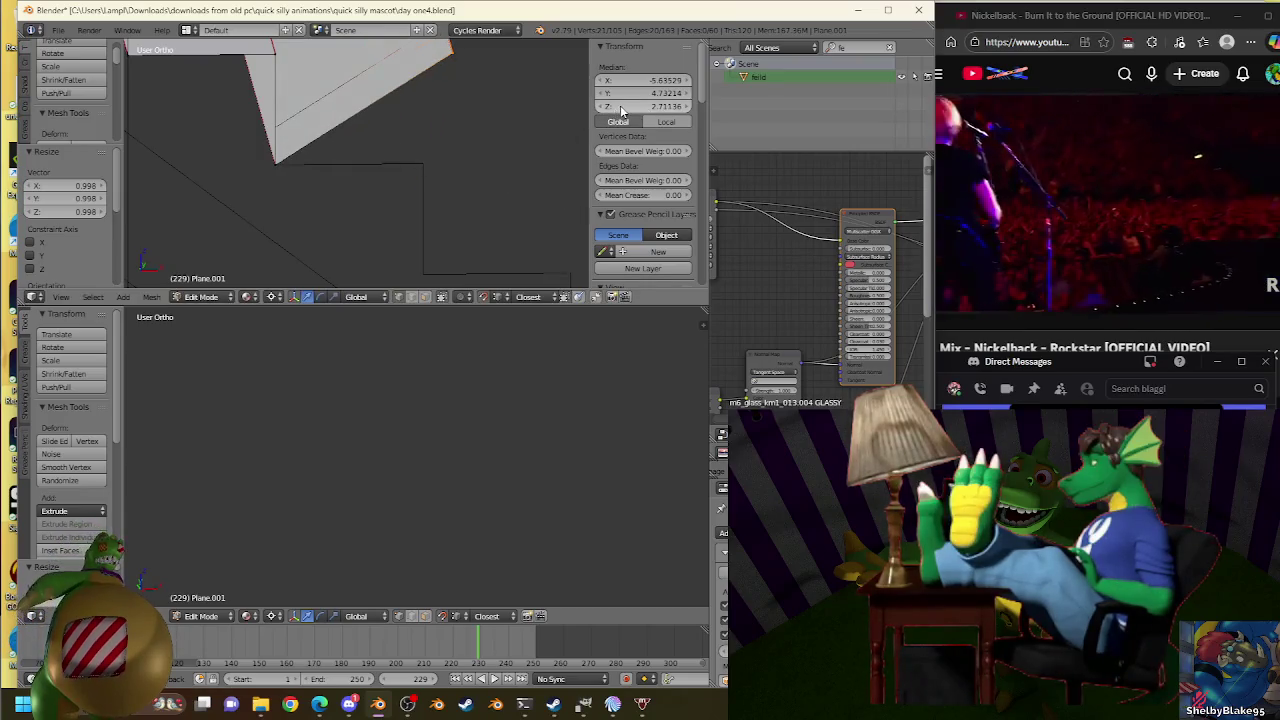
{"action": "key", "text": "s"}
{"action": "left_click", "coordinate": [440, 155]}
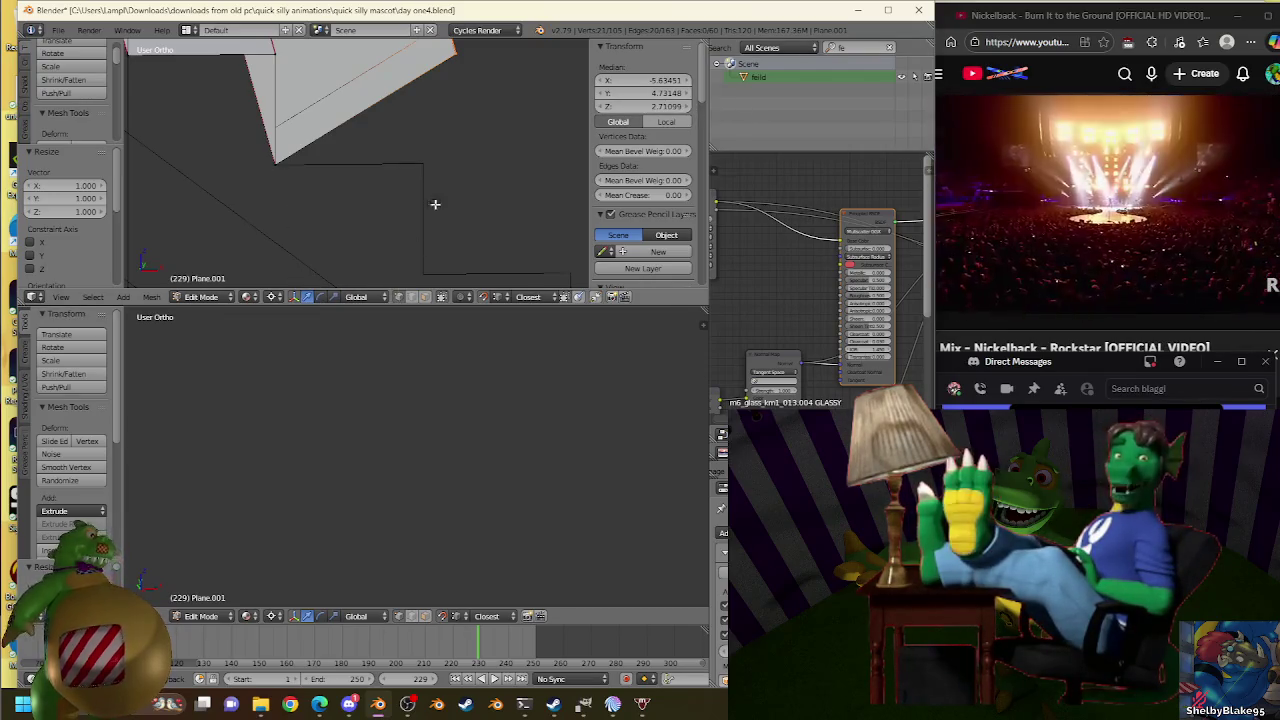
Lower the top edge to the corner vertex's height and view it from the front.
{"action": "right_click", "coordinate": [289, 175]}
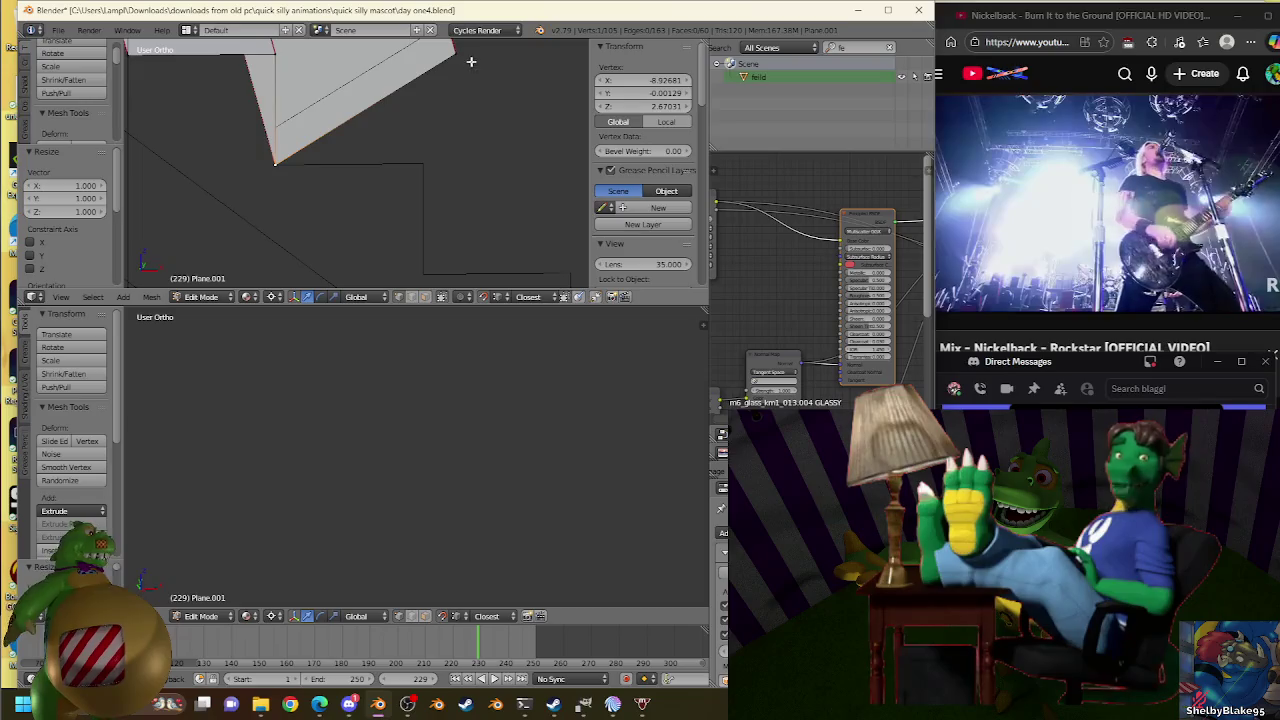
{"action": "right_click", "coordinate": [455, 50], "text": "shift"}
{"action": "left_click_drag", "start_coordinate": [640, 106], "coordinate": [490, 137]}
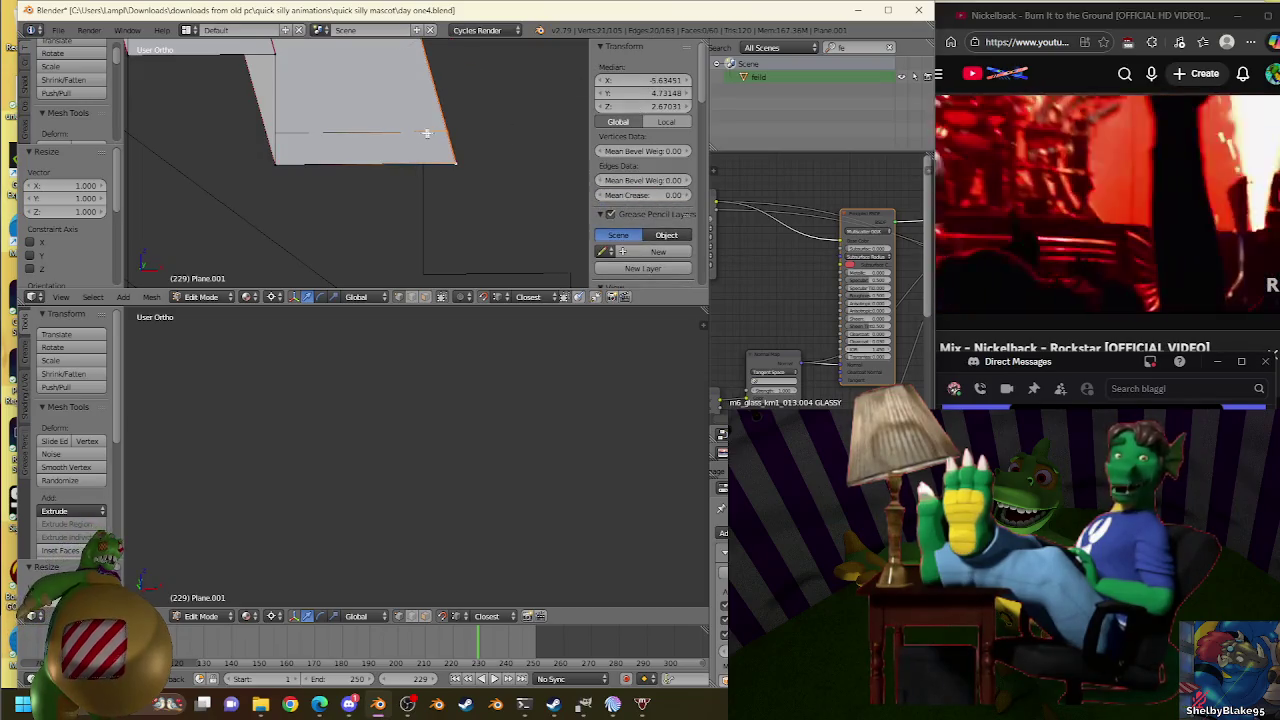
{"action": "key", "text": "KP_1"}
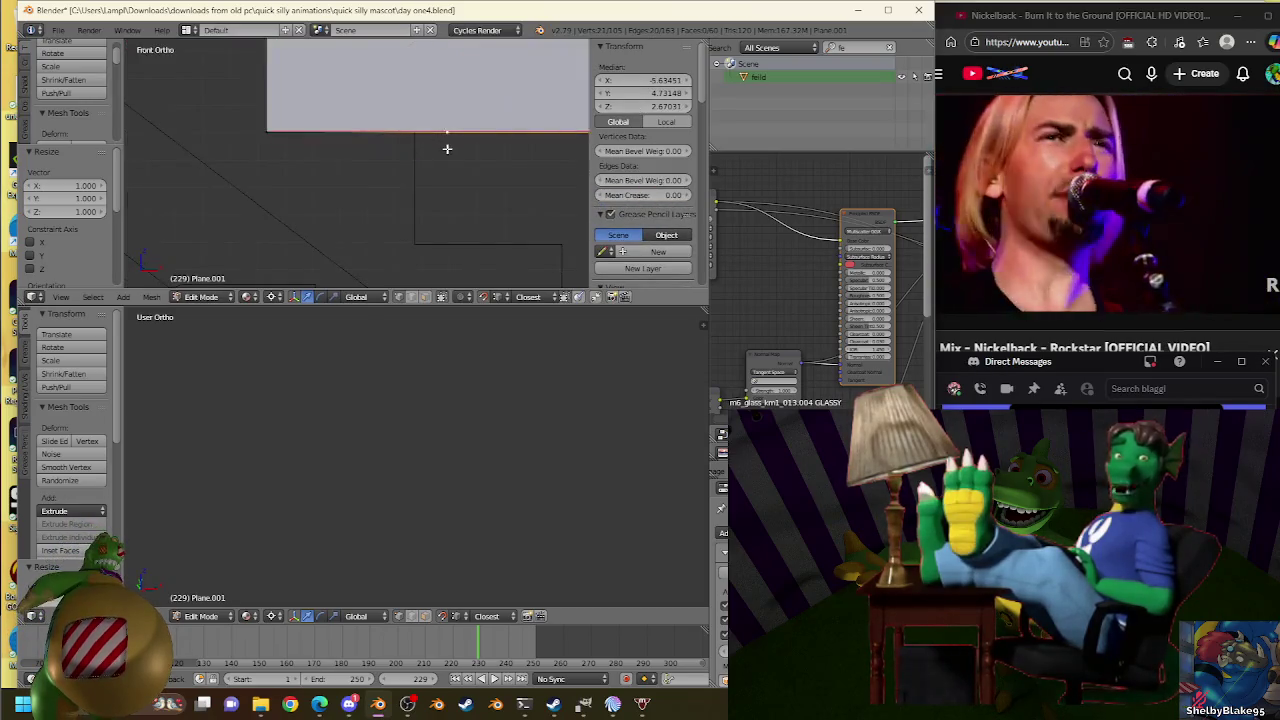
Zoom in and rescale the plane slightly, returning it to full size.
{"action": "scroll", "coordinate": [447, 148], "scroll_direction": "down", "scroll_amount": 1}
{"action": "scroll", "coordinate": [440, 147], "scroll_direction": "down", "scroll_amount": 3}
{"action": "scroll", "coordinate": [415, 145], "scroll_direction": "up", "scroll_amount": 3}
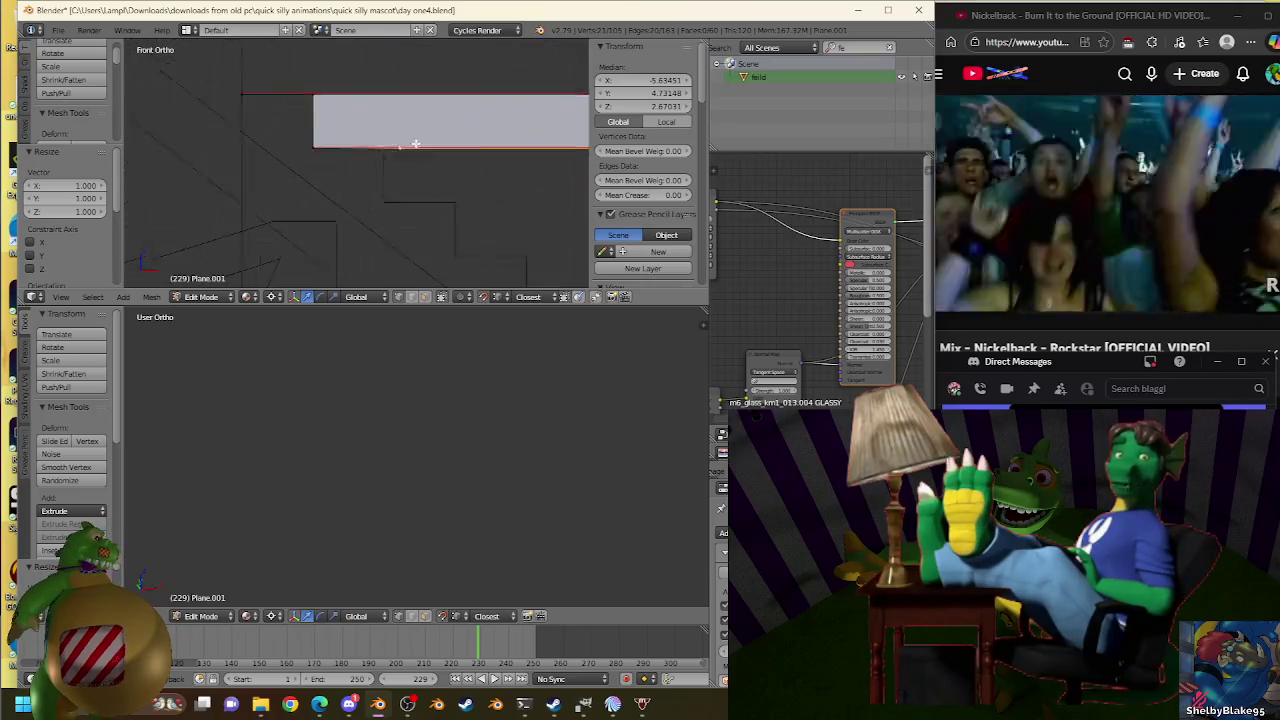
{"action": "scroll", "coordinate": [415, 144], "scroll_direction": "up", "scroll_amount": 2}
{"action": "key", "text": "s"}
{"action": "left_click", "coordinate": [550, 113]}
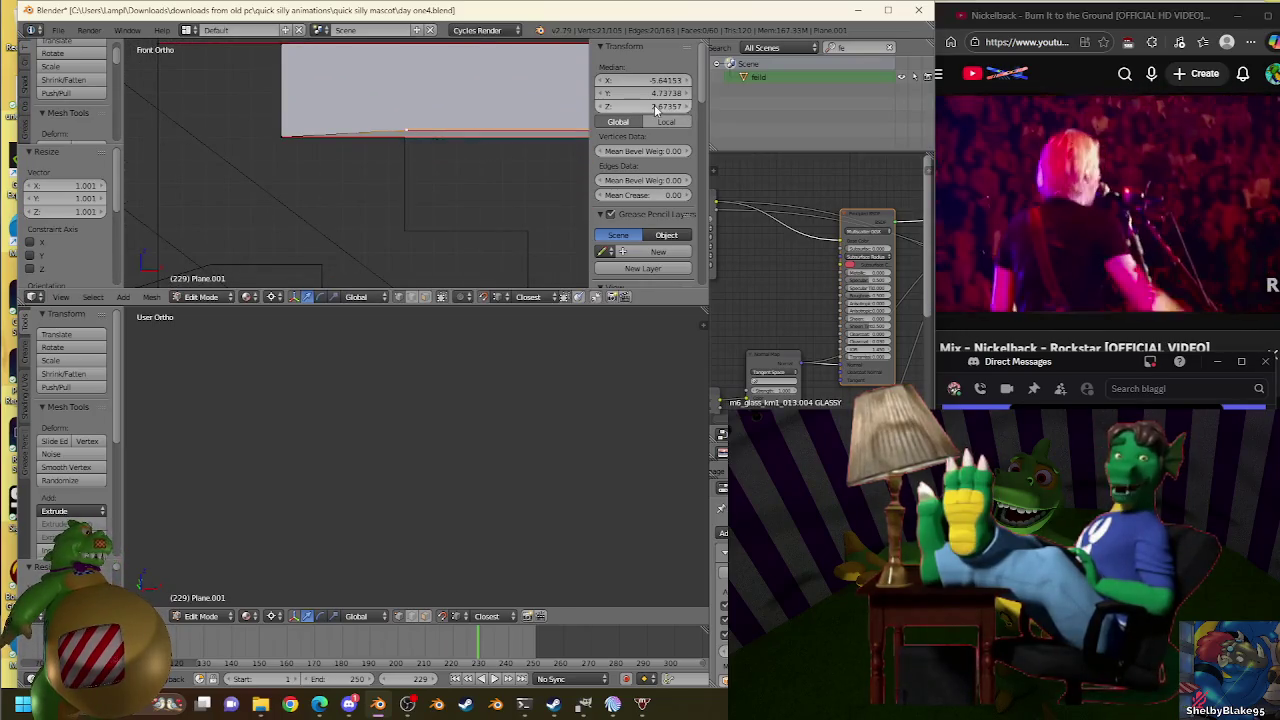
{"action": "key", "text": "s"}
{"action": "left_click", "coordinate": [404, 136]}
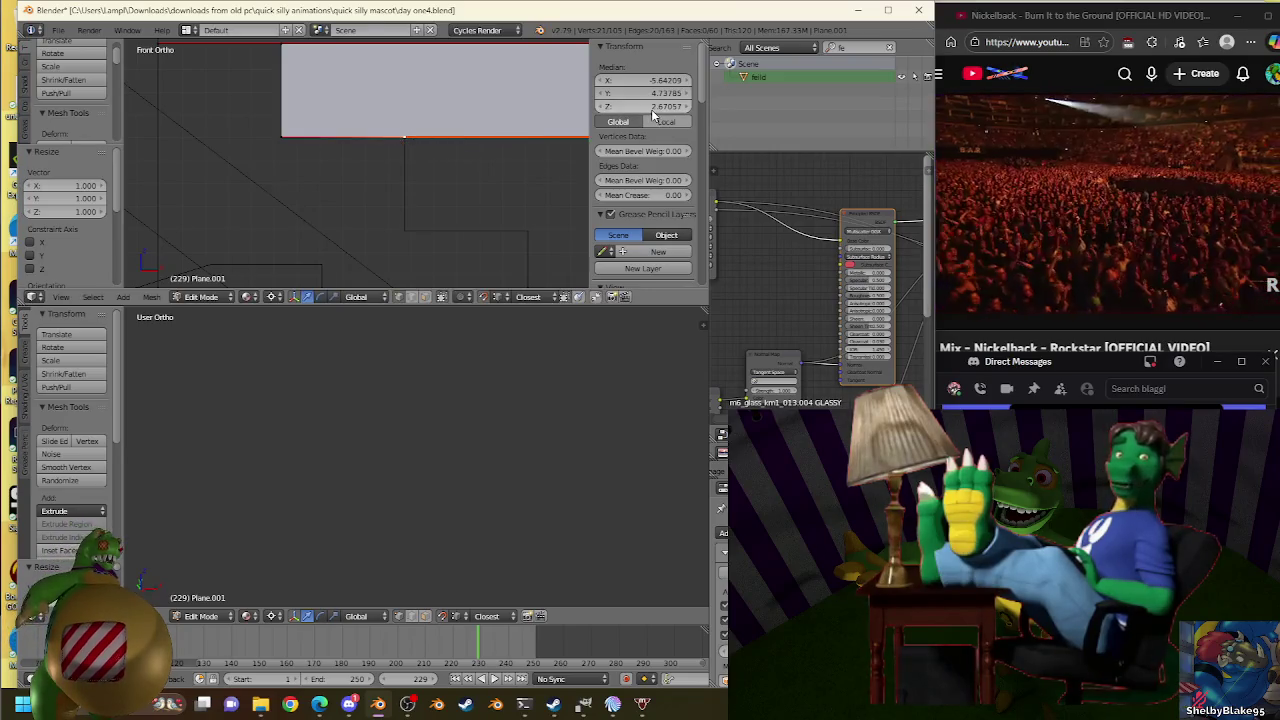
{"action": "scroll", "coordinate": [340, 163], "scroll_direction": "up", "scroll_amount": 2}
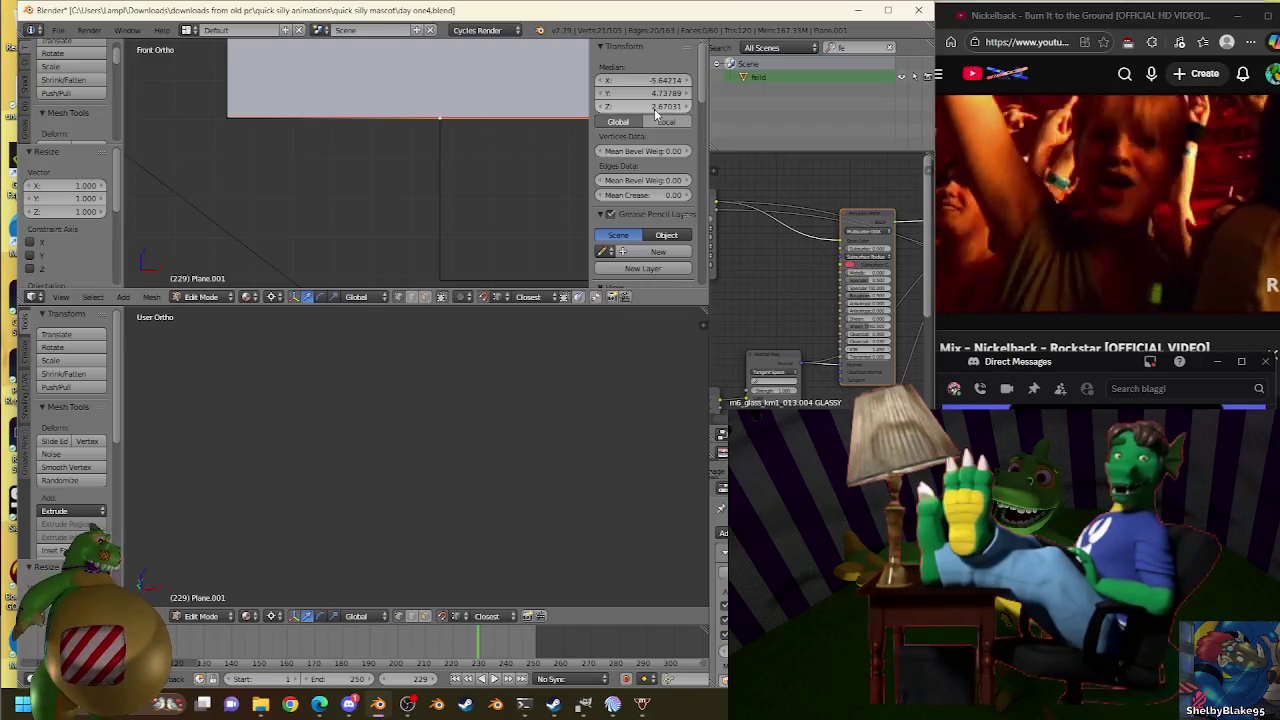
Move the plane's bottom edge into place and extrude it in place.
{"action": "key", "text": "g"}
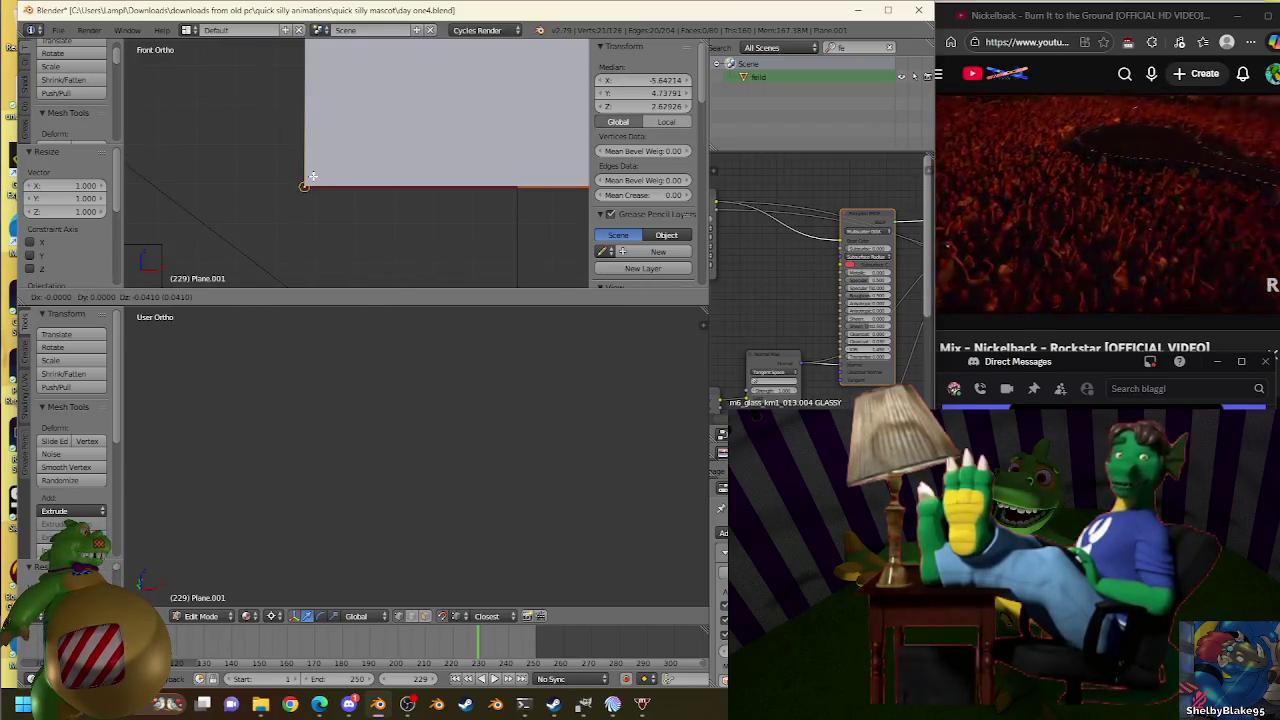
{"action": "left_click", "coordinate": [313, 176]}
{"action": "key", "text": "e"}
{"action": "key", "text": "Escape"}
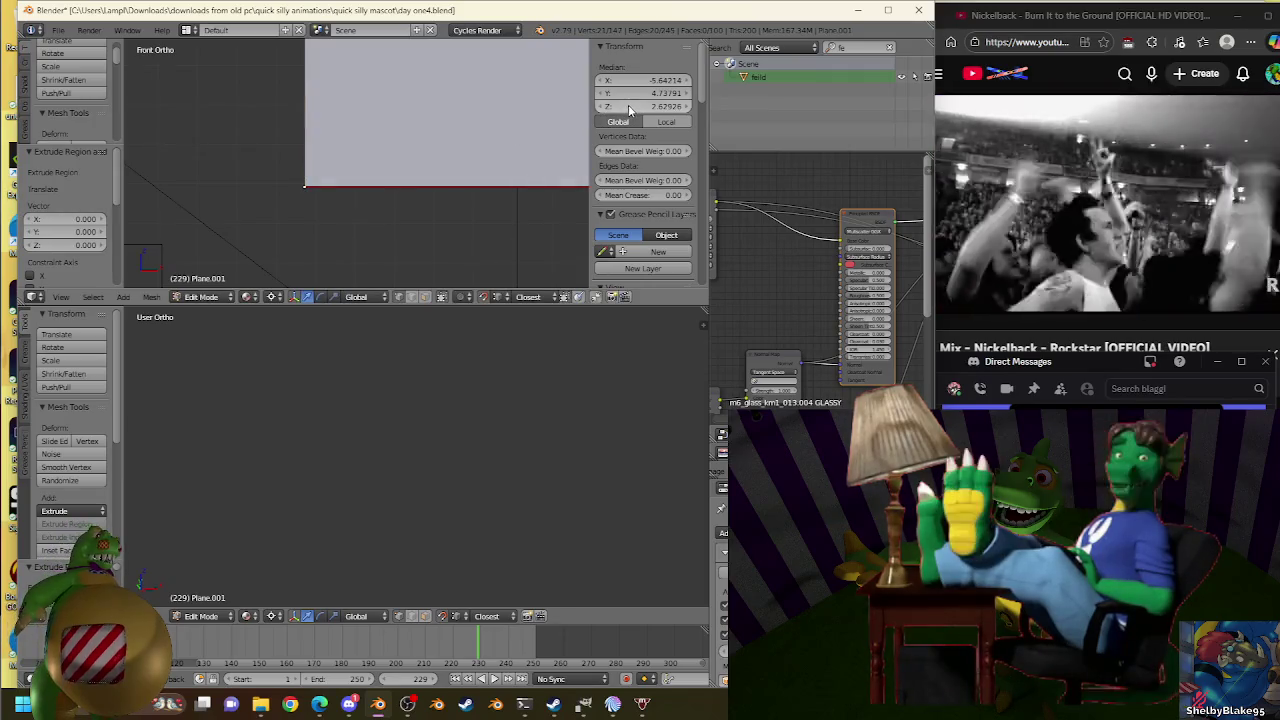
Flatten the extruded edge to a level height and leave it at scale 1.000.
{"action": "key", "text": "s"}
{"action": "left_click", "coordinate": [523, 182]}
{"action": "key", "text": "ctrl+v"}
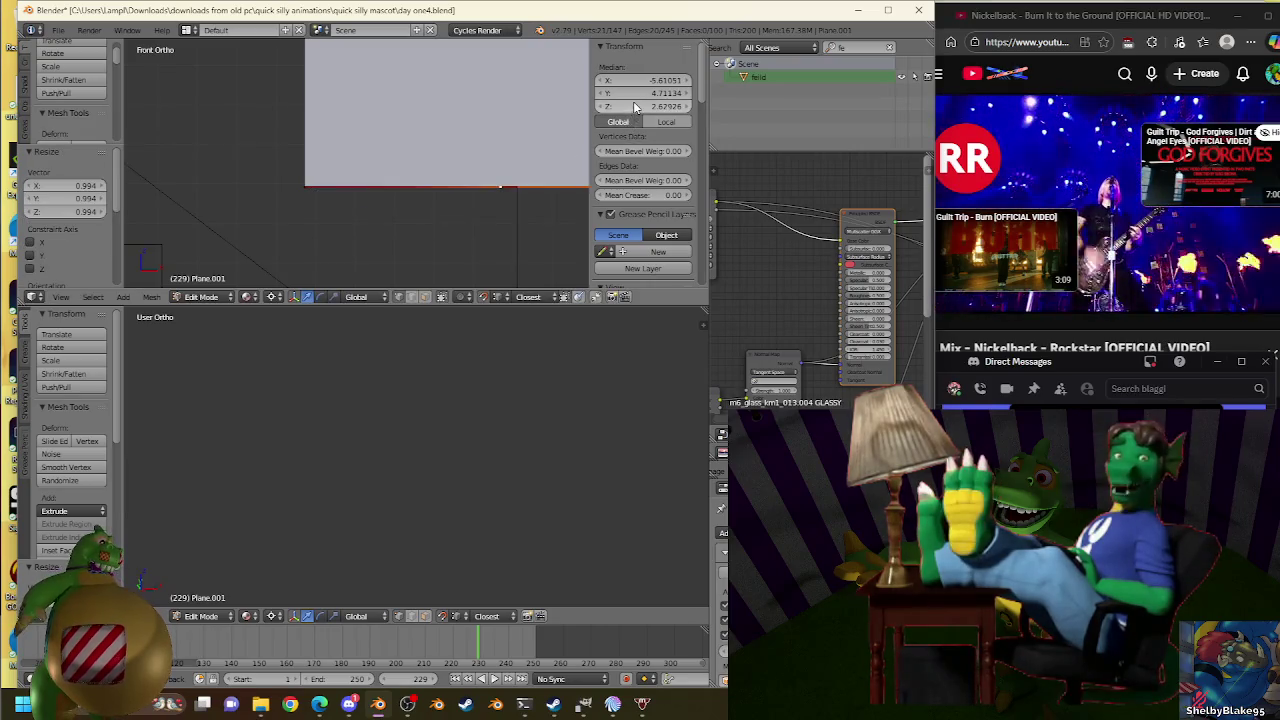
{"action": "key", "text": "s"}
{"action": "left_click", "coordinate": [520, 165]}
{"action": "key", "text": "s"}
{"action": "left_click", "coordinate": [598, 168]}
{"action": "key", "text": "s"}
{"action": "left_click", "coordinate": [522, 172]}
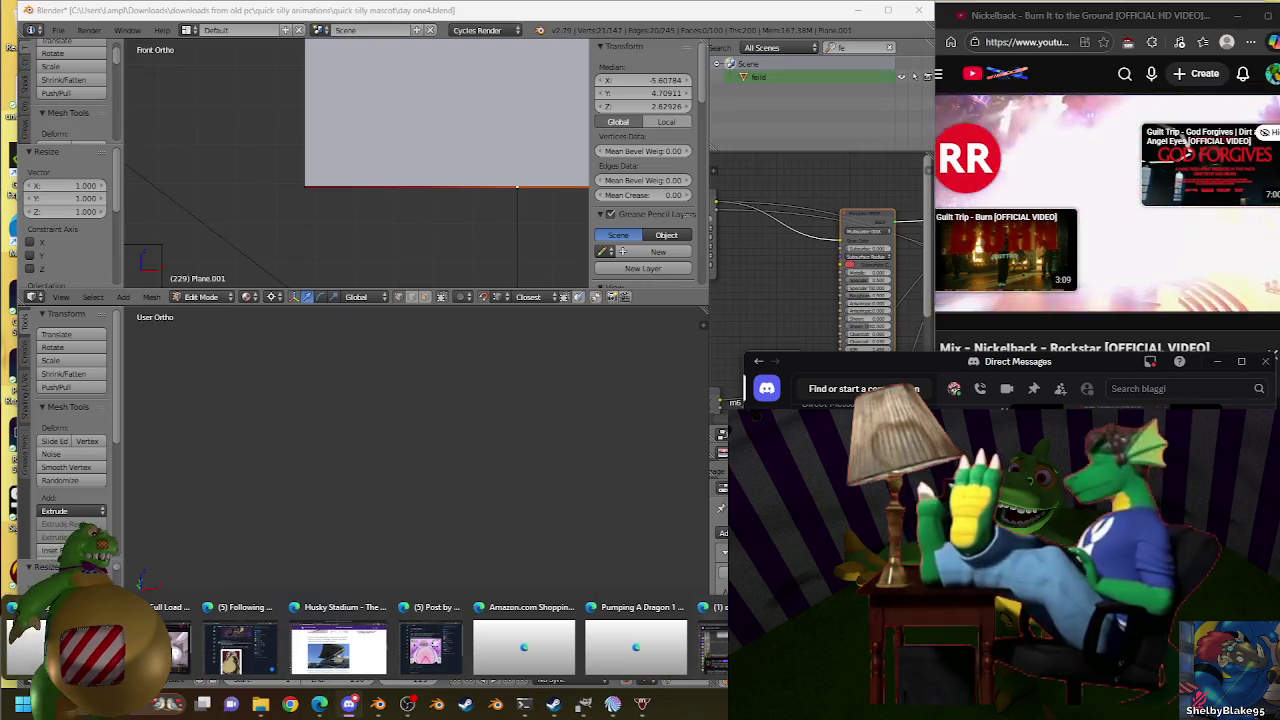
Check the Twitch stream, play Muse's 'Knights Of Cydonia' on YouTube, then return to Blender.
{"action": "mouse_move", "coordinate": [290, 705]}
{"action": "left_click", "coordinate": [236, 650]}
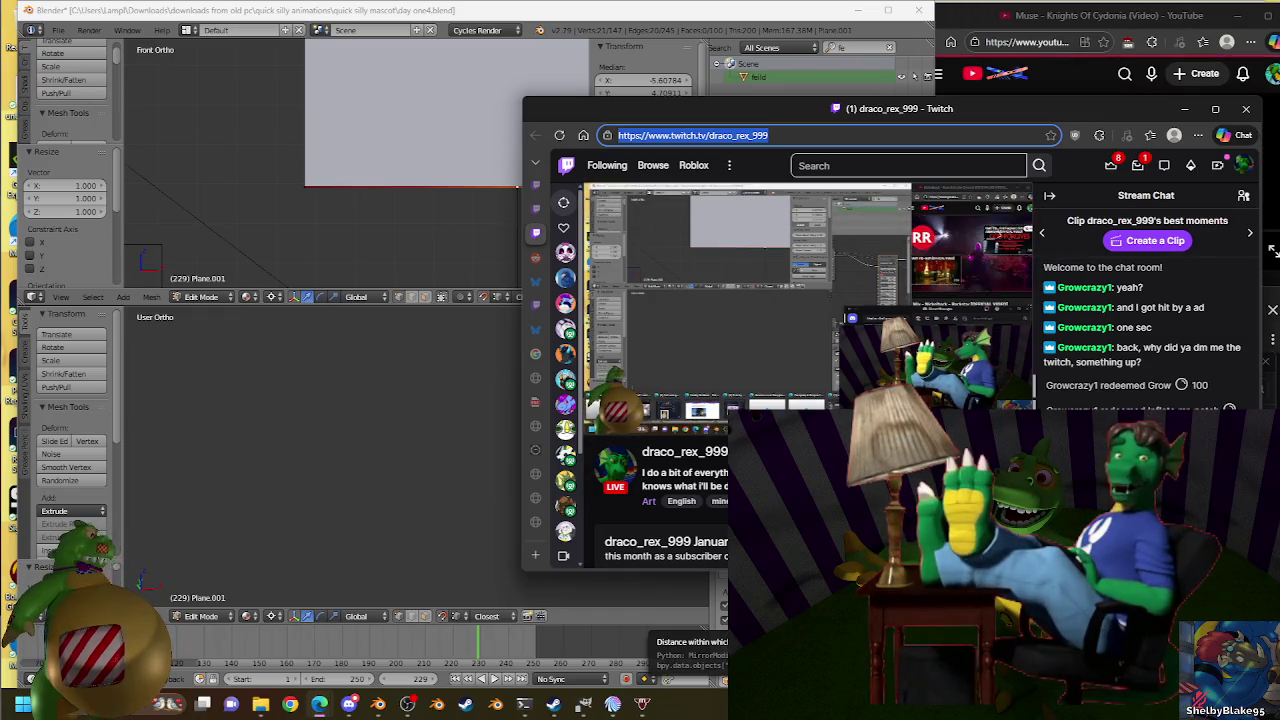
{"action": "left_click", "coordinate": [1150, 85]}
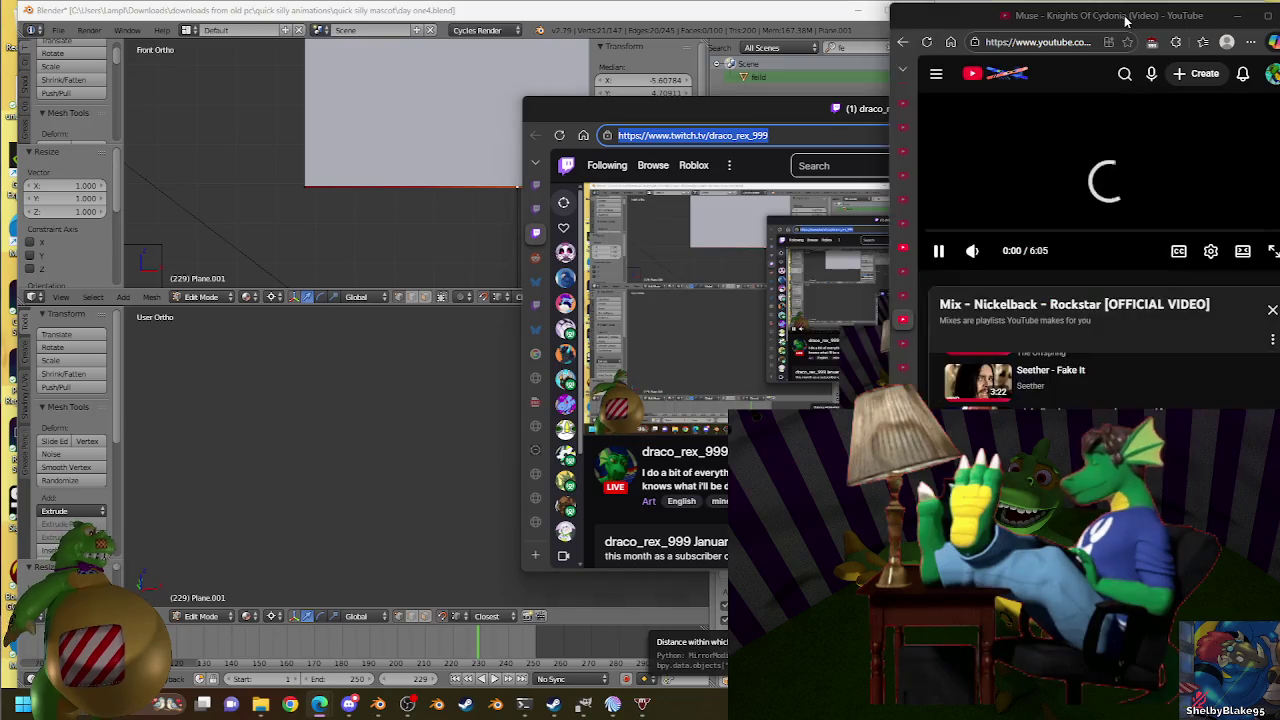
{"action": "scroll", "coordinate": [1238, 368], "scroll_direction": "up", "scroll_amount": 1}
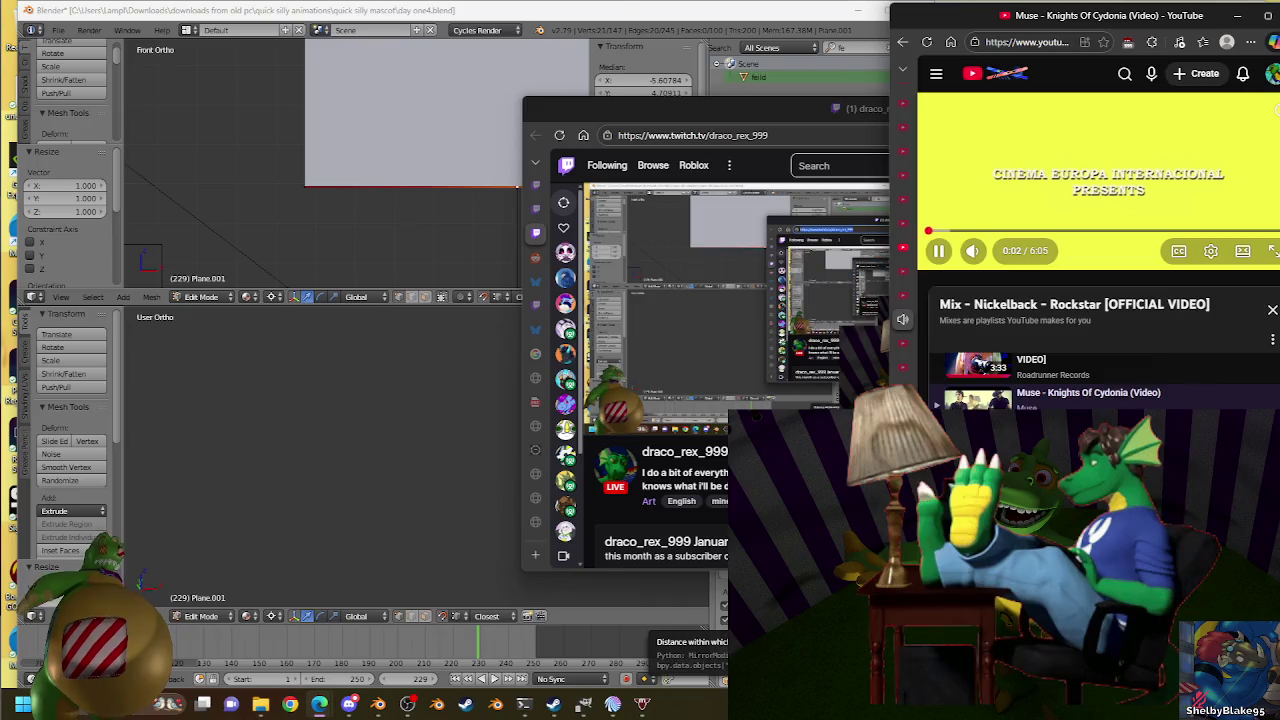
{"action": "left_click", "coordinate": [521, 190]}
Extrude the bottom edge of Plane.001 into a new lower step and move it down.
{"action": "key", "text": "e"}
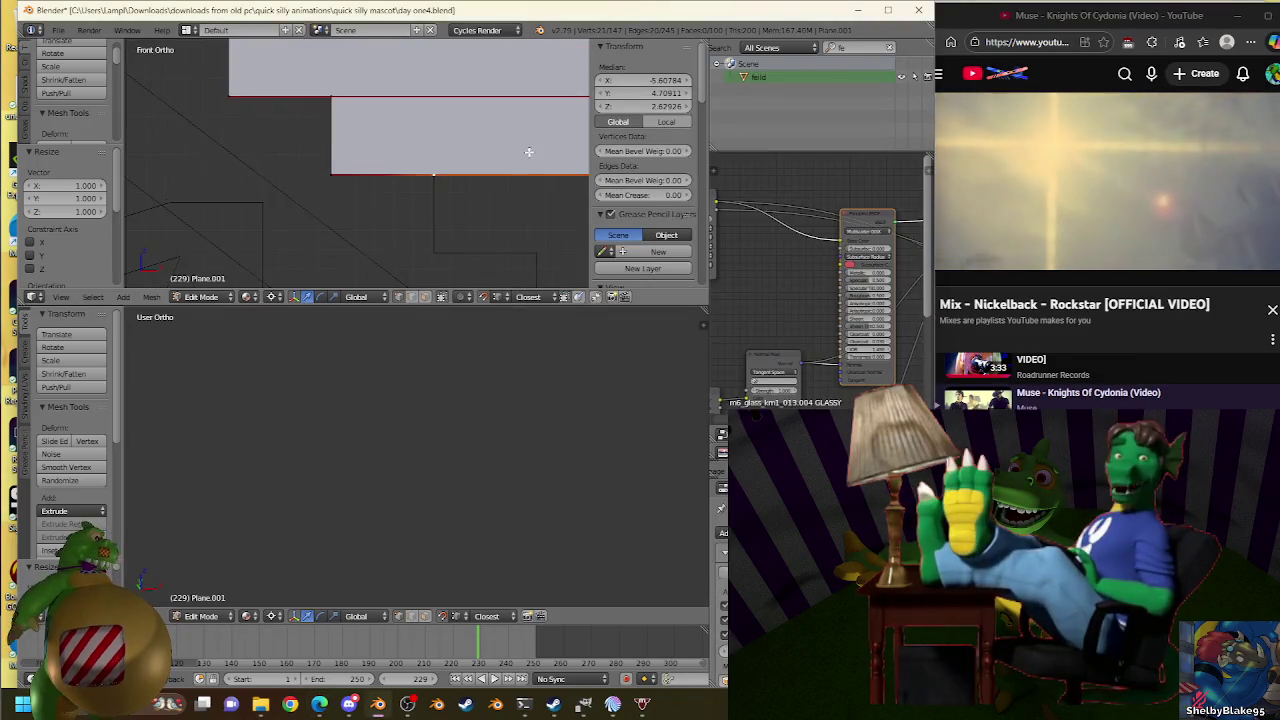
{"action": "left_click", "coordinate": [552, 145]}
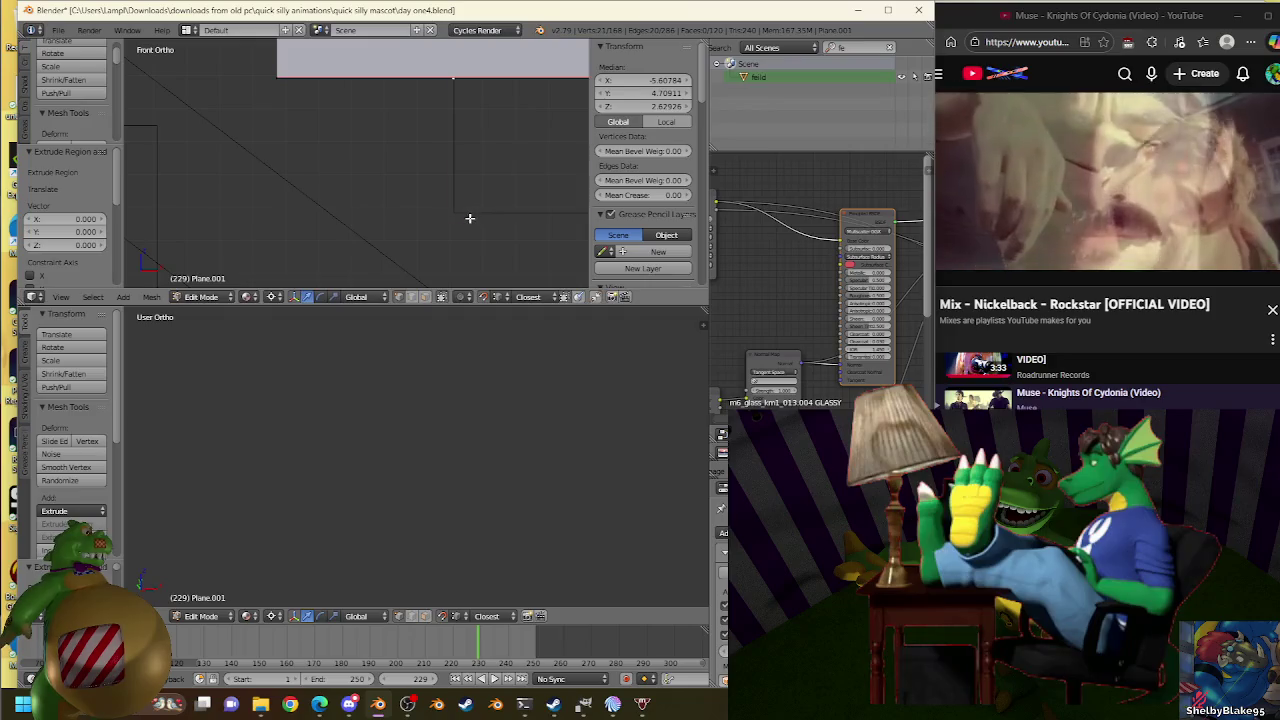
{"action": "key", "text": "g"}
{"action": "left_click", "coordinate": [451, 160]}
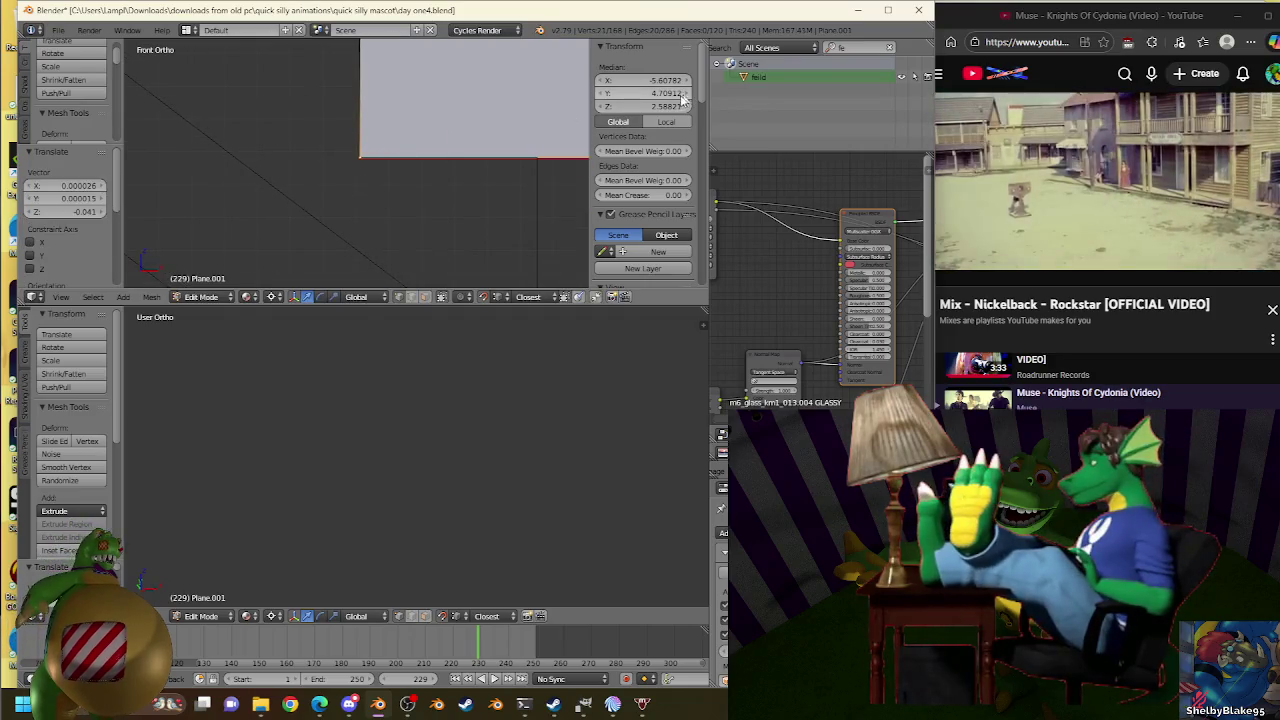
Extrude the edge in place, even it out at scale 1.000, and show the lower viewport's camera view.
{"action": "key", "text": "e"}
{"action": "right_click", "coordinate": [492, 120]}
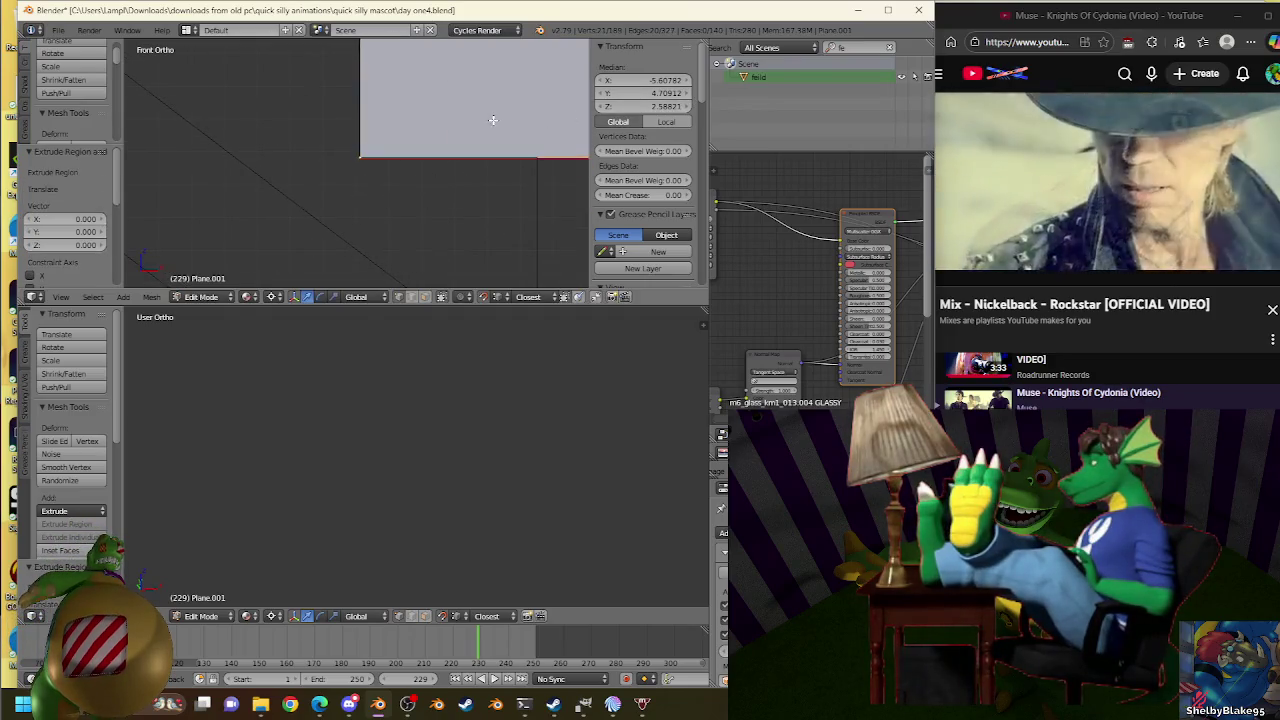
{"action": "key", "text": "s"}
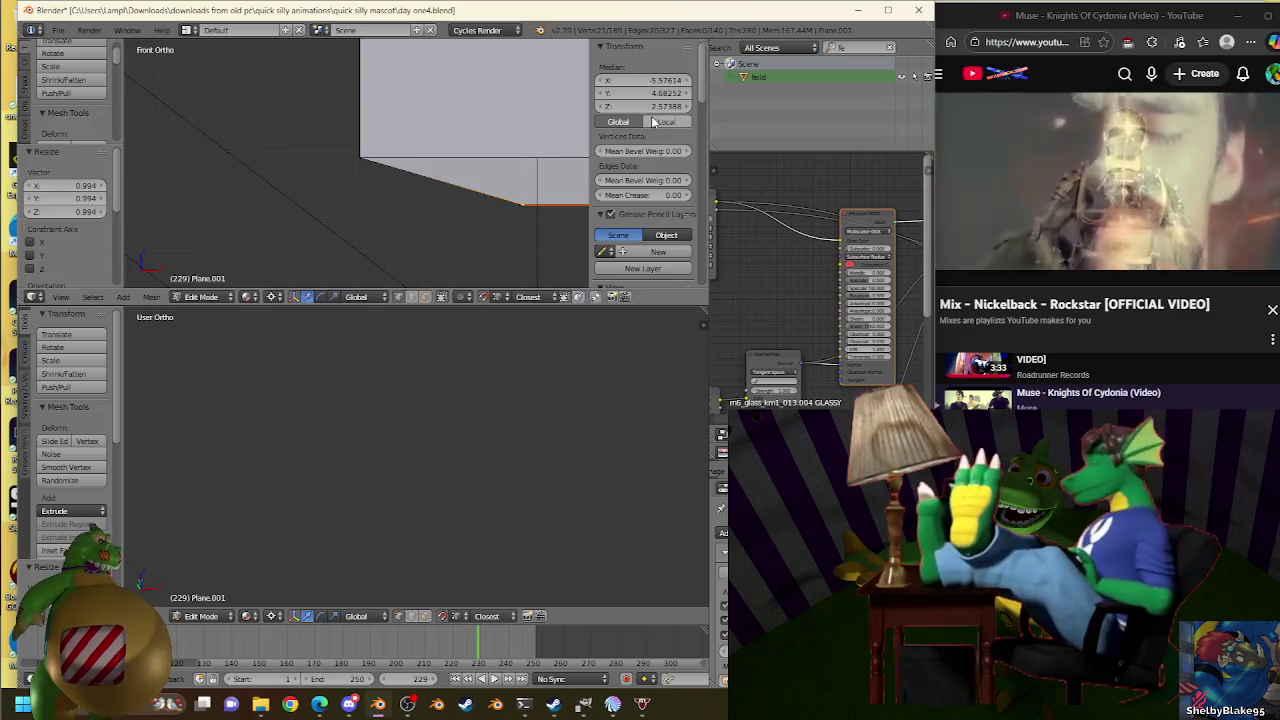
{"action": "left_click", "coordinate": [545, 153]}
{"action": "key", "text": "s"}
{"action": "left_click", "coordinate": [545, 152]}
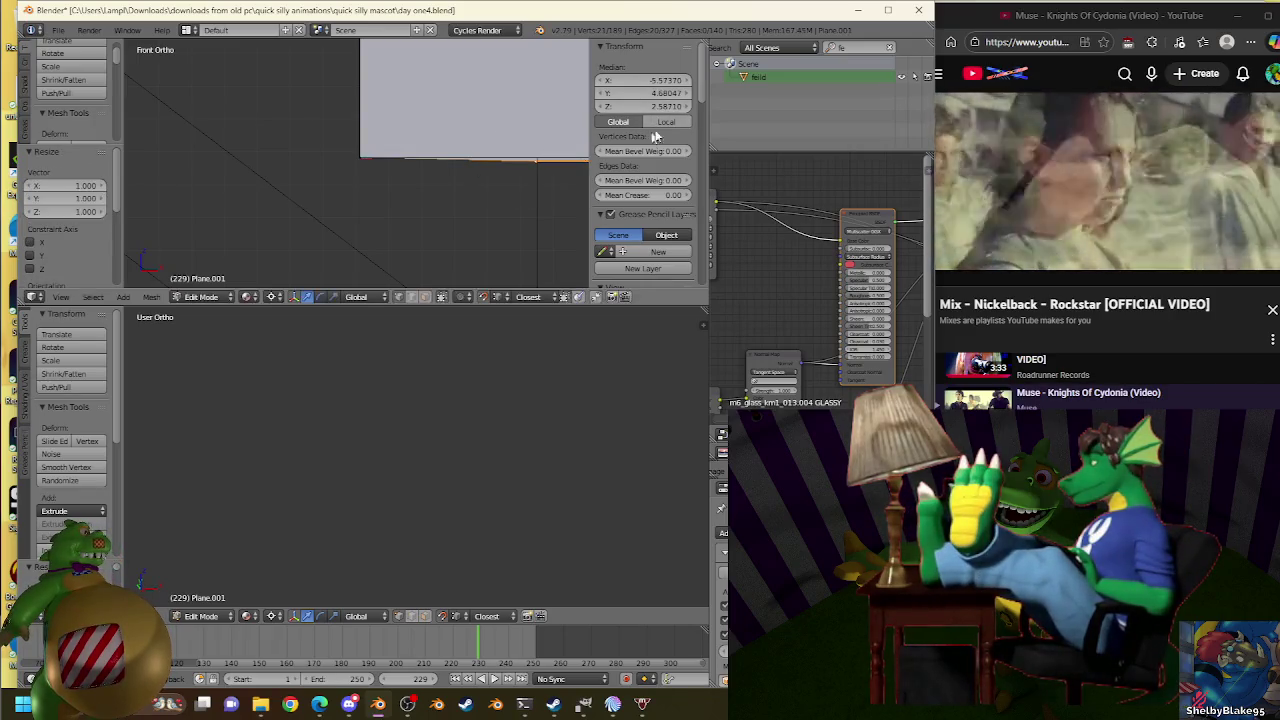
{"action": "key", "text": "s"}
{"action": "left_click", "coordinate": [560, 145]}
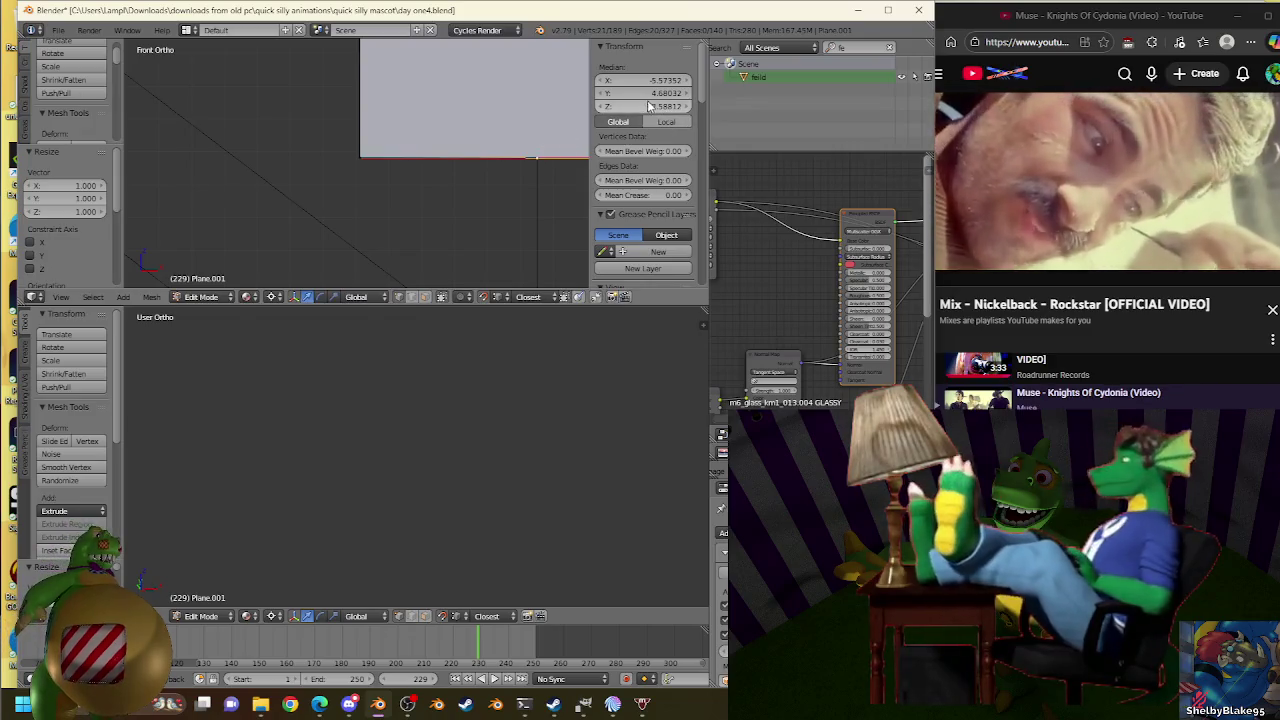
{"action": "key", "text": "s"}
{"action": "left_click", "coordinate": [548, 151]}
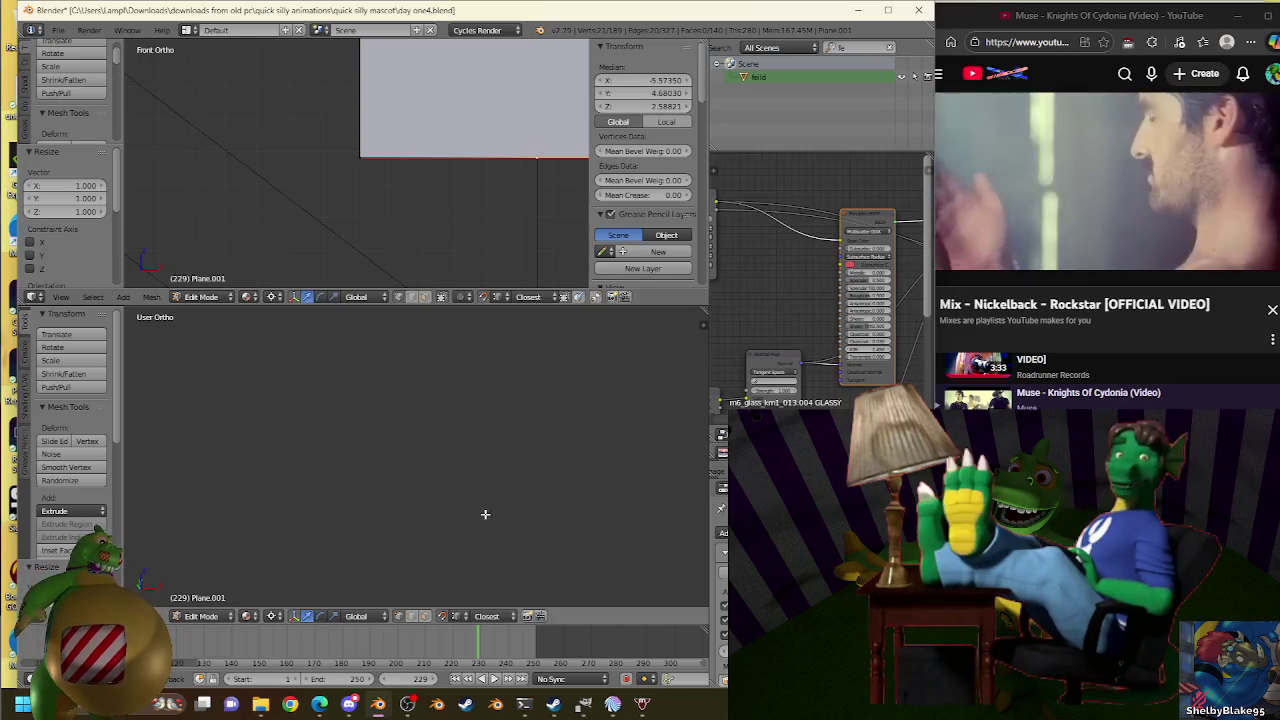
{"action": "key", "text": "KP_0"}
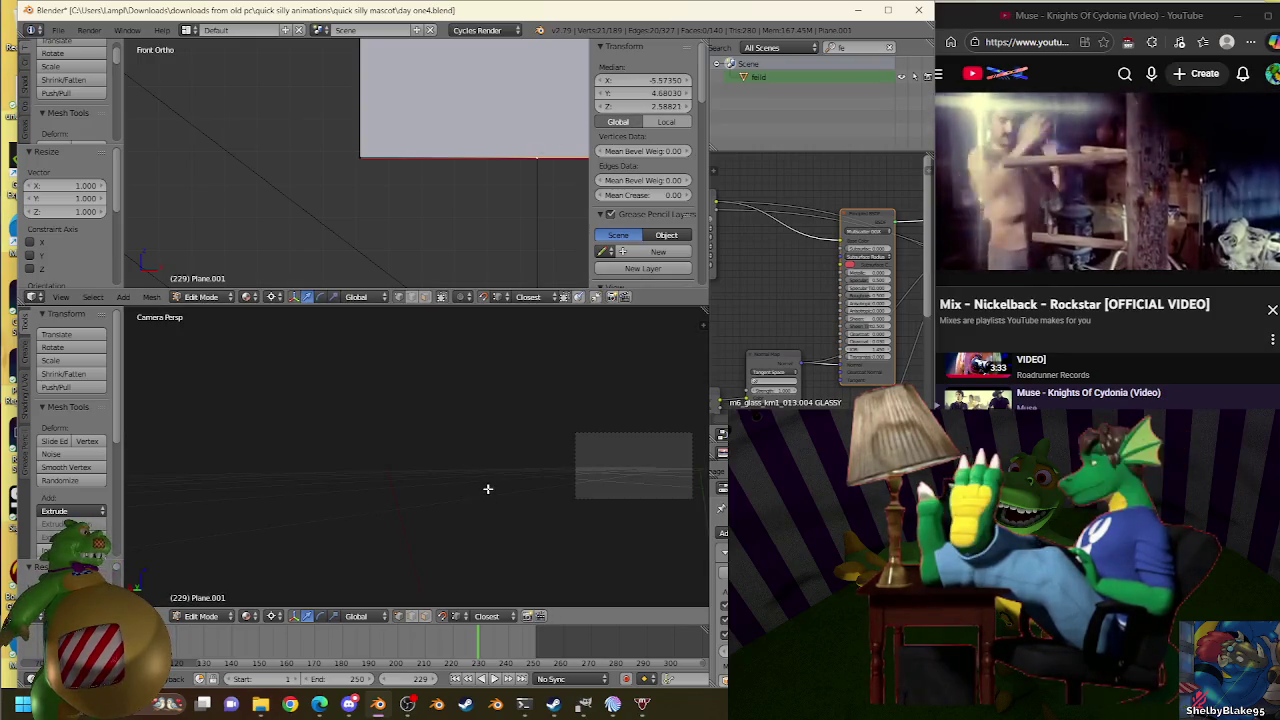
Show layer 1 through the camera, pan along the stands, and return to Object Mode.
{"action": "key", "text": "1"}
{"action": "scroll", "coordinate": [545, 399], "scroll_direction": "up", "scroll_amount": 4}
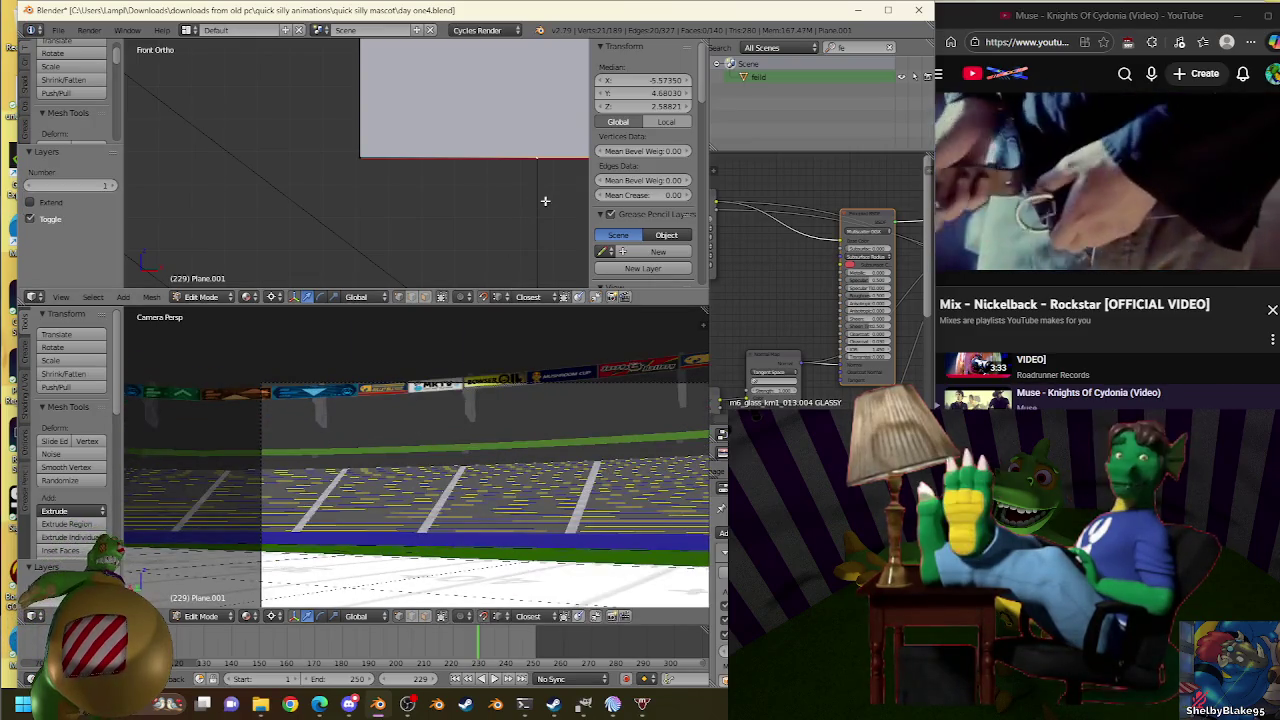
{"action": "middle_click_drag", "start_coordinate": [545, 202], "coordinate": [427, 171], "text": "shift"}
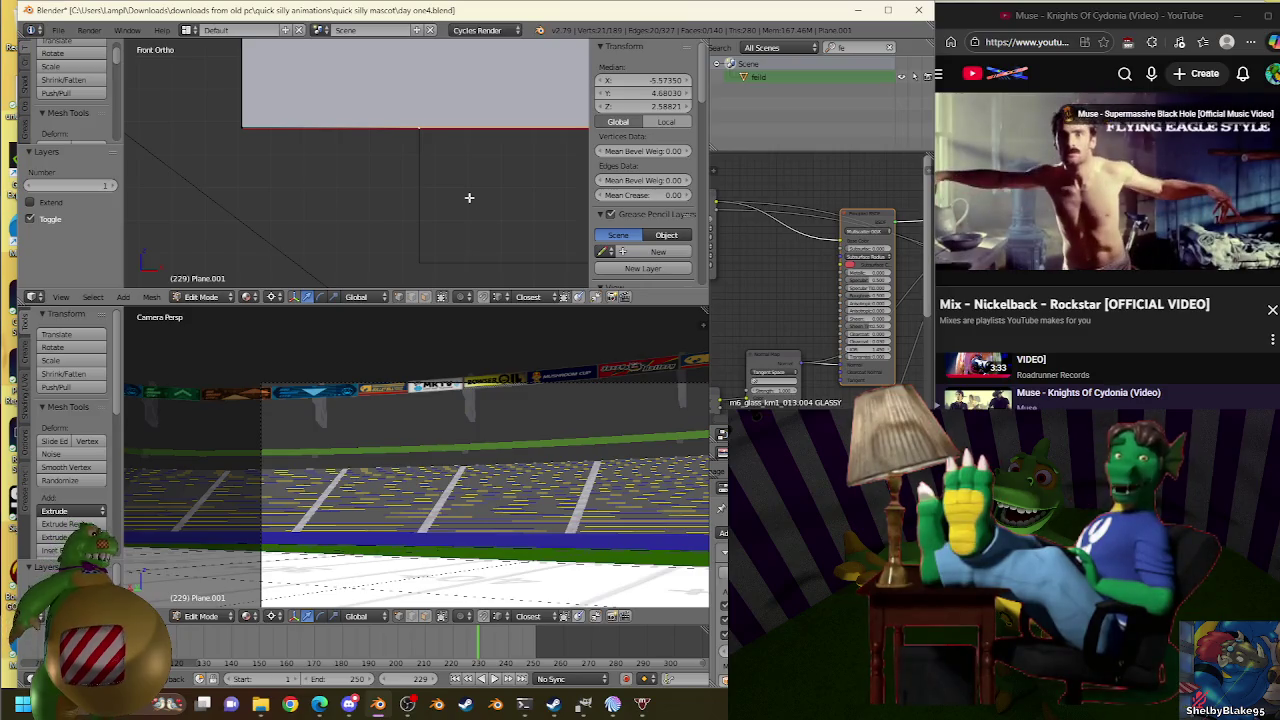
{"action": "key", "text": "Tab"}
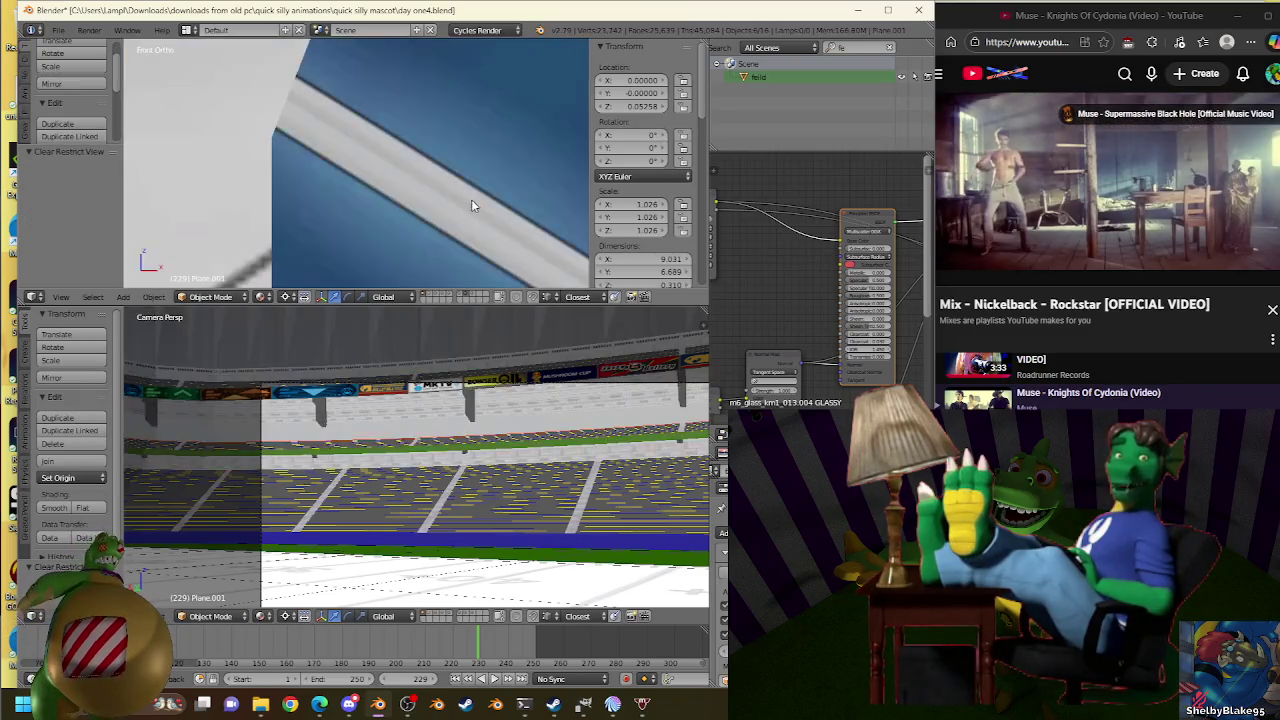
Orbit above the stadium, selecting the dome and then the stands mesh Plane.001.
{"action": "scroll", "coordinate": [410, 140], "scroll_direction": "down", "scroll_amount": 4}
{"action": "mouse_move", "coordinate": [418, 156]}
{"action": "middle_mouse_down"}
{"action": "mouse_move", "coordinate": [443, 98]}
{"action": "mouse_move", "coordinate": [442, 124]}
{"action": "mouse_move", "coordinate": [479, 171]}
{"action": "middle_mouse_up"}
{"action": "right_click", "coordinate": [479, 171]}
{"action": "scroll", "coordinate": [479, 171], "scroll_direction": "up", "scroll_amount": 3}
{"action": "scroll", "coordinate": [390, 199], "scroll_direction": "up", "scroll_amount": 3}
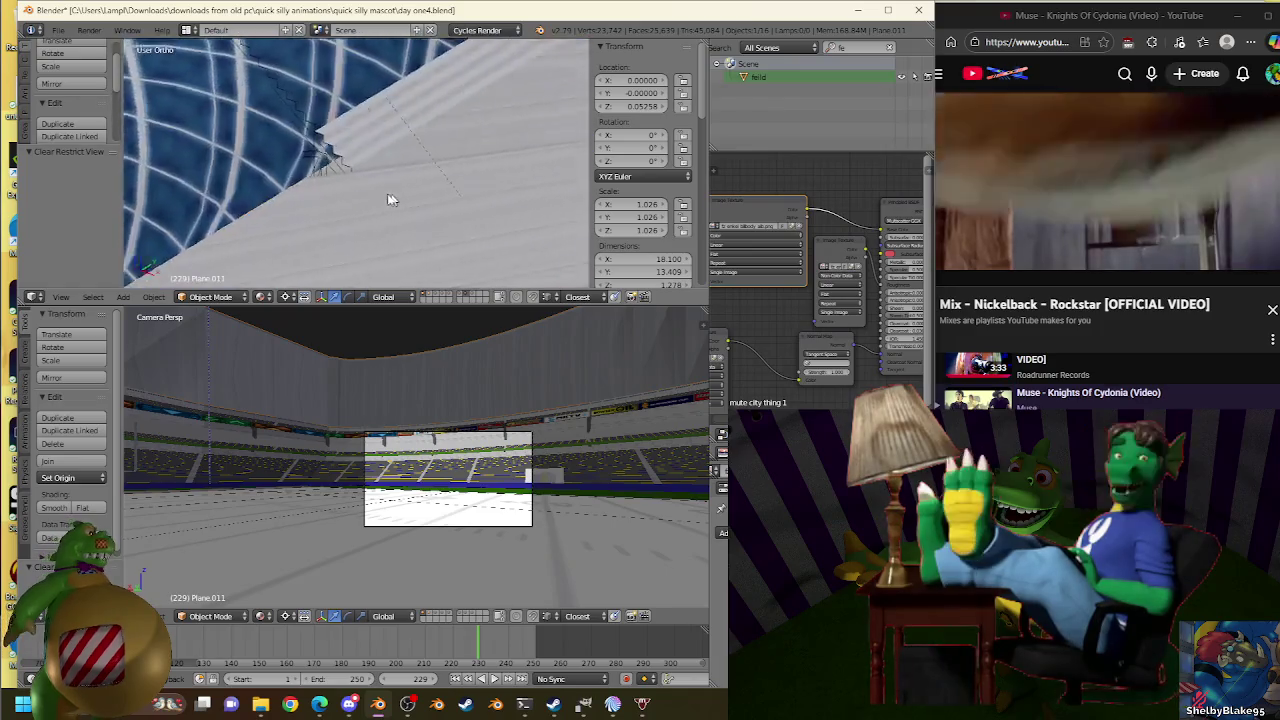
{"action": "middle_click_drag", "start_coordinate": [390, 199], "coordinate": [372, 124]}
{"action": "right_click", "coordinate": [372, 124]}
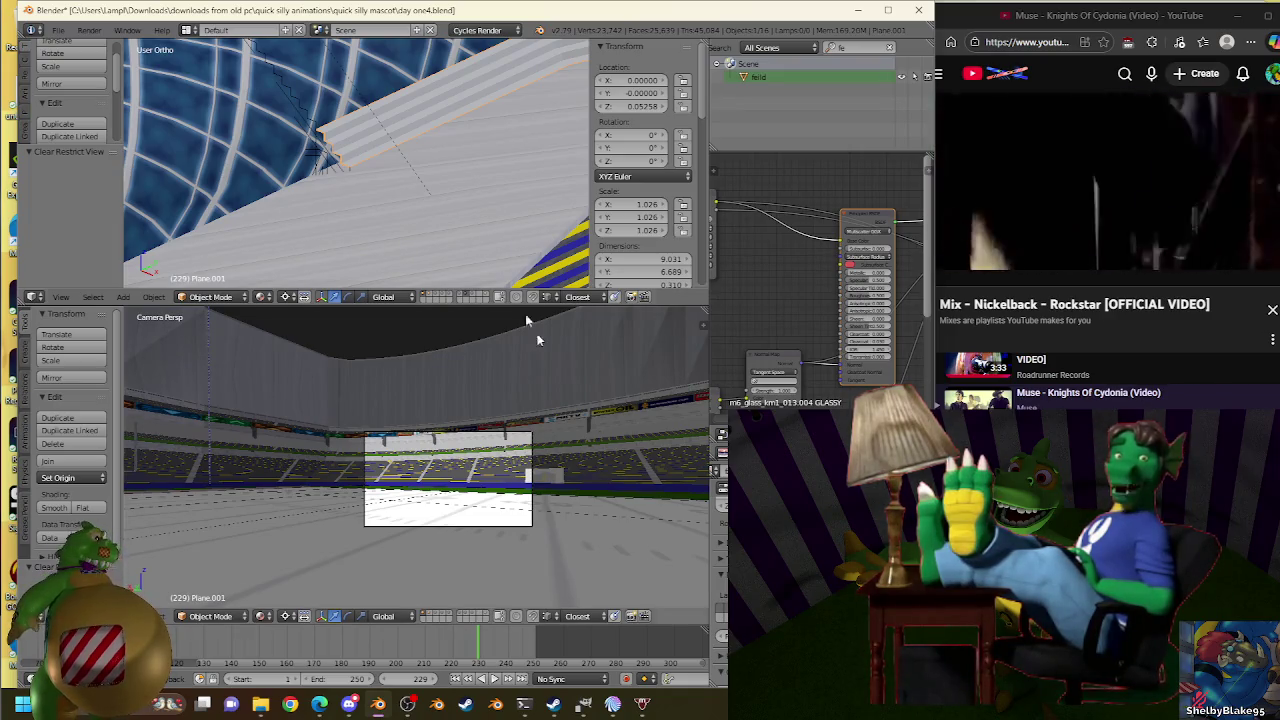
{"action": "scroll", "coordinate": [473, 245], "scroll_direction": "down", "scroll_amount": 5}
{"action": "mouse_move", "coordinate": [473, 245]}
{"action": "middle_mouse_down"}
{"action": "mouse_move", "coordinate": [348, 207]}
{"action": "mouse_move", "coordinate": [420, 230]}
{"action": "mouse_move", "coordinate": [460, 270]}
{"action": "middle_mouse_up"}
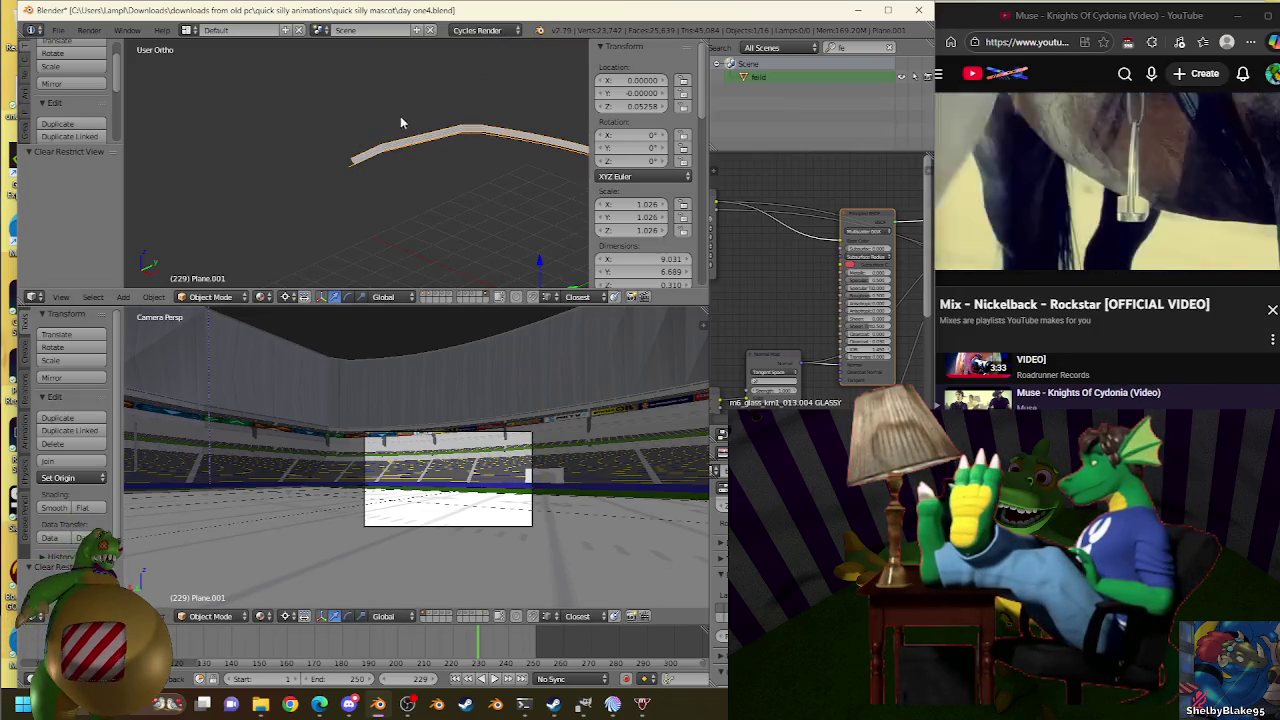
Toggle the stadium layer to check the crane, then edit the stands again in front view.
{"action": "key", "text": "1"}
{"action": "right_click", "coordinate": [340, 125]}
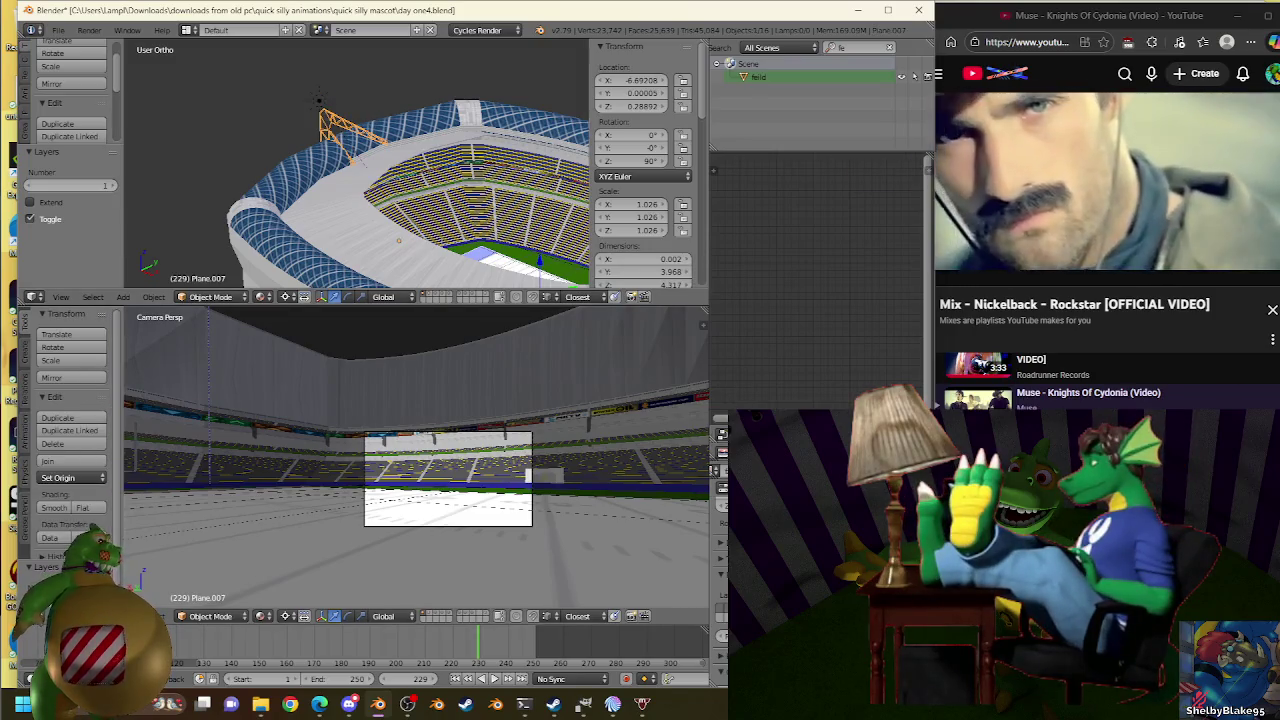
{"action": "left_click", "coordinate": [487, 297]}
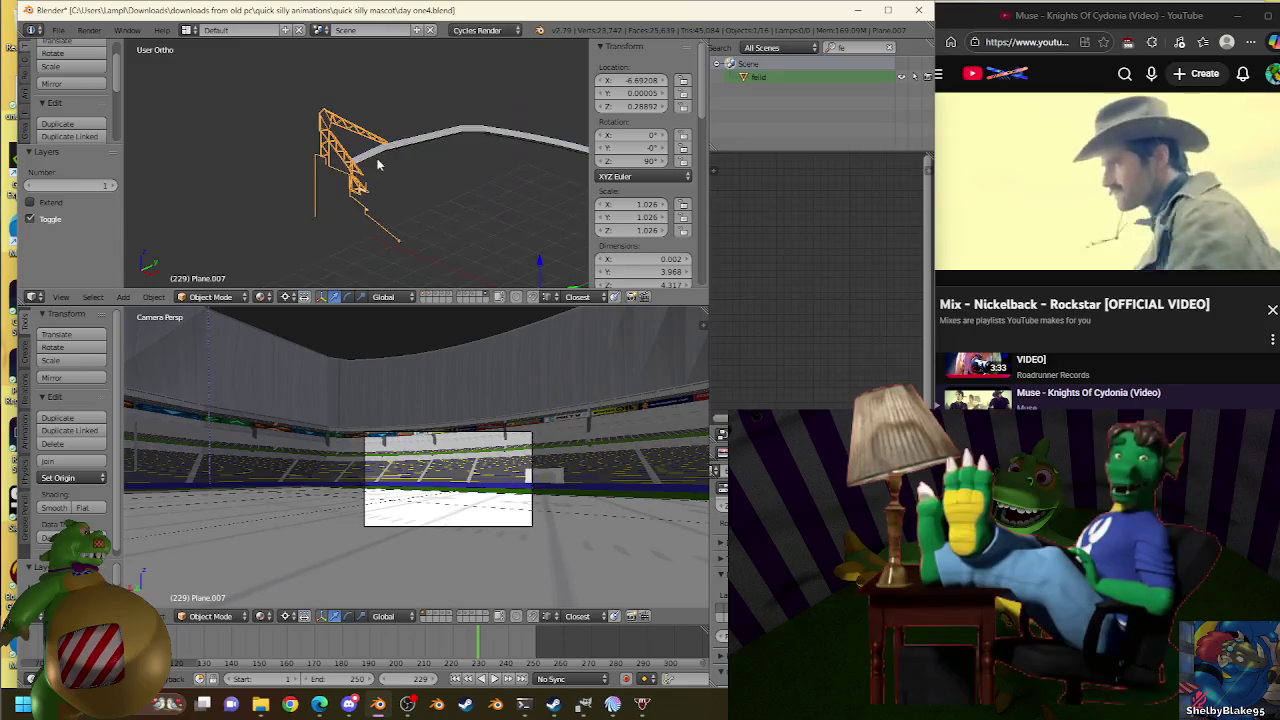
{"action": "scroll", "coordinate": [380, 154], "scroll_direction": "up", "scroll_amount": 3}
{"action": "right_click", "coordinate": [380, 154]}
{"action": "key", "text": "Tab"}
{"action": "key", "text": "KP_1"}
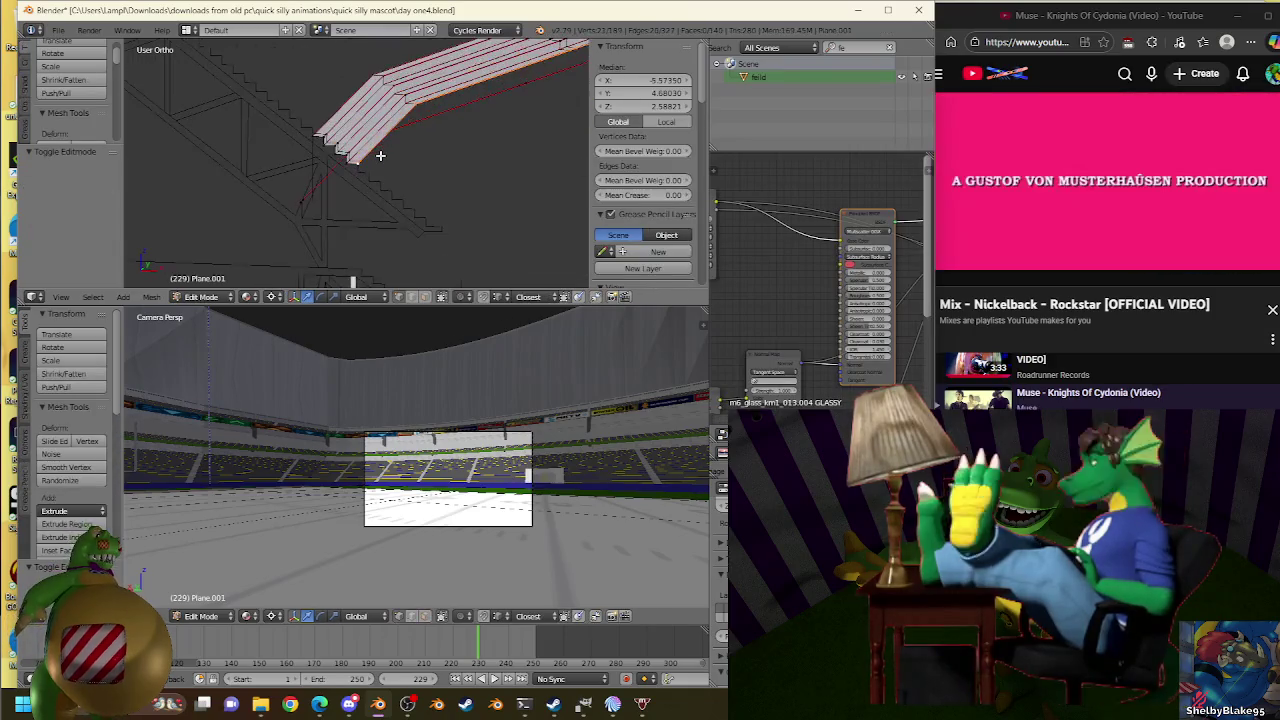
Extrude another step from the stands' edge and scale it slightly.
{"action": "scroll", "coordinate": [449, 188], "scroll_direction": "up", "scroll_amount": 3}
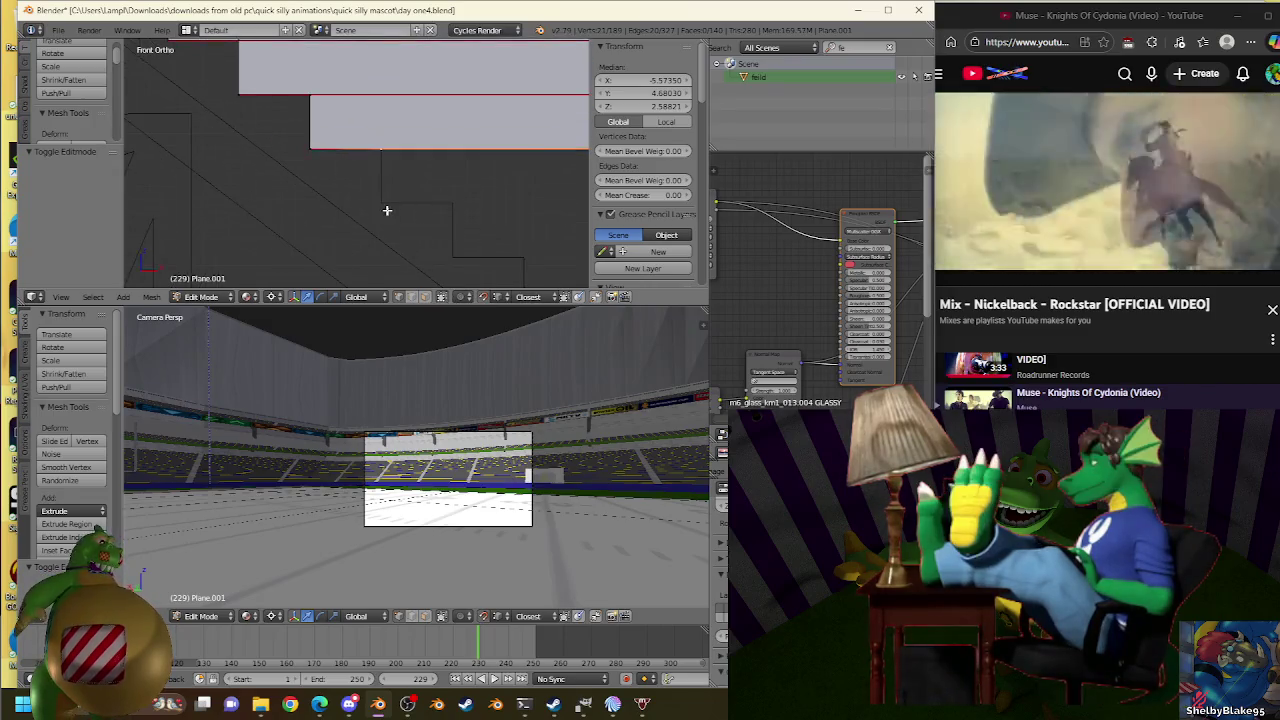
{"action": "key", "text": "e"}
{"action": "left_click", "coordinate": [389, 209]}
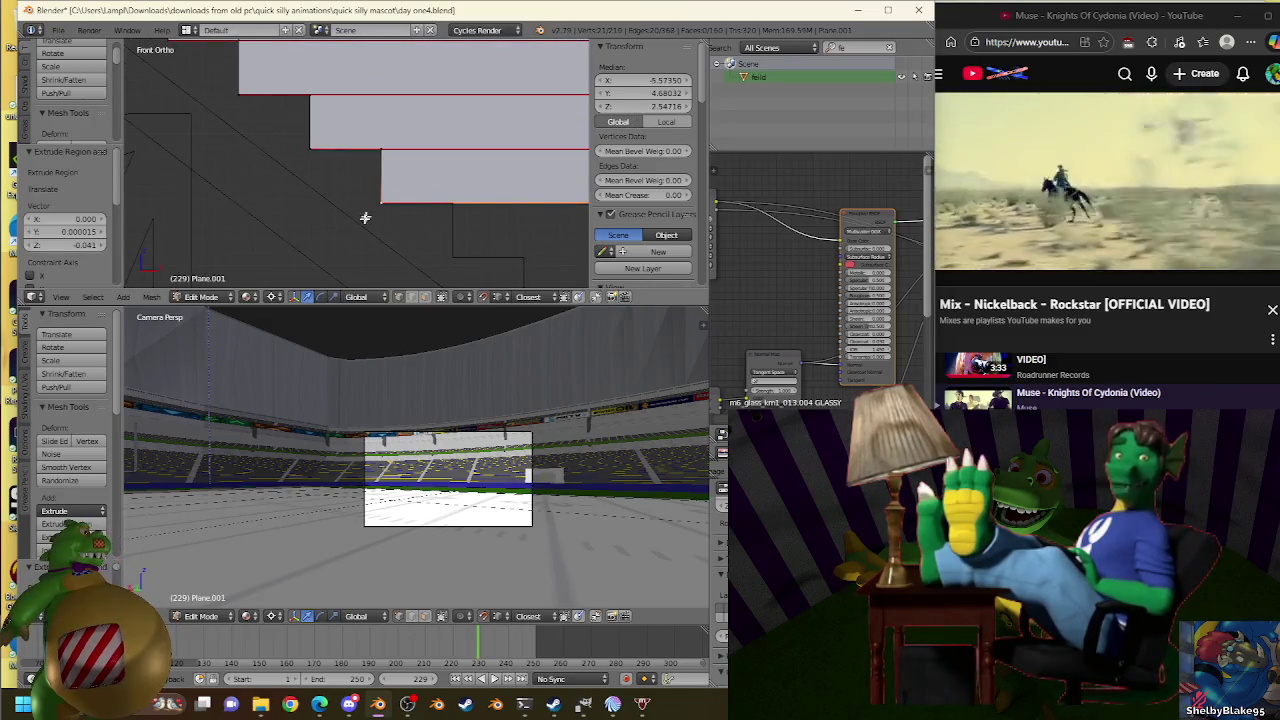
{"action": "key", "text": "s"}
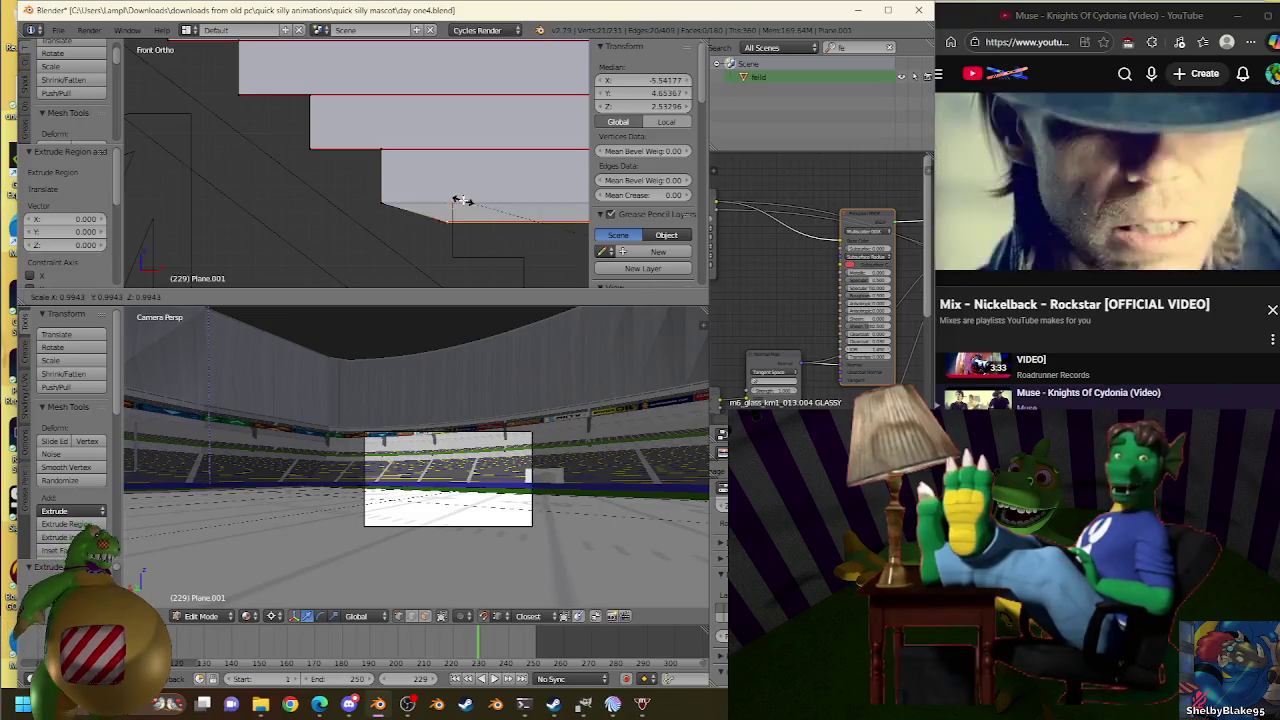
{"action": "left_click", "coordinate": [462, 200]}
Hide the outer wall layer and return to Edit Mode on the stands mesh.
{"action": "key", "text": "Tab"}
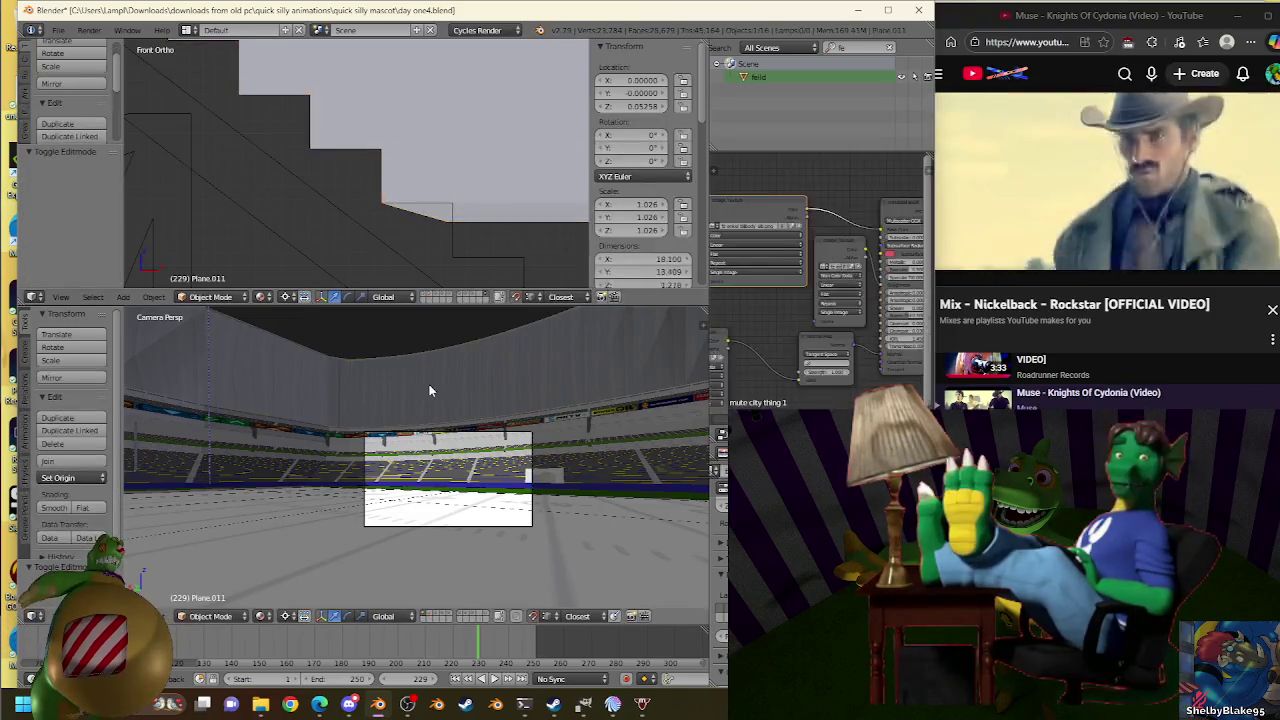
{"action": "key", "text": "h"}
{"action": "right_click", "coordinate": [460, 169]}
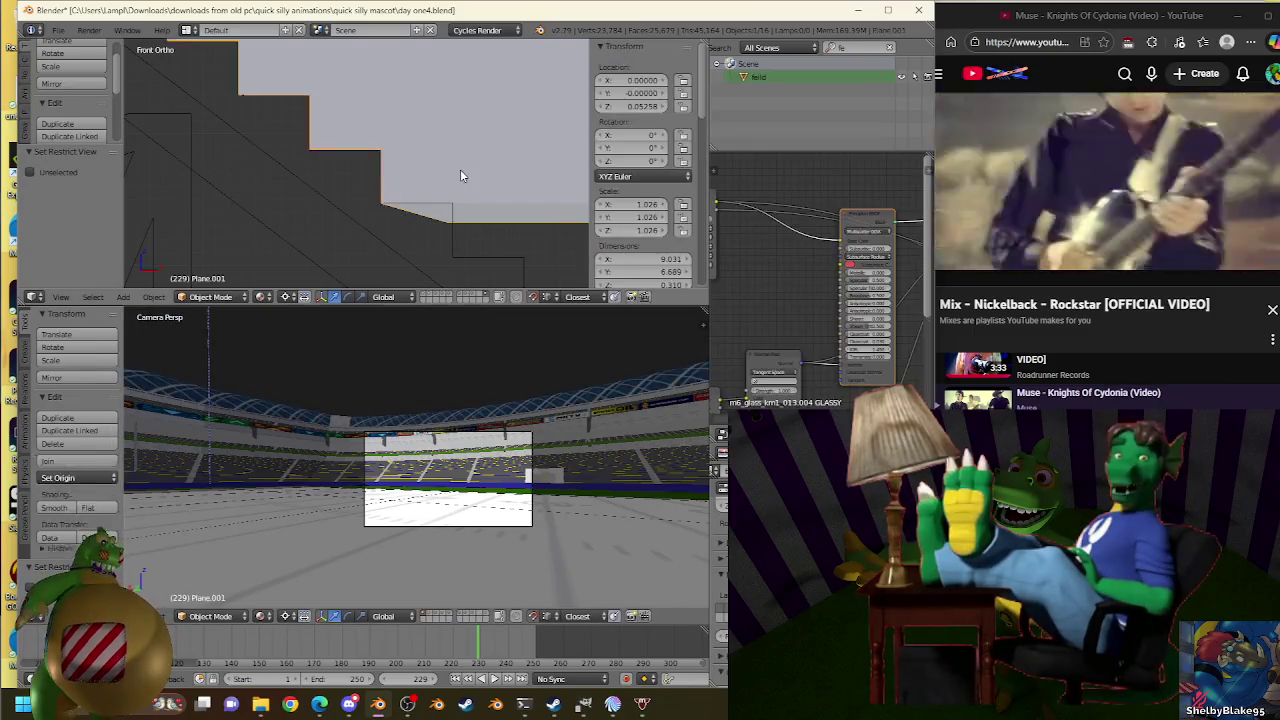
{"action": "key", "text": "Tab"}
Select a different bottom edge and resize it with several small scale tweaks.
{"action": "right_click", "coordinate": [455, 204]}
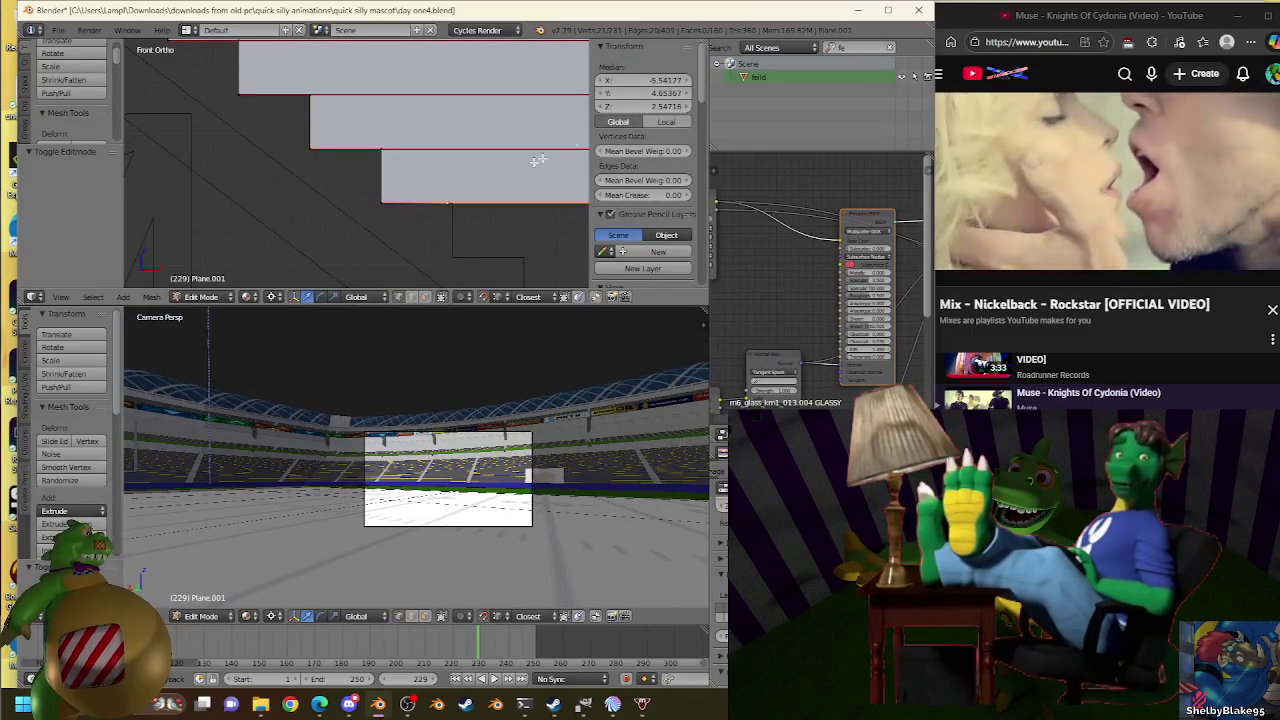
{"action": "key", "text": "s"}
{"action": "left_click", "coordinate": [469, 199]}
{"action": "right_click", "coordinate": [465, 201]}
{"action": "key", "text": "s"}
{"action": "left_click", "coordinate": [463, 200]}
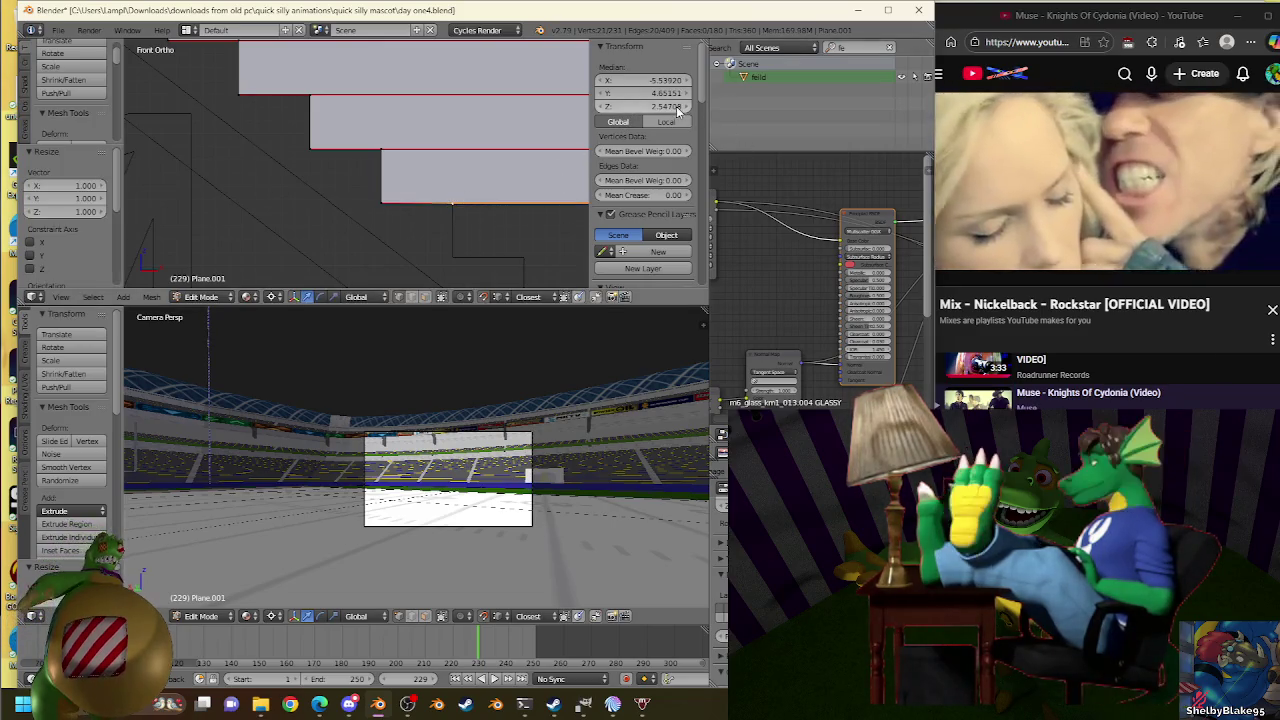
{"action": "key", "text": "s"}
{"action": "left_click", "coordinate": [456, 205]}
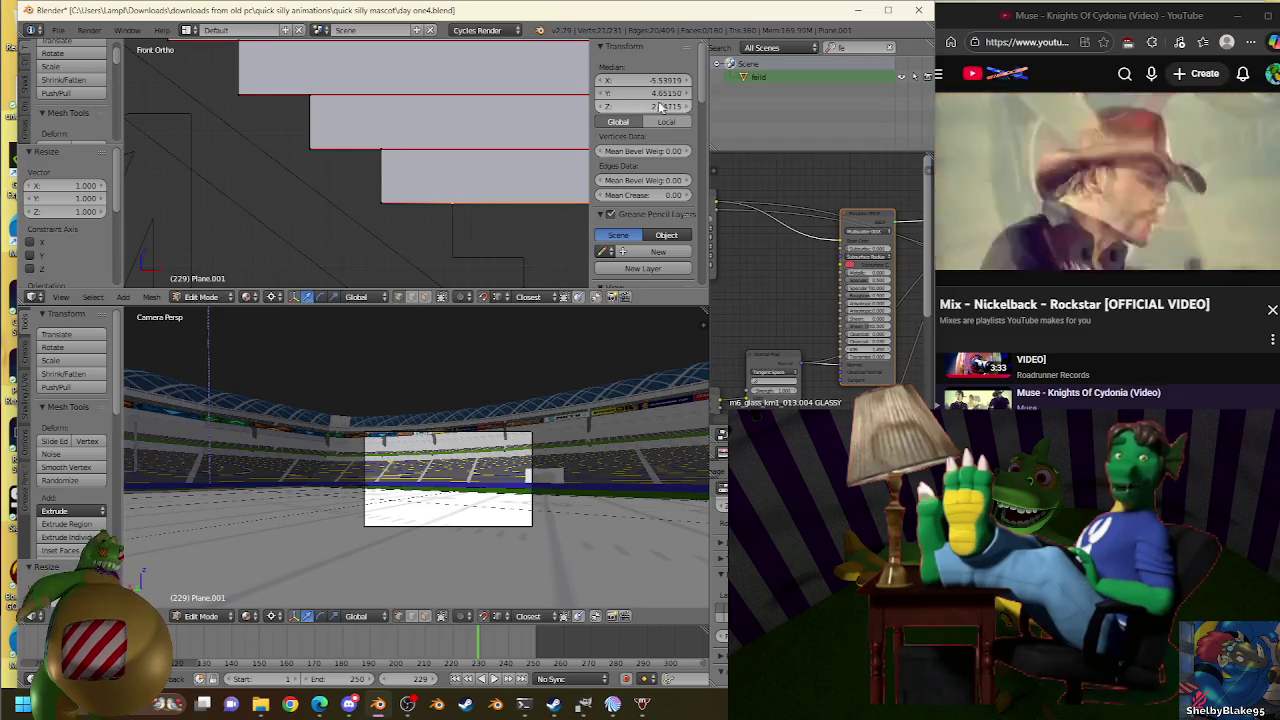
{"action": "key", "text": "s"}
{"action": "left_click", "coordinate": [475, 192]}
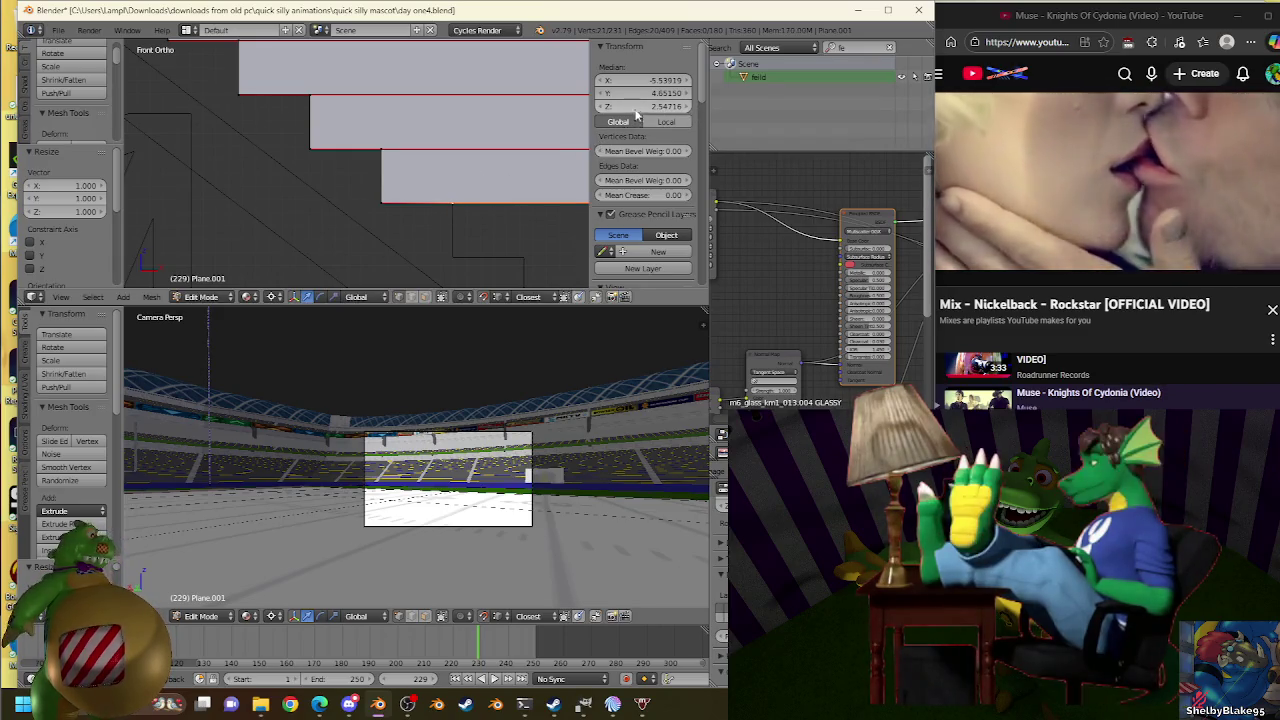
Extrude the bottom edge downward into a new step.
{"action": "key", "text": "e"}
{"action": "left_click", "coordinate": [480, 255]}
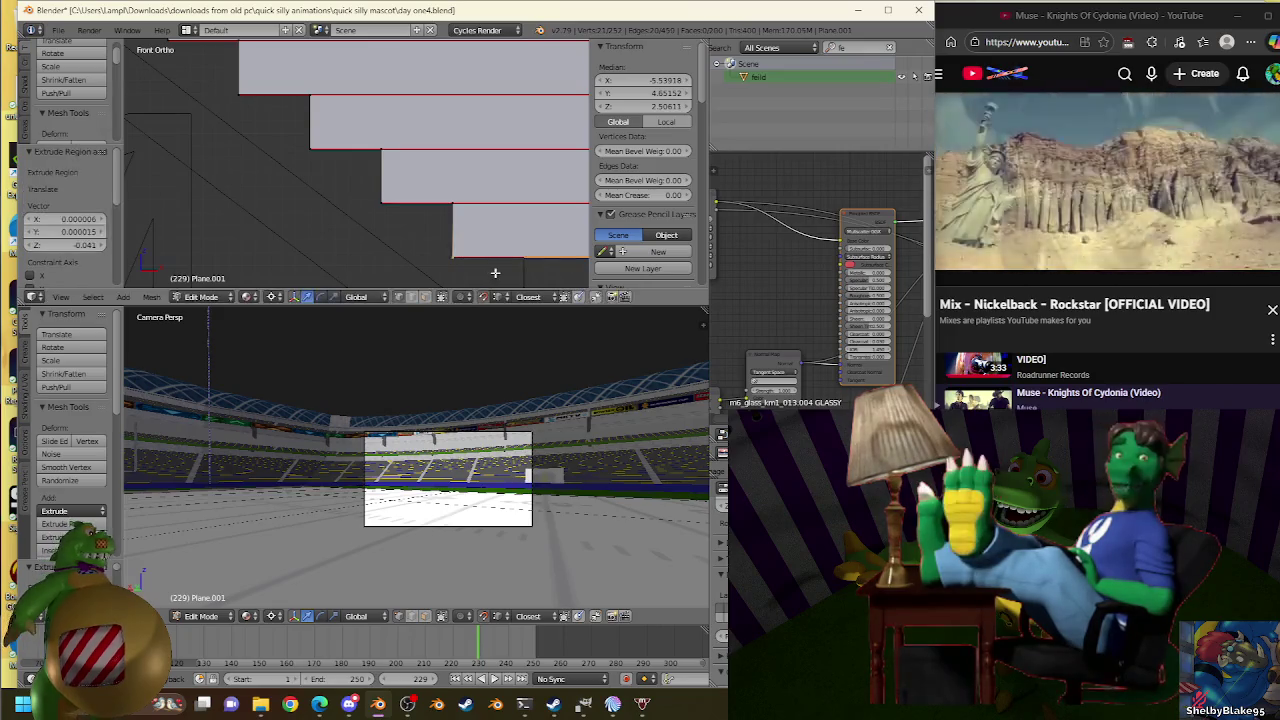
{"action": "scroll", "coordinate": [346, 183], "scroll_direction": "up", "scroll_amount": 2}
{"action": "scroll", "coordinate": [365, 180], "scroll_direction": "down", "scroll_amount": 2}
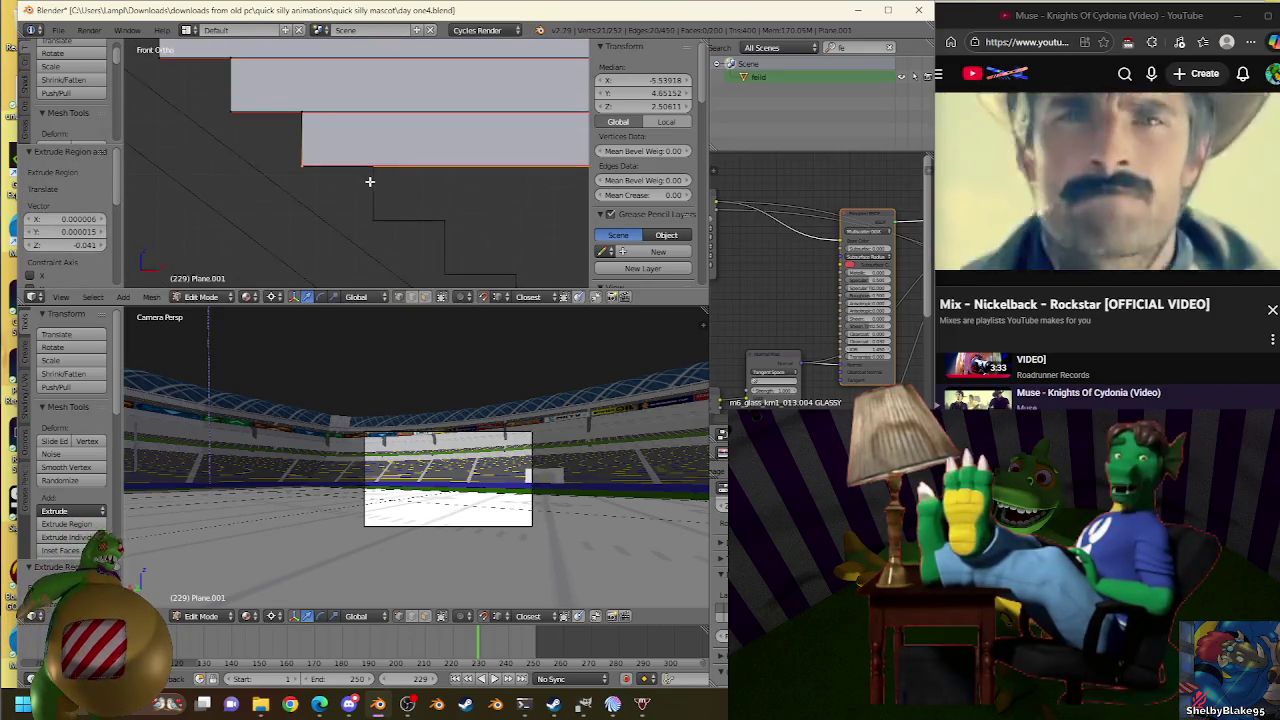
{"action": "mouse_move", "coordinate": [361, 184]}
{"action": "middle_mouse_down", "text": "shift"}
{"action": "mouse_move", "coordinate": [451, 181]}
{"action": "mouse_move", "coordinate": [391, 180]}
{"action": "middle_mouse_up", "text": "shift"}
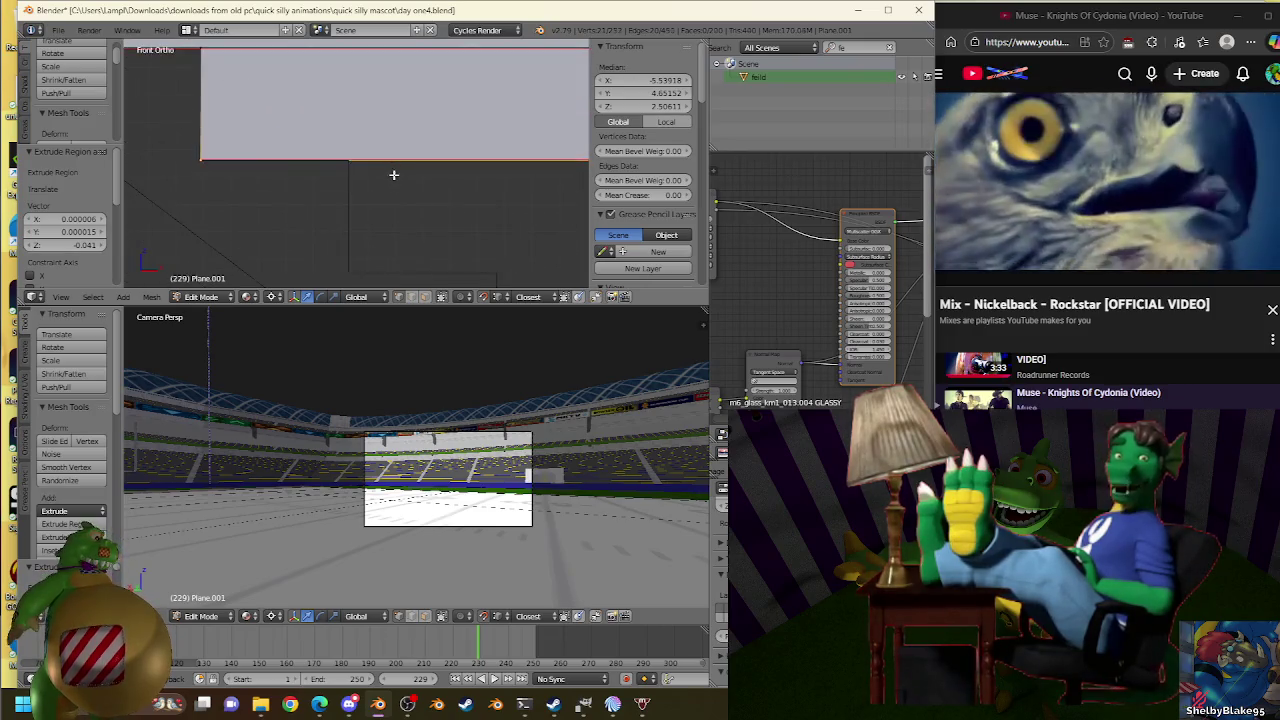
Extrude the edge in place, shrink it slightly, and rescale the new edge.
{"action": "key", "text": "e"}
{"action": "right_click", "coordinate": [401, 200]}
{"action": "key", "text": "s"}
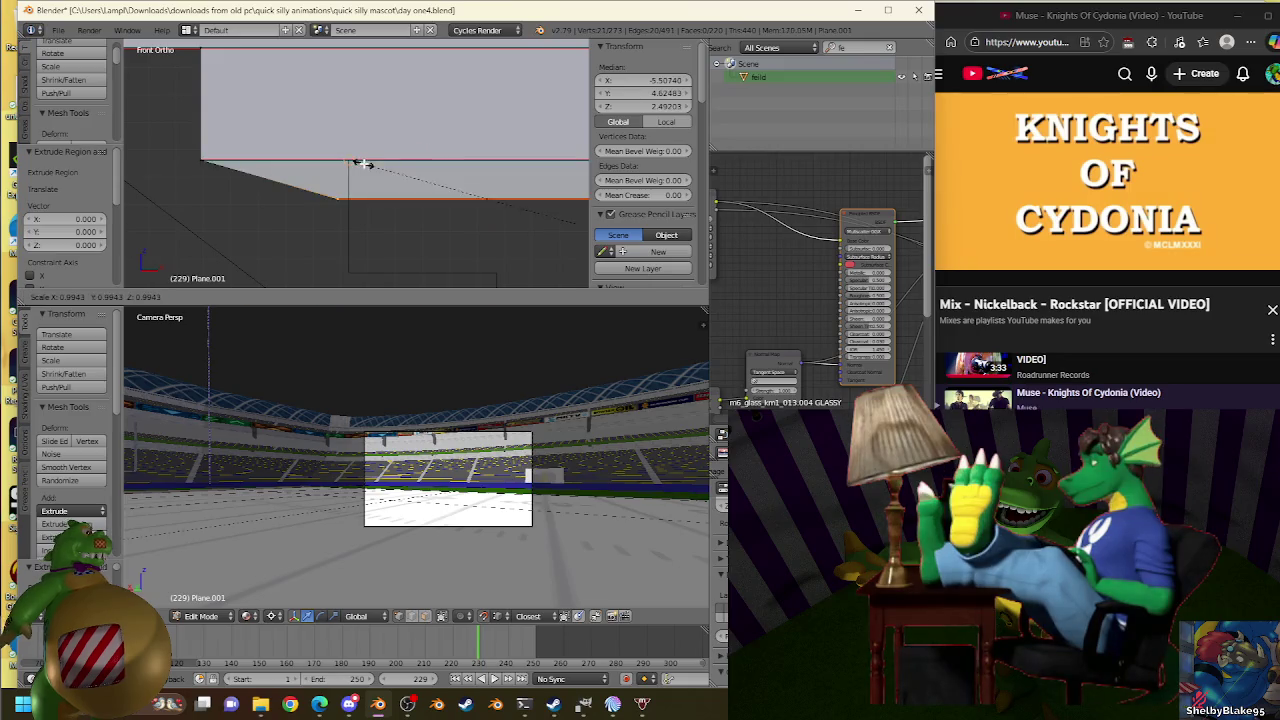
{"action": "left_click", "coordinate": [362, 163]}
{"action": "left_click_drag", "start_coordinate": [654, 112], "coordinate": [386, 171]}
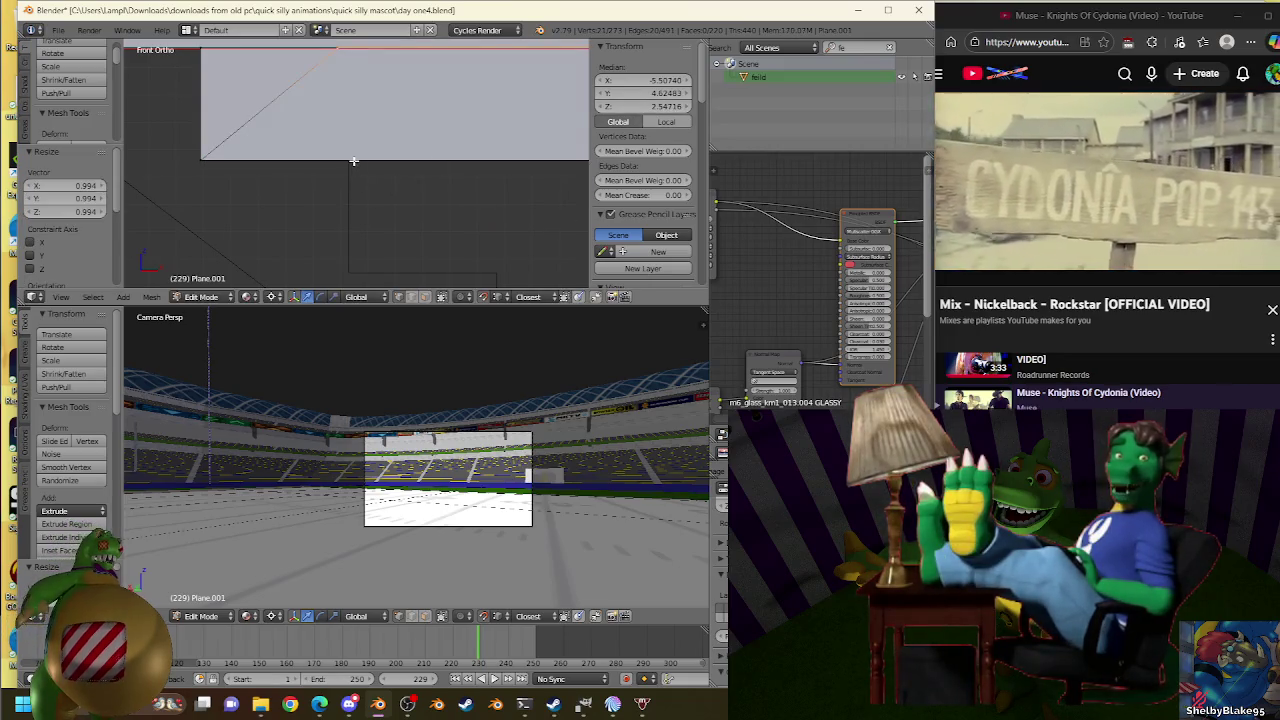
{"action": "key", "text": "s"}
{"action": "left_click", "coordinate": [353, 160]}
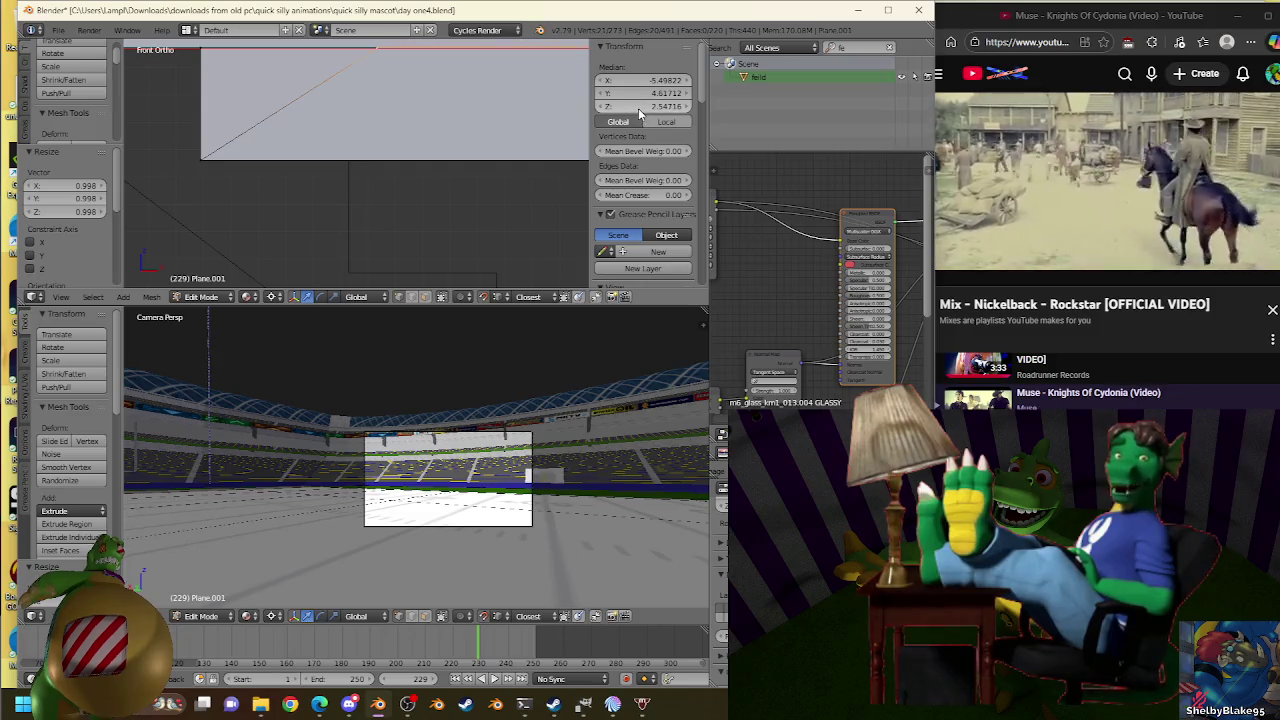
{"action": "scroll", "coordinate": [384, 128], "scroll_direction": "down", "scroll_amount": 2}
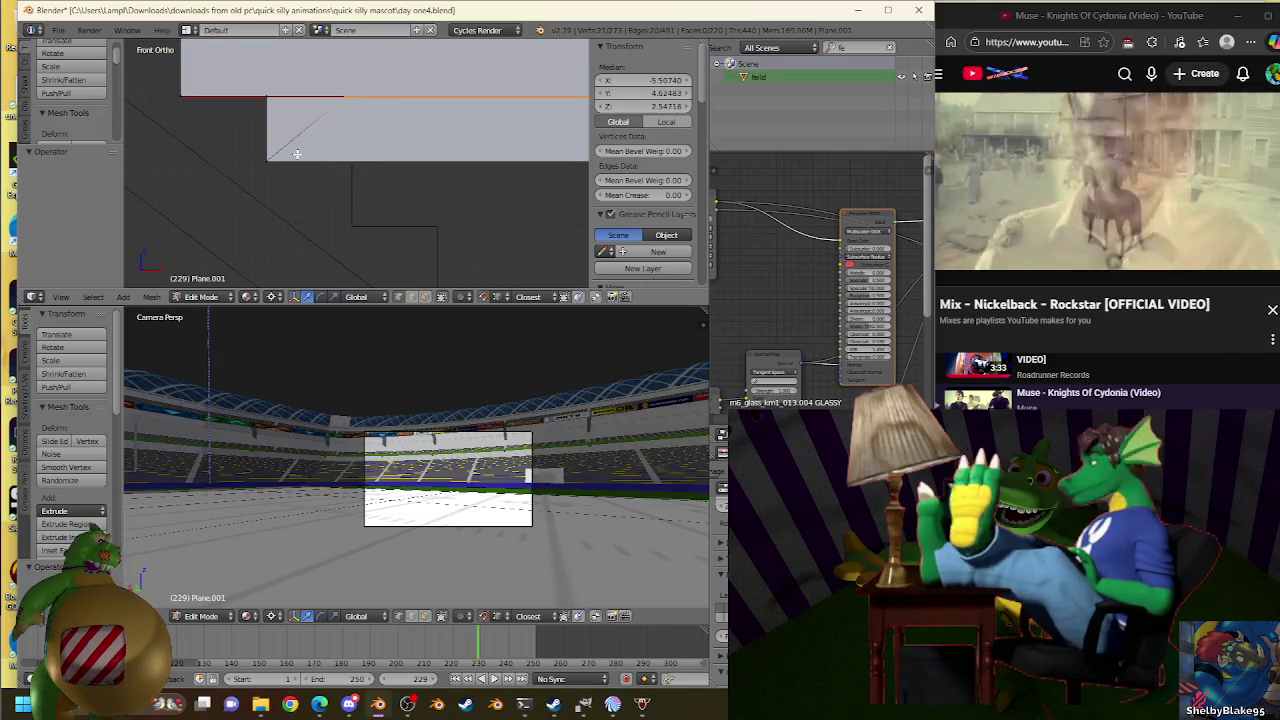
Flatten the sloped bottom edge by scaling both vertices to 0 on Z.
{"action": "right_click", "coordinate": [380, 157]}
{"action": "right_click", "coordinate": [423, 186], "text": "shift"}
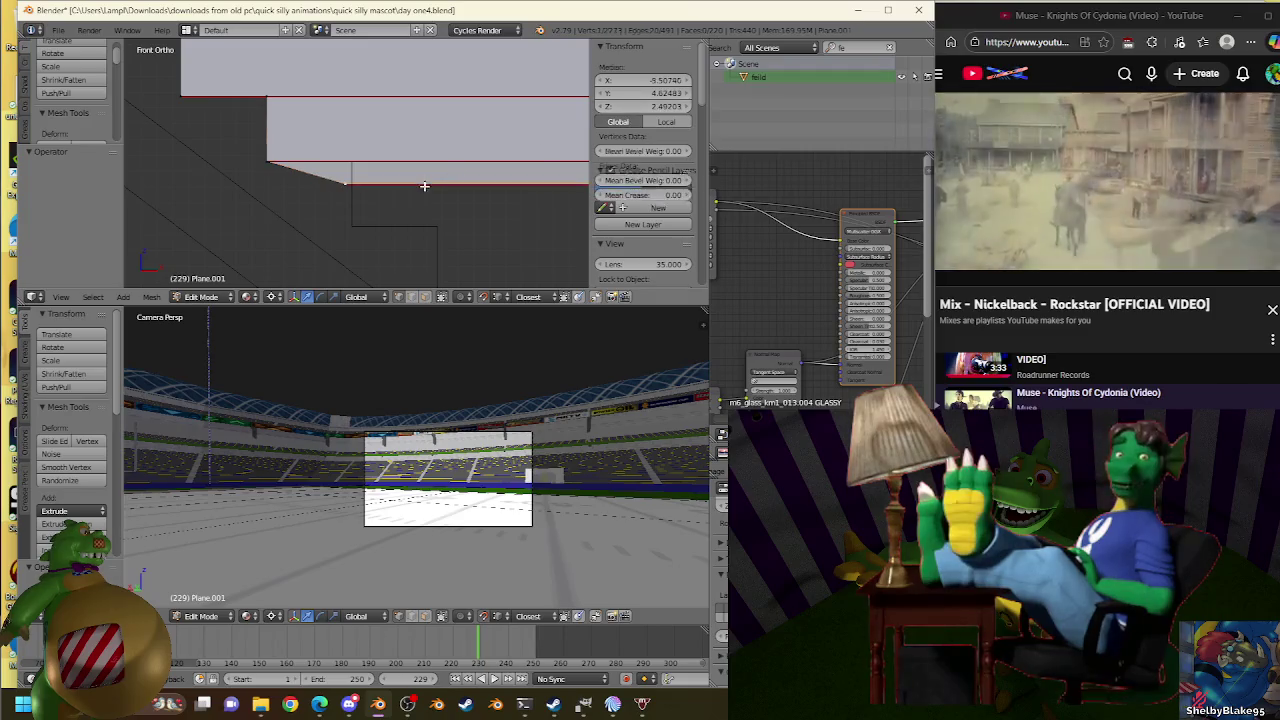
{"action": "key", "text": "s"}
{"action": "key", "text": "z"}
{"action": "key", "text": "0"}
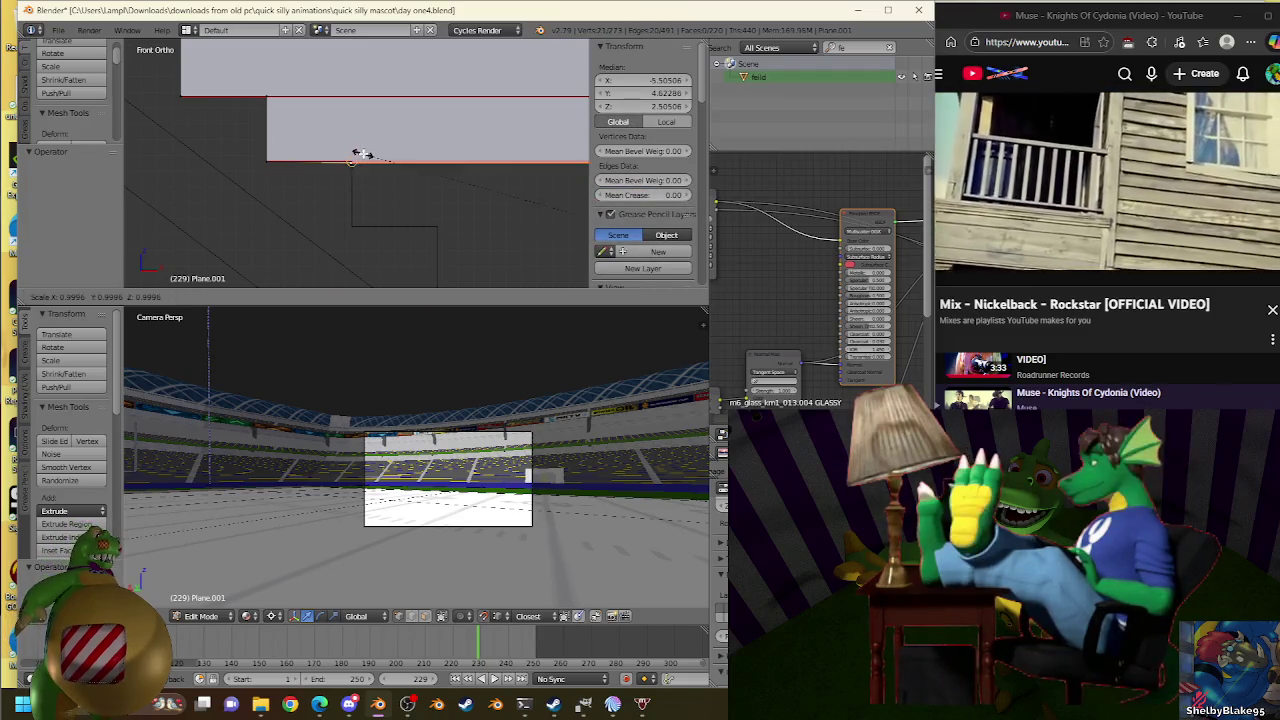
{"action": "key", "text": "Return"}
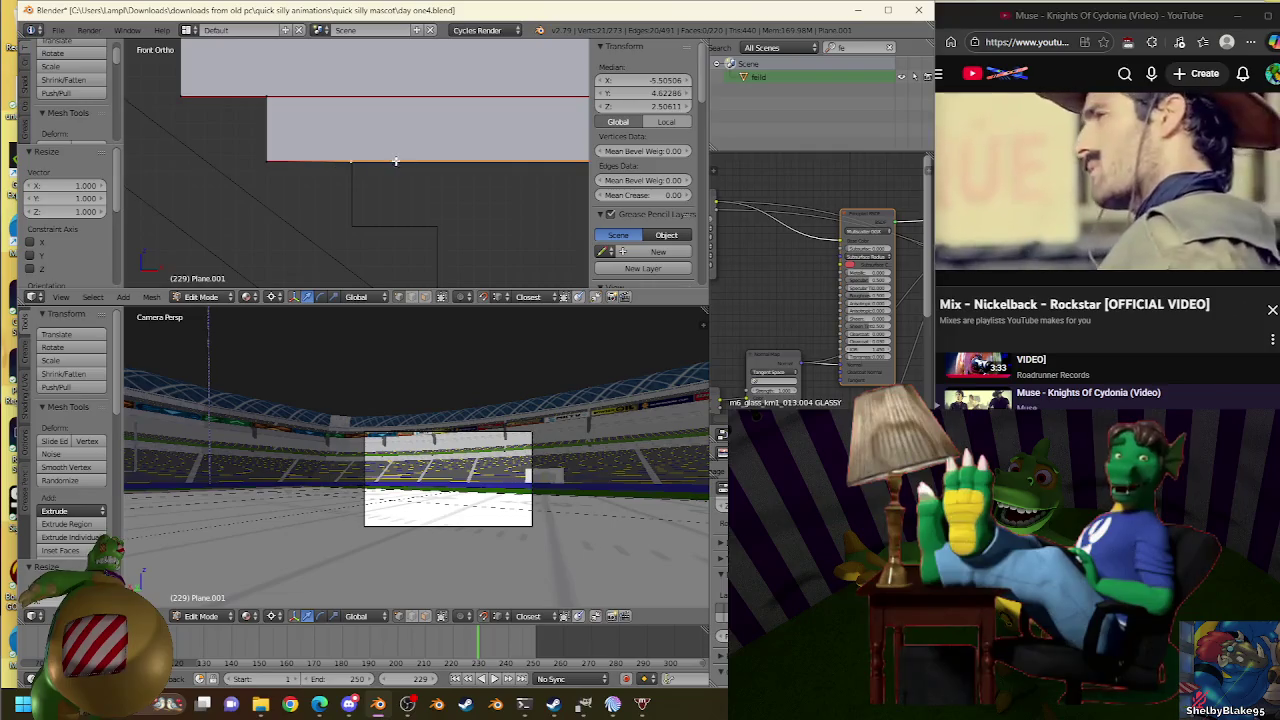
Move the leveled bottom edge lower, leaving its scale unchanged.
{"action": "key", "text": "g"}
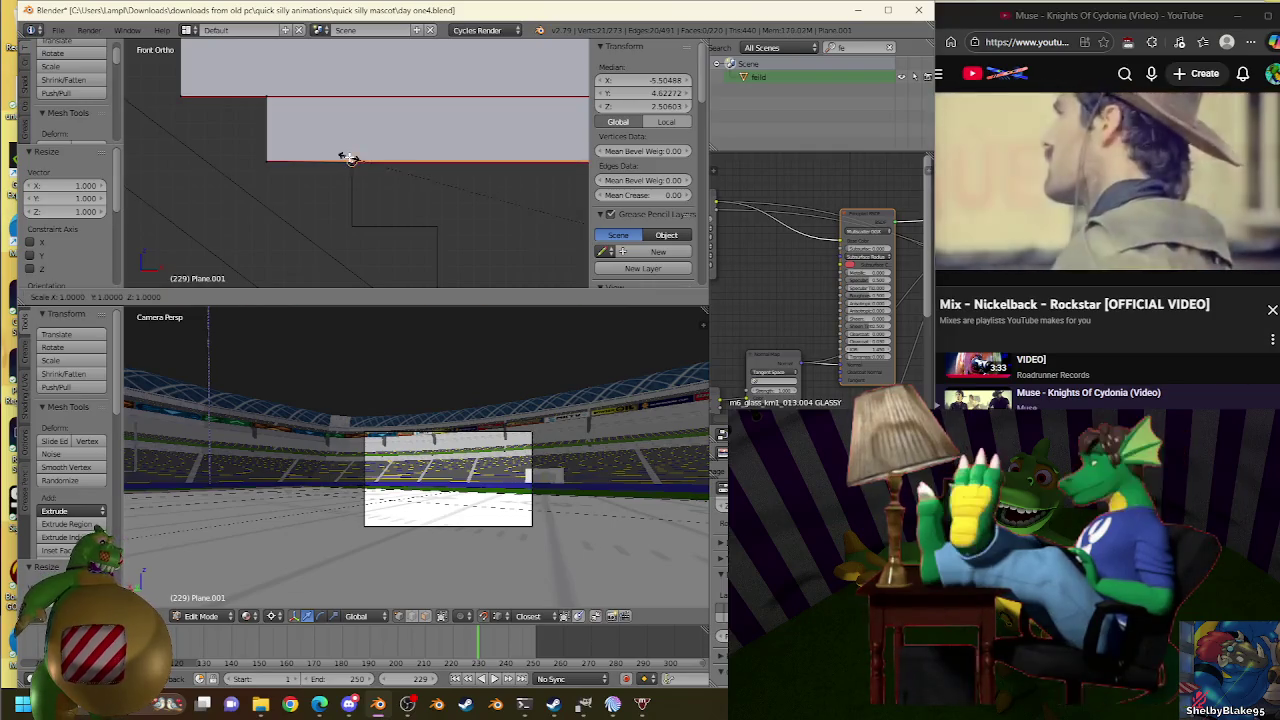
{"action": "left_click", "coordinate": [261, 140]}
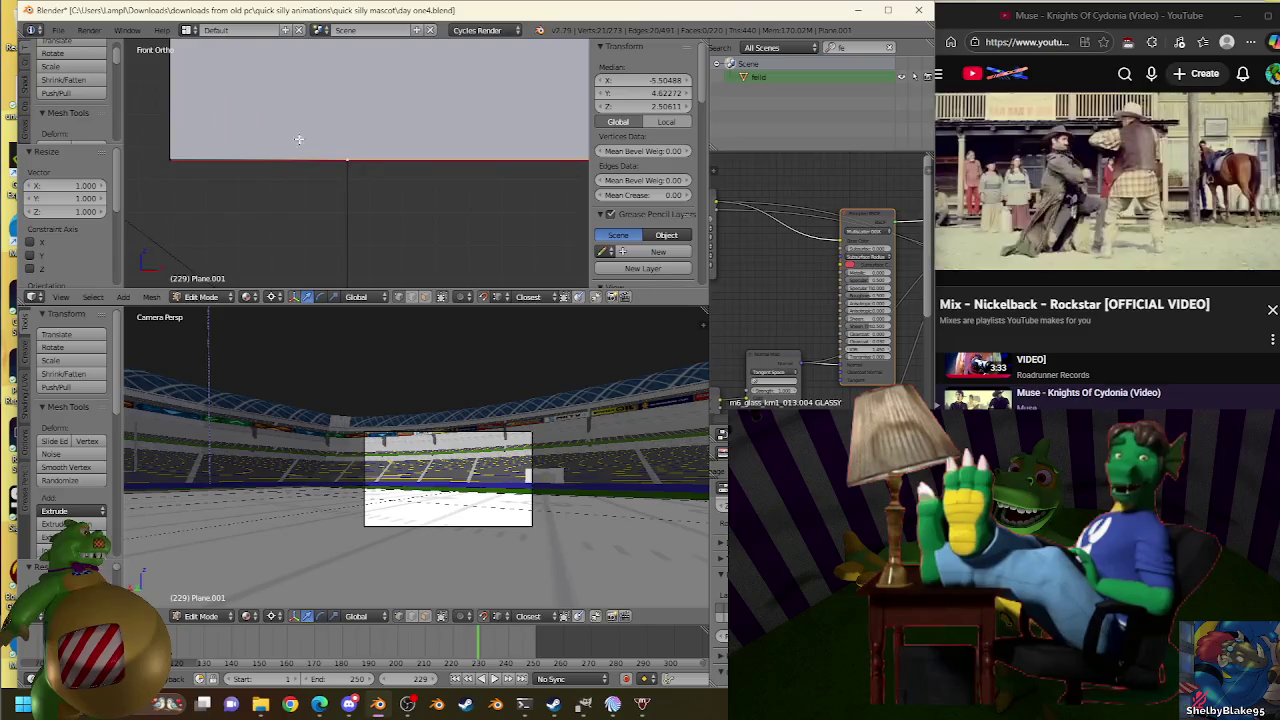
{"action": "key", "text": "g"}
{"action": "left_click", "coordinate": [371, 159]}
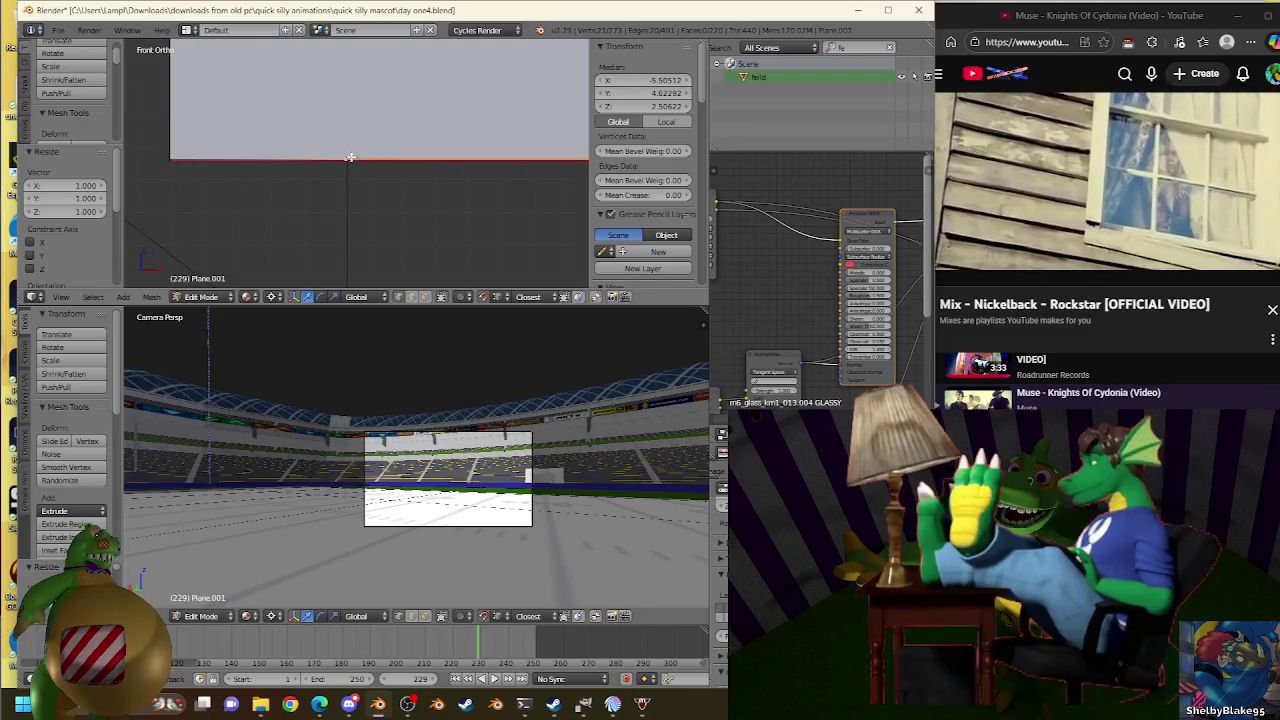
{"action": "key", "text": "s"}
{"action": "key", "text": "Escape"}
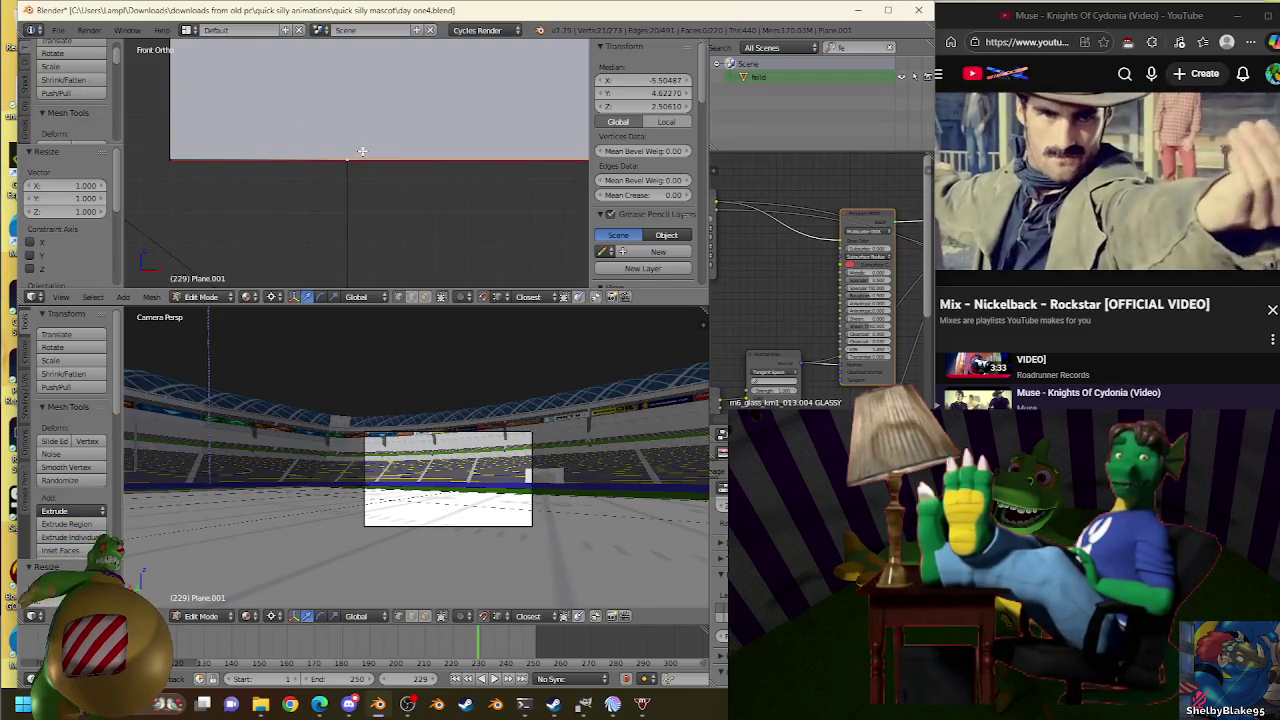
{"action": "scroll", "coordinate": [409, 211], "scroll_direction": "down", "scroll_amount": 2}
{"action": "scroll", "coordinate": [334, 181], "scroll_direction": "down", "scroll_amount": 1}
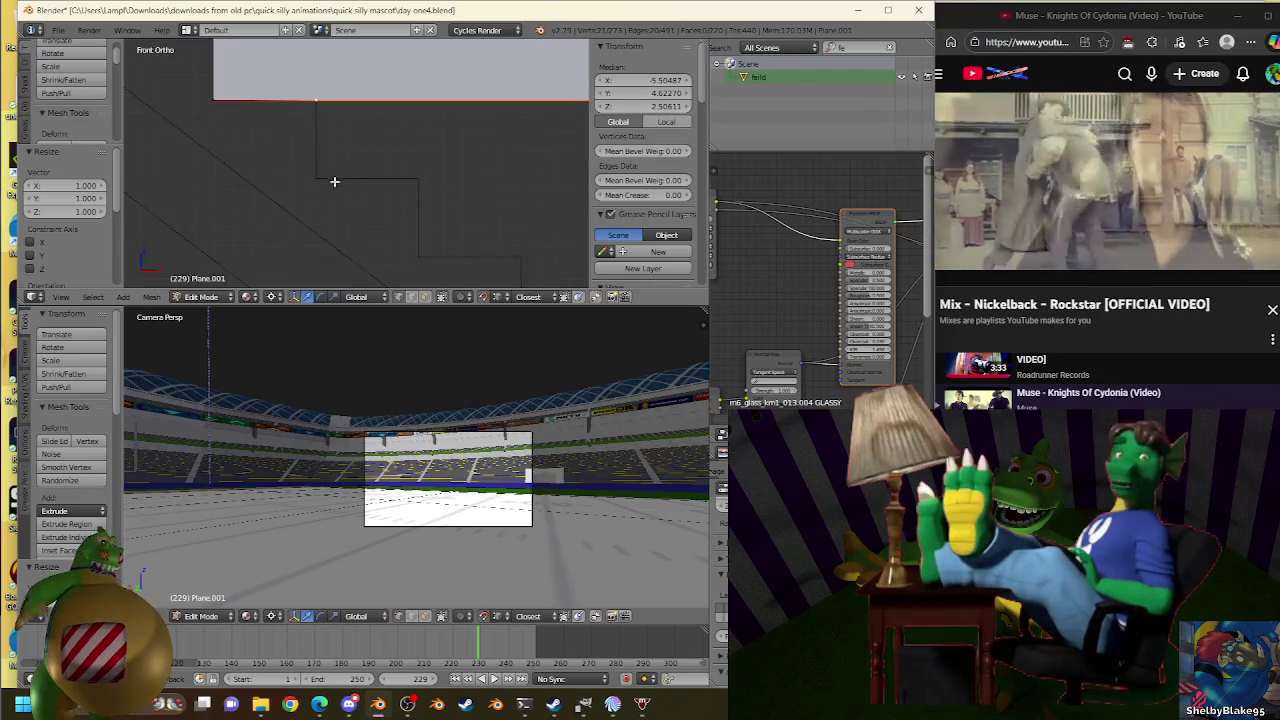
{"action": "key", "text": "e"}
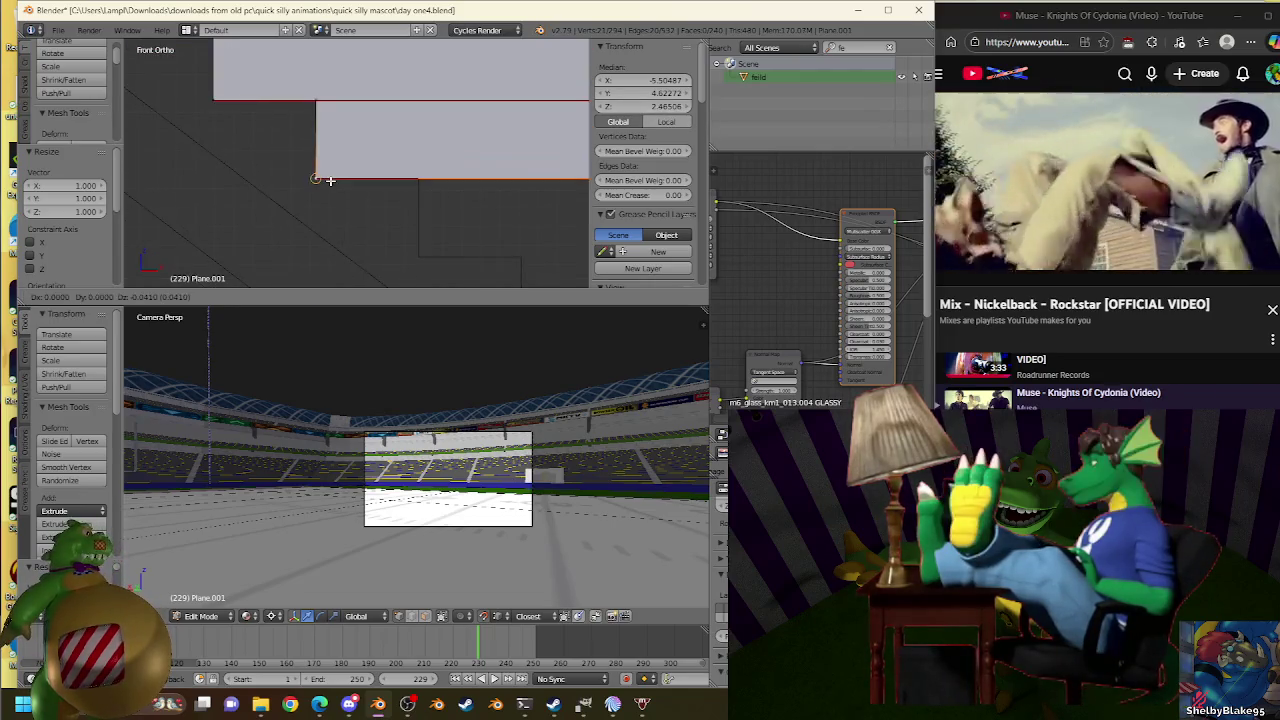
{"action": "left_click", "coordinate": [334, 181]}
{"action": "key", "text": "ctrl+z"}
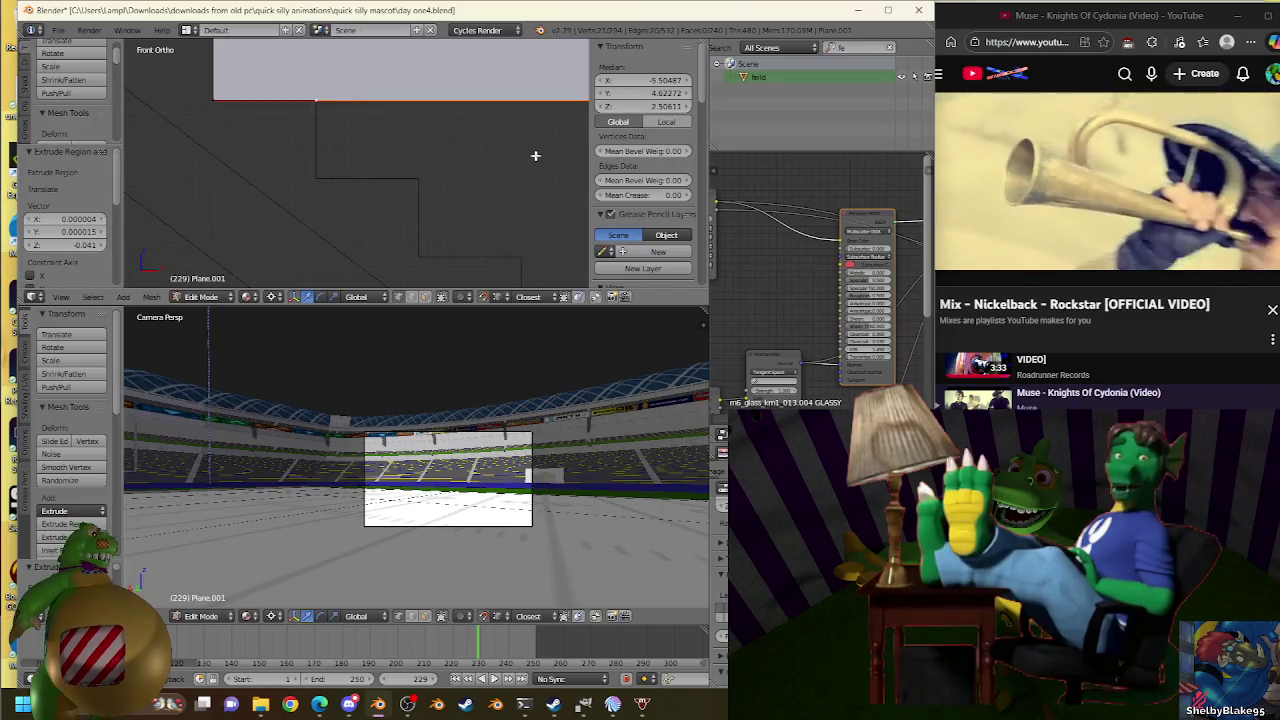
{"action": "key", "text": "ctrl+shift+z"}
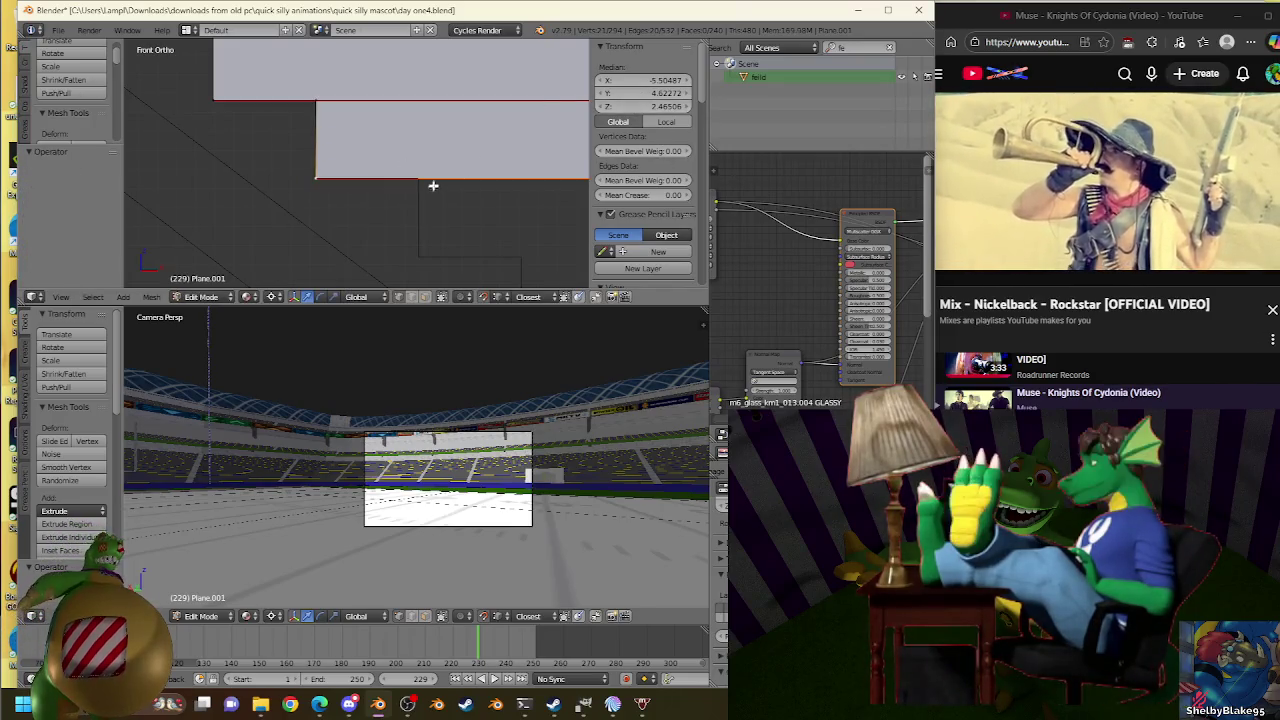
{"action": "key", "text": "e"}
{"action": "key", "text": "Escape"}
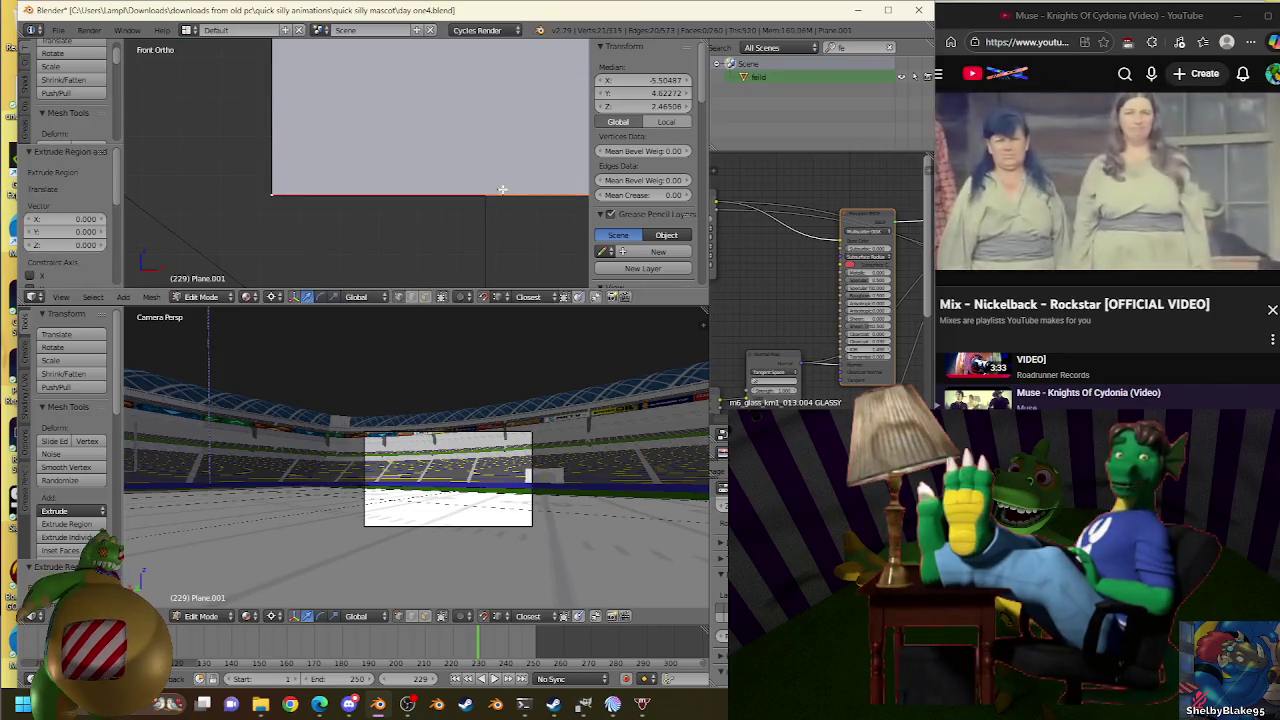
{"action": "key", "text": "s"}
{"action": "left_click", "coordinate": [497, 184]}
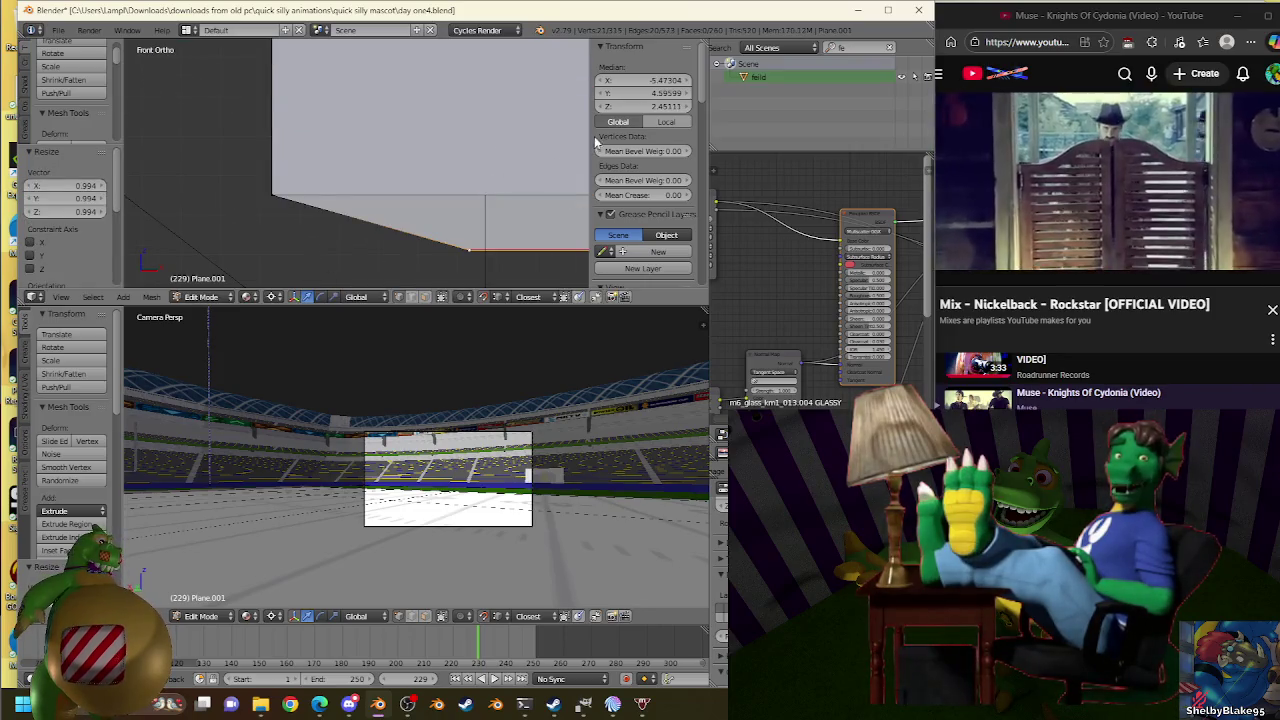
{"action": "key", "text": "s"}
{"action": "left_click", "coordinate": [505, 189]}
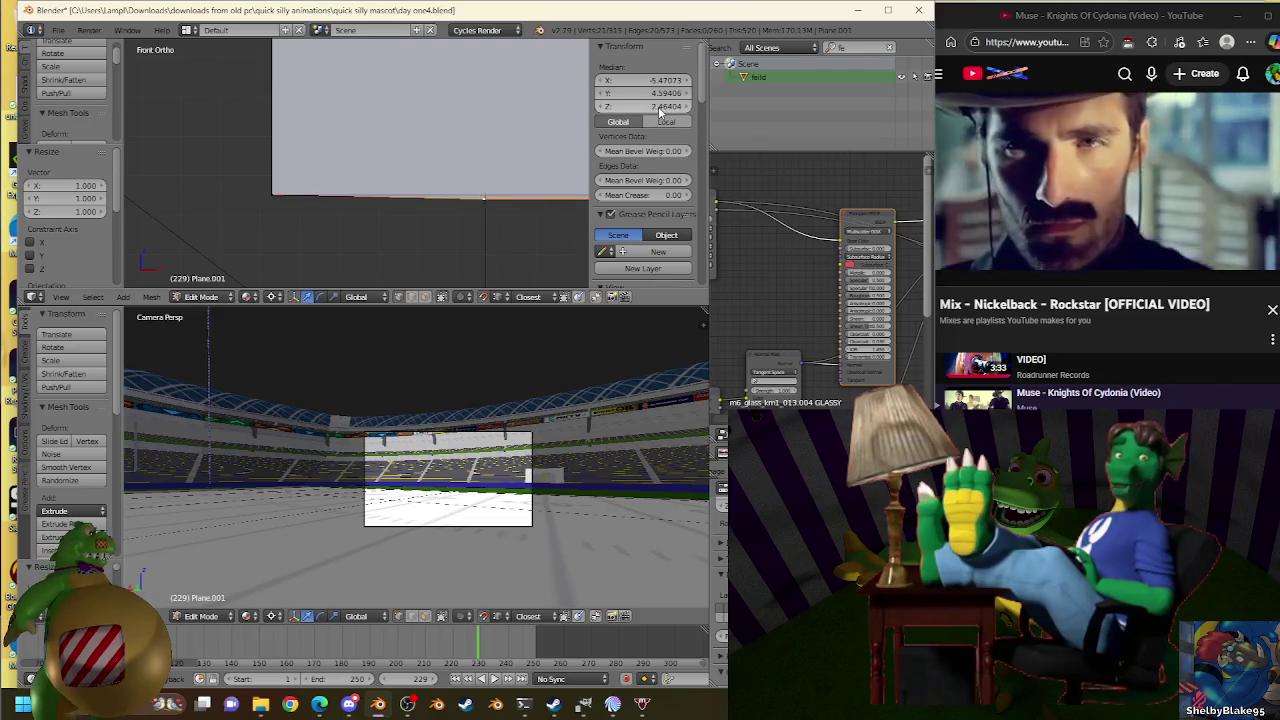
{"action": "middle_click_drag", "start_coordinate": [523, 154], "coordinate": [475, 167], "text": "shift"}
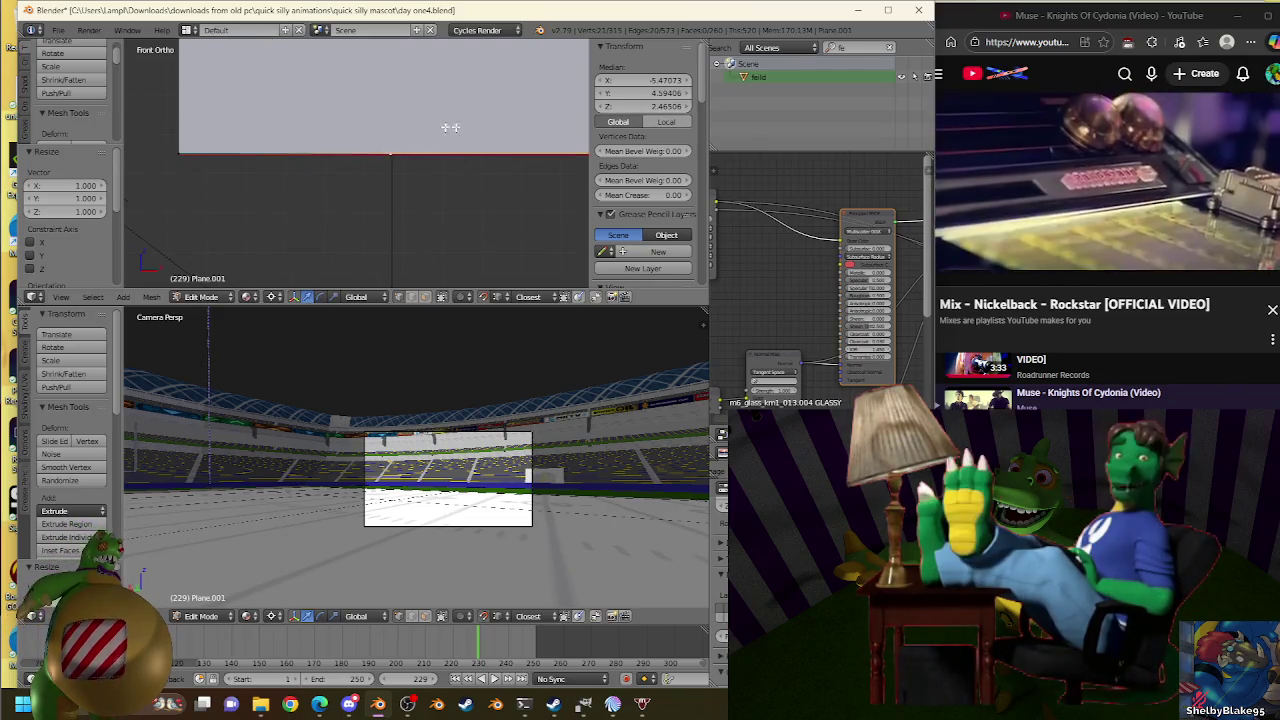
{"action": "key", "text": "s"}
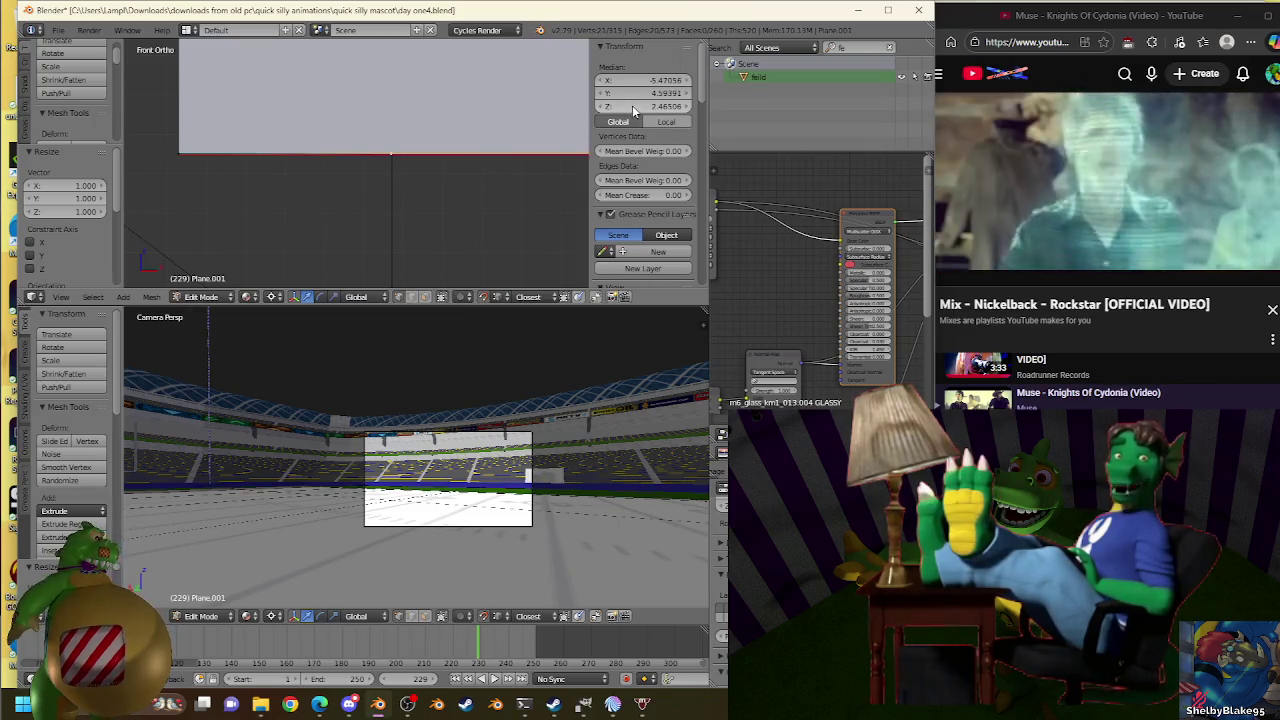
{"action": "key", "text": "Escape"}
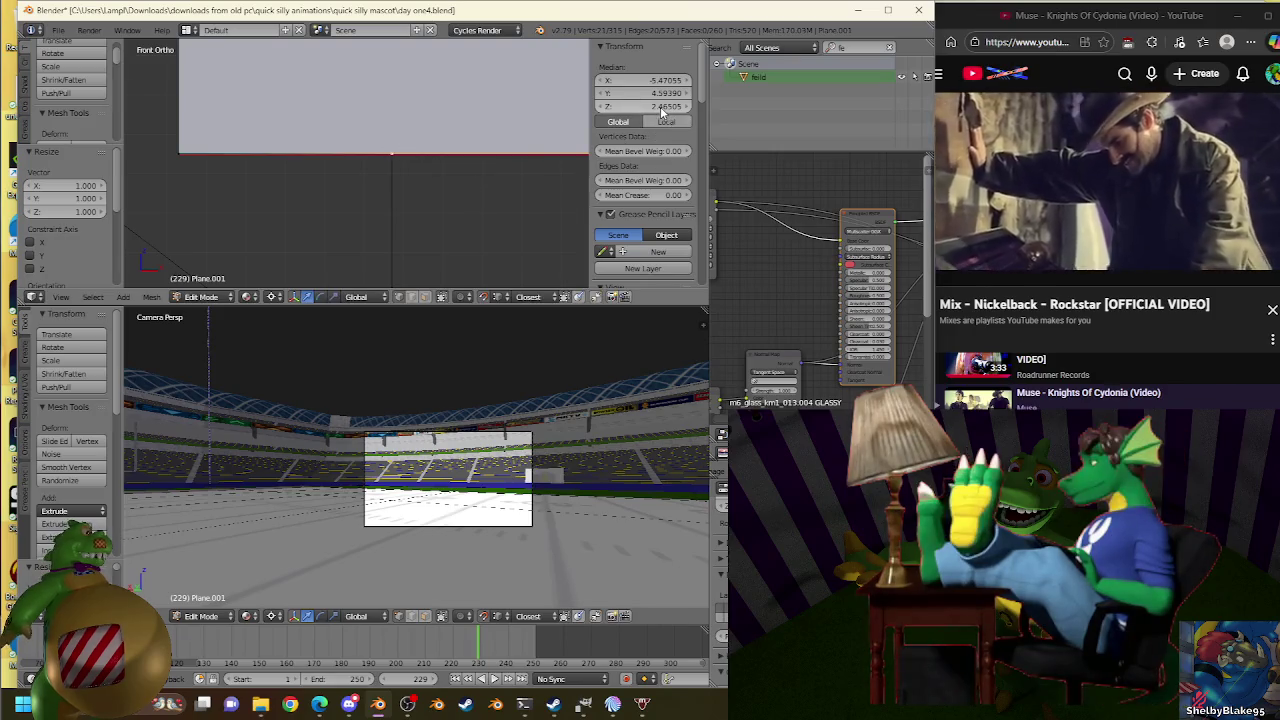
{"action": "scroll", "coordinate": [556, 146], "scroll_direction": "down", "scroll_amount": 2}
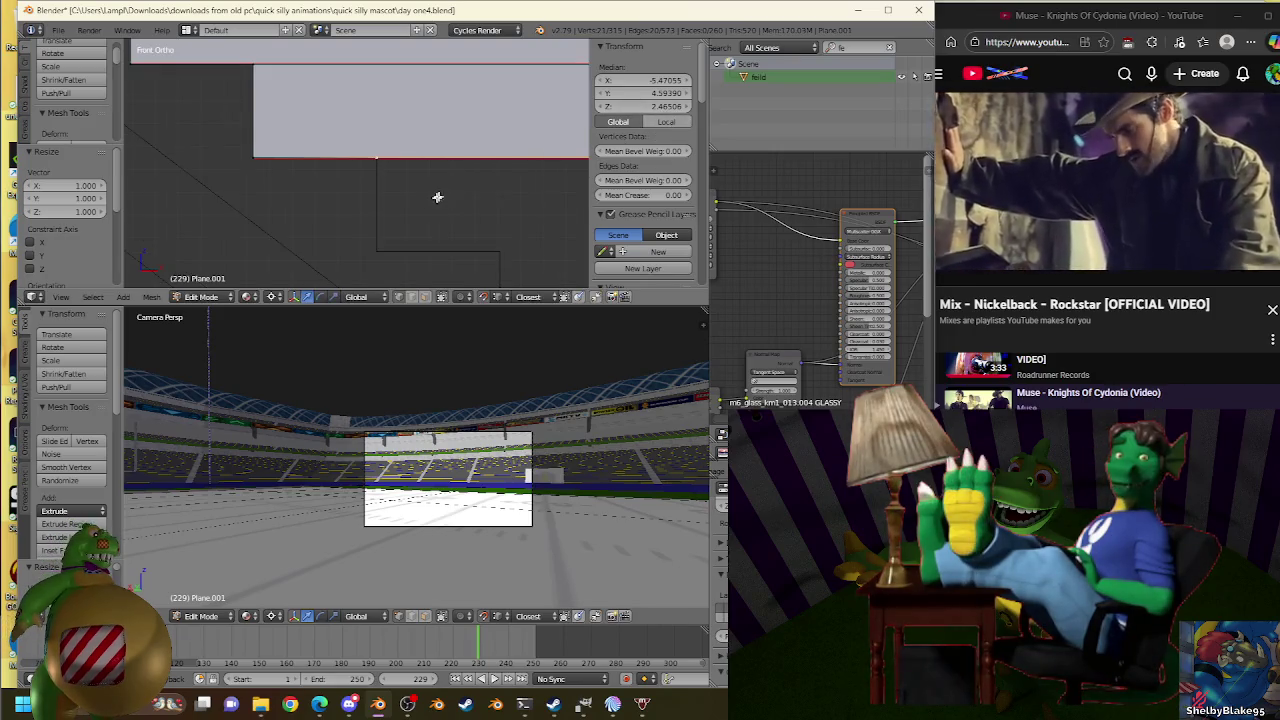
{"action": "key", "text": "e"}
{"action": "left_click", "coordinate": [375, 225]}
{"action": "scroll", "coordinate": [285, 173], "scroll_direction": "up", "scroll_amount": 2}
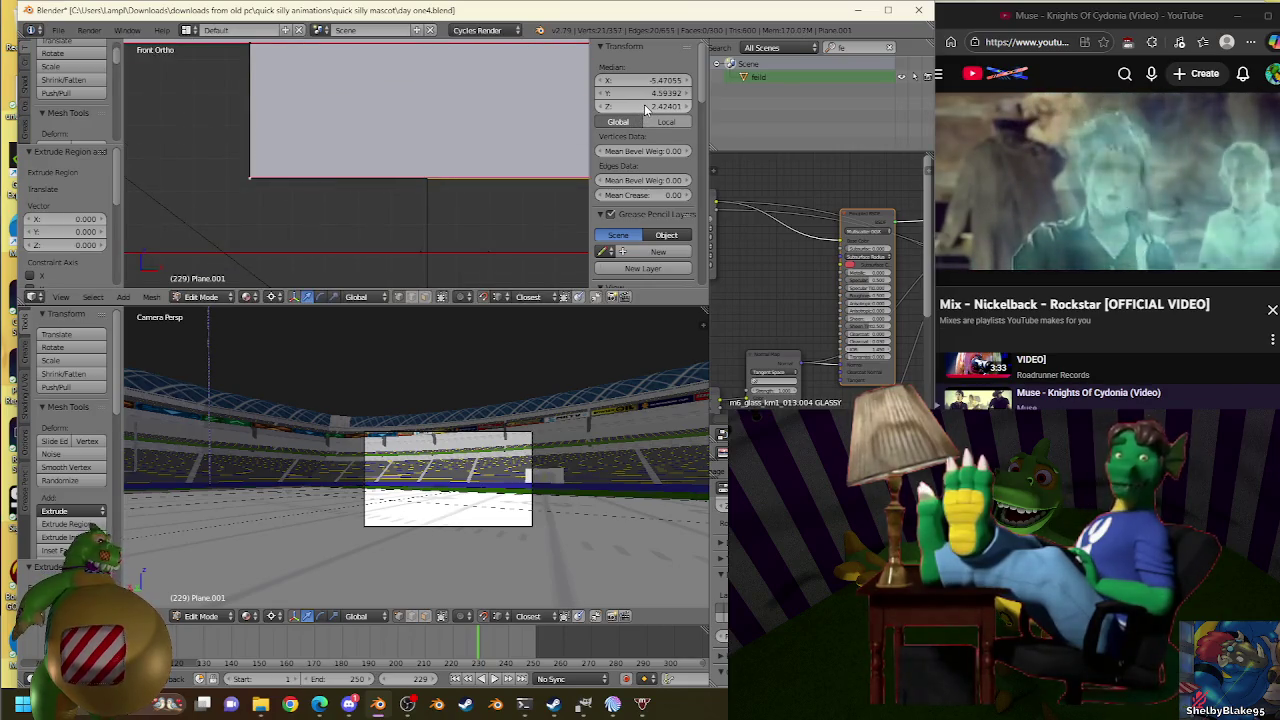
{"action": "key", "text": "s"}
{"action": "left_click", "coordinate": [442, 179]}
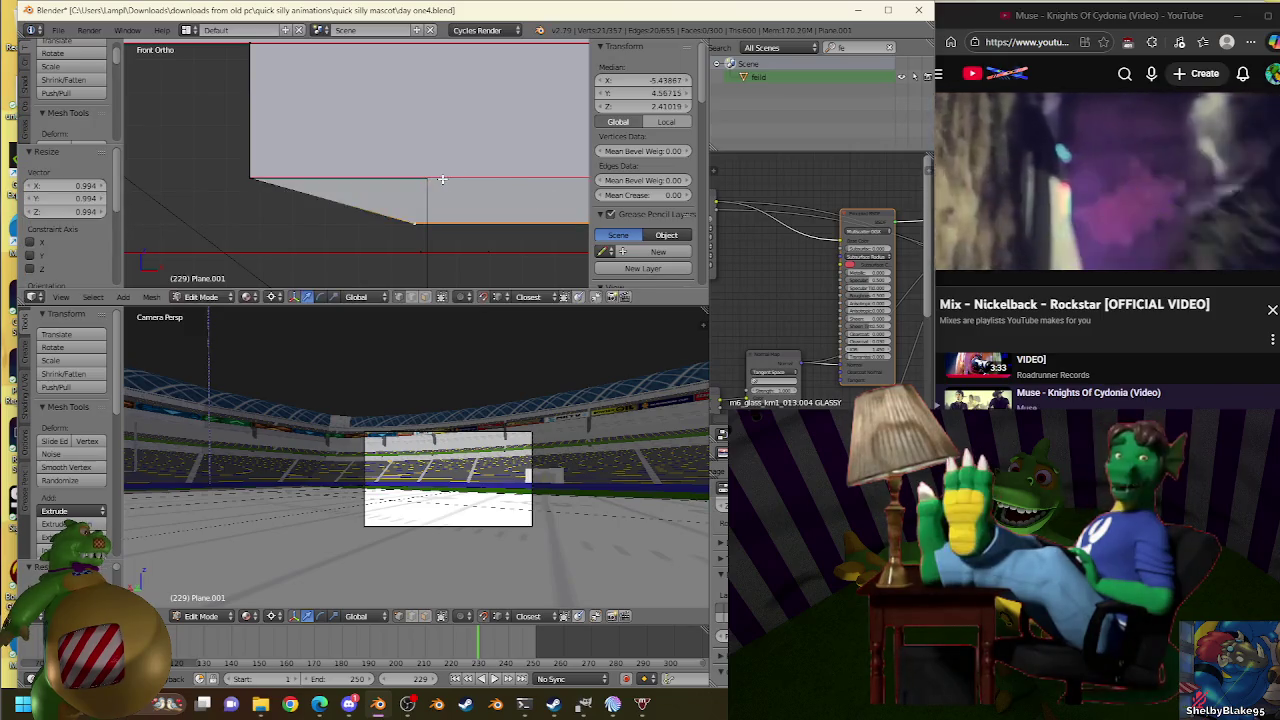
{"action": "left_click", "coordinate": [636, 110]}
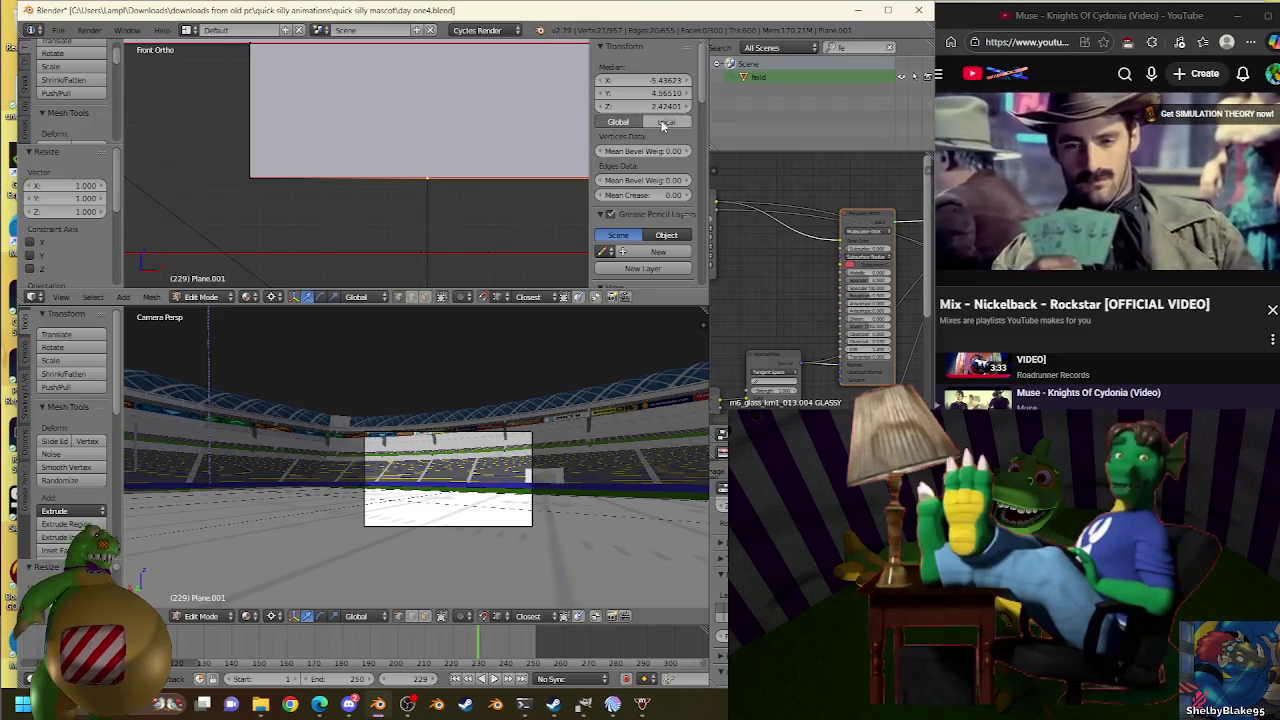
{"action": "middle_click_drag", "start_coordinate": [455, 201], "coordinate": [445, 195], "text": "shift"}
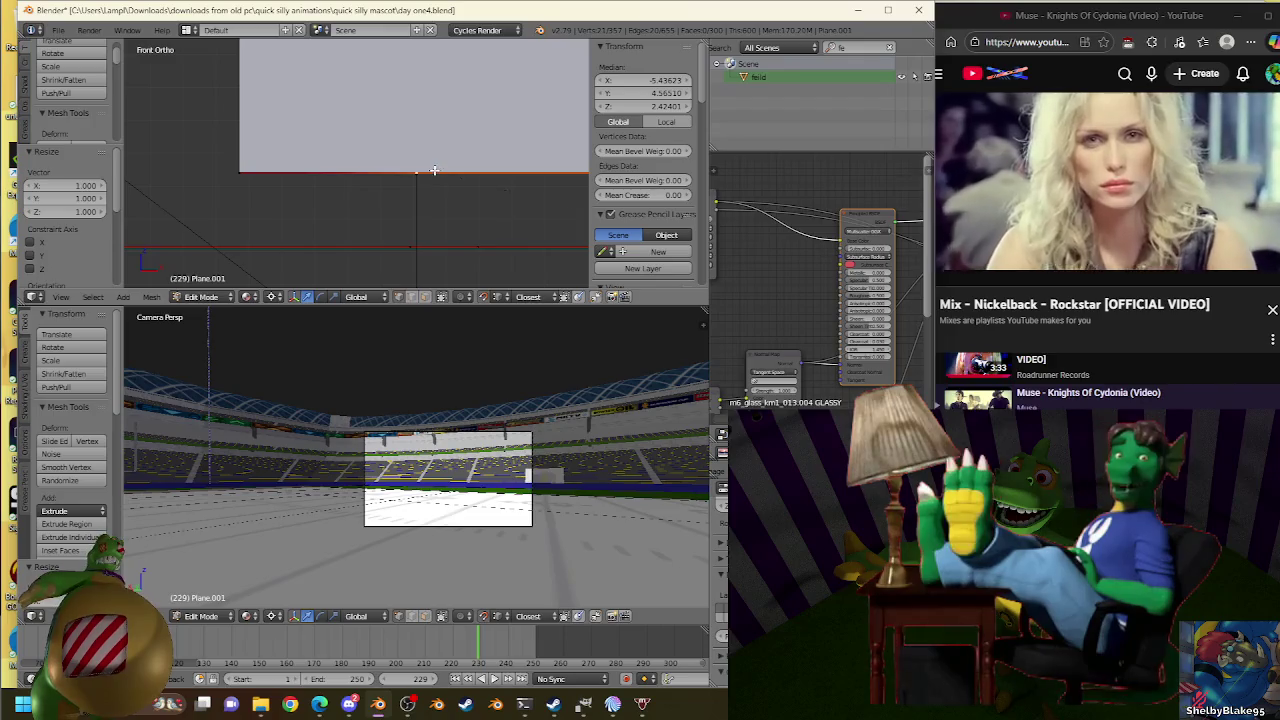
{"action": "key", "text": "s"}
{"action": "key", "text": "Escape"}
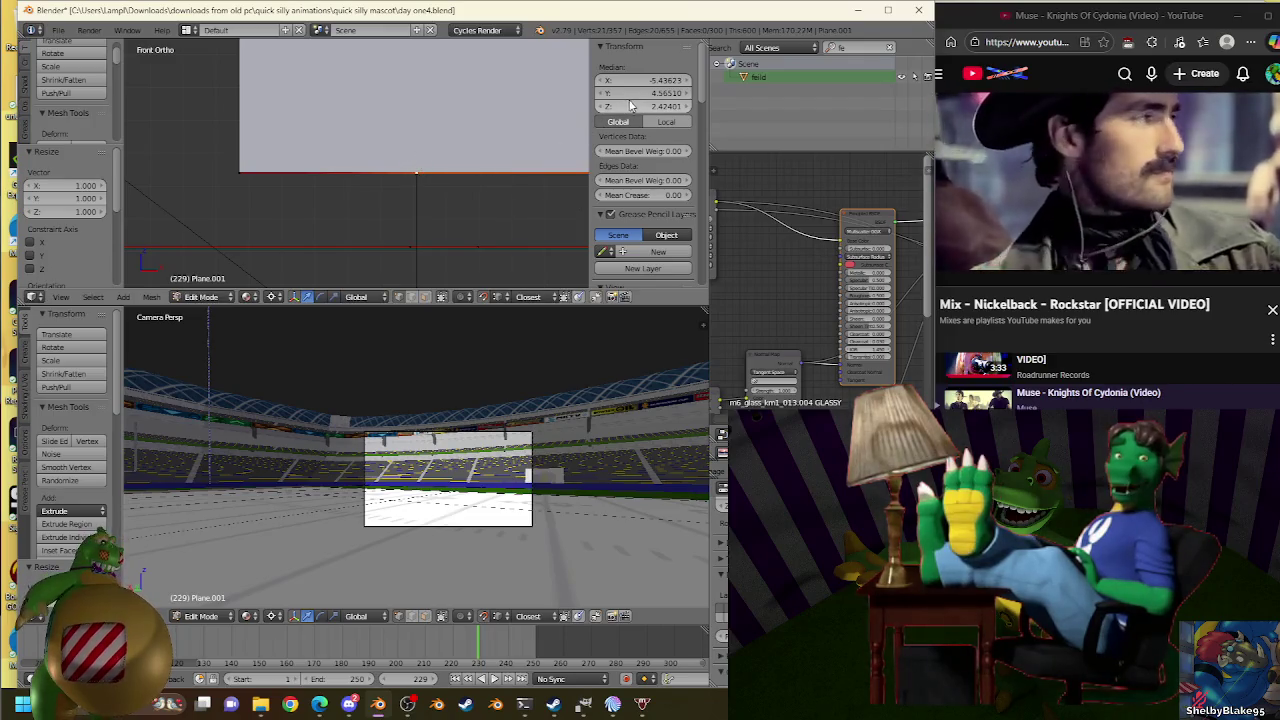
Extrude the plane edge into a new face and scale the new edge flat.
{"action": "mouse_move", "coordinate": [466, 114]}
{"action": "middle_mouse_down", "text": "shift"}
{"action": "mouse_move", "coordinate": [459, 184]}
{"action": "mouse_move", "coordinate": [417, 165]}
{"action": "mouse_move", "coordinate": [414, 130]}
{"action": "middle_mouse_up", "text": "shift"}
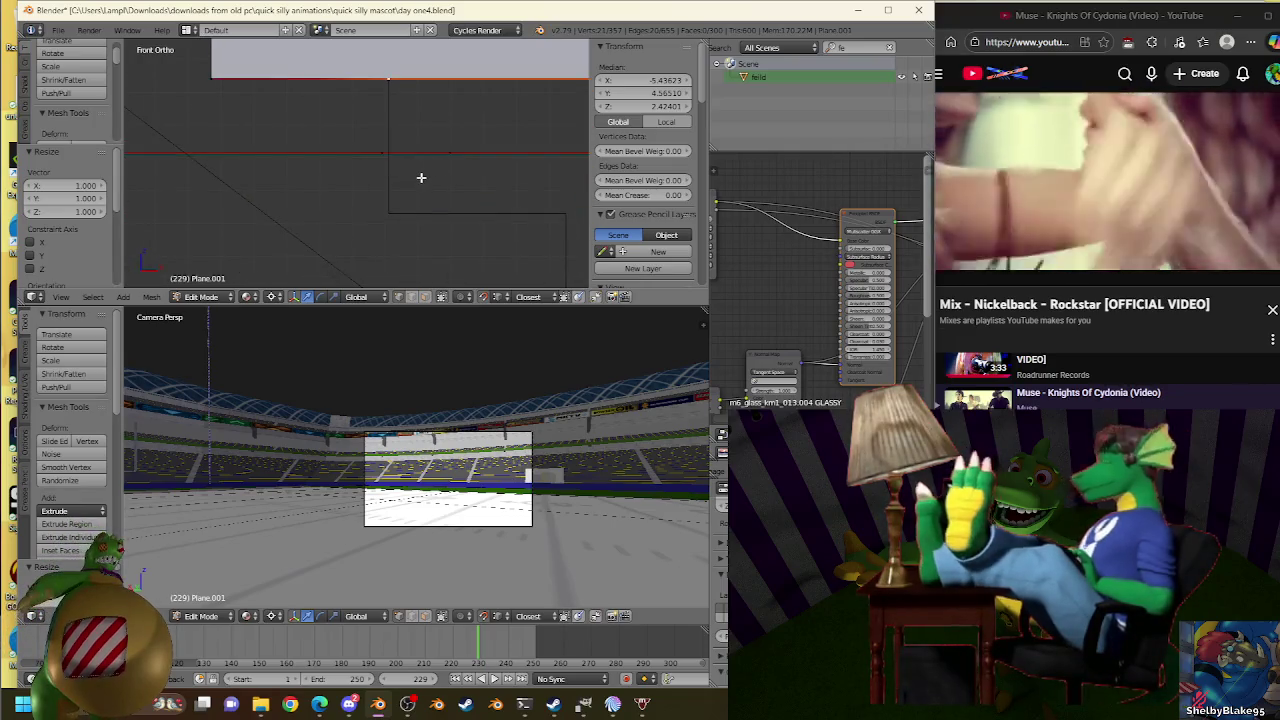
{"action": "key", "text": "e"}
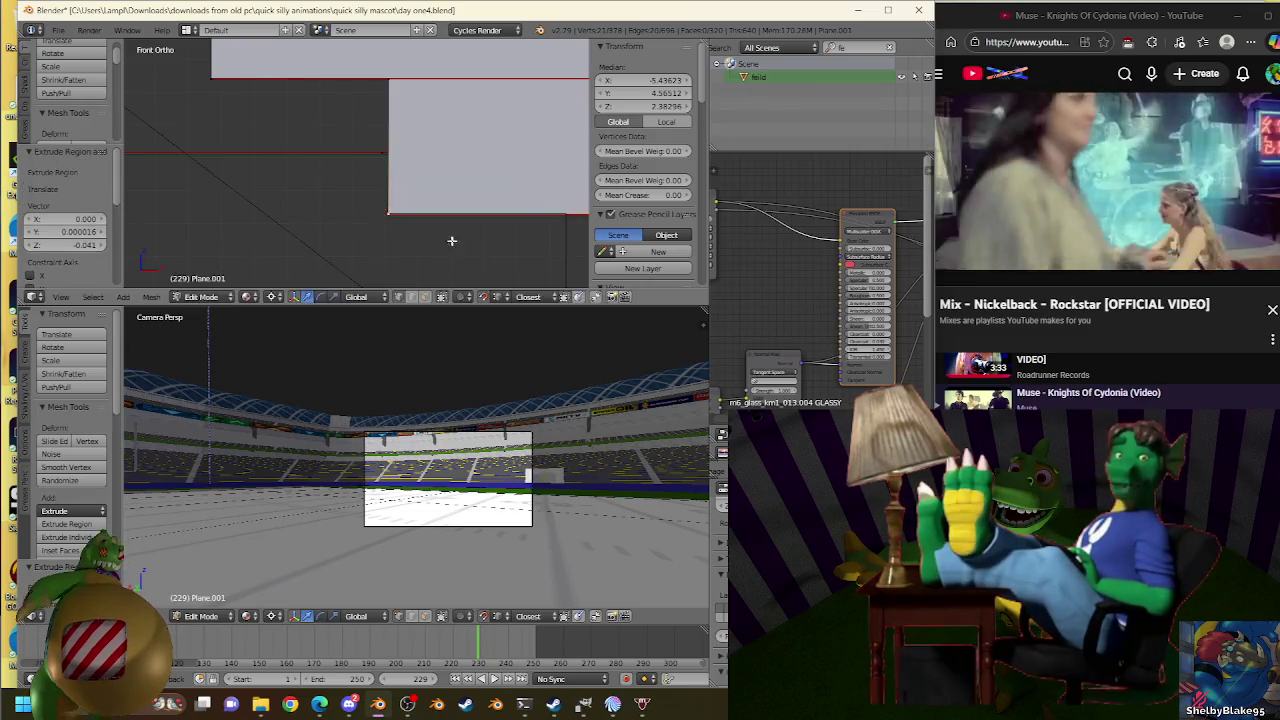
{"action": "left_click", "coordinate": [426, 149]}
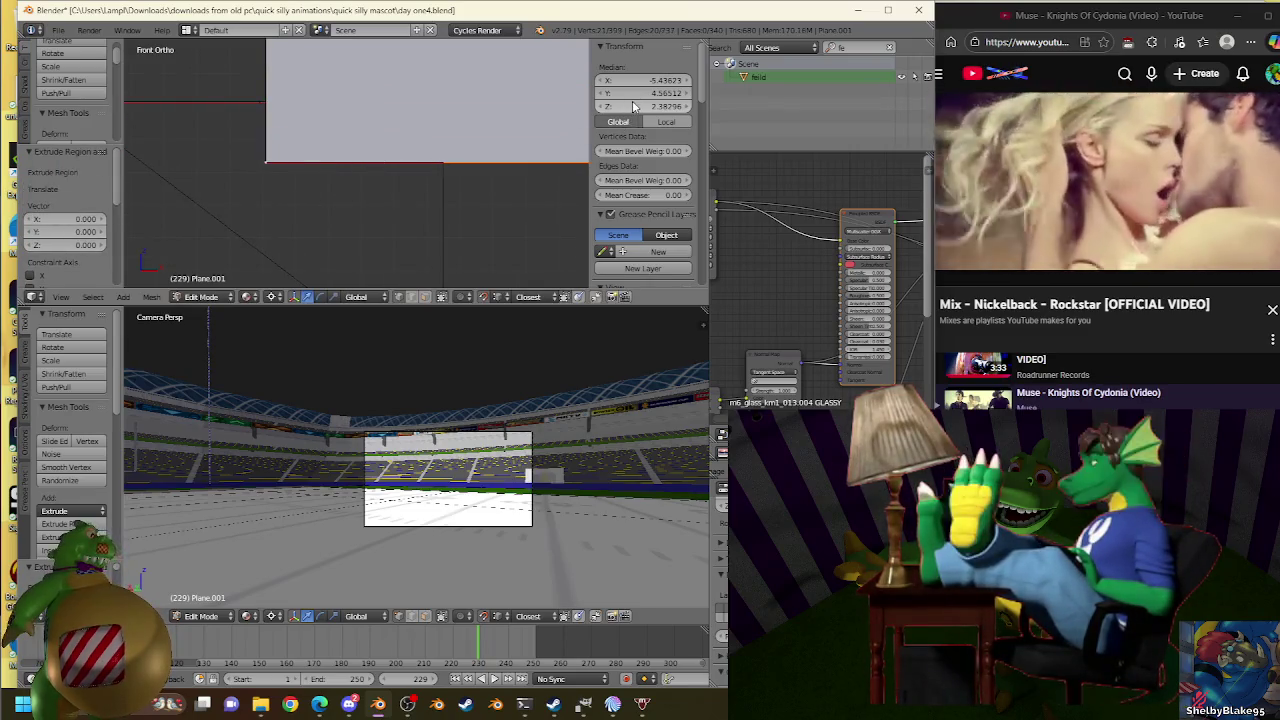
{"action": "key", "text": "s"}
{"action": "left_click", "coordinate": [452, 160]}
{"action": "key", "text": "ctrl+z"}
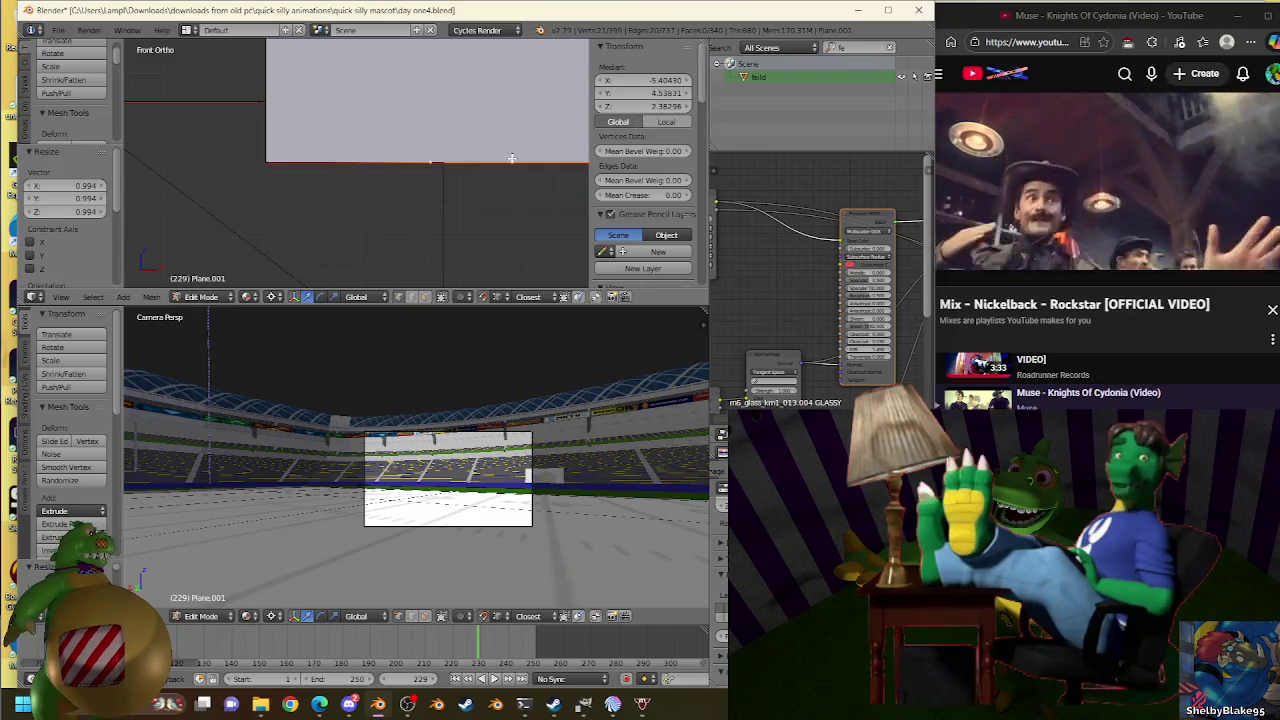
{"action": "key", "text": "s"}
{"action": "left_click", "coordinate": [452, 158]}
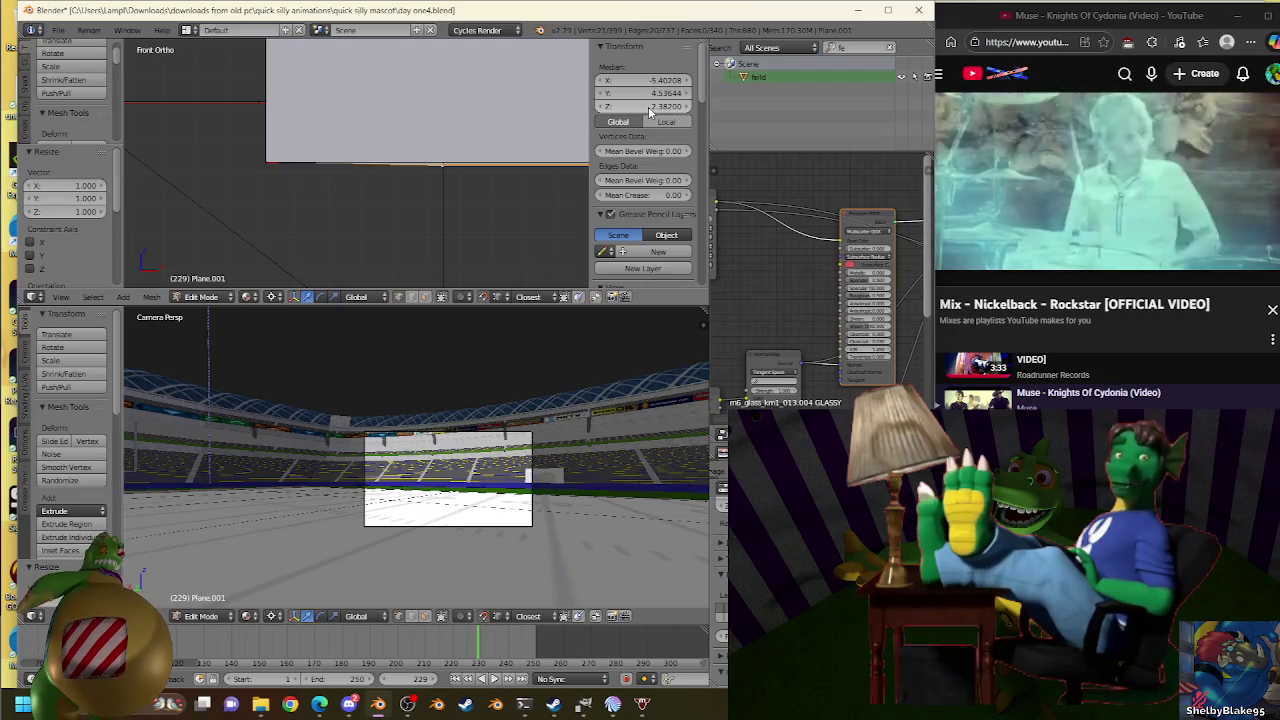
Fine-tune the new edge with several small rescales.
{"action": "key", "text": "s"}
{"action": "left_click", "coordinate": [451, 155]}
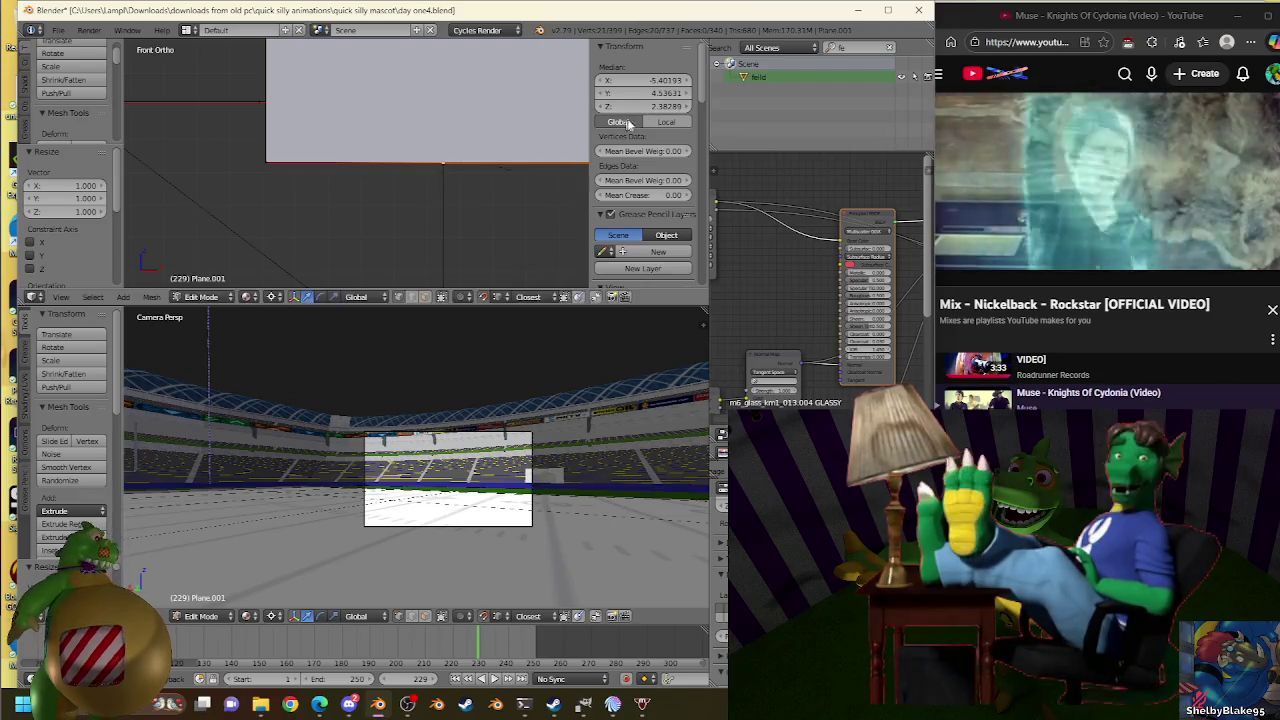
{"action": "key", "text": "s"}
{"action": "left_click", "coordinate": [474, 137]}
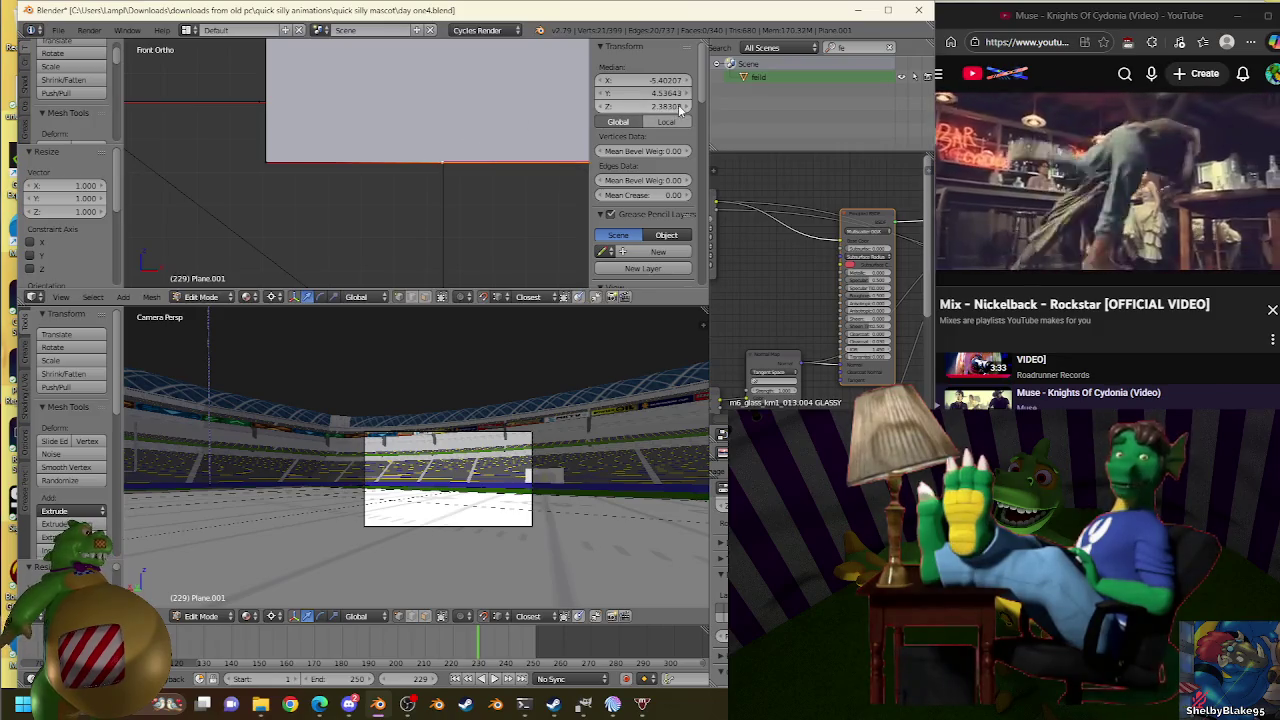
{"action": "key", "text": "s"}
{"action": "left_click", "coordinate": [450, 161]}
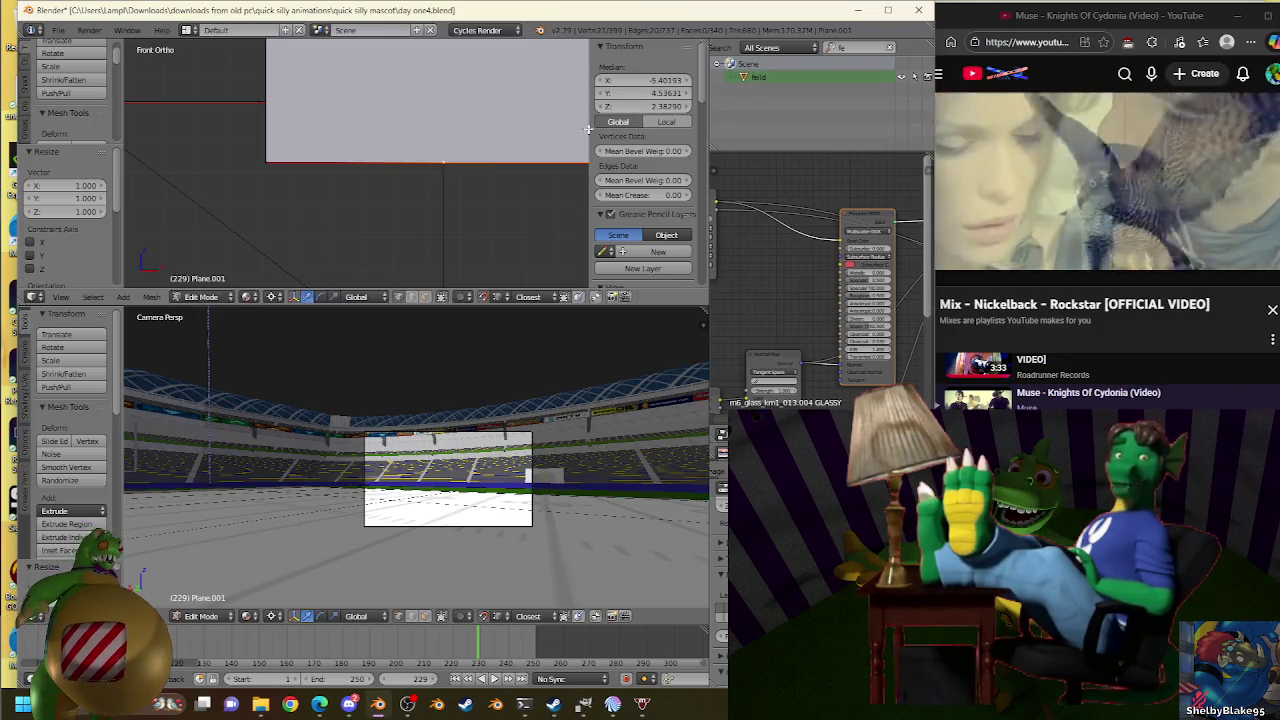
{"action": "key", "text": "s"}
{"action": "left_click", "coordinate": [449, 145]}
{"action": "scroll", "coordinate": [471, 197], "scroll_direction": "down", "scroll_amount": 2}
Extrude another face downward, scale its edge to 0.994, and nudge it into place.
{"action": "key", "text": "e"}
{"action": "left_click", "coordinate": [405, 172]}
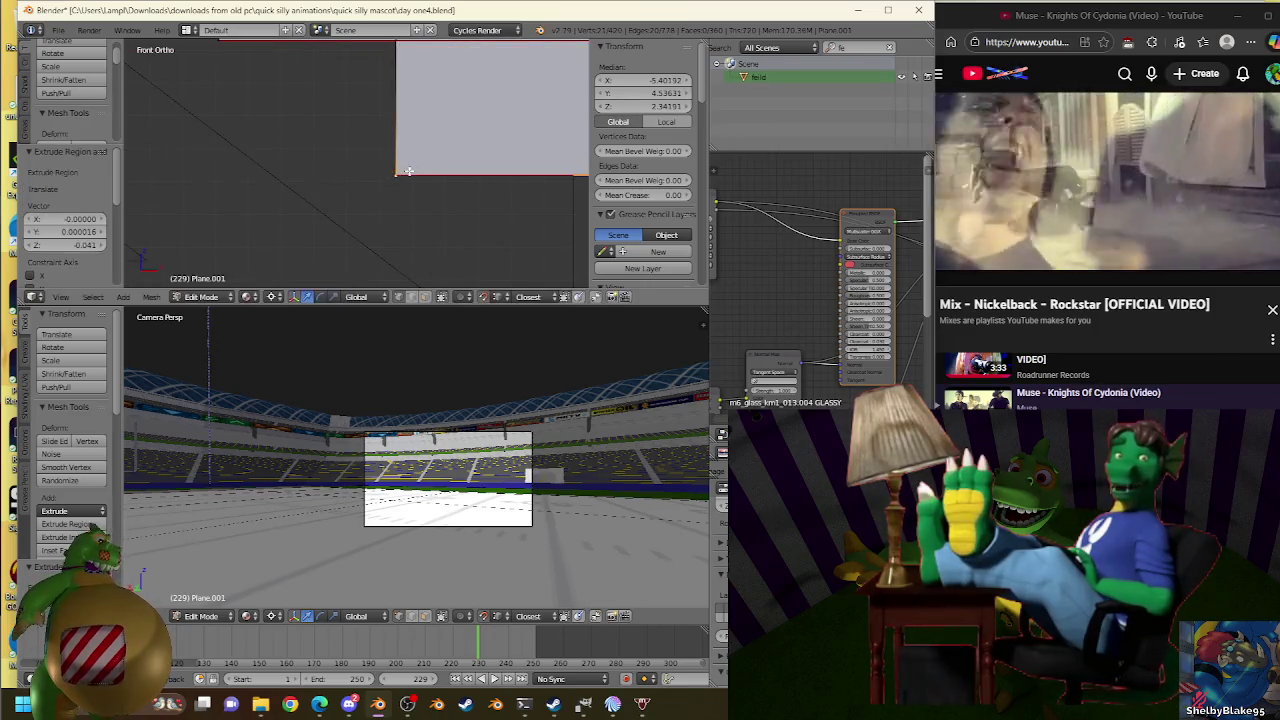
{"action": "key", "text": "s"}
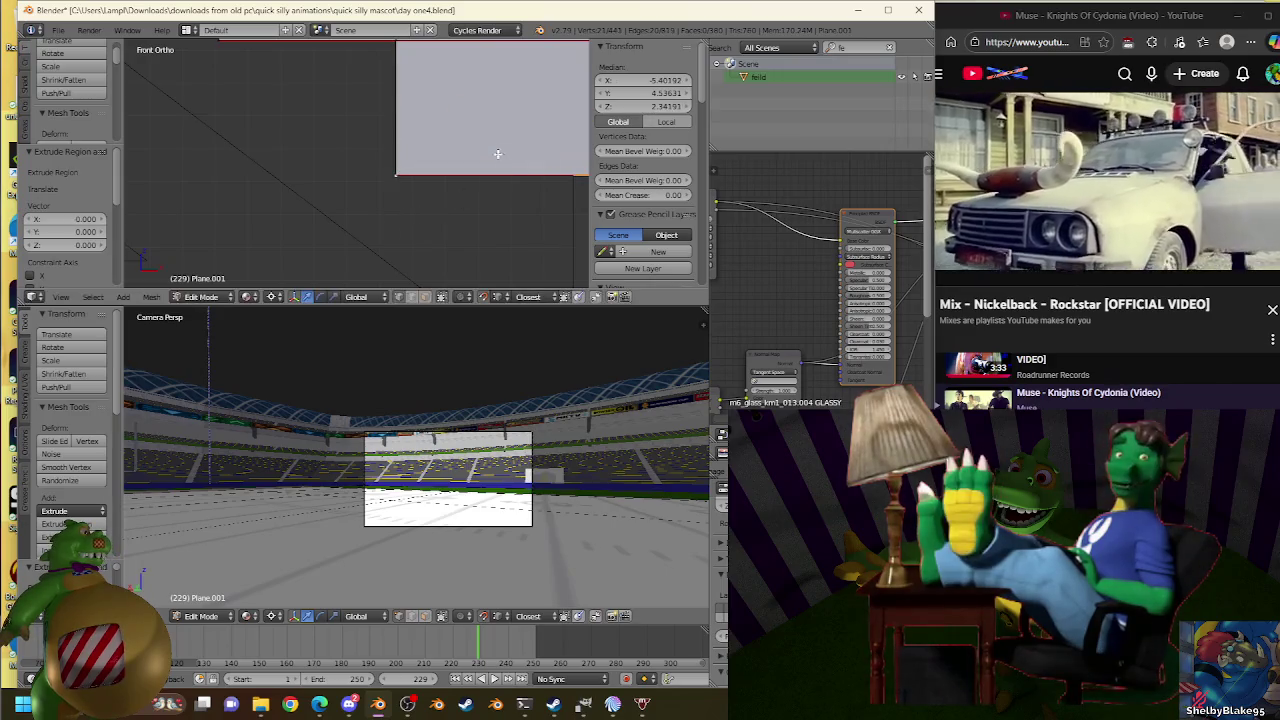
{"action": "left_click", "coordinate": [575, 168]}
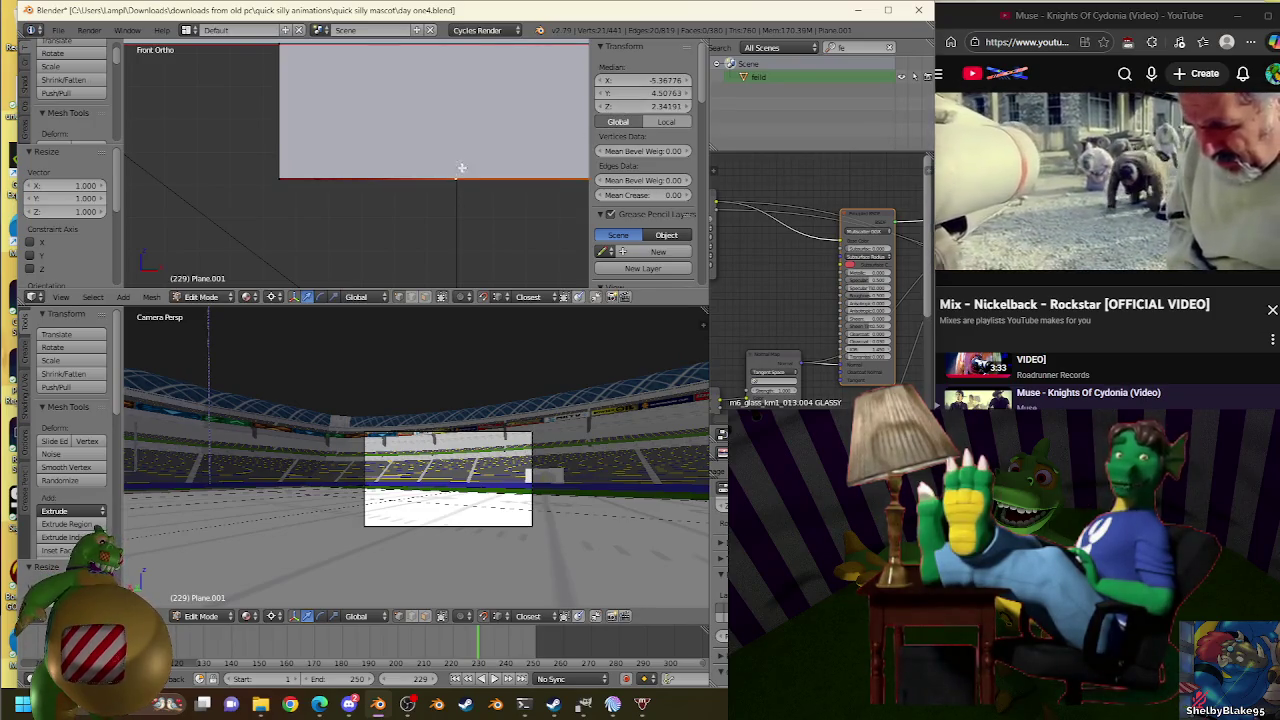
{"action": "key", "text": "g"}
{"action": "left_click", "coordinate": [451, 172]}
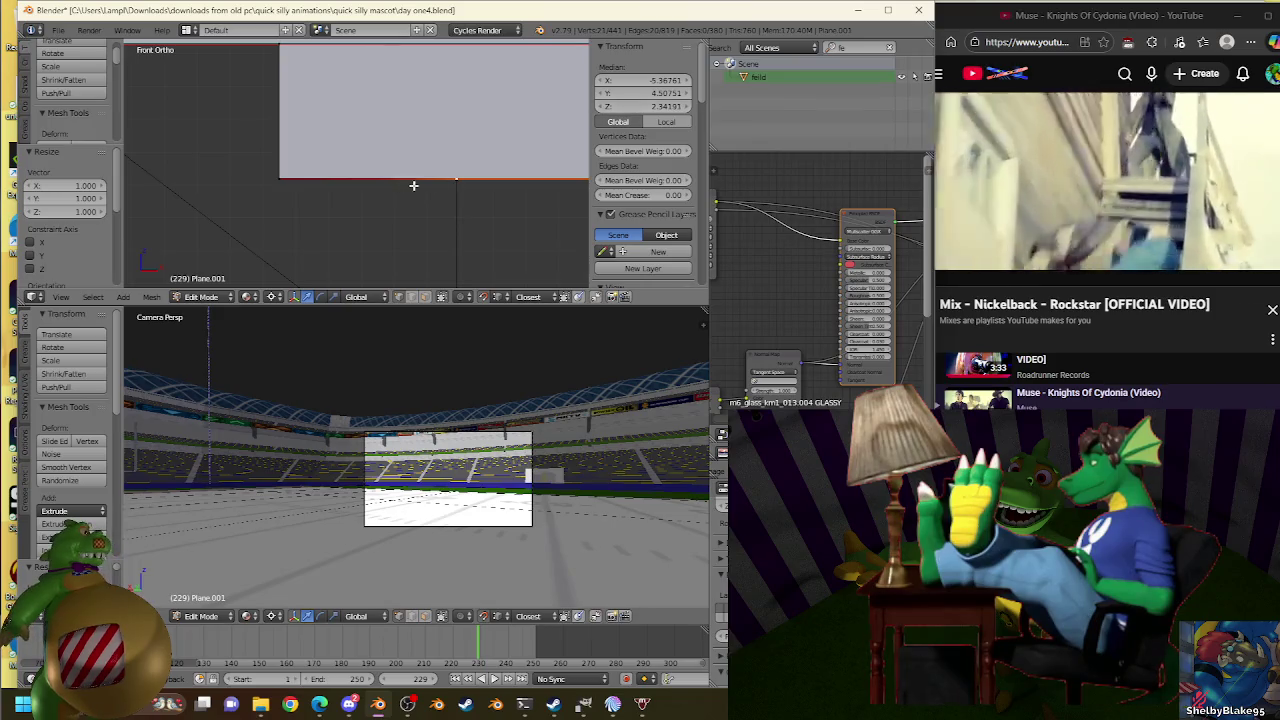
{"action": "key", "text": "g"}
{"action": "left_click", "coordinate": [463, 178]}
{"action": "key", "text": "g"}
{"action": "left_click", "coordinate": [458, 172]}
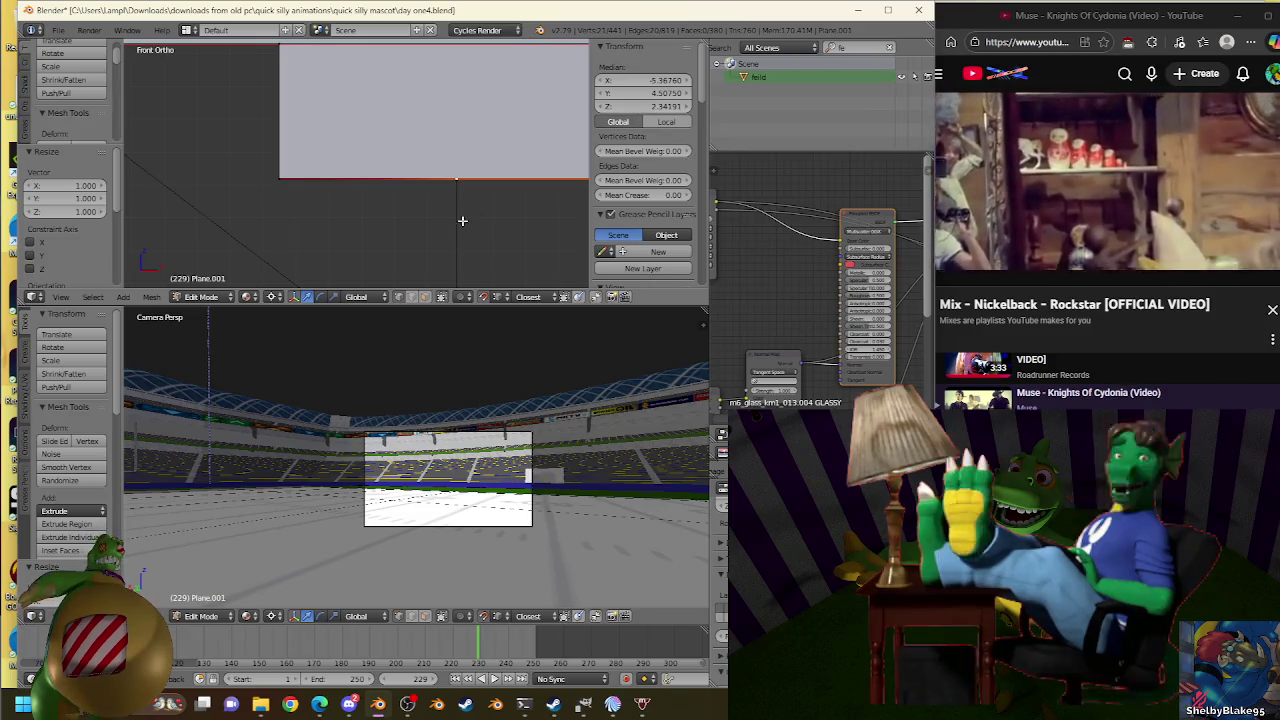
Extrude two more faces, scaling the last edge flat at 1.000.
{"action": "middle_click_drag", "start_coordinate": [563, 252], "coordinate": [503, 152], "text": "shift"}
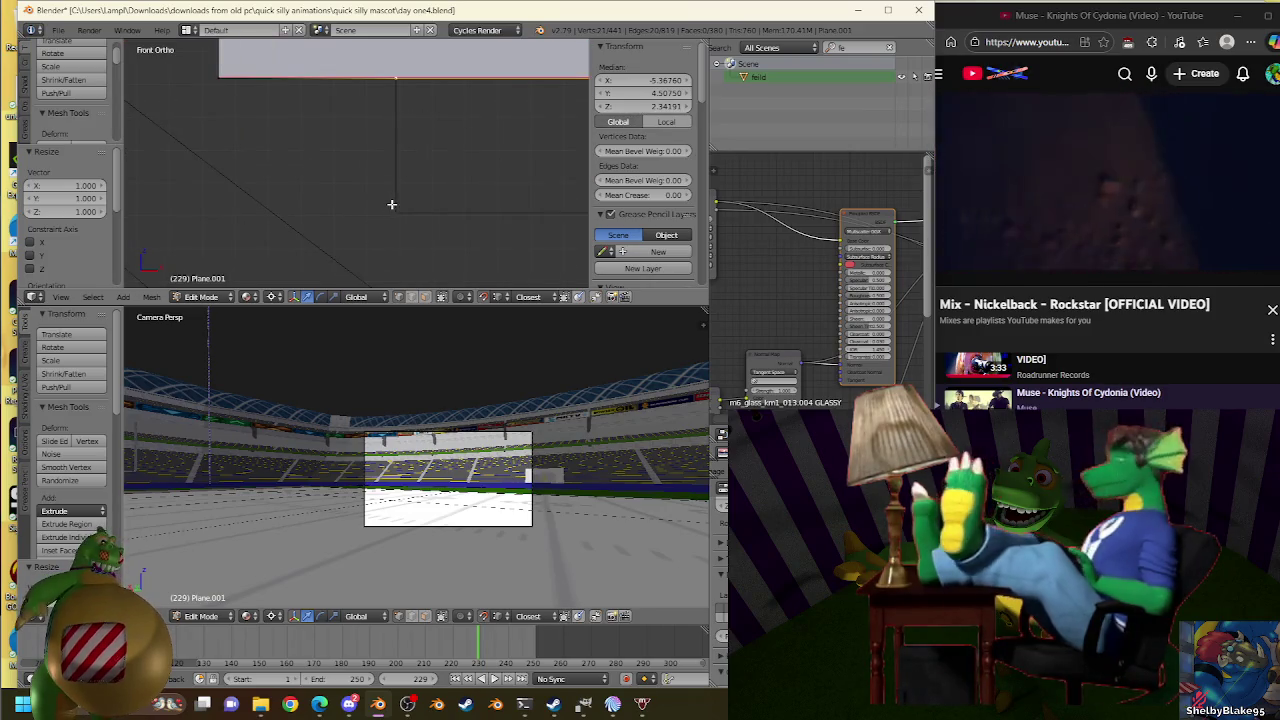
{"action": "key", "text": "e"}
{"action": "left_click", "coordinate": [494, 165]}
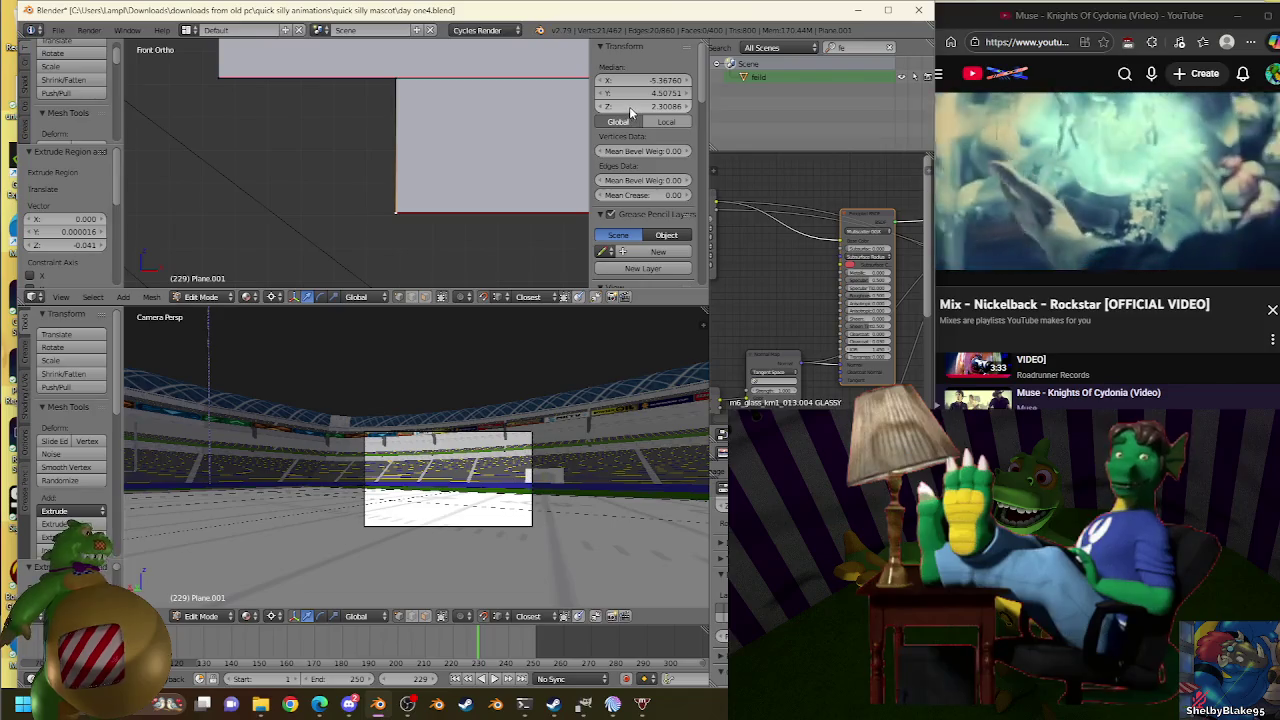
{"action": "mouse_move", "coordinate": [447, 225]}
{"action": "middle_mouse_down", "text": "shift"}
{"action": "mouse_move", "coordinate": [307, 177]}
{"action": "mouse_move", "coordinate": [298, 186]}
{"action": "middle_mouse_up", "text": "shift"}
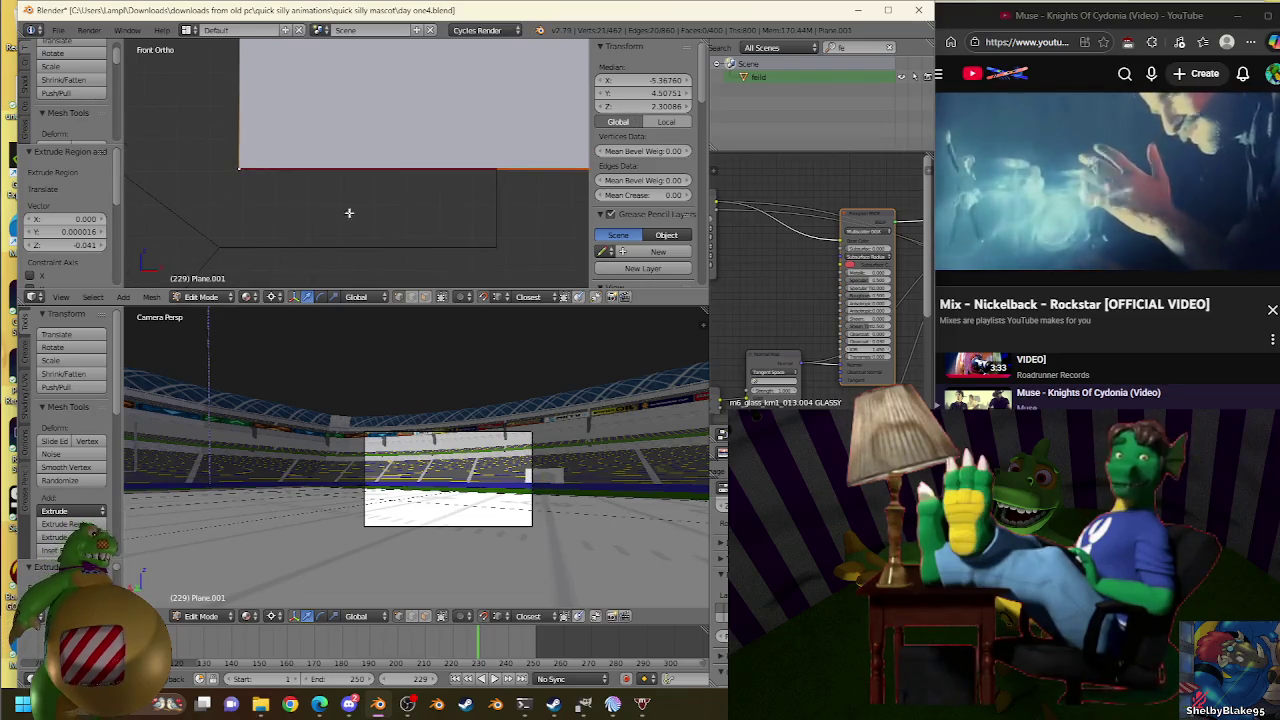
{"action": "key", "text": "e"}
{"action": "right_click", "coordinate": [465, 98]}
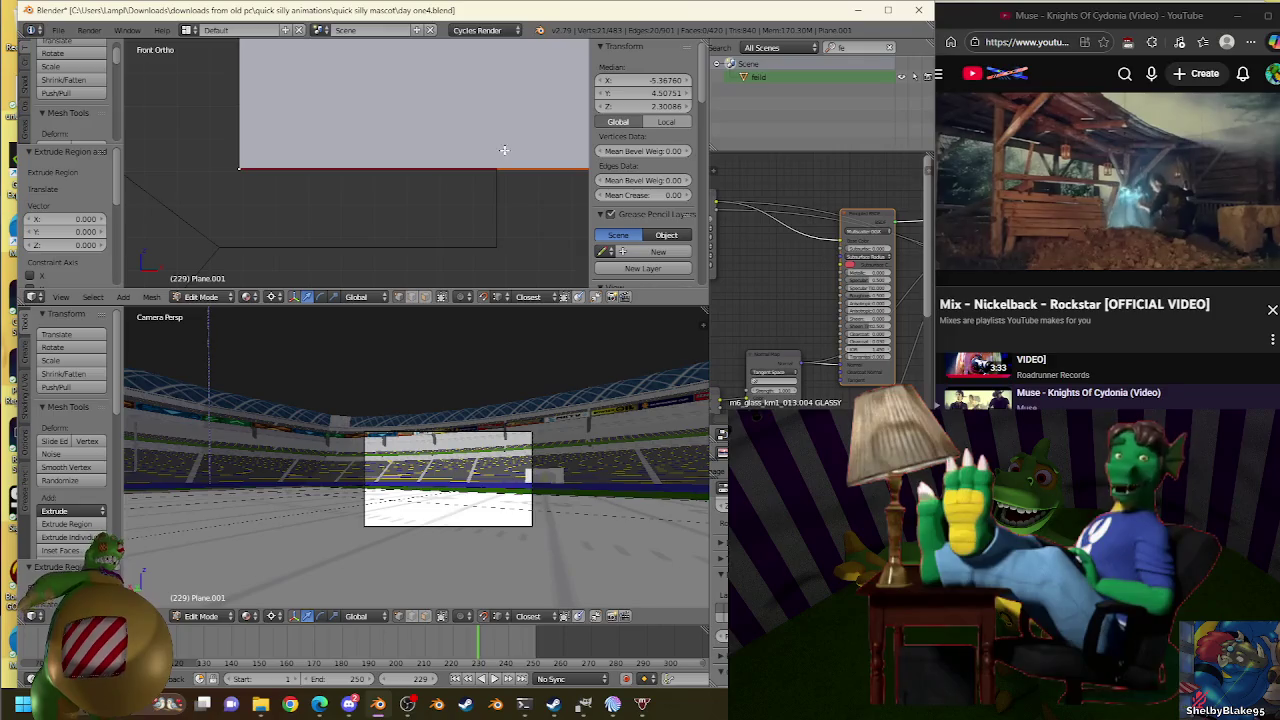
{"action": "key", "text": "s"}
{"action": "left_click", "coordinate": [503, 159]}
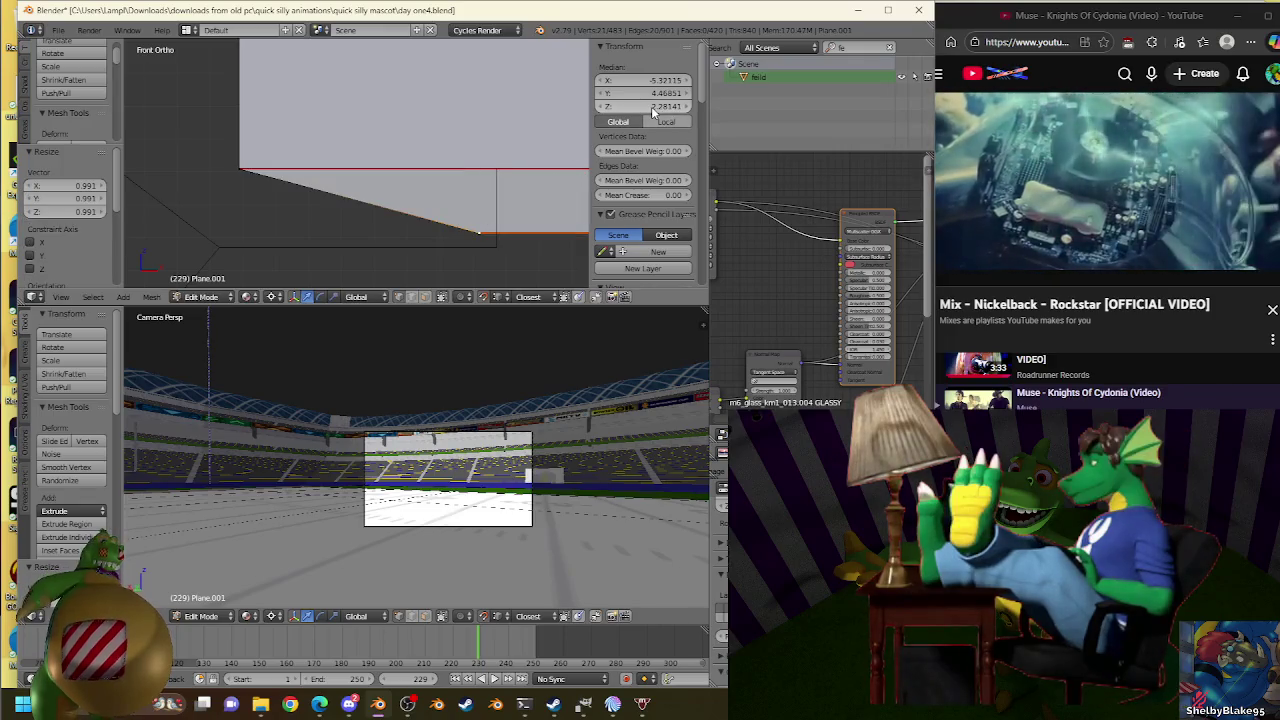
{"action": "key", "text": "s"}
{"action": "left_click", "coordinate": [600, 130]}
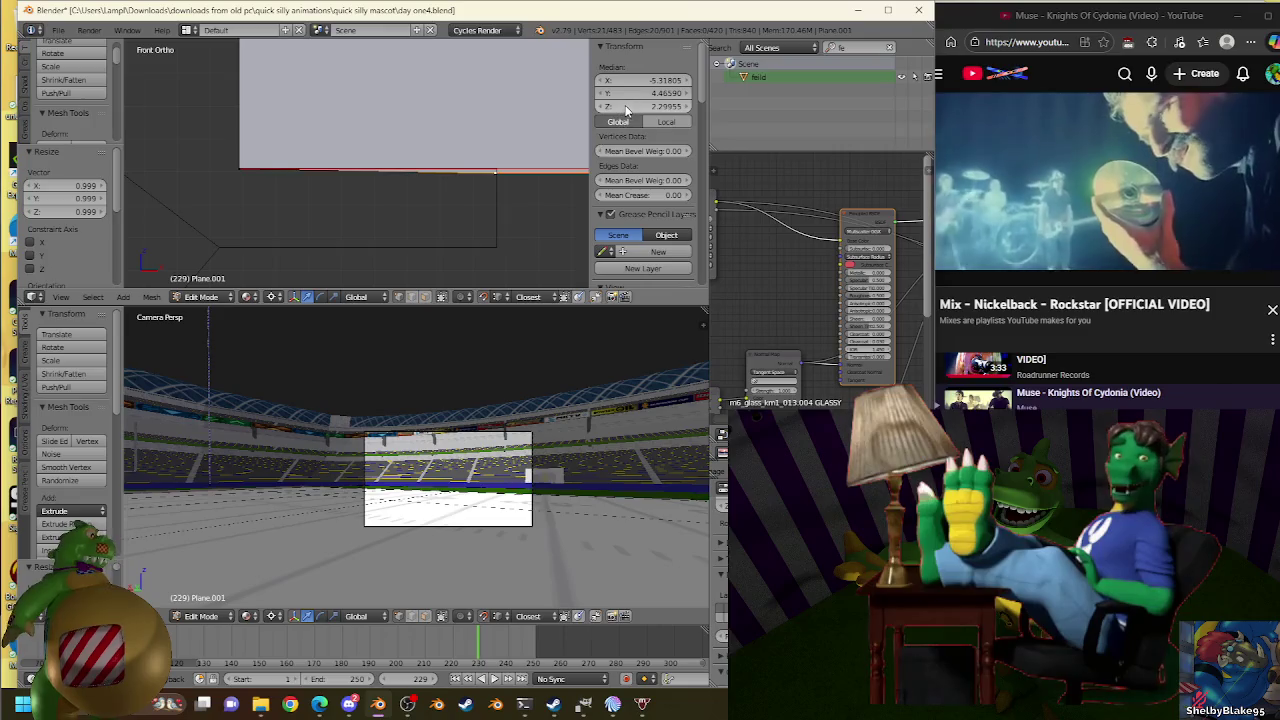
{"action": "key", "text": "s"}
{"action": "left_click", "coordinate": [497, 153]}
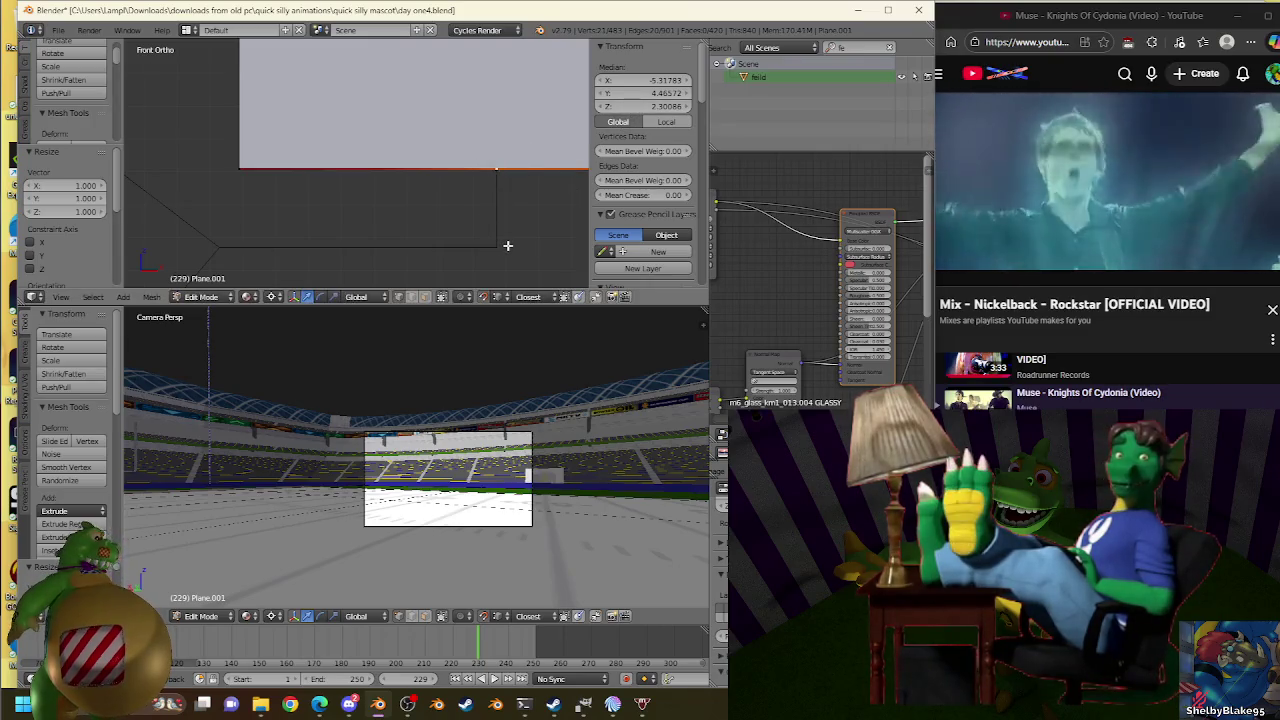
Extrude a final lower step and resize its bottom edge to 1.001 at median Z 2.27705.
{"action": "key", "text": "e"}
{"action": "key", "text": "Escape"}
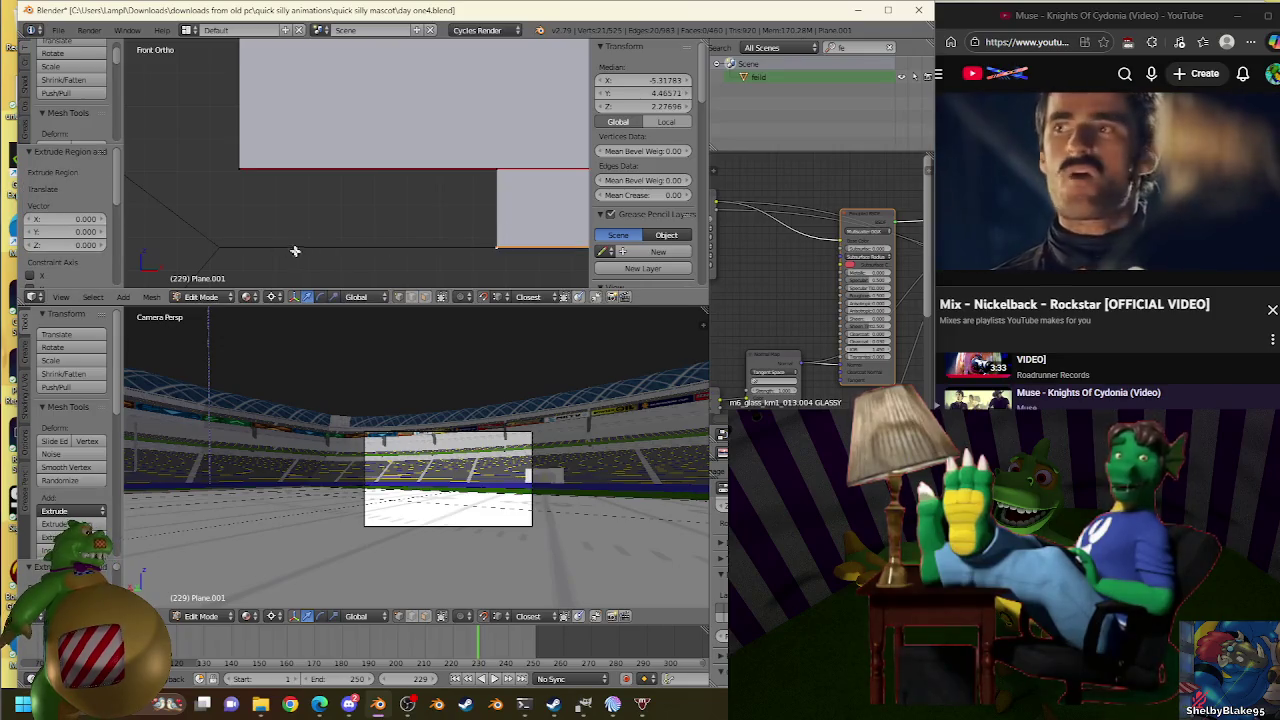
{"action": "key", "text": "s"}
{"action": "left_click", "coordinate": [217, 237]}
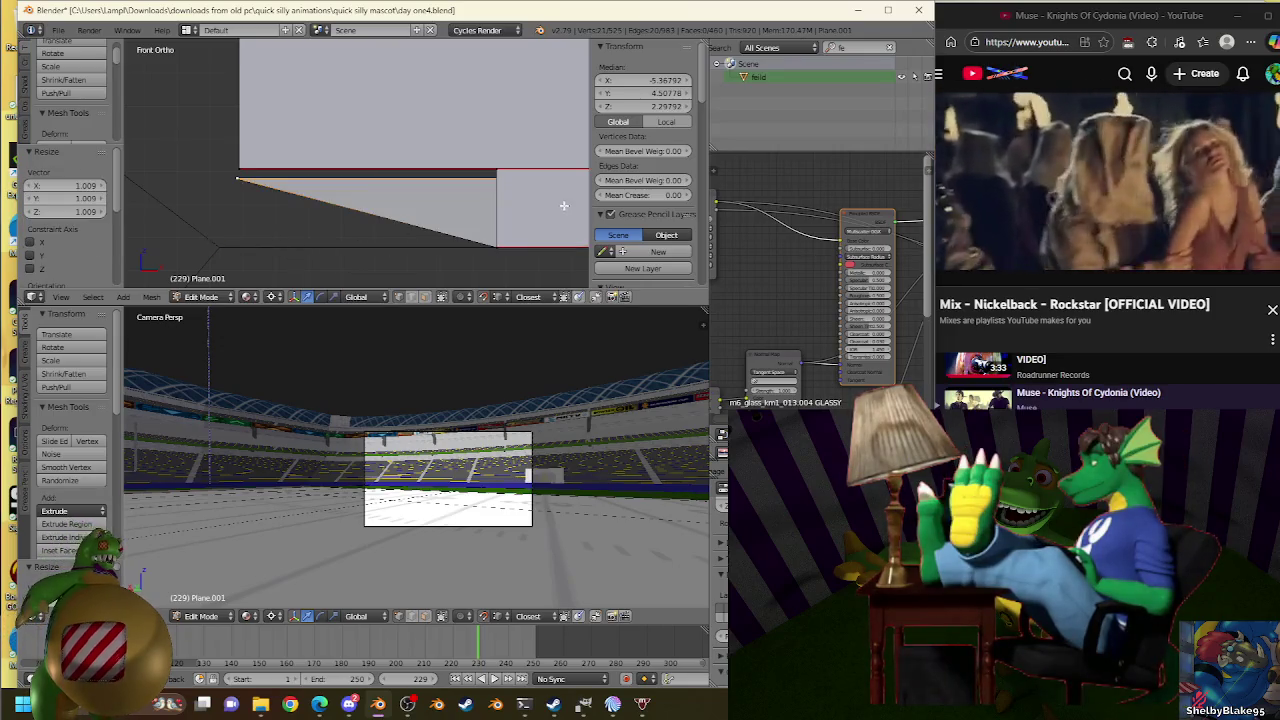
{"action": "key", "text": "ctrl+z"}
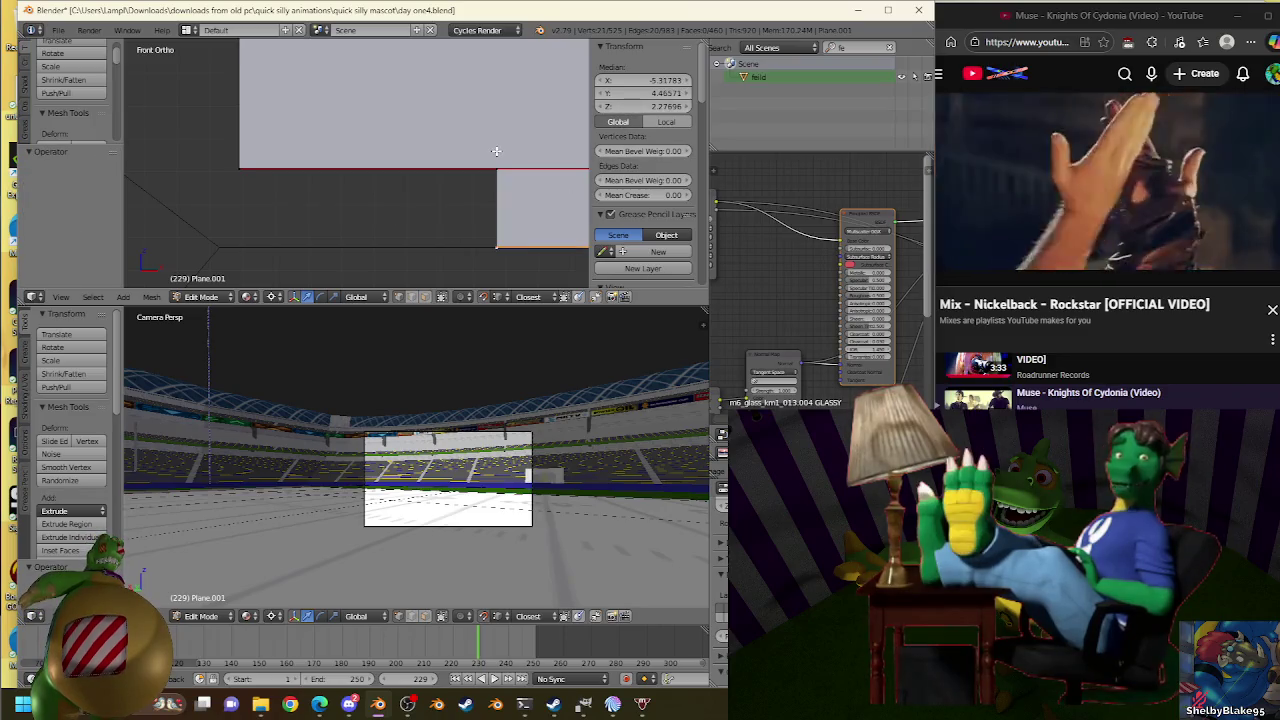
{"action": "key", "text": "ctrl+shift+z"}
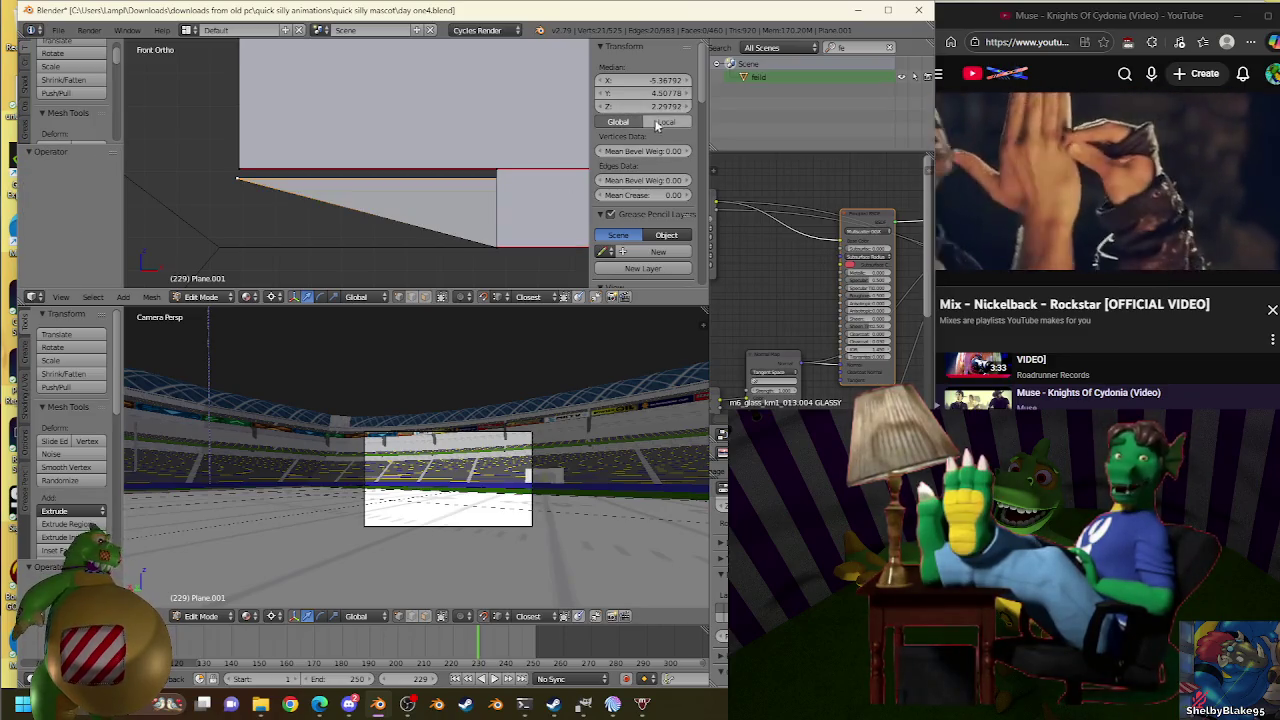
{"action": "key", "text": "ctrl+z"}
{"action": "key", "text": "s"}
{"action": "left_click", "coordinate": [221, 237]}
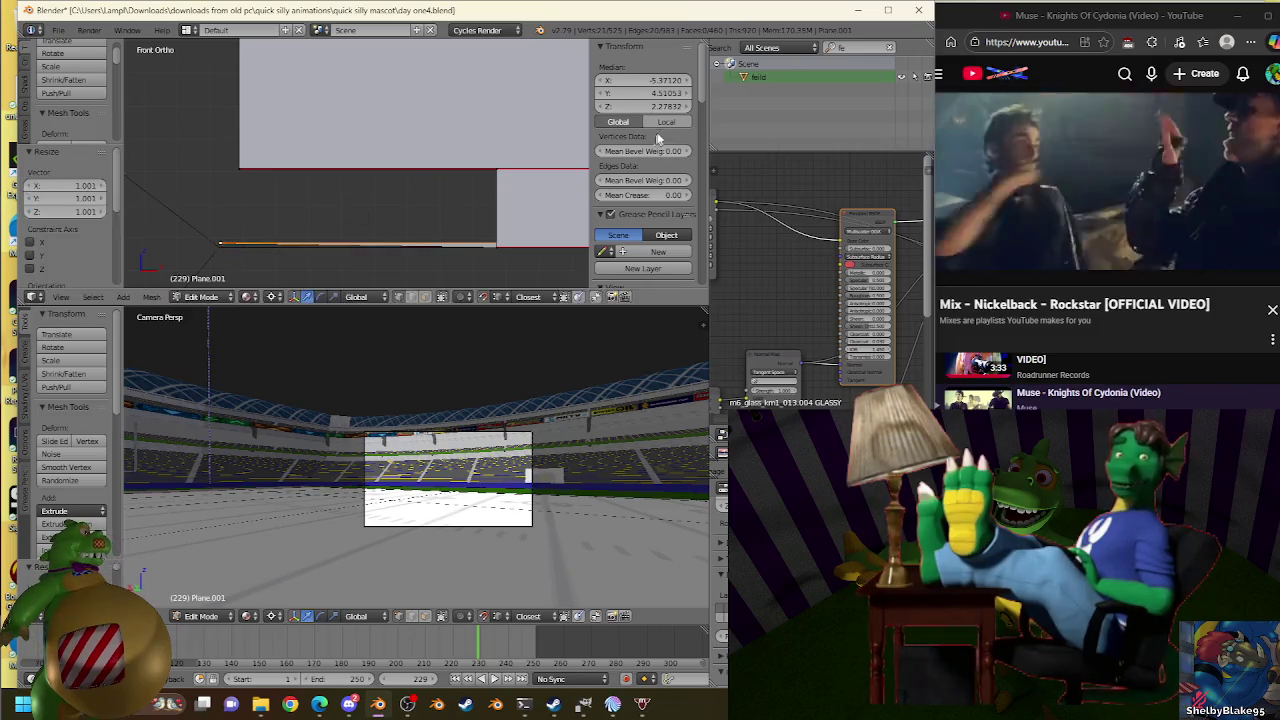
{"action": "key", "text": "ctrl+z"}
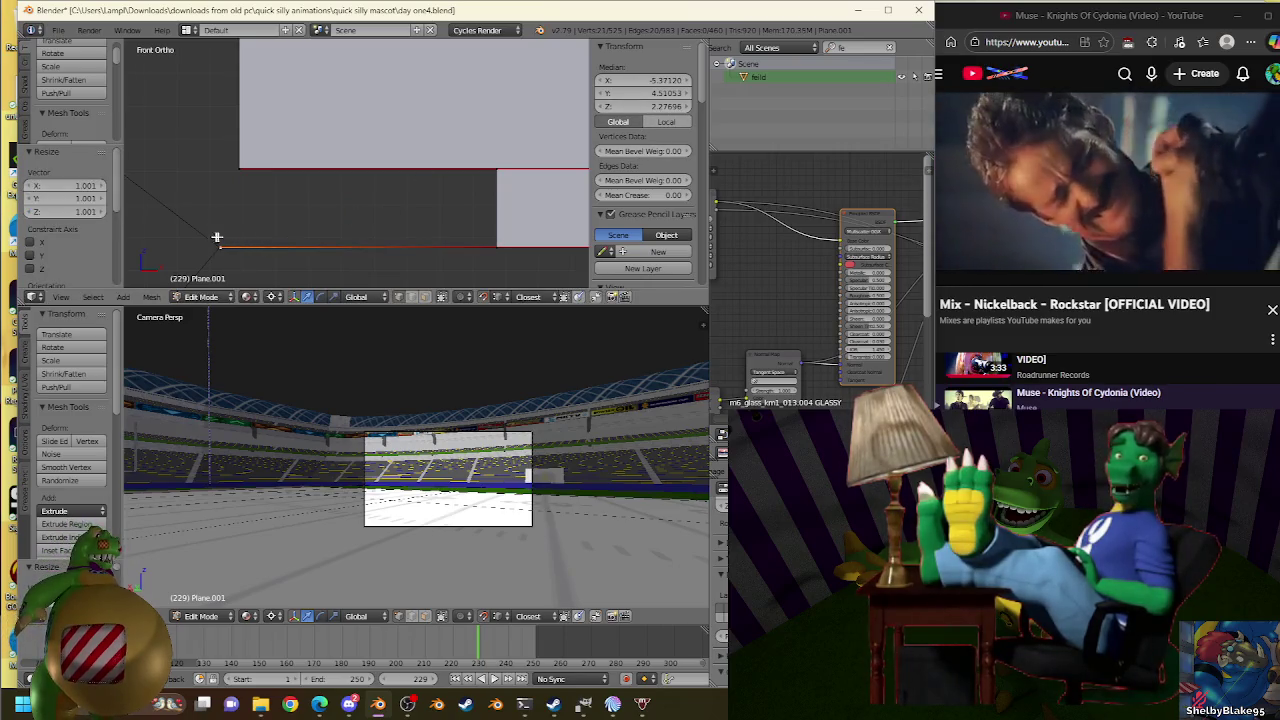
{"action": "key", "text": "s"}
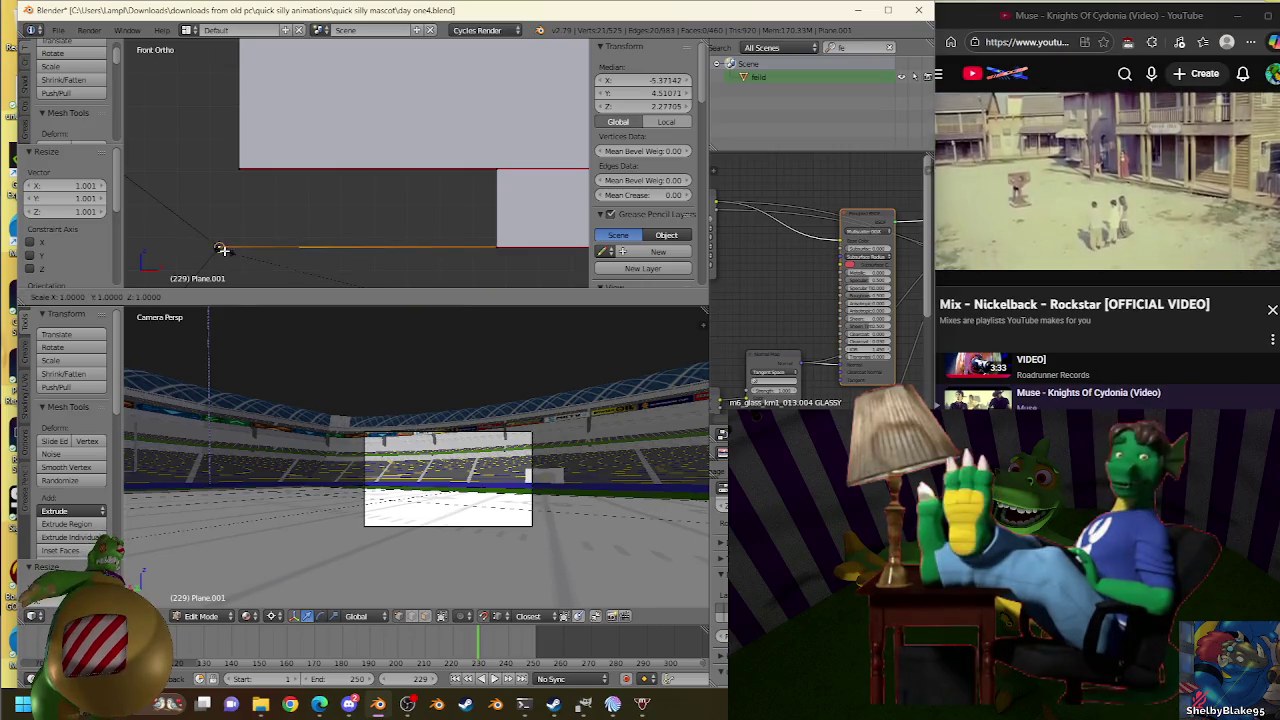
{"action": "left_click", "coordinate": [222, 248]}
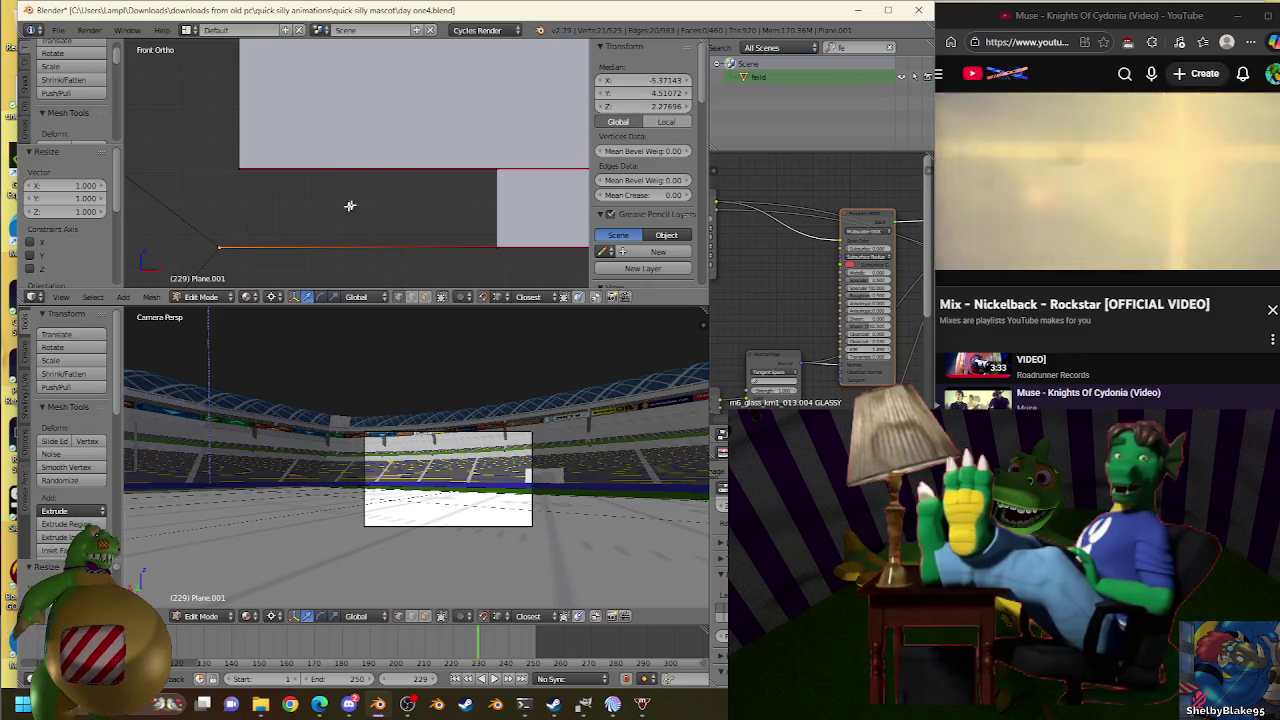
Turn on proportional editing, switch to editing Plane.007 and select a diagonal truss edge.
{"action": "scroll", "coordinate": [230, 190], "scroll_direction": "down", "scroll_amount": 3}
{"action": "scroll", "coordinate": [548, 84], "scroll_direction": "up", "scroll_amount": 1}
{"action": "scroll", "coordinate": [500, 100], "scroll_direction": "down", "scroll_amount": 3}
{"action": "scroll", "coordinate": [250, 130], "scroll_direction": "down", "scroll_amount": 1}
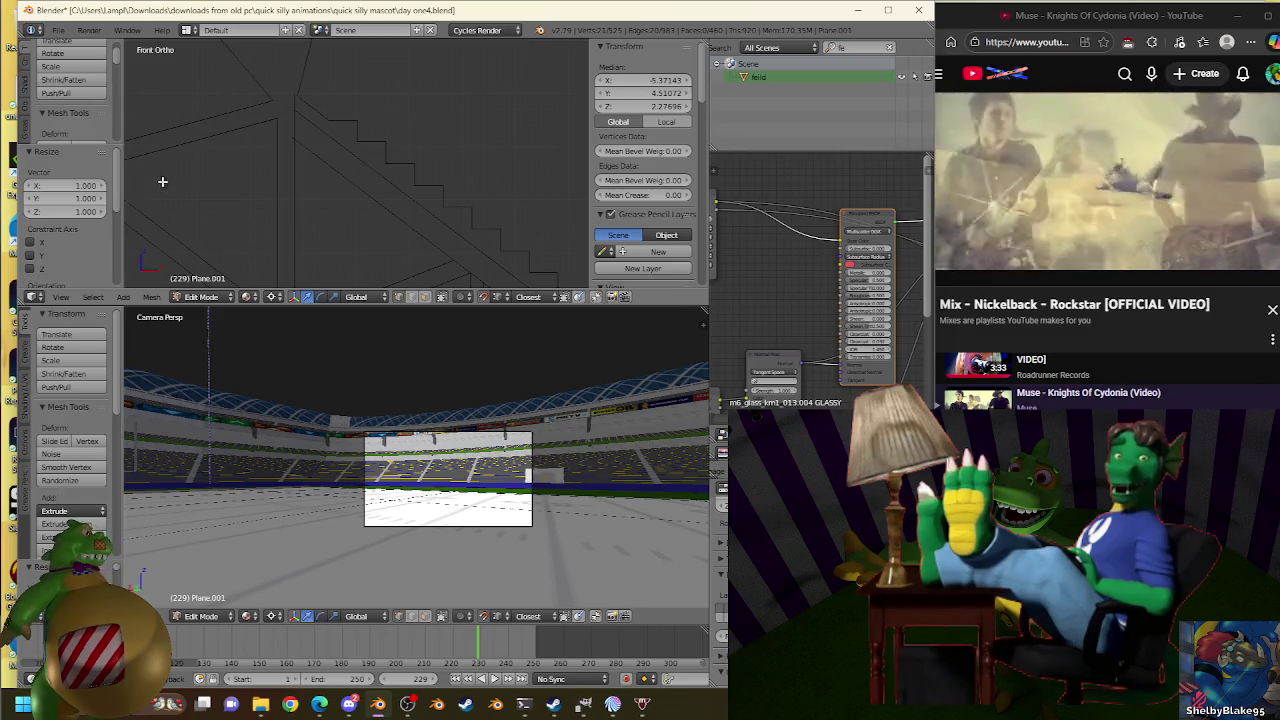
{"action": "scroll", "coordinate": [300, 170], "scroll_direction": "down", "scroll_amount": 1}
{"action": "scroll", "coordinate": [330, 162], "scroll_direction": "down", "scroll_amount": 1}
{"action": "scroll", "coordinate": [386, 193], "scroll_direction": "down", "scroll_amount": 1}
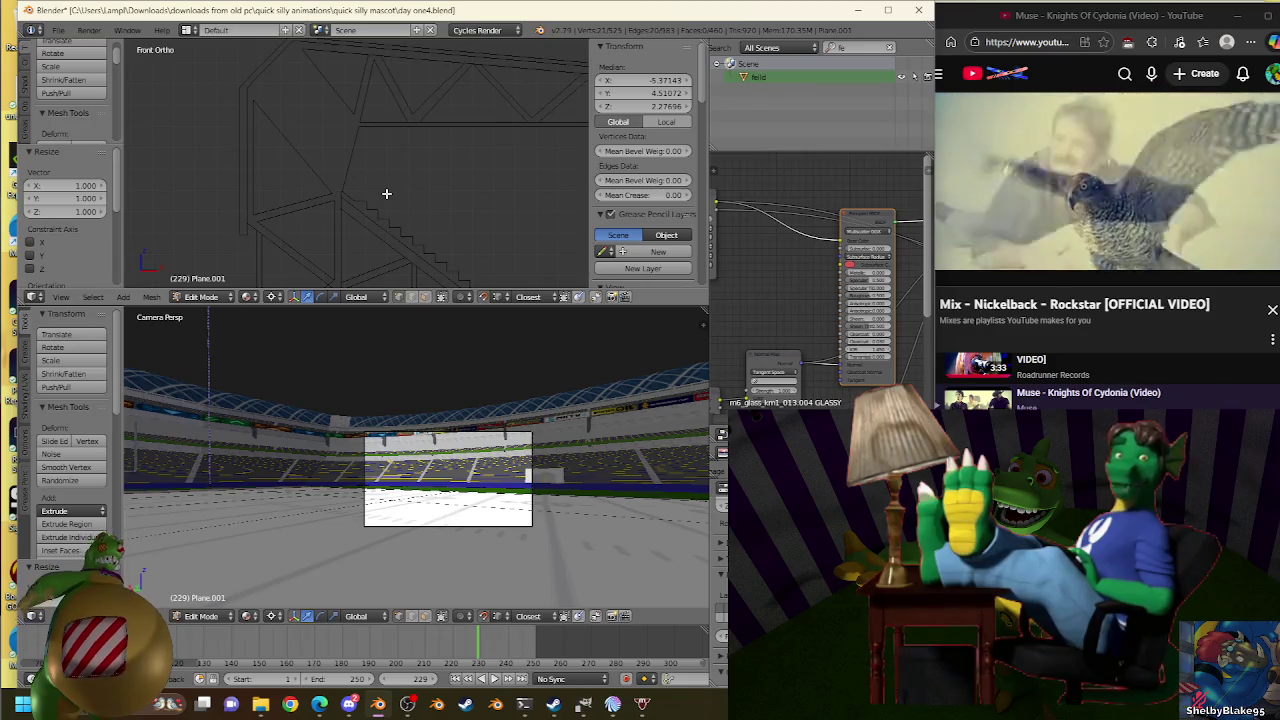
{"action": "scroll", "coordinate": [250, 240], "scroll_direction": "up", "scroll_amount": 2}
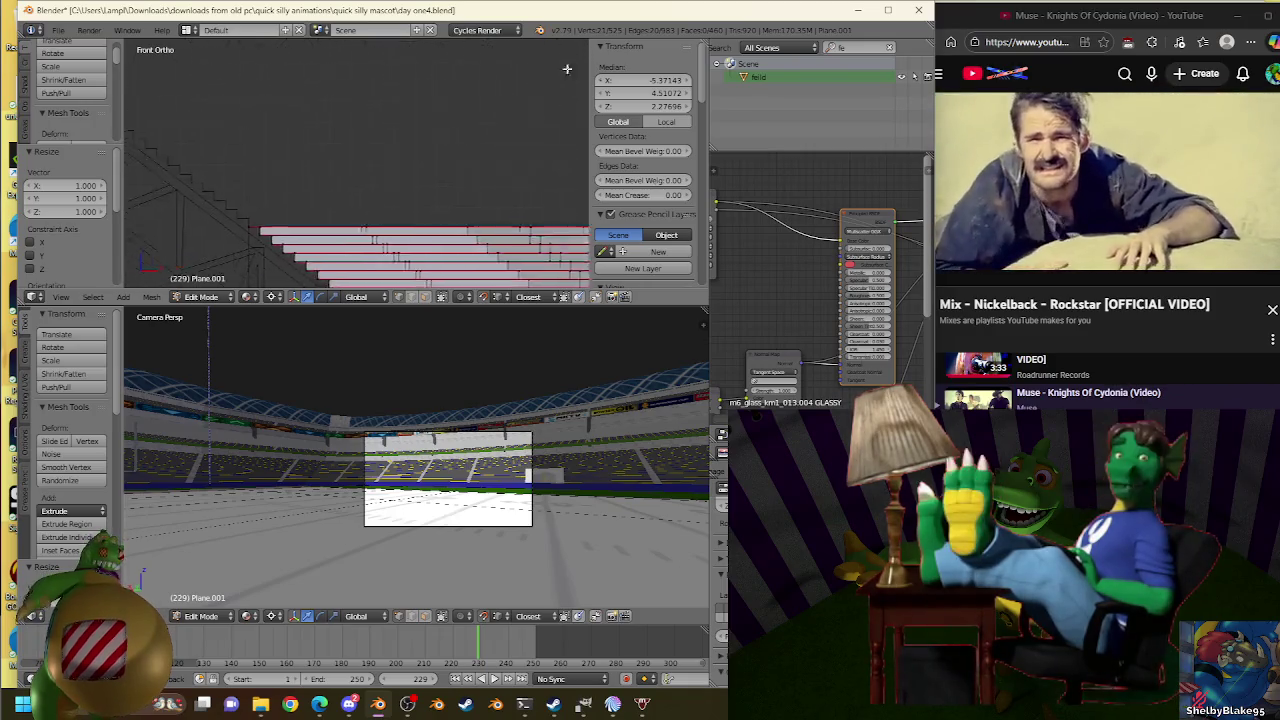
{"action": "scroll", "coordinate": [190, 230], "scroll_direction": "up", "scroll_amount": 2}
{"action": "scroll", "coordinate": [335, 168], "scroll_direction": "up", "scroll_amount": 1}
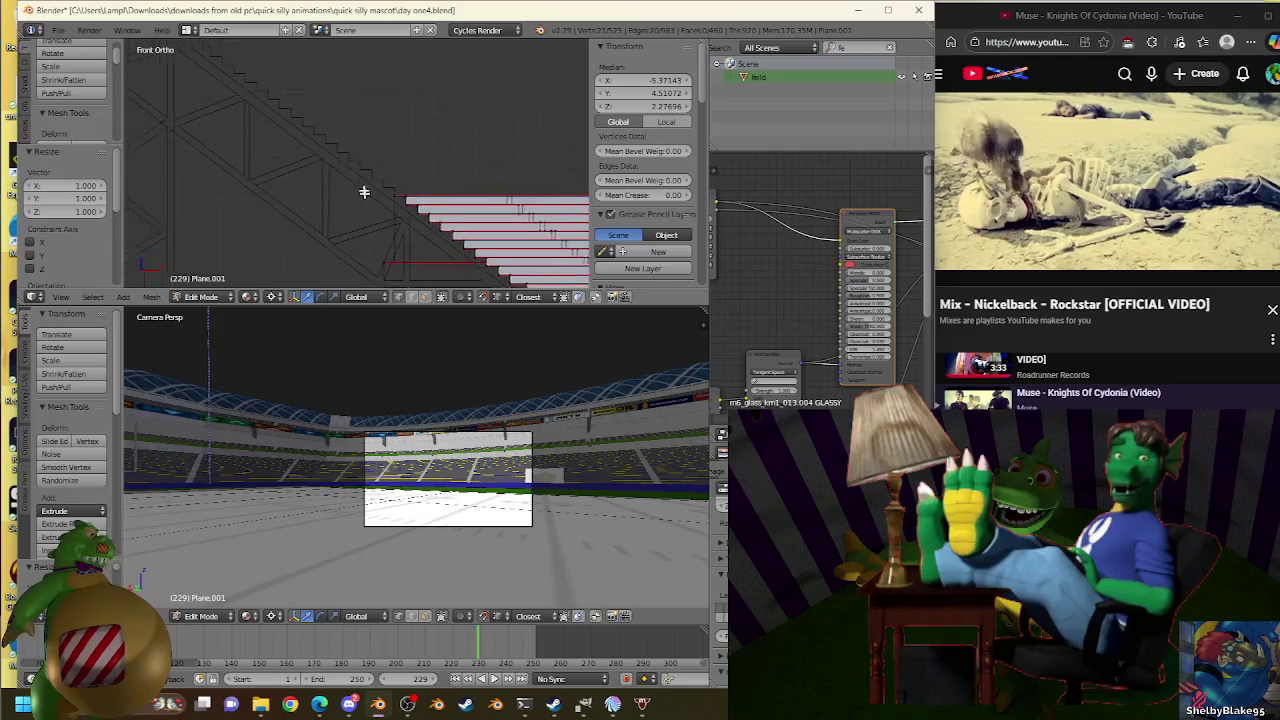
{"action": "scroll", "coordinate": [363, 191], "scroll_direction": "up", "scroll_amount": 2}
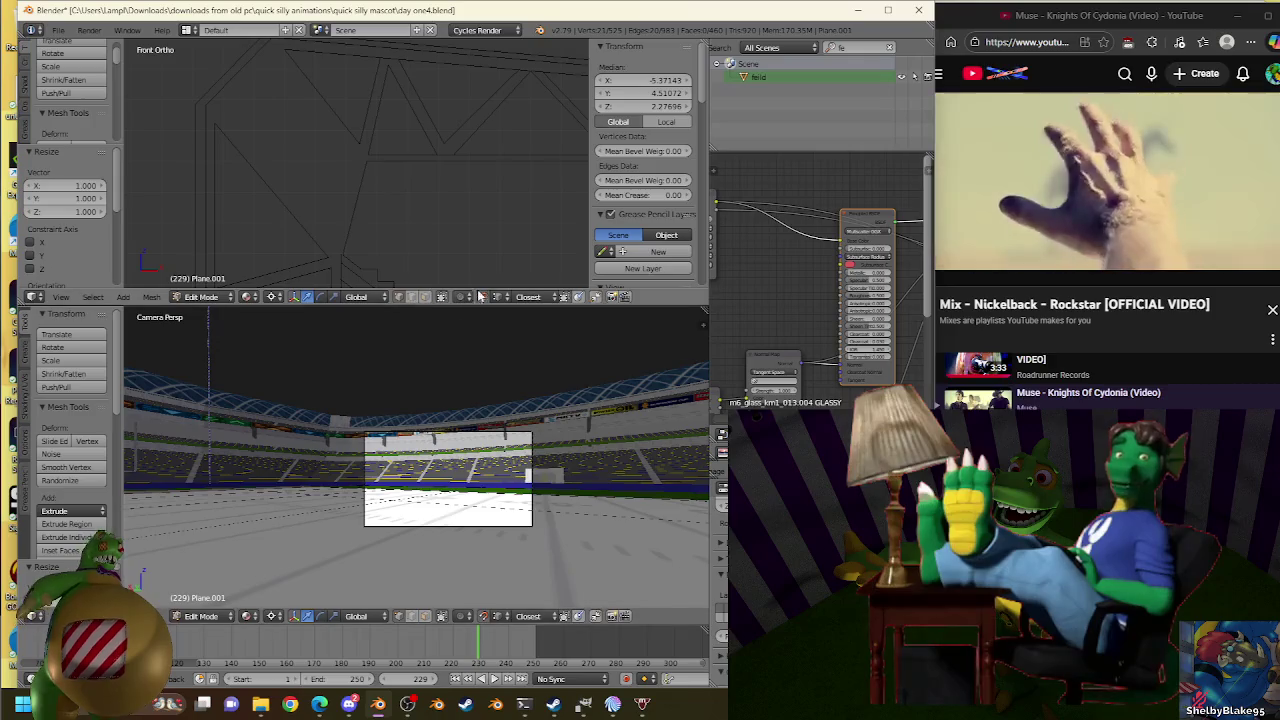
{"action": "key", "text": "o"}
{"action": "key", "text": "Tab"}
{"action": "right_click", "coordinate": [405, 164]}
{"action": "key", "text": "Tab"}
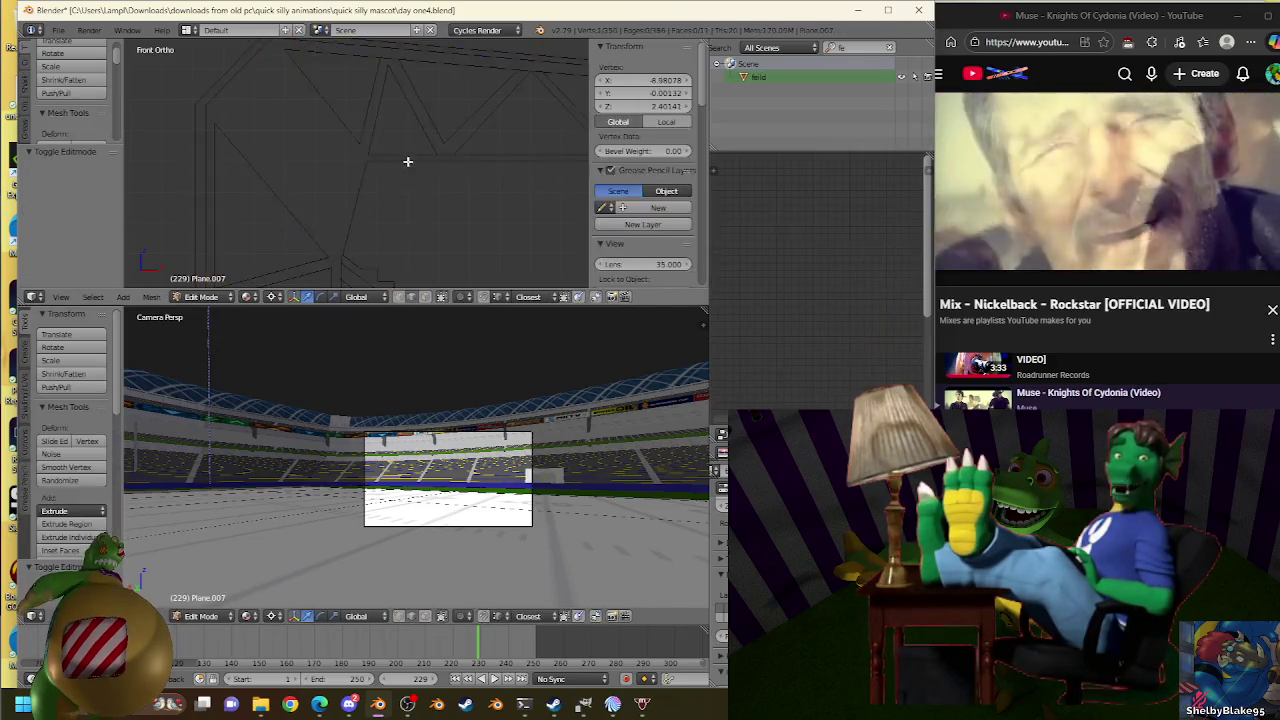
{"action": "left_click_drag", "start_coordinate": [318, 108], "coordinate": [350, 146]}
In the right side view, show the second layer's stadium geometry, then return to Object Mode.
{"action": "scroll", "coordinate": [350, 140], "scroll_direction": "down", "scroll_amount": 1}
{"action": "scroll", "coordinate": [348, 160], "scroll_direction": "down", "scroll_amount": 1}
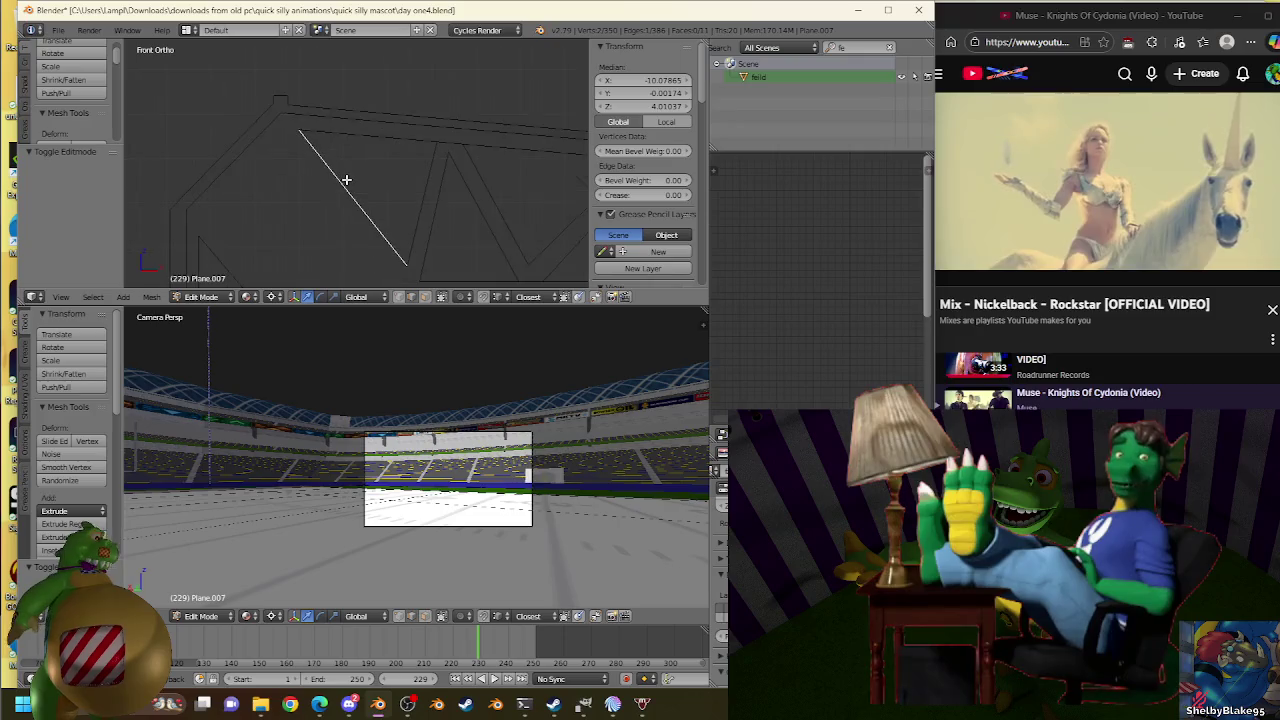
{"action": "scroll", "coordinate": [347, 180], "scroll_direction": "down", "scroll_amount": 1}
{"action": "scroll", "coordinate": [380, 180], "scroll_direction": "down", "scroll_amount": 2}
{"action": "key", "text": "KP_3"}
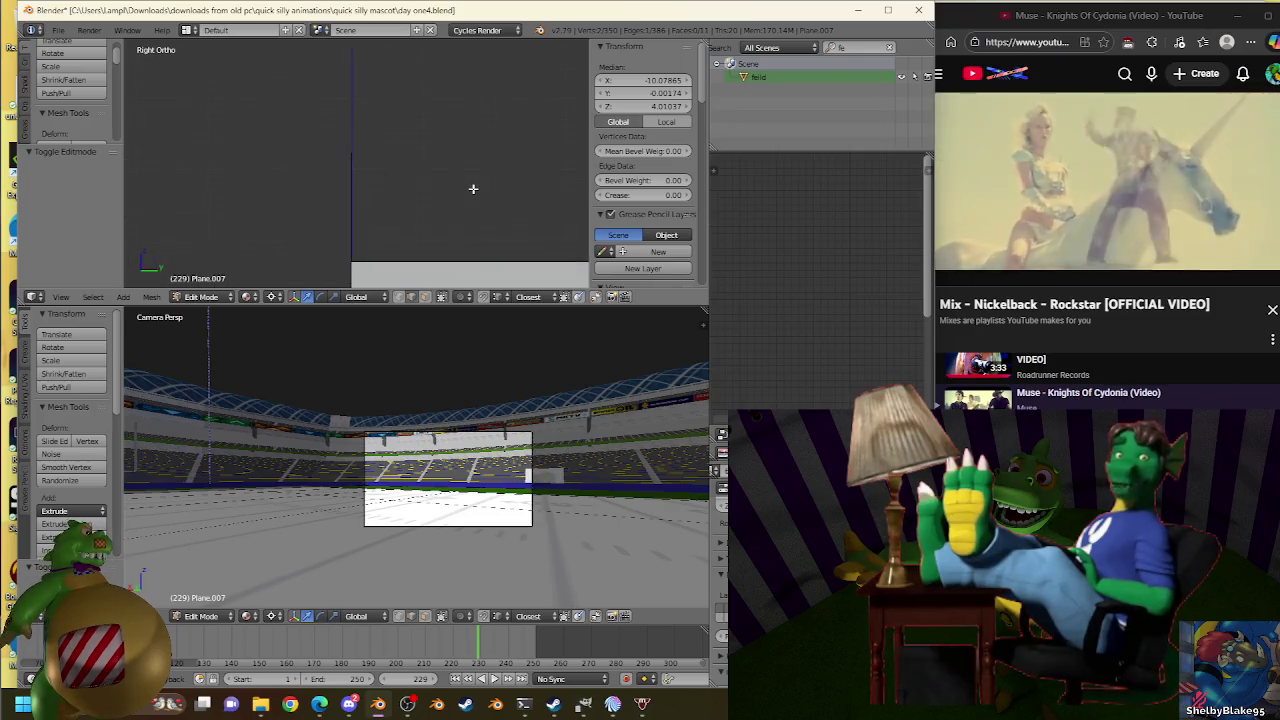
{"action": "middle_click_drag", "start_coordinate": [509, 183], "coordinate": [331, 149], "text": "shift"}
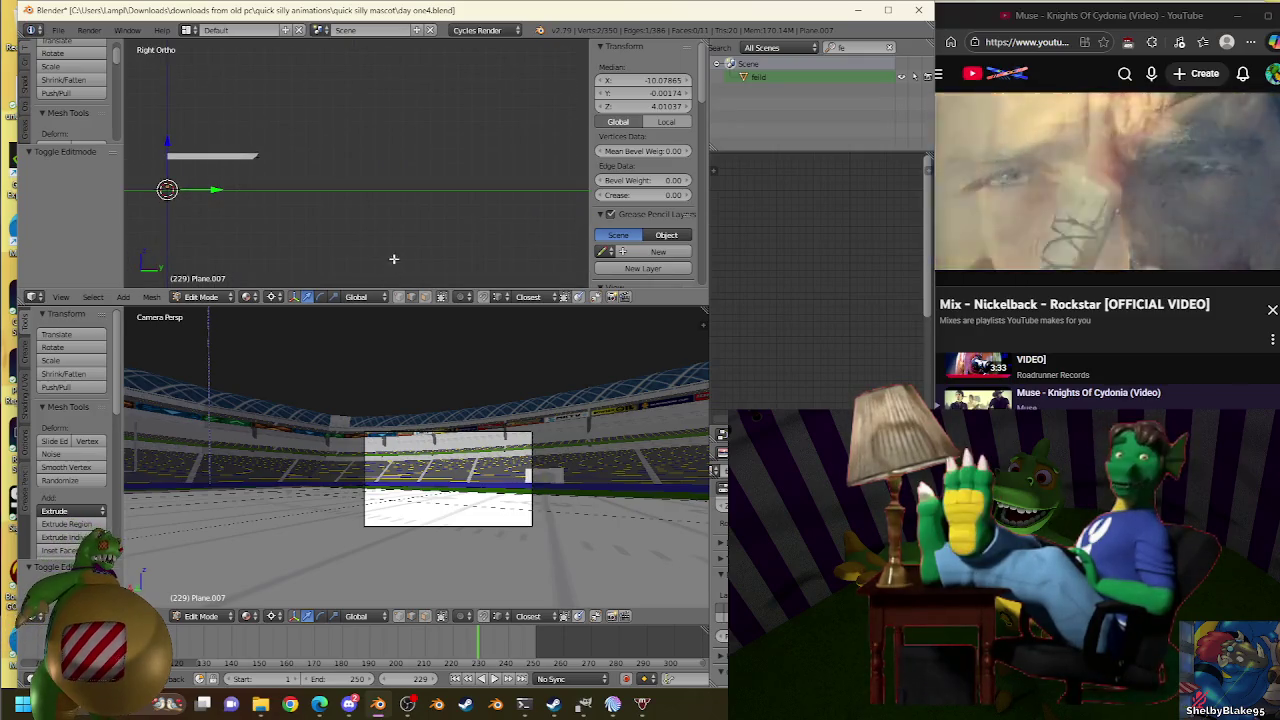
{"action": "key", "text": "1"}
{"action": "key", "text": "2"}
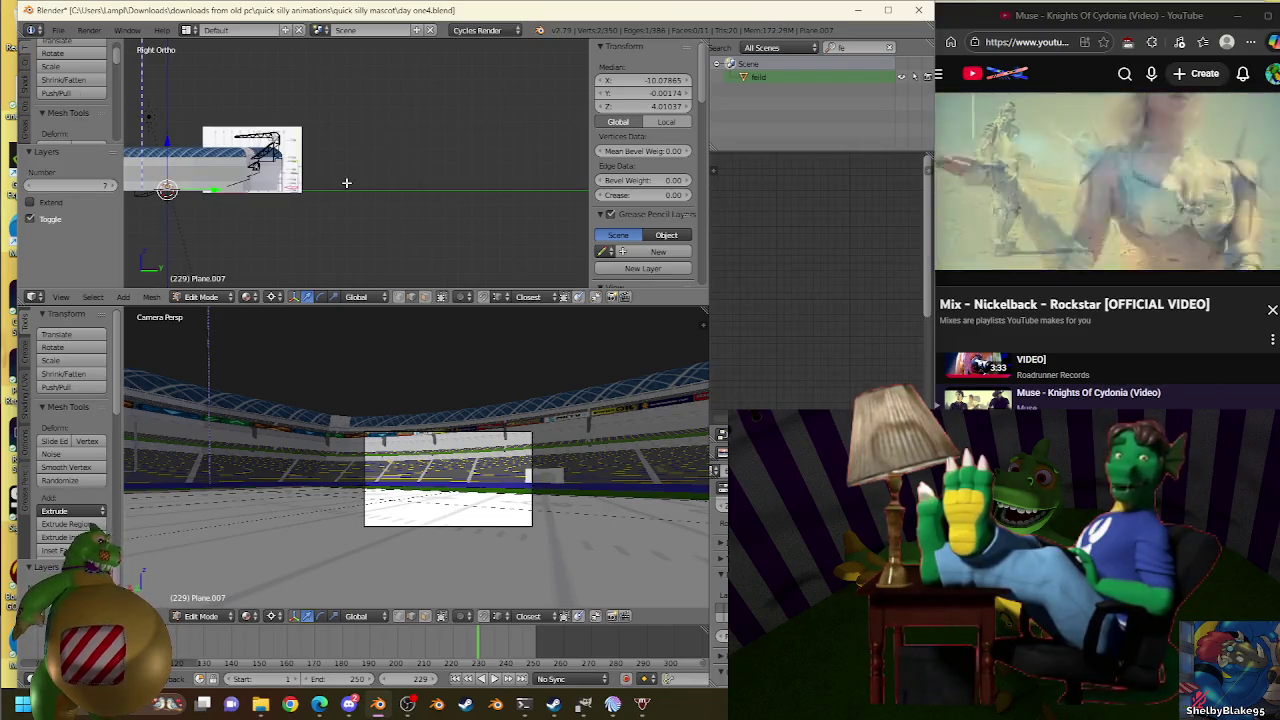
{"action": "middle_click_drag", "start_coordinate": [307, 139], "coordinate": [386, 171], "text": "shift"}
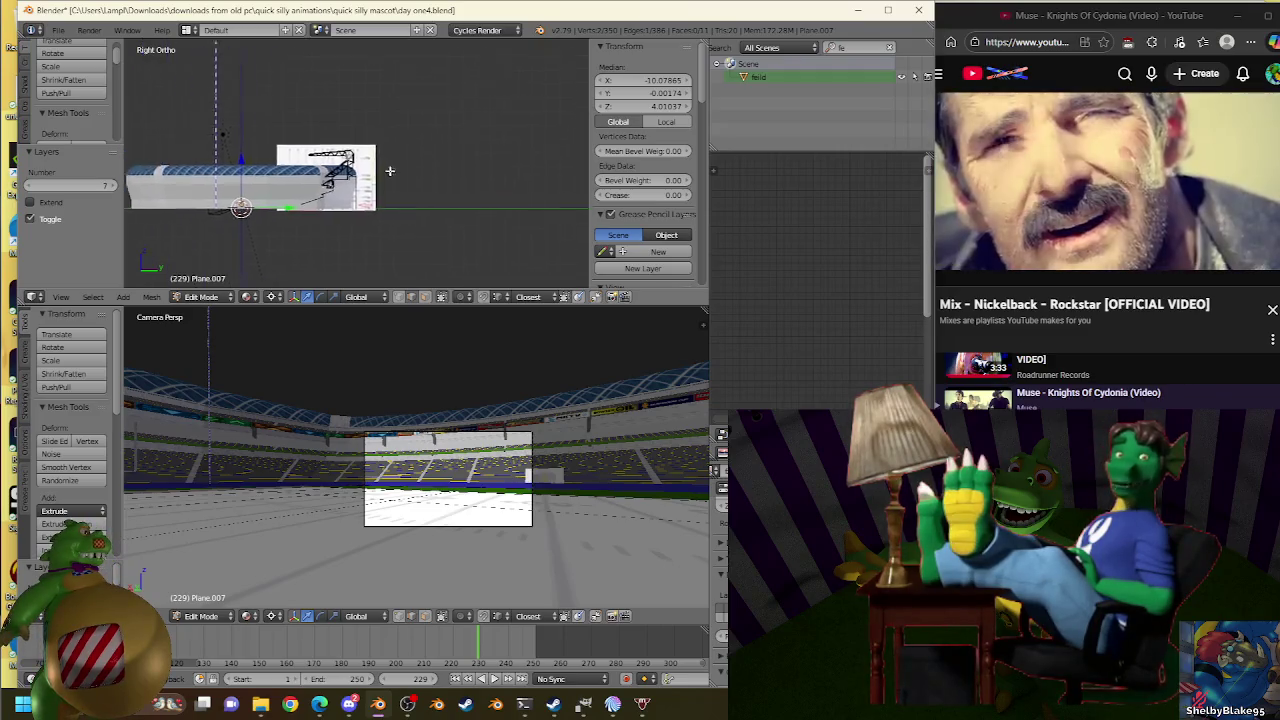
{"action": "scroll", "coordinate": [386, 171], "scroll_direction": "up", "scroll_amount": 3}
{"action": "key", "text": "Tab"}
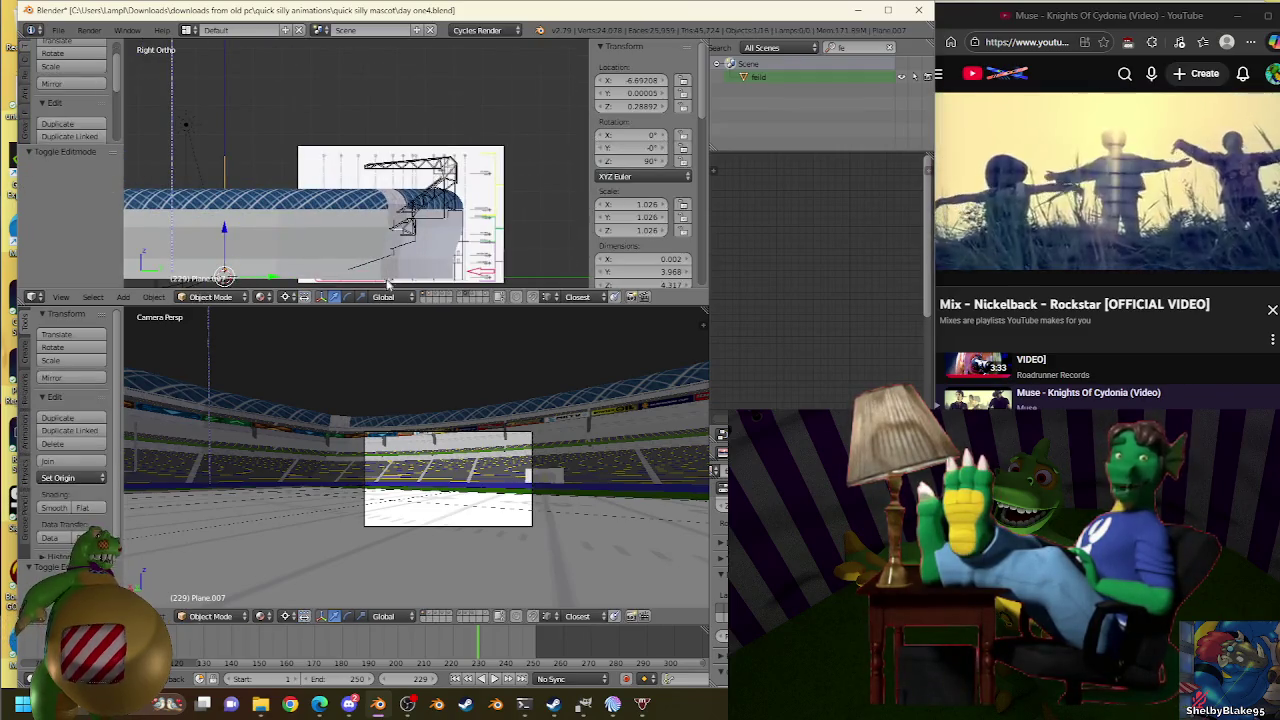
Isolate the blueprint in local view and put Plane.005 into Edit Mode.
{"action": "key", "text": "KP_Divide"}
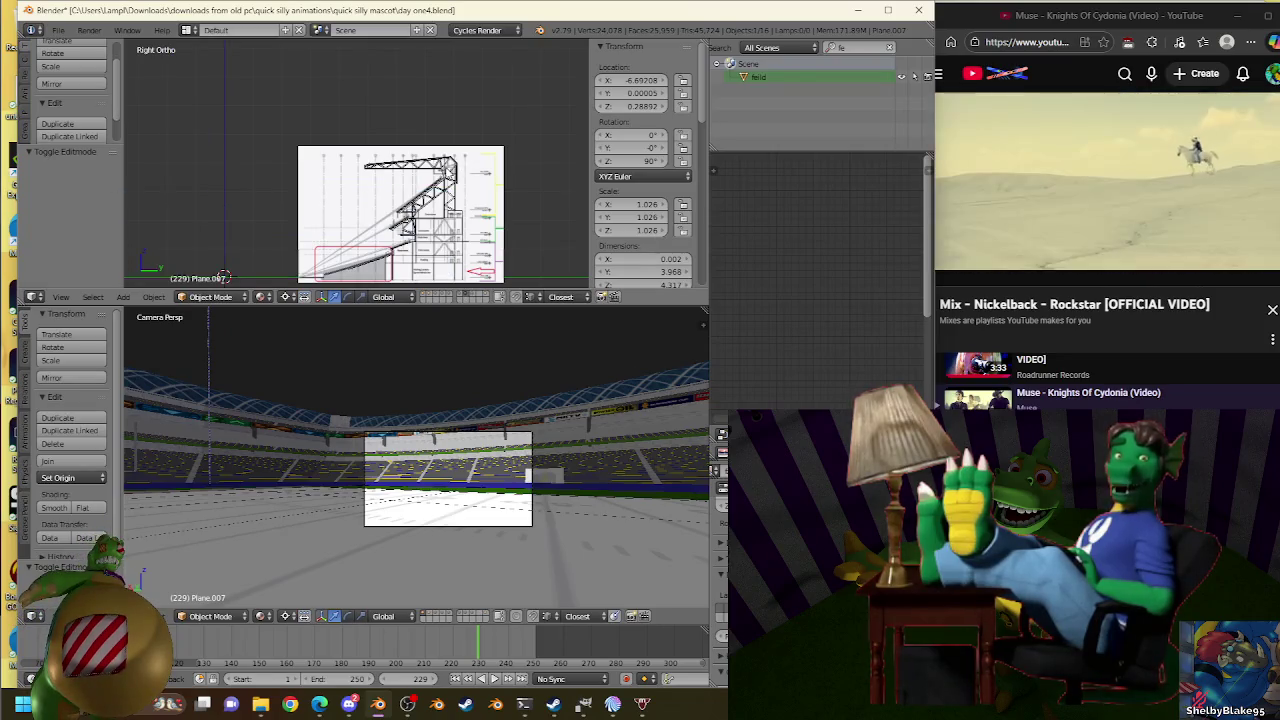
{"action": "right_click", "coordinate": [400, 215]}
{"action": "scroll", "coordinate": [324, 137], "scroll_direction": "up", "scroll_amount": 5}
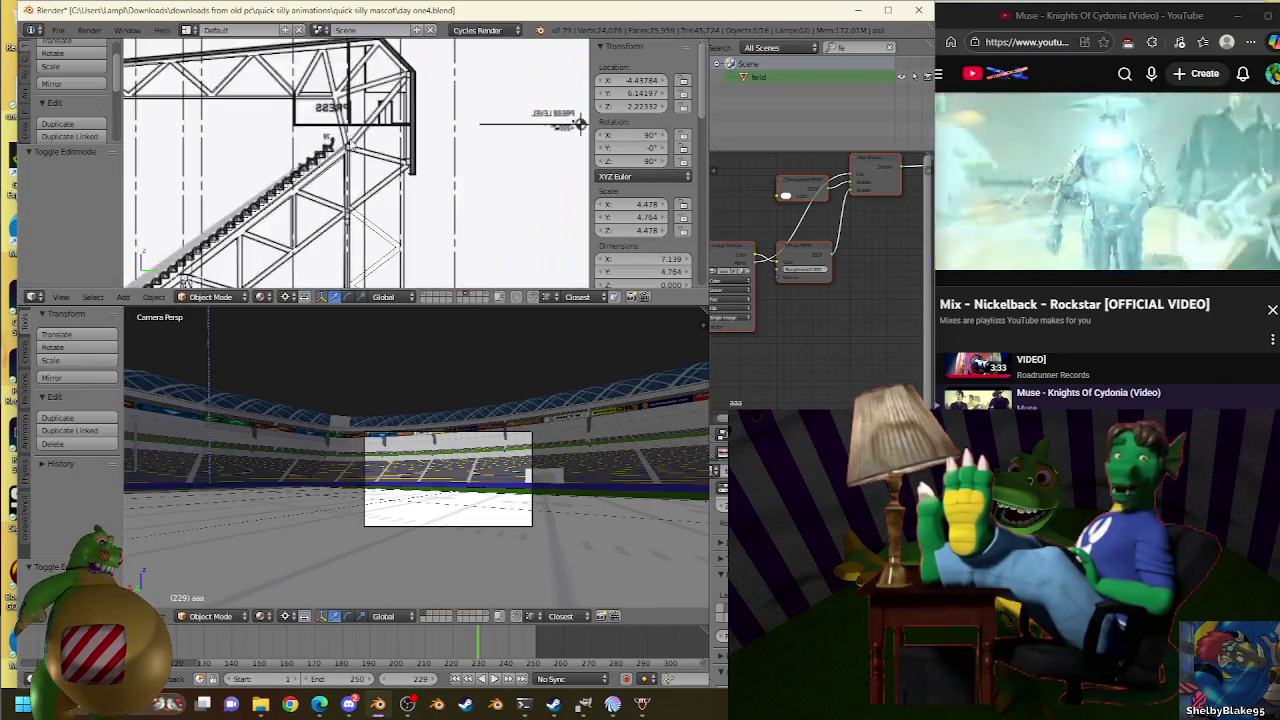
{"action": "scroll", "coordinate": [416, 93], "scroll_direction": "up", "scroll_amount": 3}
{"action": "right_click", "coordinate": [445, 117]}
{"action": "key", "text": "Tab"}
{"action": "scroll", "coordinate": [445, 117], "scroll_direction": "up", "scroll_amount": 2}
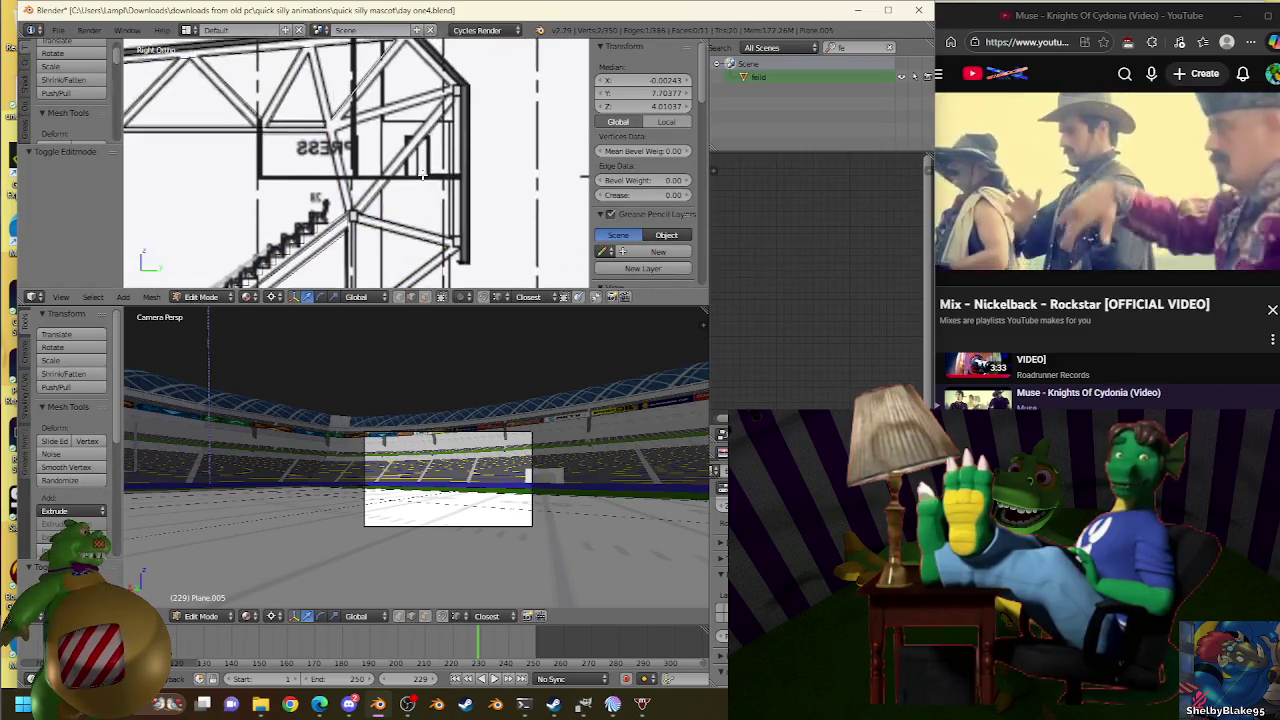
{"action": "scroll", "coordinate": [420, 180], "scroll_direction": "up", "scroll_amount": 1}
Duplicate selected vertices and place them on the truss line.
{"action": "key", "text": "shift+d"}
{"action": "left_click", "coordinate": [463, 165]}
{"action": "scroll", "coordinate": [463, 163], "scroll_direction": "up", "scroll_amount": 2}
{"action": "scroll", "coordinate": [463, 163], "scroll_direction": "up", "scroll_amount": 2}
{"action": "key", "text": "g"}
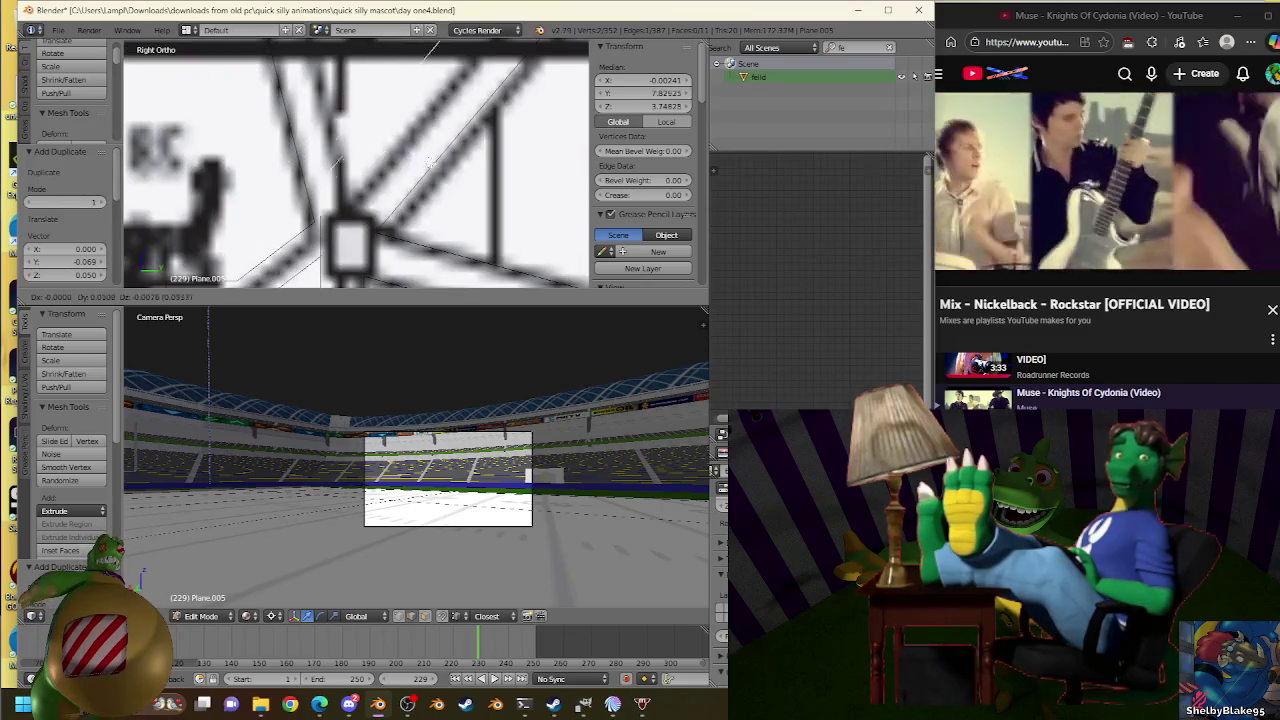
{"action": "left_click", "coordinate": [448, 192]}
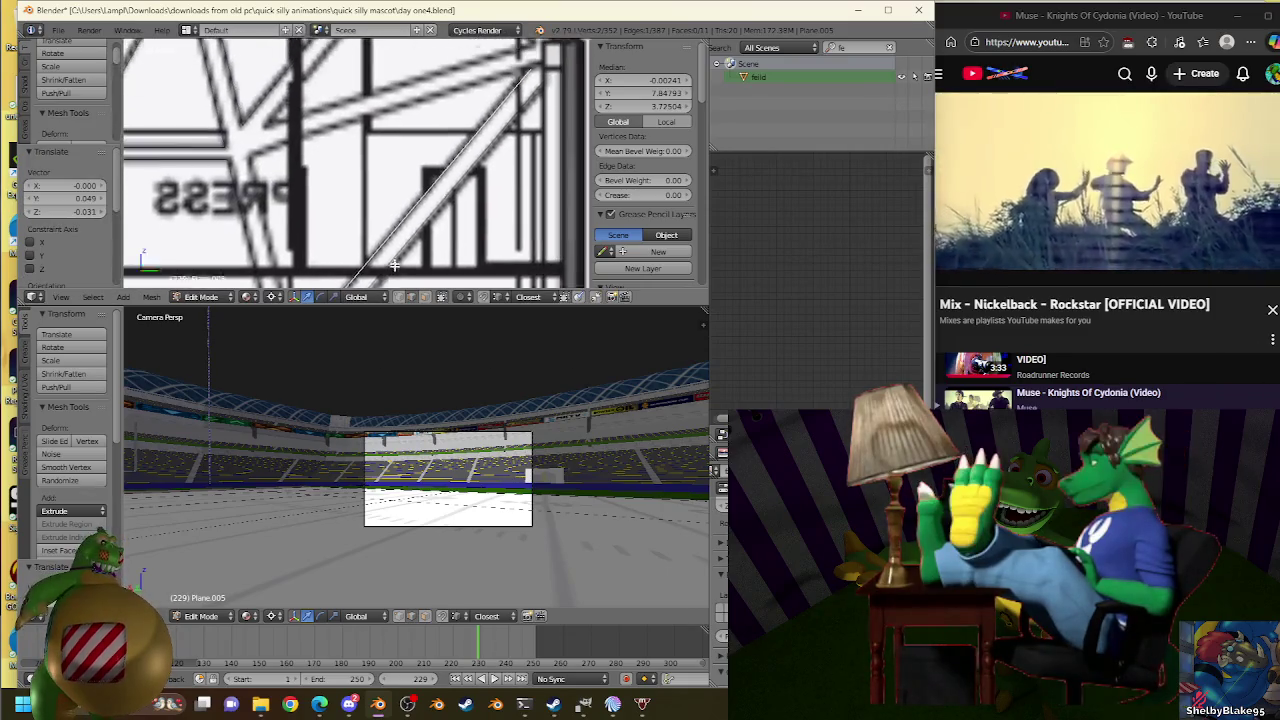
{"action": "scroll", "coordinate": [436, 213], "scroll_direction": "up", "scroll_amount": 3}
{"action": "scroll", "coordinate": [436, 213], "scroll_direction": "down", "scroll_amount": 4}
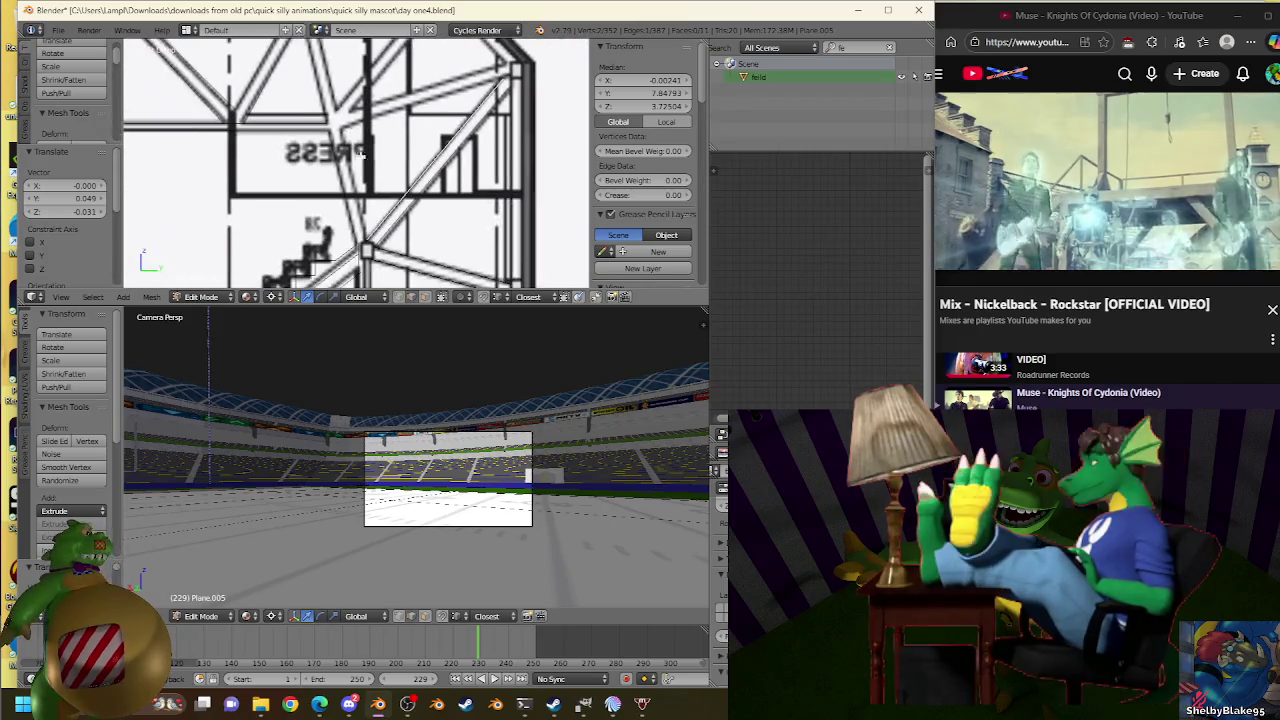
Duplicate another vertex and position it further along the truss.
{"action": "key", "text": "shift+d"}
{"action": "left_click", "coordinate": [348, 192]}
{"action": "scroll", "coordinate": [420, 240], "scroll_direction": "up", "scroll_amount": 2}
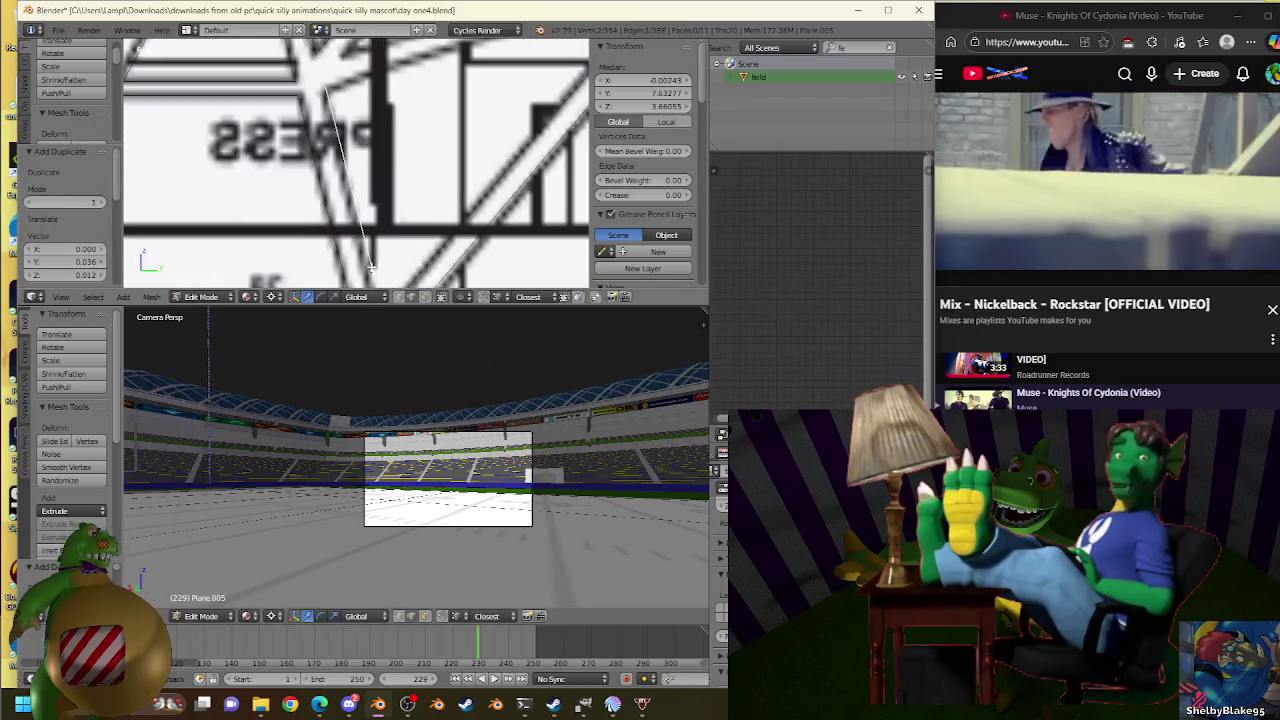
{"action": "scroll", "coordinate": [451, 261], "scroll_direction": "up", "scroll_amount": 2}
{"action": "key", "text": "g"}
{"action": "left_click", "coordinate": [401, 228]}
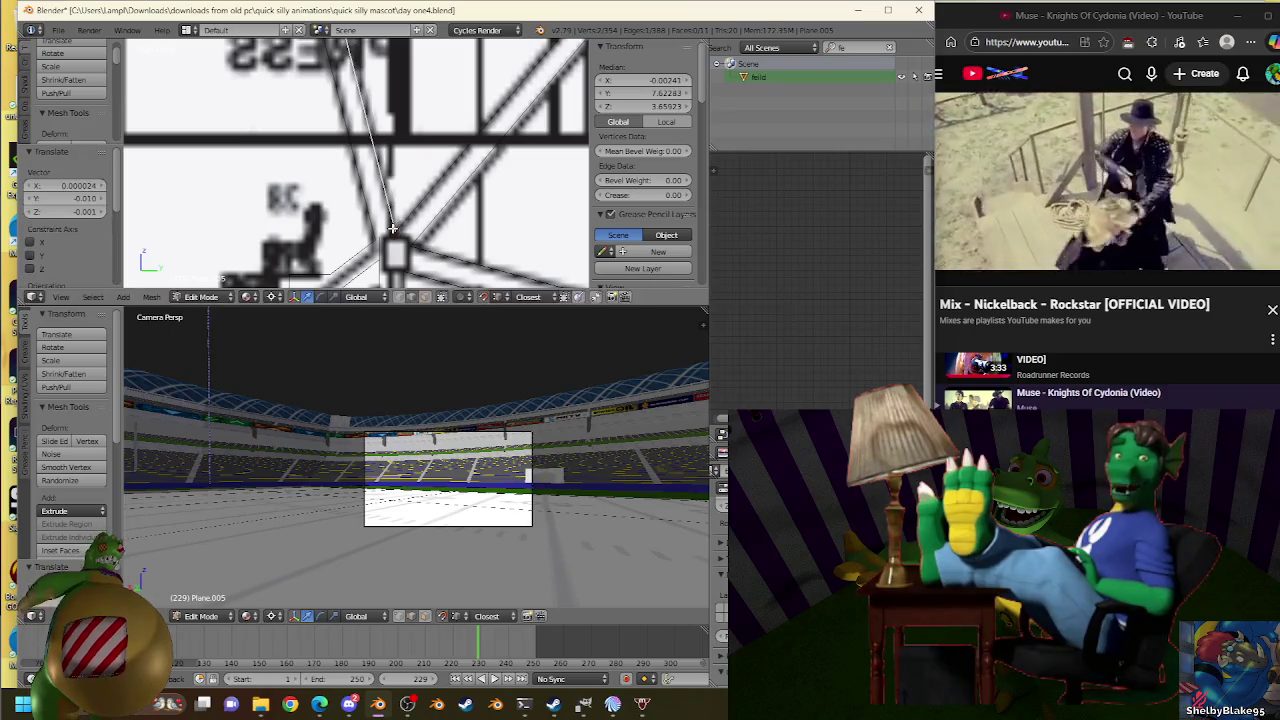
{"action": "scroll", "coordinate": [420, 228], "scroll_direction": "up", "scroll_amount": 1}
{"action": "scroll", "coordinate": [470, 228], "scroll_direction": "up", "scroll_amount": 2}
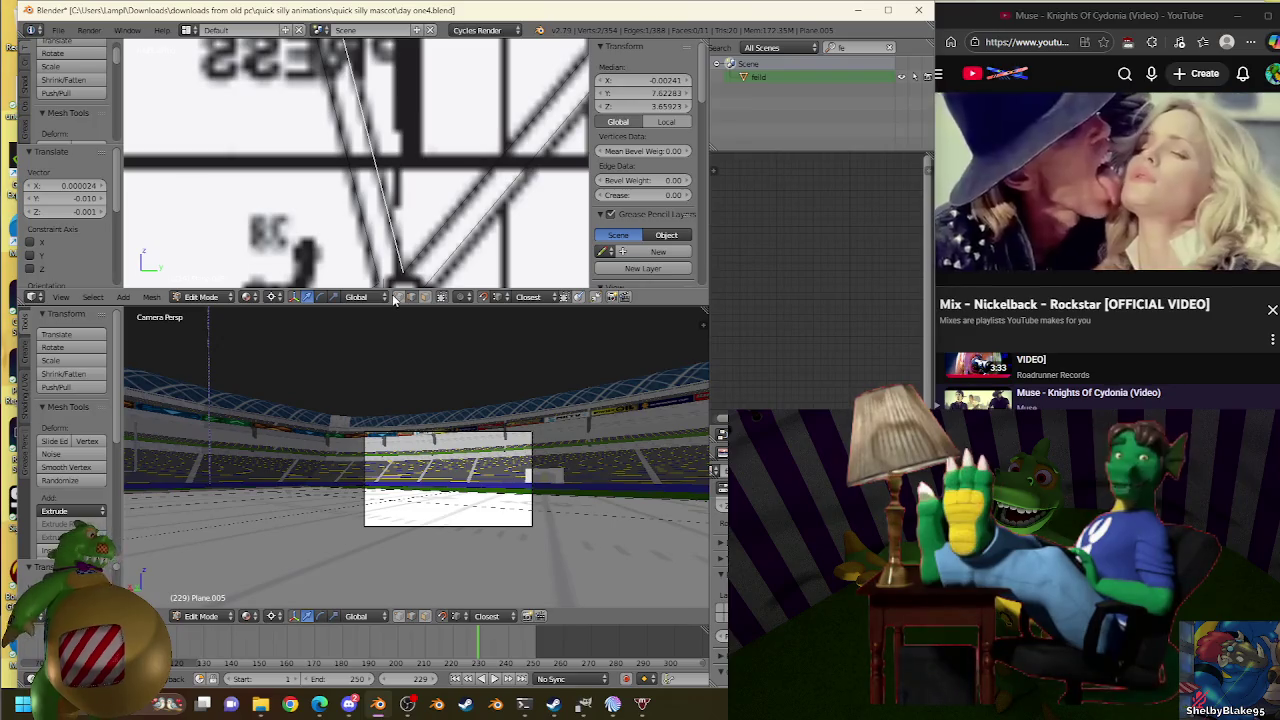
Select all vertices and run Remove Doubles to merge 7 overlapping vertices.
{"action": "scroll", "coordinate": [420, 190], "scroll_direction": "down", "scroll_amount": 2}
{"action": "right_click", "coordinate": [448, 233]}
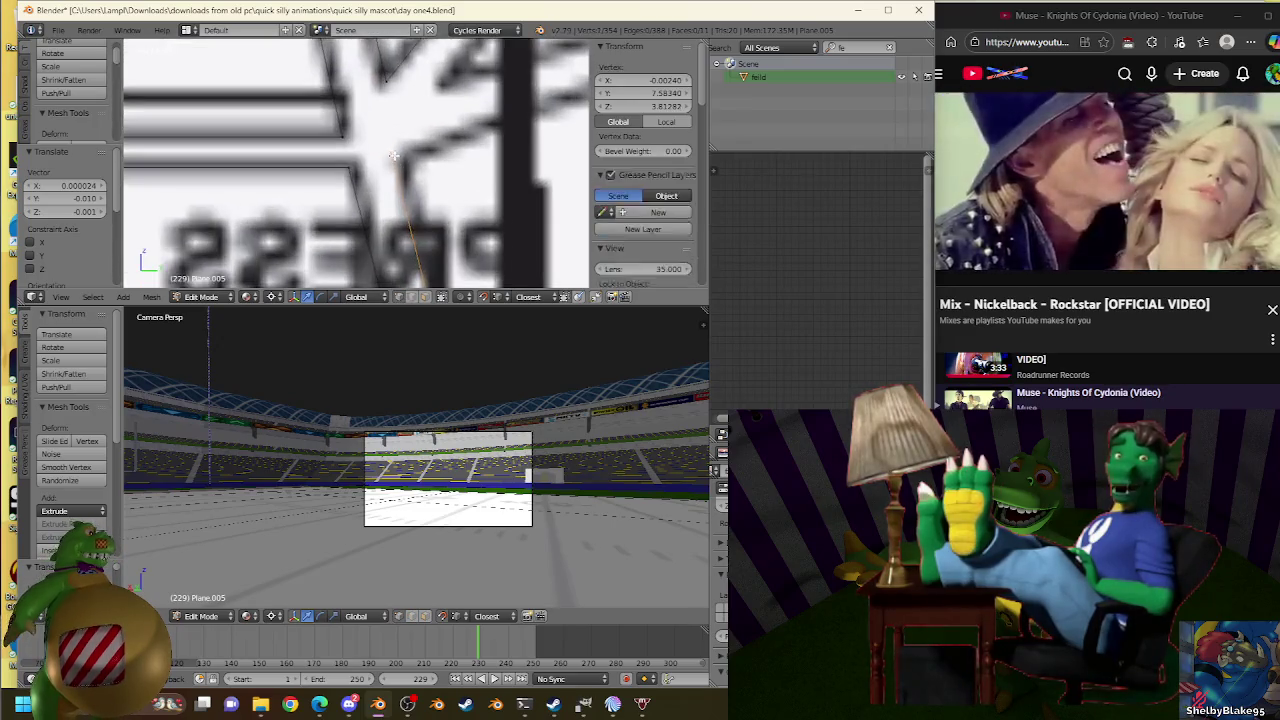
{"action": "scroll", "coordinate": [448, 233], "scroll_direction": "up", "scroll_amount": 2}
{"action": "scroll", "coordinate": [448, 233], "scroll_direction": "up", "scroll_amount": 2}
{"action": "key", "text": "a"}
{"action": "key", "text": "a"}
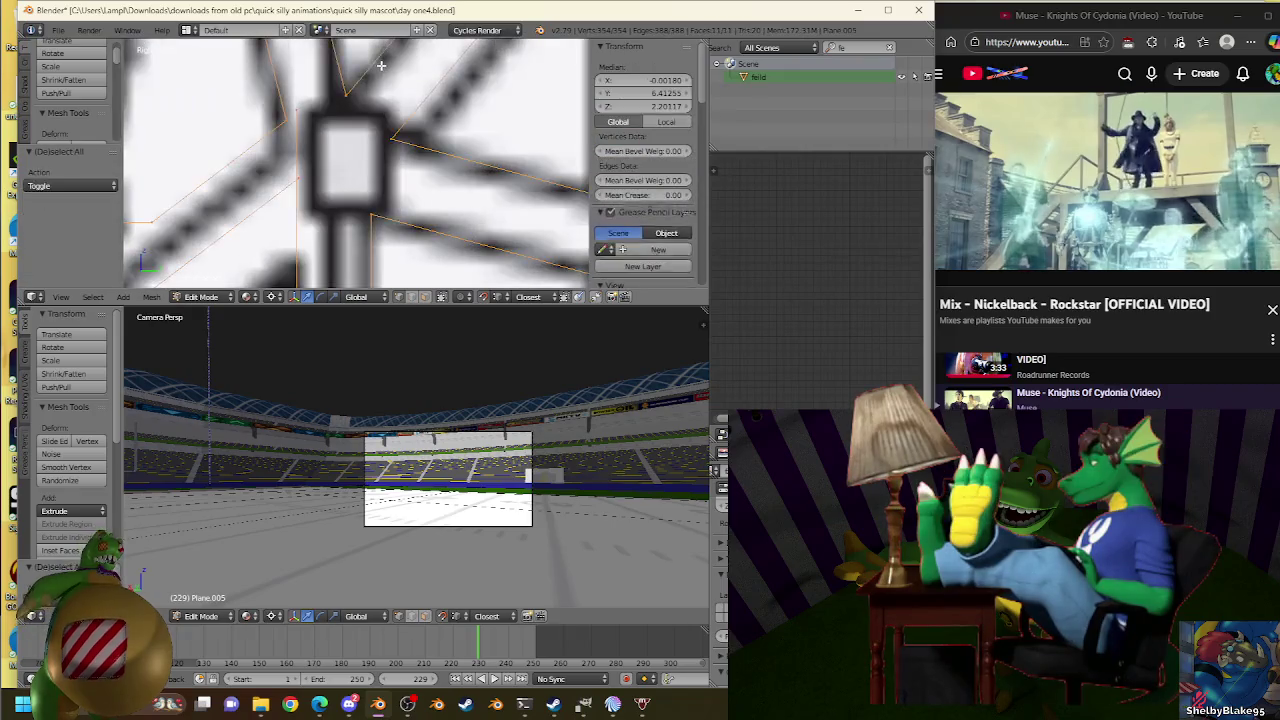
{"action": "key", "text": "w"}
{"action": "left_click", "coordinate": [360, 102]}
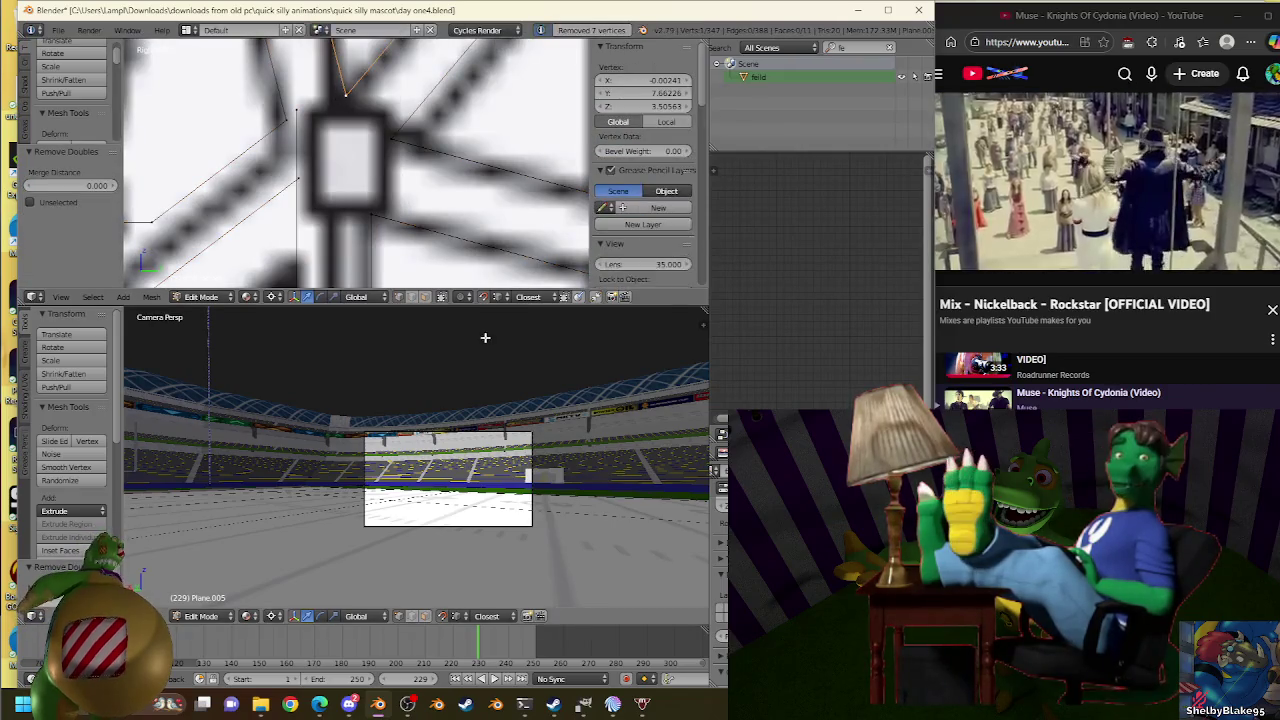
Move a vertex onto the truss joint near the PRESS lettering.
{"action": "key", "text": "g"}
{"action": "left_click", "coordinate": [338, 104]}
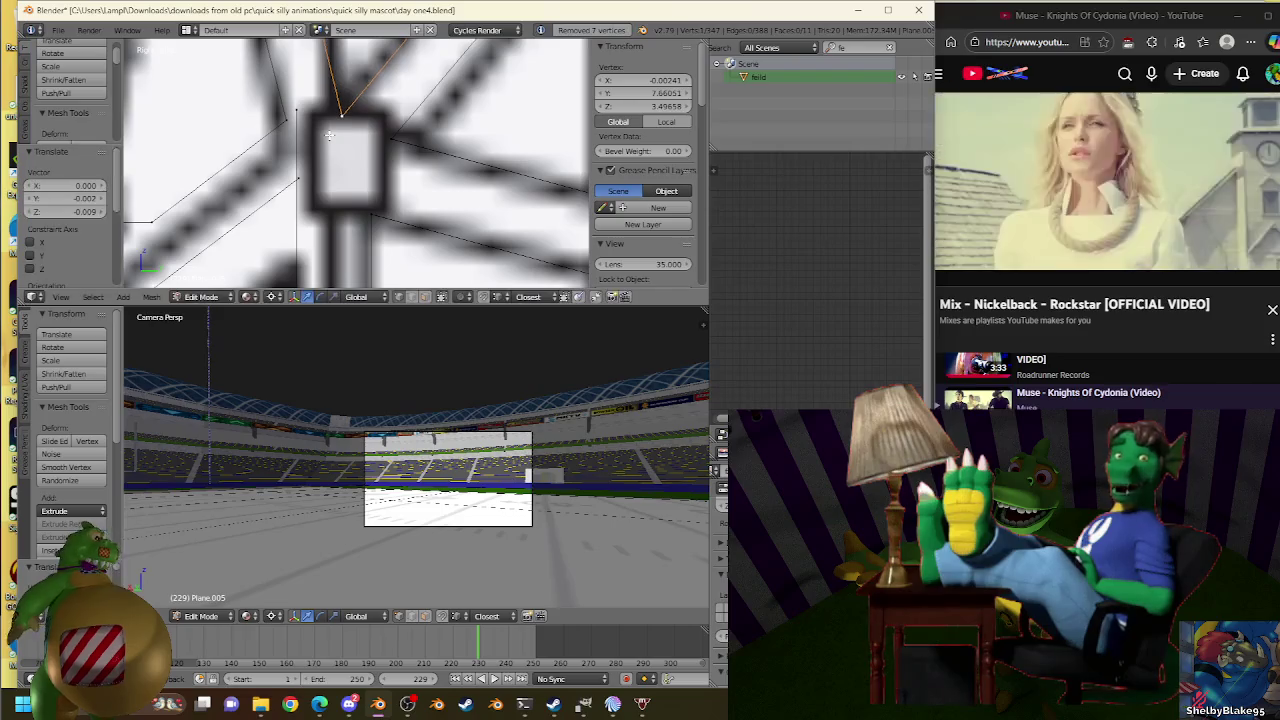
{"action": "scroll", "coordinate": [338, 104], "scroll_direction": "down", "scroll_amount": 2}
{"action": "scroll", "coordinate": [338, 104], "scroll_direction": "up", "scroll_amount": 2}
{"action": "scroll", "coordinate": [402, 78], "scroll_direction": "up", "scroll_amount": 2, "text": "shift"}
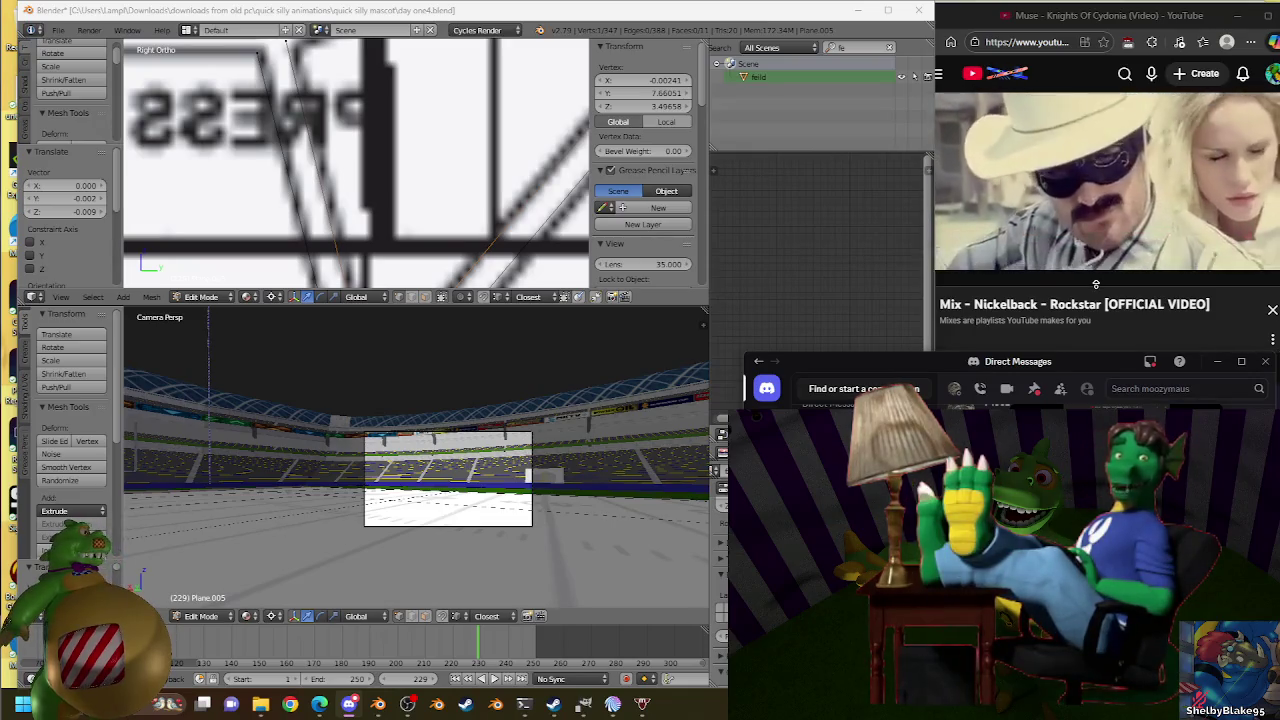
Play Franz Ferdinand - Take Me Out (Video) from the expanded mix playlist.
{"action": "left_click", "coordinate": [1096, 284]}
{"action": "left_click", "coordinate": [1117, 323]}
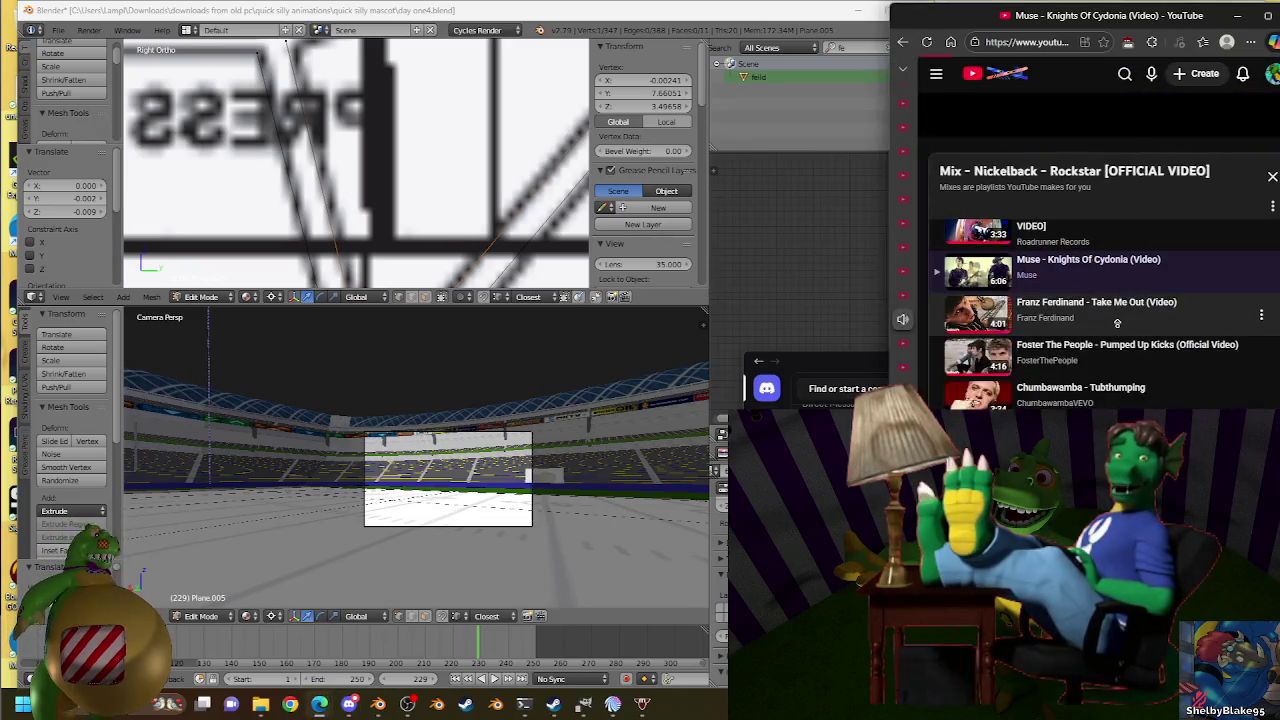
{"action": "left_click", "coordinate": [1117, 323]}
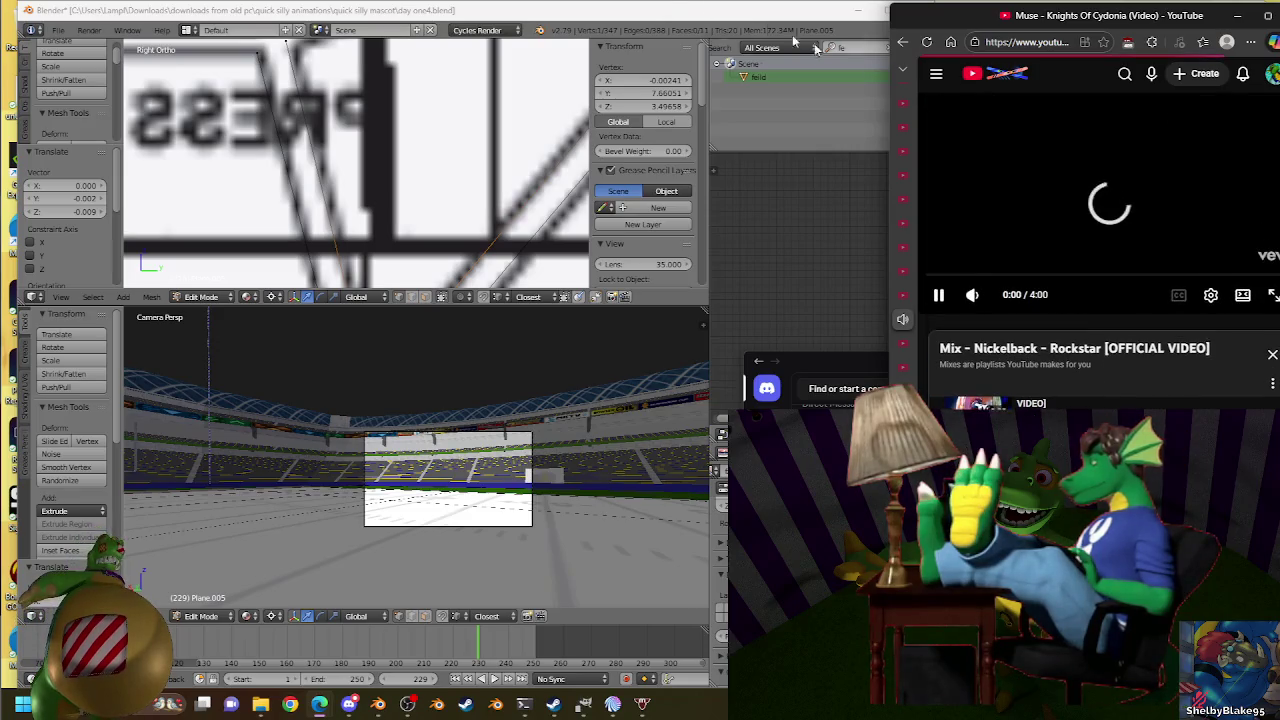
Return to Blender and toggle Plane.005 out of and back into Edit Mode.
{"action": "left_click", "coordinate": [672, 22]}
{"action": "key", "text": "Tab"}
{"action": "scroll", "coordinate": [476, 126], "scroll_direction": "down", "scroll_amount": 5}
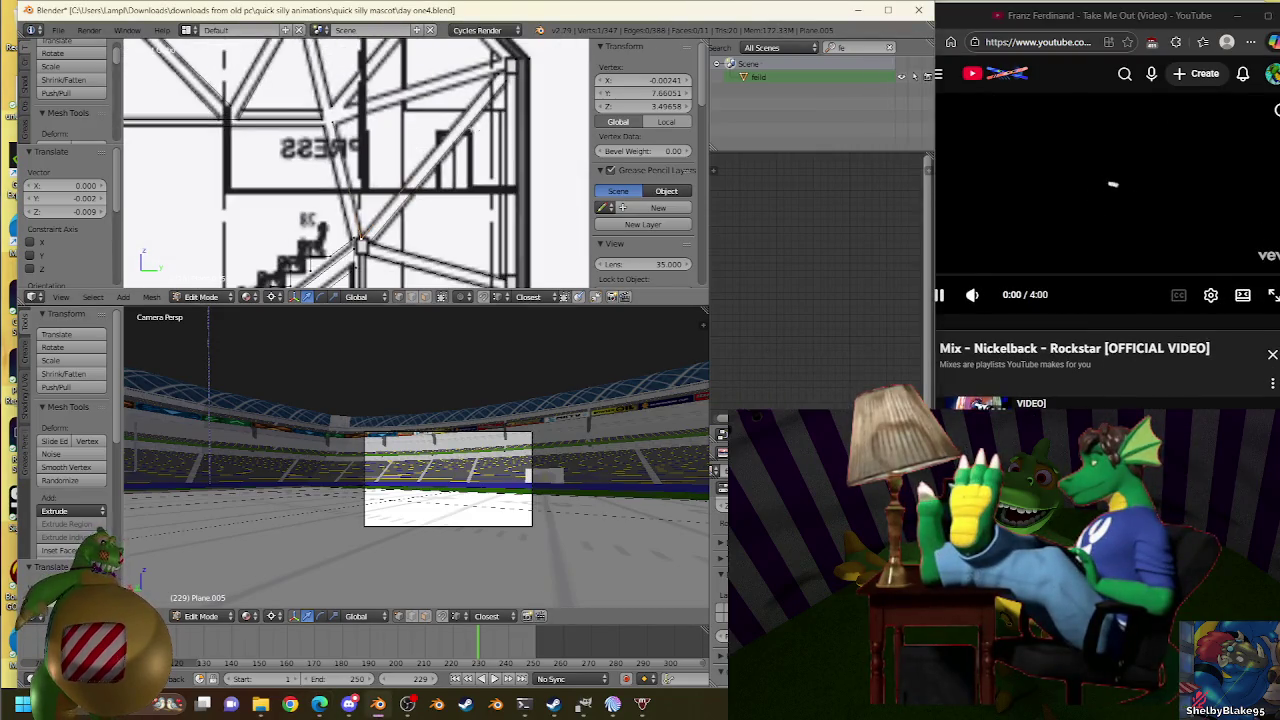
{"action": "scroll", "coordinate": [484, 97], "scroll_direction": "up", "scroll_amount": 2}
{"action": "key", "text": "Tab"}
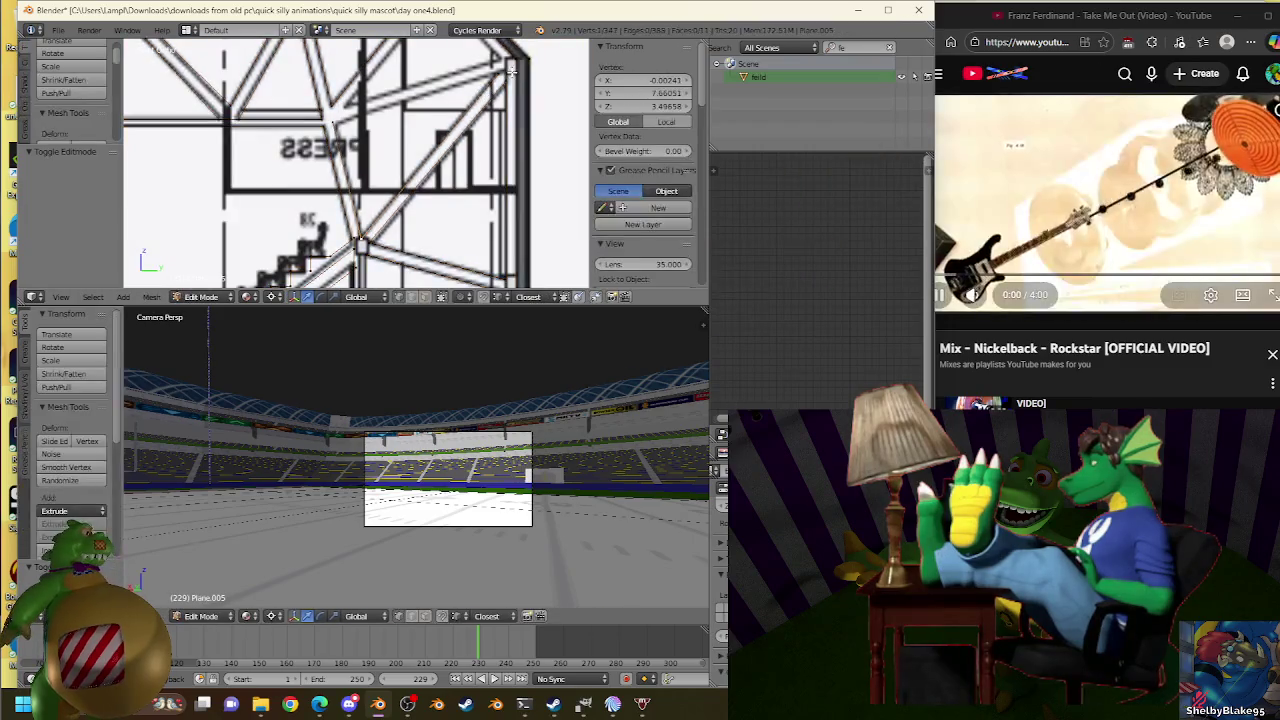
Move a vertex to the truss corner and join it to another with an edge.
{"action": "scroll", "coordinate": [511, 114], "scroll_direction": "up", "scroll_amount": 1}
{"action": "key", "text": "g"}
{"action": "left_click", "coordinate": [556, 105]}
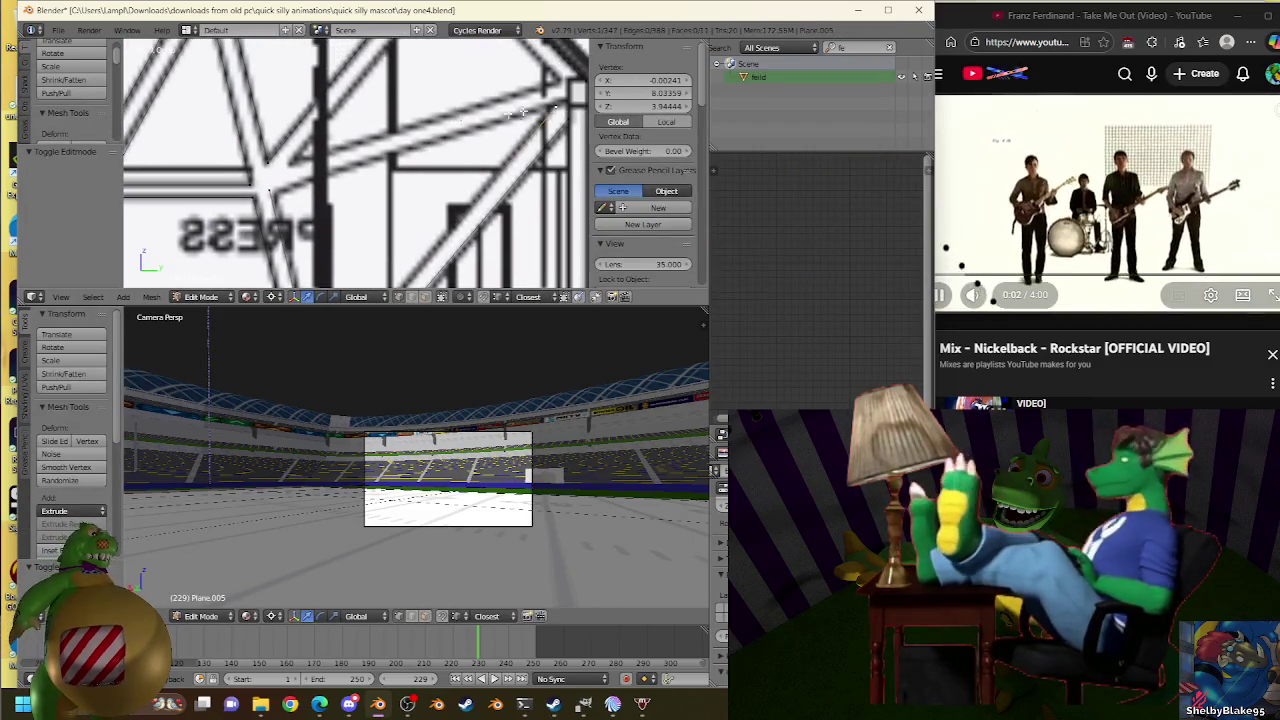
{"action": "key", "text": "f"}
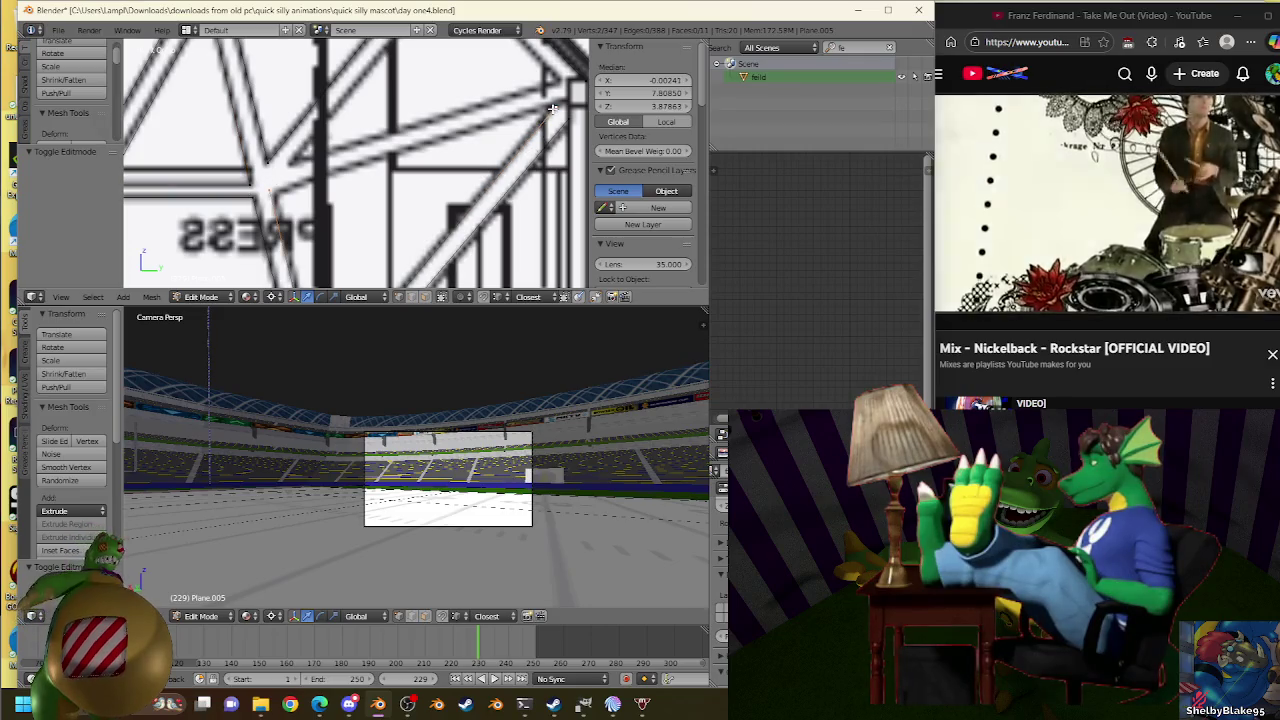
{"action": "key", "text": "a"}
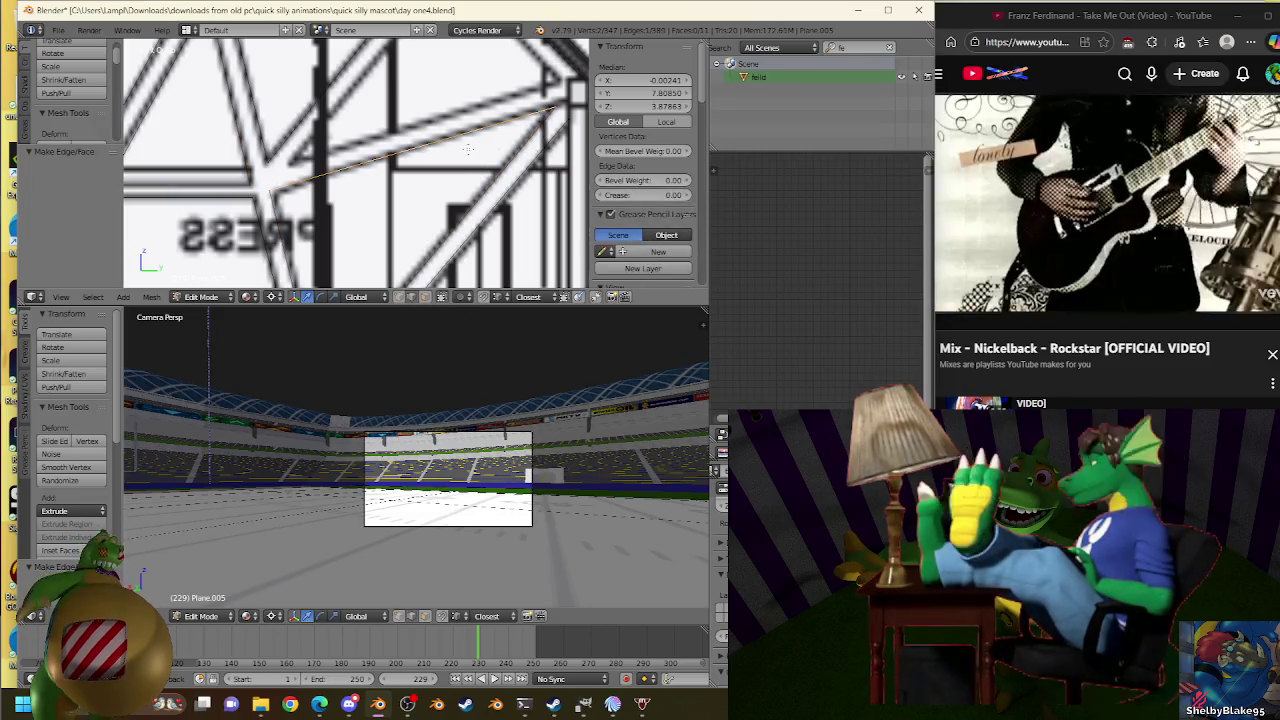
Duplicate an edge onto the diagonal beam and vertex-slide its end into place.
{"action": "key", "text": "shift+d"}
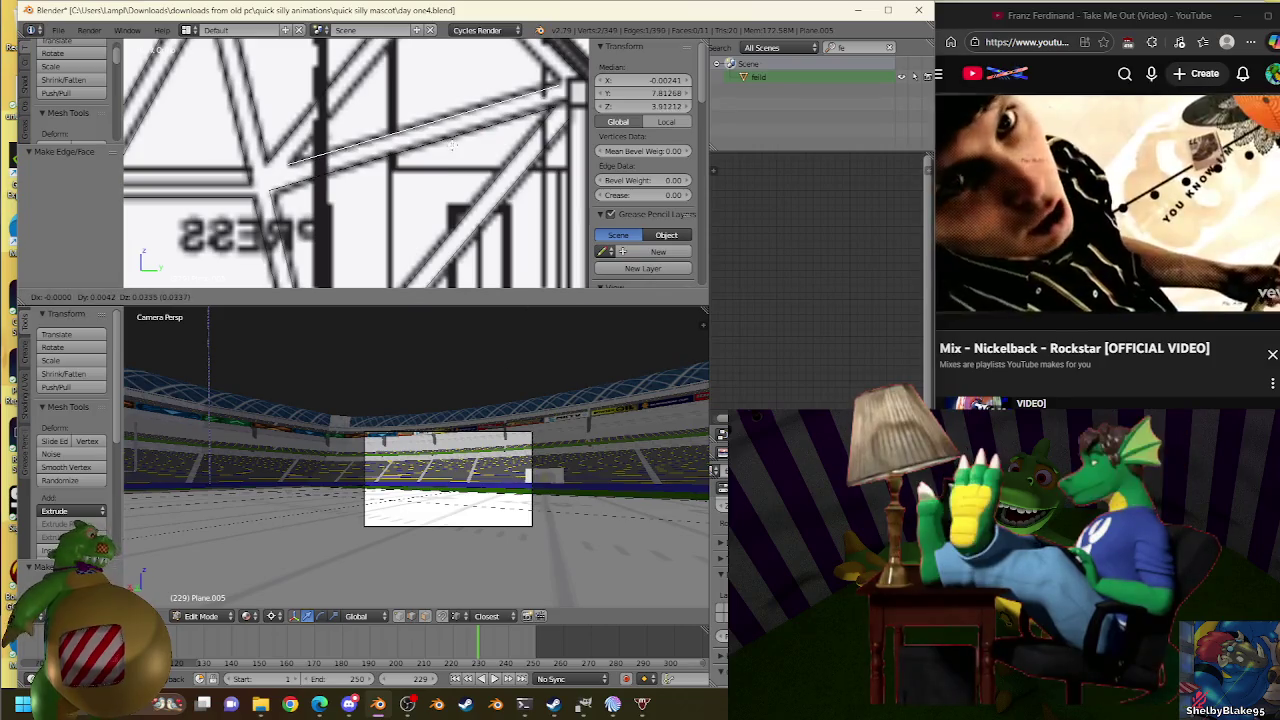
{"action": "left_click", "coordinate": [452, 143]}
{"action": "key", "text": "KP_3"}
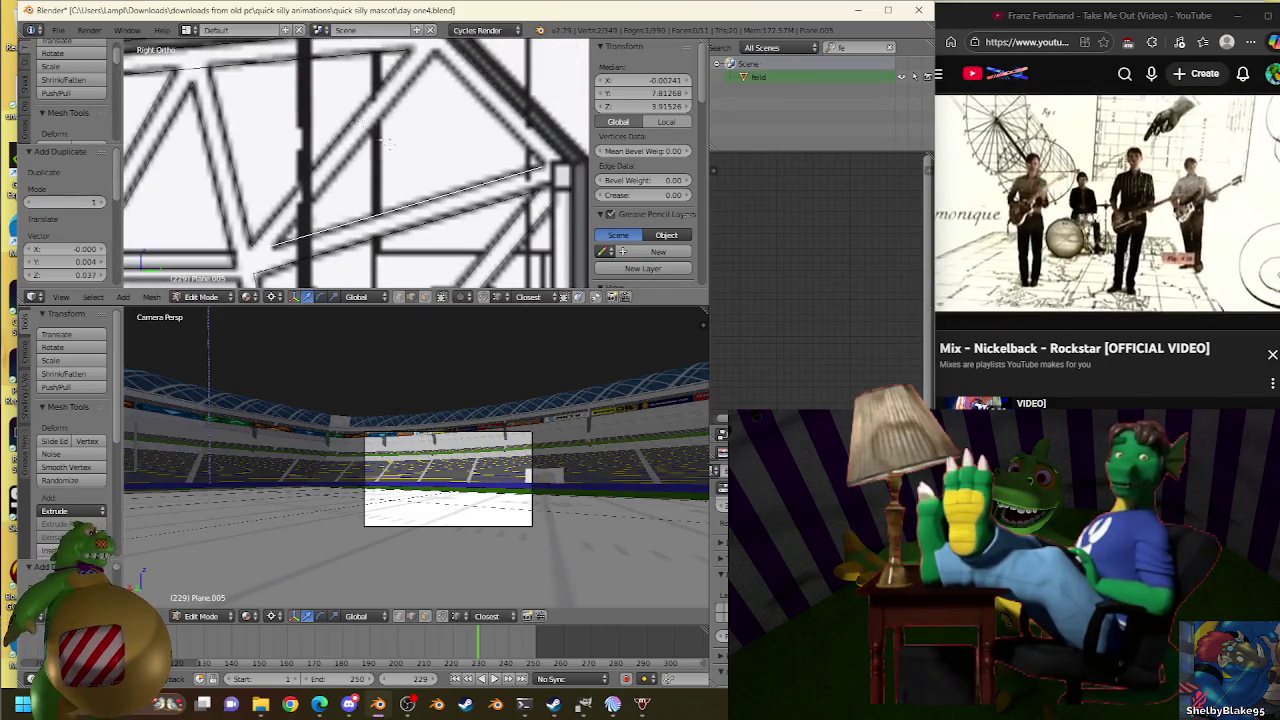
{"action": "left_click", "coordinate": [372, 128]}
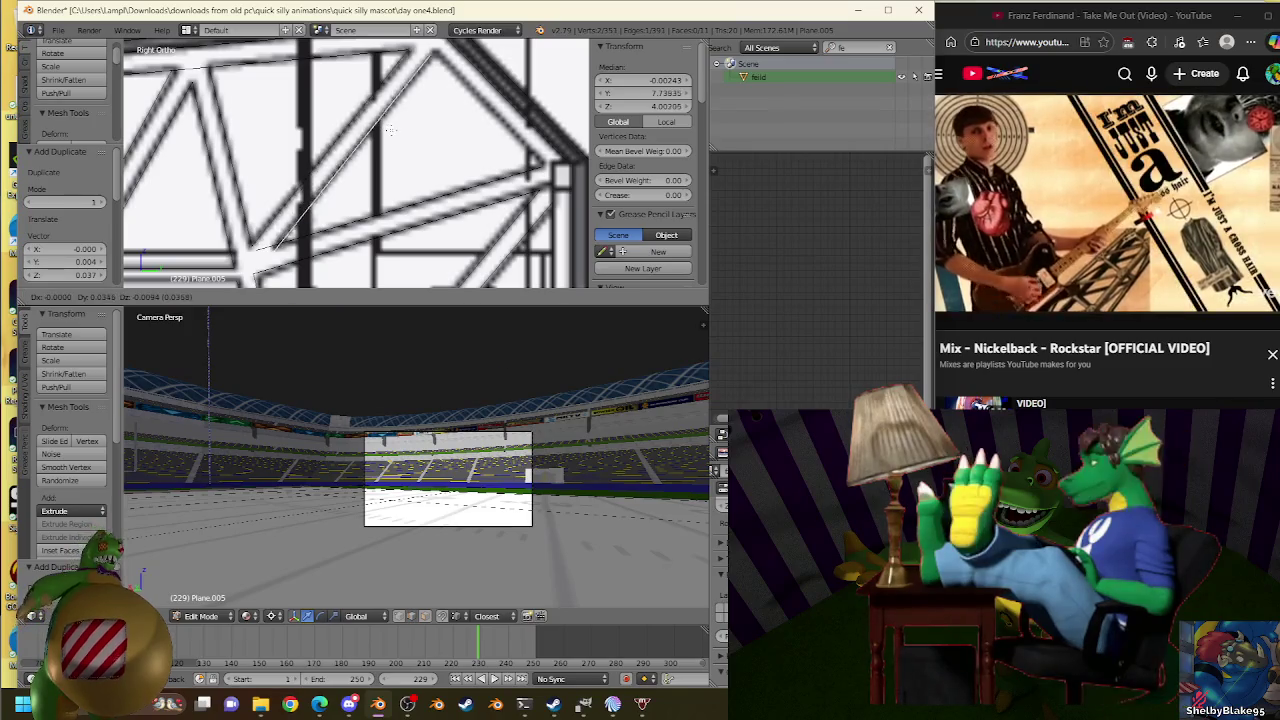
{"action": "scroll", "coordinate": [387, 145], "scroll_direction": "up", "scroll_amount": 1}
{"action": "scroll", "coordinate": [387, 145], "scroll_direction": "up", "scroll_amount": 2}
{"action": "scroll", "coordinate": [400, 200], "scroll_direction": "up", "scroll_amount": 1}
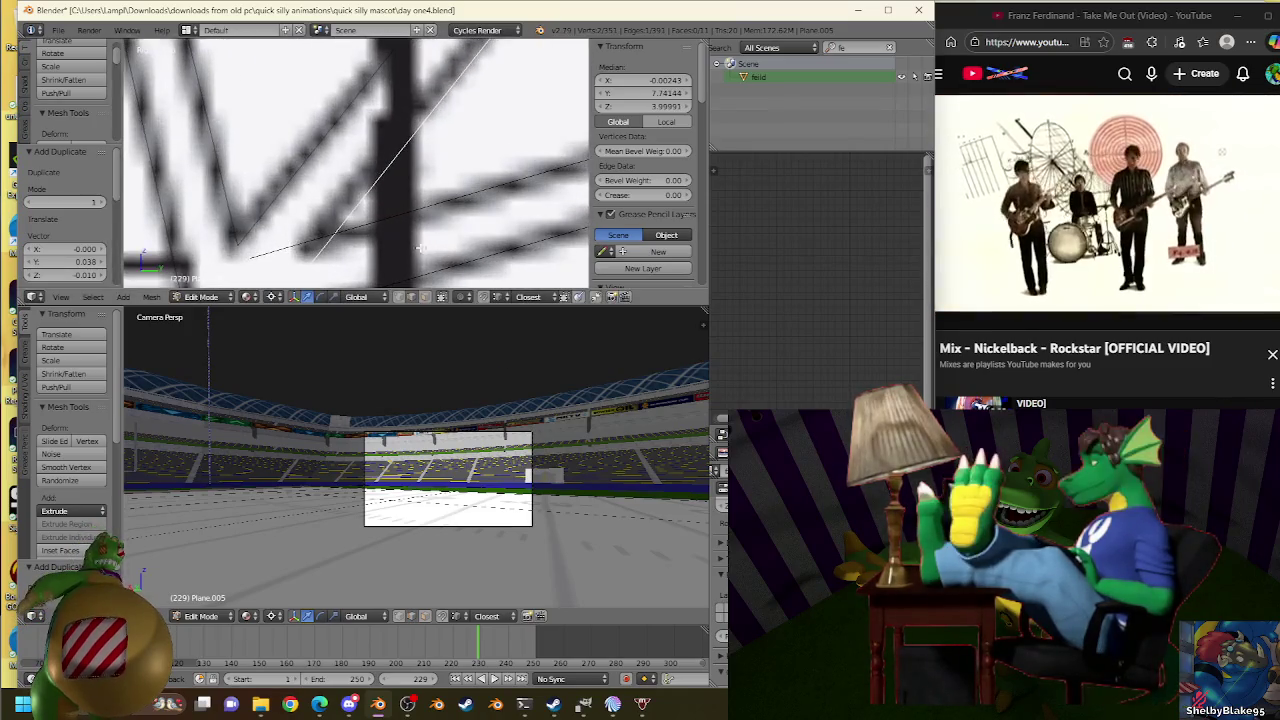
{"action": "right_click", "coordinate": [345, 237]}
{"action": "key", "text": "shift+v"}
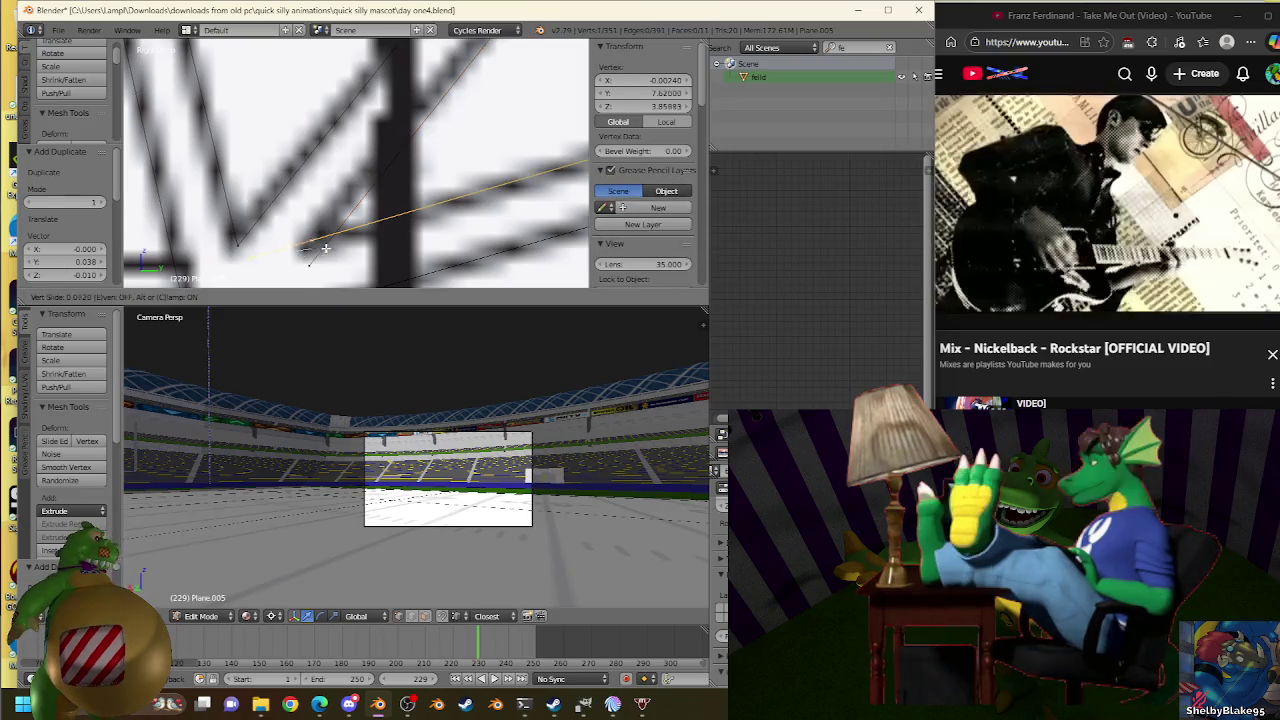
{"action": "left_click", "coordinate": [347, 242]}
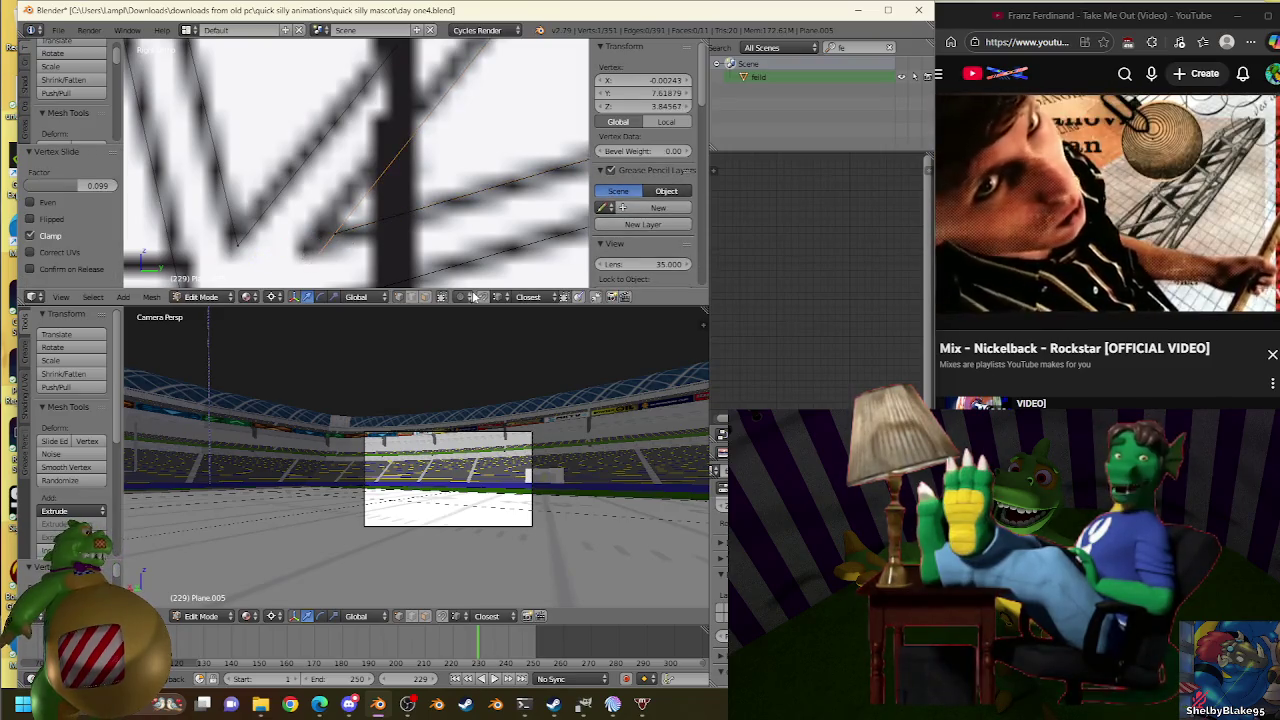
Remove Doubles to merge one duplicate vertex, add a final truss edge, and exit to Object Mode.
{"action": "key", "text": "a"}
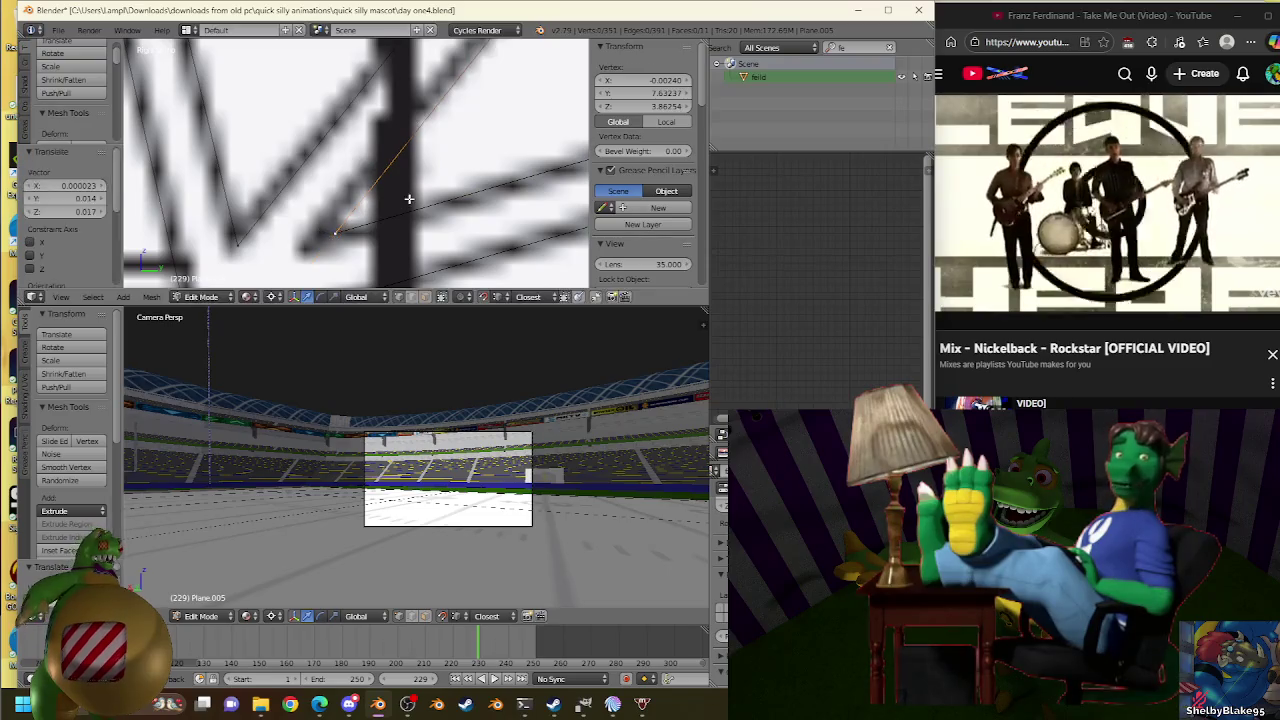
{"action": "key", "text": "w"}
{"action": "left_click", "coordinate": [409, 199]}
{"action": "scroll", "coordinate": [409, 199], "scroll_direction": "down", "scroll_amount": 2}
{"action": "scroll", "coordinate": [412, 180], "scroll_direction": "down", "scroll_amount": 2}
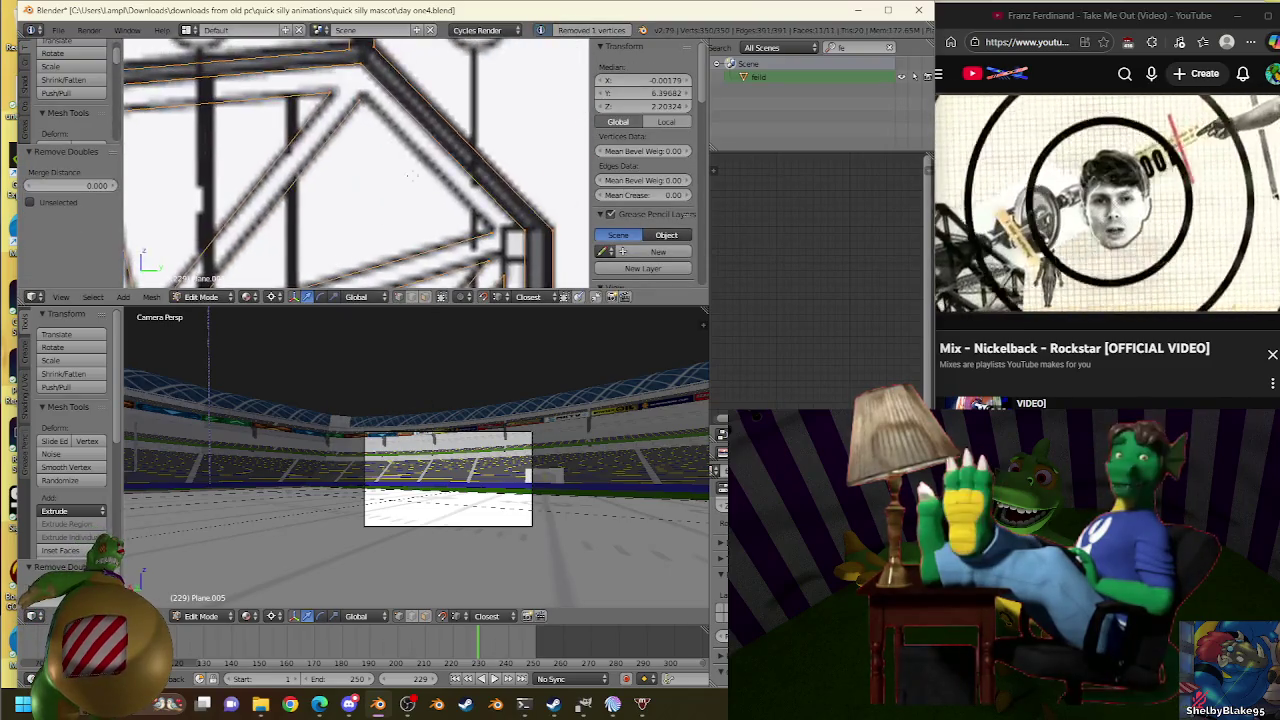
{"action": "right_click", "coordinate": [482, 214]}
{"action": "key", "text": "f"}
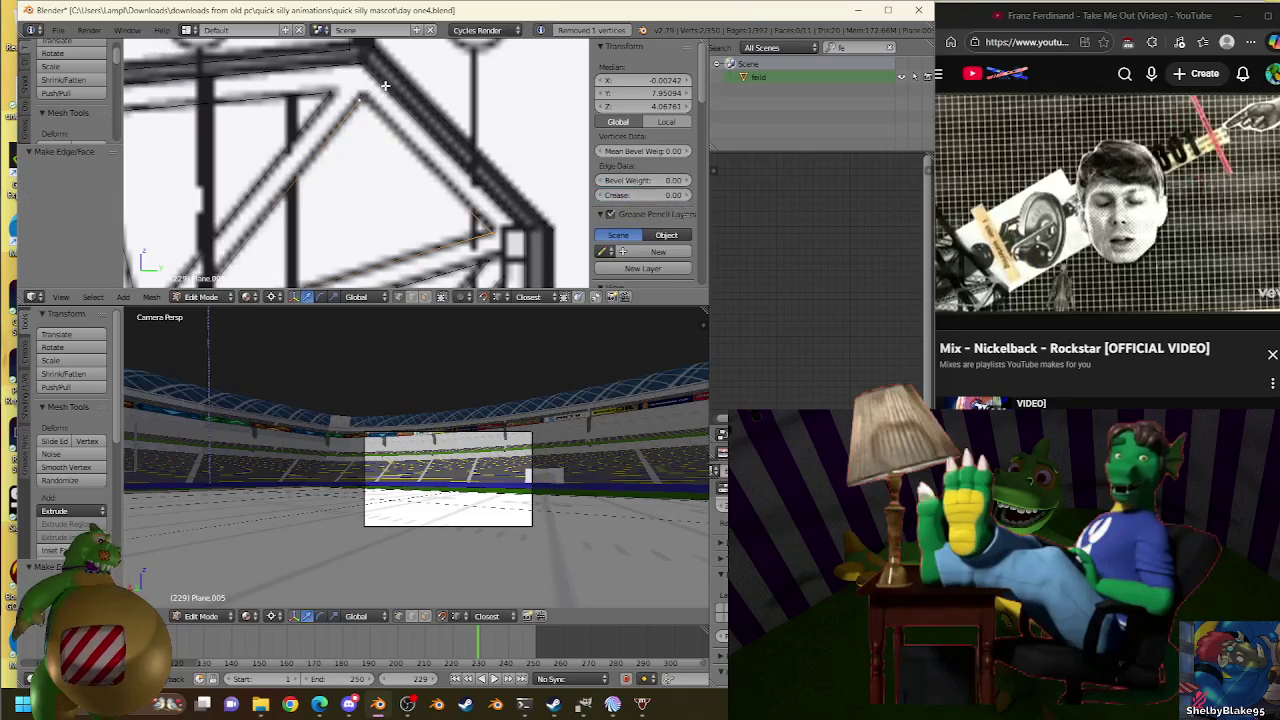
{"action": "key", "text": "KP_3"}
{"action": "key", "text": "Tab"}
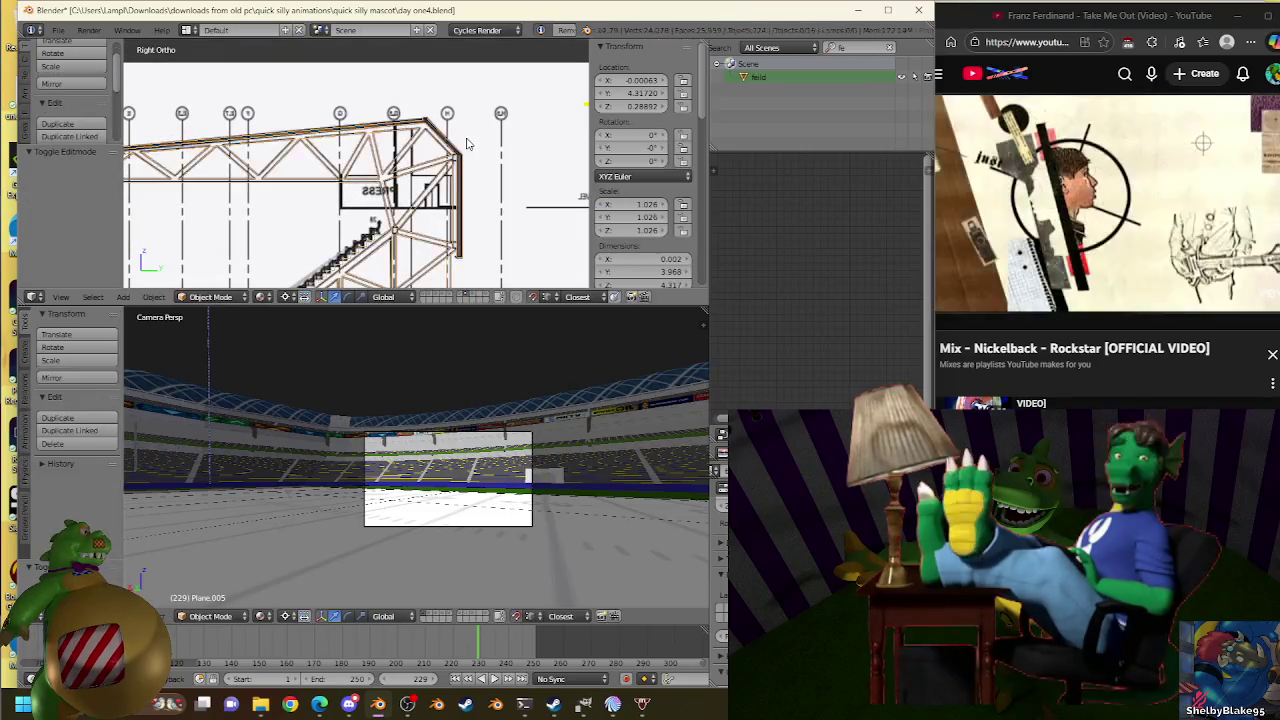
Check the truss, blueprint plane and Plane.005 in front view, briefly toggling layer 2.
{"action": "scroll", "coordinate": [447, 183], "scroll_direction": "down", "scroll_amount": 5}
{"action": "scroll", "coordinate": [374, 167], "scroll_direction": "up", "scroll_amount": 4}
{"action": "scroll", "coordinate": [400, 150], "scroll_direction": "up", "scroll_amount": 2}
{"action": "key", "text": "KP_1"}
{"action": "scroll", "coordinate": [423, 164], "scroll_direction": "up", "scroll_amount": 2}
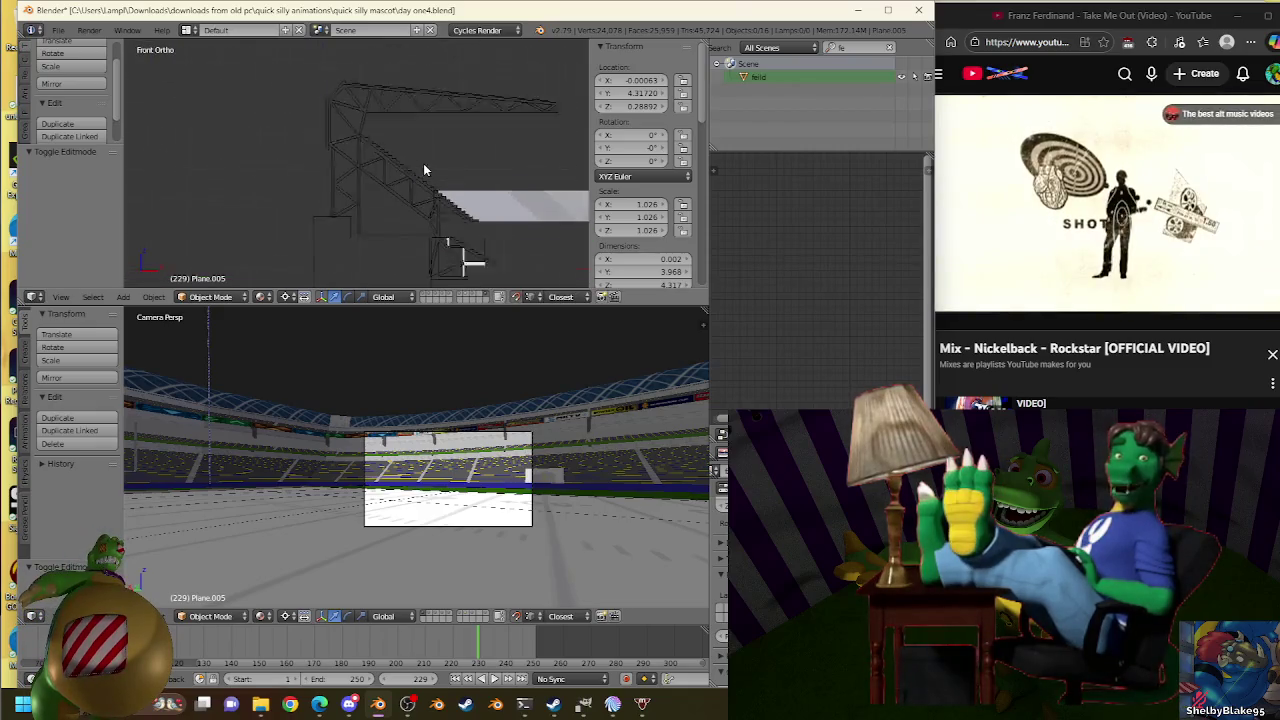
{"action": "scroll", "coordinate": [431, 164], "scroll_direction": "up", "scroll_amount": 2}
{"action": "right_click", "coordinate": [428, 175]}
{"action": "scroll", "coordinate": [428, 175], "scroll_direction": "down", "scroll_amount": 3}
{"action": "mouse_move", "coordinate": [443, 163]}
{"action": "middle_mouse_down"}
{"action": "mouse_move", "coordinate": [491, 157]}
{"action": "mouse_move", "coordinate": [481, 162]}
{"action": "middle_mouse_up"}
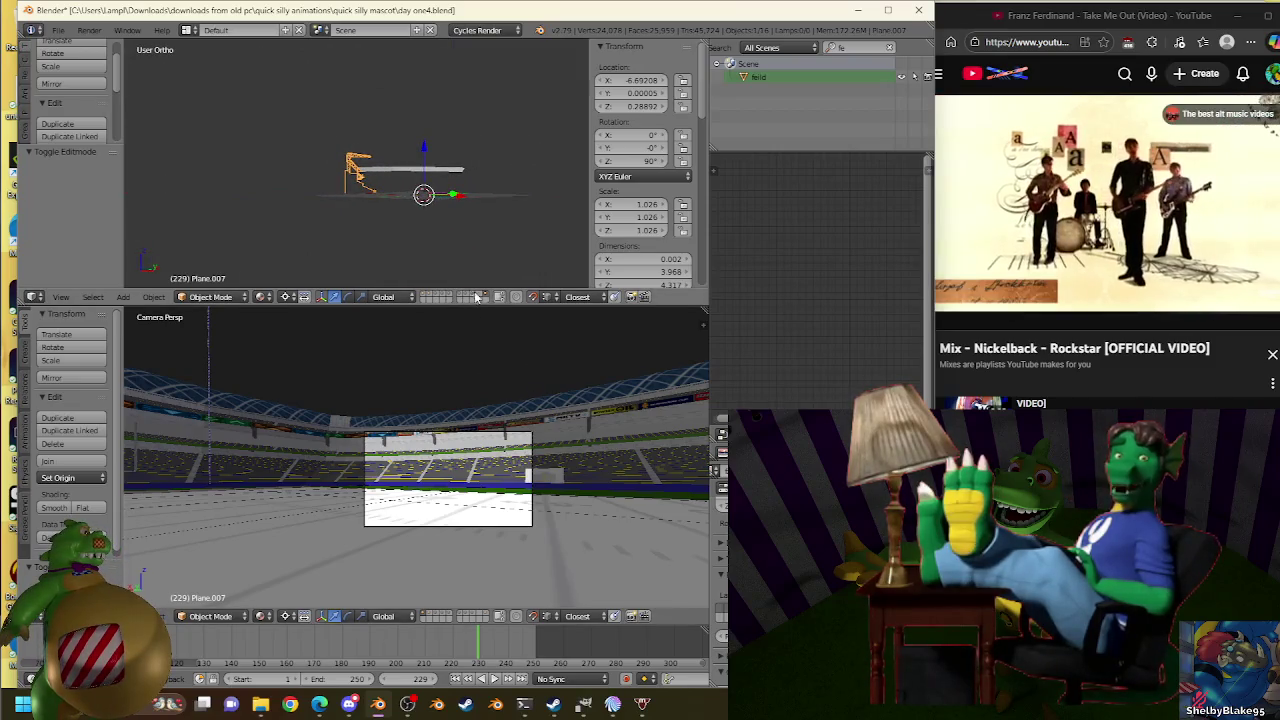
{"action": "mouse_move", "coordinate": [470, 220]}
{"action": "middle_mouse_down"}
{"action": "mouse_move", "coordinate": [500, 200]}
{"action": "mouse_move", "coordinate": [470, 280]}
{"action": "middle_mouse_up"}
{"action": "scroll", "coordinate": [505, 185], "scroll_direction": "up", "scroll_amount": 2}
{"action": "scroll", "coordinate": [510, 180], "scroll_direction": "up", "scroll_amount": 2}
{"action": "right_click", "coordinate": [514, 178]}
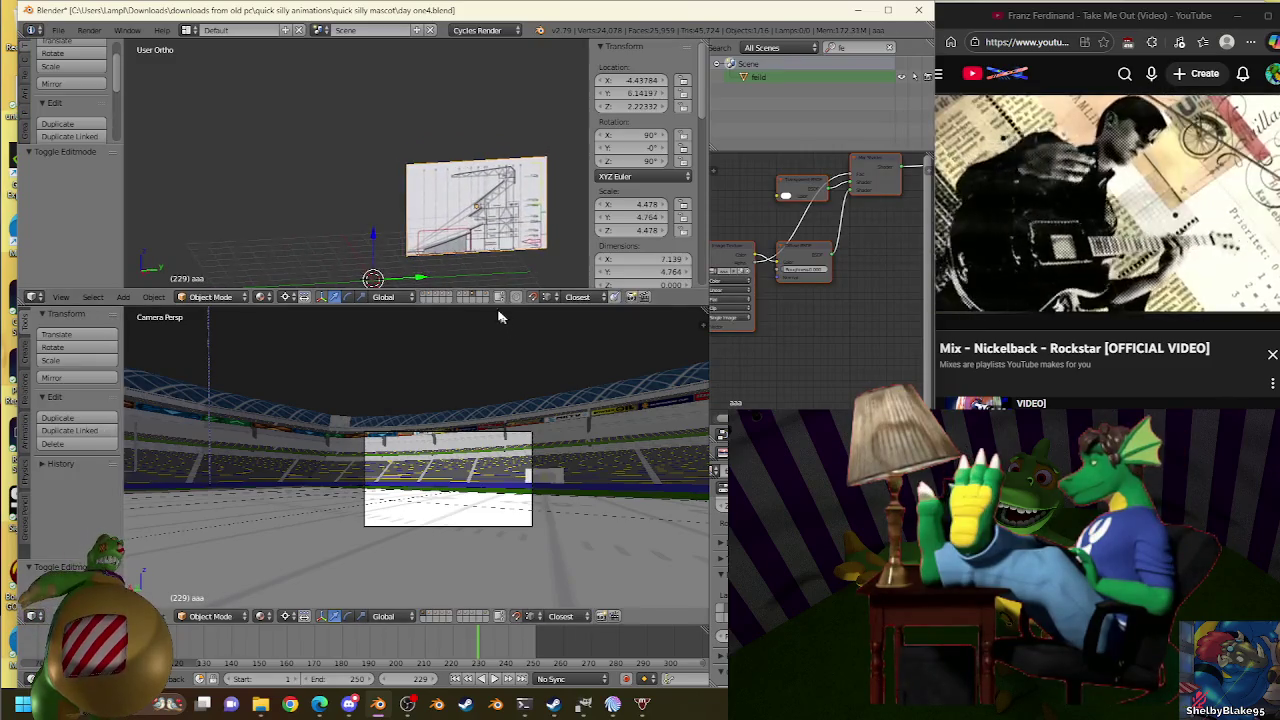
{"action": "right_click", "coordinate": [500, 212]}
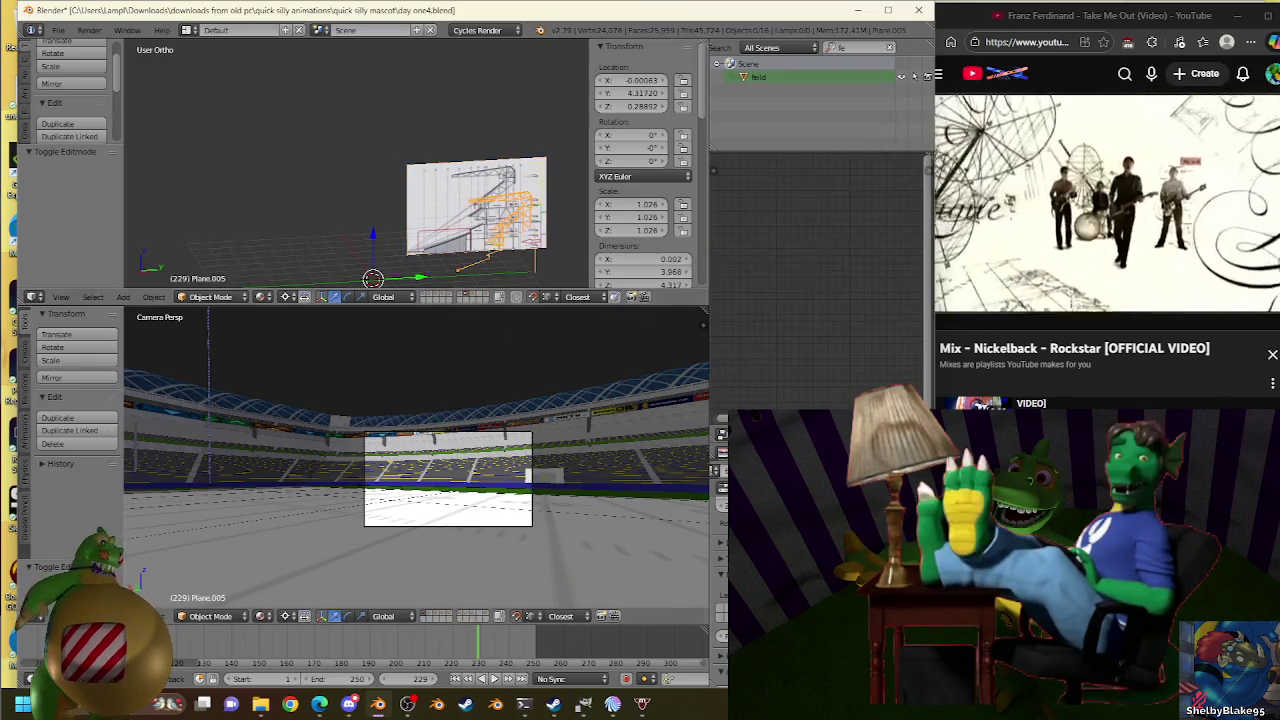
{"action": "key", "text": "2"}
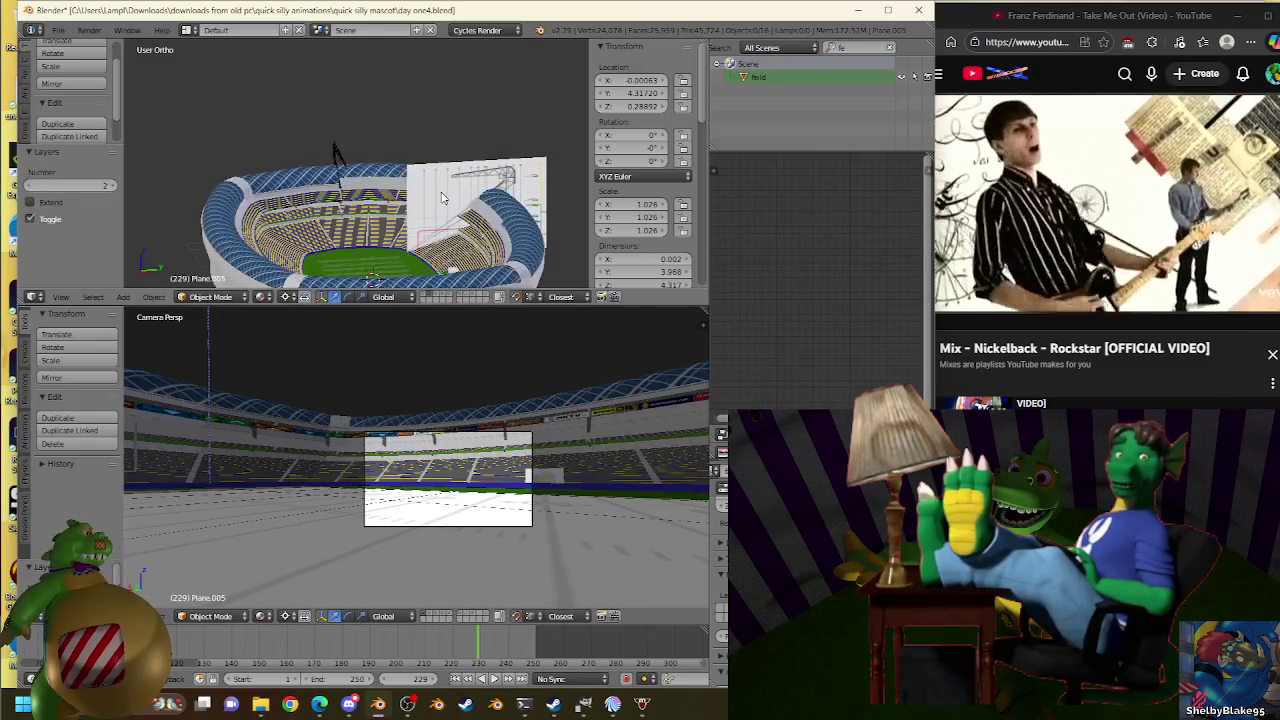
{"action": "key", "text": "2"}
In Front Ortho view, put the stands mesh Plane.001 into Edit Mode.
{"action": "middle_click_drag", "start_coordinate": [437, 195], "coordinate": [400, 143]}
{"action": "key", "text": "KP_1"}
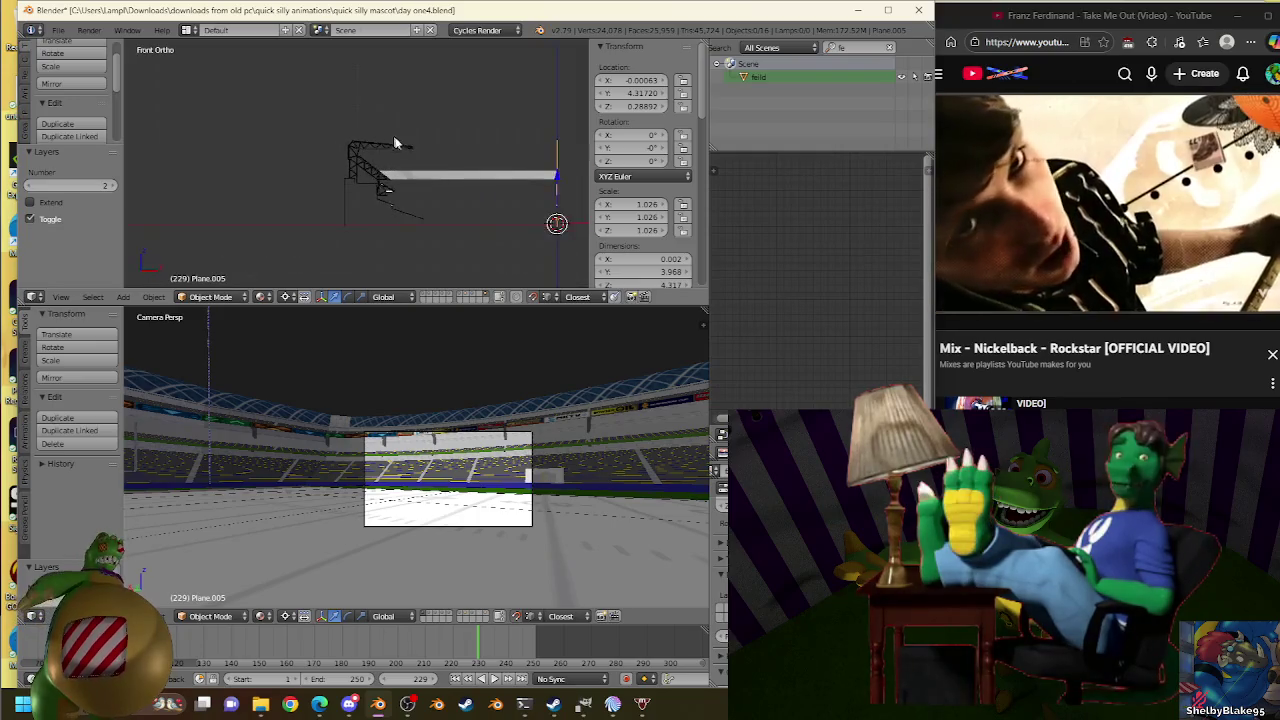
{"action": "right_click", "coordinate": [460, 190]}
{"action": "key", "text": "Tab"}
{"action": "scroll", "coordinate": [483, 203], "scroll_direction": "up", "scroll_amount": 3}
{"action": "scroll", "coordinate": [385, 136], "scroll_direction": "up", "scroll_amount": 3}
{"action": "middle_click_drag", "start_coordinate": [385, 136], "coordinate": [367, 186], "text": "shift"}
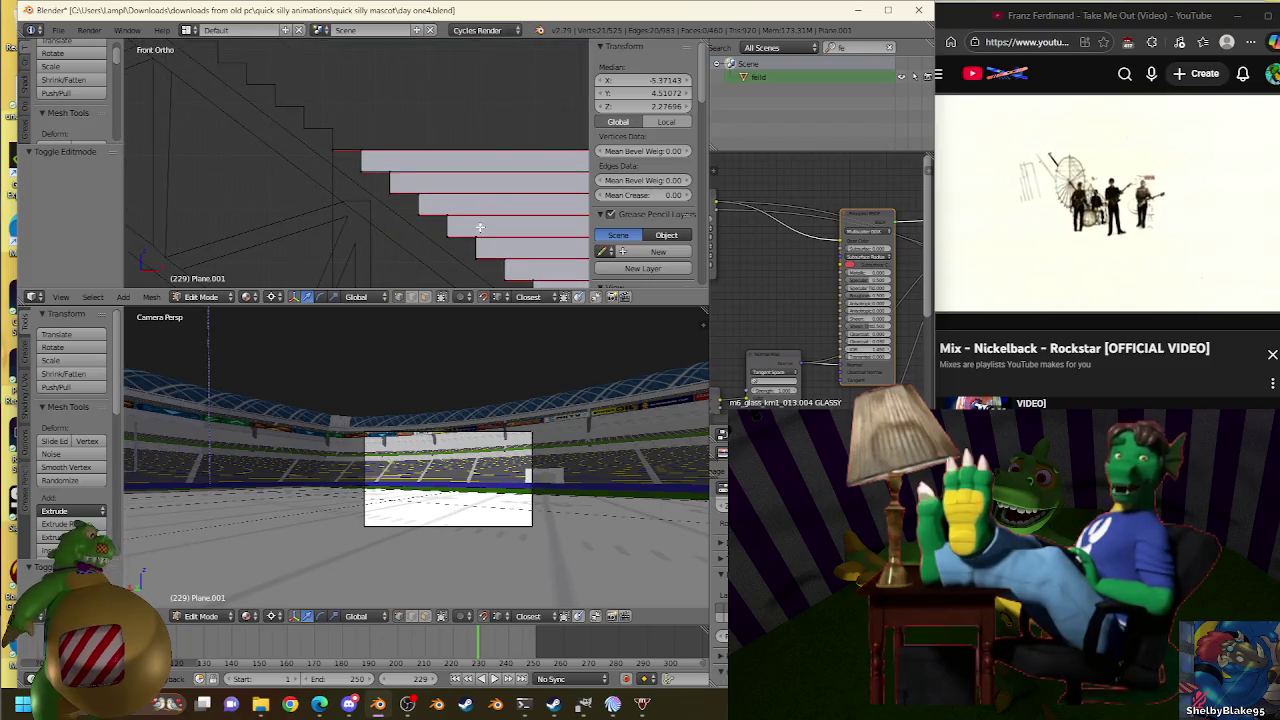
Select the stands' lower tier edge and extrude it in place, adding 21 vertices.
{"action": "middle_click_drag", "start_coordinate": [480, 227], "coordinate": [384, 85], "text": "shift"}
{"action": "mouse_move", "coordinate": [334, 30]}
{"action": "middle_mouse_down", "text": "shift"}
{"action": "mouse_move", "coordinate": [334, 114]}
{"action": "mouse_move", "coordinate": [457, 226]}
{"action": "middle_mouse_up", "text": "shift"}
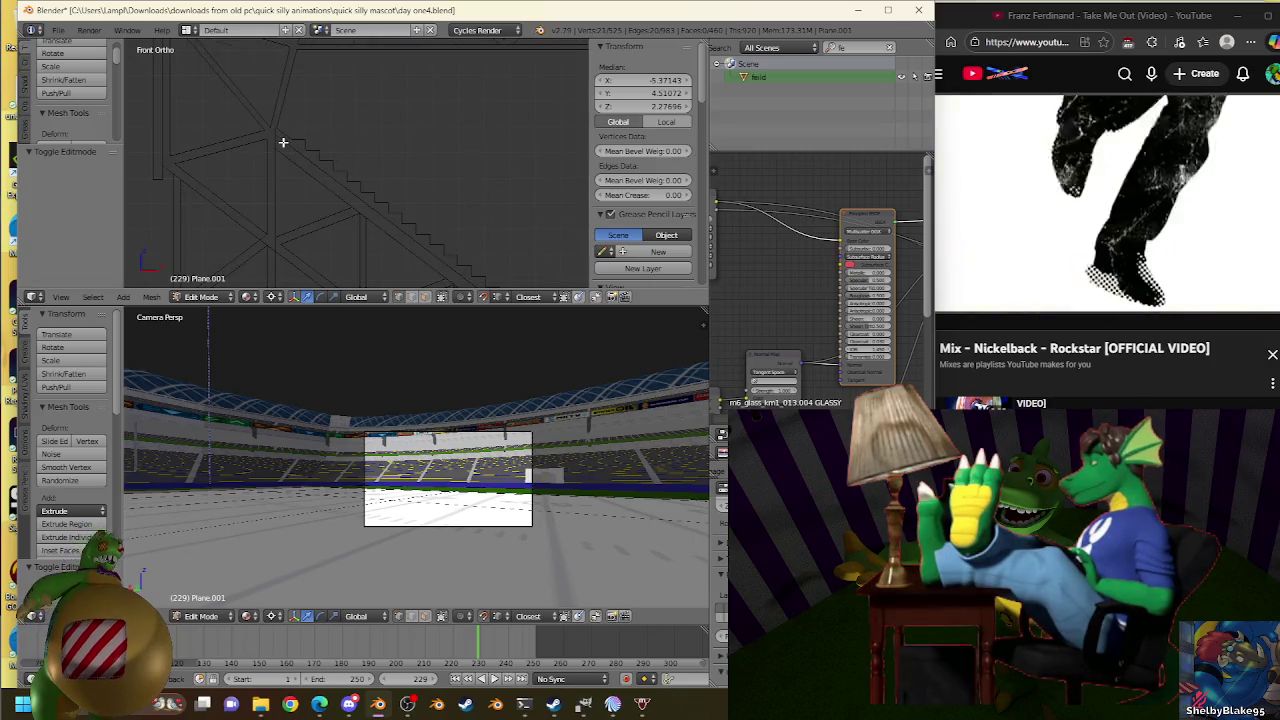
{"action": "right_click", "coordinate": [276, 131]}
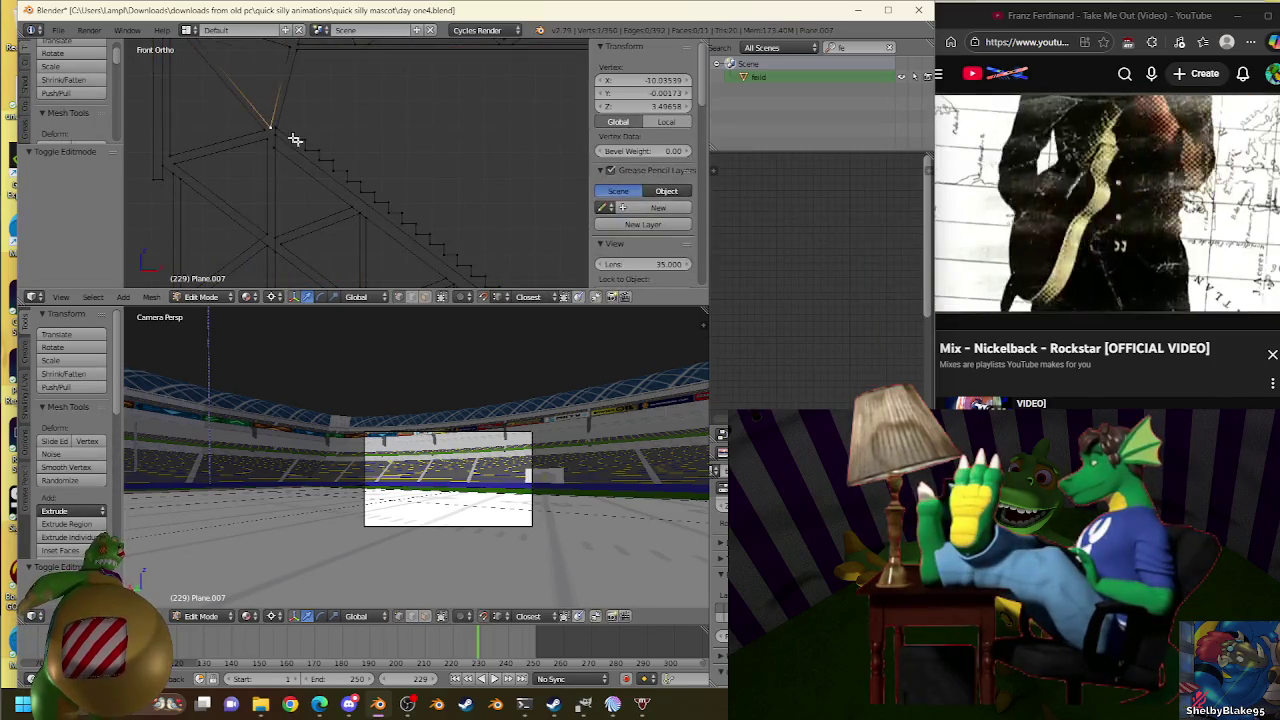
{"action": "middle_click_drag", "start_coordinate": [279, 122], "coordinate": [463, 193], "text": "shift"}
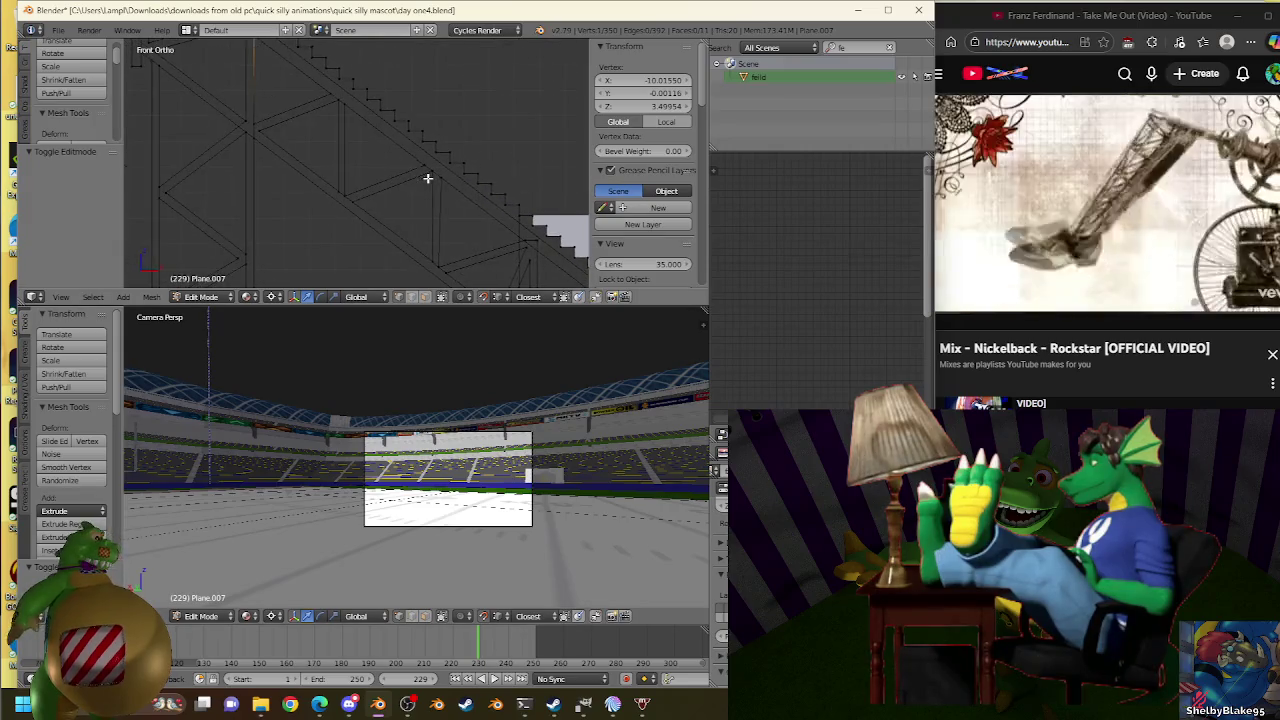
{"action": "key", "text": "e"}
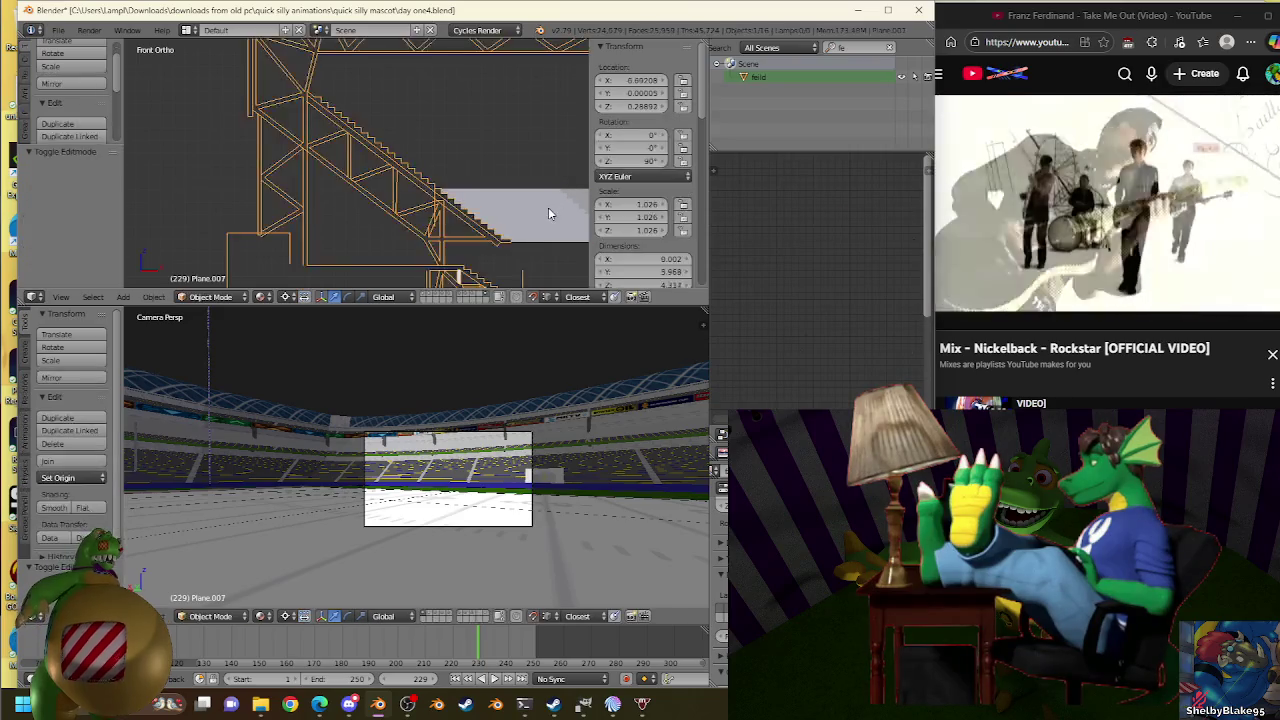
{"action": "key", "text": "Tab"}
Reselect Plane.001 and inspect the stands from an angle and from the front.
{"action": "right_click", "coordinate": [548, 207]}
{"action": "key", "text": "Tab"}
{"action": "scroll", "coordinate": [446, 215], "scroll_direction": "up", "scroll_amount": 2}
{"action": "scroll", "coordinate": [446, 215], "scroll_direction": "up", "scroll_amount": 2}
{"action": "scroll", "coordinate": [334, 162], "scroll_direction": "up", "scroll_amount": 2}
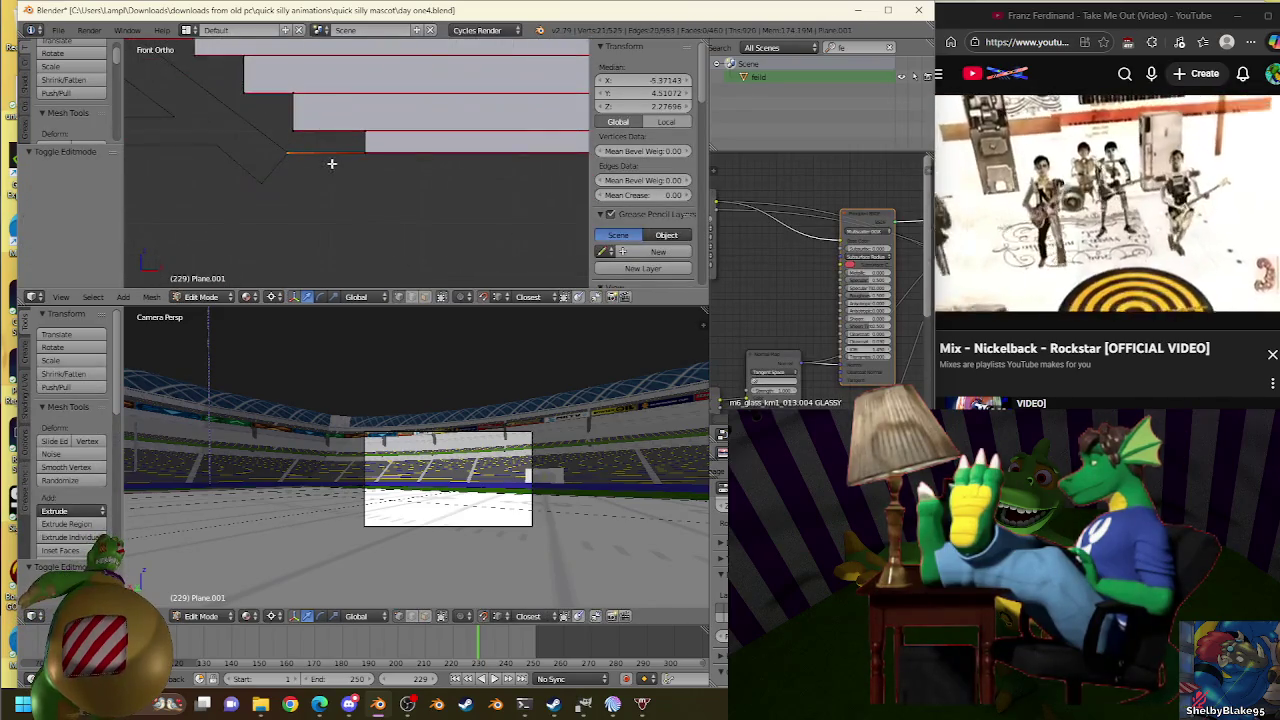
{"action": "scroll", "coordinate": [328, 155], "scroll_direction": "up", "scroll_amount": 1}
{"action": "middle_click_drag", "start_coordinate": [300, 150], "coordinate": [320, 175]}
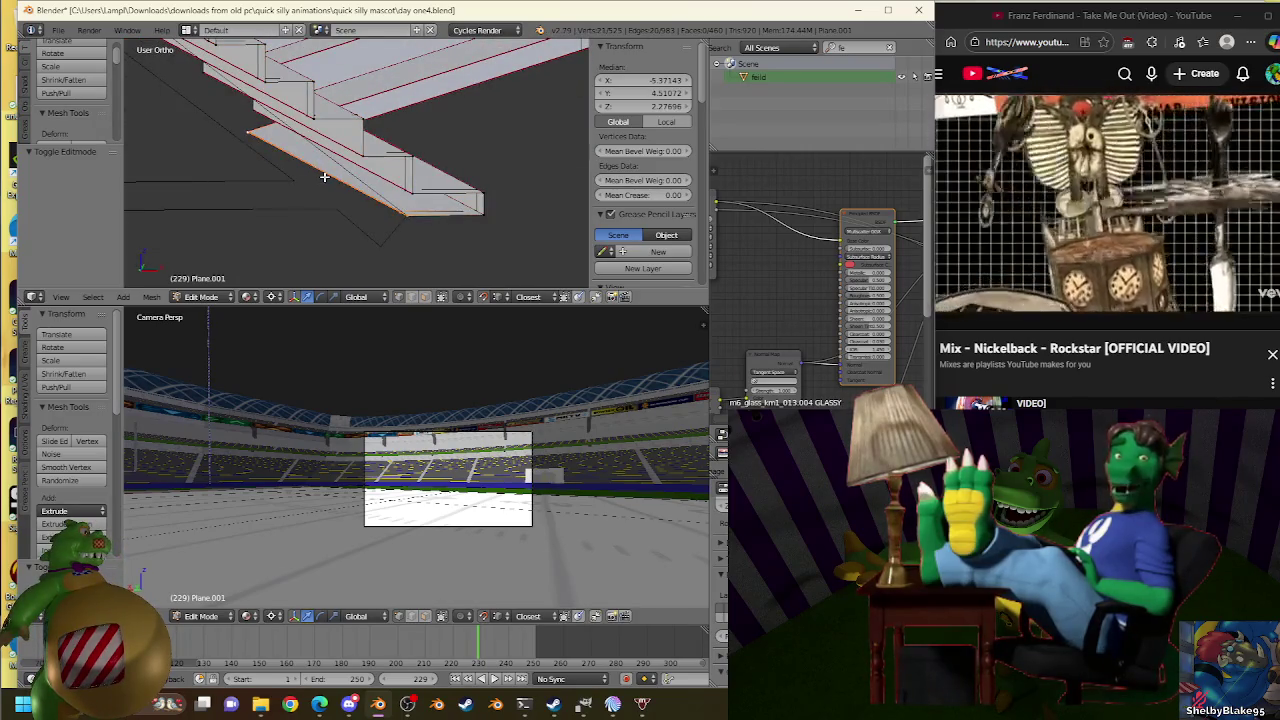
{"action": "key", "text": "KP_1"}
{"action": "scroll", "coordinate": [323, 177], "scroll_direction": "down", "scroll_amount": 1}
{"action": "scroll", "coordinate": [327, 173], "scroll_direction": "down", "scroll_amount": 1}
{"action": "scroll", "coordinate": [189, 147], "scroll_direction": "down", "scroll_amount": 1}
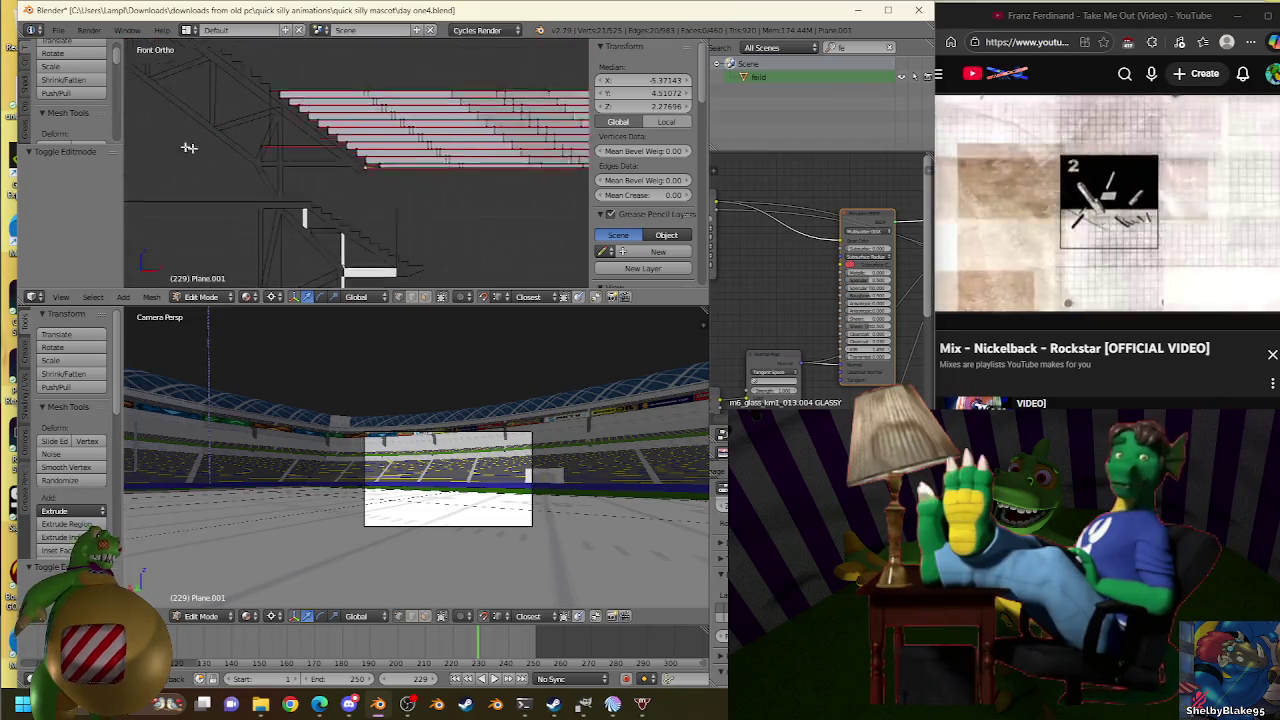
{"action": "scroll", "coordinate": [351, 166], "scroll_direction": "up", "scroll_amount": 2}
{"action": "scroll", "coordinate": [500, 209], "scroll_direction": "up", "scroll_amount": 1}
{"action": "scroll", "coordinate": [408, 186], "scroll_direction": "down", "scroll_amount": 1}
{"action": "scroll", "coordinate": [399, 194], "scroll_direction": "up", "scroll_amount": 2}
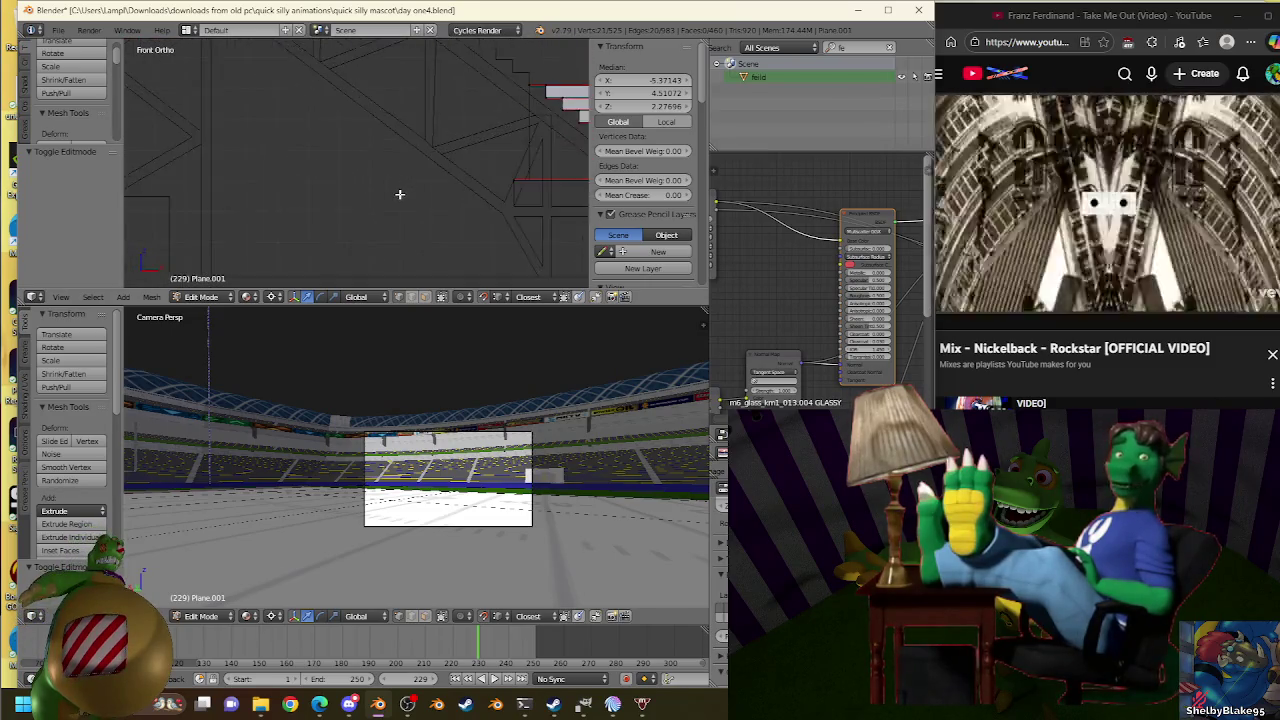
{"action": "scroll", "coordinate": [399, 194], "scroll_direction": "down", "scroll_amount": 2}
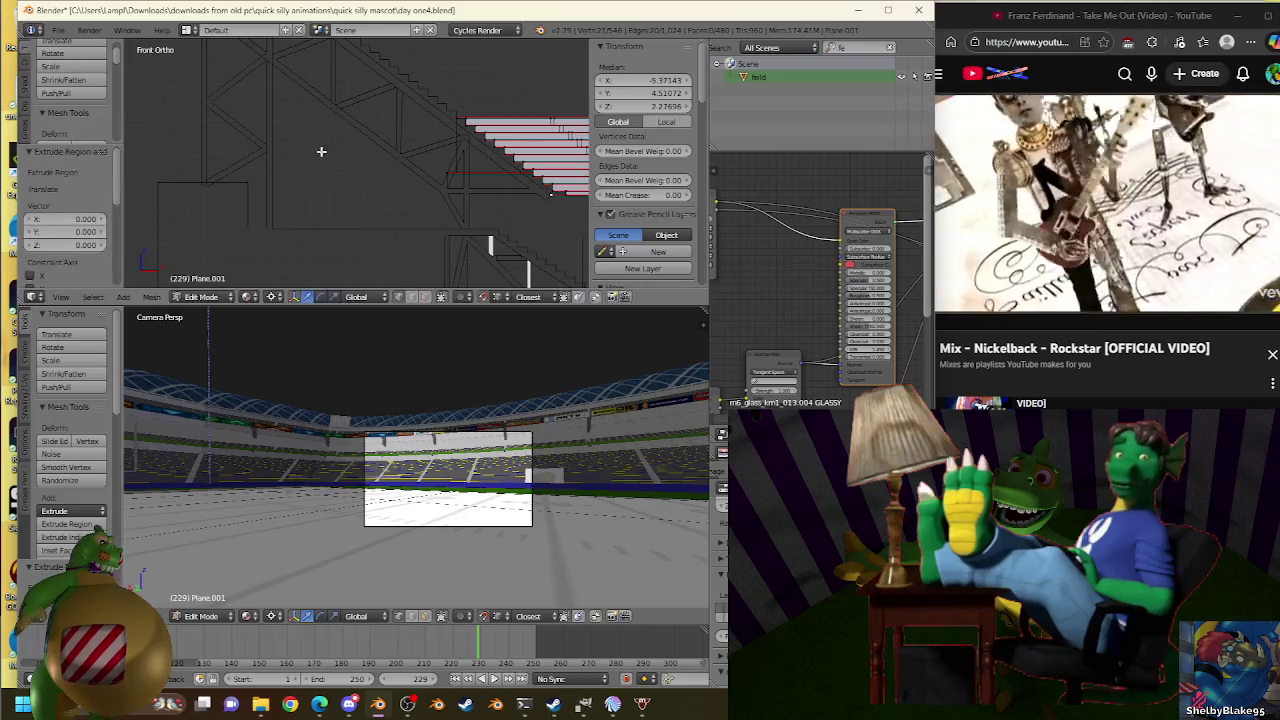
Flatten the stretched triangular face back into a level edge at scale 1.000.
{"action": "key", "text": "s"}
{"action": "left_click", "coordinate": [276, 178]}
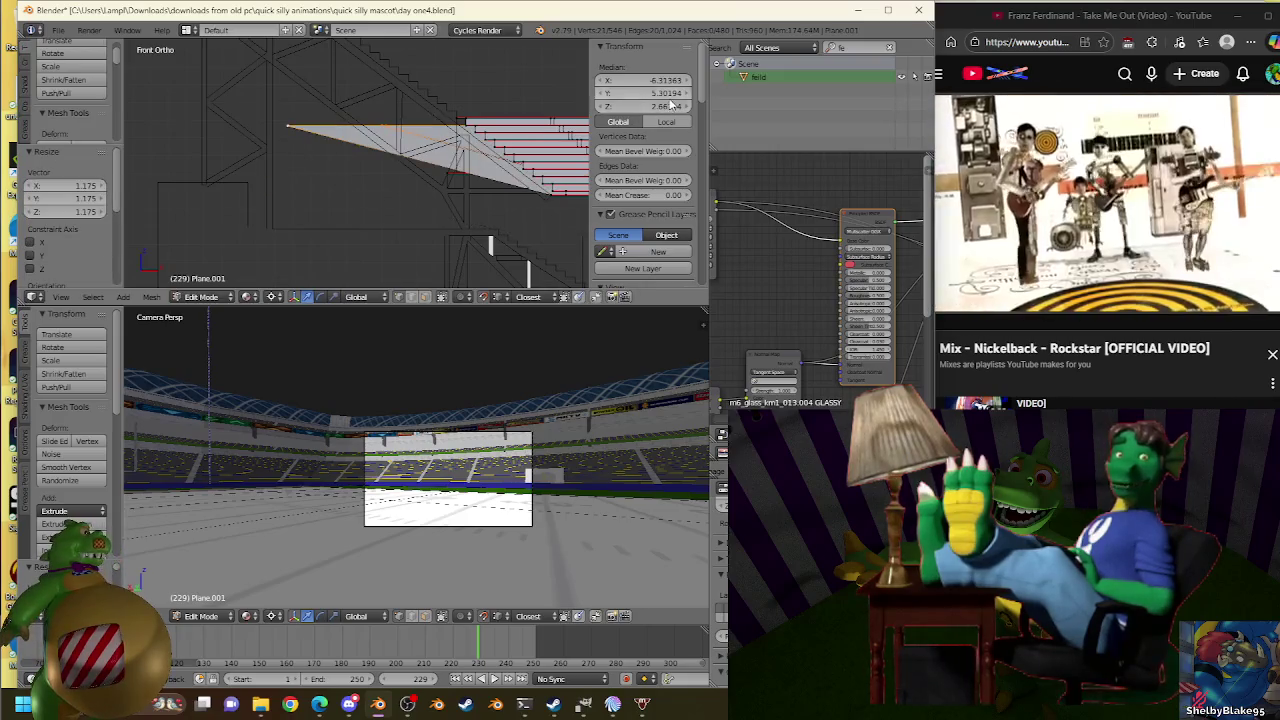
{"action": "left_click_drag", "start_coordinate": [652, 106], "coordinate": [659, 110]}
{"action": "key", "text": "s"}
{"action": "left_click", "coordinate": [274, 189]}
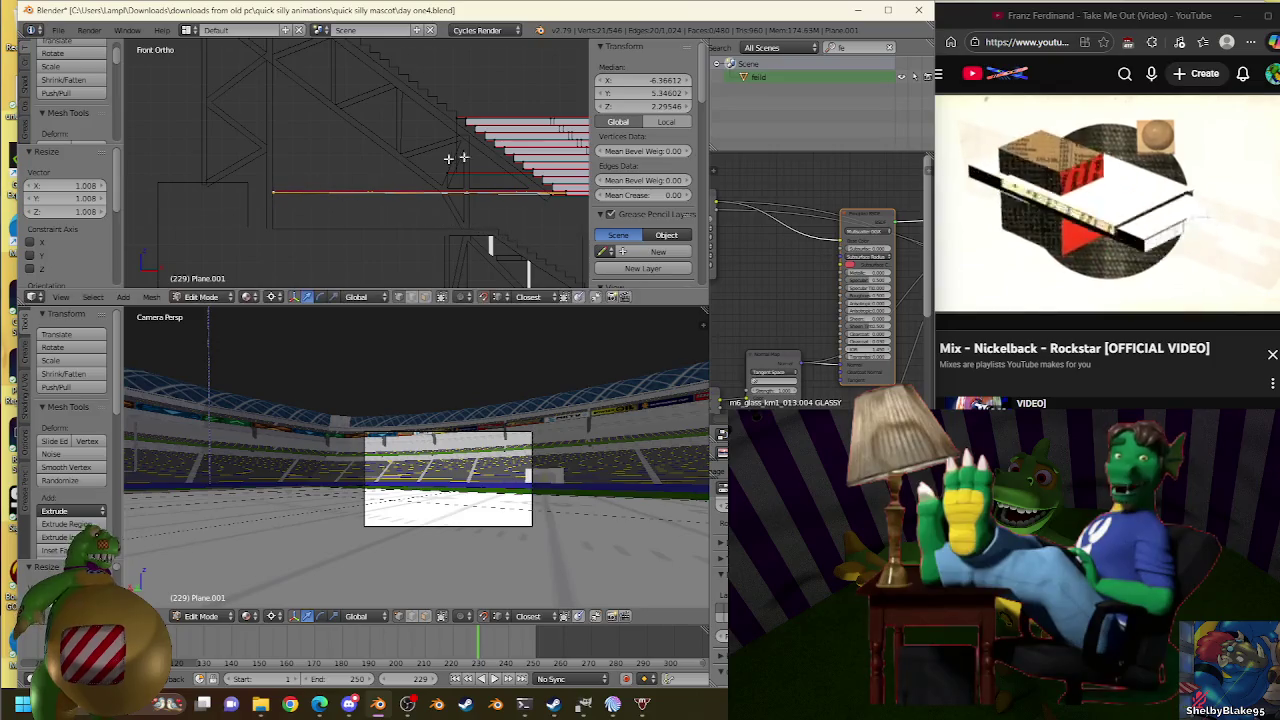
{"action": "key", "text": "s"}
{"action": "left_click", "coordinate": [272, 196]}
{"action": "scroll", "coordinate": [479, 171], "scroll_direction": "up", "scroll_amount": 1}
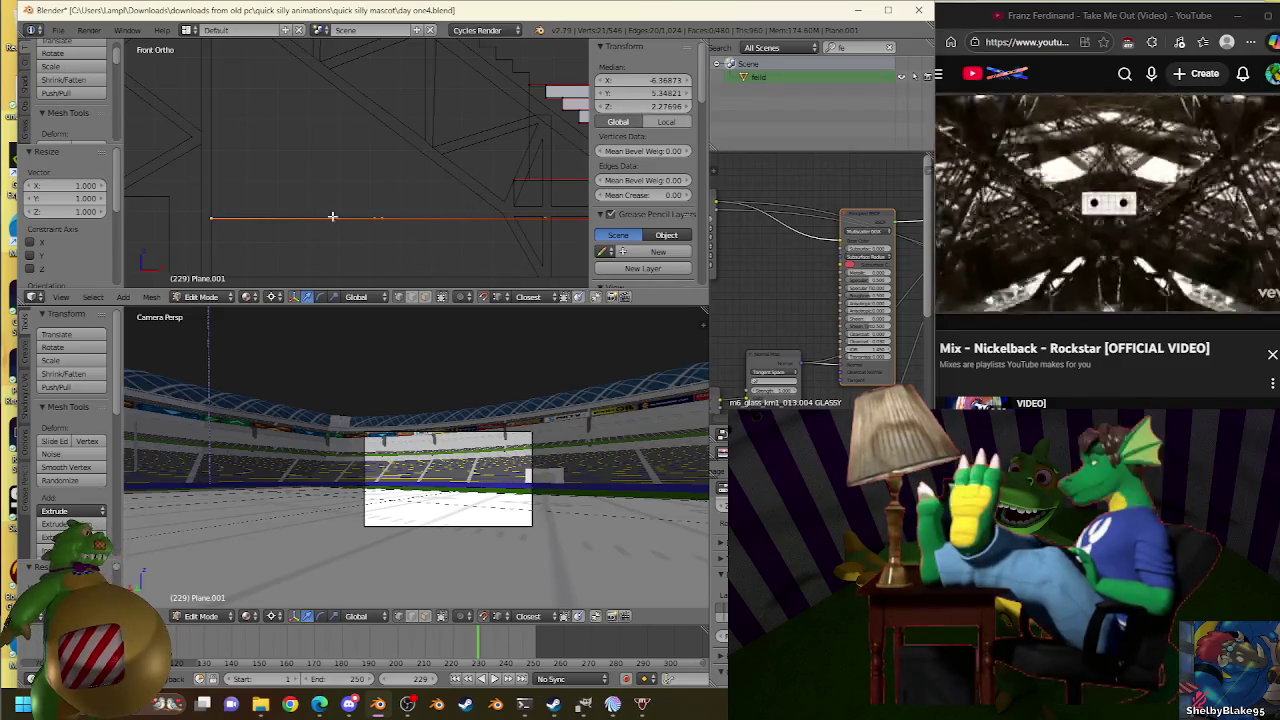
{"action": "mouse_move", "coordinate": [215, 224]}
{"action": "middle_mouse_down", "text": "shift"}
{"action": "mouse_move", "coordinate": [289, 194]}
{"action": "mouse_move", "coordinate": [400, 243]}
{"action": "mouse_move", "coordinate": [400, 177]}
{"action": "mouse_move", "coordinate": [374, 234]}
{"action": "mouse_move", "coordinate": [345, 195]}
{"action": "middle_mouse_up", "text": "shift"}
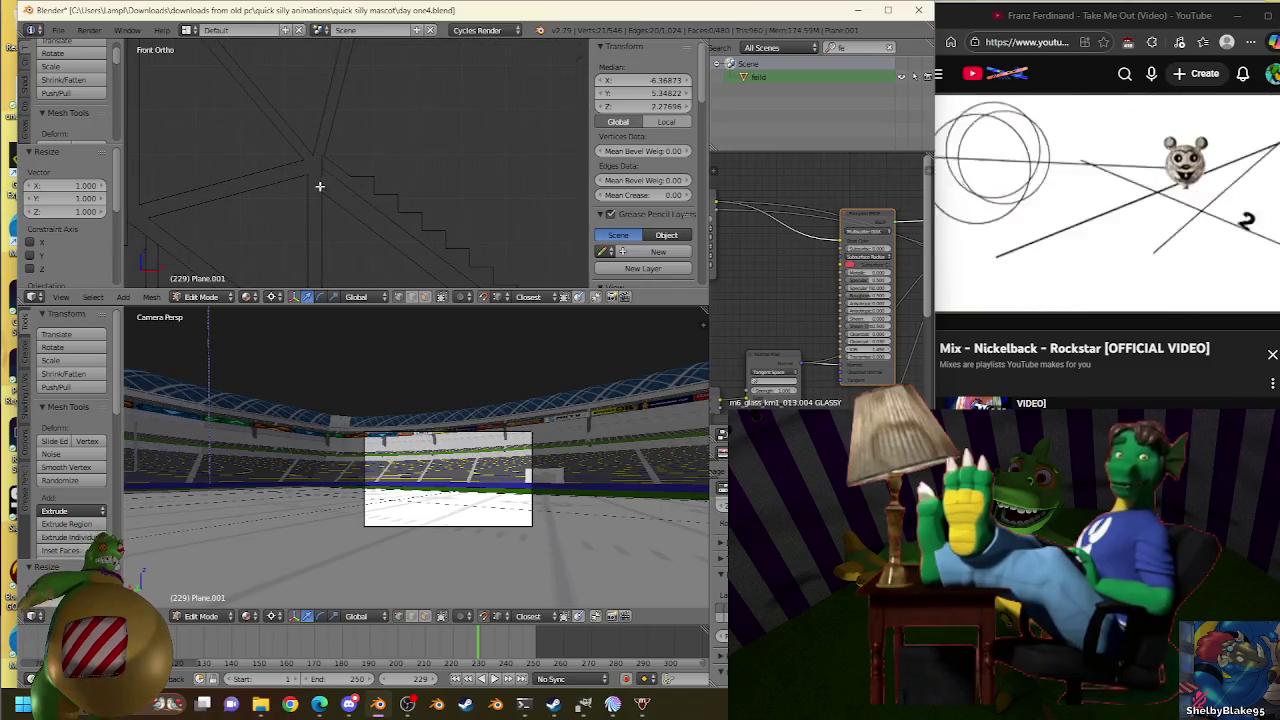
Try raising and extruding the edge, then undo to leave it at median Z 2.27696.
{"action": "key", "text": "g"}
{"action": "left_click", "coordinate": [430, 250]}
{"action": "mouse_move", "coordinate": [430, 250]}
{"action": "middle_mouse_down", "text": "shift"}
{"action": "mouse_move", "coordinate": [440, 215]}
{"action": "mouse_move", "coordinate": [420, 200]}
{"action": "mouse_move", "coordinate": [457, 203]}
{"action": "mouse_move", "coordinate": [402, 203]}
{"action": "middle_mouse_up", "text": "shift"}
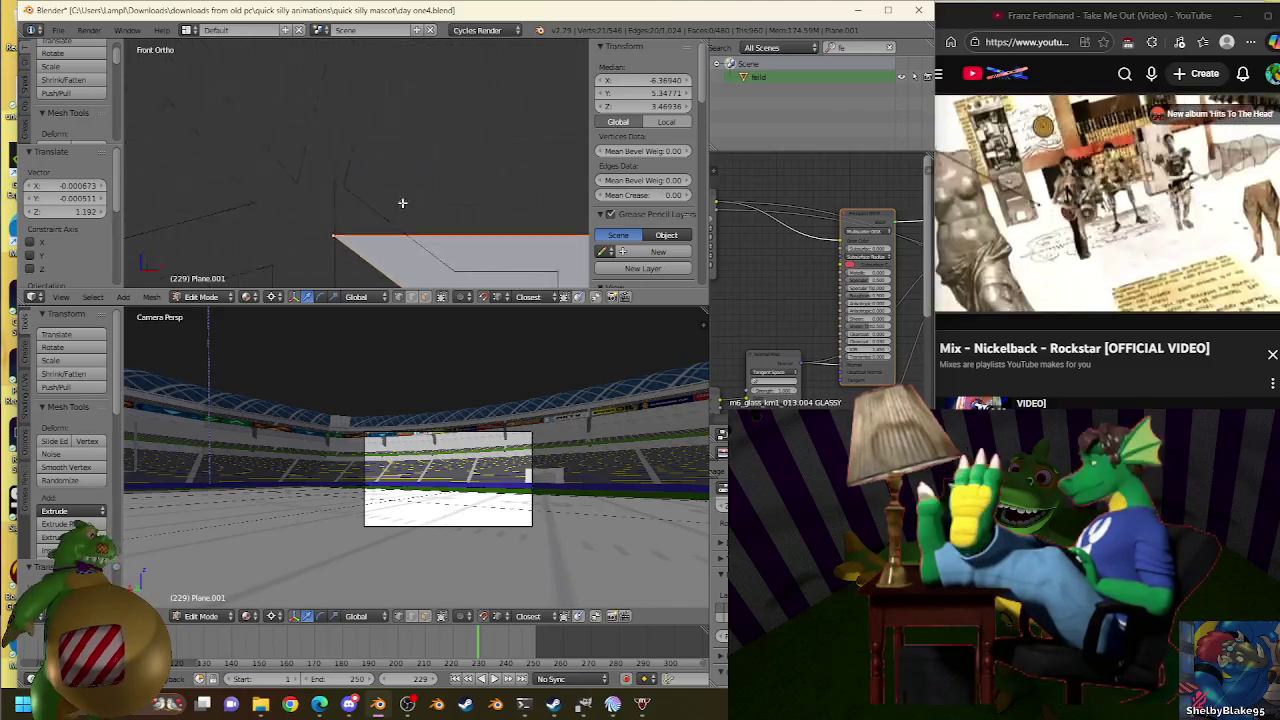
{"action": "key", "text": "e"}
{"action": "left_click", "coordinate": [357, 187]}
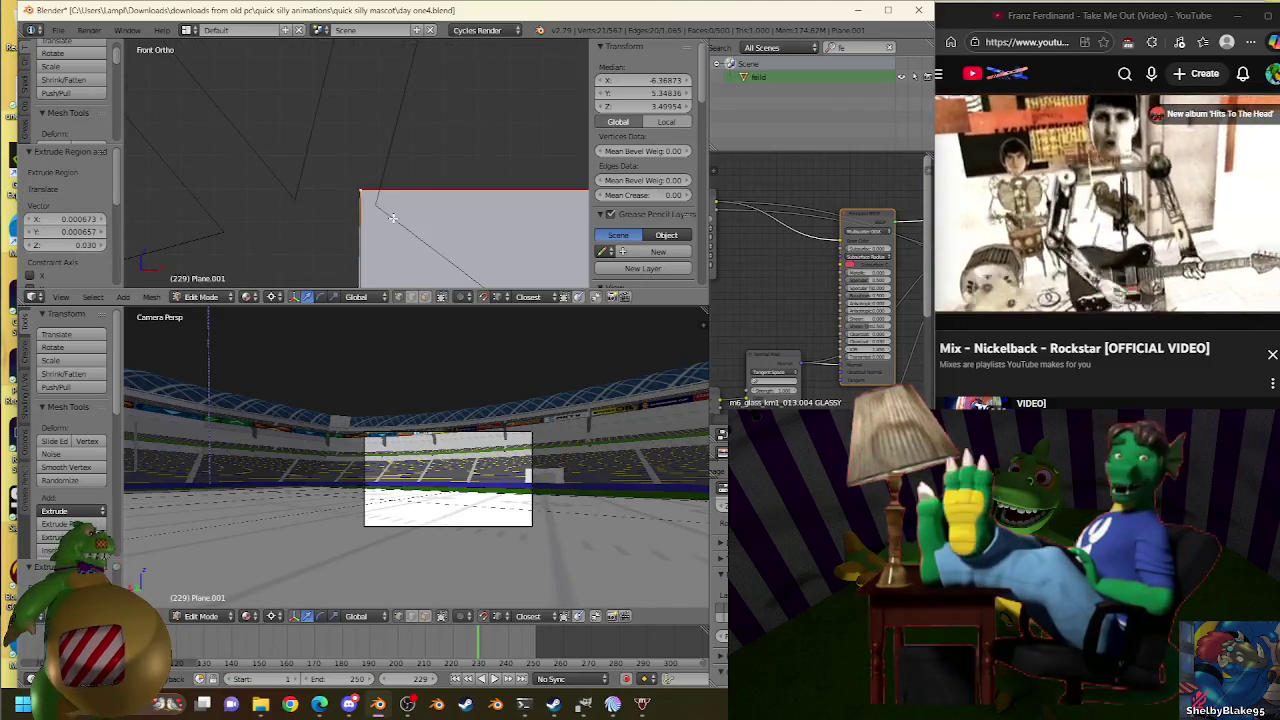
{"action": "key", "text": "ctrl+z"}
{"action": "key", "text": "ctrl+z"}
{"action": "key", "text": "ctrl+z"}
{"action": "key", "text": "ctrl+z"}
{"action": "key", "text": "ctrl+z"}
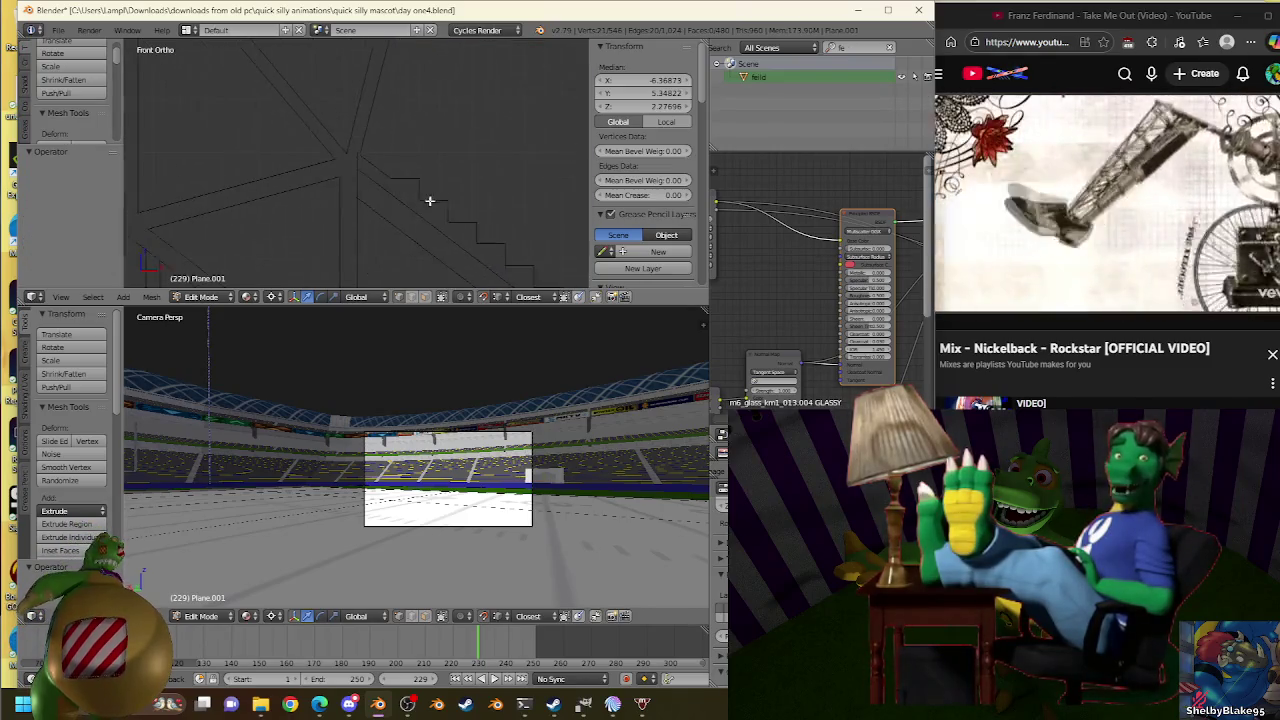
{"action": "scroll", "coordinate": [408, 251], "scroll_direction": "down", "scroll_amount": 4}
{"action": "scroll", "coordinate": [380, 230], "scroll_direction": "up", "scroll_amount": 2}
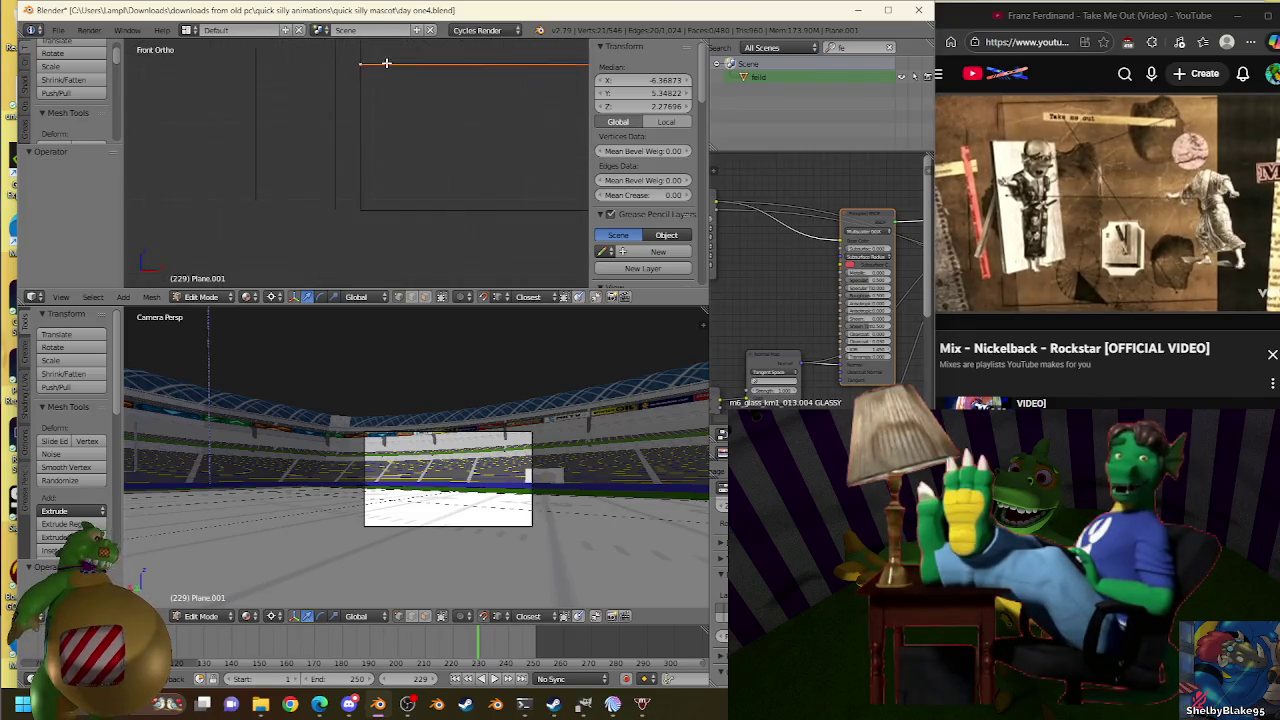
Keep the stands' top edge at its original scale and extrude it upward into a new face.
{"action": "scroll", "coordinate": [386, 203], "scroll_direction": "up", "scroll_amount": 2}
{"action": "scroll", "coordinate": [370, 120], "scroll_direction": "up", "scroll_amount": 2}
{"action": "key", "text": "s"}
{"action": "left_click", "coordinate": [364, 77]}
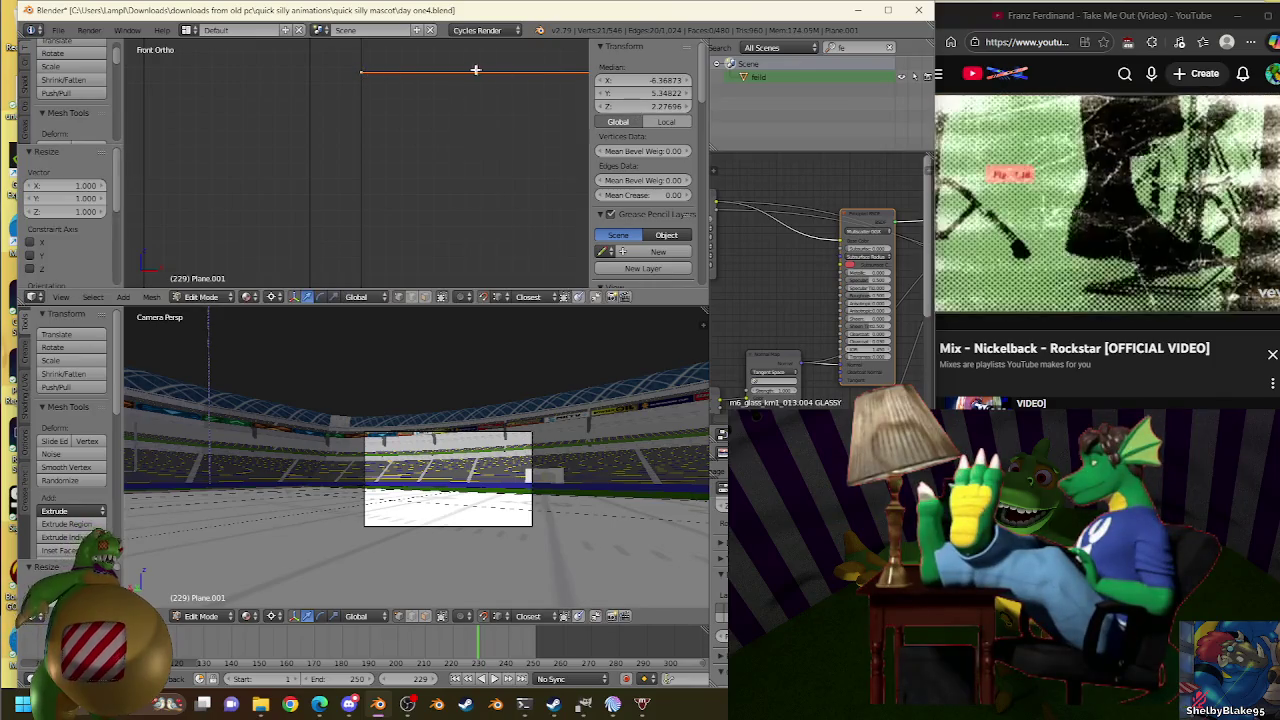
{"action": "scroll", "coordinate": [400, 100], "scroll_direction": "down", "scroll_amount": 2}
{"action": "scroll", "coordinate": [450, 128], "scroll_direction": "down", "scroll_amount": 2}
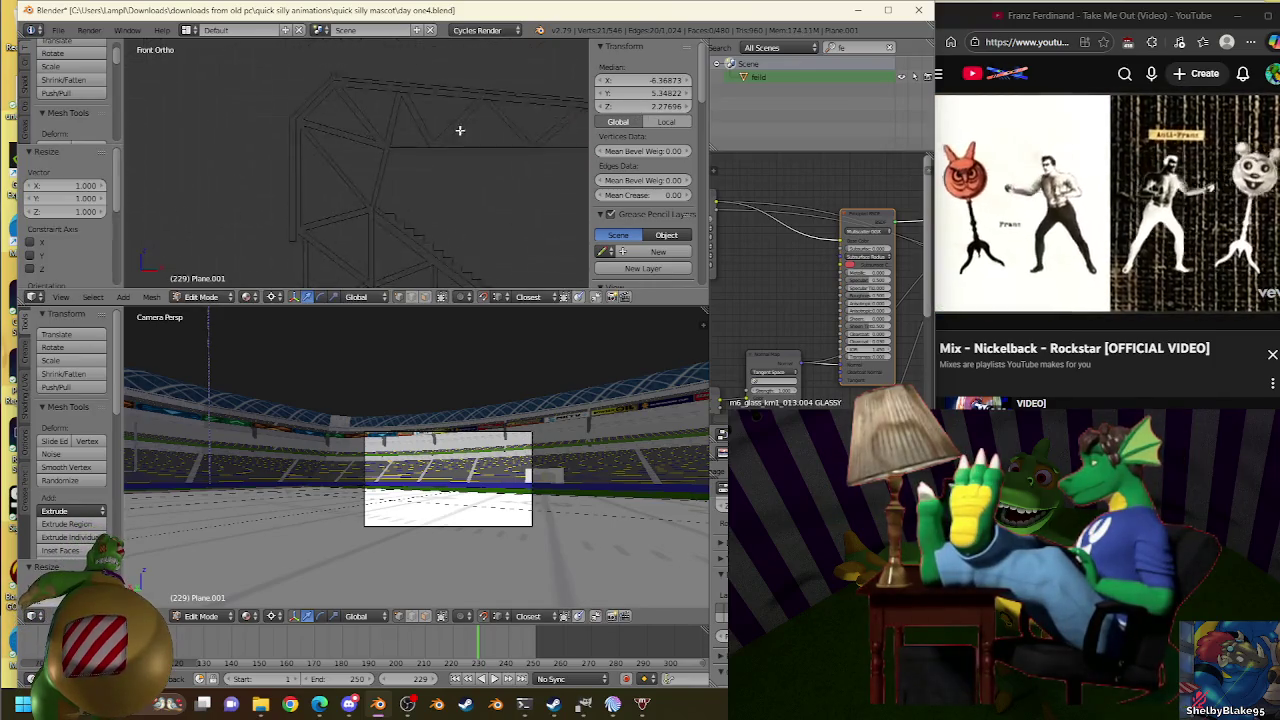
{"action": "scroll", "coordinate": [442, 215], "scroll_direction": "down", "scroll_amount": 2}
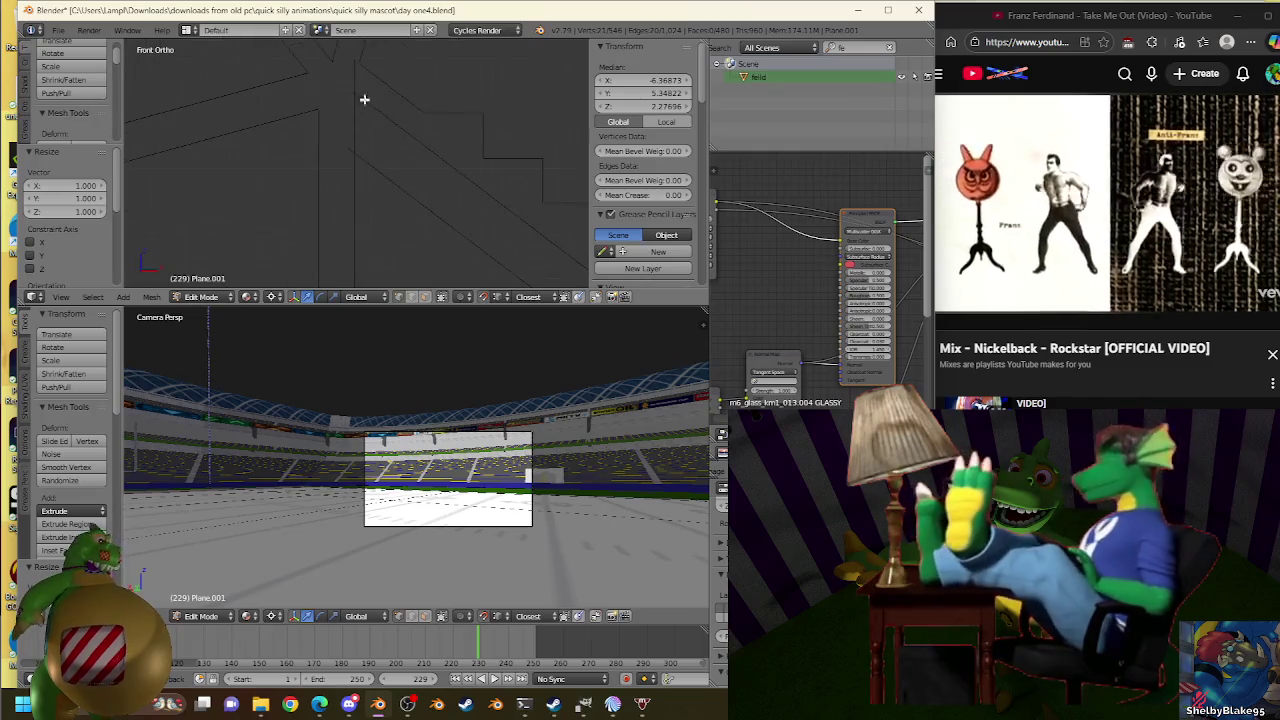
{"action": "key", "text": "e"}
{"action": "left_click", "coordinate": [356, 92]}
Extrude the top edge upward a second time and frame the plane's left edge.
{"action": "scroll", "coordinate": [454, 180], "scroll_direction": "up", "scroll_amount": 2, "text": "shift"}
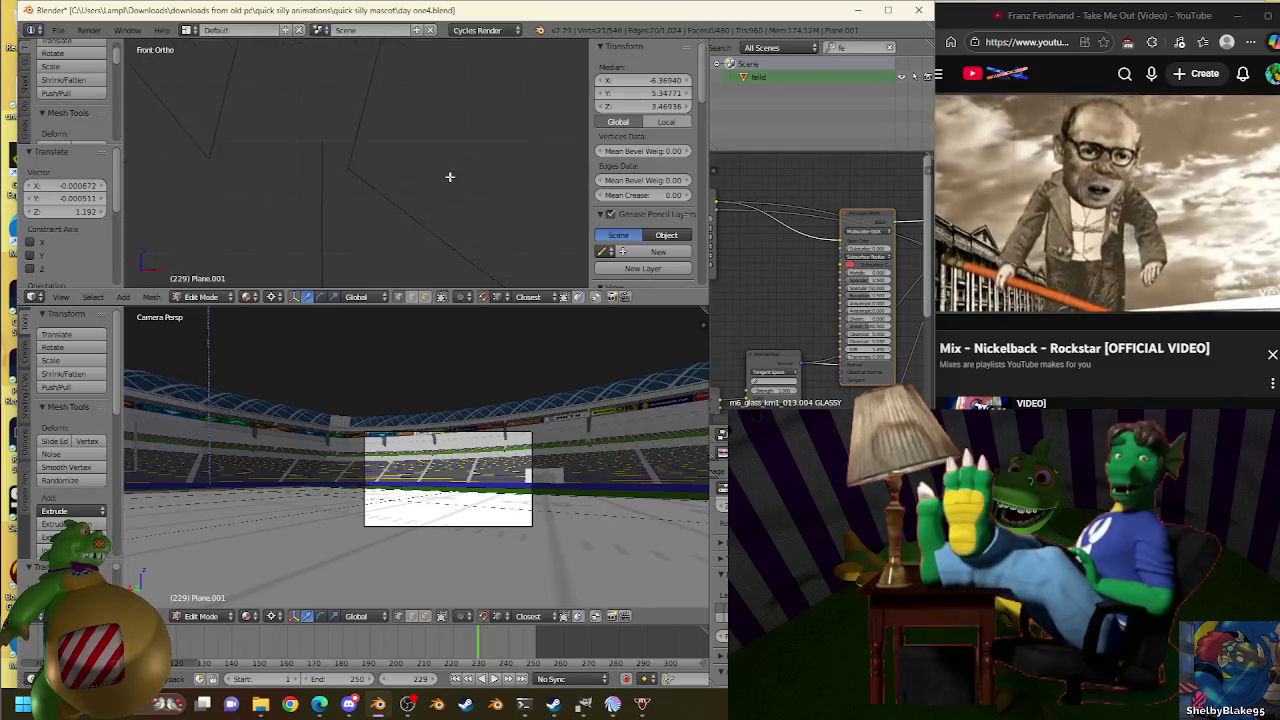
{"action": "scroll", "coordinate": [455, 110], "scroll_direction": "down", "scroll_amount": 1}
{"action": "scroll", "coordinate": [450, 130], "scroll_direction": "down", "scroll_amount": 1}
{"action": "scroll", "coordinate": [445, 145], "scroll_direction": "down", "scroll_amount": 1}
{"action": "scroll", "coordinate": [443, 150], "scroll_direction": "up", "scroll_amount": 3}
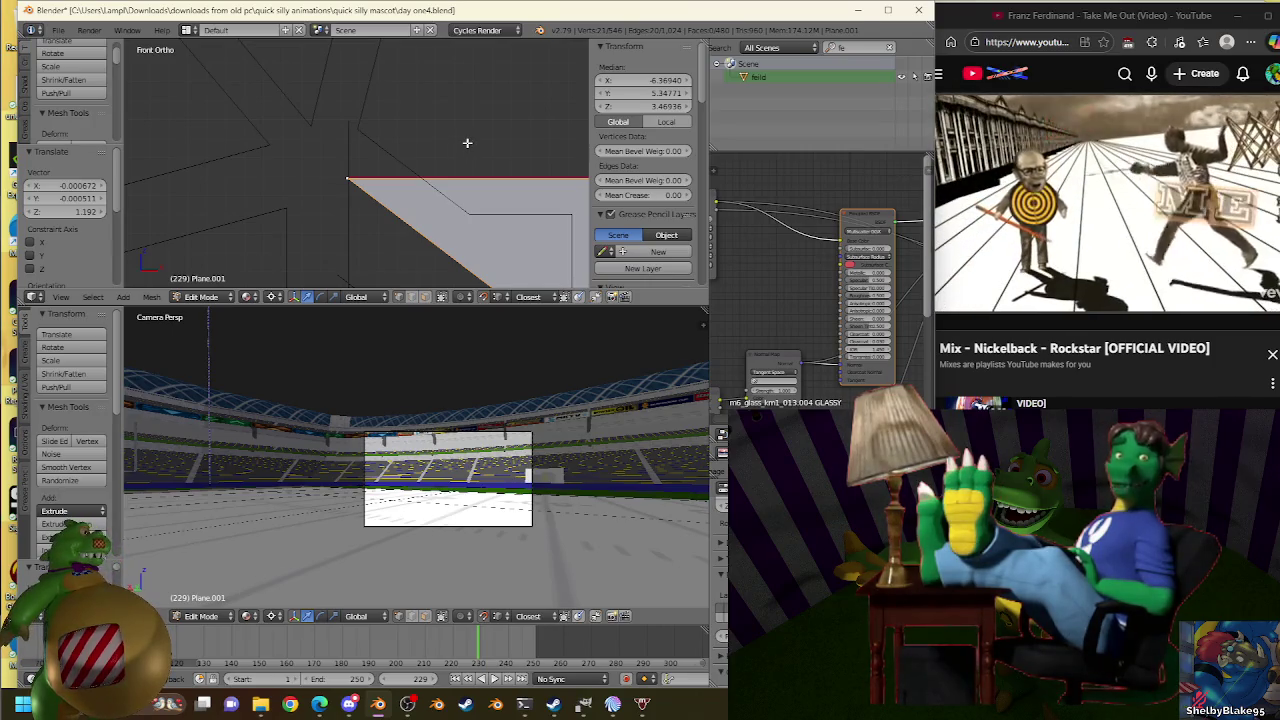
{"action": "key", "text": "e"}
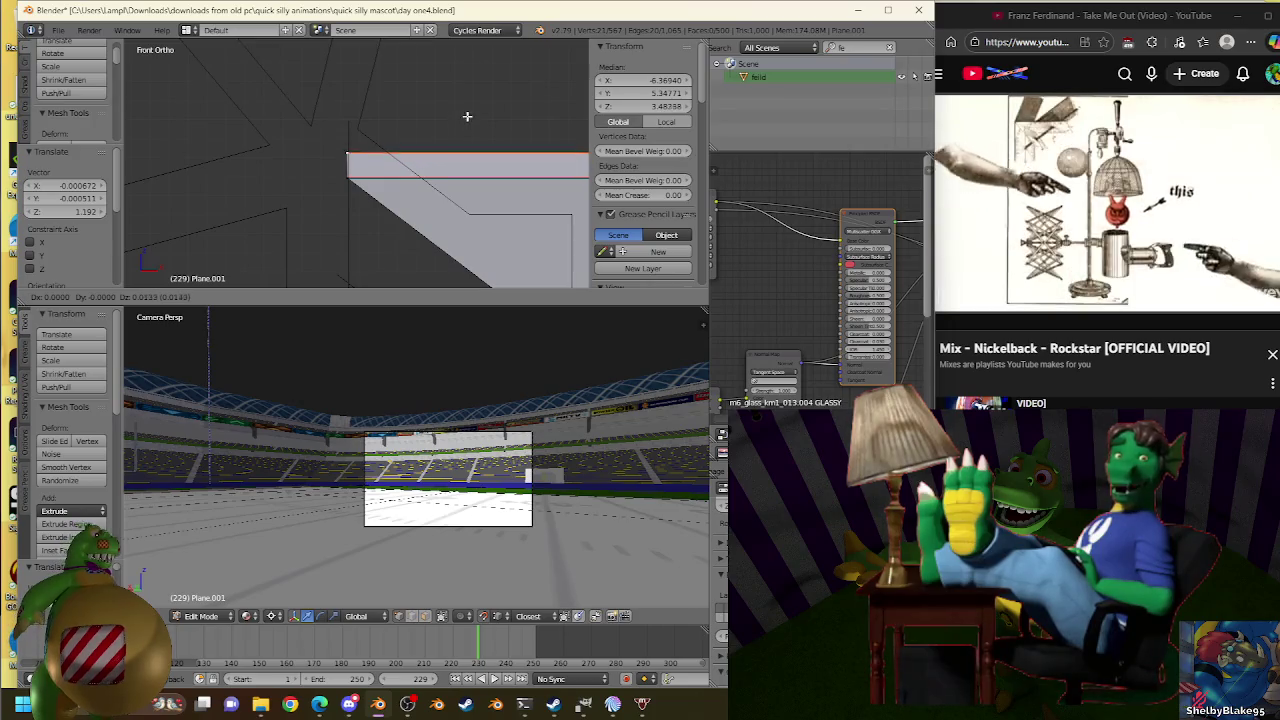
{"action": "left_click", "coordinate": [466, 93]}
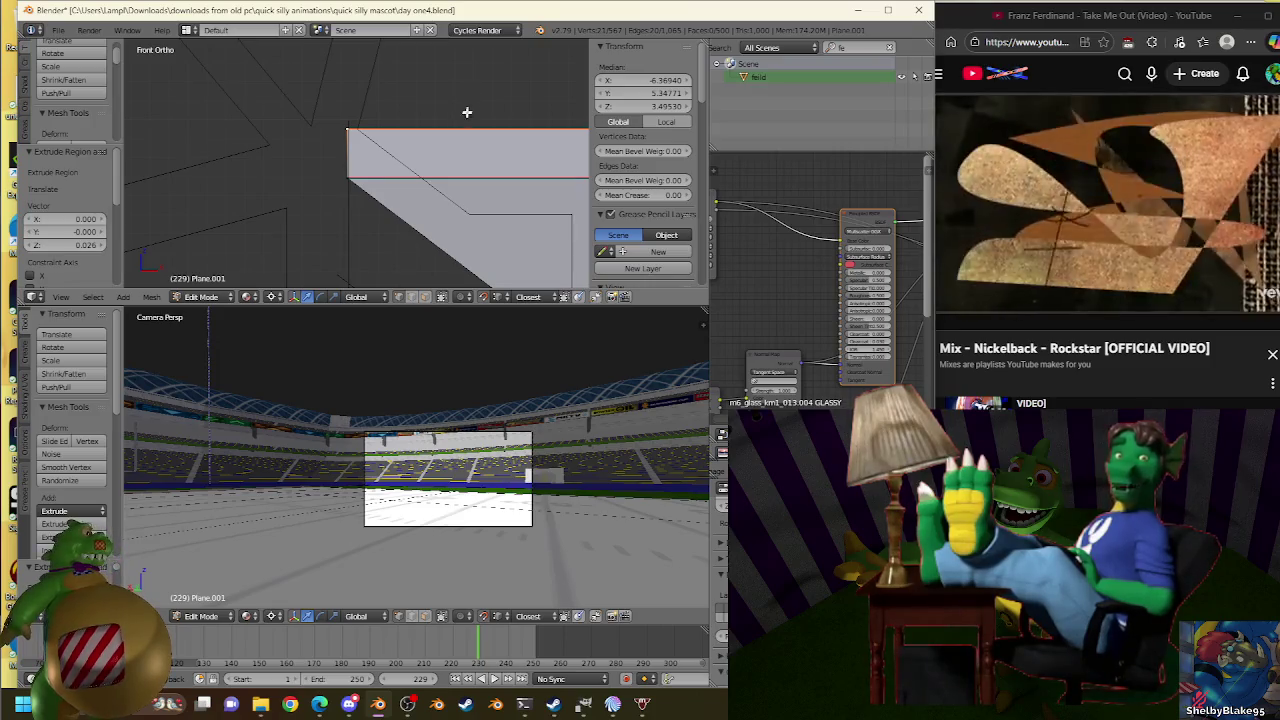
{"action": "middle_click_drag", "start_coordinate": [430, 153], "coordinate": [471, 142], "text": "shift"}
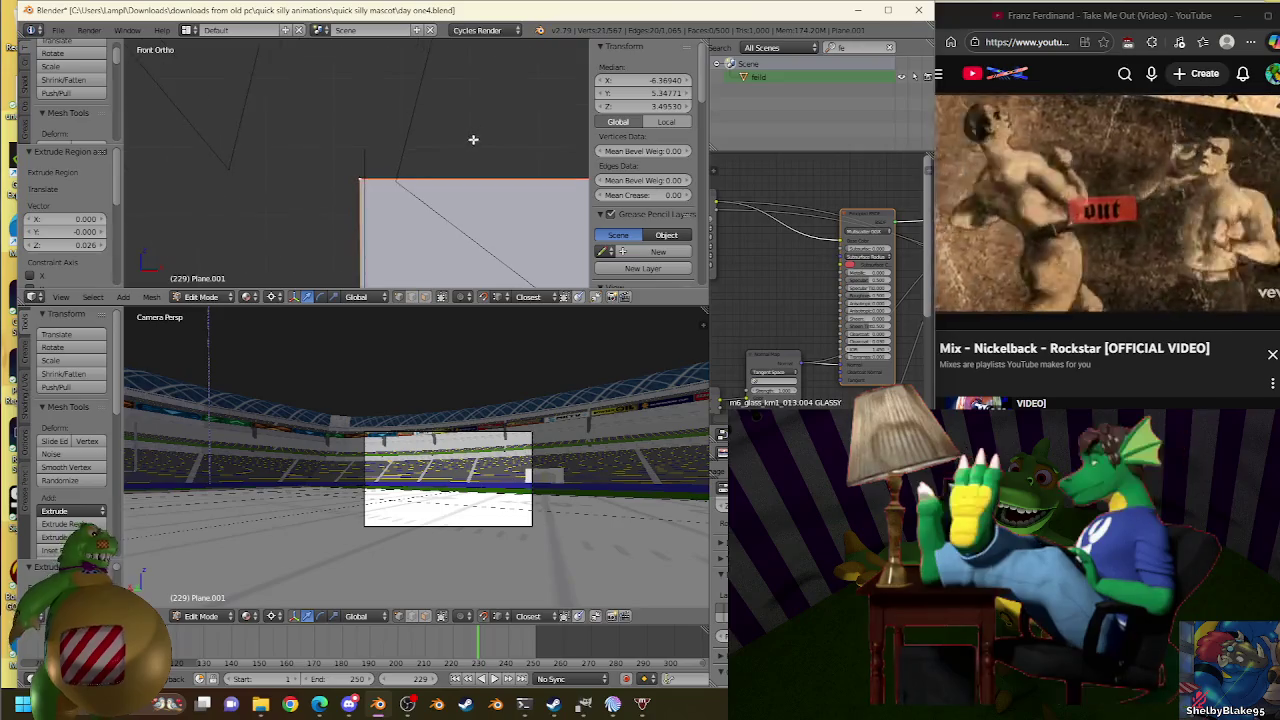
{"action": "middle_click_drag", "start_coordinate": [471, 142], "coordinate": [486, 139], "text": "shift"}
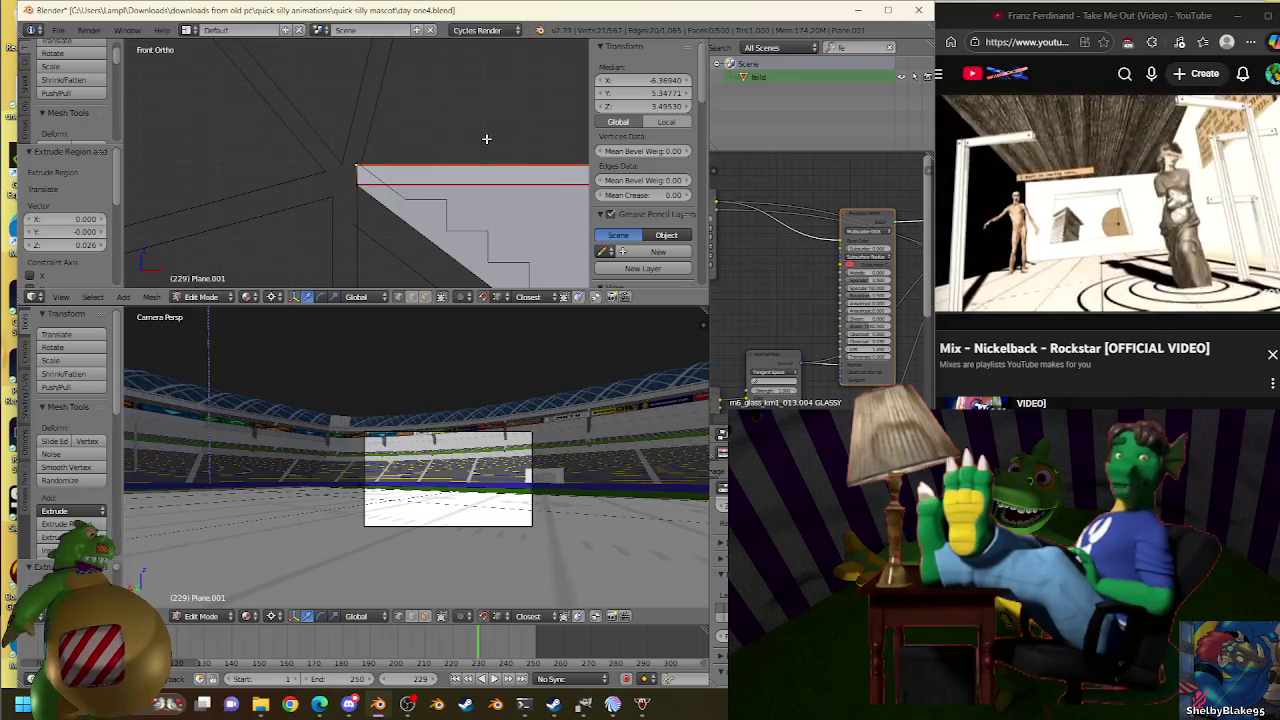
{"action": "mouse_move", "coordinate": [486, 139]}
{"action": "middle_mouse_down", "text": "shift"}
{"action": "mouse_move", "coordinate": [452, 192]}
{"action": "mouse_move", "coordinate": [454, 139]}
{"action": "middle_mouse_up", "text": "shift"}
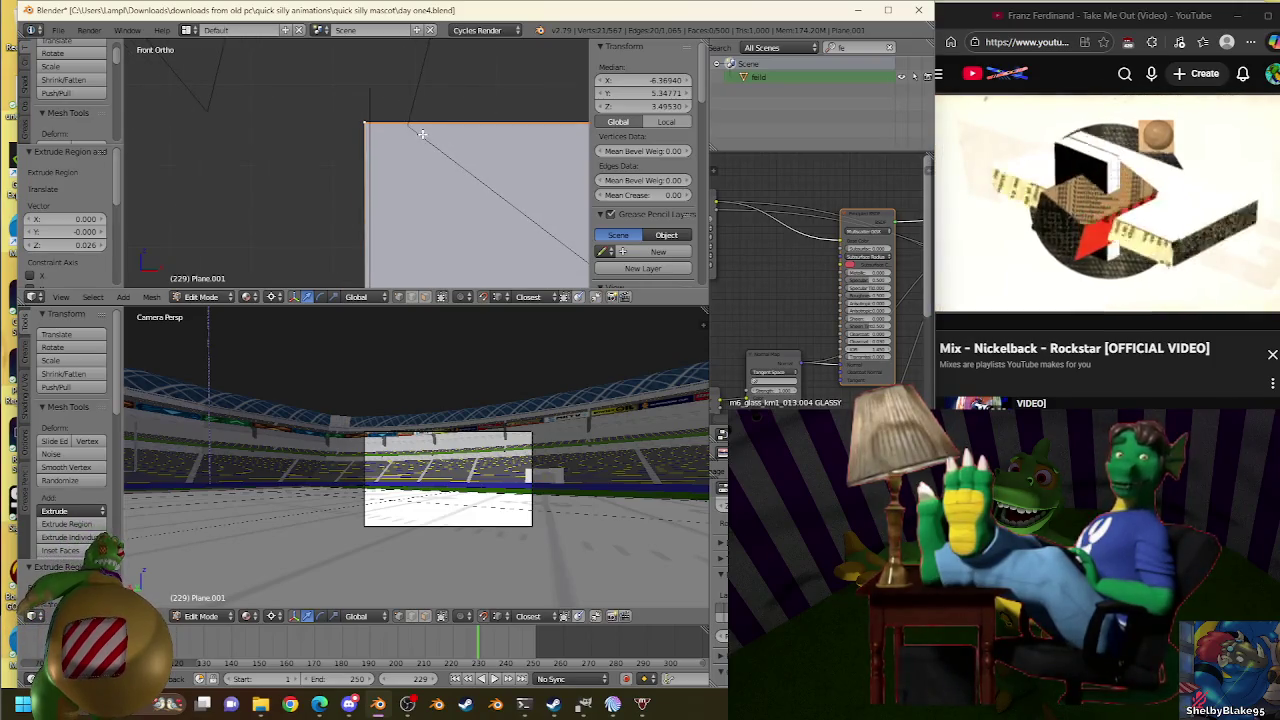
Leave edit mode to check the shape, undoing back to the upper edge at Z 3.49489.
{"action": "key", "text": "Tab"}
{"action": "key", "text": "Tab"}
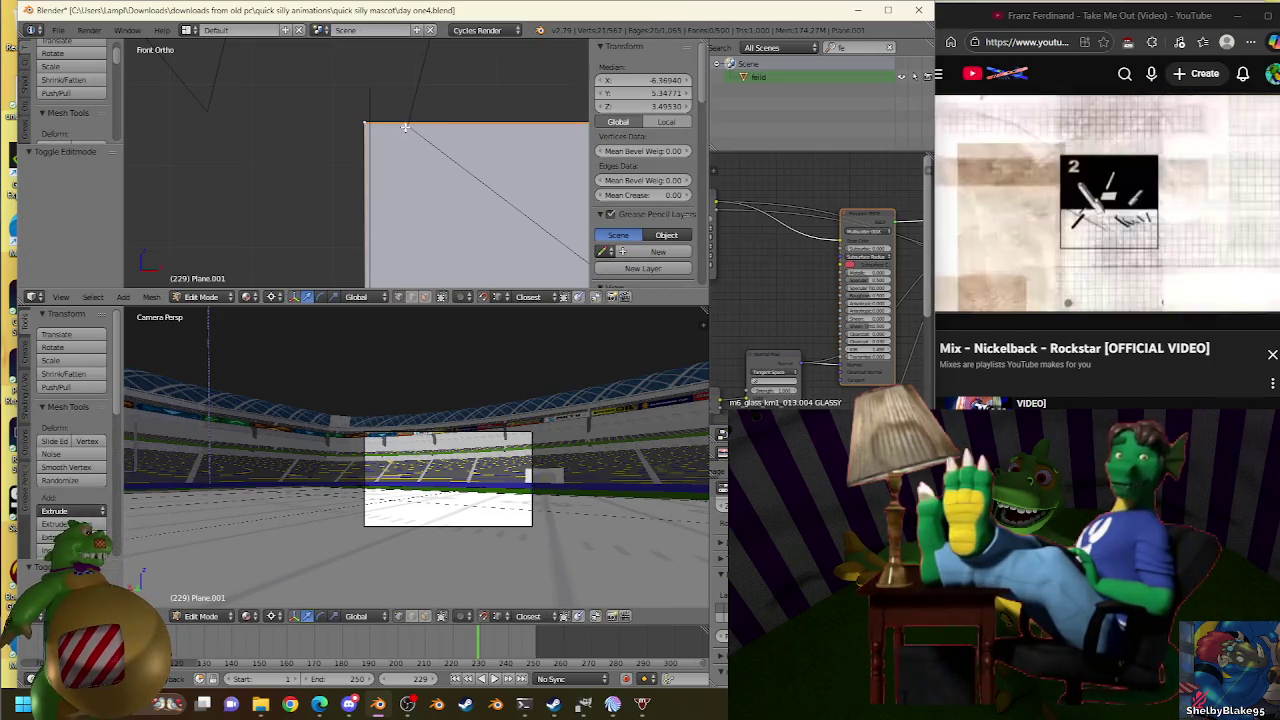
{"action": "key", "text": "ctrl+z"}
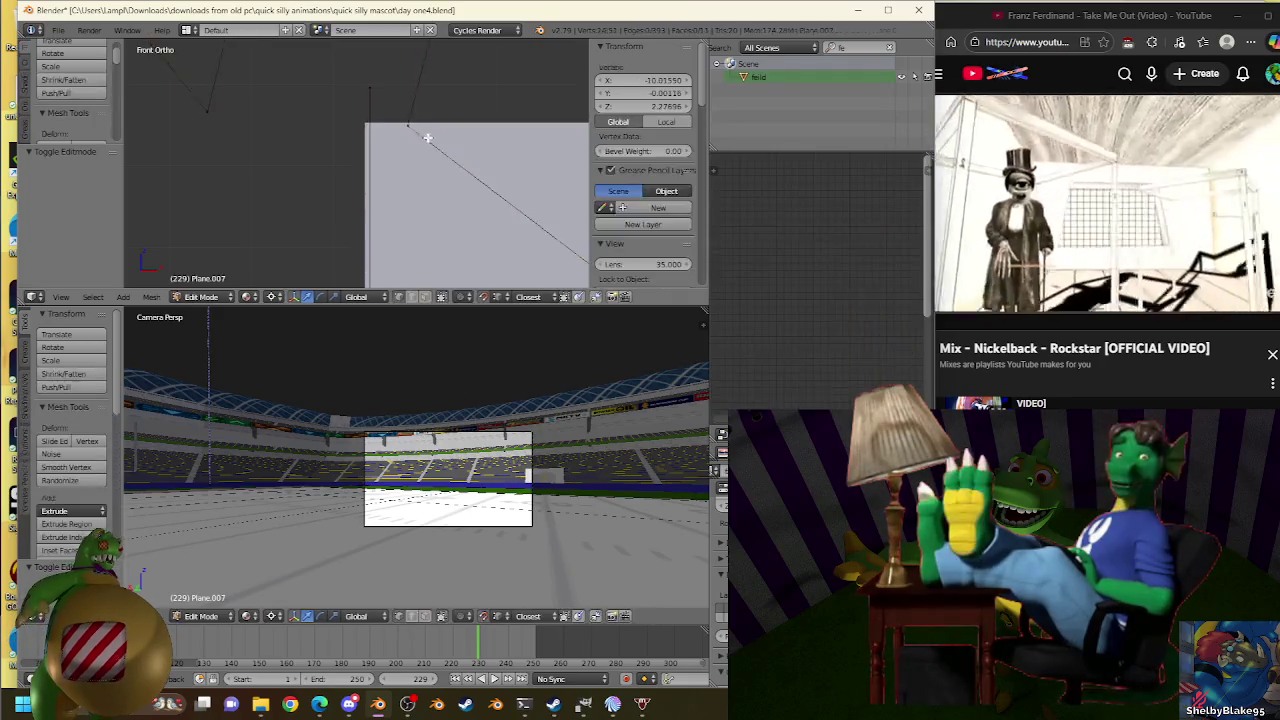
{"action": "key", "text": "ctrl+z"}
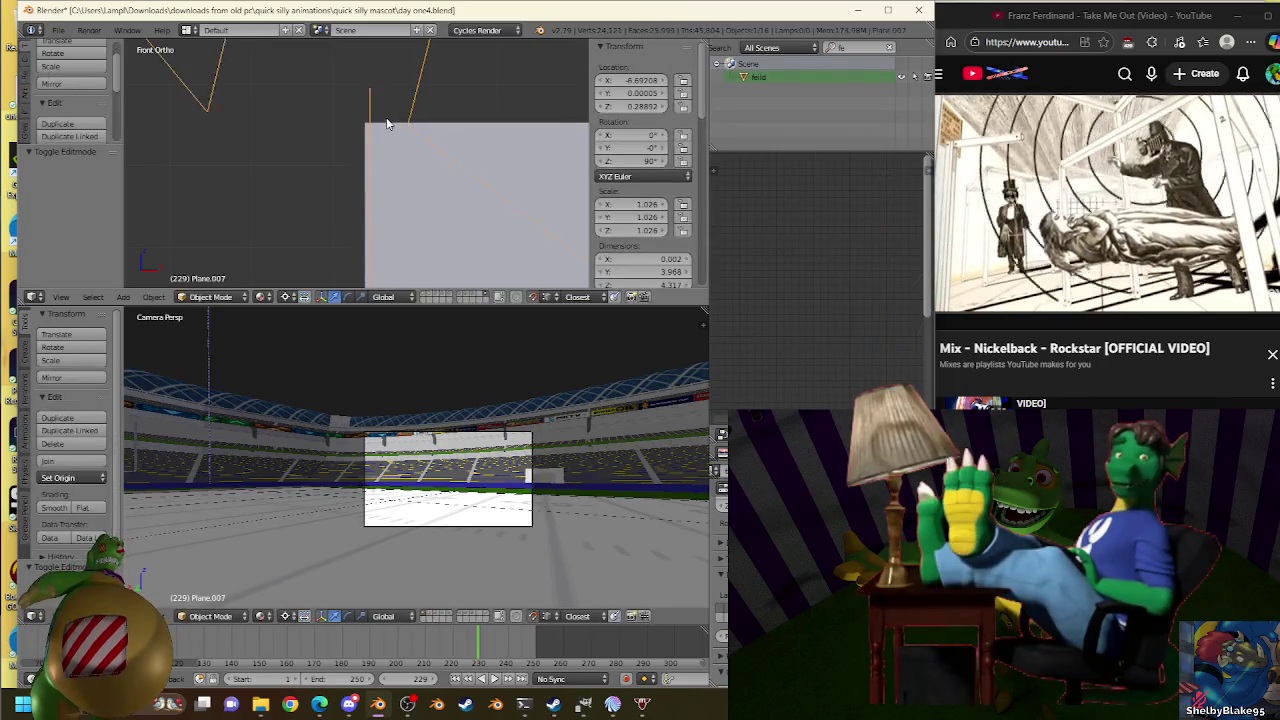
{"action": "key", "text": "ctrl+z"}
{"action": "key", "text": "ctrl+z"}
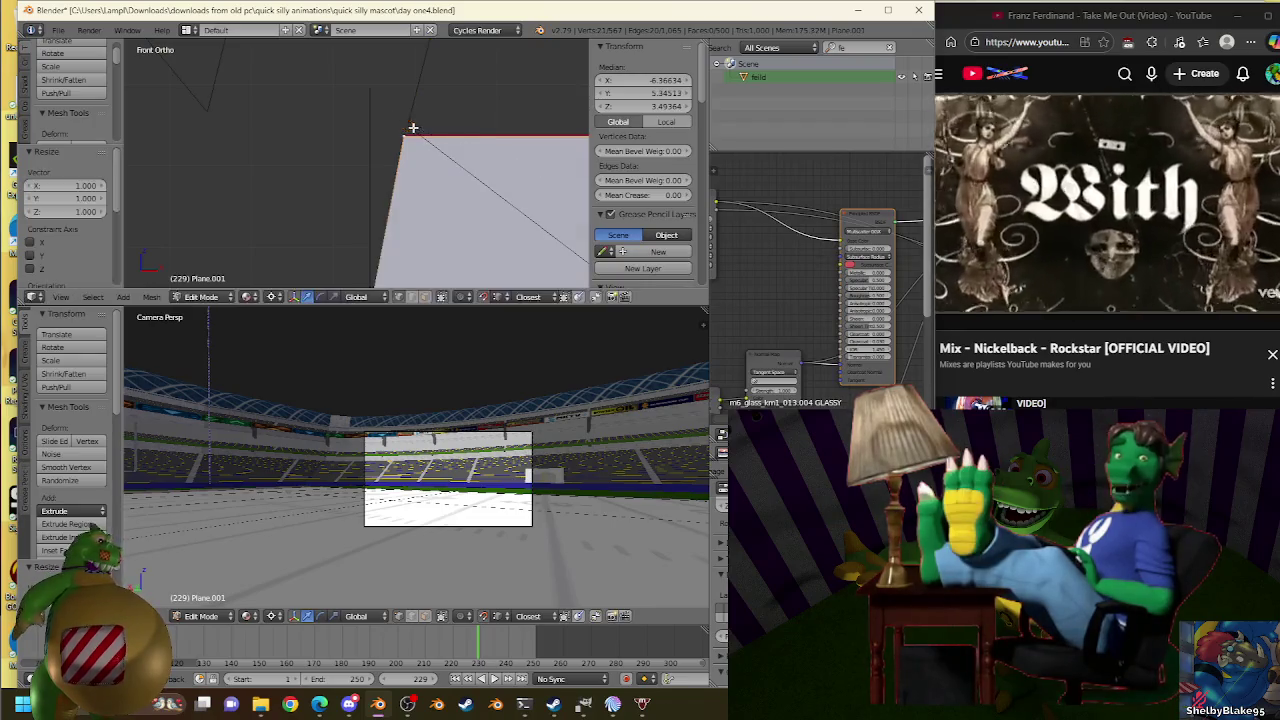
{"action": "key", "text": "ctrl+z"}
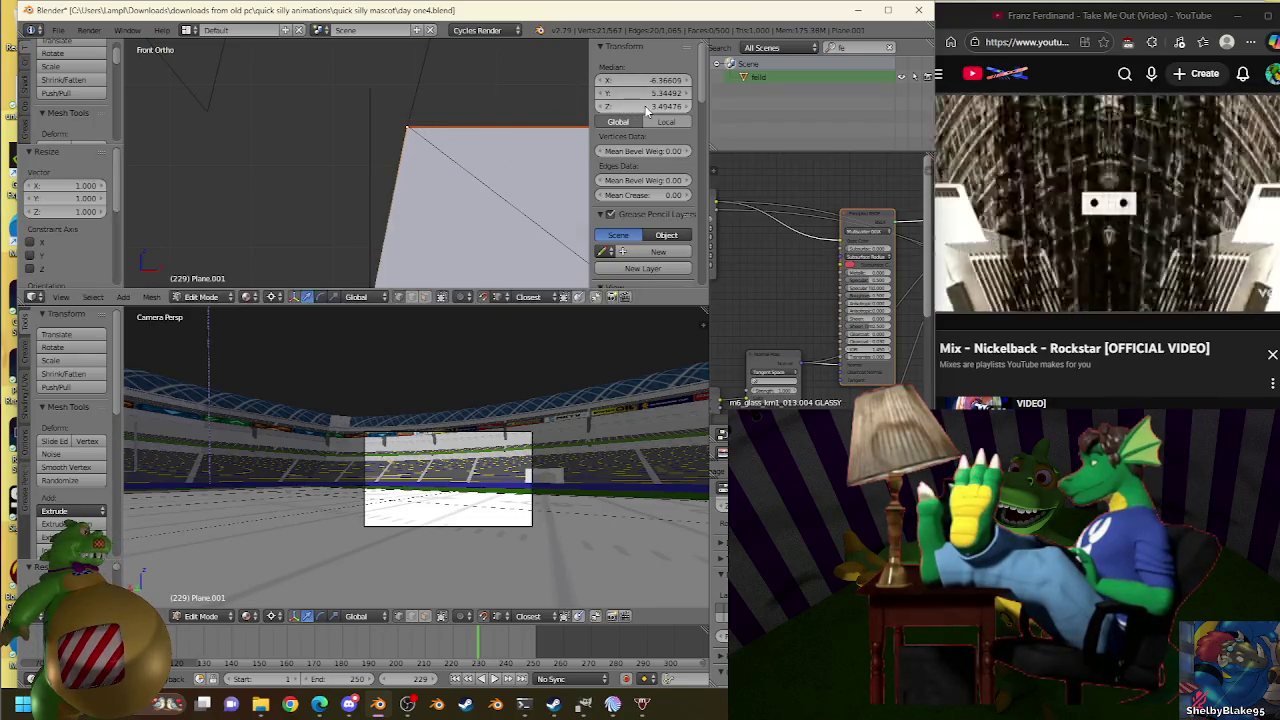
{"action": "key", "text": "ctrl+z"}
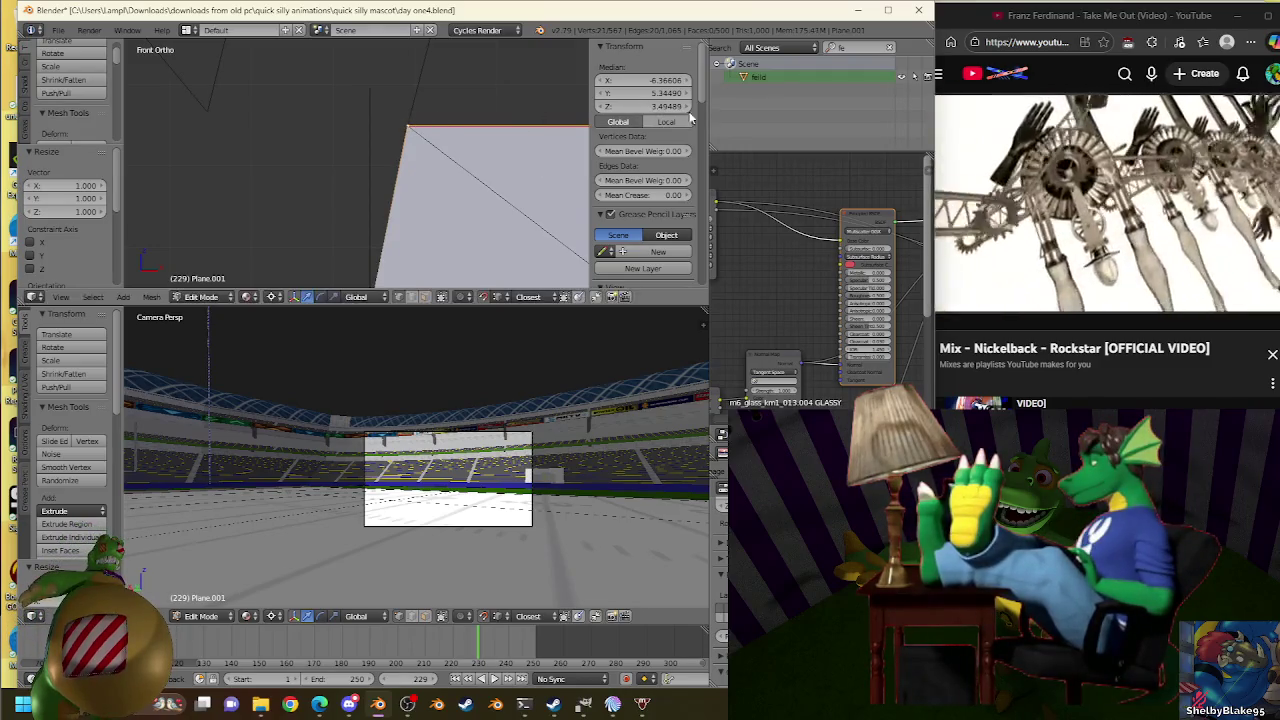
{"action": "key", "text": "ctrl+z"}
{"action": "key", "text": "ctrl+z"}
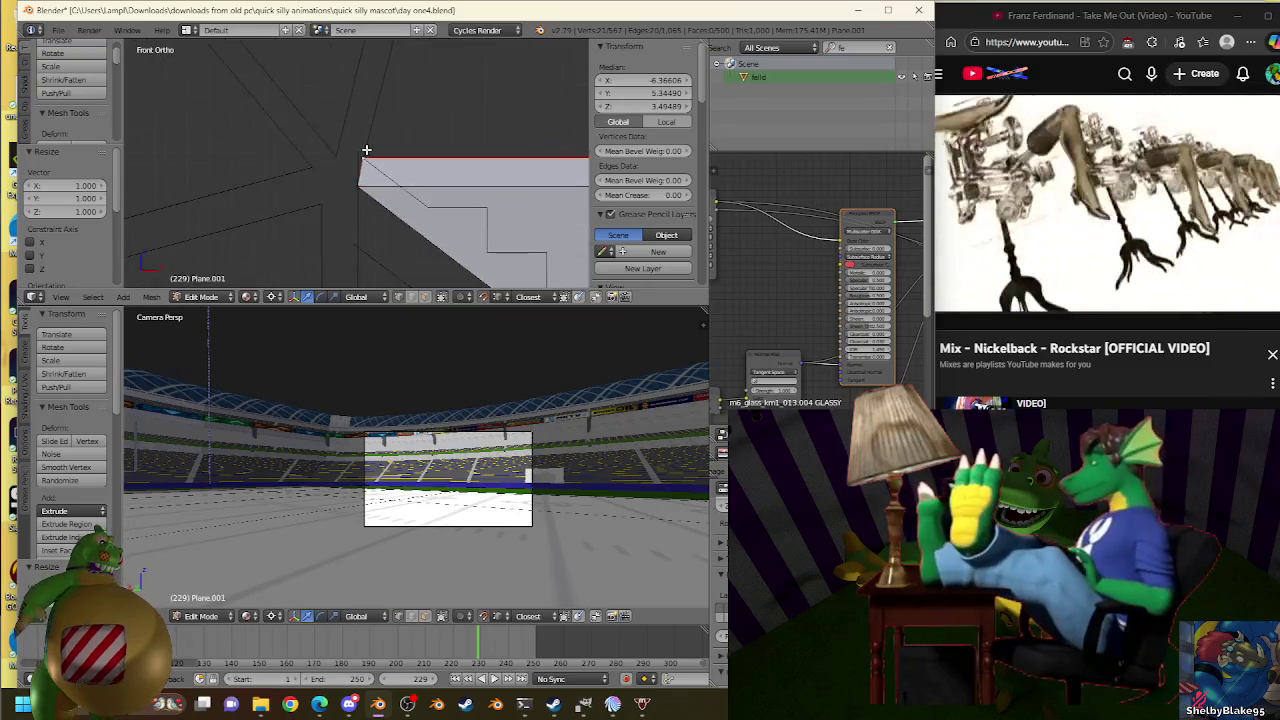
{"action": "key", "text": "ctrl+z"}
{"action": "key", "text": "Tab"}
{"action": "key", "text": "ctrl+z"}
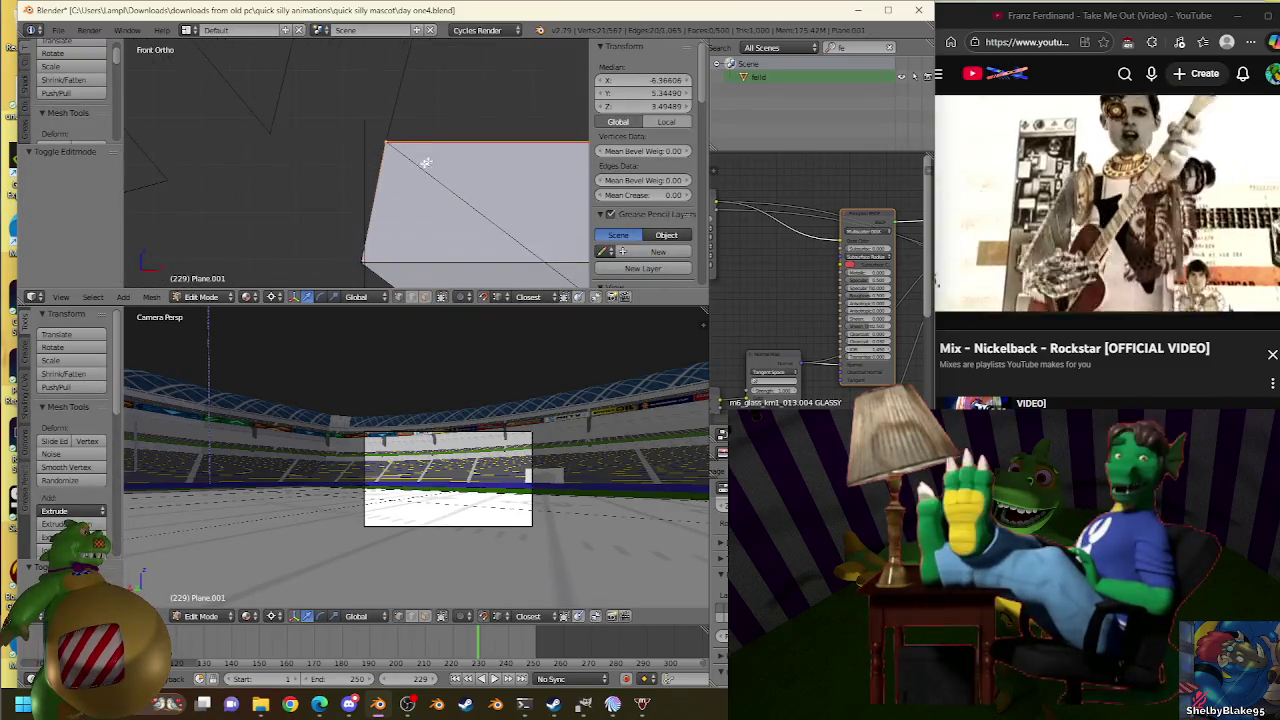
Add an edge loop across the stands plane, scale a corner, and select the top edge.
{"action": "key", "text": "ctrl+r"}
{"action": "left_click", "coordinate": [362, 186]}
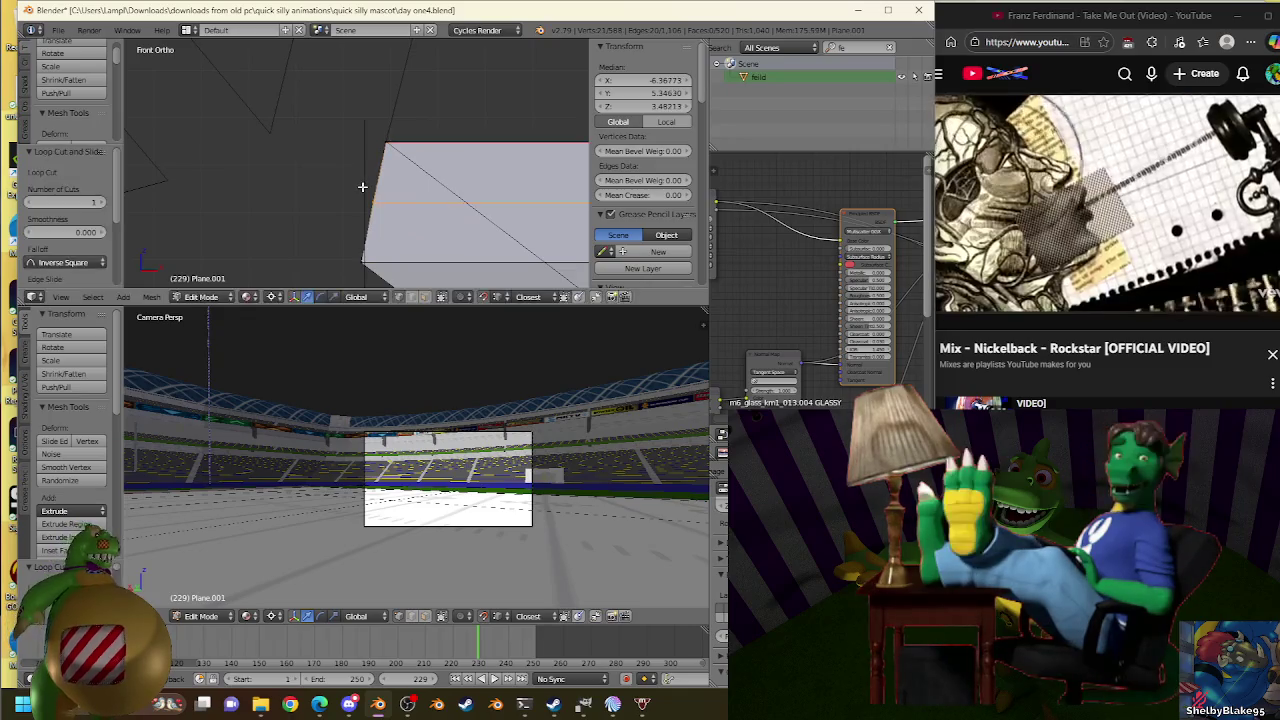
{"action": "key", "text": "s"}
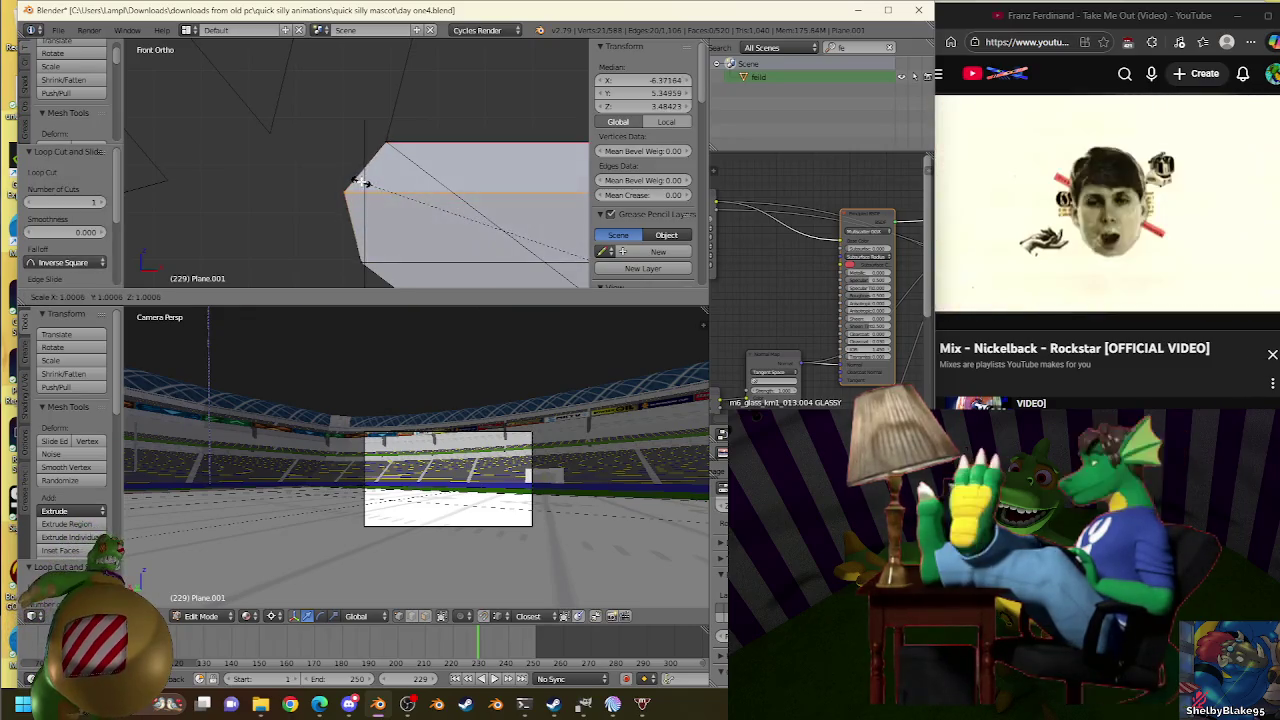
{"action": "left_click", "coordinate": [347, 183]}
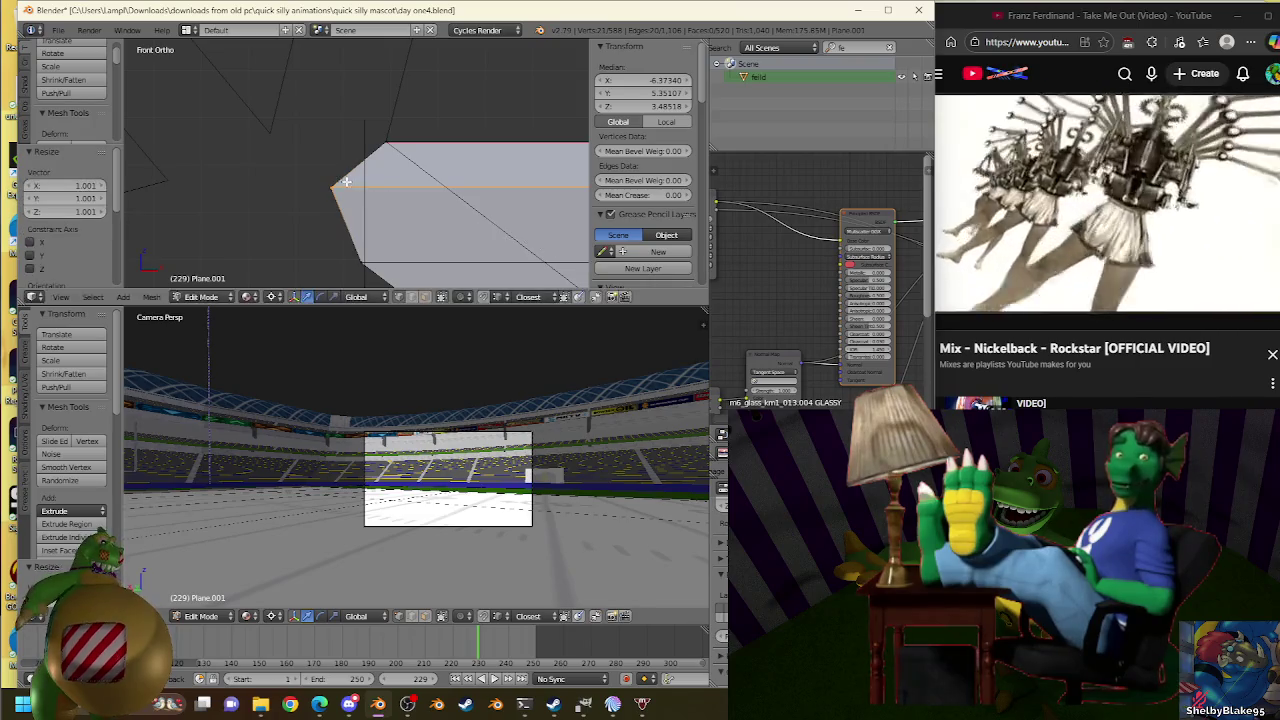
{"action": "scroll", "coordinate": [440, 186], "scroll_direction": "up", "scroll_amount": 1}
{"action": "scroll", "coordinate": [450, 187], "scroll_direction": "up", "scroll_amount": 1}
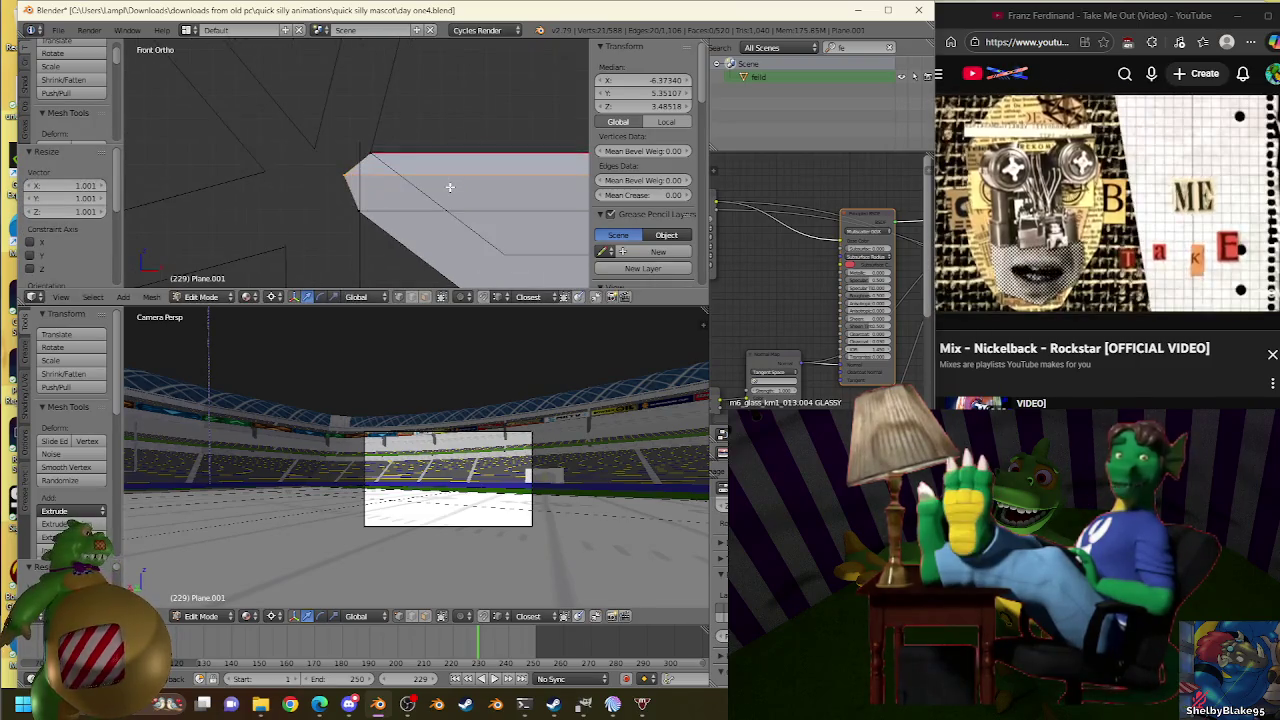
{"action": "middle_click_drag", "start_coordinate": [450, 187], "coordinate": [436, 151], "text": "shift"}
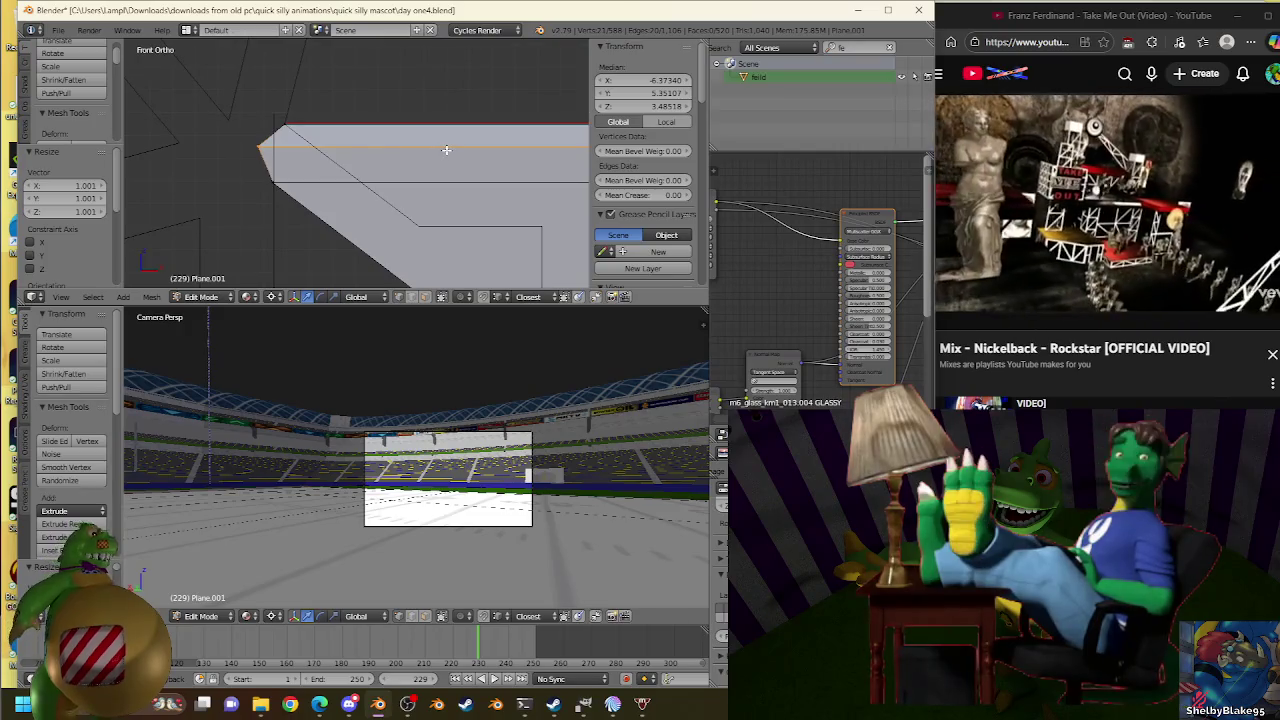
{"action": "right_click", "coordinate": [368, 117]}
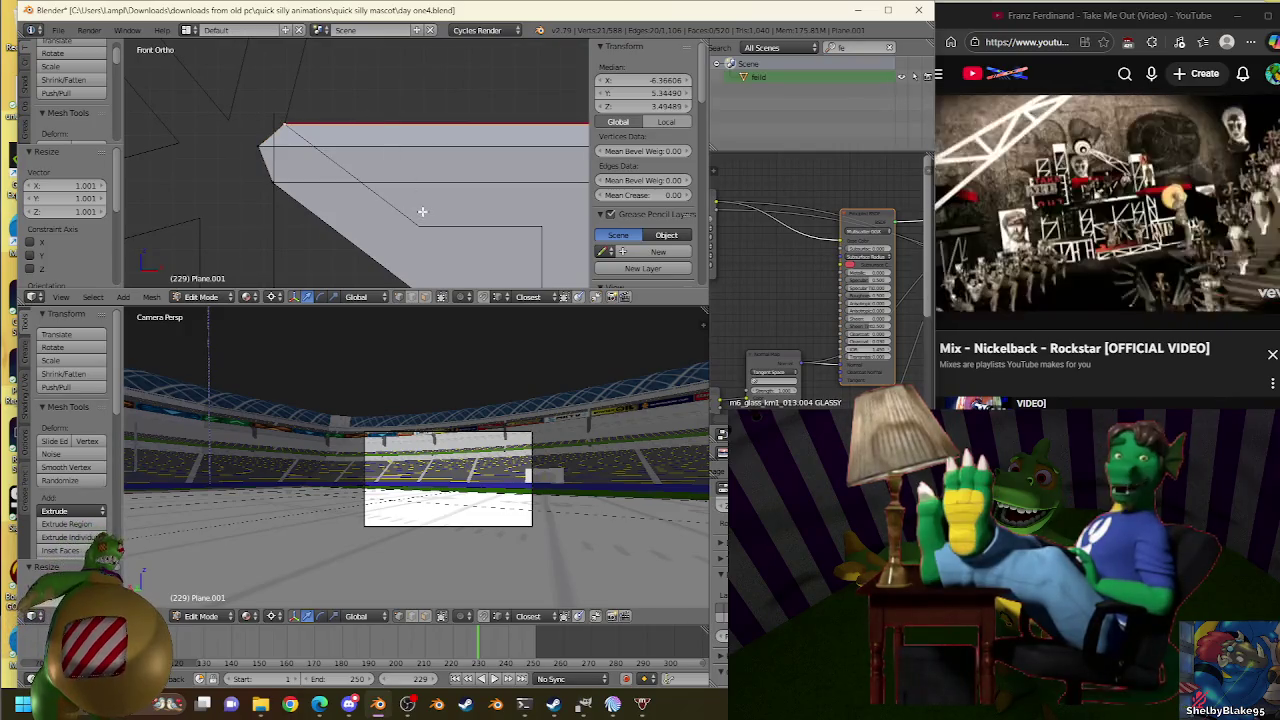
Test a vertex height on the traced structure mesh, undo it, and return to the stands.
{"action": "key", "text": "Tab"}
{"action": "right_click", "coordinate": [420, 222]}
{"action": "key", "text": "Tab"}
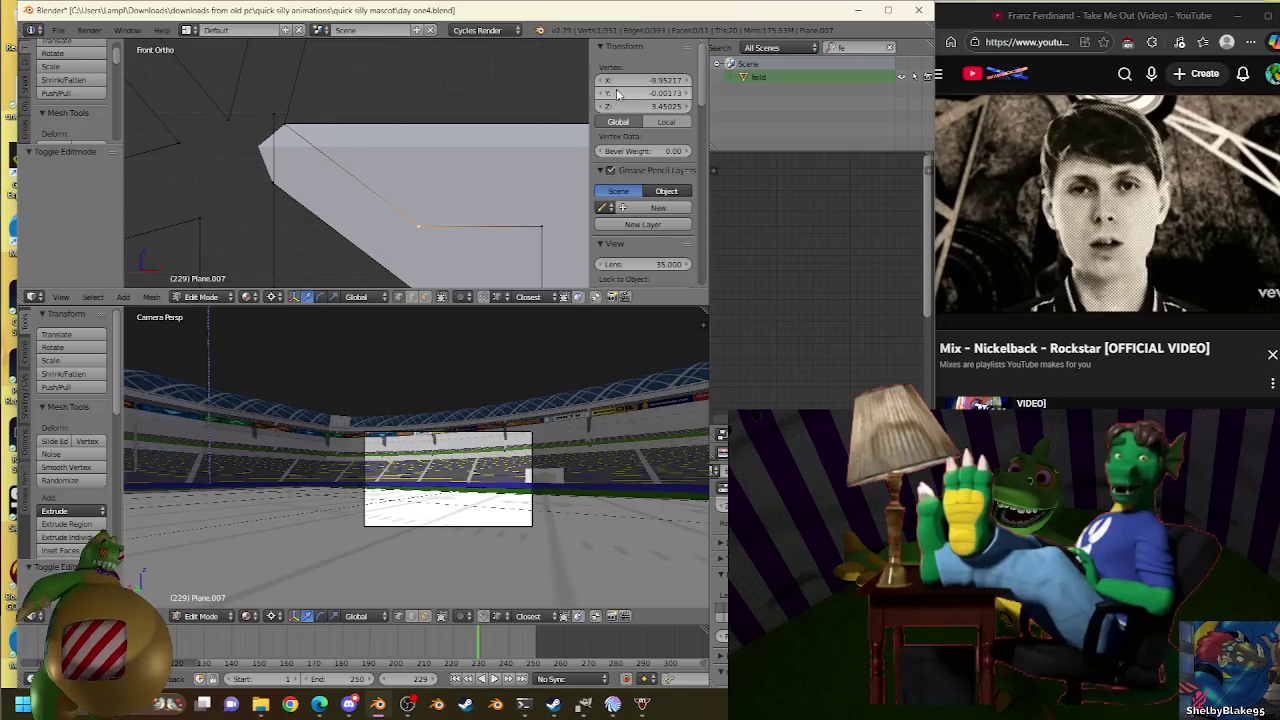
{"action": "key", "text": "ctrl+v"}
{"action": "key", "text": "ctrl+z"}
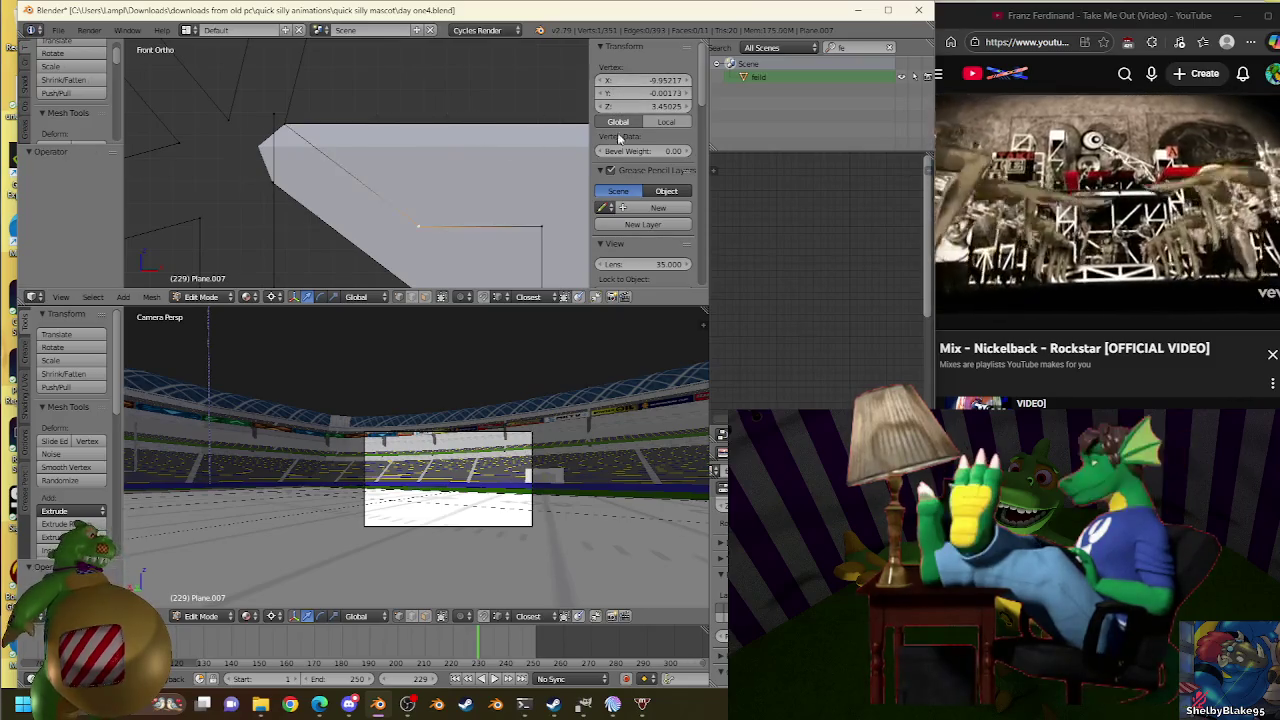
{"action": "key", "text": "Tab"}
{"action": "right_click", "coordinate": [373, 121]}
{"action": "key", "text": "Tab"}
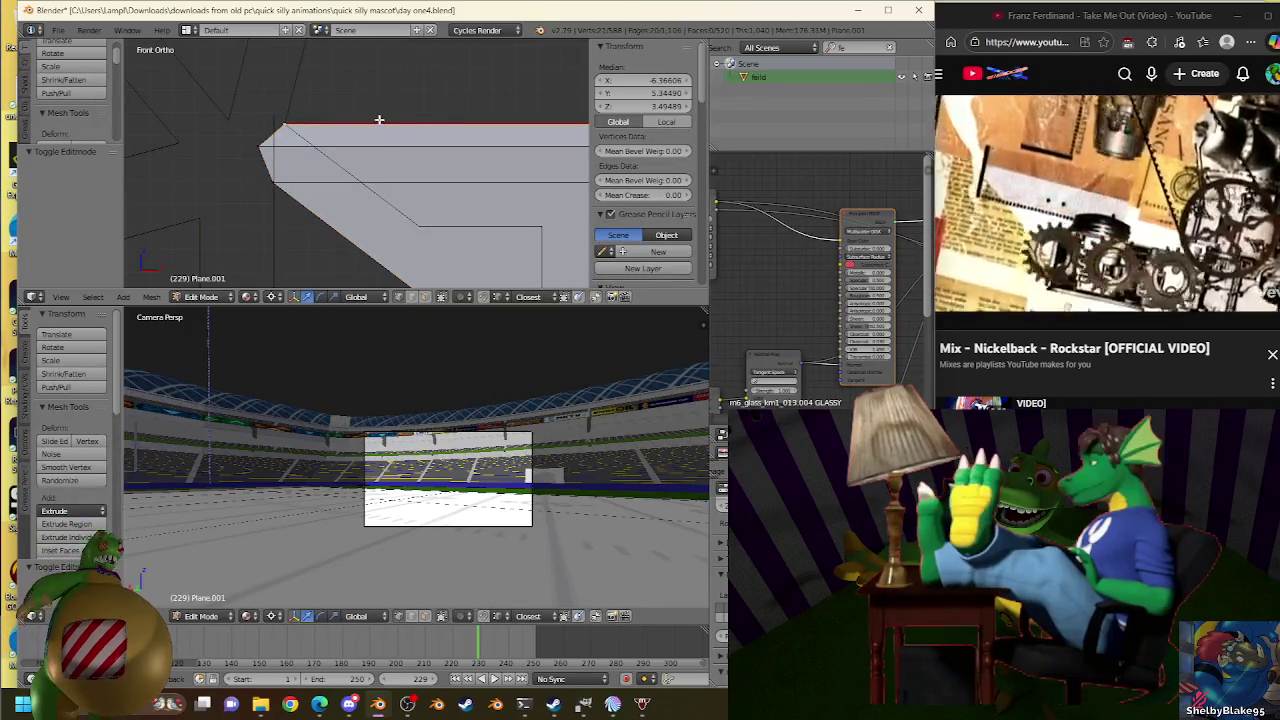
Extrude the stands' top edge in place and scale it toward the structure's first step.
{"action": "key", "text": "e"}
{"action": "right_click", "coordinate": [446, 107]}
{"action": "key", "text": "s"}
{"action": "left_click", "coordinate": [417, 255]}
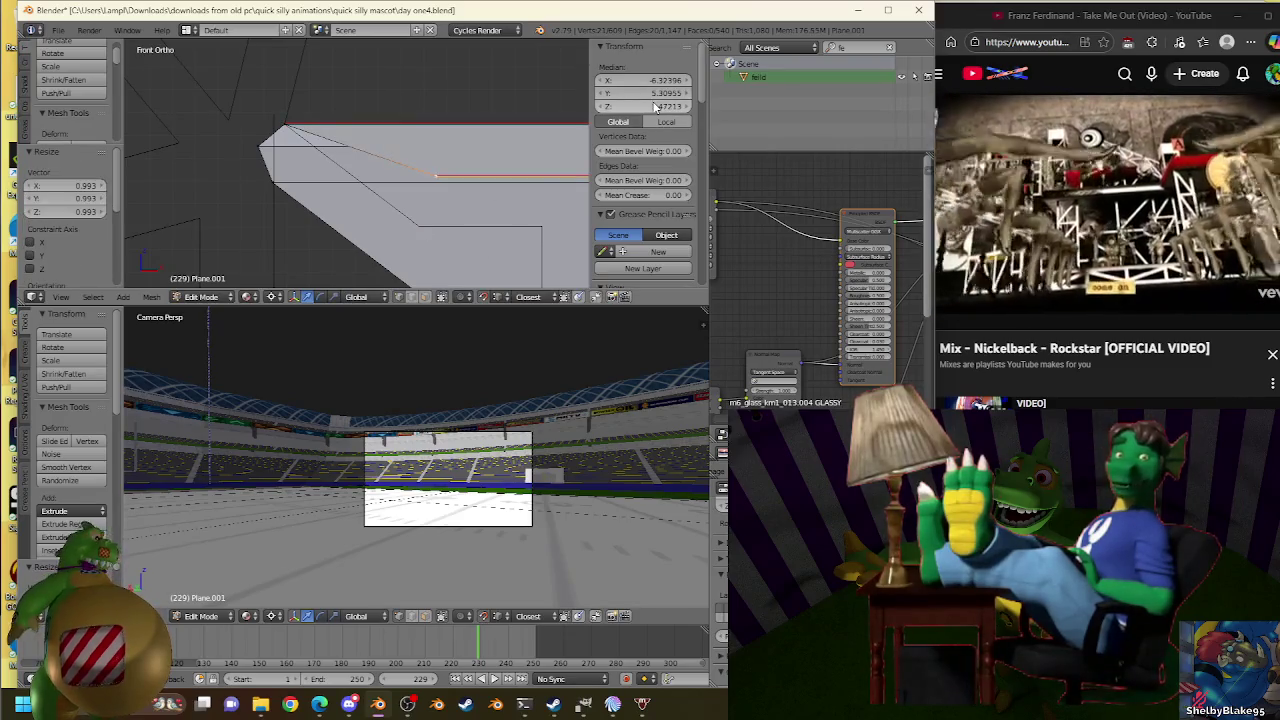
{"action": "key", "text": "s"}
{"action": "left_click", "coordinate": [423, 220]}
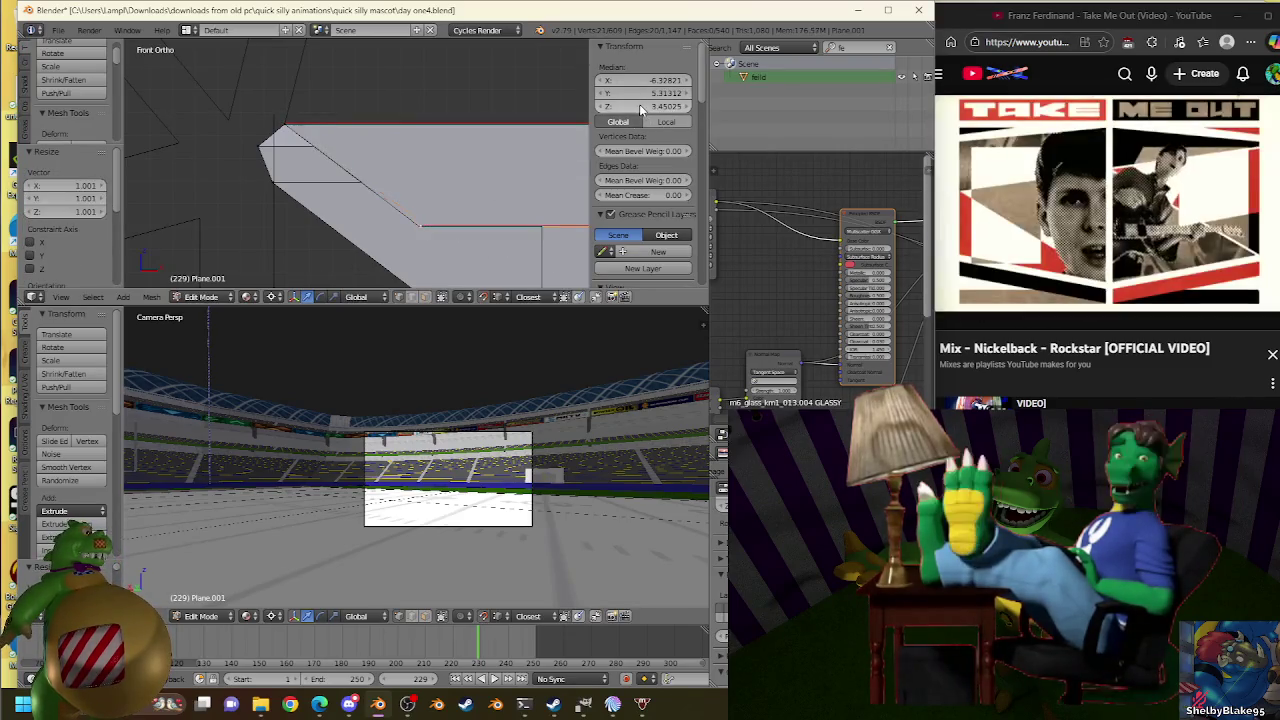
{"action": "key", "text": "s"}
{"action": "left_click", "coordinate": [417, 235]}
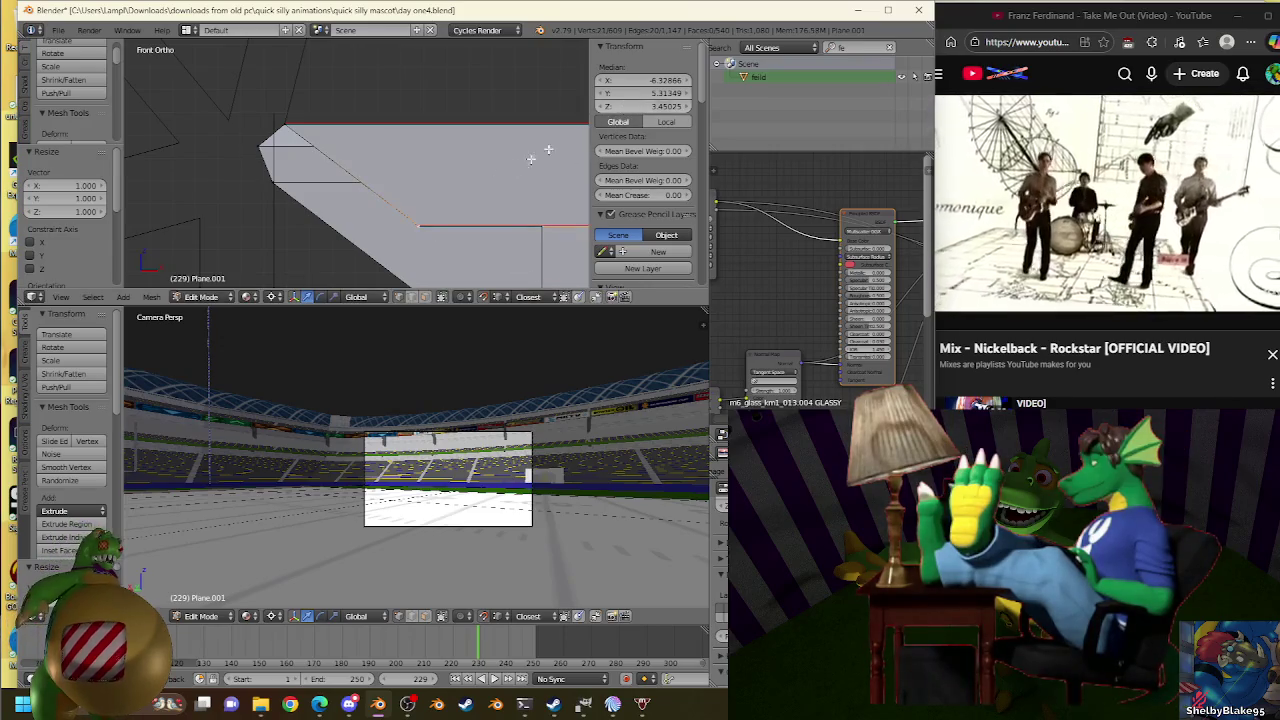
Fine-tune the new edge's scale, settling at resize 1.000 and median Z 3.45025.
{"action": "key", "text": "s"}
{"action": "left_click", "coordinate": [425, 221]}
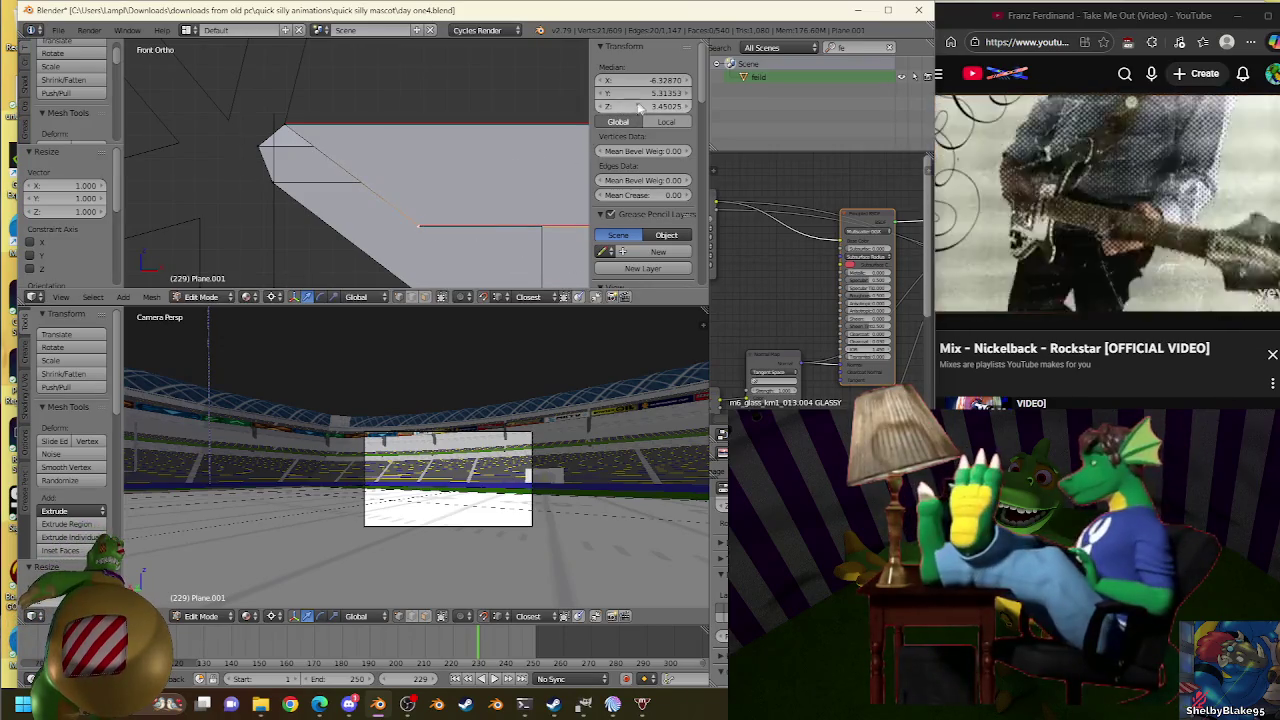
{"action": "key", "text": "s"}
{"action": "left_click", "coordinate": [420, 226]}
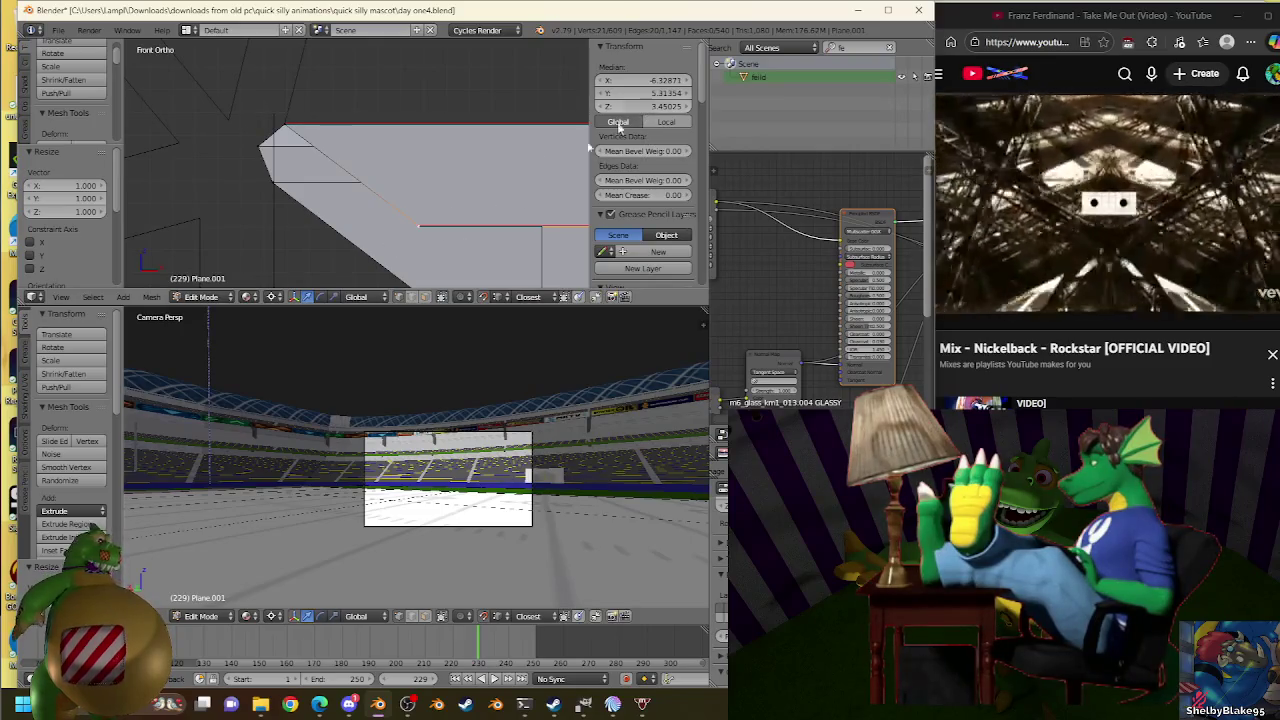
{"action": "key", "text": "s"}
{"action": "left_click", "coordinate": [427, 222]}
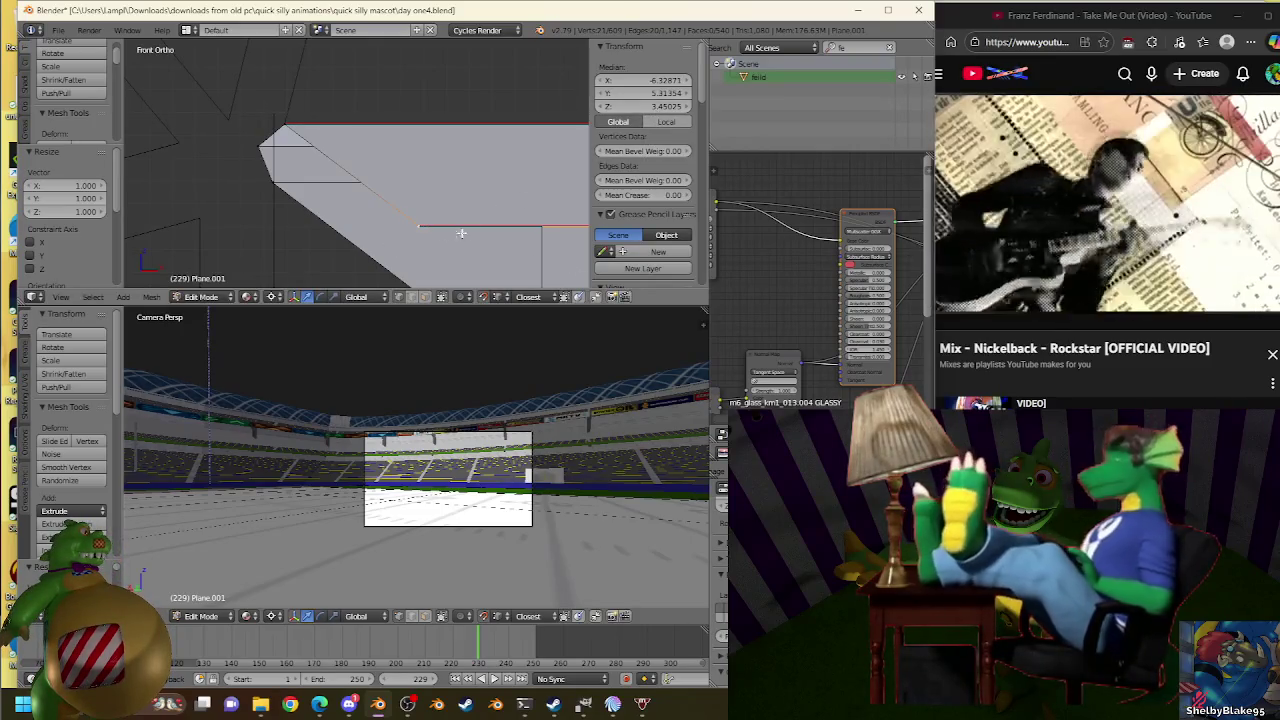
{"action": "key", "text": "s"}
{"action": "left_click", "coordinate": [422, 224]}
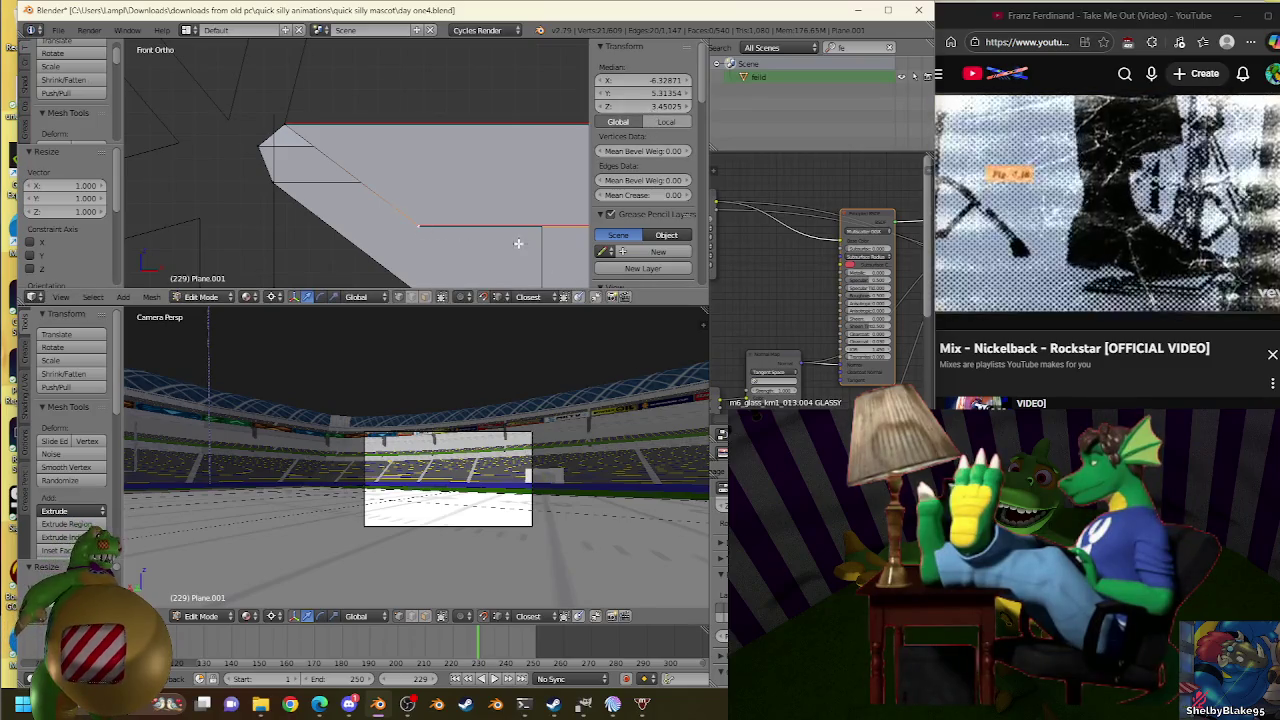
{"action": "middle_click_drag", "start_coordinate": [518, 243], "coordinate": [446, 204], "text": "shift"}
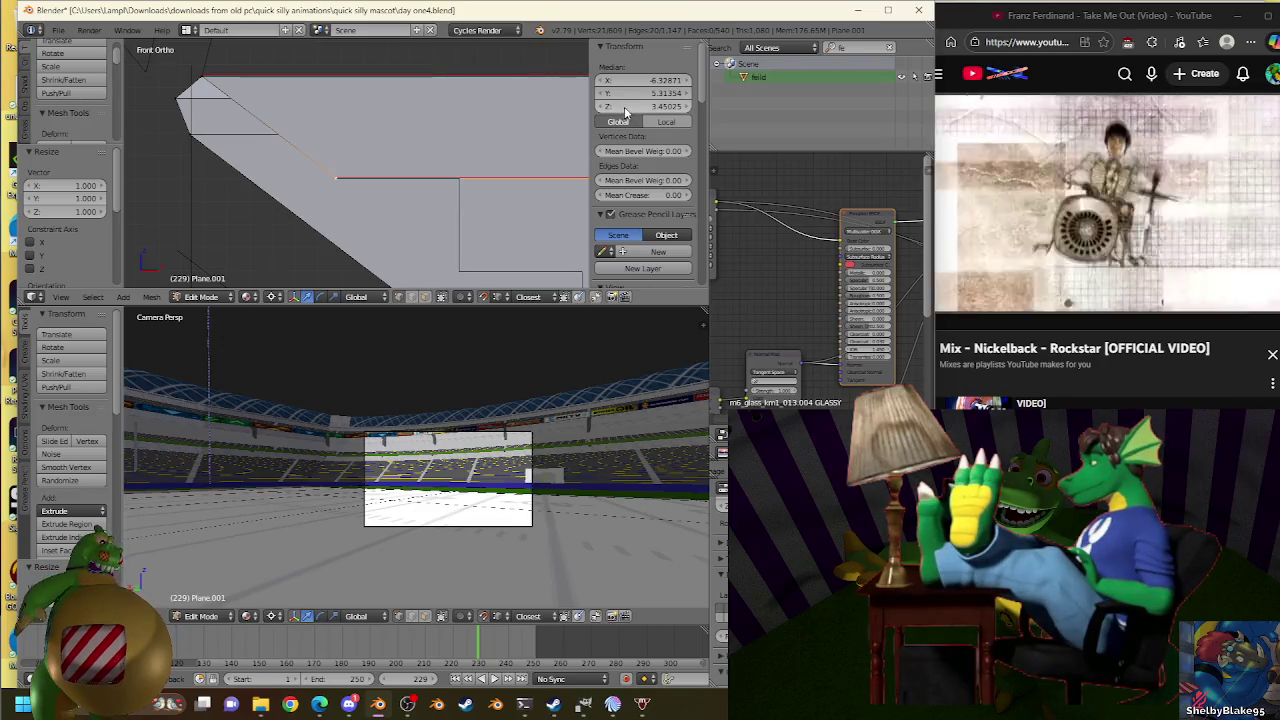
Scale the extruded edge outward, then extrude it slightly downward.
{"action": "key", "text": "s"}
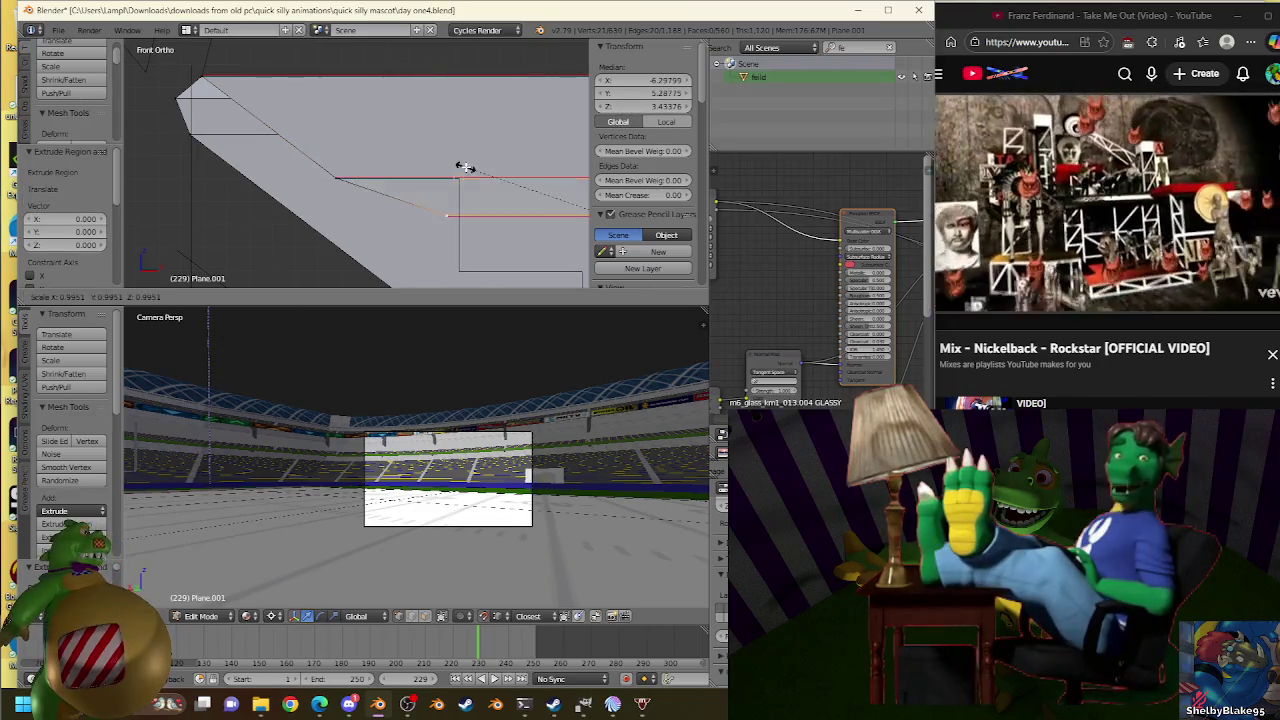
{"action": "left_click", "coordinate": [466, 170]}
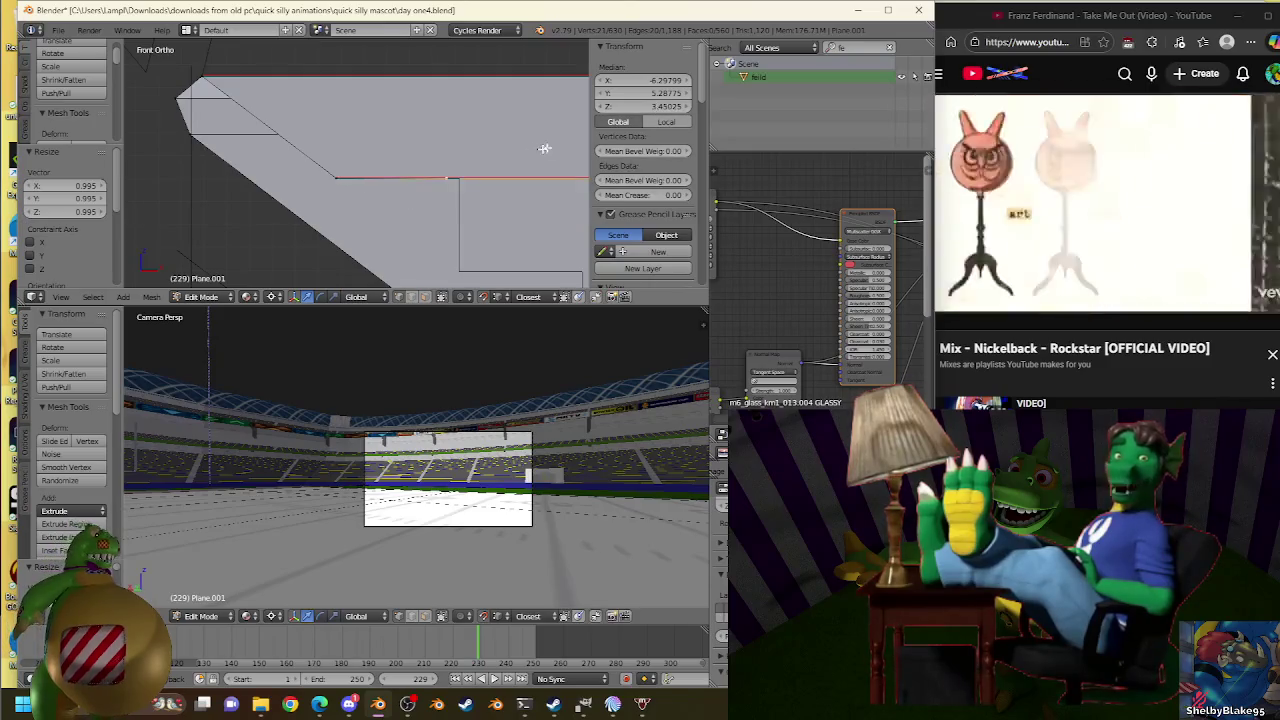
{"action": "key", "text": "s"}
{"action": "left_click", "coordinate": [464, 176]}
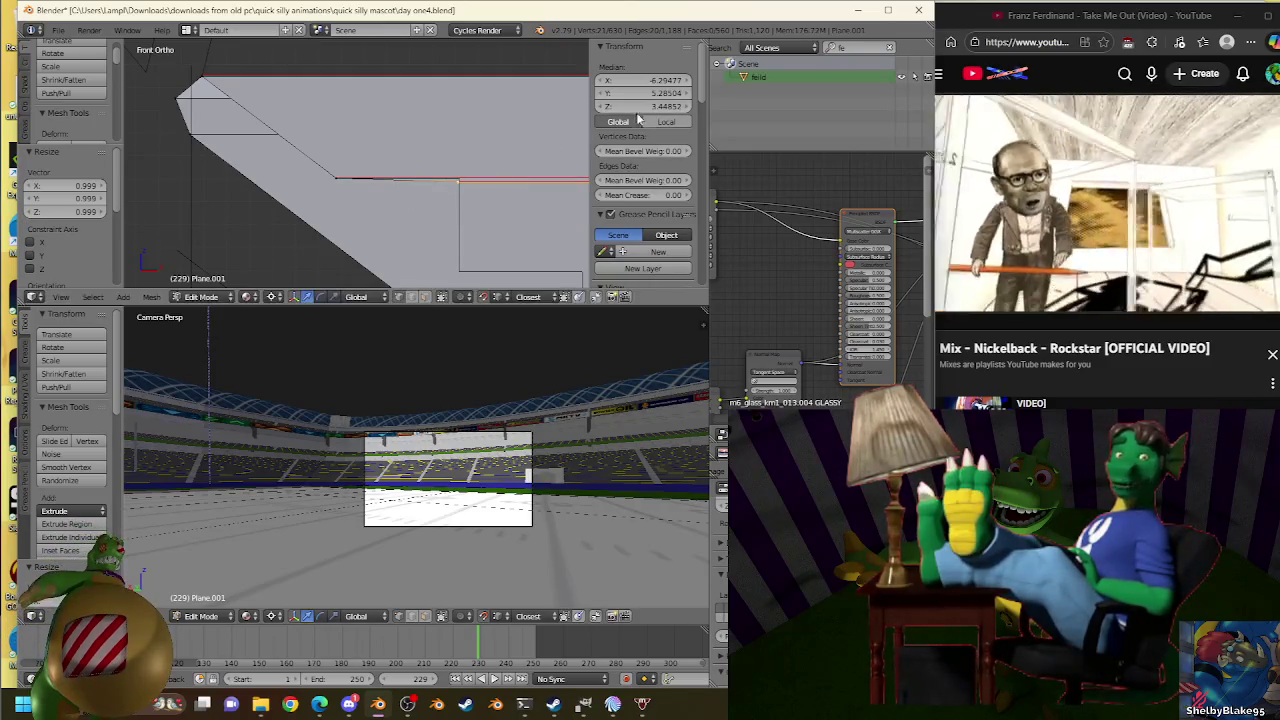
{"action": "key", "text": "s"}
{"action": "left_click", "coordinate": [458, 172]}
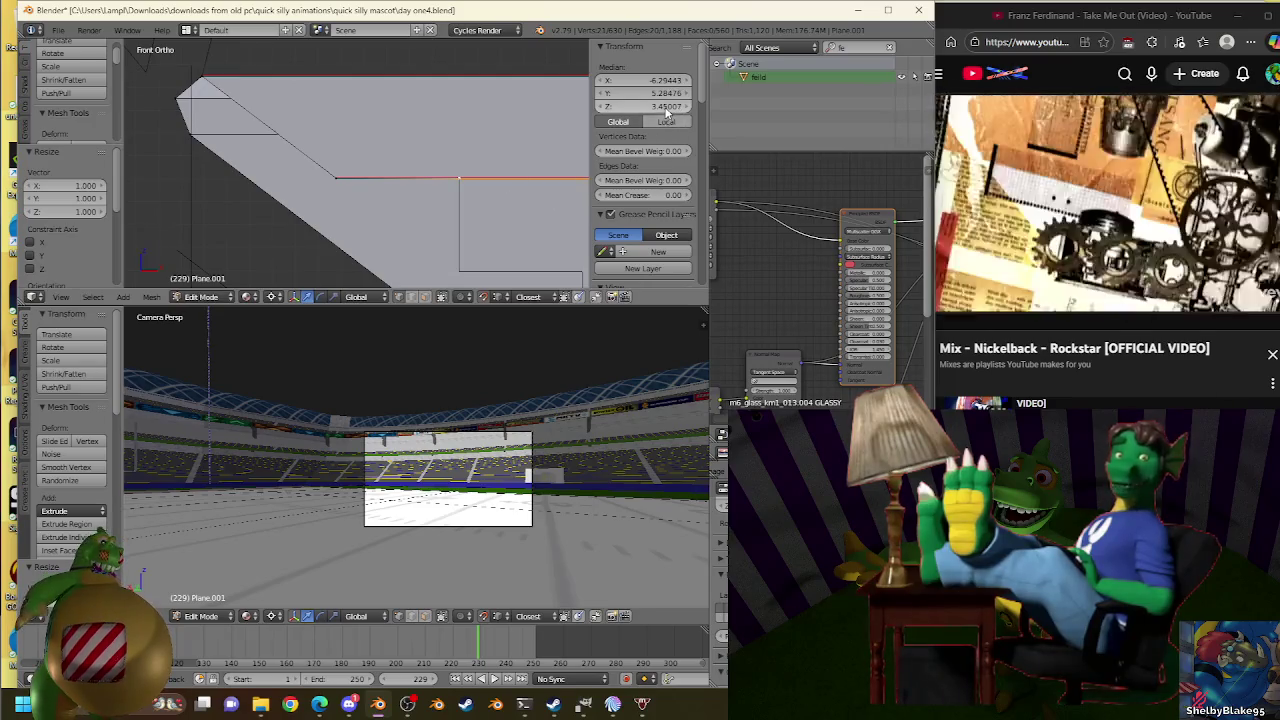
{"action": "key", "text": "e"}
{"action": "scroll", "coordinate": [503, 229], "scroll_direction": "up", "scroll_amount": 3}
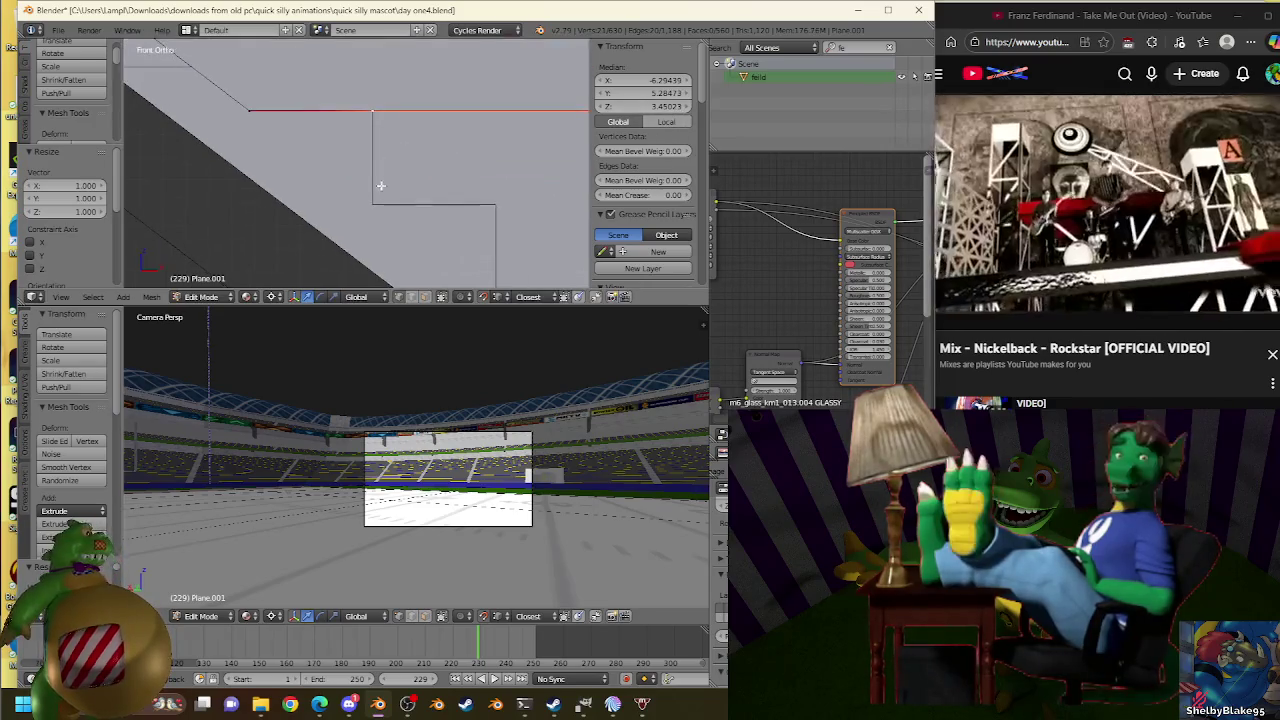
{"action": "left_click", "coordinate": [380, 187]}
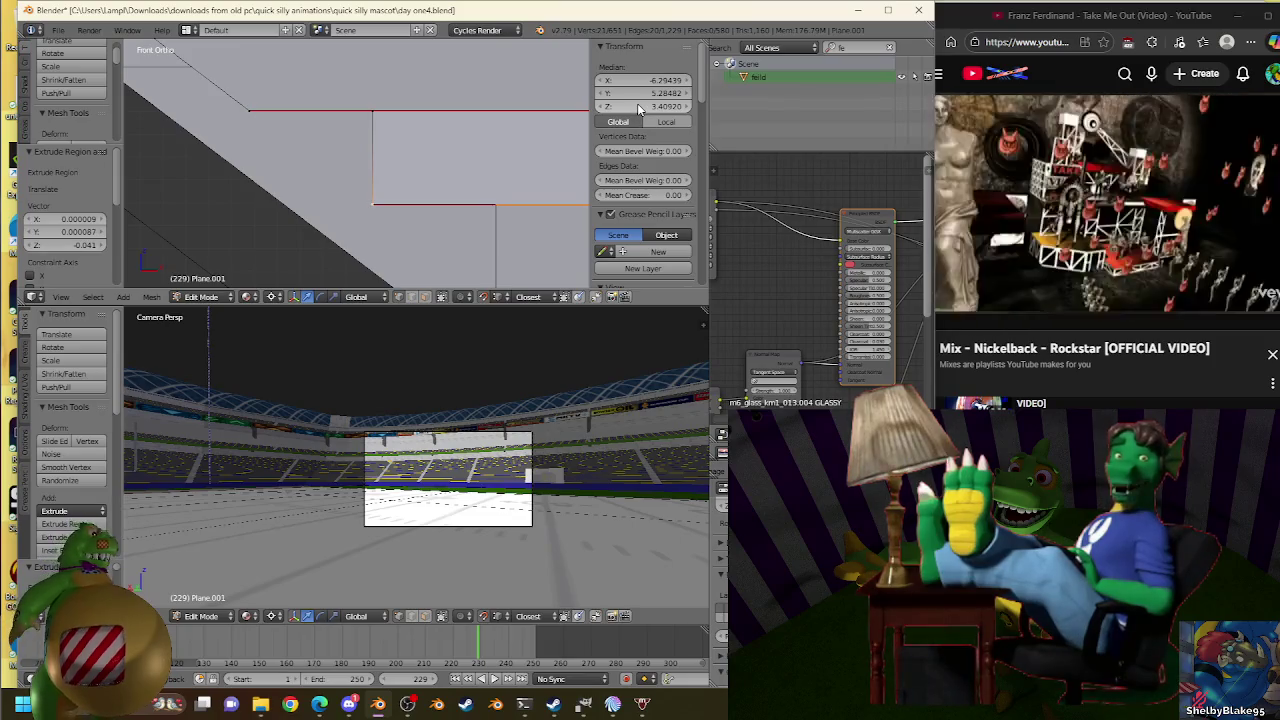
Extrude the lowered edge in place and scale it toward the next structure step.
{"action": "key", "text": "e"}
{"action": "right_click", "coordinate": [502, 196]}
{"action": "key", "text": "s"}
{"action": "left_click", "coordinate": [515, 192]}
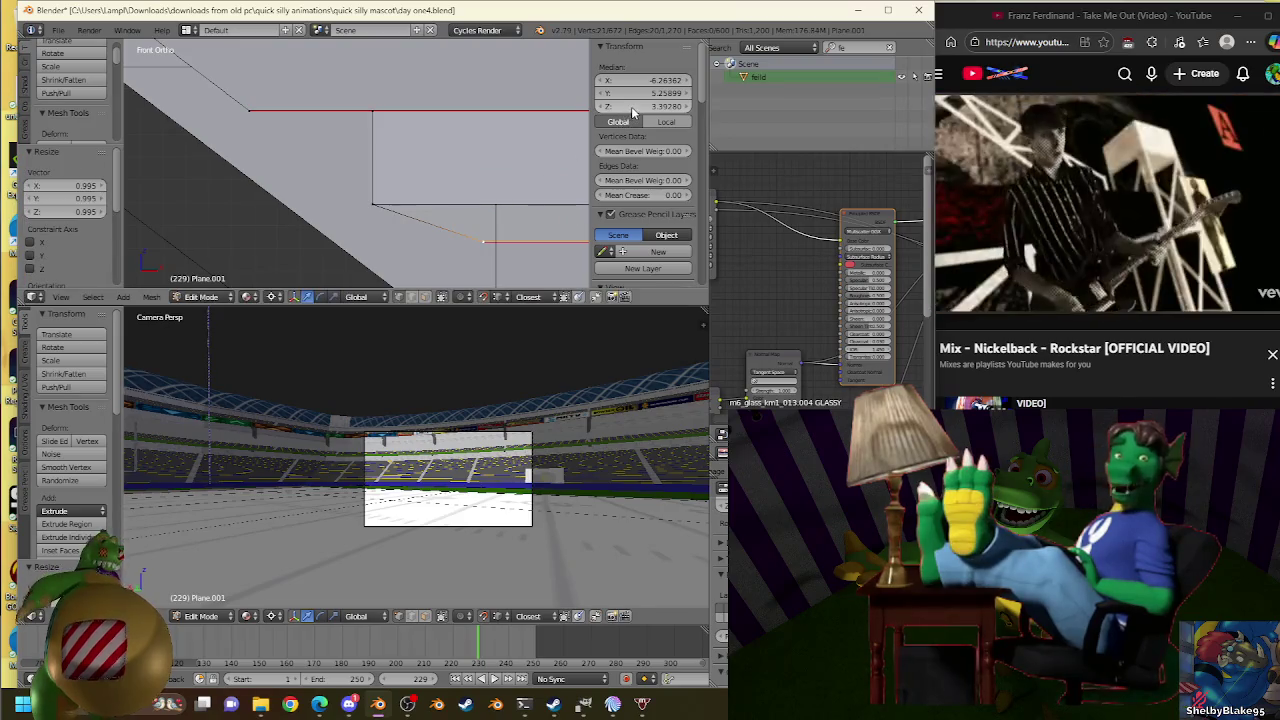
{"action": "key", "text": "s"}
{"action": "left_click", "coordinate": [502, 200]}
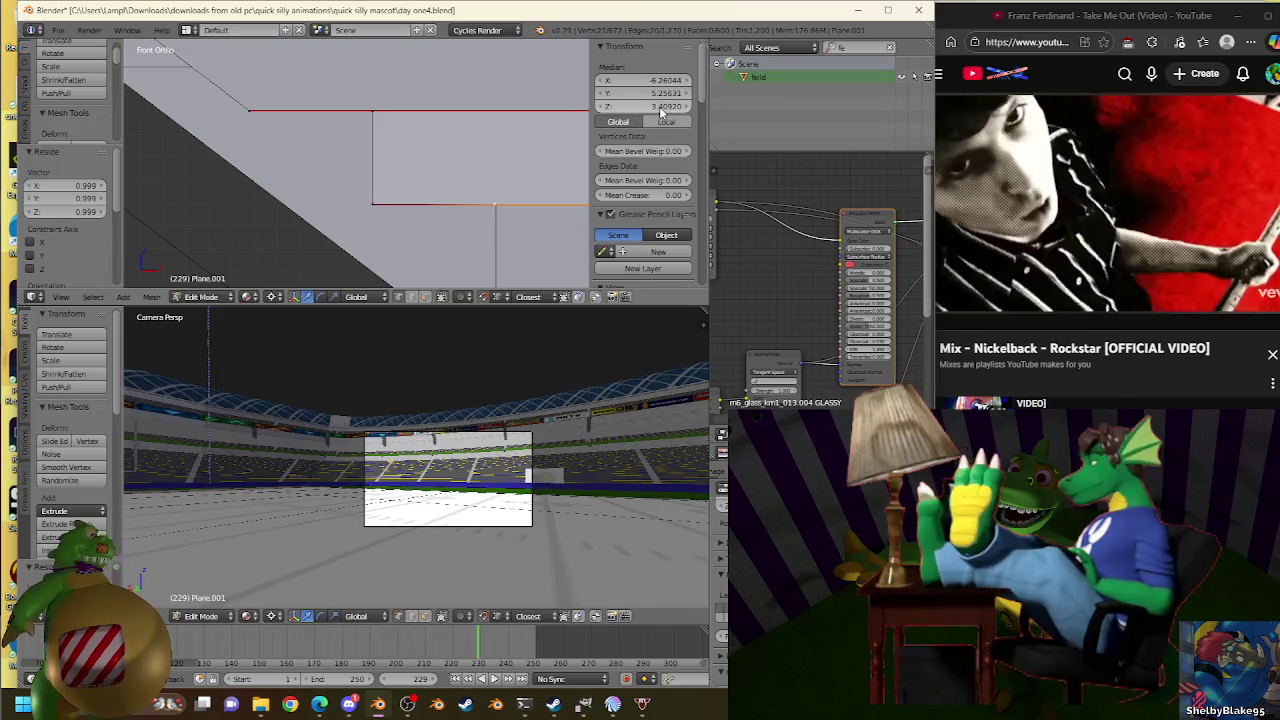
{"action": "key", "text": "s"}
{"action": "left_click", "coordinate": [507, 201]}
{"action": "key", "text": "s"}
{"action": "left_click", "coordinate": [509, 195]}
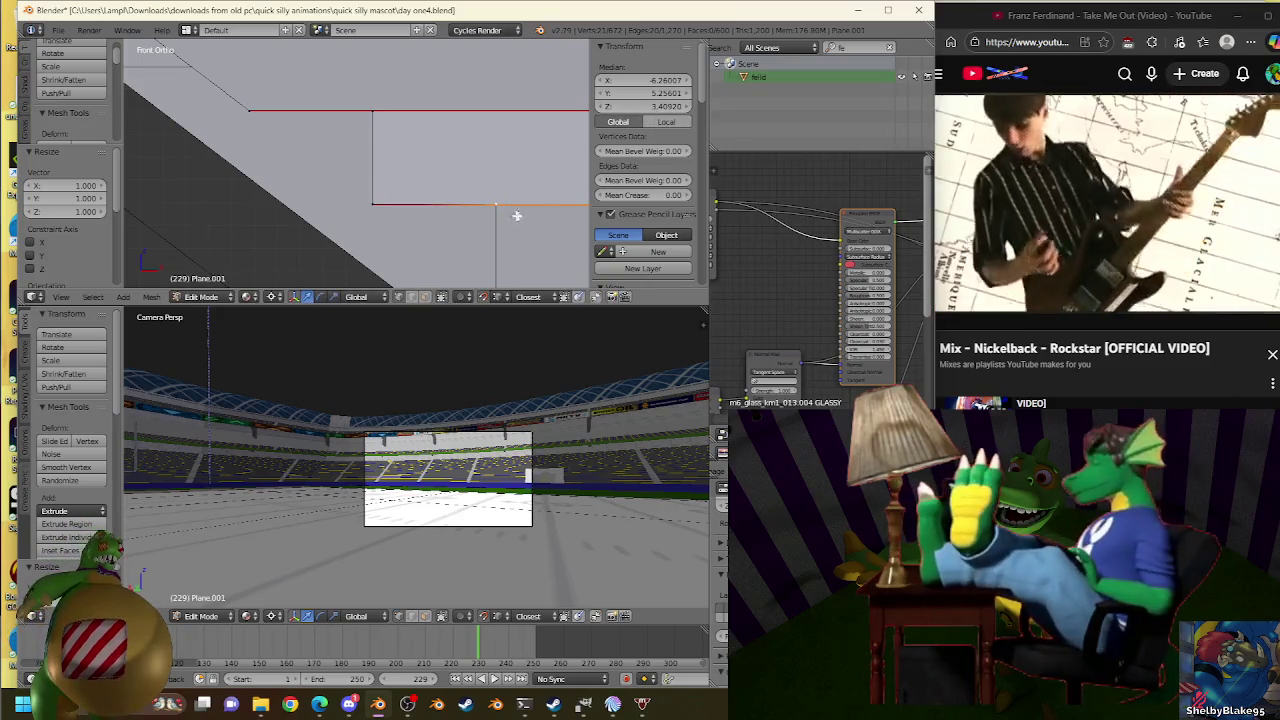
Fine-tune the new edge's scale, leaving resize at 1.000 and median Z 3.40920.
{"action": "middle_click_drag", "start_coordinate": [517, 214], "coordinate": [440, 137], "text": "shift"}
{"action": "key", "text": "s"}
{"action": "left_click", "coordinate": [443, 121]}
{"action": "key", "text": "s"}
{"action": "left_click", "coordinate": [454, 133]}
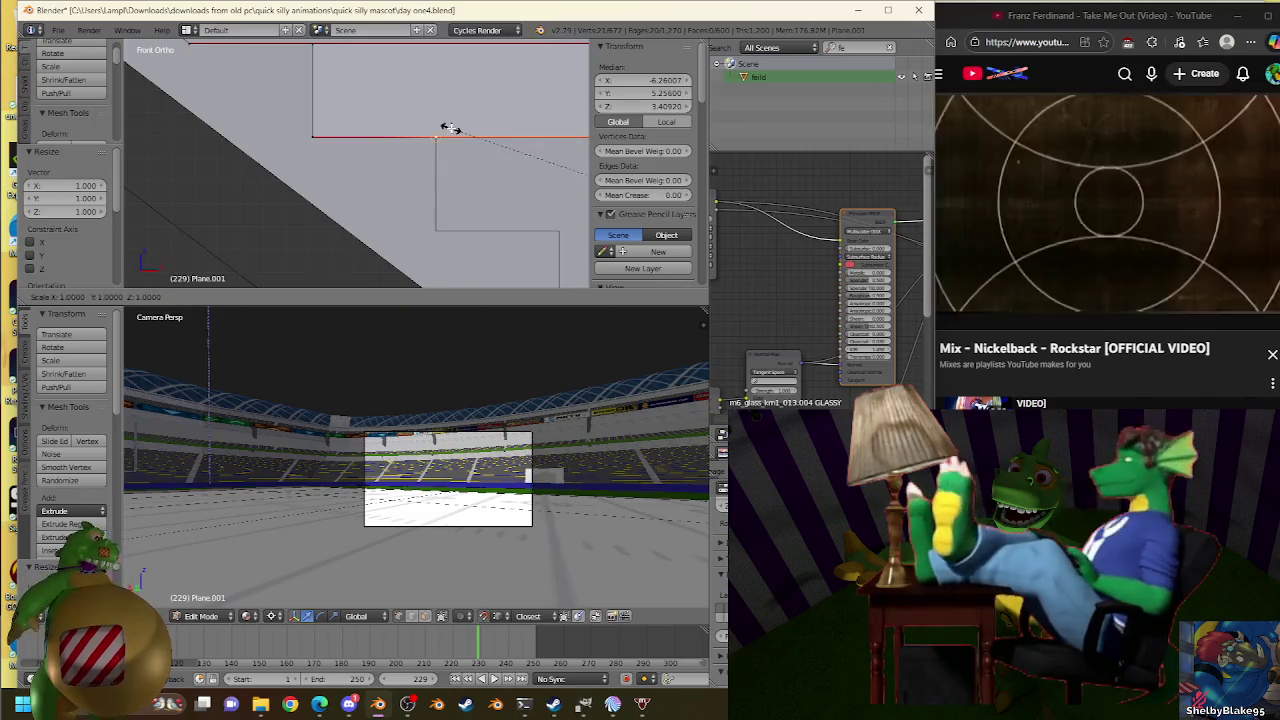
{"action": "scroll", "coordinate": [453, 338], "scroll_direction": "up", "scroll_amount": 2}
{"action": "scroll", "coordinate": [460, 380], "scroll_direction": "up", "scroll_amount": 2}
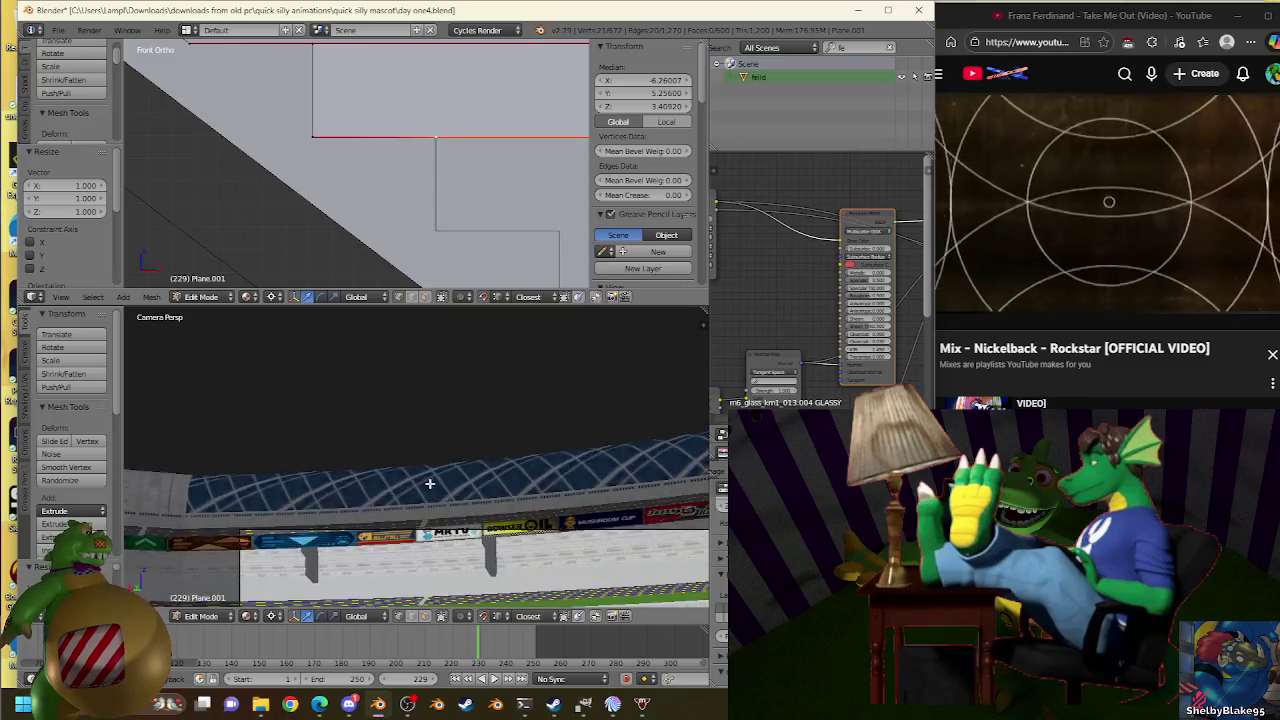
{"action": "scroll", "coordinate": [467, 395], "scroll_direction": "up", "scroll_amount": 2}
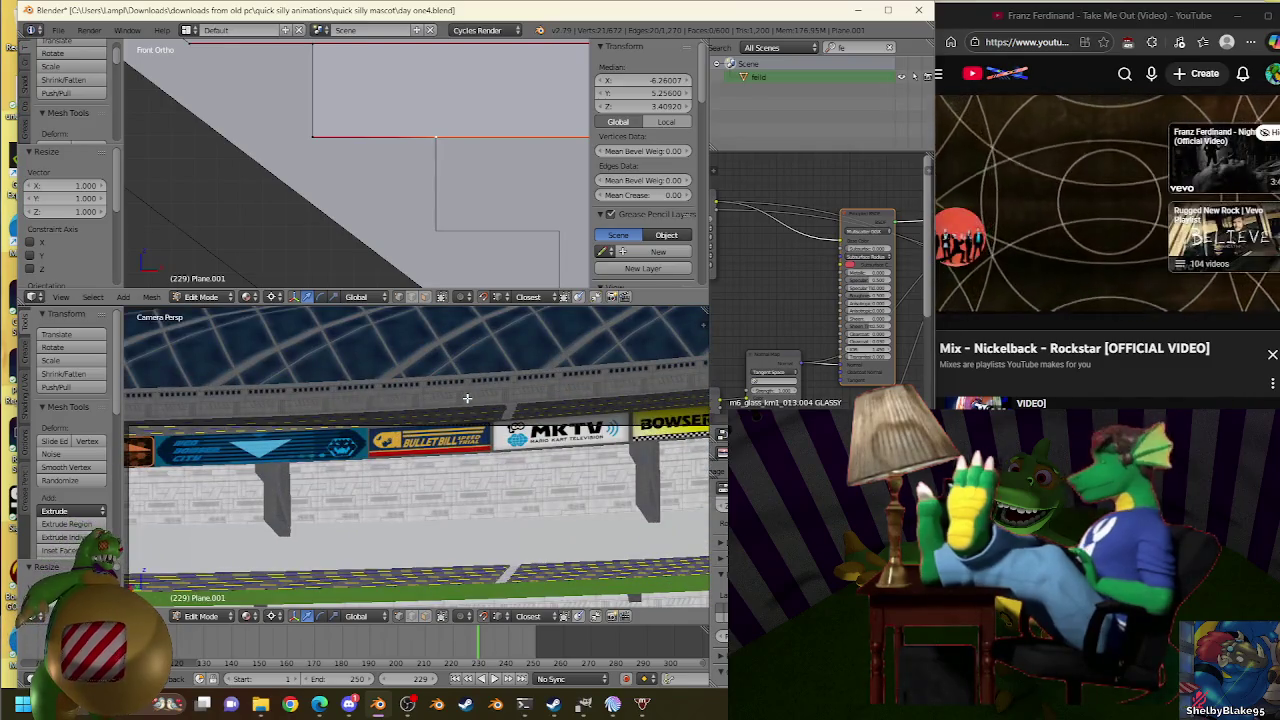
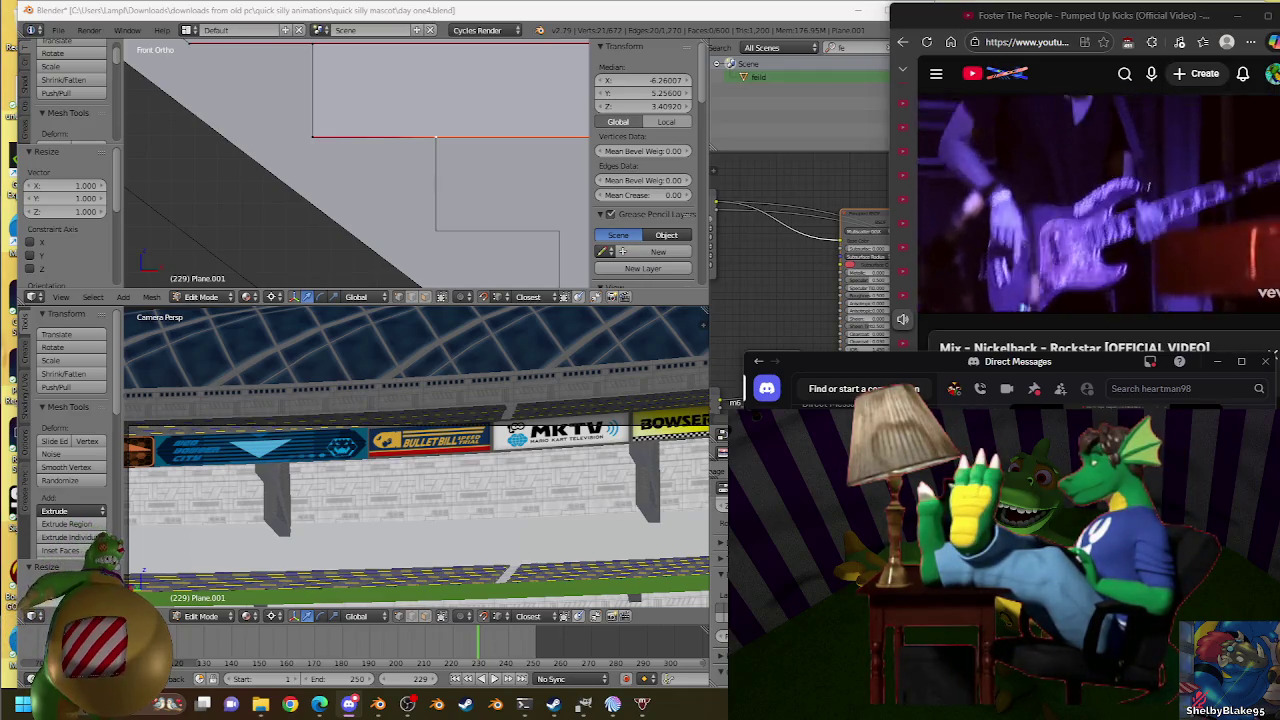
Extrude the stair profile's end vertex 0.041 downward in the Front Ortho view.
{"action": "left_click", "coordinate": [443, 206]}
{"action": "scroll", "coordinate": [446, 168], "scroll_direction": "down", "scroll_amount": 3}
{"action": "scroll", "coordinate": [446, 168], "scroll_direction": "up", "scroll_amount": 2}
{"action": "scroll", "coordinate": [440, 190], "scroll_direction": "up", "scroll_amount": 3}
{"action": "key", "text": "e"}
{"action": "left_click", "coordinate": [429, 209]}
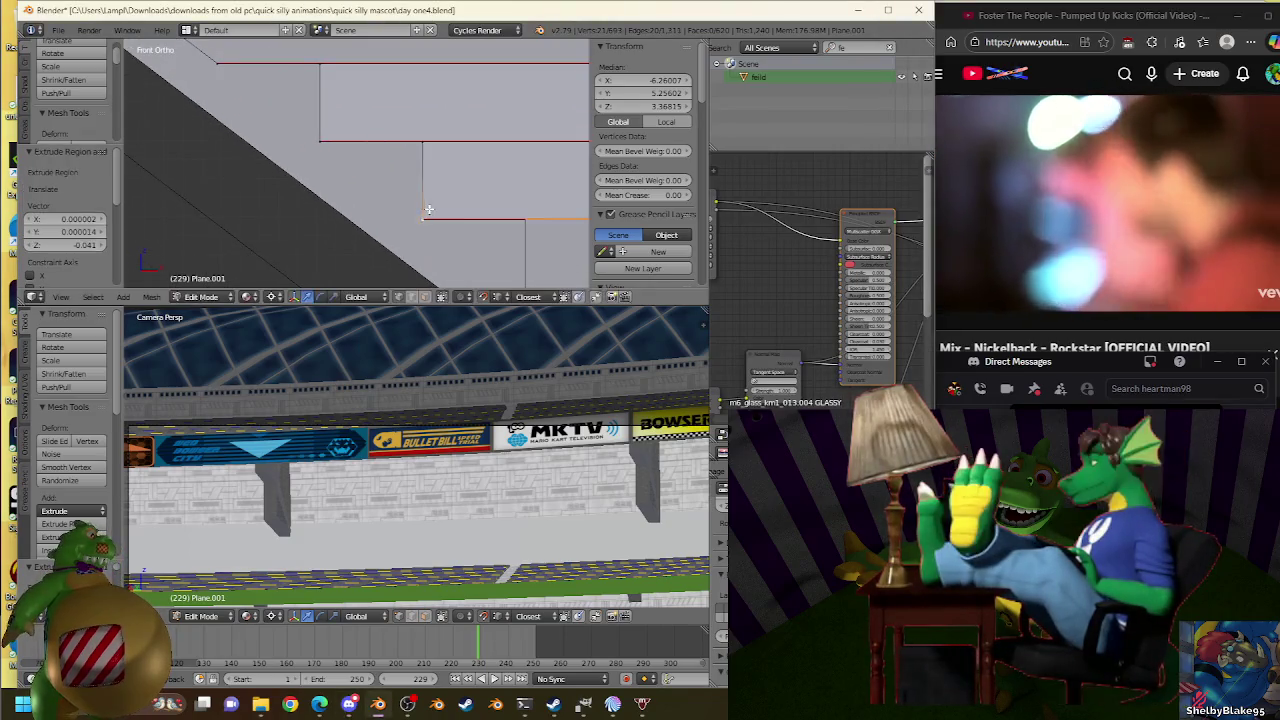
{"action": "mouse_move", "coordinate": [319, 705]}
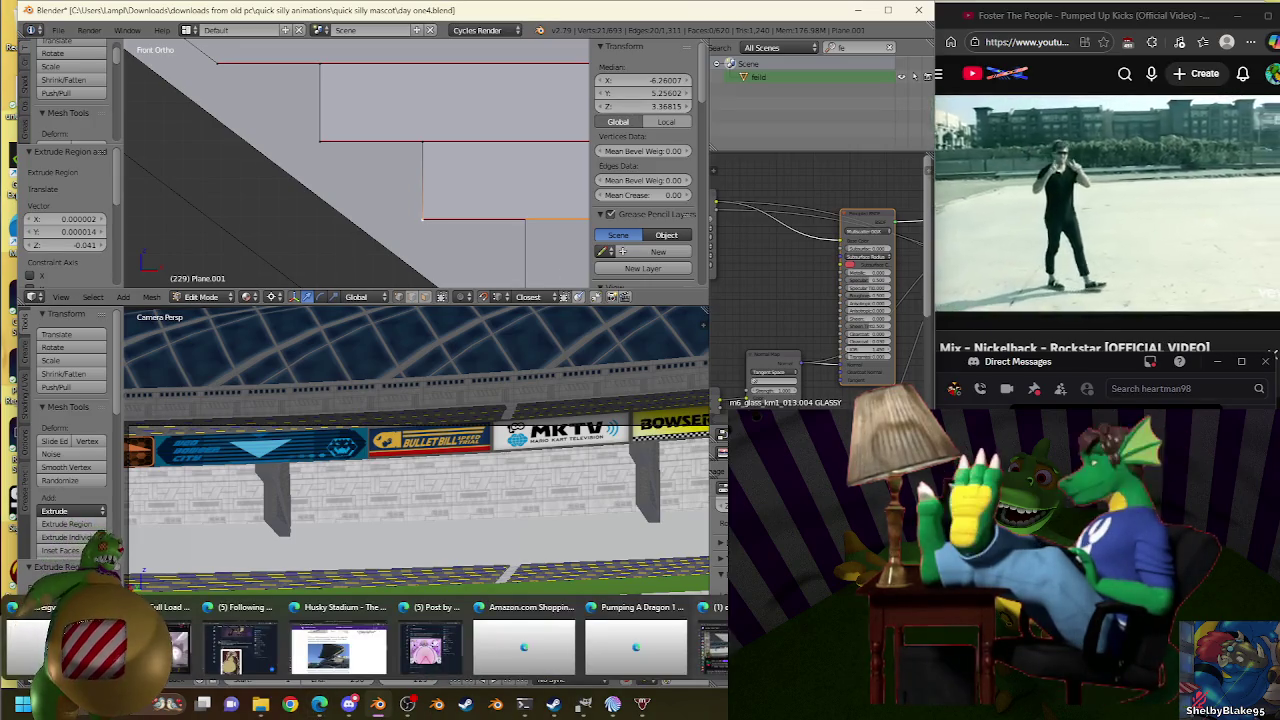
{"action": "mouse_move", "coordinate": [636, 645]}
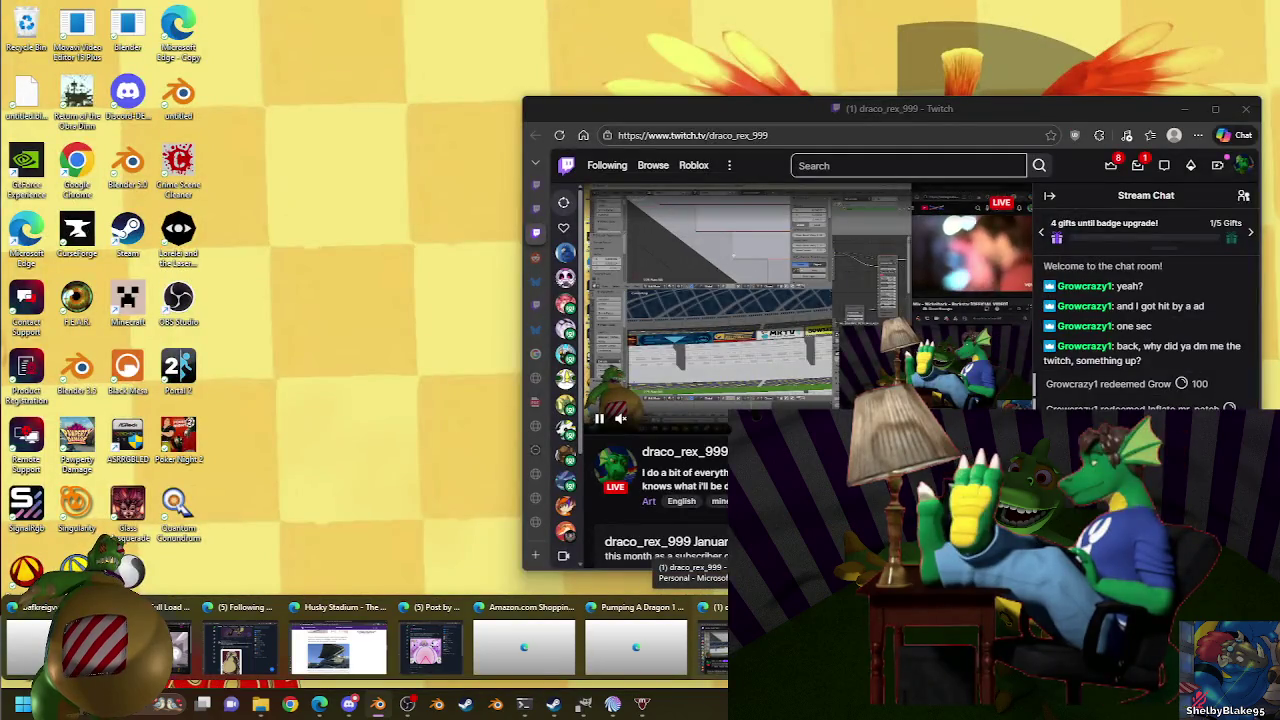
Glance at the Twitch Community and chat panels and YouTube, then return to Blender.
{"action": "left_click", "coordinate": [690, 640]}
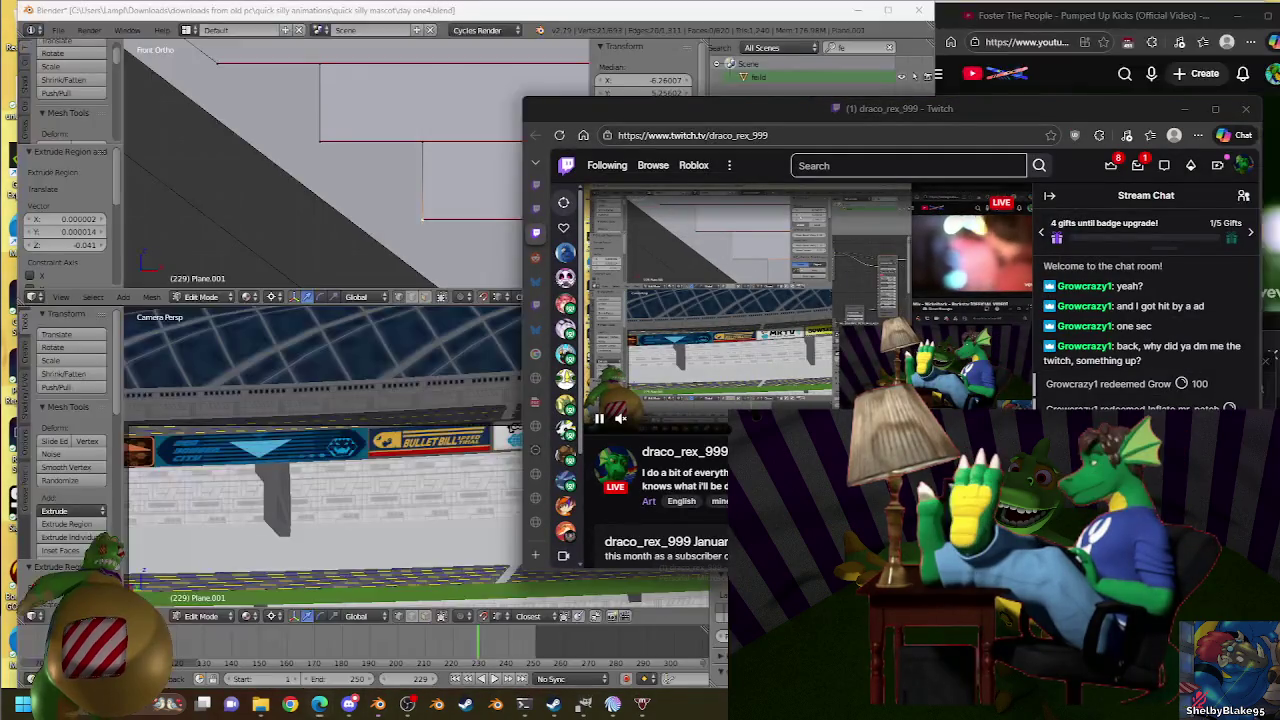
{"action": "left_click", "coordinate": [1243, 196]}
{"action": "left_click", "coordinate": [1243, 198]}
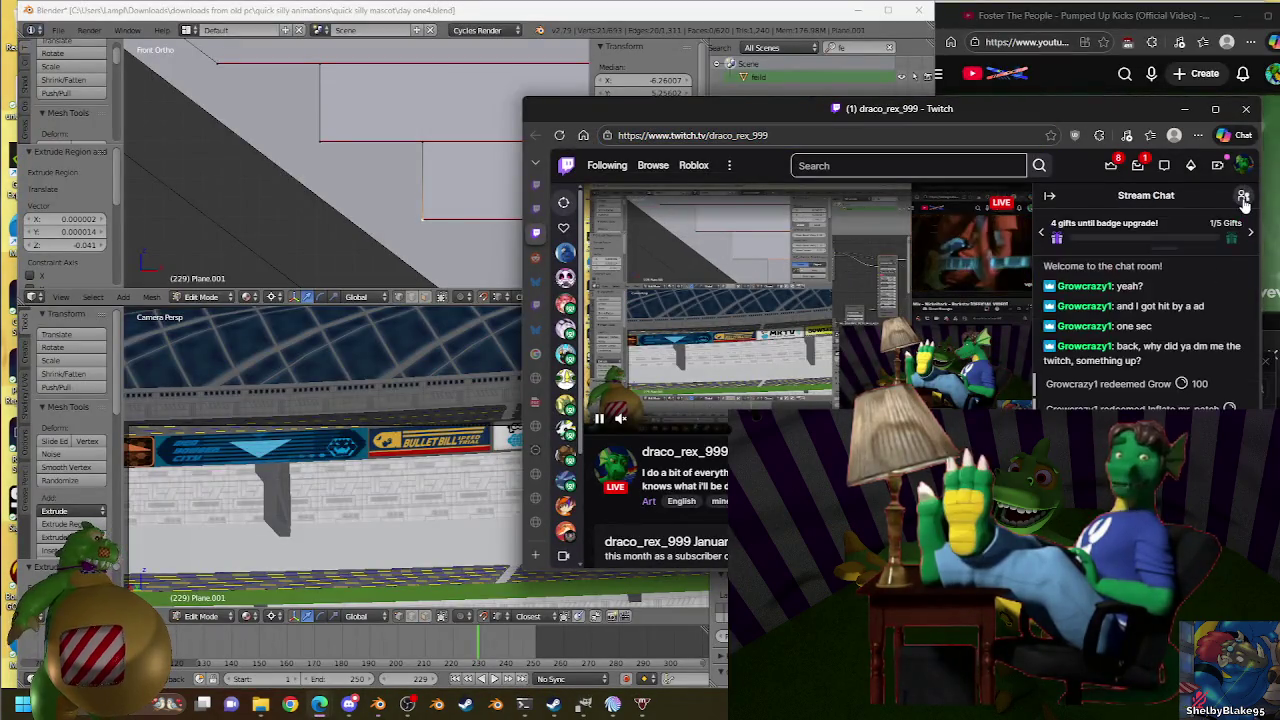
{"action": "left_click", "coordinate": [1064, 16]}
{"action": "left_click", "coordinate": [640, 14]}
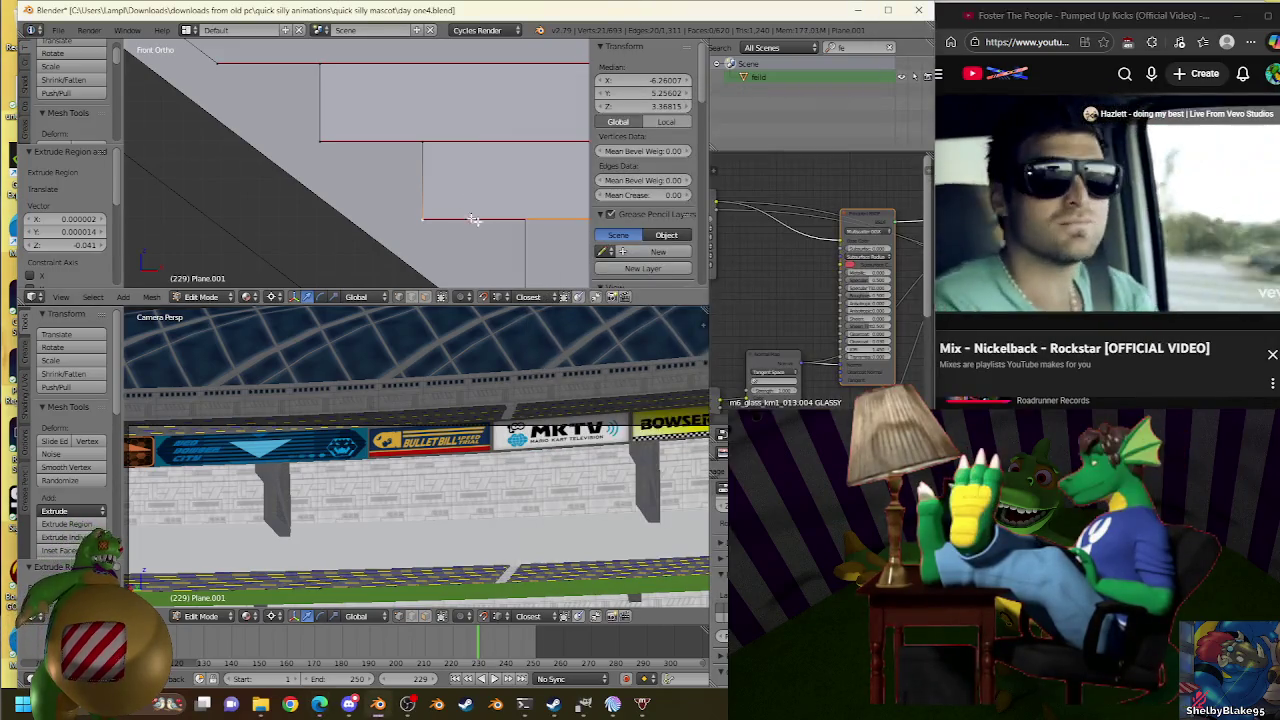
Try several slight scales on the newly extruded step edge, undoing each one.
{"action": "middle_click_drag", "start_coordinate": [566, 88], "coordinate": [408, 143], "text": "shift"}
{"action": "key", "text": "g"}
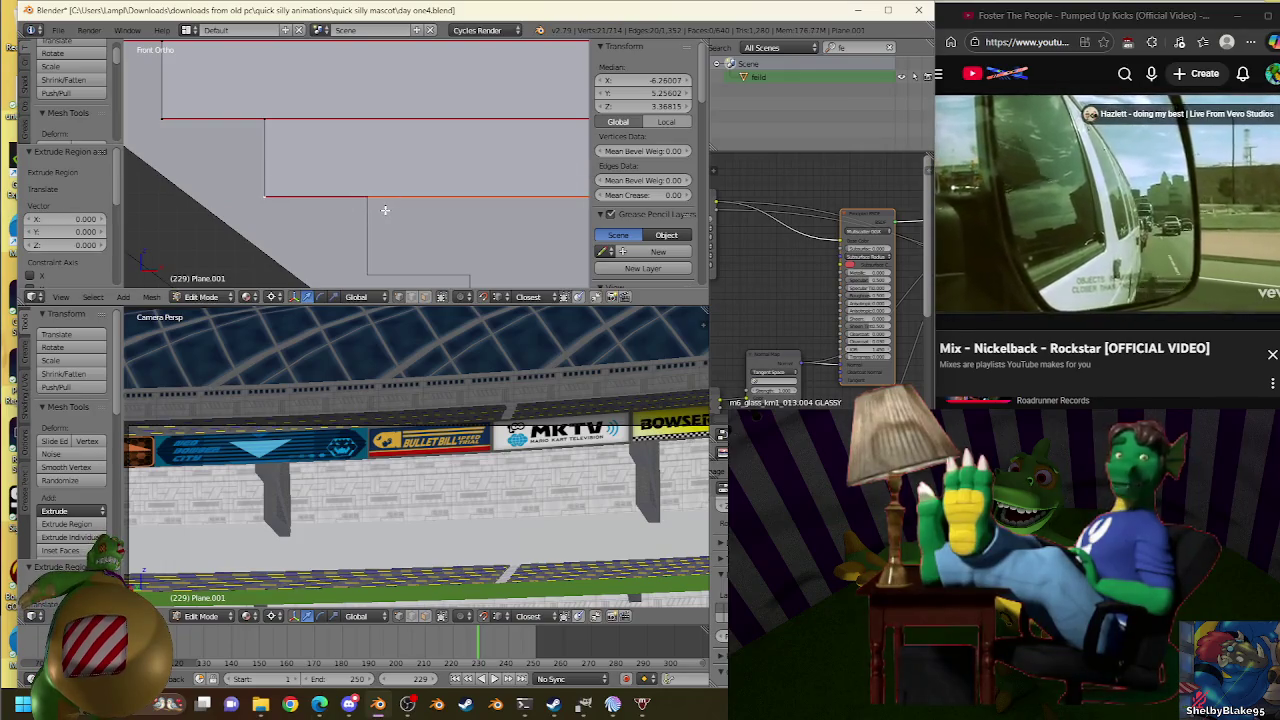
{"action": "key", "text": "s"}
{"action": "left_click", "coordinate": [430, 202]}
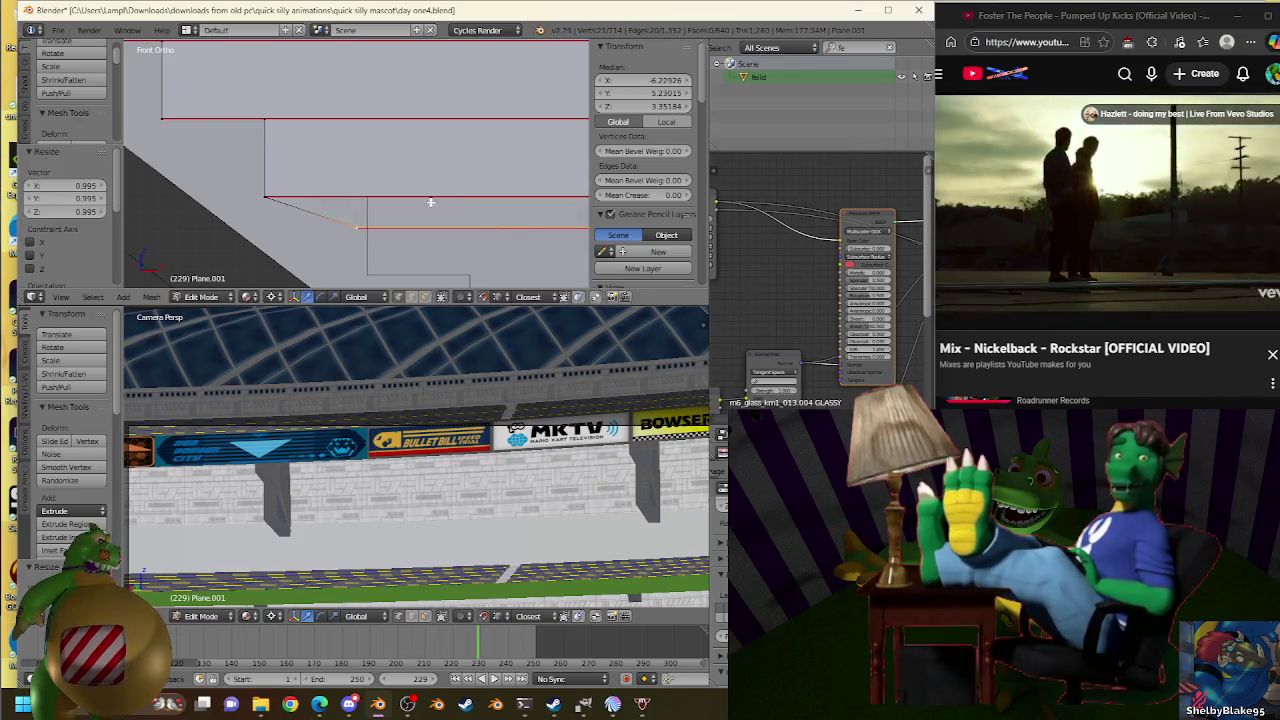
{"action": "key", "text": "ctrl+z"}
{"action": "key", "text": "s"}
{"action": "left_click", "coordinate": [366, 192]}
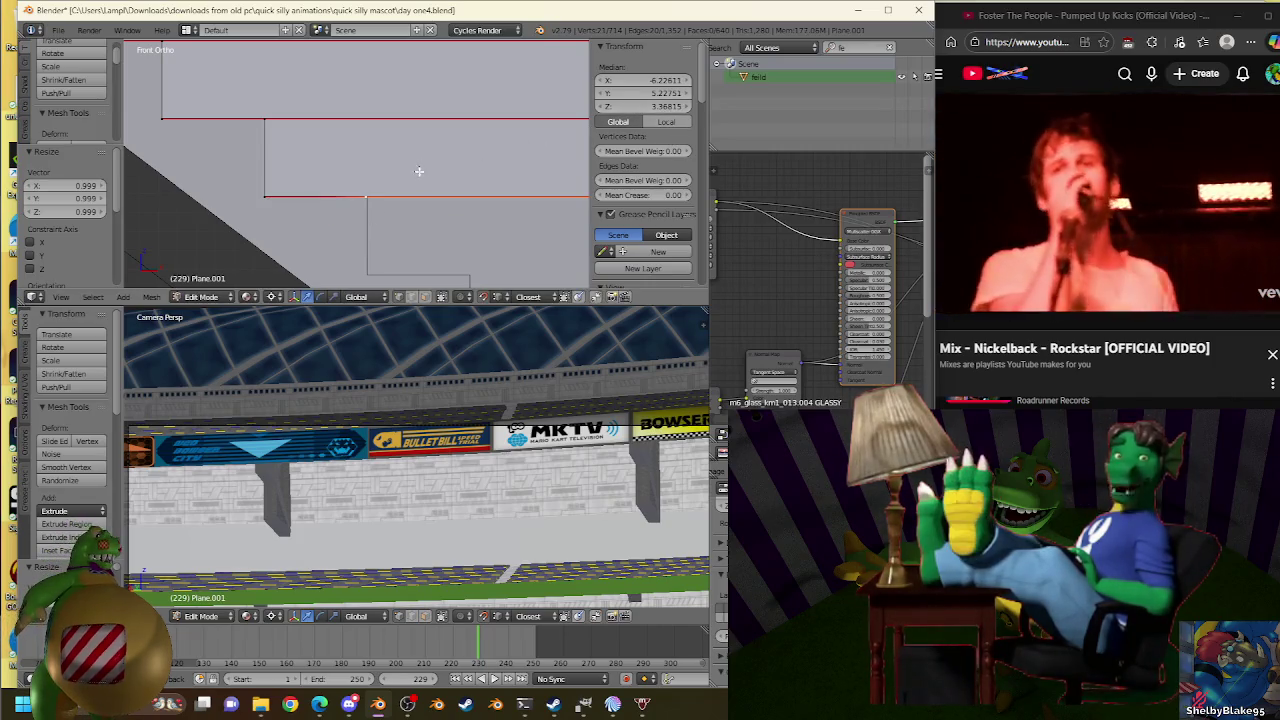
{"action": "key", "text": "ctrl+z"}
{"action": "key", "text": "s"}
{"action": "left_click", "coordinate": [527, 152]}
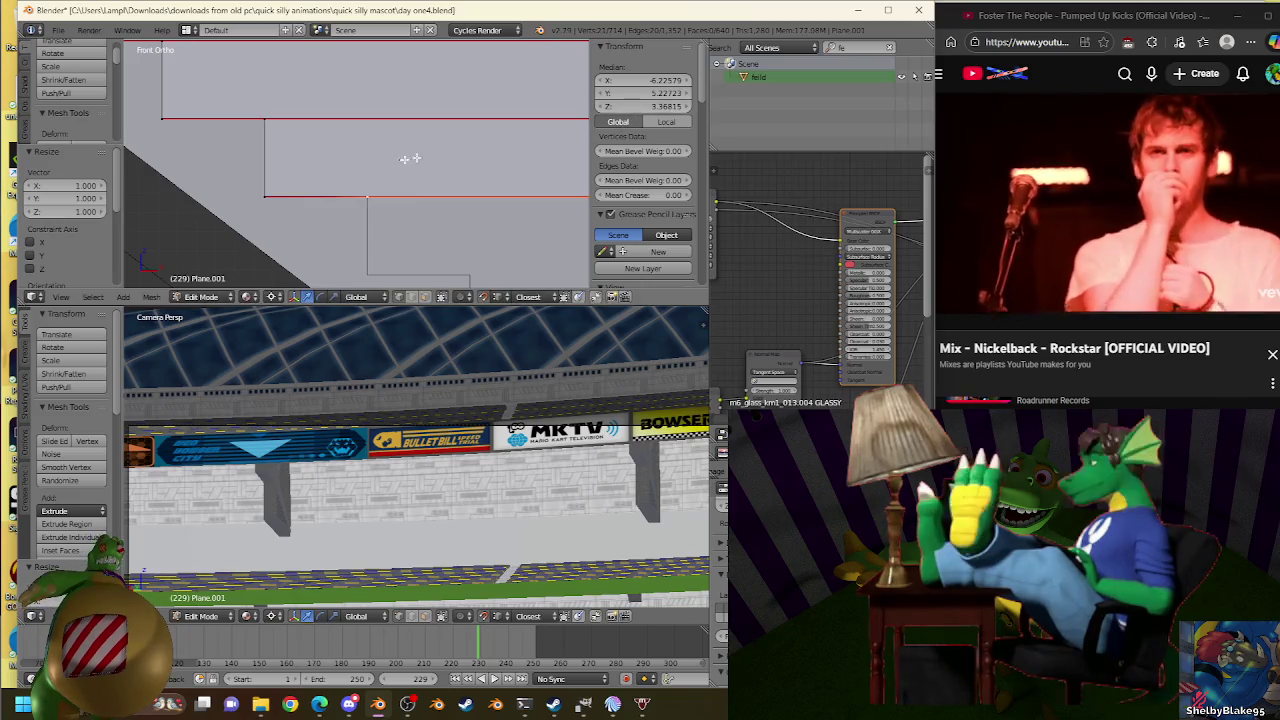
{"action": "key", "text": "ctrl+z"}
{"action": "key", "text": "s"}
{"action": "left_click", "coordinate": [377, 199]}
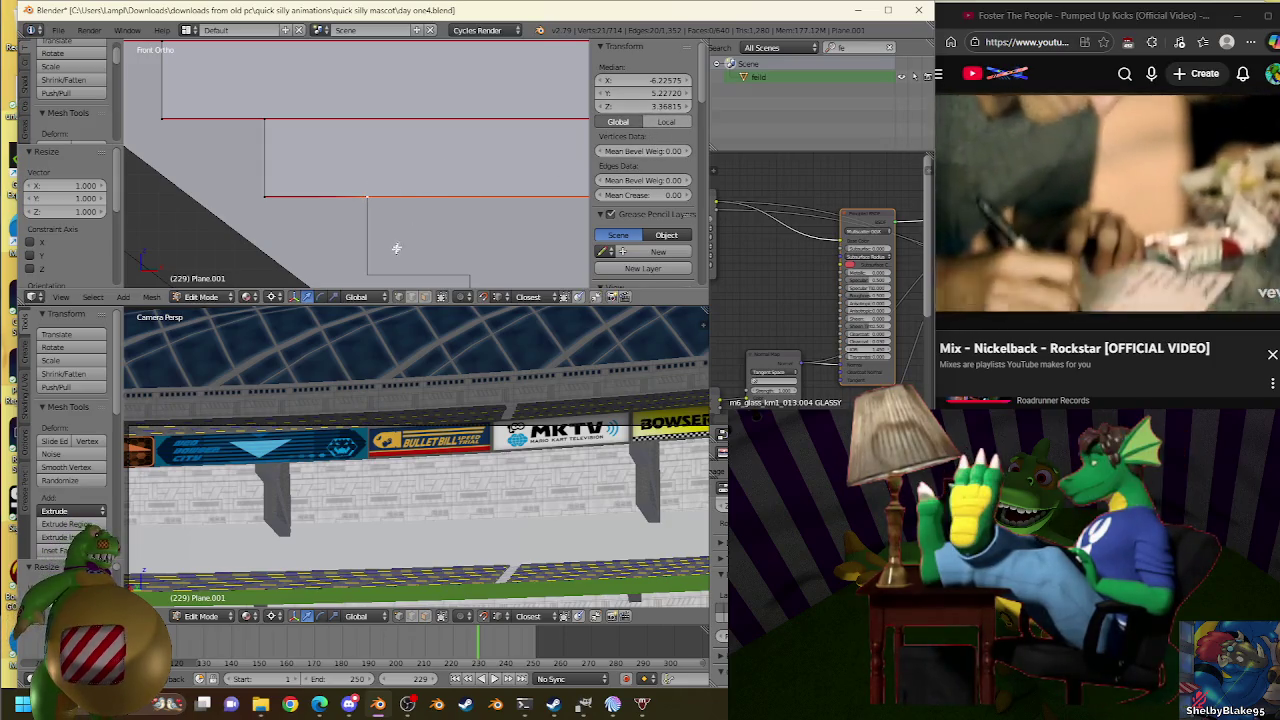
Extrude the next step edge downward and rescale it into line (0.995, 0.999, 1.000).
{"action": "key", "text": "e"}
{"action": "left_click", "coordinate": [366, 265]}
{"action": "middle_click_drag", "start_coordinate": [366, 265], "coordinate": [421, 199], "text": "shift"}
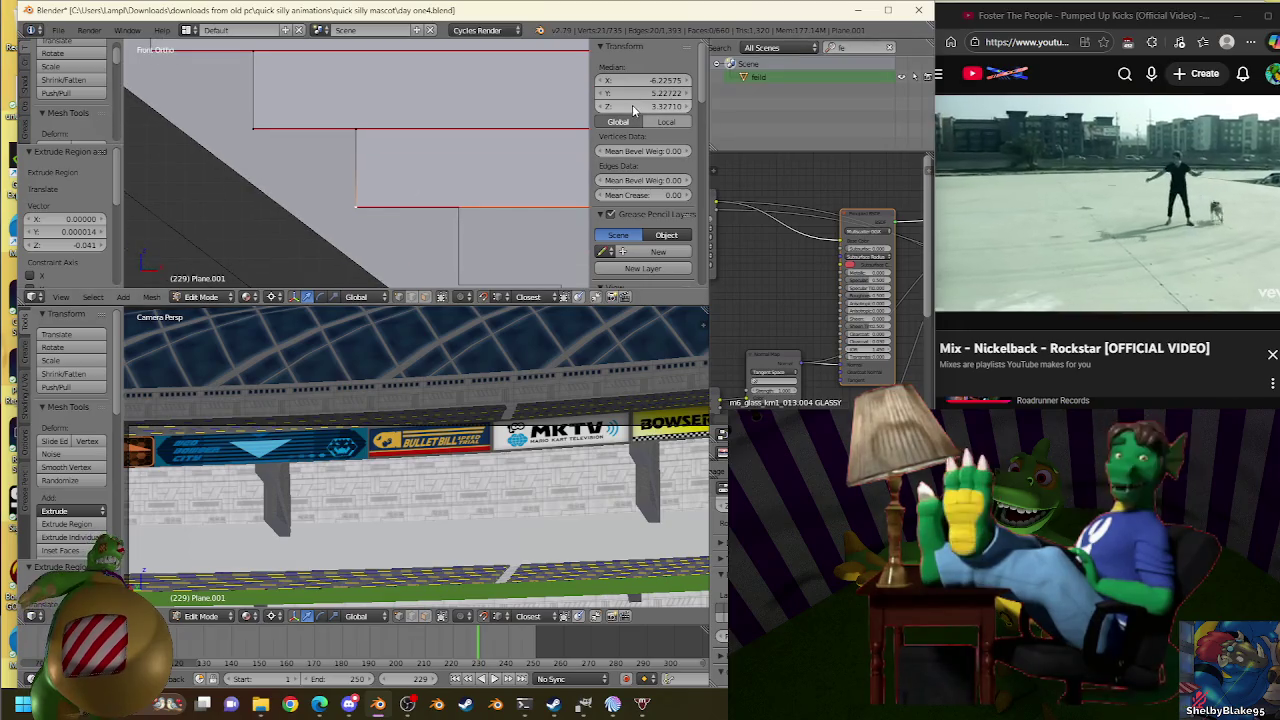
{"action": "key", "text": "s"}
{"action": "left_click", "coordinate": [472, 195]}
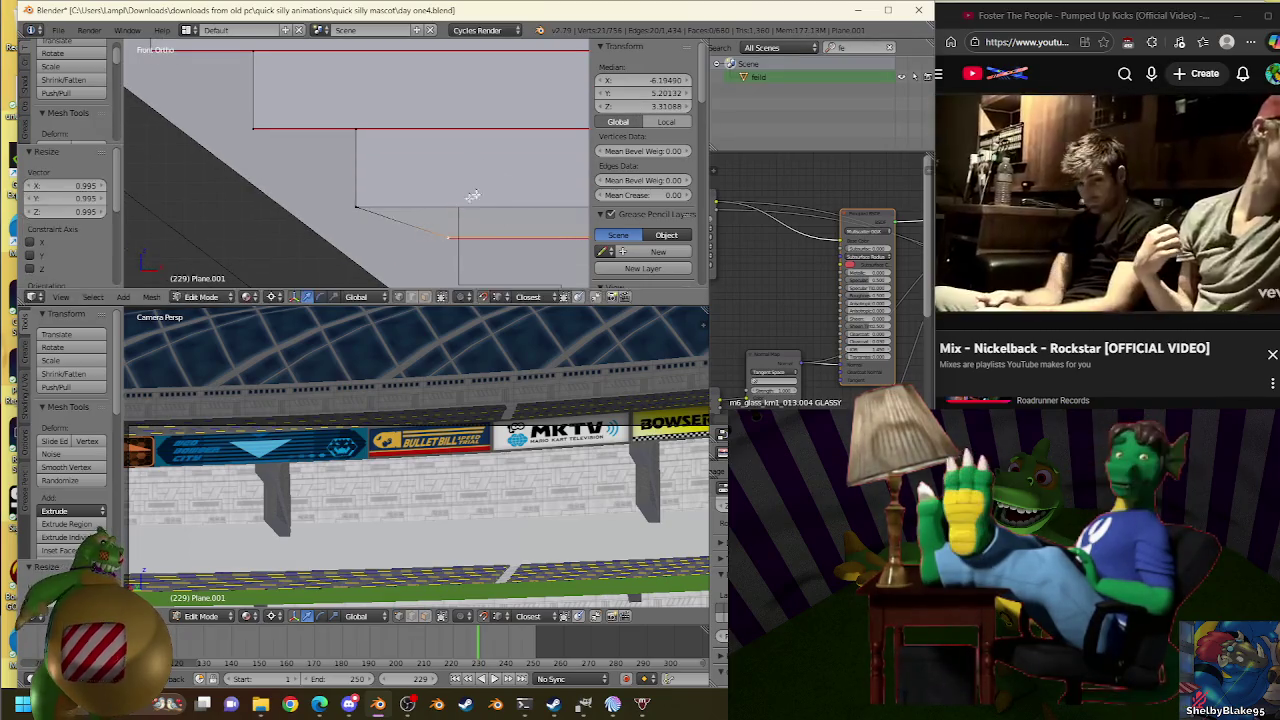
{"action": "key", "text": "s"}
{"action": "left_click", "coordinate": [646, 112]}
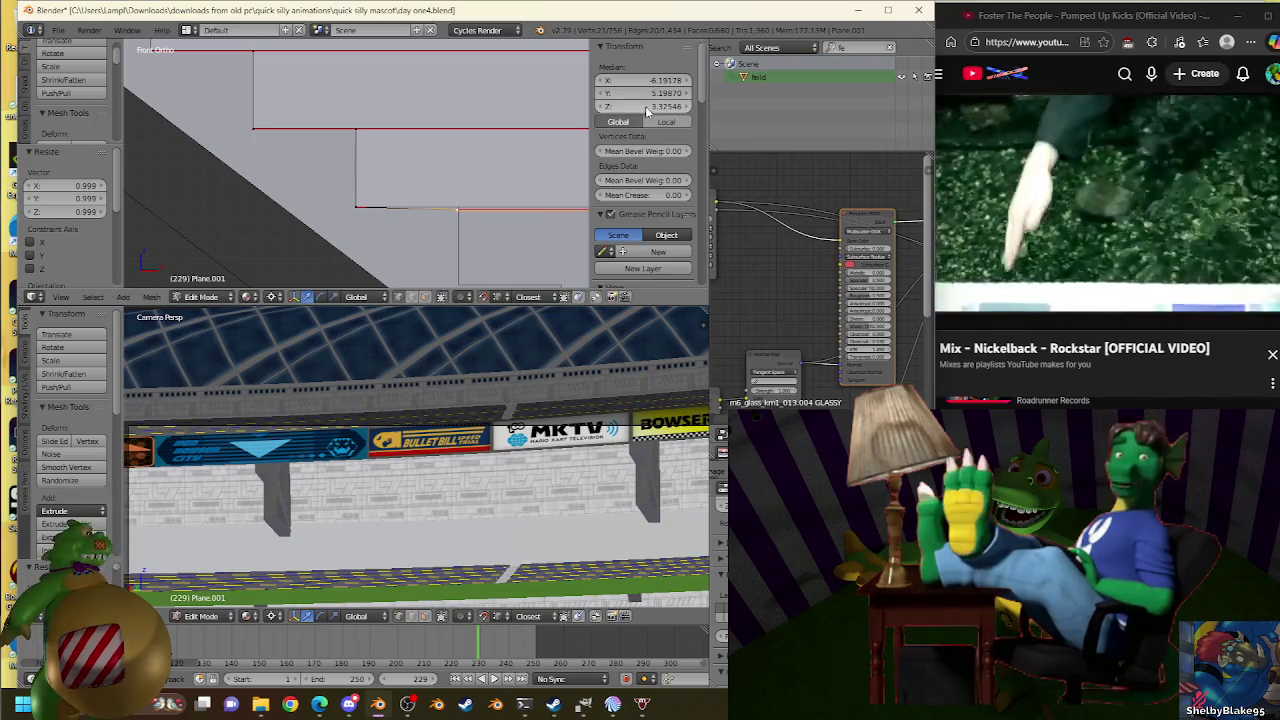
{"action": "key", "text": "s"}
{"action": "left_click", "coordinate": [490, 201]}
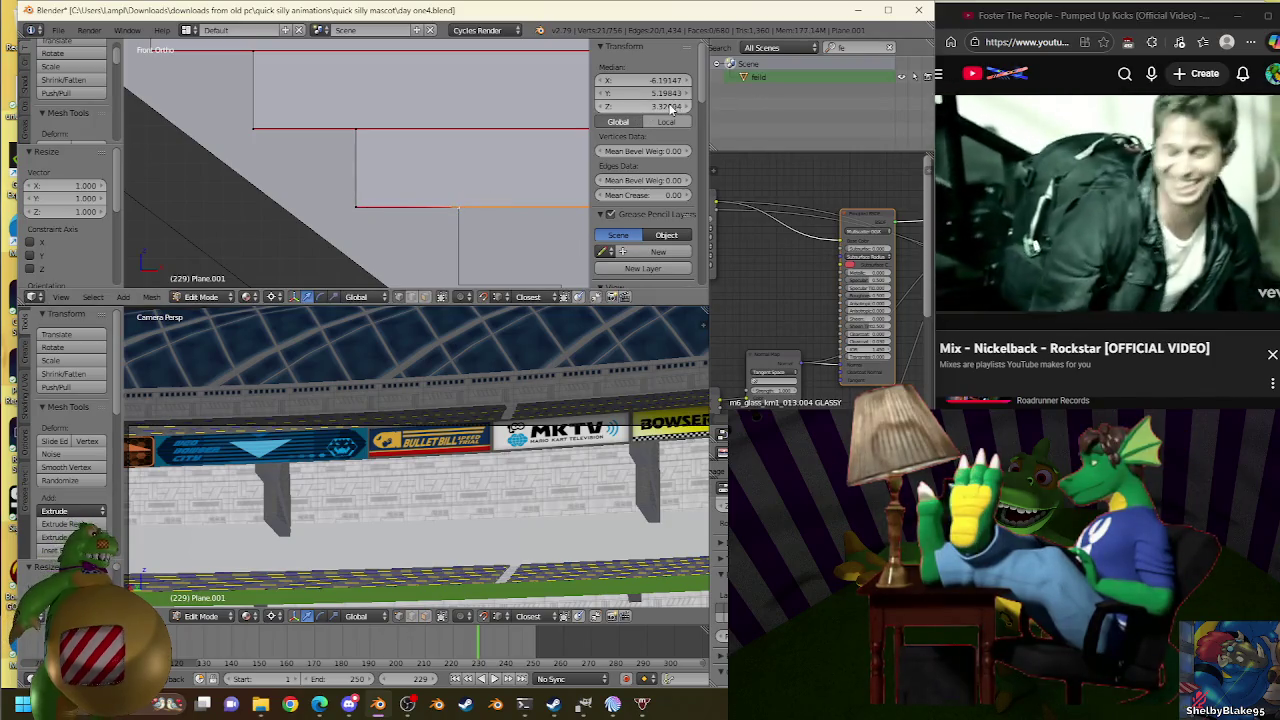
{"action": "key", "text": "s"}
{"action": "left_click", "coordinate": [478, 193]}
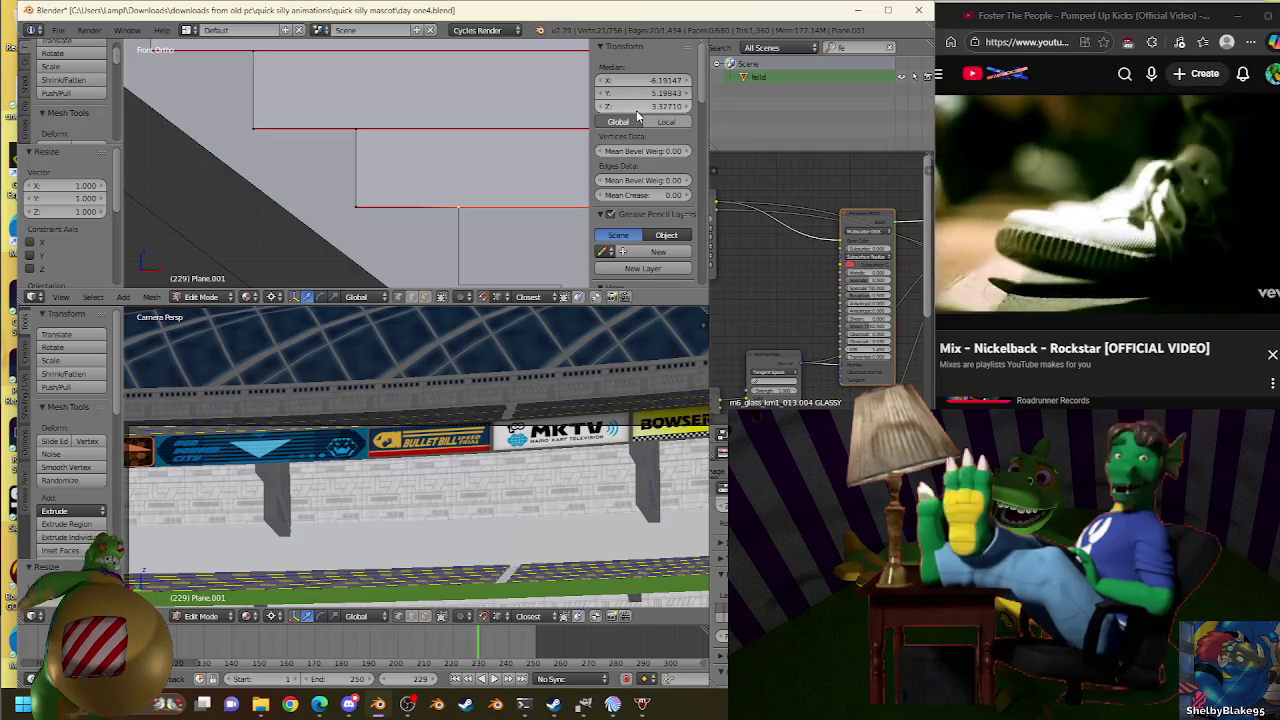
{"action": "key", "text": "s"}
{"action": "left_click", "coordinate": [466, 213]}
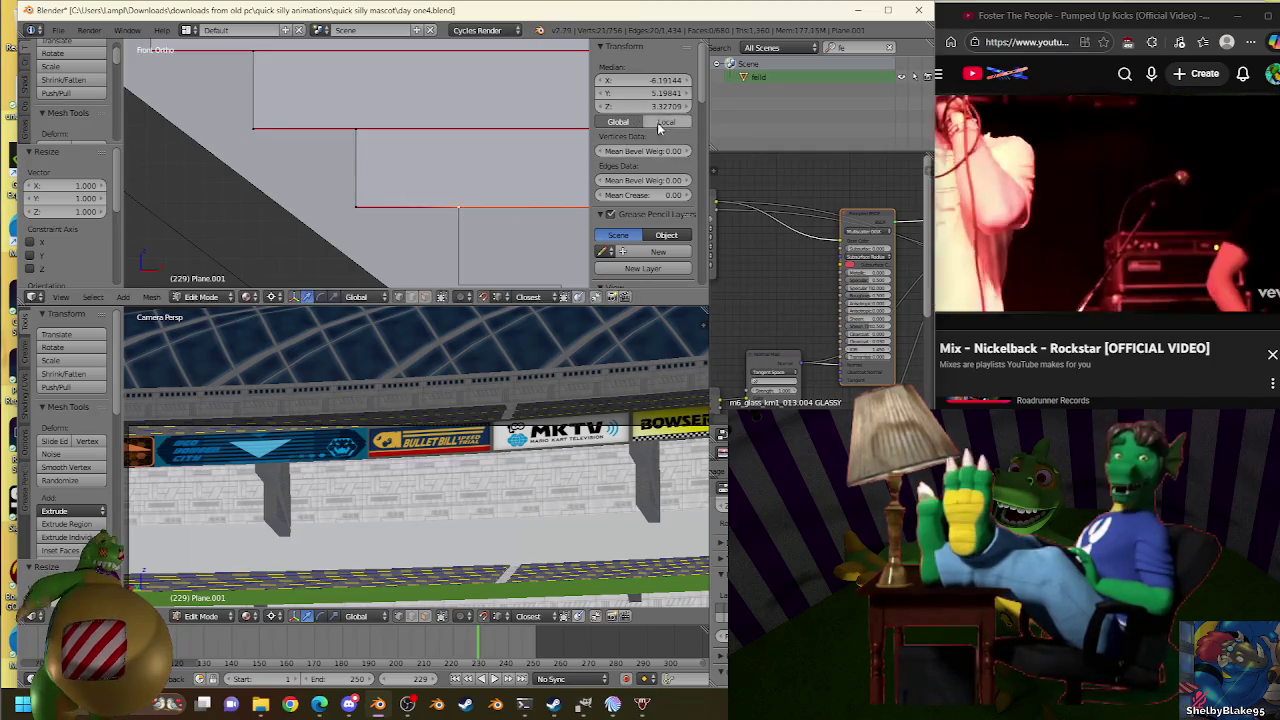
Extrude another lower step edge and nudge its scale back toward 1.000.
{"action": "middle_click_drag", "start_coordinate": [362, 209], "coordinate": [406, 213], "text": "shift"}
{"action": "key", "text": "e"}
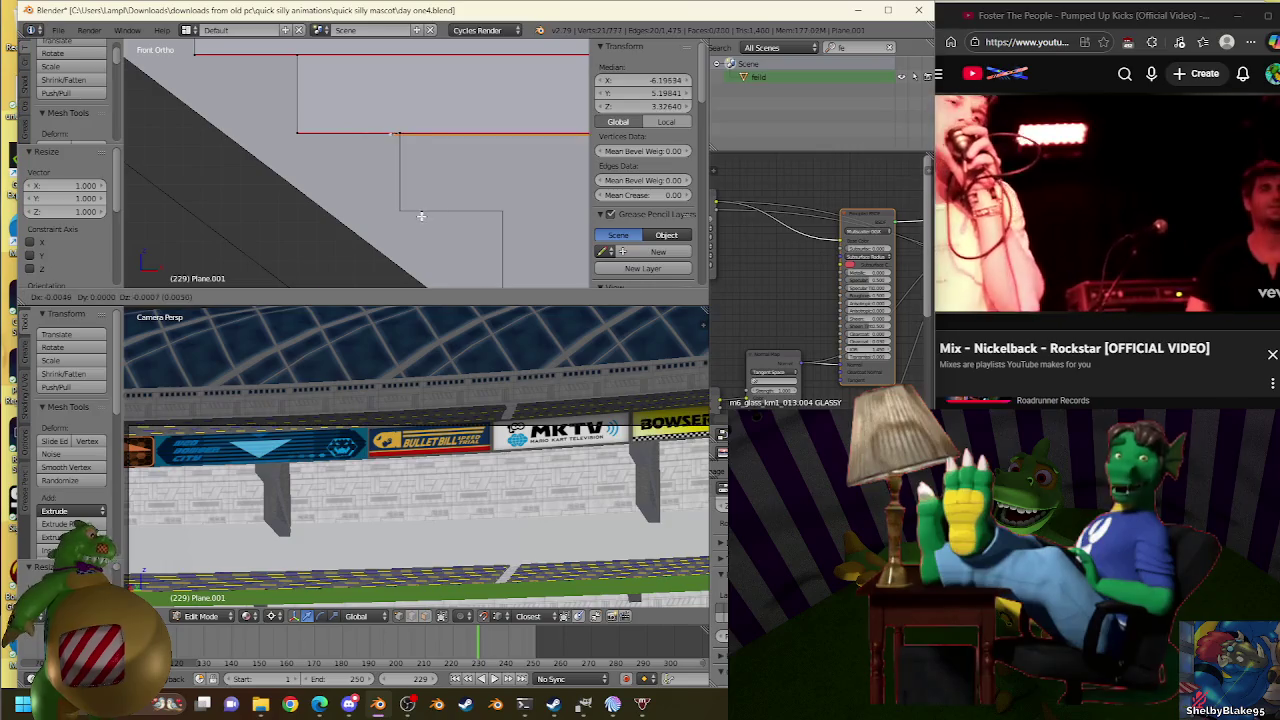
{"action": "left_click", "coordinate": [407, 213]}
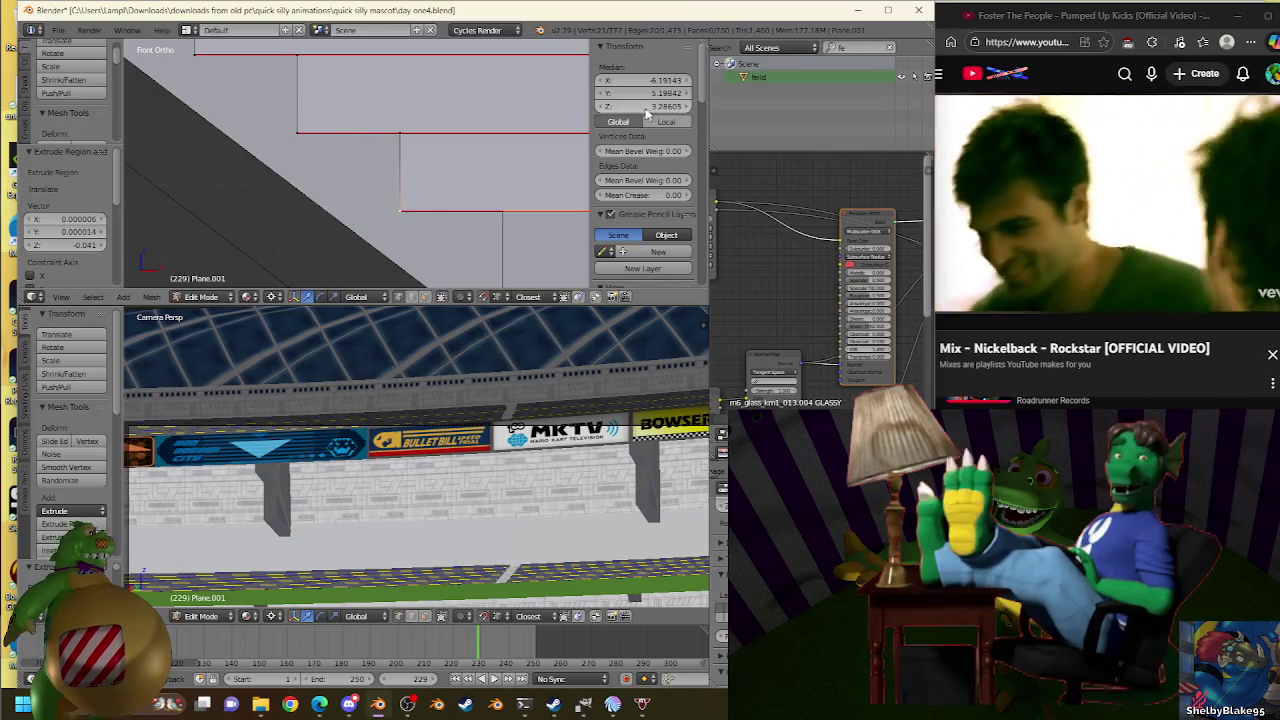
{"action": "key", "text": "s"}
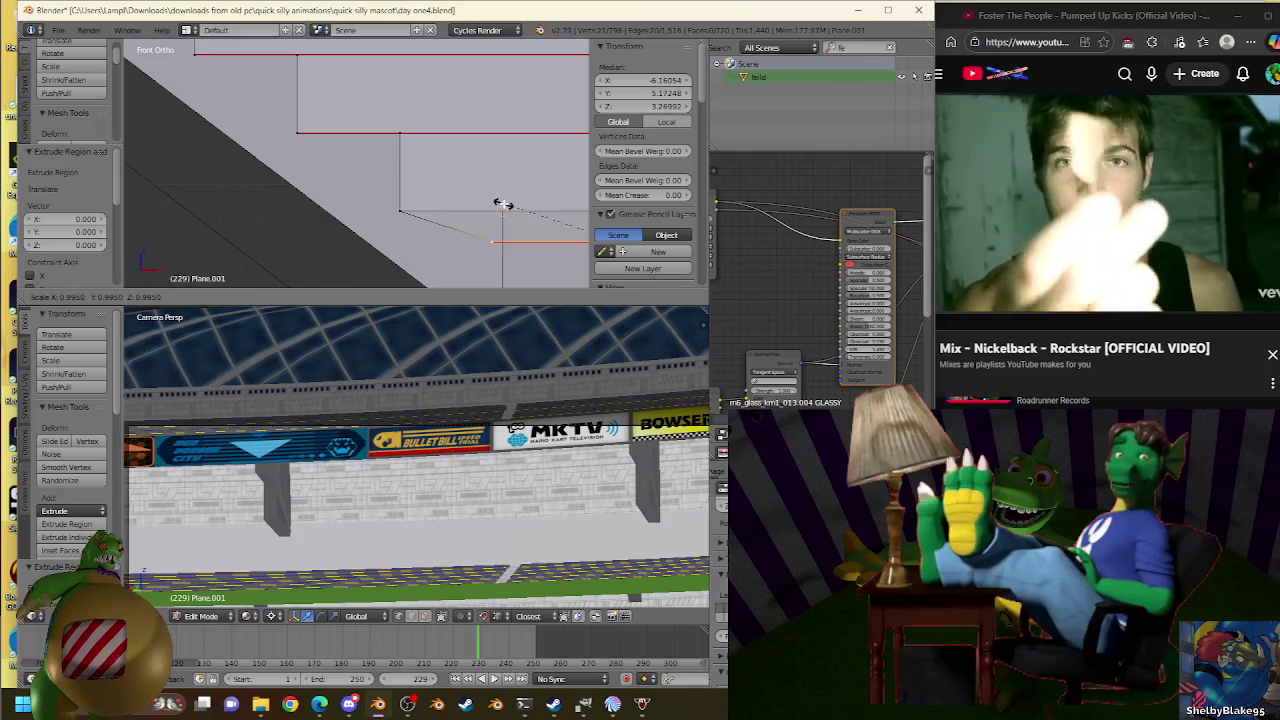
{"action": "left_click", "coordinate": [595, 160]}
{"action": "key", "text": "s"}
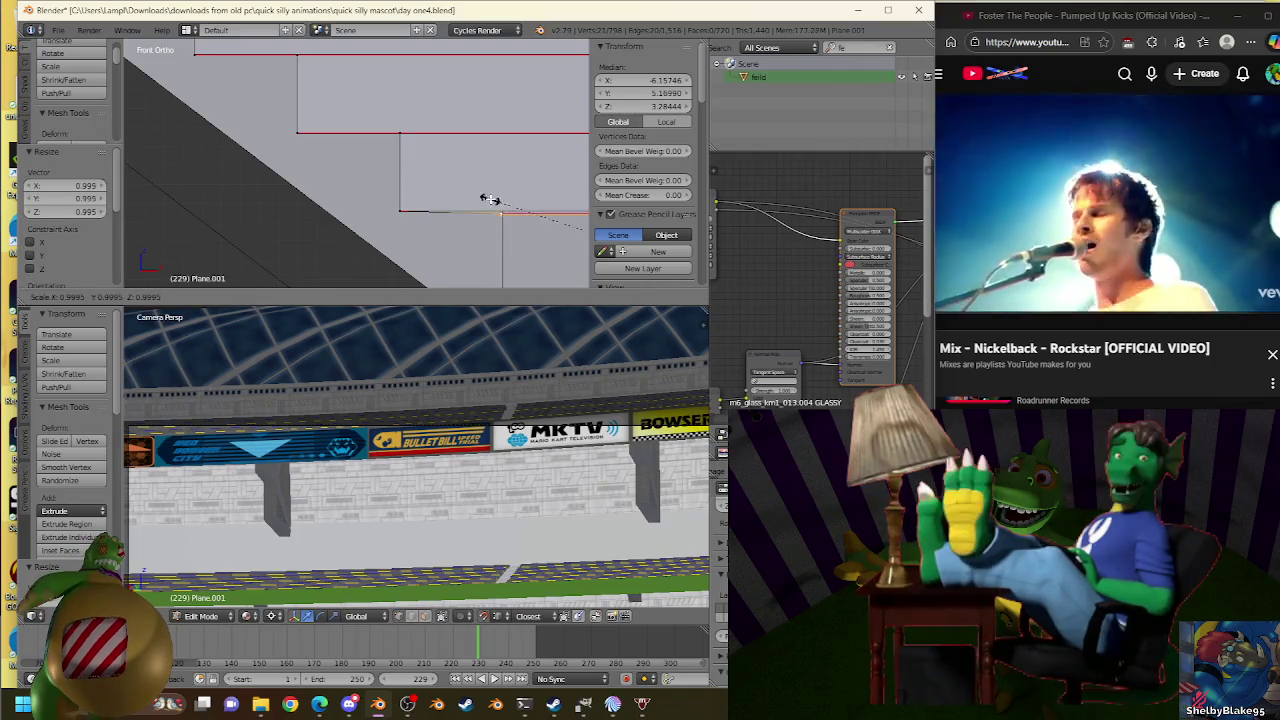
{"action": "left_click", "coordinate": [486, 200]}
{"action": "key", "text": "s"}
{"action": "left_click", "coordinate": [612, 163]}
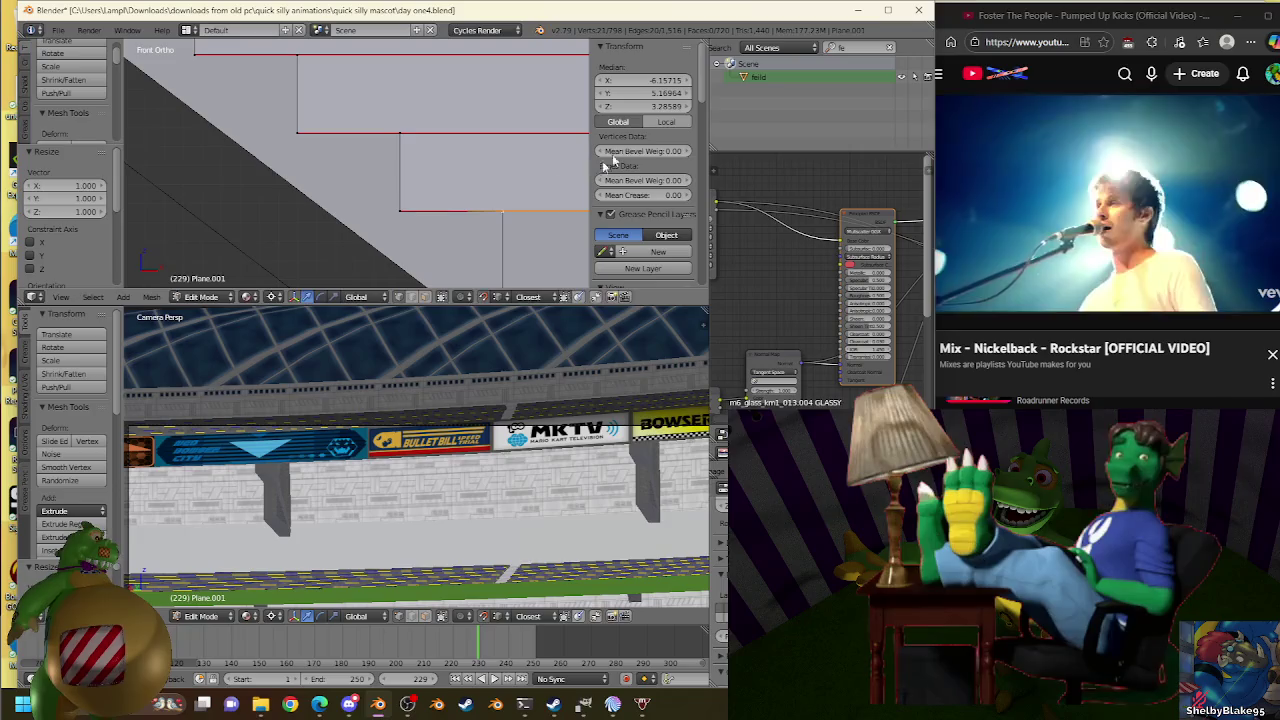
{"action": "key", "text": "s"}
{"action": "left_click", "coordinate": [510, 208]}
{"action": "key", "text": "s"}
{"action": "left_click", "coordinate": [508, 206]}
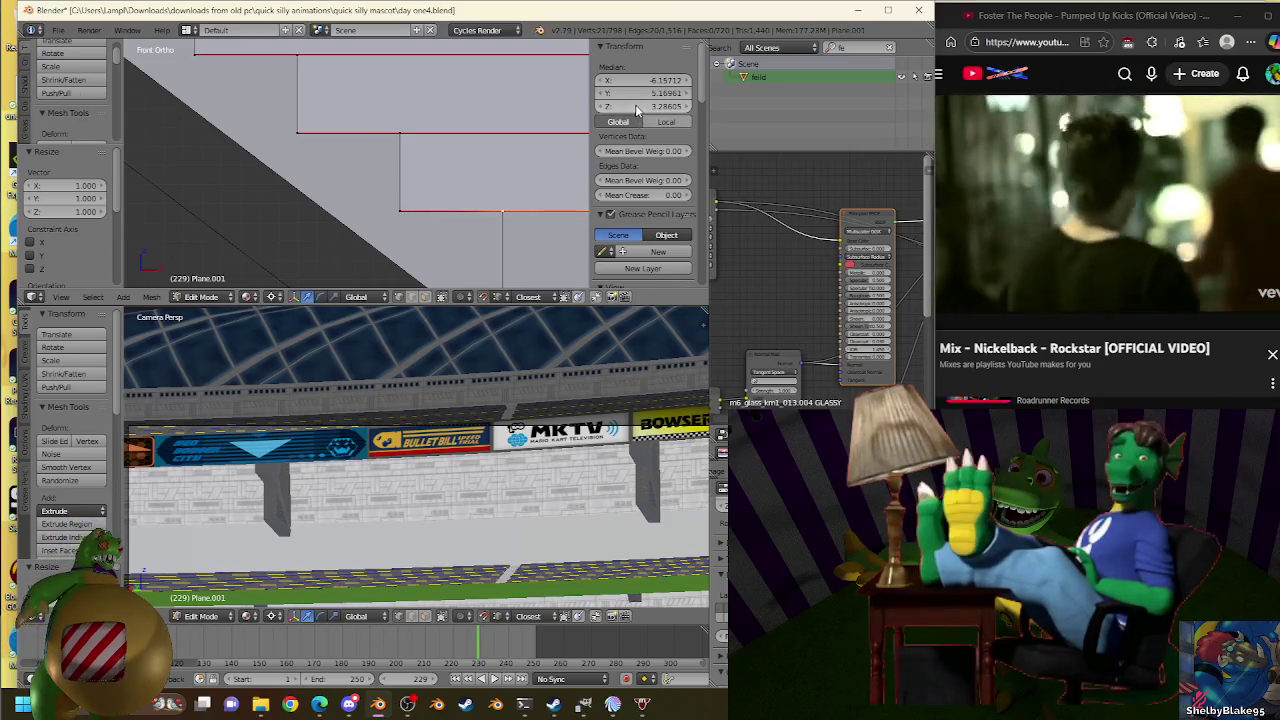
Extrude a further step edge downward and scale it slightly.
{"action": "middle_click_drag", "start_coordinate": [421, 185], "coordinate": [438, 176], "text": "shift"}
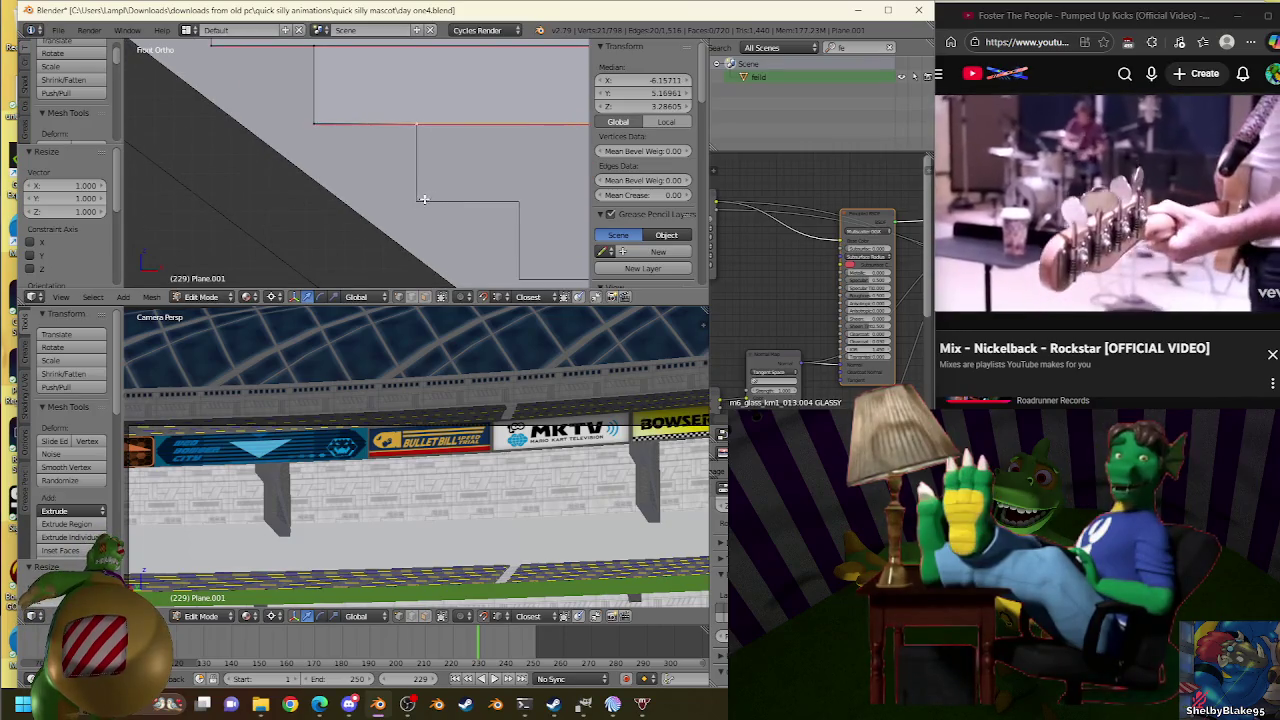
{"action": "key", "text": "e"}
{"action": "left_click", "coordinate": [421, 203]}
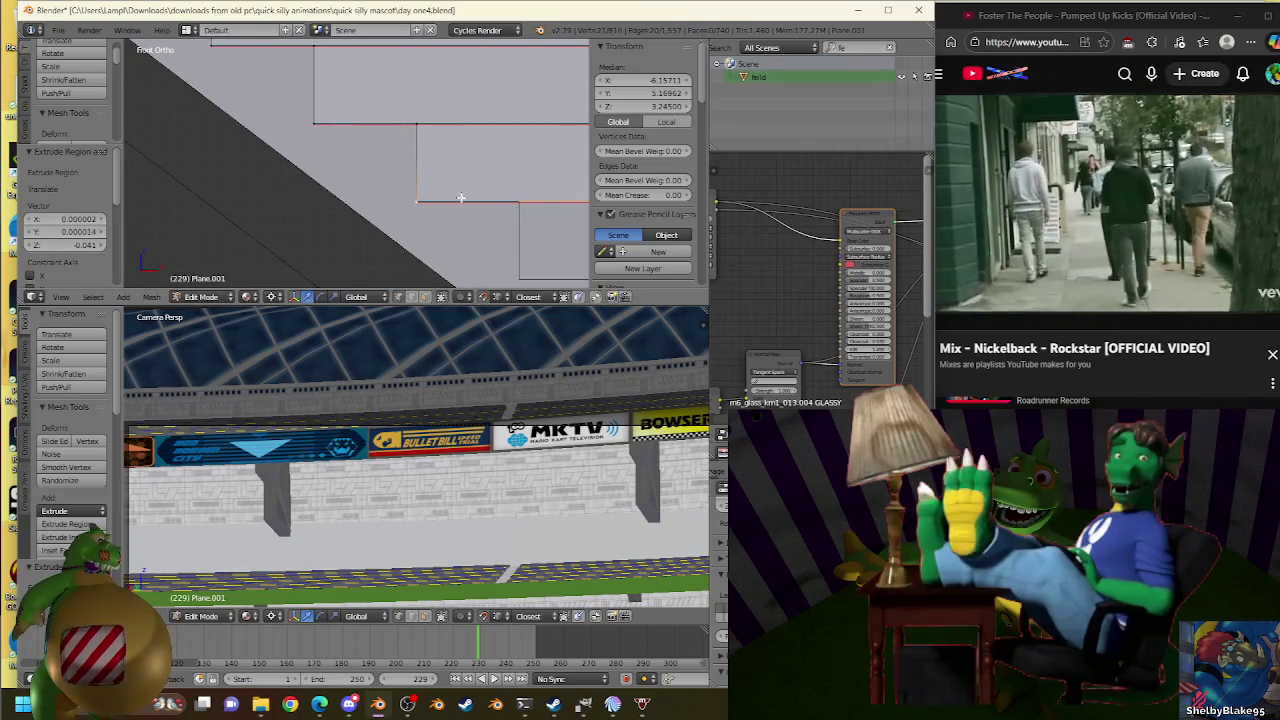
{"action": "key", "text": "e"}
{"action": "right_click", "coordinate": [501, 135]}
{"action": "key", "text": "s"}
{"action": "left_click", "coordinate": [515, 198]}
Fine-tune that edge's scale with small nudges, leaving it near 1.000.
{"action": "key", "text": "s"}
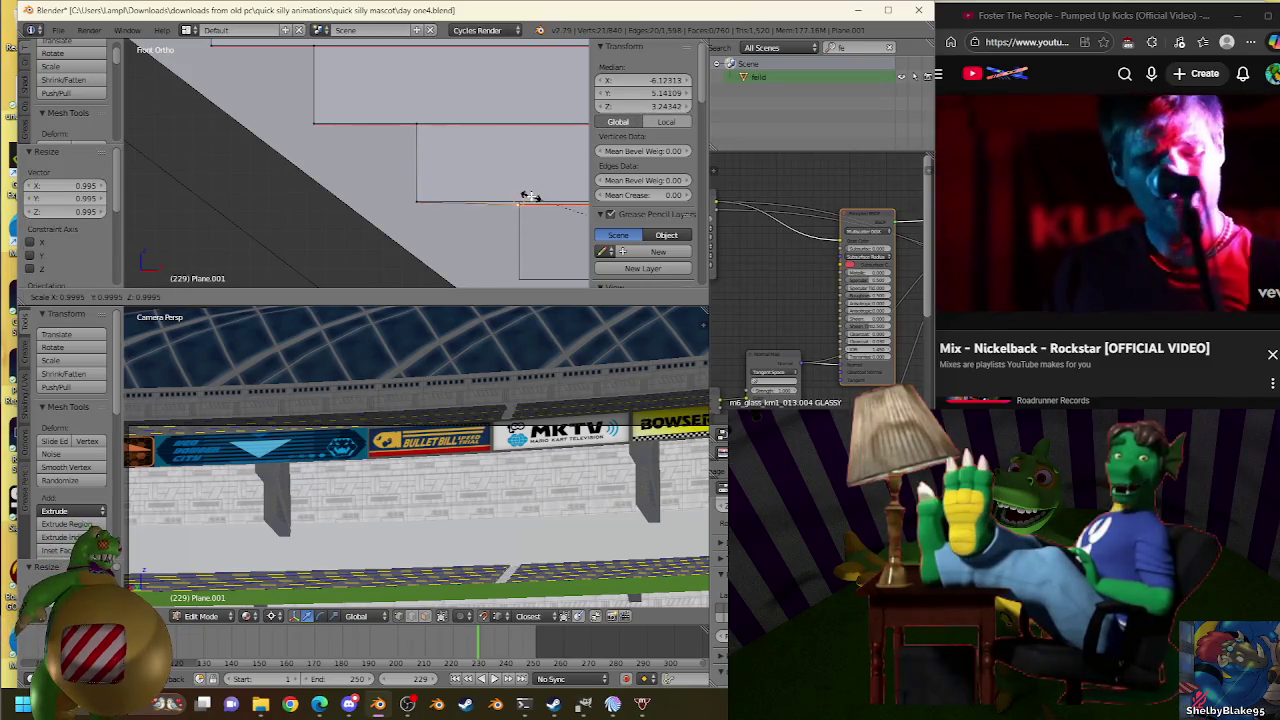
{"action": "left_click", "coordinate": [520, 188]}
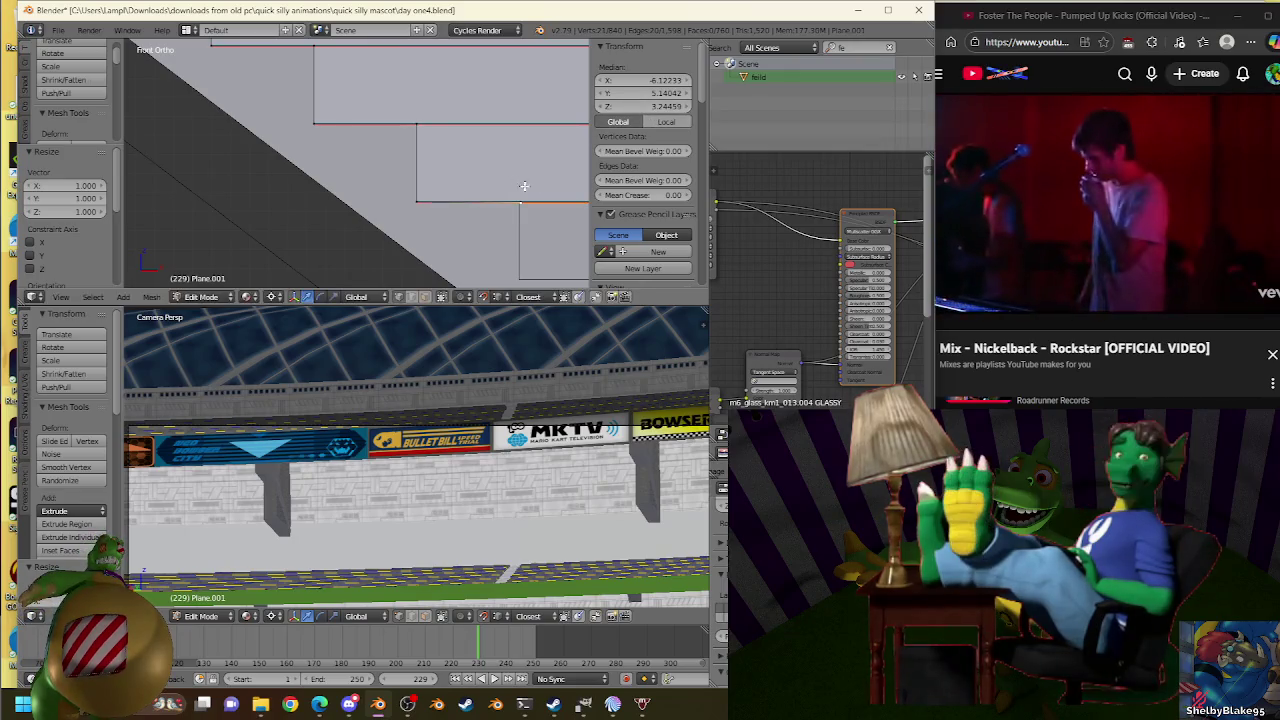
{"action": "key", "text": "s"}
{"action": "left_click", "coordinate": [541, 174]}
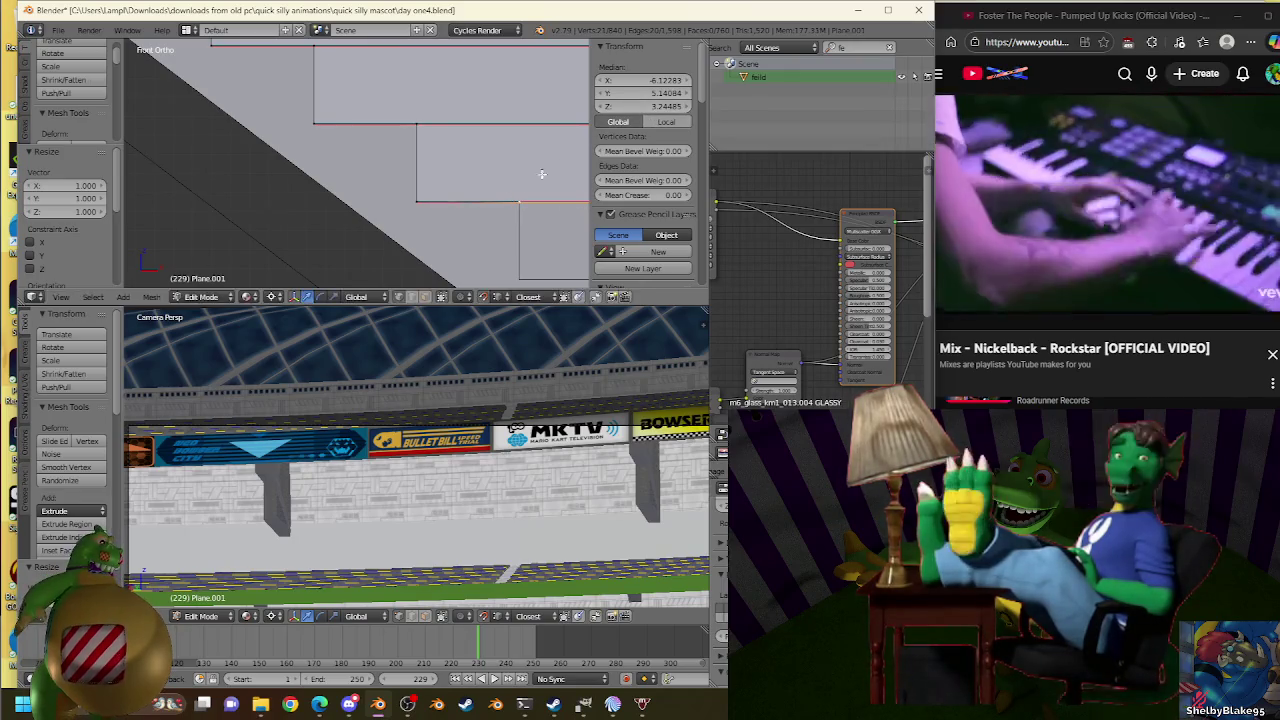
{"action": "key", "text": "s"}
{"action": "left_click", "coordinate": [520, 188]}
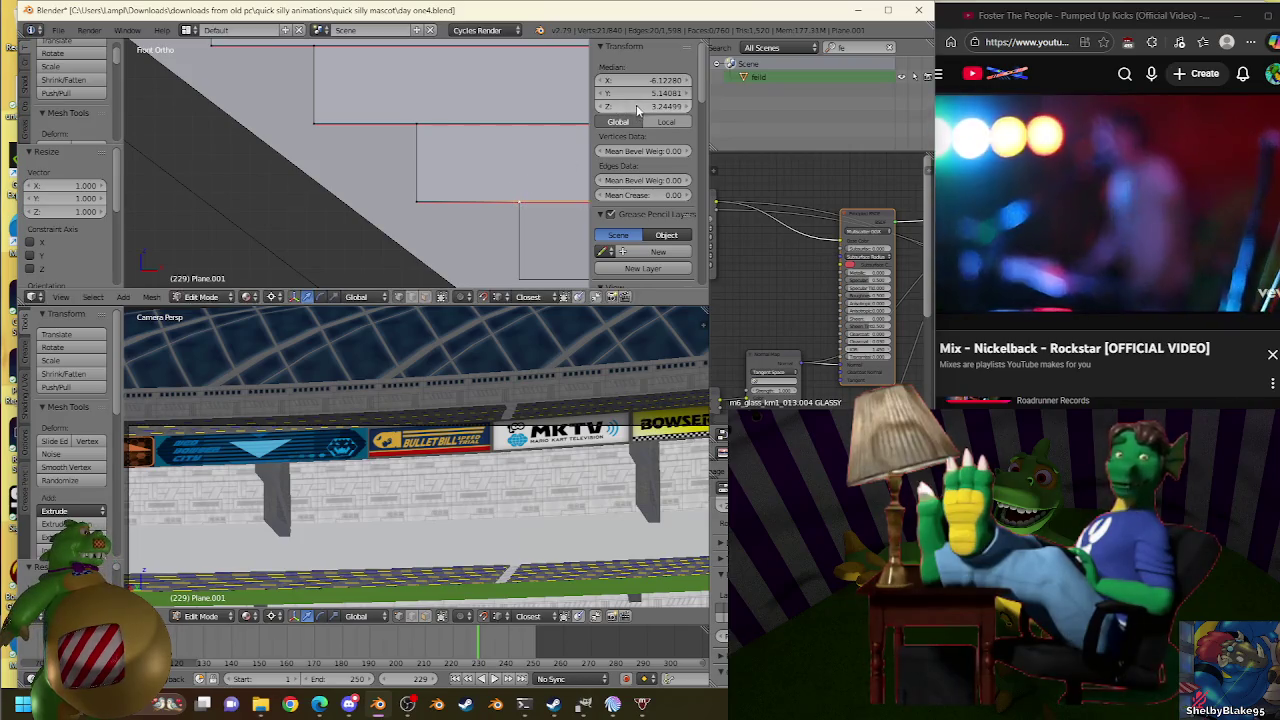
{"action": "key", "text": "s"}
{"action": "left_click", "coordinate": [522, 197]}
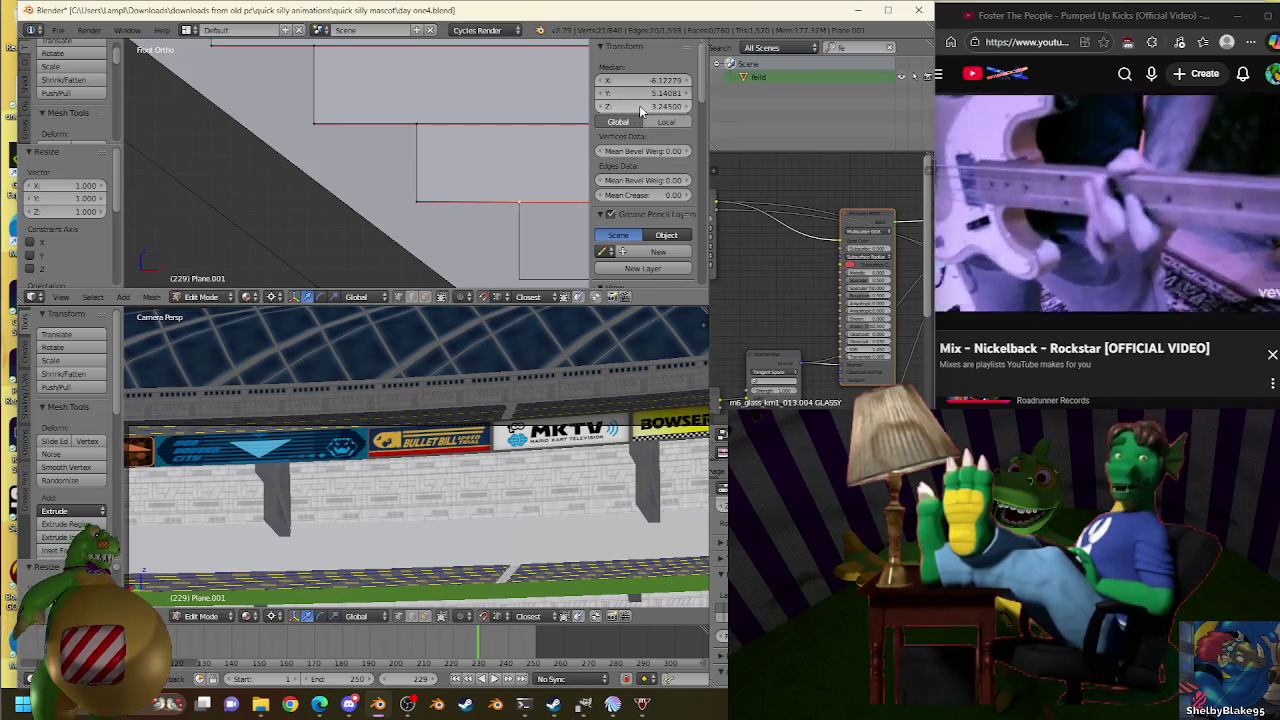
{"action": "mouse_move", "coordinate": [515, 400]}
{"action": "middle_mouse_down", "text": "shift"}
{"action": "mouse_move", "coordinate": [560, 385]}
{"action": "mouse_move", "coordinate": [445, 338]}
{"action": "middle_mouse_up", "text": "shift"}
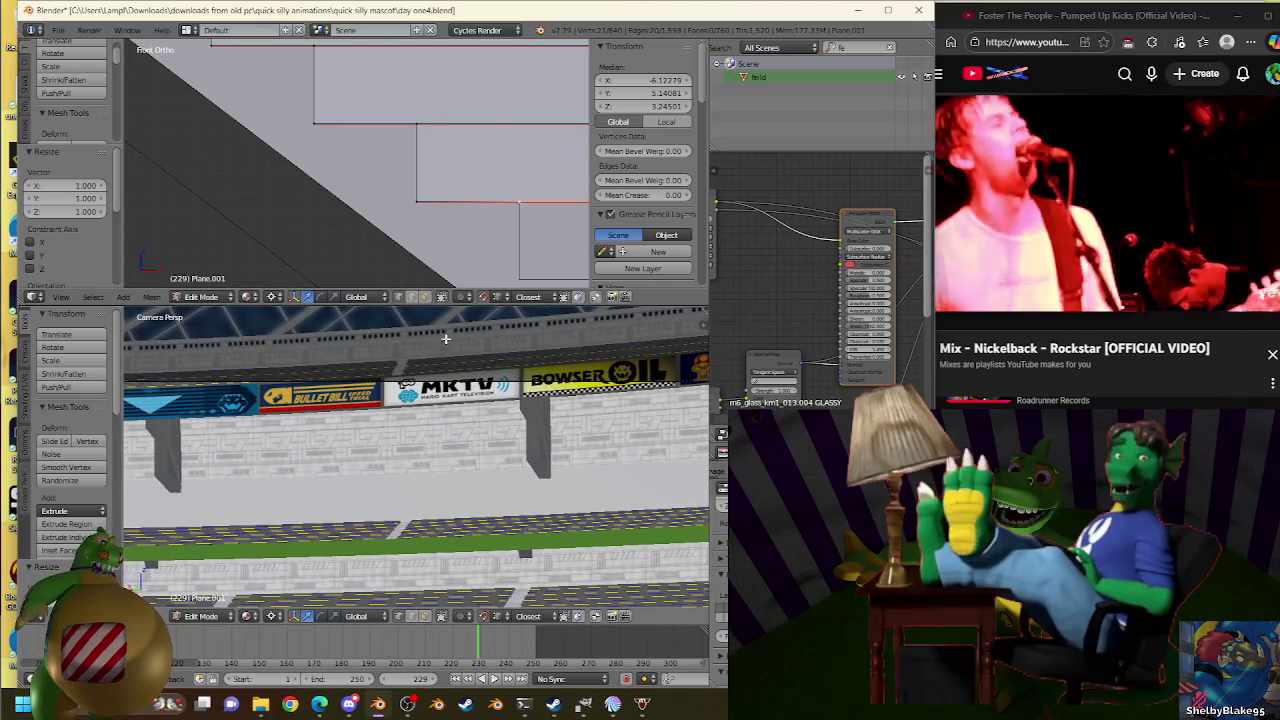
{"action": "scroll", "coordinate": [498, 430], "scroll_direction": "down", "scroll_amount": 3}
{"action": "scroll", "coordinate": [527, 397], "scroll_direction": "up", "scroll_amount": 2}
{"action": "scroll", "coordinate": [527, 397], "scroll_direction": "up", "scroll_amount": 1}
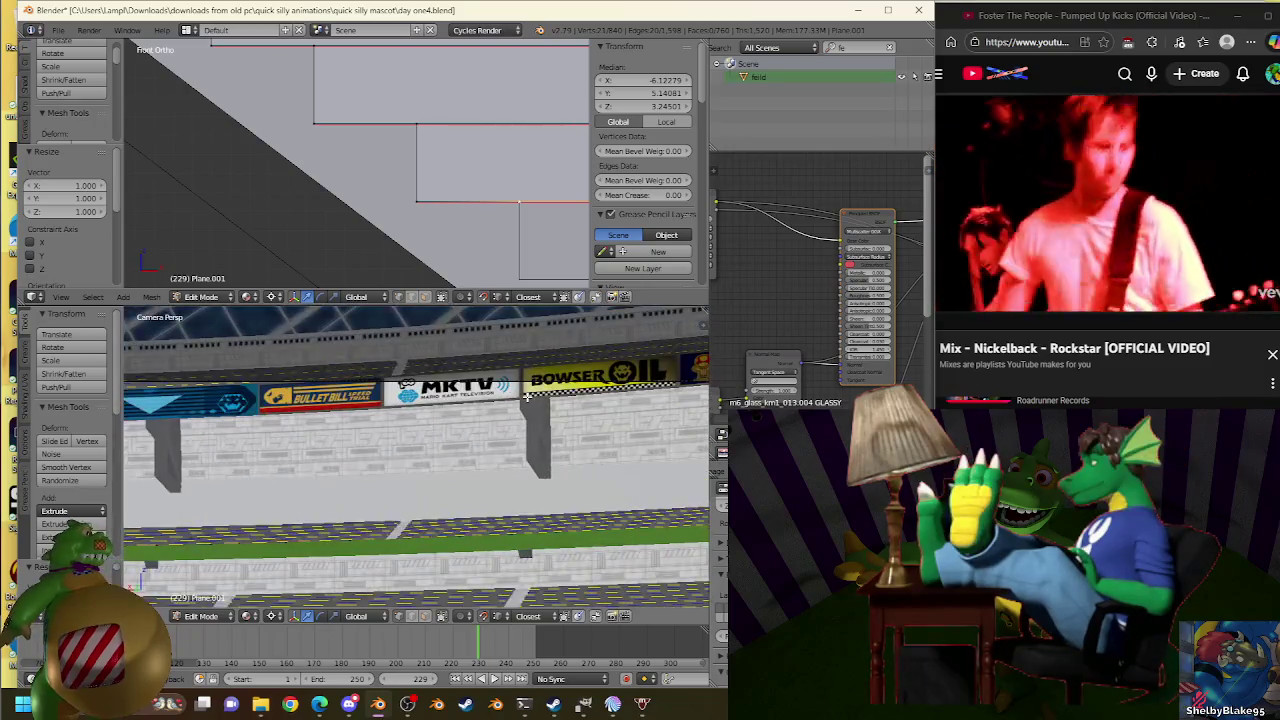
{"action": "scroll", "coordinate": [525, 397], "scroll_direction": "down", "scroll_amount": 2}
{"action": "middle_click_drag", "start_coordinate": [525, 397], "coordinate": [556, 474], "text": "shift"}
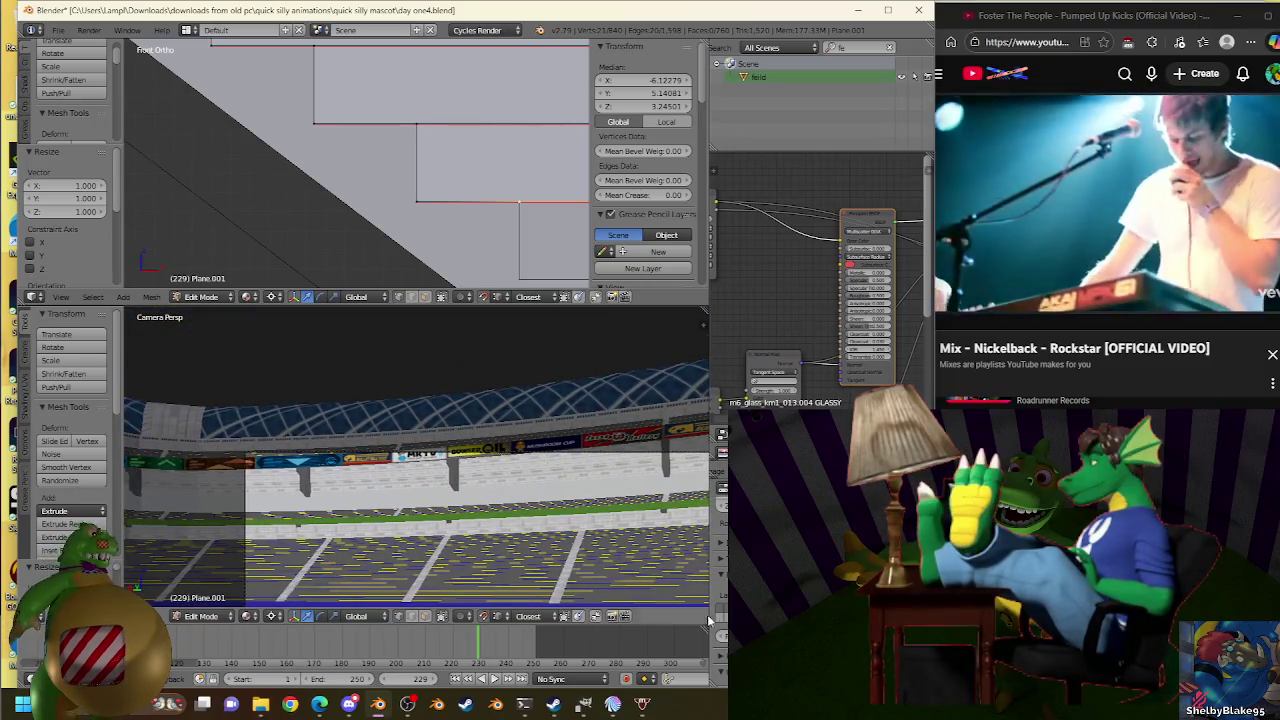
{"action": "key", "text": "Tab"}
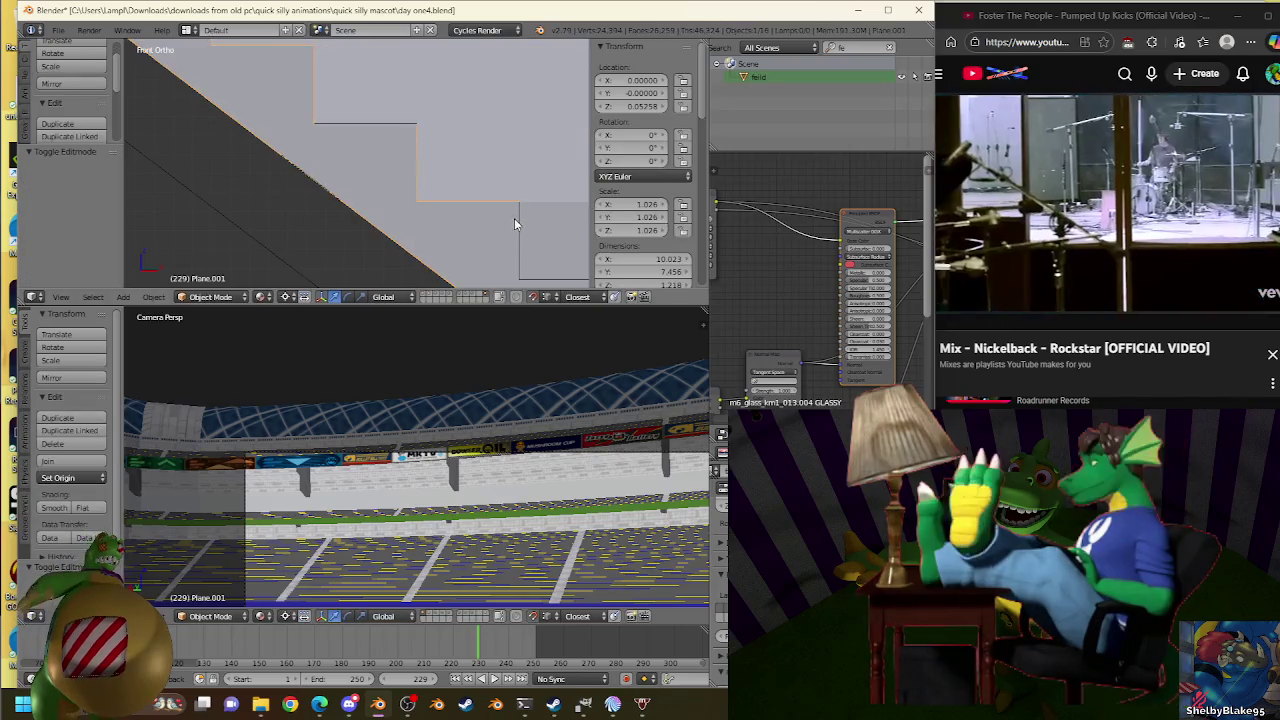
{"action": "key", "text": "g"}
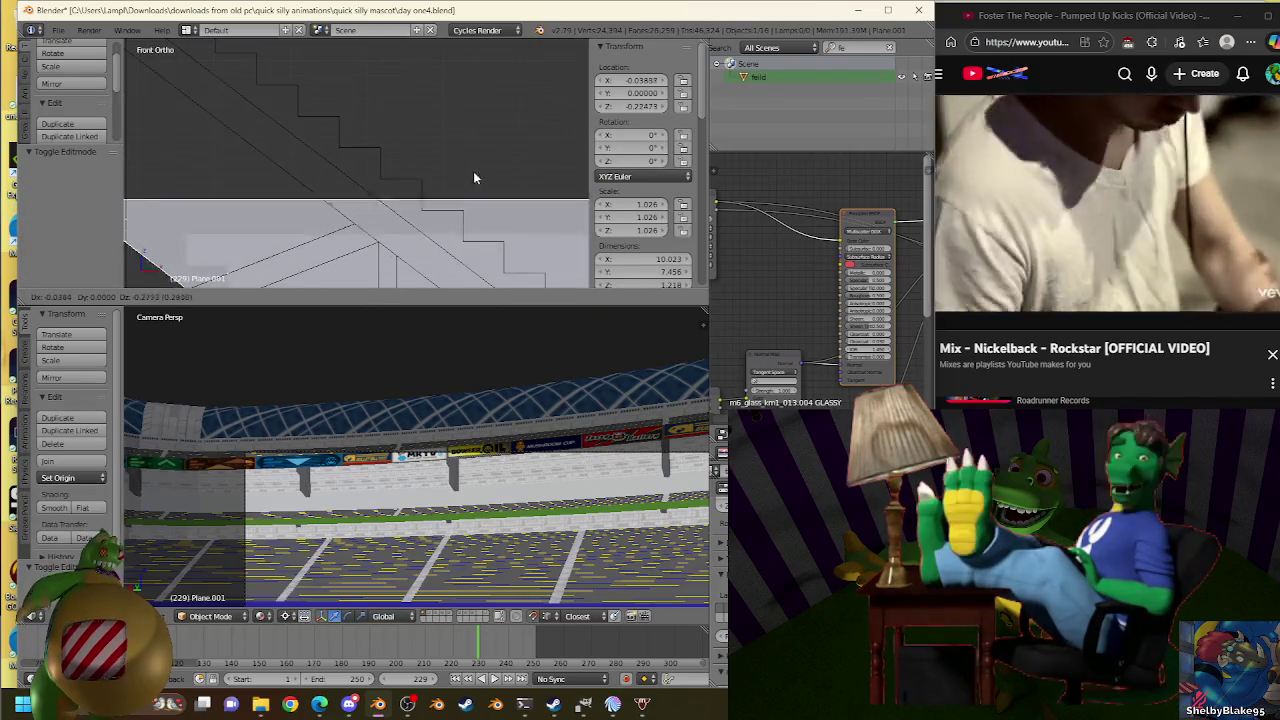
{"action": "right_click", "coordinate": [445, 172]}
{"action": "scroll", "coordinate": [515, 276], "scroll_direction": "down", "scroll_amount": 2}
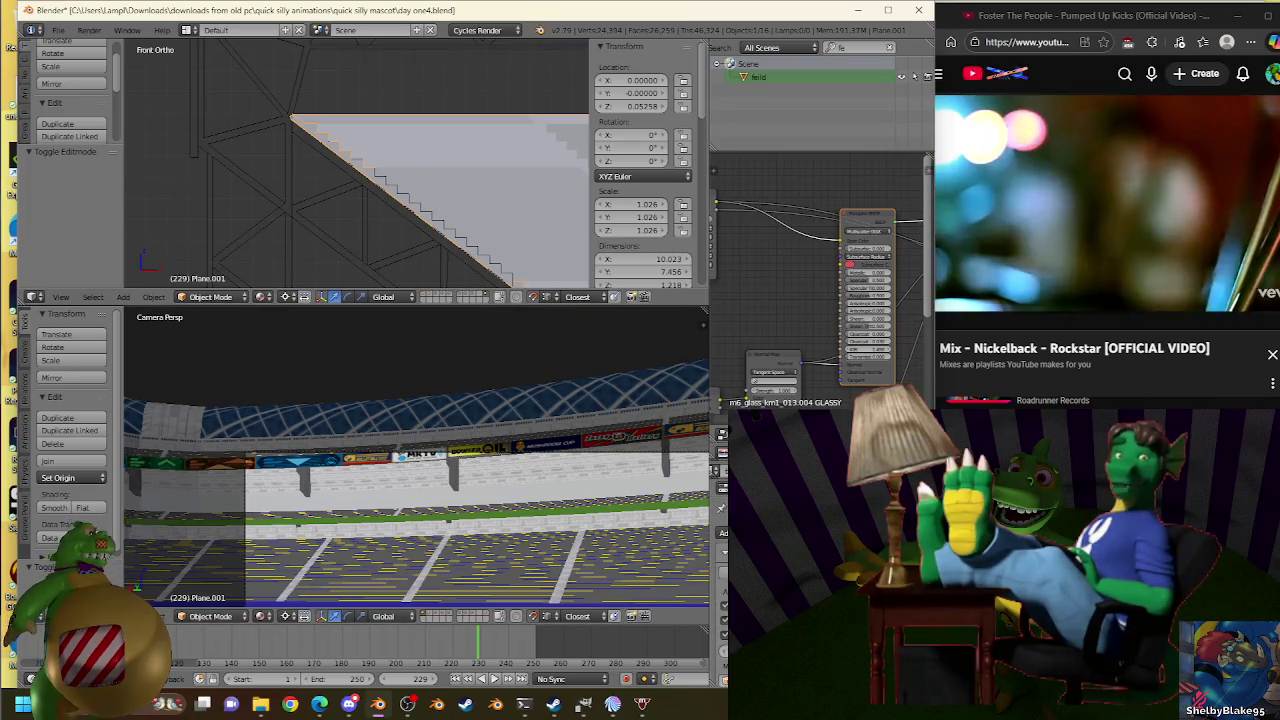
{"action": "key", "text": "ctrl+z"}
{"action": "key", "text": "ctrl+z"}
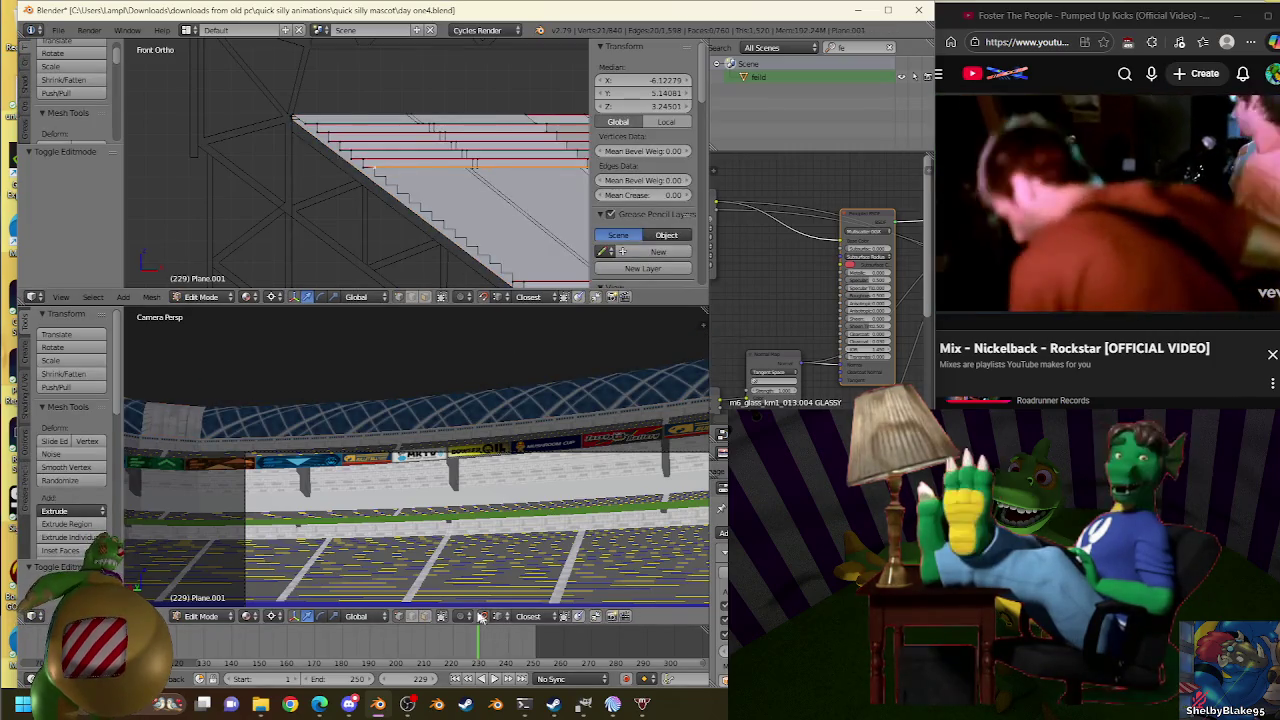
{"action": "left_click", "coordinate": [249, 615]}
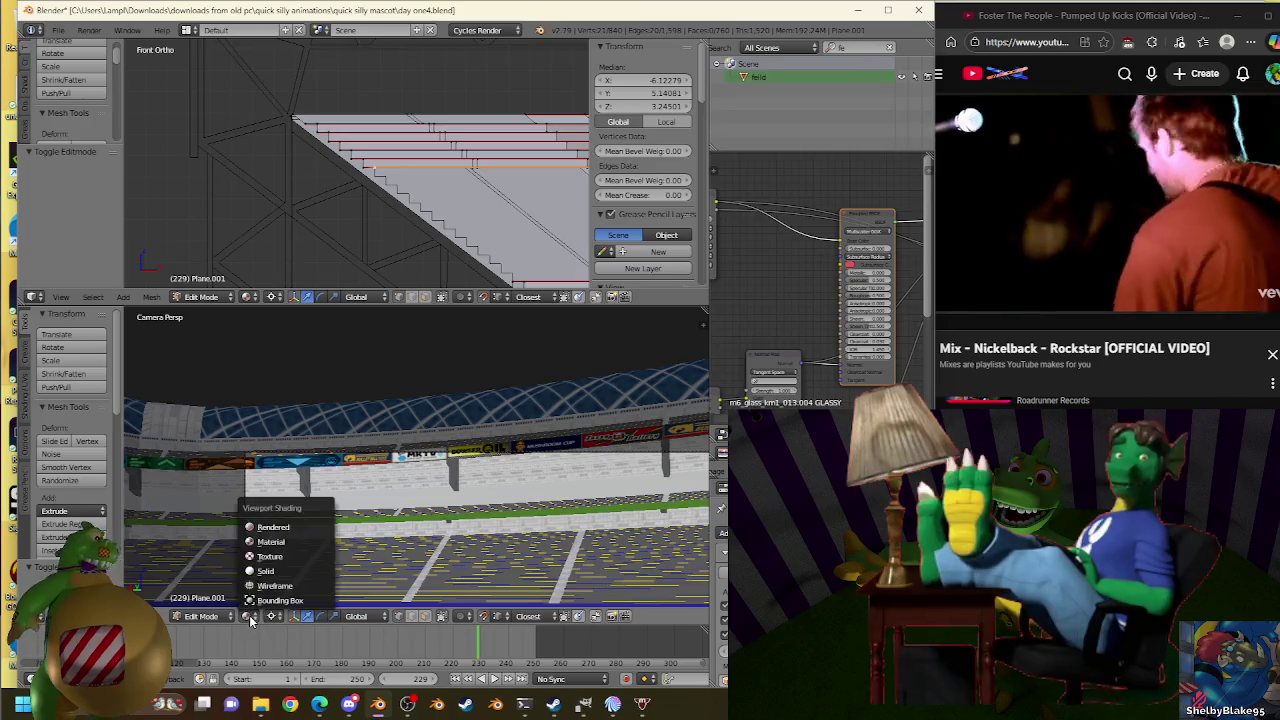
{"action": "left_click", "coordinate": [275, 527]}
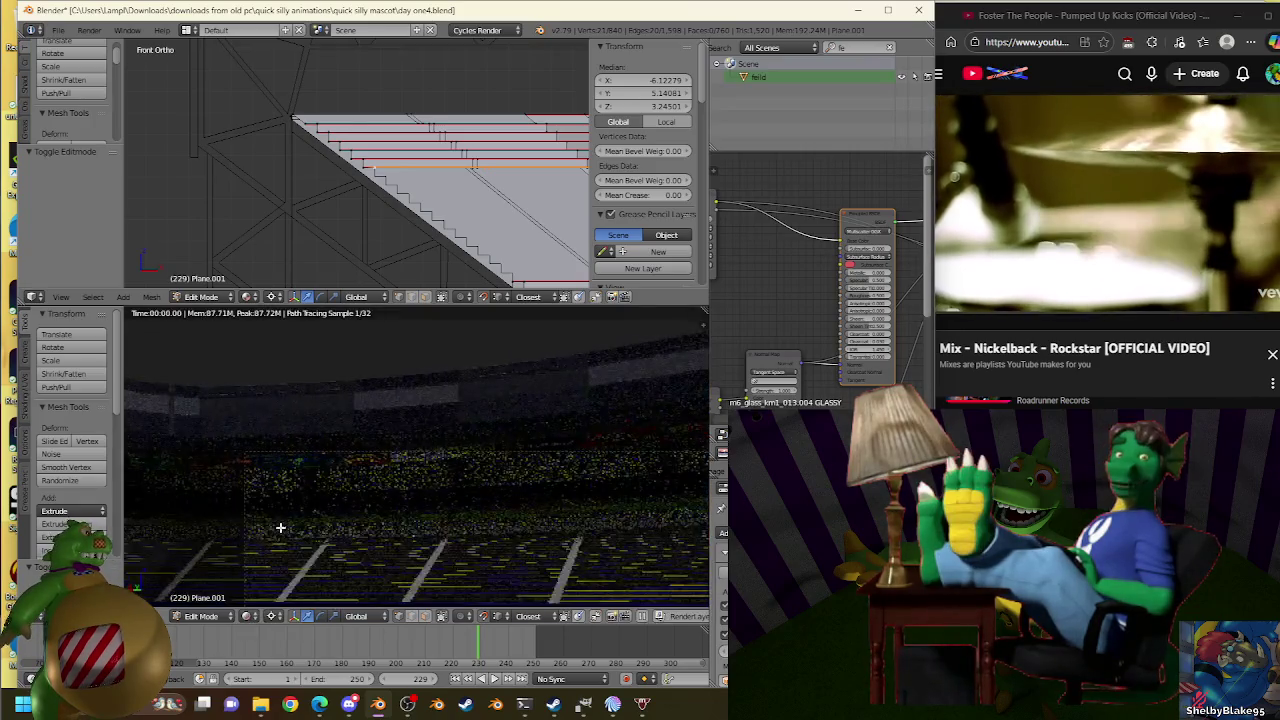
{"action": "left_click", "coordinate": [246, 615]}
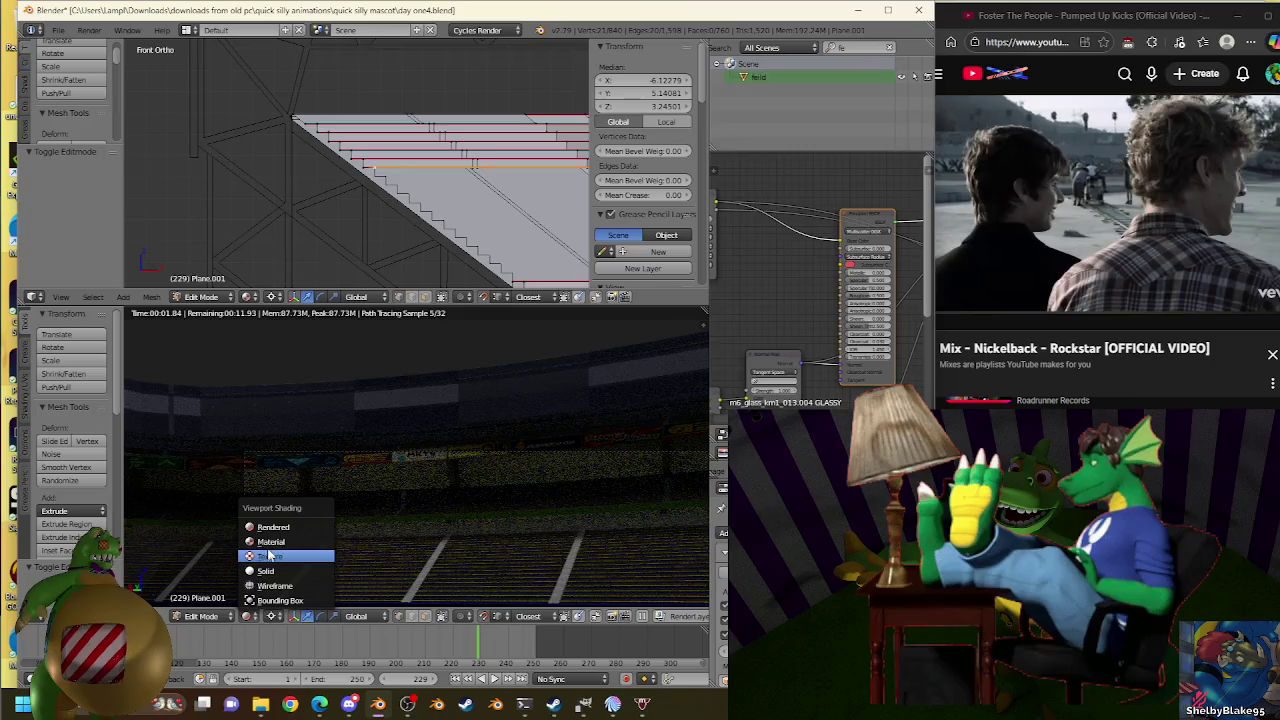
{"action": "left_click", "coordinate": [269, 556]}
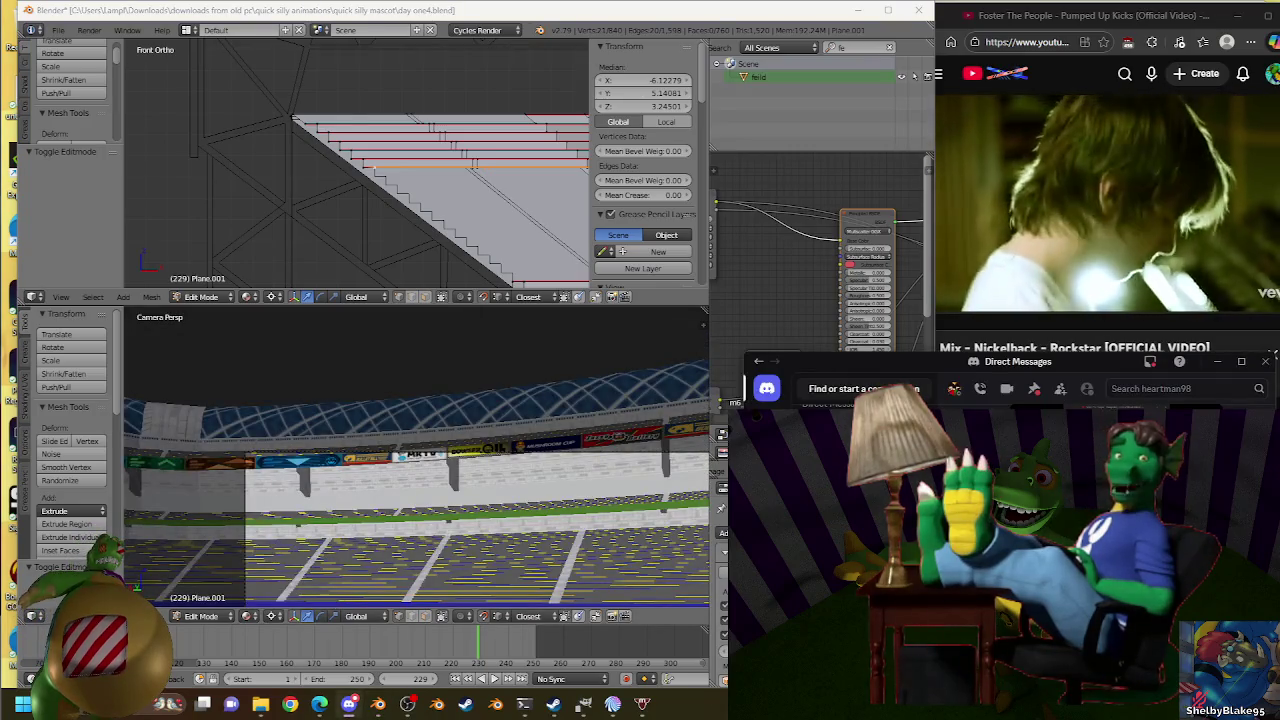
{"action": "scroll", "coordinate": [502, 188], "scroll_direction": "up", "scroll_amount": 8}
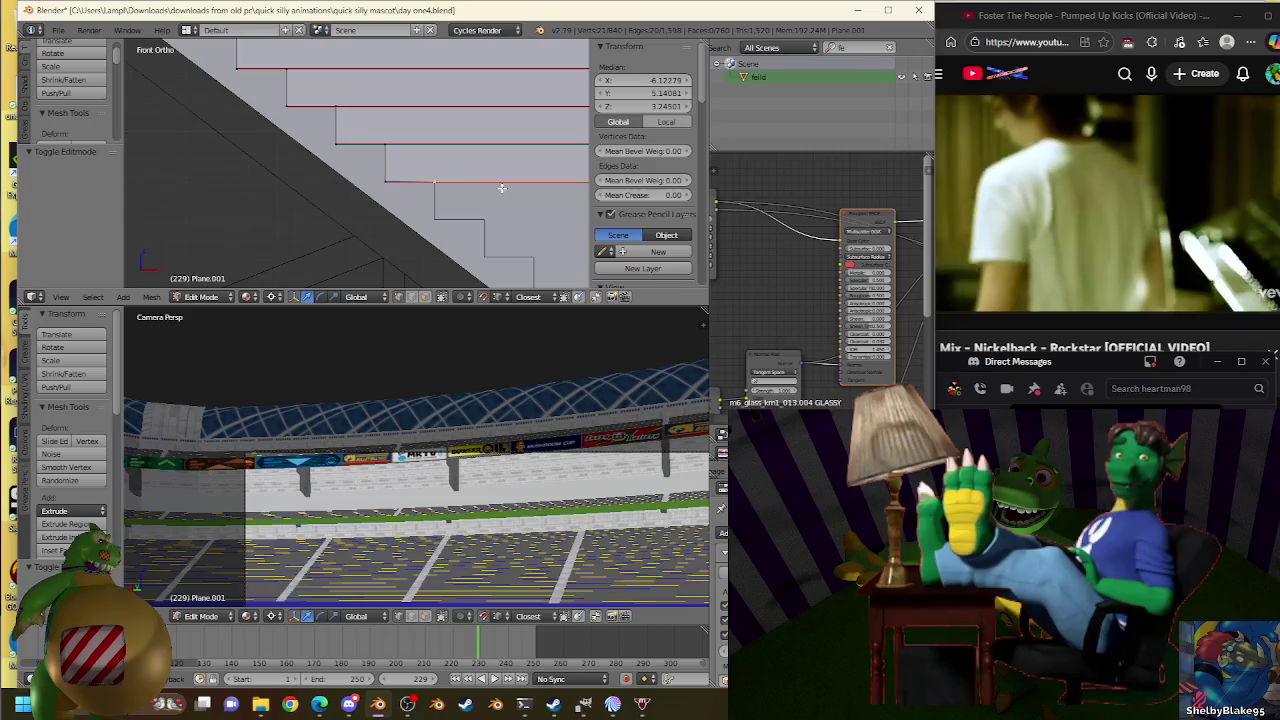
Move the selected stair edge and apply slight scale adjustments to it.
{"action": "scroll", "coordinate": [502, 188], "scroll_direction": "up", "scroll_amount": 3}
{"action": "scroll", "coordinate": [343, 129], "scroll_direction": "up", "scroll_amount": 2}
{"action": "key", "text": "g"}
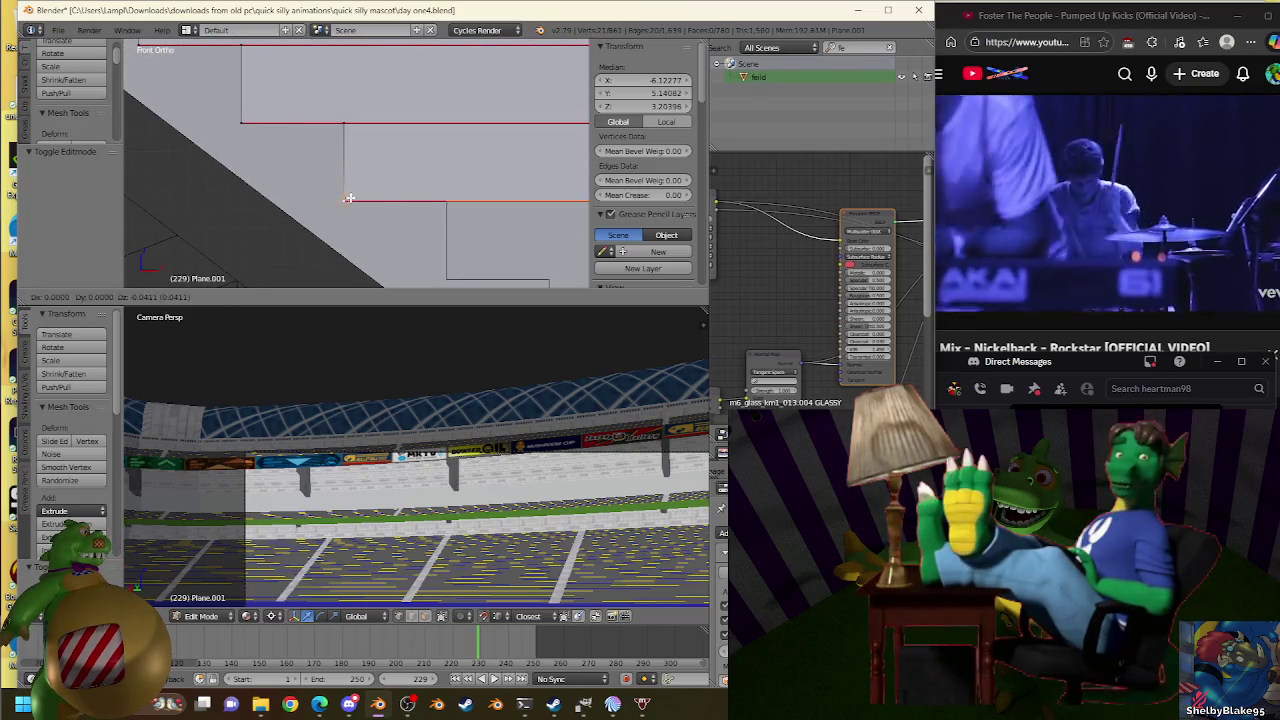
{"action": "left_click", "coordinate": [349, 198]}
{"action": "key", "text": "s"}
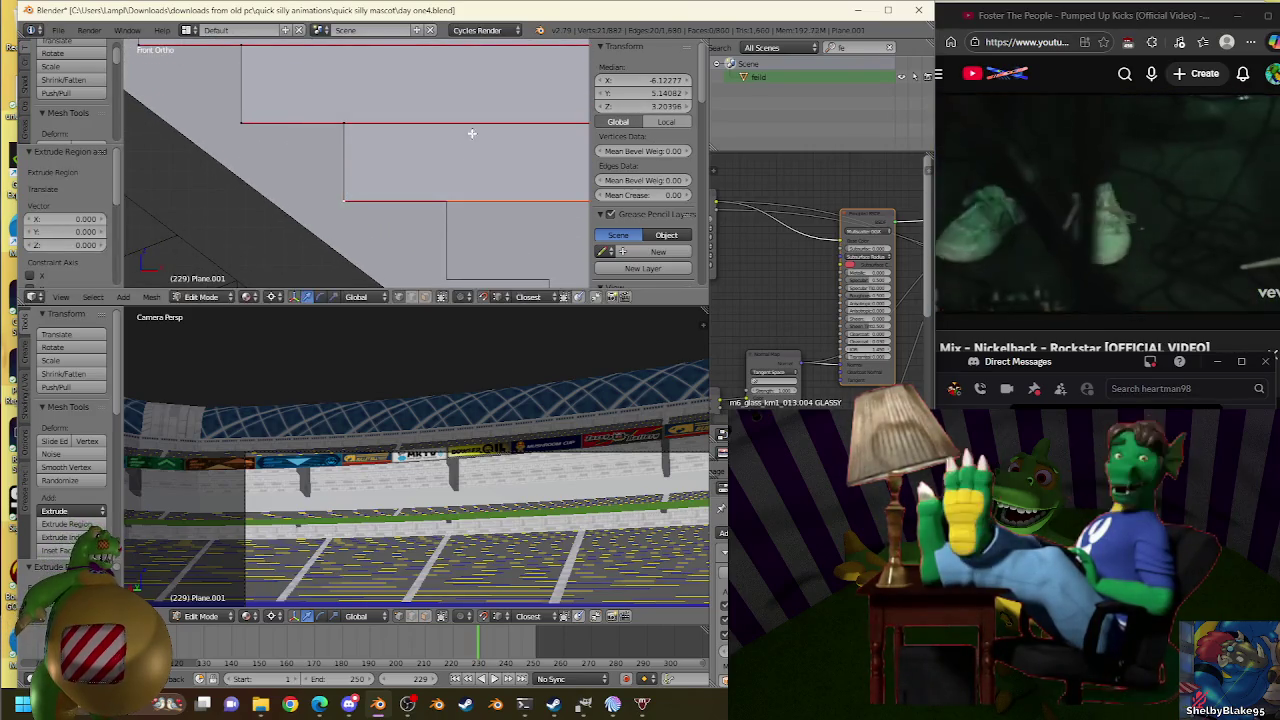
{"action": "left_click", "coordinate": [446, 198]}
{"action": "key", "text": "s"}
{"action": "left_click", "coordinate": [443, 189]}
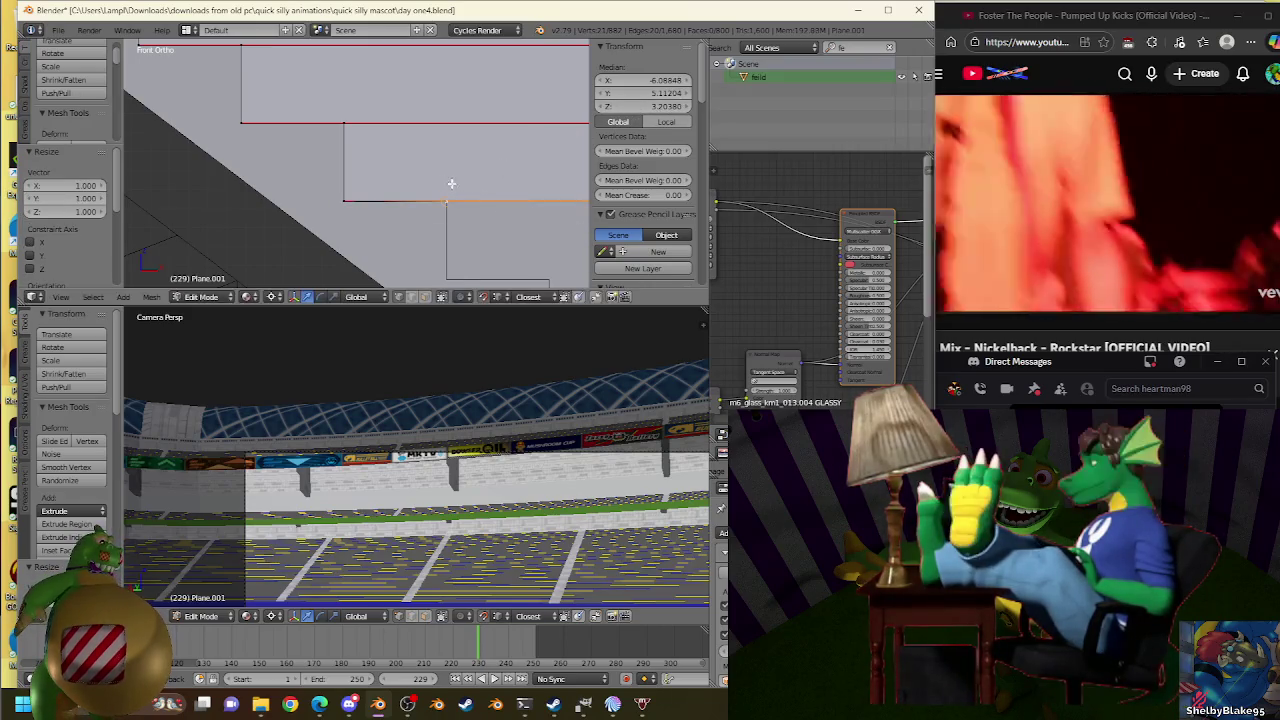
{"action": "key", "text": "s"}
{"action": "left_click", "coordinate": [452, 201]}
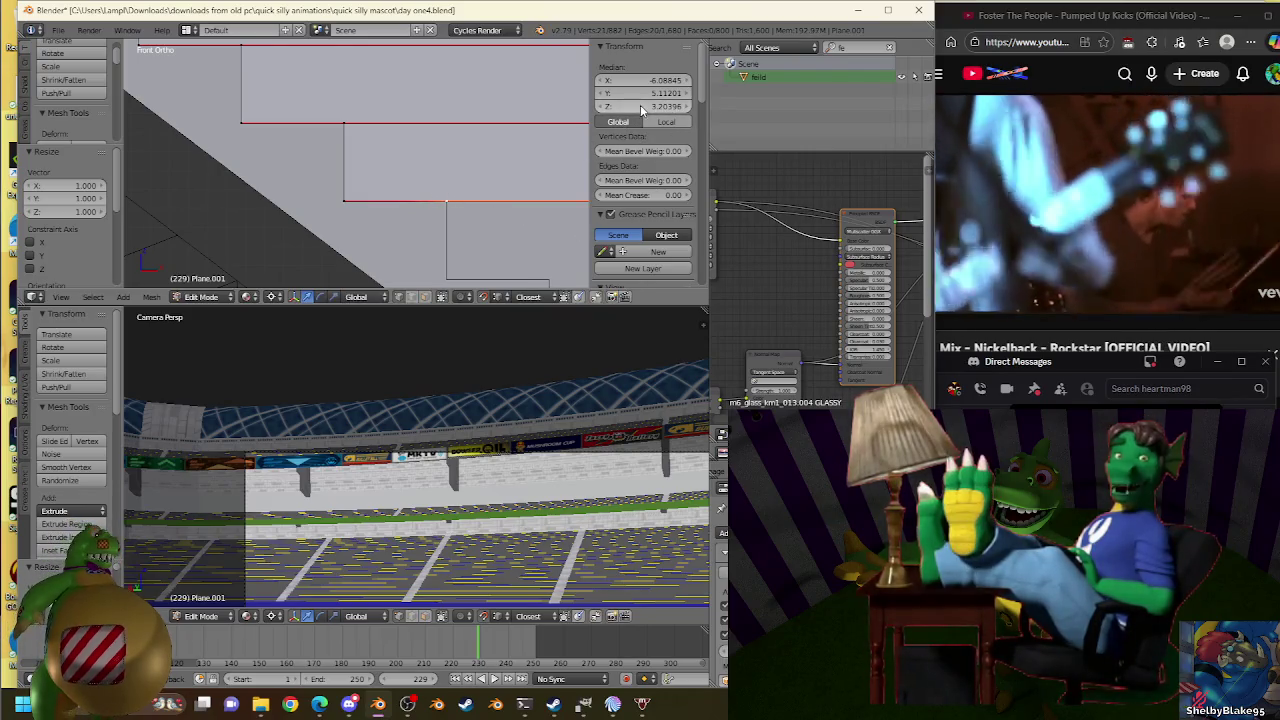
Keep rescaling the edge in small steps toward full 1.000 size.
{"action": "key", "text": "s"}
{"action": "left_click", "coordinate": [409, 200]}
{"action": "key", "text": "s"}
{"action": "left_click", "coordinate": [483, 180]}
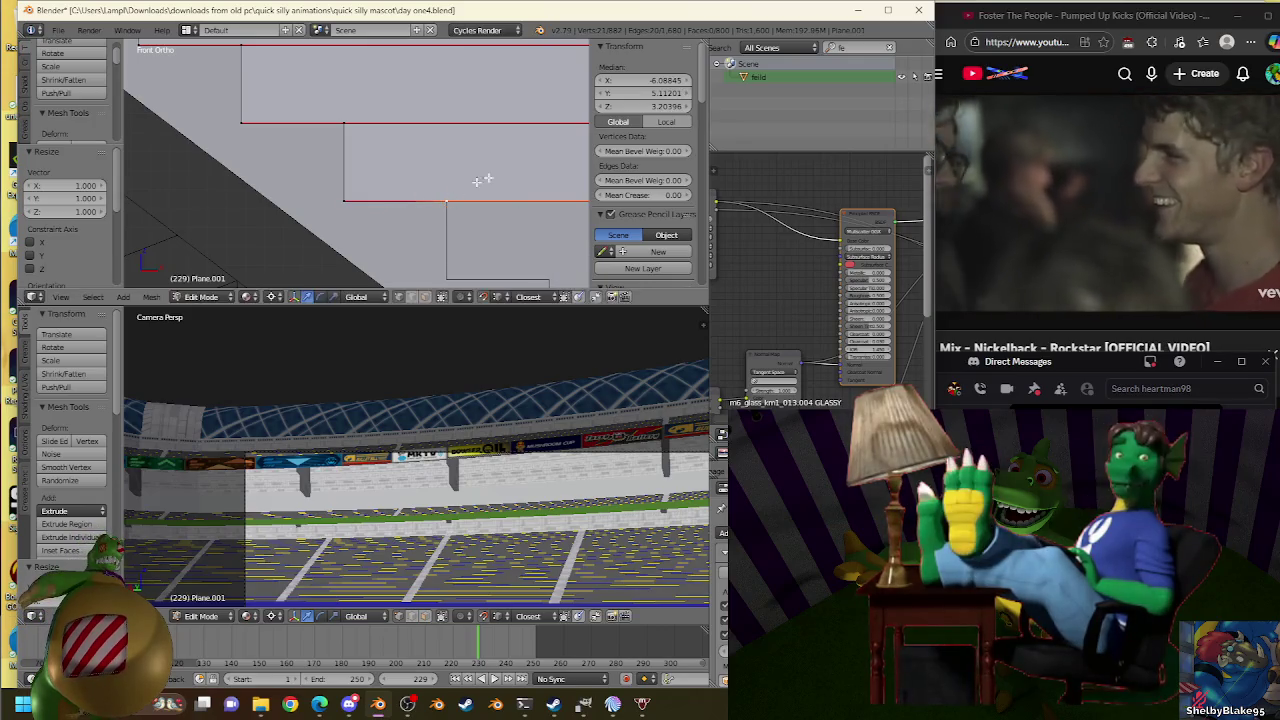
{"action": "key", "text": "s"}
{"action": "left_click", "coordinate": [494, 143]}
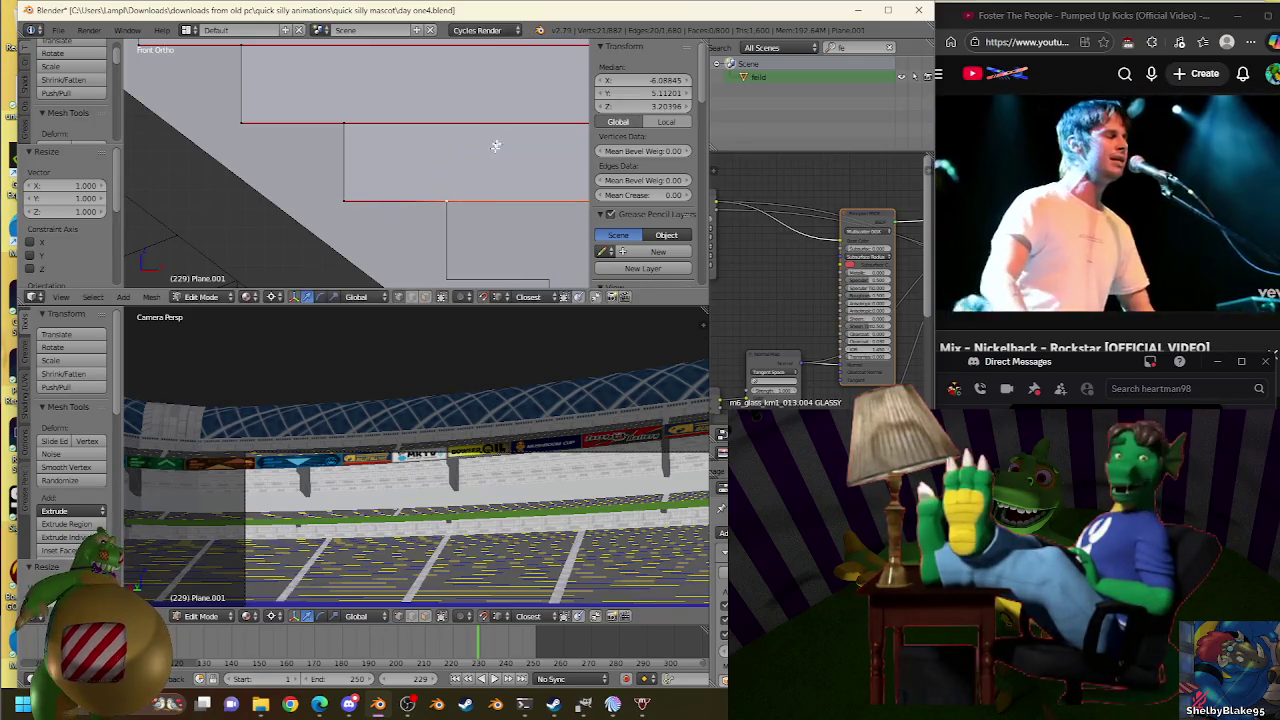
Extrude a new step edge downward, undoing an accidental sideways offset.
{"action": "key", "text": "e"}
{"action": "left_click", "coordinate": [474, 271]}
{"action": "scroll", "coordinate": [474, 271], "scroll_direction": "up", "scroll_amount": 2, "text": "ctrl"}
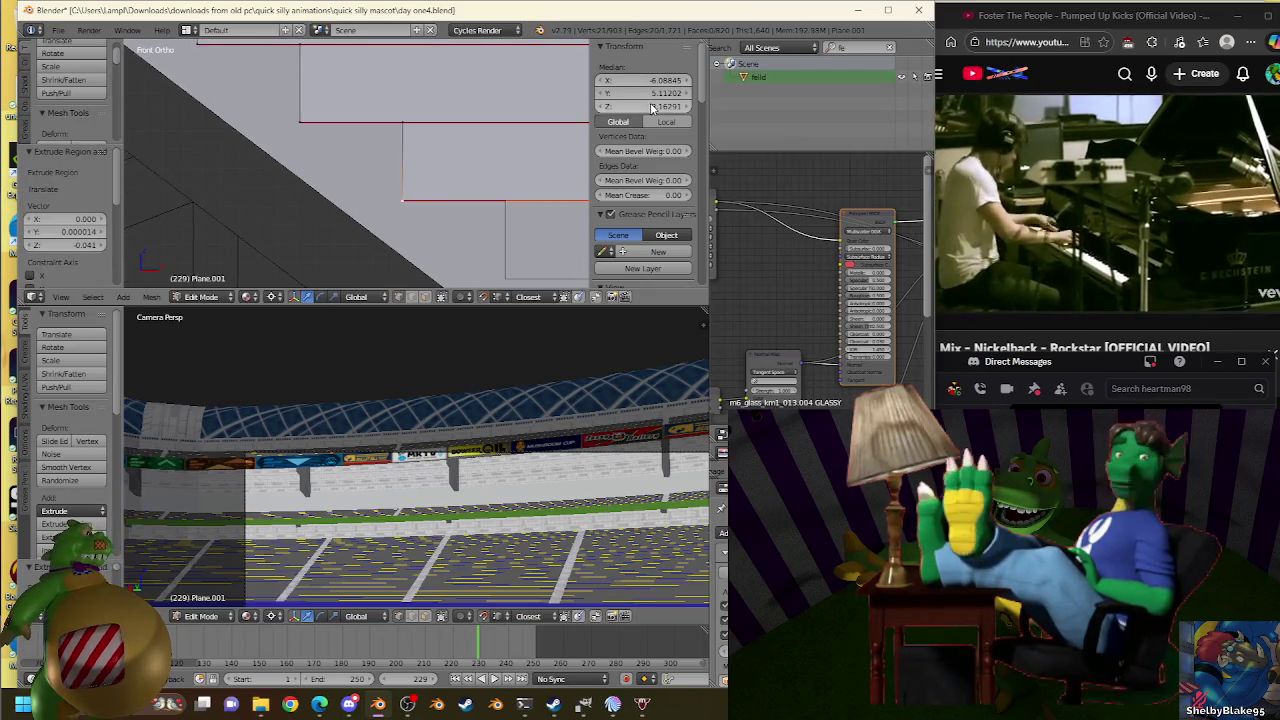
{"action": "key", "text": "e"}
{"action": "left_click", "coordinate": [512, 194]}
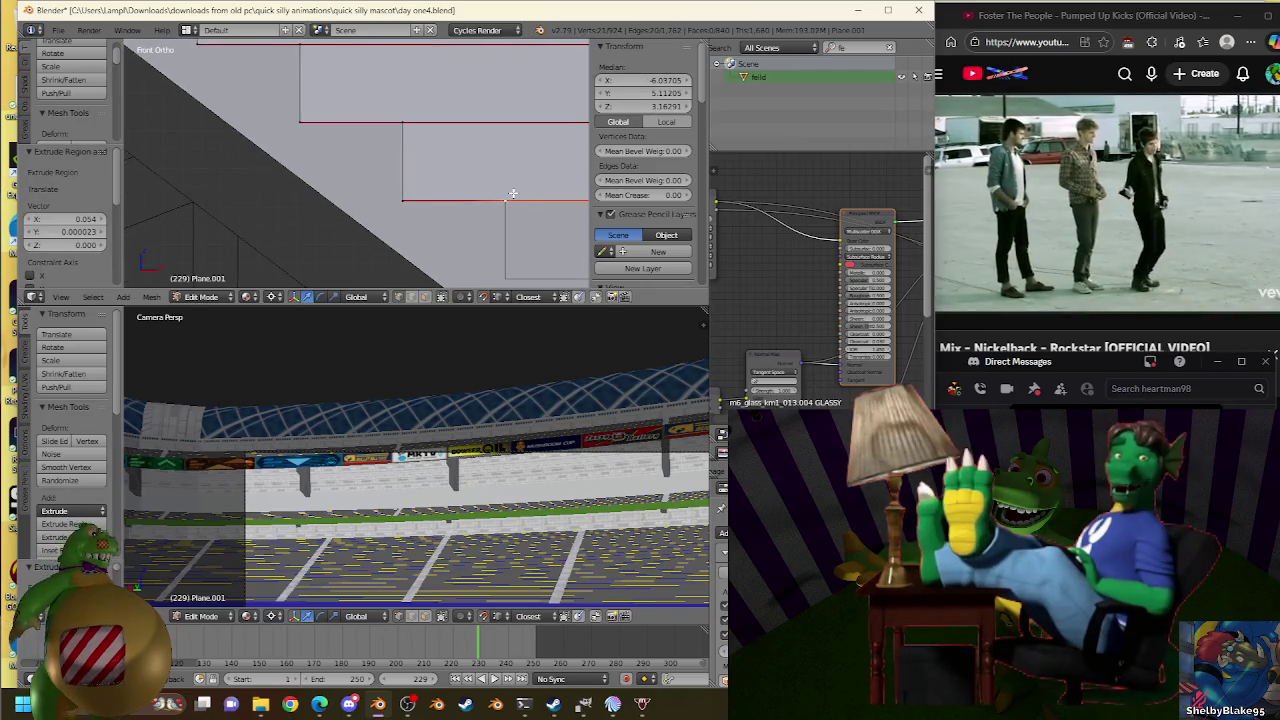
{"action": "key", "text": "ctrl+z"}
{"action": "key", "text": "e"}
{"action": "right_click", "coordinate": [510, 195]}
Scale the new lower step edge slightly several times to line it up.
{"action": "key", "text": "s"}
{"action": "left_click", "coordinate": [511, 197]}
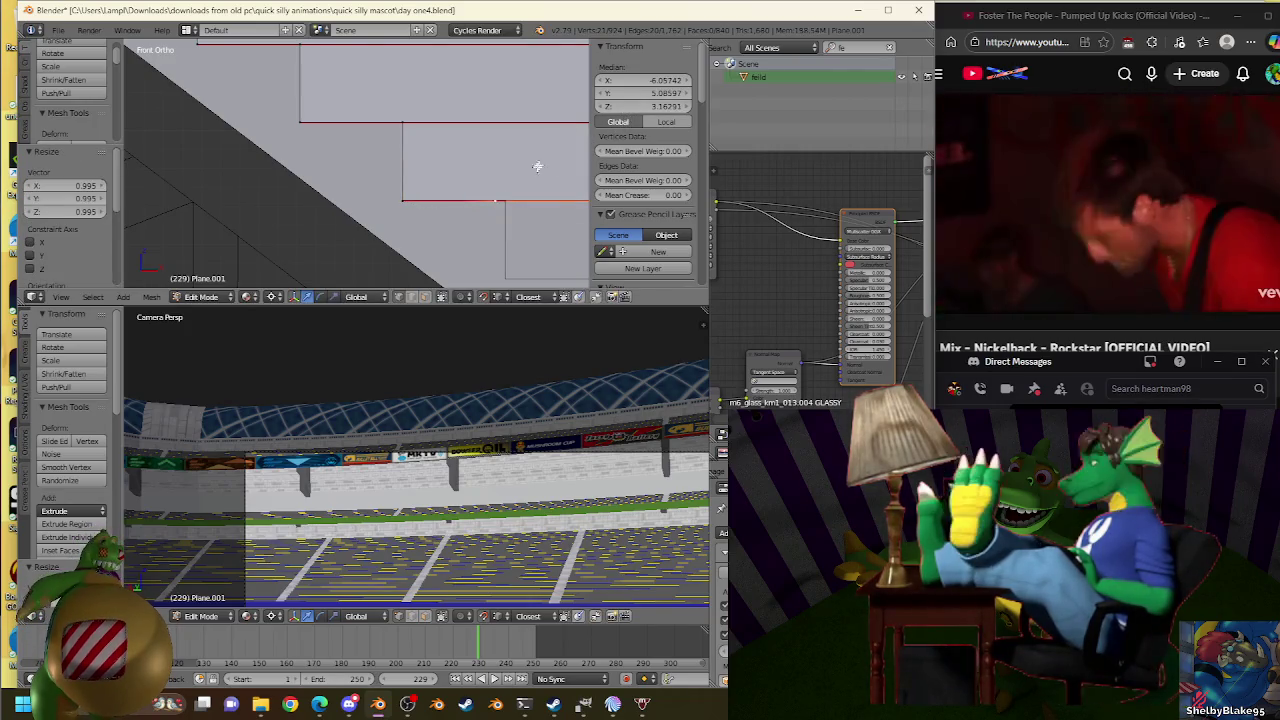
{"action": "key", "text": "s"}
{"action": "left_click", "coordinate": [515, 183]}
{"action": "key", "text": "s"}
{"action": "left_click", "coordinate": [500, 191]}
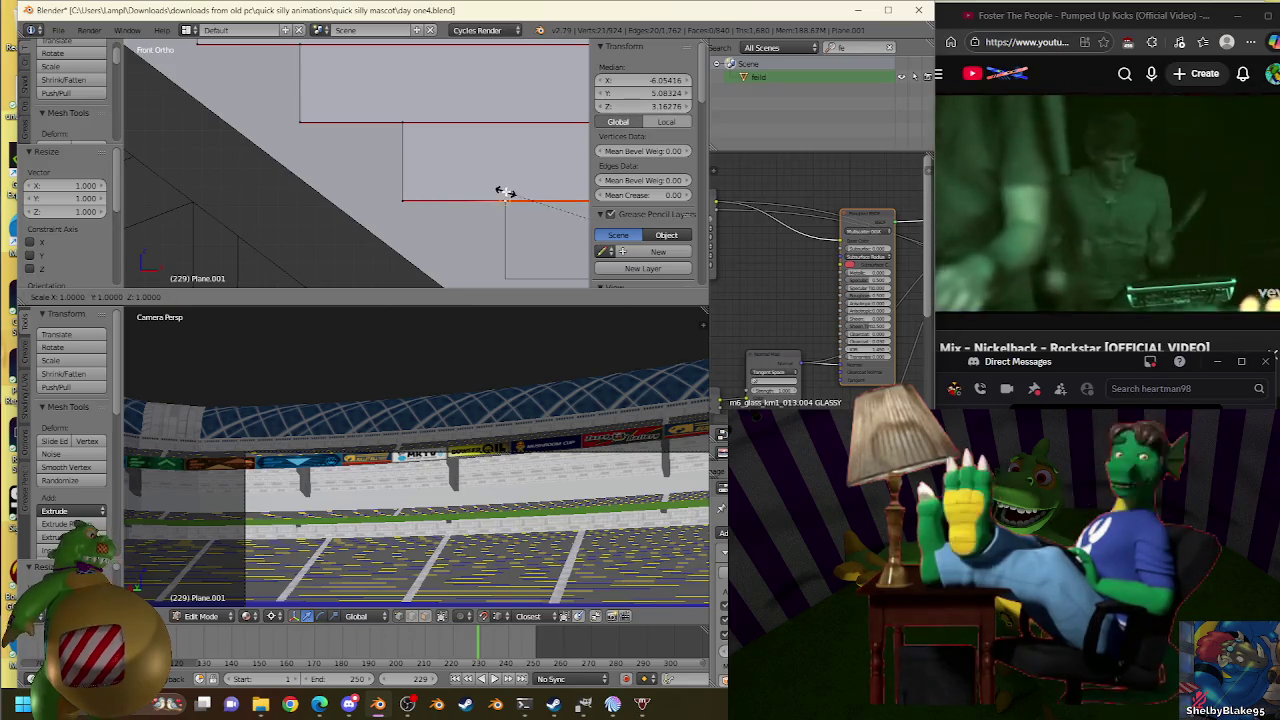
{"action": "key", "text": "s"}
{"action": "left_click", "coordinate": [514, 180]}
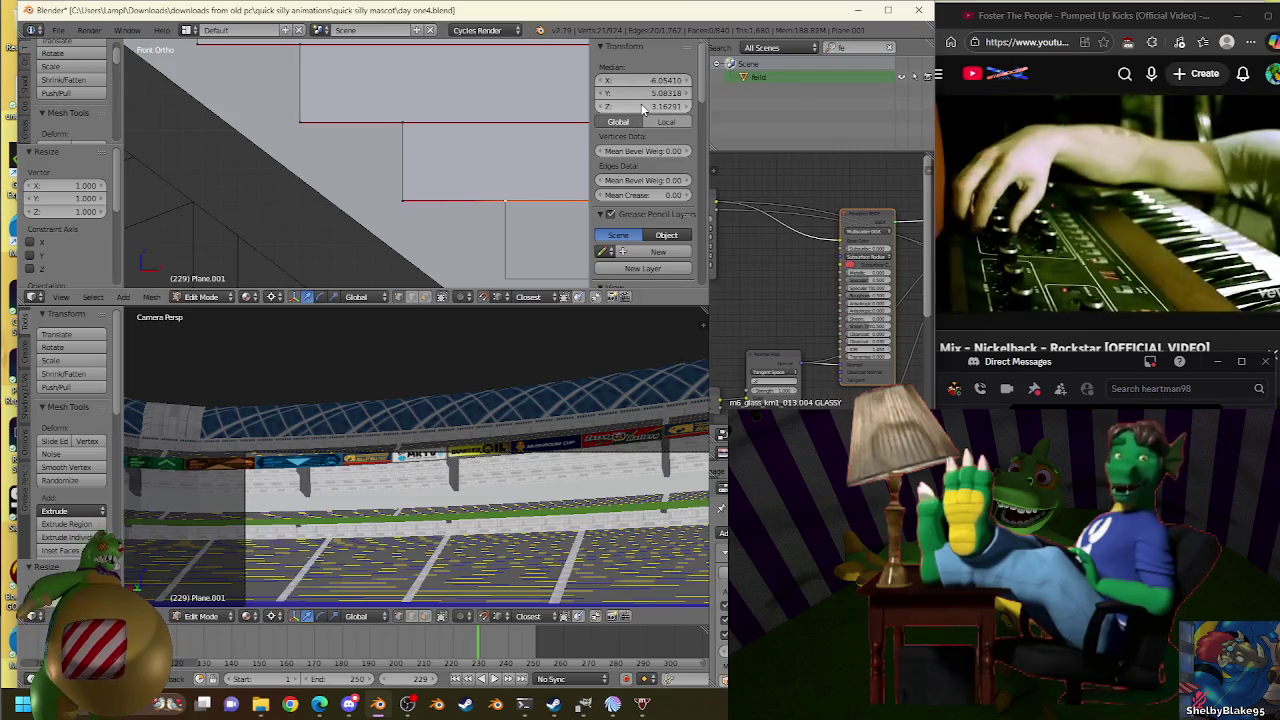
Move the lower edge down along Z and extrude another copy in place.
{"action": "key", "text": "g"}
{"action": "key", "text": "z"}
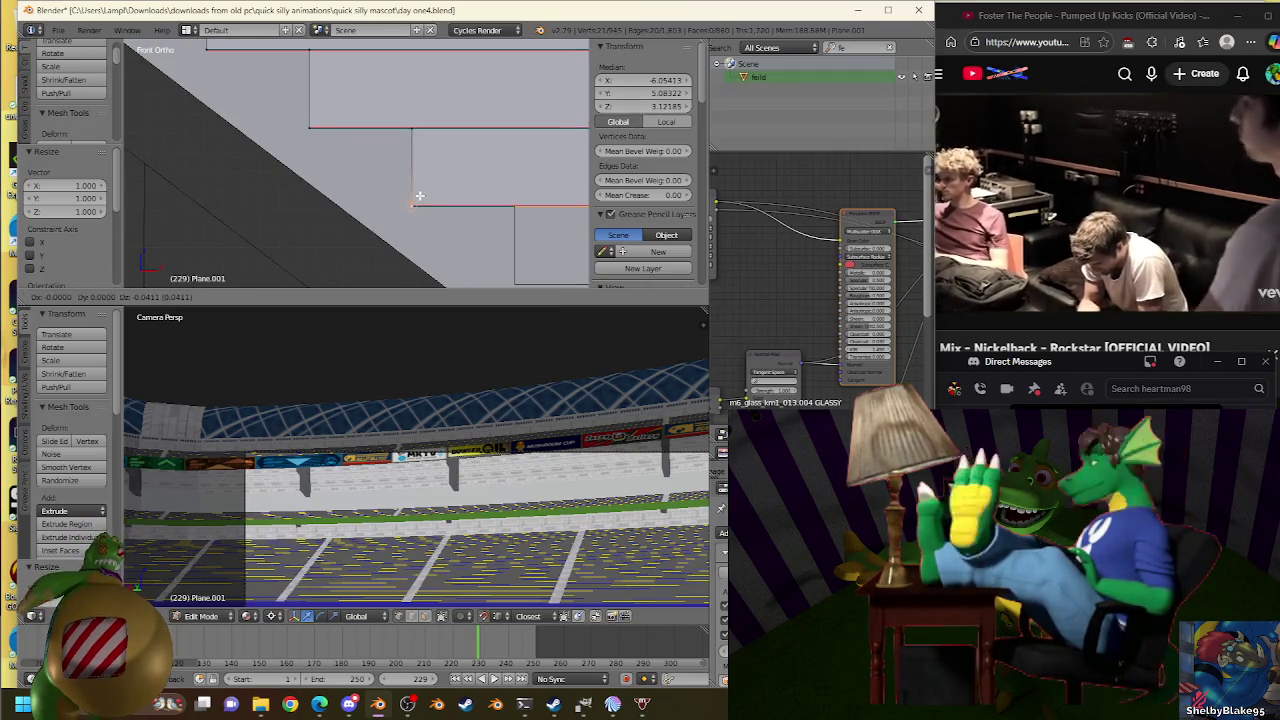
{"action": "left_click", "coordinate": [420, 196]}
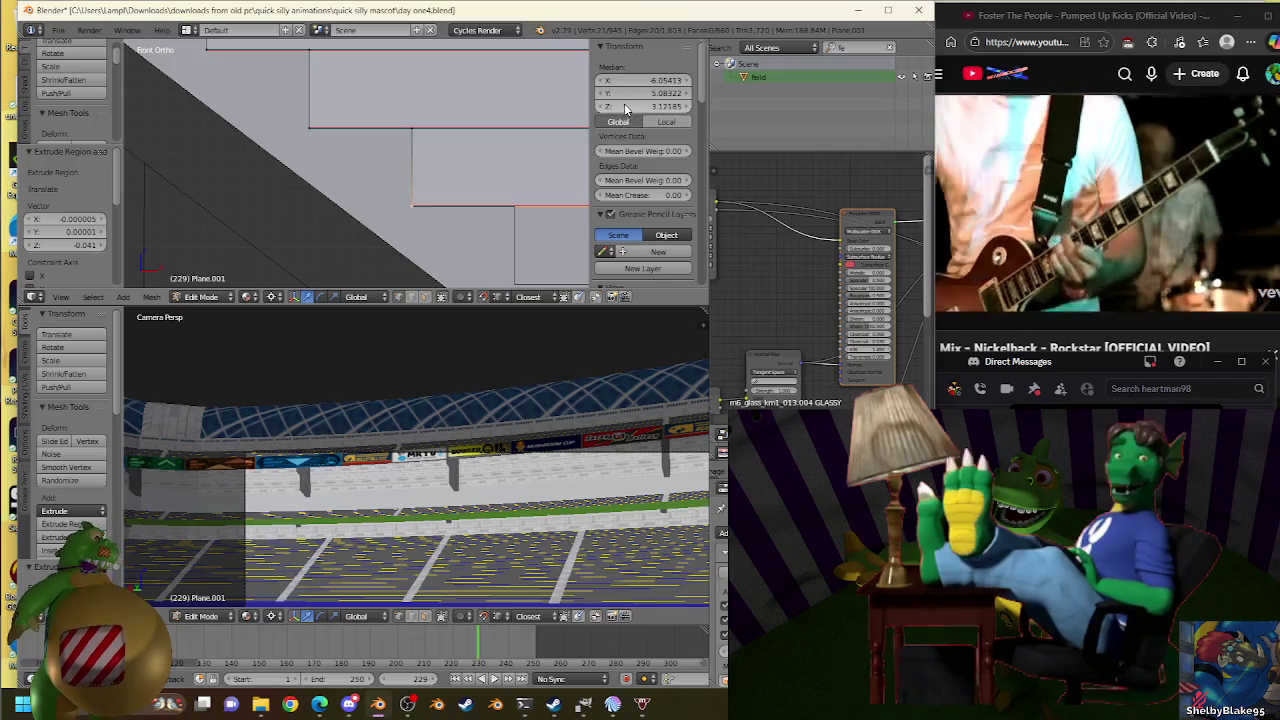
{"action": "key", "text": "e"}
{"action": "right_click", "coordinate": [520, 185]}
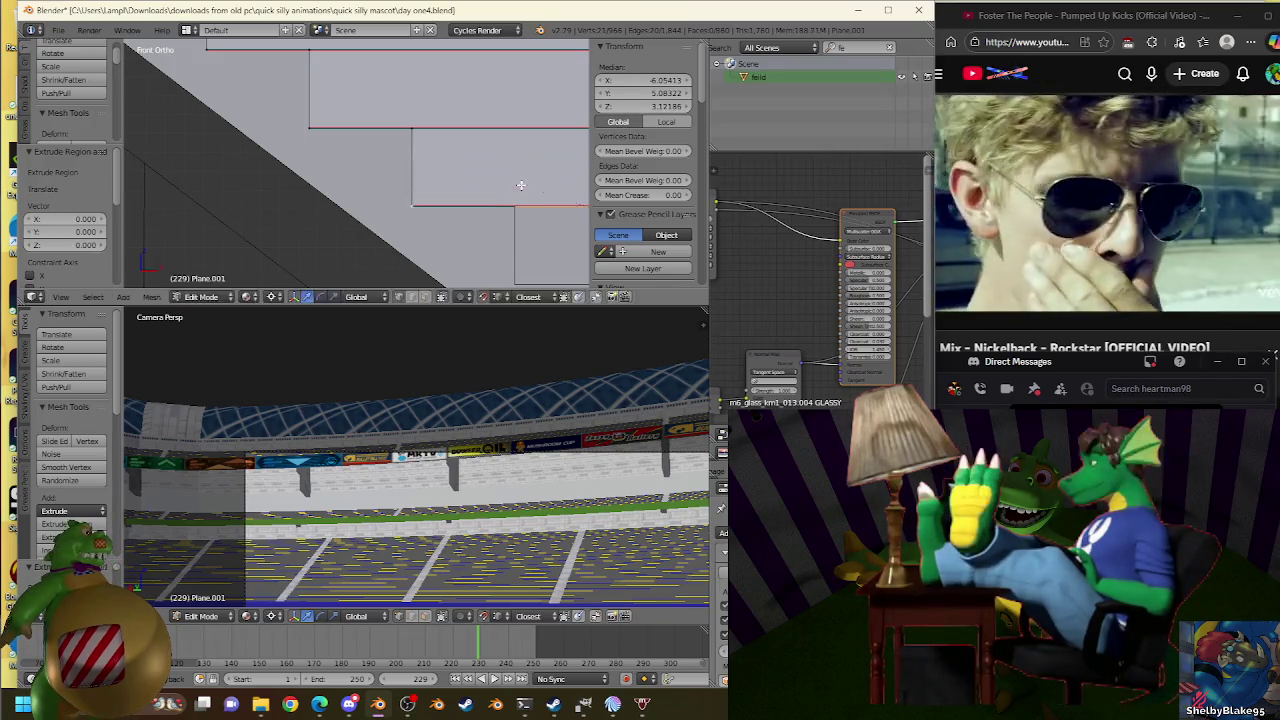
{"action": "key", "text": "s"}
{"action": "left_click", "coordinate": [520, 185]}
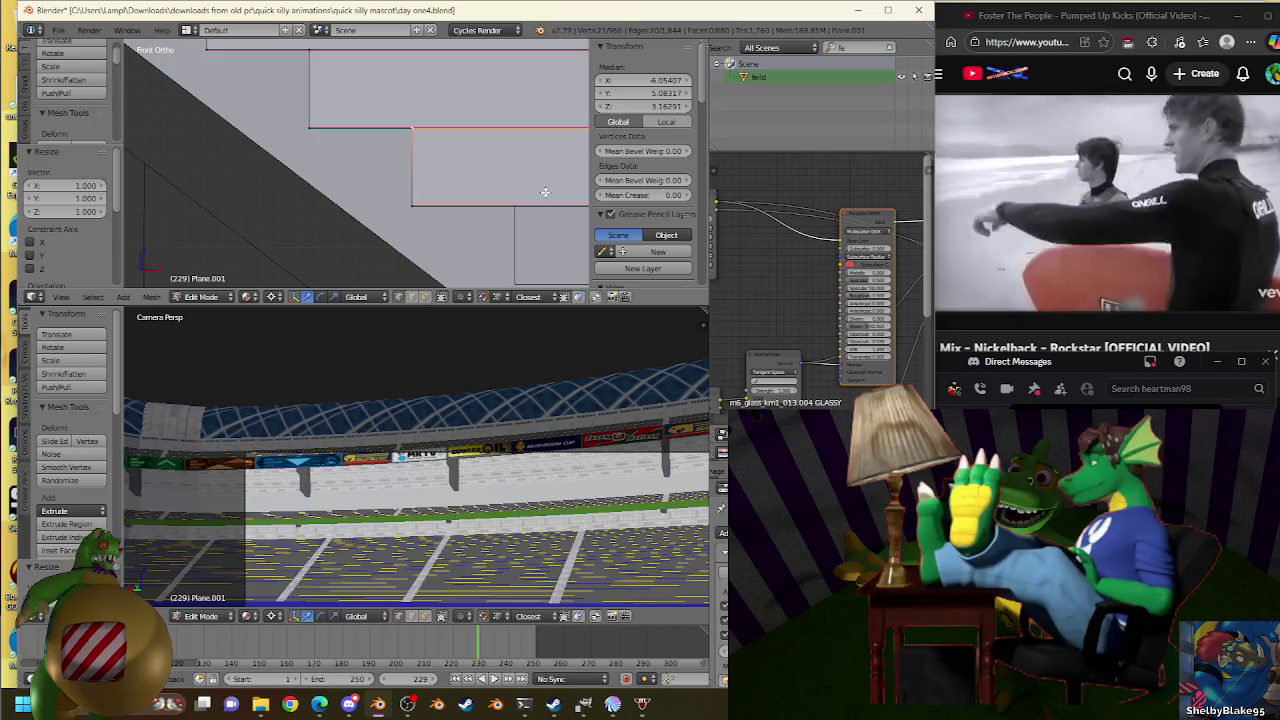
{"action": "right_click", "coordinate": [545, 191]}
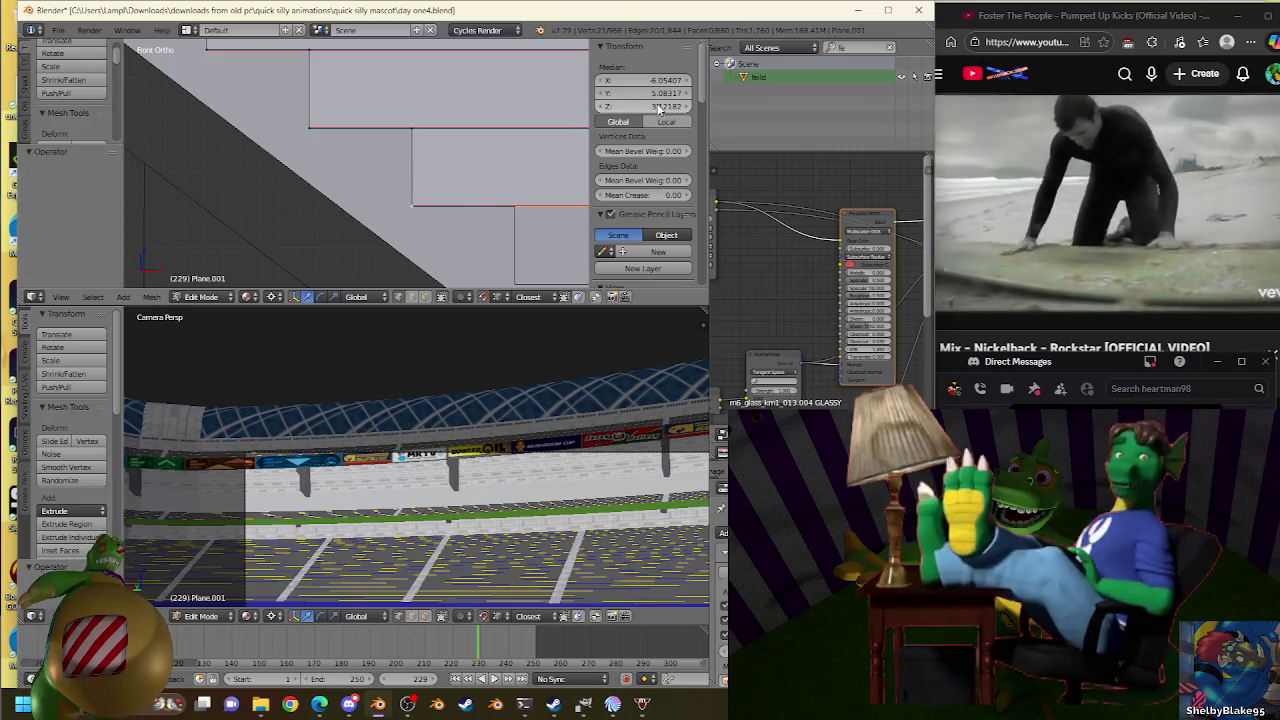
Rescale the new edge back to 1.000 scale and bring the YouTube browser forward.
{"action": "key", "text": "s"}
{"action": "left_click", "coordinate": [520, 200]}
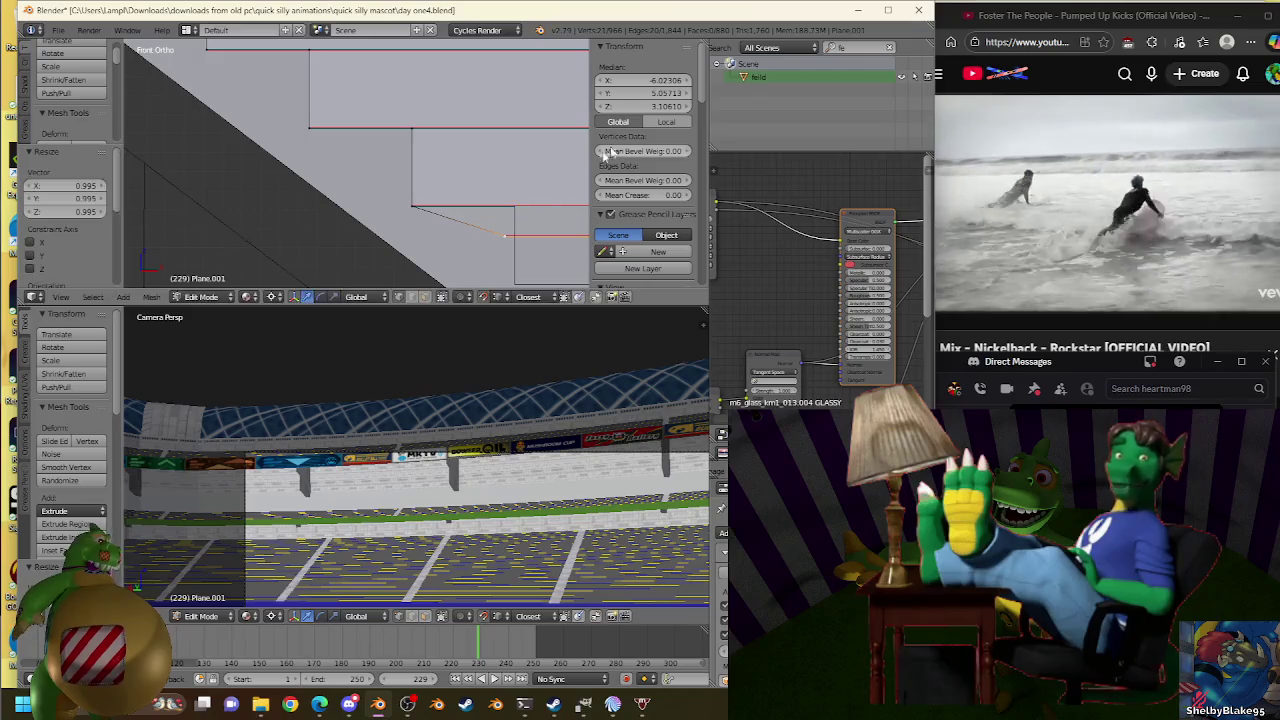
{"action": "key", "text": "s"}
{"action": "left_click", "coordinate": [520, 203]}
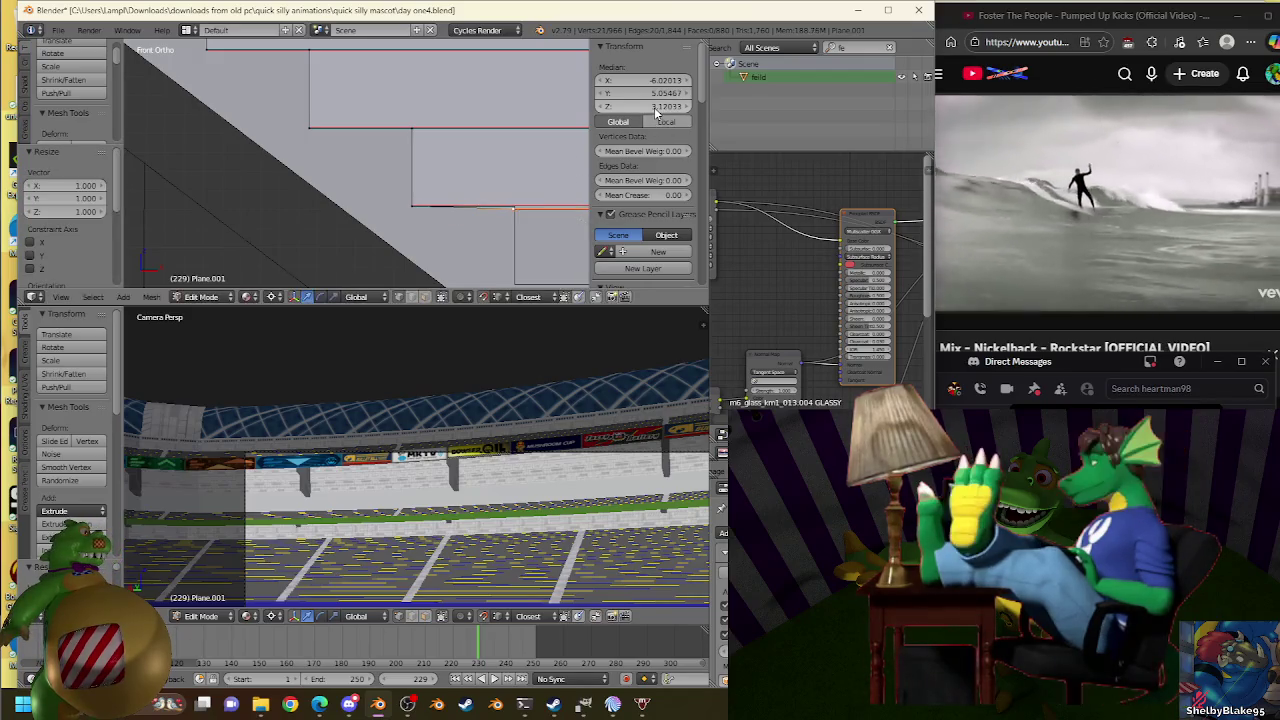
{"action": "key", "text": "s"}
{"action": "left_click", "coordinate": [528, 203]}
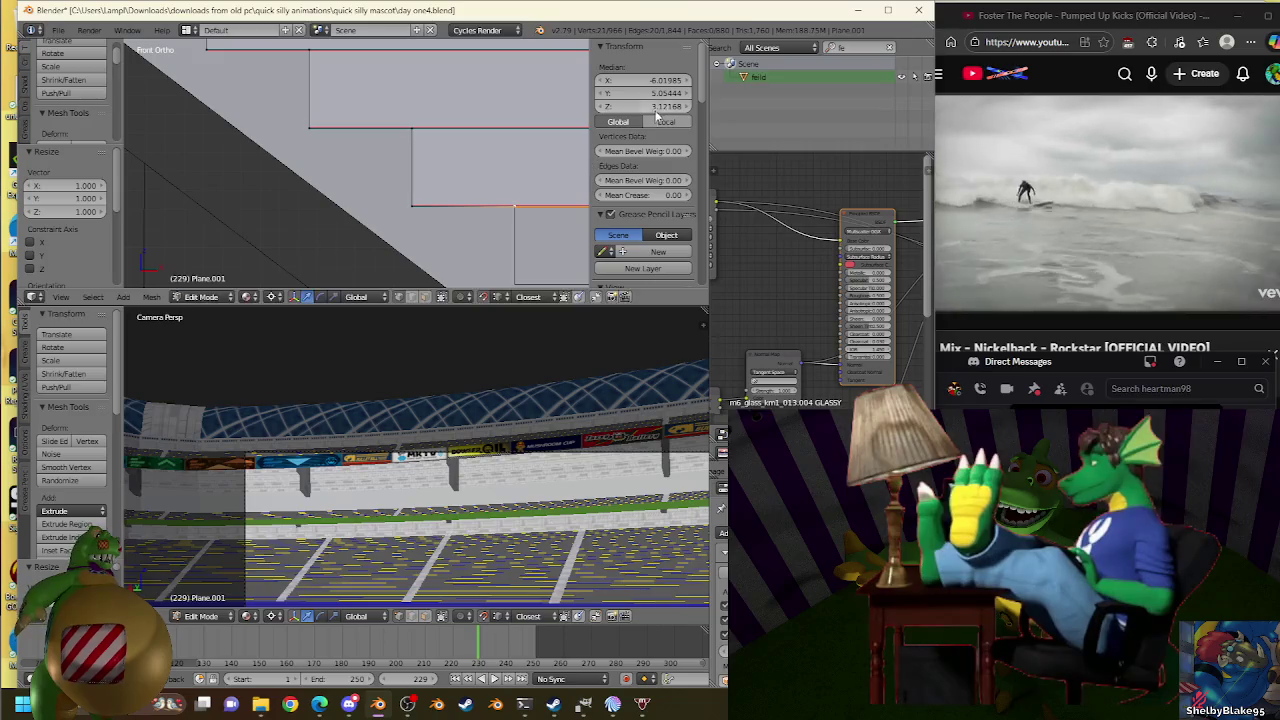
{"action": "key", "text": "s"}
{"action": "left_click", "coordinate": [520, 198]}
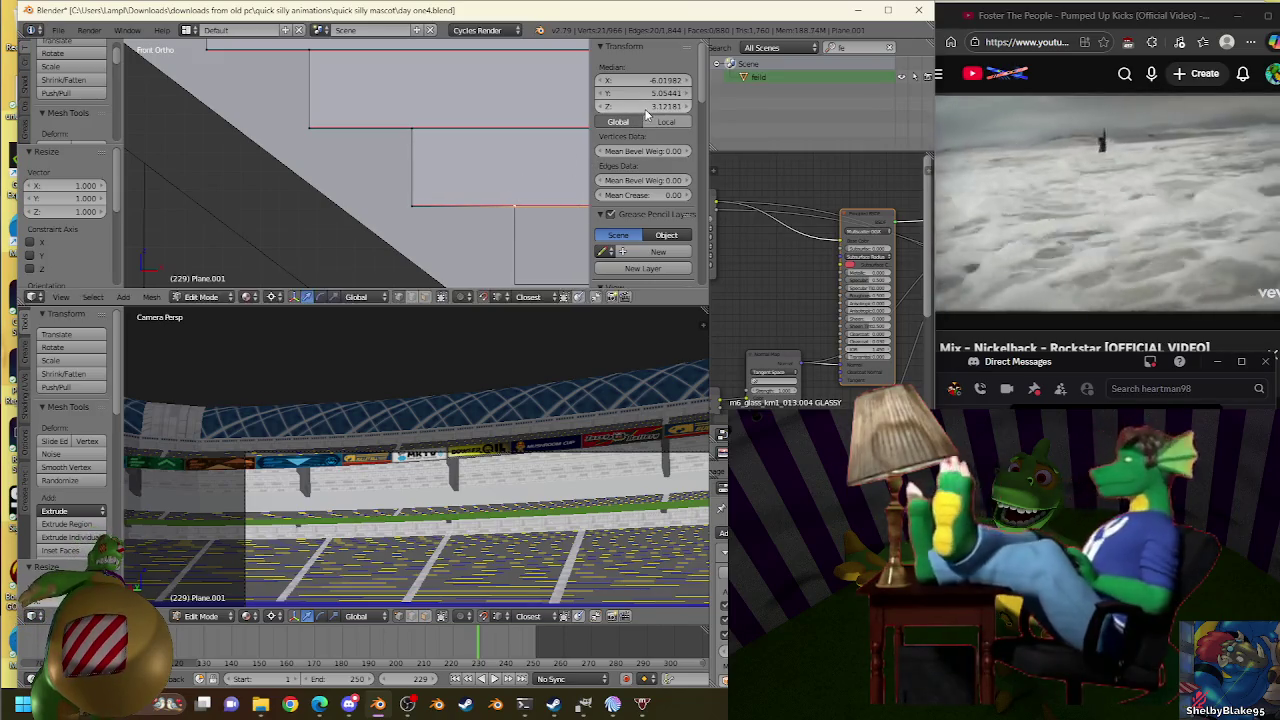
{"action": "left_click", "coordinate": [1146, 47]}
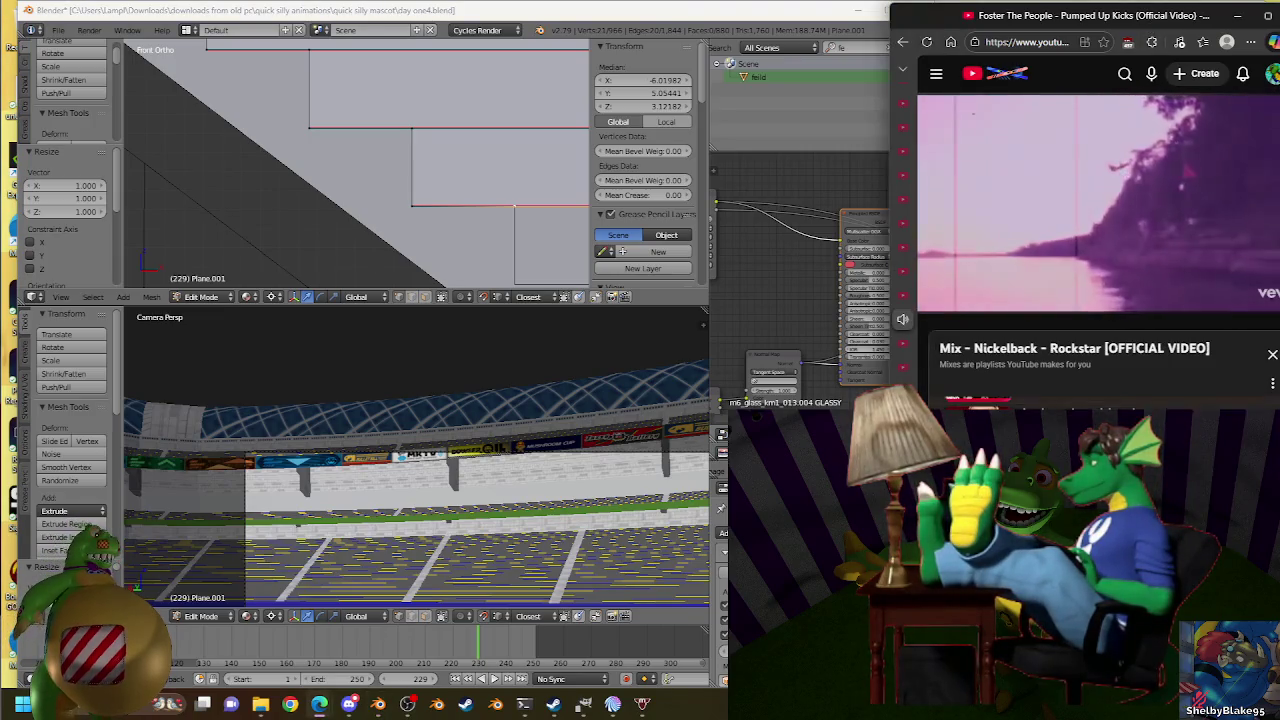
{"action": "mouse_move", "coordinate": [319, 704]}
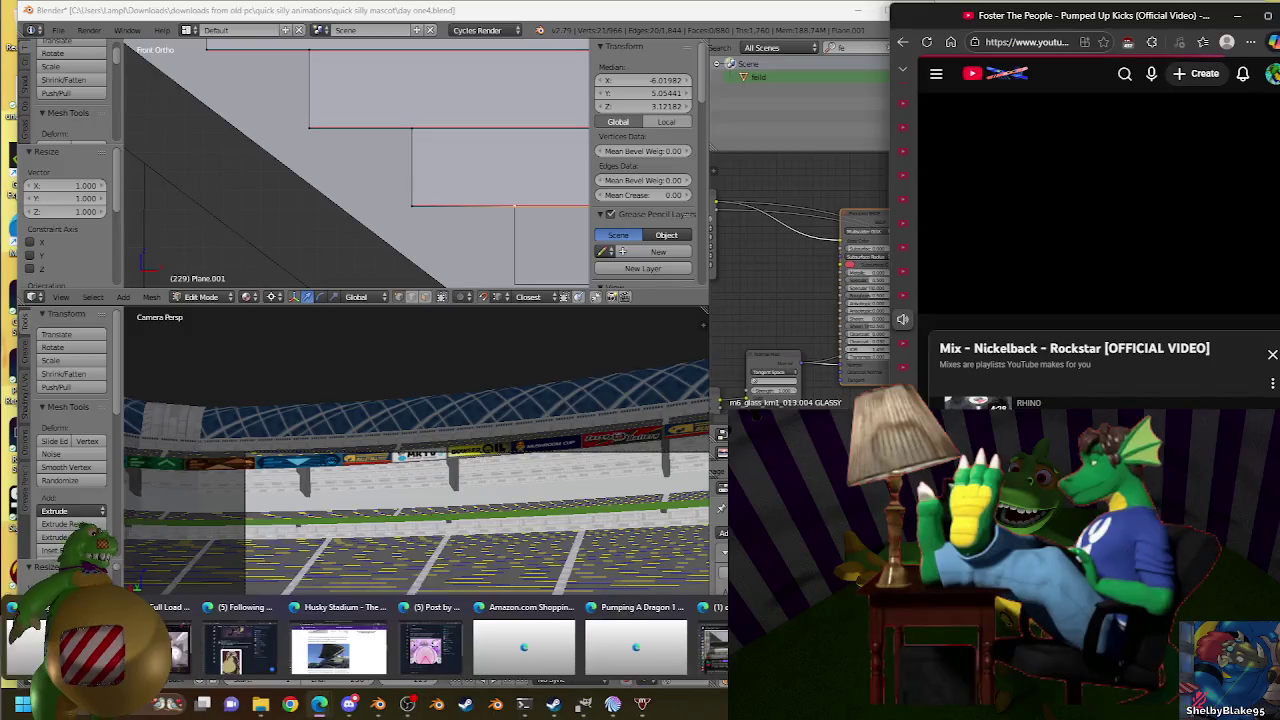
Switch to the Discord messages window, then return to Blender's front view.
{"action": "left_click", "coordinate": [348, 704]}
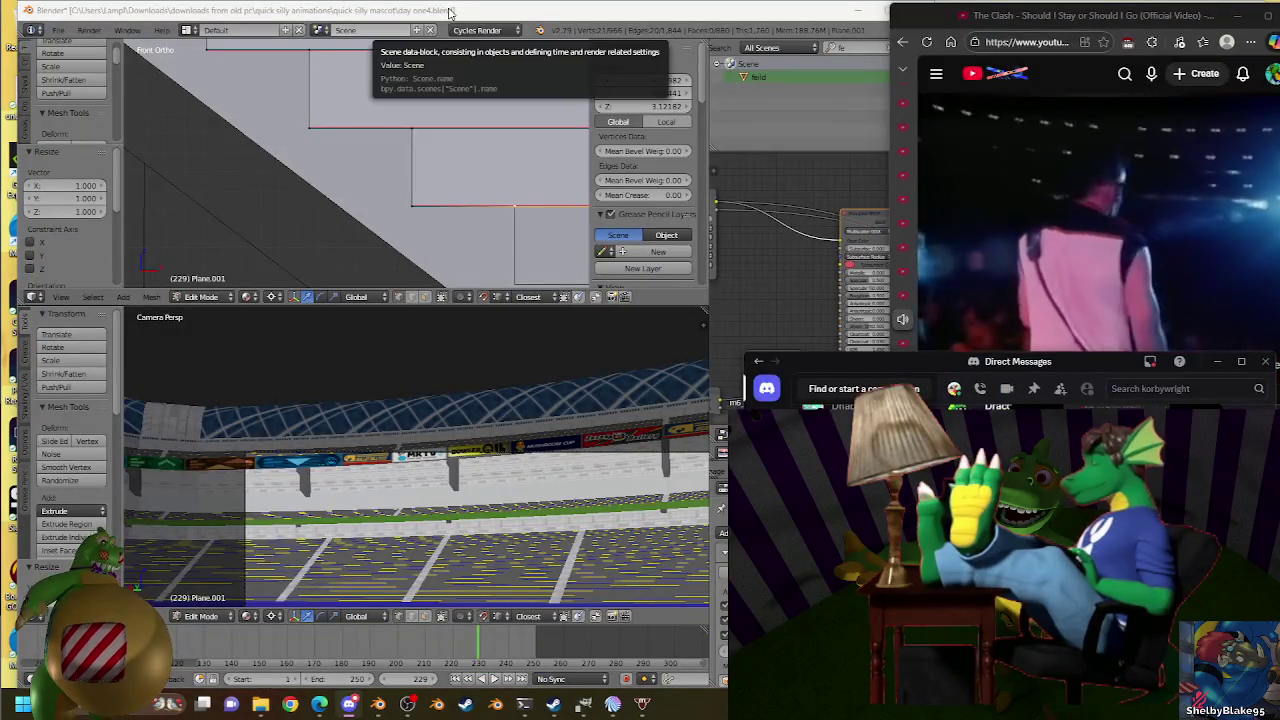
{"action": "middle_click_drag", "start_coordinate": [373, 147], "coordinate": [282, 130], "text": "shift"}
Extrude the lower step edge down 0.041 and rescale its vertex so the edge stays level.
{"action": "key", "text": "e"}
{"action": "left_click", "coordinate": [309, 155]}
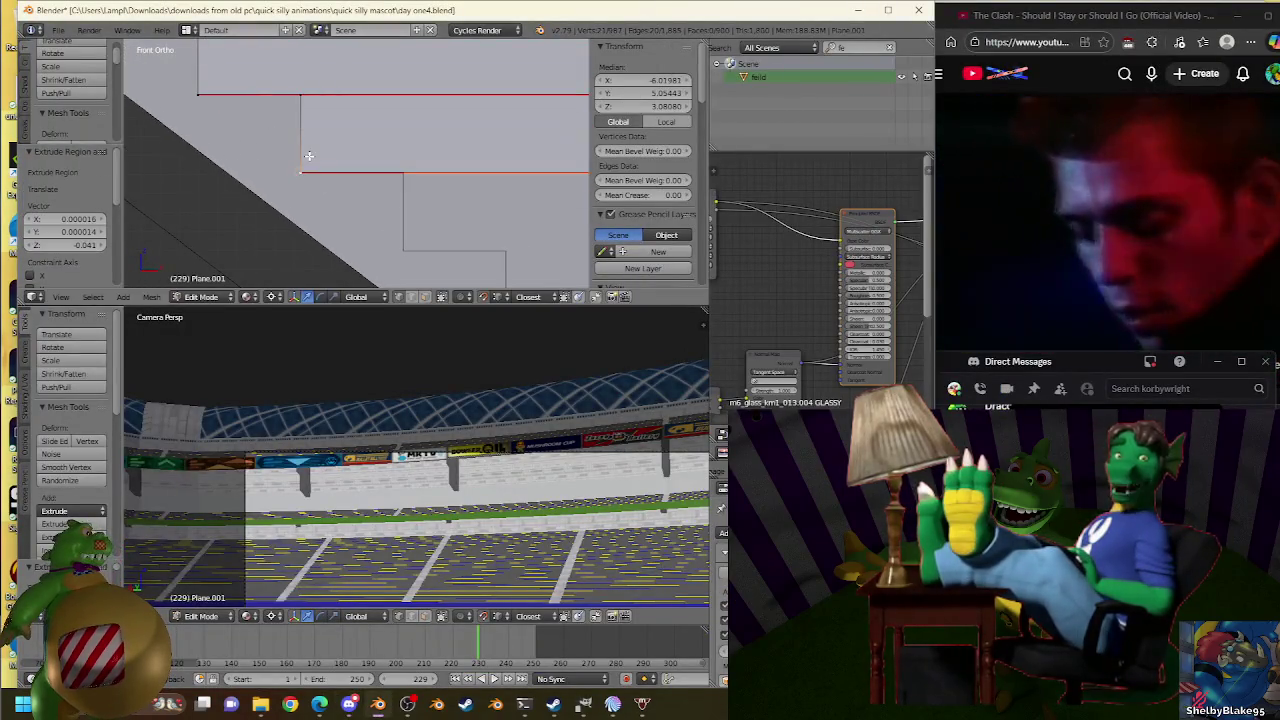
{"action": "key", "text": "s"}
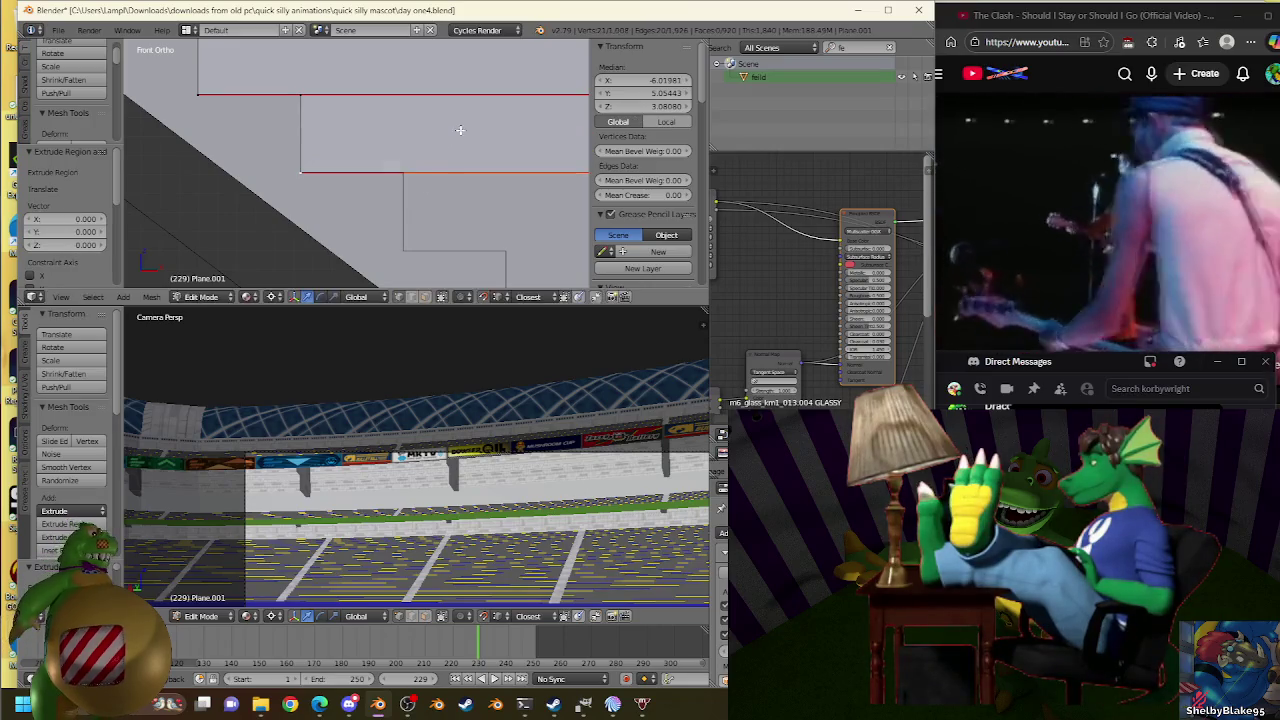
{"action": "left_click", "coordinate": [420, 163]}
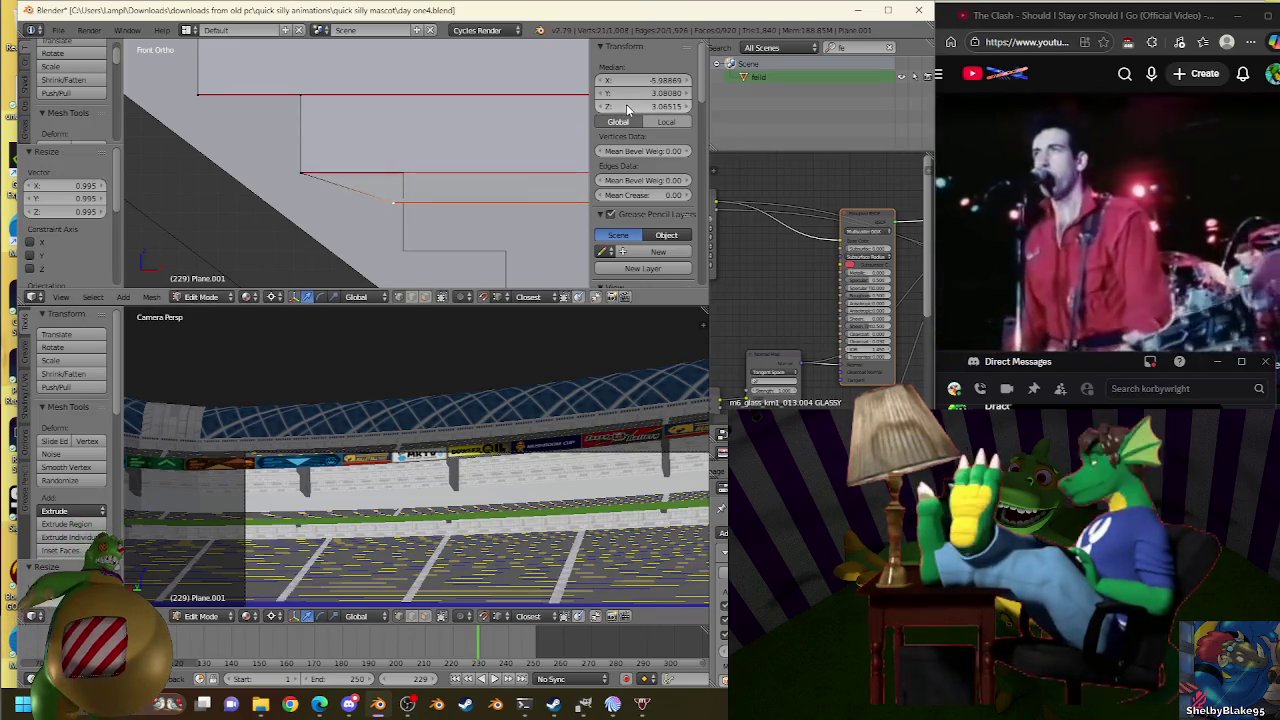
{"action": "key", "text": "ctrl+v"}
{"action": "key", "text": "s"}
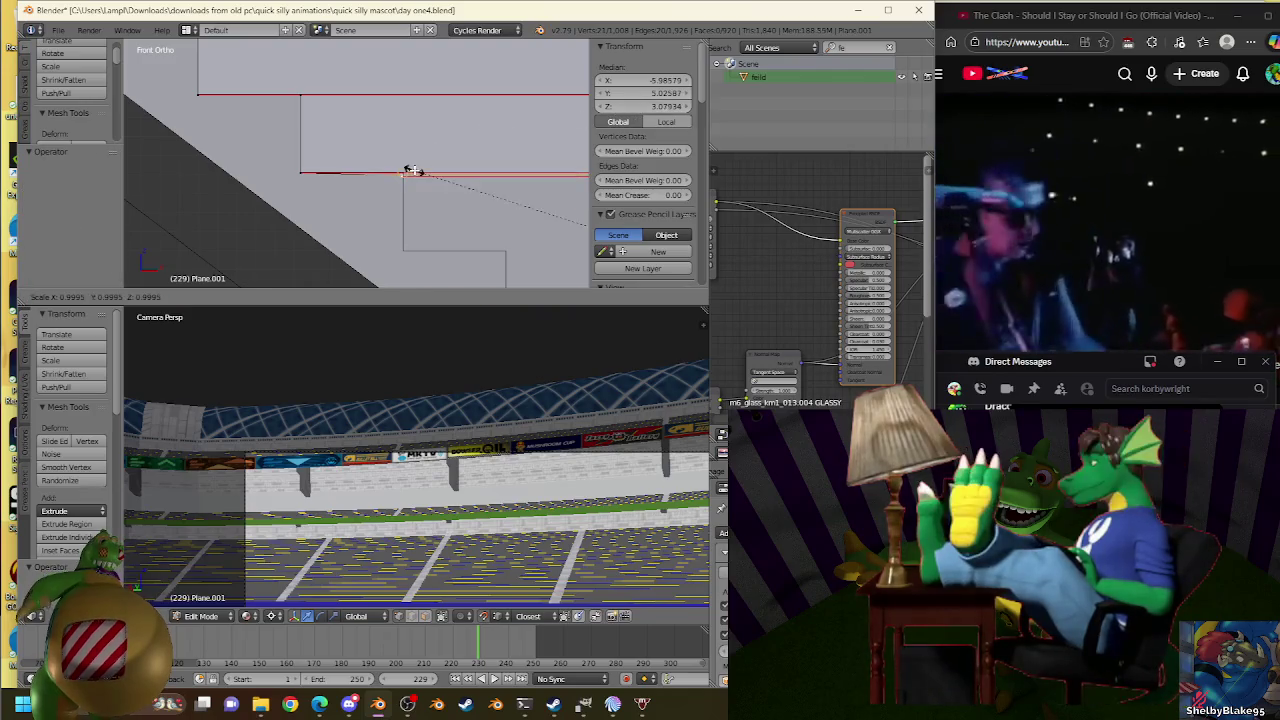
{"action": "left_click", "coordinate": [408, 171]}
{"action": "key", "text": "s"}
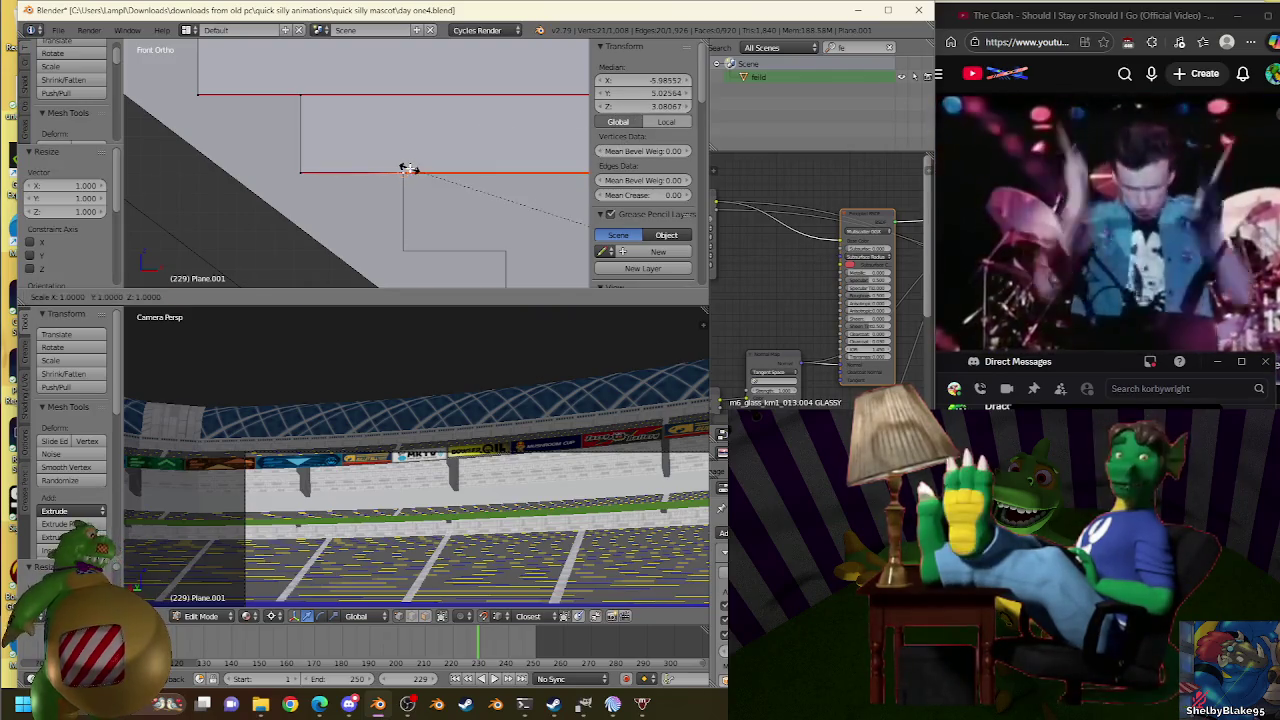
{"action": "left_click", "coordinate": [406, 169]}
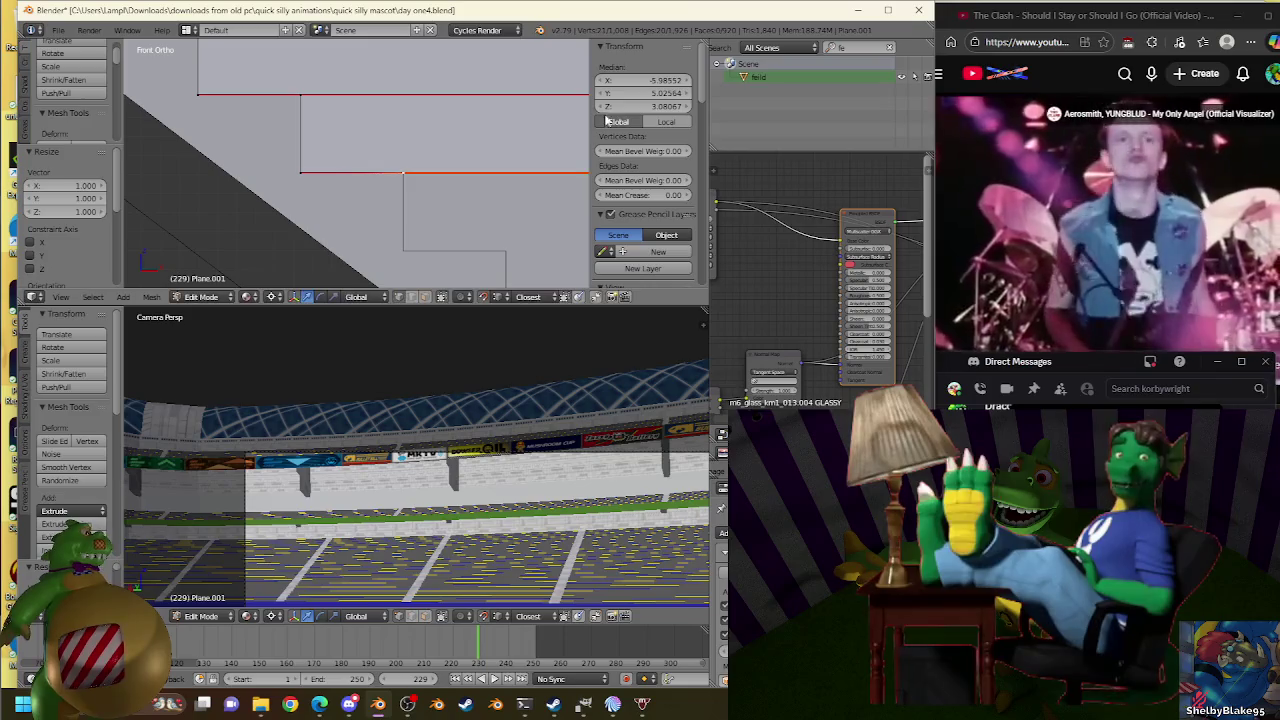
{"action": "key", "text": "s"}
{"action": "left_click", "coordinate": [394, 162]}
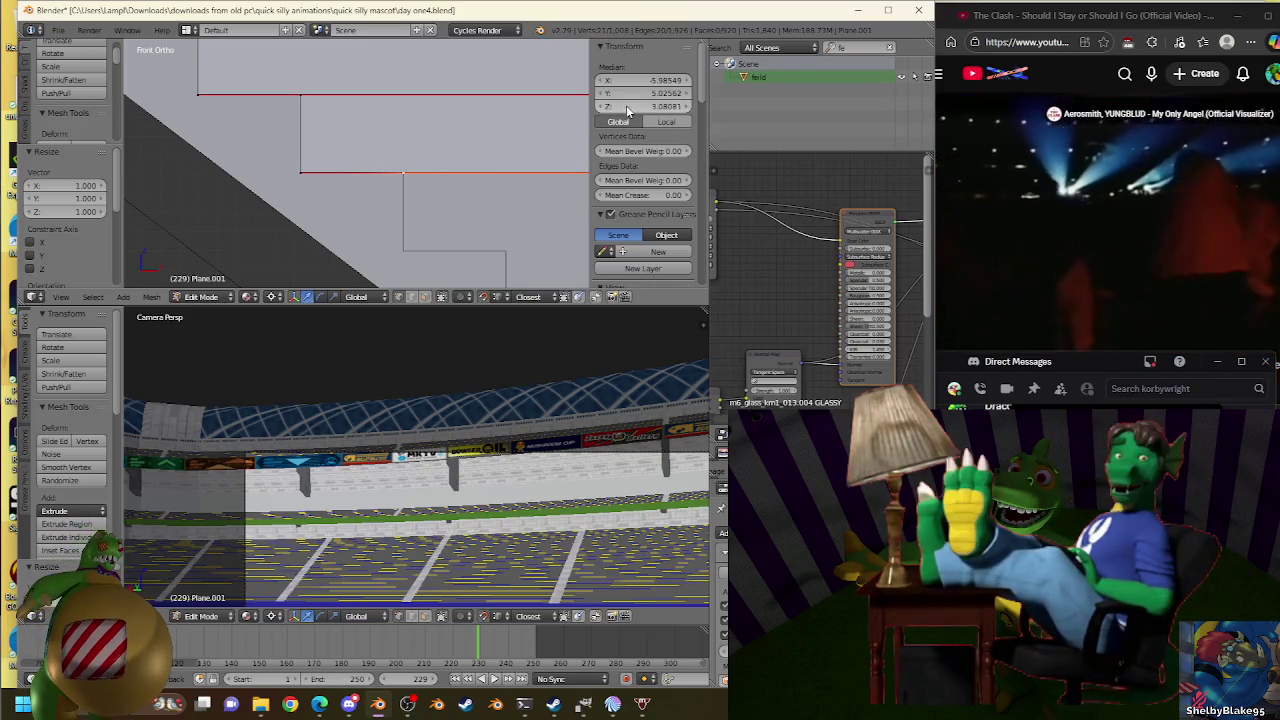
Extrude the edge down again to form the next step and resize it slightly.
{"action": "key", "text": "e"}
{"action": "left_click", "coordinate": [409, 241]}
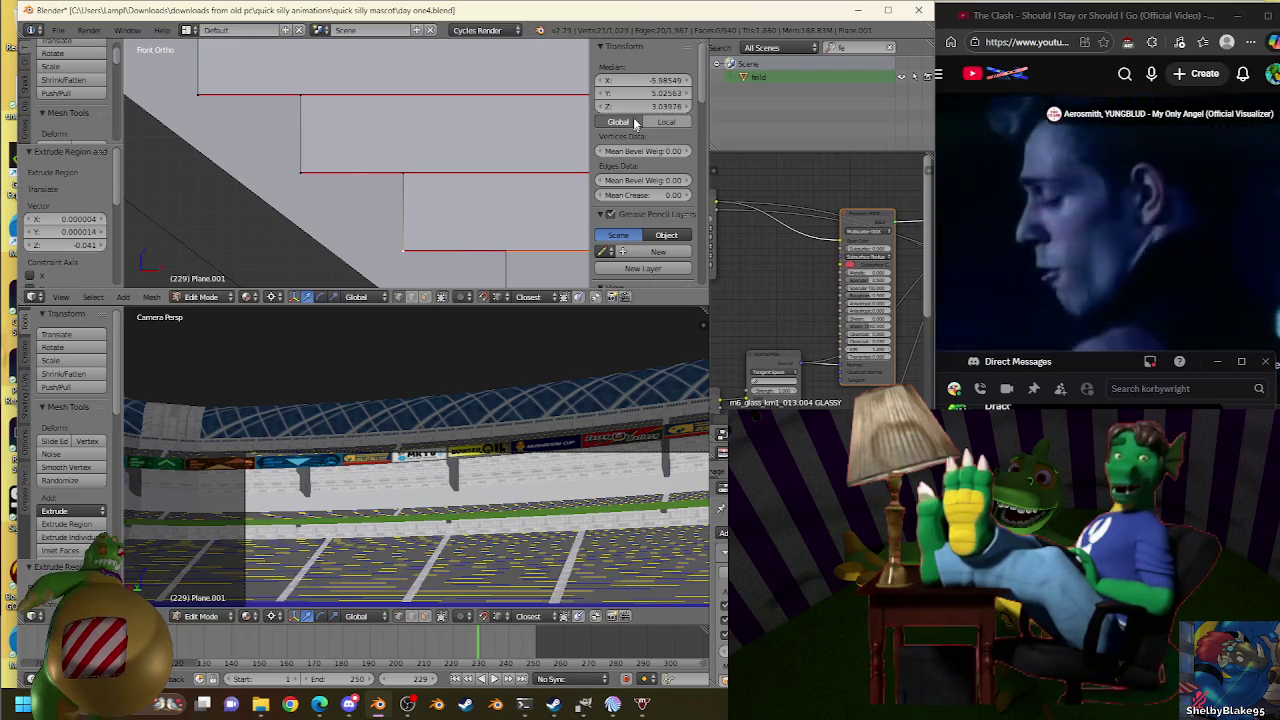
{"action": "middle_click_drag", "start_coordinate": [424, 163], "coordinate": [403, 141], "text": "shift"}
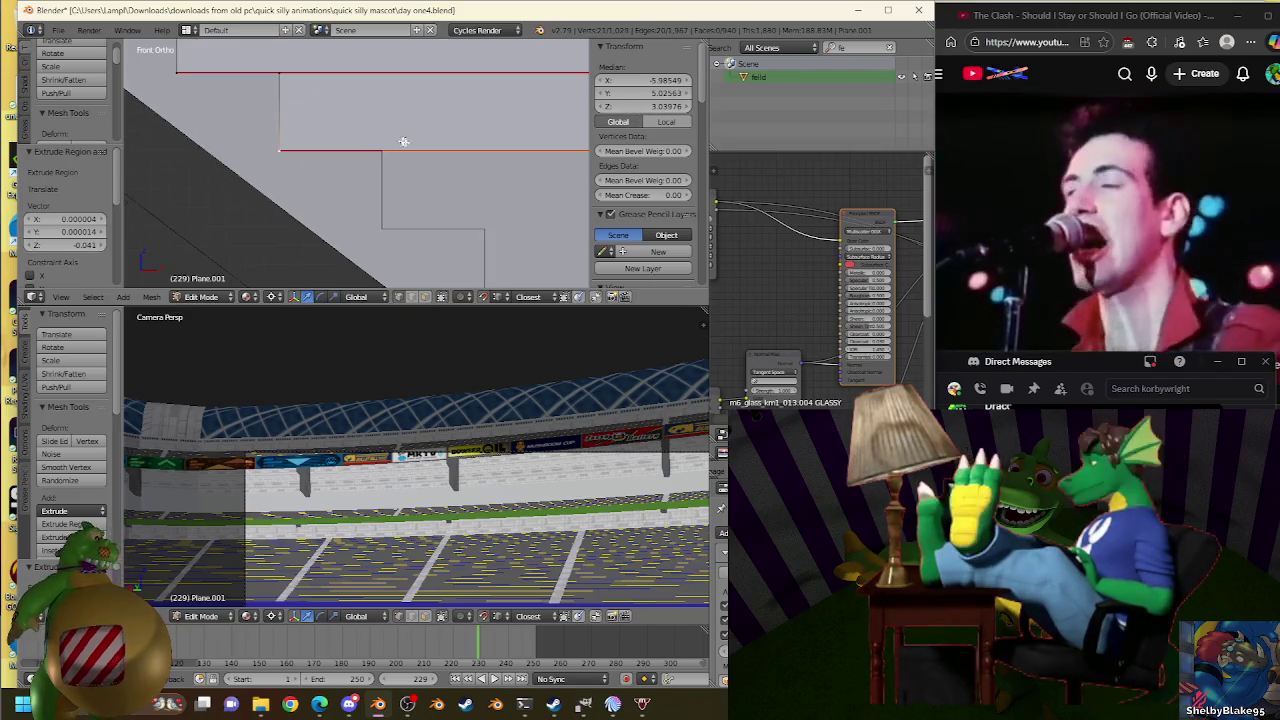
{"action": "key", "text": "e"}
{"action": "right_click", "coordinate": [398, 142]}
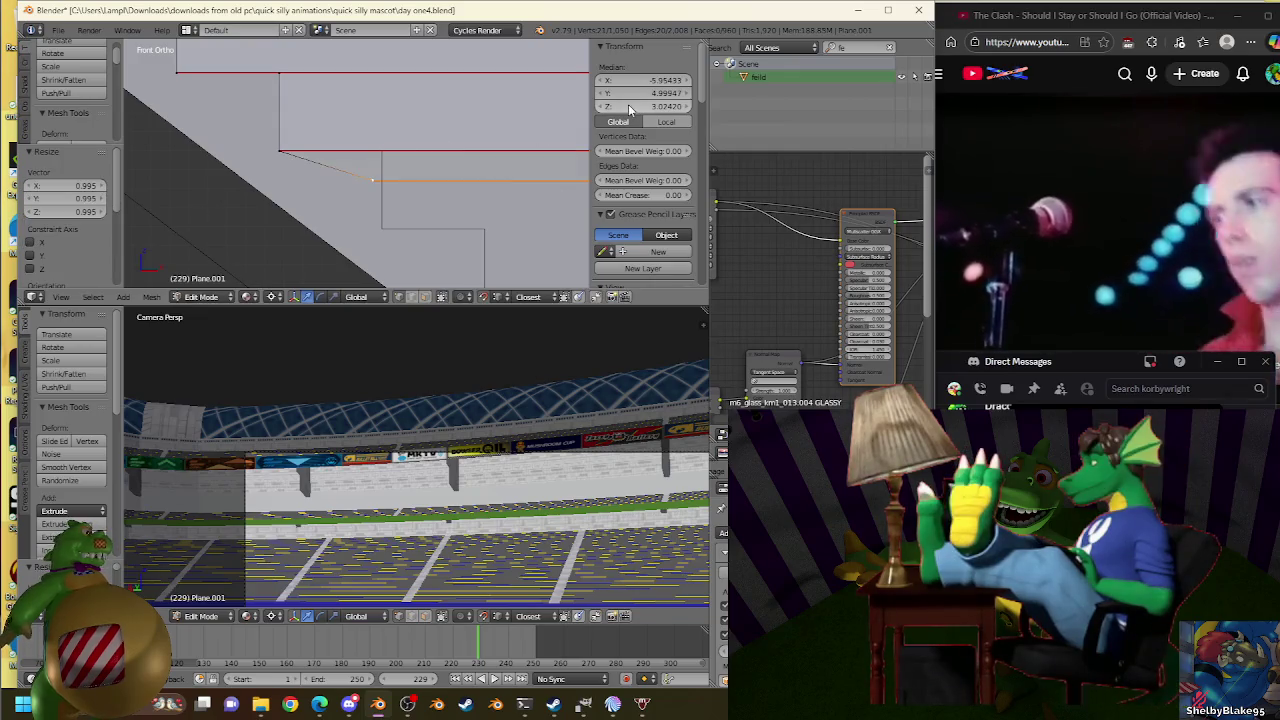
{"action": "key", "text": "s"}
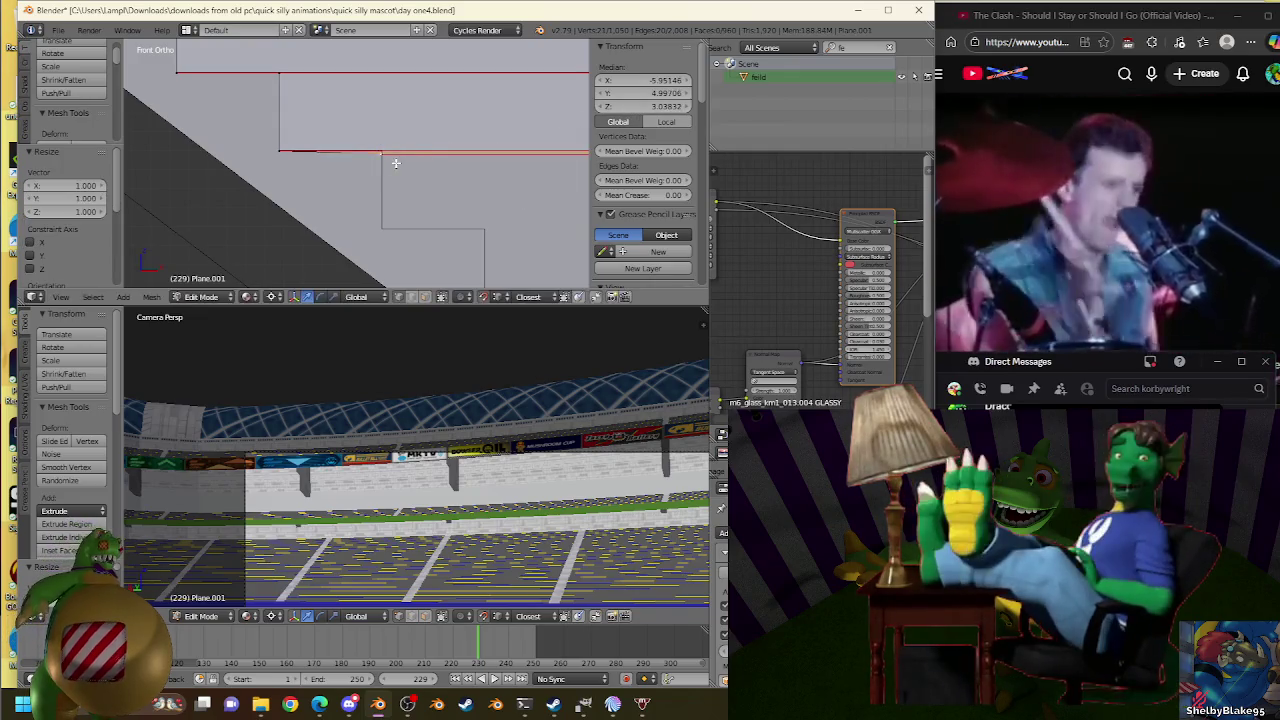
{"action": "left_click", "coordinate": [460, 133]}
Select the next tread edge, extrude it down into a new step, and nudge it into place.
{"action": "right_click", "coordinate": [392, 148], "text": "shift"}
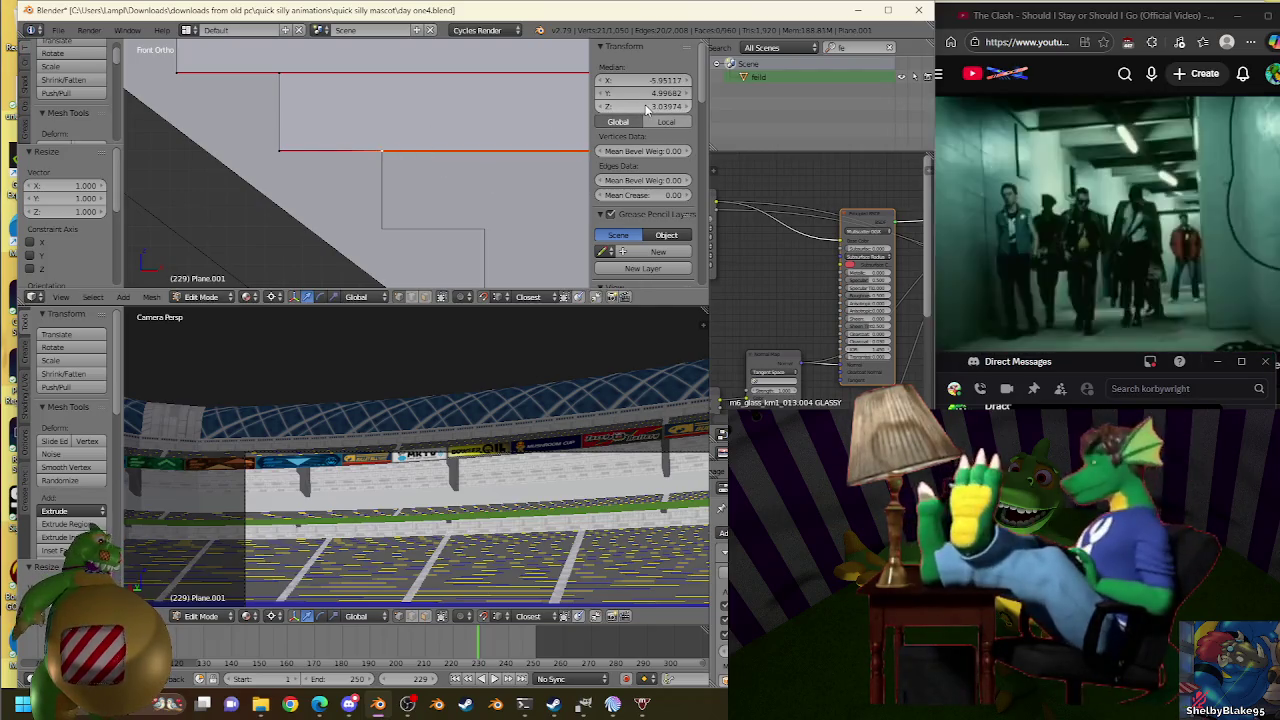
{"action": "right_click", "coordinate": [404, 147], "text": "shift"}
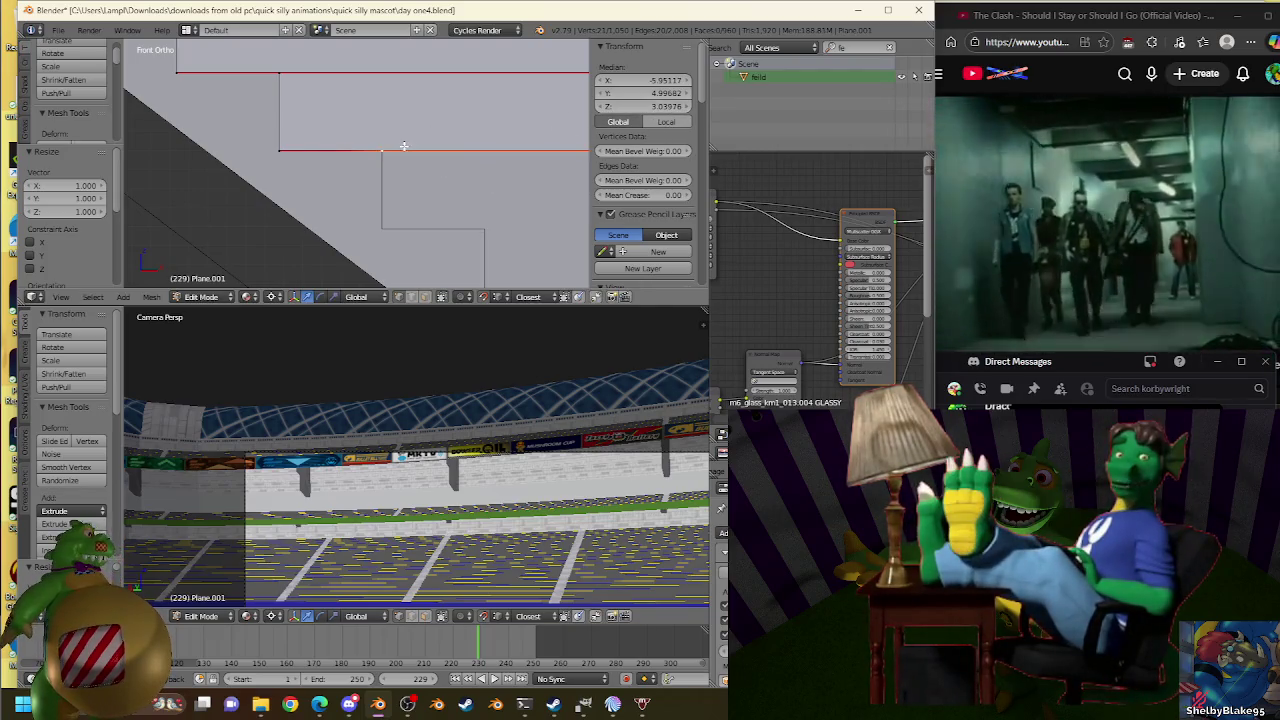
{"action": "key", "text": "e"}
{"action": "left_click", "coordinate": [379, 224]}
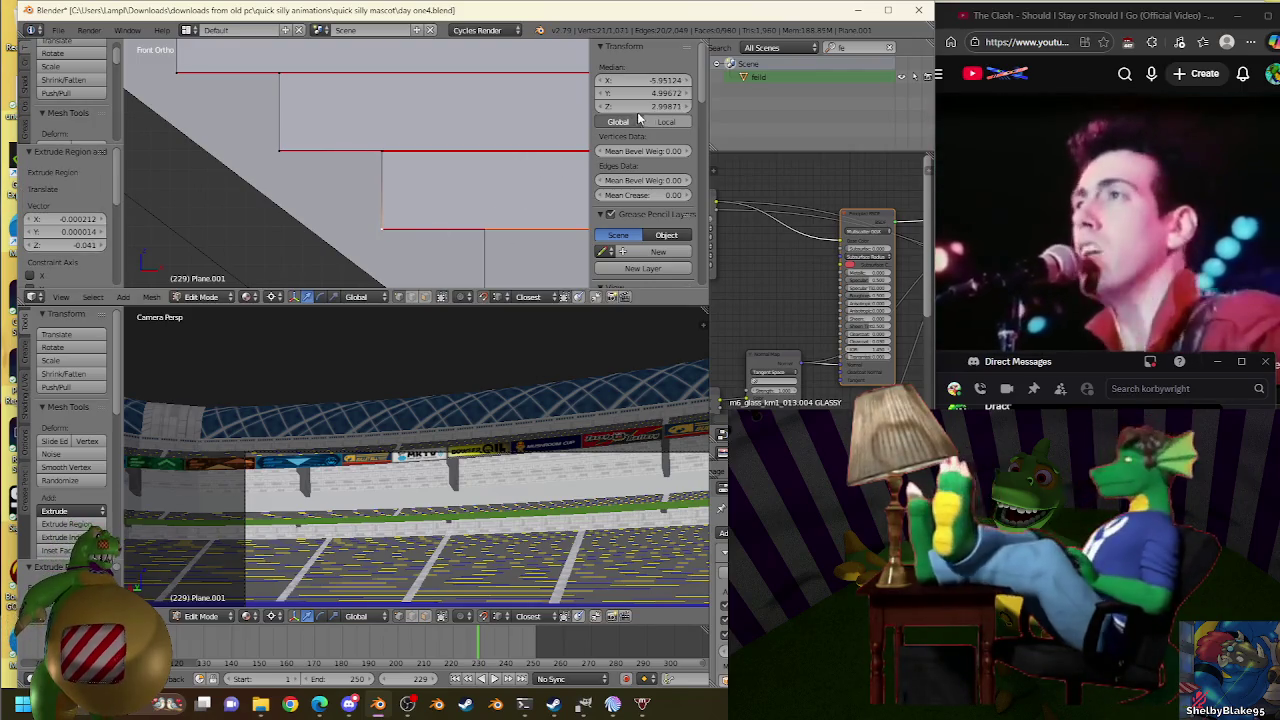
{"action": "key", "text": "e"}
{"action": "right_click", "coordinate": [494, 202]}
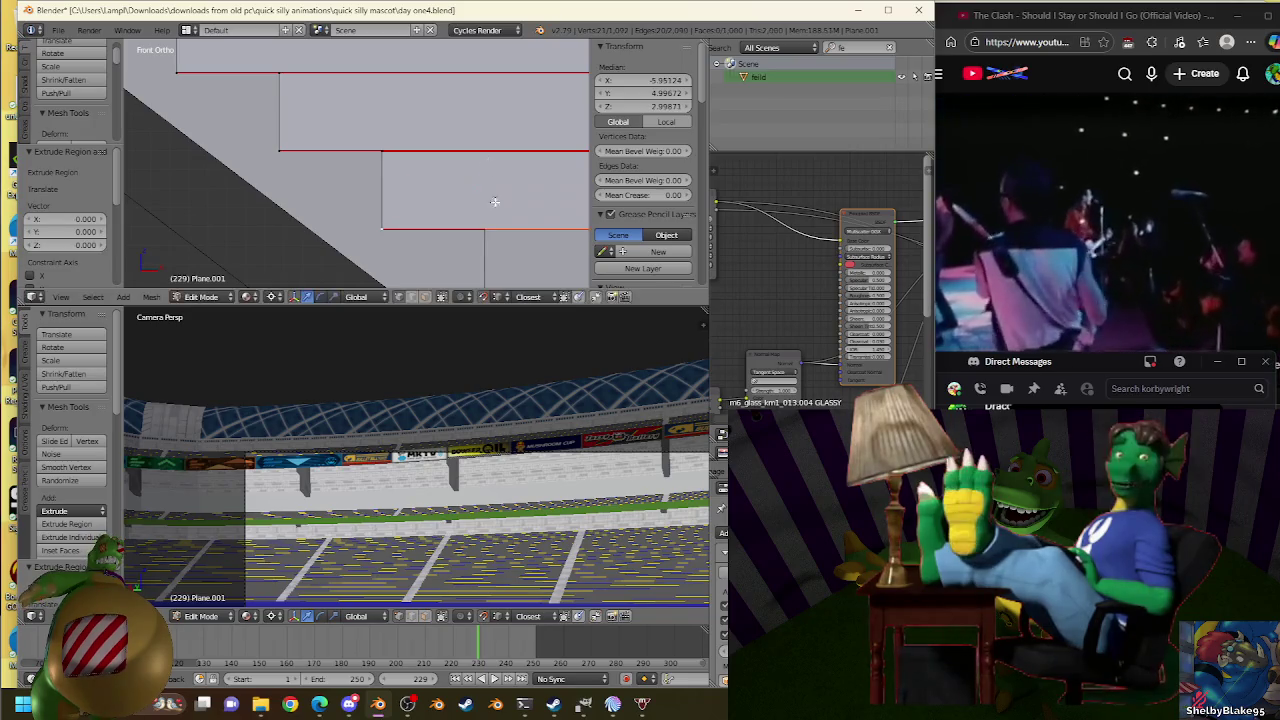
{"action": "key", "text": "s"}
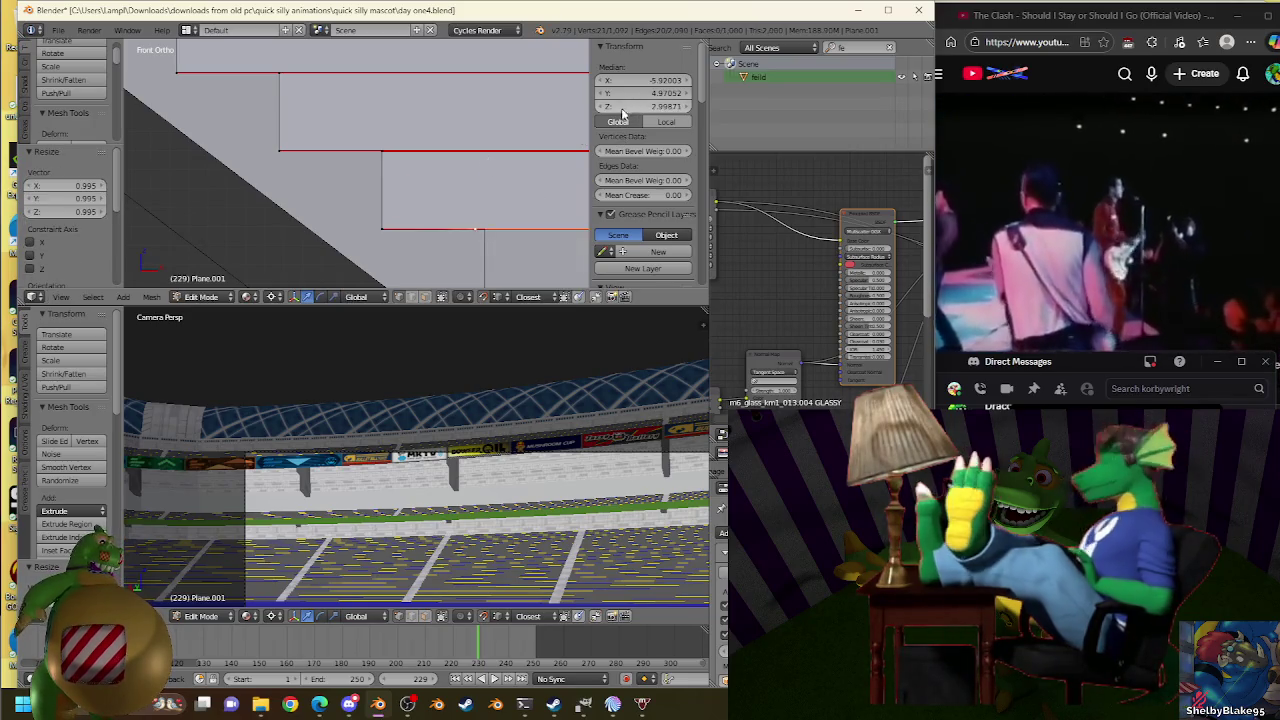
{"action": "right_click", "coordinate": [492, 220]}
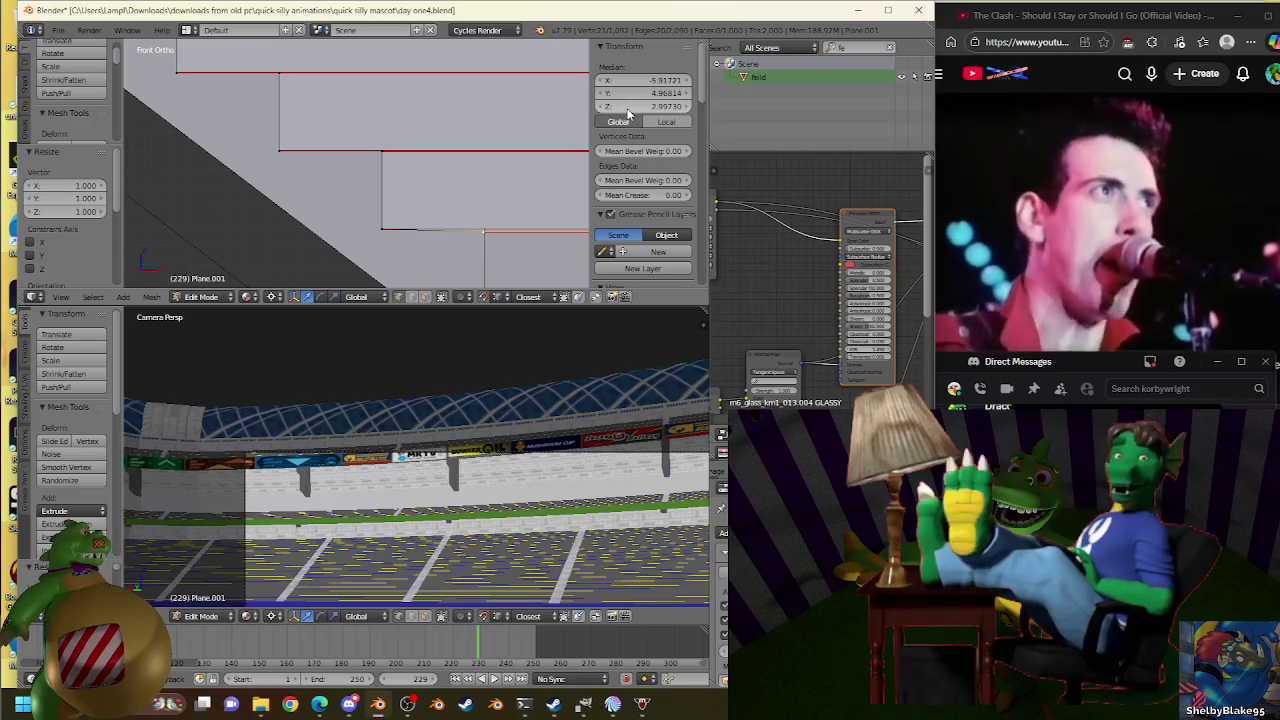
{"action": "key", "text": "g"}
{"action": "left_click", "coordinate": [491, 211]}
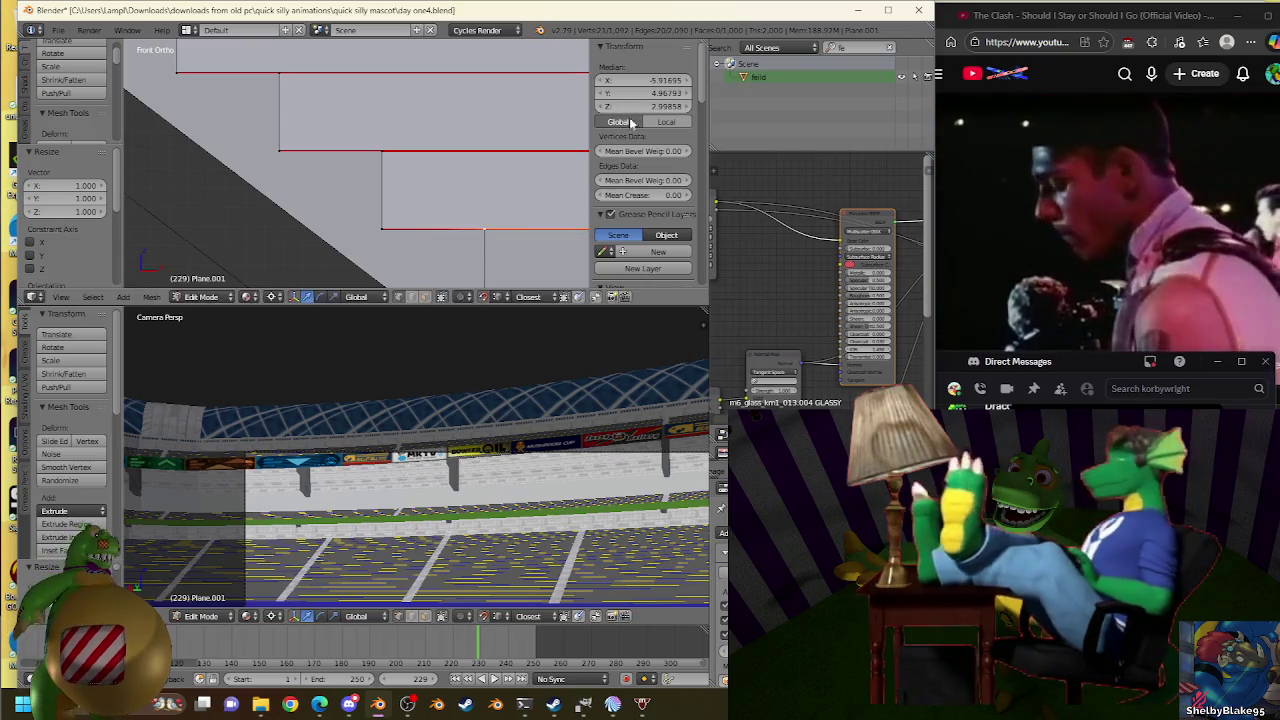
{"action": "middle_click_drag", "start_coordinate": [516, 140], "coordinate": [543, 137], "text": "shift"}
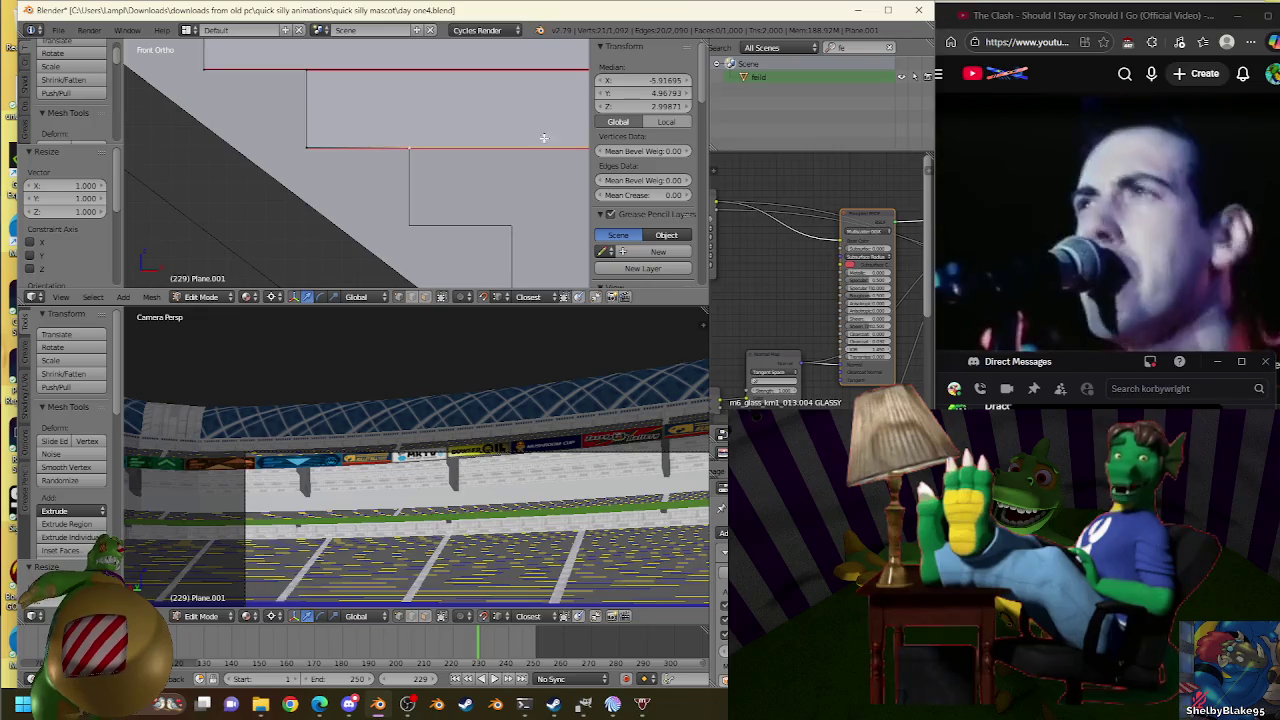
Extrude a vertex down to the next corner and scale the new edge level.
{"action": "key", "text": "g"}
{"action": "left_click", "coordinate": [413, 147]}
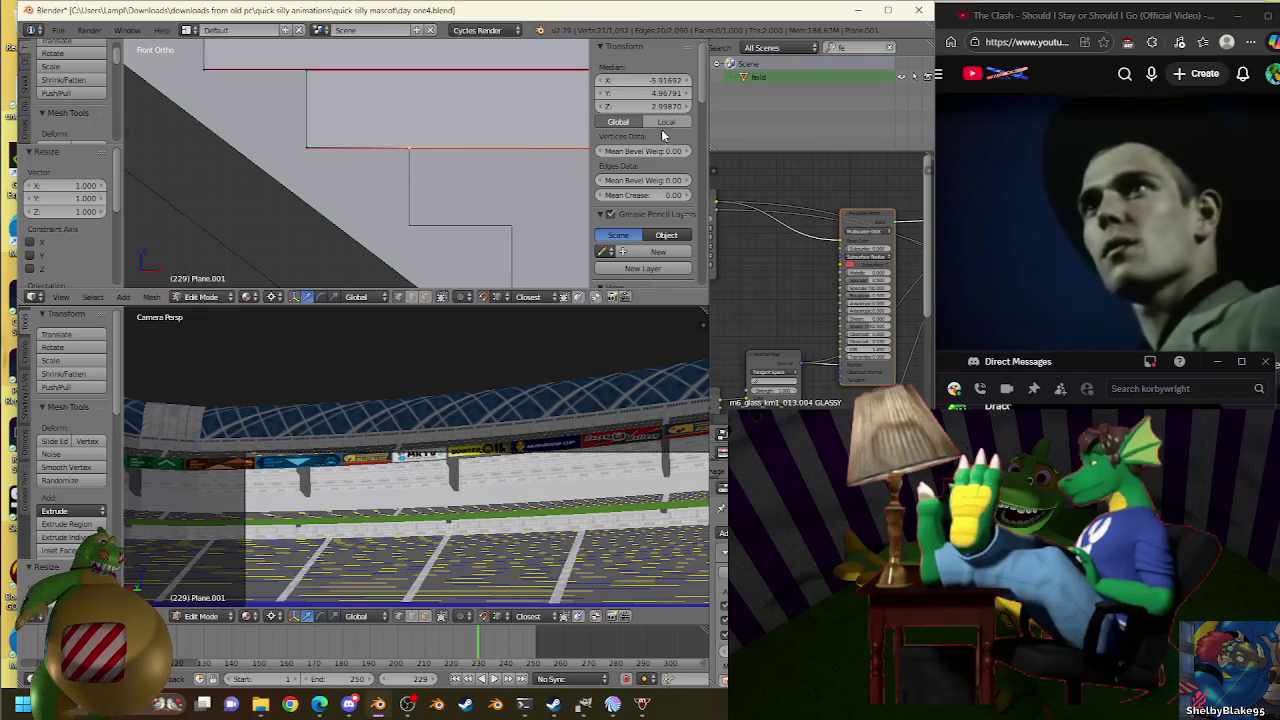
{"action": "key", "text": "e"}
{"action": "left_click", "coordinate": [460, 201]}
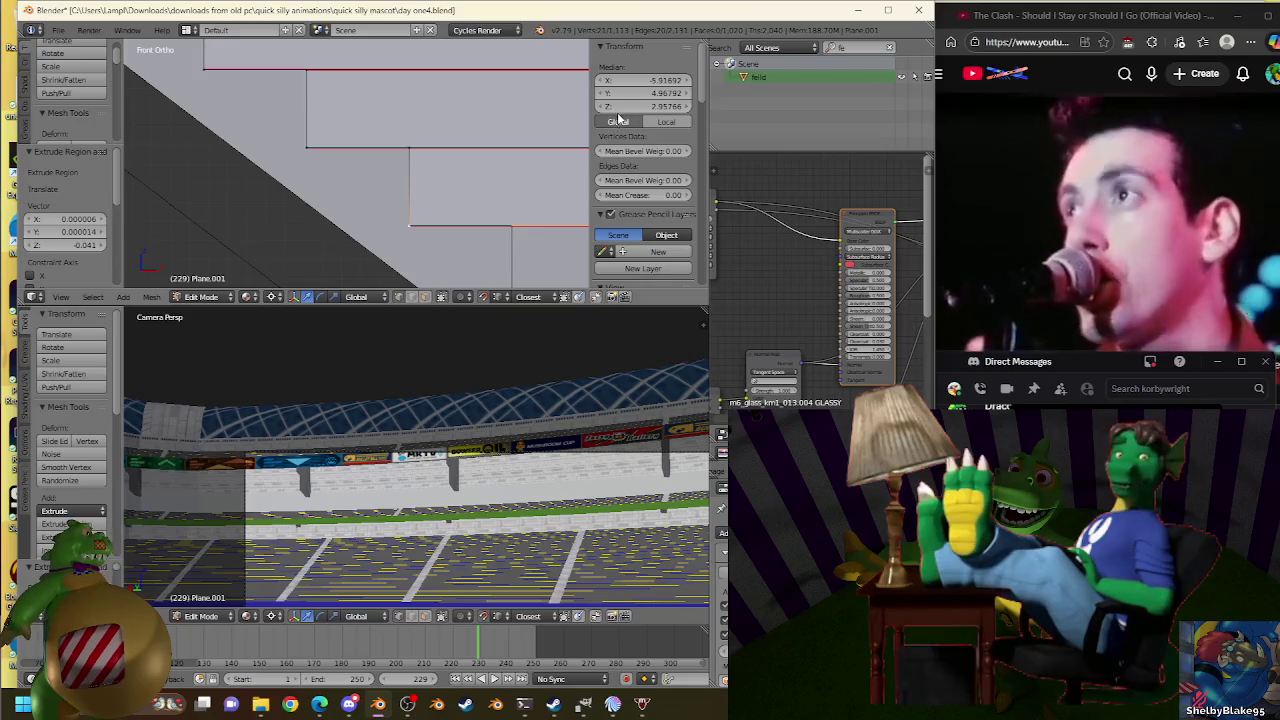
{"action": "key", "text": "e"}
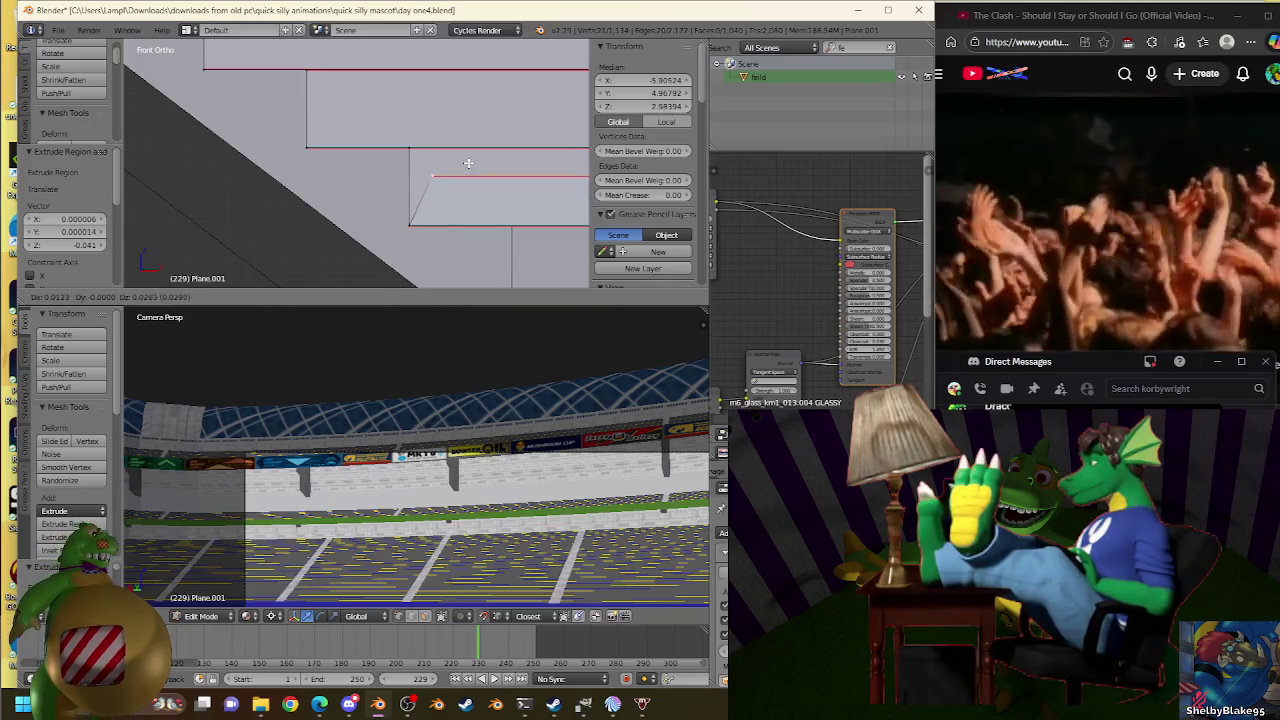
{"action": "right_click", "coordinate": [508, 221]}
{"action": "key", "text": "s"}
{"action": "left_click", "coordinate": [510, 223]}
{"action": "key", "text": "s"}
{"action": "left_click", "coordinate": [528, 205]}
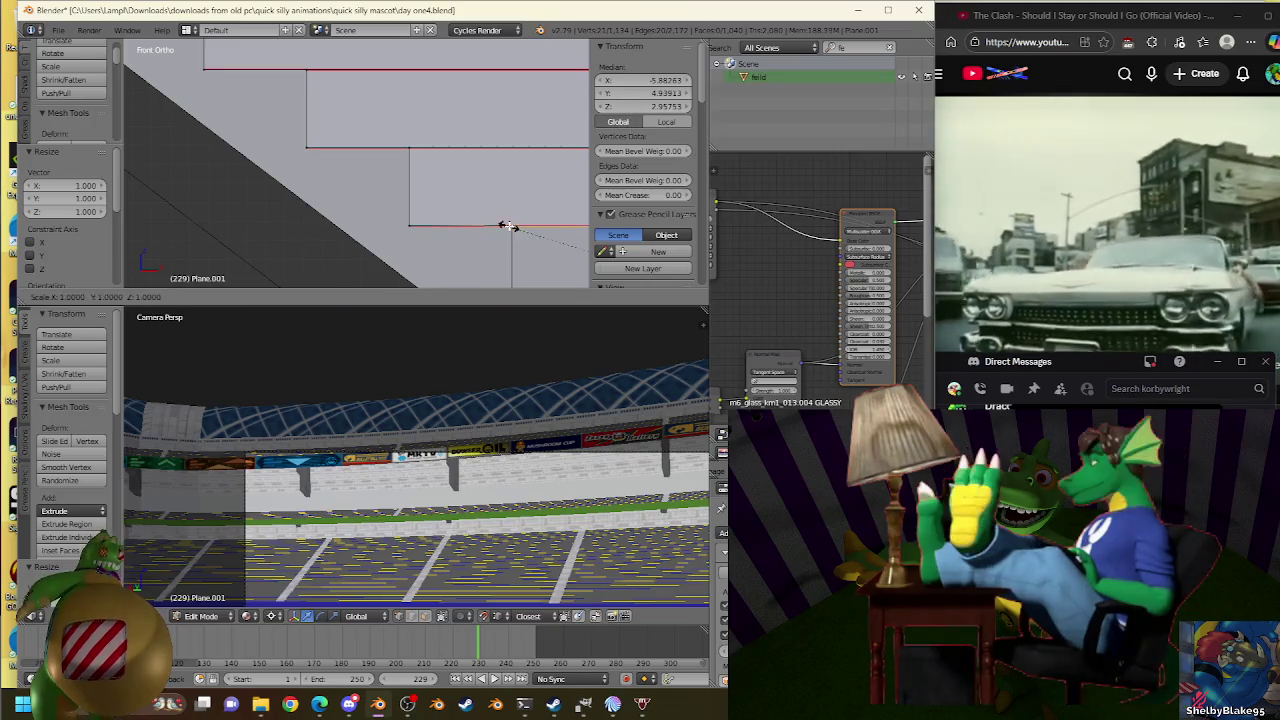
{"action": "key", "text": "s"}
{"action": "left_click", "coordinate": [509, 231]}
{"action": "key", "text": "s"}
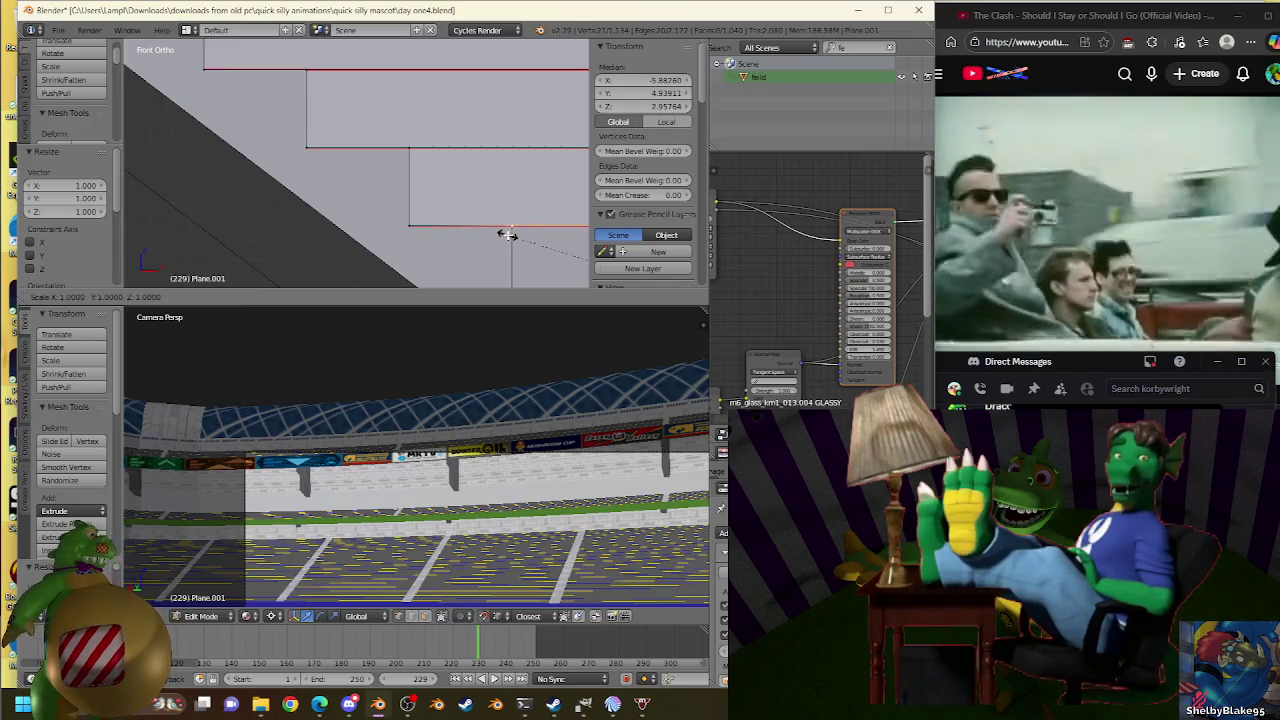
{"action": "left_click", "coordinate": [509, 231]}
Lower the selected edge by 0.041 and scale the lower step edge into line.
{"action": "middle_click_drag", "start_coordinate": [427, 116], "coordinate": [462, 146], "text": "shift"}
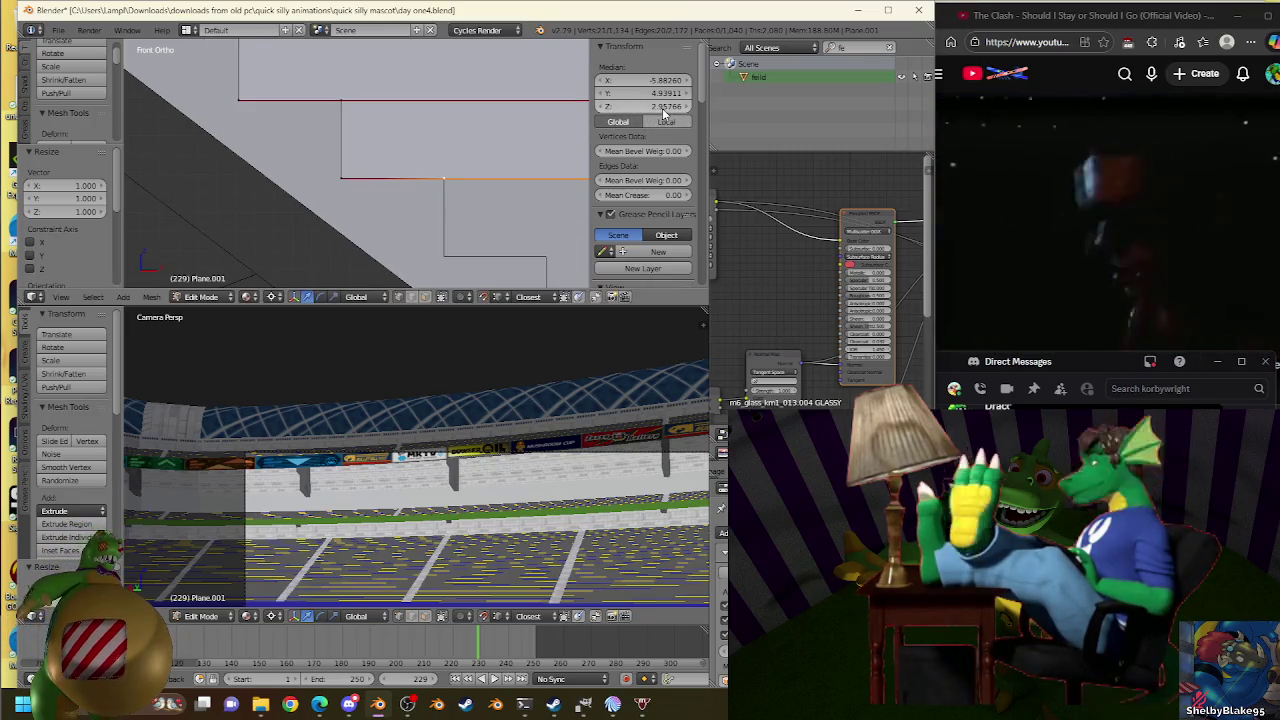
{"action": "key", "text": "g"}
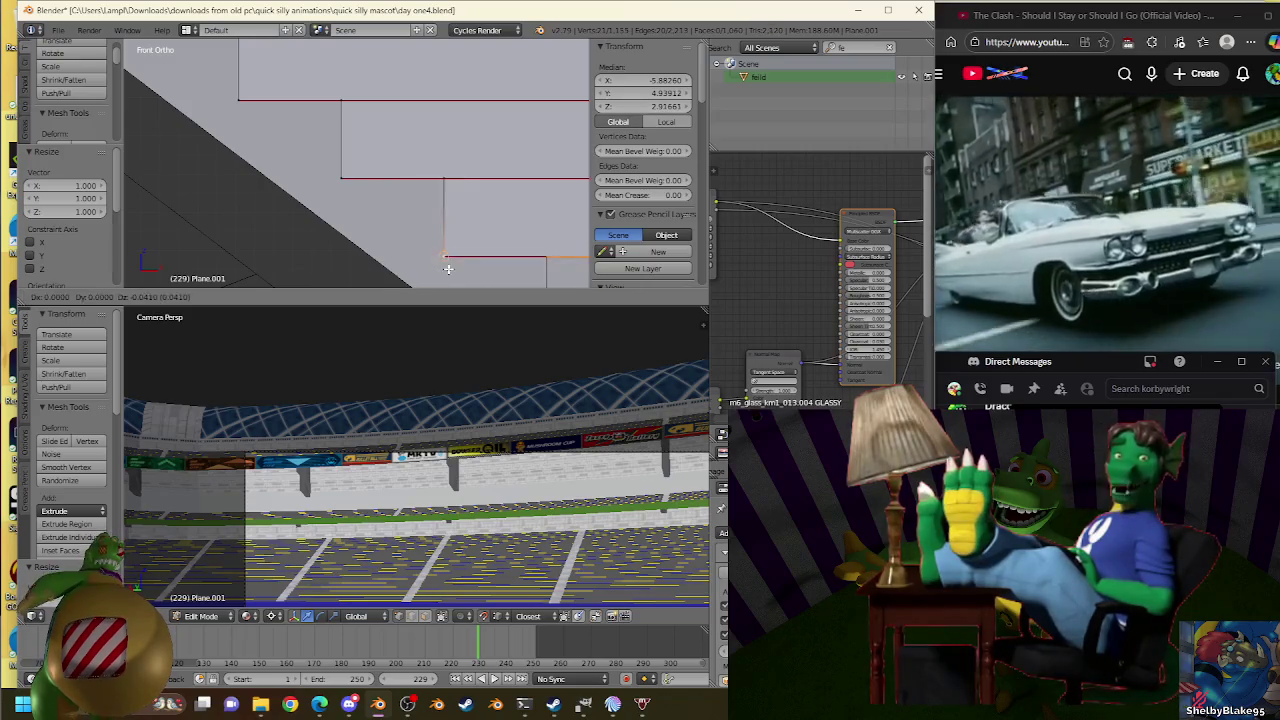
{"action": "left_click", "coordinate": [448, 268]}
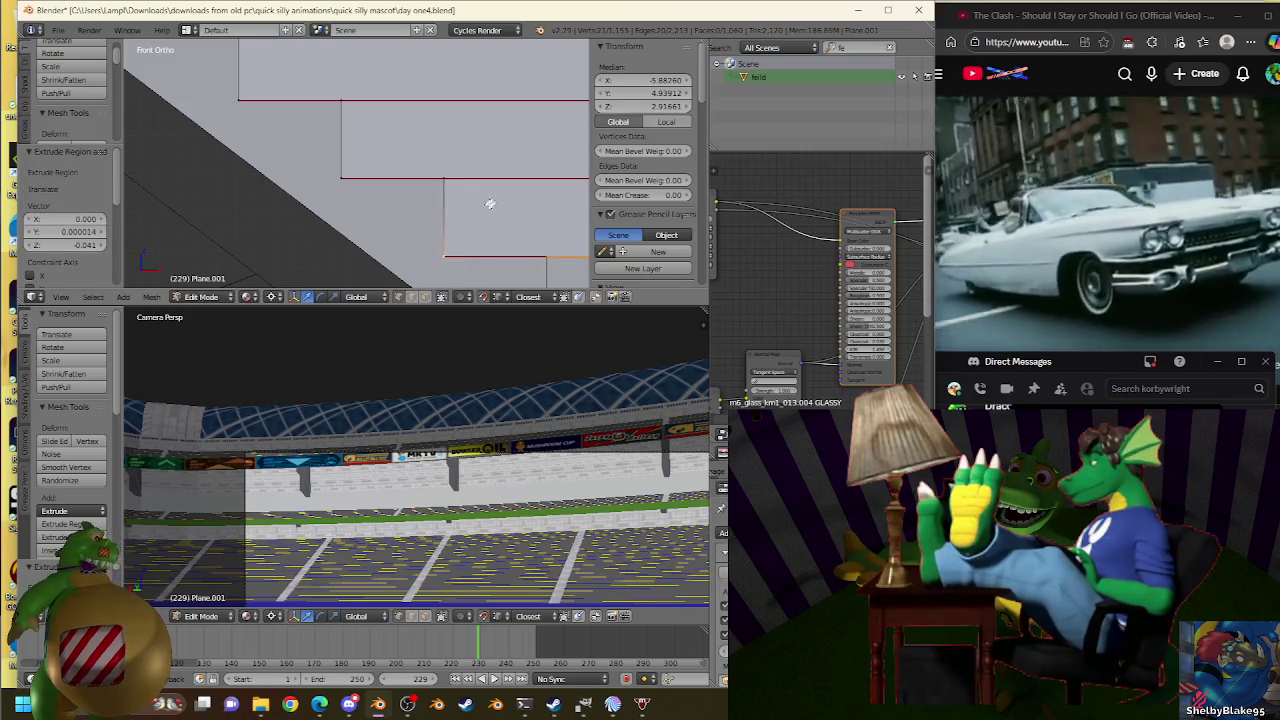
{"action": "middle_click_drag", "start_coordinate": [379, 140], "coordinate": [434, 137], "text": "shift"}
{"action": "key", "text": "e"}
{"action": "key", "text": "Escape"}
{"action": "key", "text": "s"}
{"action": "left_click", "coordinate": [503, 171]}
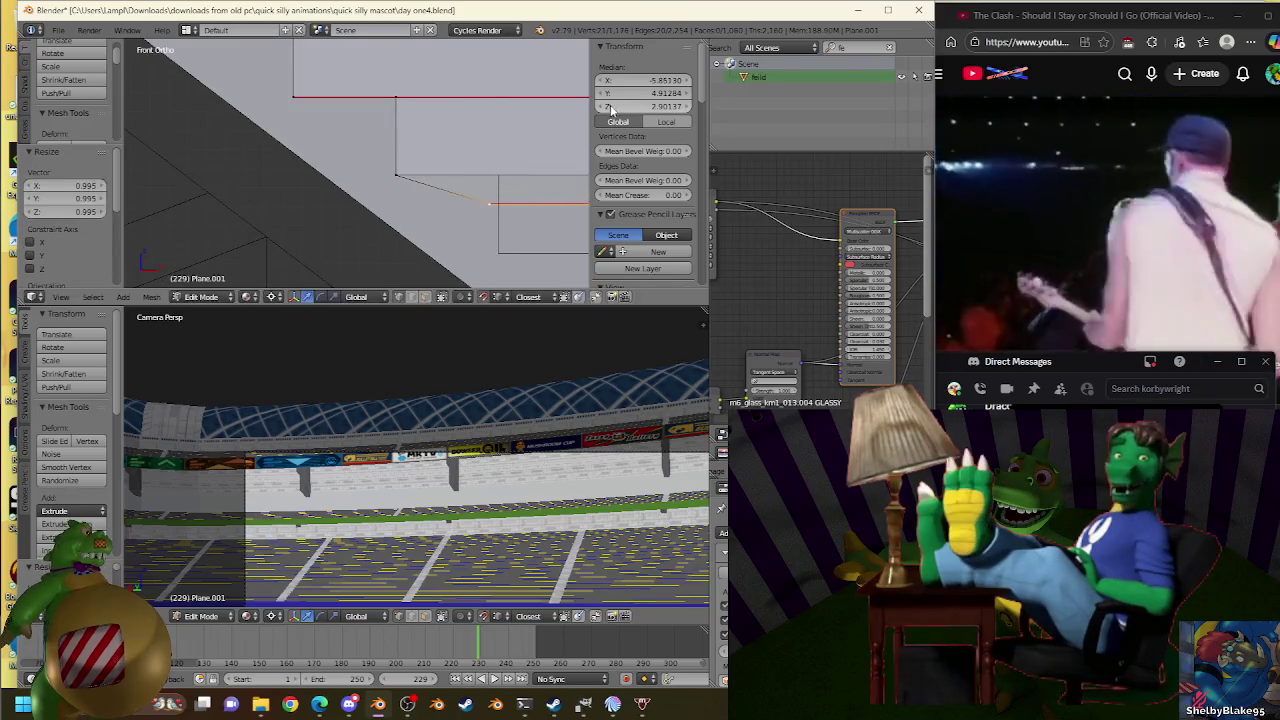
{"action": "key", "text": "s"}
{"action": "left_click", "coordinate": [510, 166]}
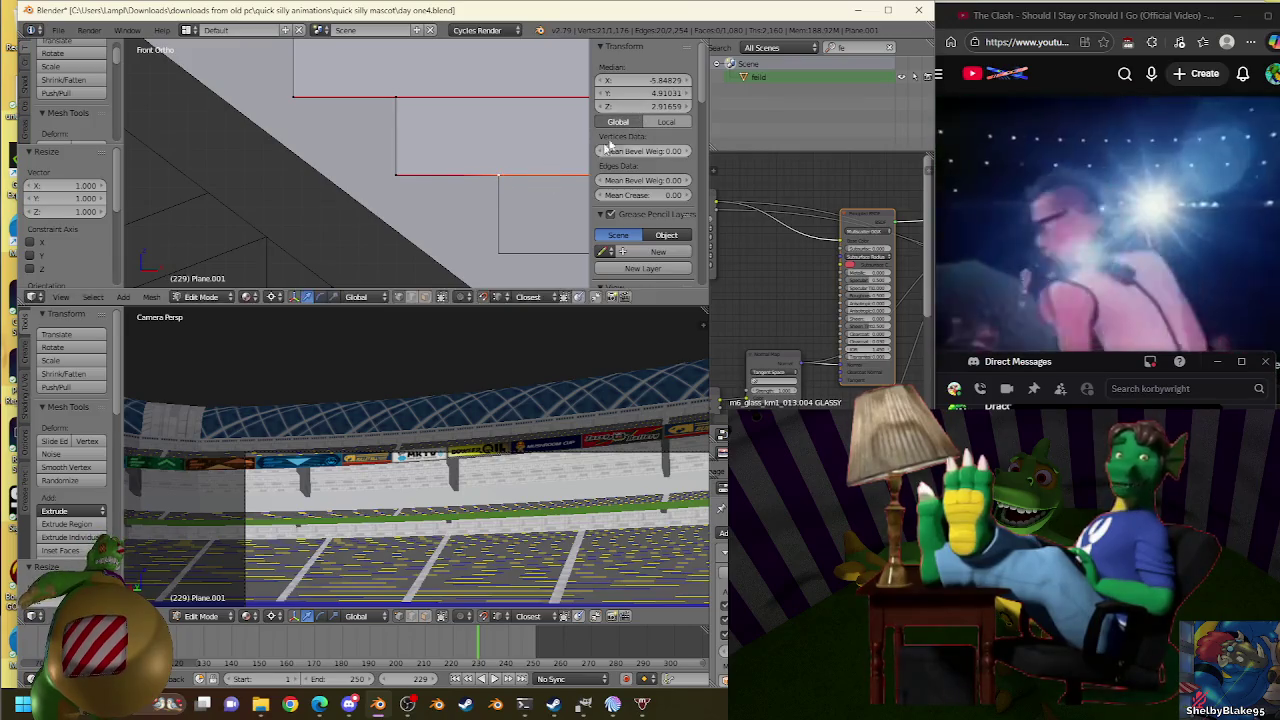
{"action": "key", "text": "s"}
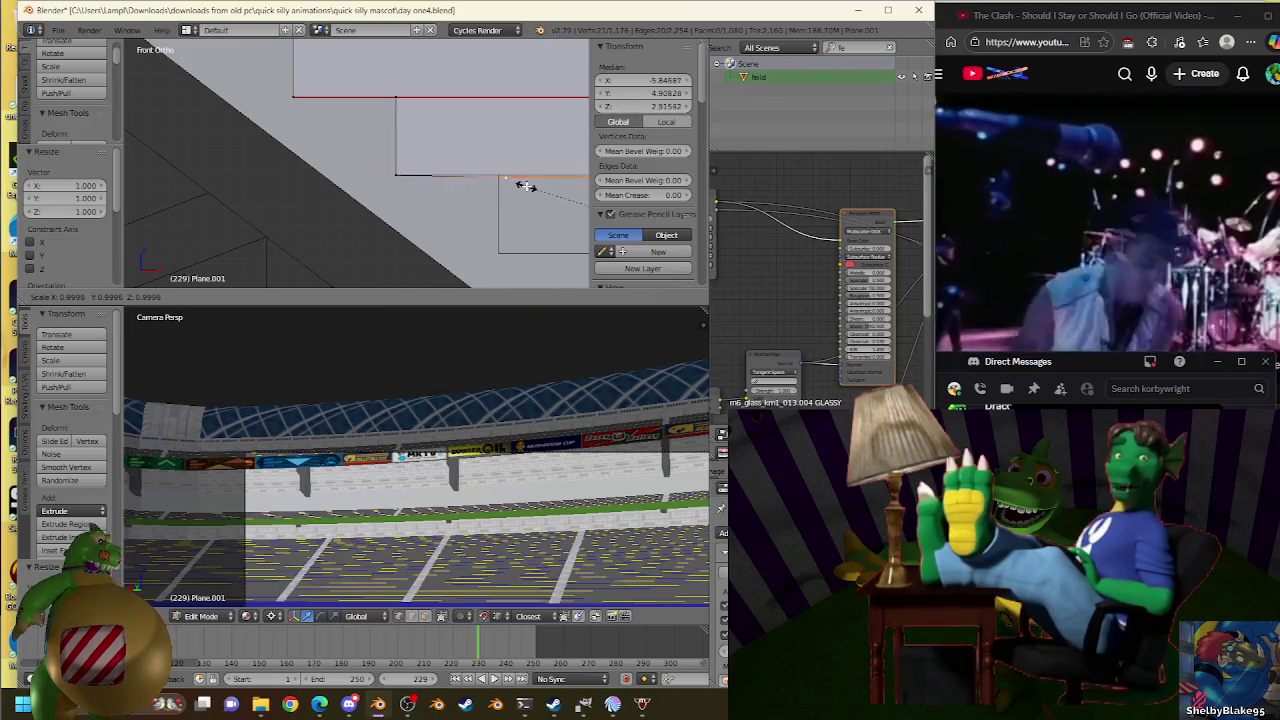
{"action": "left_click", "coordinate": [524, 161]}
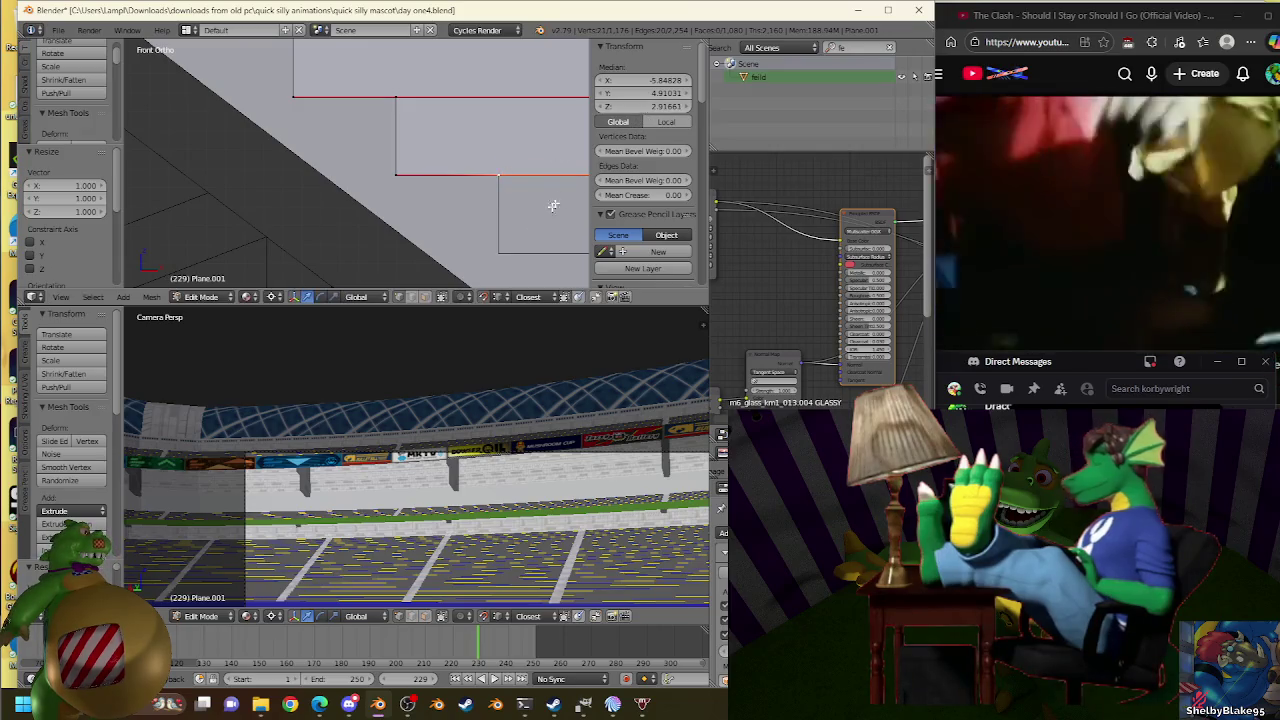
Extrude a new riser downward and flatten its angled edge into a level tread.
{"action": "key", "text": "e"}
{"action": "left_click", "coordinate": [540, 210]}
{"action": "middle_click_drag", "start_coordinate": [477, 142], "coordinate": [413, 157], "text": "shift"}
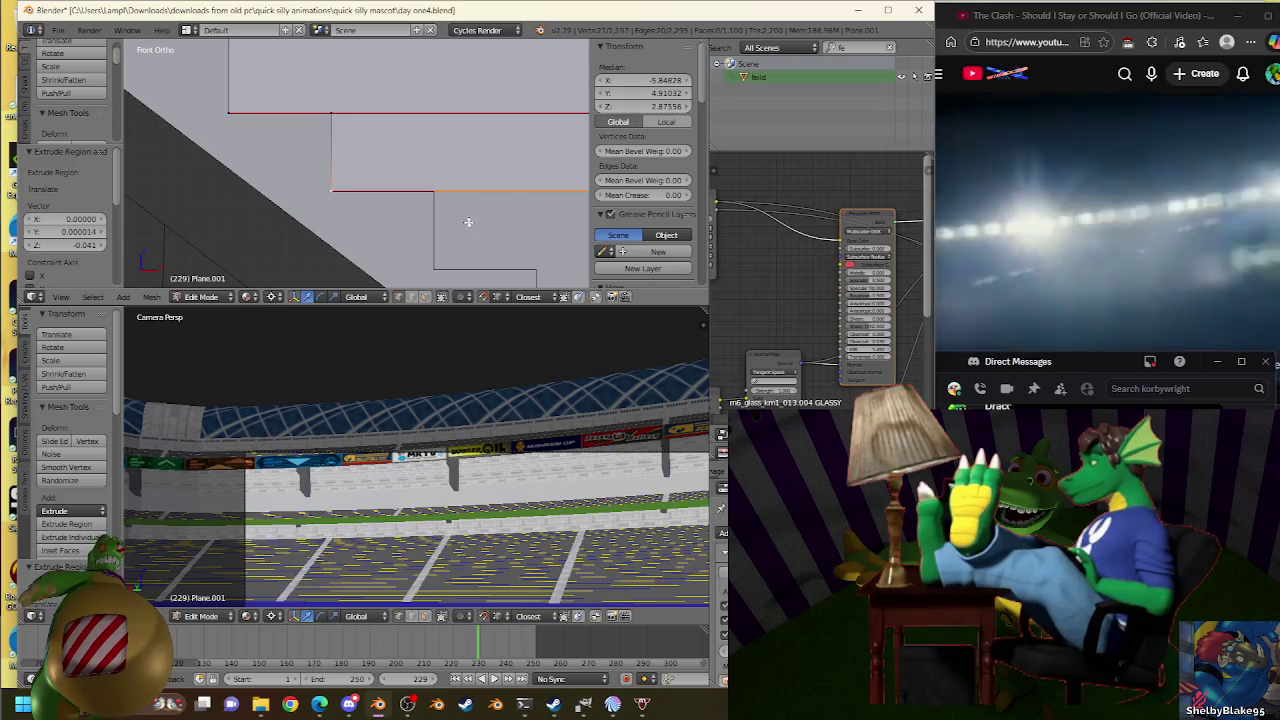
{"action": "key", "text": "s"}
{"action": "left_click", "coordinate": [434, 191]}
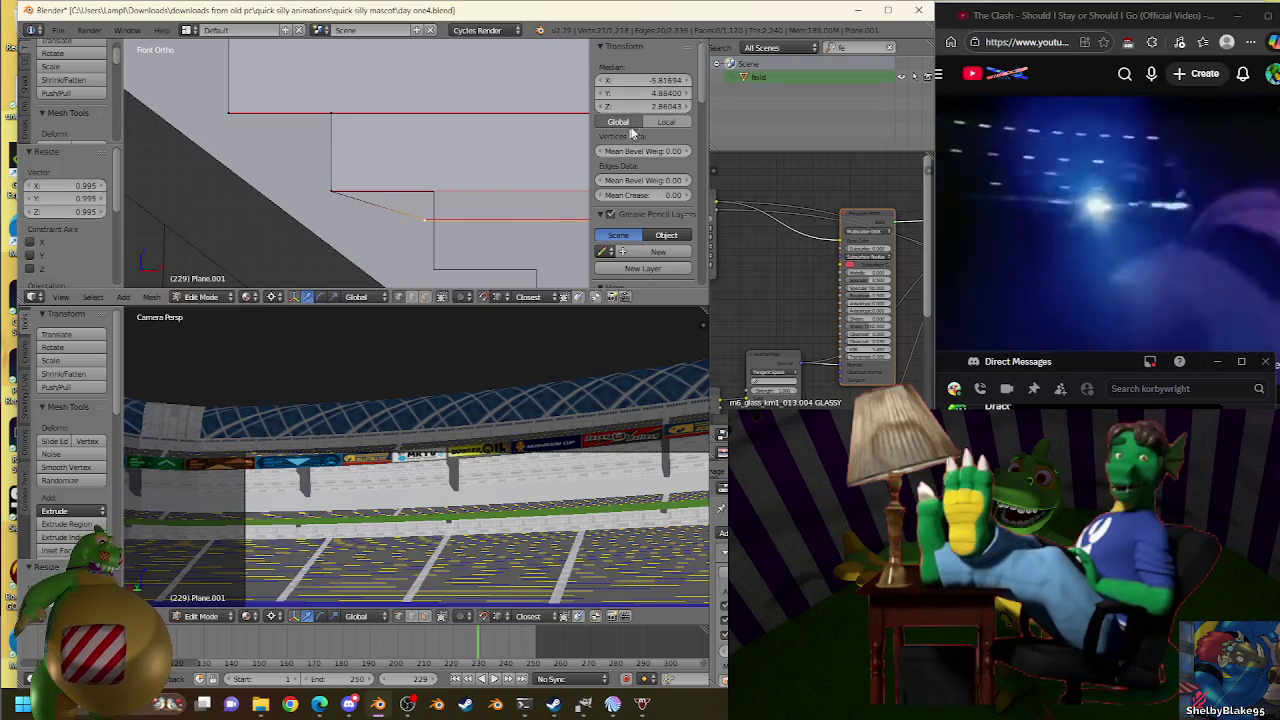
{"action": "key", "text": "s"}
{"action": "left_click", "coordinate": [425, 190]}
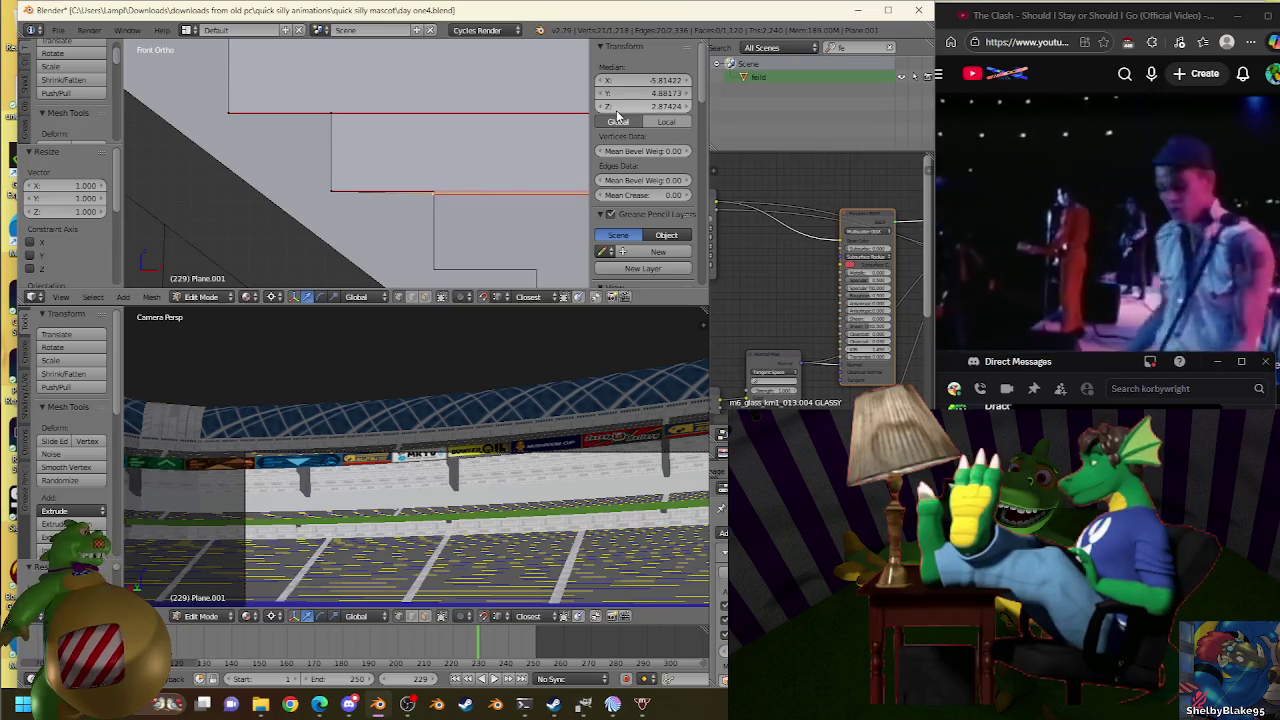
{"action": "key", "text": "s"}
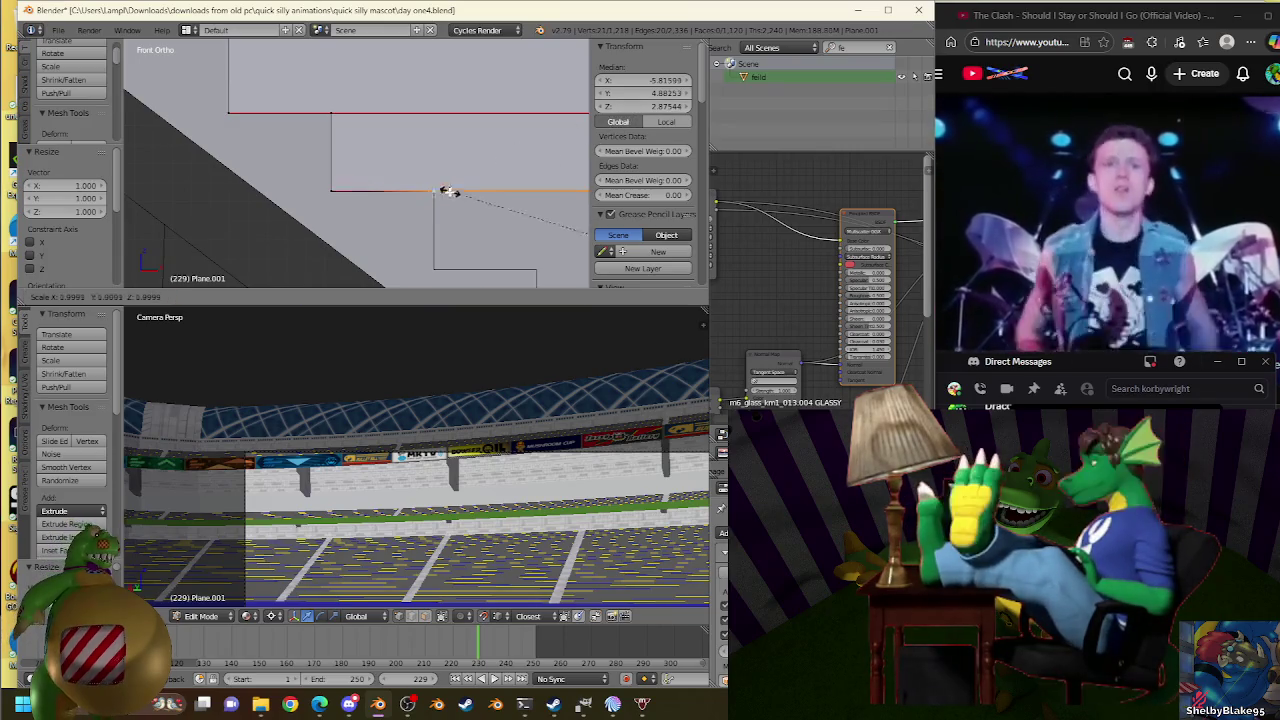
{"action": "key", "text": "Escape"}
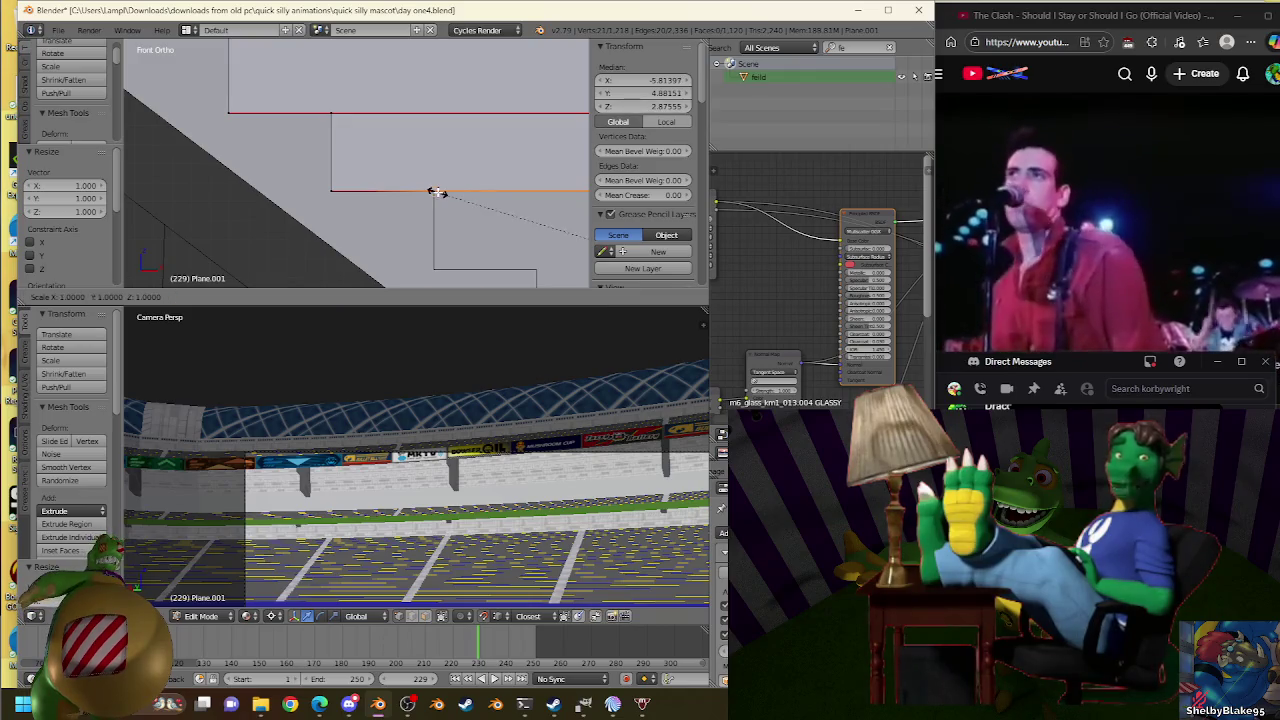
Extrude another riser from the tread edge, keeping the original edge height.
{"action": "key", "text": "e"}
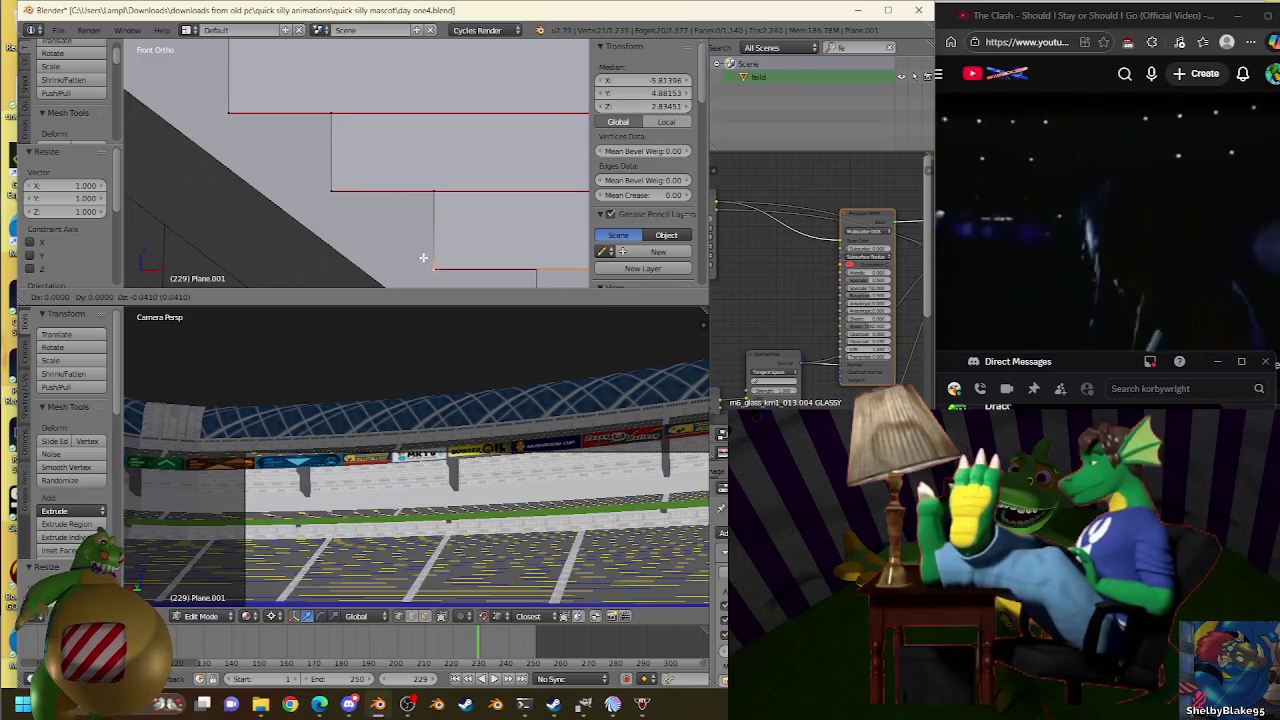
{"action": "left_click", "coordinate": [488, 270]}
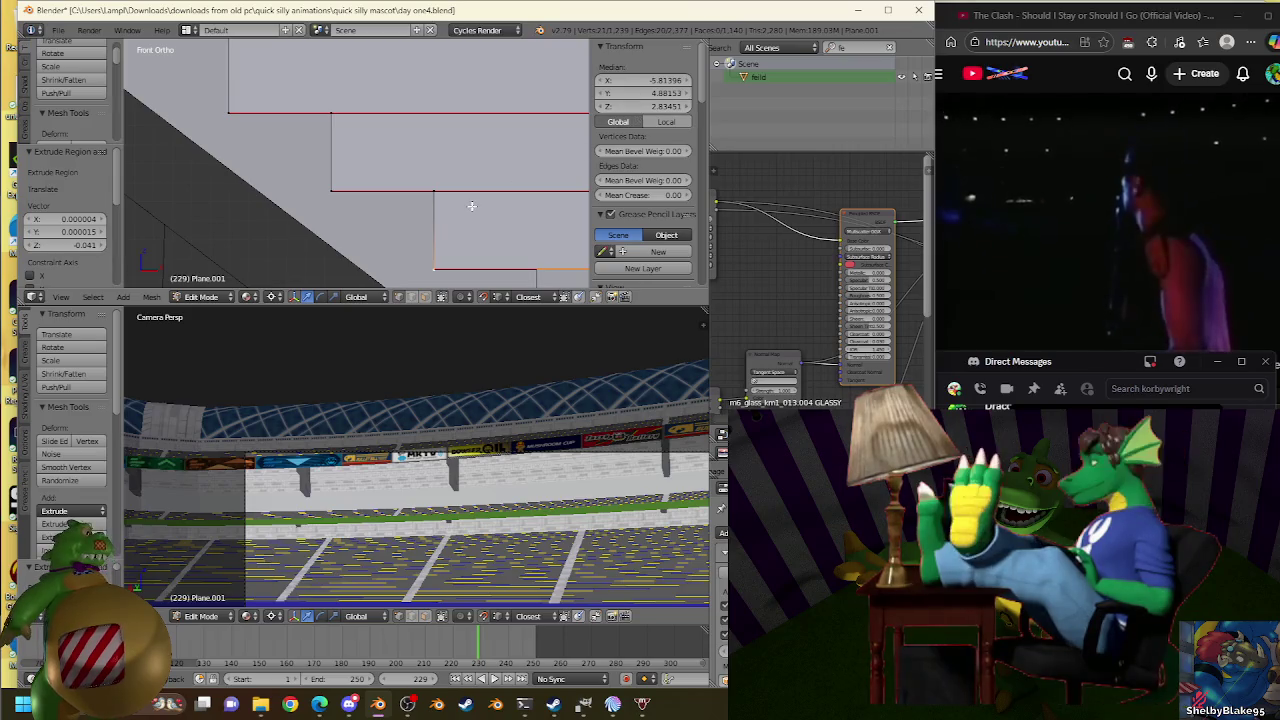
{"action": "middle_click_drag", "start_coordinate": [434, 190], "coordinate": [453, 168], "text": "shift"}
{"action": "key", "text": "s"}
{"action": "left_click", "coordinate": [453, 168]}
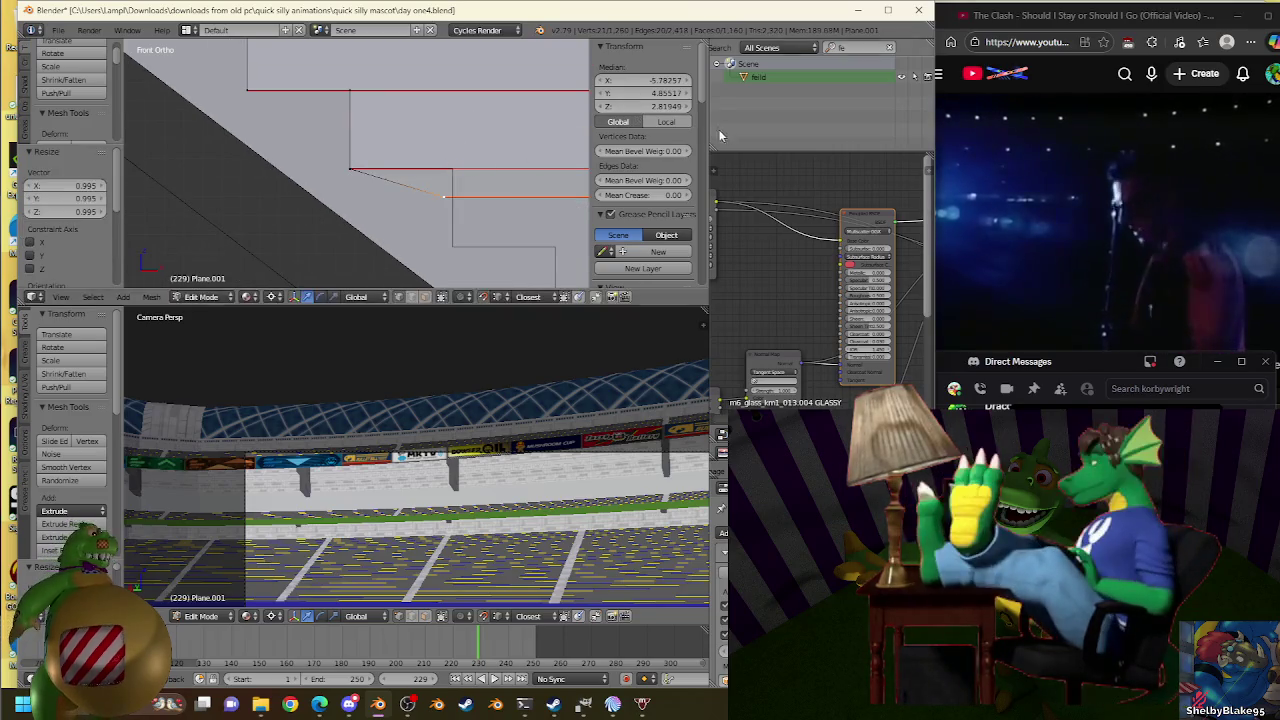
{"action": "key", "text": "s"}
{"action": "left_click", "coordinate": [456, 157]}
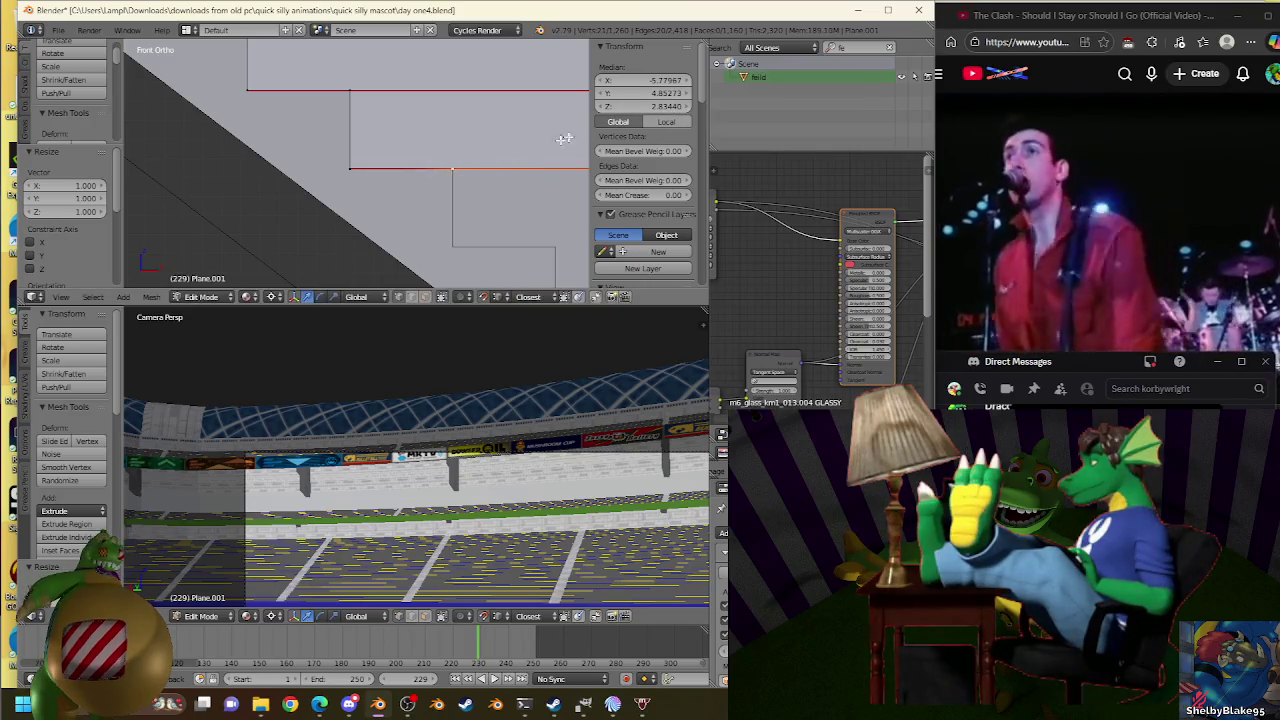
{"action": "key", "text": "s"}
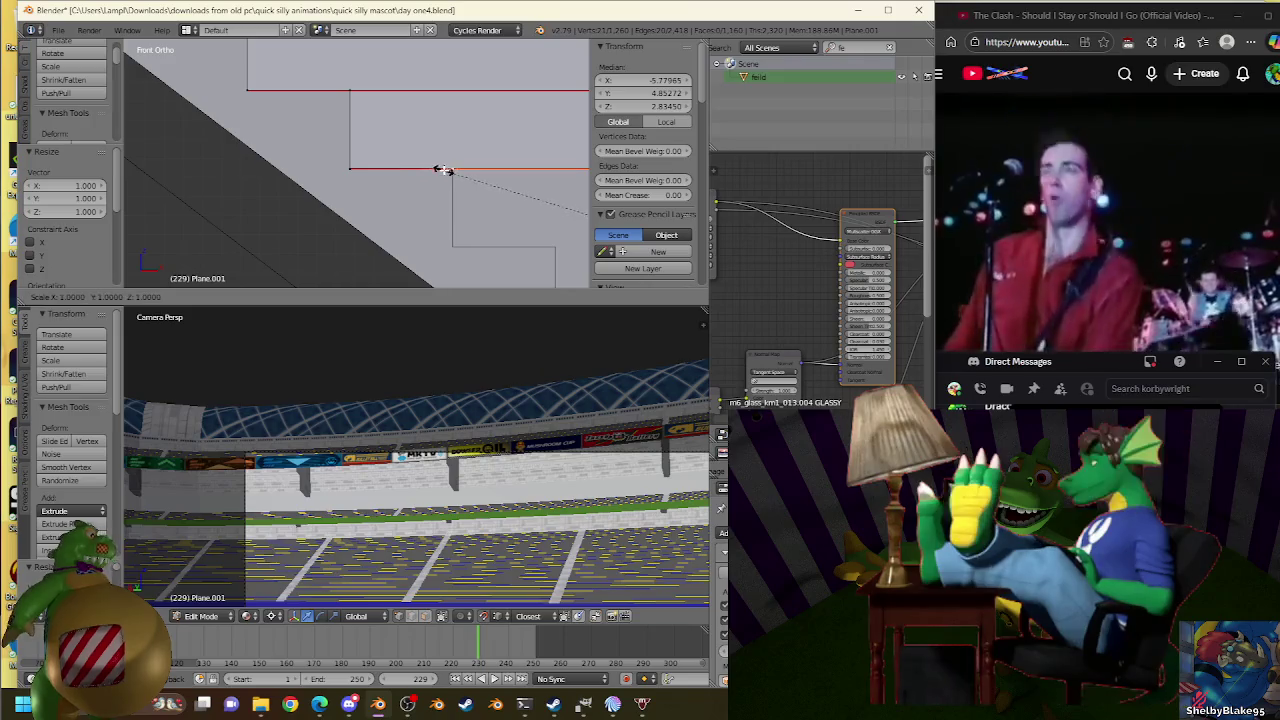
{"action": "left_click", "coordinate": [443, 168]}
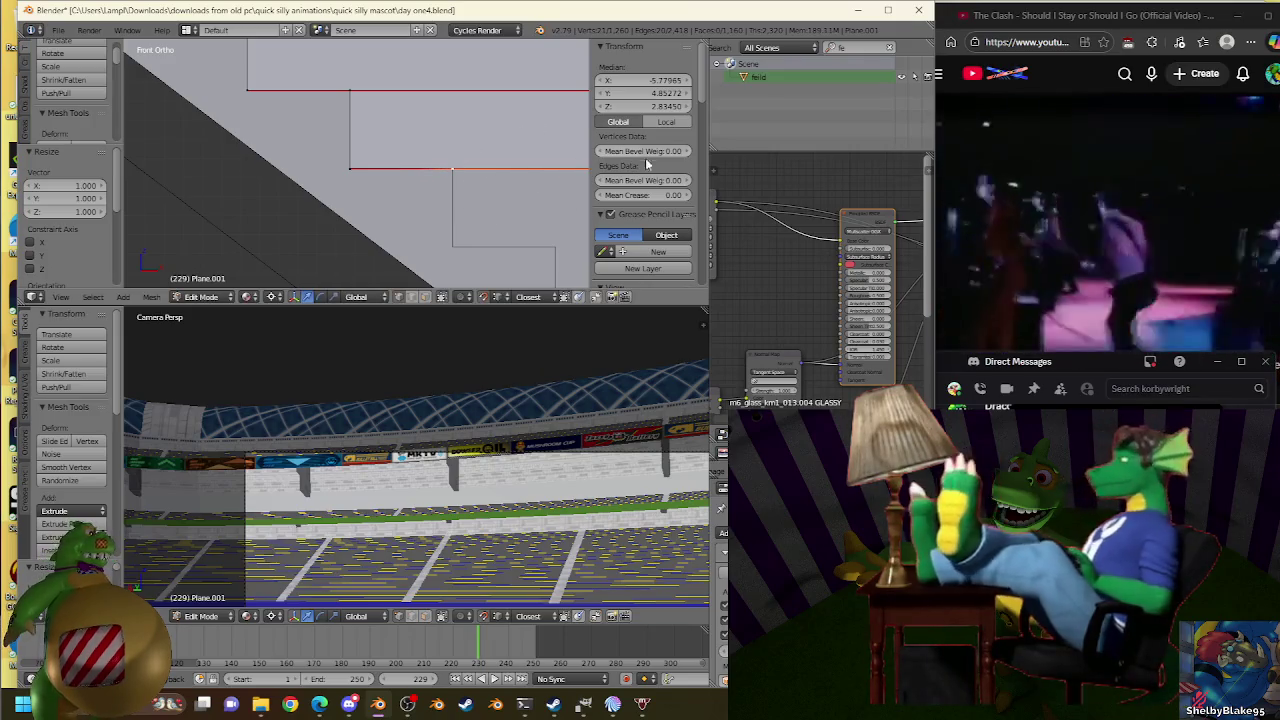
{"action": "key", "text": "ctrl+z"}
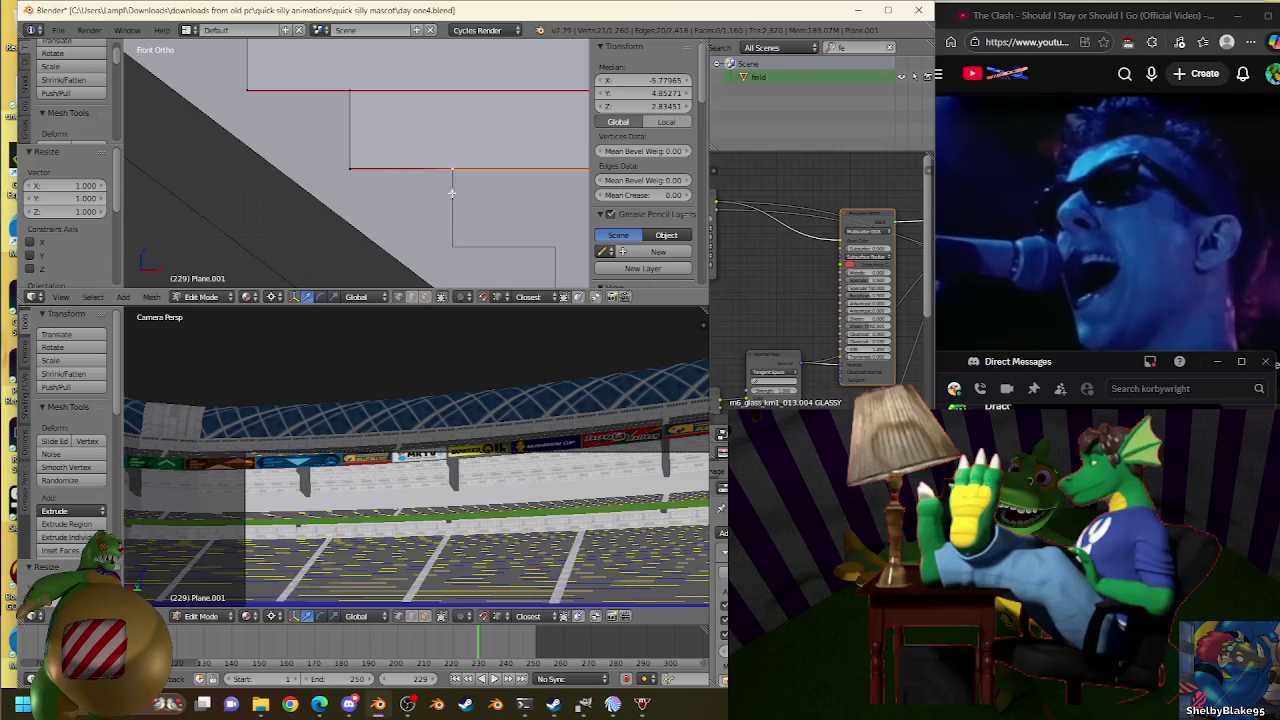
Extrude a riser from the step corner and align its vertex level with the red edge.
{"action": "key", "text": "e"}
{"action": "left_click", "coordinate": [453, 243]}
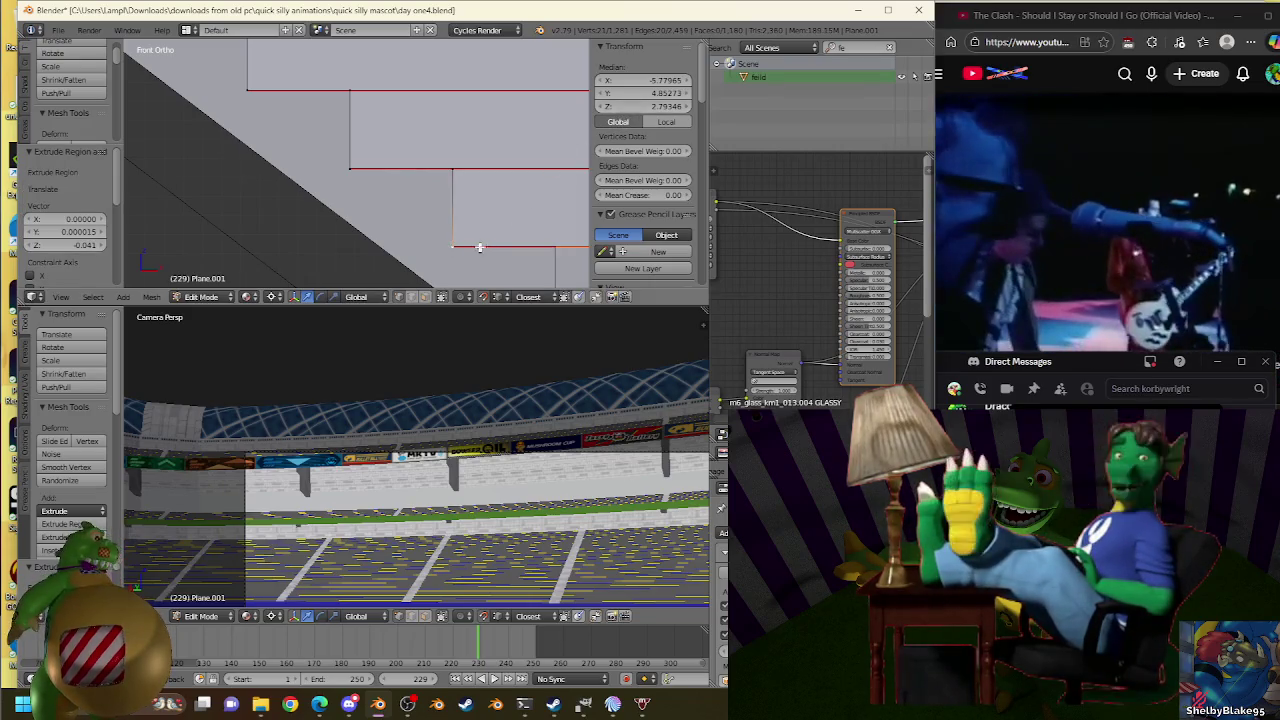
{"action": "middle_click_drag", "start_coordinate": [479, 247], "coordinate": [508, 239], "text": "shift"}
{"action": "key", "text": "s"}
{"action": "left_click", "coordinate": [491, 166]}
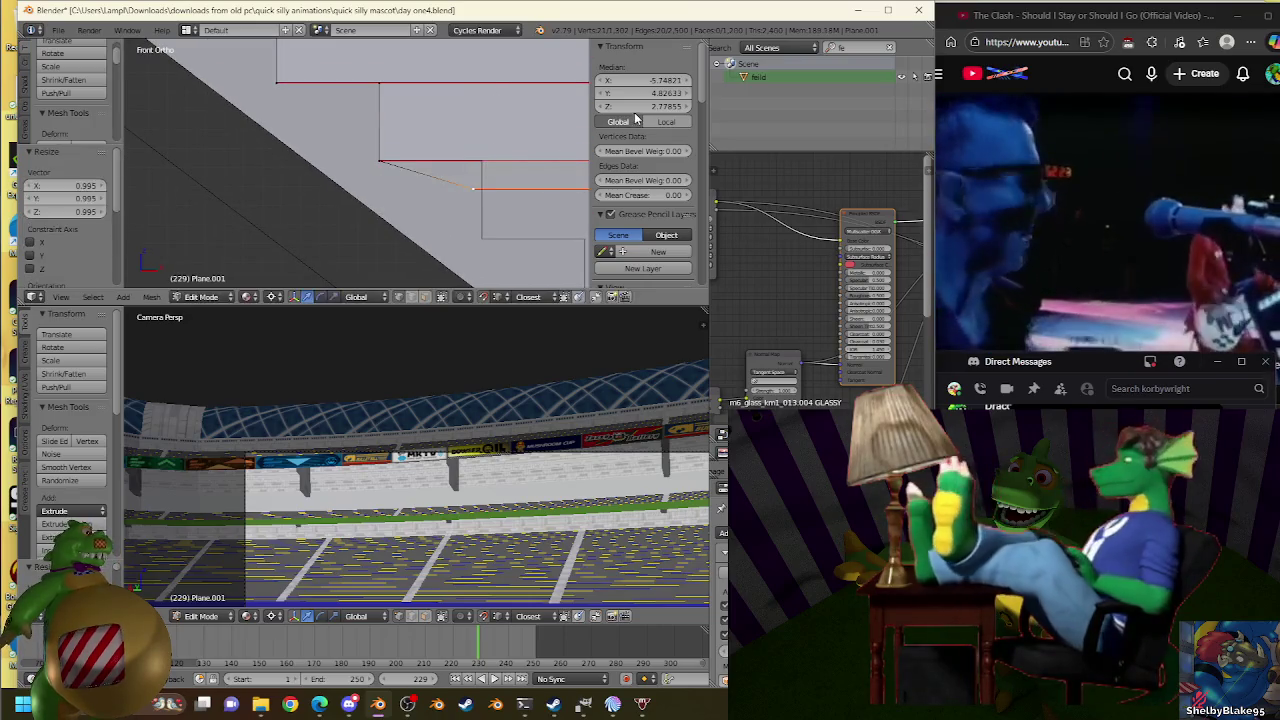
{"action": "key", "text": "s"}
{"action": "left_click", "coordinate": [617, 105]}
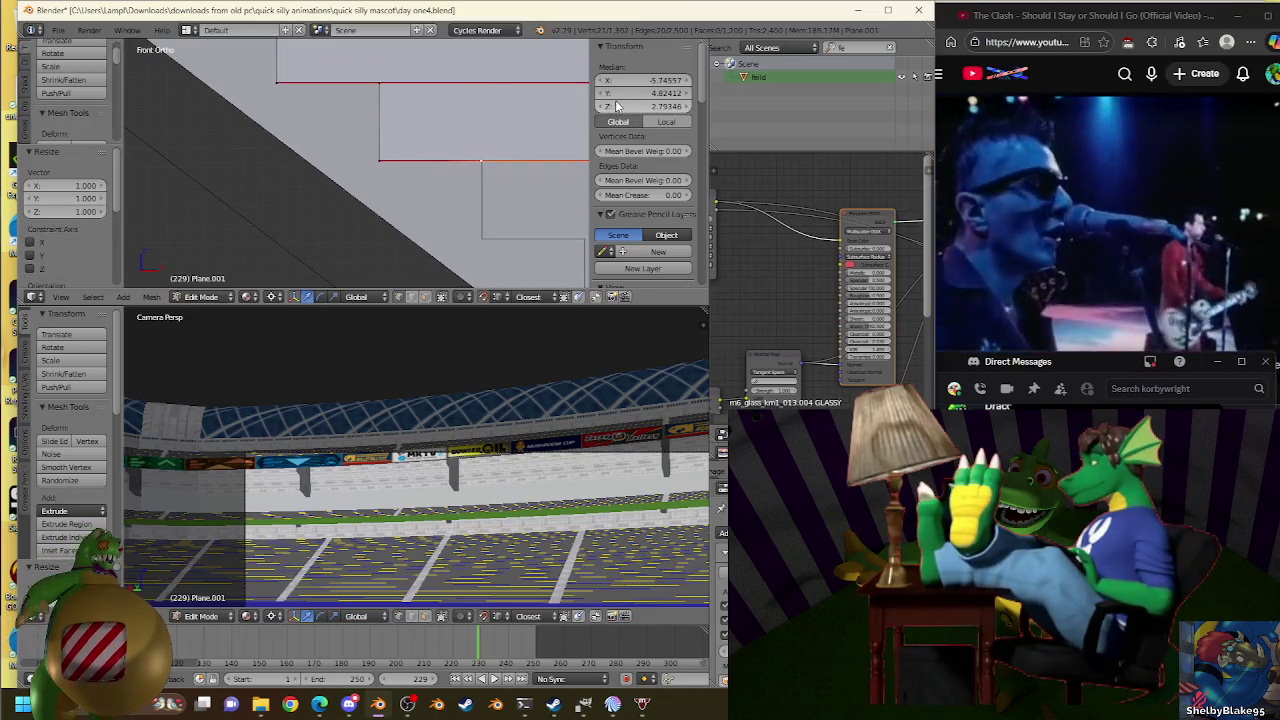
{"action": "key", "text": "s"}
{"action": "left_click", "coordinate": [491, 151]}
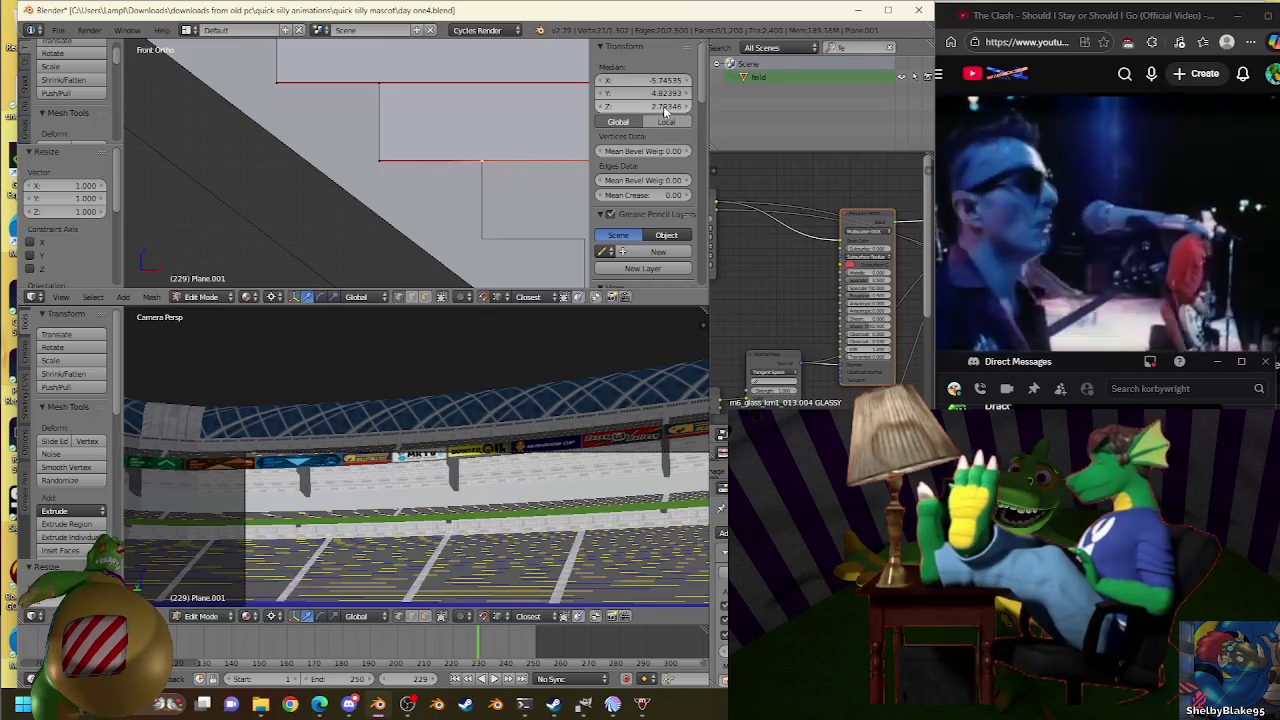
{"action": "key", "text": "s"}
{"action": "left_click", "coordinate": [488, 170]}
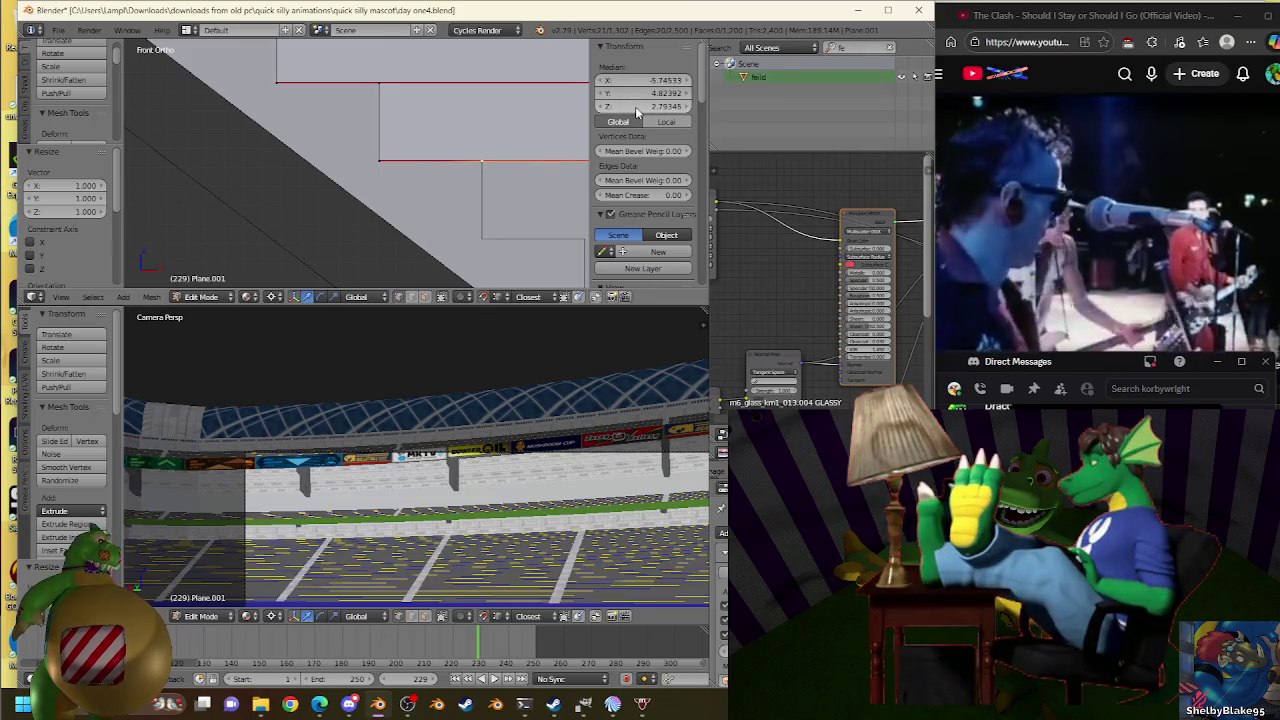
{"action": "key", "text": "s"}
{"action": "left_click", "coordinate": [491, 157]}
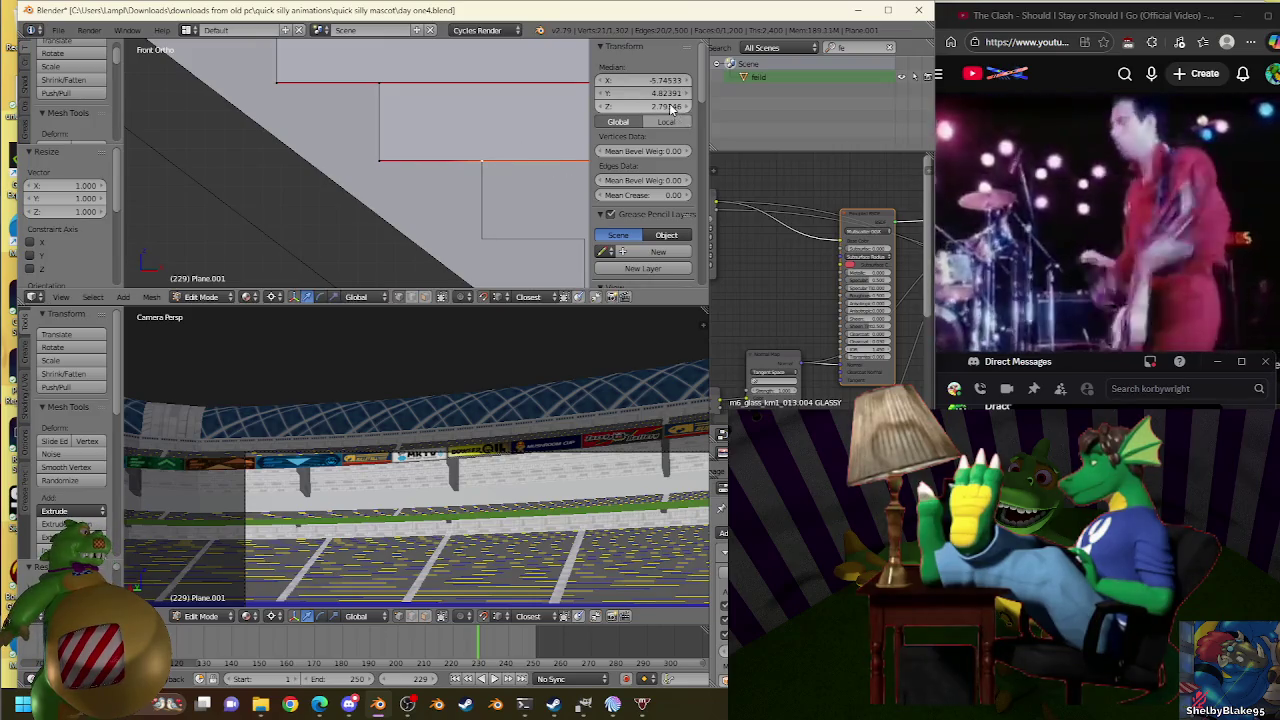
Extrude the next edge downward, then switch to the OBS streaming window.
{"action": "key", "text": "e"}
{"action": "left_click", "coordinate": [480, 240]}
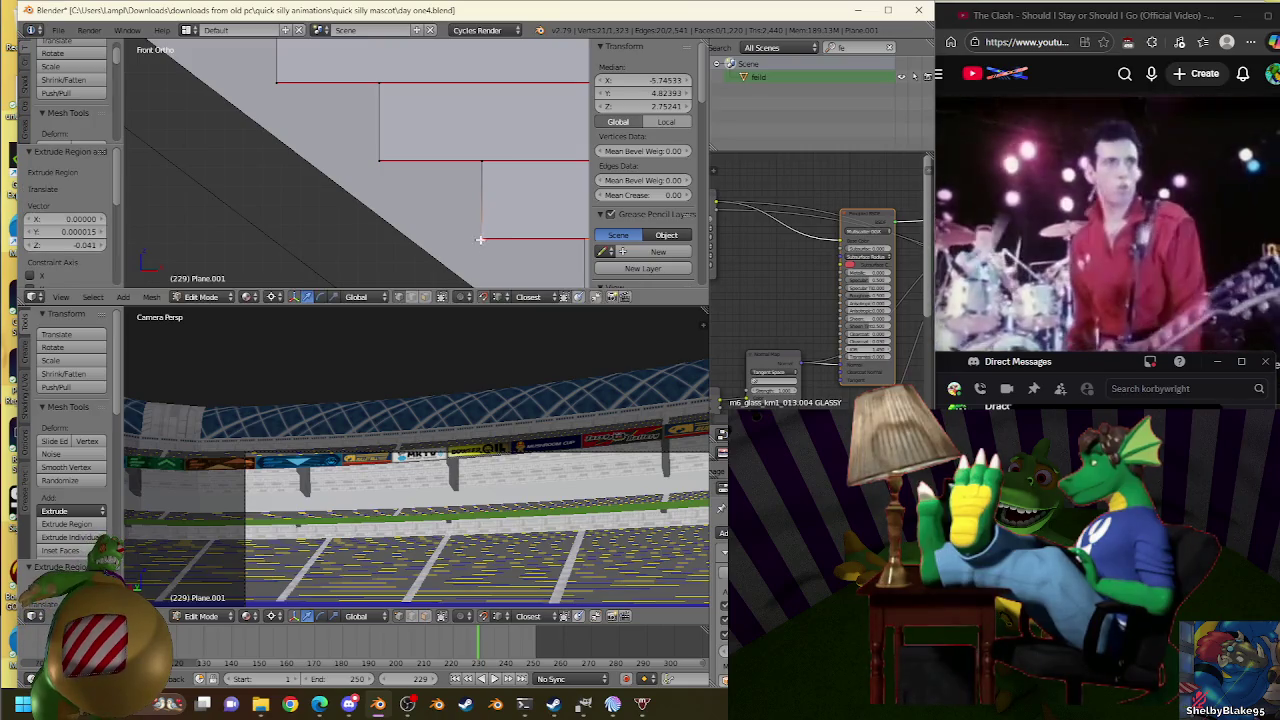
{"action": "left_click", "coordinate": [408, 706]}
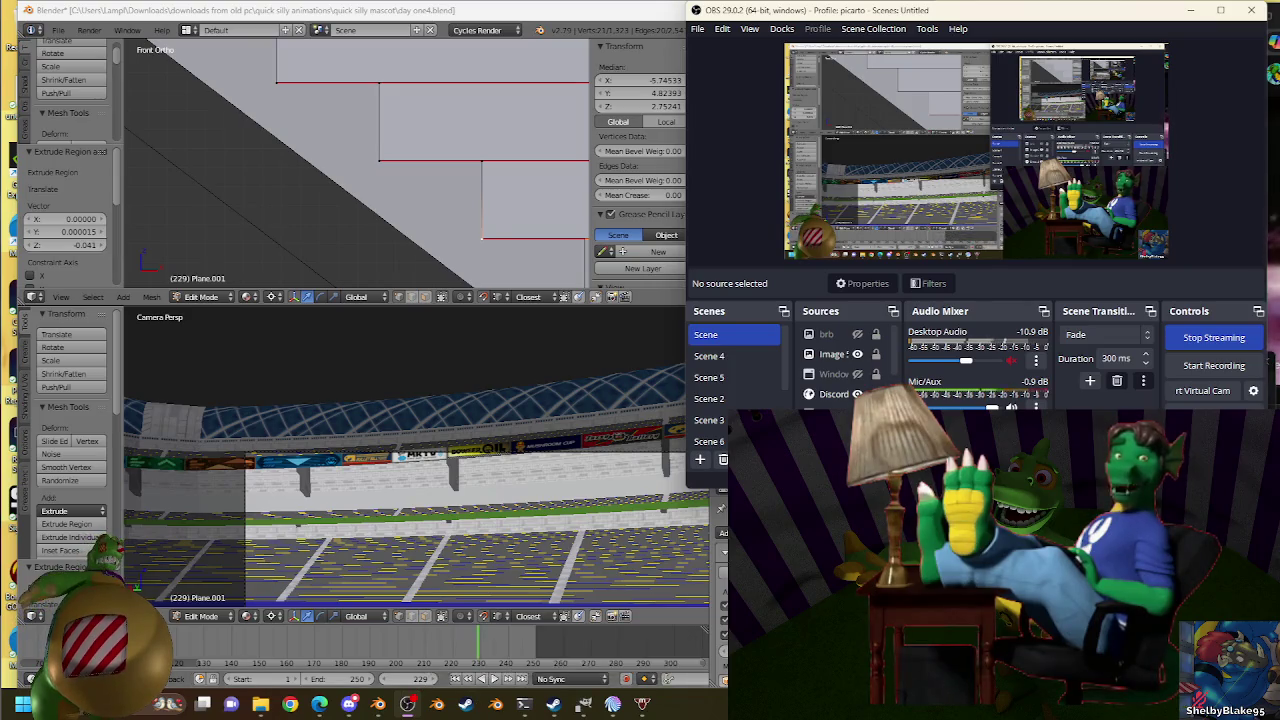
Switch from OBS to the Discord messages window.
{"action": "left_click", "coordinate": [349, 704]}
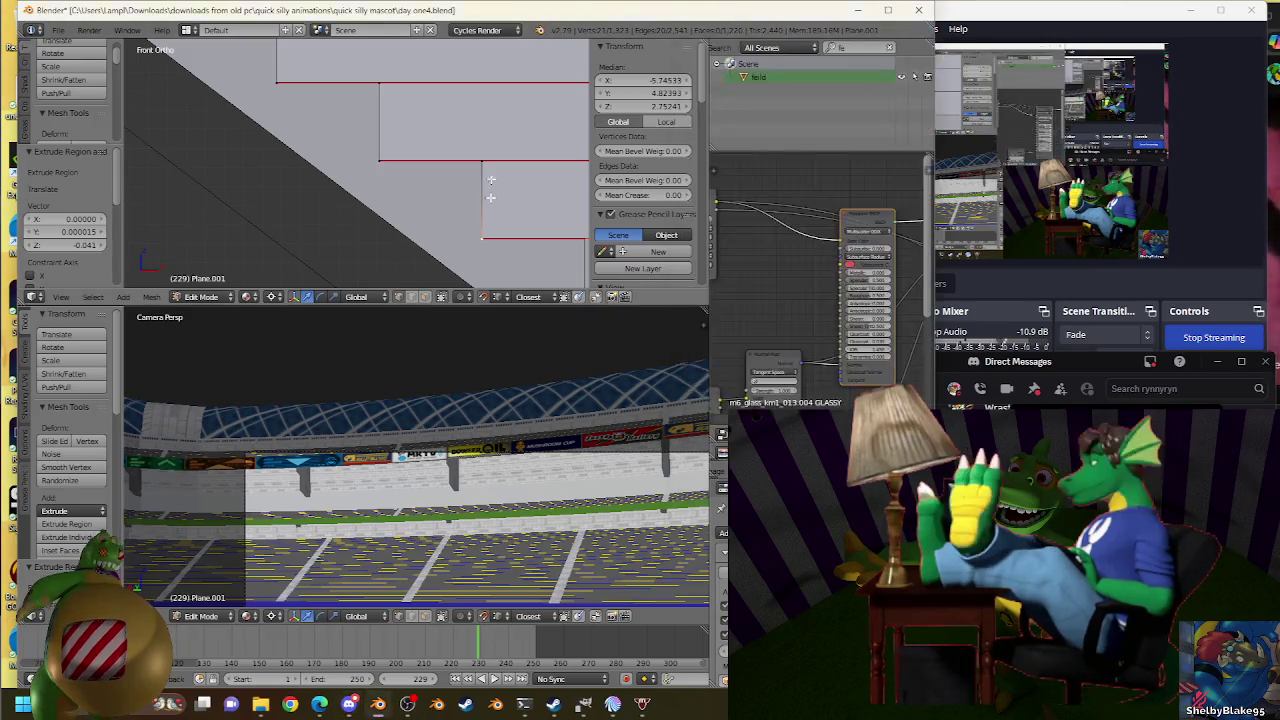
Back in Blender, scale the new step edge into a flat, aligned tread.
{"action": "left_click", "coordinate": [394, 182]}
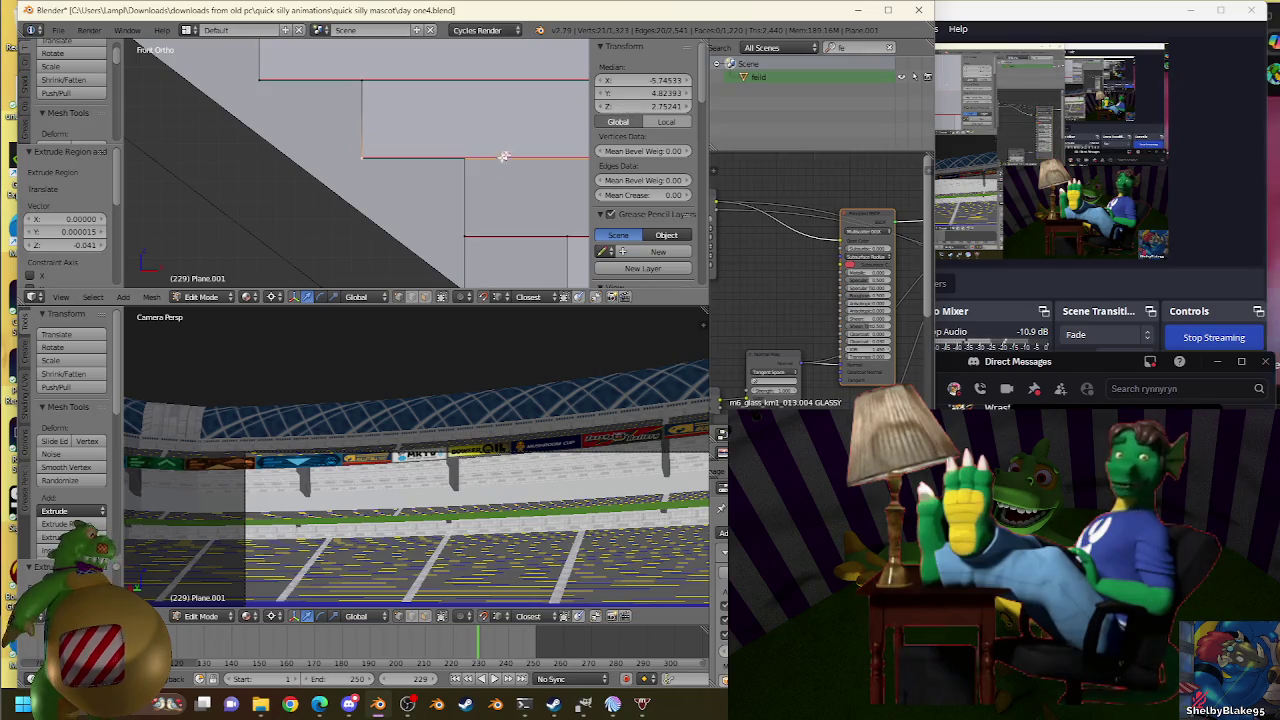
{"action": "key", "text": "s"}
{"action": "left_click", "coordinate": [471, 151]}
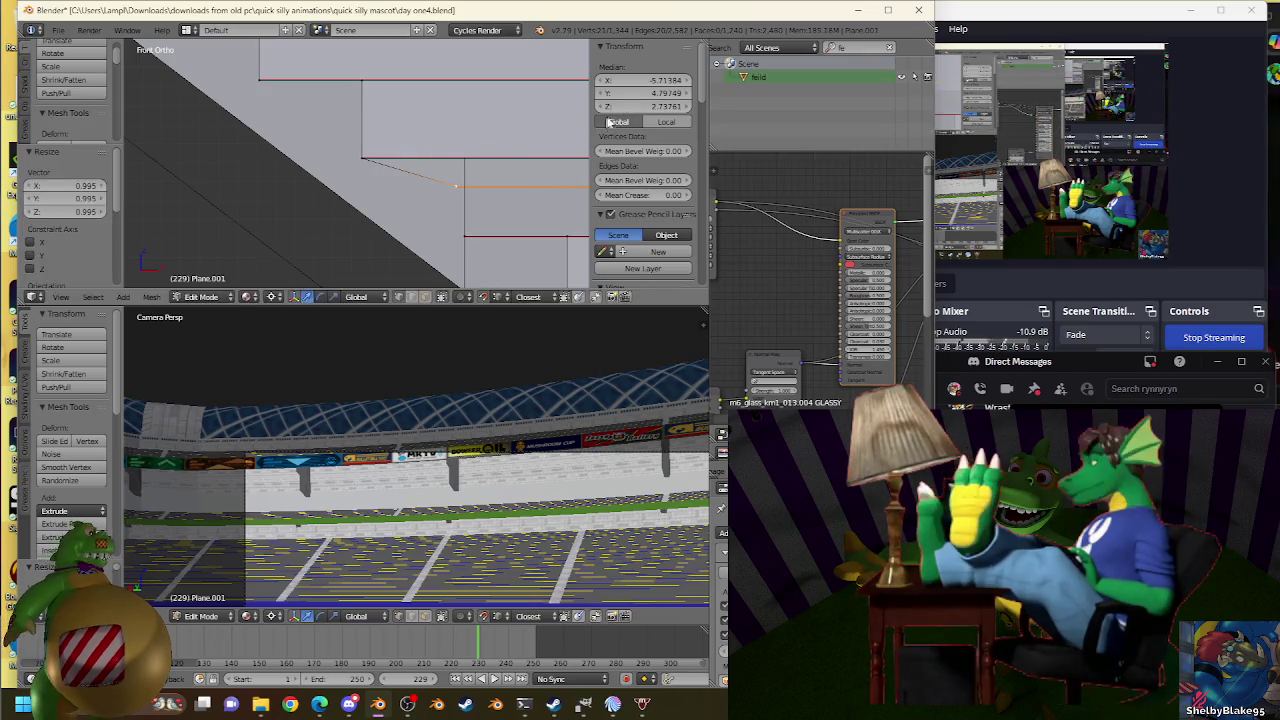
{"action": "key", "text": "s"}
{"action": "left_click", "coordinate": [580, 124]}
{"action": "key", "text": "s"}
{"action": "left_click", "coordinate": [574, 126]}
{"action": "key", "text": "s"}
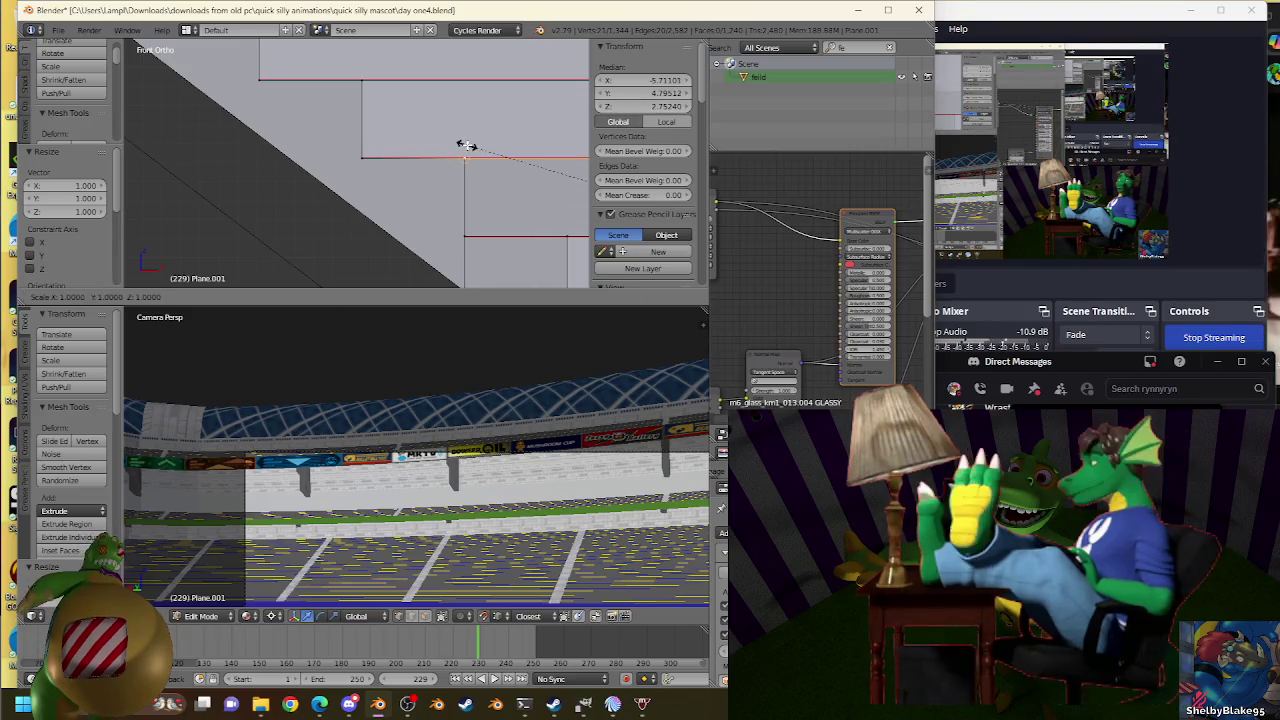
{"action": "left_click", "coordinate": [467, 151]}
Select a short staircase edge and apply Bridge Edge Loops, then orbit to inspect the faces.
{"action": "scroll", "coordinate": [421, 155], "scroll_direction": "down", "scroll_amount": 2}
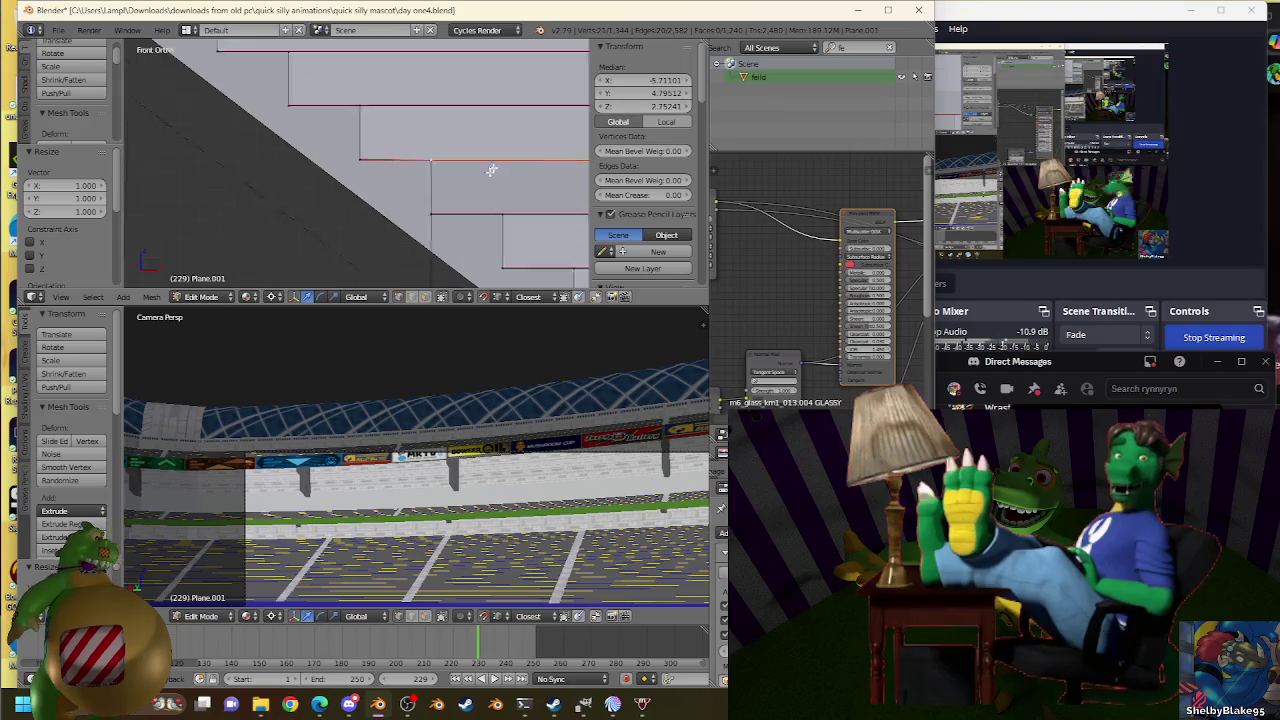
{"action": "scroll", "coordinate": [421, 155], "scroll_direction": "down", "scroll_amount": 2}
{"action": "mouse_move", "coordinate": [414, 151]}
{"action": "middle_mouse_down"}
{"action": "mouse_move", "coordinate": [420, 194]}
{"action": "mouse_move", "coordinate": [408, 191]}
{"action": "middle_mouse_up"}
{"action": "right_click", "coordinate": [421, 153]}
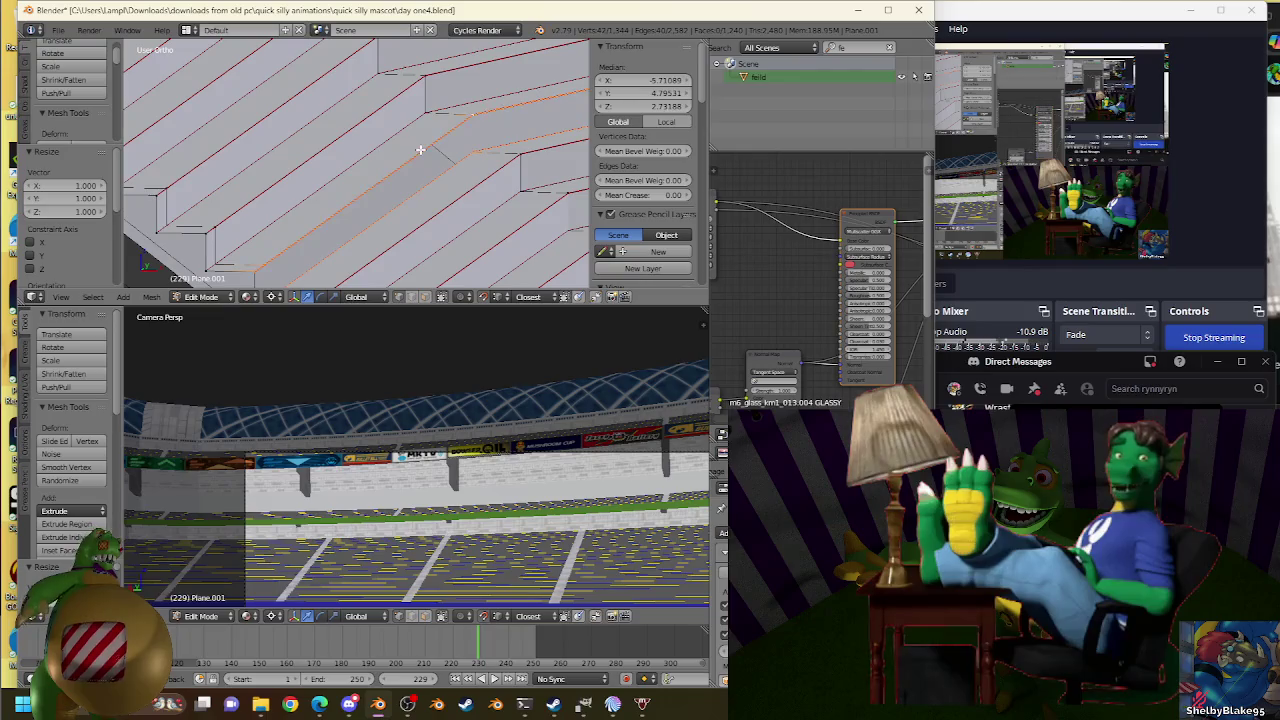
{"action": "key", "text": "w"}
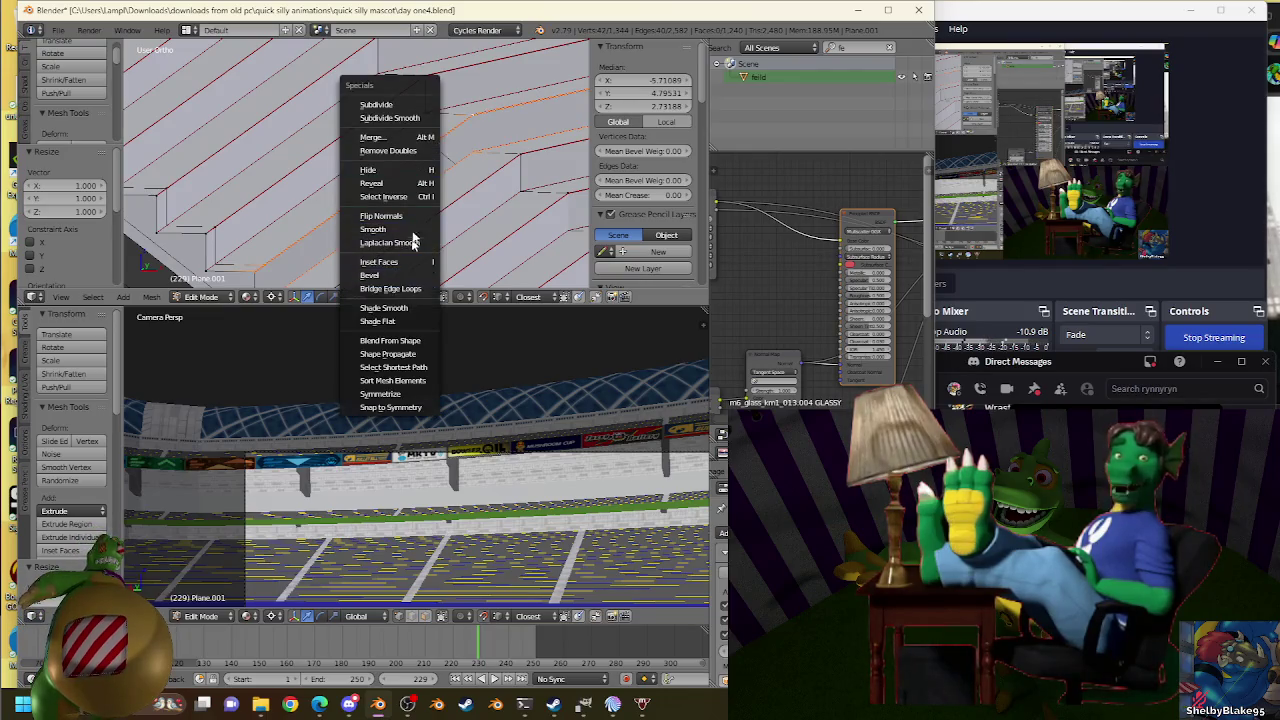
{"action": "left_click", "coordinate": [410, 289]}
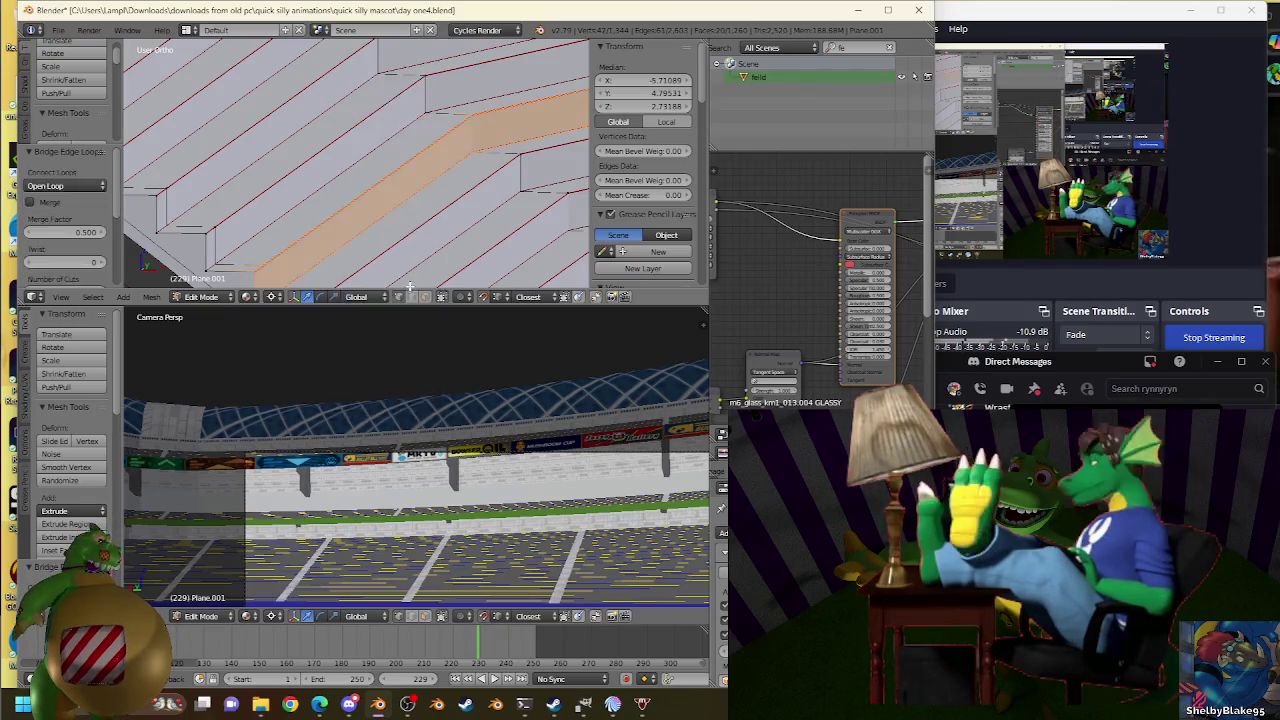
{"action": "scroll", "coordinate": [400, 200], "scroll_direction": "up", "scroll_amount": 3}
{"action": "mouse_move", "coordinate": [400, 200]}
{"action": "middle_mouse_down"}
{"action": "mouse_move", "coordinate": [383, 147]}
{"action": "mouse_move", "coordinate": [511, 171]}
{"action": "mouse_move", "coordinate": [444, 135]}
{"action": "mouse_move", "coordinate": [416, 200]}
{"action": "mouse_move", "coordinate": [397, 172]}
{"action": "middle_mouse_up"}
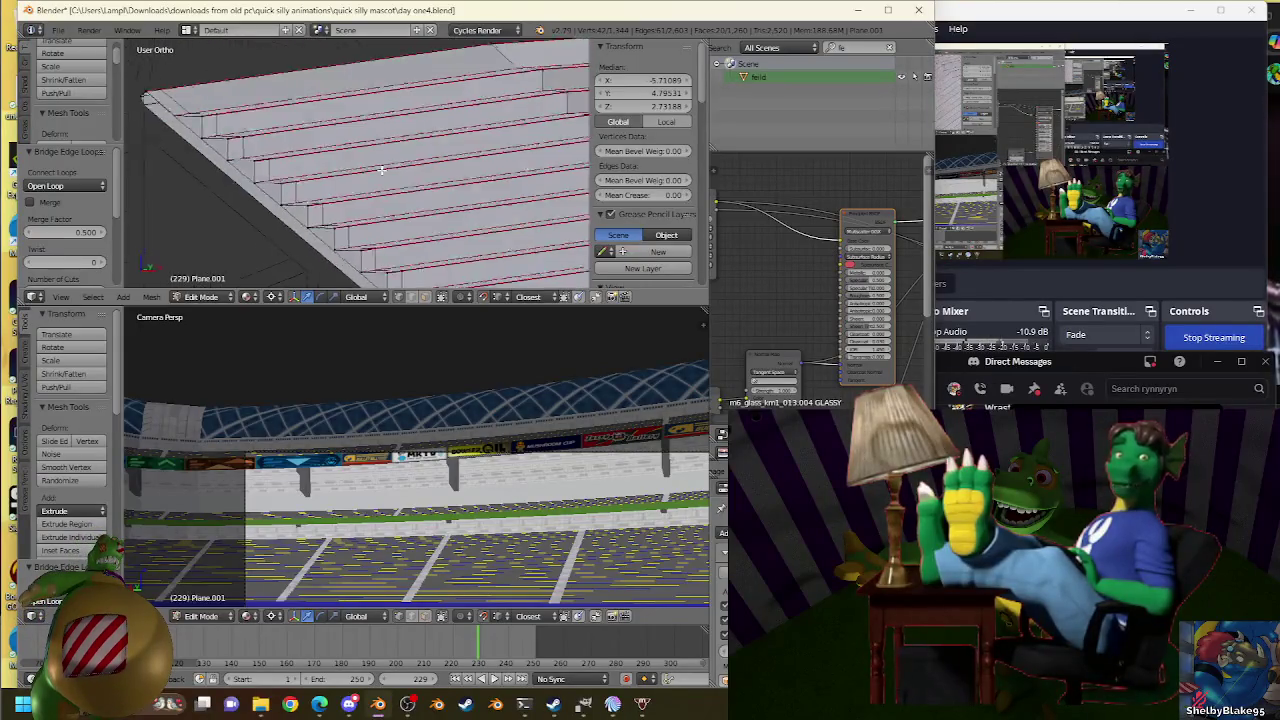
{"action": "key", "text": "KP_1"}
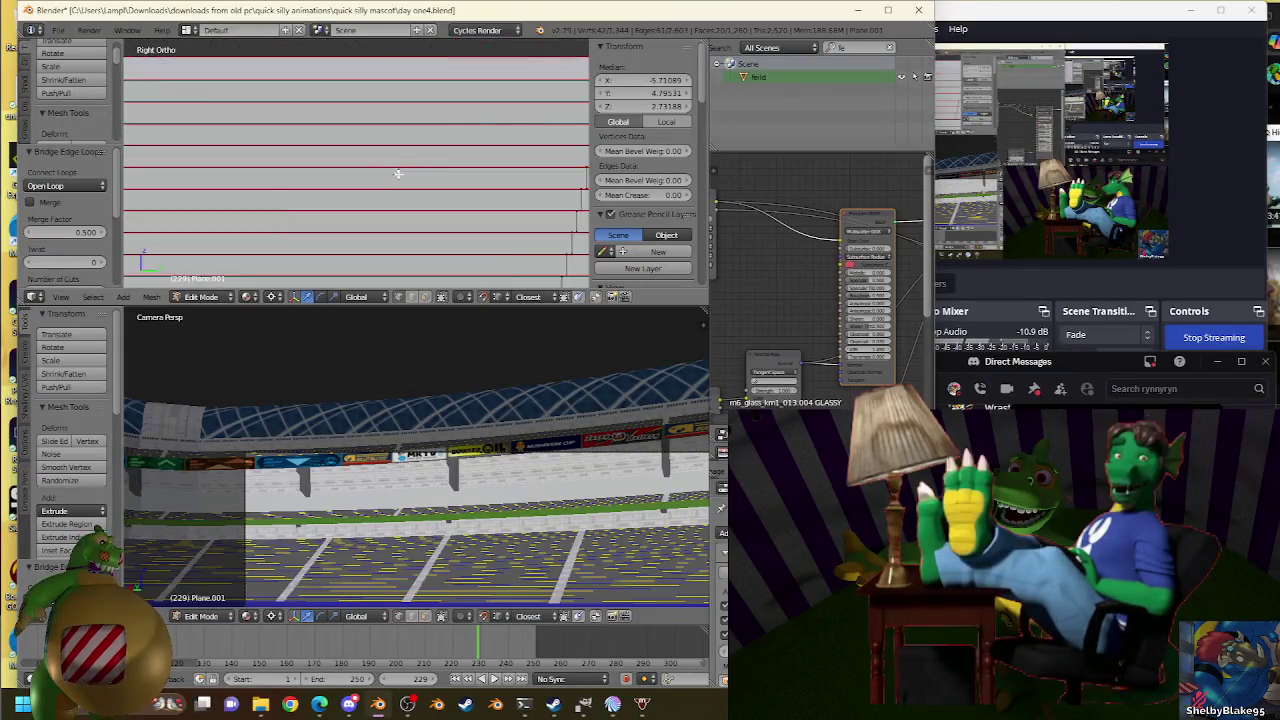
Separate the linked seating faces into their own object, hide it, and select the steel truss.
{"action": "scroll", "coordinate": [425, 187], "scroll_direction": "down", "scroll_amount": 1}
{"action": "scroll", "coordinate": [427, 185], "scroll_direction": "down", "scroll_amount": 1}
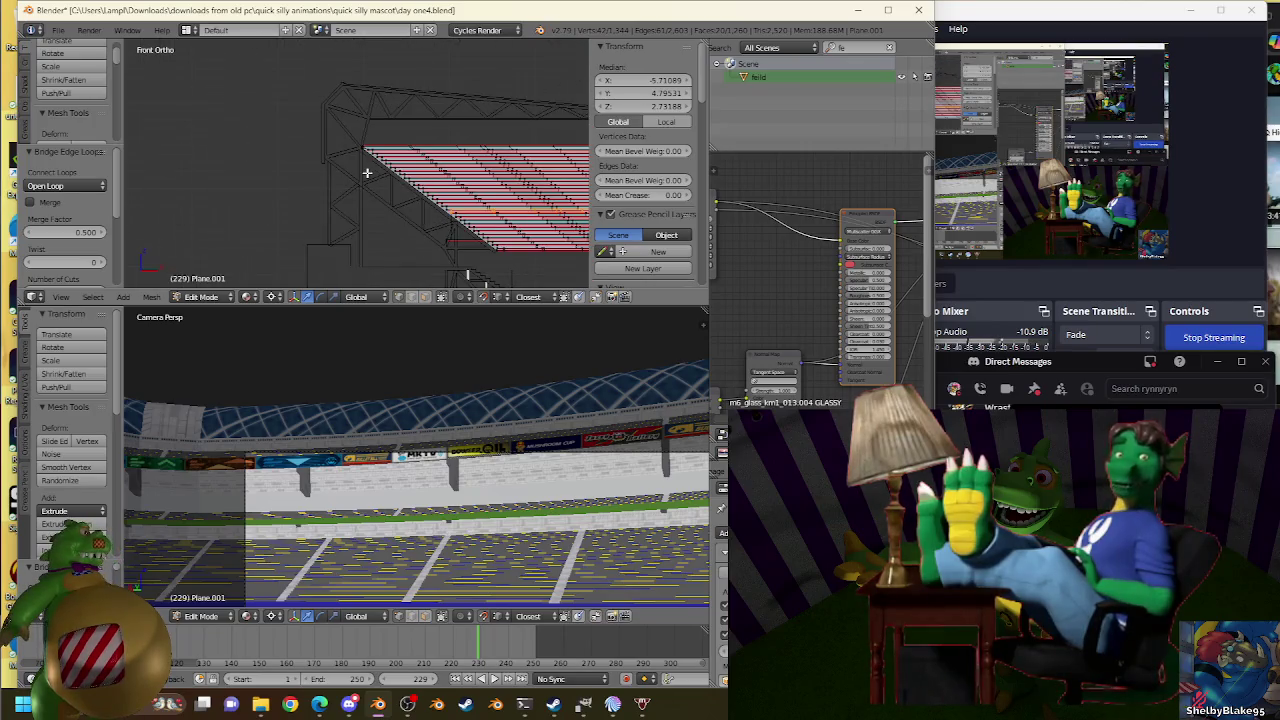
{"action": "middle_click_drag", "start_coordinate": [367, 173], "coordinate": [317, 146], "text": "shift"}
{"action": "key", "text": "Tab"}
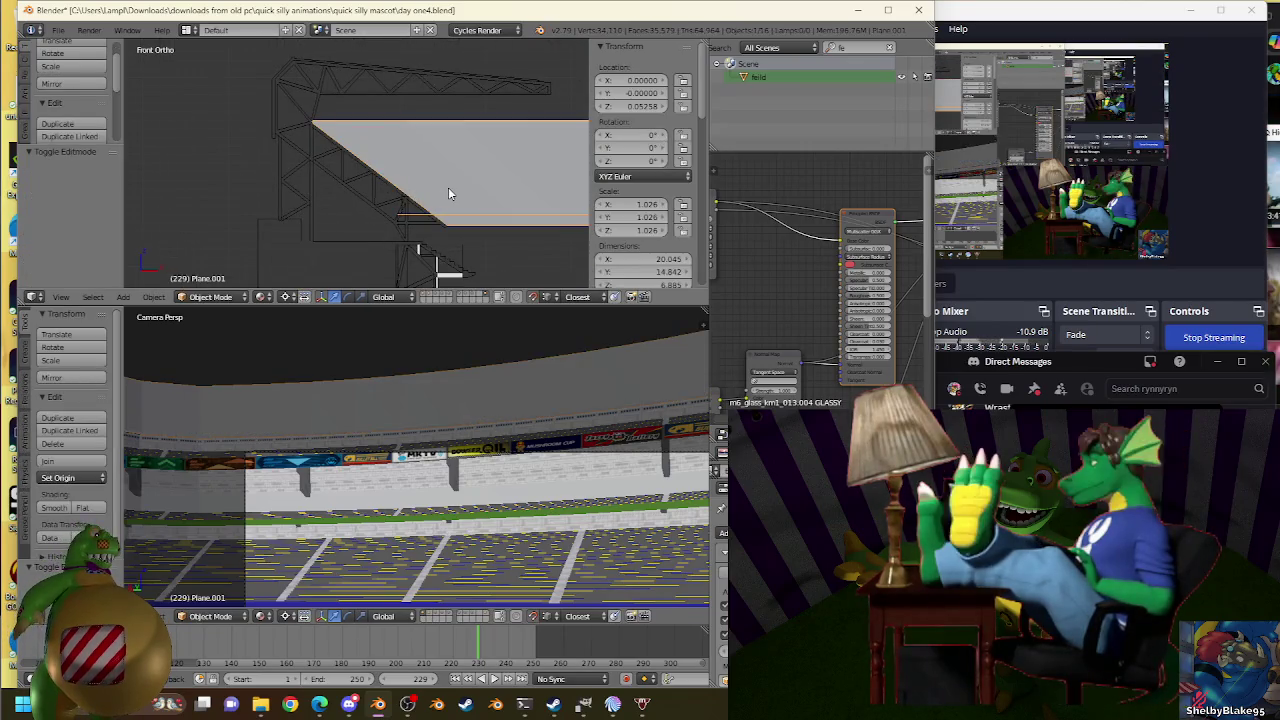
{"action": "key", "text": "Tab"}
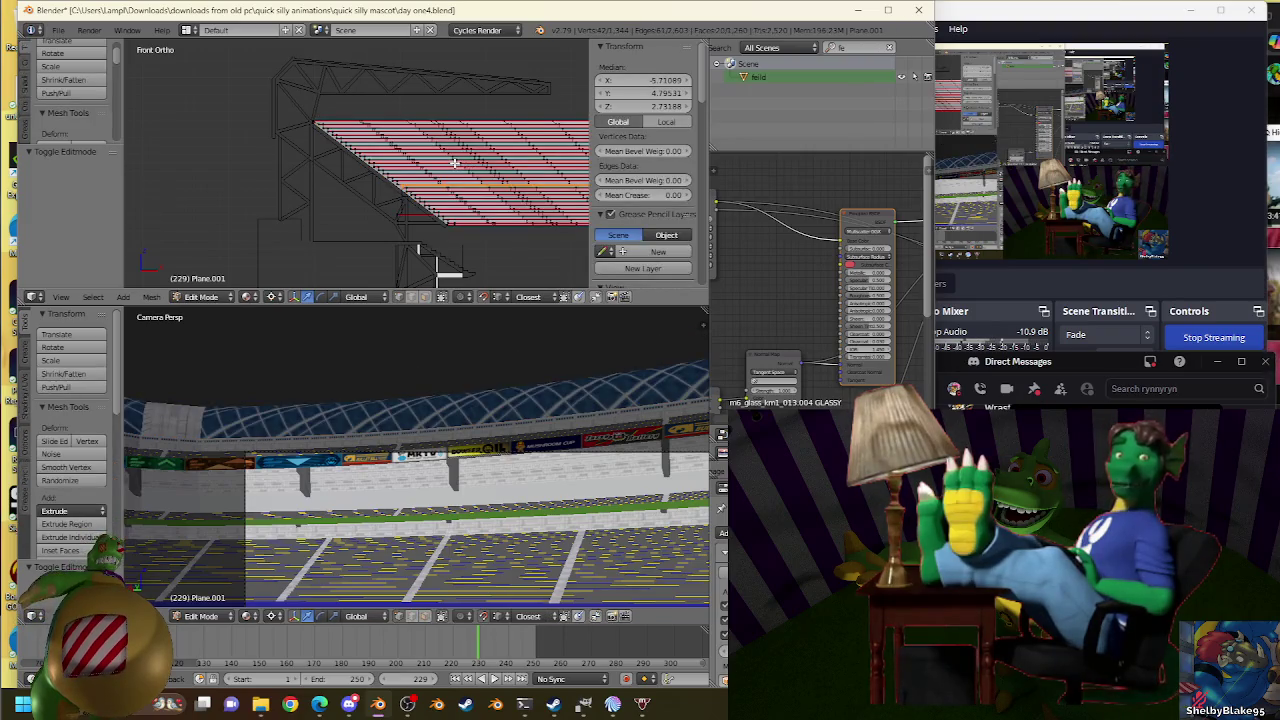
{"action": "key", "text": "ctrl+l"}
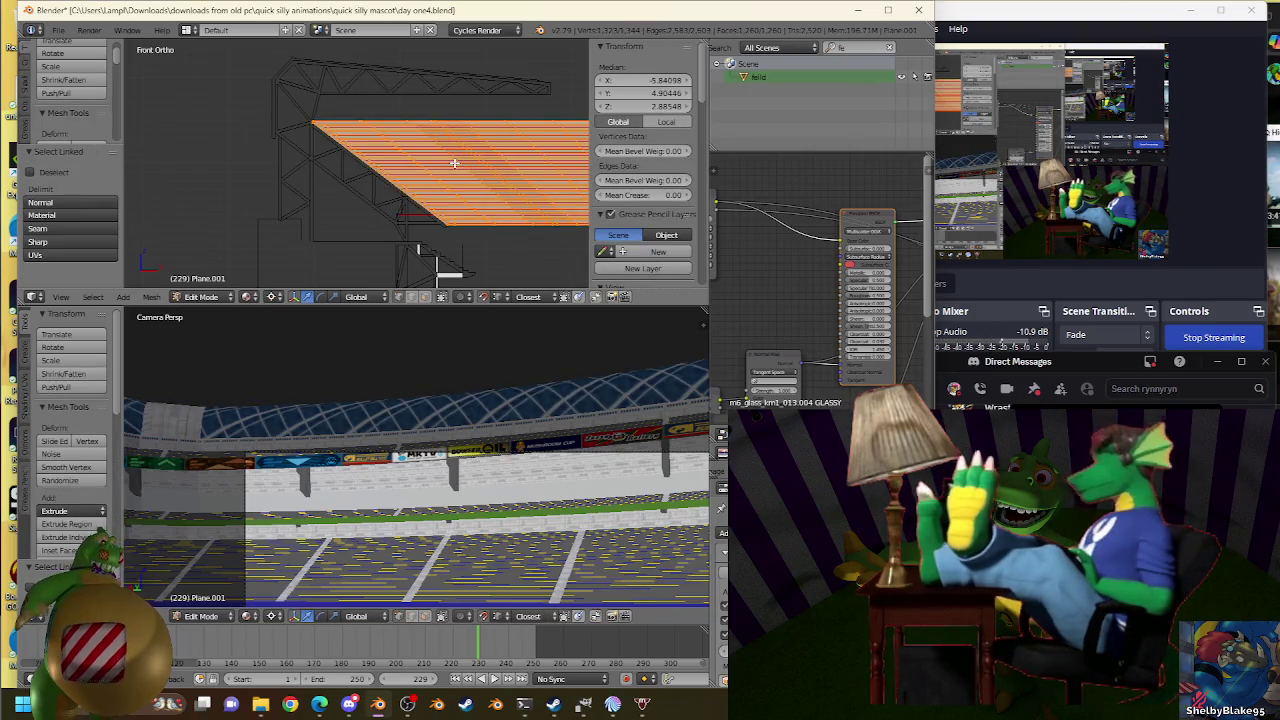
{"action": "scroll", "coordinate": [454, 162], "scroll_direction": "up", "scroll_amount": 2}
{"action": "key", "text": "p"}
{"action": "left_click", "coordinate": [461, 164]}
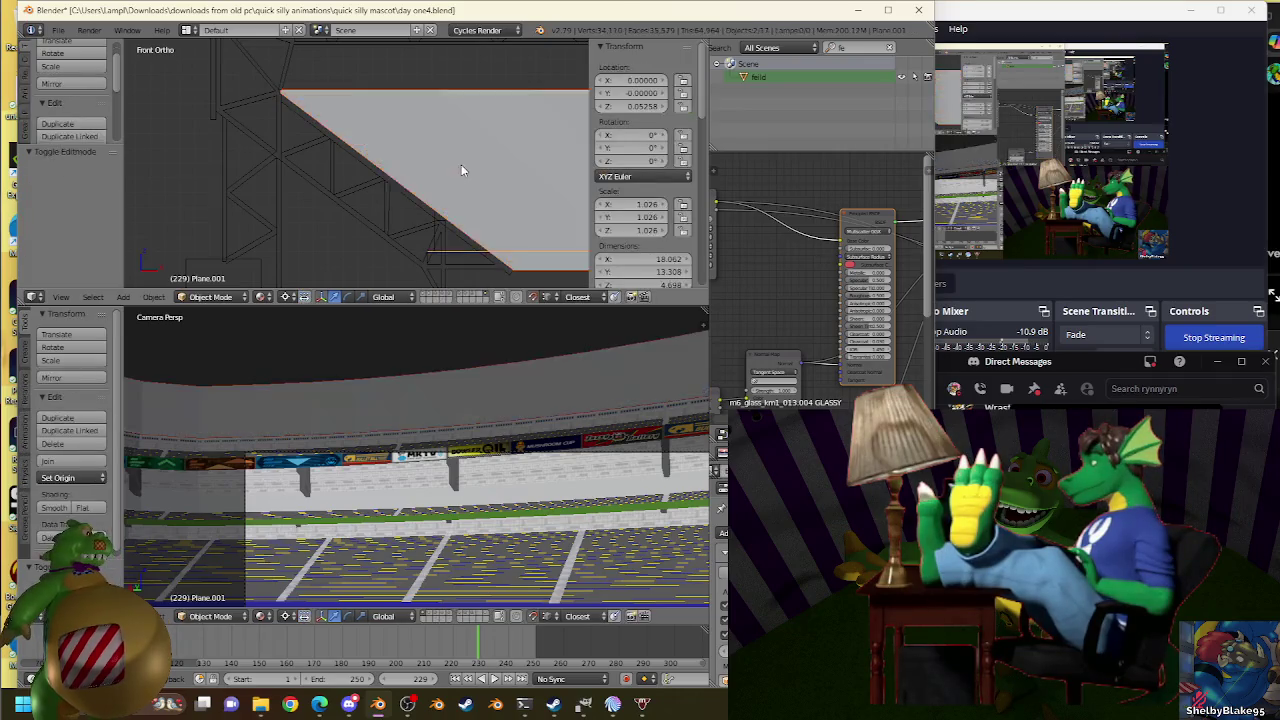
{"action": "key", "text": "Tab"}
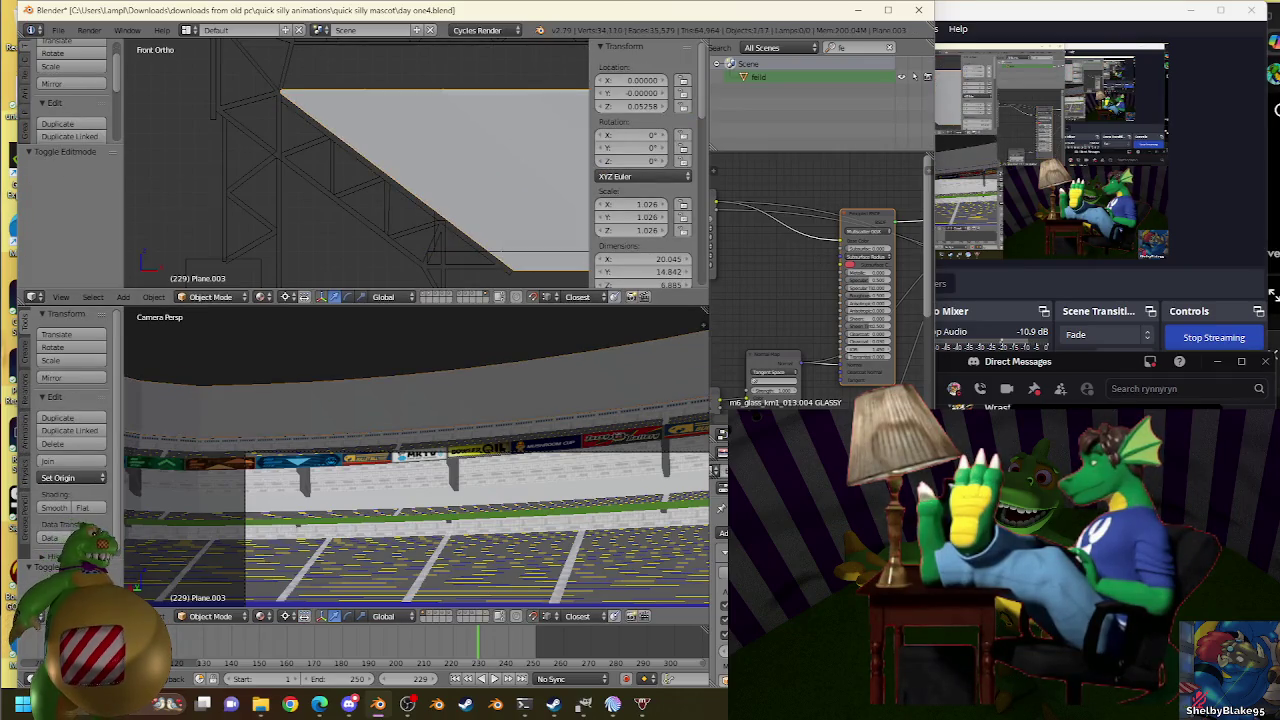
{"action": "key", "text": "Delete"}
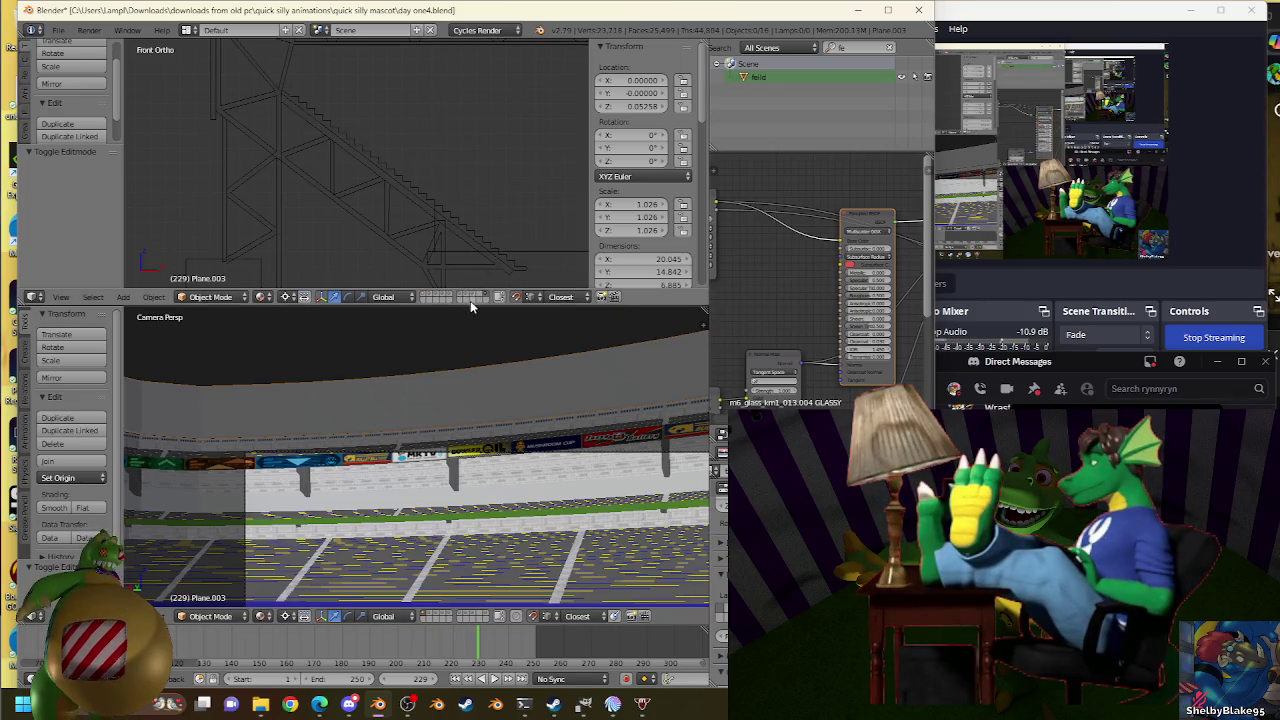
{"action": "right_click", "coordinate": [403, 178]}
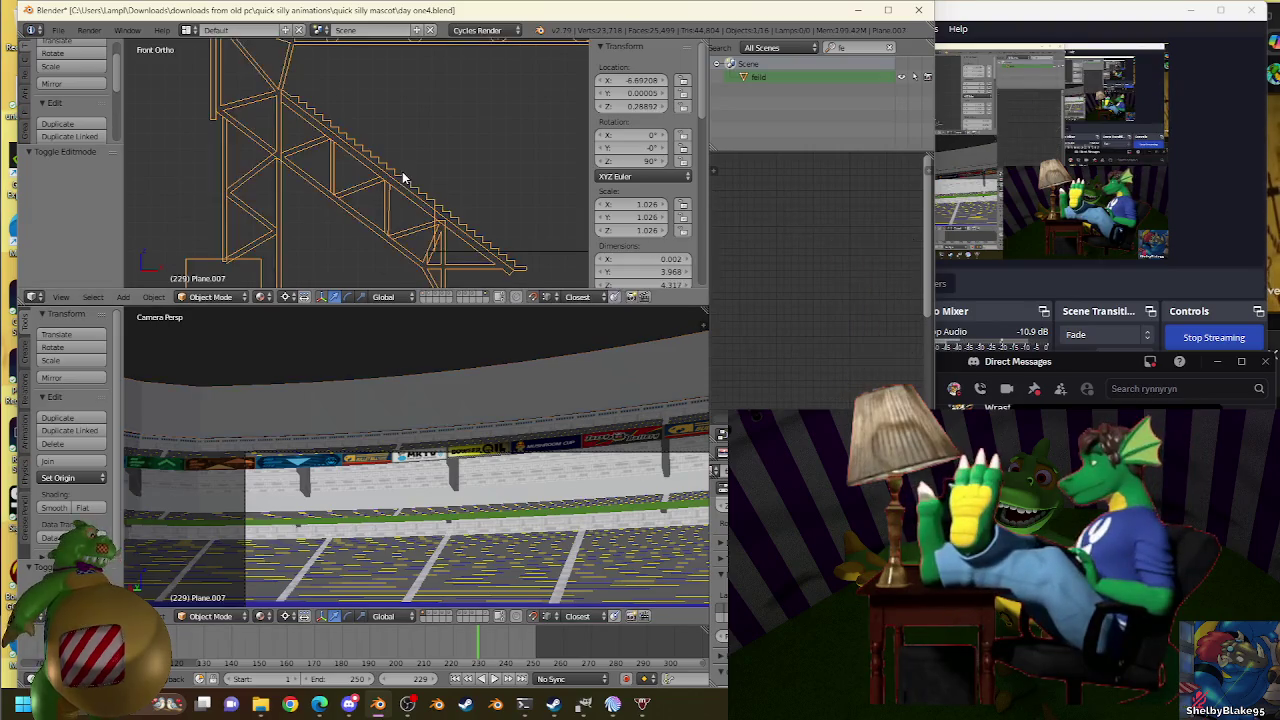
Move a selected edge of the truss mesh downward in Edit Mode.
{"action": "key", "text": "Tab"}
{"action": "scroll", "coordinate": [464, 250], "scroll_direction": "down", "scroll_amount": 1}
{"action": "right_click", "coordinate": [432, 212]}
{"action": "scroll", "coordinate": [434, 214], "scroll_direction": "up", "scroll_amount": 2}
{"action": "scroll", "coordinate": [417, 160], "scroll_direction": "up", "scroll_amount": 2}
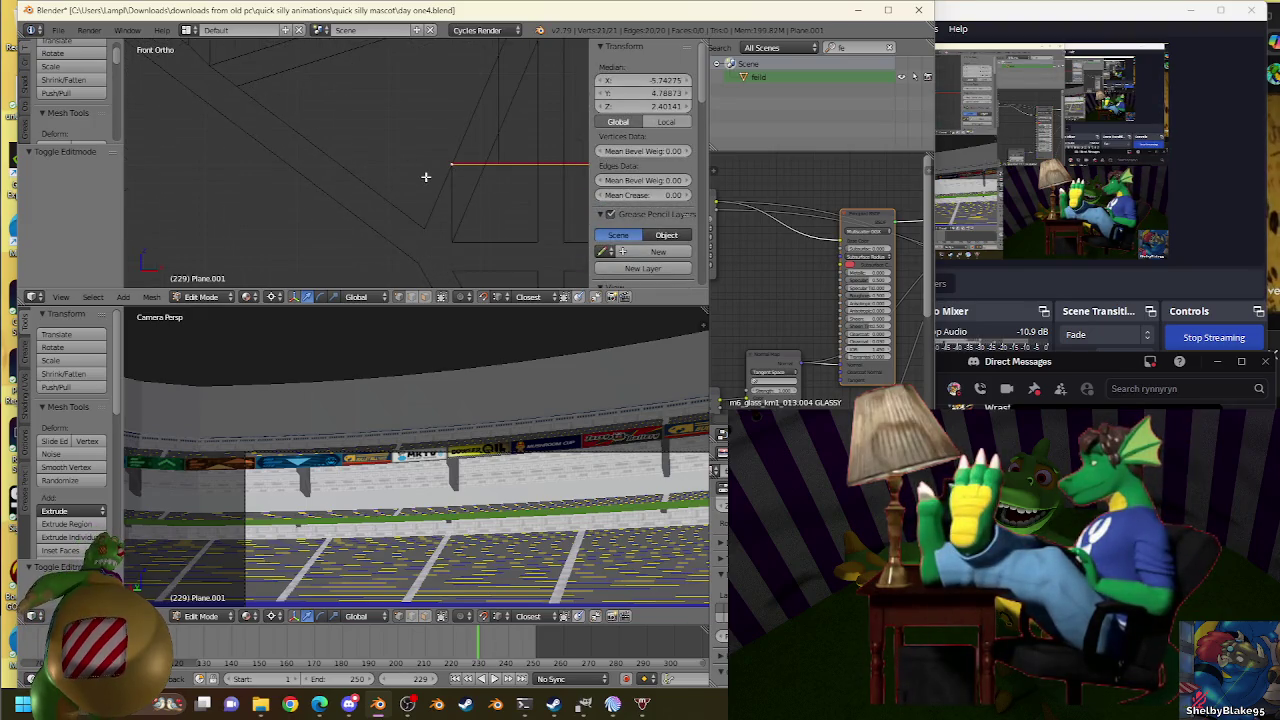
{"action": "key", "text": "g"}
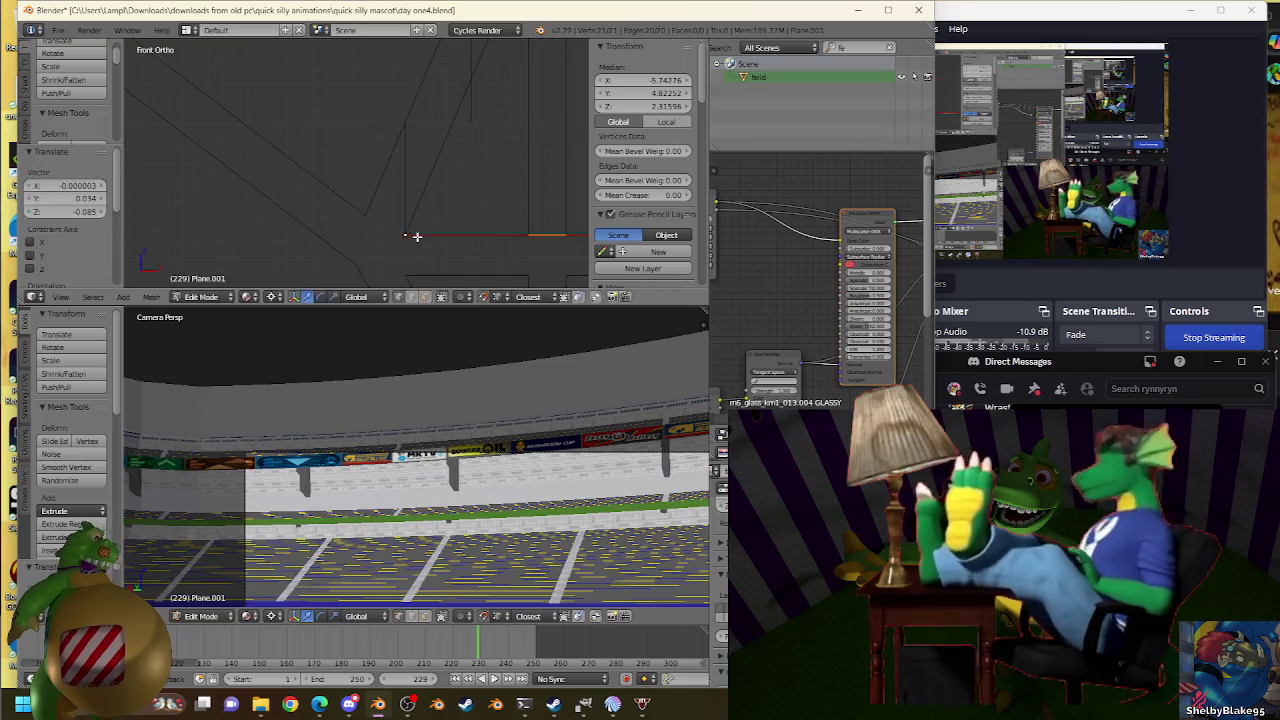
{"action": "left_click", "coordinate": [411, 213]}
{"action": "scroll", "coordinate": [440, 210], "scroll_direction": "down", "scroll_amount": 2}
{"action": "scroll", "coordinate": [430, 190], "scroll_direction": "down", "scroll_amount": 1}
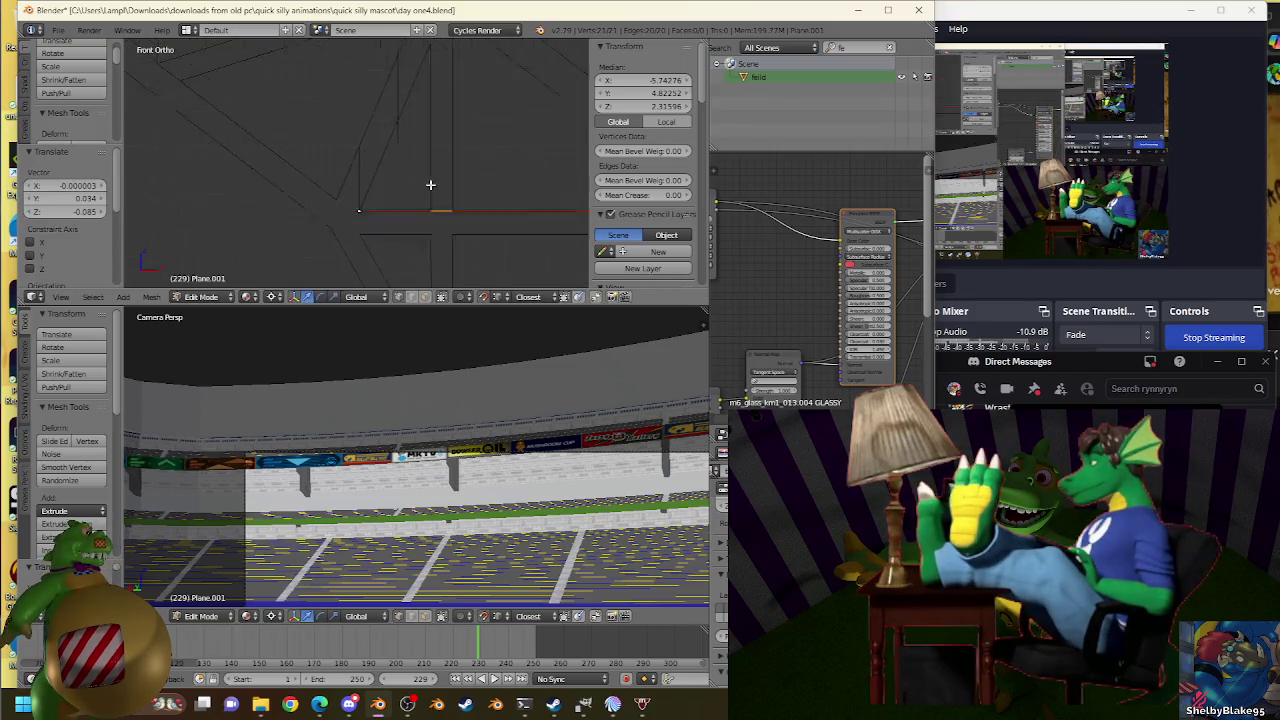
{"action": "key", "text": "Tab"}
Select Plane.007 and enter its Edit Mode, picking its lower edge.
{"action": "right_click", "coordinate": [452, 174]}
{"action": "key", "text": "Tab"}
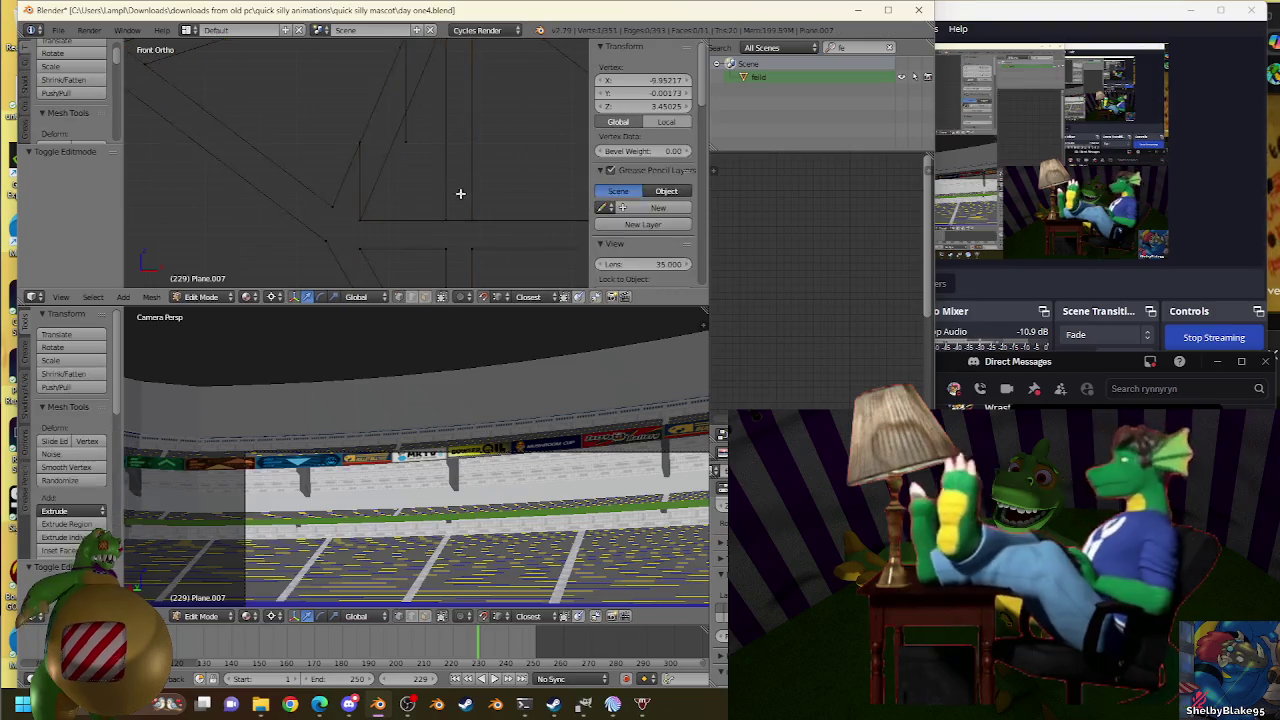
{"action": "right_click", "coordinate": [450, 214]}
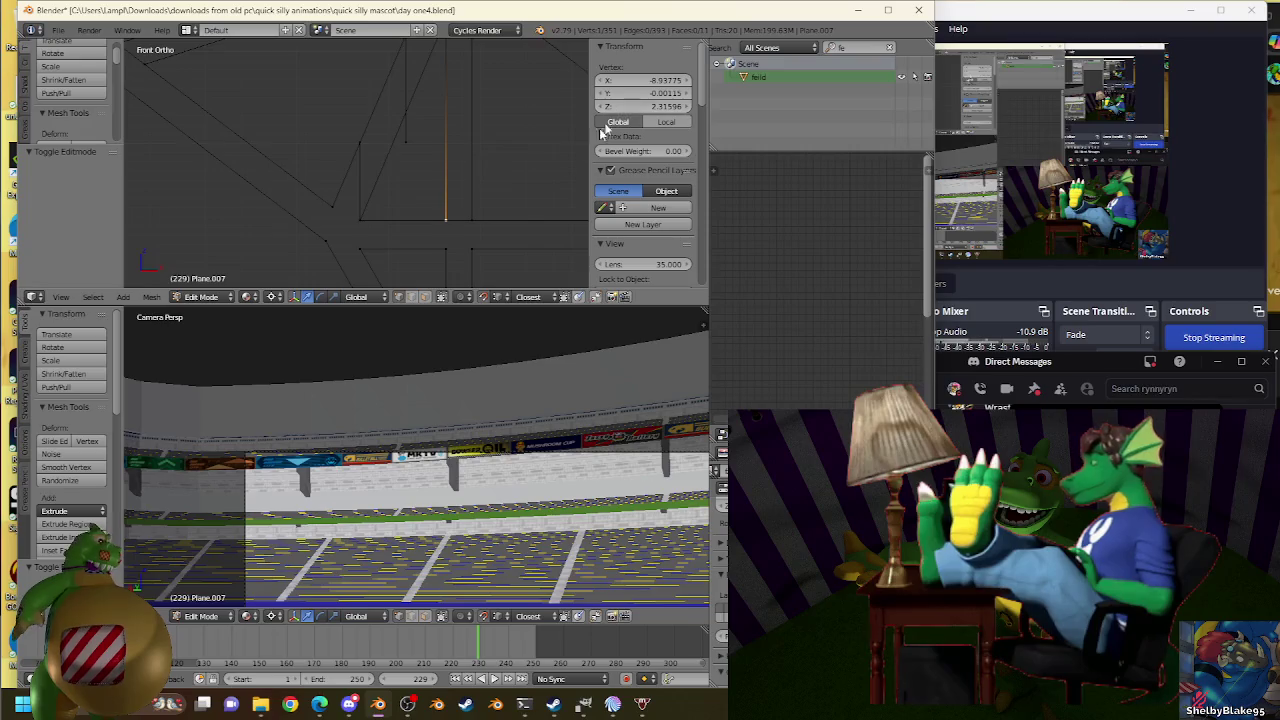
{"action": "right_click", "coordinate": [418, 218]}
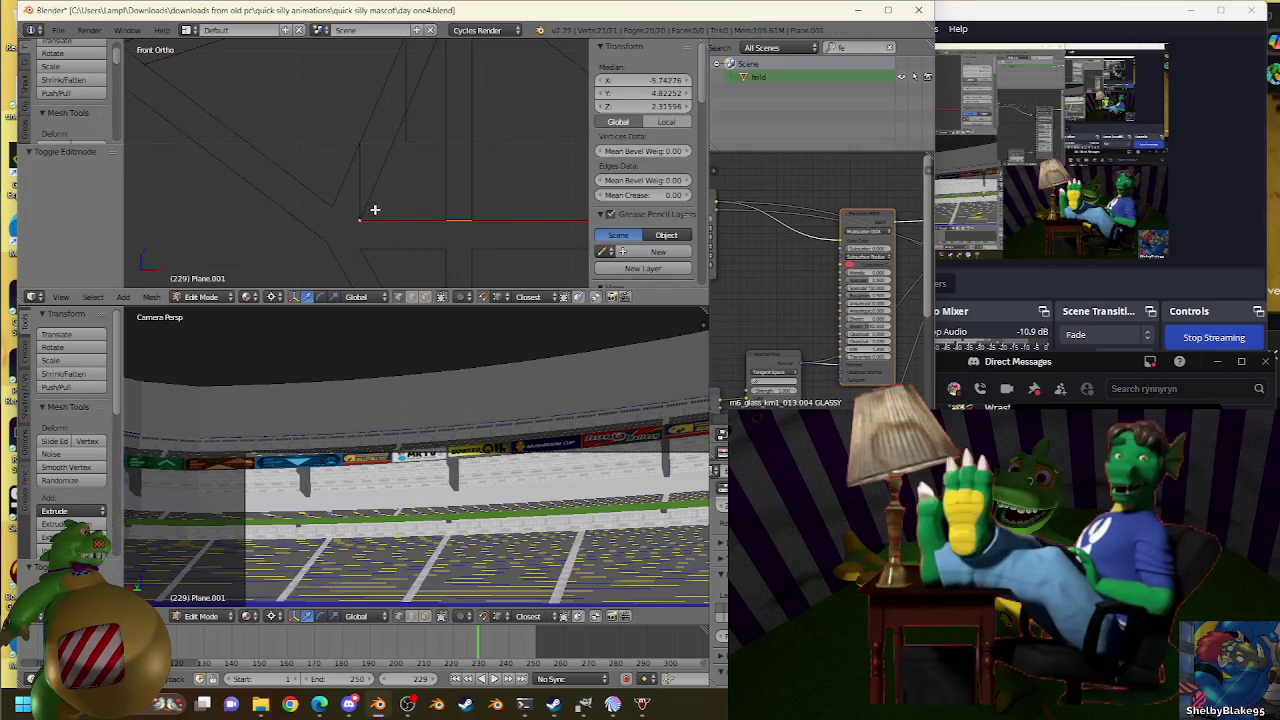
{"action": "key", "text": "a"}
{"action": "key", "text": "a"}
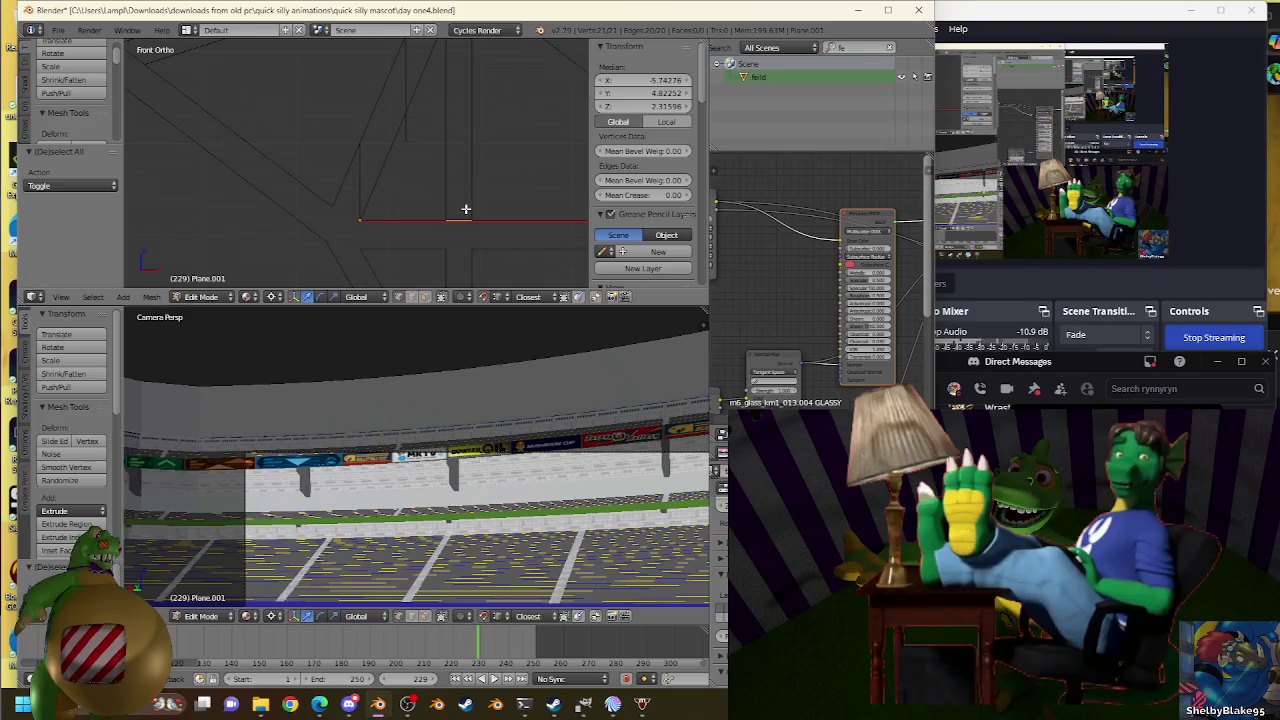
Extrude Plane.007's lower edge and rescale it back to full size.
{"action": "key", "text": "e"}
{"action": "key", "text": "s"}
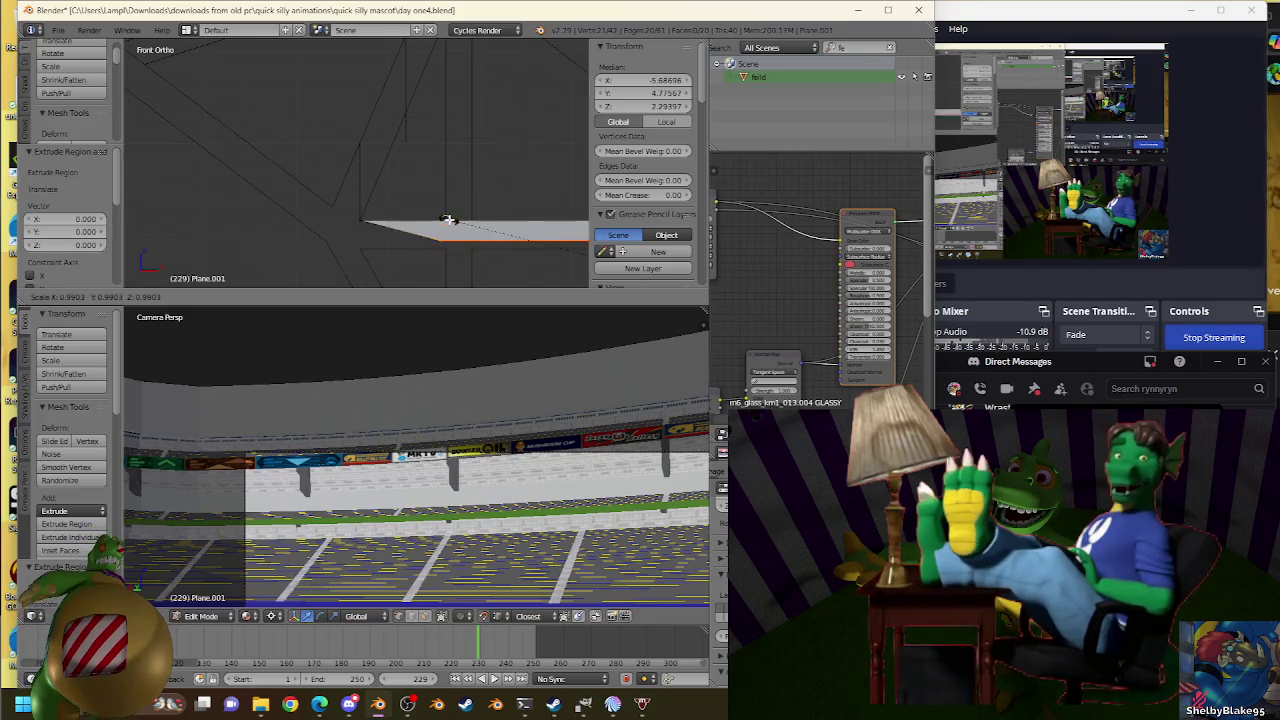
{"action": "left_click", "coordinate": [450, 220]}
{"action": "left_click_drag", "start_coordinate": [638, 107], "coordinate": [660, 107]}
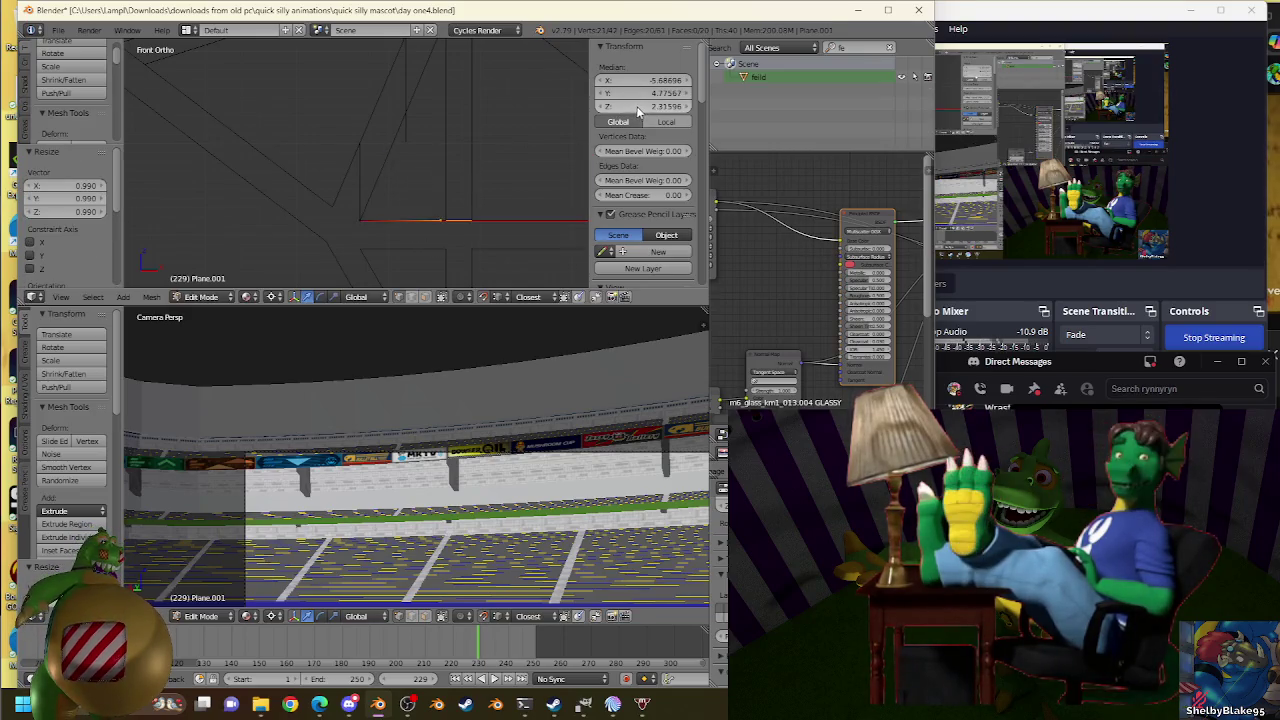
{"action": "key", "text": "s"}
{"action": "left_click", "coordinate": [444, 224]}
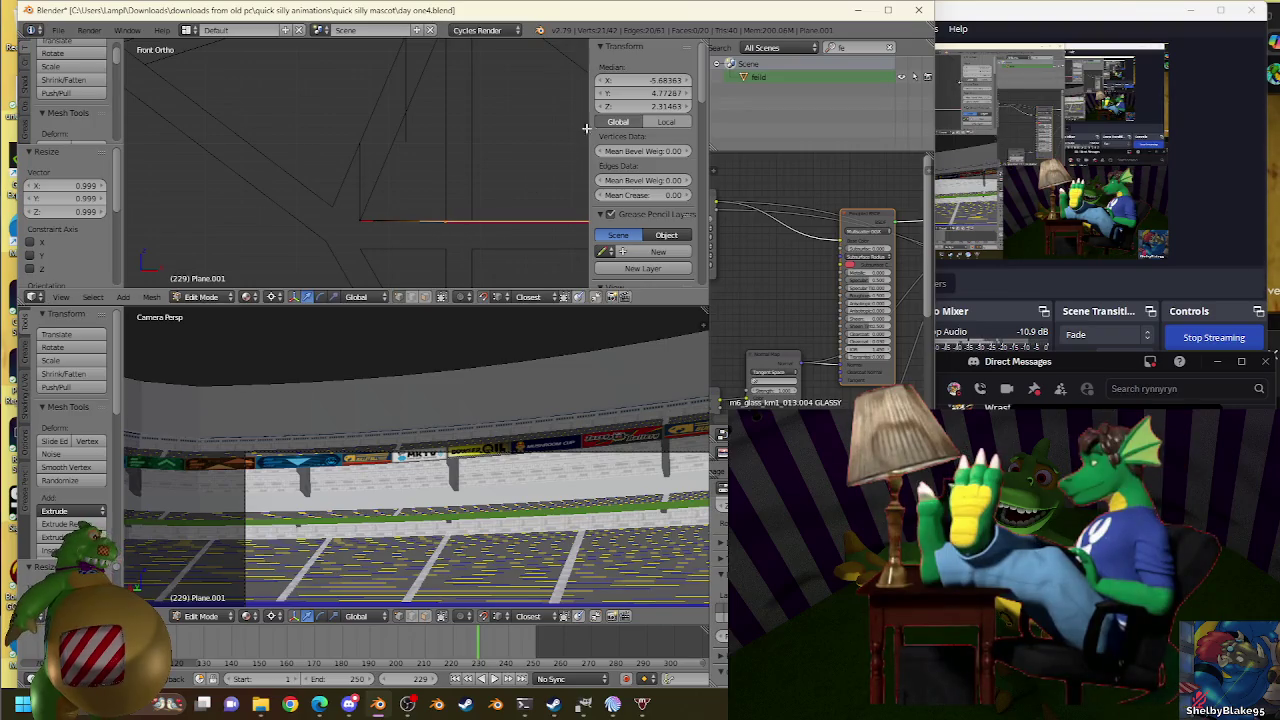
{"action": "key", "text": "s"}
{"action": "left_click", "coordinate": [448, 216]}
{"action": "key", "text": "s"}
{"action": "left_click", "coordinate": [443, 223]}
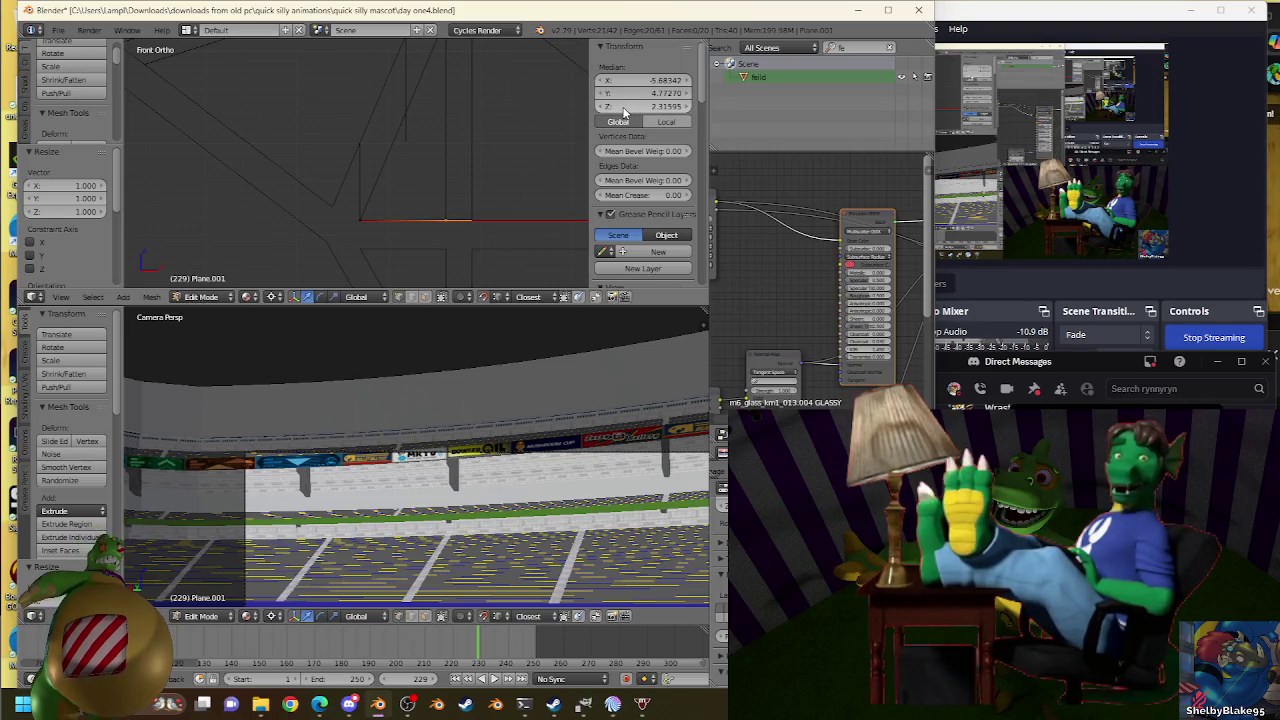
{"action": "scroll", "coordinate": [424, 164], "scroll_direction": "up", "scroll_amount": 3}
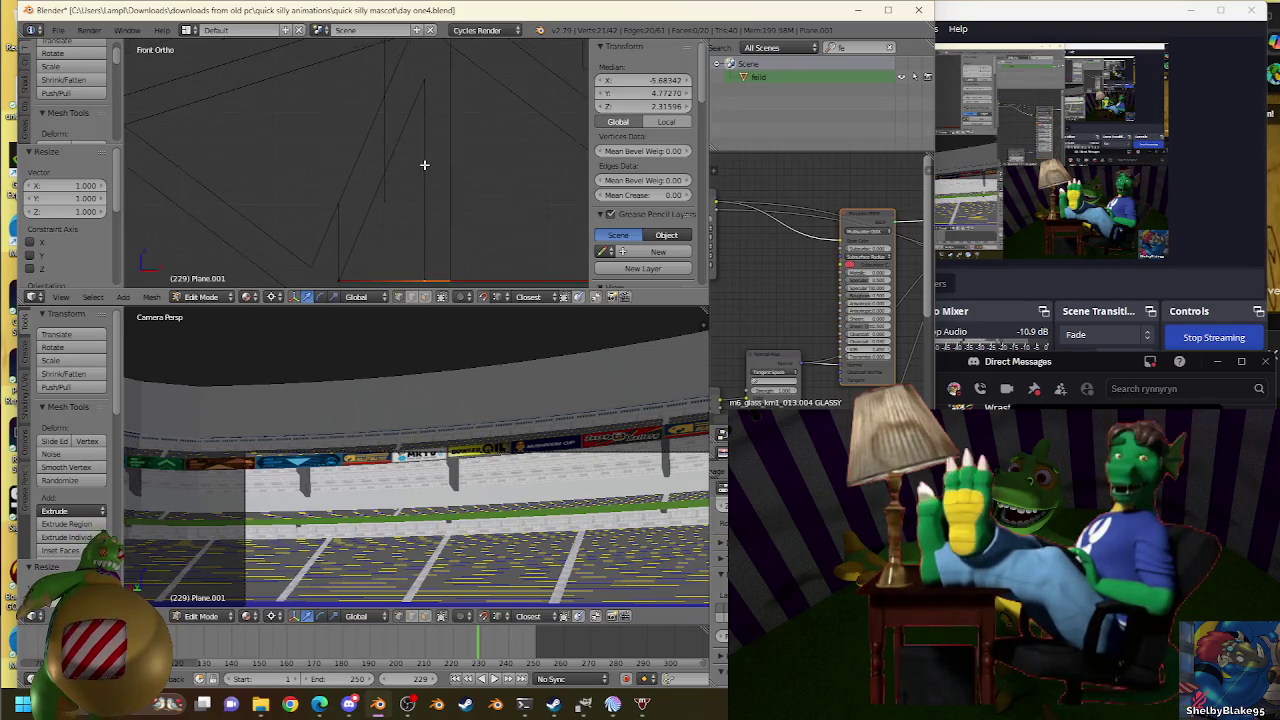
Extrude the bottom edge upward, then bridge the selected stair edge loops into a face.
{"action": "key", "text": "e"}
{"action": "left_click", "coordinate": [428, 82]}
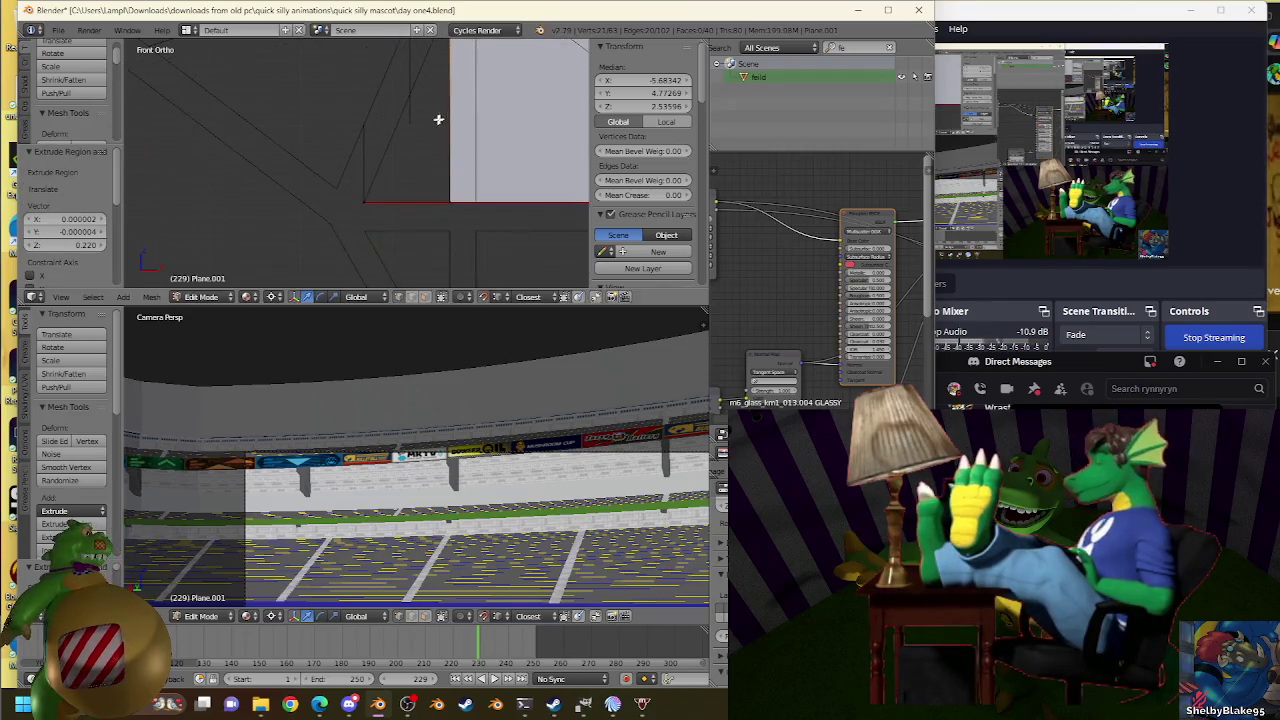
{"action": "middle_click_drag", "start_coordinate": [437, 117], "coordinate": [460, 133]}
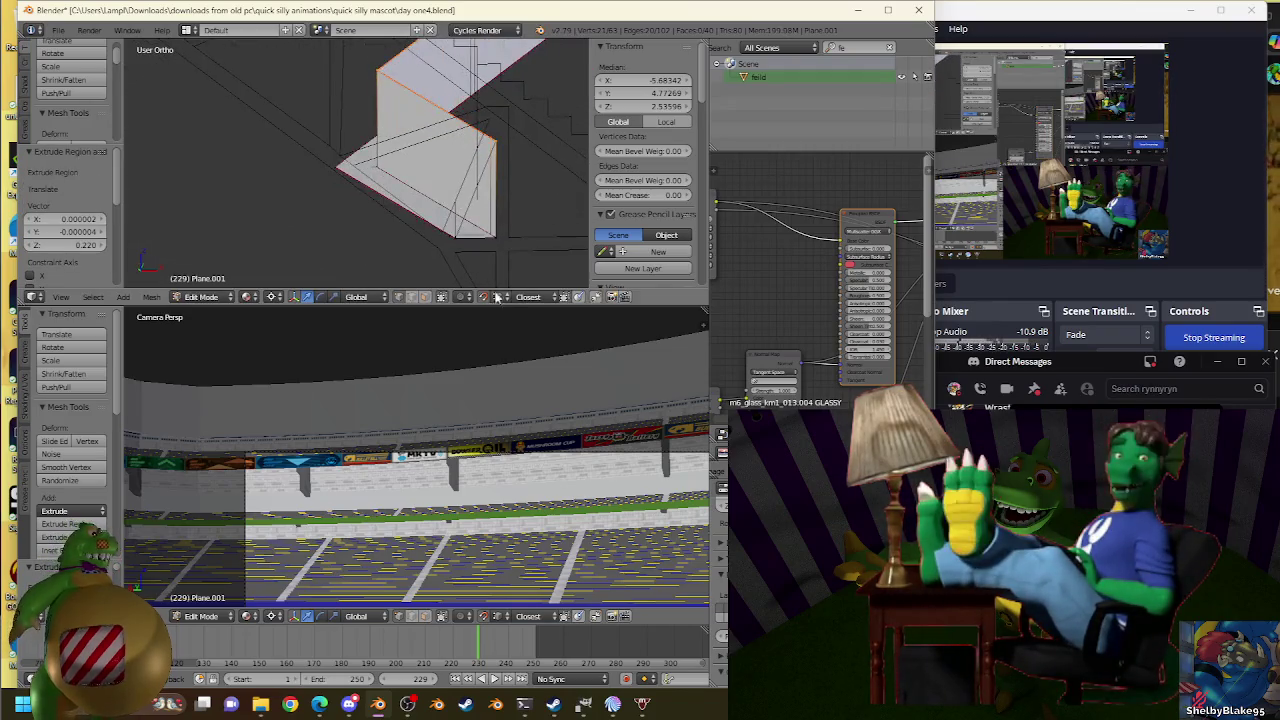
{"action": "key", "text": "ctrl+l"}
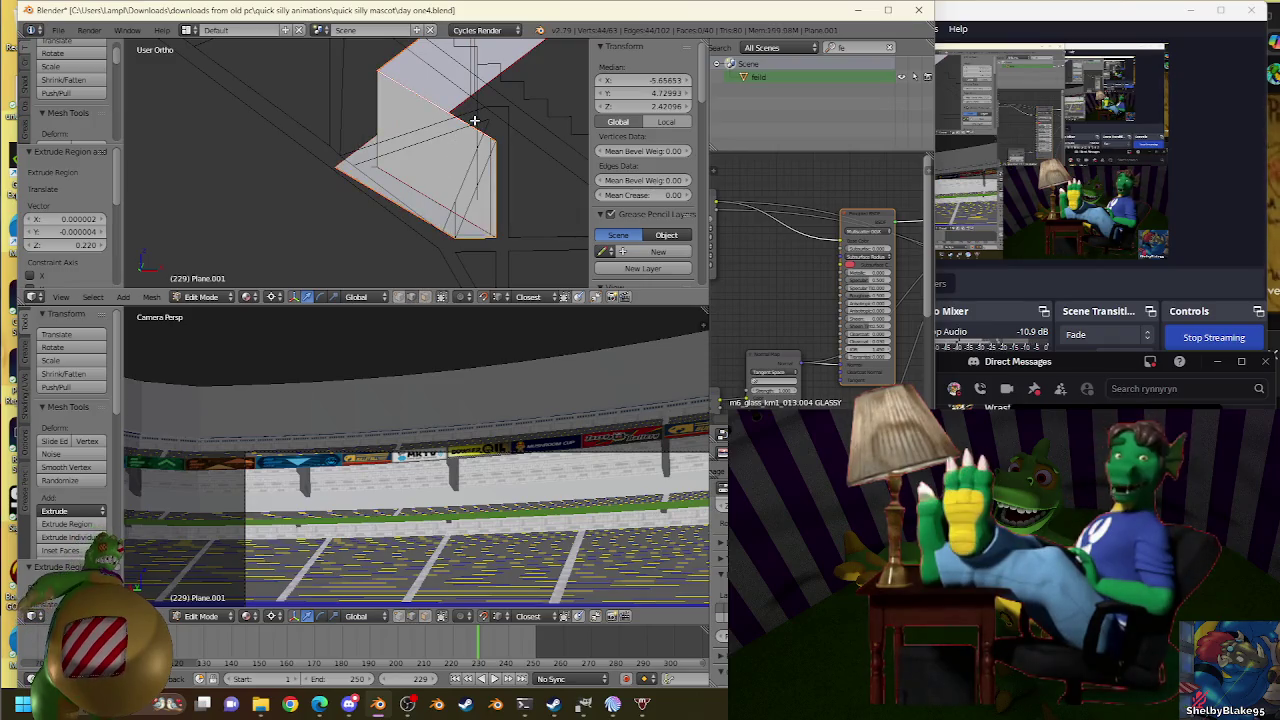
{"action": "right_click", "coordinate": [424, 206], "text": "shift"}
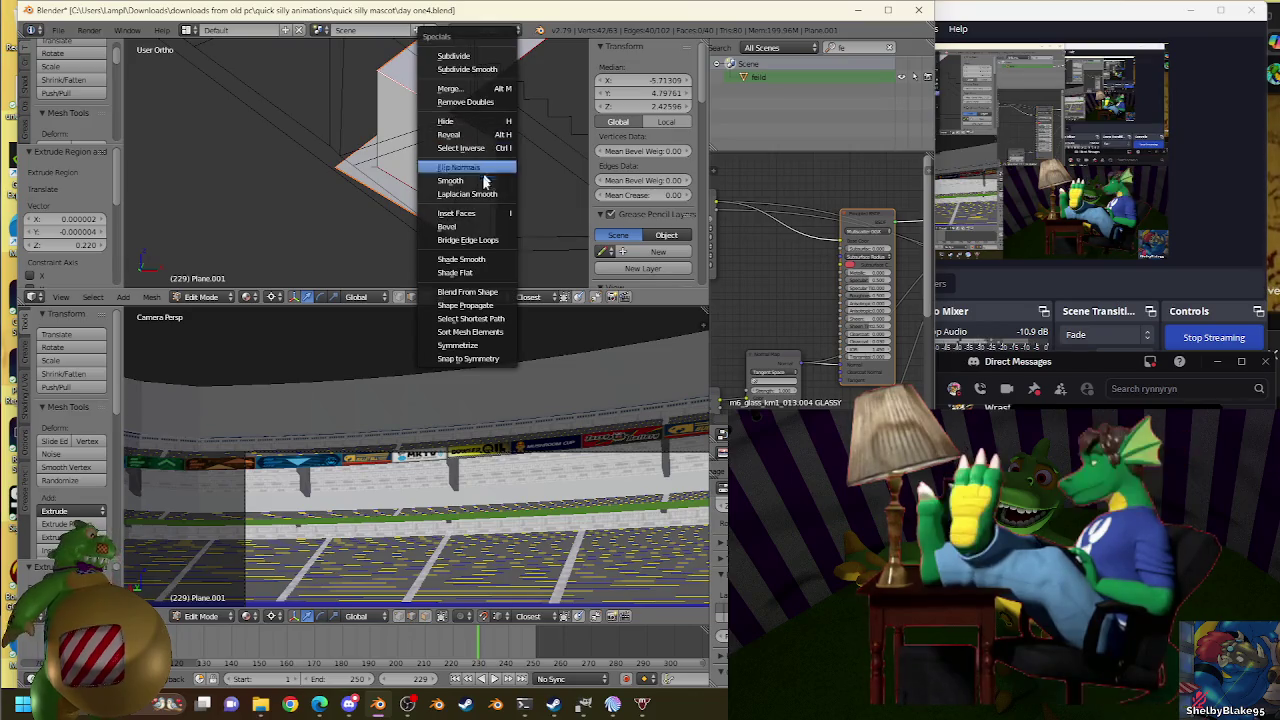
{"action": "left_click", "coordinate": [480, 250]}
Switch to Front Ortho, exit Edit Mode, and pan to the slanted edge's lower end.
{"action": "key", "text": "KP_1"}
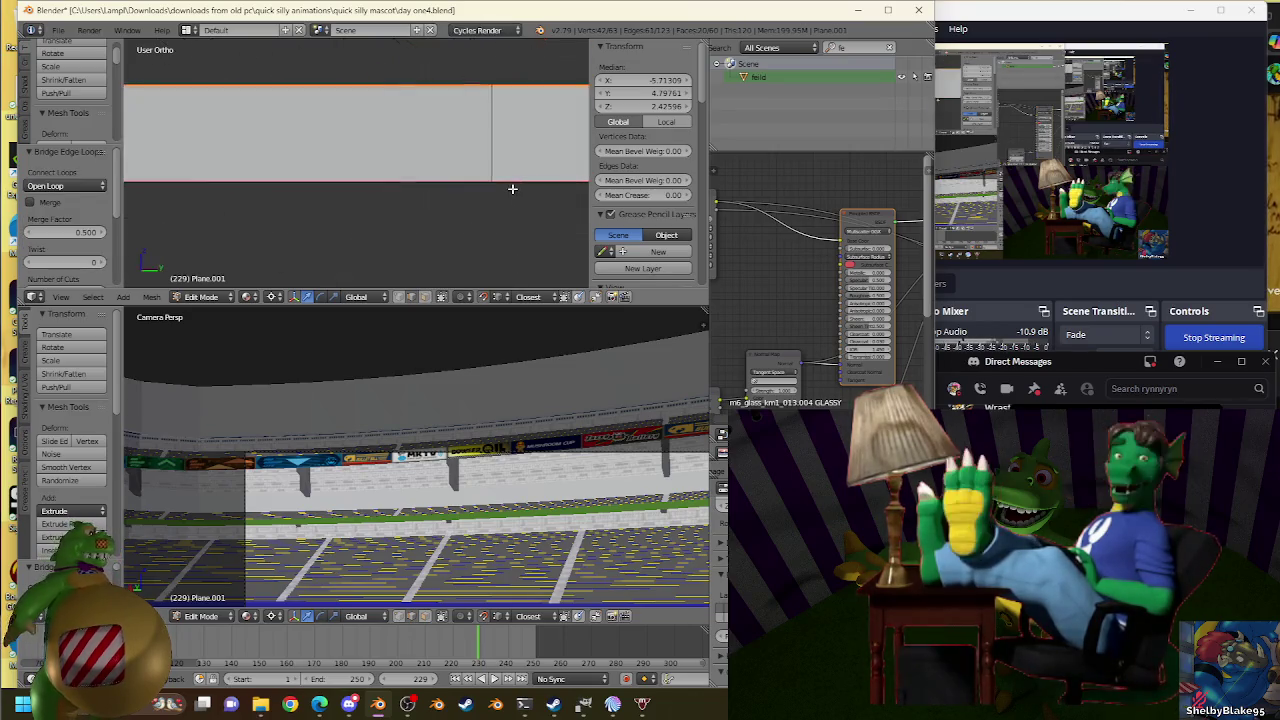
{"action": "scroll", "coordinate": [498, 165], "scroll_direction": "up", "scroll_amount": 2}
{"action": "scroll", "coordinate": [450, 180], "scroll_direction": "up", "scroll_amount": 2}
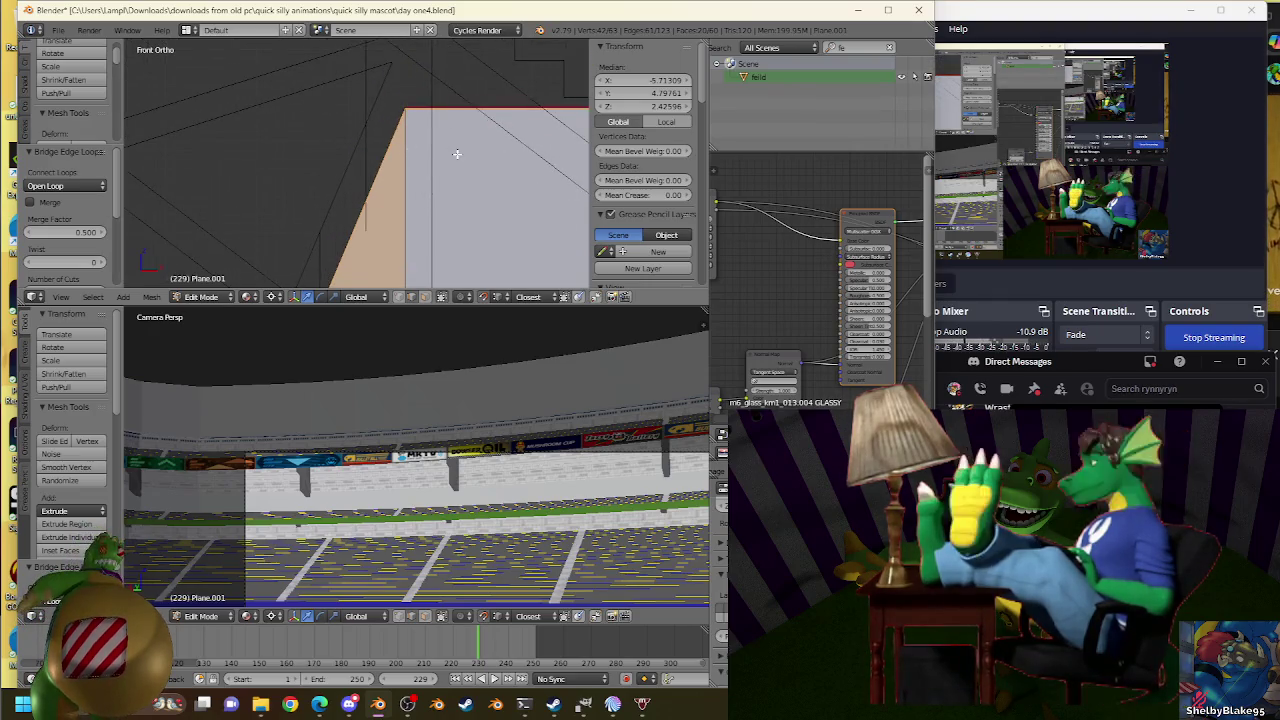
{"action": "key", "text": "Tab"}
{"action": "key", "text": "Tab"}
{"action": "mouse_move", "coordinate": [458, 160]}
{"action": "middle_mouse_down", "text": "shift"}
{"action": "mouse_move", "coordinate": [405, 125]}
{"action": "mouse_move", "coordinate": [414, 132]}
{"action": "middle_mouse_up", "text": "shift"}
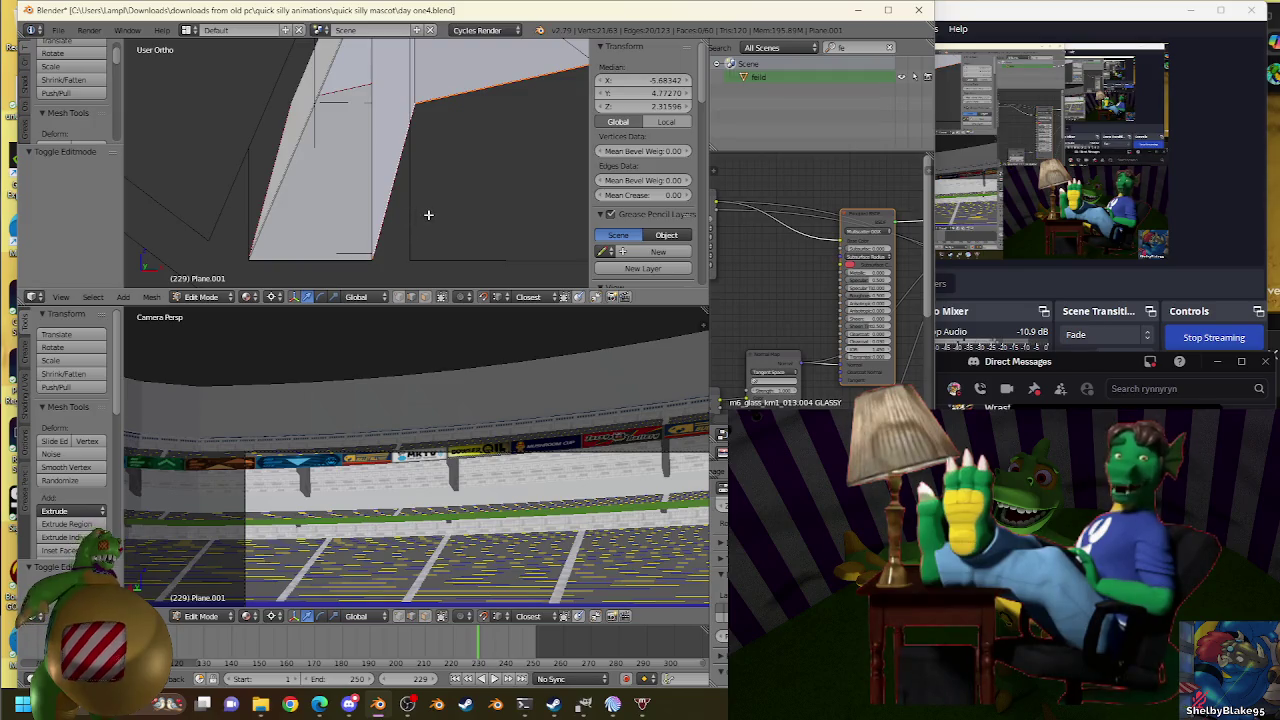
{"action": "middle_click_drag", "start_coordinate": [428, 214], "coordinate": [451, 177], "text": "shift"}
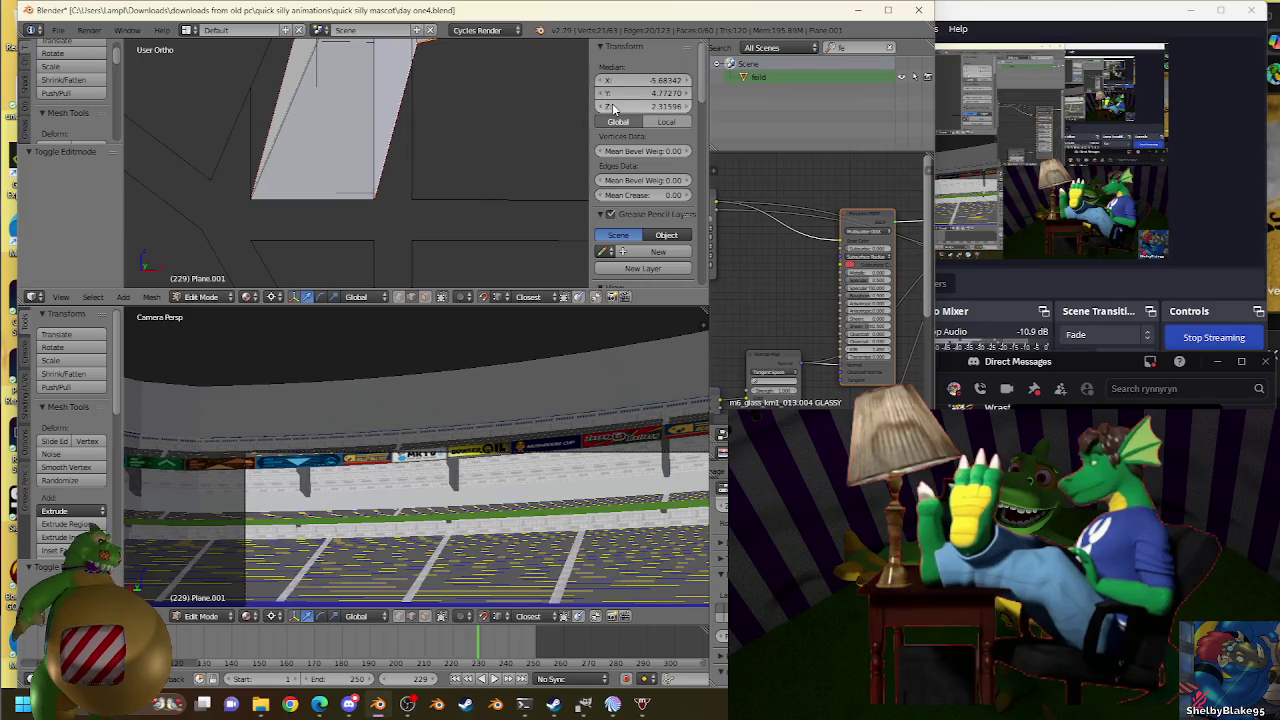
Extrude a new edge from the selected edge, keeping its scale at 1.000.
{"action": "key", "text": "e"}
{"action": "left_click", "coordinate": [414, 200]}
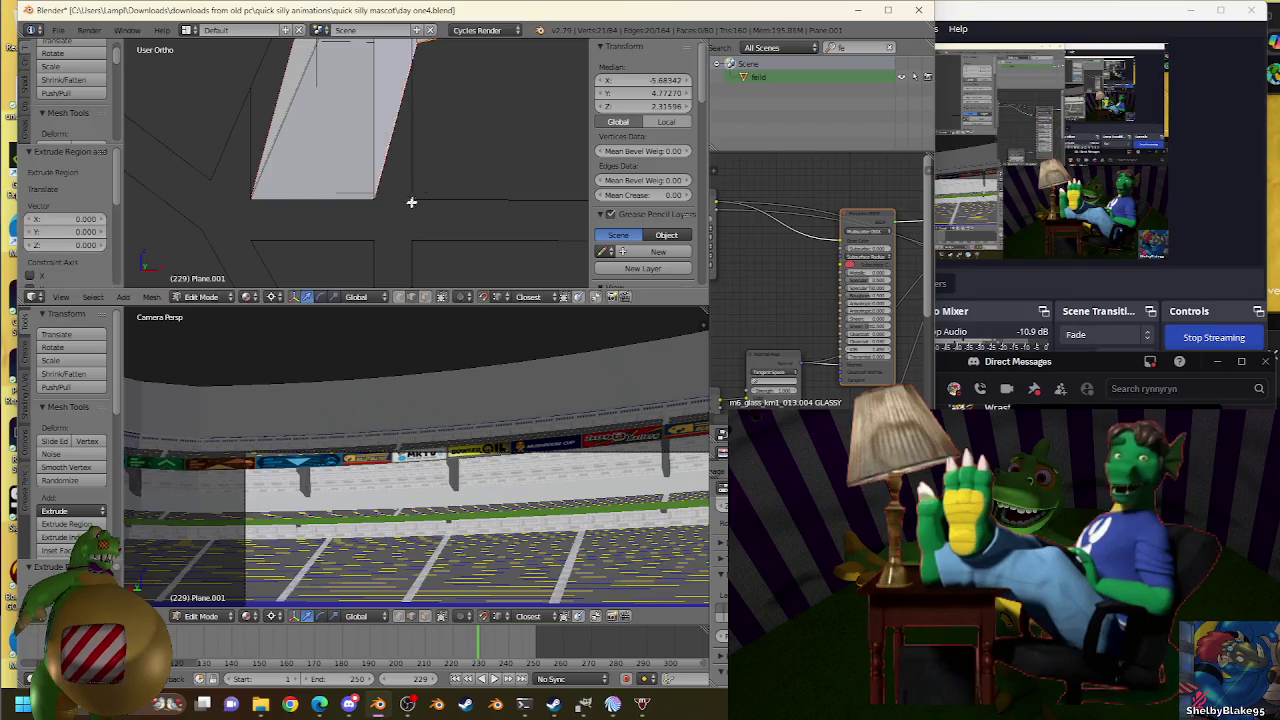
{"action": "key", "text": "s"}
{"action": "left_click", "coordinate": [414, 196]}
{"action": "key", "text": "s"}
{"action": "left_click", "coordinate": [417, 194]}
{"action": "key", "text": "s"}
{"action": "left_click", "coordinate": [423, 200]}
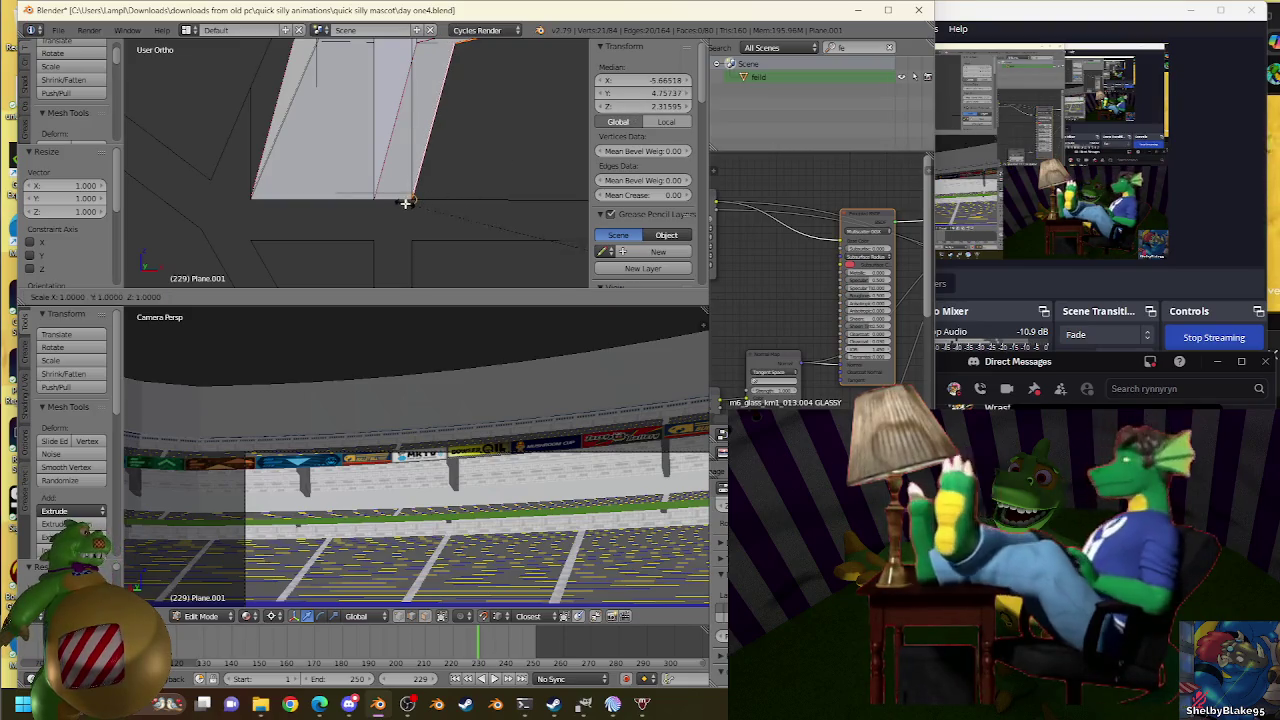
In Front Ortho view, extrude Plane.001's top edge upward by 0.299.
{"action": "key", "text": "KP_1"}
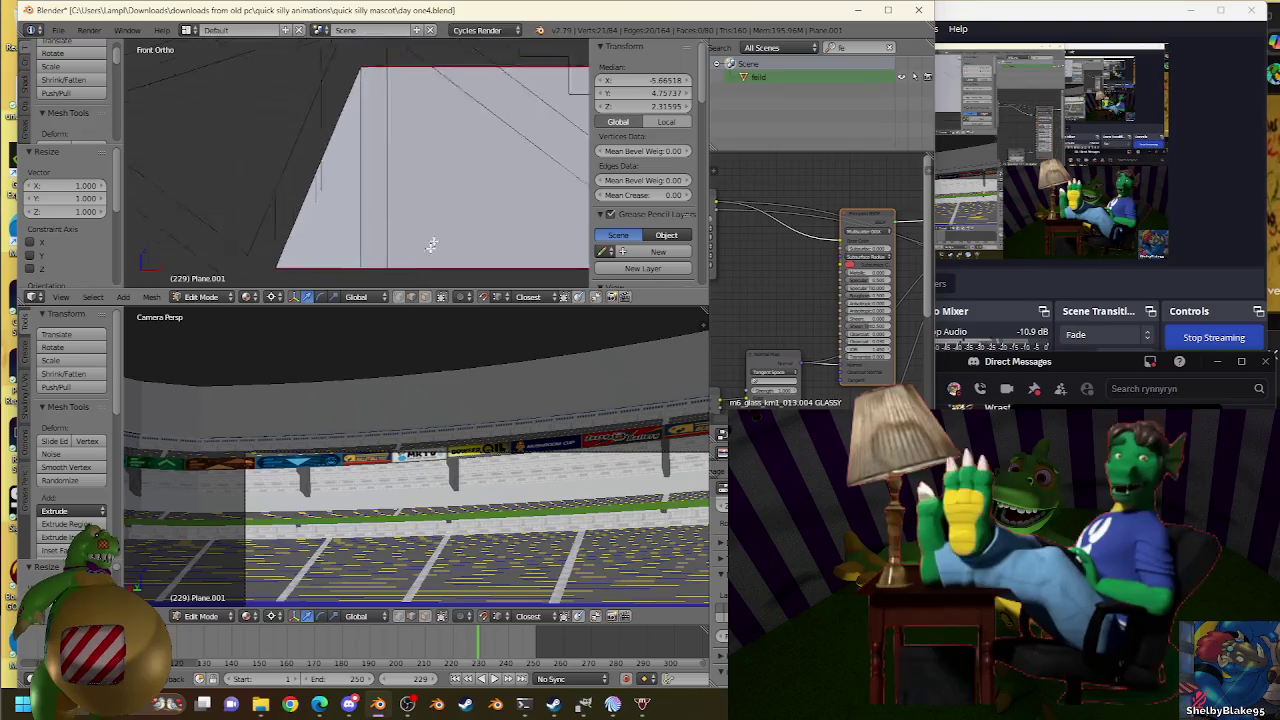
{"action": "scroll", "coordinate": [429, 251], "scroll_direction": "up", "scroll_amount": 2}
{"action": "scroll", "coordinate": [386, 129], "scroll_direction": "up", "scroll_amount": 1}
{"action": "key", "text": "e"}
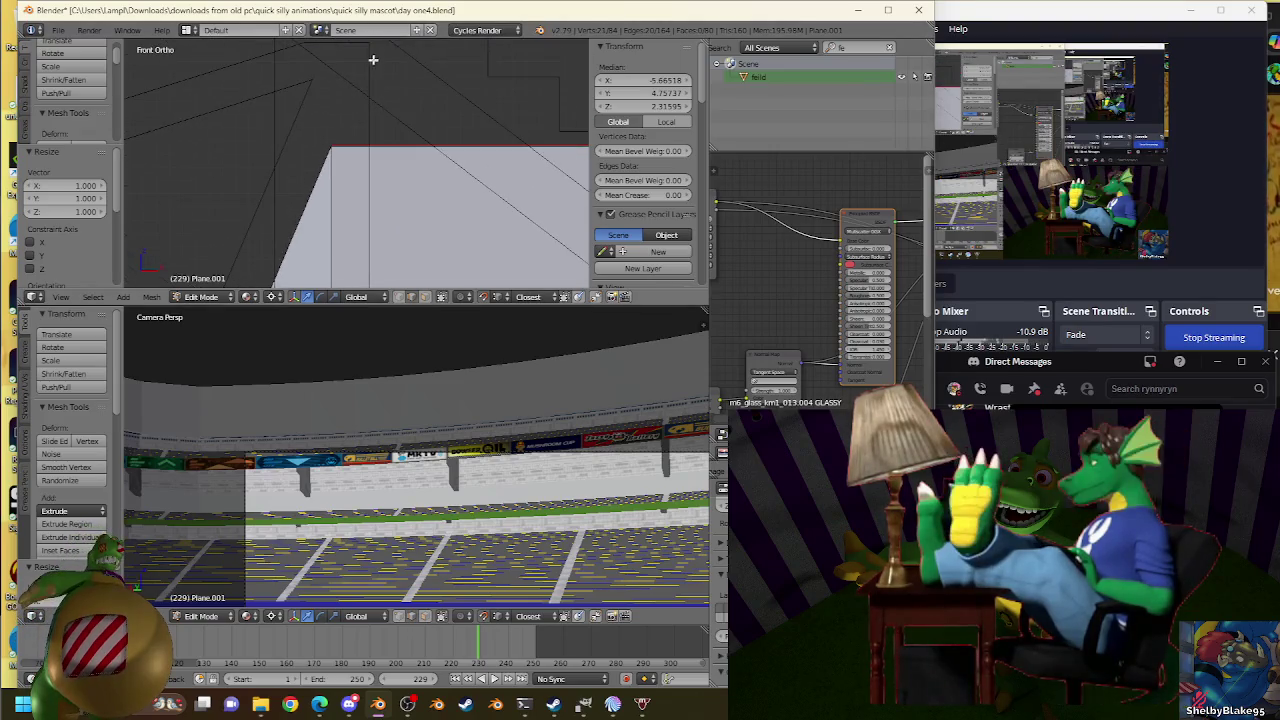
{"action": "left_click", "coordinate": [366, 130]}
{"action": "scroll", "coordinate": [366, 130], "scroll_direction": "down", "scroll_amount": 2}
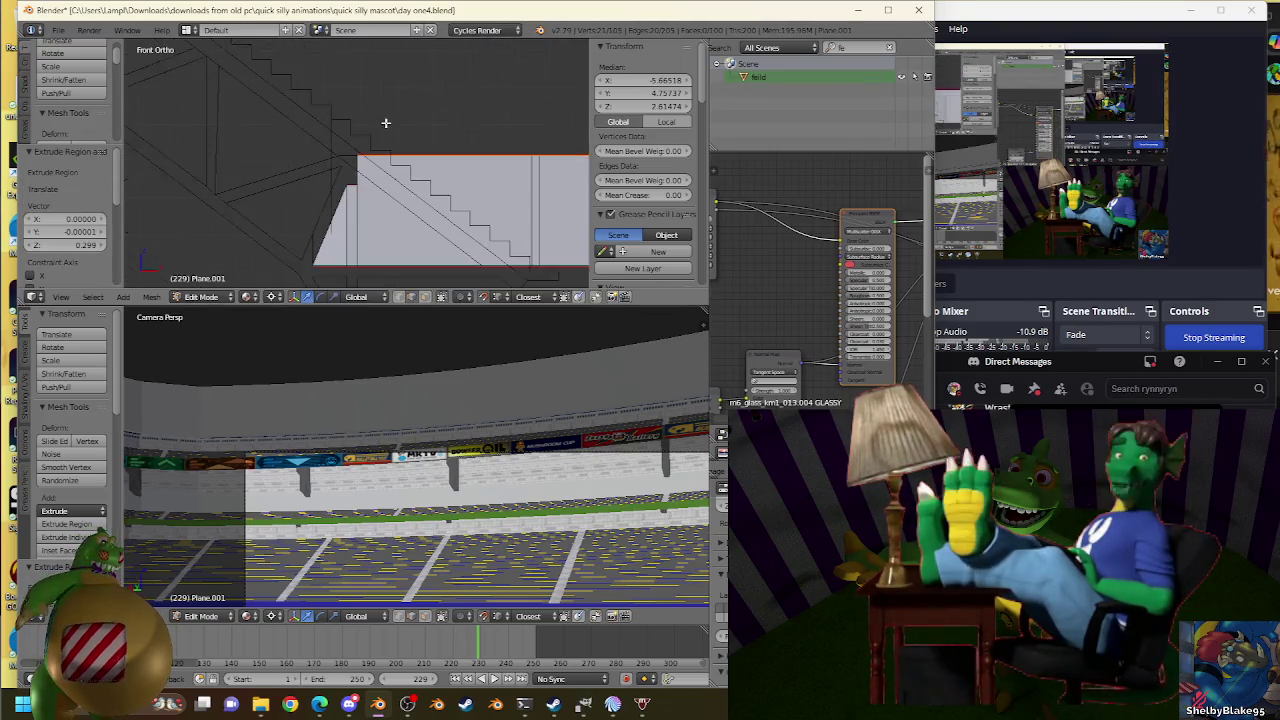
{"action": "scroll", "coordinate": [397, 130], "scroll_direction": "down", "scroll_amount": 1}
{"action": "scroll", "coordinate": [397, 130], "scroll_direction": "up", "scroll_amount": 1}
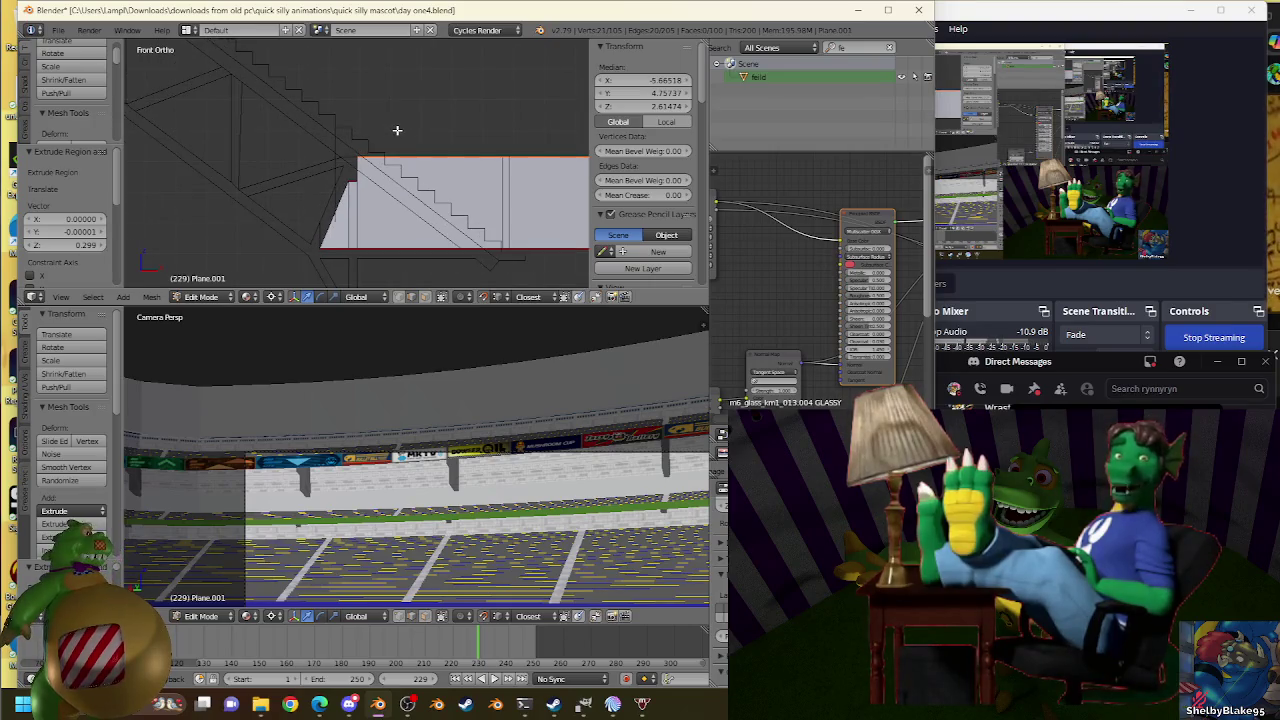
{"action": "scroll", "coordinate": [397, 130], "scroll_direction": "up", "scroll_amount": 2}
{"action": "scroll", "coordinate": [397, 130], "scroll_direction": "up", "scroll_amount": 2}
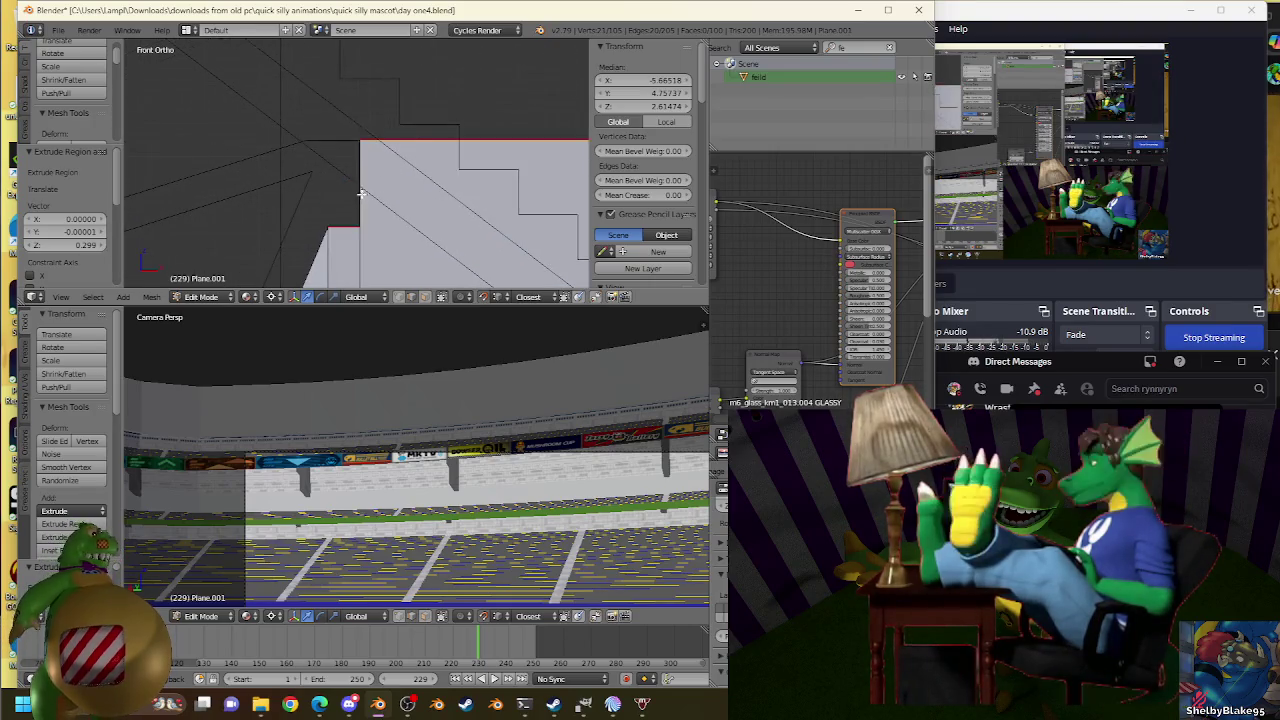
Leave Plane.001's edge in place, exit Edit Mode, and select Plane.007.
{"action": "key", "text": "g"}
{"action": "key", "text": "Escape"}
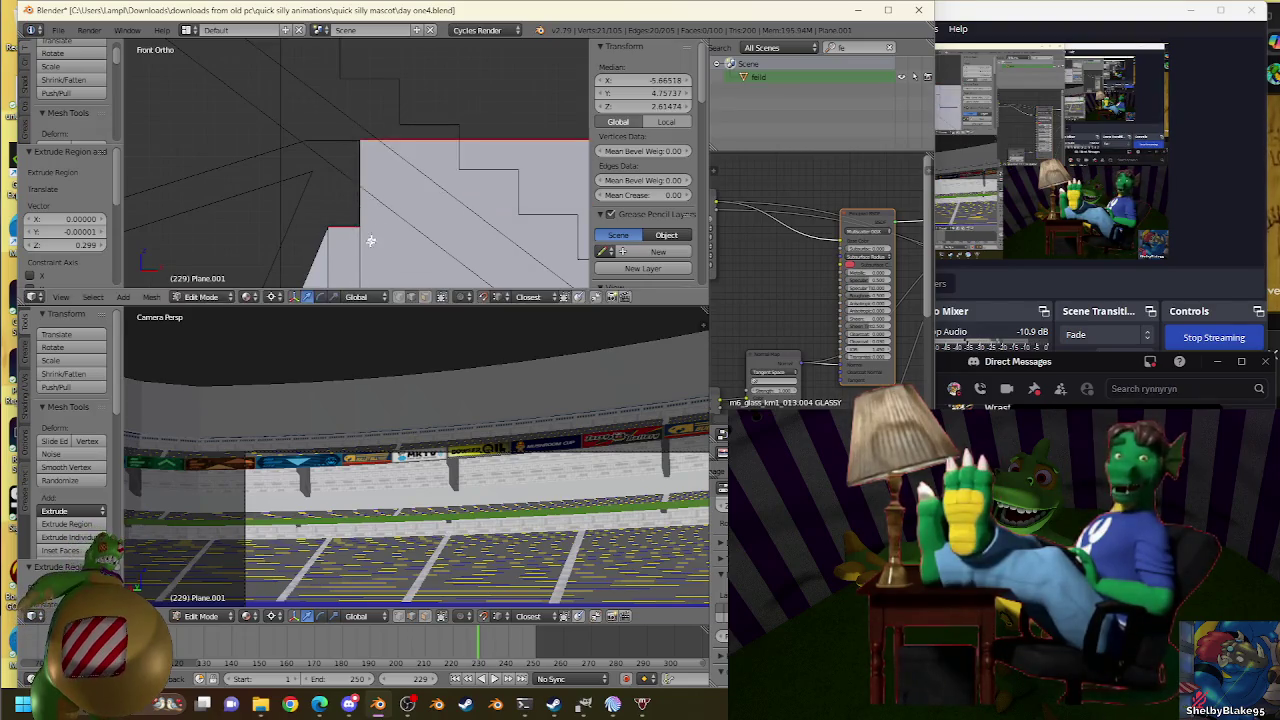
{"action": "key", "text": "Tab"}
{"action": "right_click", "coordinate": [350, 145]}
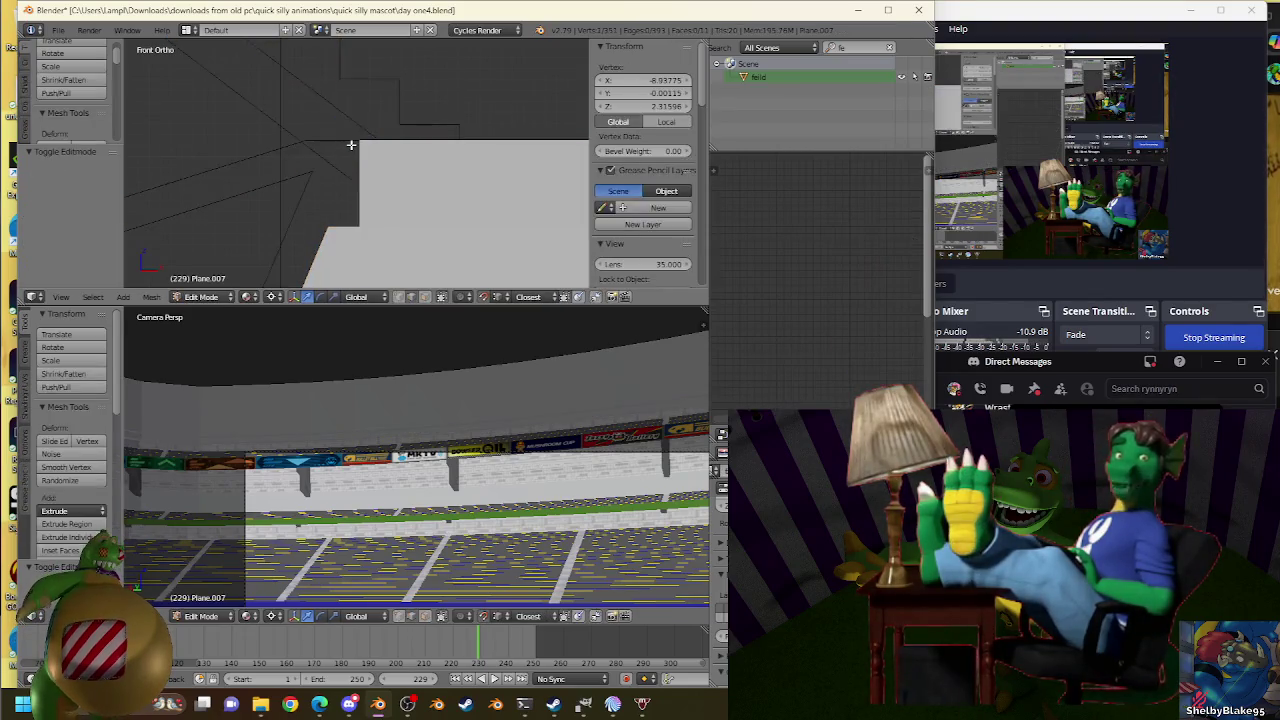
Switch from Plane.001 to Plane.007 and enter Plane.007's Edit Mode.
{"action": "right_click", "coordinate": [415, 154]}
{"action": "key", "text": "Tab"}
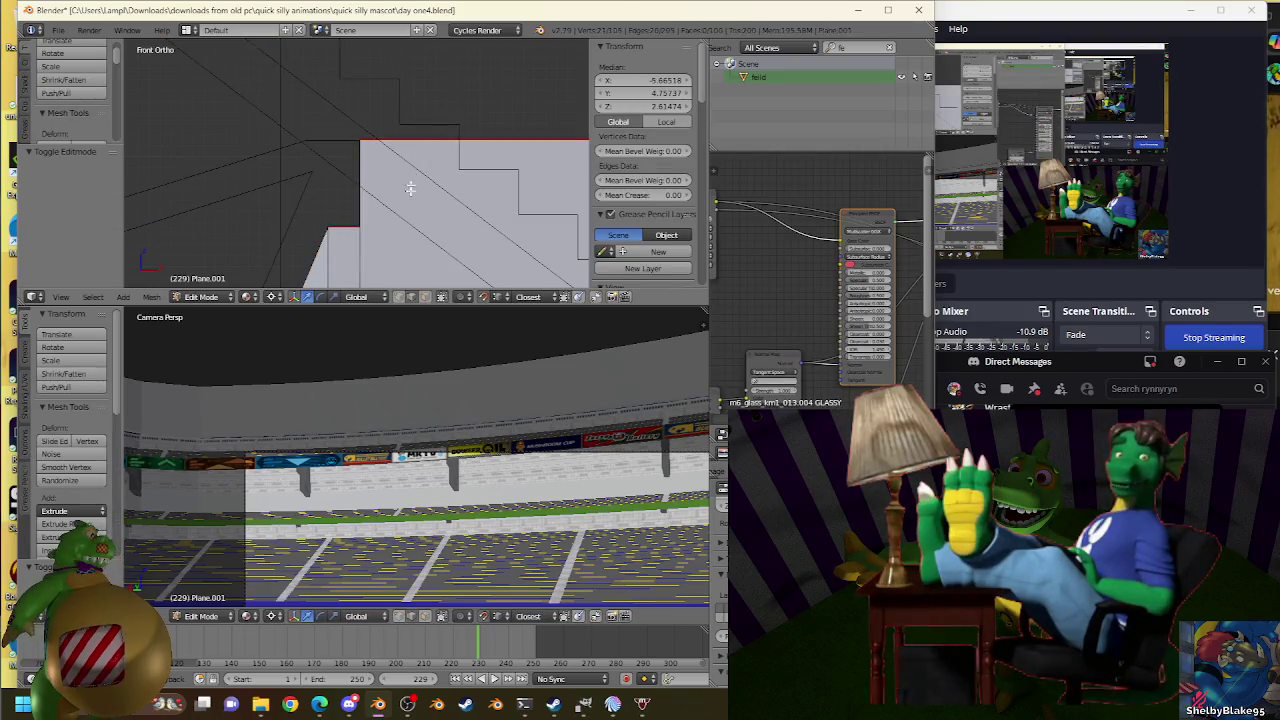
{"action": "key", "text": "Tab"}
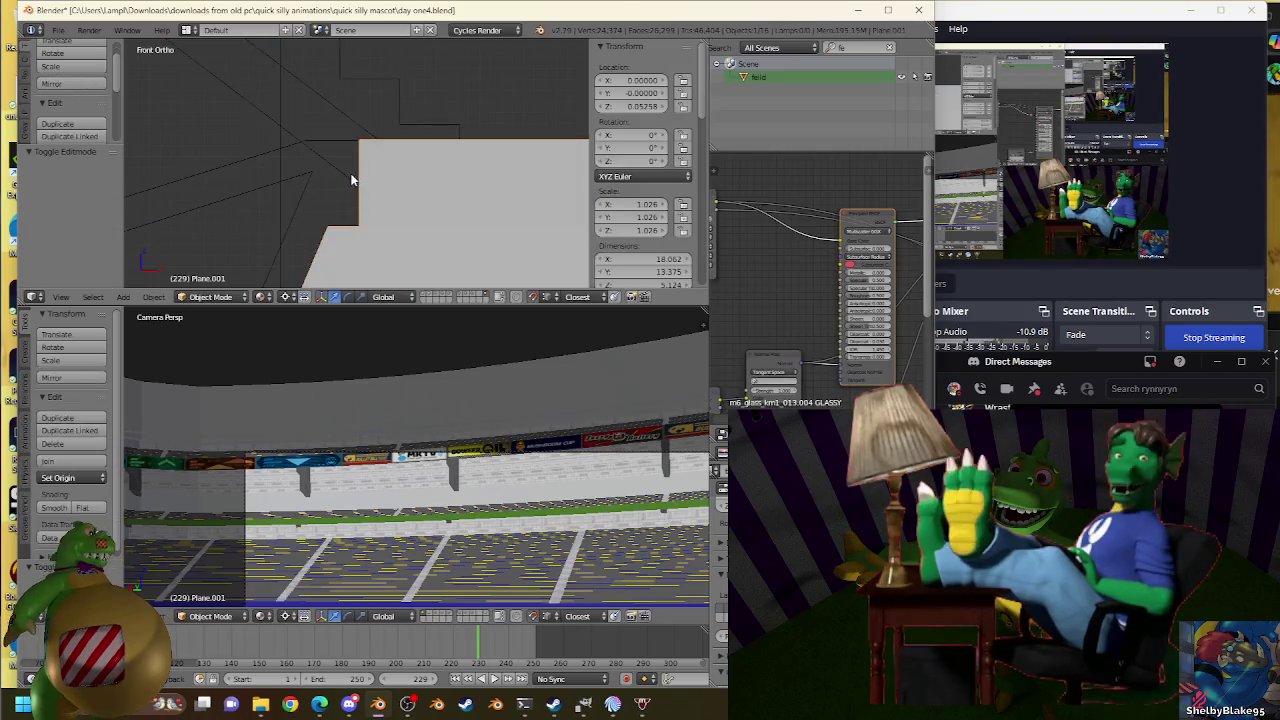
{"action": "right_click", "coordinate": [355, 177]}
{"action": "key", "text": "Tab"}
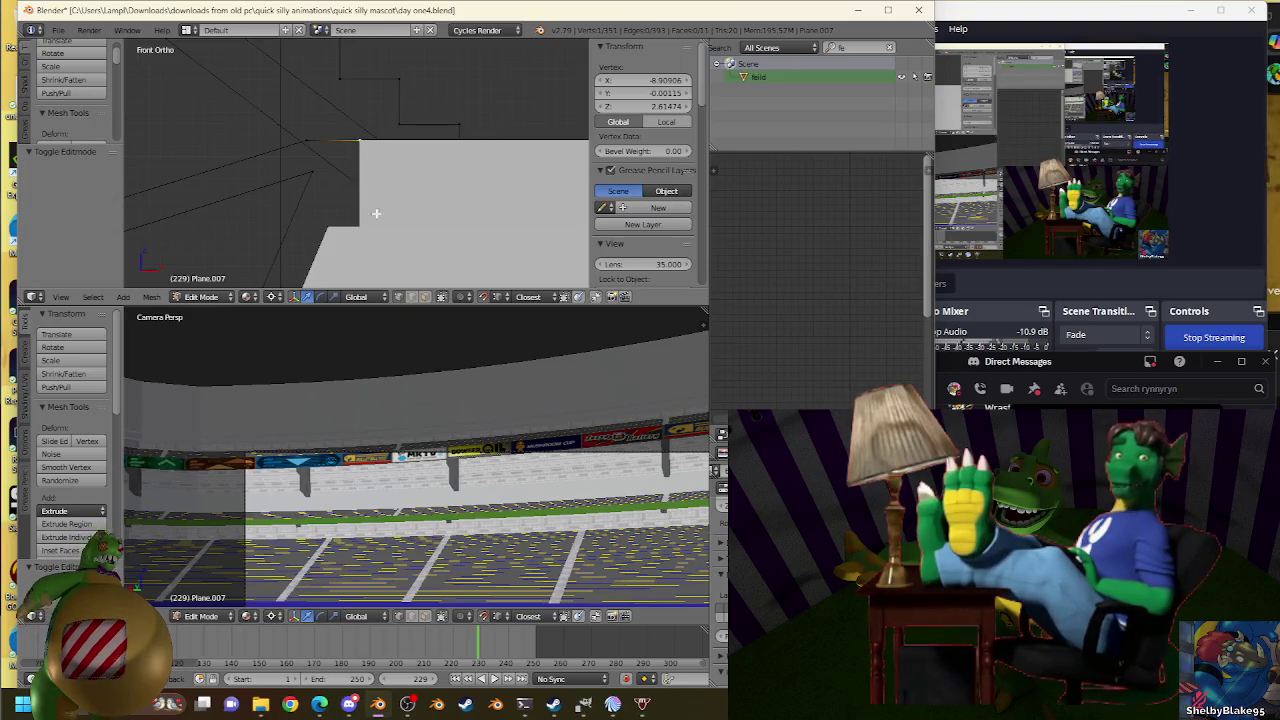
With X-ray on, select both vertices of a stair edge and subdivide it.
{"action": "left_click", "coordinate": [442, 297]}
{"action": "scroll", "coordinate": [383, 189], "scroll_direction": "down", "scroll_amount": 2}
{"action": "scroll", "coordinate": [392, 217], "scroll_direction": "down", "scroll_amount": 2}
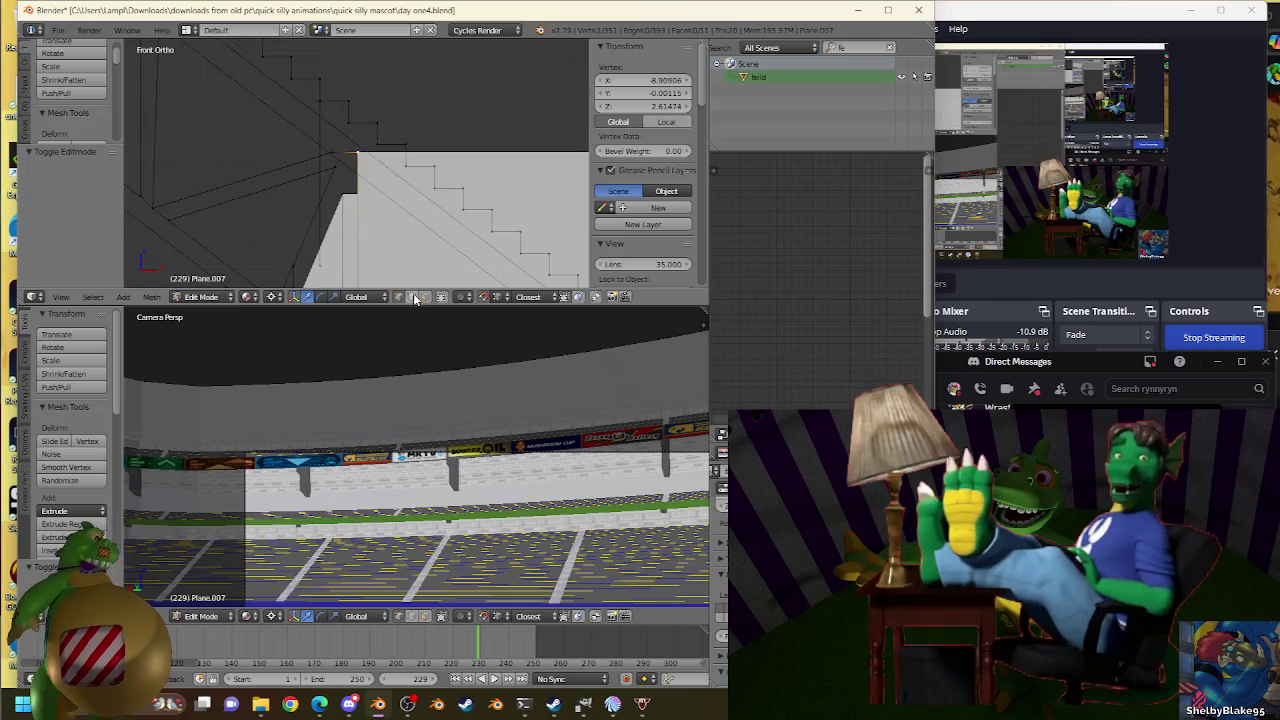
{"action": "right_click", "coordinate": [357, 193], "text": "shift"}
{"action": "key", "text": "w"}
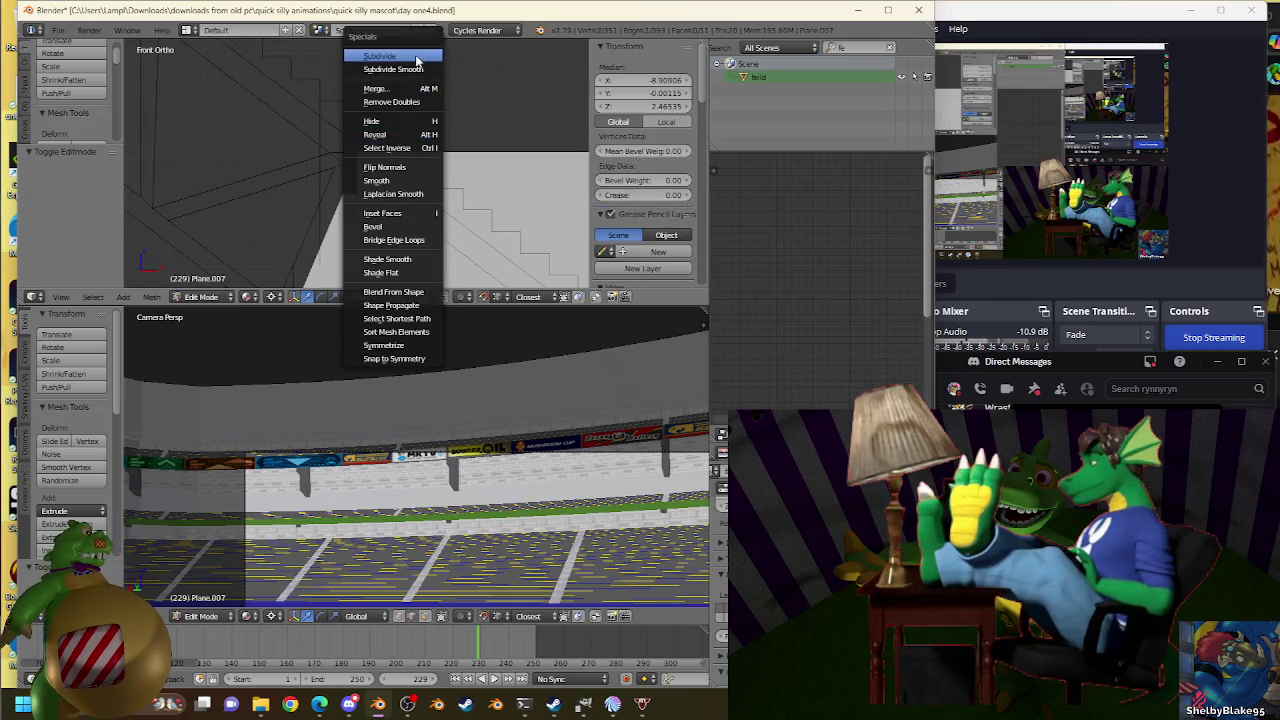
{"action": "left_click", "coordinate": [417, 60]}
Zoom toward the upper step corner and switch to vertex select mode.
{"action": "scroll", "coordinate": [430, 126], "scroll_direction": "up", "scroll_amount": 2}
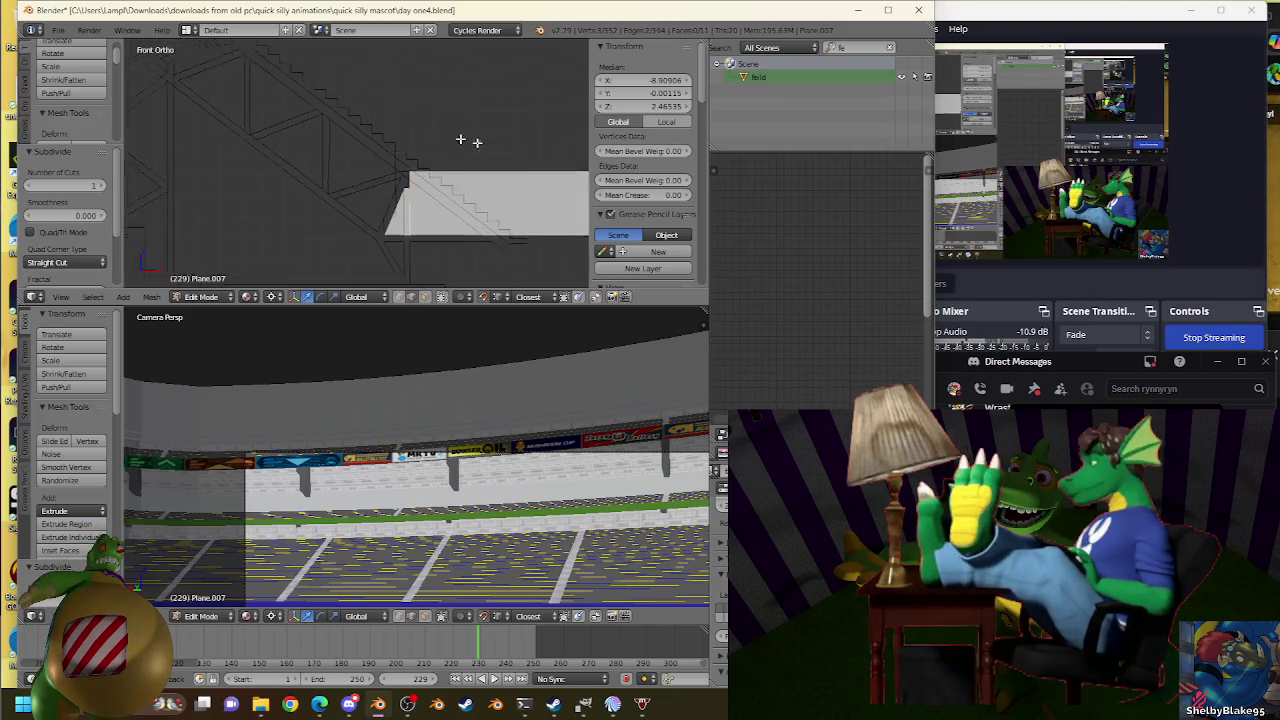
{"action": "scroll", "coordinate": [466, 134], "scroll_direction": "up", "scroll_amount": 2}
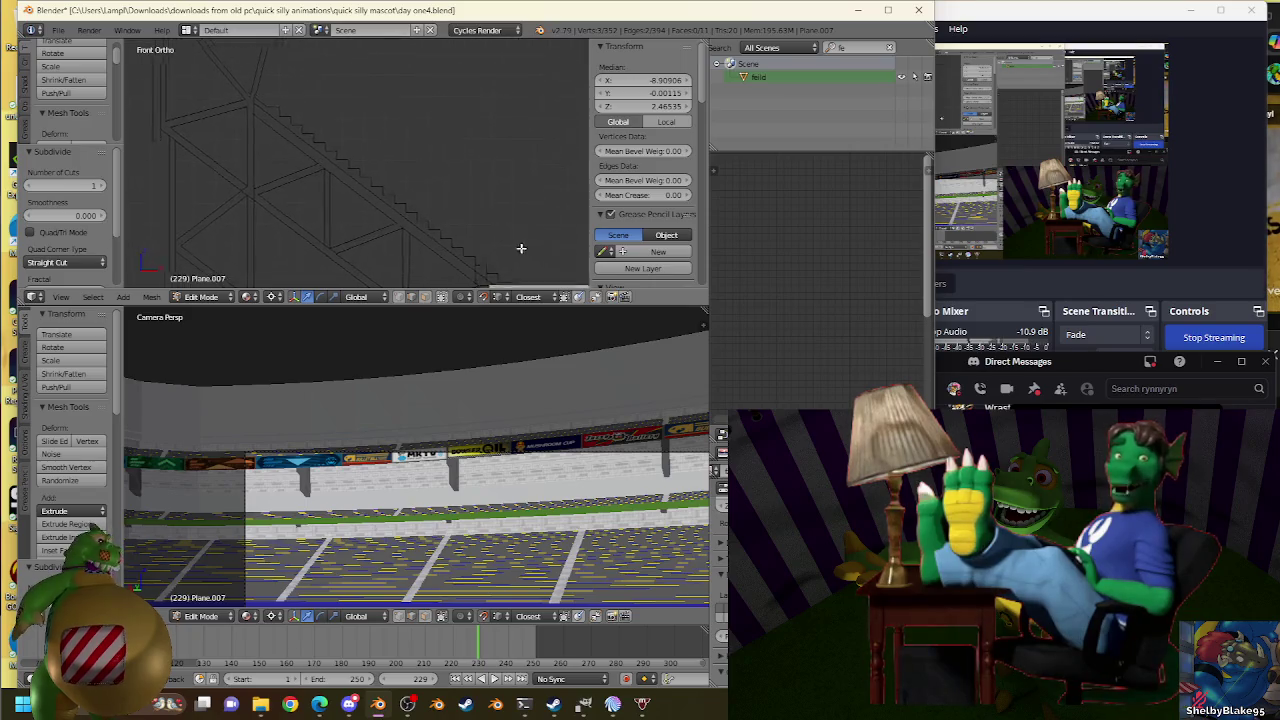
{"action": "scroll", "coordinate": [351, 131], "scroll_direction": "up", "scroll_amount": 2}
{"action": "scroll", "coordinate": [380, 123], "scroll_direction": "up", "scroll_amount": 1}
{"action": "scroll", "coordinate": [380, 124], "scroll_direction": "up", "scroll_amount": 1}
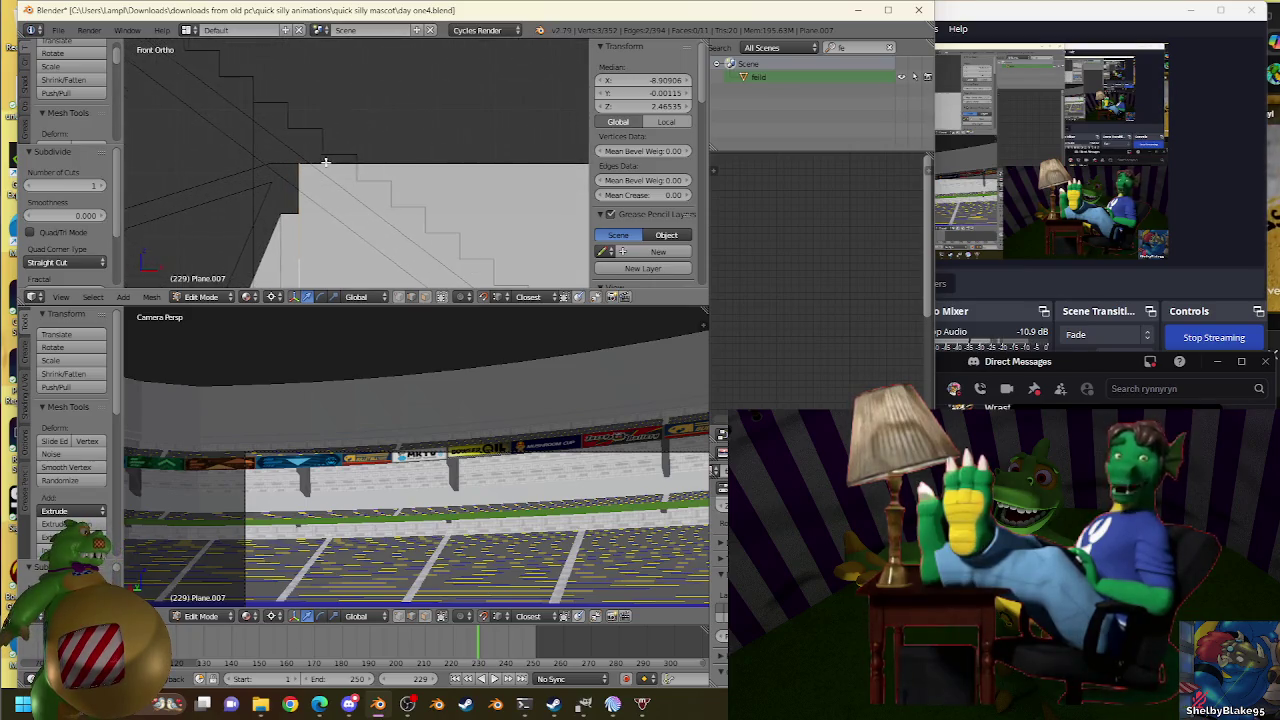
{"action": "middle_click_drag", "start_coordinate": [325, 161], "coordinate": [400, 128], "text": "shift"}
{"action": "left_click", "coordinate": [404, 298]}
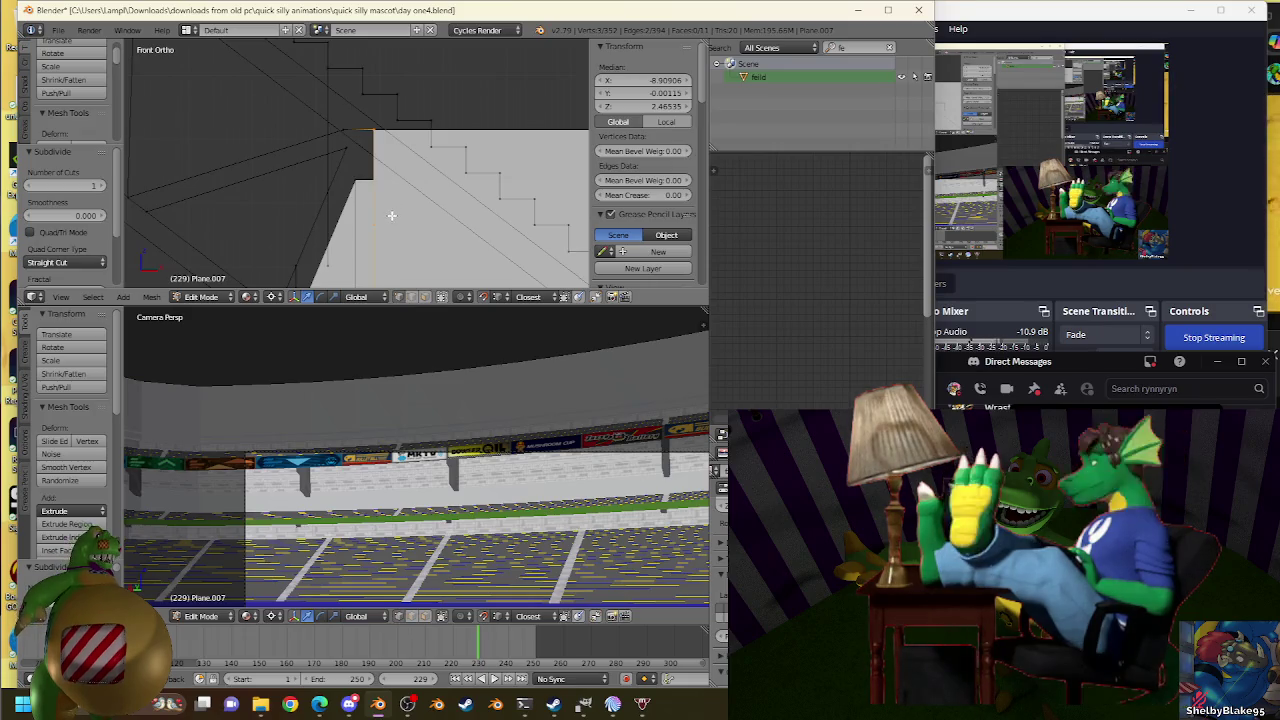
{"action": "scroll", "coordinate": [396, 213], "scroll_direction": "up", "scroll_amount": 1}
{"action": "scroll", "coordinate": [396, 213], "scroll_direction": "up", "scroll_amount": 1}
Slide the new vertex along its edge to factor 0.065, then open Windows Widgets.
{"action": "key", "text": "shift+v"}
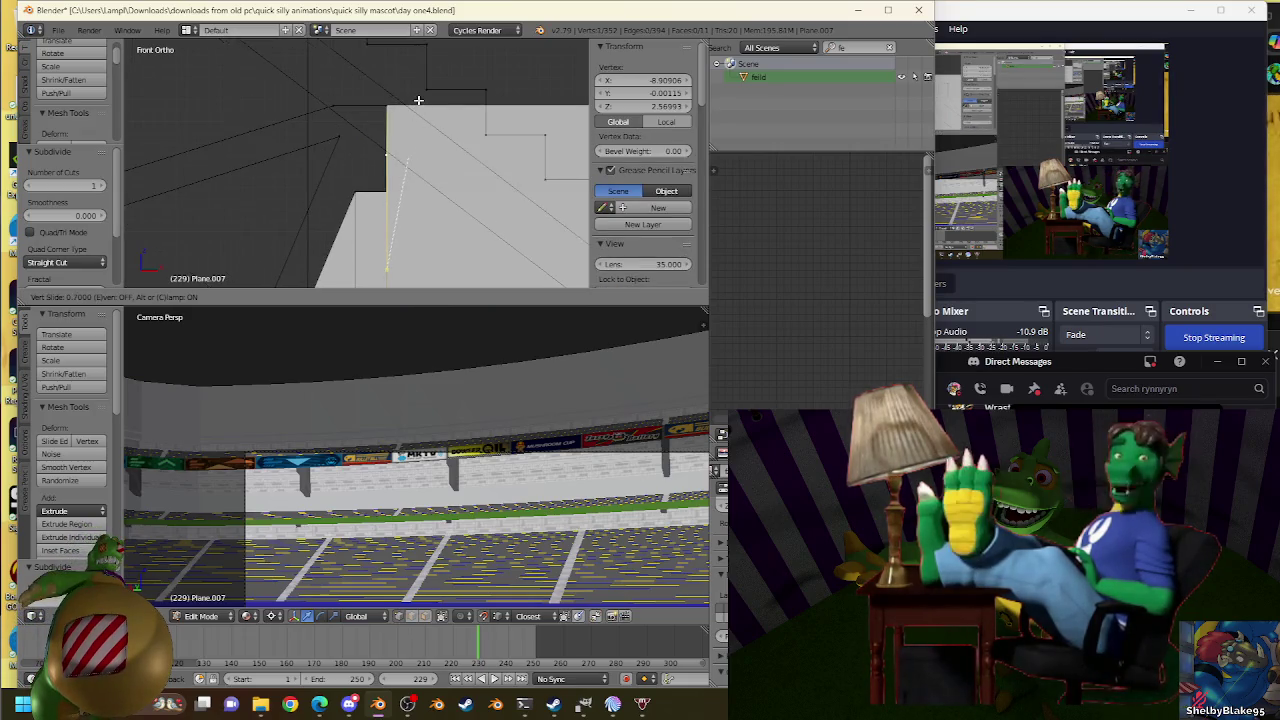
{"action": "left_click", "coordinate": [421, 112]}
{"action": "scroll", "coordinate": [420, 200], "scroll_direction": "up", "scroll_amount": 1}
{"action": "key", "text": "g"}
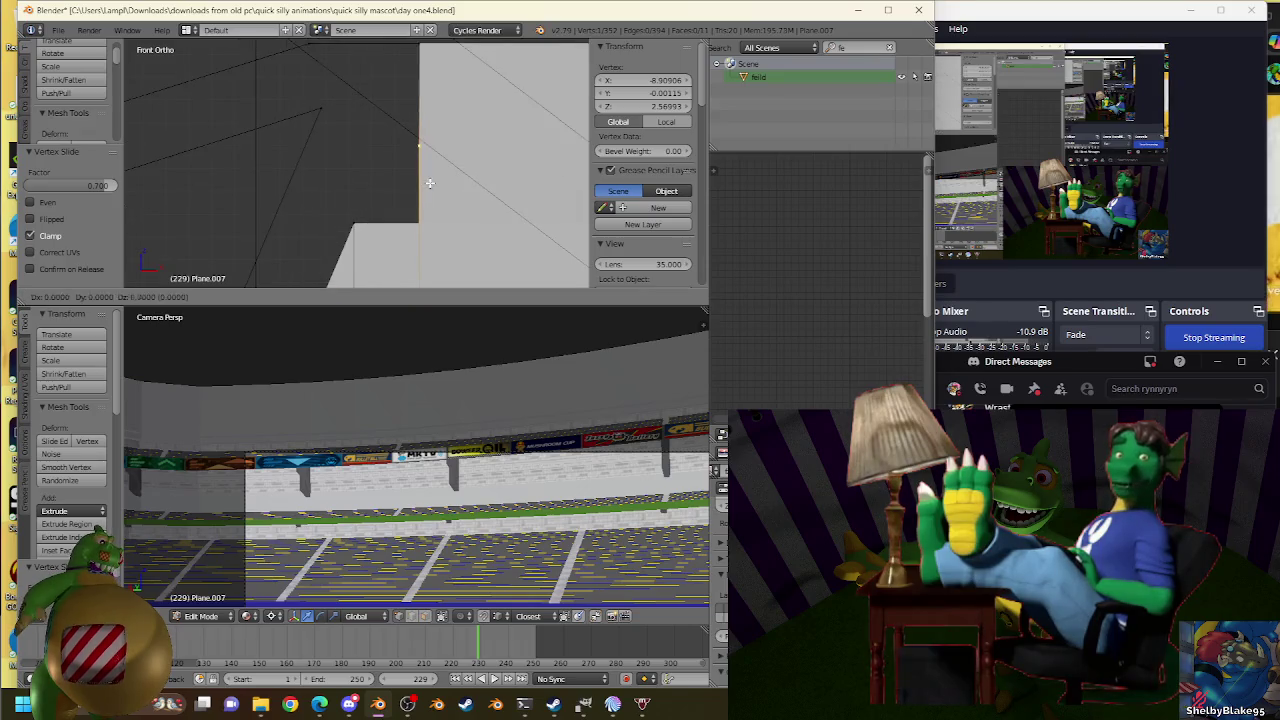
{"action": "left_click", "coordinate": [434, 176]}
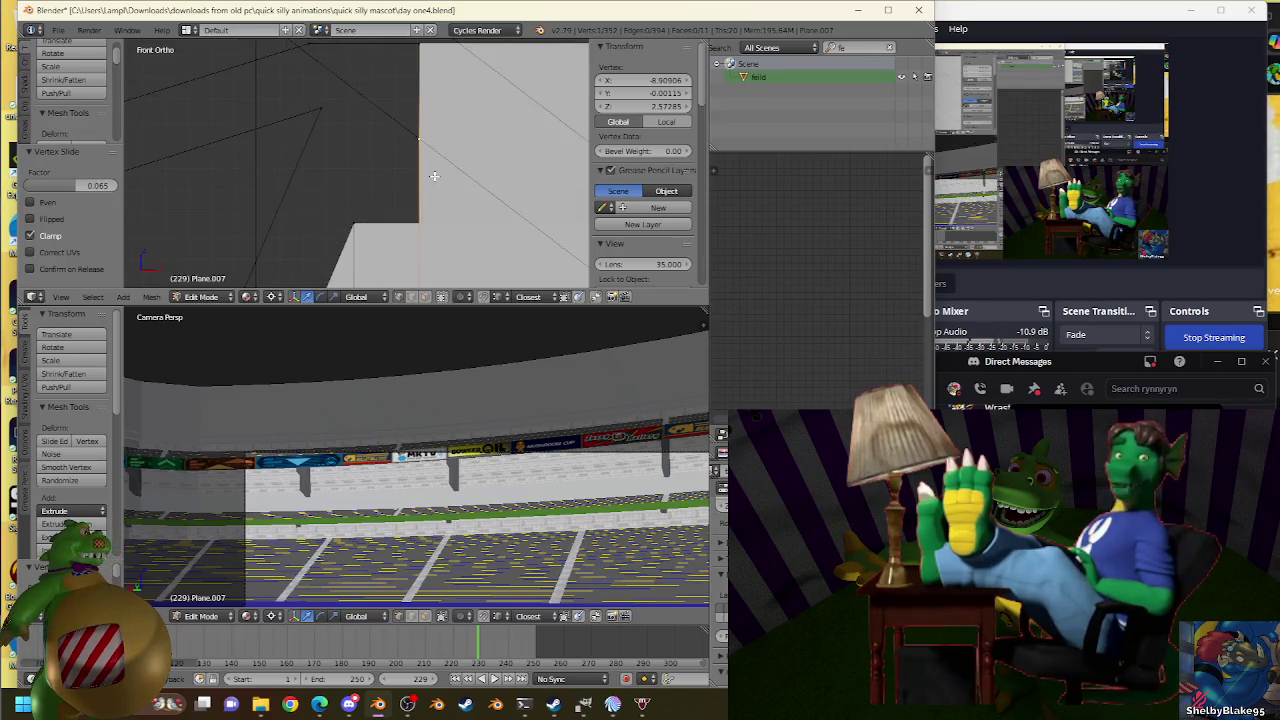
{"action": "key", "text": "alt+Tab"}
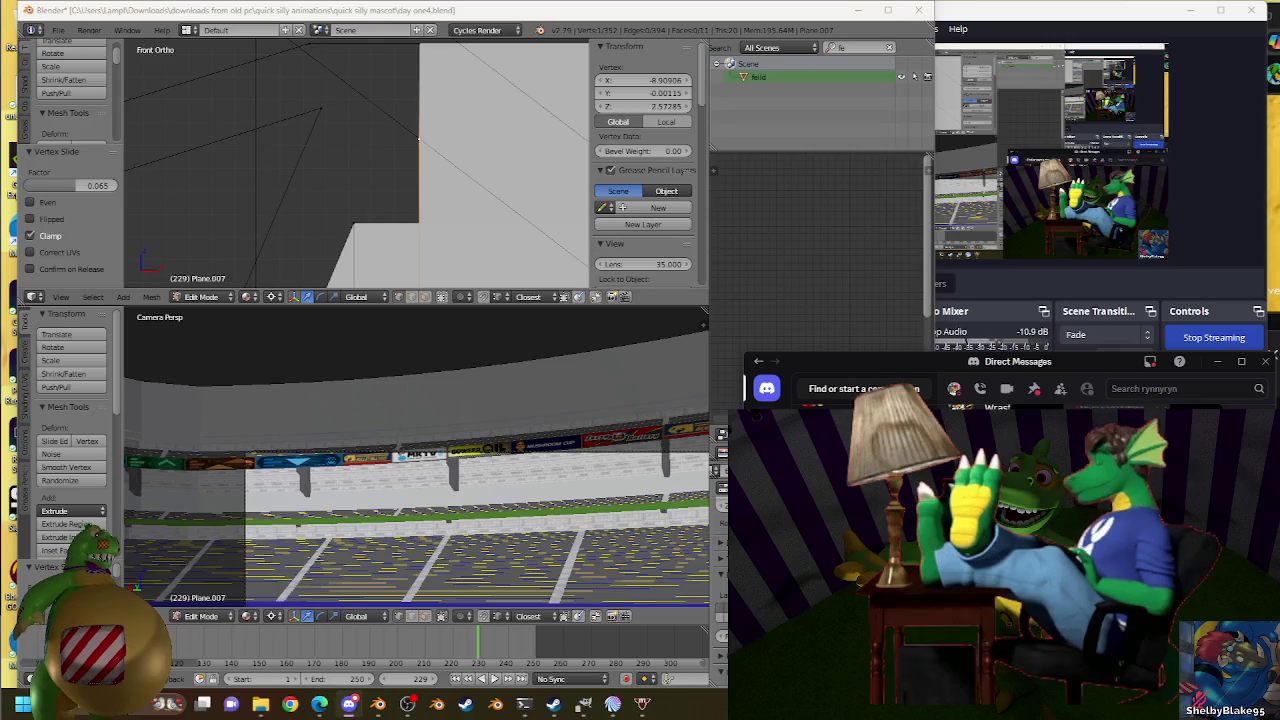
{"action": "key", "text": "super+w"}
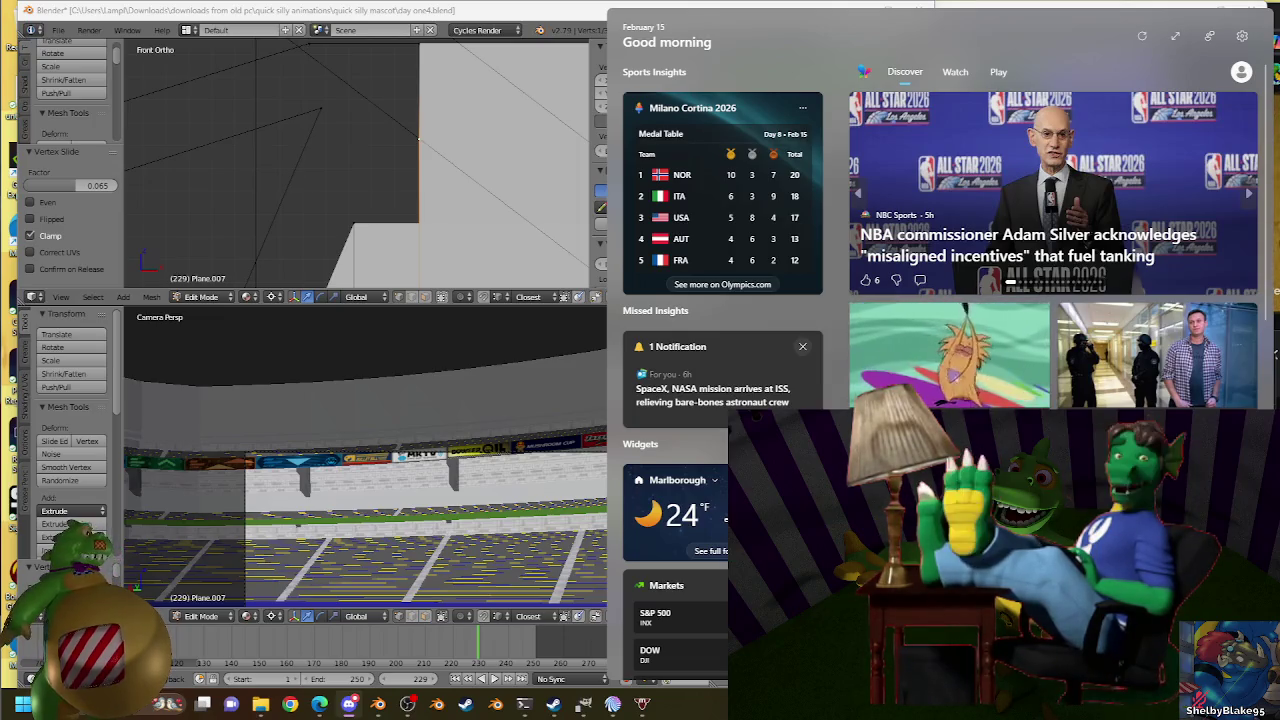
Scroll the Widgets news and weather feed, then dismiss the panel.
{"action": "scroll", "coordinate": [940, 250], "scroll_direction": "down", "scroll_amount": 2}
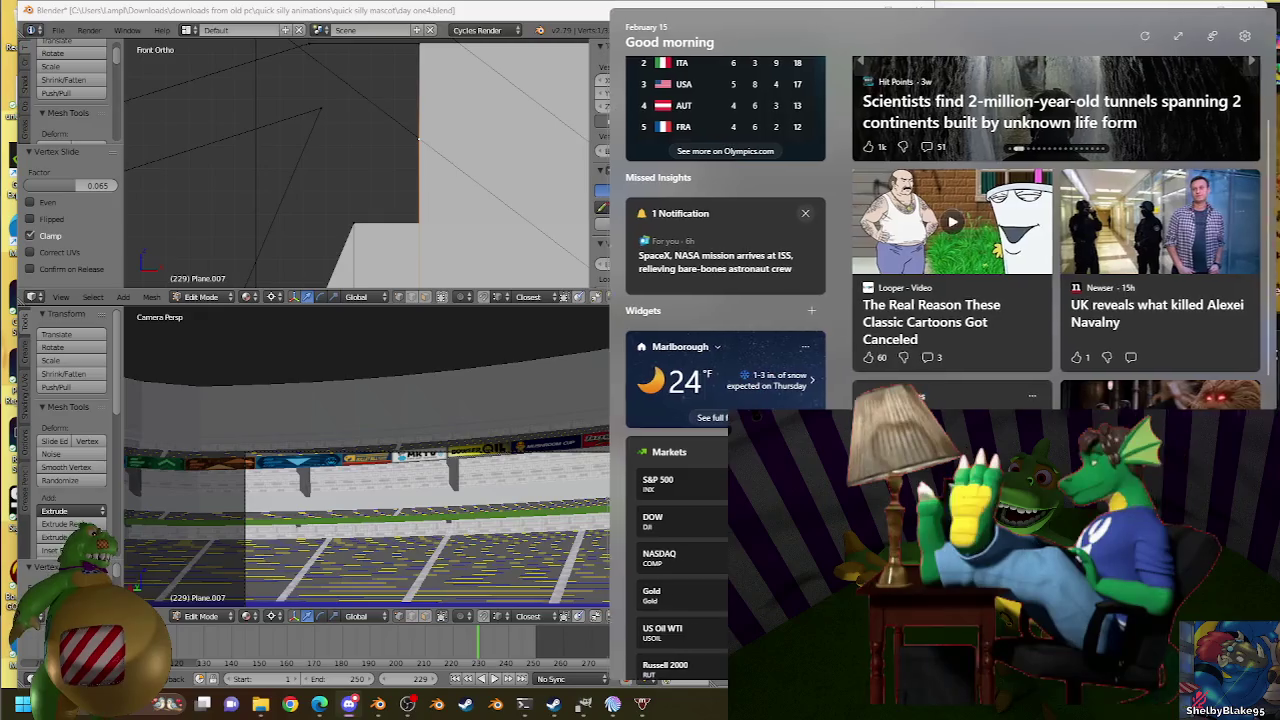
{"action": "key", "text": "Escape"}
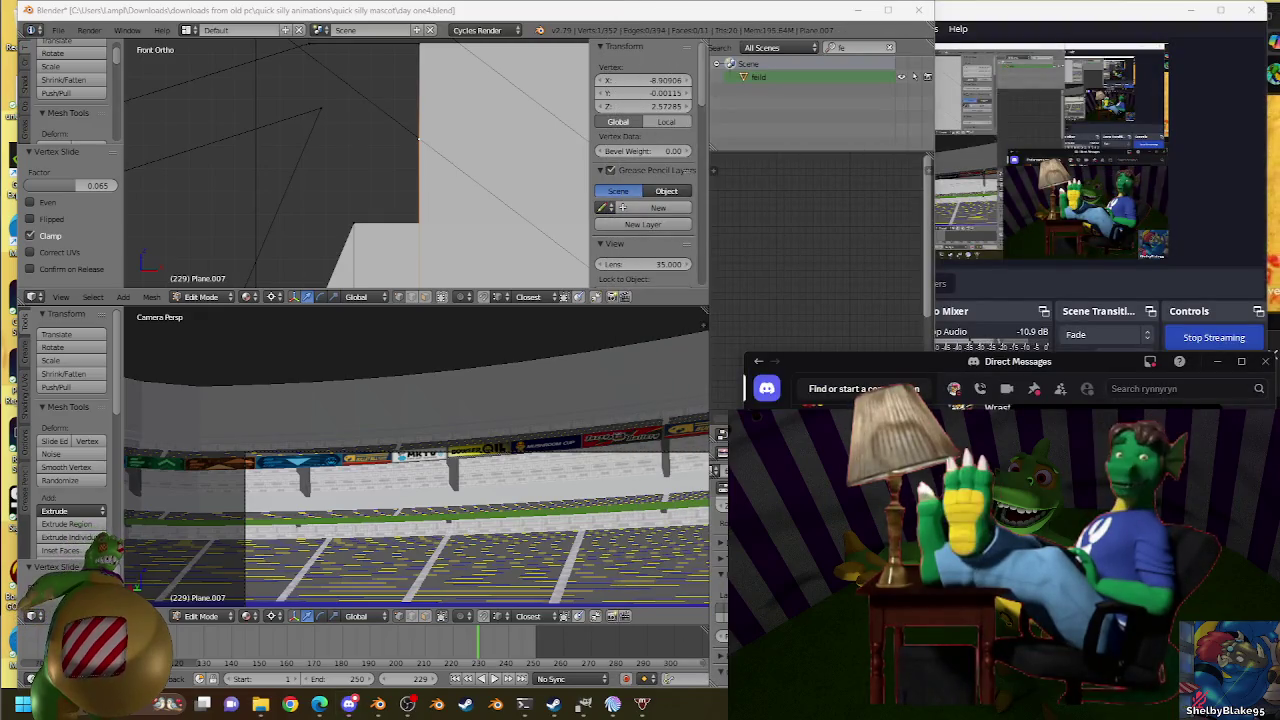
{"action": "mouse_move", "coordinate": [319, 704]}
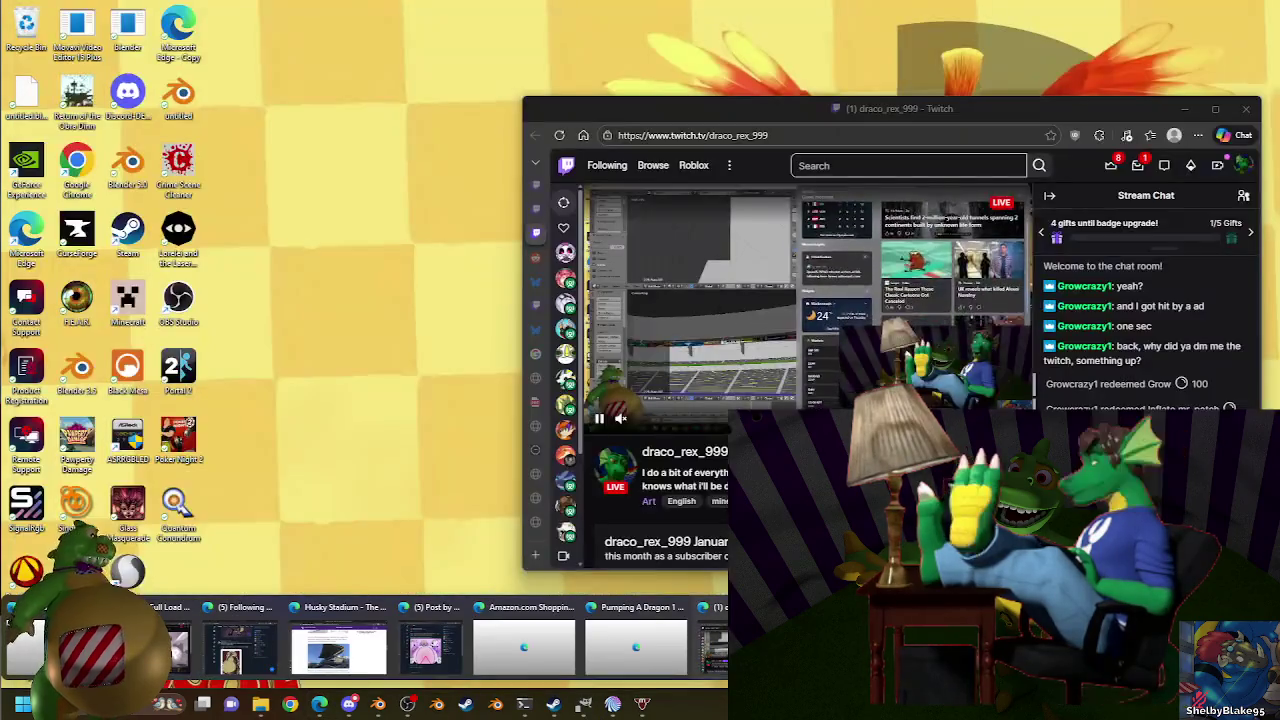
Check the Twitch stream's viewer list, chat and notifications, then return to Blender.
{"action": "left_click", "coordinate": [712, 648]}
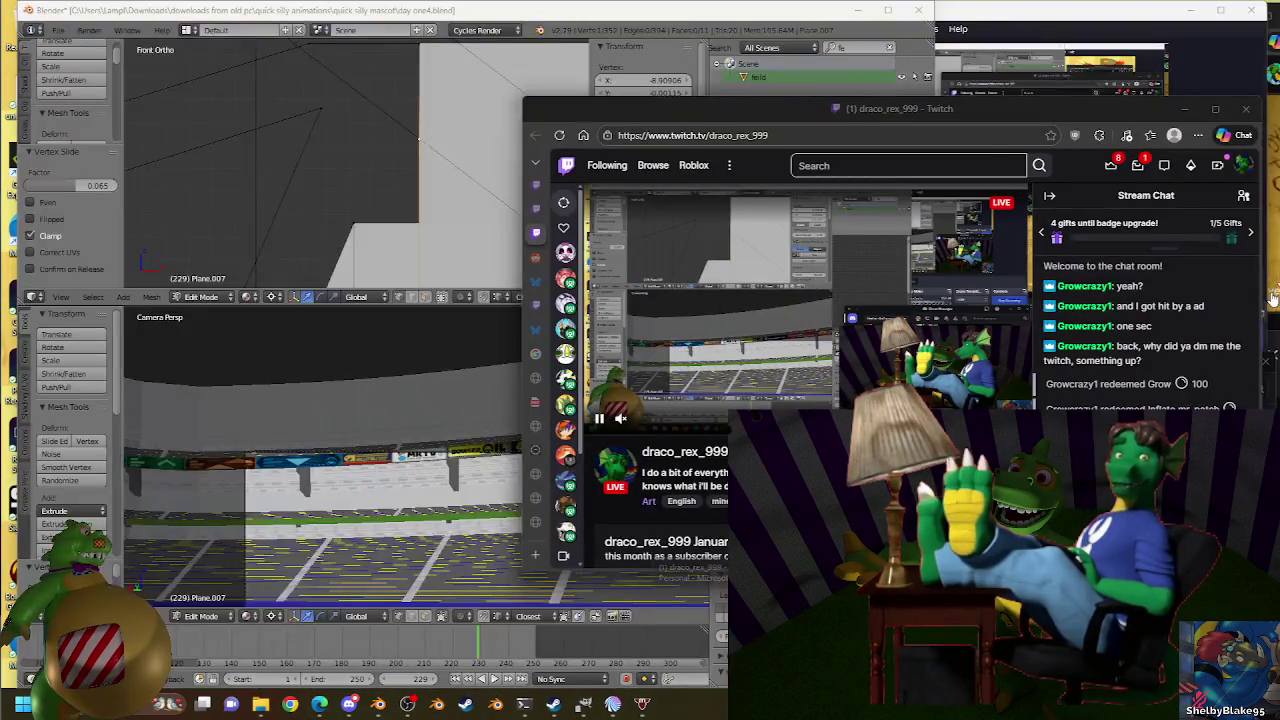
{"action": "left_click", "coordinate": [1243, 195]}
{"action": "left_click", "coordinate": [1243, 198]}
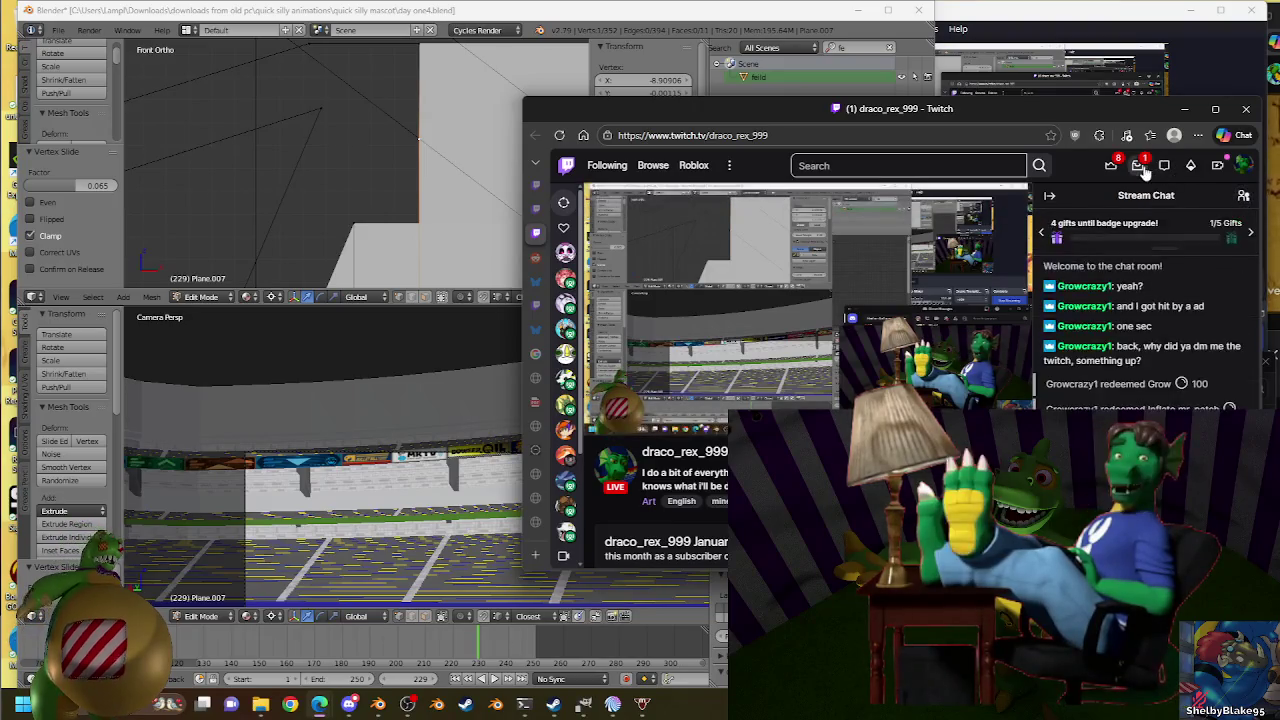
{"action": "left_click", "coordinate": [1137, 166]}
{"action": "left_click", "coordinate": [1140, 168]}
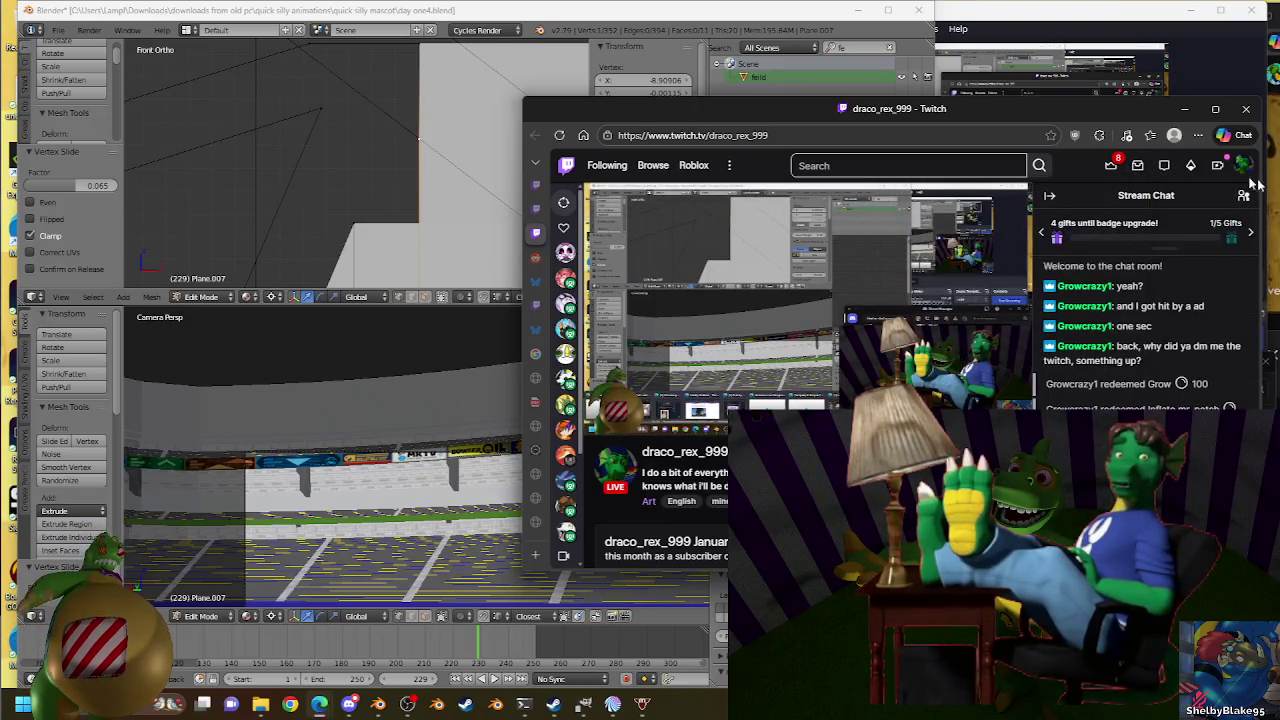
{"action": "key", "text": "alt+Tab"}
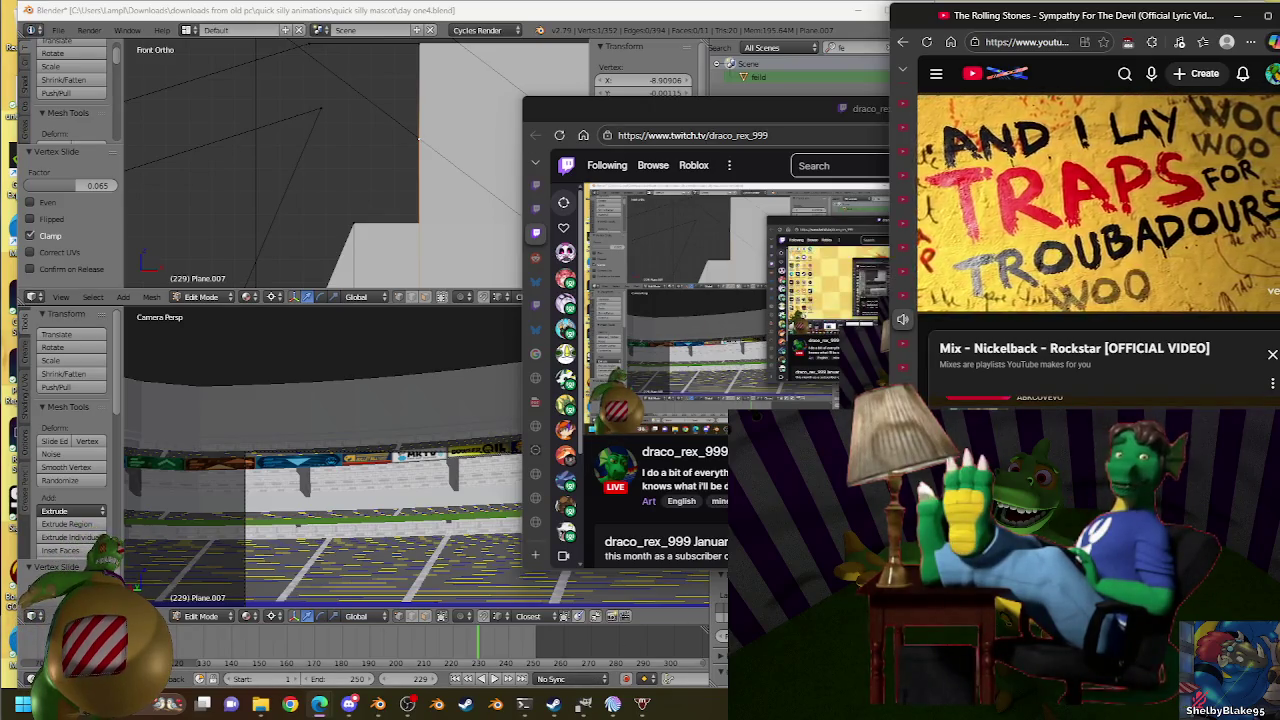
{"action": "left_click", "coordinate": [549, 40]}
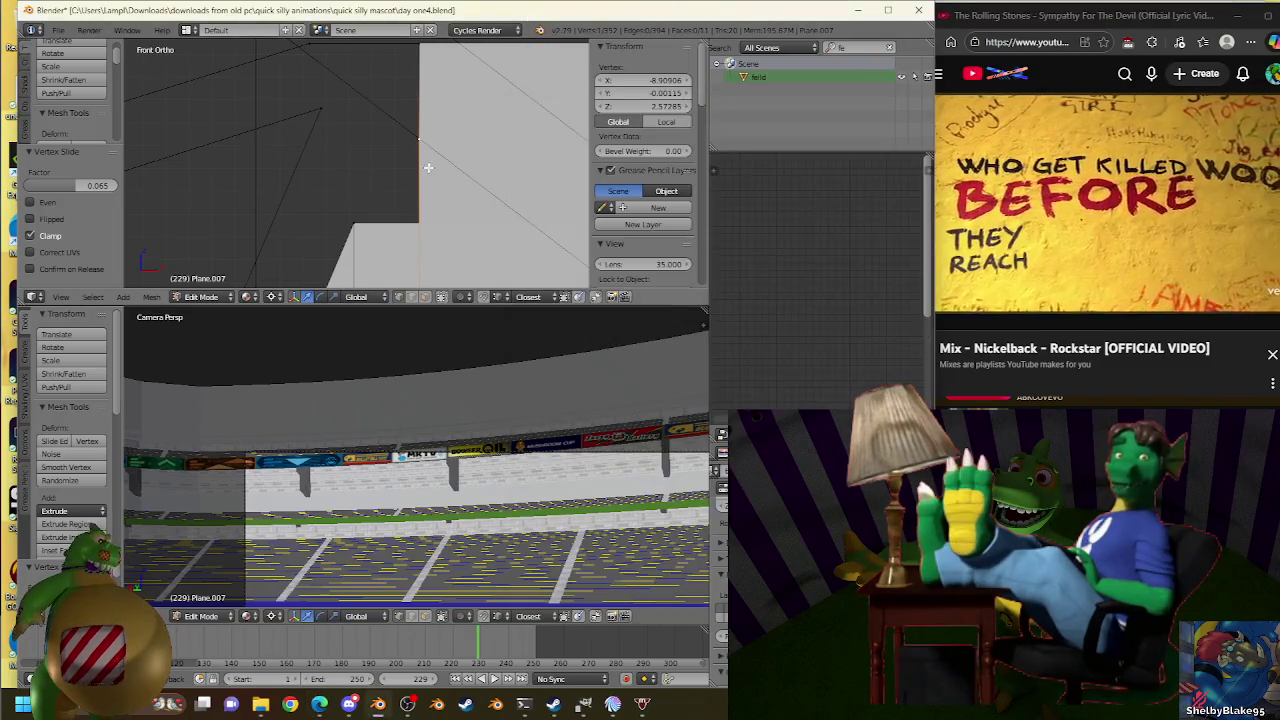
Switch to editing stair plane Plane.001, then rescale its selection and lower it slightly along Z.
{"action": "scroll", "coordinate": [440, 160], "scroll_direction": "down", "scroll_amount": 2}
{"action": "scroll", "coordinate": [452, 153], "scroll_direction": "down", "scroll_amount": 2}
{"action": "scroll", "coordinate": [453, 152], "scroll_direction": "up", "scroll_amount": 3}
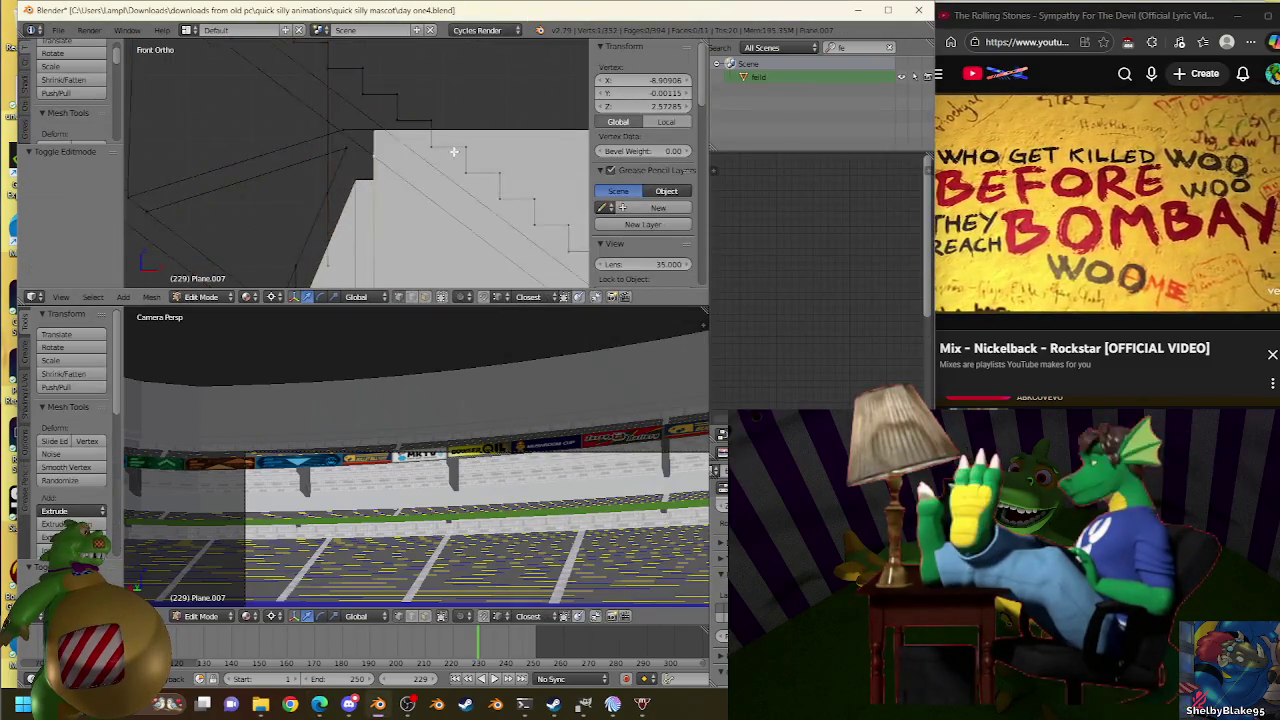
{"action": "key", "text": "Tab"}
{"action": "right_click", "coordinate": [378, 208]}
{"action": "key", "text": "Tab"}
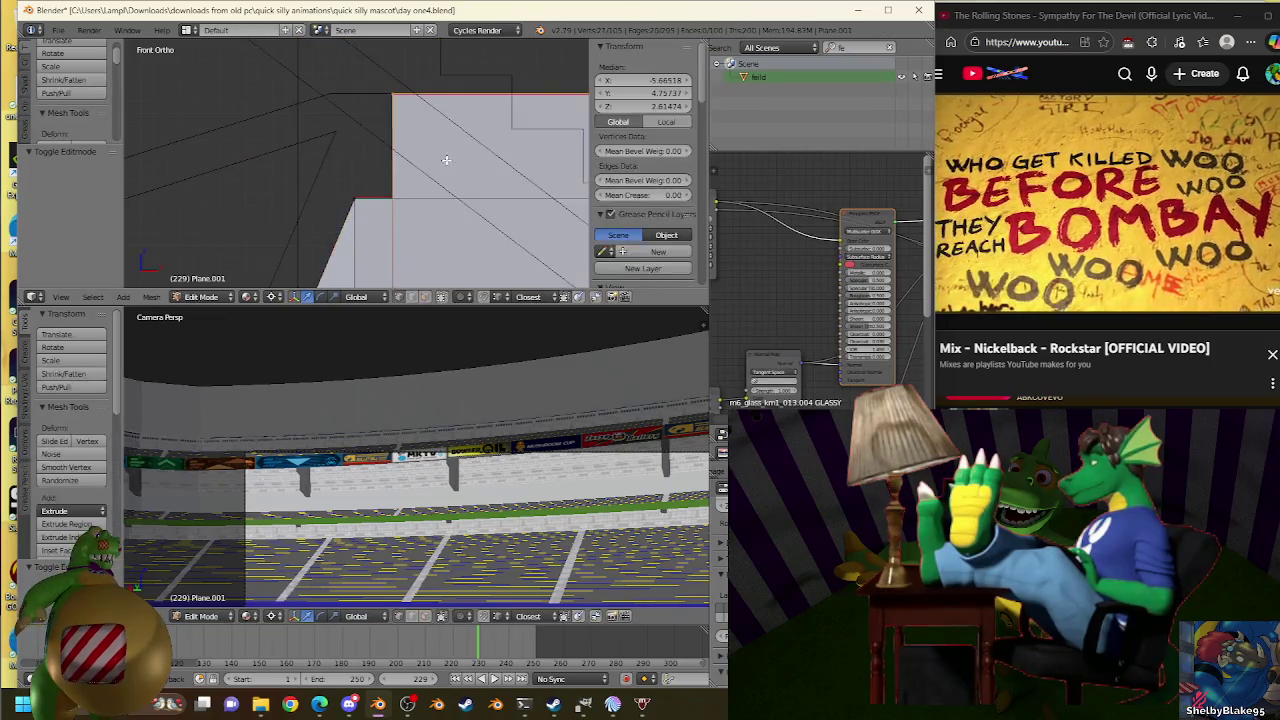
{"action": "key", "text": "s"}
{"action": "left_click", "coordinate": [486, 266]}
{"action": "key", "text": "g"}
{"action": "key", "text": "z"}
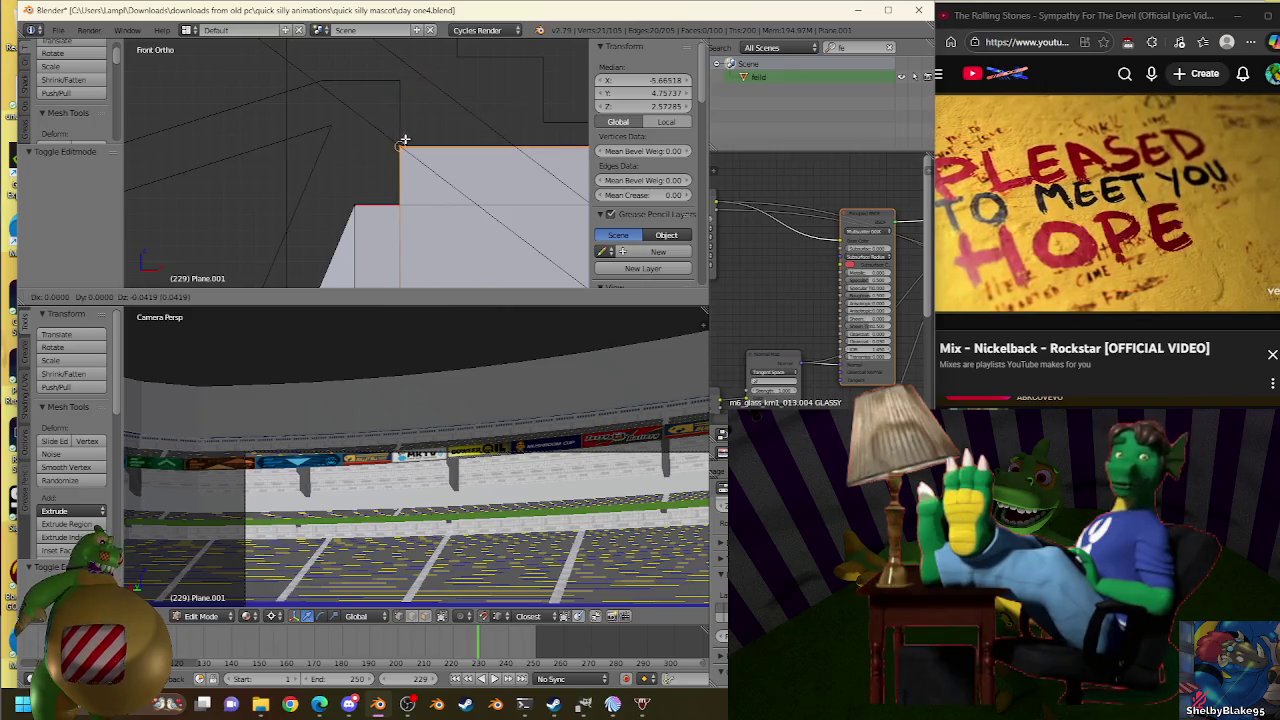
{"action": "left_click", "coordinate": [405, 139]}
Select the stair plane's top edge and extrude it in place.
{"action": "scroll", "coordinate": [423, 149], "scroll_direction": "down", "scroll_amount": 2}
{"action": "scroll", "coordinate": [464, 146], "scroll_direction": "down", "scroll_amount": 1}
{"action": "scroll", "coordinate": [464, 146], "scroll_direction": "up", "scroll_amount": 2}
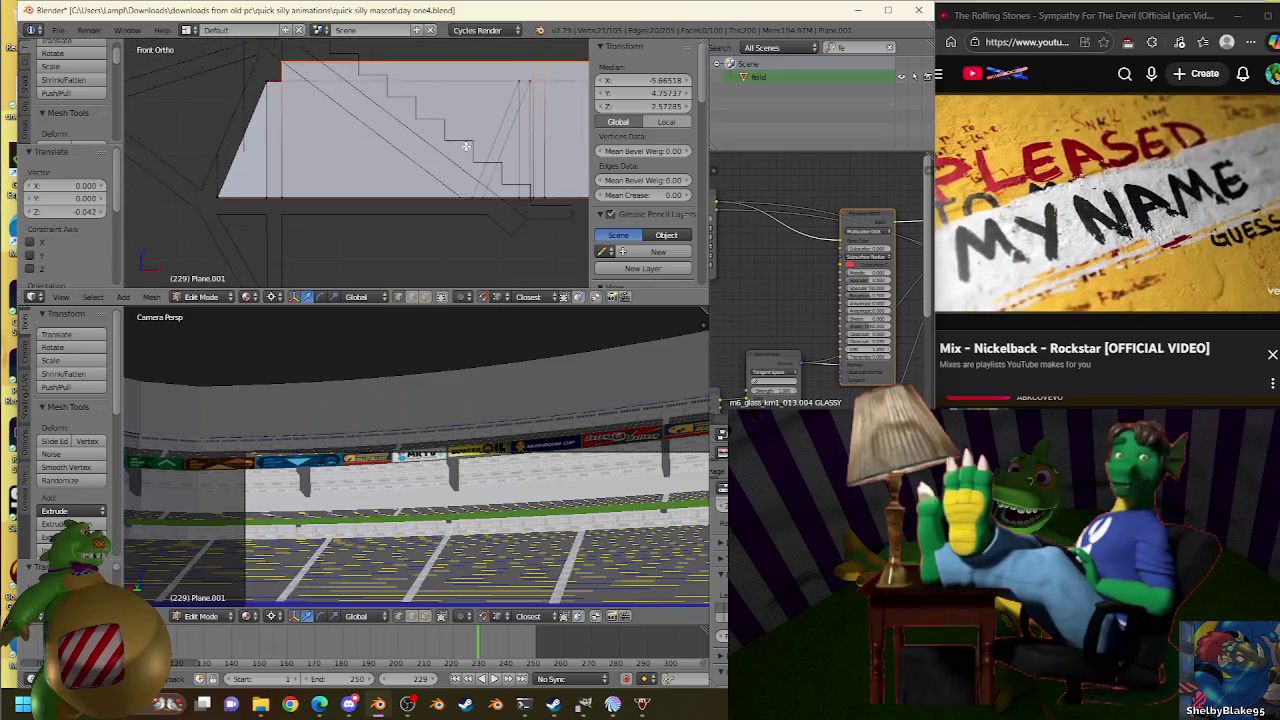
{"action": "scroll", "coordinate": [465, 155], "scroll_direction": "up", "scroll_amount": 1}
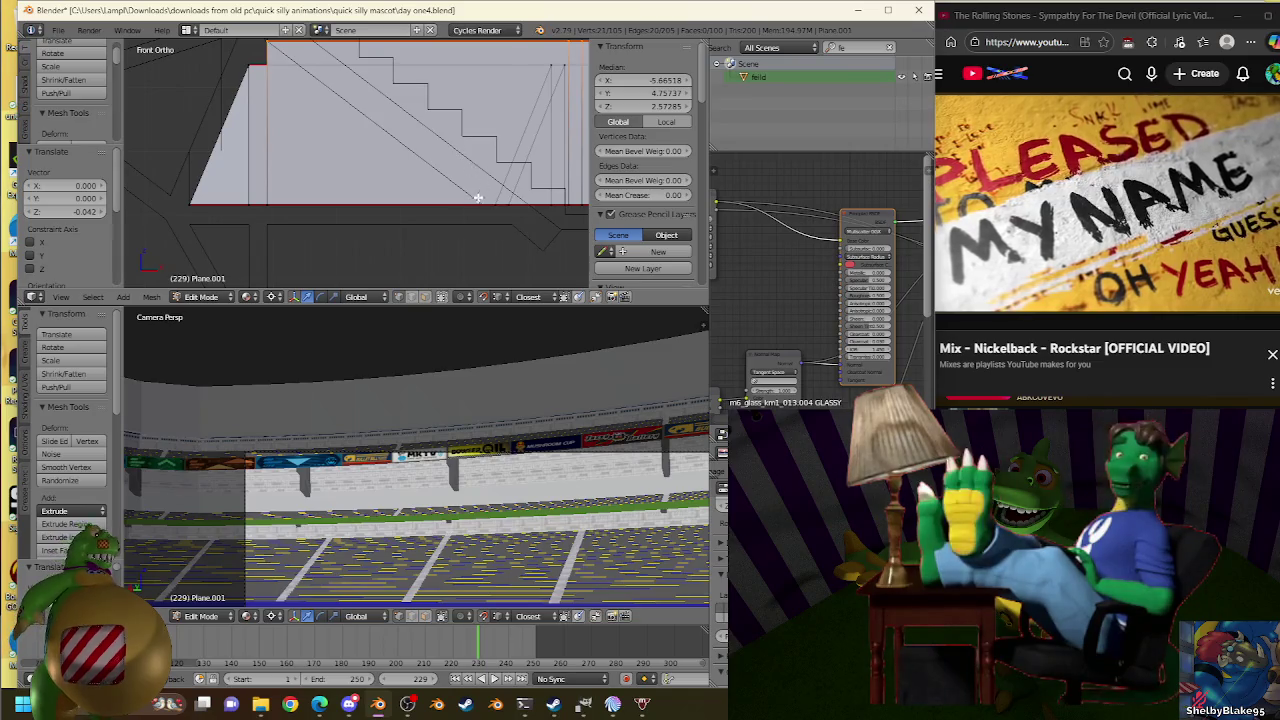
{"action": "key", "text": "Tab"}
{"action": "key", "text": "Tab"}
{"action": "key", "text": "Tab"}
{"action": "key", "text": "Tab"}
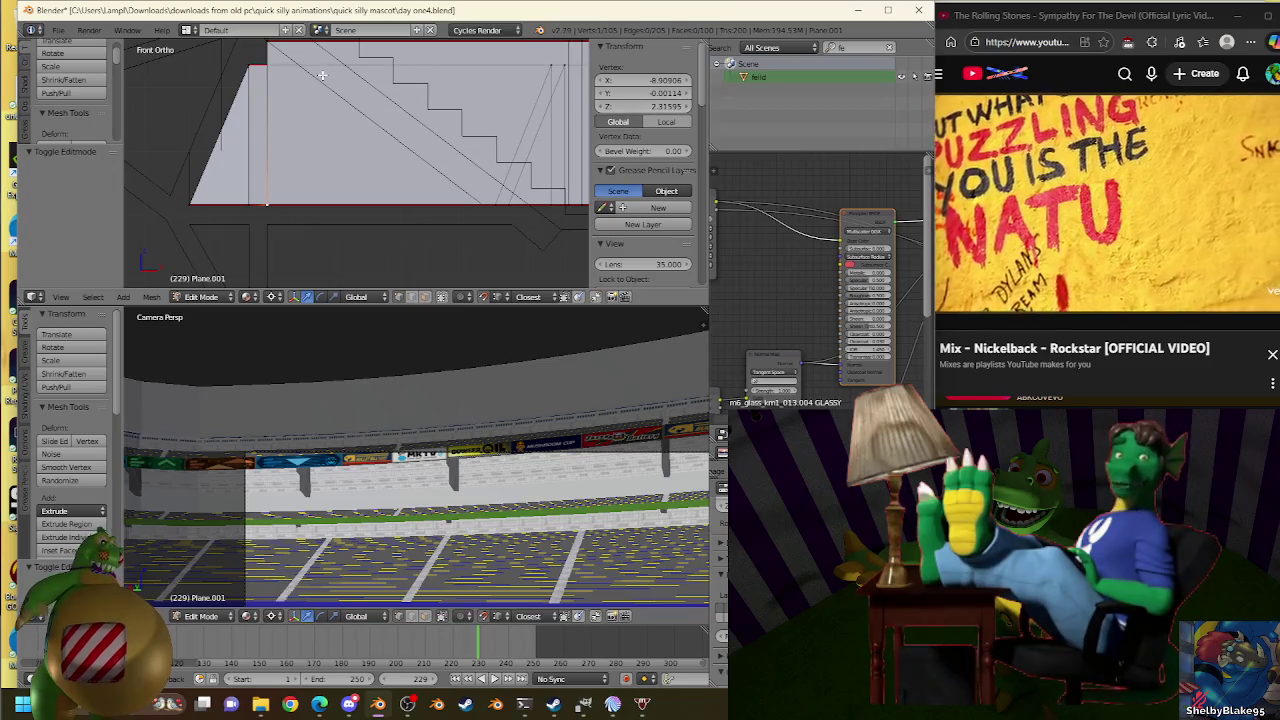
{"action": "scroll", "coordinate": [322, 75], "scroll_direction": "up", "scroll_amount": 1}
{"action": "key", "text": "Tab"}
{"action": "key", "text": "Tab"}
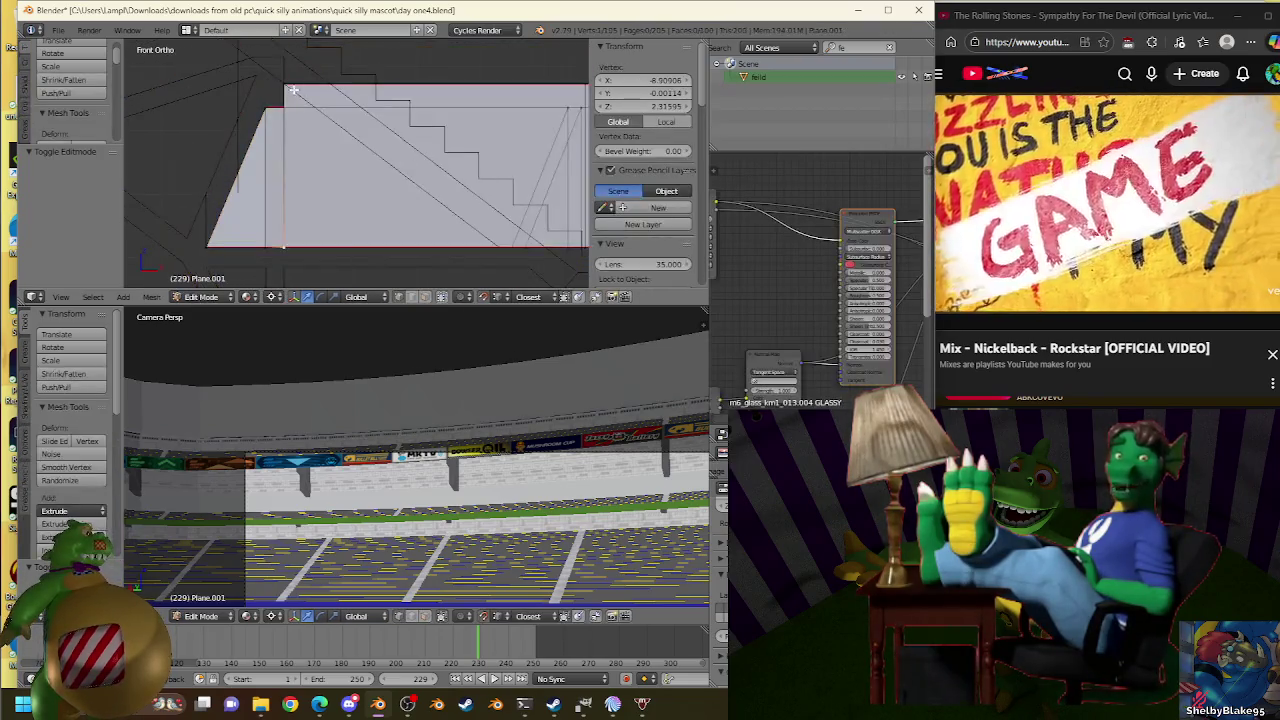
{"action": "right_click", "coordinate": [325, 80]}
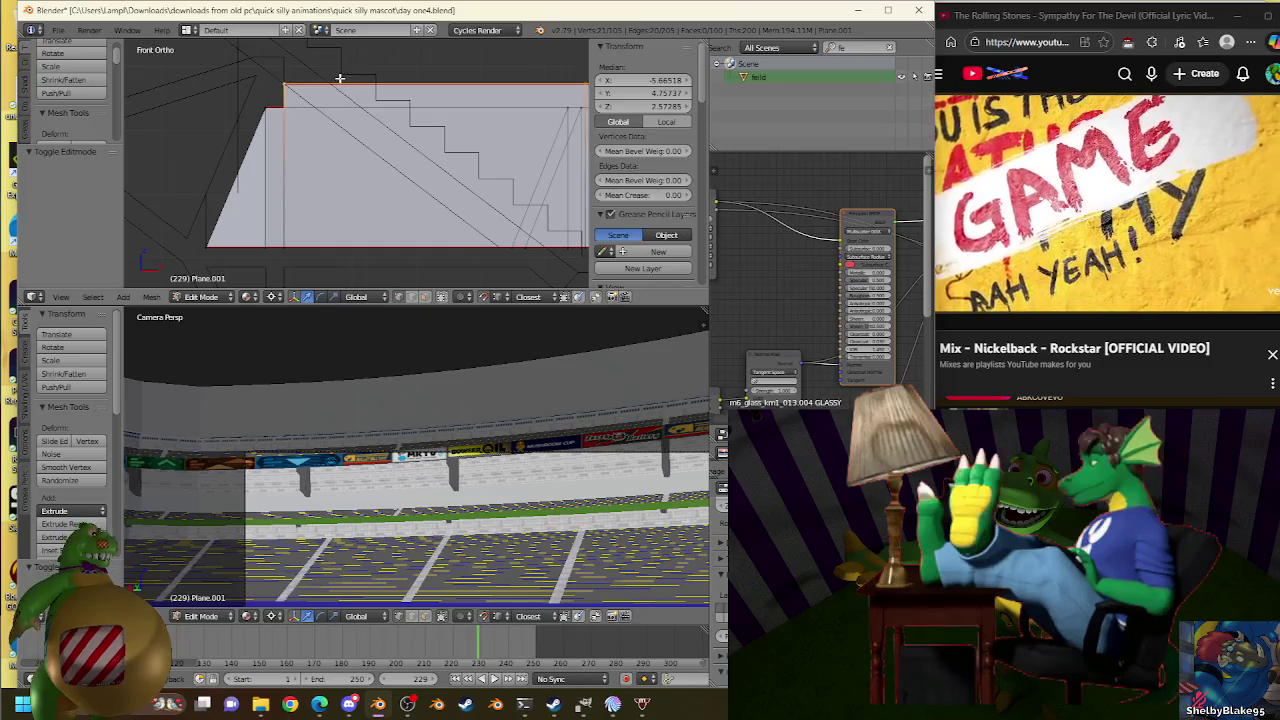
{"action": "key", "text": "e"}
{"action": "right_click", "coordinate": [425, 165]}
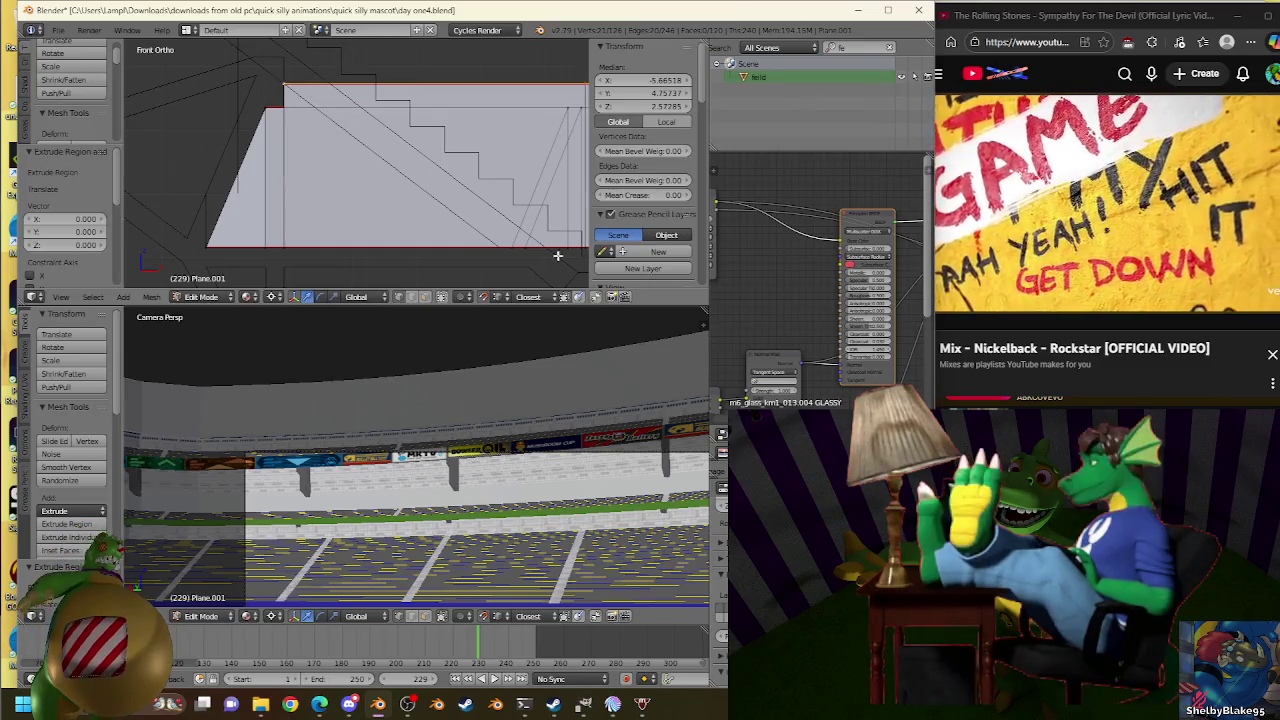
Adjust the extruded top edge's size through several scales, ending near full length.
{"action": "key", "text": "s"}
{"action": "left_click", "coordinate": [551, 196]}
{"action": "key", "text": "s"}
{"action": "left_click", "coordinate": [503, 251]}
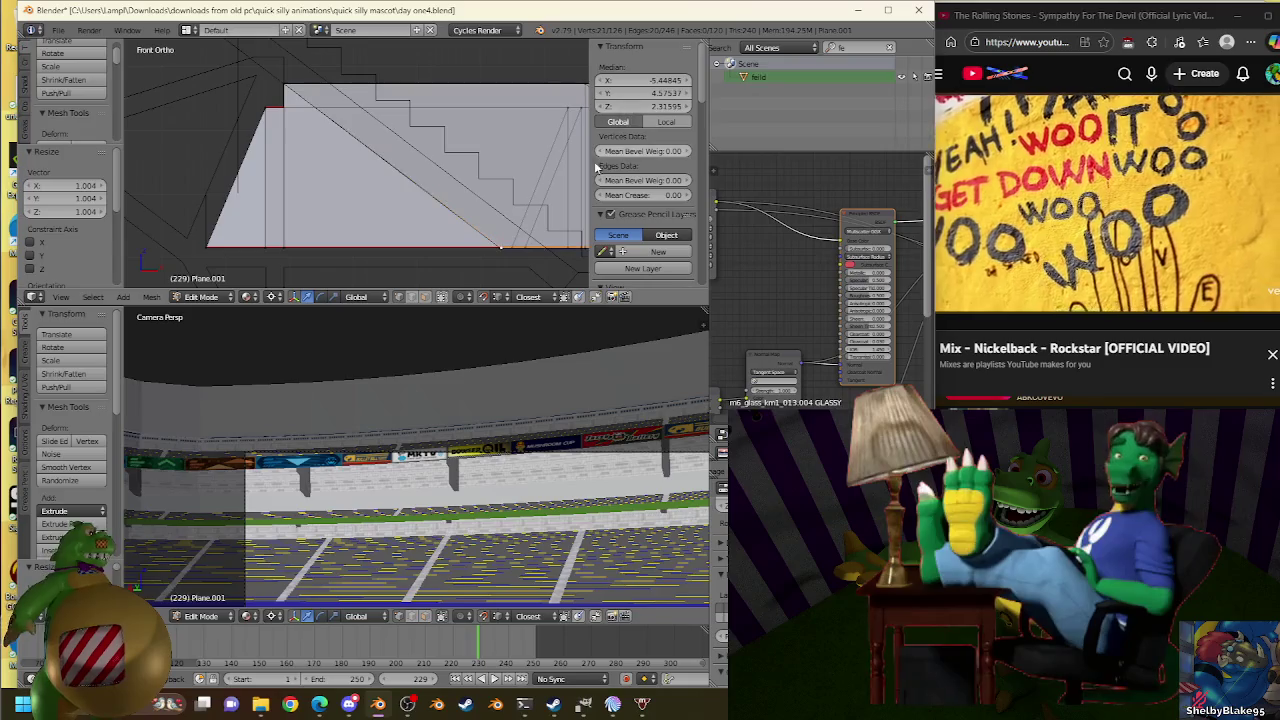
{"action": "key", "text": "s"}
{"action": "left_click", "coordinate": [634, 98]}
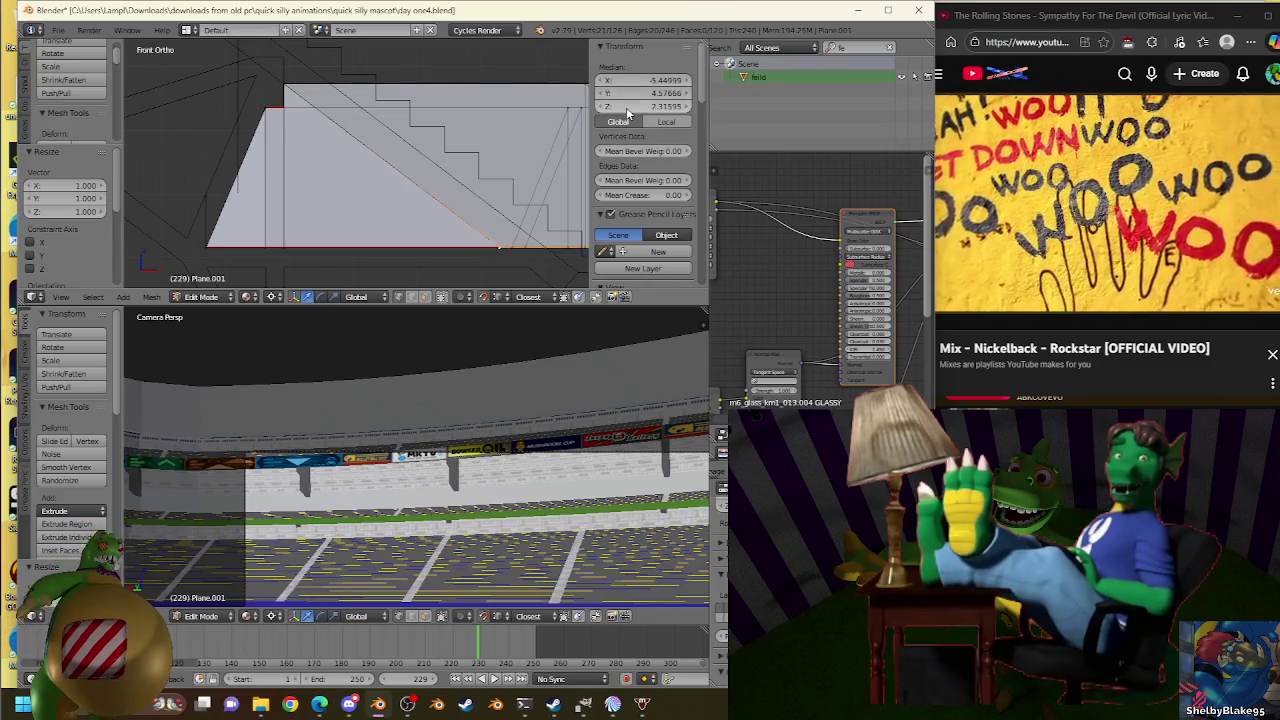
{"action": "key", "text": "s"}
{"action": "left_click", "coordinate": [487, 250]}
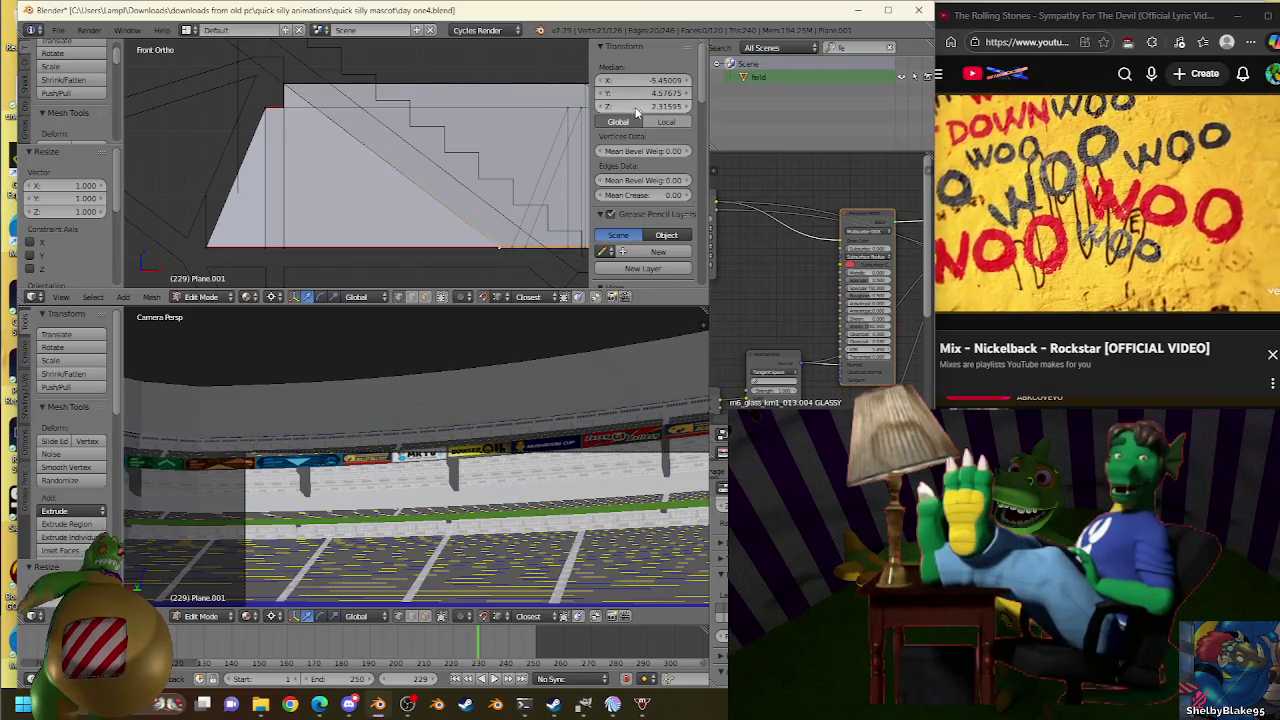
Zoom and pan the front view to bring the stair plane's lower edge into view.
{"action": "scroll", "coordinate": [495, 165], "scroll_direction": "down", "scroll_amount": 3}
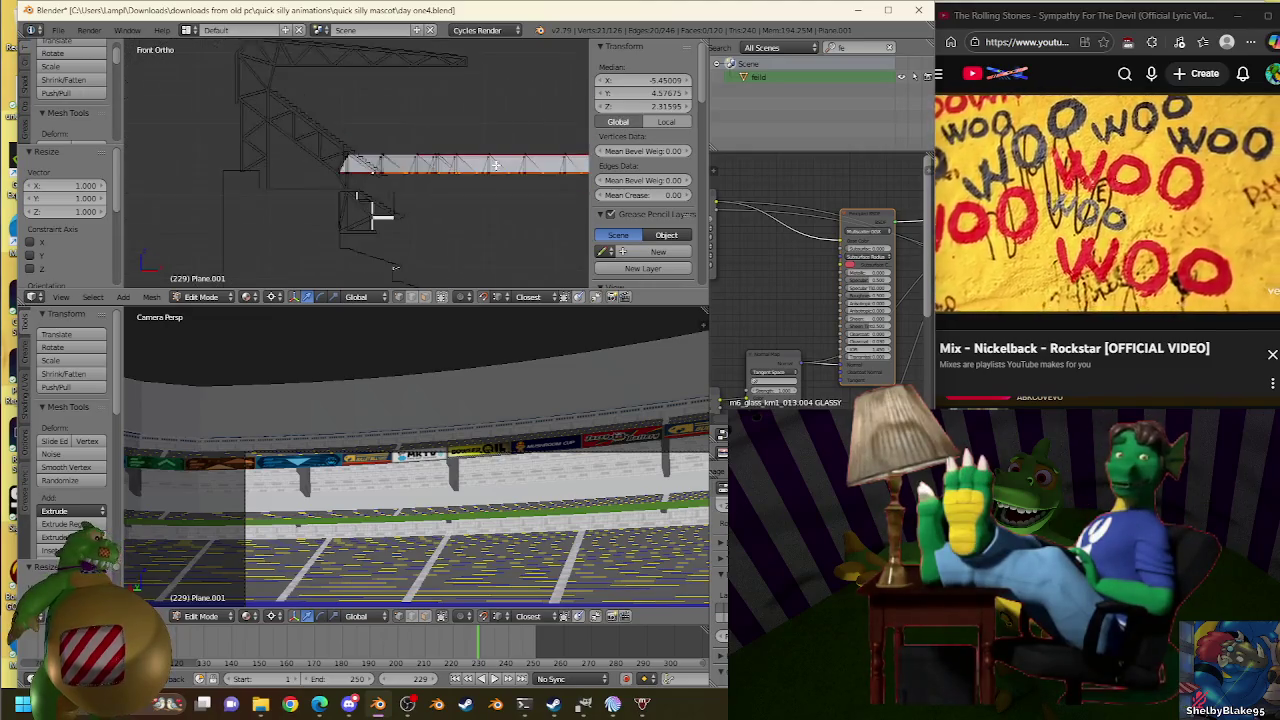
{"action": "scroll", "coordinate": [495, 165], "scroll_direction": "up", "scroll_amount": 2}
{"action": "scroll", "coordinate": [470, 160], "scroll_direction": "up", "scroll_amount": 2}
{"action": "scroll", "coordinate": [437, 155], "scroll_direction": "up", "scroll_amount": 2}
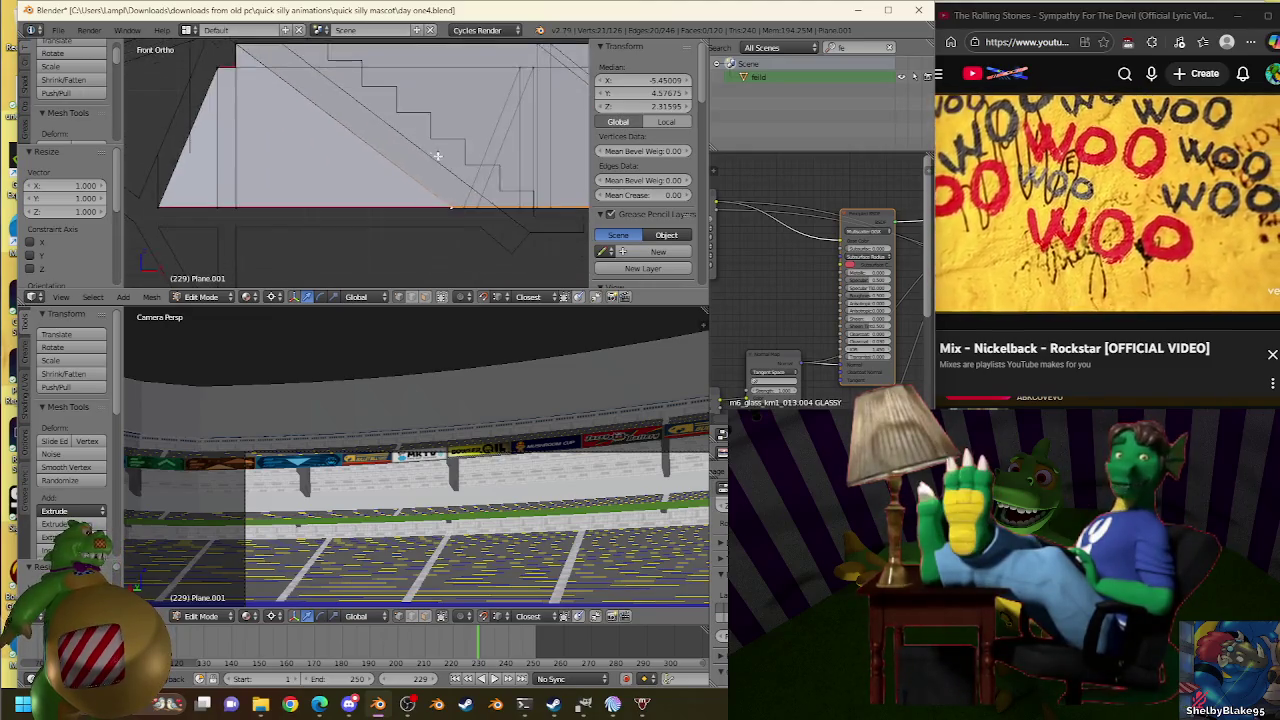
{"action": "scroll", "coordinate": [437, 155], "scroll_direction": "up", "scroll_amount": 2}
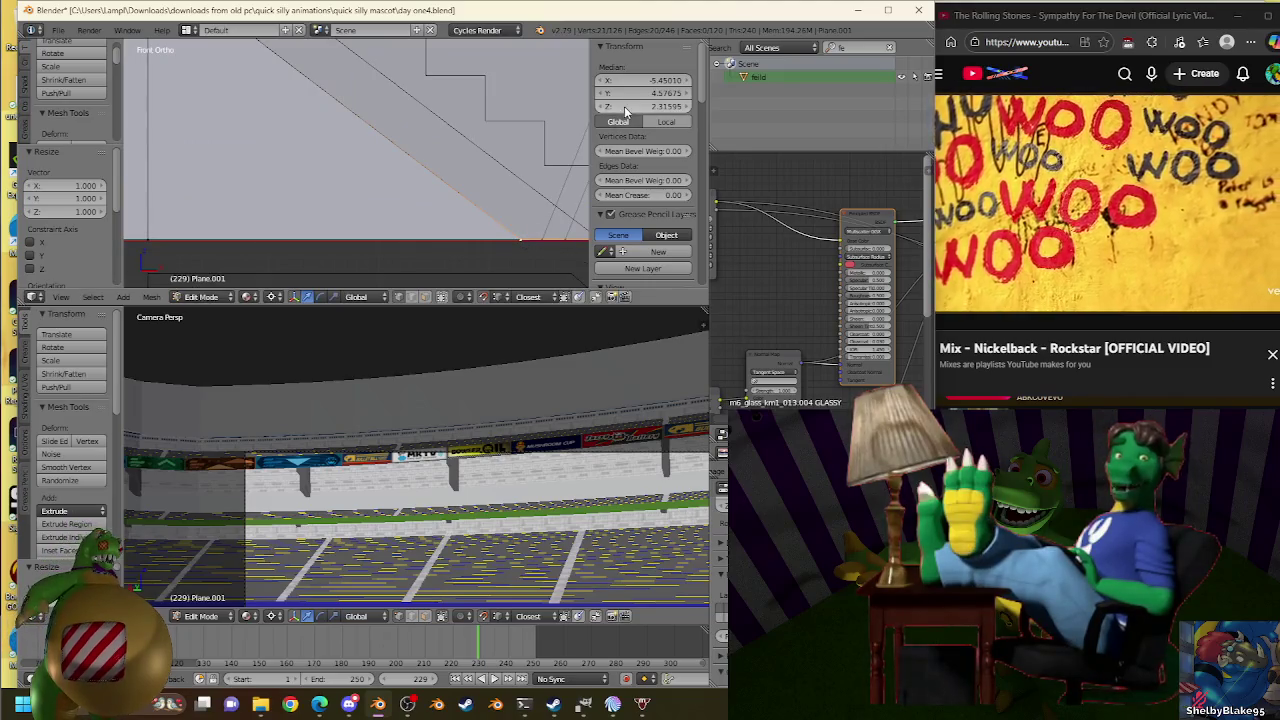
{"action": "scroll", "coordinate": [514, 200], "scroll_direction": "down", "scroll_amount": 2}
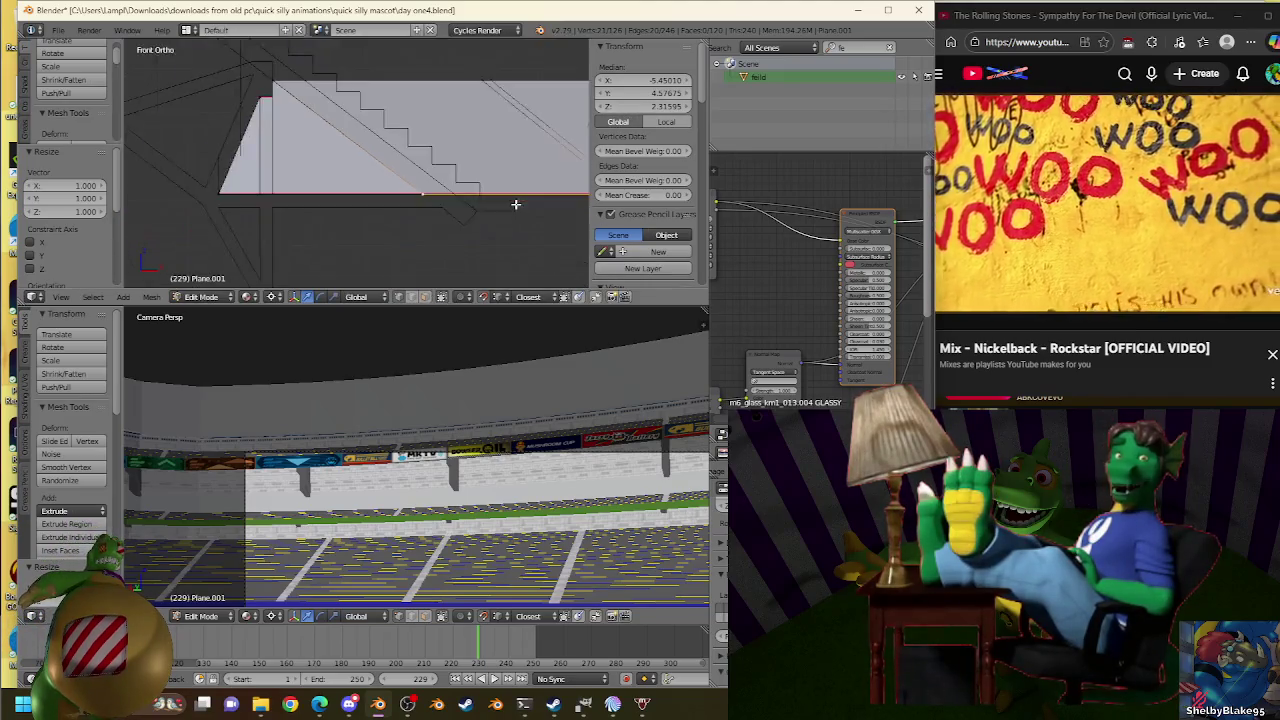
{"action": "scroll", "coordinate": [530, 212], "scroll_direction": "up", "scroll_amount": 4}
{"action": "scroll", "coordinate": [543, 218], "scroll_direction": "down", "scroll_amount": 2}
{"action": "middle_click_drag", "start_coordinate": [543, 218], "coordinate": [530, 195], "text": "shift"}
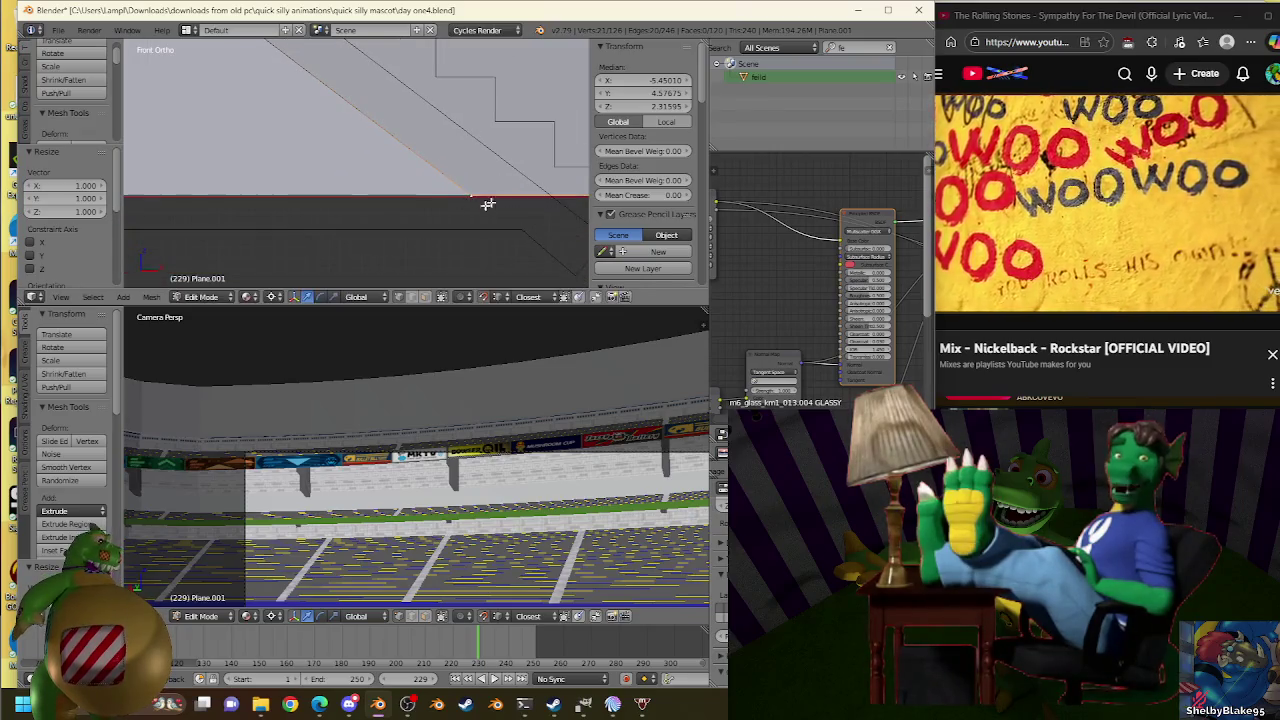
{"action": "scroll", "coordinate": [505, 185], "scroll_direction": "down", "scroll_amount": 2}
{"action": "scroll", "coordinate": [477, 178], "scroll_direction": "up", "scroll_amount": 1}
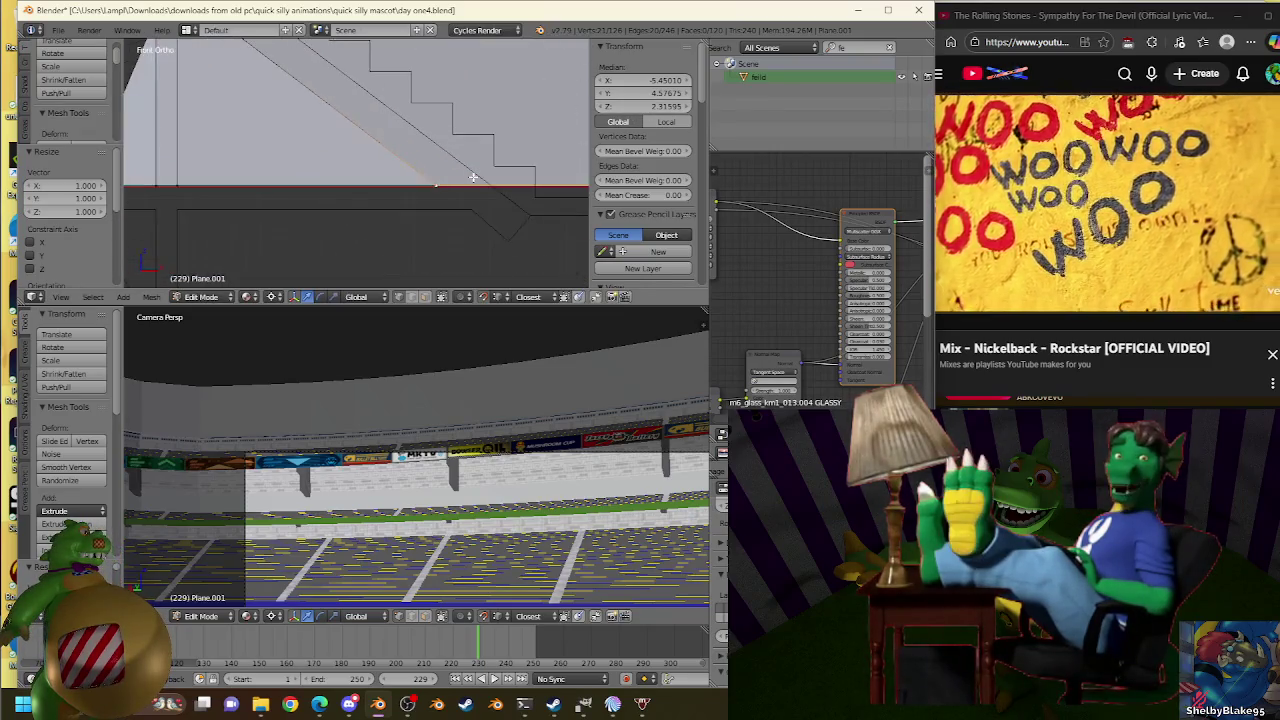
{"action": "scroll", "coordinate": [495, 180], "scroll_direction": "up", "scroll_amount": 1}
Briefly check Plane.007 in edit mode, then resume editing Plane.001.
{"action": "key", "text": "Tab"}
{"action": "right_click", "coordinate": [515, 230]}
{"action": "key", "text": "Tab"}
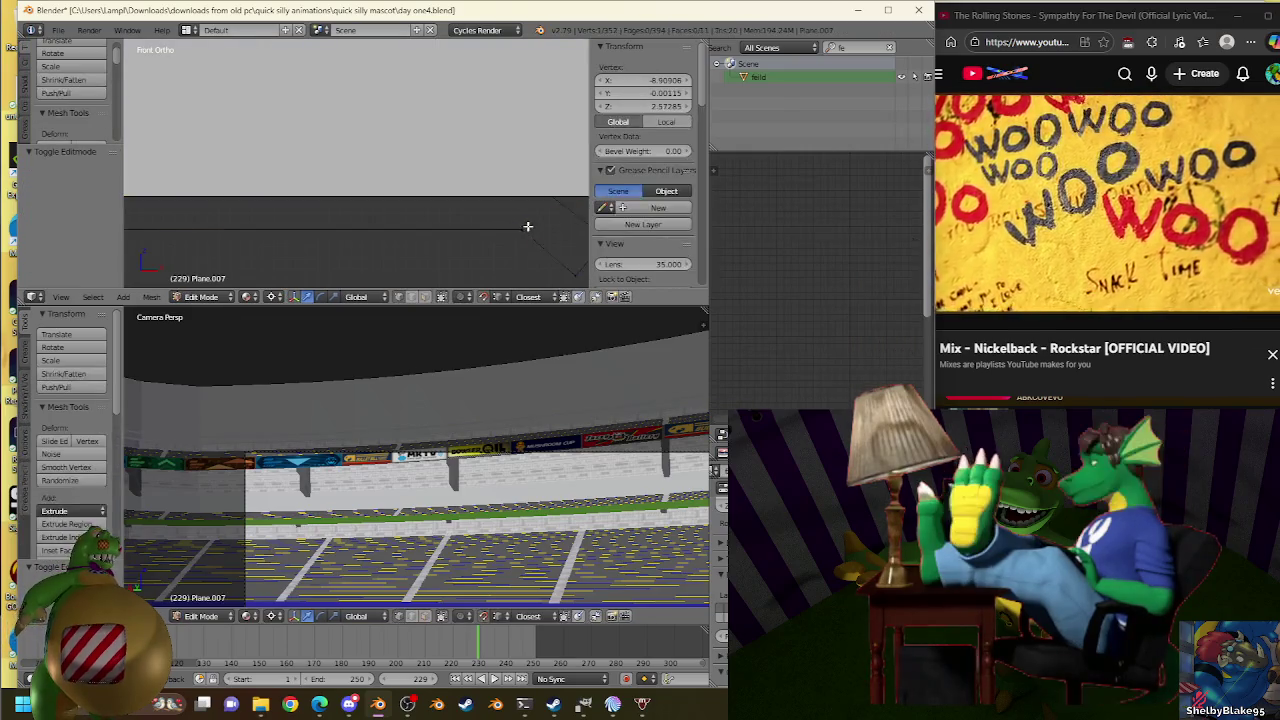
{"action": "key", "text": "Tab"}
{"action": "right_click", "coordinate": [491, 193]}
{"action": "key", "text": "Tab"}
Extrude the lower edge and move it down and outward, then undo the move.
{"action": "key", "text": "e"}
{"action": "right_click", "coordinate": [476, 240]}
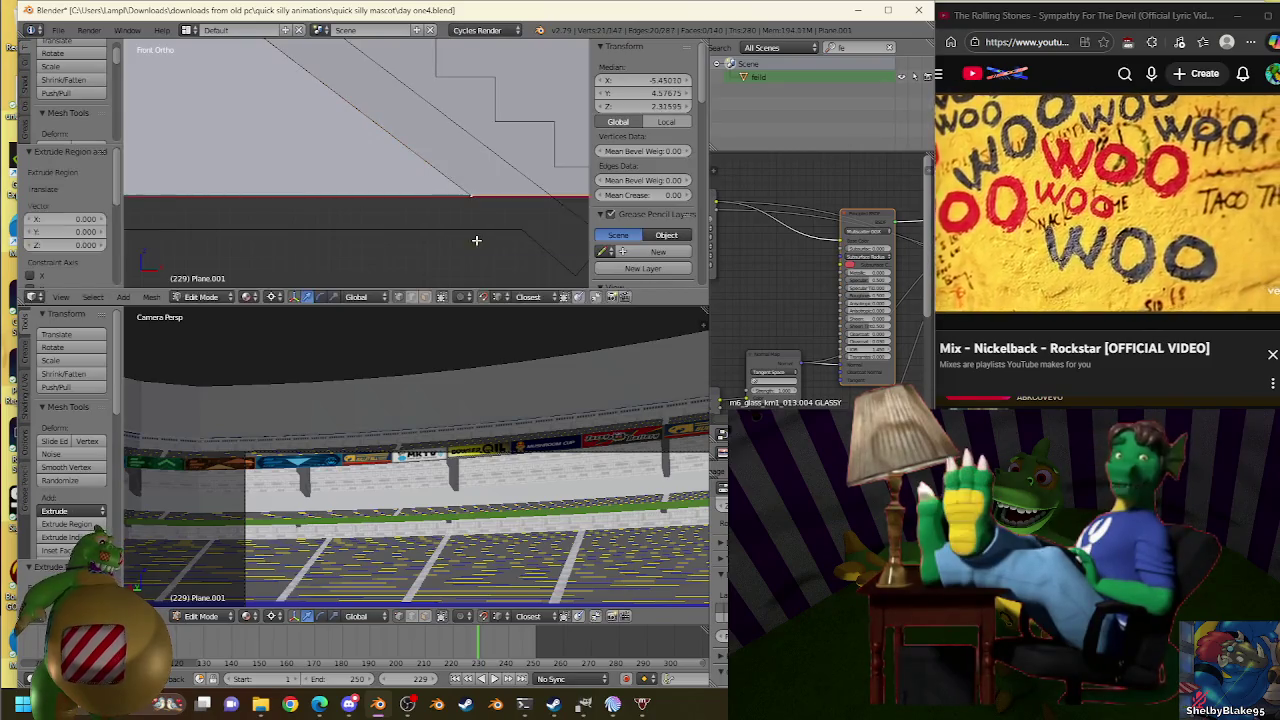
{"action": "key", "text": "g"}
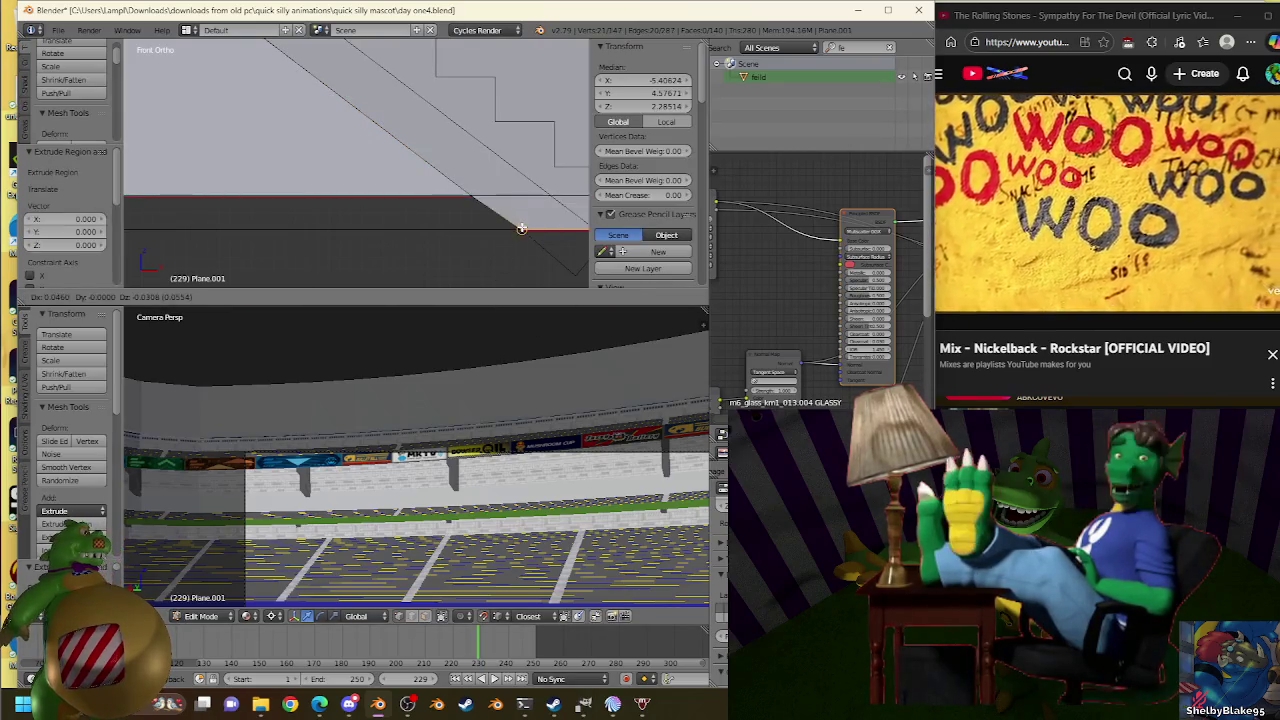
{"action": "left_click", "coordinate": [531, 232]}
{"action": "key", "text": "s"}
{"action": "right_click", "coordinate": [522, 229]}
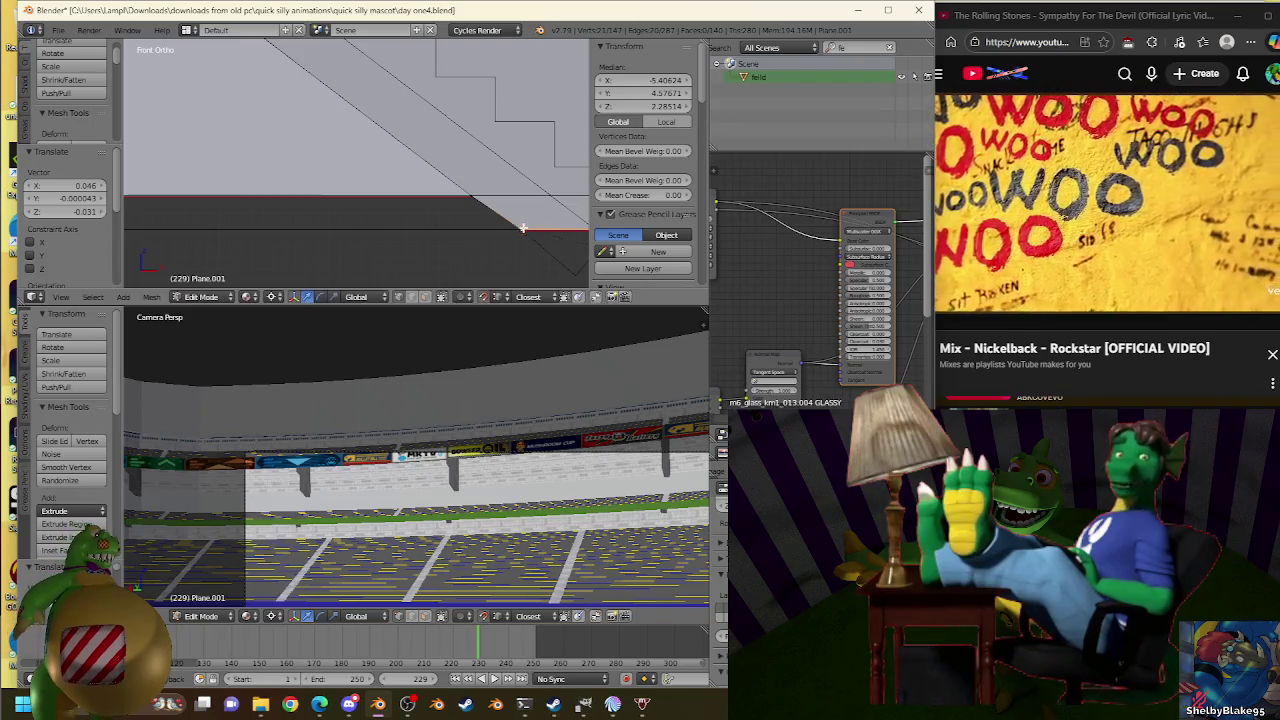
{"action": "key", "text": "ctrl+z"}
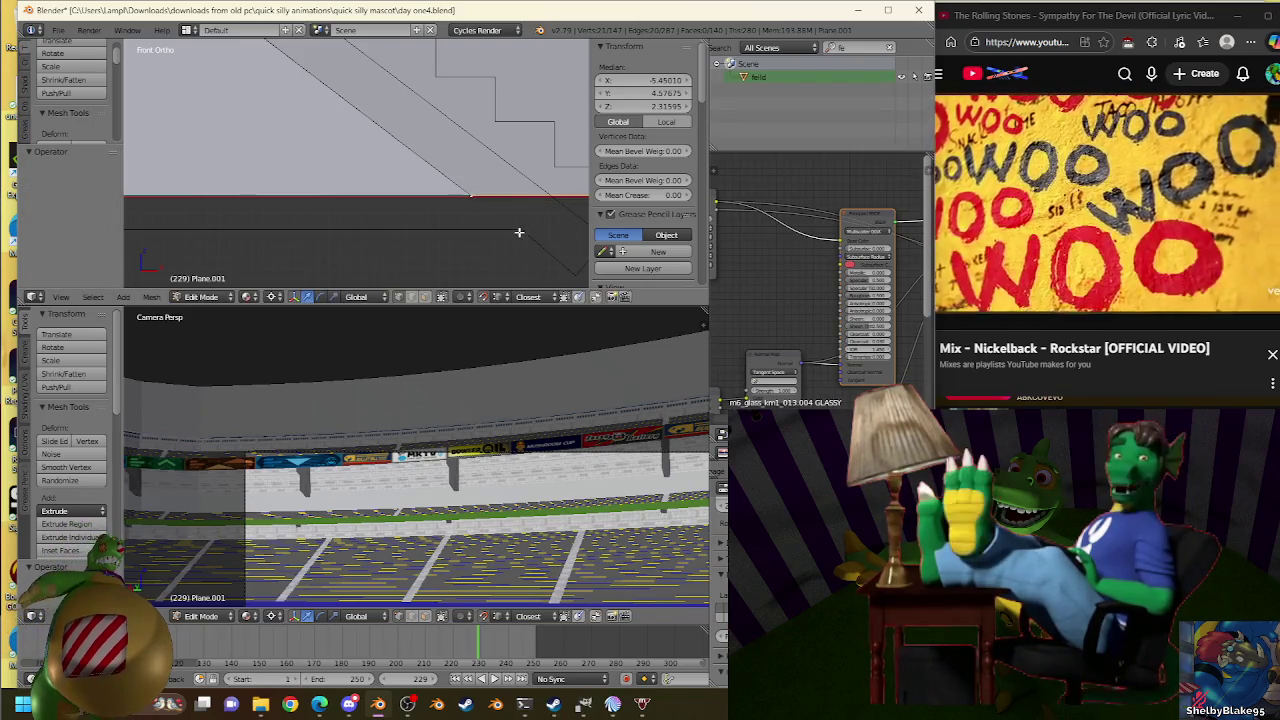
Fine-tune the extruded lower edge's length with repeated small scales.
{"action": "key", "text": "s"}
{"action": "left_click", "coordinate": [528, 226]}
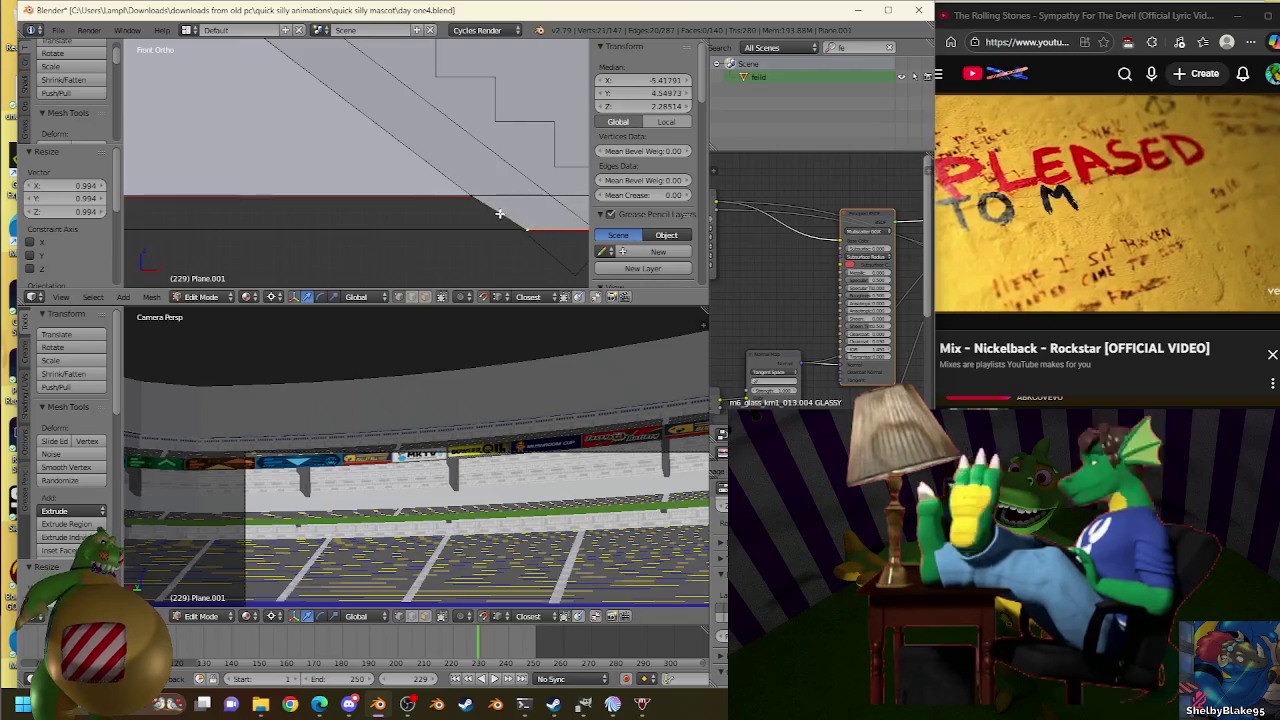
{"action": "key", "text": "s"}
{"action": "left_click", "coordinate": [520, 232]}
{"action": "key", "text": "s"}
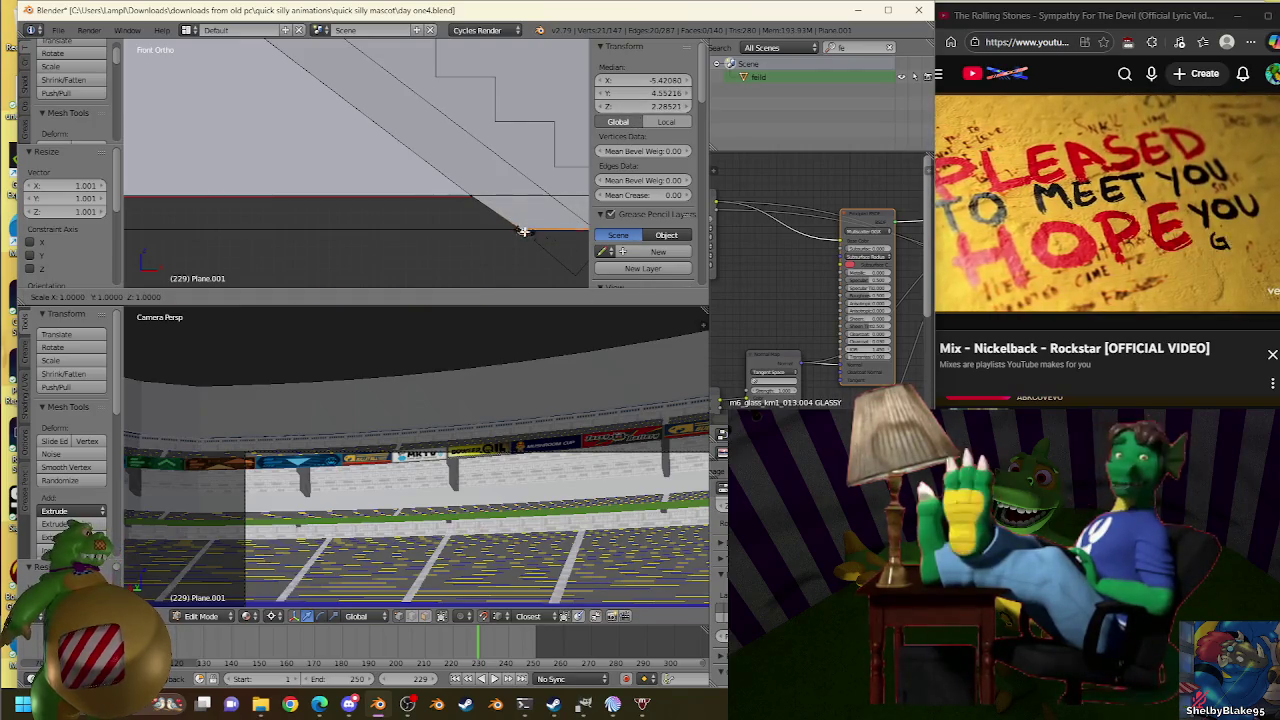
{"action": "left_click", "coordinate": [521, 234]}
{"action": "key", "text": "s"}
{"action": "left_click", "coordinate": [522, 240]}
{"action": "key", "text": "s"}
{"action": "left_click", "coordinate": [620, 116]}
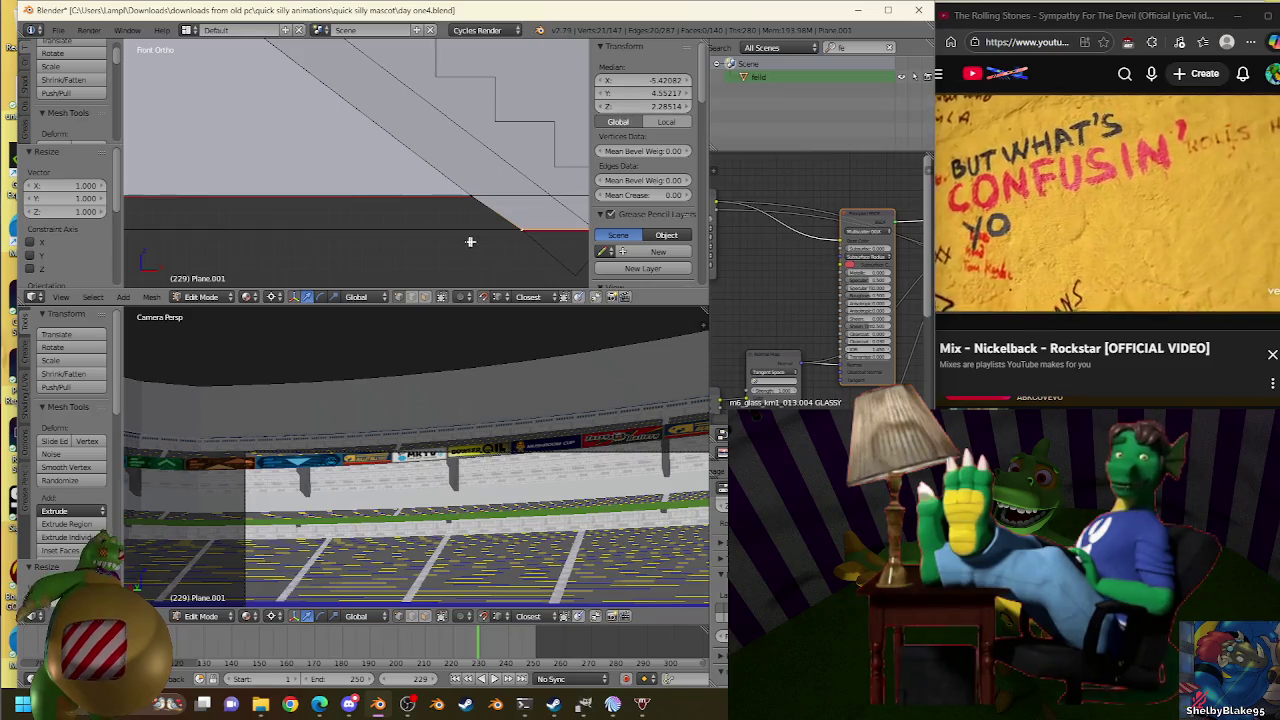
{"action": "scroll", "coordinate": [354, 227], "scroll_direction": "down", "scroll_amount": 2}
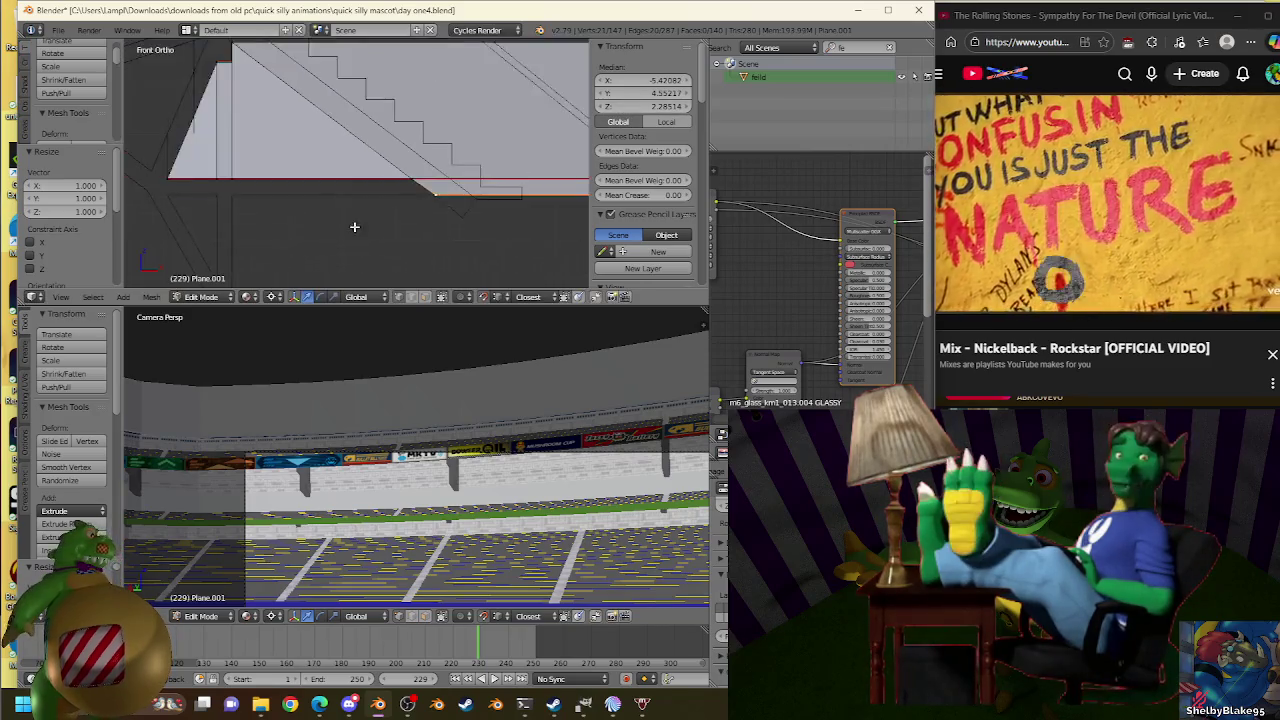
{"action": "scroll", "coordinate": [420, 224], "scroll_direction": "up", "scroll_amount": 2}
{"action": "scroll", "coordinate": [508, 220], "scroll_direction": "up", "scroll_amount": 1}
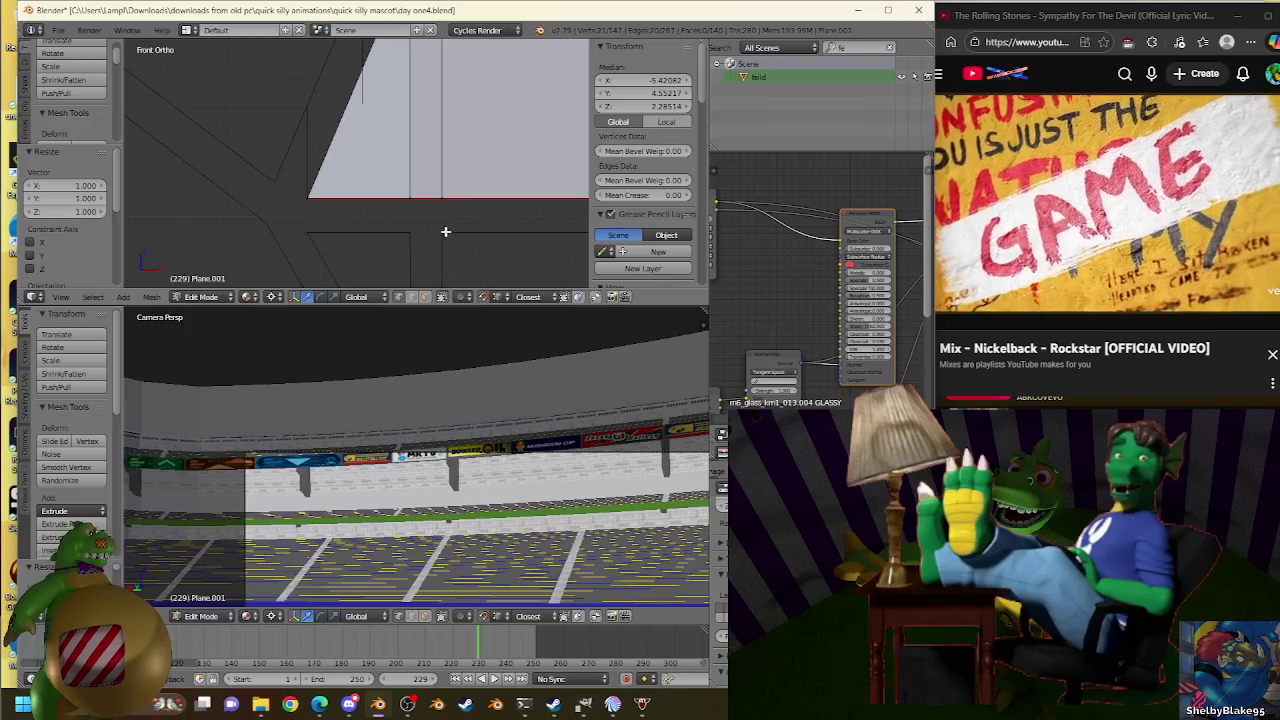
Extrude the lower edge again, enlarge it slightly and nudge it down, leveled at 1.000 scale.
{"action": "key", "text": "e"}
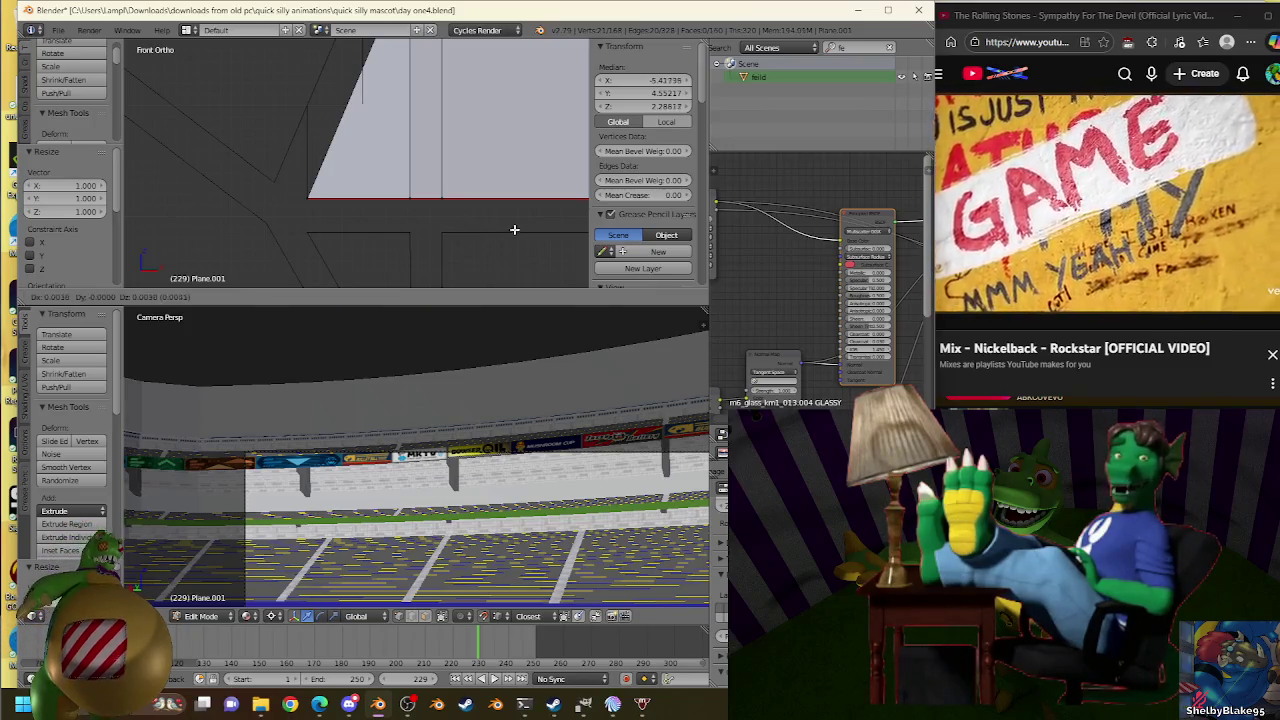
{"action": "key", "text": "s"}
{"action": "left_click", "coordinate": [446, 234]}
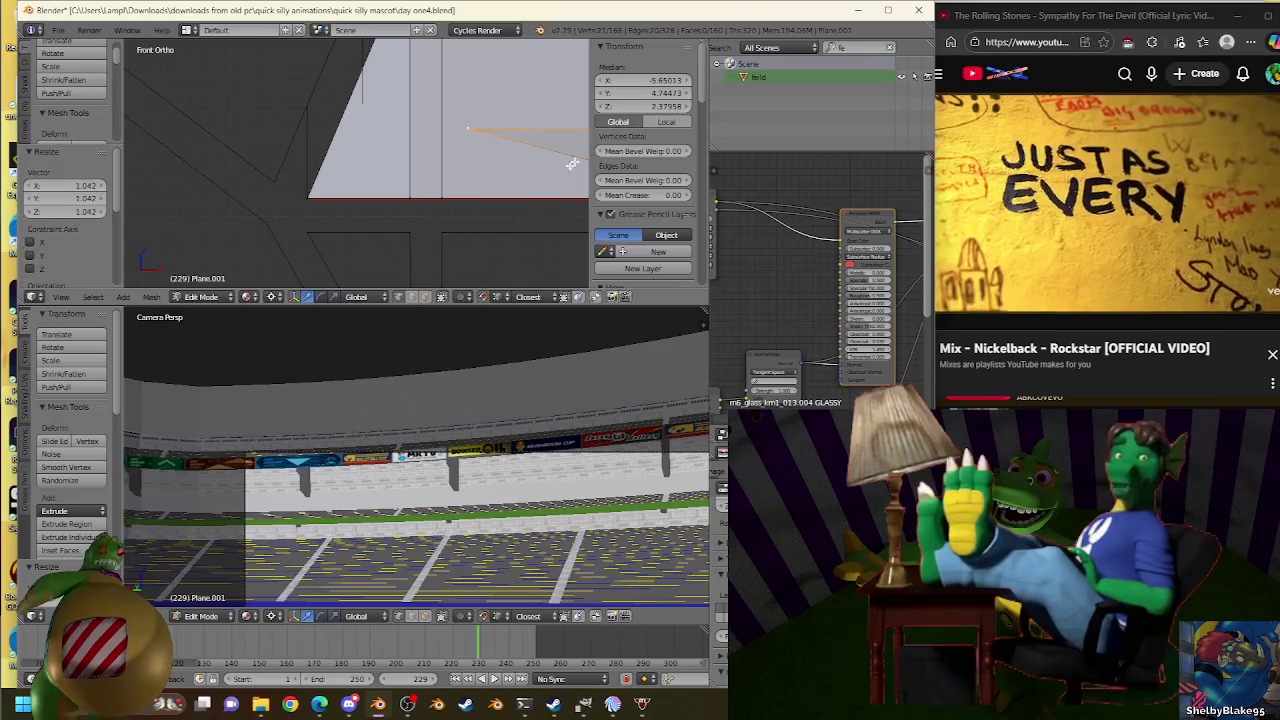
{"action": "key", "text": "s"}
{"action": "left_click", "coordinate": [457, 233]}
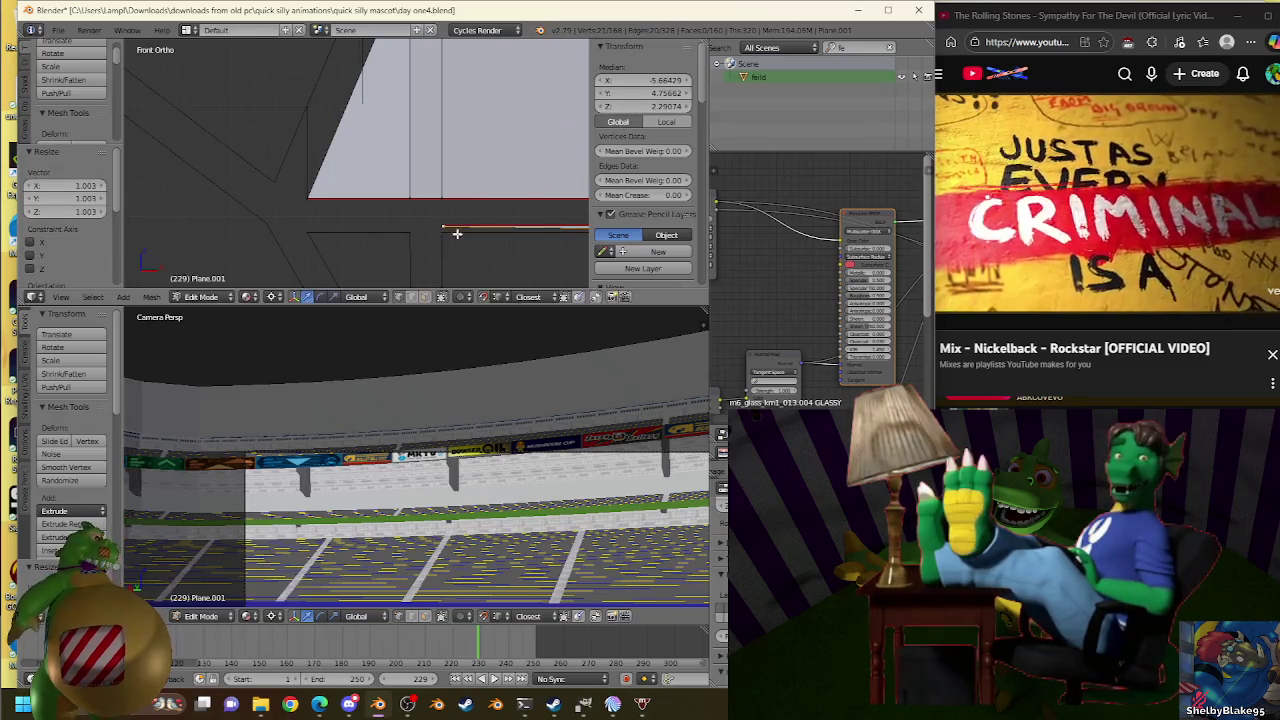
{"action": "left_click_drag", "start_coordinate": [630, 107], "coordinate": [624, 107]}
{"action": "key", "text": "s"}
{"action": "left_click", "coordinate": [438, 237]}
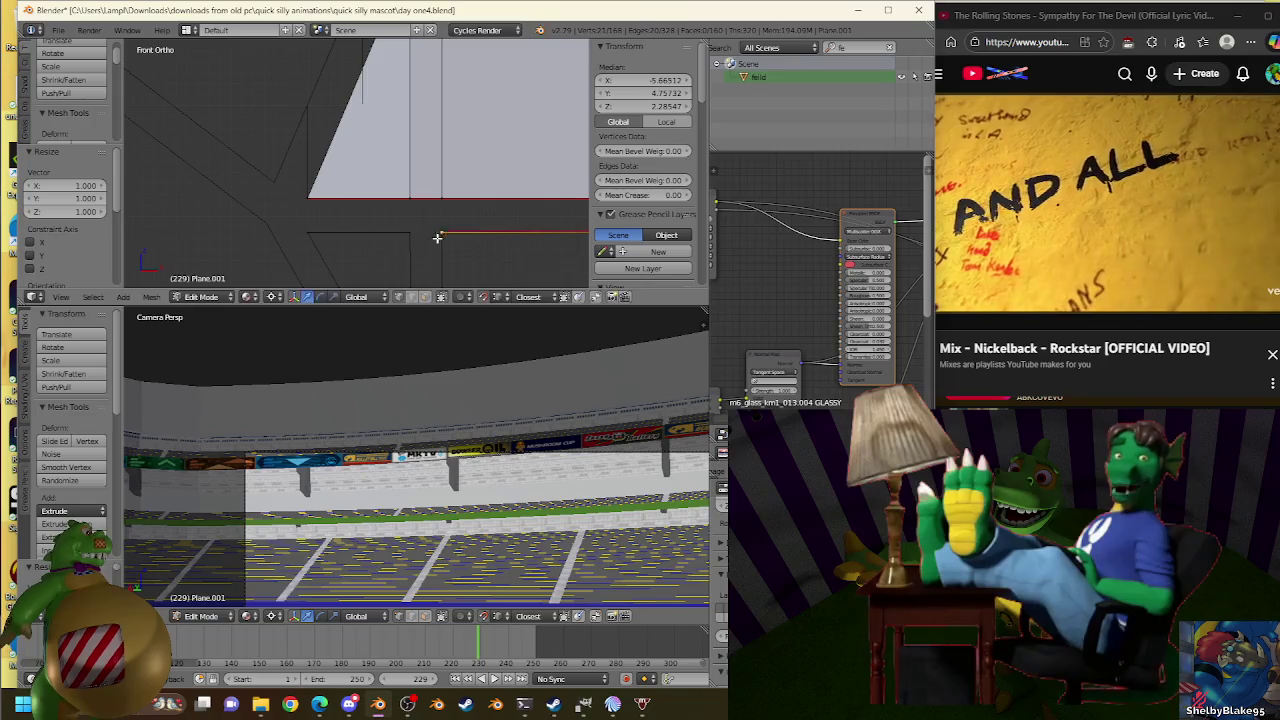
{"action": "key", "text": "s"}
{"action": "left_click", "coordinate": [437, 229]}
{"action": "mouse_move", "coordinate": [466, 234]}
{"action": "middle_mouse_down", "text": "shift"}
{"action": "mouse_move", "coordinate": [251, 206]}
{"action": "mouse_move", "coordinate": [509, 198]}
{"action": "mouse_move", "coordinate": [374, 186]}
{"action": "mouse_move", "coordinate": [425, 174]}
{"action": "mouse_move", "coordinate": [470, 250]}
{"action": "middle_mouse_up", "text": "shift"}
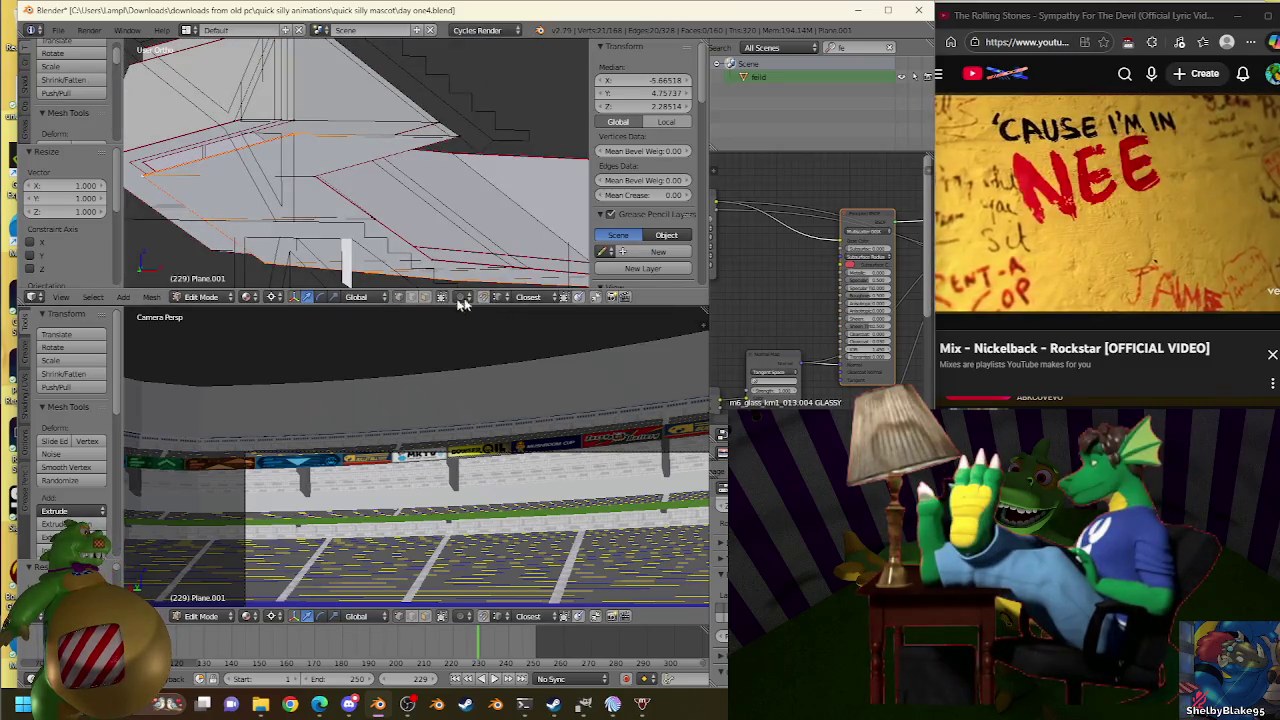
Select the edge bordering the unwanted faces and delete those faces, then inspect from the front.
{"action": "key", "text": "a"}
{"action": "middle_click_drag", "start_coordinate": [430, 200], "coordinate": [474, 117]}
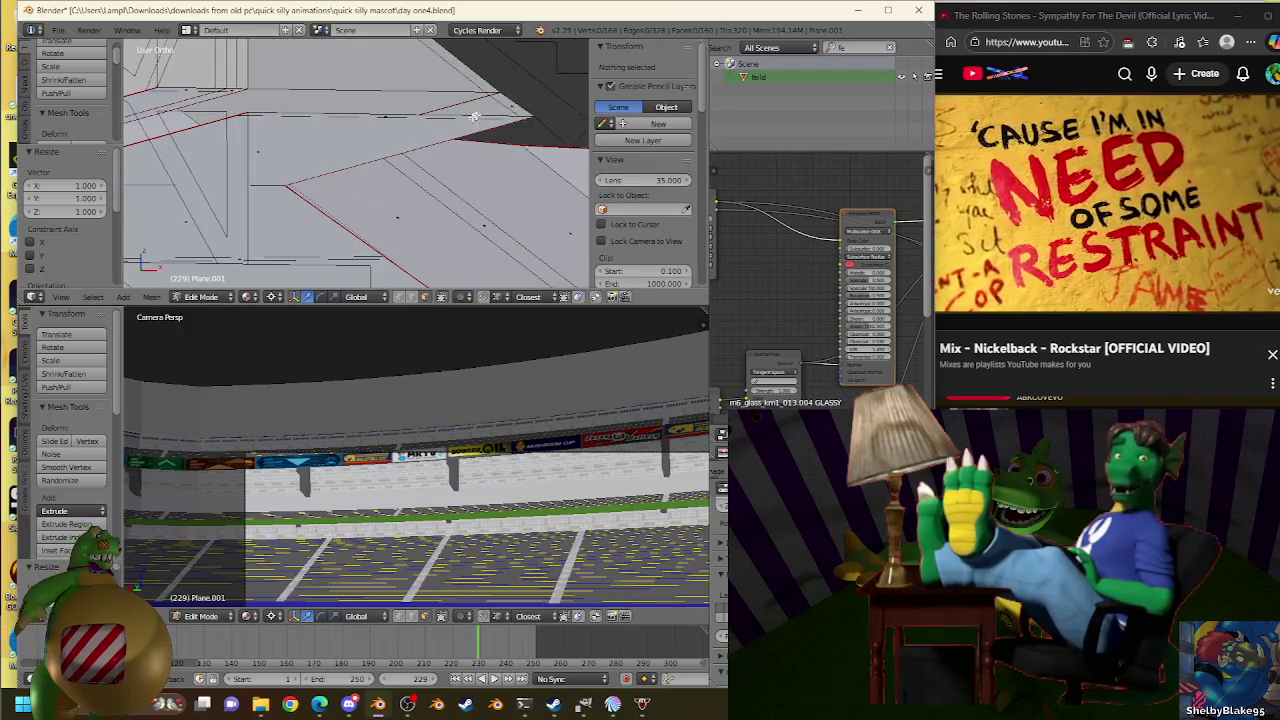
{"action": "right_click", "coordinate": [510, 103]}
{"action": "key", "text": "x"}
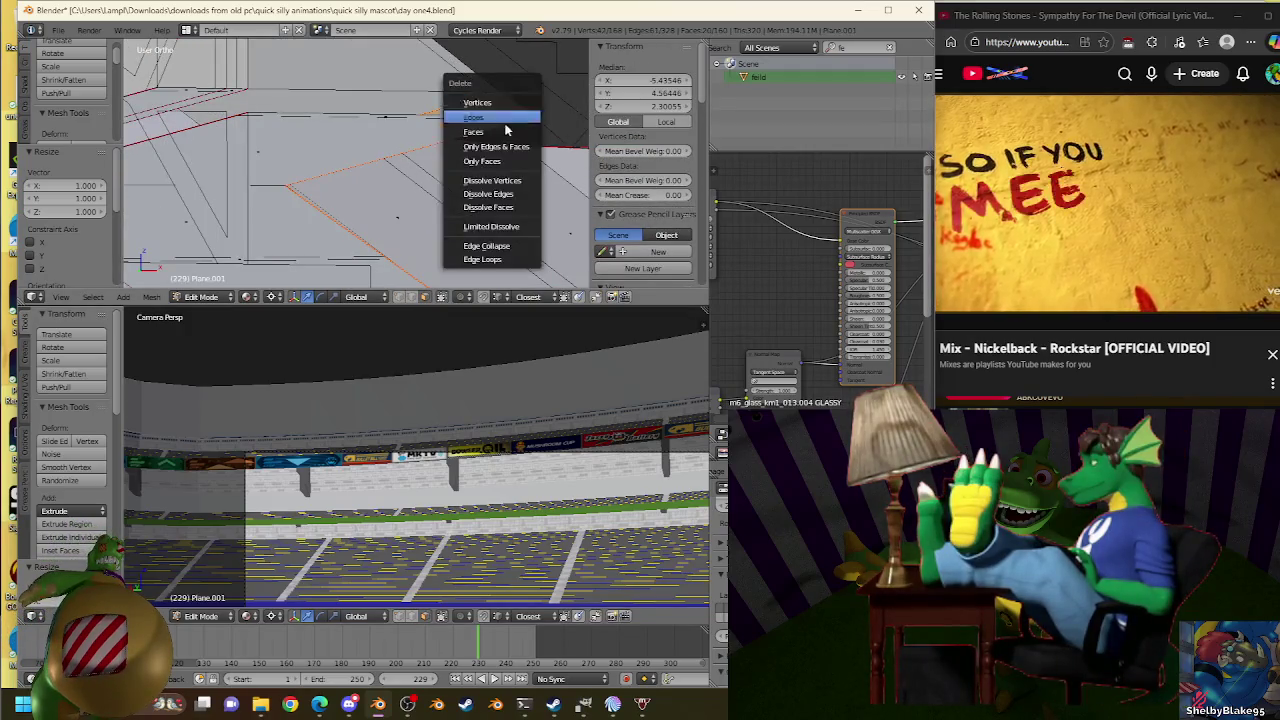
{"action": "left_click", "coordinate": [500, 132]}
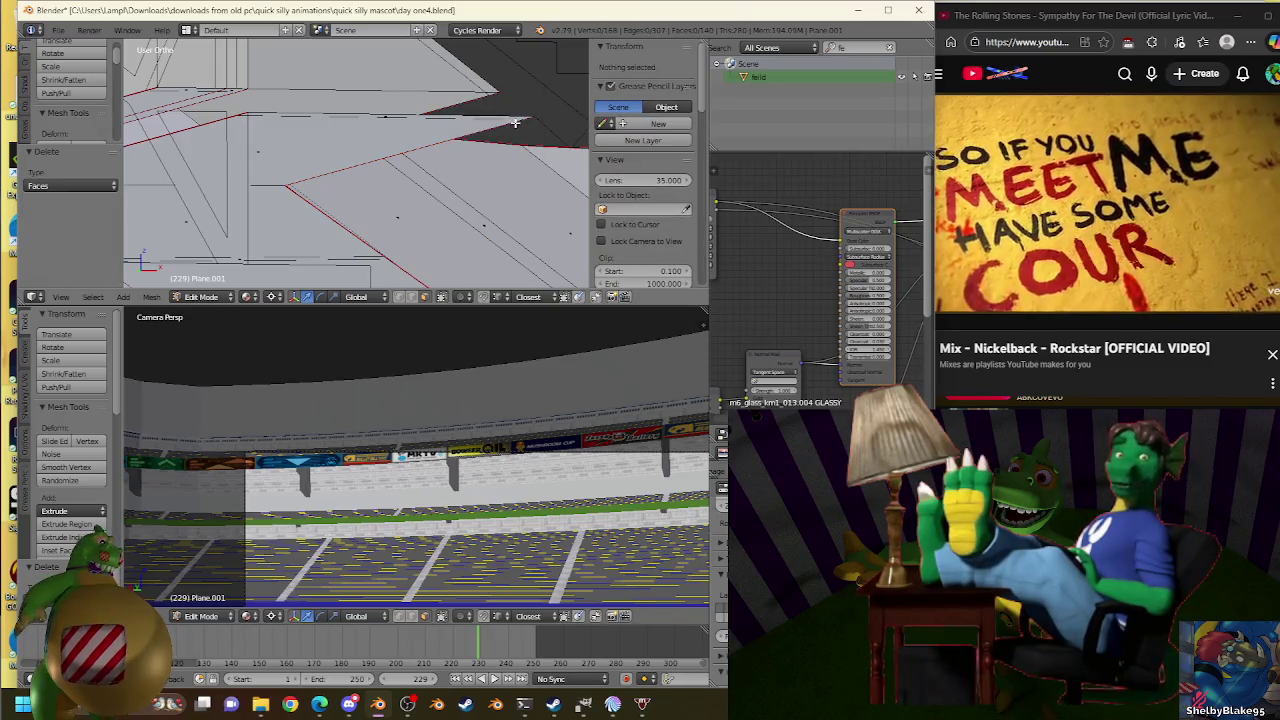
{"action": "key", "text": "KP_1"}
{"action": "scroll", "coordinate": [497, 127], "scroll_direction": "up", "scroll_amount": 2}
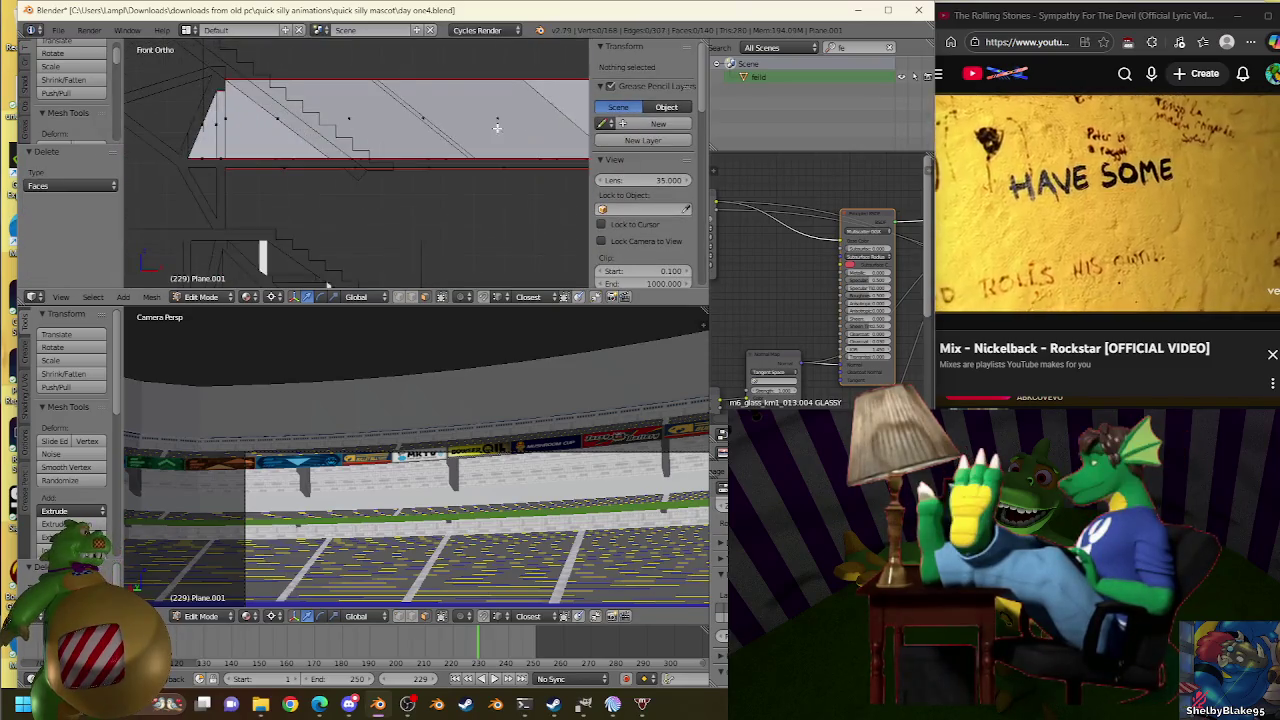
{"action": "mouse_move", "coordinate": [291, 138]}
{"action": "middle_mouse_down"}
{"action": "mouse_move", "coordinate": [414, 149]}
{"action": "mouse_move", "coordinate": [477, 177]}
{"action": "mouse_move", "coordinate": [294, 169]}
{"action": "mouse_move", "coordinate": [334, 177]}
{"action": "mouse_move", "coordinate": [310, 170]}
{"action": "mouse_move", "coordinate": [474, 141]}
{"action": "middle_mouse_up"}
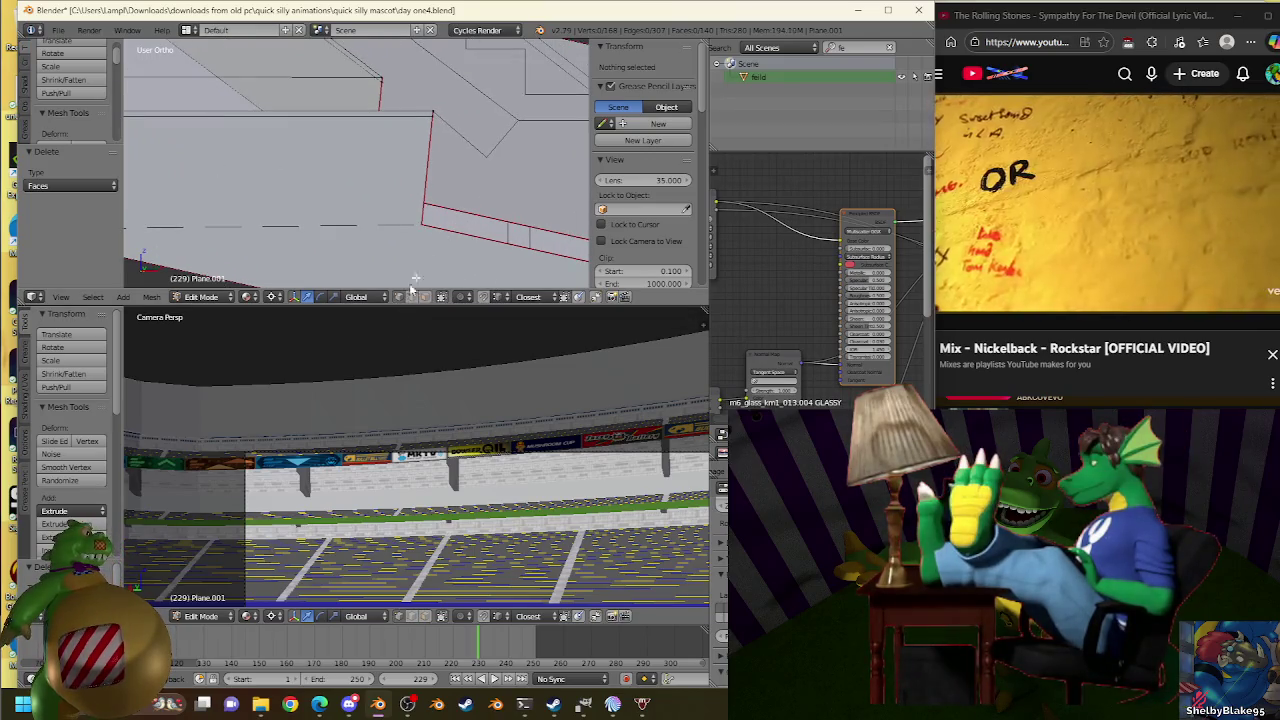
Compare with Plane.007 in edit mode, then return to editing Plane.001.
{"action": "key", "text": "Tab"}
{"action": "right_click", "coordinate": [485, 158]}
{"action": "key", "text": "Tab"}
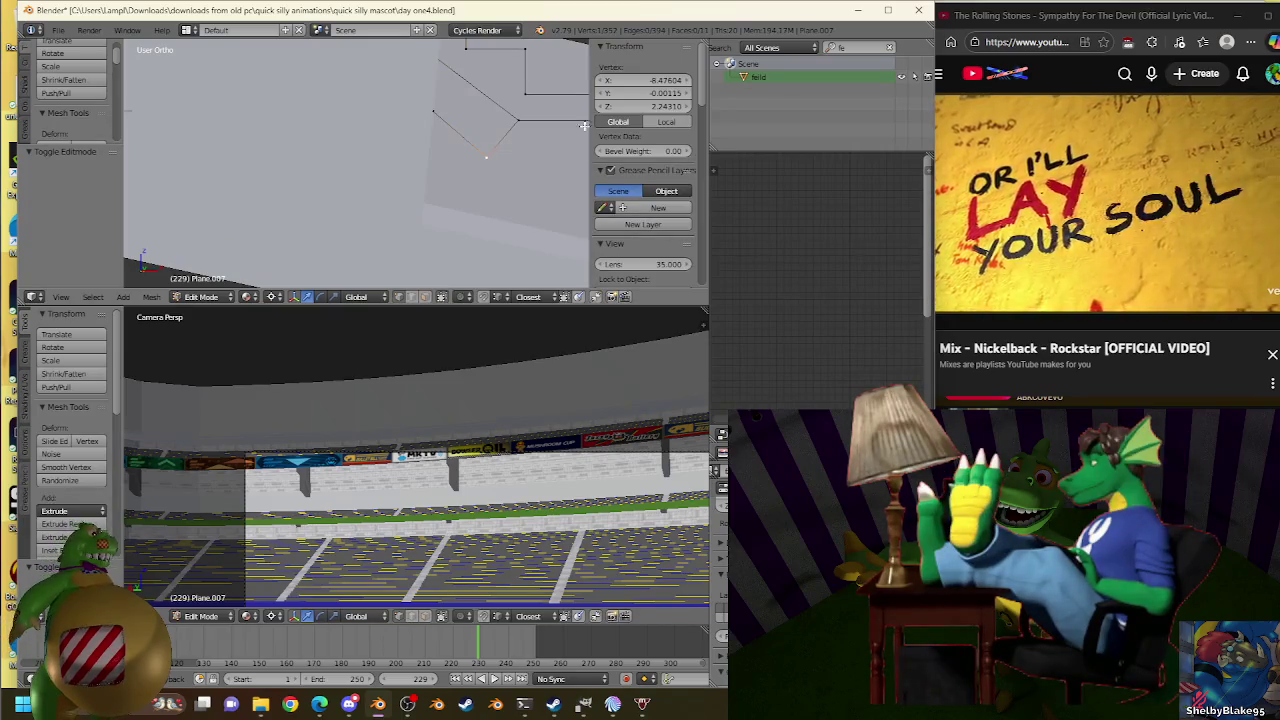
{"action": "key", "text": "Tab"}
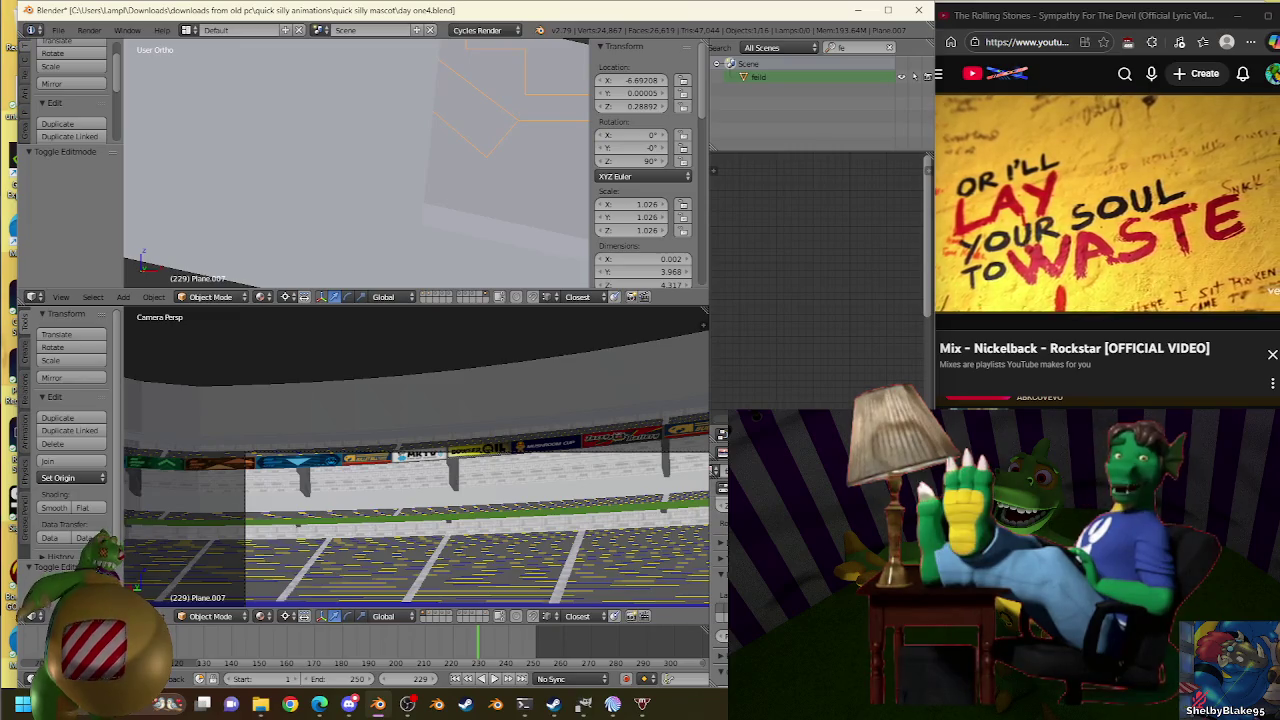
{"action": "right_click", "coordinate": [383, 184]}
{"action": "key", "text": "Tab"}
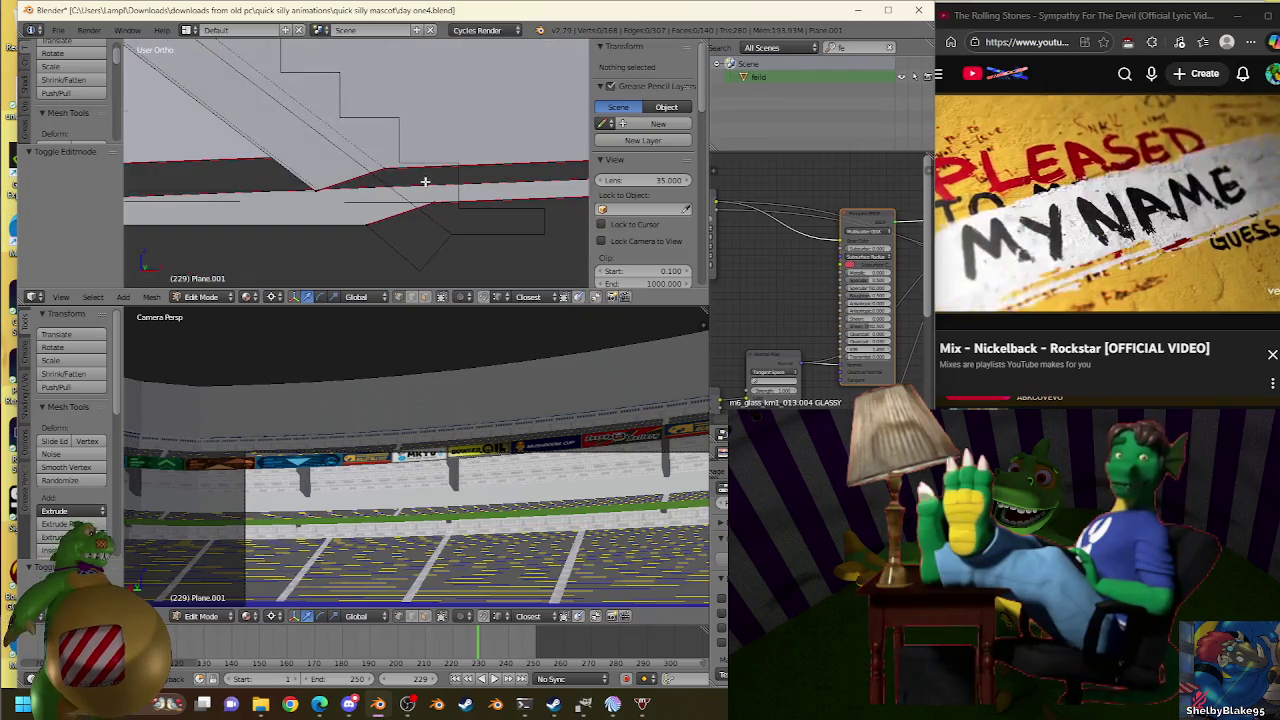
In front view, extrude the lower edge and scale it repeatedly to follow the slope.
{"action": "right_click", "coordinate": [427, 211]}
{"action": "key", "text": "KP_1"}
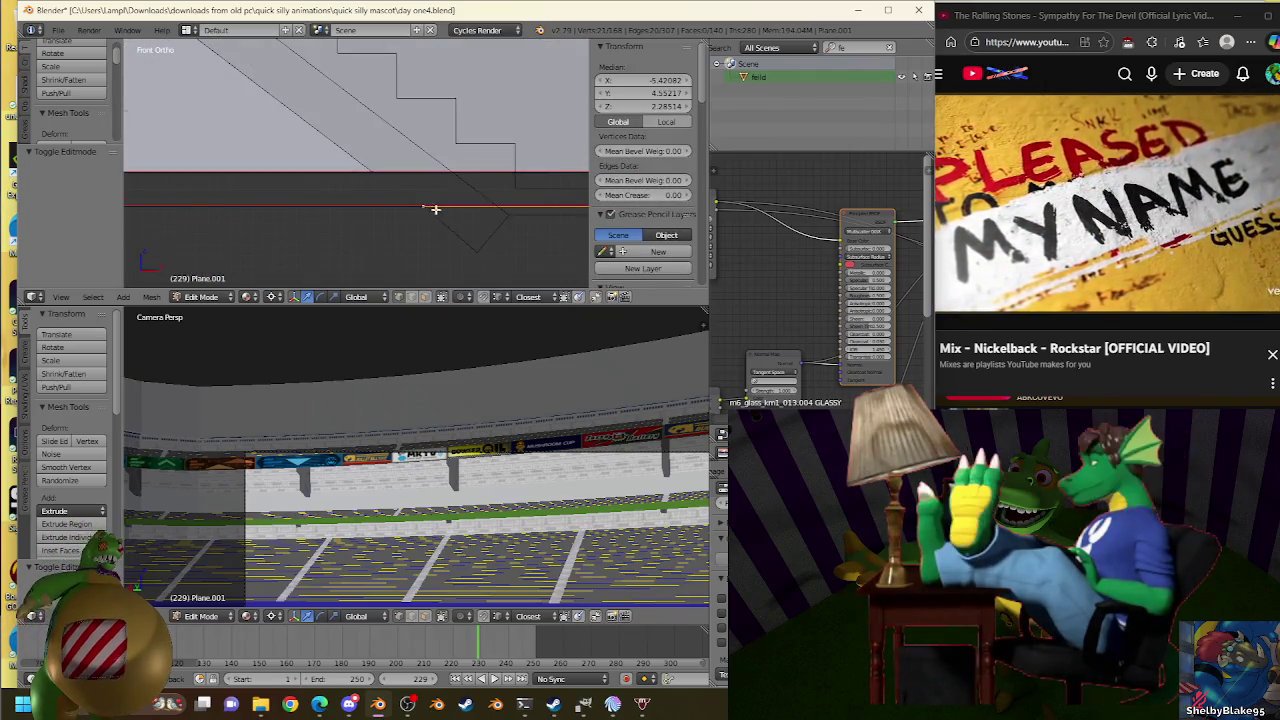
{"action": "key", "text": "e"}
{"action": "key", "text": "Escape"}
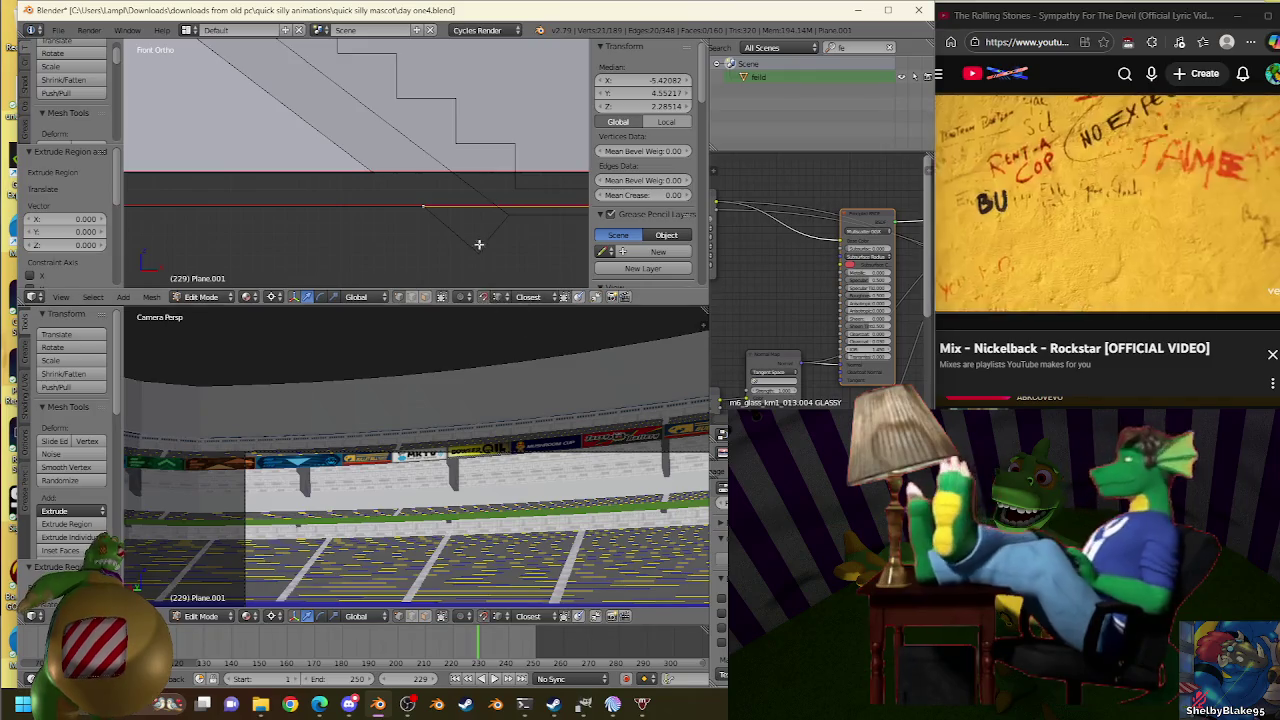
{"action": "key", "text": "s"}
{"action": "left_click", "coordinate": [479, 248]}
{"action": "key", "text": "s"}
{"action": "left_click", "coordinate": [618, 109]}
{"action": "key", "text": "s"}
{"action": "left_click", "coordinate": [493, 252]}
{"action": "key", "text": "s"}
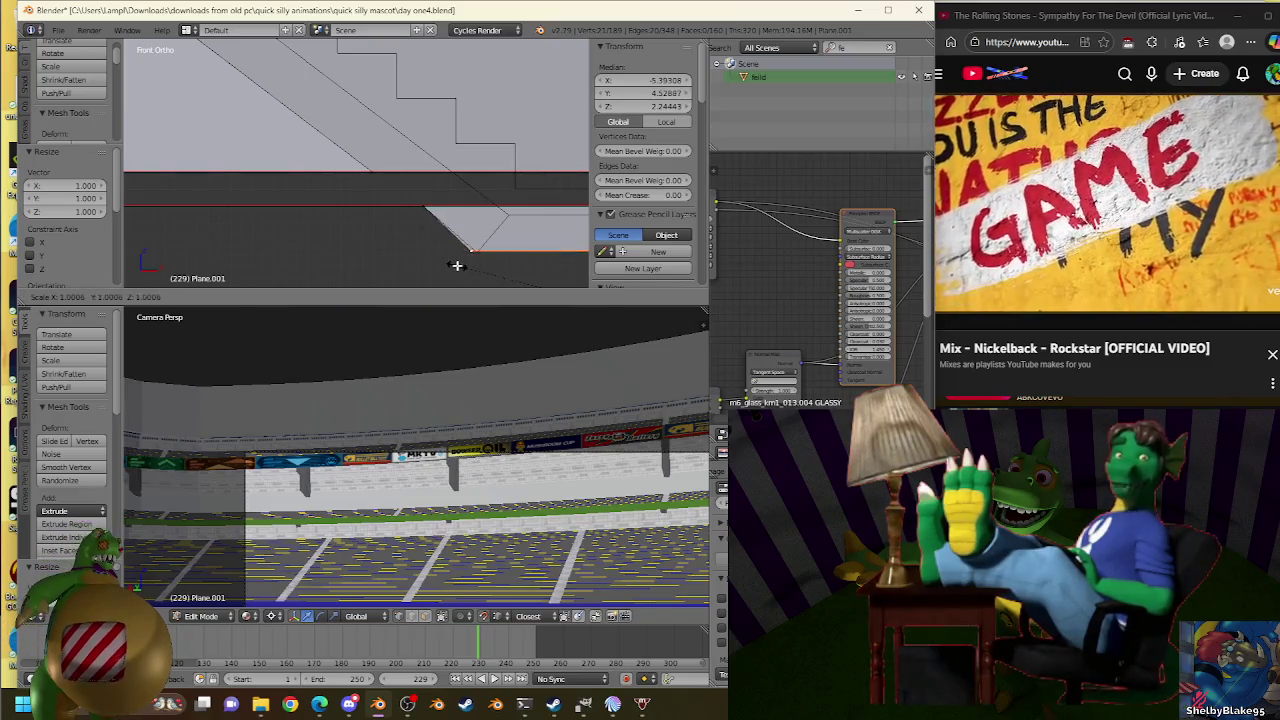
{"action": "left_click", "coordinate": [486, 245]}
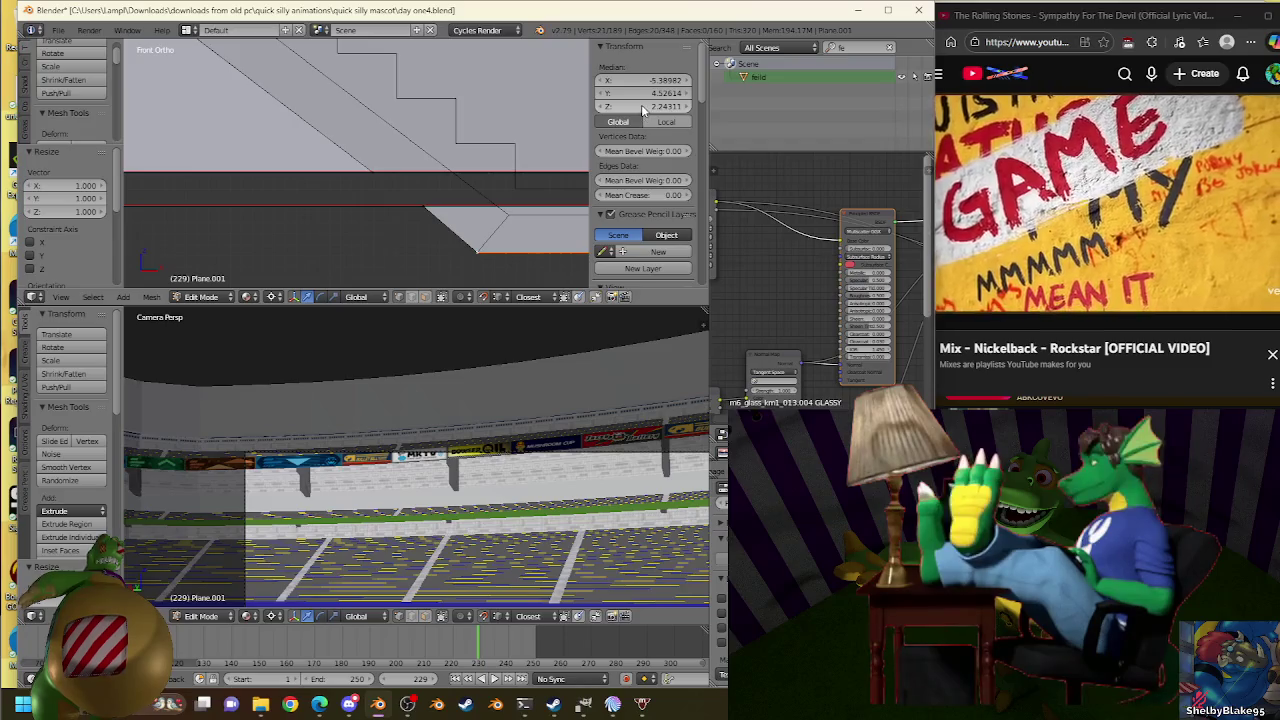
Glance at Plane.007's edge, then go back to editing Plane.001.
{"action": "scroll", "coordinate": [502, 246], "scroll_direction": "down", "scroll_amount": 4}
{"action": "key", "text": "Tab"}
{"action": "scroll", "coordinate": [502, 246], "scroll_direction": "up", "scroll_amount": 3}
{"action": "right_click", "coordinate": [517, 227]}
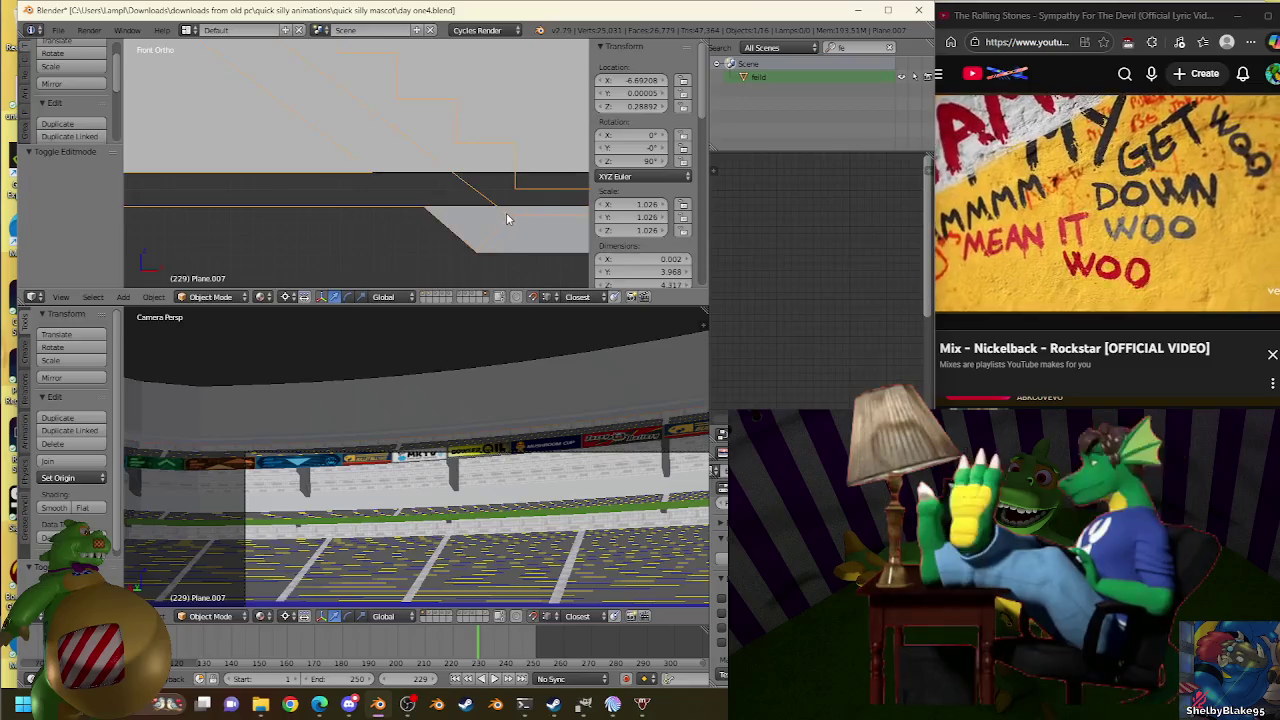
{"action": "key", "text": "Tab"}
{"action": "key", "text": "Tab"}
{"action": "right_click", "coordinate": [512, 212]}
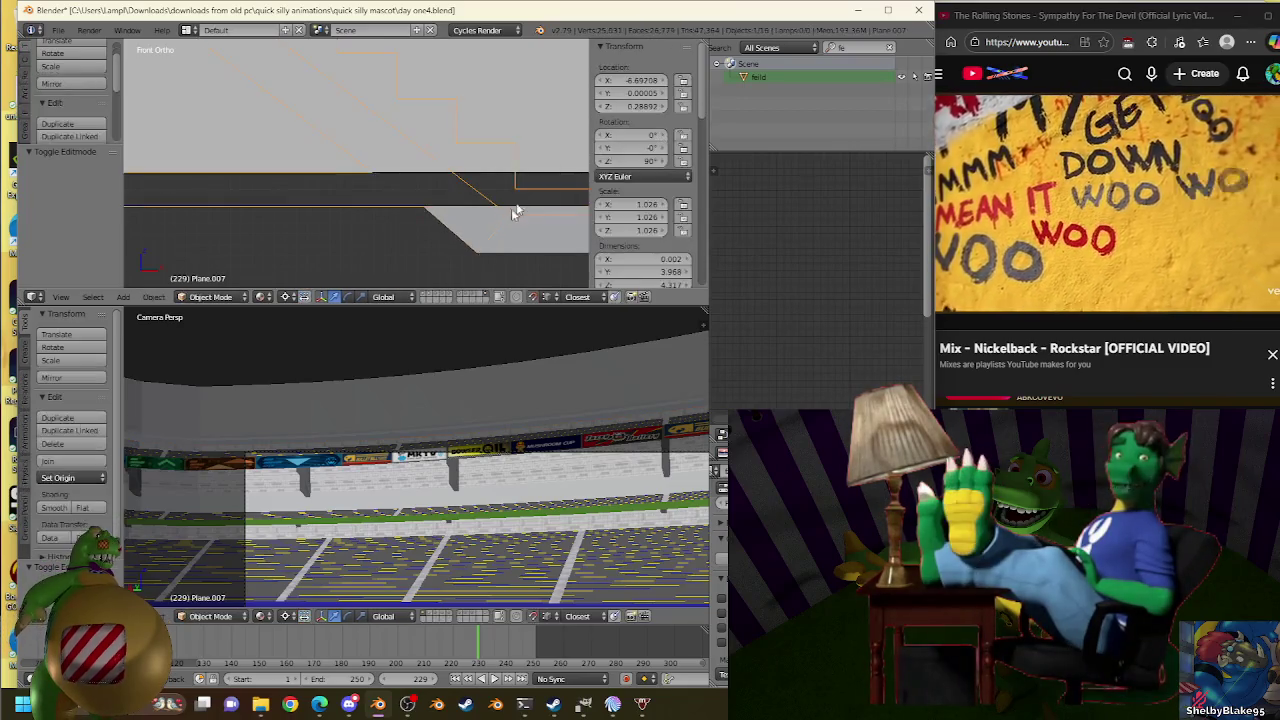
{"action": "key", "text": "Tab"}
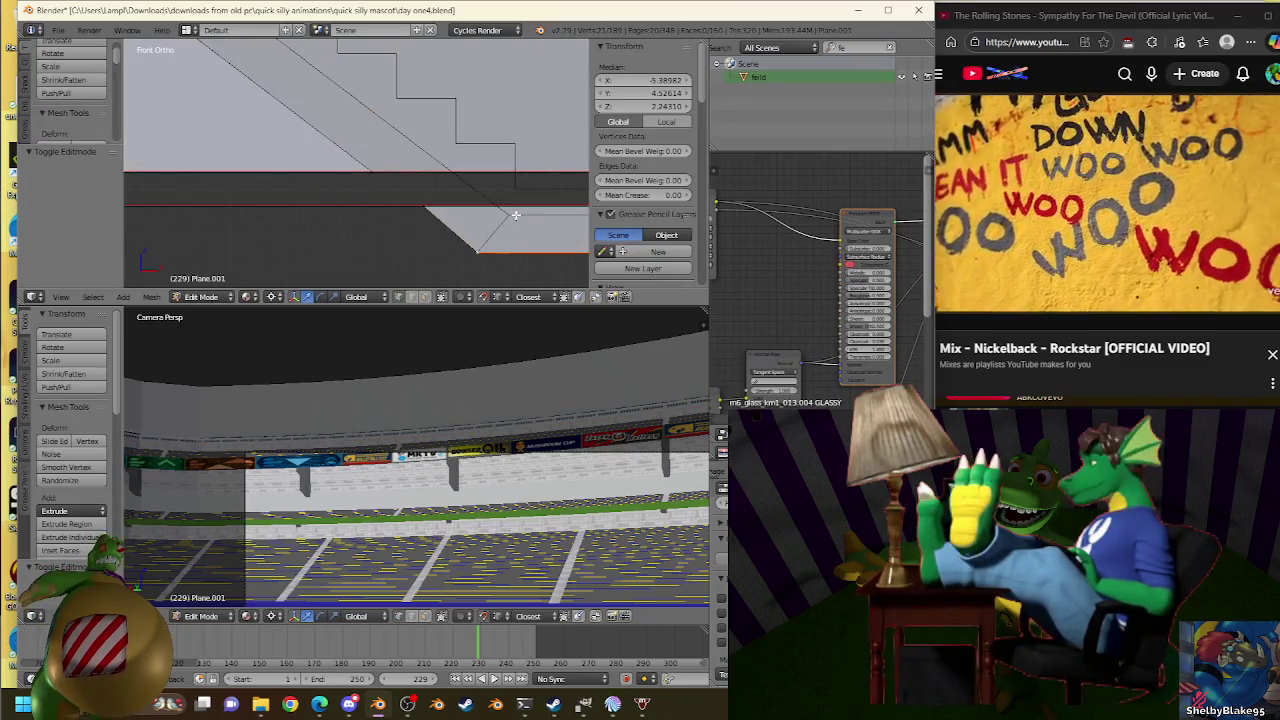
Shrink the selection slightly, then scale it back to full size.
{"action": "key", "text": "s"}
{"action": "left_click", "coordinate": [505, 217]}
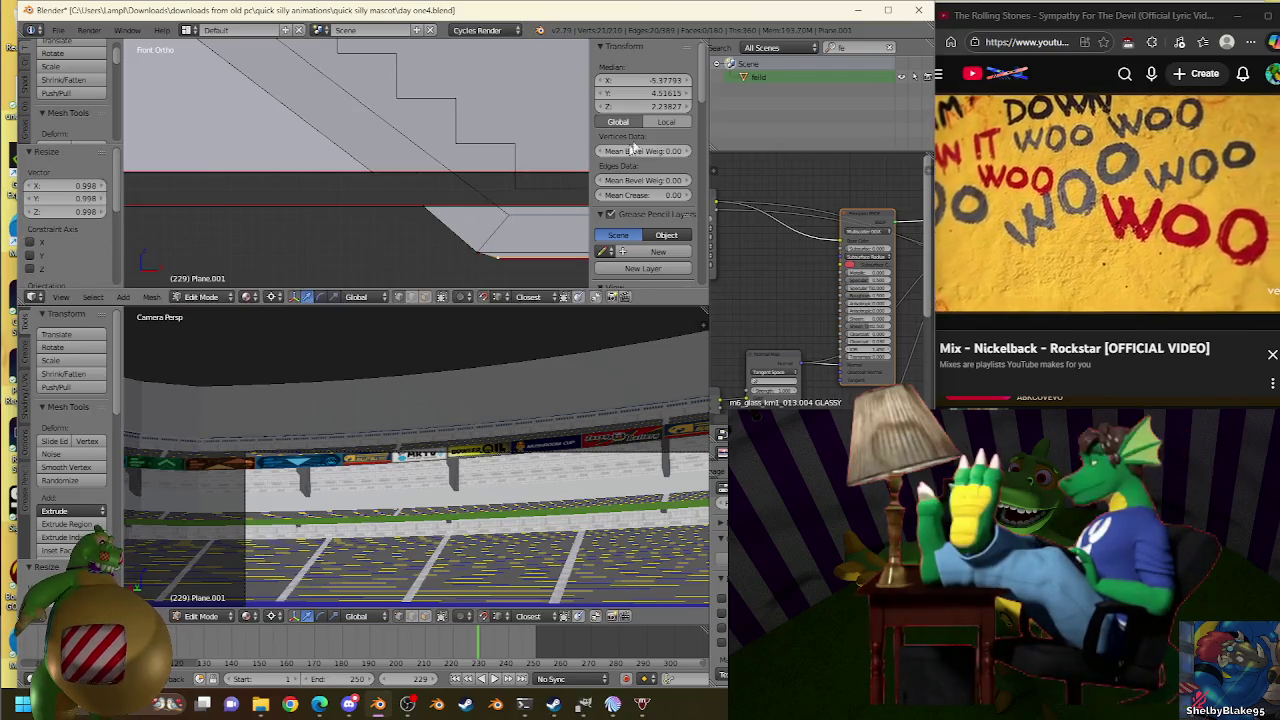
{"action": "key", "text": "s"}
{"action": "left_click", "coordinate": [509, 216]}
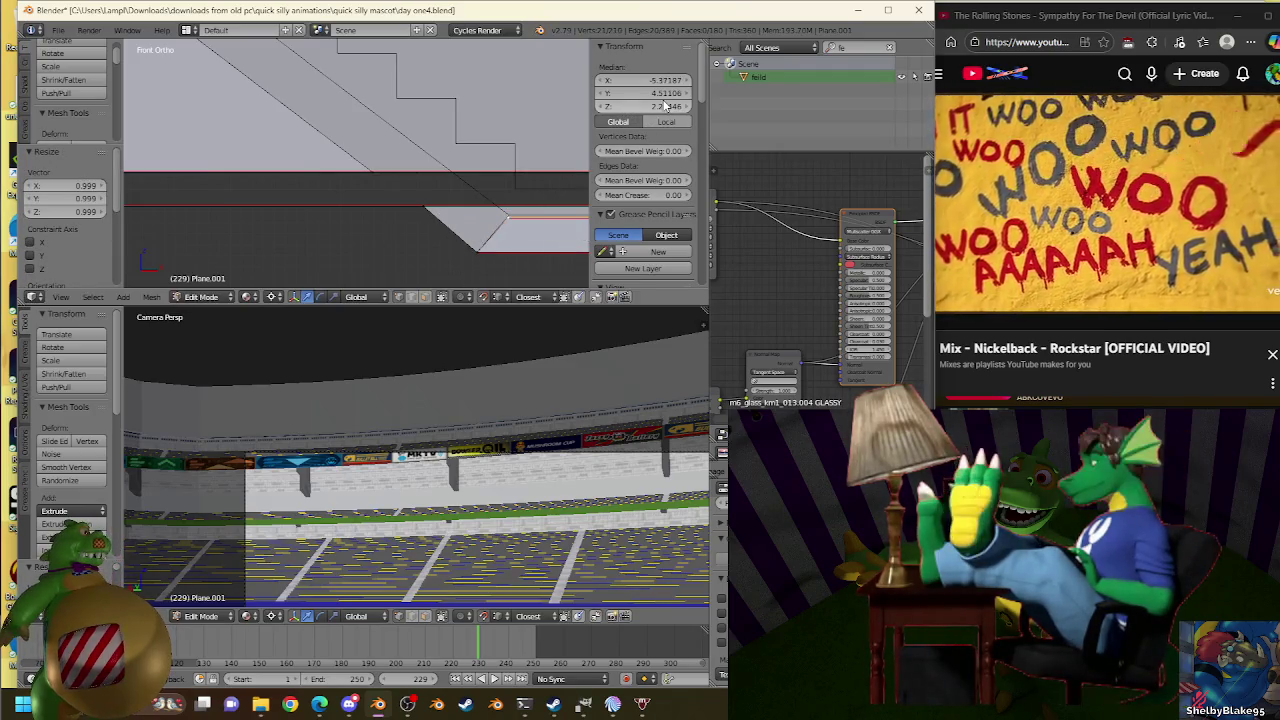
{"action": "key", "text": "s"}
{"action": "left_click", "coordinate": [538, 195]}
{"action": "key", "text": "s"}
{"action": "left_click", "coordinate": [508, 214]}
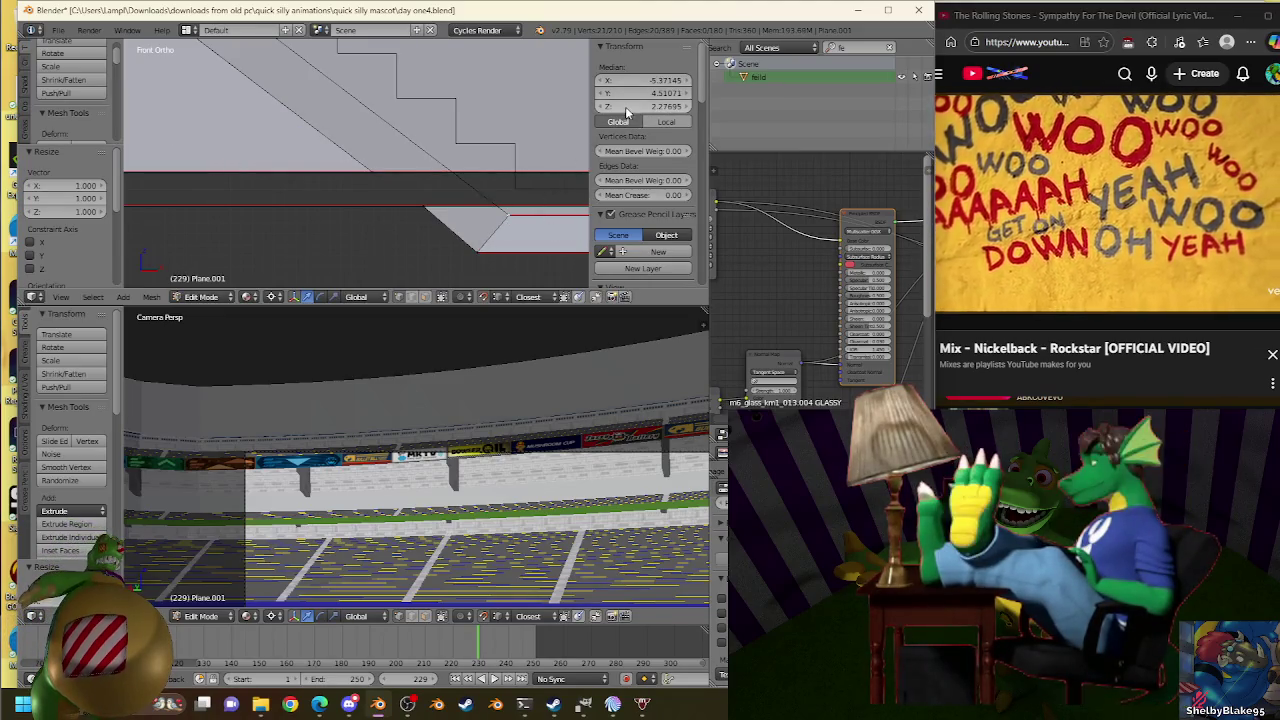
Settle the selection at scale 0.956 on all axes and recentre the stairs in view.
{"action": "key", "text": "s"}
{"action": "left_click", "coordinate": [510, 219]}
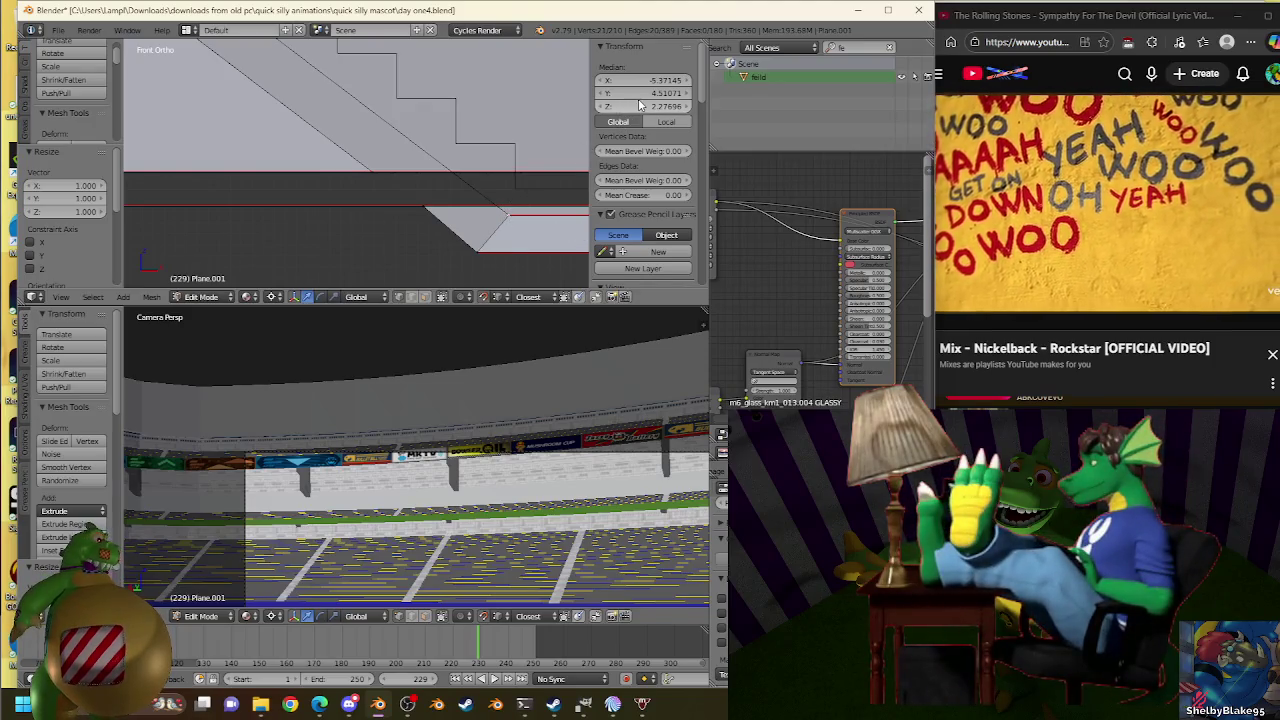
{"action": "key", "text": "s"}
{"action": "left_click", "coordinate": [512, 210]}
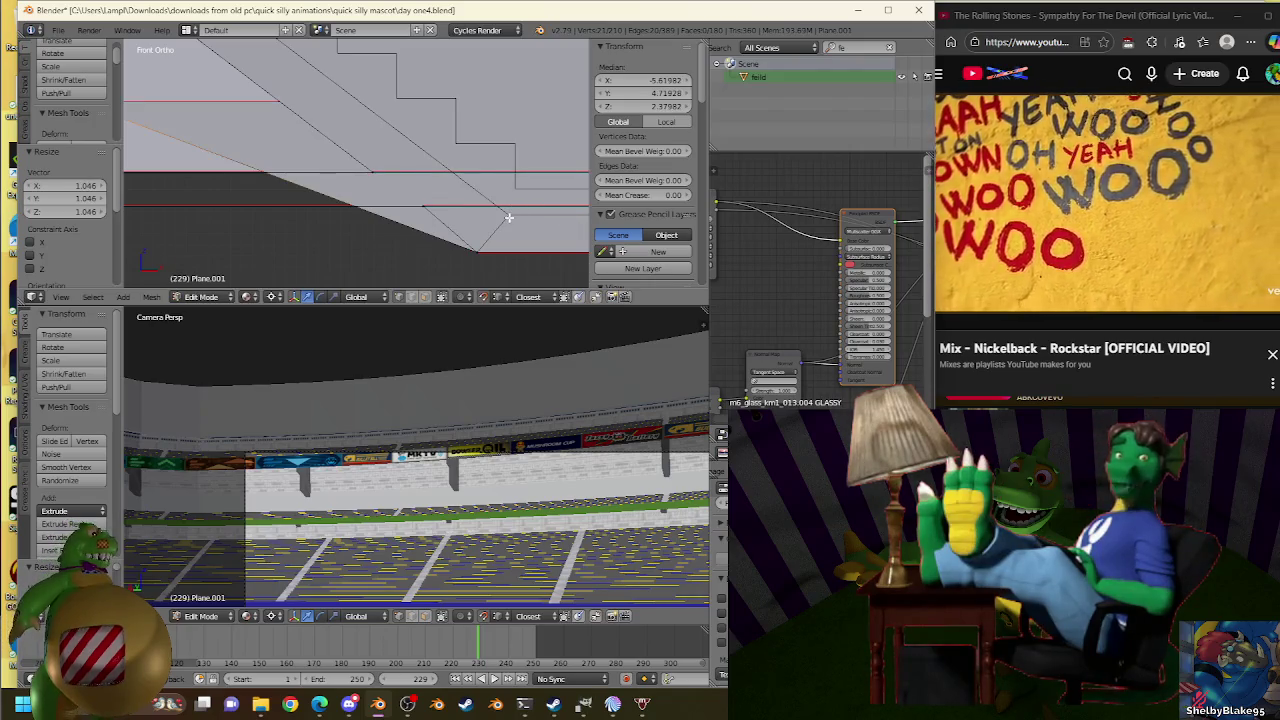
{"action": "key", "text": "s"}
{"action": "left_click", "coordinate": [512, 210]}
{"action": "scroll", "coordinate": [450, 180], "scroll_direction": "down", "scroll_amount": 5}
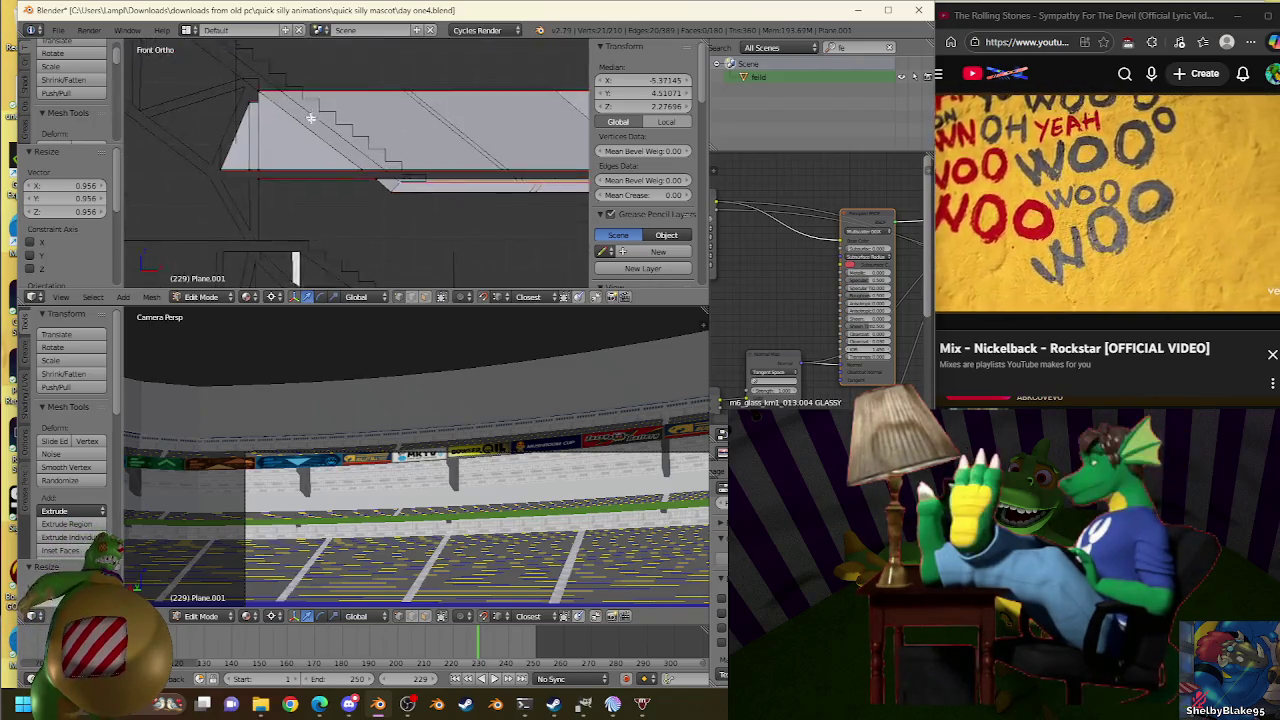
{"action": "mouse_move", "coordinate": [417, 163]}
{"action": "middle_mouse_down", "text": "shift"}
{"action": "mouse_move", "coordinate": [396, 139]}
{"action": "mouse_move", "coordinate": [443, 189]}
{"action": "middle_mouse_up", "text": "shift"}
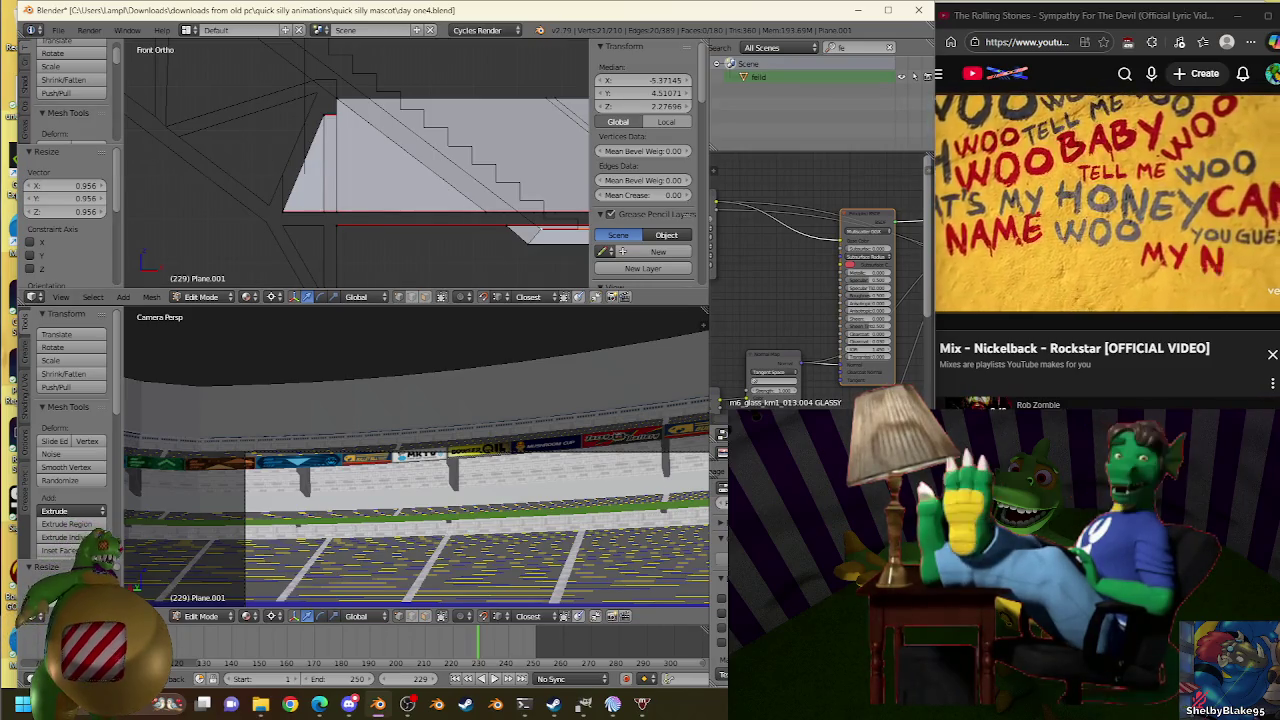
Bring the YouTube browser window to the front over Blender.
{"action": "key", "text": "alt+Tab"}
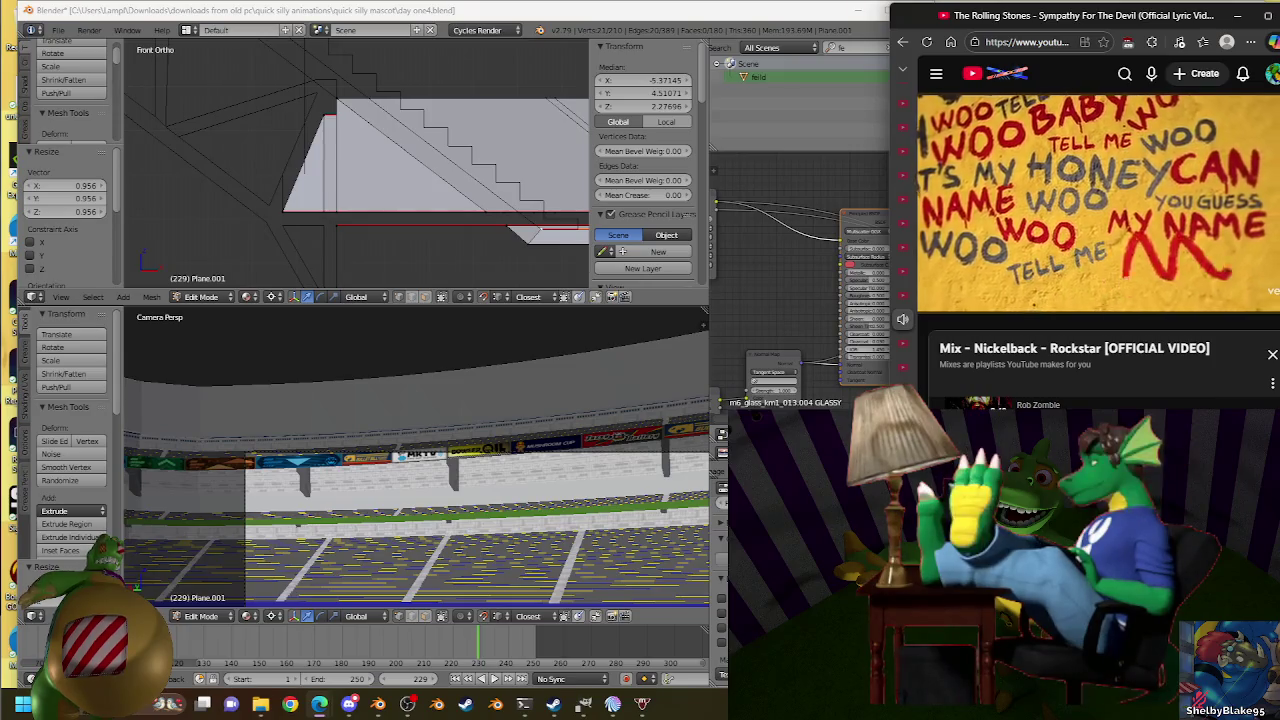
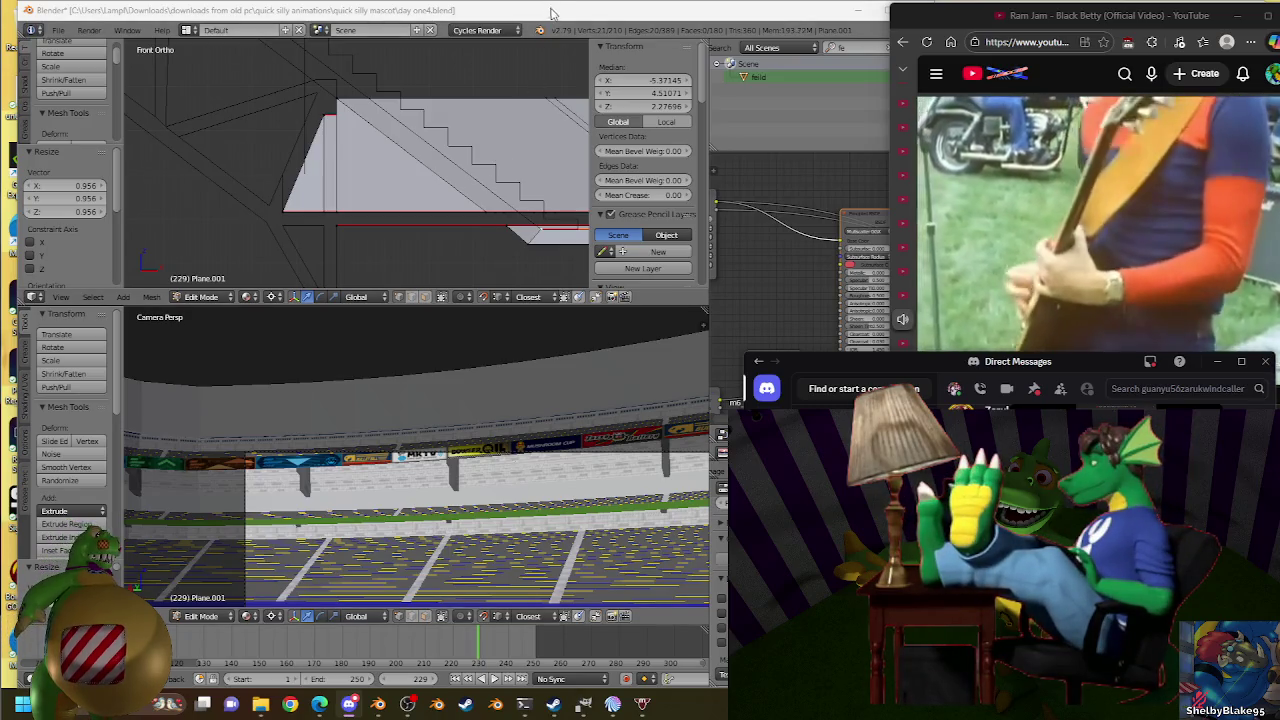
Select the stand's bottom edge in Edit Mode and extrude it downward.
{"action": "left_click", "coordinate": [549, 25]}
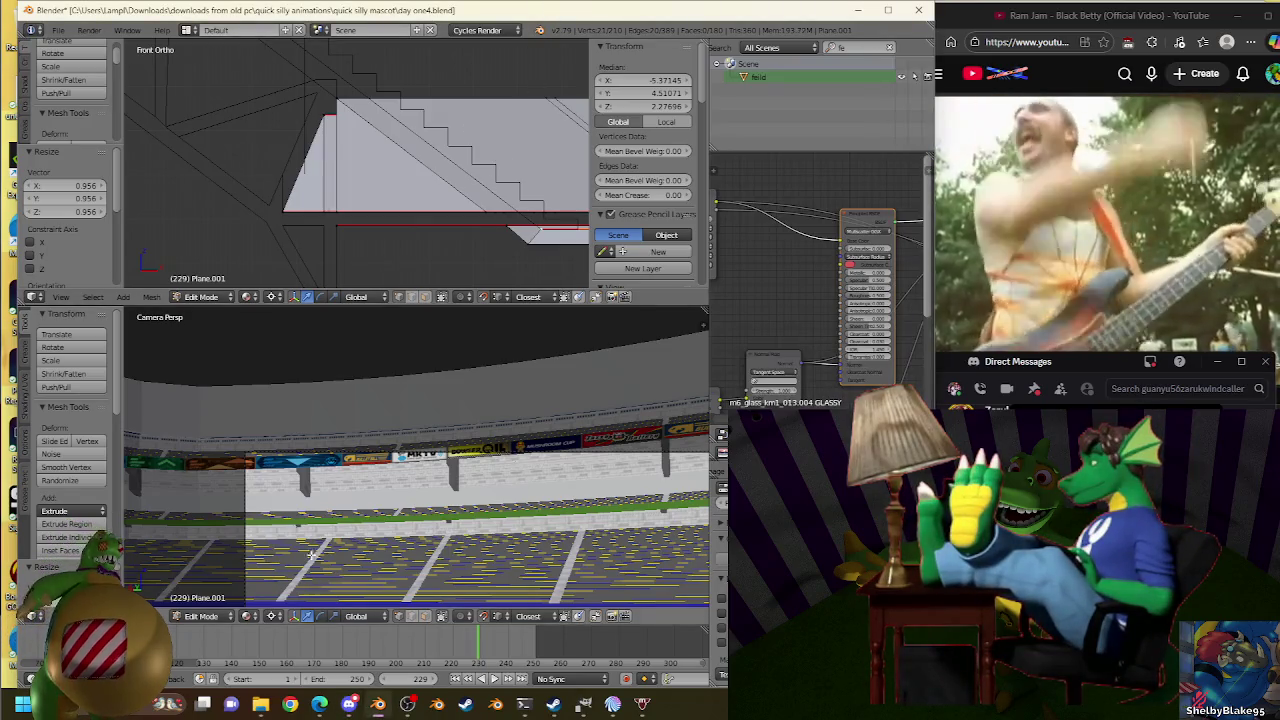
{"action": "key", "text": "Tab"}
{"action": "scroll", "coordinate": [420, 200], "scroll_direction": "up", "scroll_amount": 4}
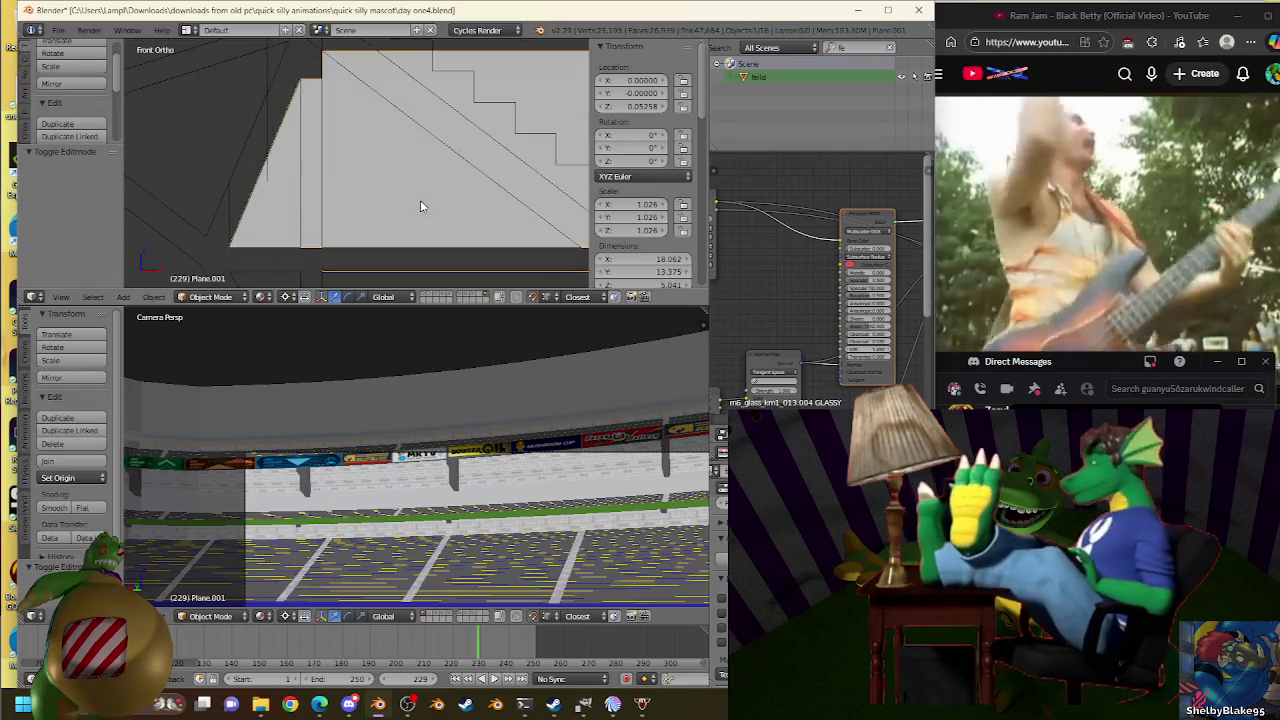
{"action": "key", "text": "Tab"}
{"action": "scroll", "coordinate": [428, 246], "scroll_direction": "up", "scroll_amount": 3}
{"action": "scroll", "coordinate": [419, 180], "scroll_direction": "down", "scroll_amount": 3}
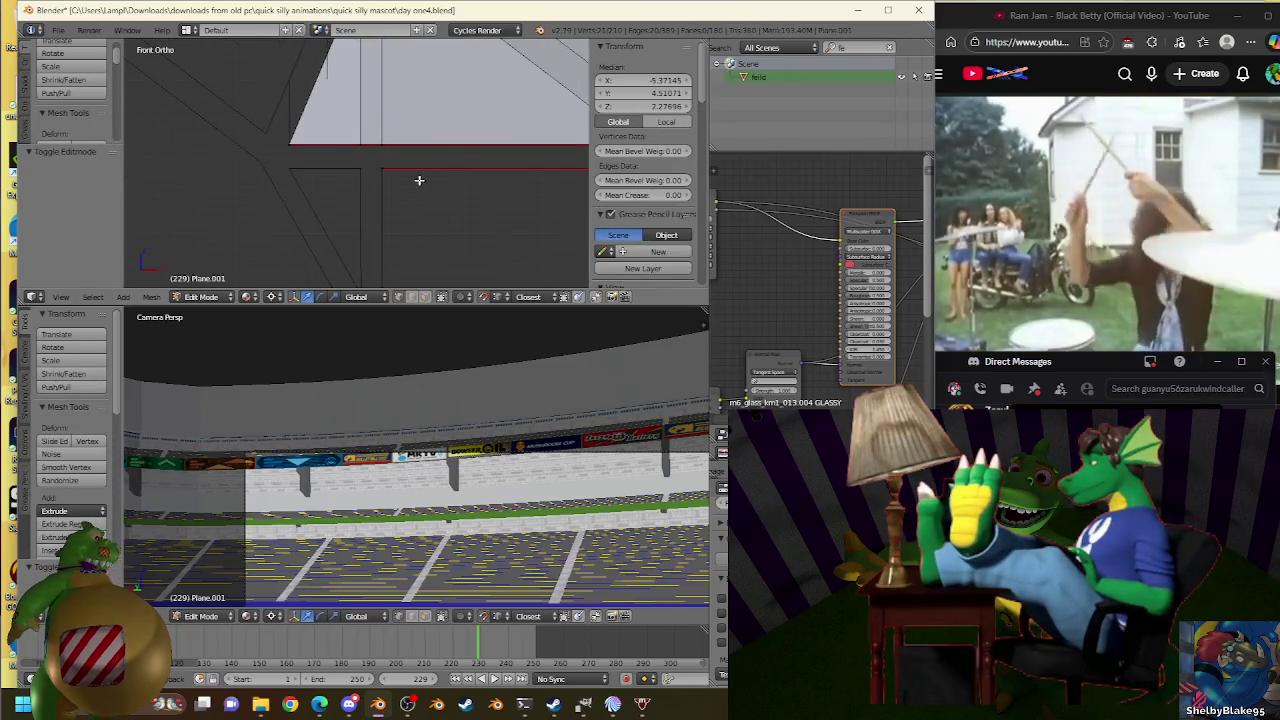
{"action": "right_click", "coordinate": [410, 198]}
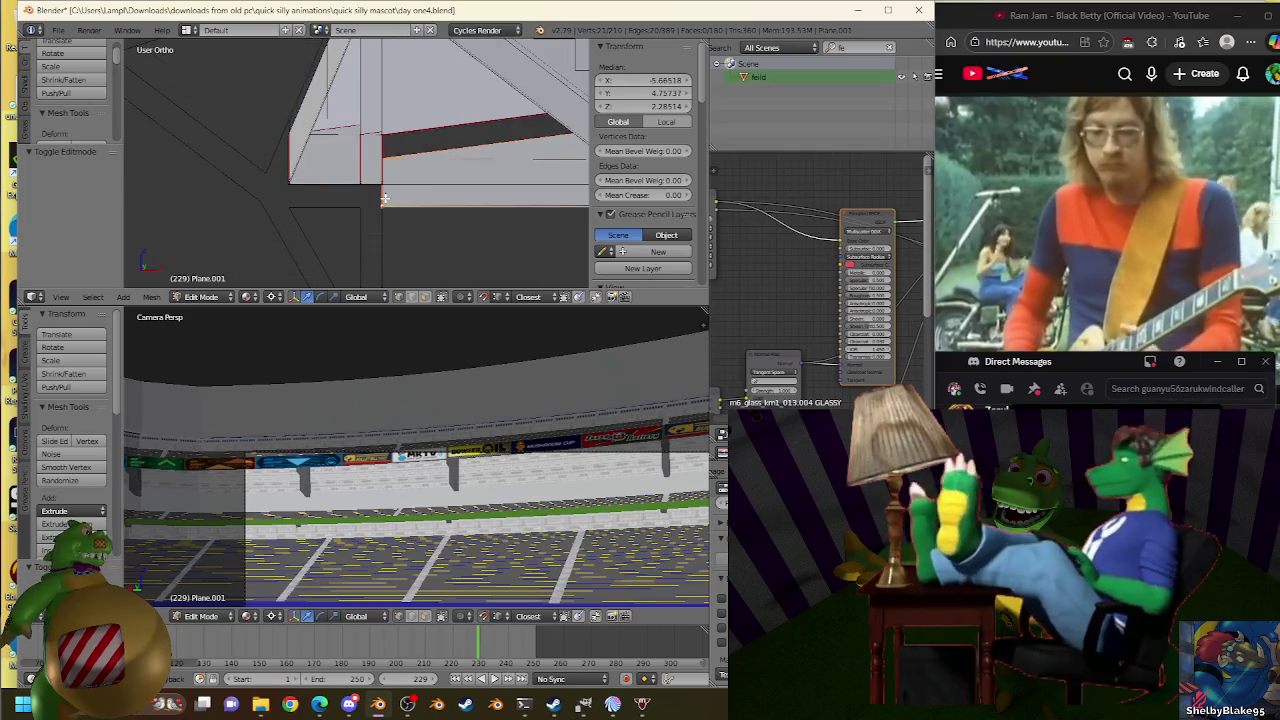
{"action": "key", "text": "e"}
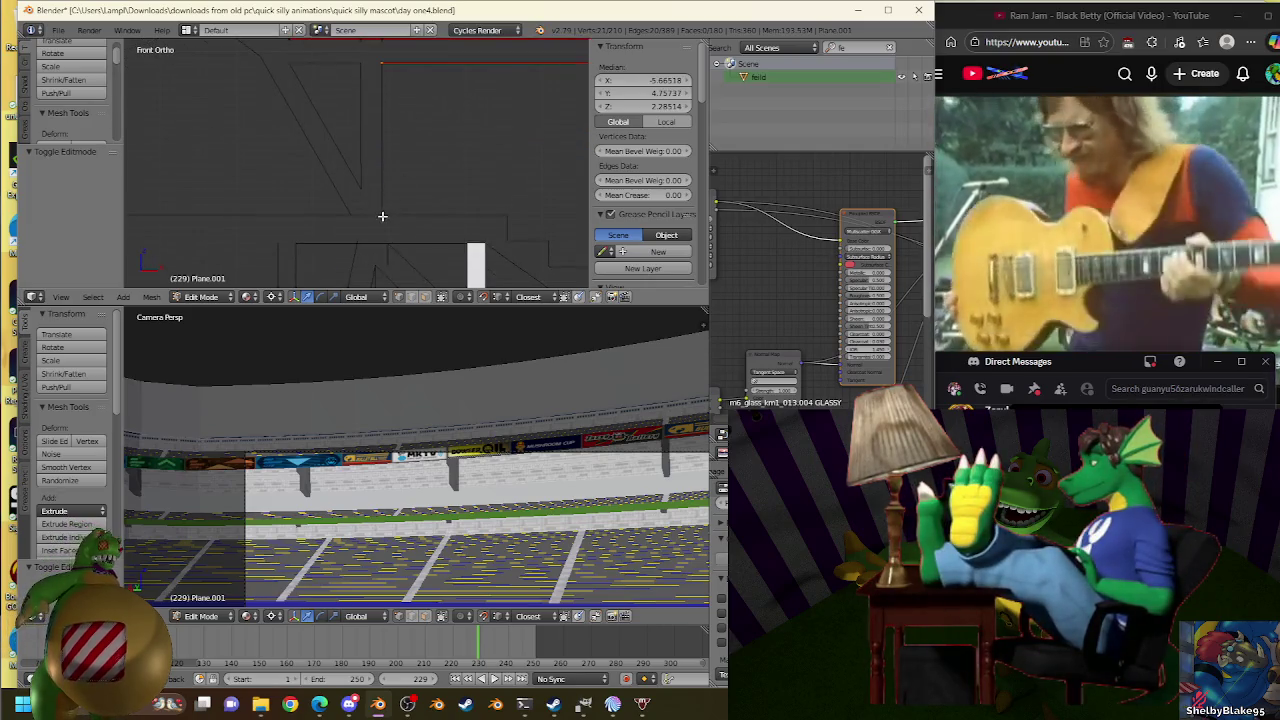
{"action": "left_click", "coordinate": [383, 214]}
{"action": "scroll", "coordinate": [425, 175], "scroll_direction": "up", "scroll_amount": 1}
{"action": "scroll", "coordinate": [449, 226], "scroll_direction": "up", "scroll_amount": 1}
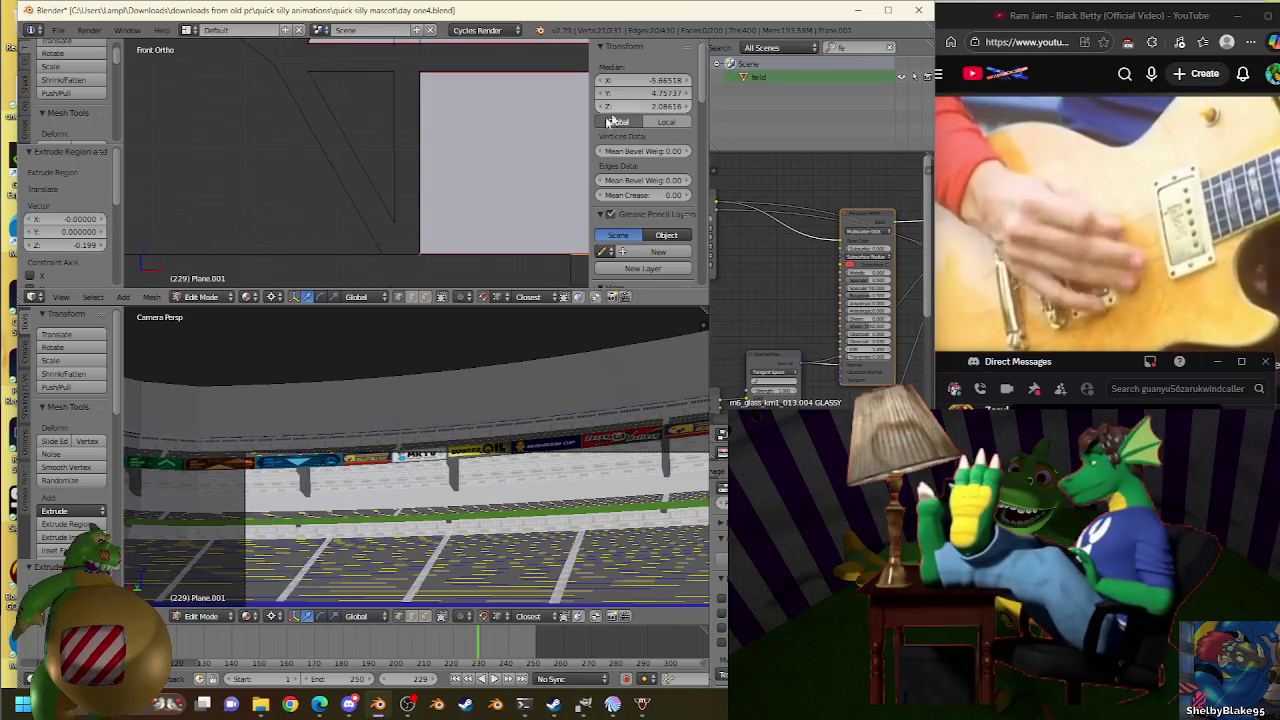
Fine-tune the extruded edge's size with repeated small scale adjustments.
{"action": "key", "text": "e"}
{"action": "right_click", "coordinate": [488, 193]}
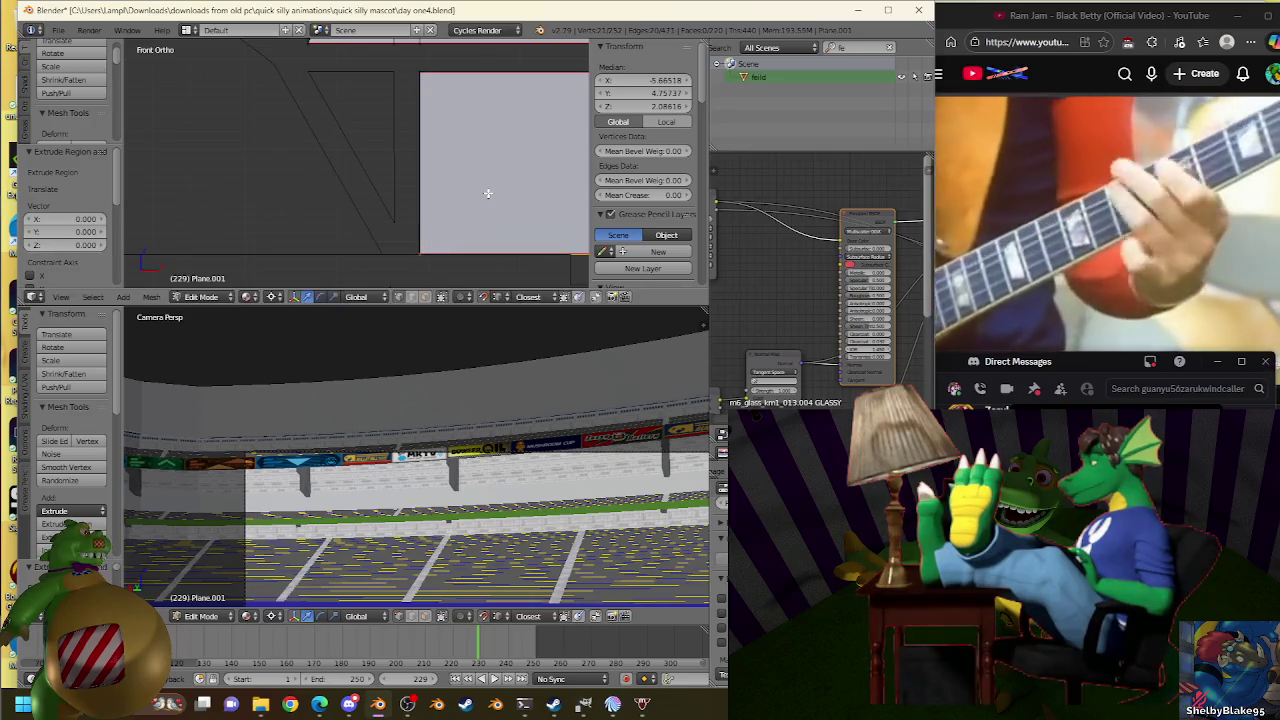
{"action": "key", "text": "s"}
{"action": "left_click", "coordinate": [388, 253]}
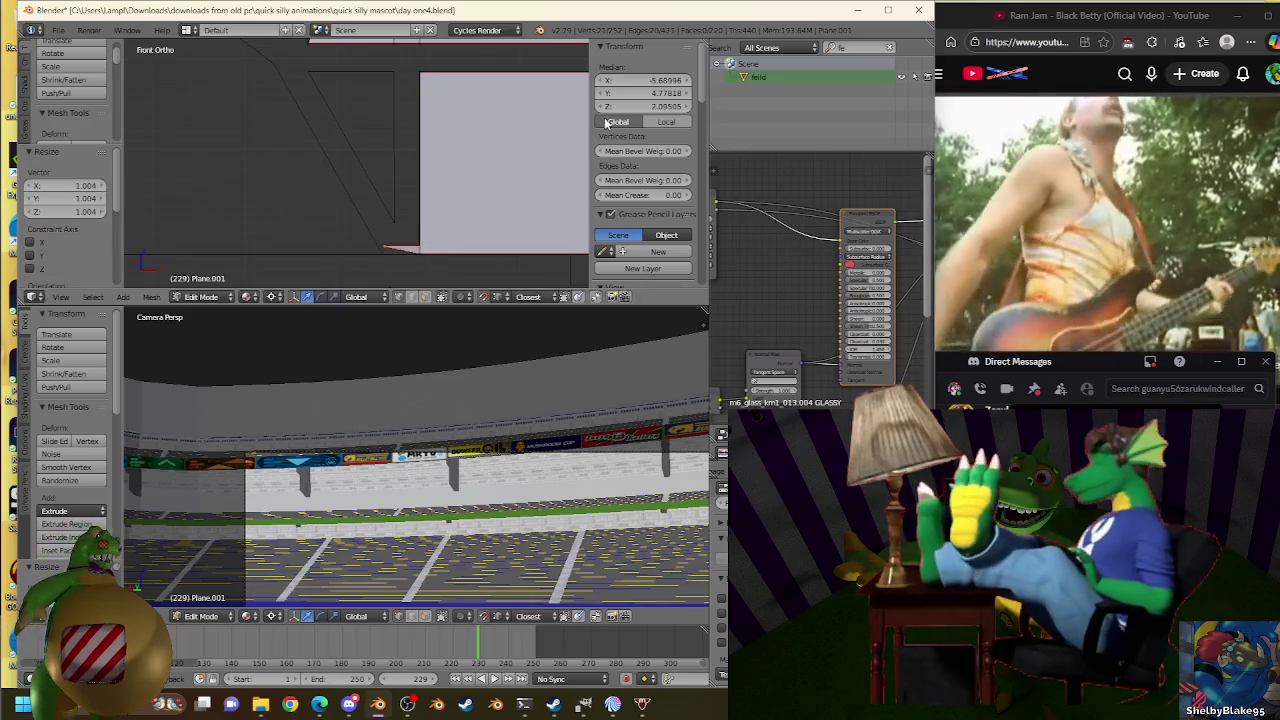
{"action": "key", "text": "s"}
{"action": "left_click", "coordinate": [514, 174]}
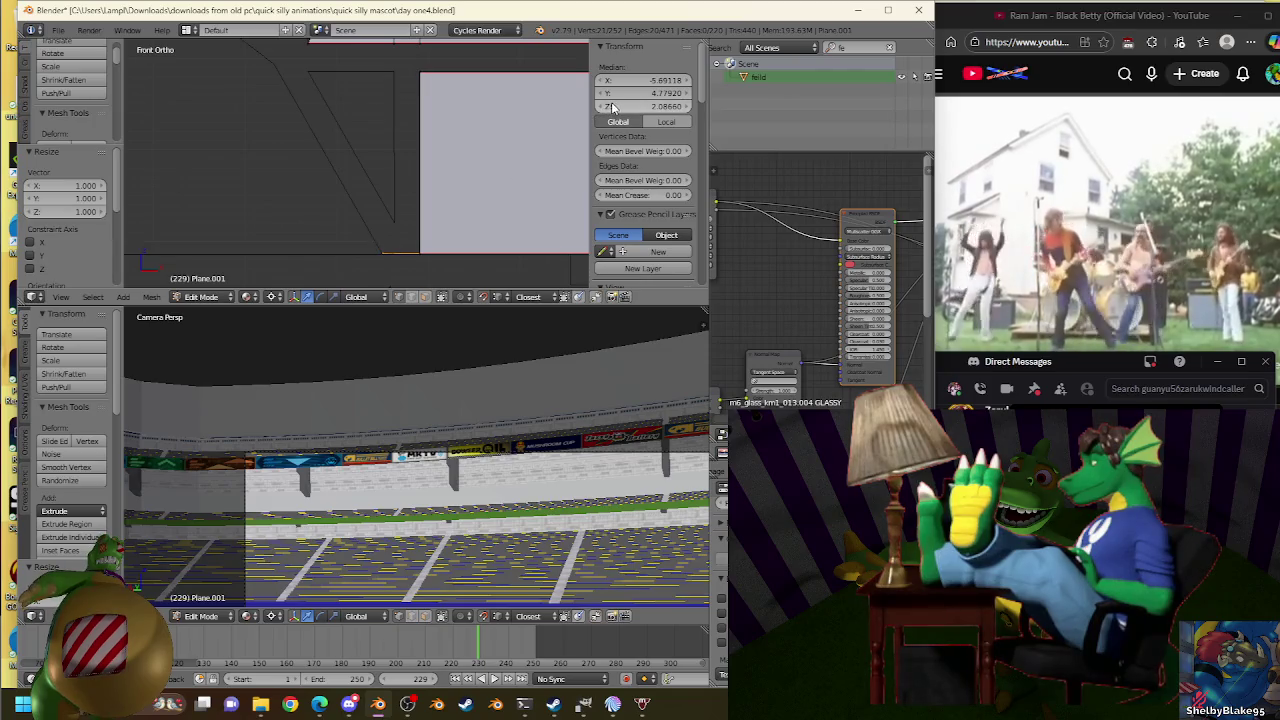
{"action": "key", "text": "s"}
{"action": "left_click", "coordinate": [397, 254]}
{"action": "key", "text": "s"}
{"action": "left_click", "coordinate": [381, 255]}
{"action": "key", "text": "ctrl+z"}
{"action": "key", "text": "ctrl+shift+z"}
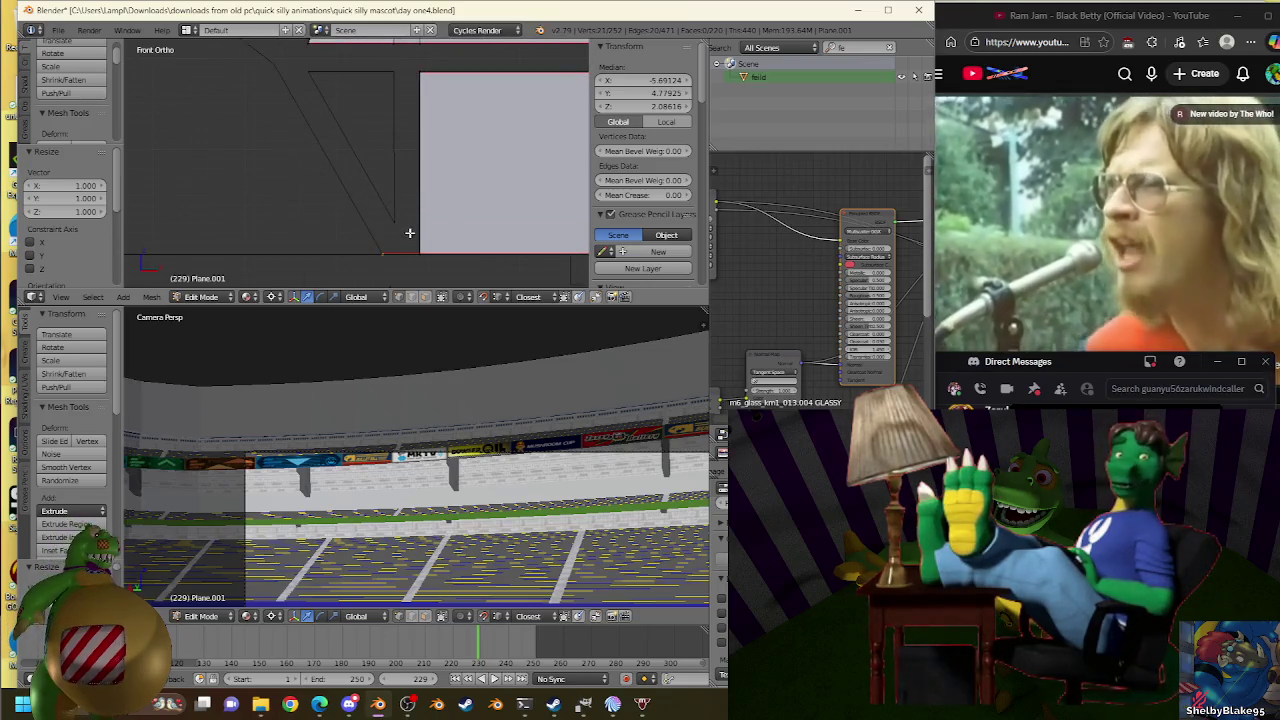
Check the V-shaped truss vertex position, then reselect the stand mesh.
{"action": "key", "text": "Tab"}
{"action": "right_click", "coordinate": [399, 224]}
{"action": "key", "text": "Tab"}
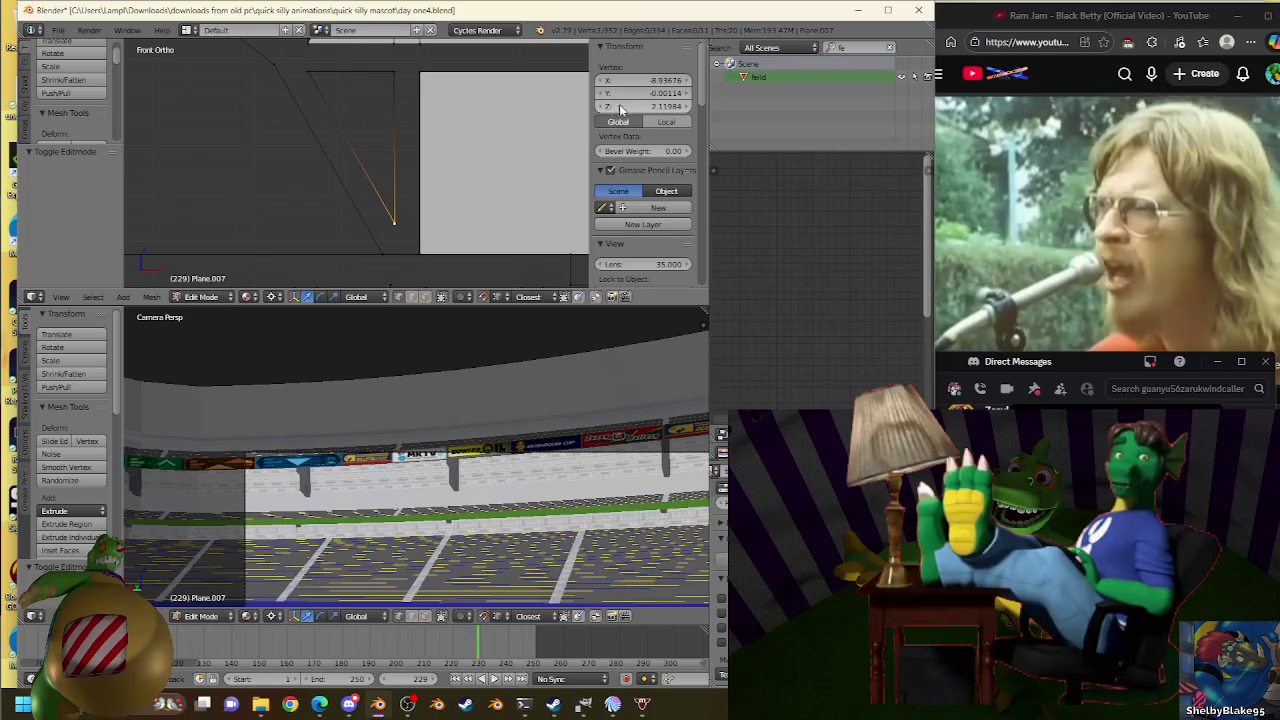
{"action": "key", "text": "Tab"}
{"action": "right_click", "coordinate": [463, 224]}
{"action": "key", "text": "Tab"}
Extrude the stand edge again, rescale it and extrude it 0.165 upward.
{"action": "key", "text": "e"}
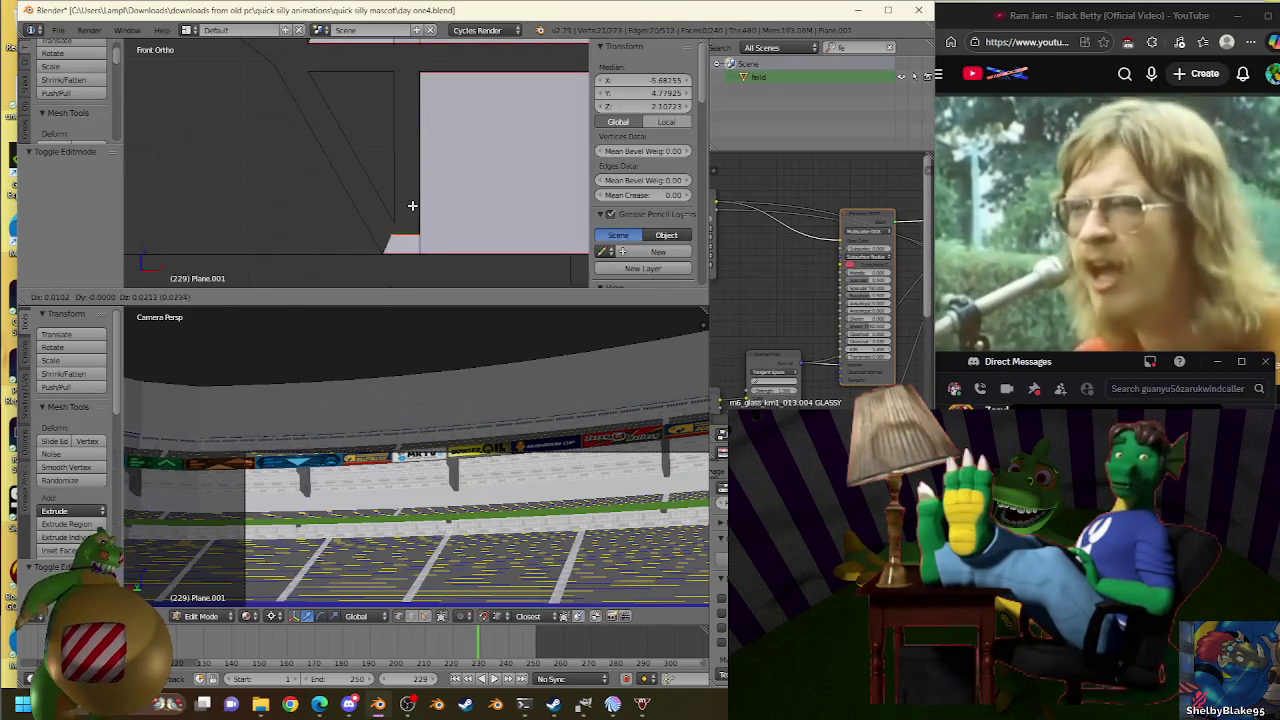
{"action": "key", "text": "Escape"}
{"action": "key", "text": "s"}
{"action": "left_click", "coordinate": [395, 218]}
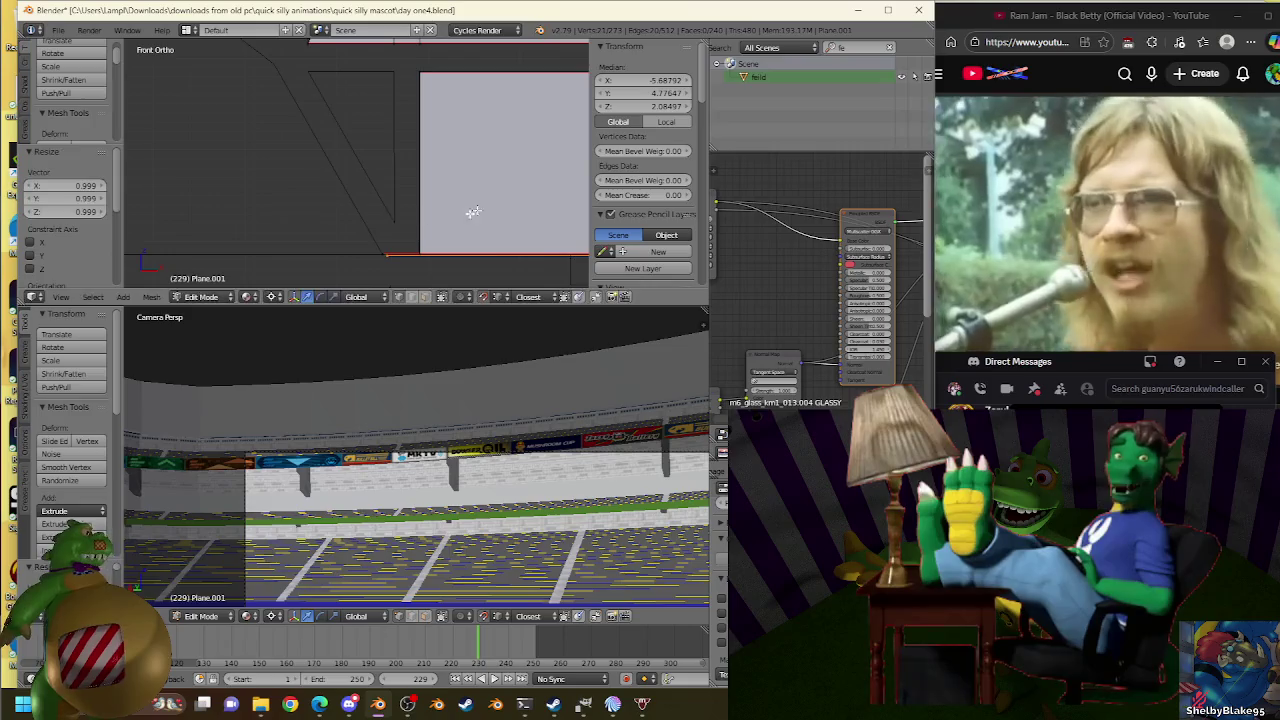
{"action": "mouse_move", "coordinate": [633, 106]}
{"action": "left_mouse_down"}
{"action": "mouse_move", "coordinate": [660, 112]}
{"action": "mouse_move", "coordinate": [655, 100]}
{"action": "left_mouse_up"}
{"action": "key", "text": "s"}
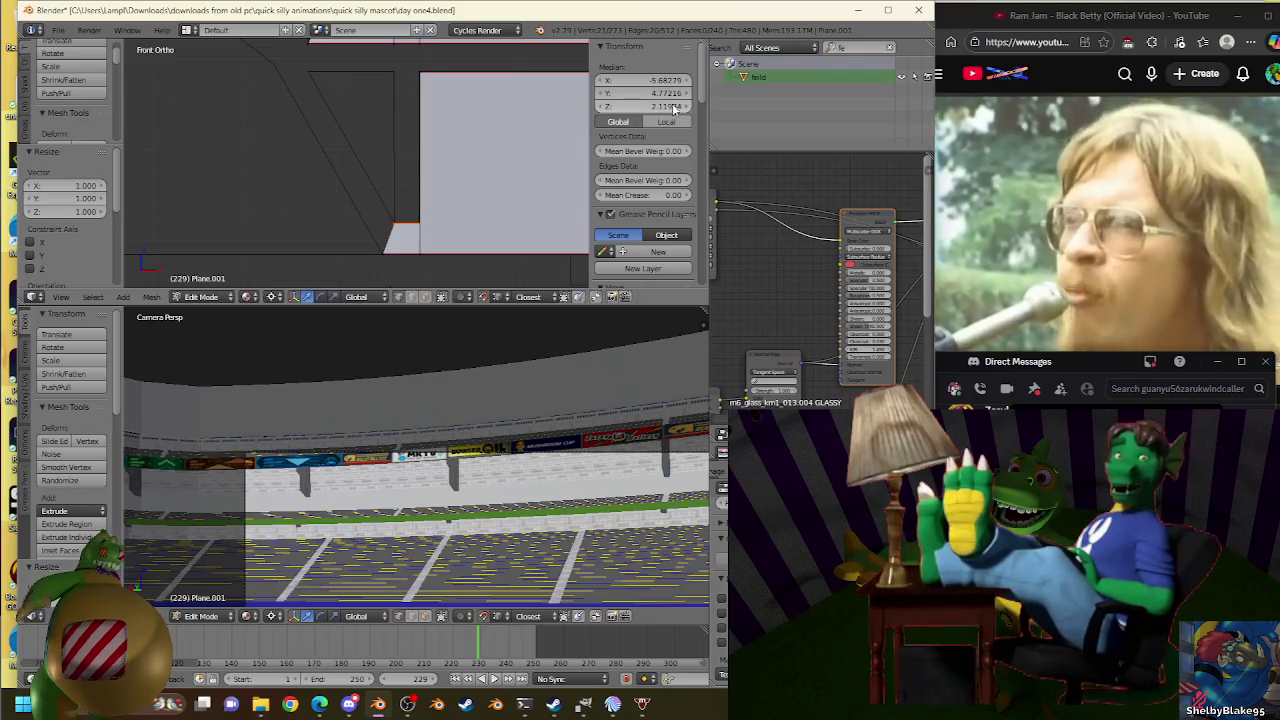
{"action": "left_click", "coordinate": [396, 210]}
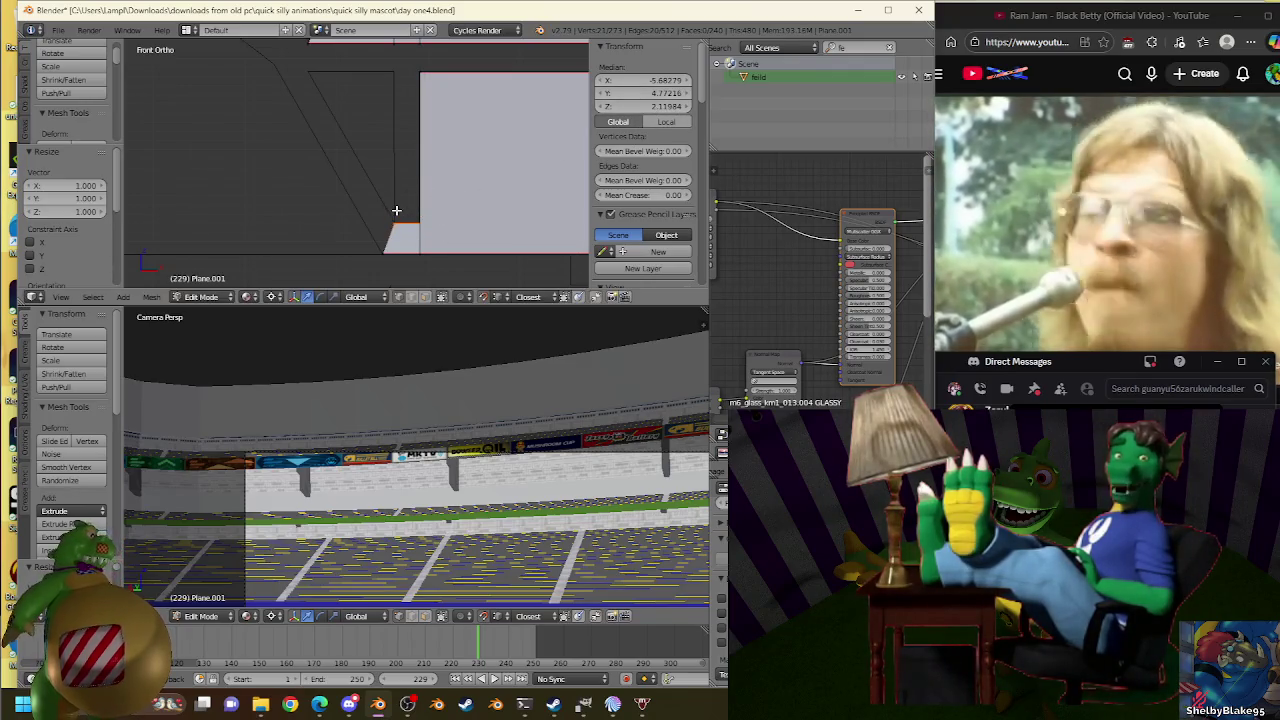
{"action": "key", "text": "e"}
{"action": "left_click", "coordinate": [397, 76]}
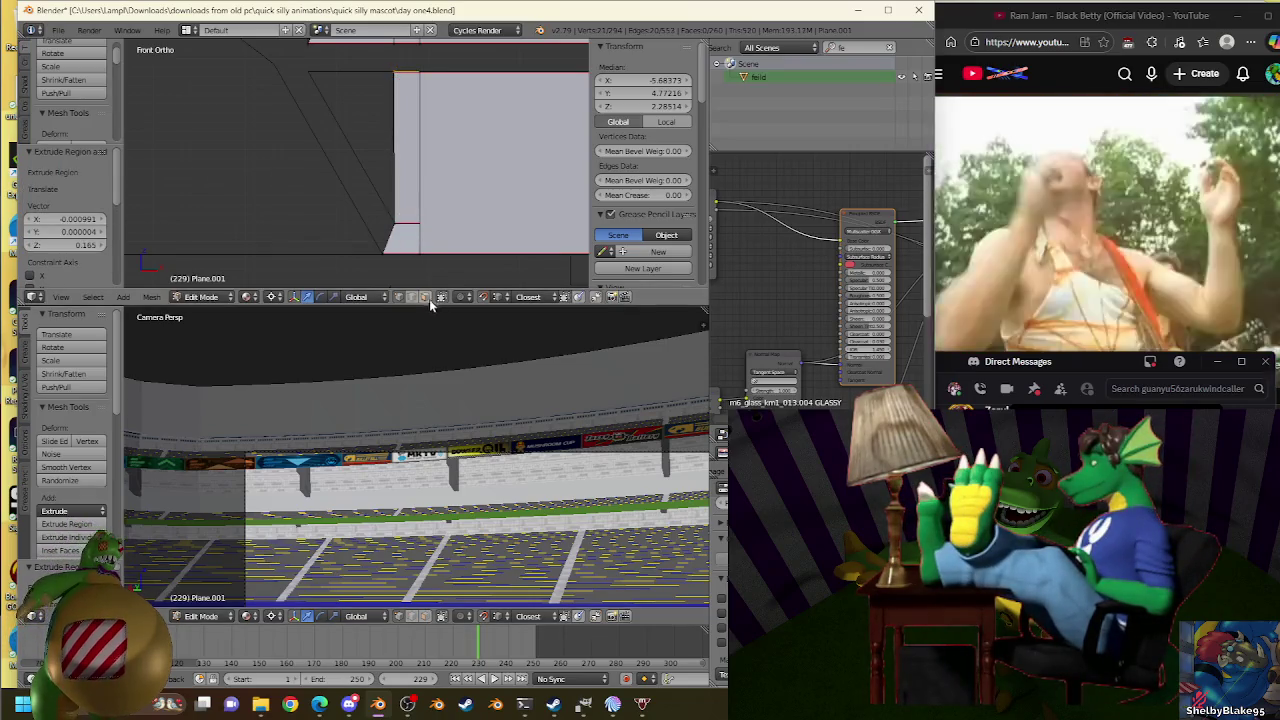
Delete the unwanted bottom face from the stand's underside.
{"action": "key", "text": "a"}
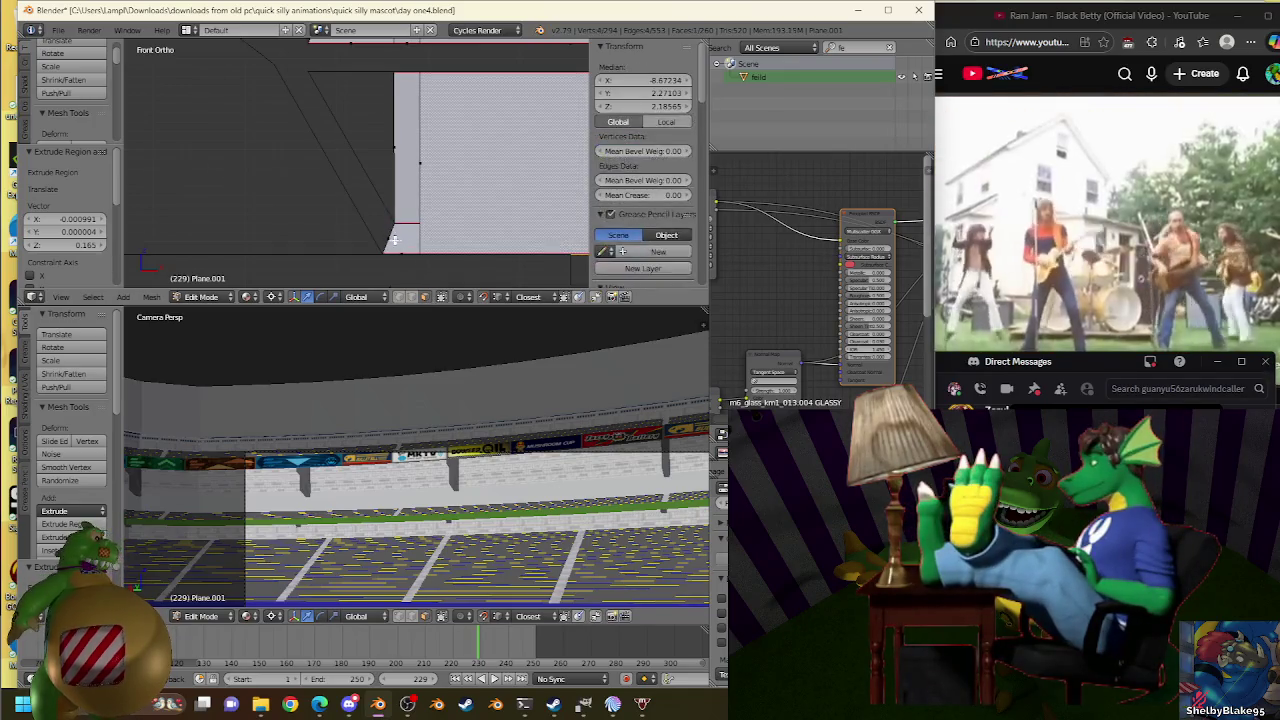
{"action": "middle_click_drag", "start_coordinate": [400, 235], "coordinate": [462, 236]}
{"action": "right_click", "coordinate": [460, 240]}
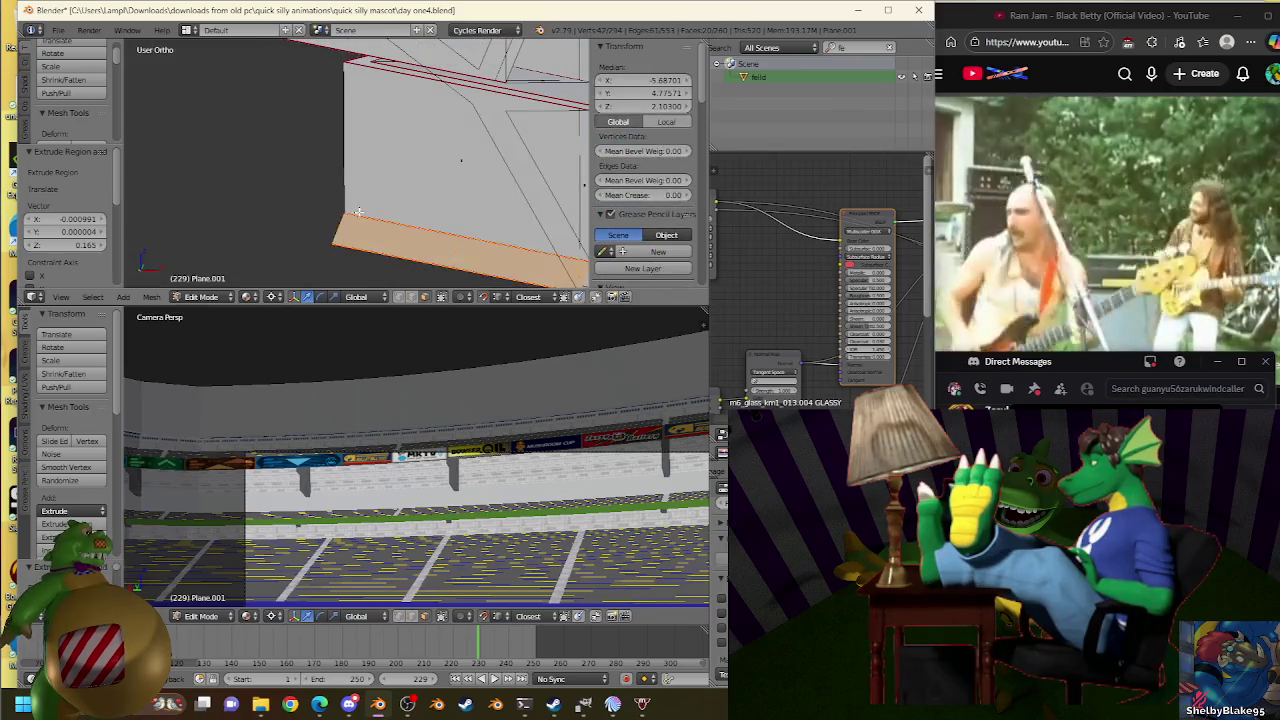
{"action": "key", "text": "x"}
{"action": "left_click", "coordinate": [430, 188]}
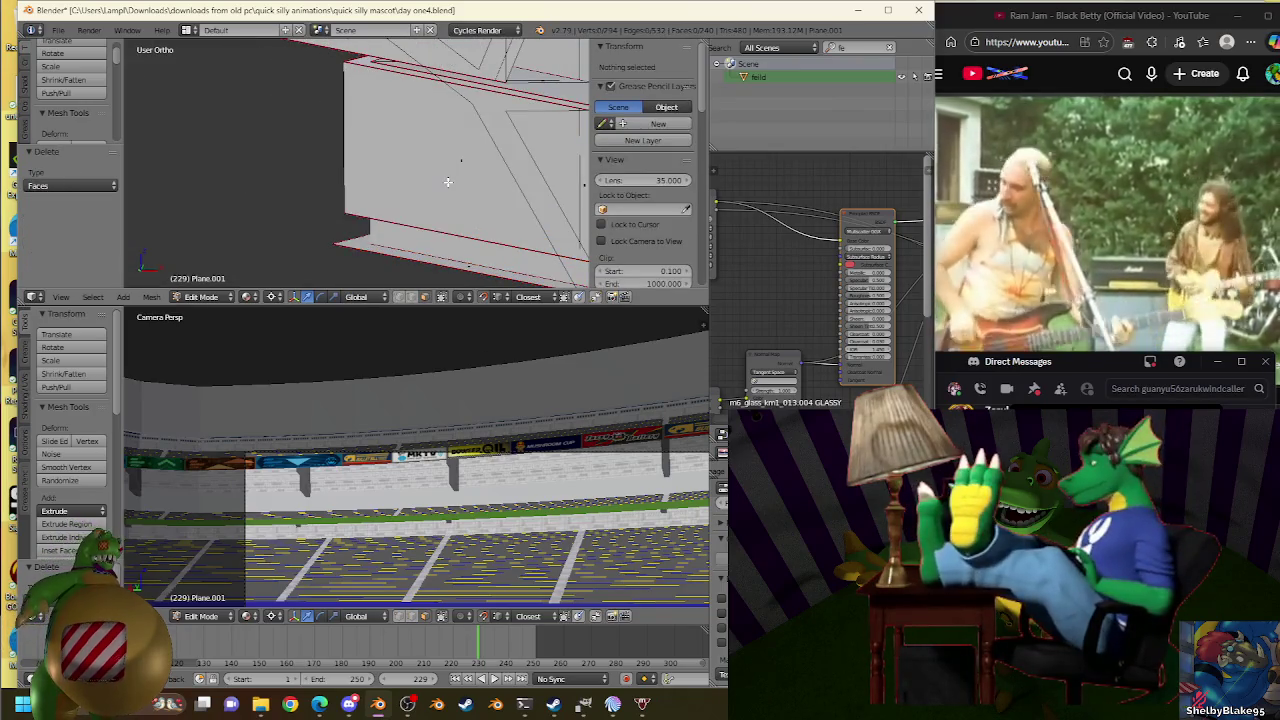
Select an edge of the stand in front view, briefly rearranging other windows.
{"action": "key", "text": "KP_1"}
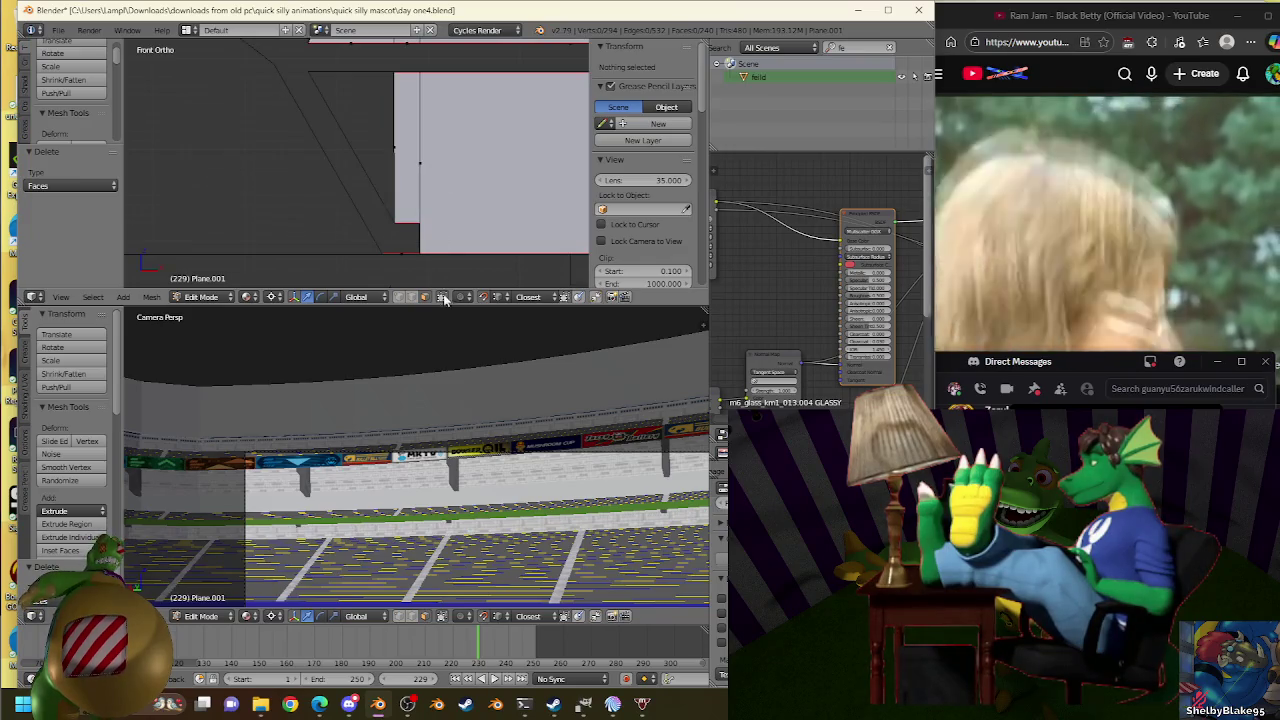
{"action": "scroll", "coordinate": [420, 140], "scroll_direction": "up", "scroll_amount": 3}
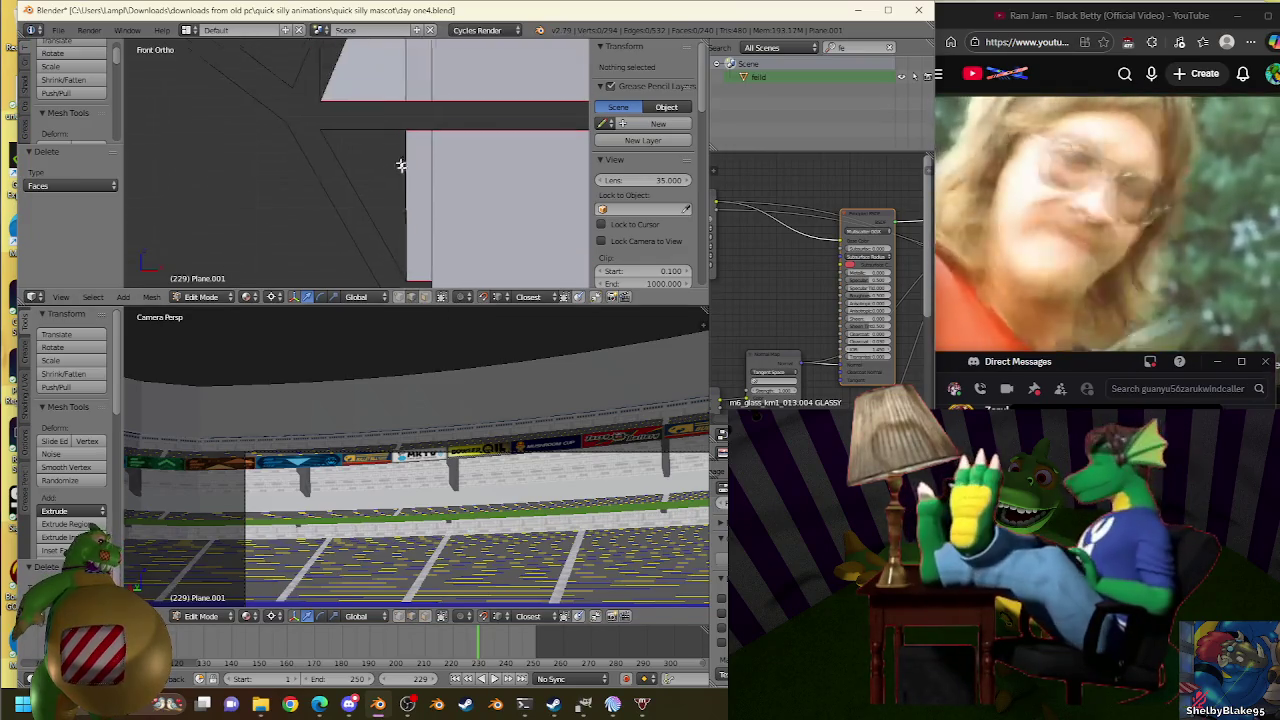
{"action": "middle_click_drag", "start_coordinate": [403, 138], "coordinate": [412, 142]}
{"action": "right_click", "coordinate": [460, 158]}
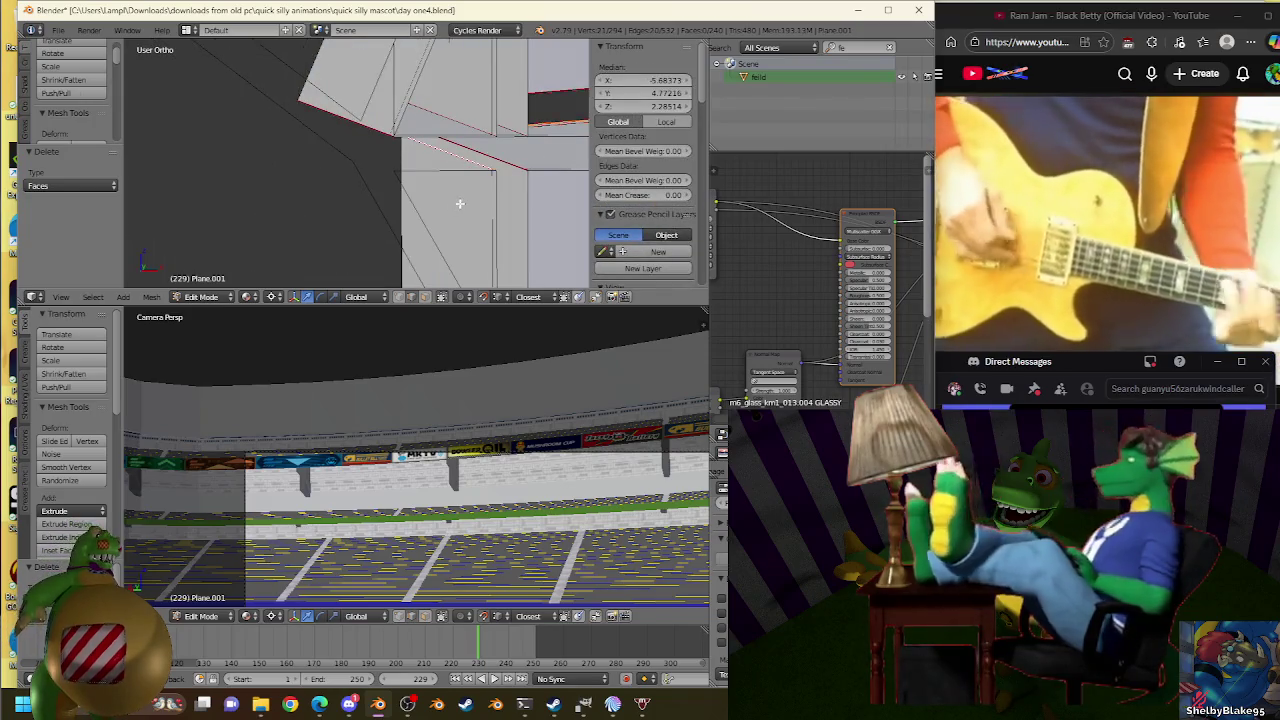
{"action": "middle_click_drag", "start_coordinate": [457, 200], "coordinate": [460, 203]}
{"action": "key", "text": "KP_1"}
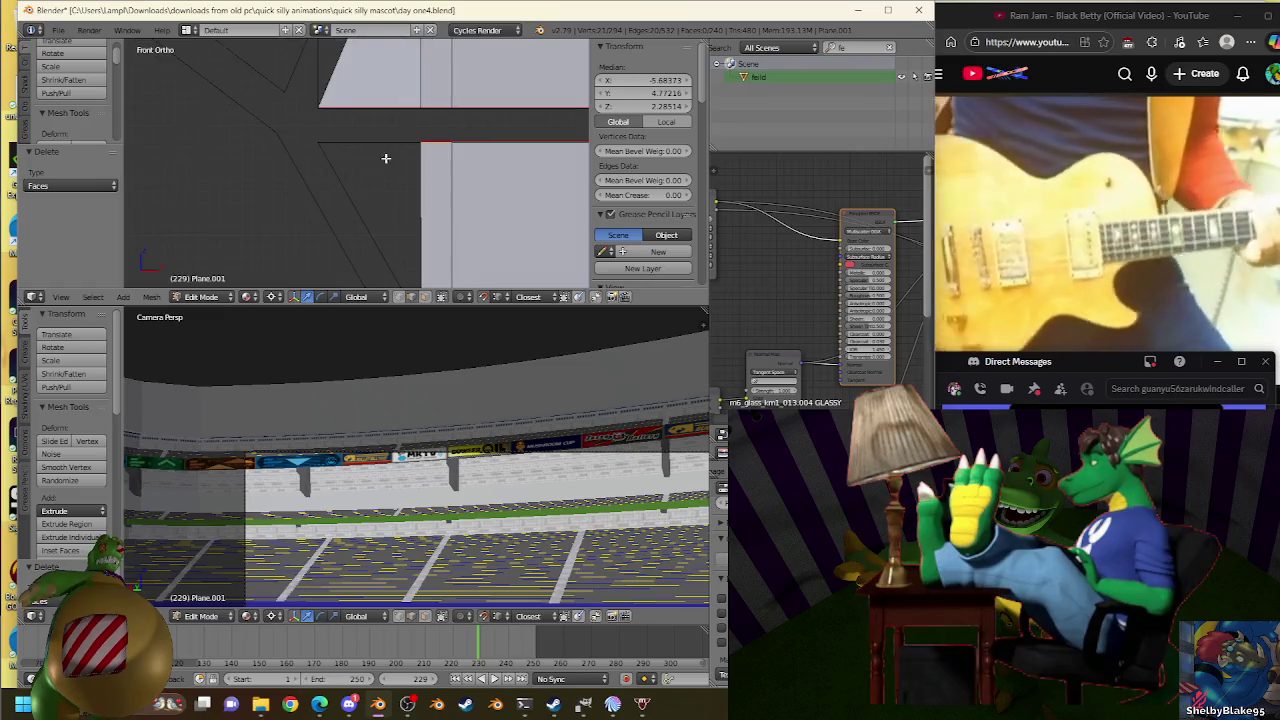
{"action": "left_click_drag", "start_coordinate": [936, 380], "coordinate": [745, 380]}
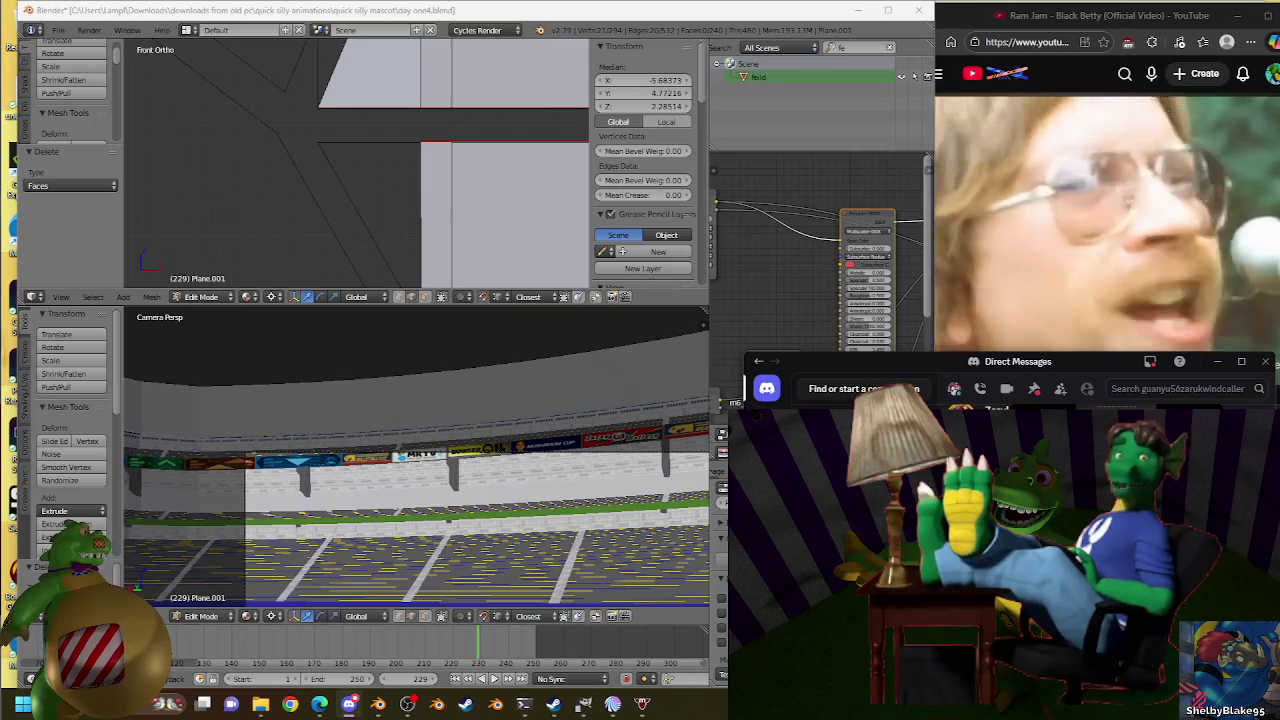
{"action": "key", "text": "super+w"}
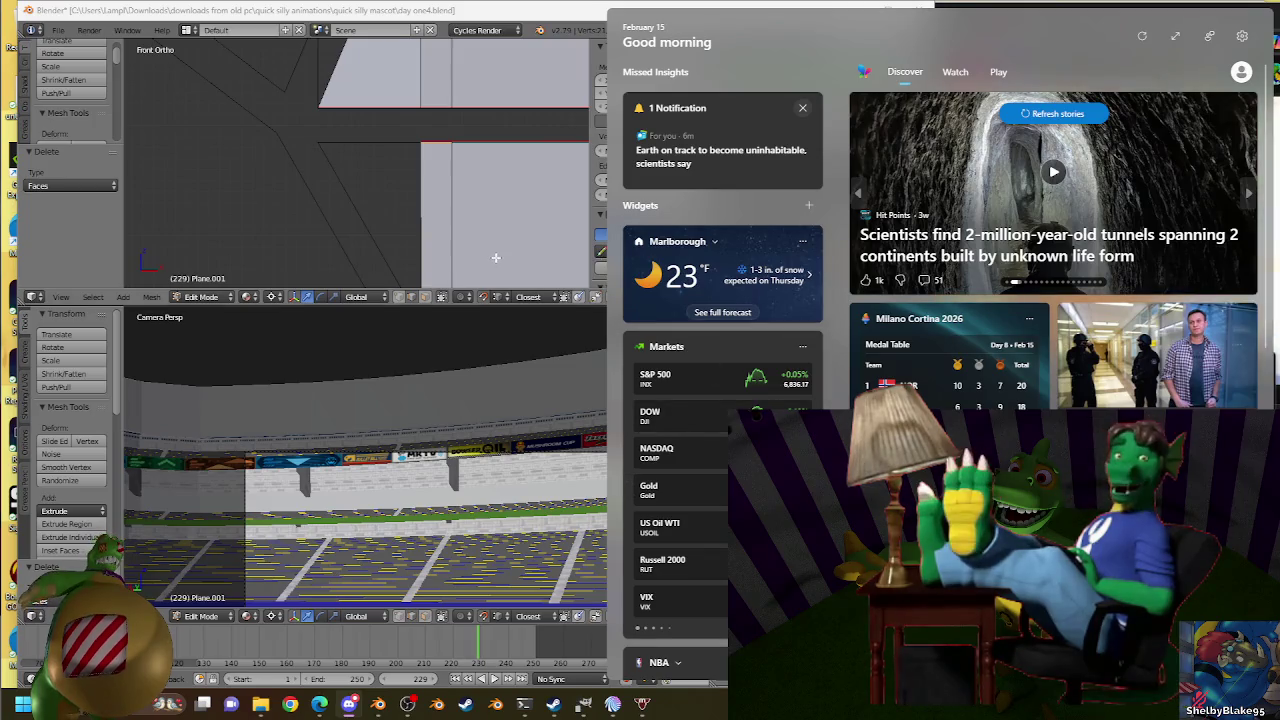
{"action": "left_click", "coordinate": [422, 160]}
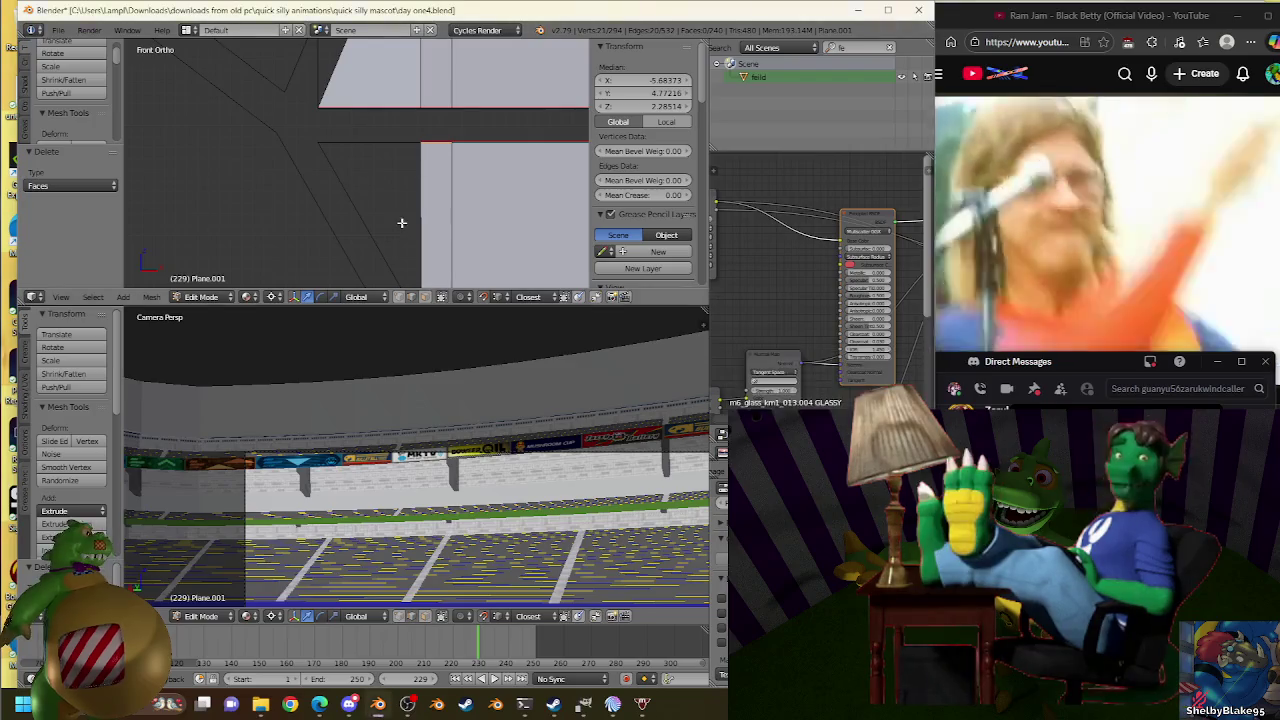
Scale the selected edge slightly so it lines up with the neighbouring edge.
{"action": "key", "text": "s"}
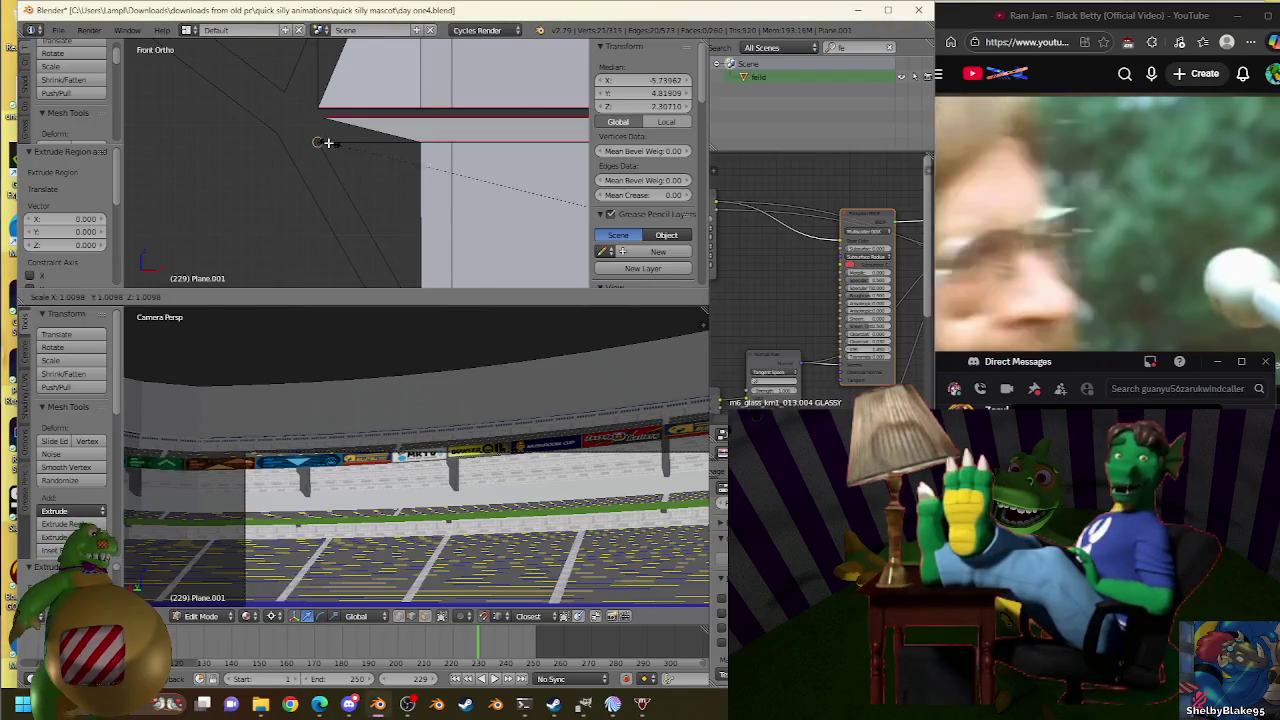
{"action": "left_click", "coordinate": [489, 111]}
{"action": "key", "text": "s"}
{"action": "left_click", "coordinate": [328, 134]}
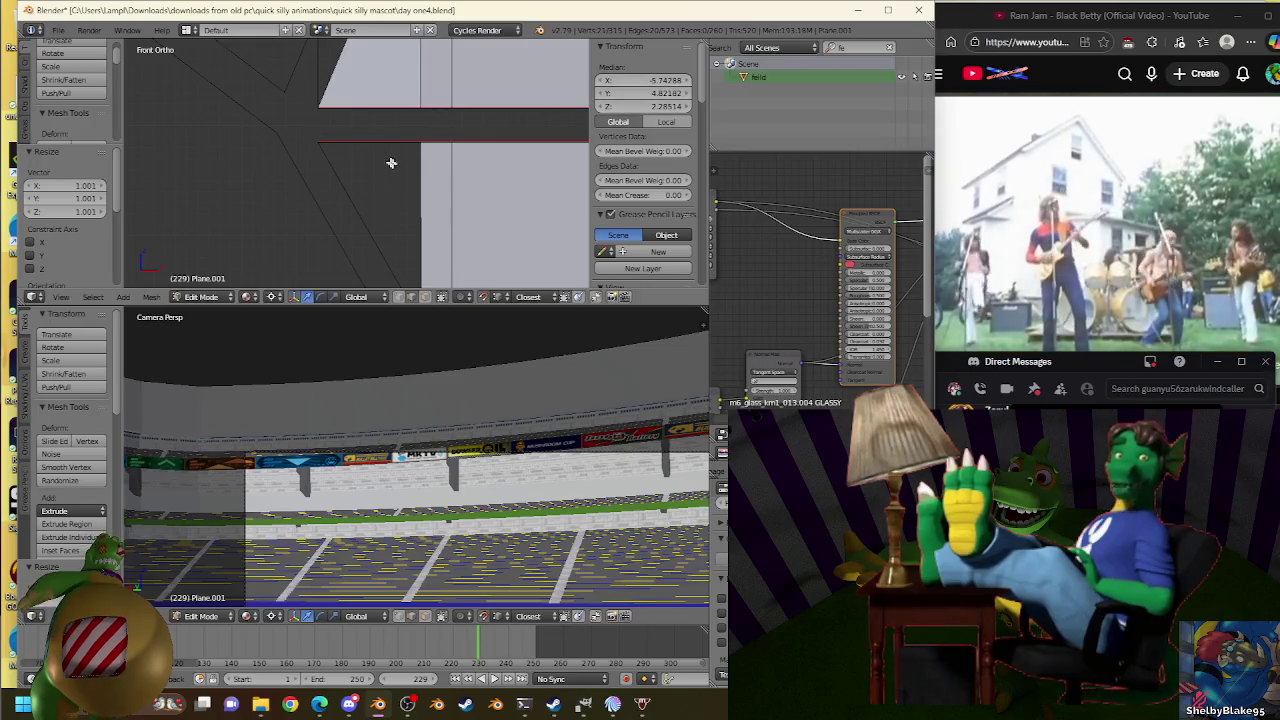
{"action": "key", "text": "s"}
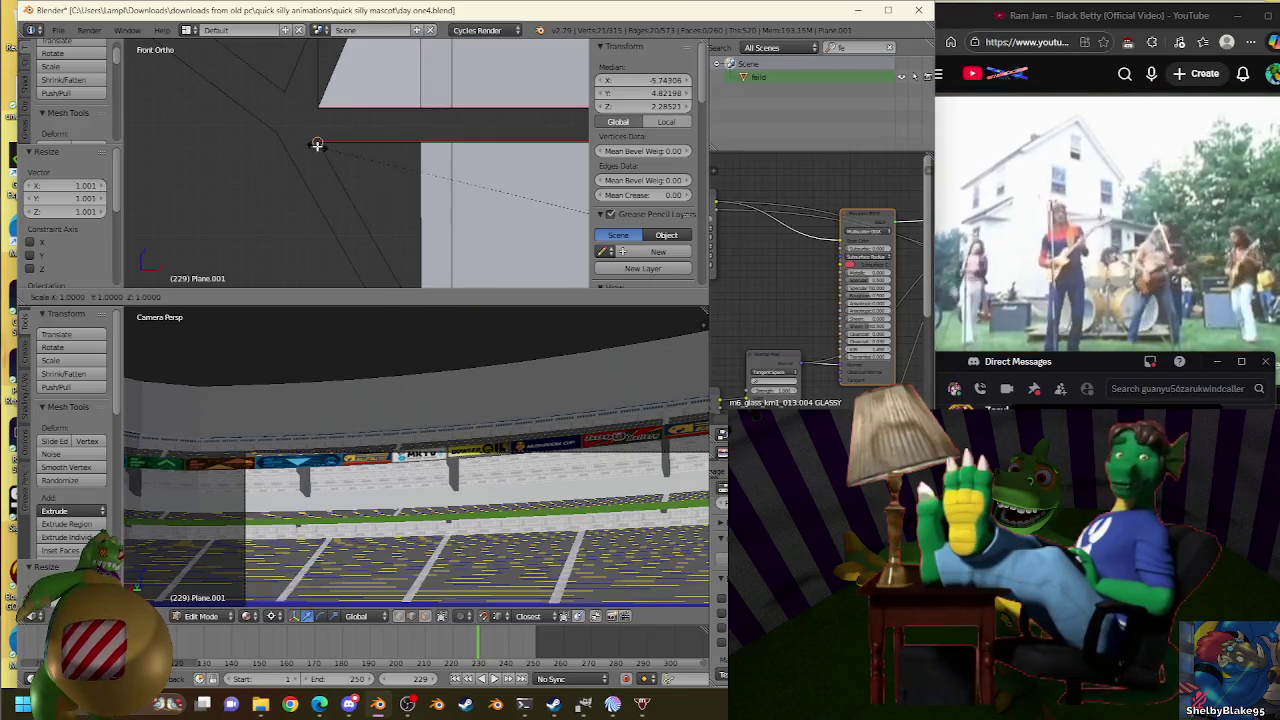
{"action": "left_click", "coordinate": [329, 148]}
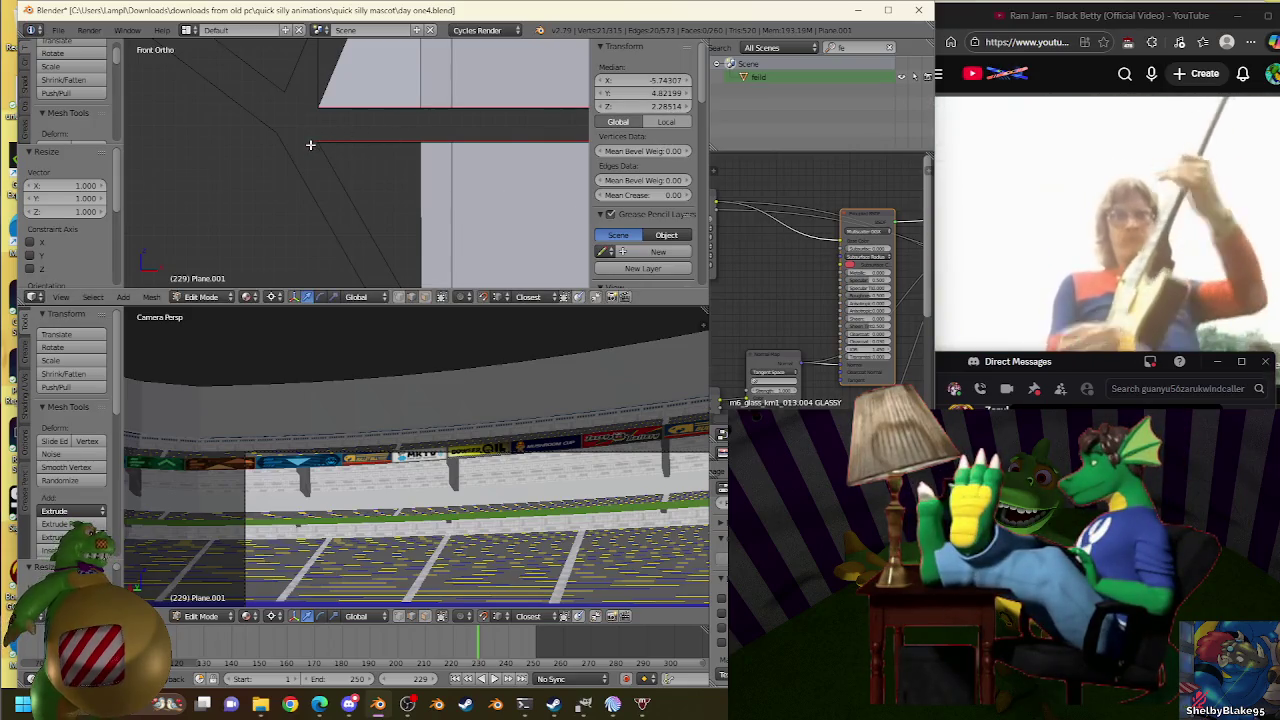
{"action": "key", "text": "s"}
{"action": "left_click", "coordinate": [320, 134]}
{"action": "mouse_move", "coordinate": [320, 134]}
{"action": "middle_mouse_down", "text": "shift"}
{"action": "mouse_move", "coordinate": [457, 180]}
{"action": "mouse_move", "coordinate": [436, 136]}
{"action": "middle_mouse_up", "text": "shift"}
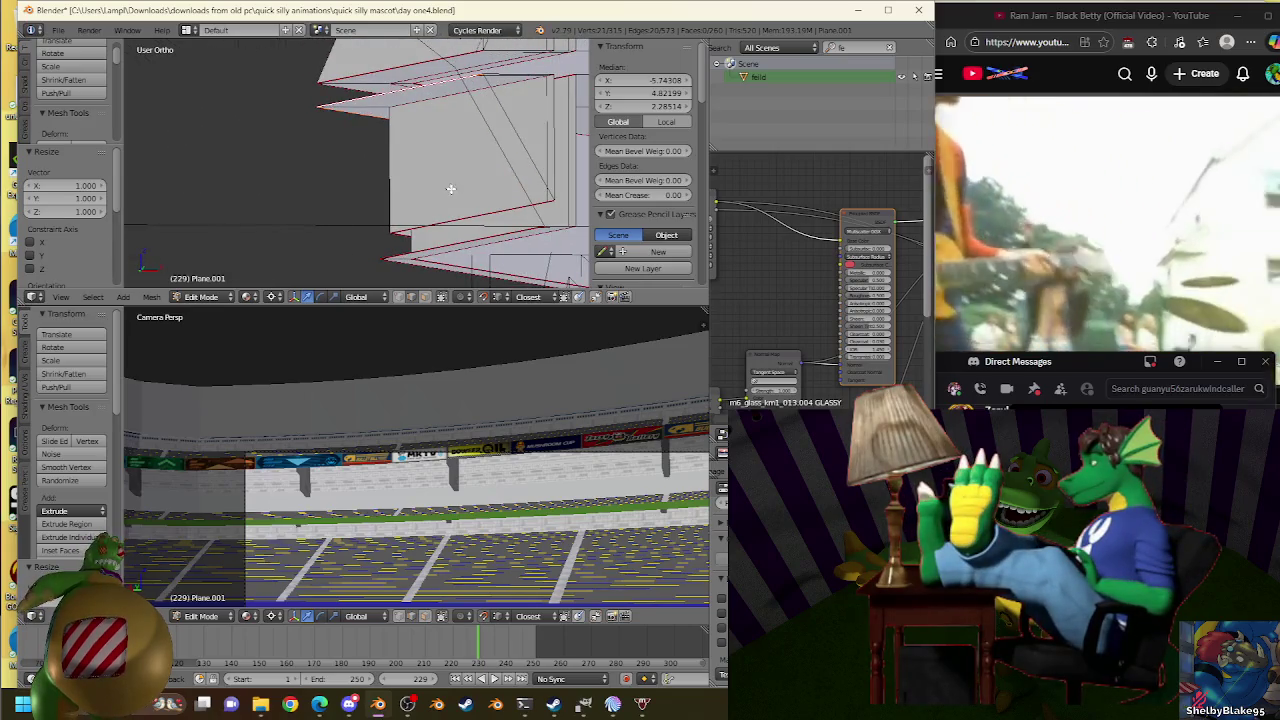
{"action": "key", "text": "ctrl+z"}
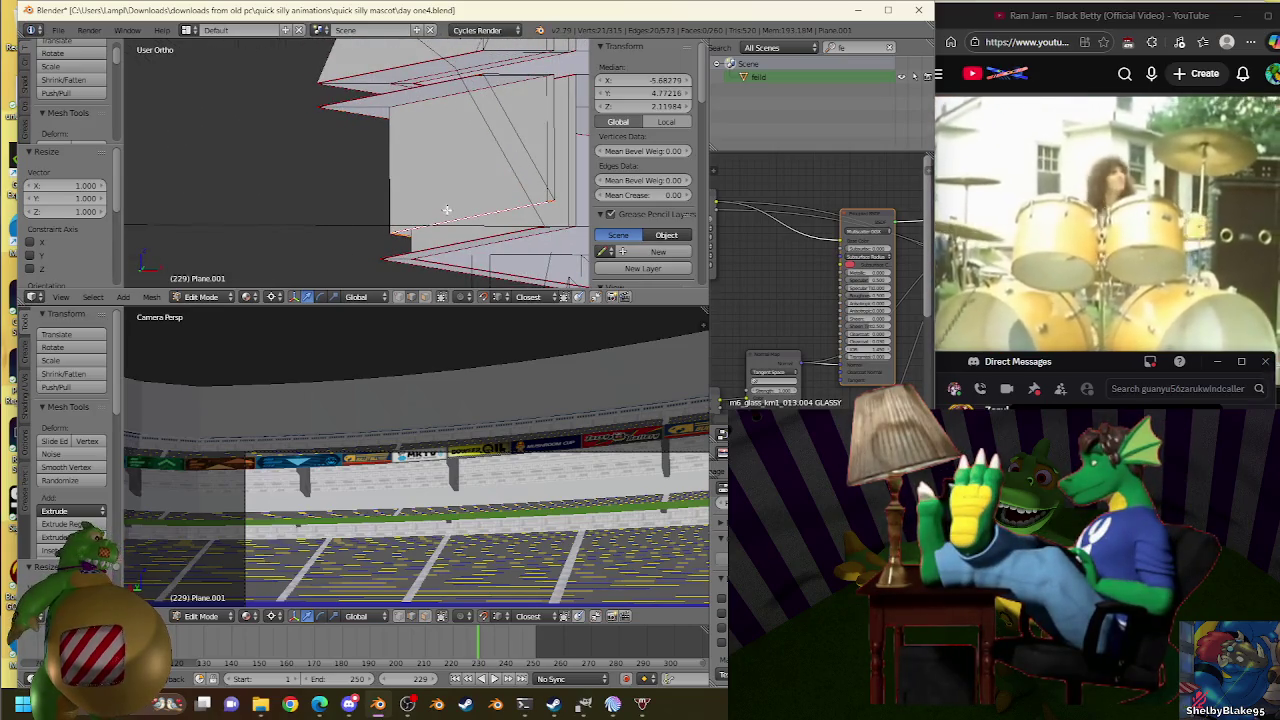
Select the stand's upper edge plus two more edges to bridge.
{"action": "right_click", "coordinate": [418, 82]}
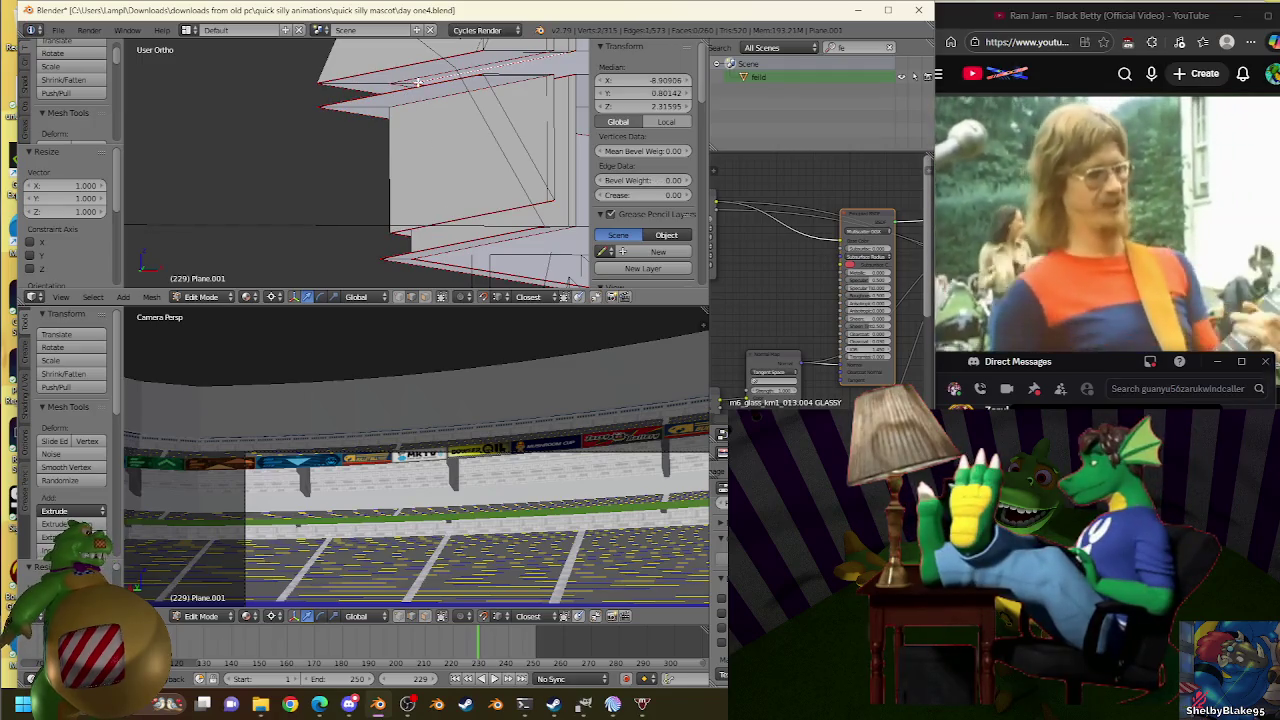
{"action": "right_click", "coordinate": [390, 97], "text": "shift"}
{"action": "right_click", "coordinate": [462, 209], "text": "shift"}
{"action": "key", "text": "w"}
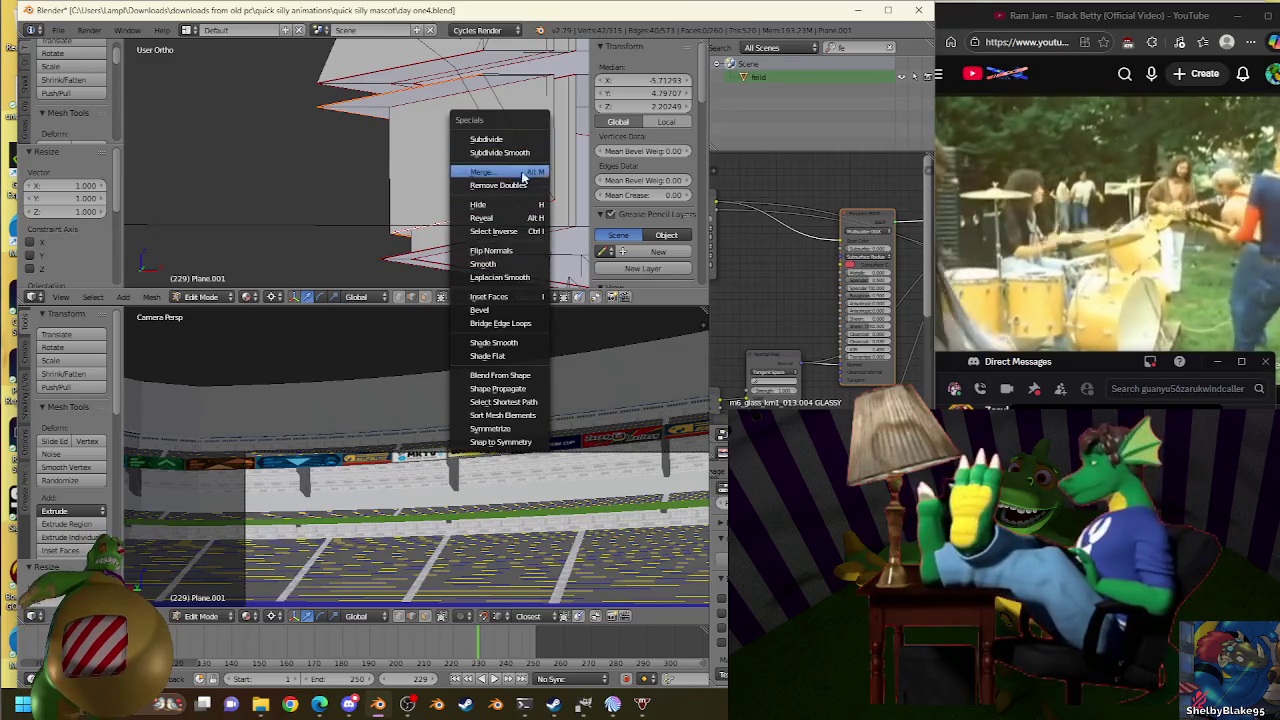
Bridge the selected edge loops with a new face and inspect it from several angles.
{"action": "left_click", "coordinate": [522, 327]}
{"action": "middle_click_drag", "start_coordinate": [480, 160], "coordinate": [484, 131]}
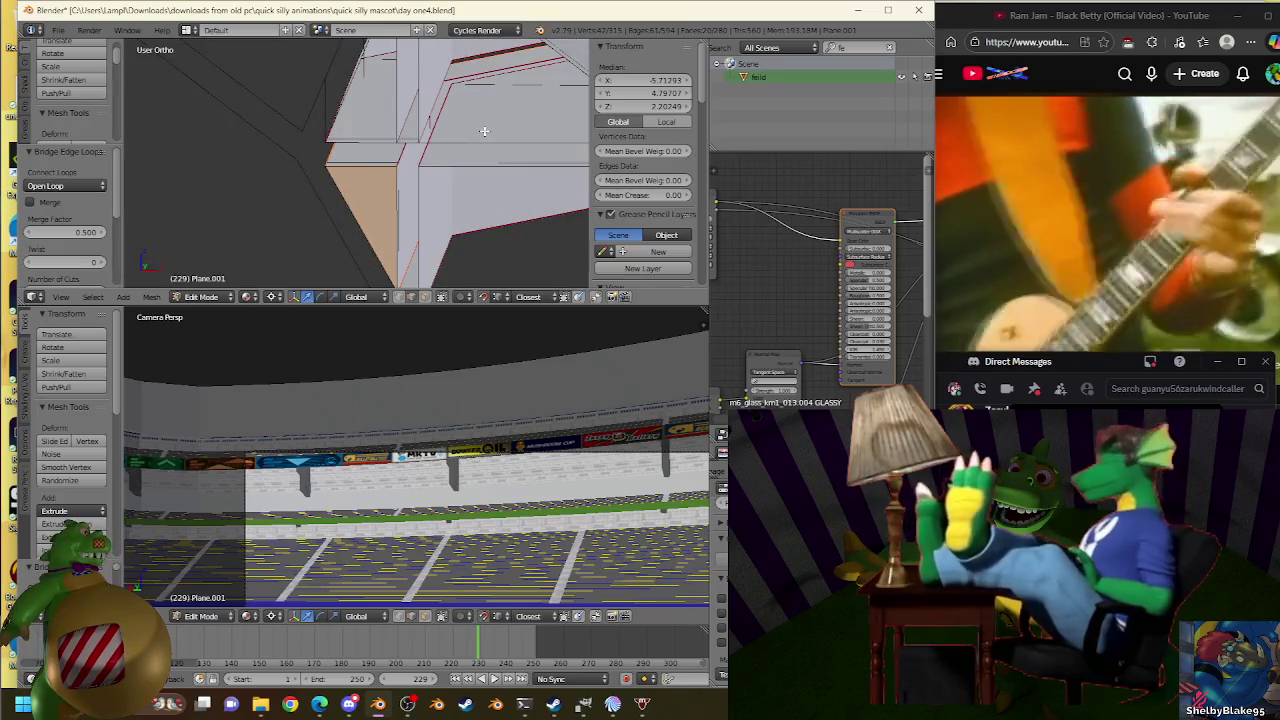
{"action": "key", "text": "KP_1"}
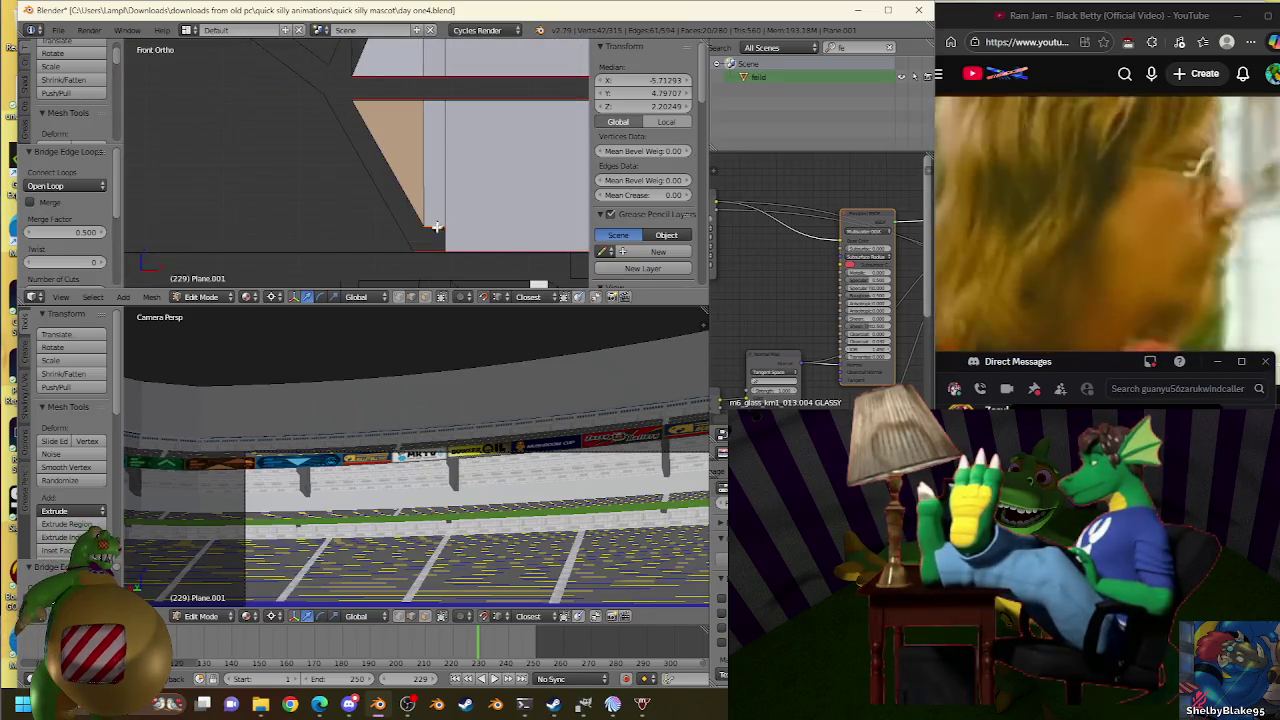
{"action": "middle_click_drag", "start_coordinate": [436, 227], "coordinate": [436, 264]}
{"action": "middle_click_drag", "start_coordinate": [452, 205], "coordinate": [466, 185]}
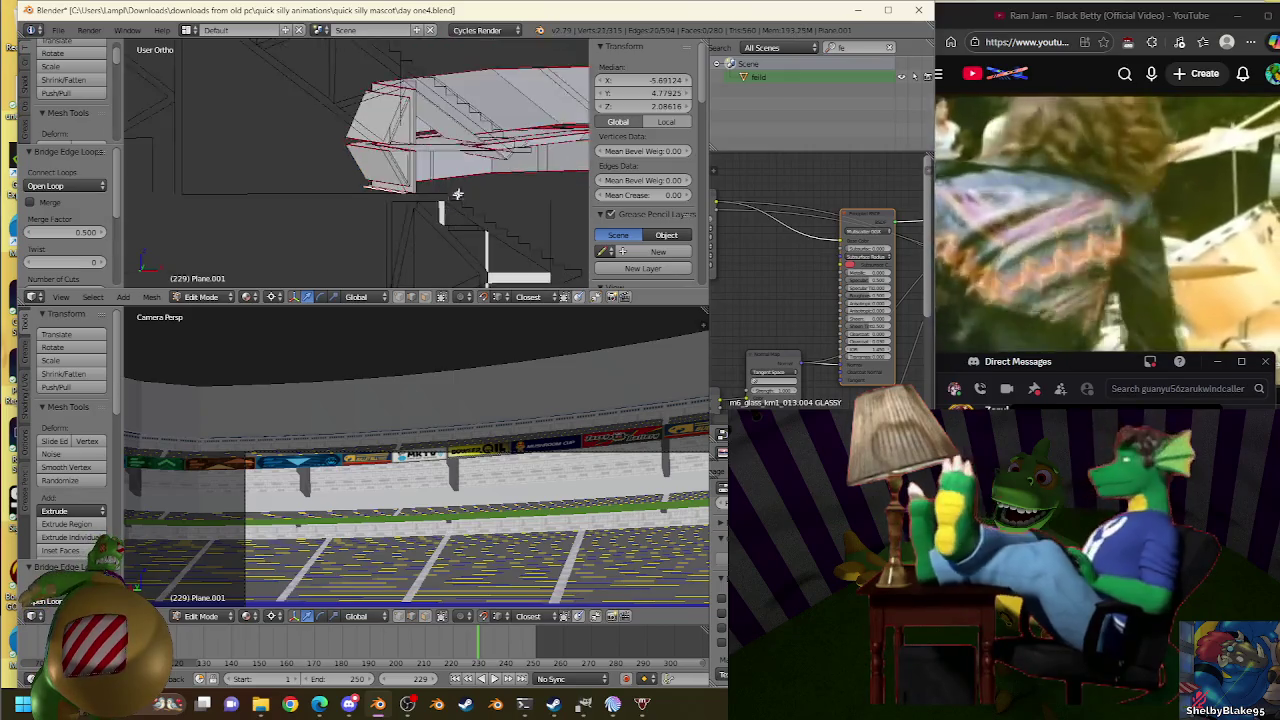
{"action": "key", "text": "KP_1"}
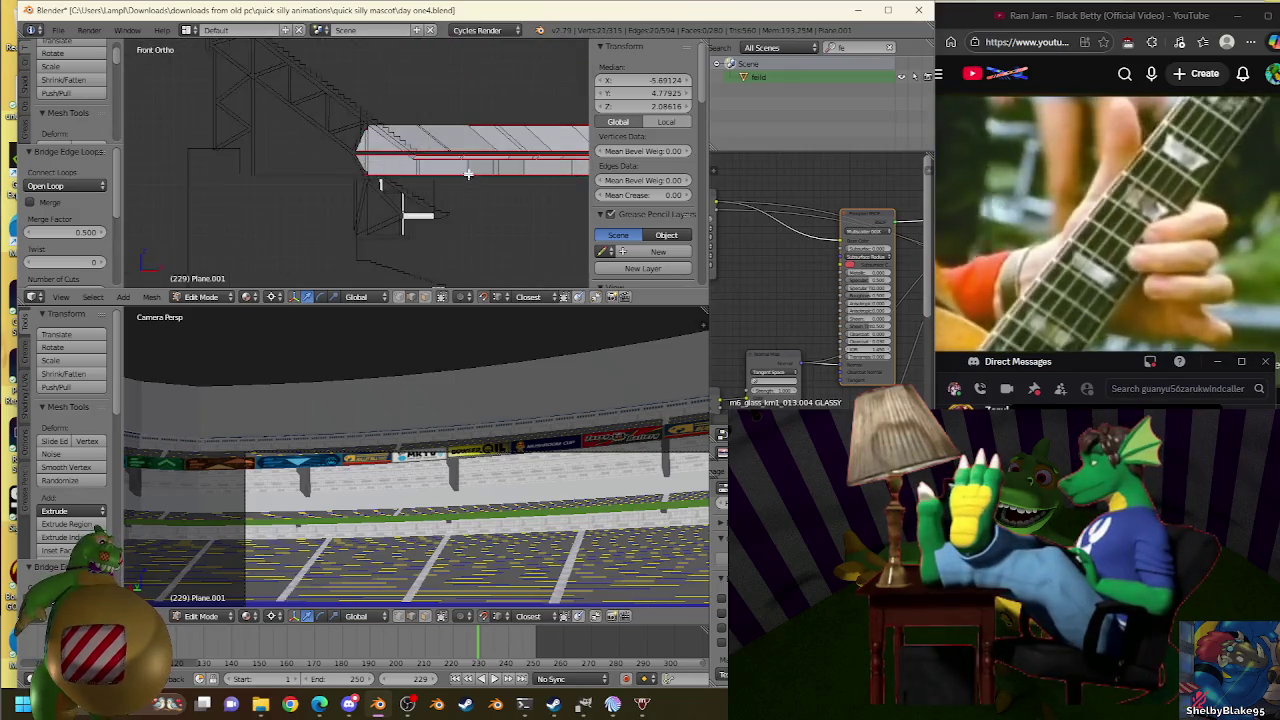
{"action": "middle_click_drag", "start_coordinate": [378, 143], "coordinate": [463, 140], "text": "shift"}
{"action": "scroll", "coordinate": [466, 140], "scroll_direction": "up", "scroll_amount": 2}
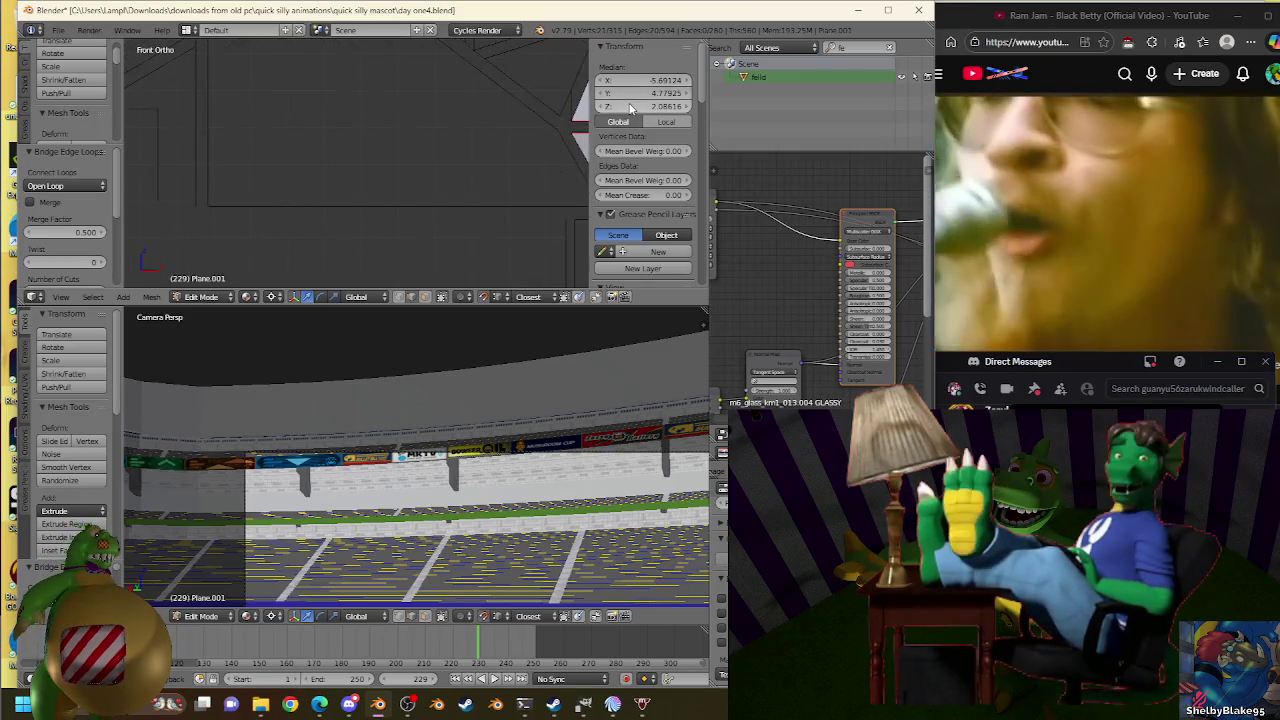
Flatten the wedge-shaped edge into a straight line by scaling its height.
{"action": "key", "text": "s"}
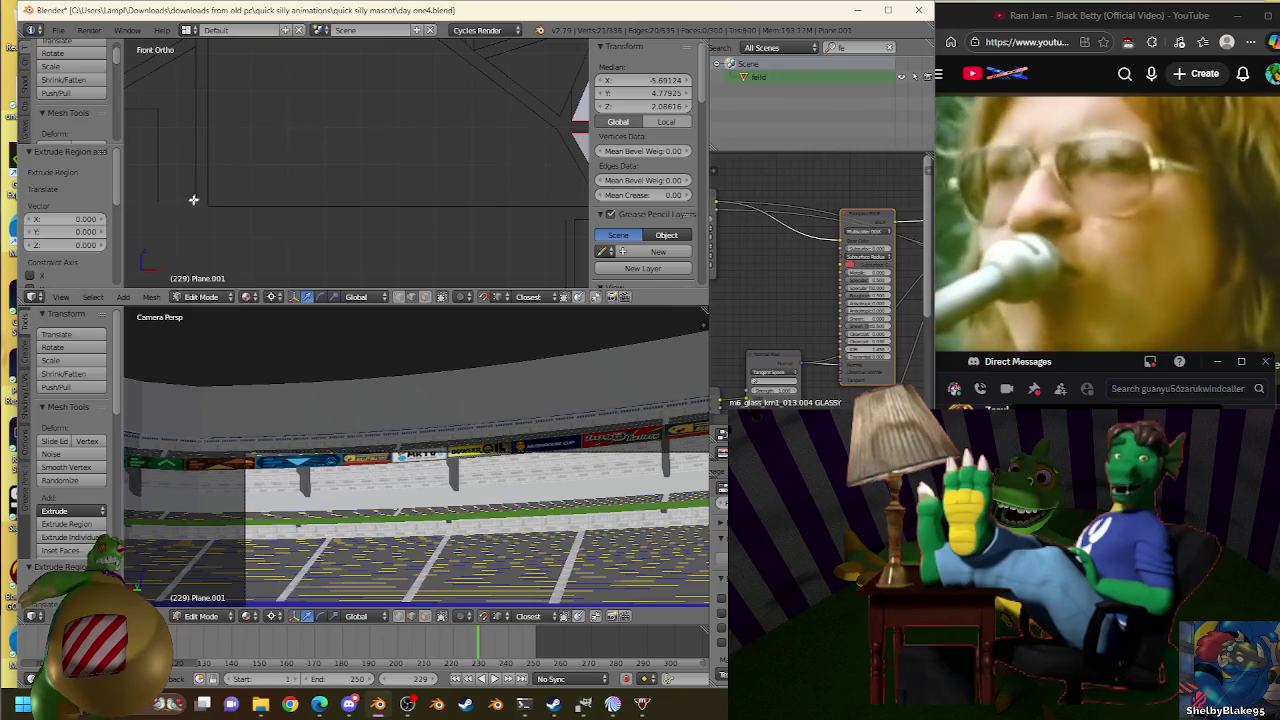
{"action": "left_click", "coordinate": [215, 207]}
{"action": "left_click_drag", "start_coordinate": [617, 105], "coordinate": [560, 105]}
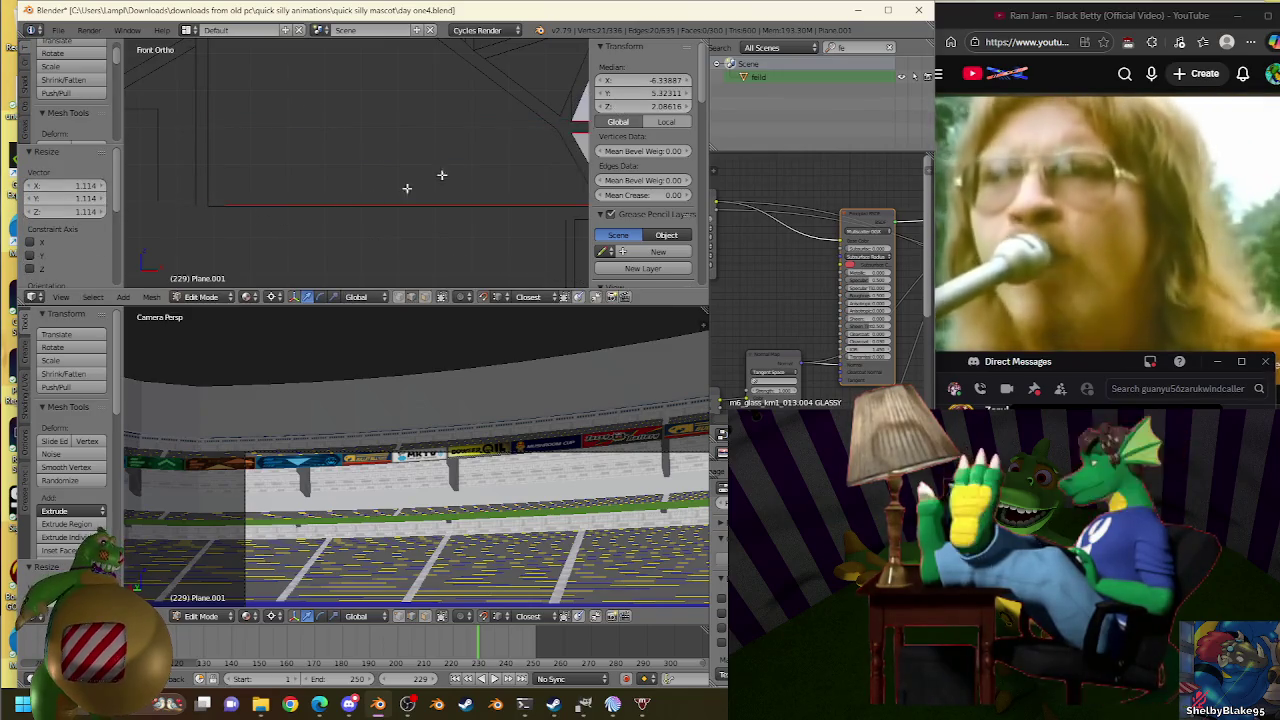
{"action": "key", "text": "s"}
{"action": "left_click", "coordinate": [241, 217]}
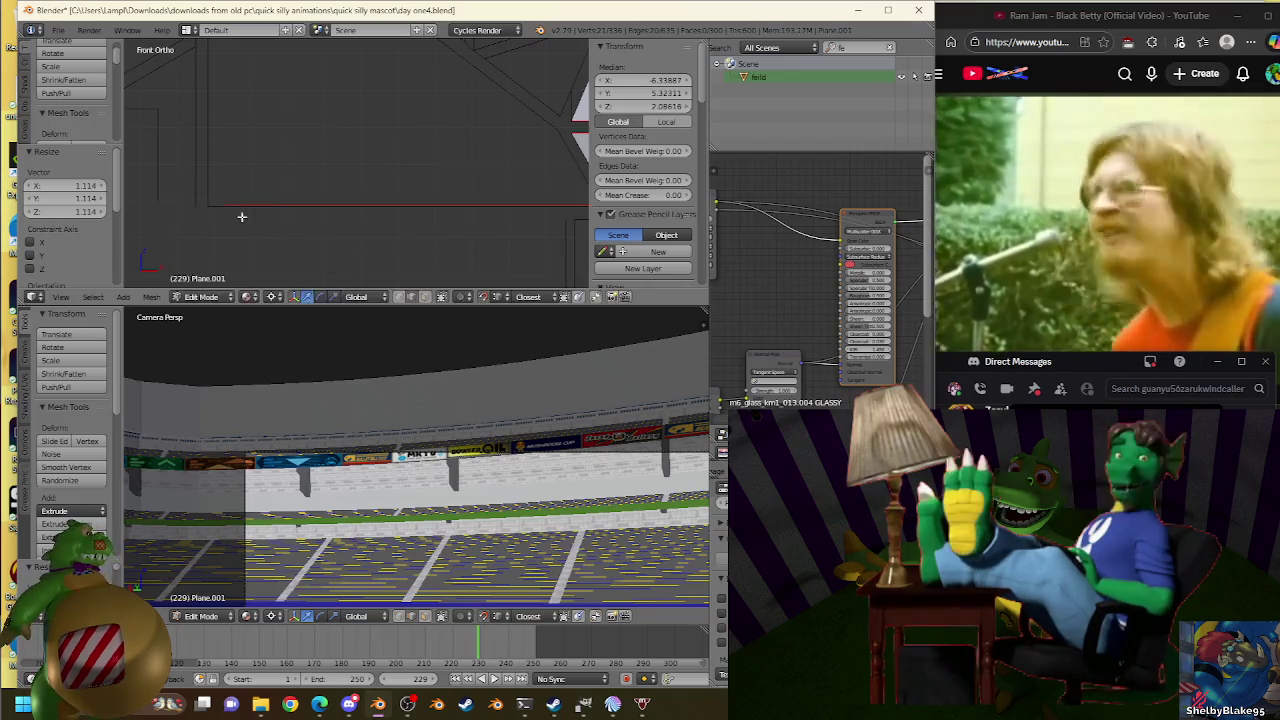
{"action": "left_click", "coordinate": [209, 208]}
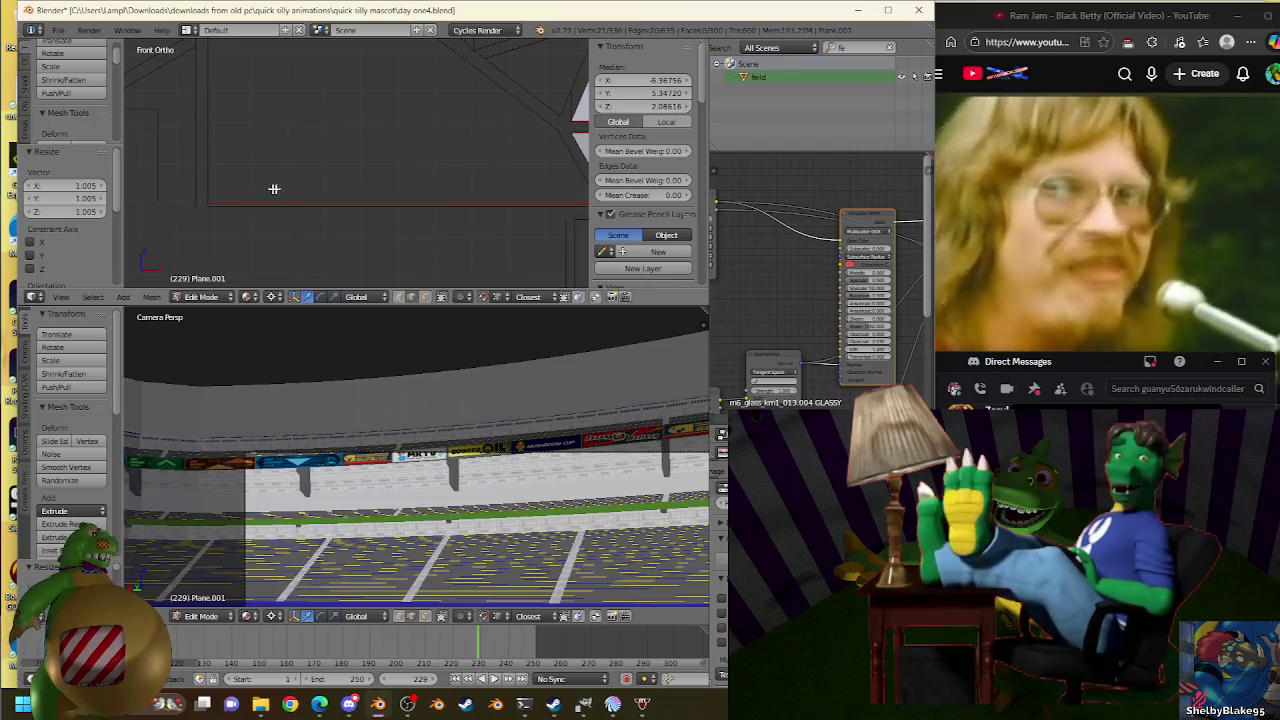
{"action": "key", "text": "s"}
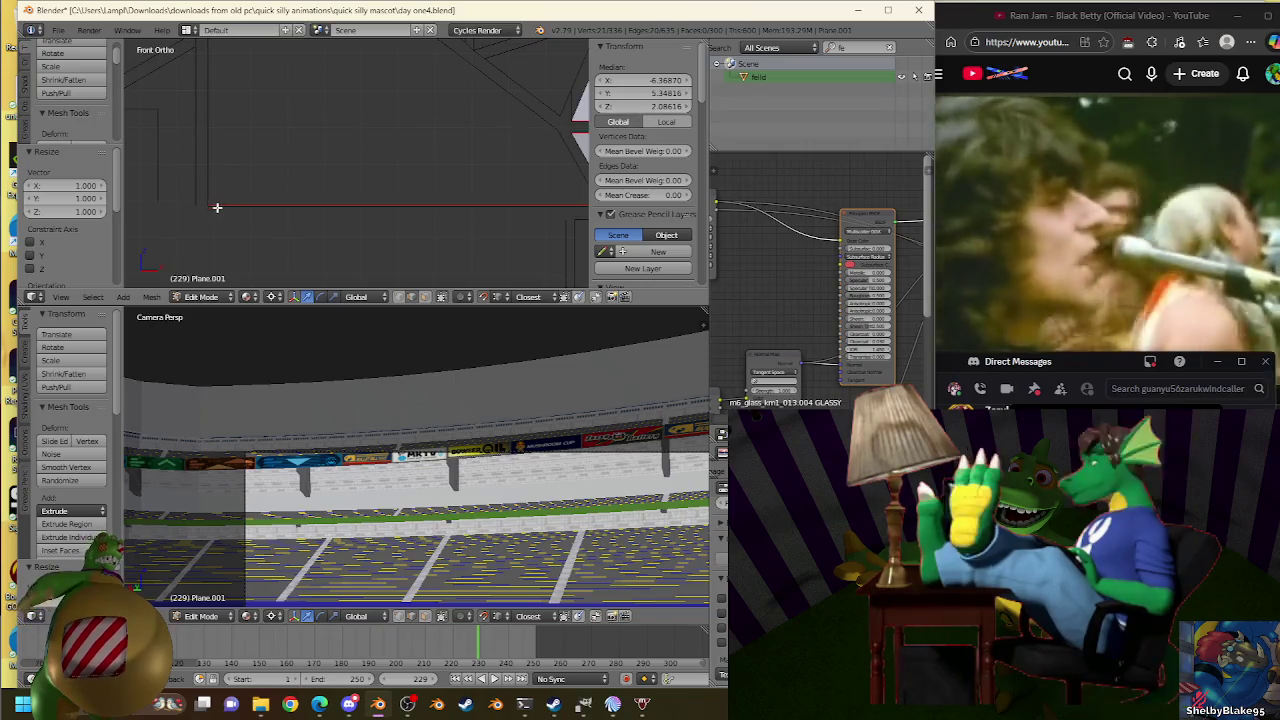
{"action": "key", "text": "s"}
{"action": "left_click", "coordinate": [351, 181]}
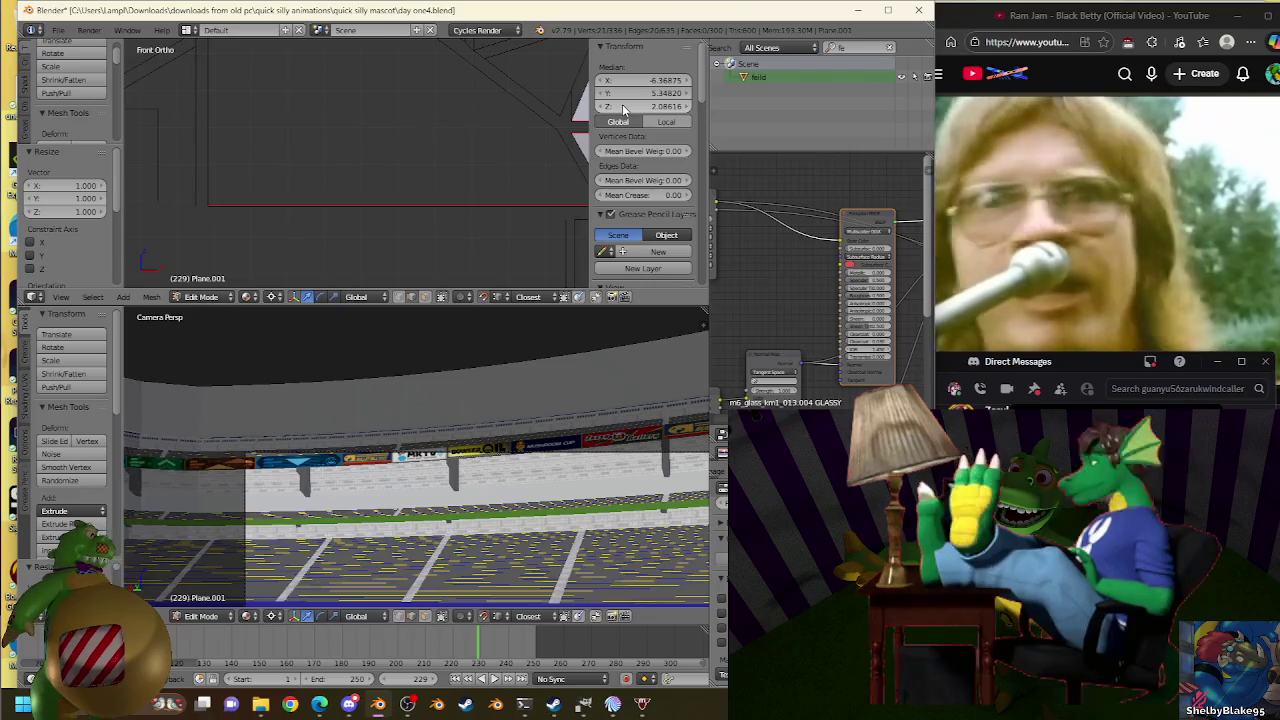
Extrude the edge 0.927 upward along the truss and exit Edit Mode.
{"action": "scroll", "coordinate": [320, 283], "scroll_direction": "up", "scroll_amount": 2}
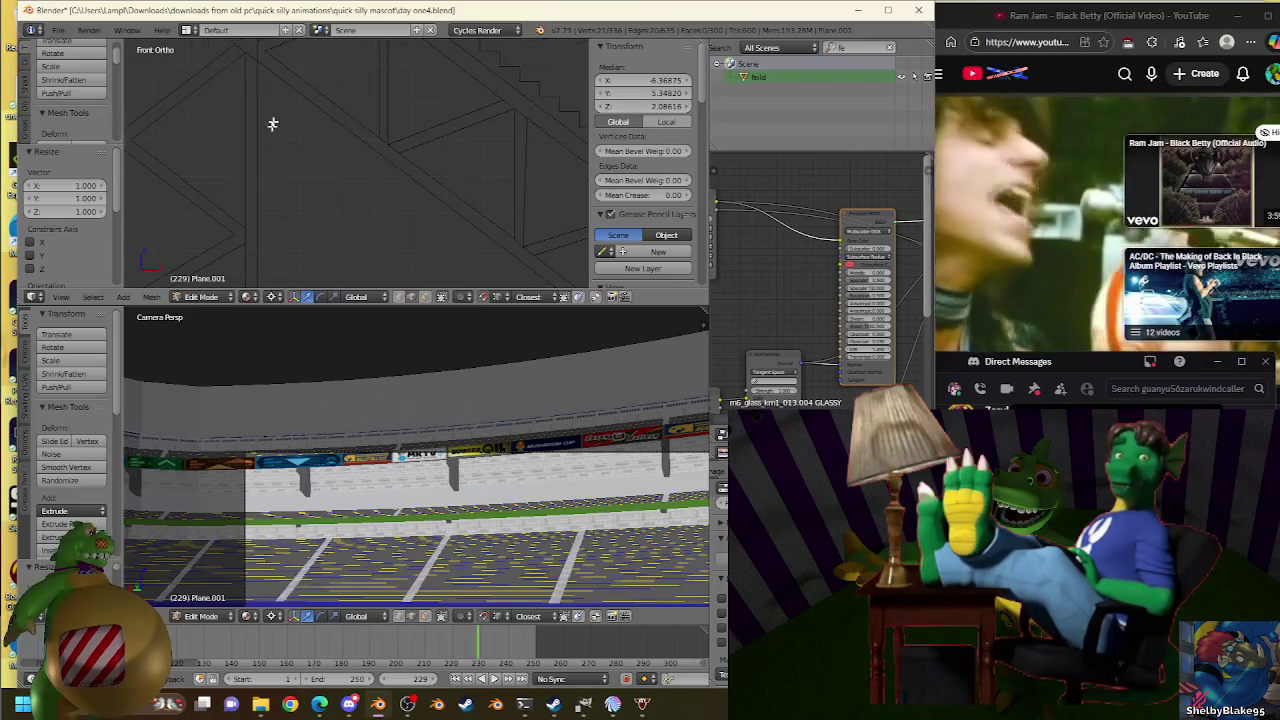
{"action": "key", "text": "e"}
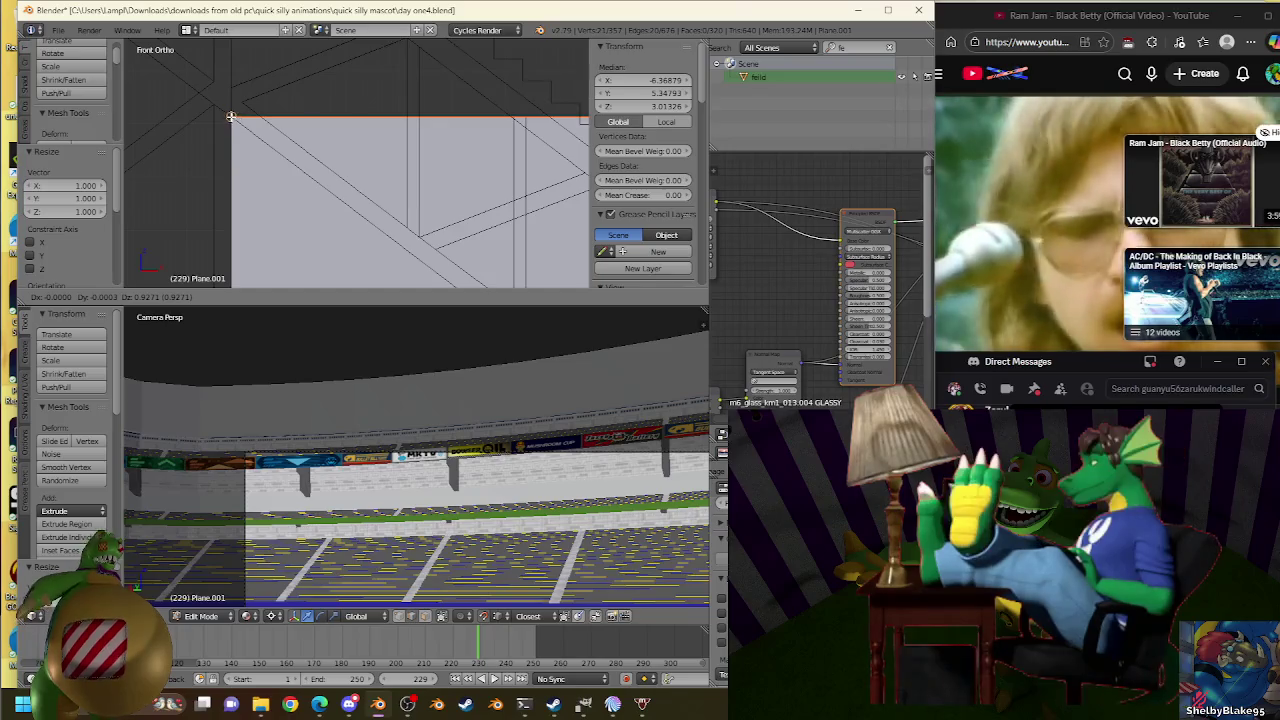
{"action": "left_click", "coordinate": [232, 113]}
{"action": "scroll", "coordinate": [300, 130], "scroll_direction": "down", "scroll_amount": 2}
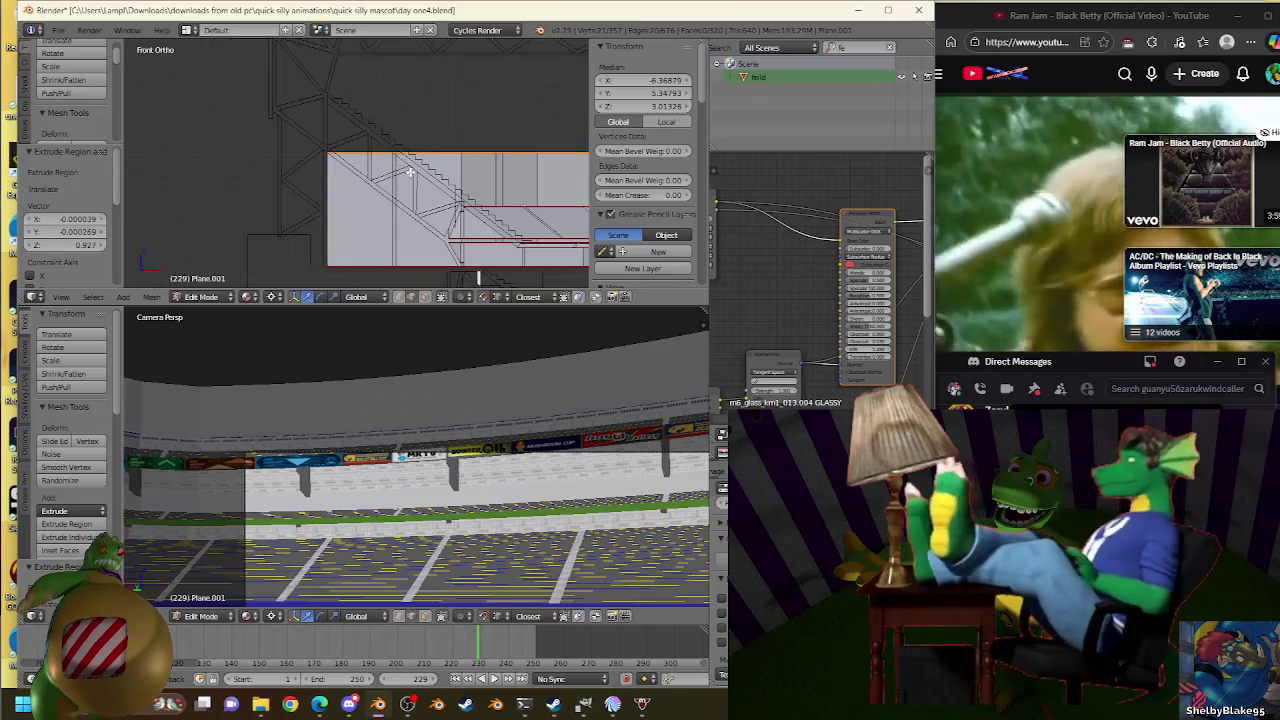
{"action": "scroll", "coordinate": [392, 153], "scroll_direction": "down", "scroll_amount": 1}
{"action": "scroll", "coordinate": [426, 258], "scroll_direction": "up", "scroll_amount": 2}
{"action": "key", "text": "Tab"}
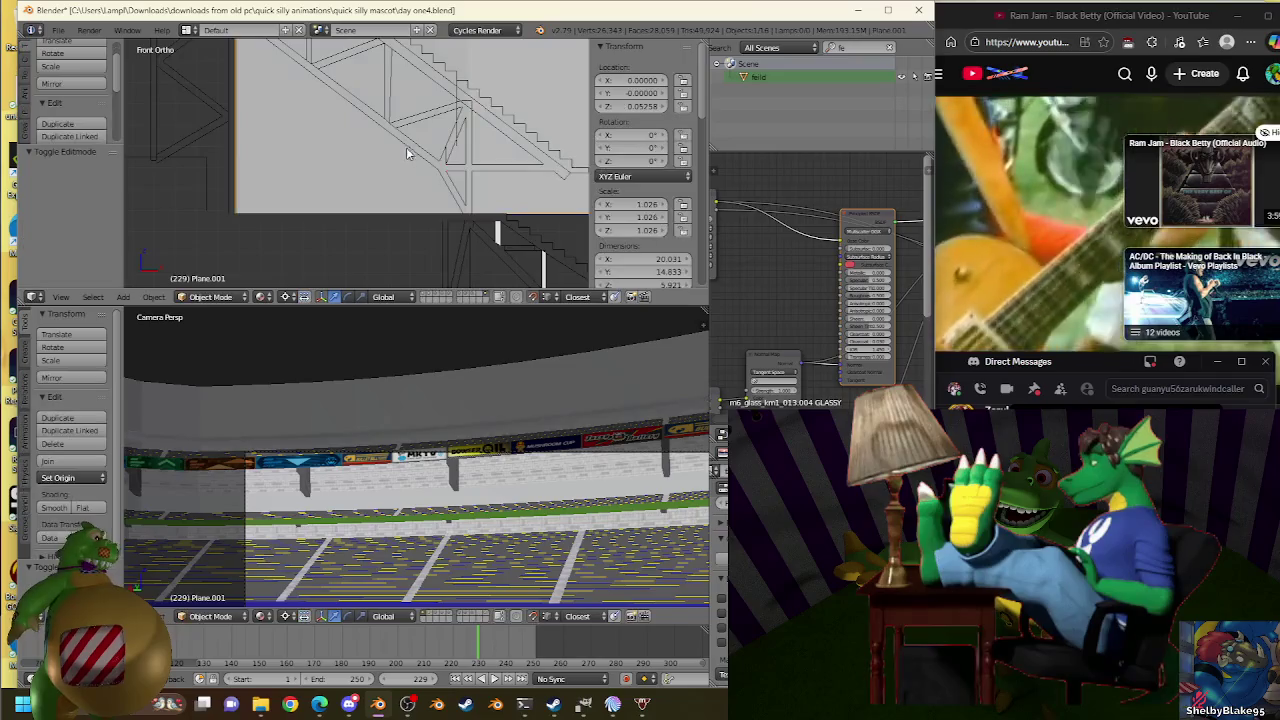
Snap the 3D cursor to a vertex on truss Plane.007, then resume editing Plane.001.
{"action": "right_click", "coordinate": [406, 147]}
{"action": "key", "text": "Tab"}
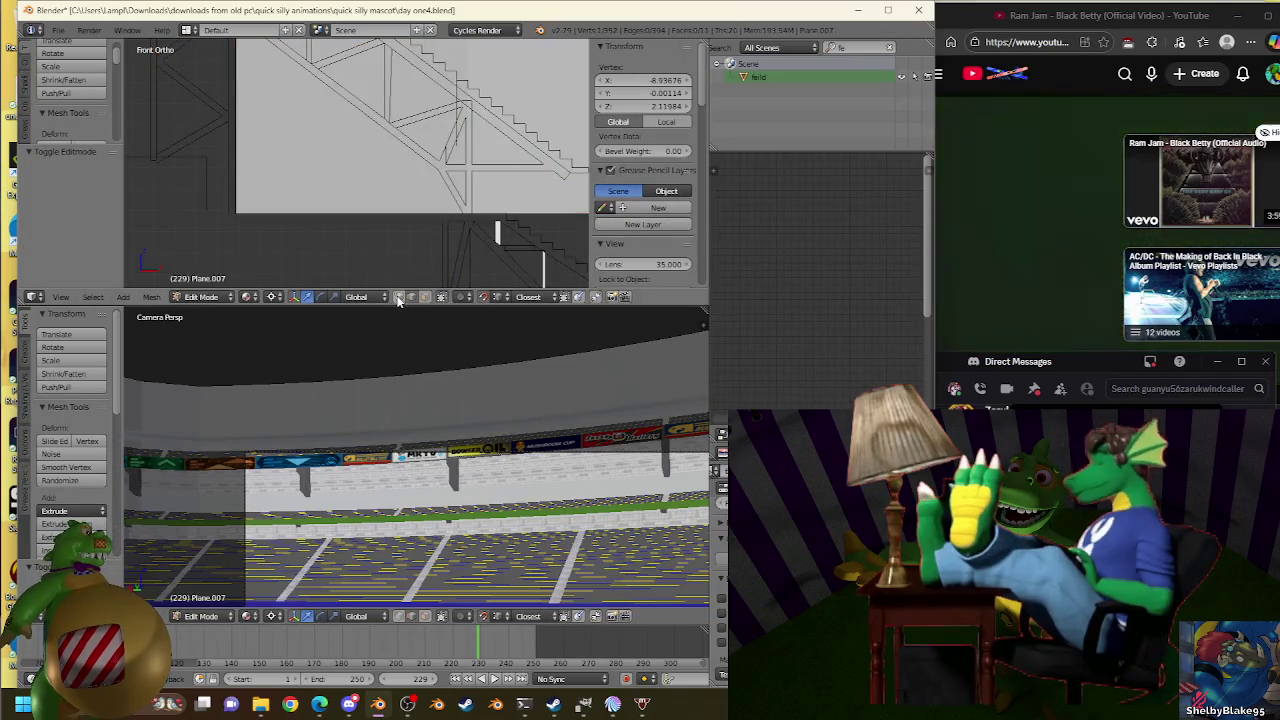
{"action": "right_click", "coordinate": [443, 163]}
{"action": "key", "text": "shift+s"}
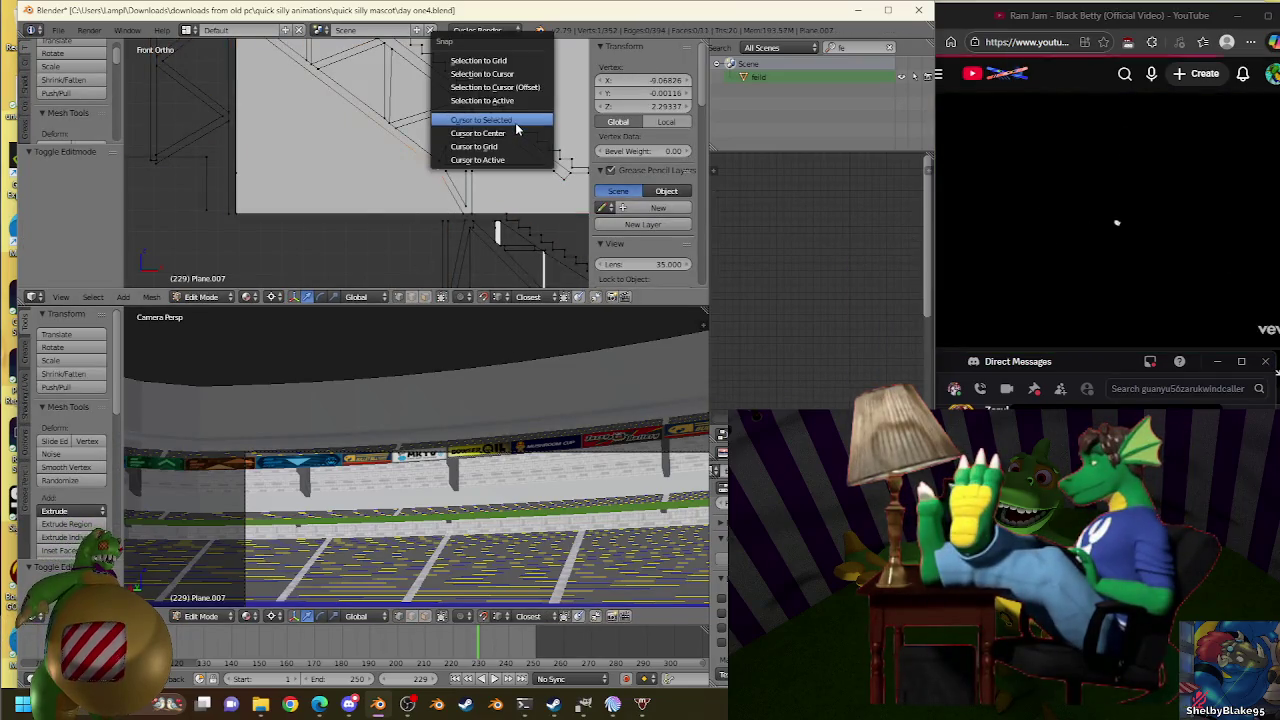
{"action": "left_click", "coordinate": [516, 122]}
{"action": "key", "text": "Tab"}
{"action": "right_click", "coordinate": [286, 217]}
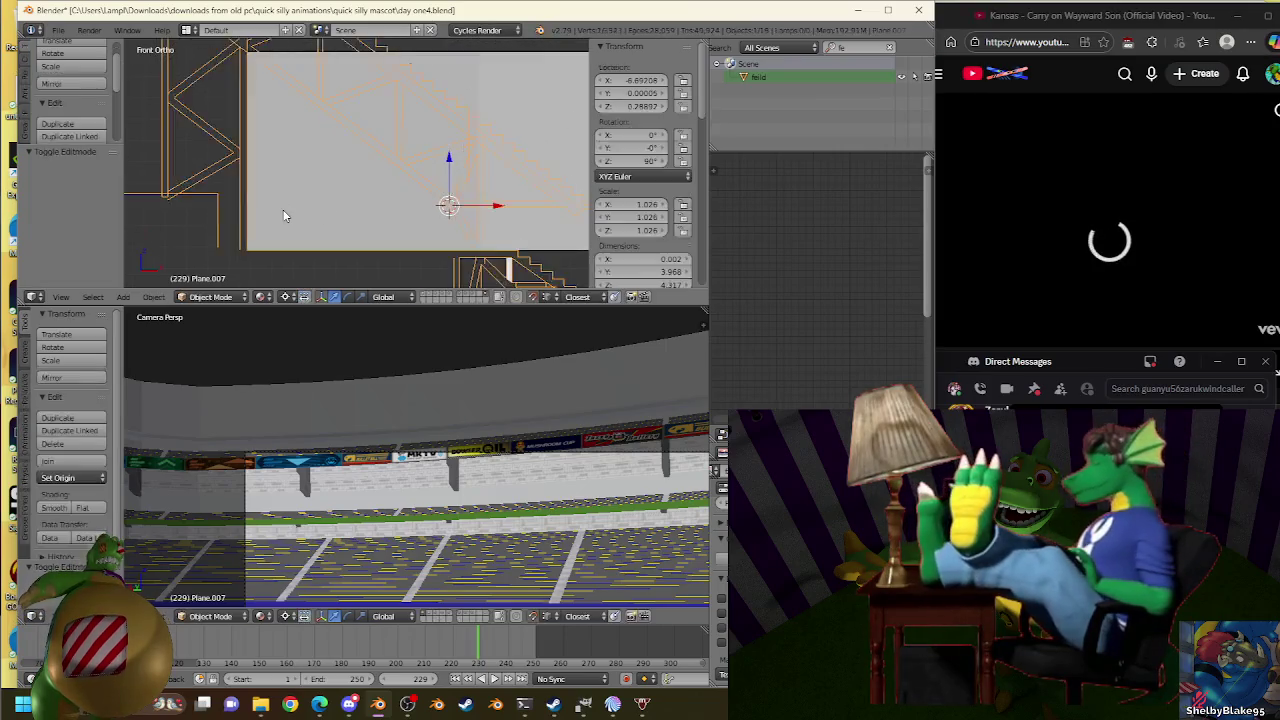
{"action": "key", "text": "Tab"}
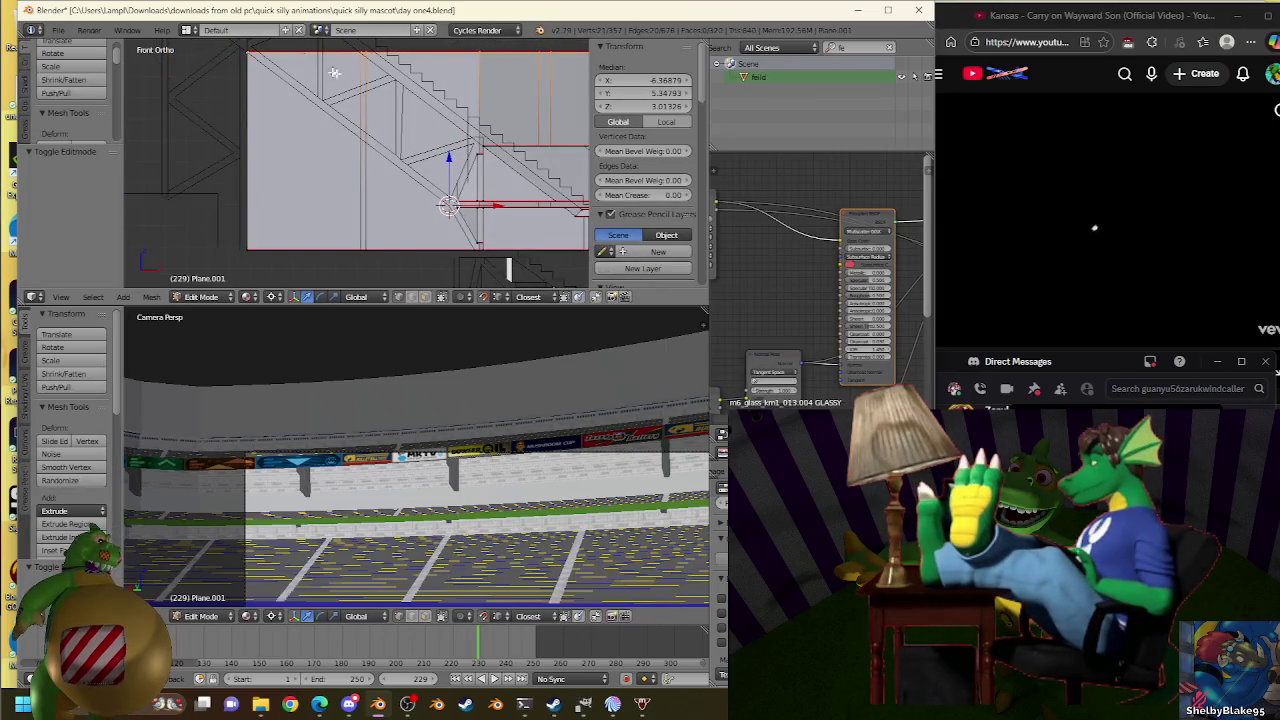
Extrude the stand's edge toward the truss and lower it along Z.
{"action": "scroll", "coordinate": [334, 72], "scroll_direction": "up", "scroll_amount": 1}
{"action": "scroll", "coordinate": [334, 72], "scroll_direction": "up", "scroll_amount": 1}
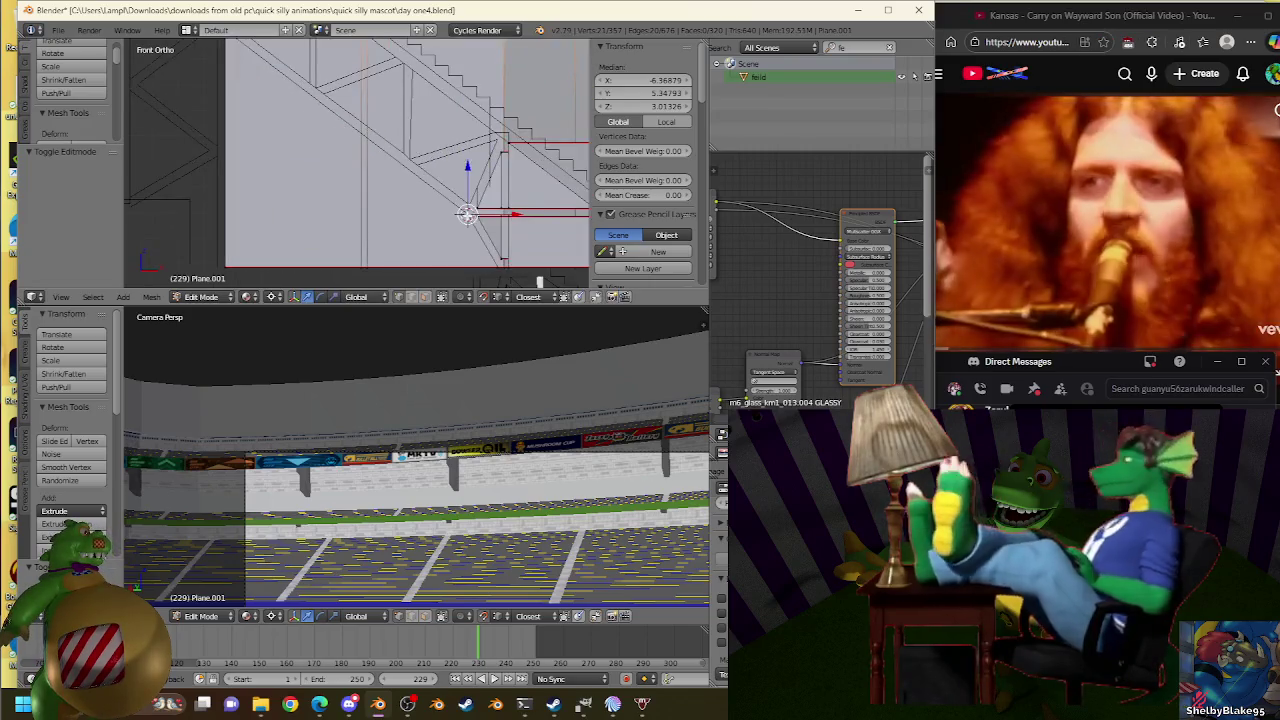
{"action": "key", "text": "e"}
{"action": "left_click", "coordinate": [506, 203]}
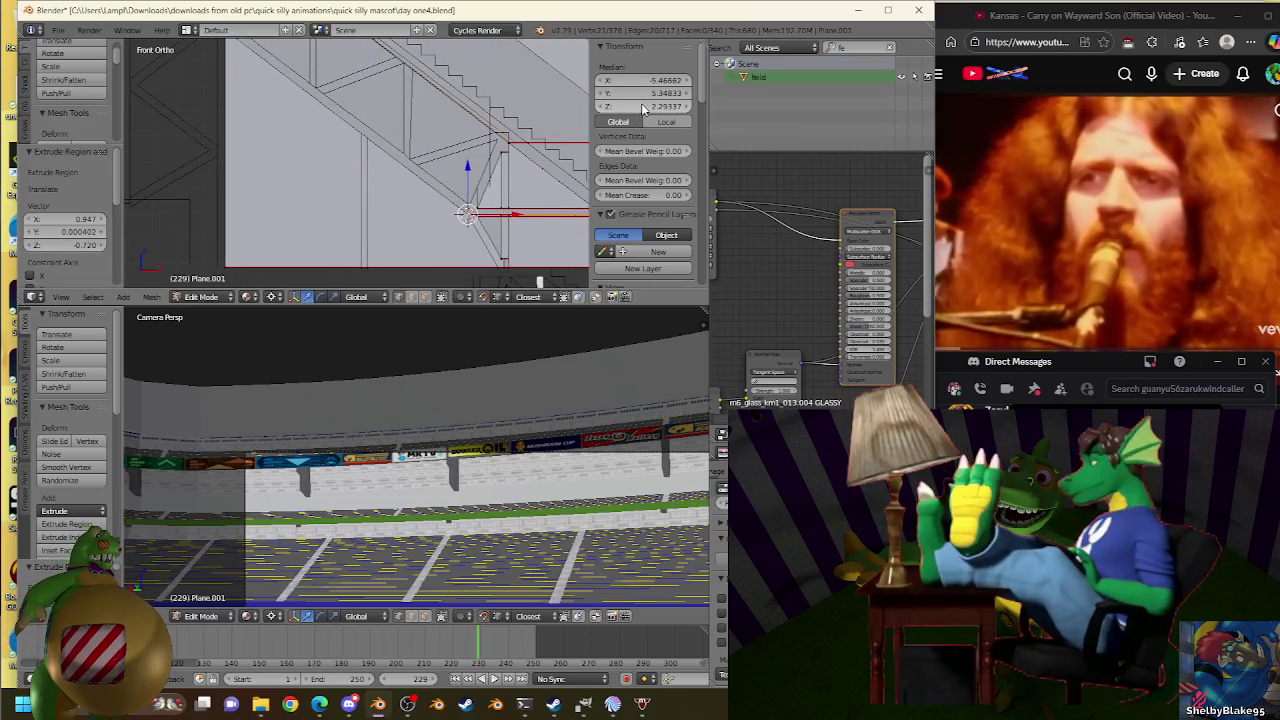
{"action": "key", "text": "g"}
{"action": "key", "text": "z"}
{"action": "key", "text": "s"}
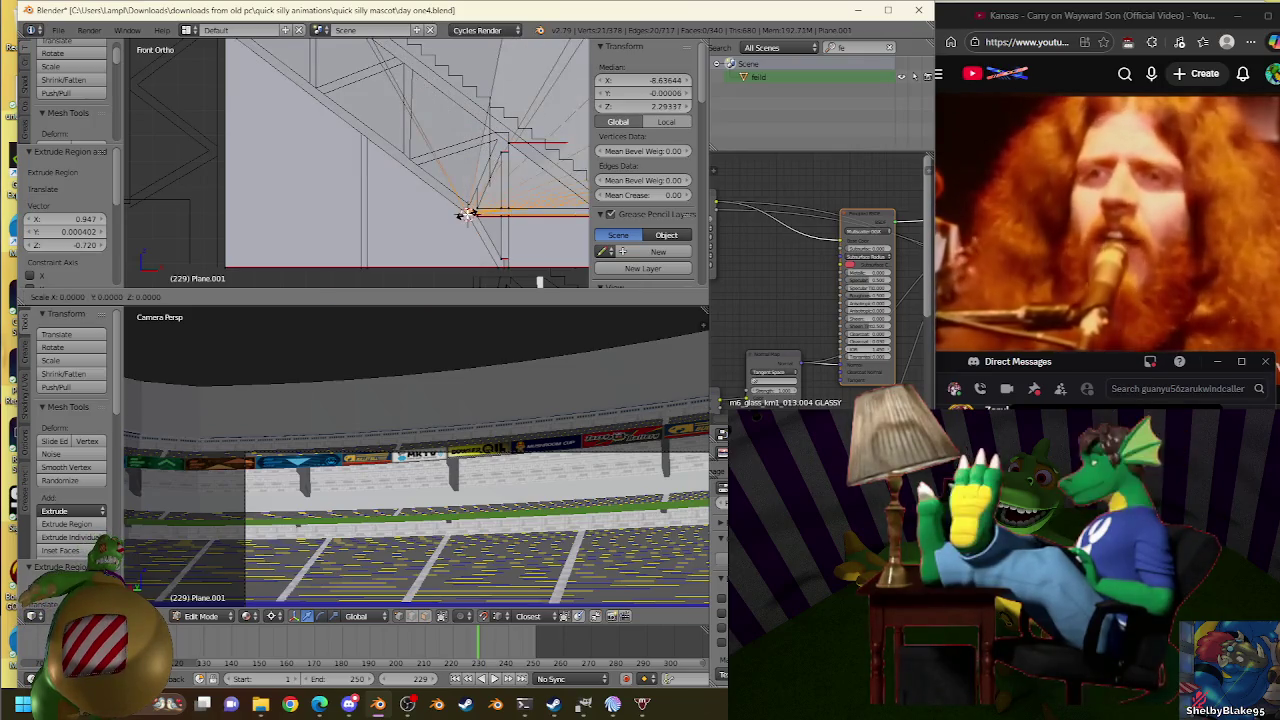
{"action": "left_click", "coordinate": [465, 212]}
{"action": "right_click", "coordinate": [494, 188]}
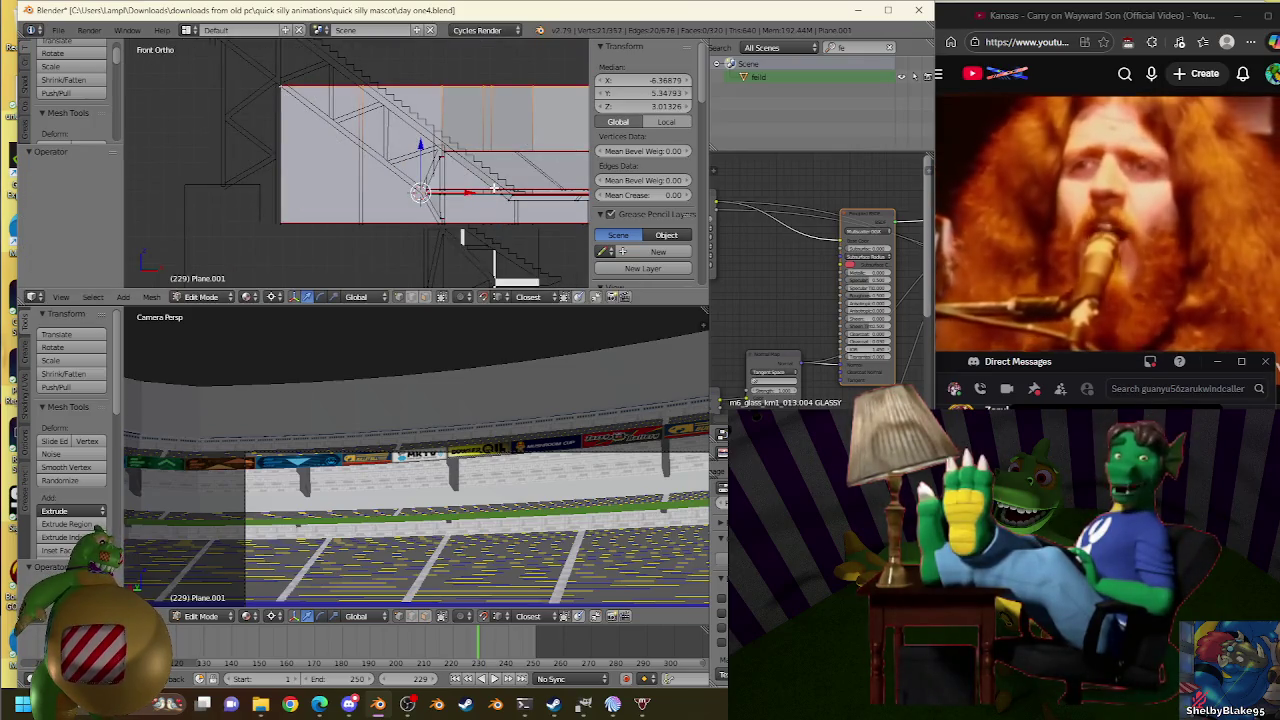
{"action": "key", "text": "Tab"}
Select an edge loop along the stand in a zoomed front view.
{"action": "middle_click_drag", "start_coordinate": [499, 151], "coordinate": [547, 186]}
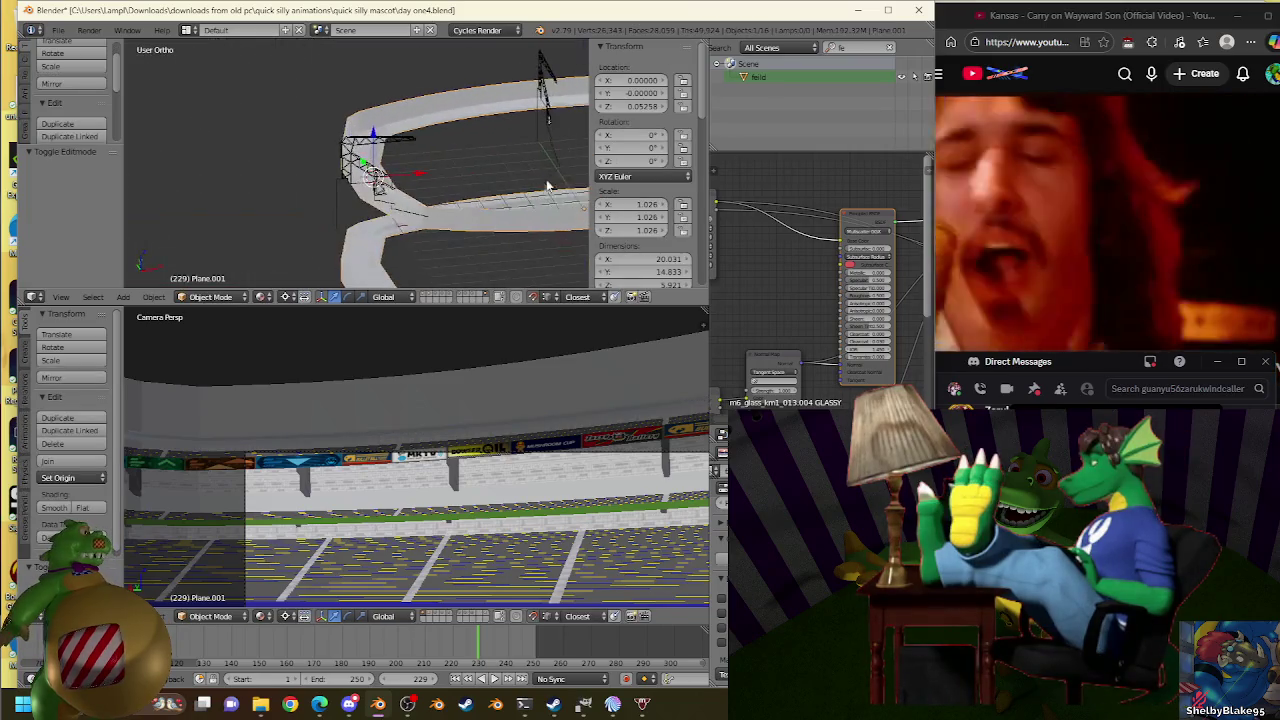
{"action": "key", "text": "ctrl+Tab"}
{"action": "left_click", "coordinate": [522, 150]}
{"action": "right_click", "coordinate": [435, 81], "text": "alt"}
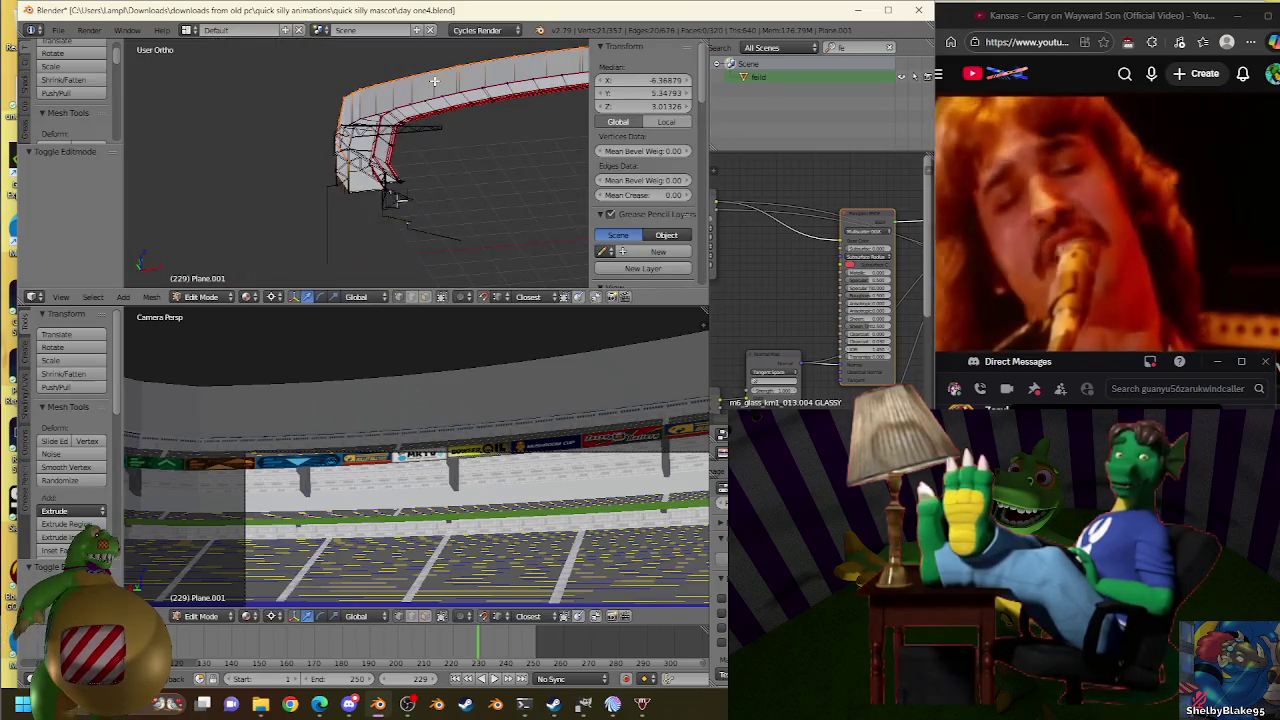
{"action": "key", "text": "KP_1"}
{"action": "scroll", "coordinate": [430, 200], "scroll_direction": "up", "scroll_amount": 2}
{"action": "scroll", "coordinate": [443, 223], "scroll_direction": "up", "scroll_amount": 2}
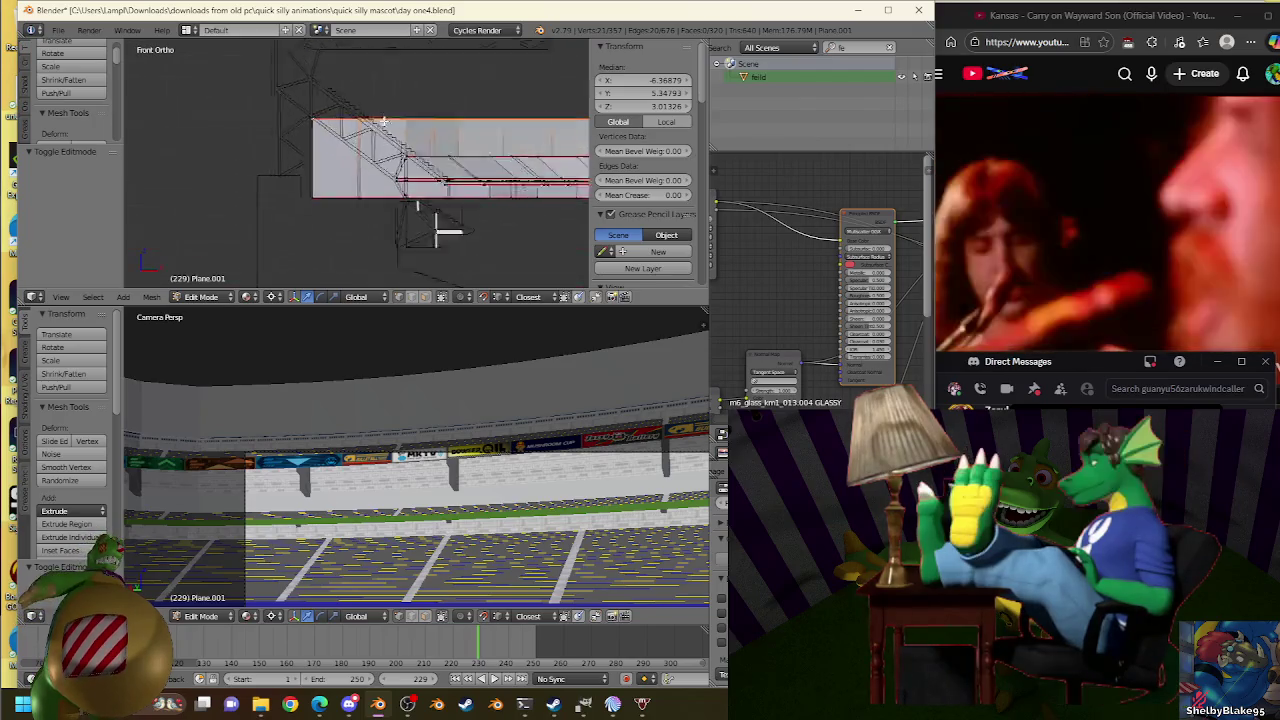
{"action": "scroll", "coordinate": [381, 127], "scroll_direction": "up", "scroll_amount": 3}
Extrude the selected edges, scale them down toward the truss, then undo the last adjustments.
{"action": "key", "text": "e"}
{"action": "key", "text": "Escape"}
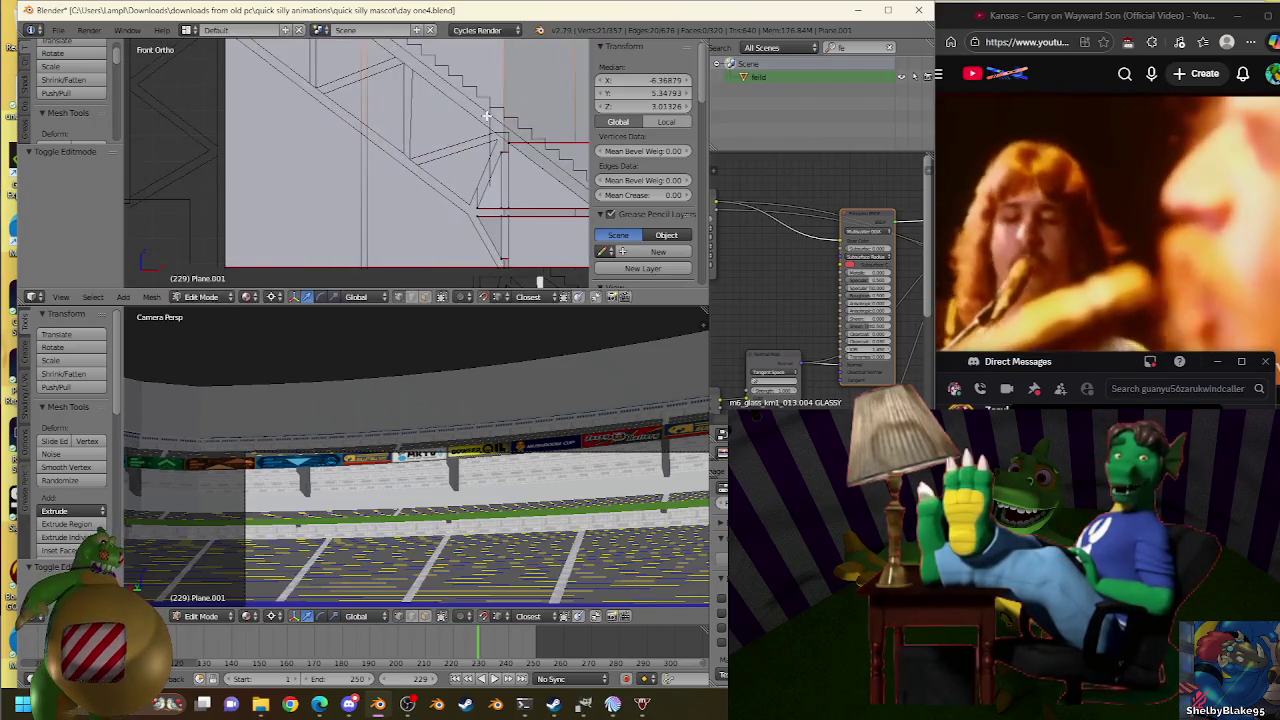
{"action": "key", "text": "s"}
{"action": "left_click", "coordinate": [468, 211]}
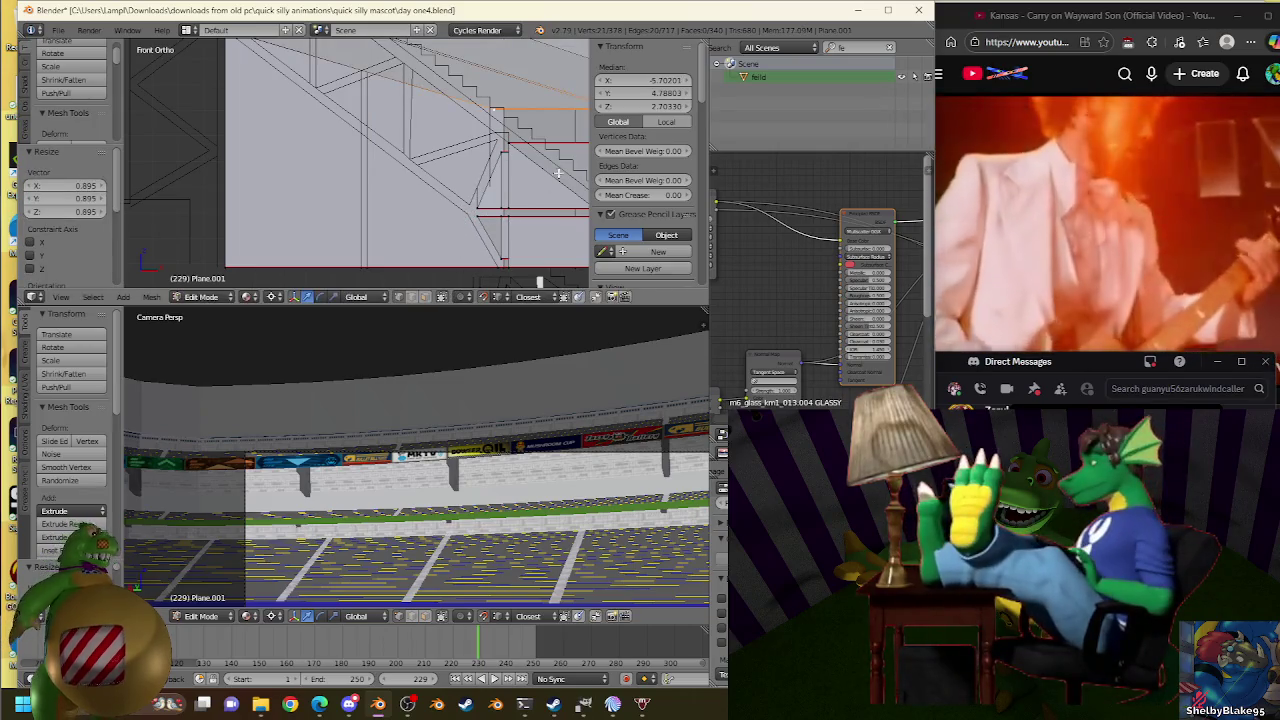
{"action": "left_click_drag", "start_coordinate": [634, 105], "coordinate": [573, 153]}
{"action": "key", "text": "s"}
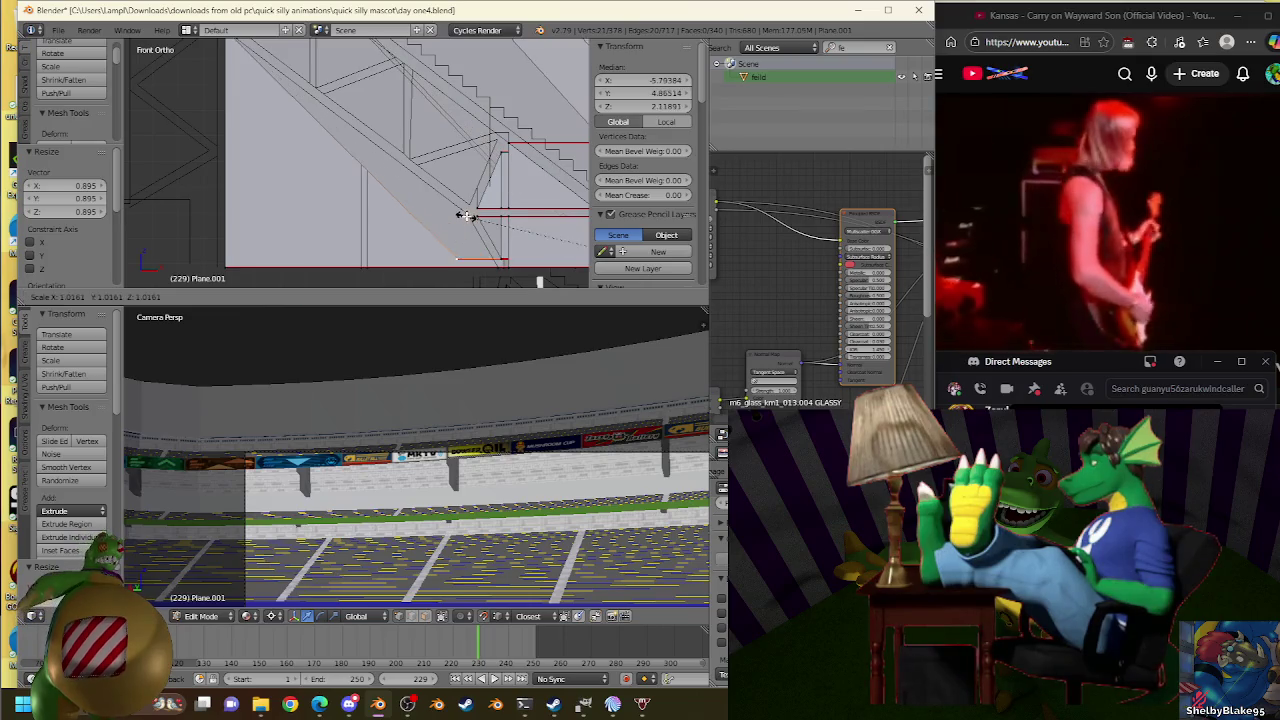
{"action": "key", "text": "ctrl+z"}
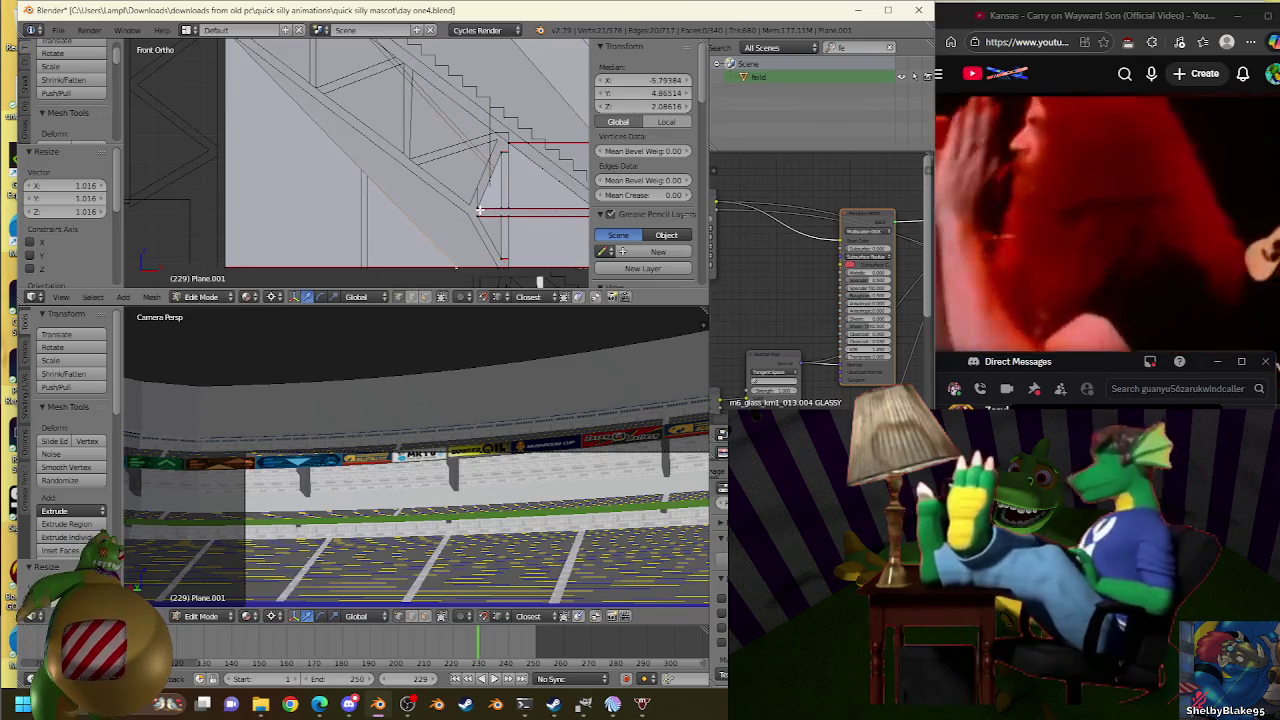
{"action": "key", "text": "ctrl+z"}
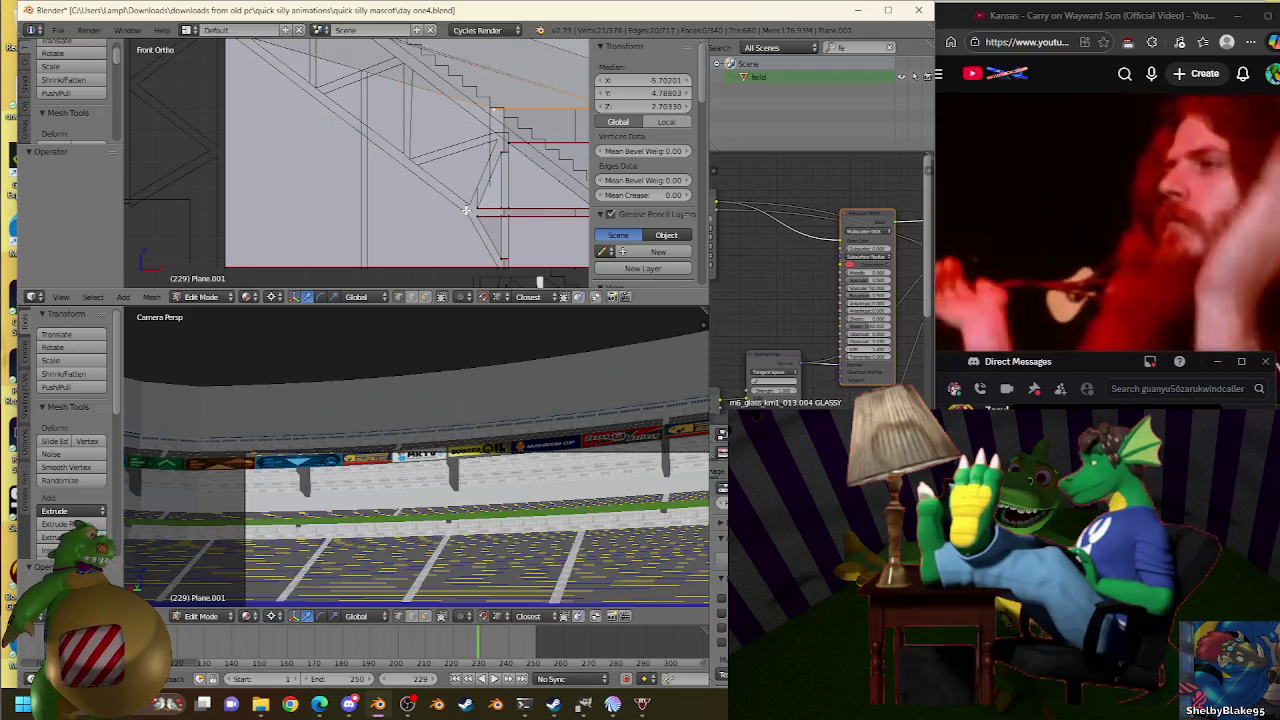
Select a different vertex on the stand edge, test a scale, and orbit to check.
{"action": "key", "text": "Tab"}
{"action": "key", "text": "Tab"}
{"action": "key", "text": "Tab"}
{"action": "right_click", "coordinate": [467, 211]}
{"action": "key", "text": "Tab"}
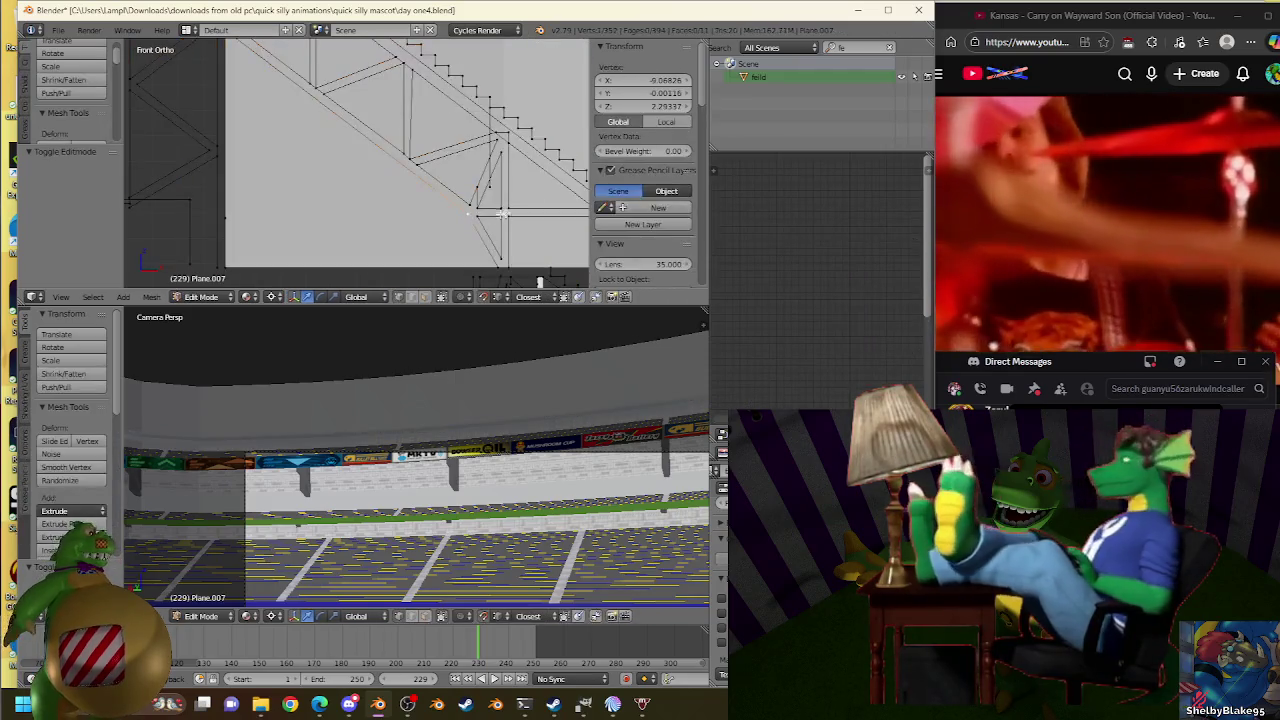
{"action": "key", "text": "ctrl+z"}
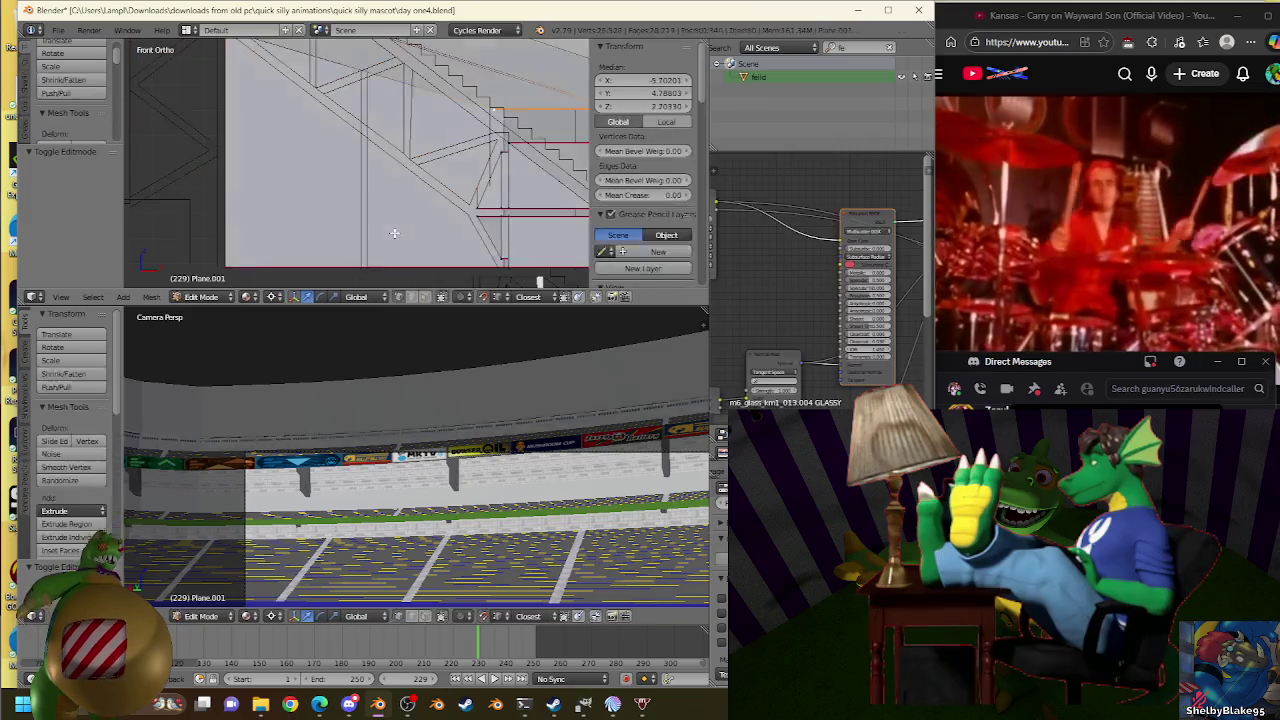
{"action": "right_click", "coordinate": [463, 209]}
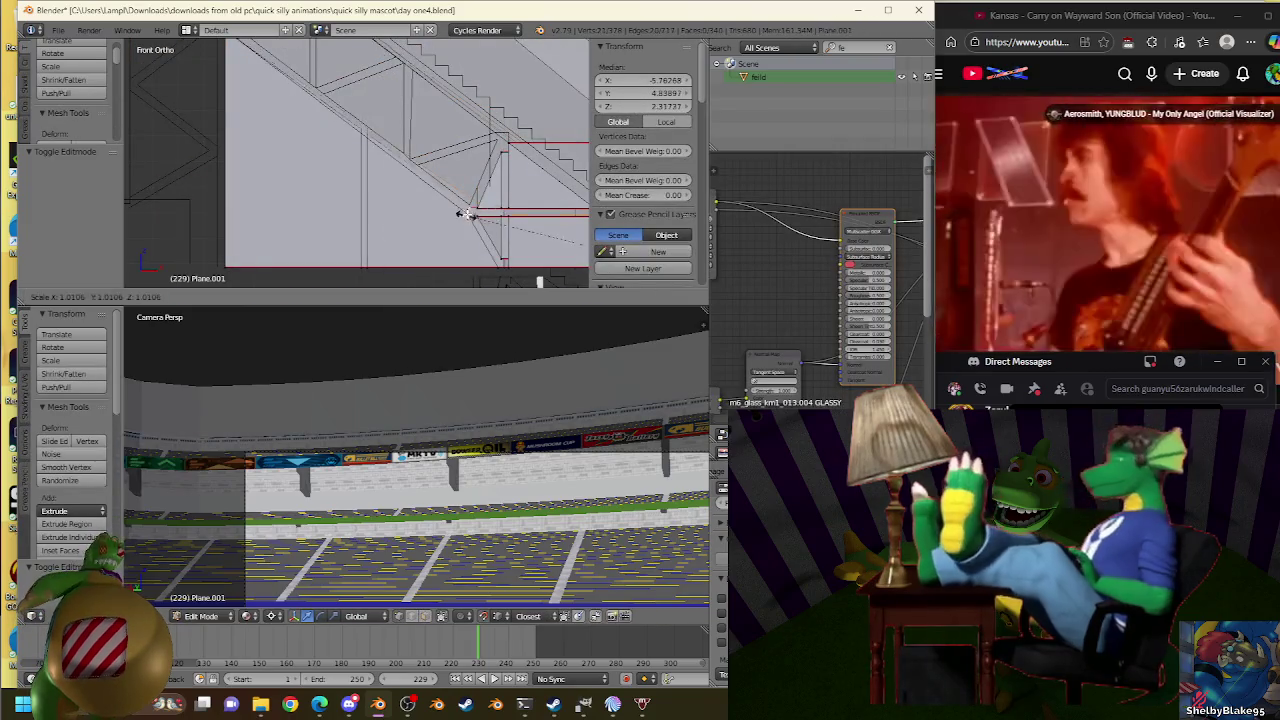
{"action": "key", "text": "s"}
{"action": "left_click", "coordinate": [477, 209]}
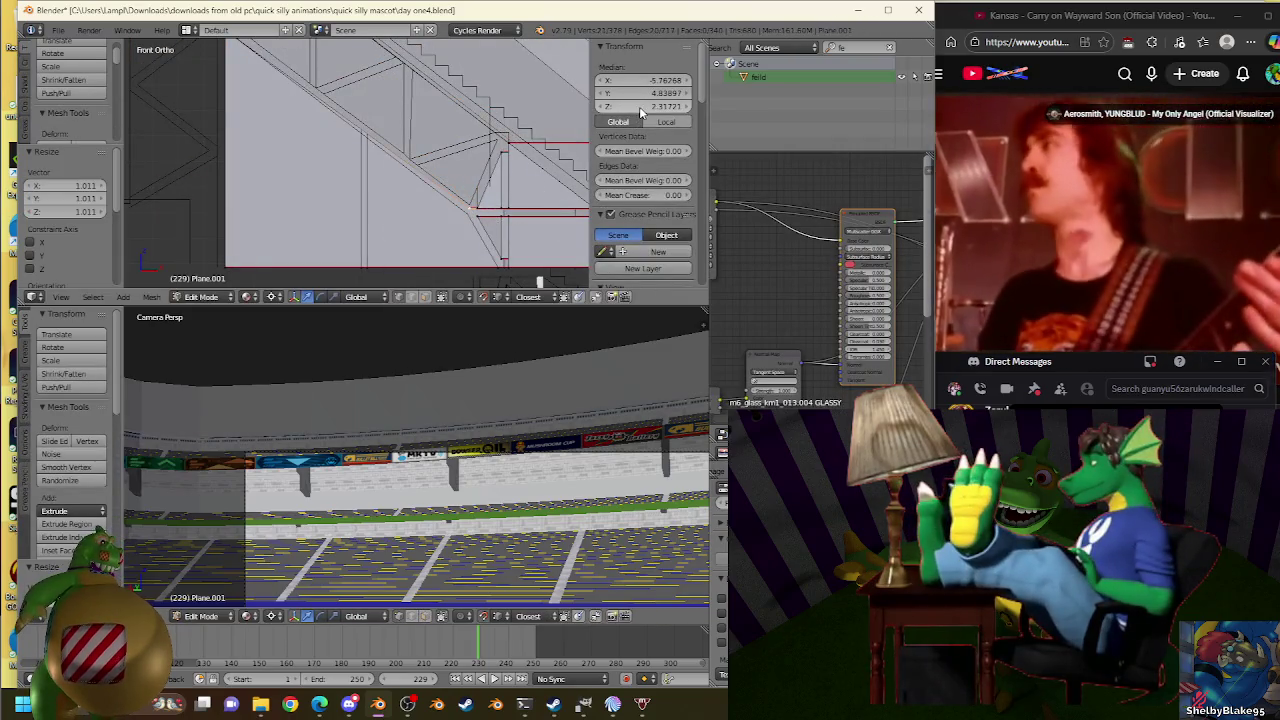
{"action": "left_click", "coordinate": [460, 213]}
{"action": "mouse_move", "coordinate": [463, 216]}
{"action": "middle_mouse_down"}
{"action": "mouse_move", "coordinate": [447, 234]}
{"action": "mouse_move", "coordinate": [462, 97]}
{"action": "mouse_move", "coordinate": [460, 181]}
{"action": "mouse_move", "coordinate": [397, 176]}
{"action": "mouse_move", "coordinate": [397, 191]}
{"action": "middle_mouse_up"}
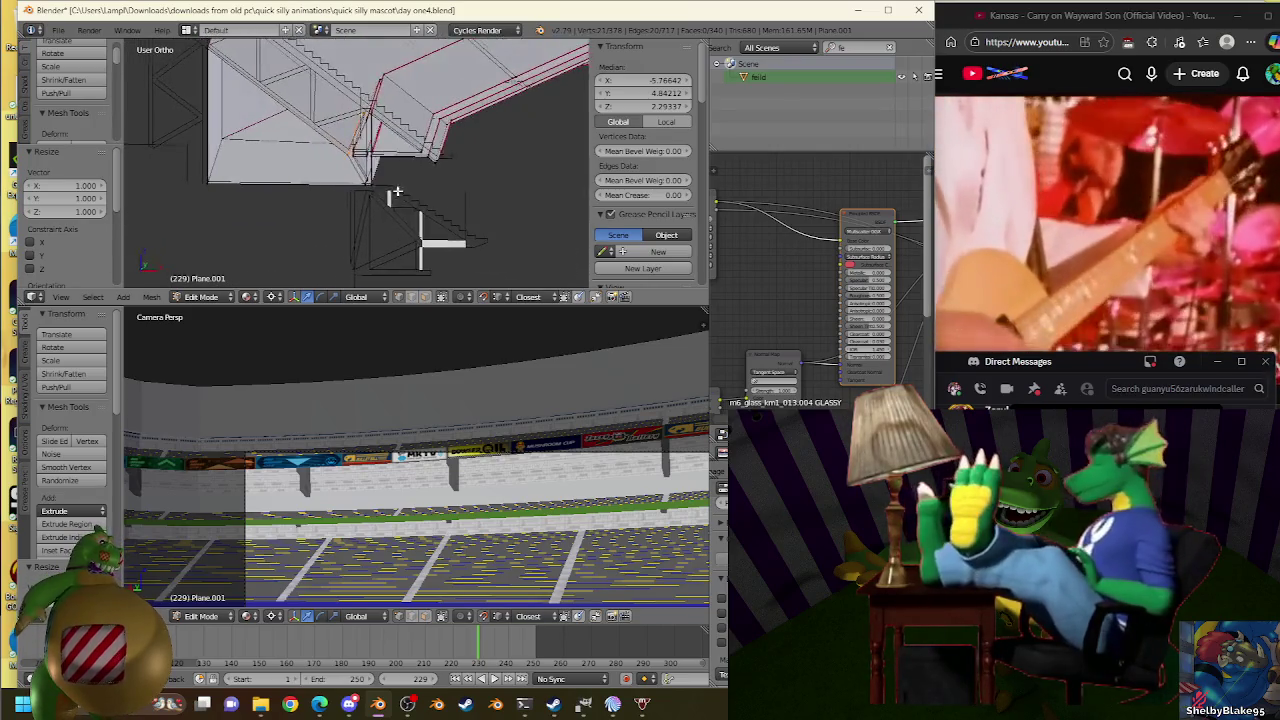
Separate the selected block of stand faces into its own object using P > Selection.
{"action": "middle_click_drag", "start_coordinate": [273, 99], "coordinate": [410, 126]}
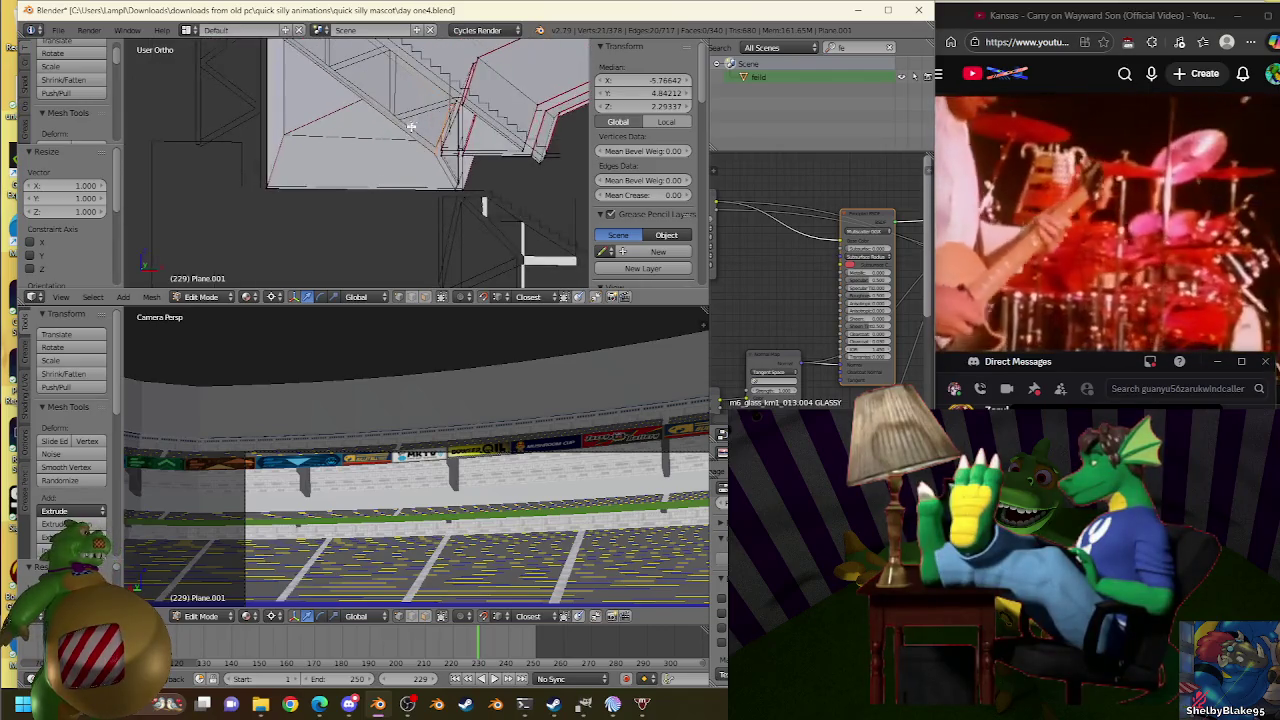
{"action": "left_click", "coordinate": [426, 298]}
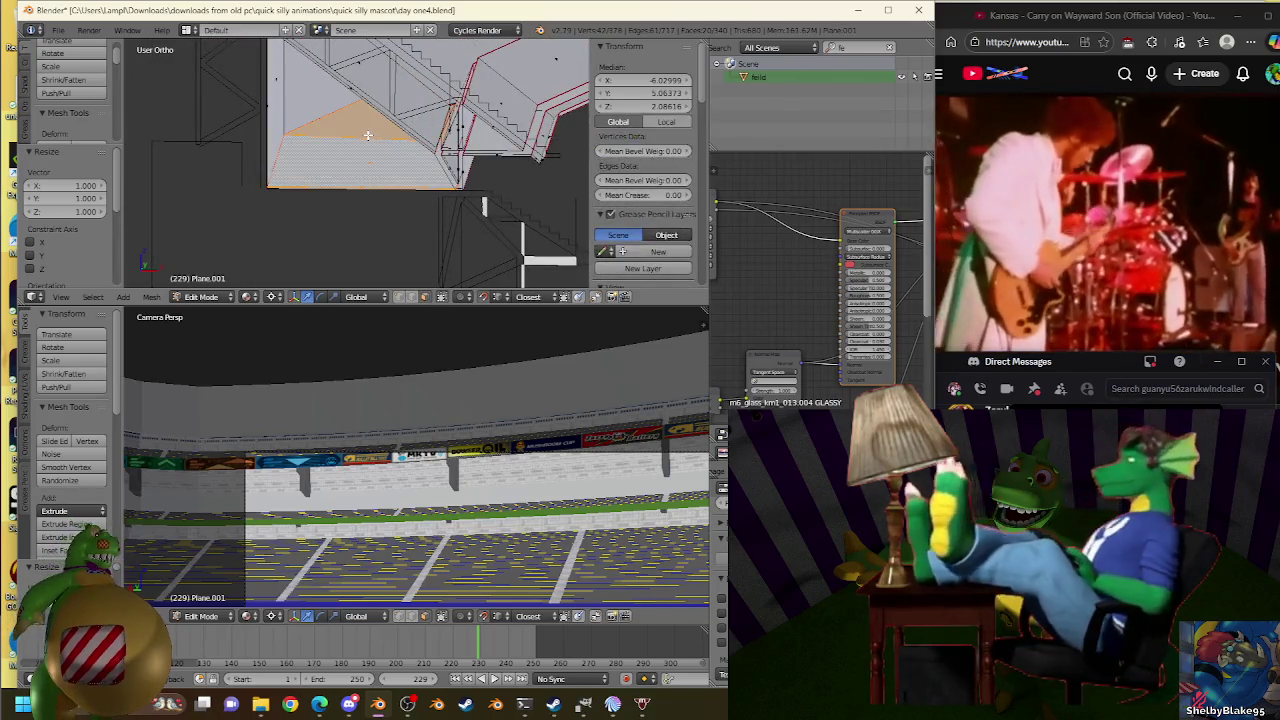
{"action": "key", "text": "p"}
{"action": "left_click", "coordinate": [369, 136]}
{"action": "key", "text": "Tab"}
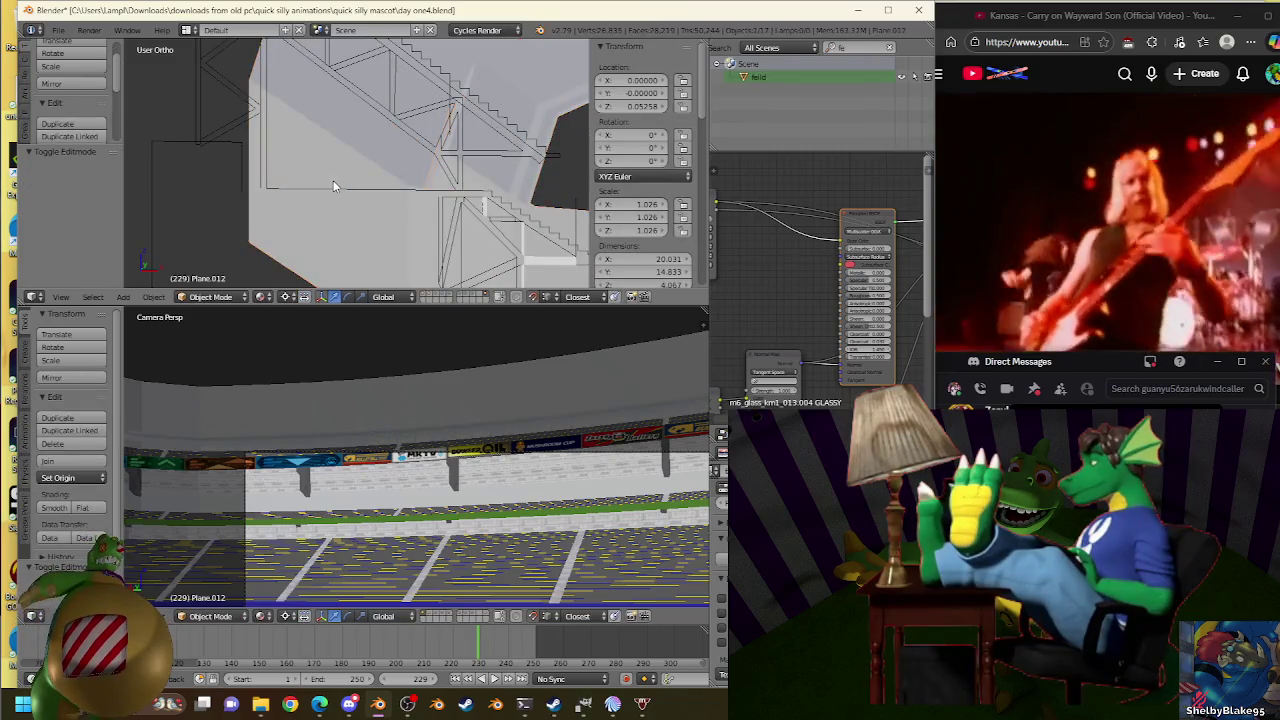
Inspect the stand mesh in Edit Mode, then enter Edit Mode on the truss Plane.007.
{"action": "right_click", "coordinate": [334, 178]}
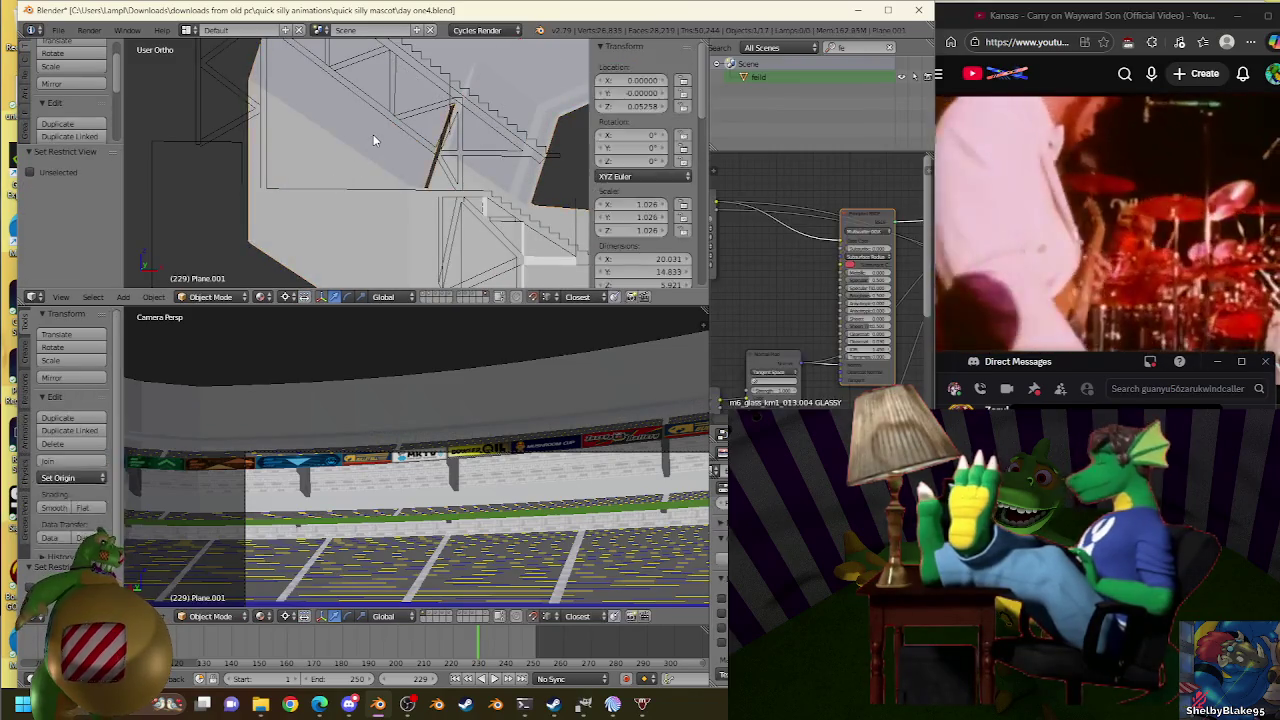
{"action": "key", "text": "Tab"}
{"action": "mouse_move", "coordinate": [421, 157]}
{"action": "middle_mouse_down"}
{"action": "mouse_move", "coordinate": [479, 155]}
{"action": "mouse_move", "coordinate": [467, 273]}
{"action": "middle_mouse_up"}
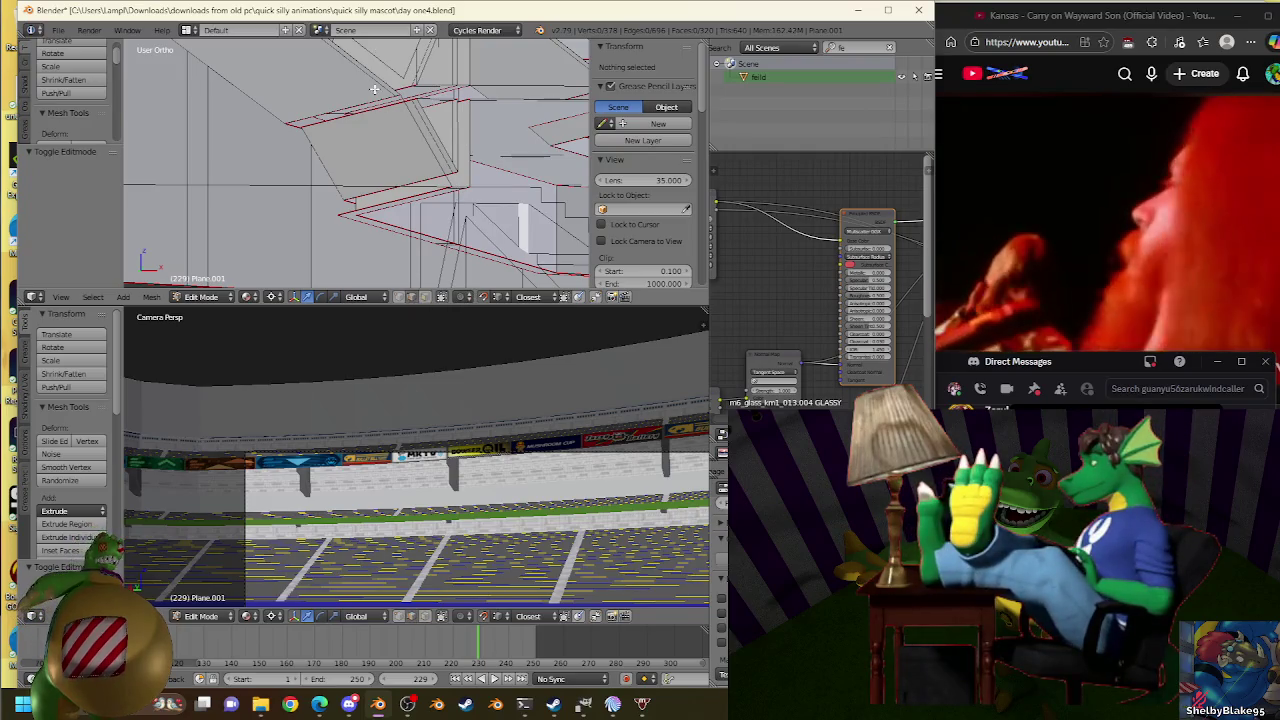
{"action": "key", "text": "Tab"}
{"action": "middle_click_drag", "start_coordinate": [374, 89], "coordinate": [461, 233]}
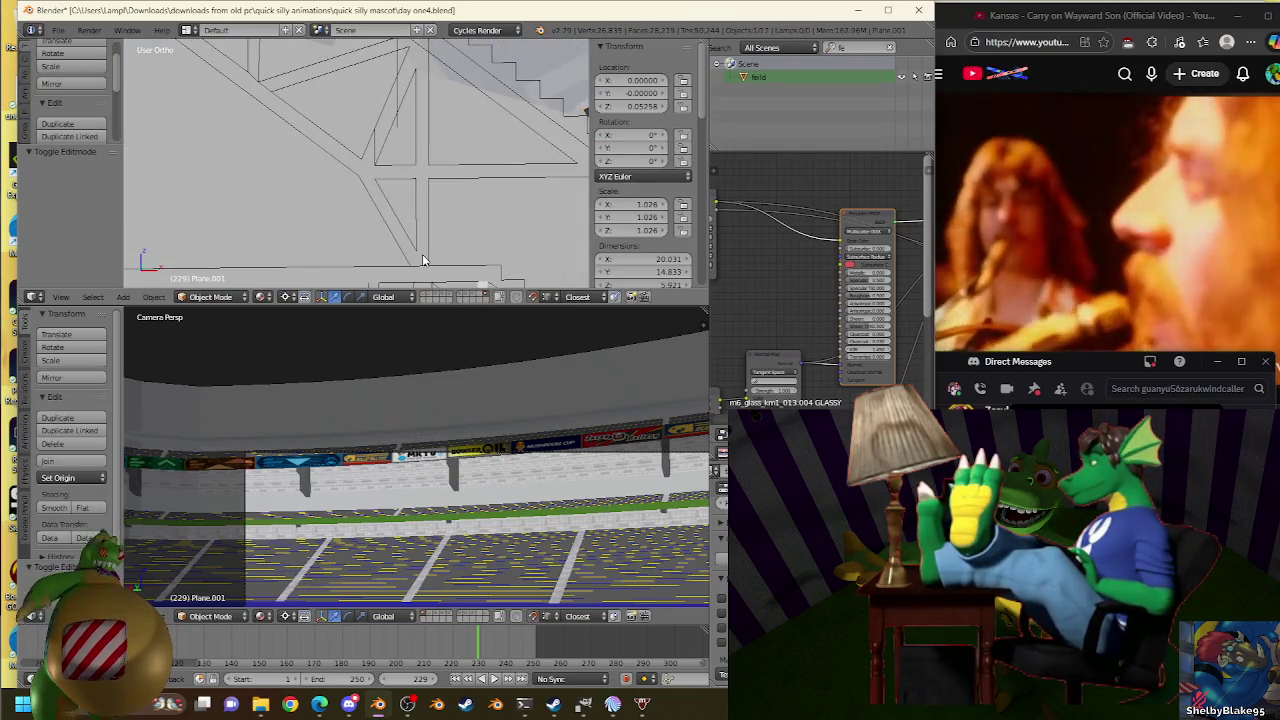
{"action": "right_click", "coordinate": [422, 254]}
{"action": "key", "text": "Tab"}
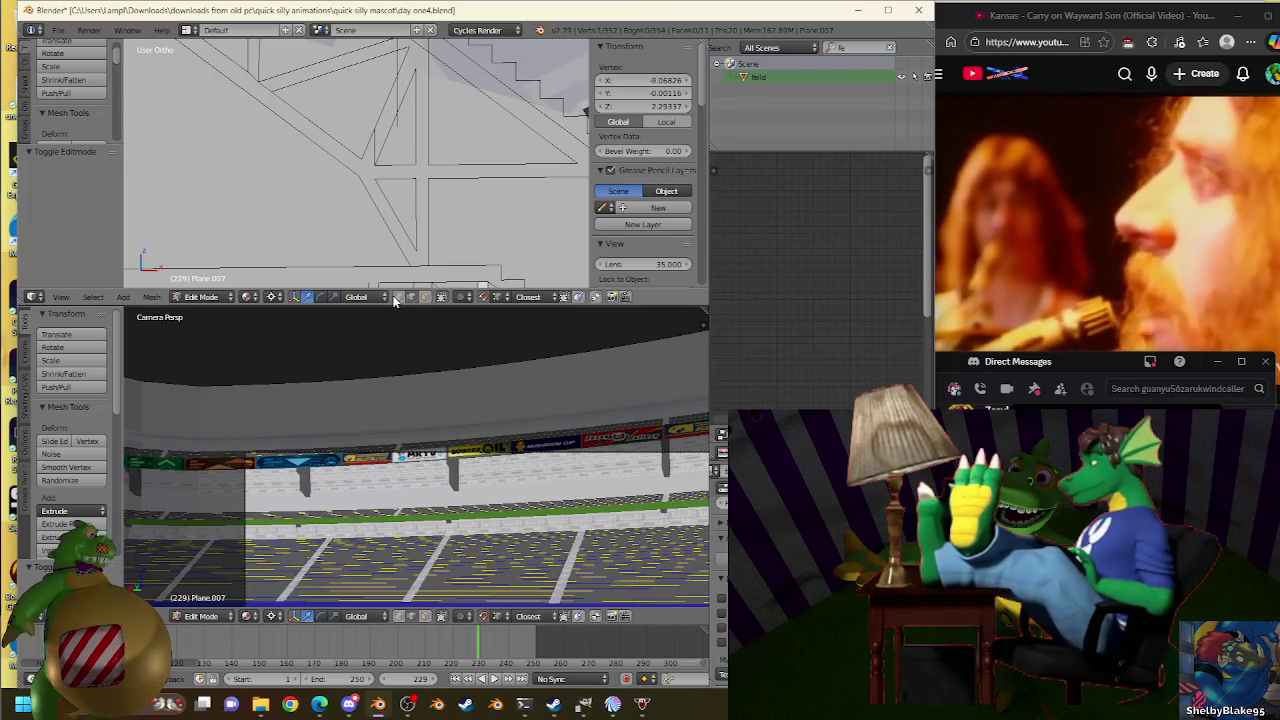
Check a truss vertex, then select Plane.001's lower edge loop in front view.
{"action": "right_click", "coordinate": [423, 260]}
{"action": "key", "text": "Tab"}
{"action": "right_click", "coordinate": [328, 118]}
{"action": "key", "text": "Tab"}
{"action": "middle_click_drag", "start_coordinate": [330, 128], "coordinate": [391, 120]}
{"action": "right_click", "coordinate": [407, 88]}
{"action": "key", "text": "KP_1"}
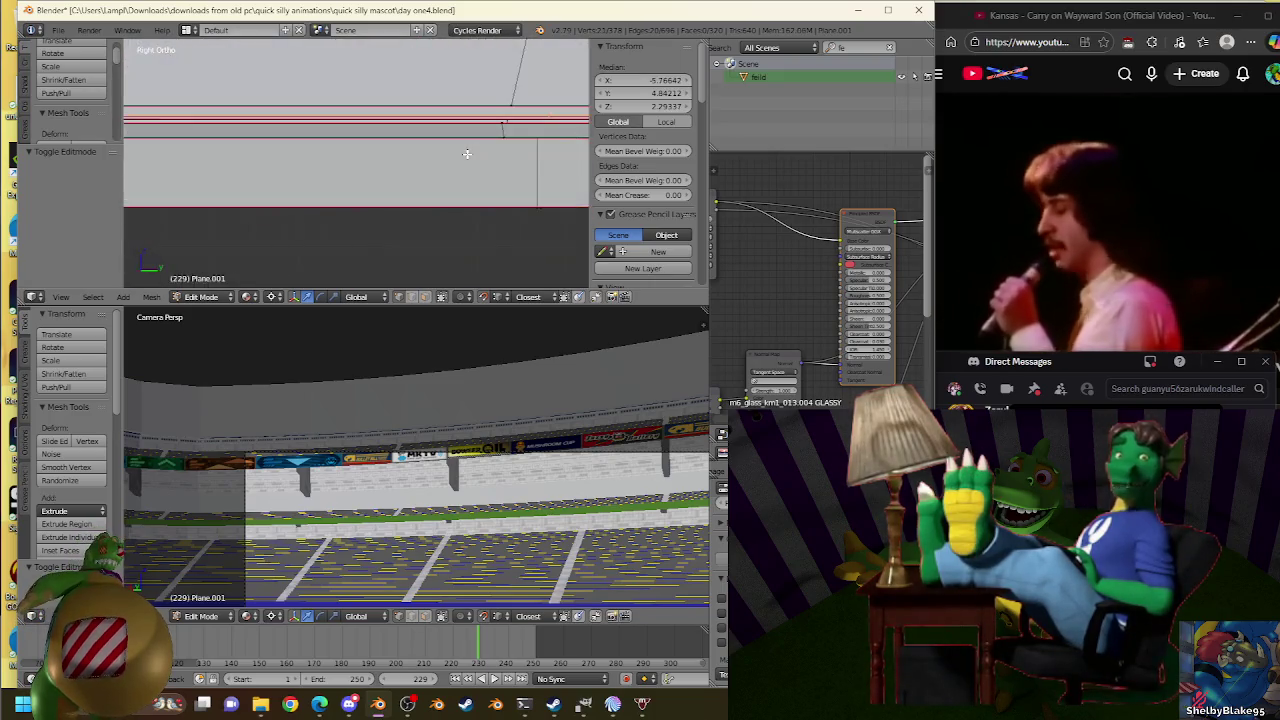
{"action": "scroll", "coordinate": [466, 151], "scroll_direction": "down", "scroll_amount": 2}
{"action": "scroll", "coordinate": [416, 198], "scroll_direction": "up", "scroll_amount": 2}
Extrude the lower edge loop and scale the new edges to line up with the truss.
{"action": "key", "text": "g"}
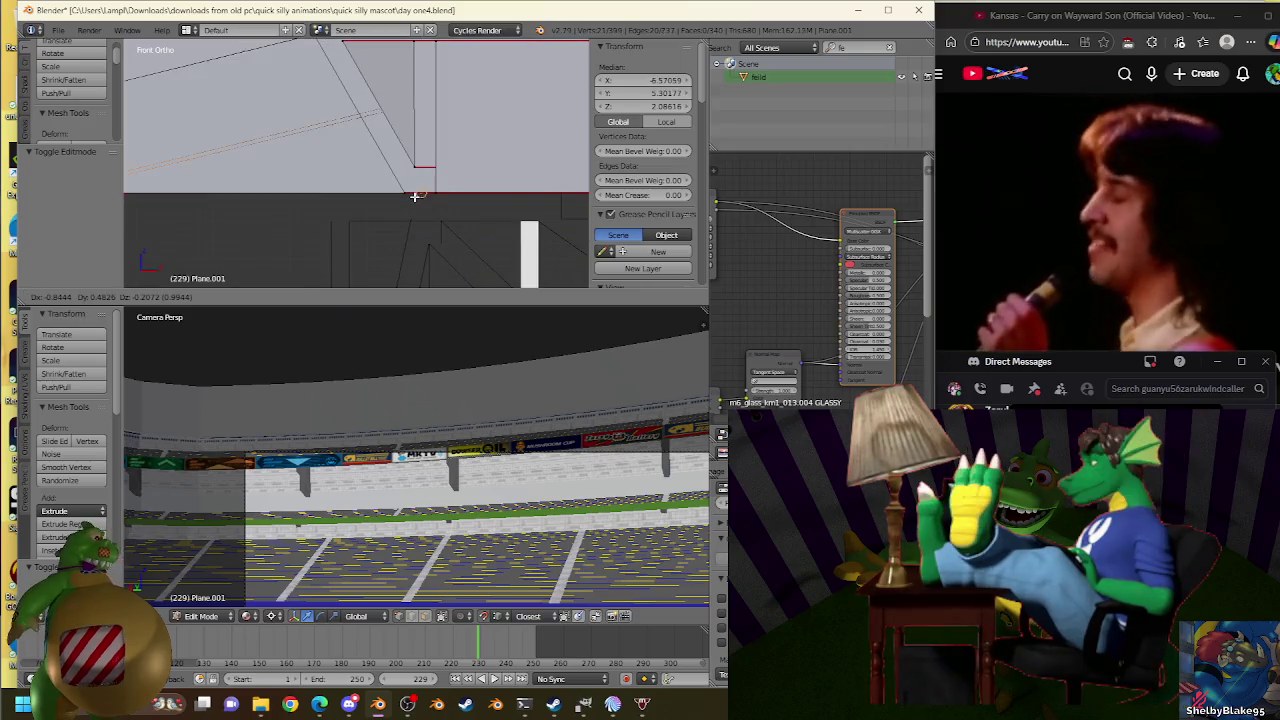
{"action": "right_click", "coordinate": [404, 196]}
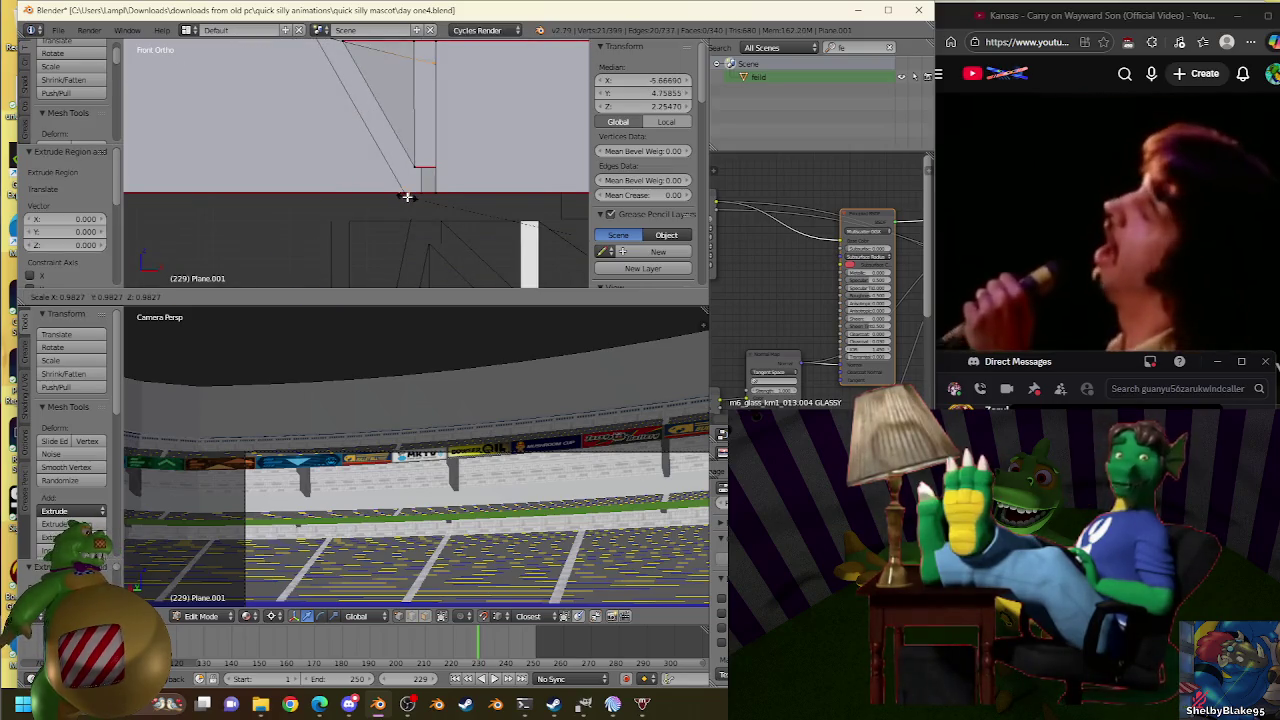
{"action": "left_click", "coordinate": [407, 197]}
{"action": "scroll", "coordinate": [494, 157], "scroll_direction": "down", "scroll_amount": 2}
{"action": "scroll", "coordinate": [585, 135], "scroll_direction": "up", "scroll_amount": 2}
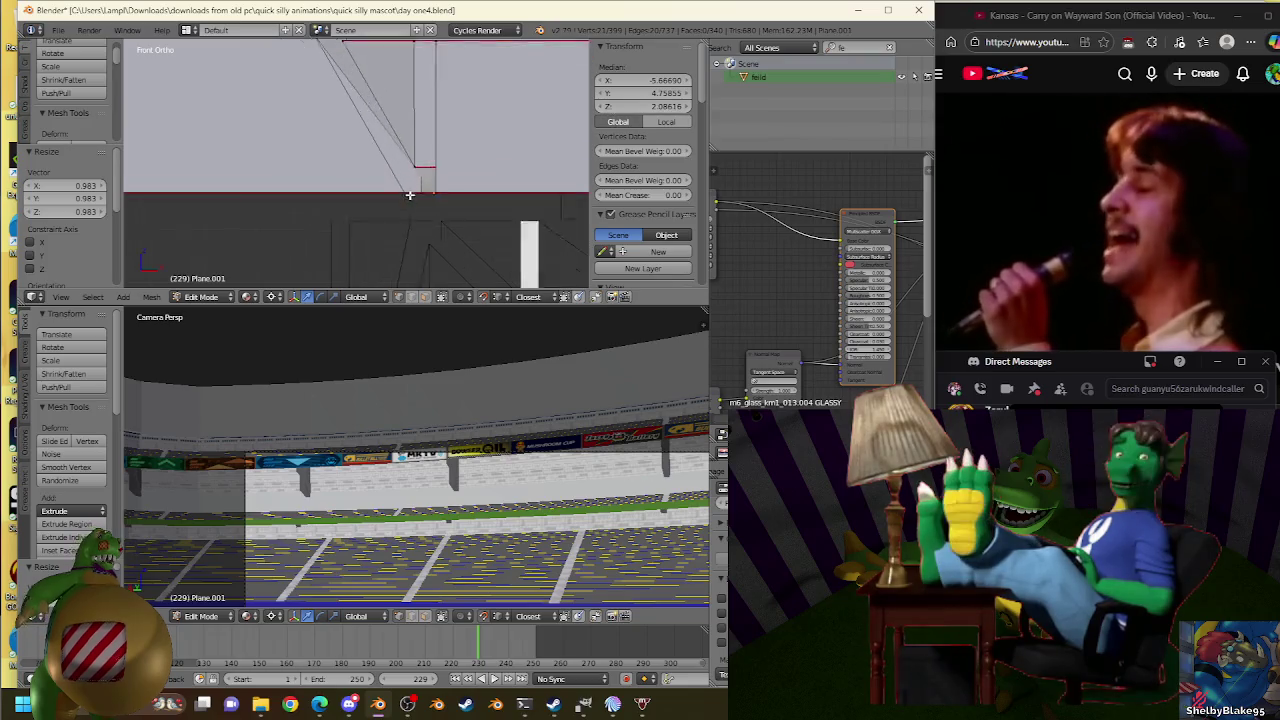
{"action": "key", "text": "s"}
{"action": "left_click", "coordinate": [563, 157]}
{"action": "key", "text": "s"}
{"action": "left_click", "coordinate": [403, 206]}
{"action": "key", "text": "s"}
{"action": "left_click", "coordinate": [409, 199]}
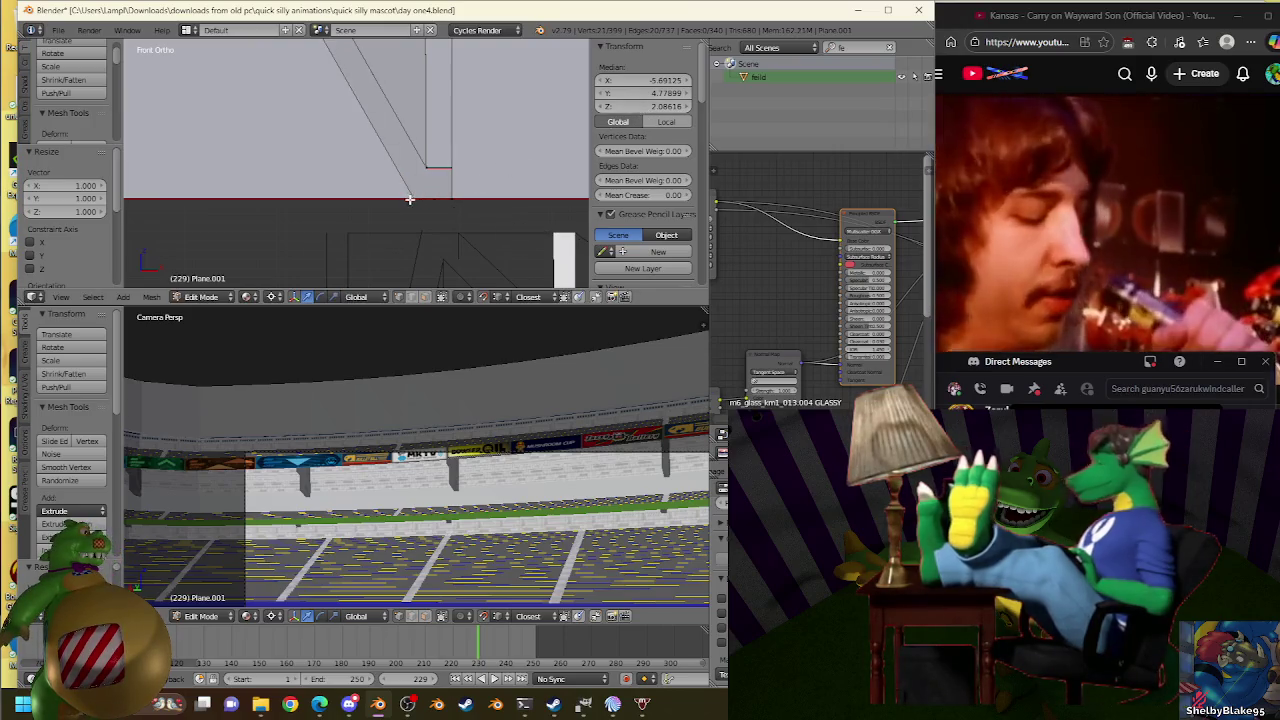
{"action": "mouse_move", "coordinate": [409, 199]}
{"action": "middle_mouse_down"}
{"action": "mouse_move", "coordinate": [393, 190]}
{"action": "mouse_move", "coordinate": [432, 92]}
{"action": "mouse_move", "coordinate": [505, 175]}
{"action": "mouse_move", "coordinate": [478, 191]}
{"action": "middle_mouse_up"}
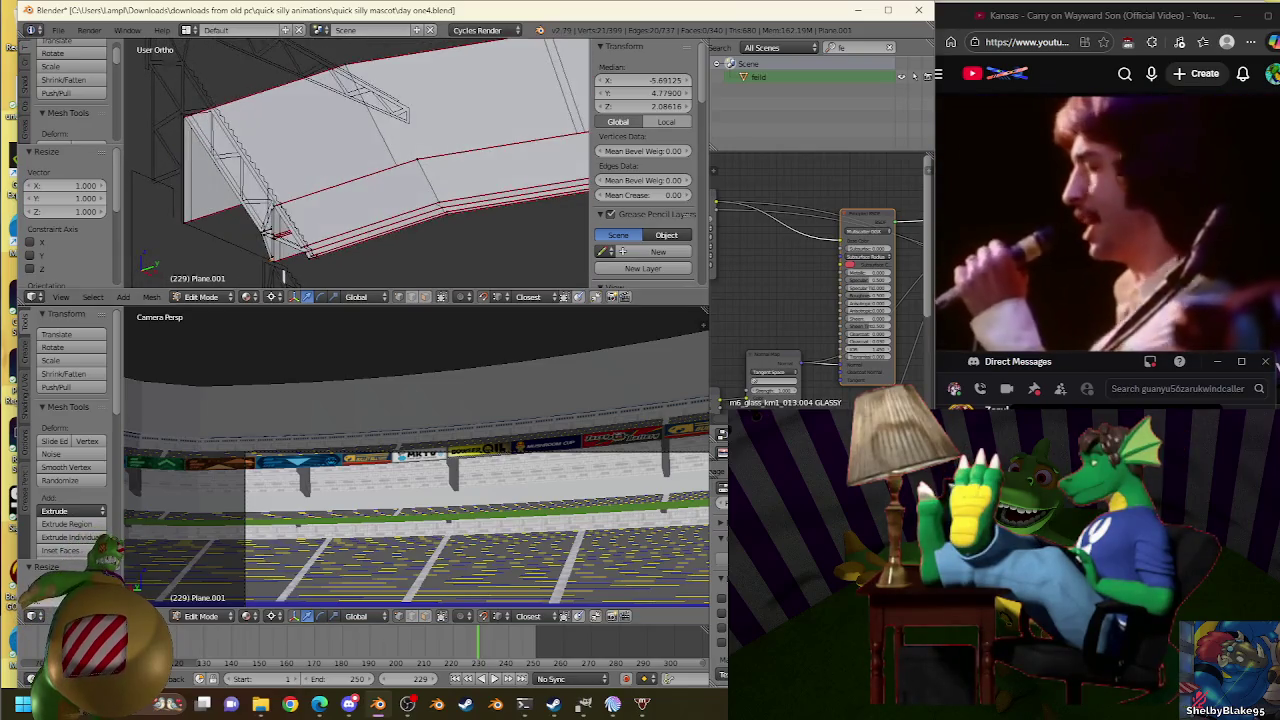
{"action": "left_click_drag", "start_coordinate": [937, 423], "coordinate": [706, 423]}
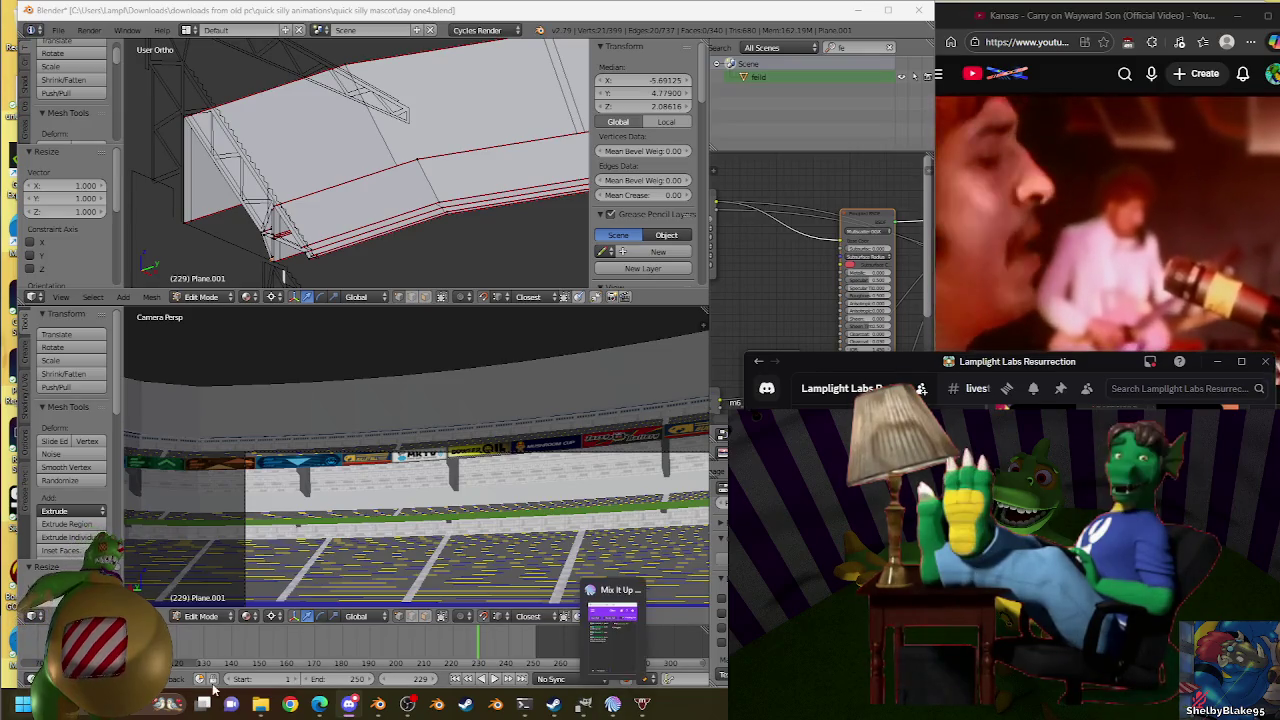
Bring the browser window to the front, then return to Blender.
{"action": "left_click", "coordinate": [1071, 61]}
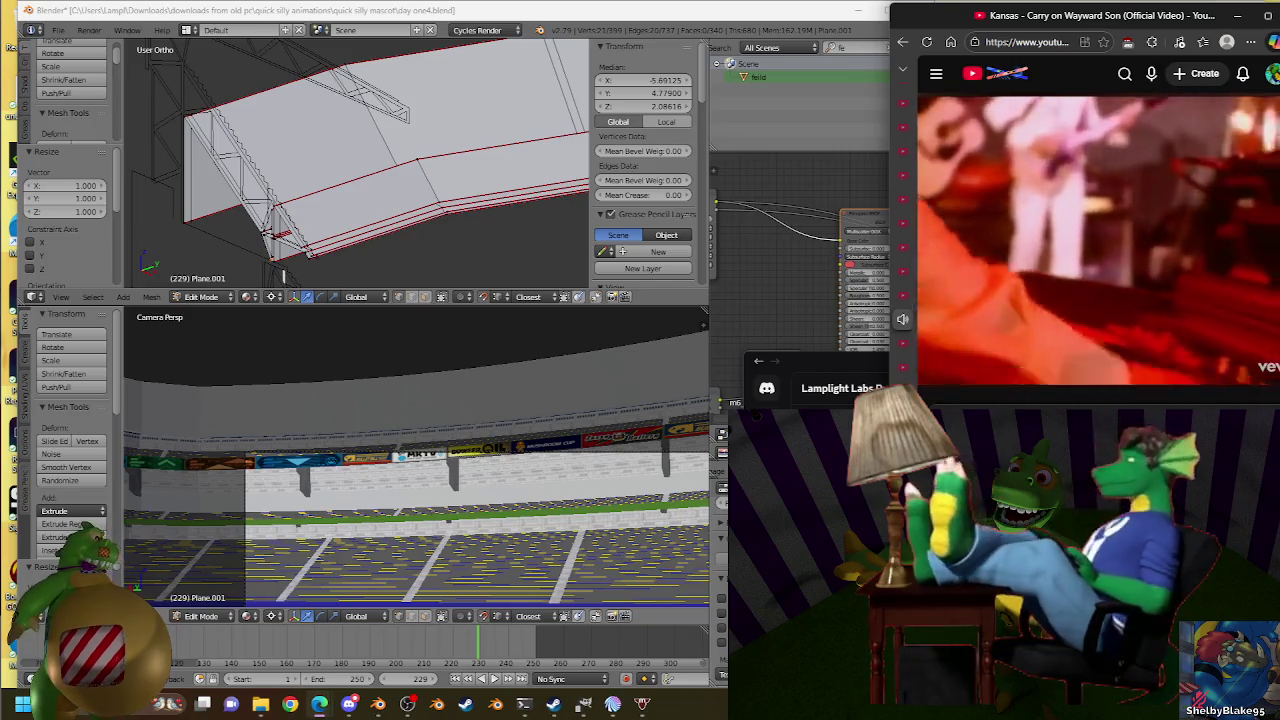
{"action": "left_click", "coordinate": [760, 20]}
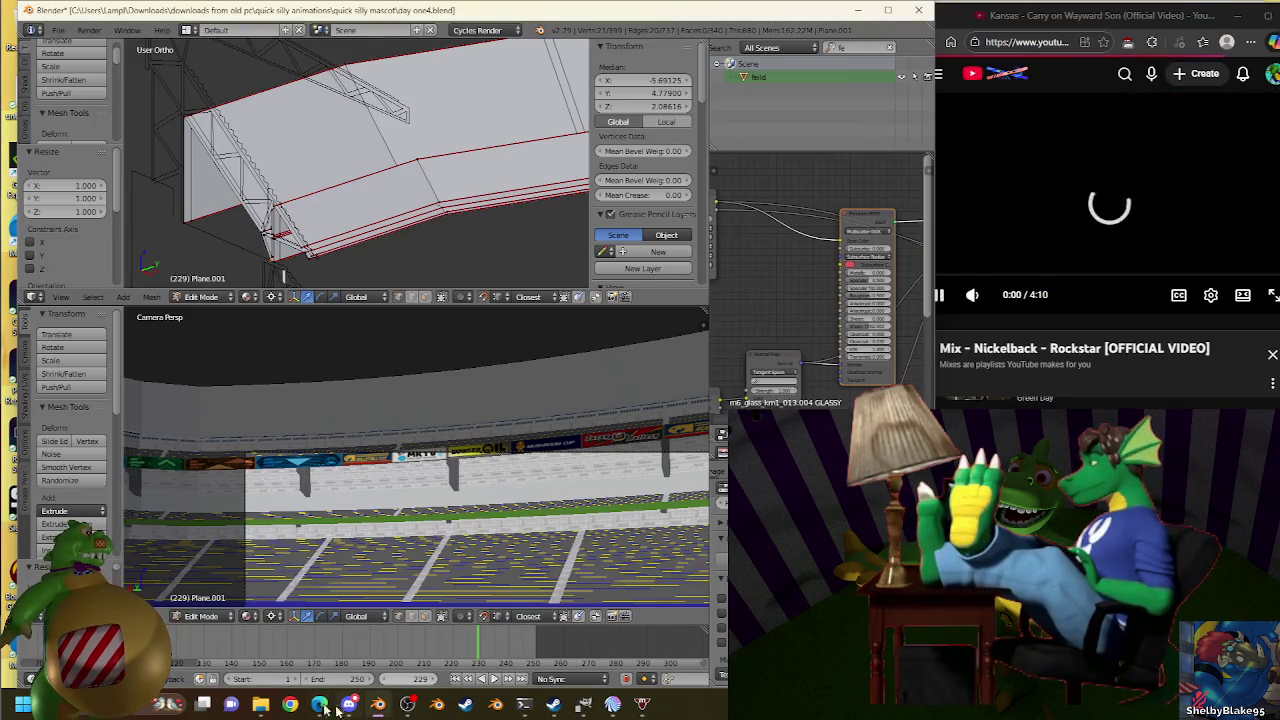
{"action": "mouse_move", "coordinate": [319, 705]}
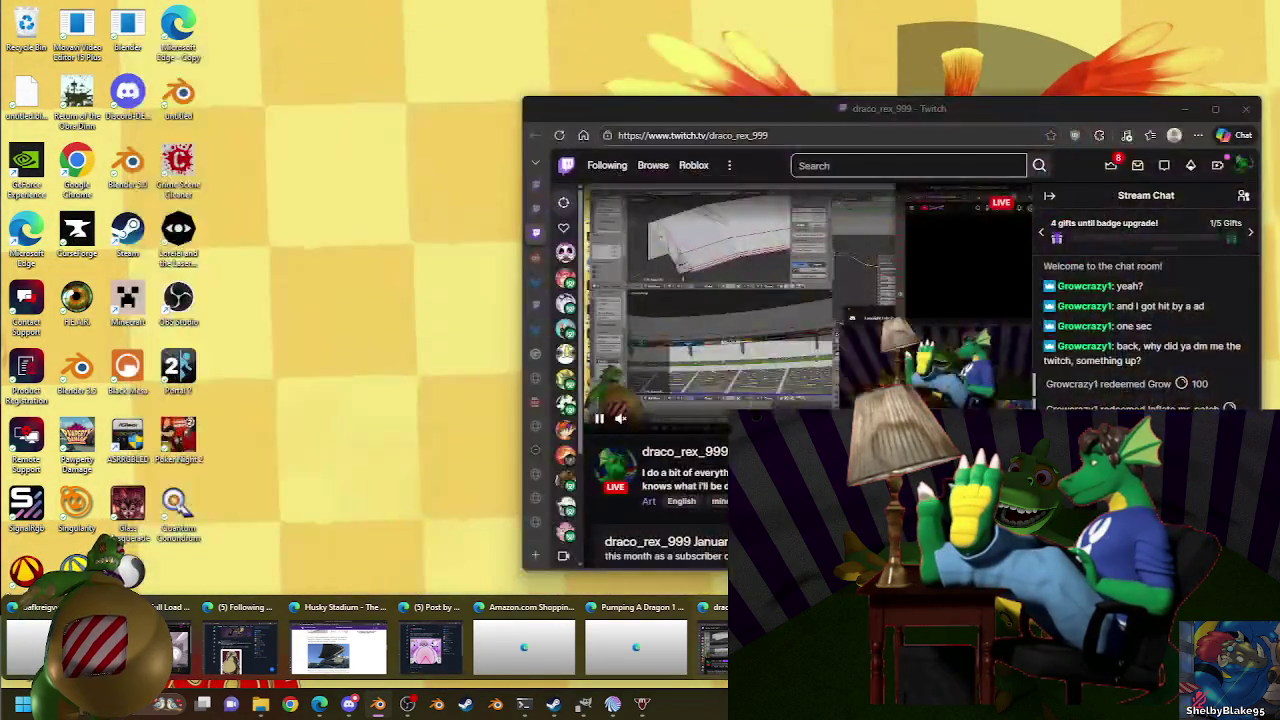
View the Twitch stream's community list and chat, then return to YouTube and Blender.
{"action": "left_click", "coordinate": [712, 645]}
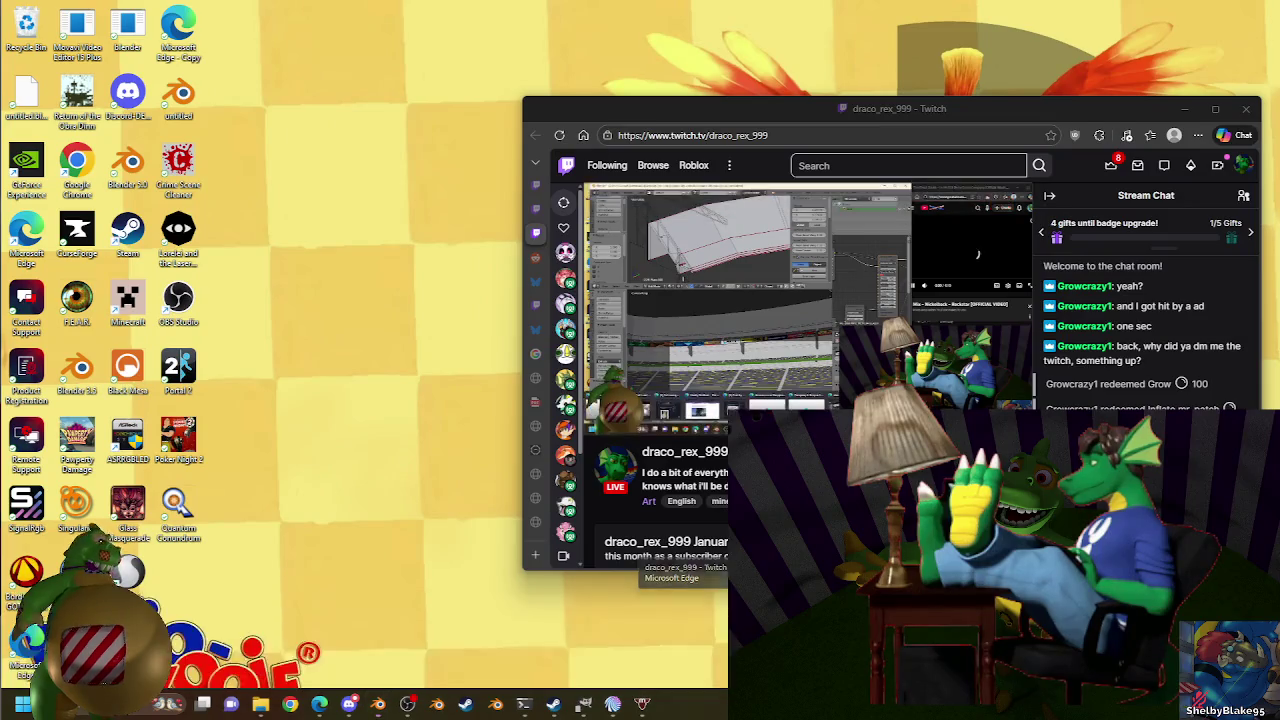
{"action": "left_click", "coordinate": [1243, 196]}
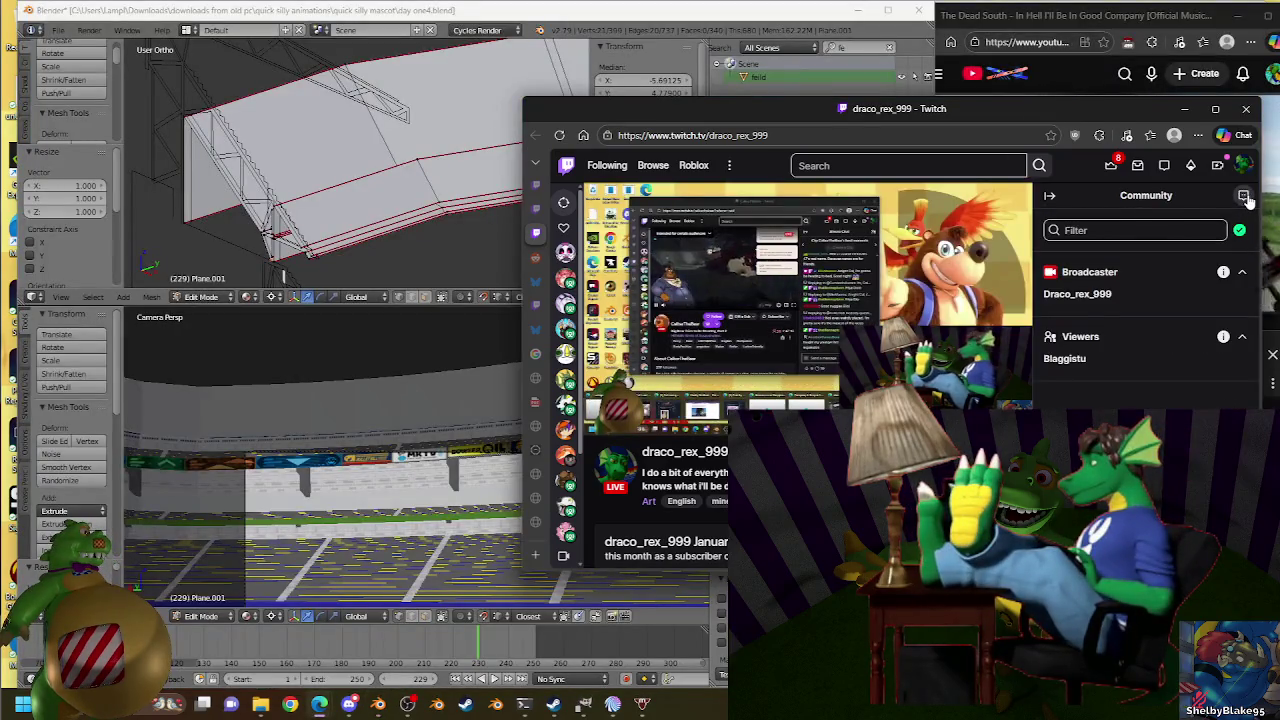
{"action": "left_click", "coordinate": [1243, 196]}
{"action": "left_click", "coordinate": [1065, 20]}
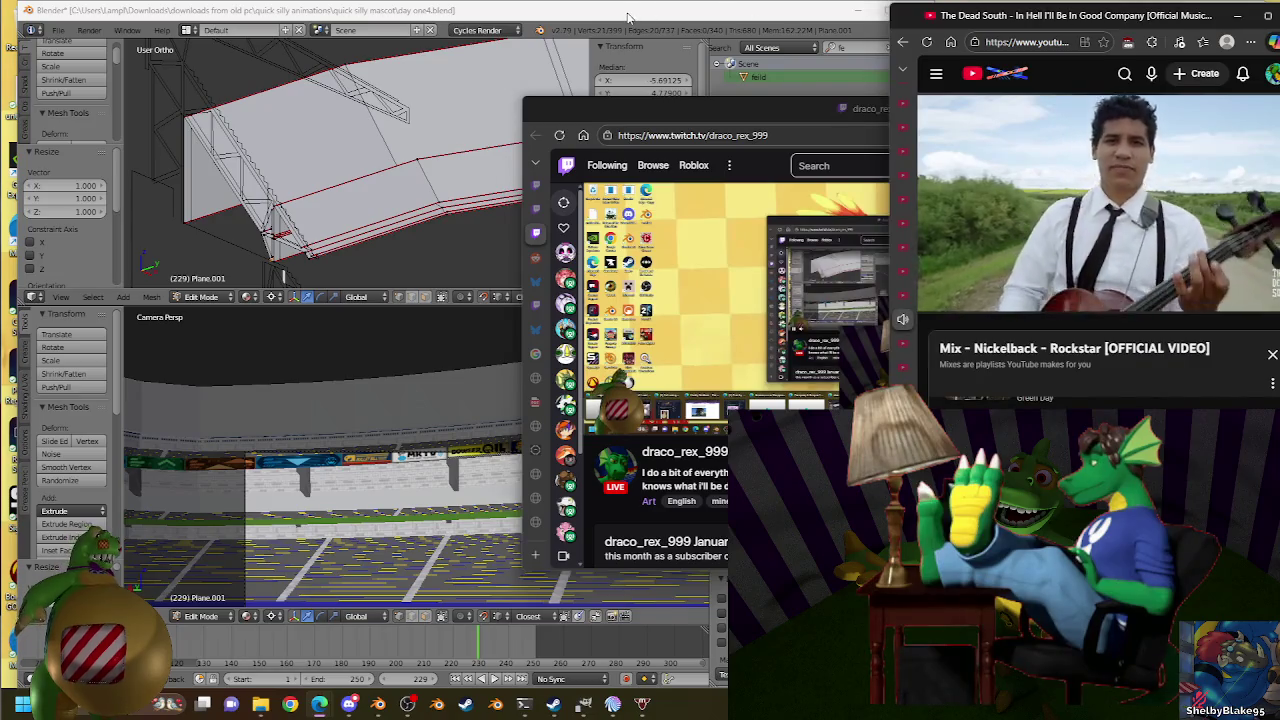
{"action": "left_click", "coordinate": [628, 18]}
{"action": "mouse_move", "coordinate": [400, 160]}
{"action": "middle_mouse_down"}
{"action": "mouse_move", "coordinate": [425, 194]}
{"action": "mouse_move", "coordinate": [395, 215]}
{"action": "mouse_move", "coordinate": [436, 158]}
{"action": "mouse_move", "coordinate": [482, 161]}
{"action": "mouse_move", "coordinate": [484, 174]}
{"action": "middle_mouse_up"}
Inspect the Plane.007 truss vertices, then return to editing the Plane.001 stand mesh.
{"action": "right_click", "coordinate": [489, 181]}
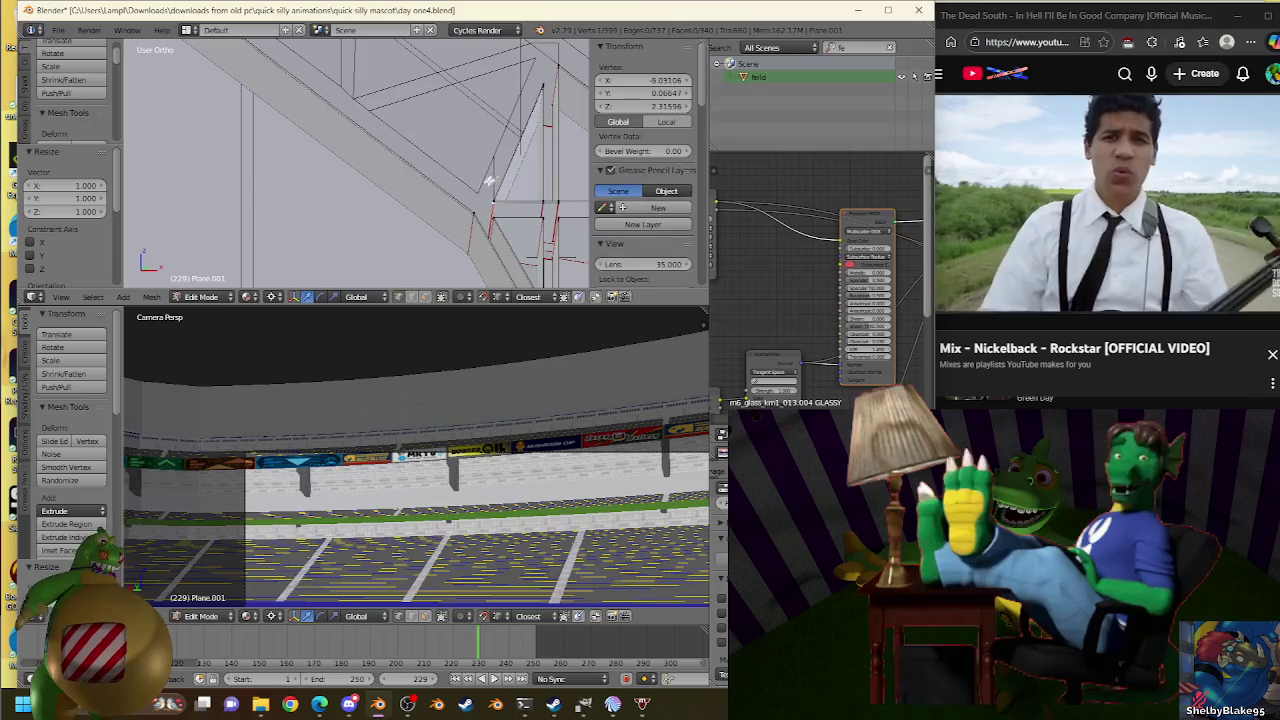
{"action": "key", "text": "Tab"}
{"action": "right_click", "coordinate": [472, 178]}
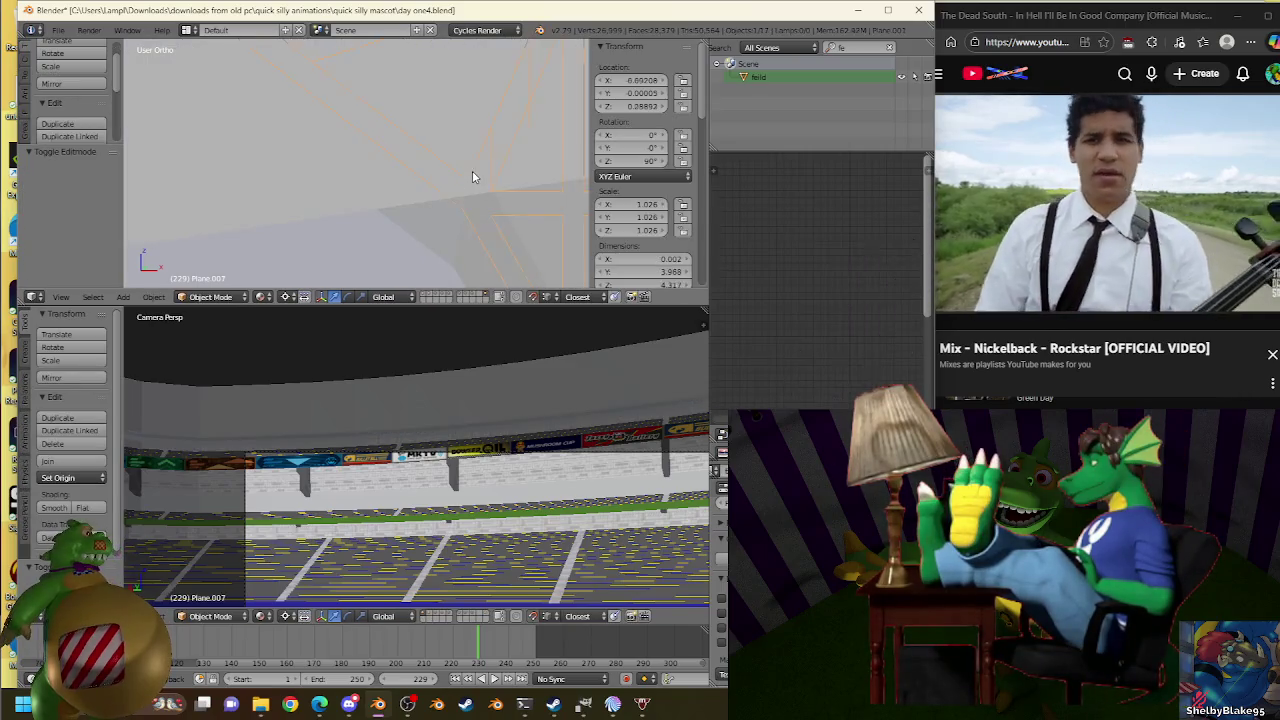
{"action": "key", "text": "Tab"}
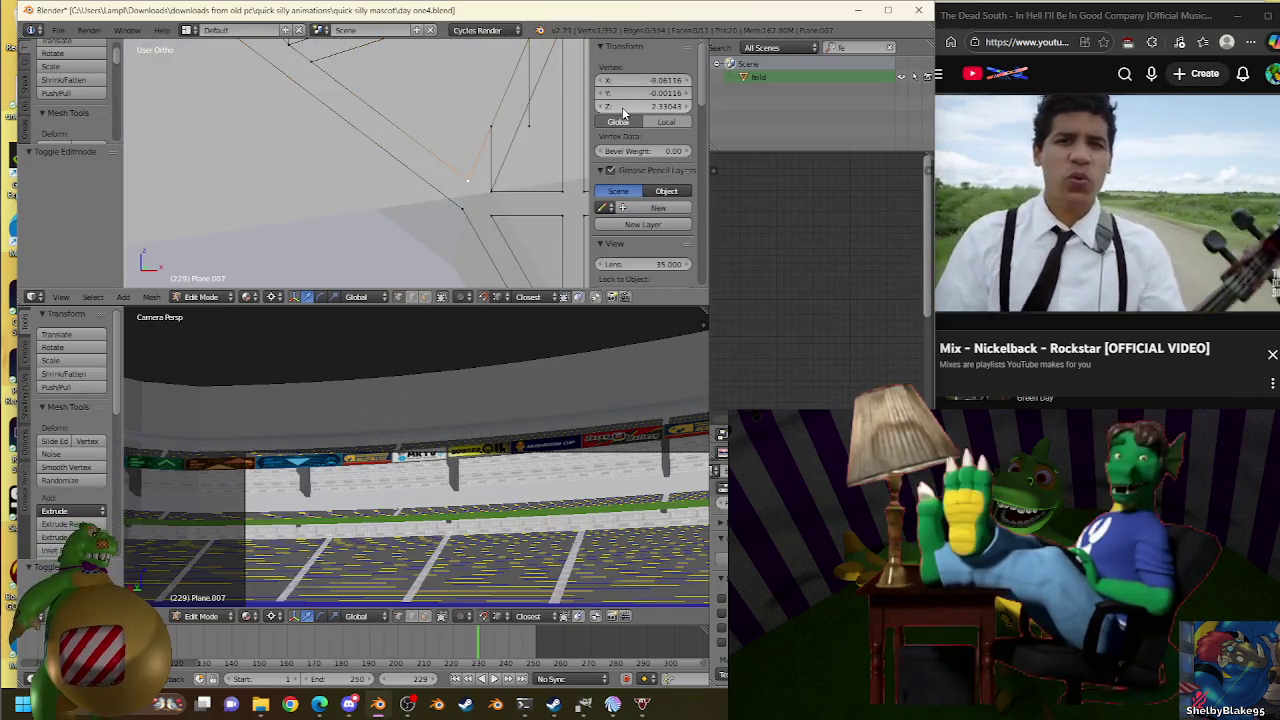
{"action": "key", "text": "Tab"}
{"action": "right_click", "coordinate": [500, 206]}
{"action": "scroll", "coordinate": [505, 195], "scroll_direction": "down", "scroll_amount": 2}
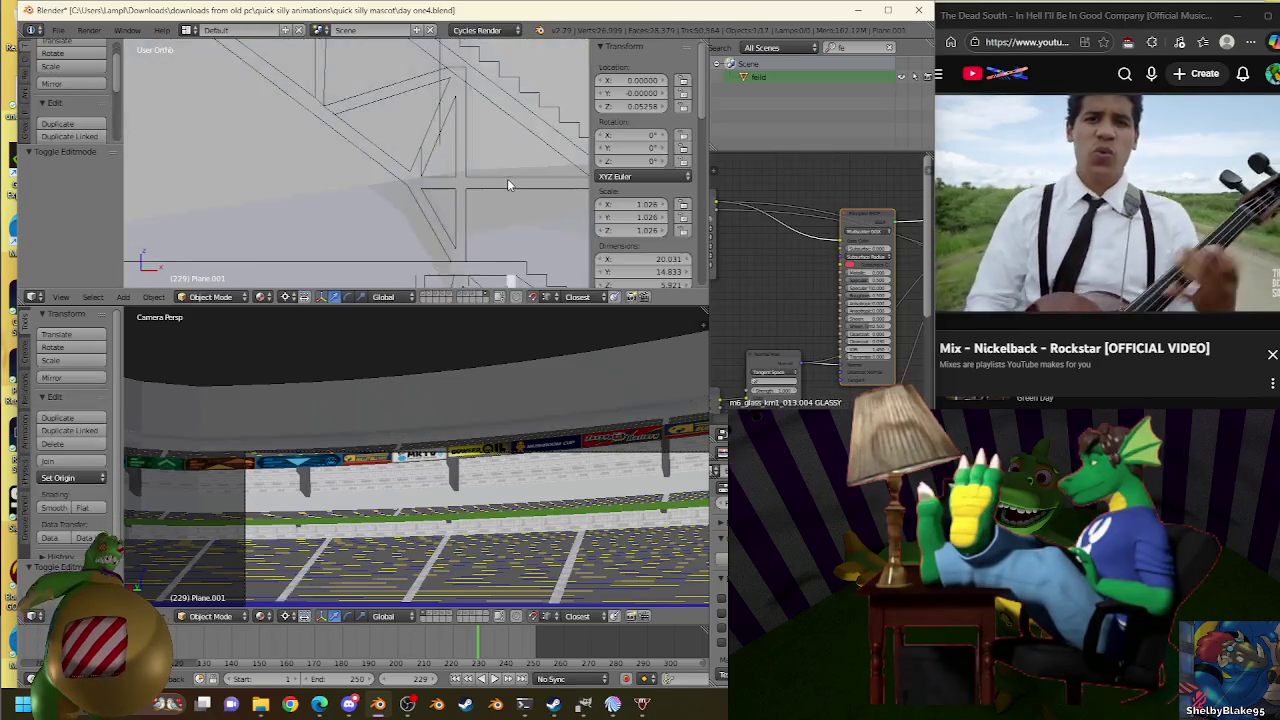
{"action": "scroll", "coordinate": [507, 184], "scroll_direction": "down", "scroll_amount": 2}
{"action": "key", "text": "Tab"}
{"action": "scroll", "coordinate": [451, 186], "scroll_direction": "up", "scroll_amount": 2}
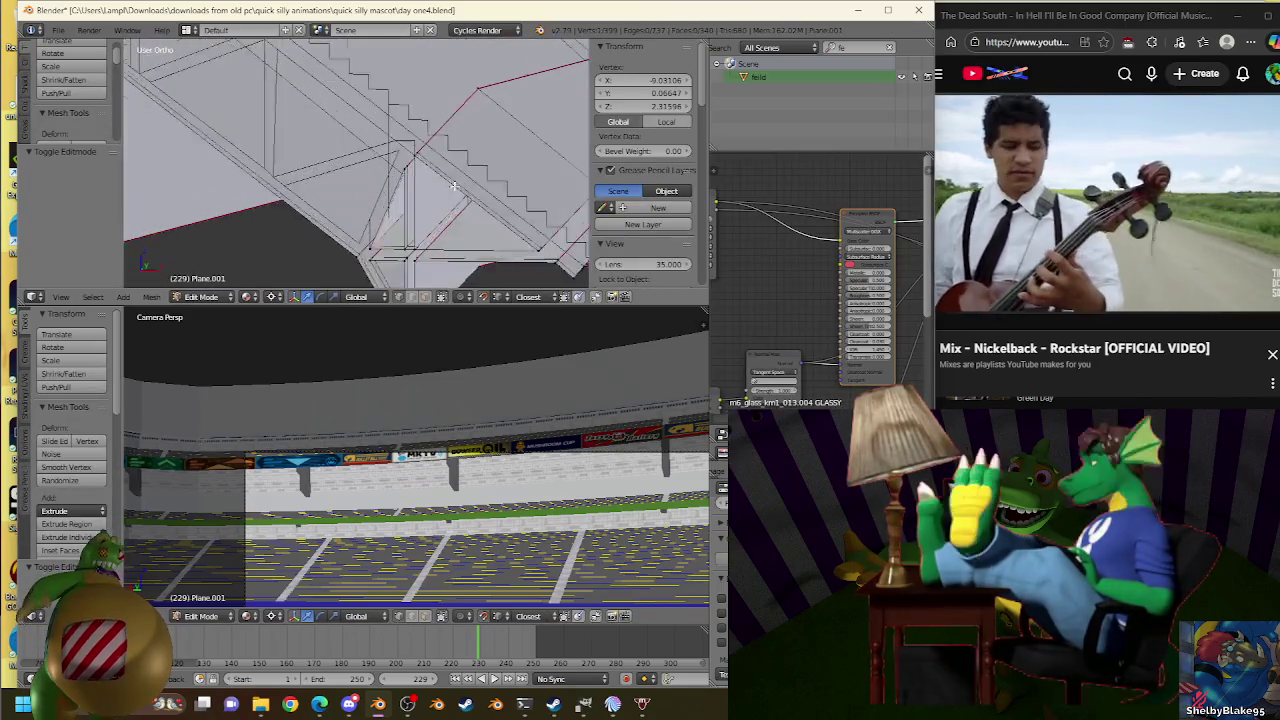
{"action": "scroll", "coordinate": [453, 186], "scroll_direction": "up", "scroll_amount": 2}
{"action": "scroll", "coordinate": [455, 184], "scroll_direction": "up", "scroll_amount": 2}
{"action": "scroll", "coordinate": [458, 182], "scroll_direction": "up", "scroll_amount": 2}
{"action": "scroll", "coordinate": [462, 180], "scroll_direction": "up", "scroll_amount": 2}
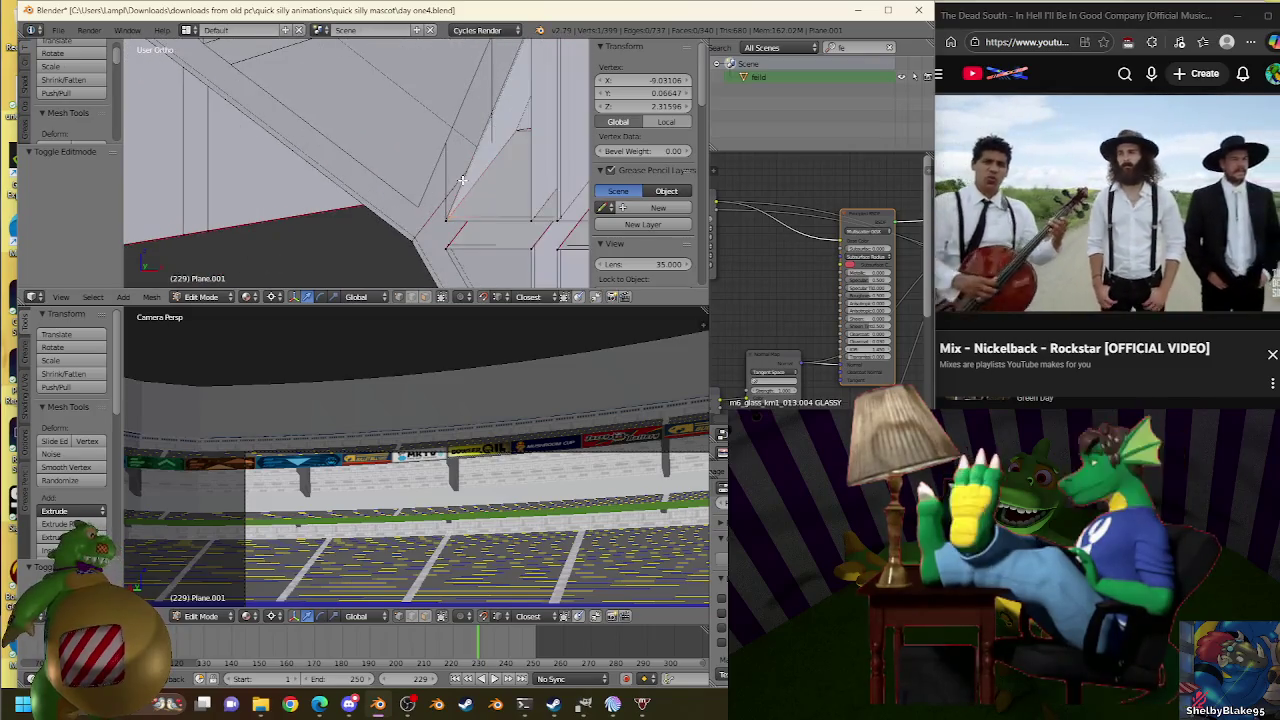
Extrude the stand's diagonal edge in front view and scale it into alignment.
{"action": "right_click", "coordinate": [466, 184]}
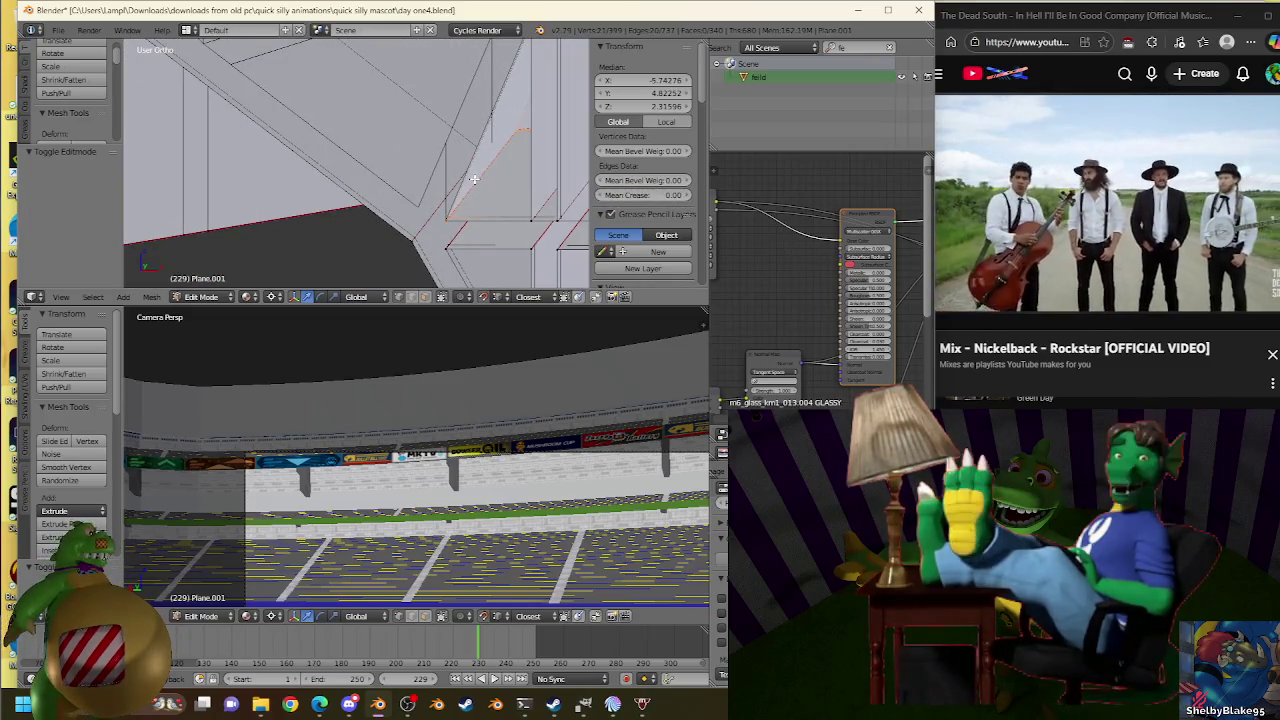
{"action": "key", "text": "KP_1"}
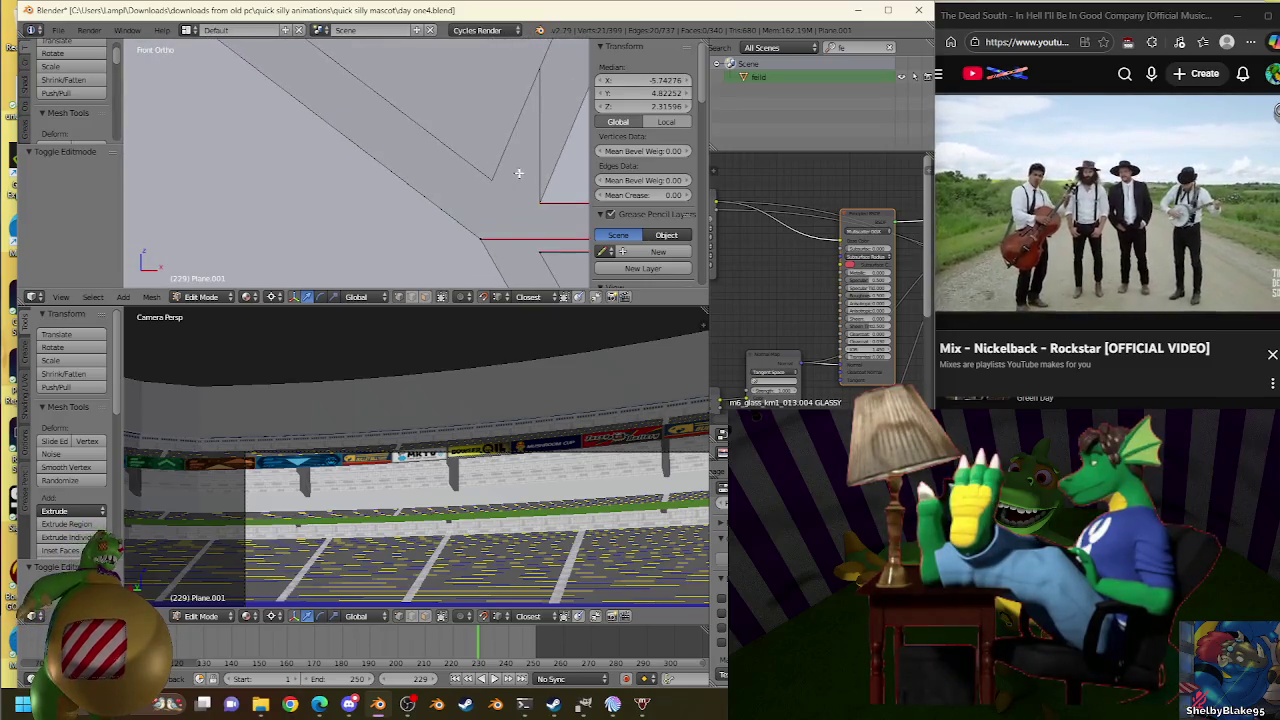
{"action": "key", "text": "e"}
{"action": "right_click", "coordinate": [517, 144]}
{"action": "left_click", "coordinate": [495, 181]}
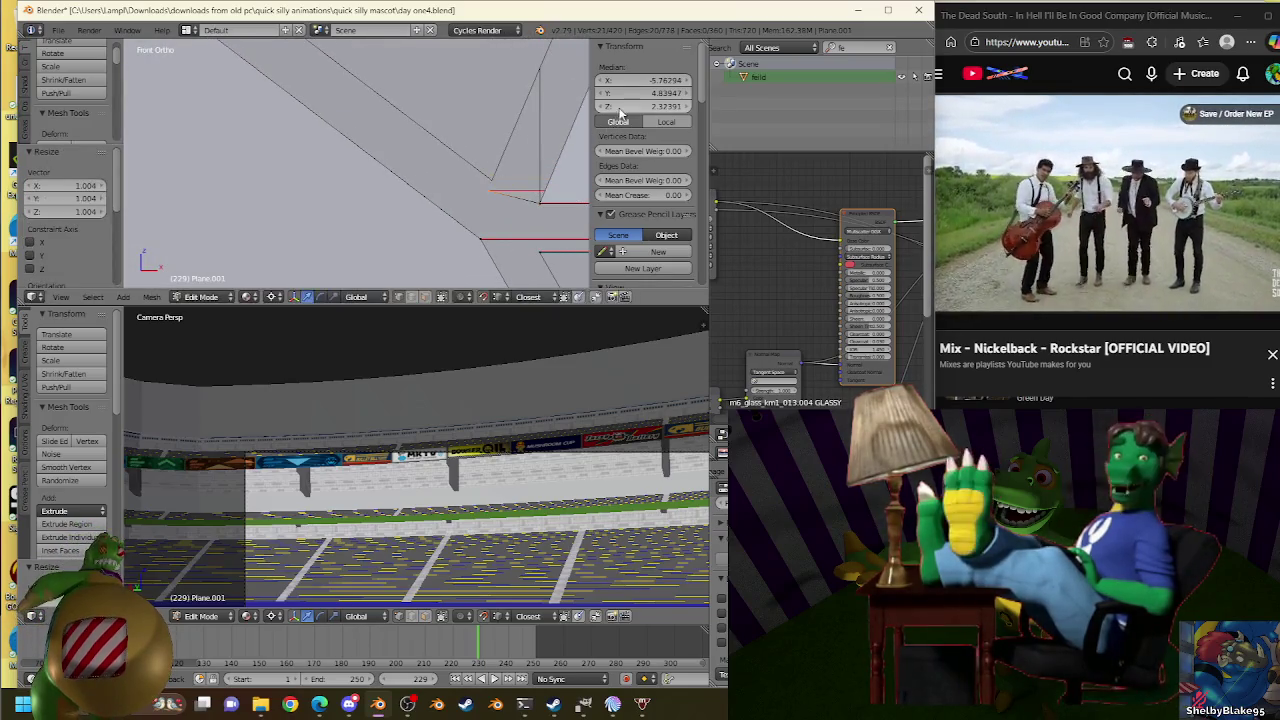
{"action": "key", "text": "s"}
{"action": "left_click", "coordinate": [495, 176]}
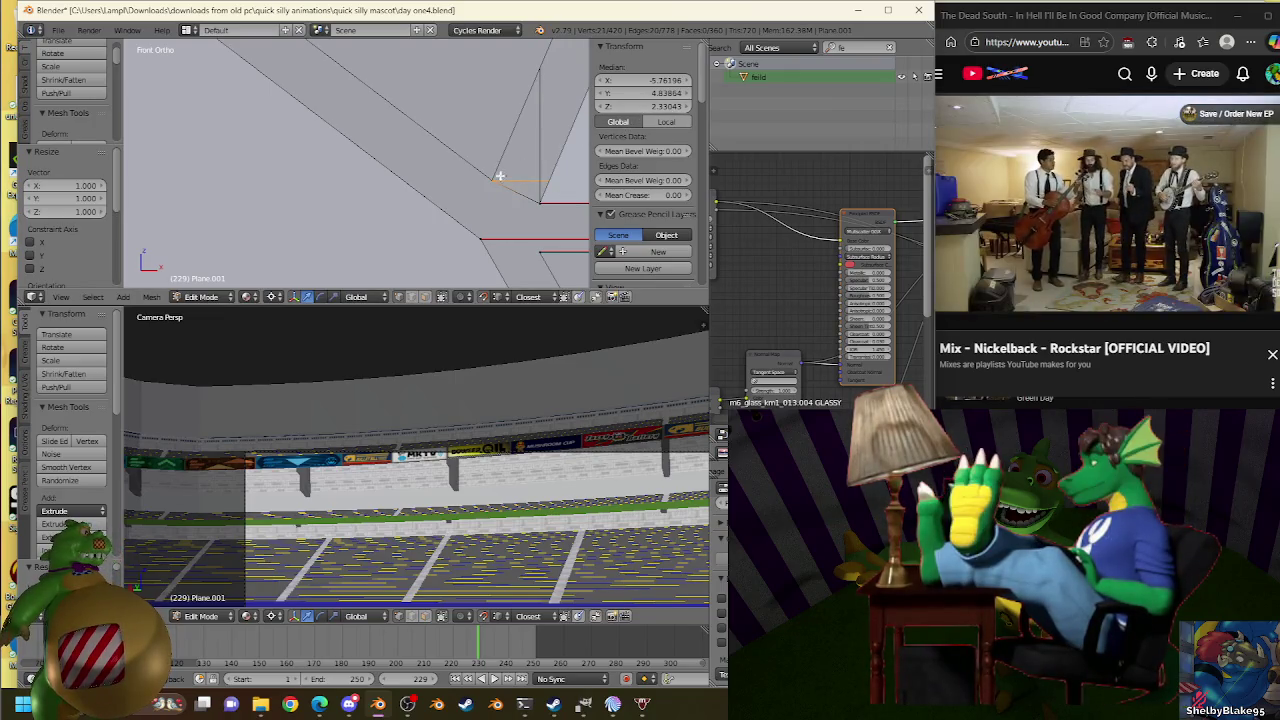
{"action": "key", "text": "s"}
{"action": "left_click", "coordinate": [495, 180]}
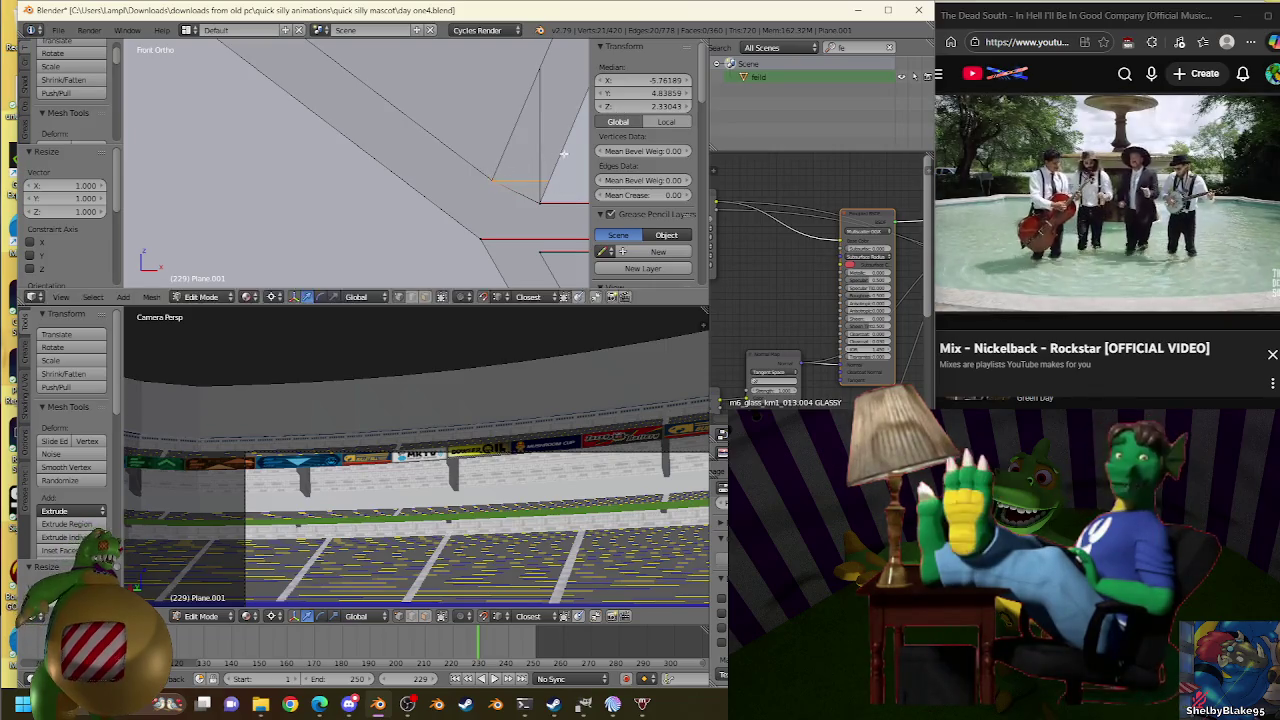
Resize an edge near the truss corner, then return to Object Mode.
{"action": "key", "text": "a"}
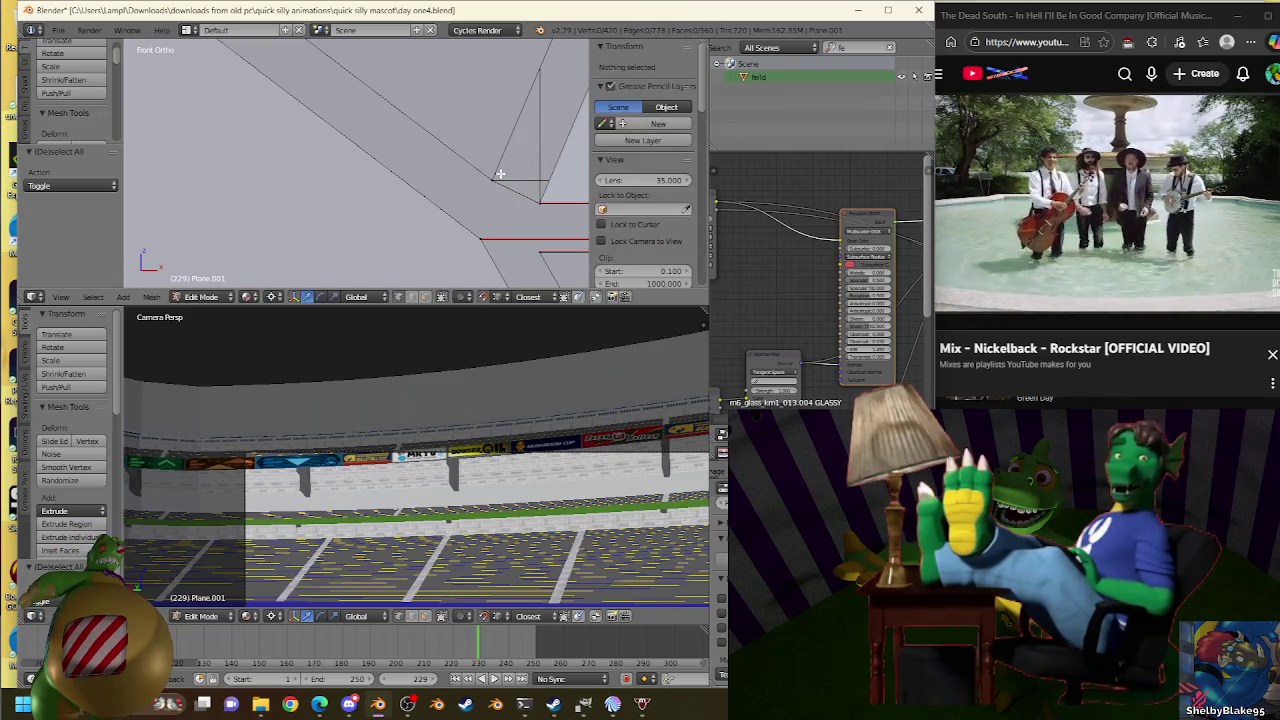
{"action": "right_click", "coordinate": [500, 174]}
{"action": "key", "text": "s"}
{"action": "left_click", "coordinate": [500, 174]}
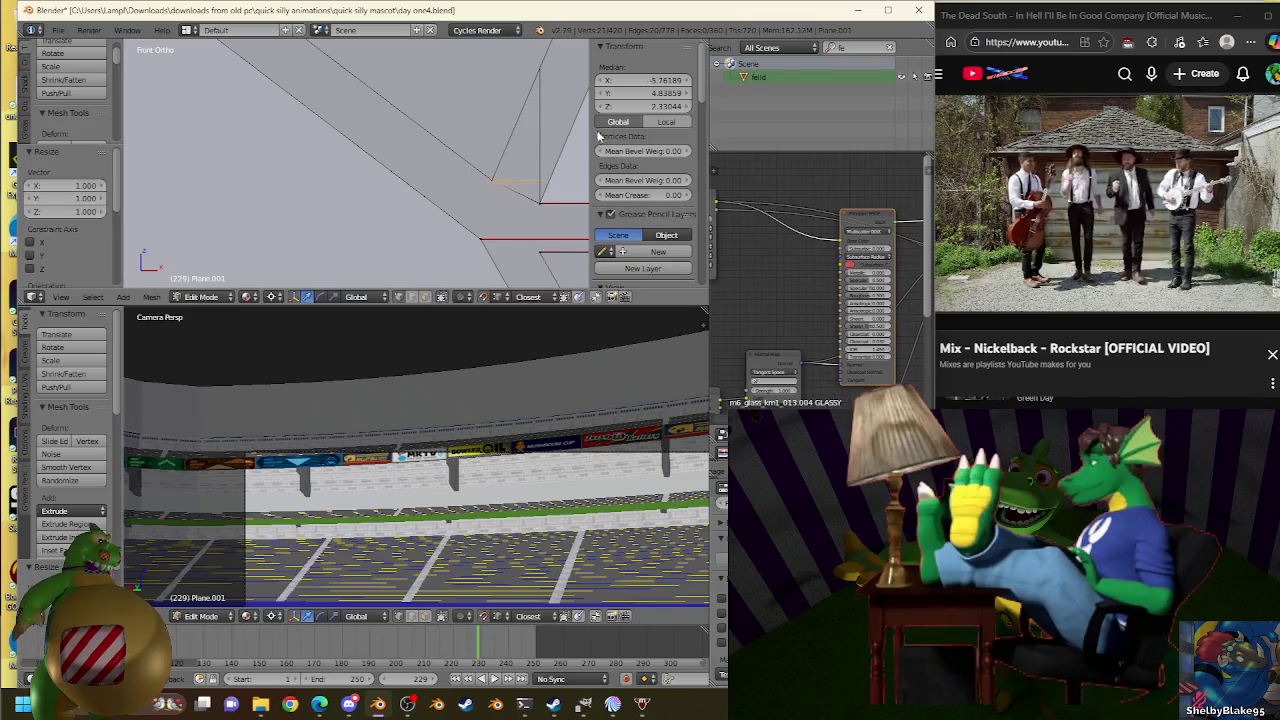
{"action": "scroll", "coordinate": [490, 190], "scroll_direction": "down", "scroll_amount": 2}
{"action": "scroll", "coordinate": [490, 200], "scroll_direction": "down", "scroll_amount": 2}
{"action": "key", "text": "Tab"}
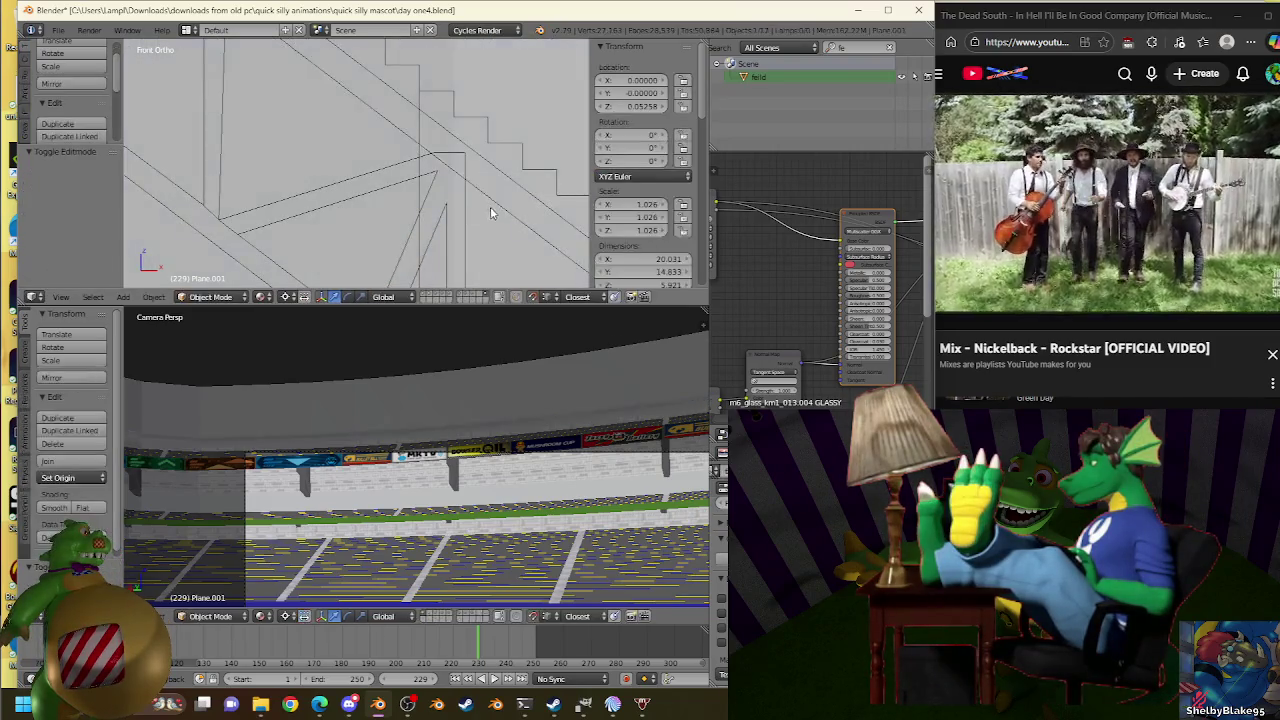
Check a Plane.007 truss vertex position, then re-enter Plane.001 Edit Mode.
{"action": "right_click", "coordinate": [441, 190]}
{"action": "key", "text": "Tab"}
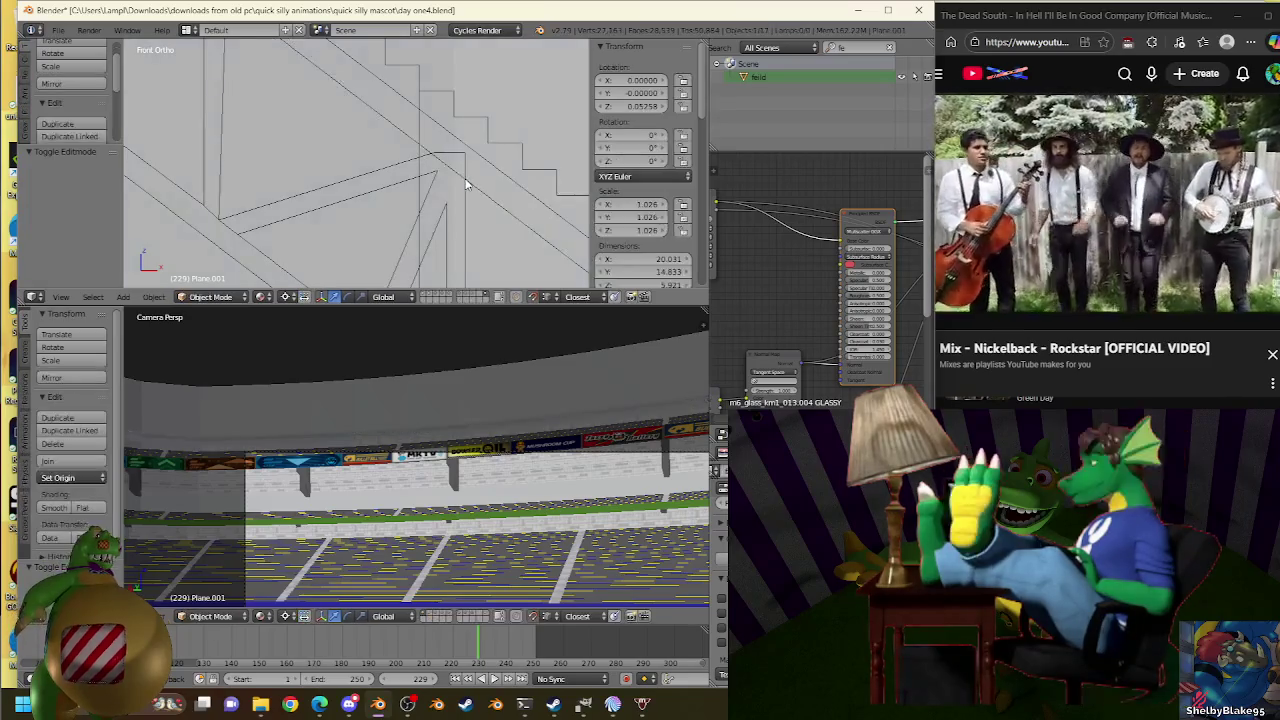
{"action": "right_click", "coordinate": [463, 178]}
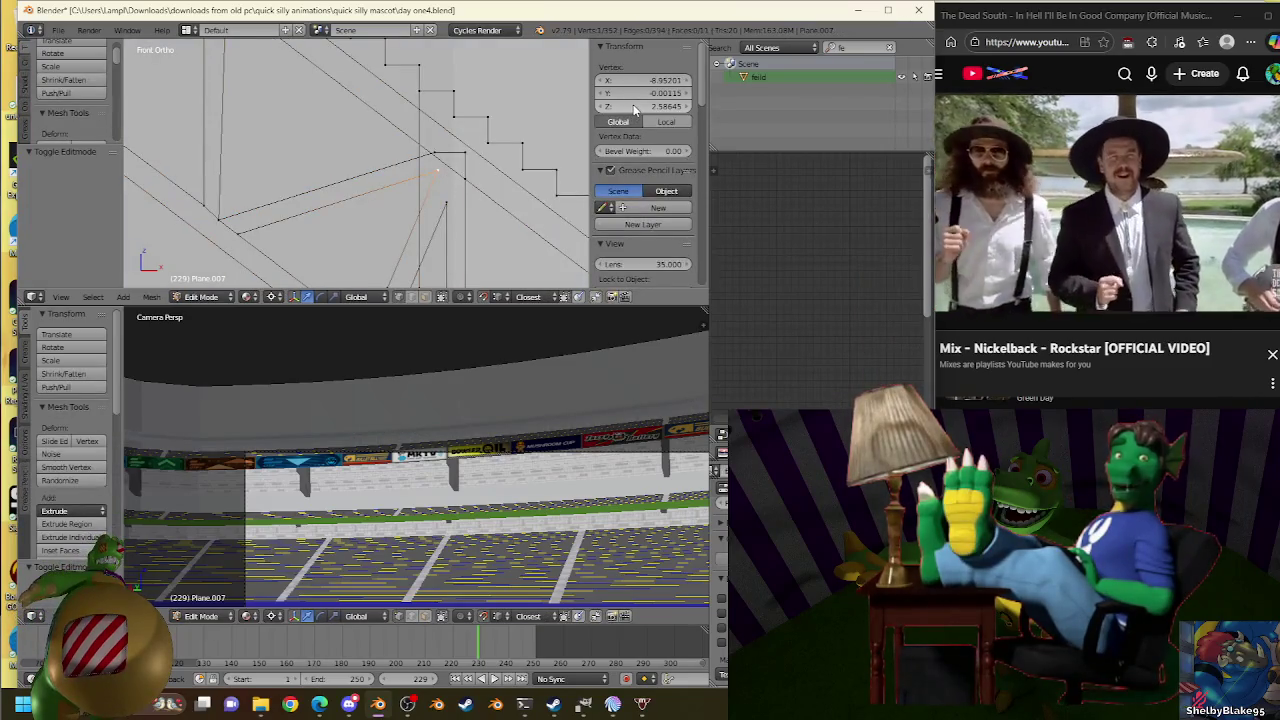
{"action": "key", "text": "Tab"}
{"action": "right_click", "coordinate": [460, 170]}
{"action": "key", "text": "Tab"}
{"action": "scroll", "coordinate": [480, 162], "scroll_direction": "up", "scroll_amount": 3}
{"action": "scroll", "coordinate": [480, 162], "scroll_direction": "up", "scroll_amount": 1}
{"action": "scroll", "coordinate": [455, 154], "scroll_direction": "up", "scroll_amount": 1}
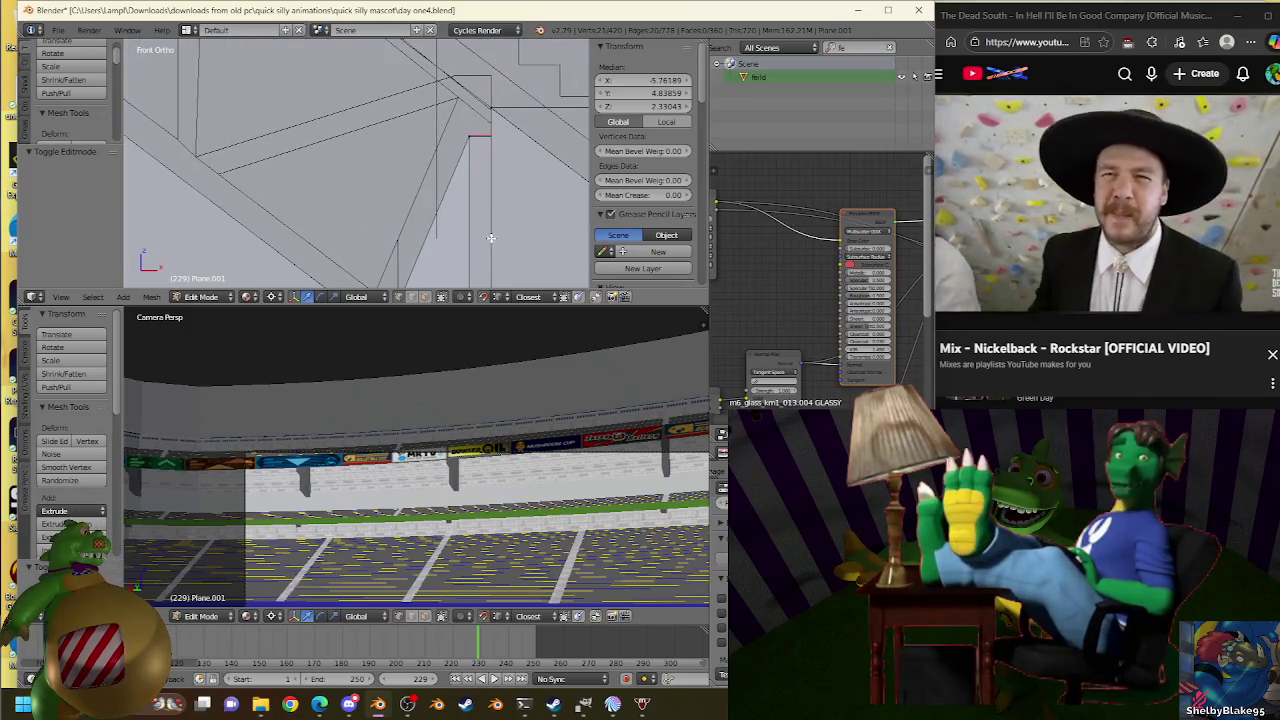
Scale the top edge repeatedly until it lines up with the truss corner.
{"action": "key", "text": "s"}
{"action": "left_click", "coordinate": [466, 205]}
{"action": "key", "text": "s"}
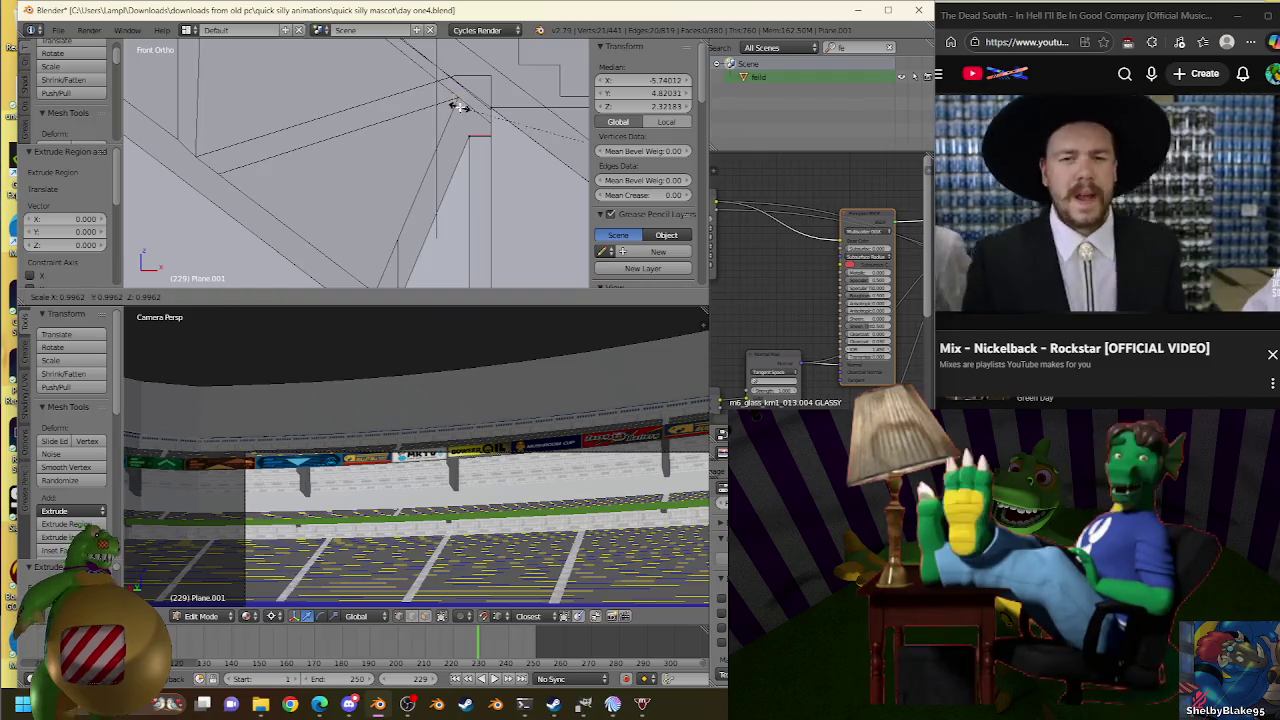
{"action": "left_click", "coordinate": [458, 103]}
{"action": "key", "text": "s"}
{"action": "left_click", "coordinate": [645, 104]}
{"action": "key", "text": "s"}
{"action": "left_click", "coordinate": [580, 116]}
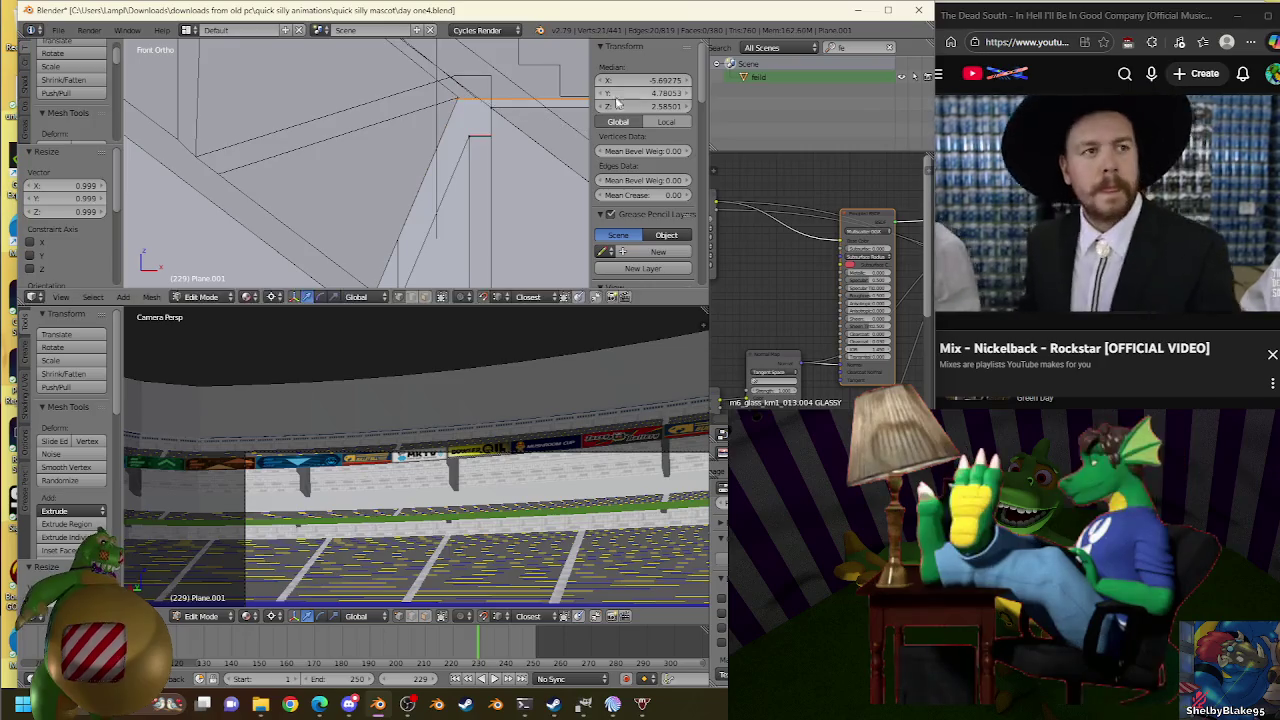
{"action": "key", "text": "s"}
{"action": "left_click", "coordinate": [592, 104]}
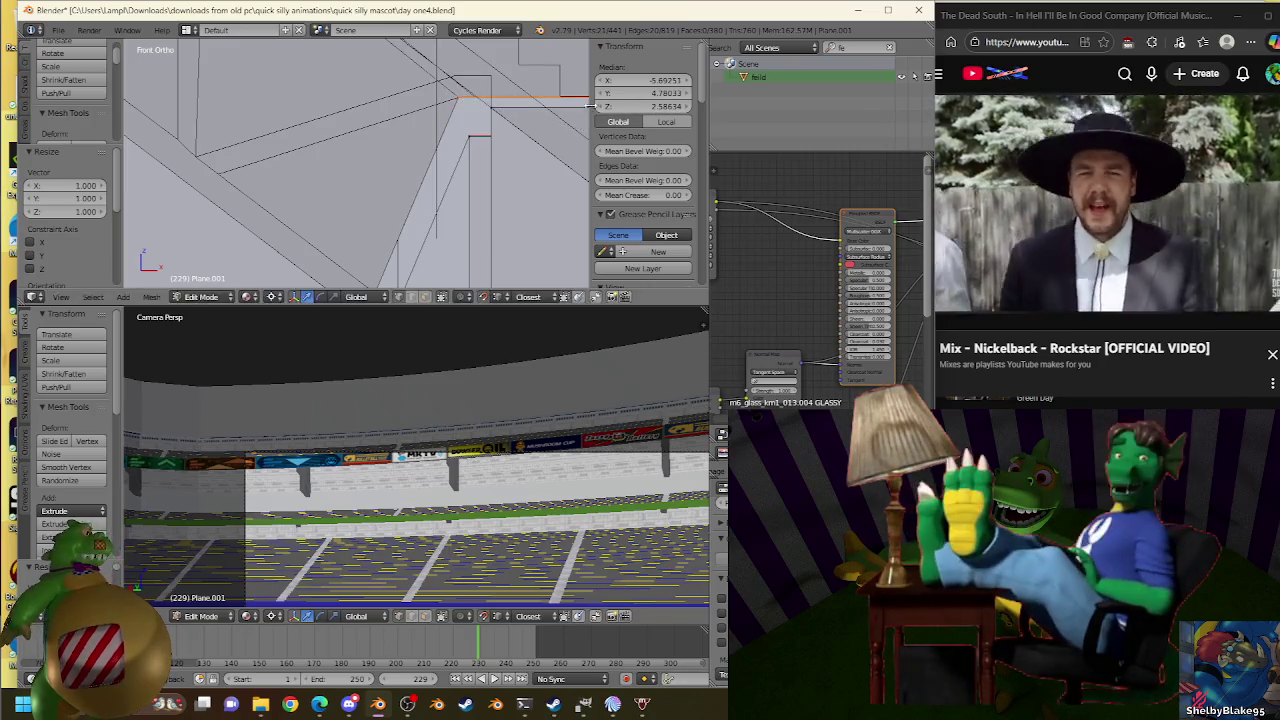
{"action": "key", "text": "s"}
{"action": "left_click", "coordinate": [462, 100]}
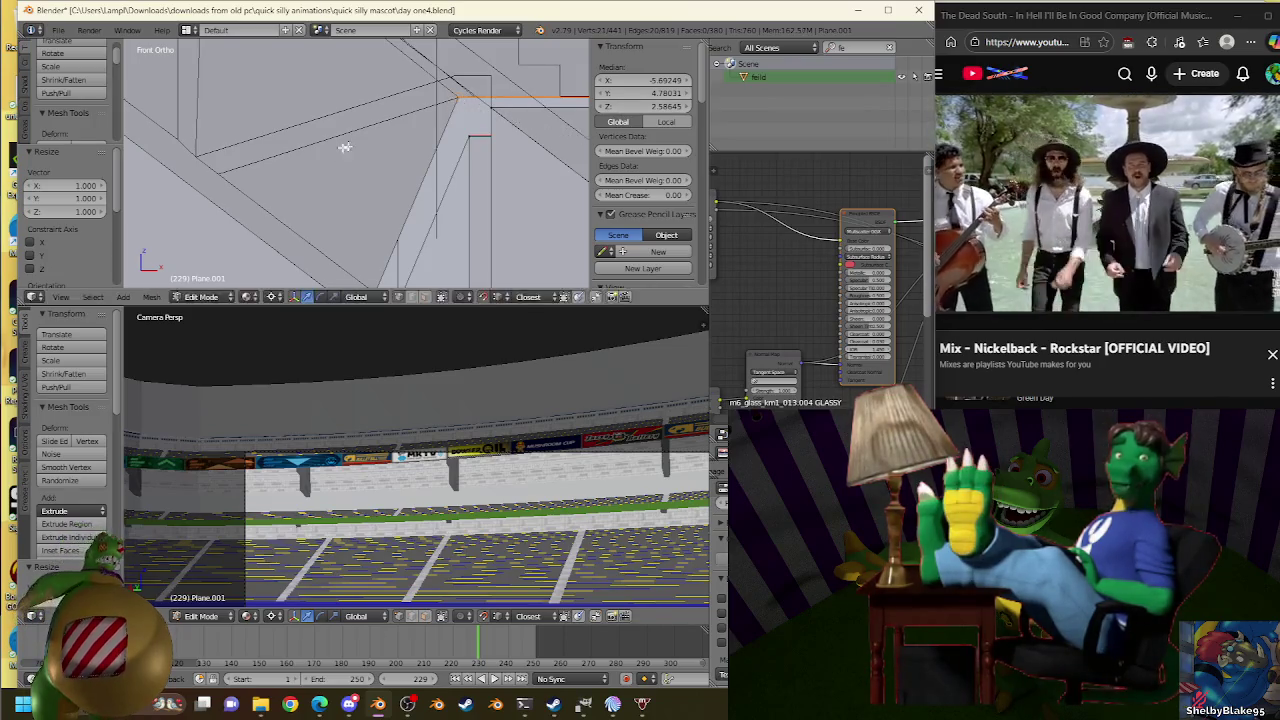
Compare against the truss object, then go back to editing the stand mesh.
{"action": "key", "text": "Tab"}
{"action": "key", "text": "Tab"}
{"action": "key", "text": "Tab"}
{"action": "right_click", "coordinate": [221, 173]}
{"action": "key", "text": "Tab"}
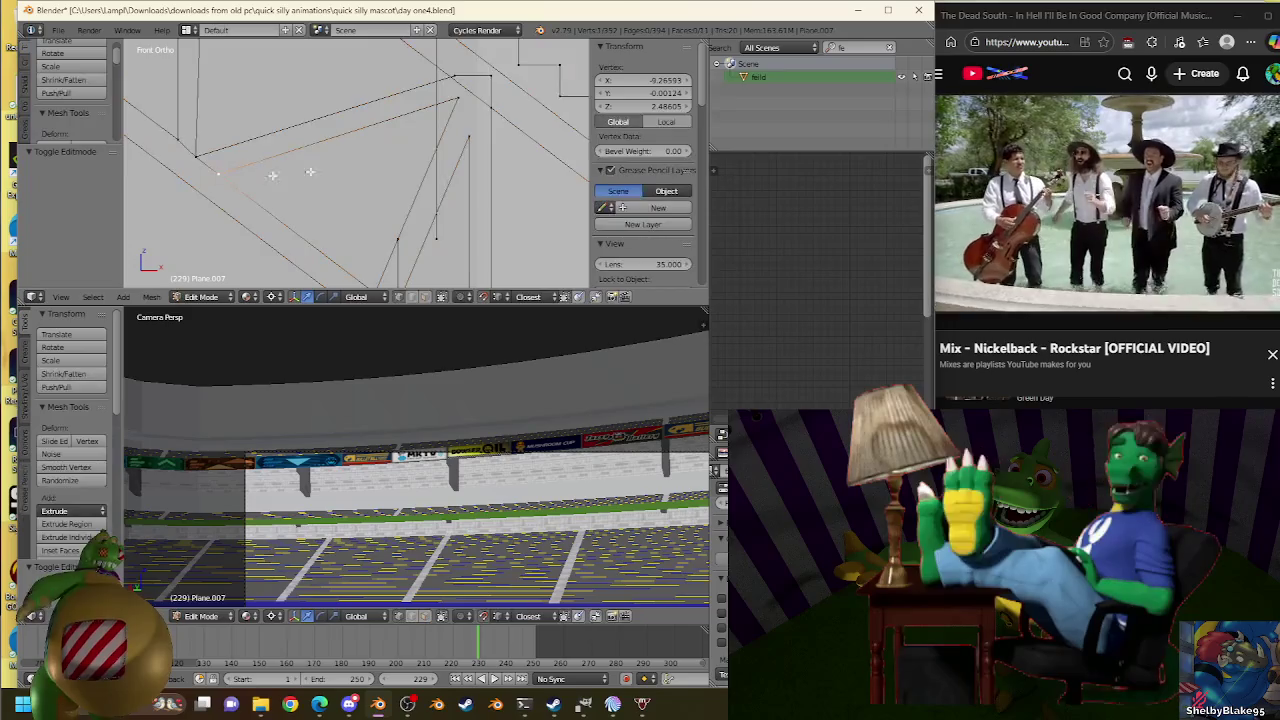
{"action": "key", "text": "Tab"}
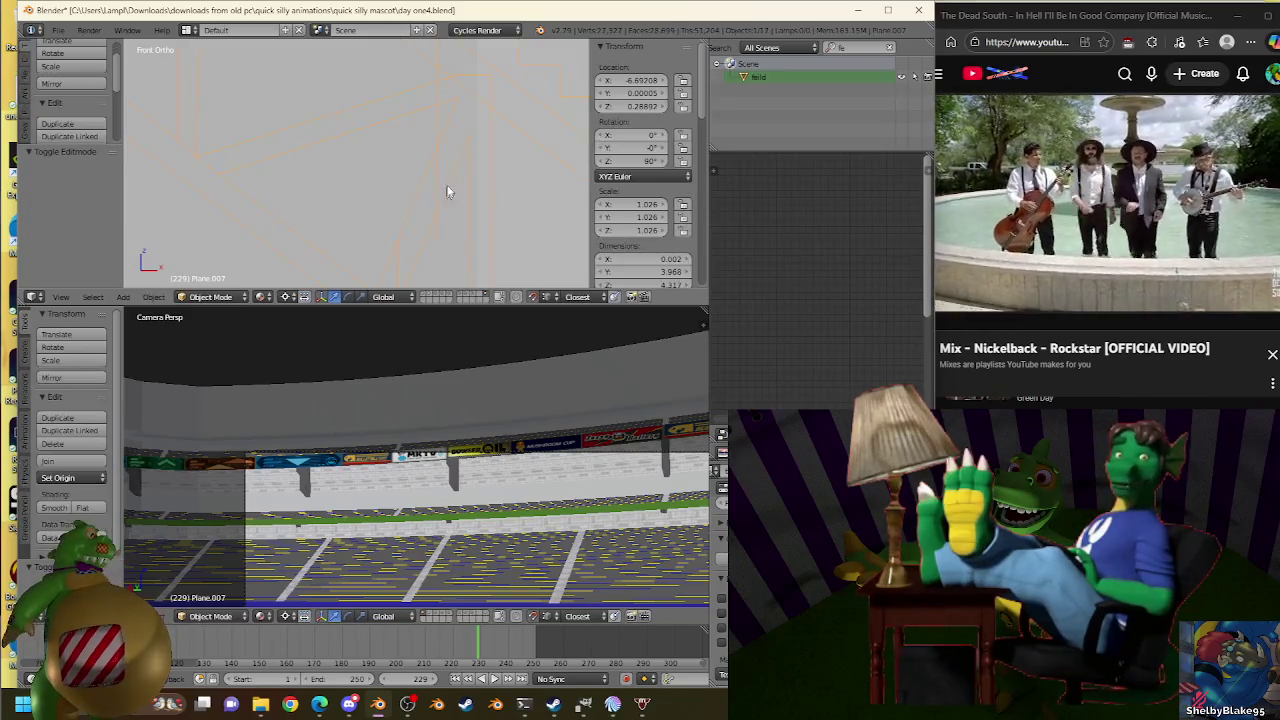
{"action": "right_click", "coordinate": [447, 140]}
{"action": "key", "text": "Tab"}
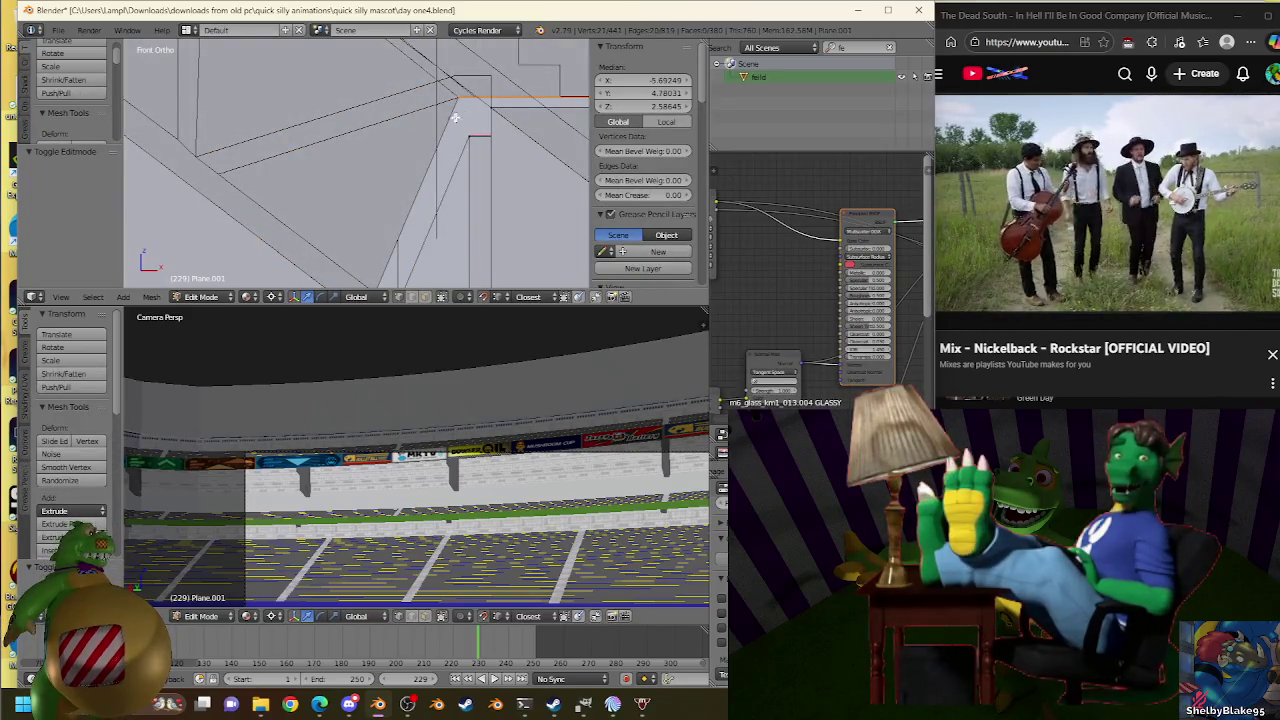
Extrude a new edge along the lower diagonal and scale it to align with the truss.
{"action": "key", "text": "e"}
{"action": "right_click", "coordinate": [310, 143]}
{"action": "key", "text": "s"}
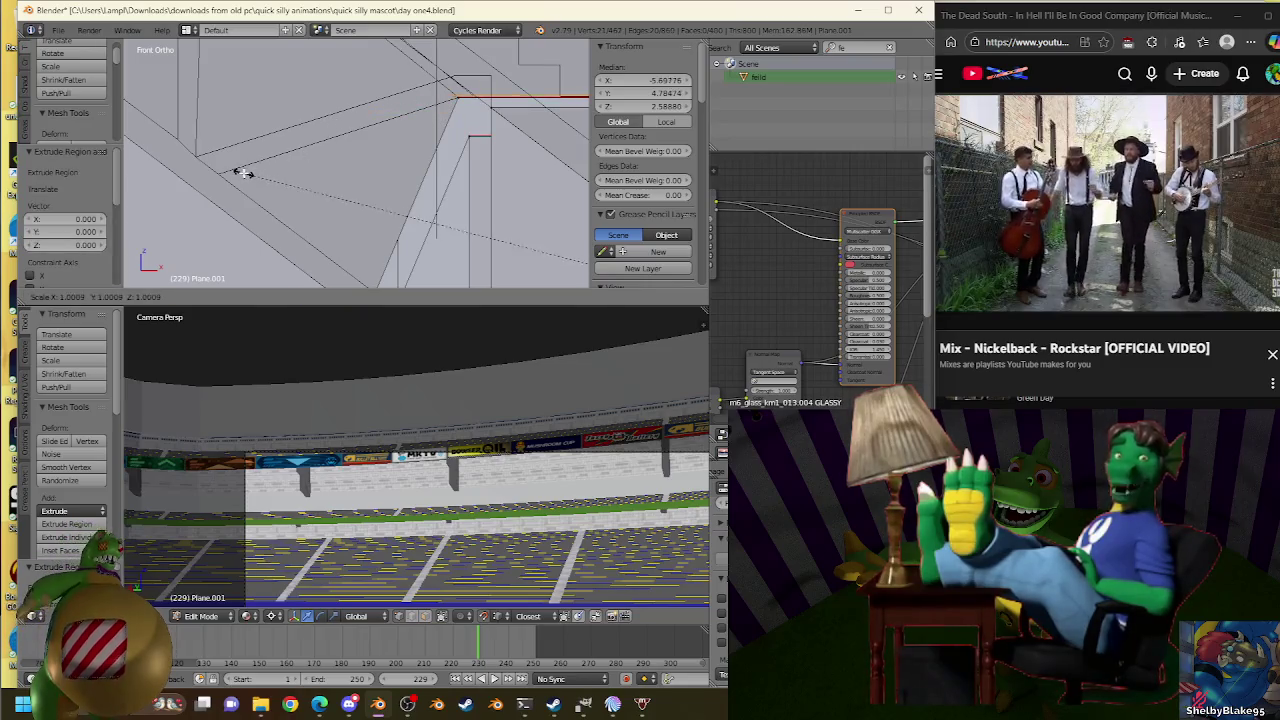
{"action": "left_click", "coordinate": [224, 180]}
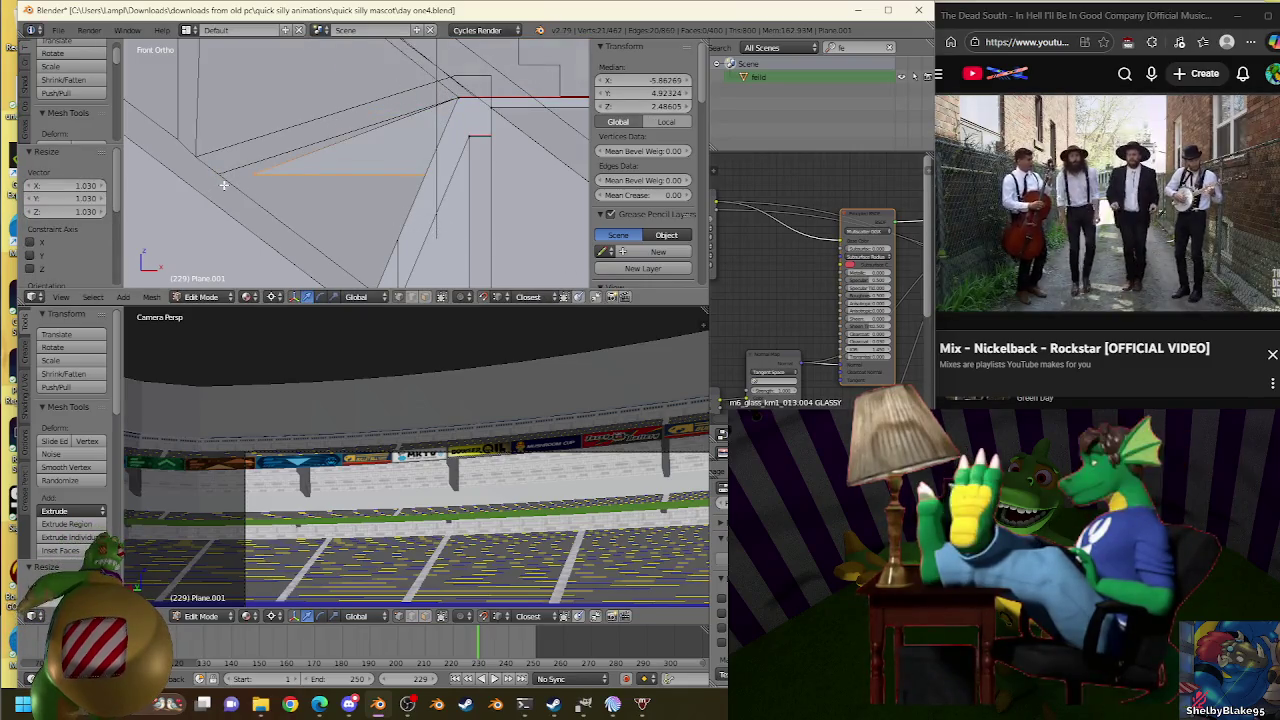
{"action": "key", "text": "s"}
{"action": "left_click", "coordinate": [536, 120]}
{"action": "key", "text": "ctrl+z"}
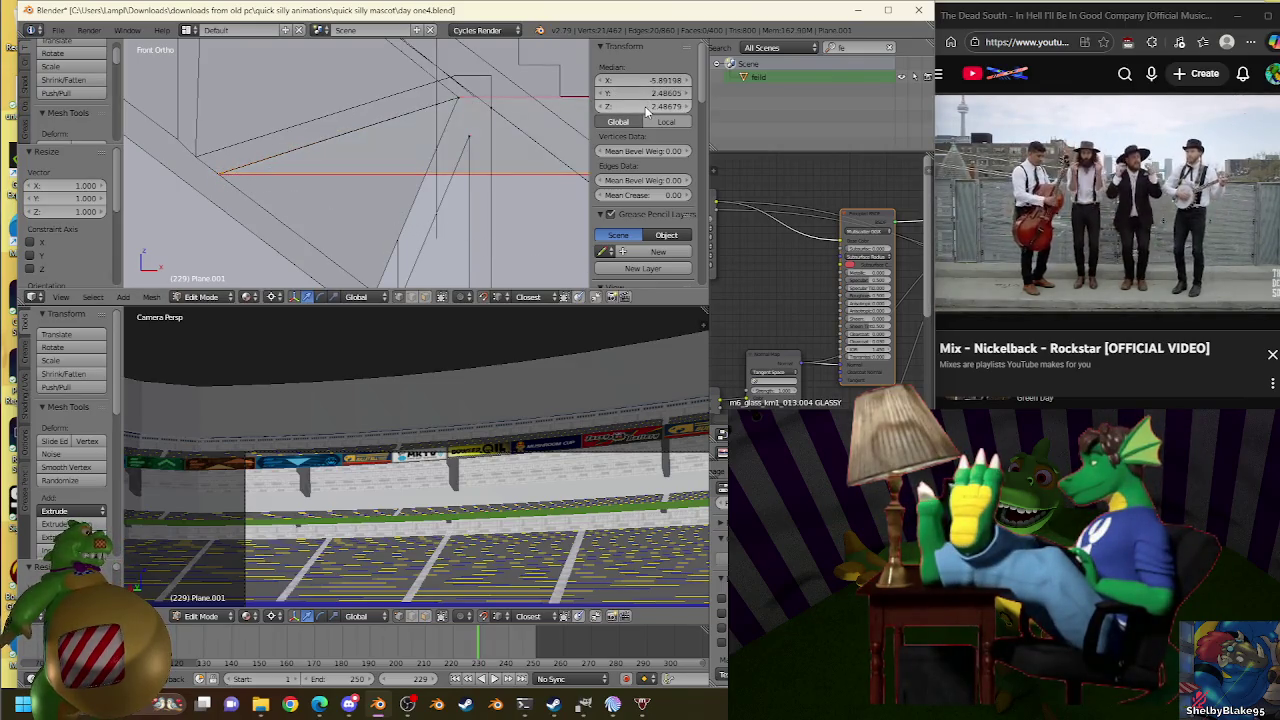
{"action": "key", "text": "ctrl+shift+z"}
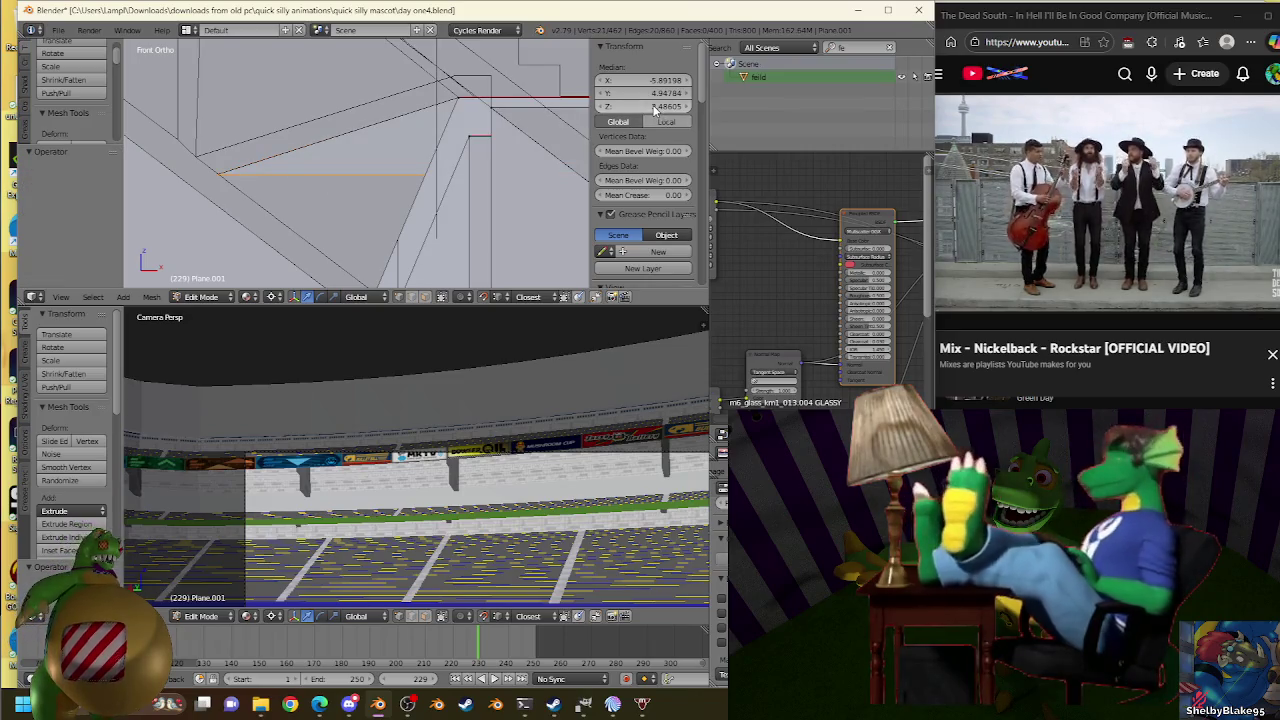
{"action": "key", "text": "s"}
{"action": "left_click", "coordinate": [290, 168]}
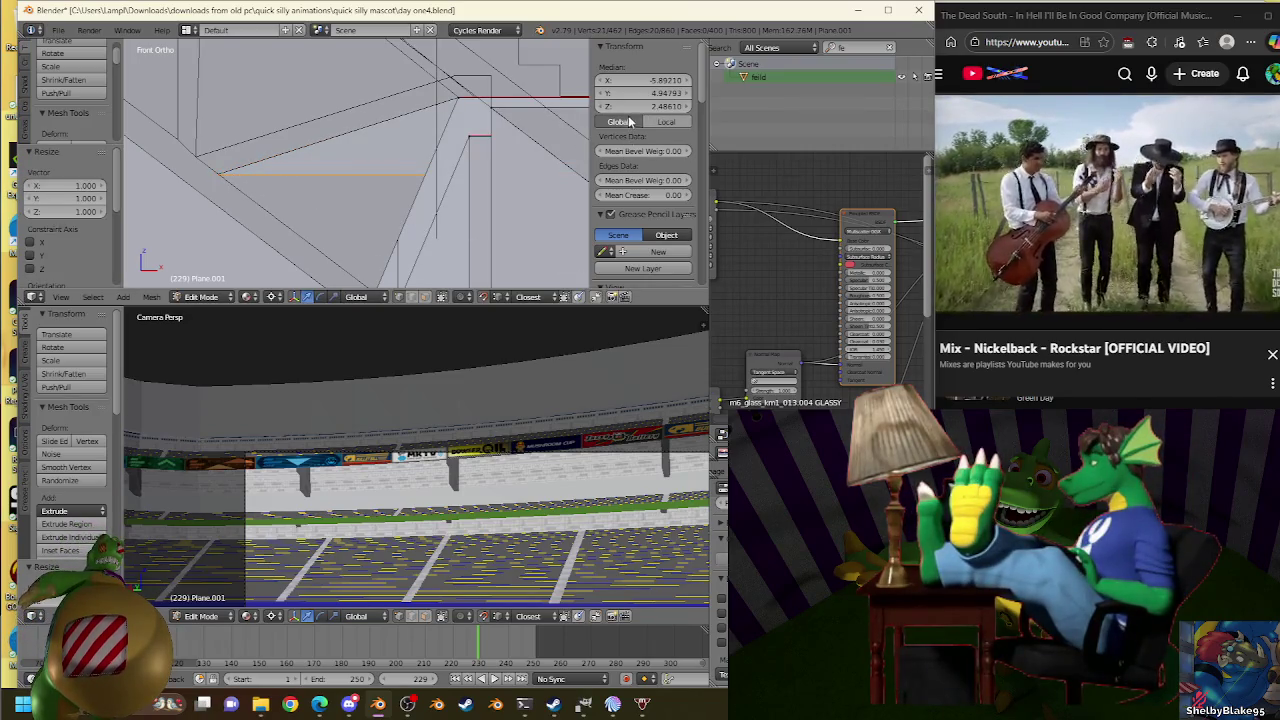
{"action": "mouse_move", "coordinate": [214, 180]}
{"action": "middle_mouse_down"}
{"action": "mouse_move", "coordinate": [391, 237]}
{"action": "mouse_move", "coordinate": [440, 188]}
{"action": "middle_mouse_up"}
{"action": "key", "text": "w"}
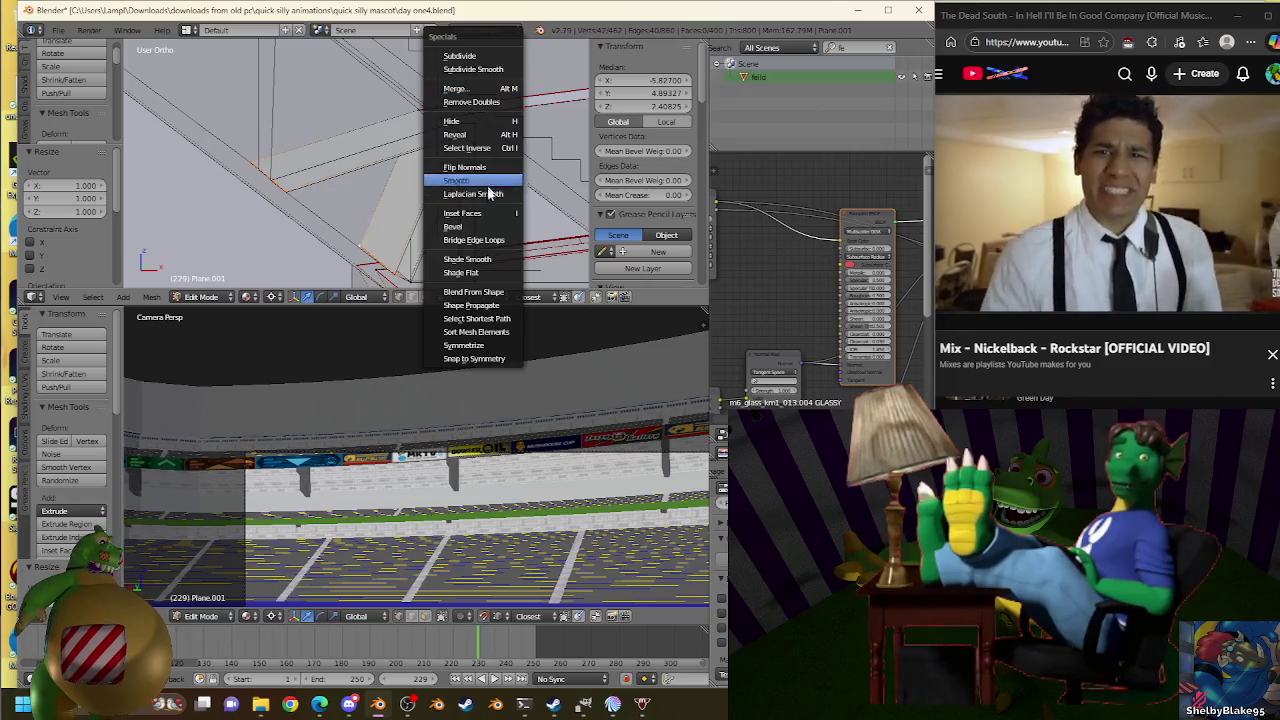
{"action": "left_click", "coordinate": [496, 248]}
{"action": "mouse_move", "coordinate": [491, 234]}
{"action": "middle_mouse_down"}
{"action": "mouse_move", "coordinate": [474, 214]}
{"action": "mouse_move", "coordinate": [483, 205]}
{"action": "middle_mouse_up"}
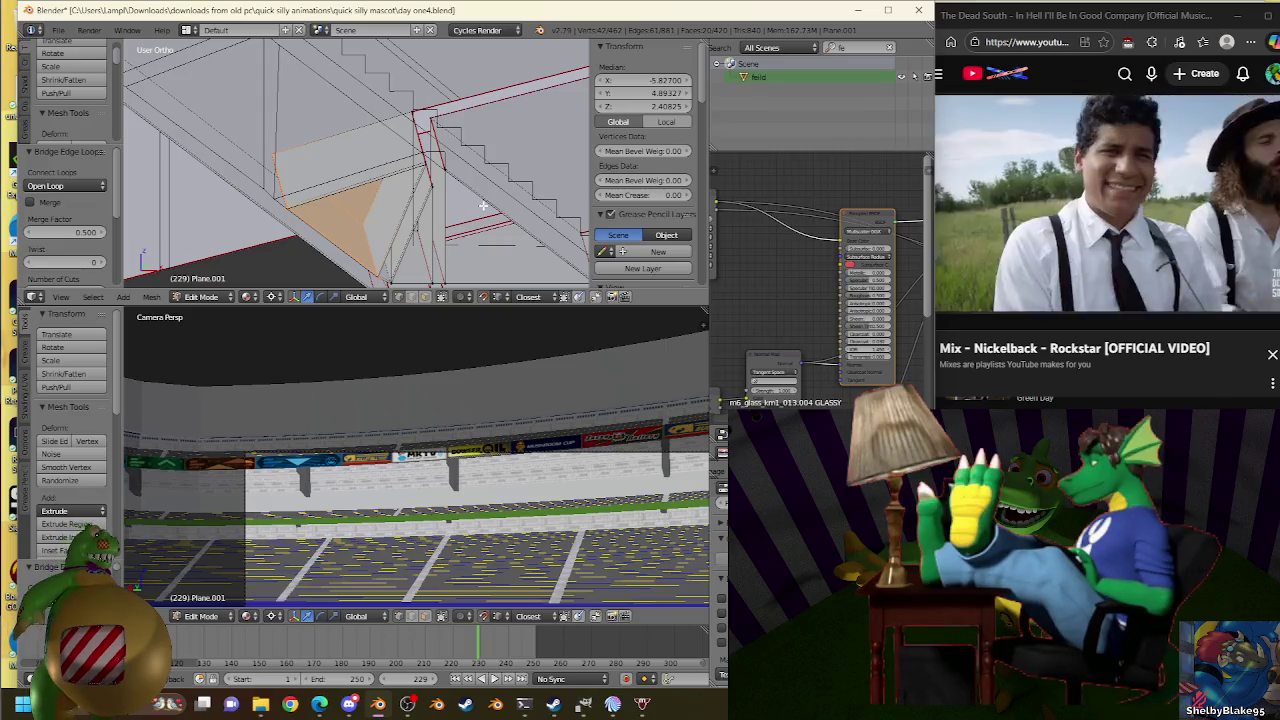
{"action": "key", "text": "KP_1"}
{"action": "scroll", "coordinate": [440, 161], "scroll_direction": "up", "scroll_amount": 2}
{"action": "scroll", "coordinate": [329, 149], "scroll_direction": "up", "scroll_amount": 2}
{"action": "scroll", "coordinate": [396, 182], "scroll_direction": "up", "scroll_amount": 2}
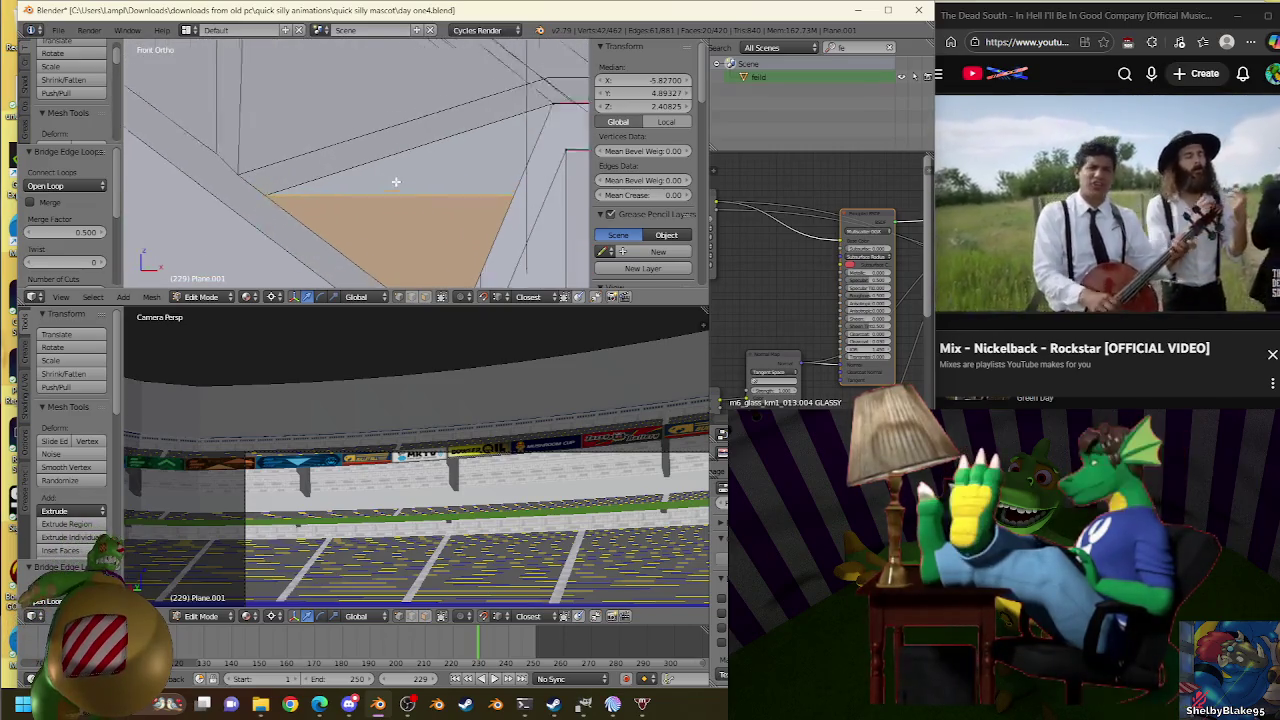
{"action": "middle_click_drag", "start_coordinate": [396, 182], "coordinate": [409, 191]}
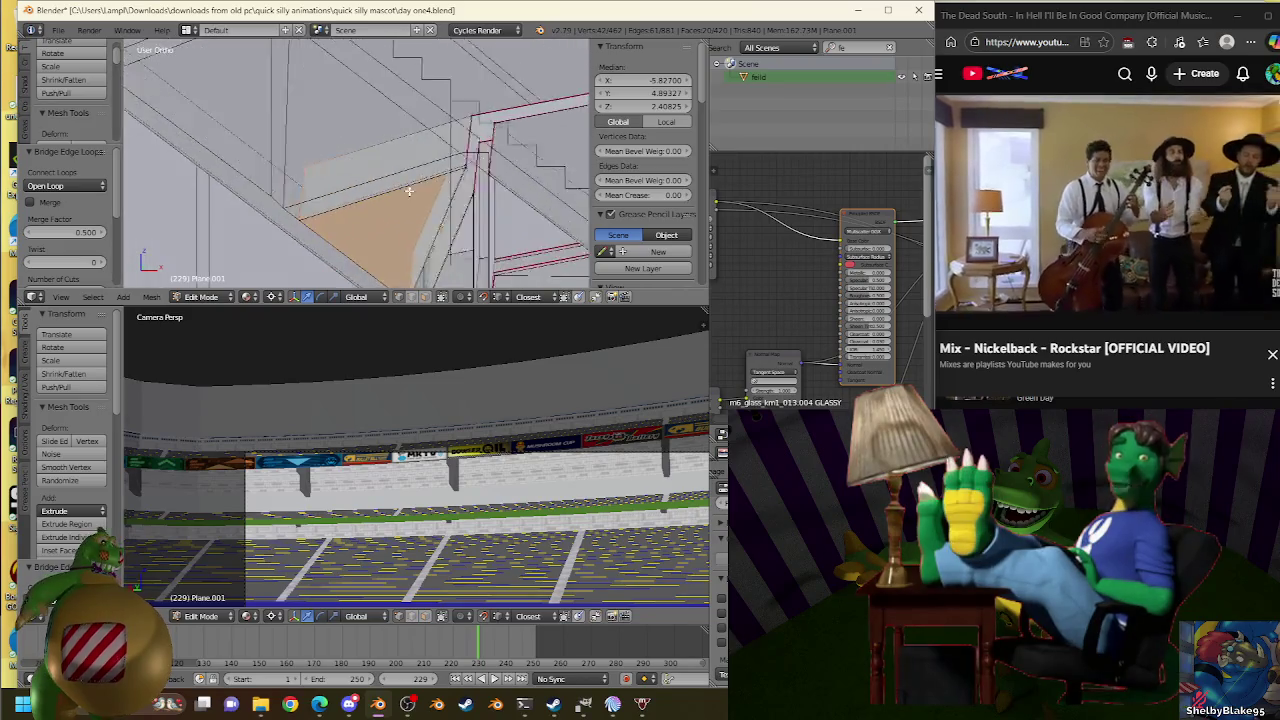
{"action": "key", "text": "Tab"}
{"action": "right_click", "coordinate": [257, 209]}
{"action": "key", "text": "Tab"}
{"action": "right_click", "coordinate": [241, 208]}
{"action": "right_click", "coordinate": [241, 208]}
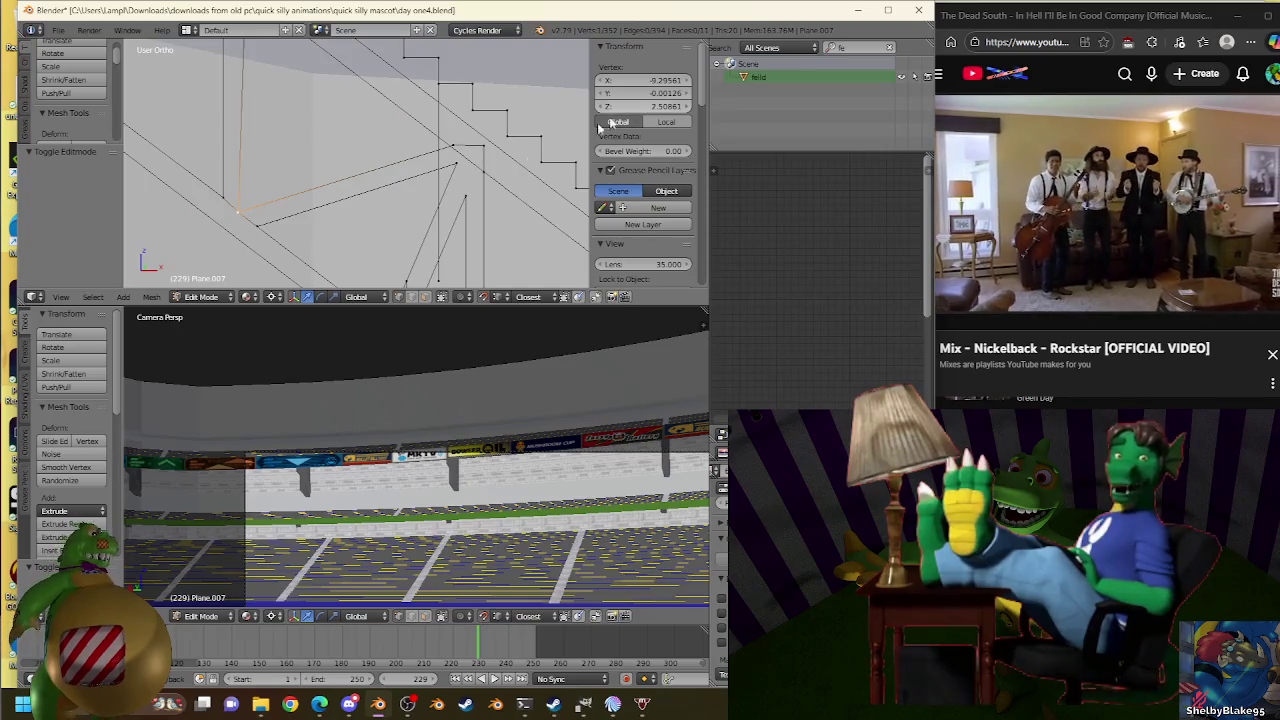
{"action": "key", "text": "Tab"}
{"action": "right_click", "coordinate": [346, 243]}
{"action": "key", "text": "Tab"}
{"action": "key", "text": "KP_3"}
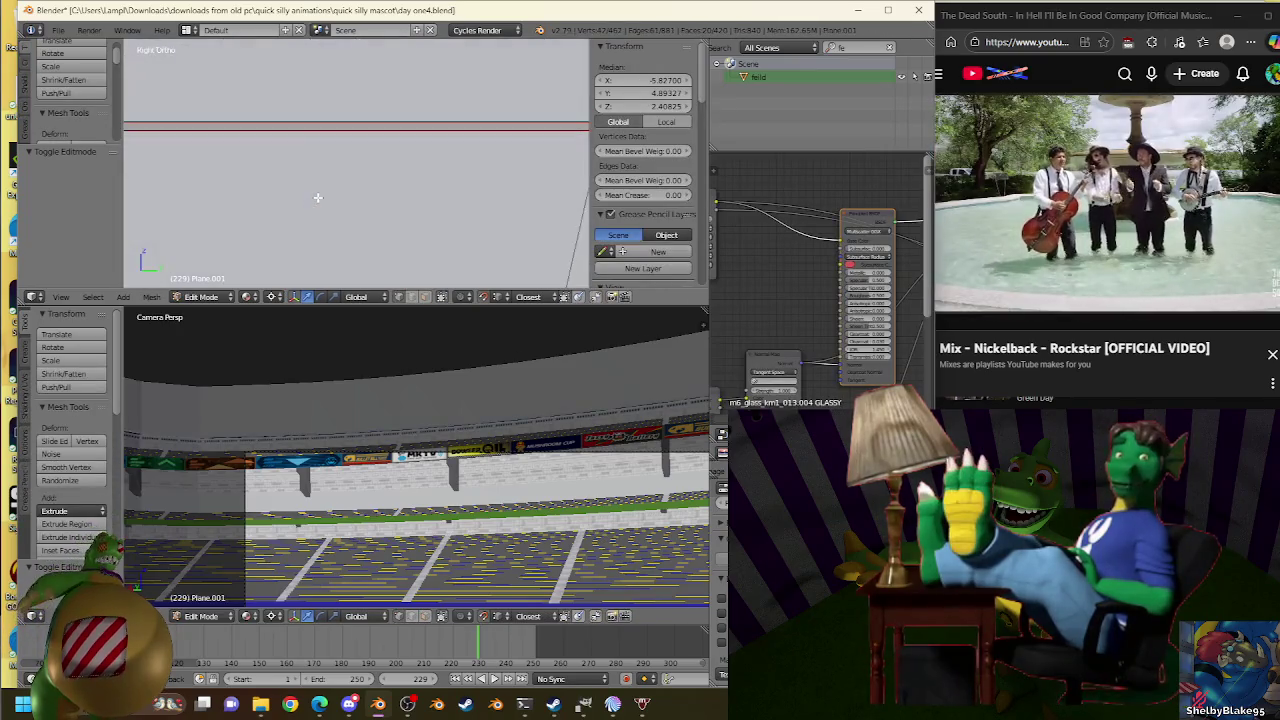
{"action": "key", "text": "KP_1"}
{"action": "scroll", "coordinate": [400, 193], "scroll_direction": "up", "scroll_amount": 2}
{"action": "scroll", "coordinate": [424, 191], "scroll_direction": "up", "scroll_amount": 1}
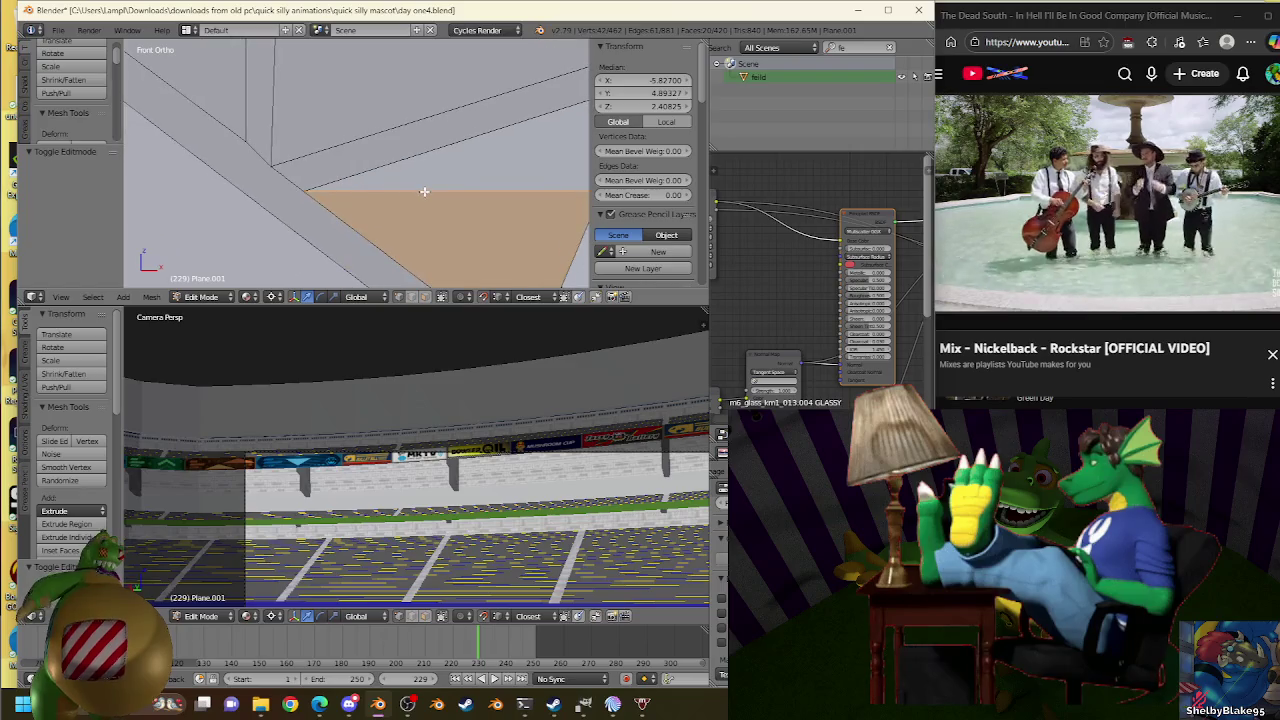
{"action": "right_click", "coordinate": [424, 191]}
{"action": "key", "text": "KP_4"}
{"action": "key", "text": "KP_4"}
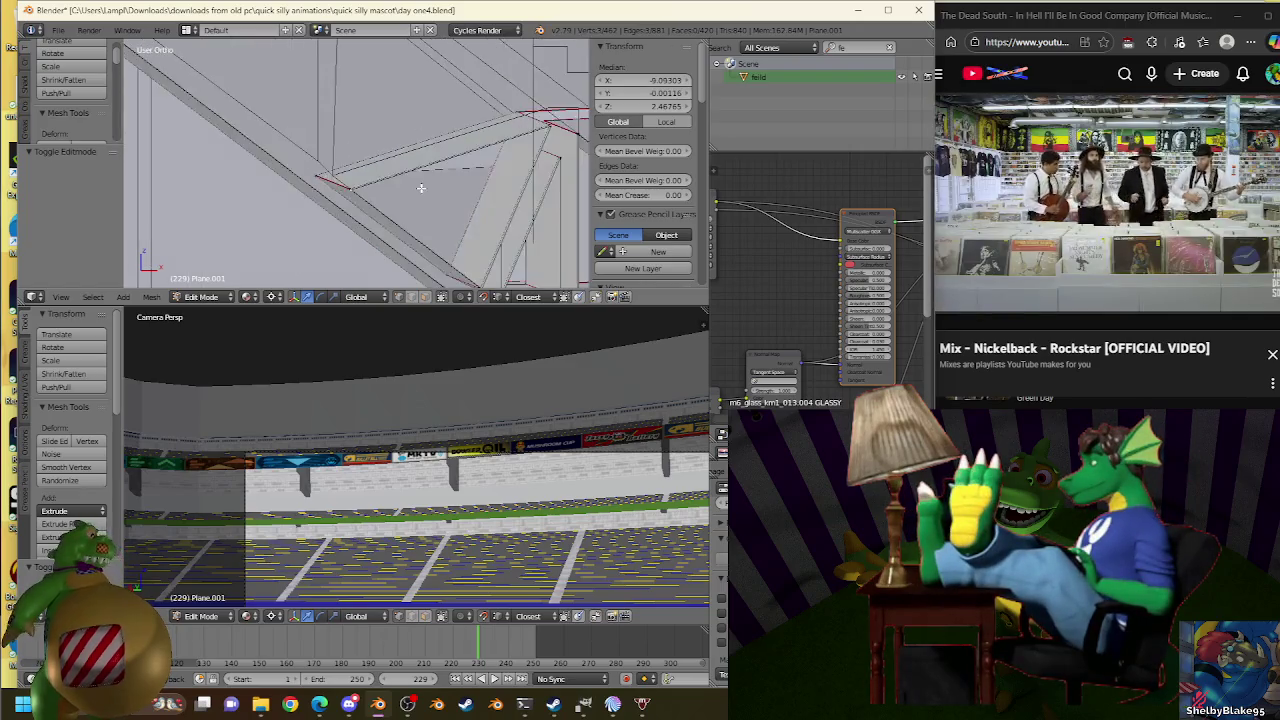
{"action": "key", "text": "KP_4"}
{"action": "key", "text": "KP_4"}
Select a stand edge in front view and trial-scale it, leaving it at scale 1.000.
{"action": "right_click", "coordinate": [346, 201]}
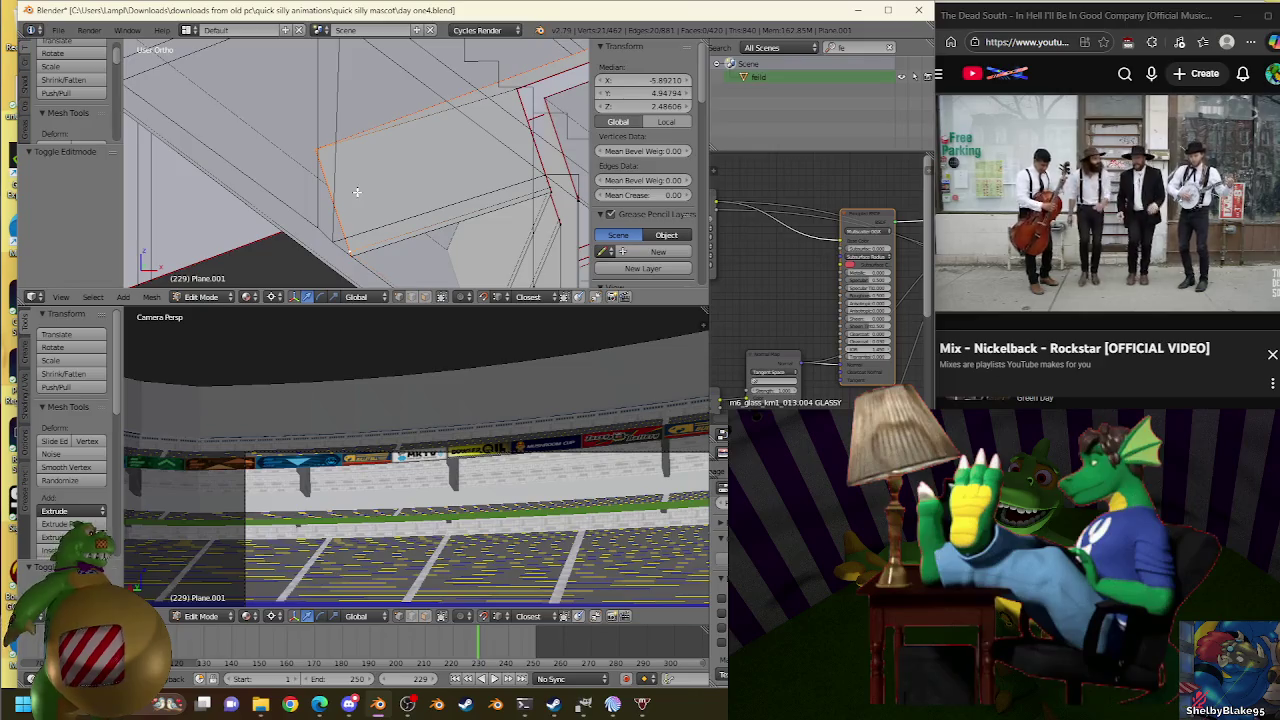
{"action": "key", "text": "KP_1"}
{"action": "scroll", "coordinate": [360, 192], "scroll_direction": "up", "scroll_amount": 2}
{"action": "scroll", "coordinate": [363, 194], "scroll_direction": "up", "scroll_amount": 1}
{"action": "scroll", "coordinate": [397, 184], "scroll_direction": "up", "scroll_amount": 1}
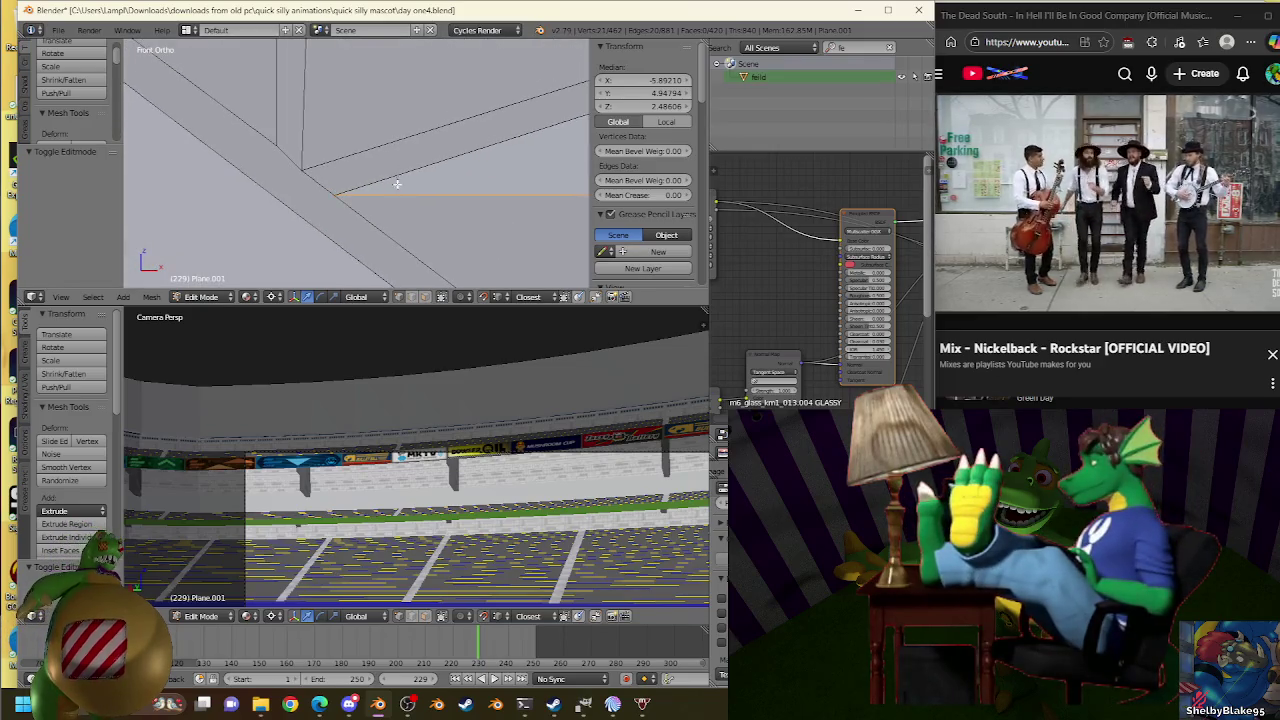
{"action": "key", "text": "s"}
{"action": "left_click", "coordinate": [329, 177]}
{"action": "key", "text": "s"}
{"action": "left_click", "coordinate": [309, 168]}
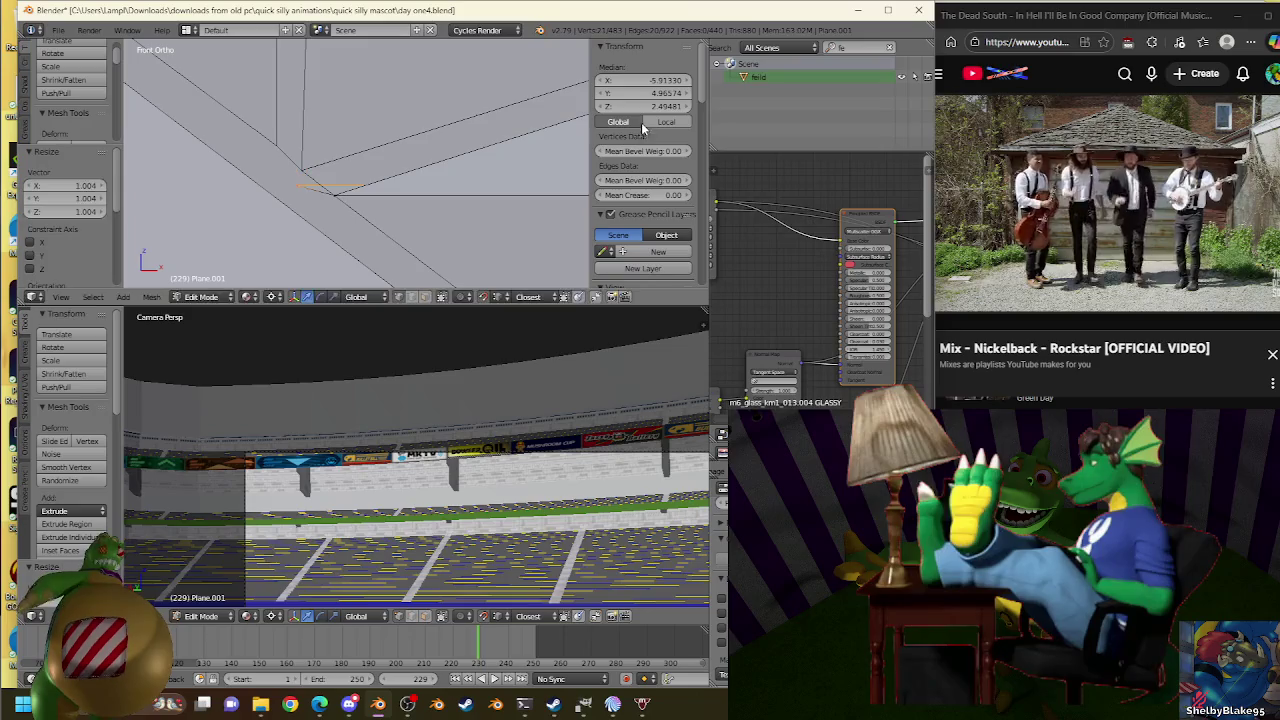
{"action": "key", "text": "s"}
{"action": "left_click", "coordinate": [316, 170]}
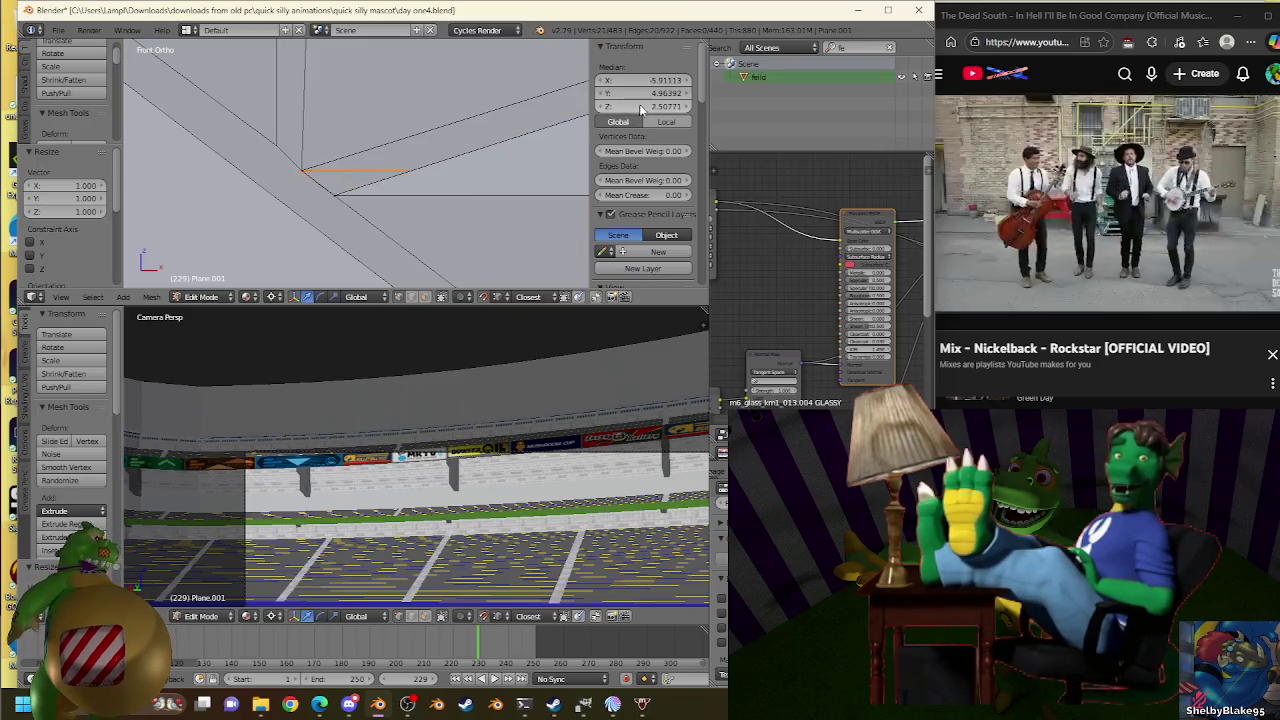
{"action": "key", "text": "s"}
{"action": "left_click", "coordinate": [425, 140]}
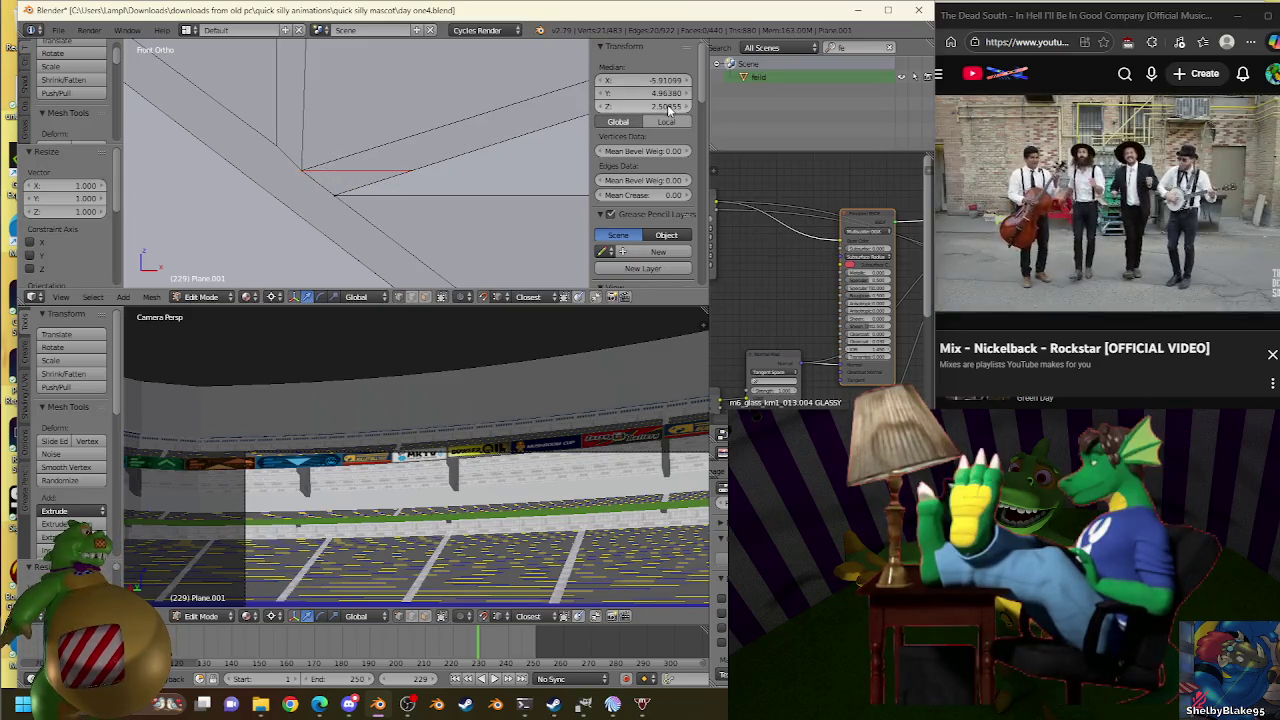
{"action": "key", "text": "s"}
{"action": "left_click", "coordinate": [565, 123]}
{"action": "key", "text": "s"}
{"action": "left_click", "coordinate": [310, 170]}
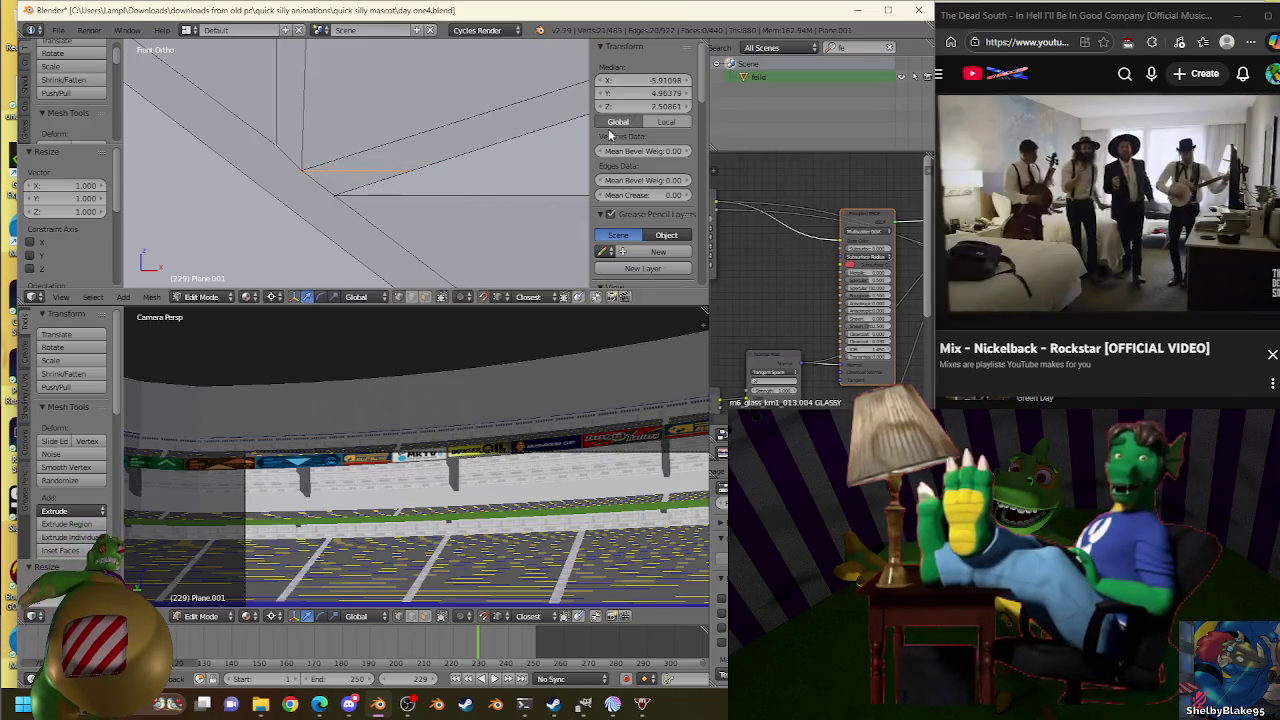
Briefly edit the Plane.007 truss, then undo back to editing the stand mesh.
{"action": "key", "text": "Tab"}
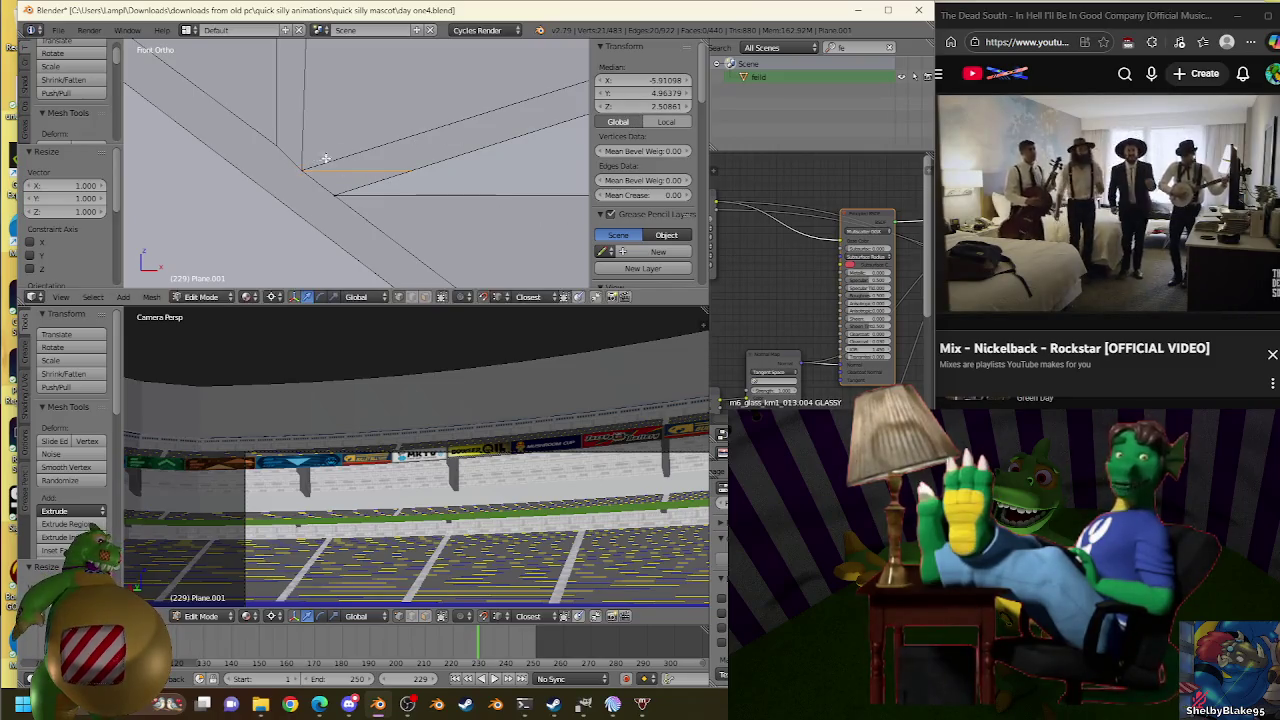
{"action": "scroll", "coordinate": [400, 160], "scroll_direction": "down", "scroll_amount": 5}
{"action": "right_click", "coordinate": [492, 134]}
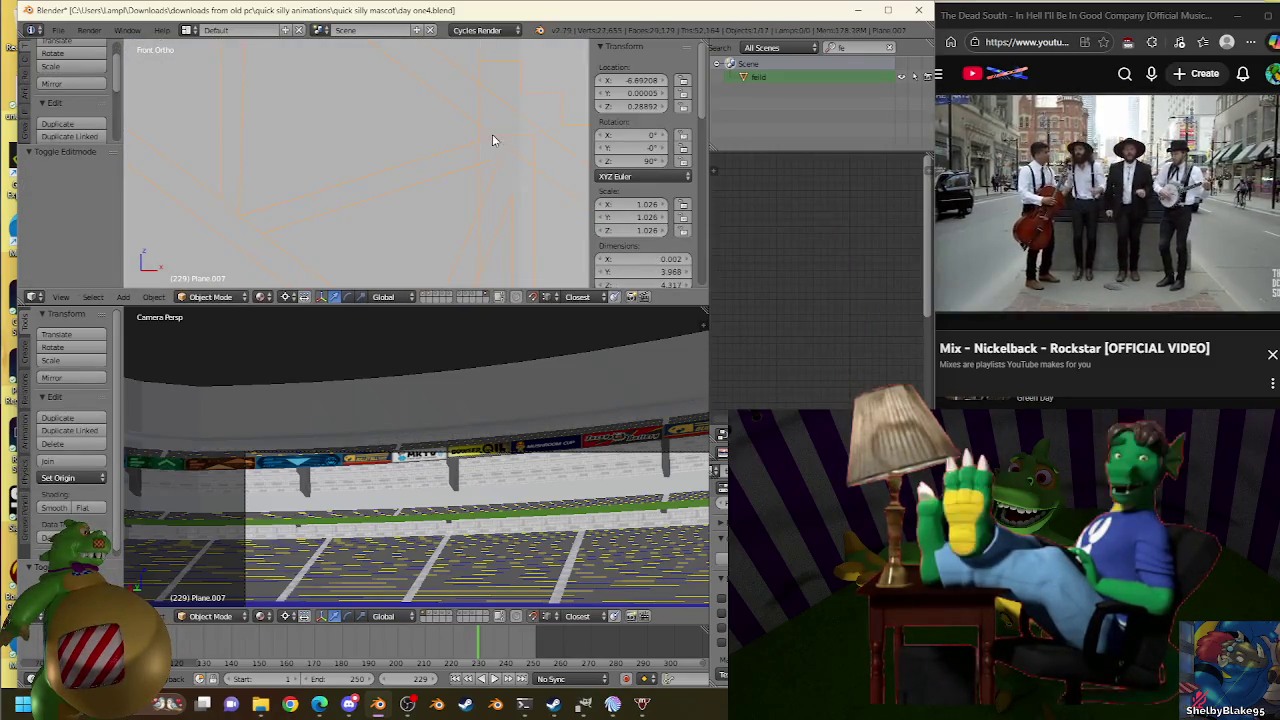
{"action": "key", "text": "Tab"}
{"action": "scroll", "coordinate": [510, 135], "scroll_direction": "down", "scroll_amount": 3}
{"action": "scroll", "coordinate": [520, 130], "scroll_direction": "up", "scroll_amount": 2}
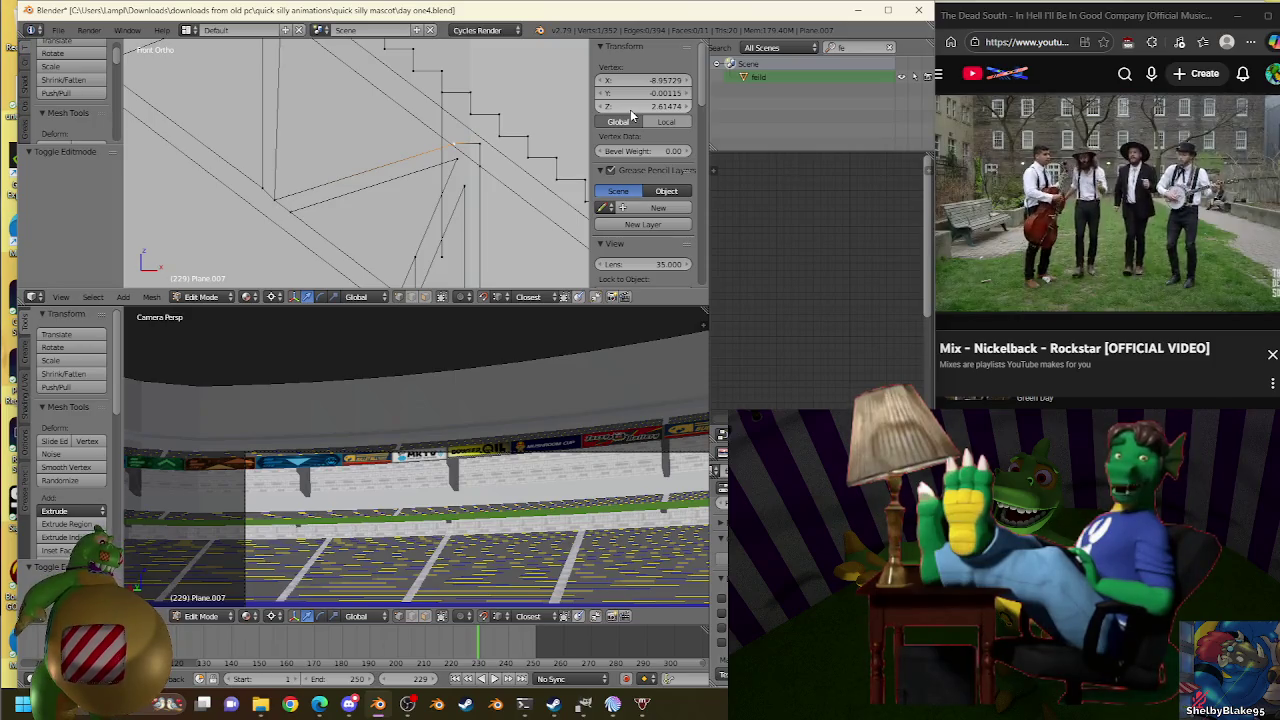
{"action": "key", "text": "ctrl+z"}
{"action": "scroll", "coordinate": [315, 160], "scroll_direction": "up", "scroll_amount": 3}
{"action": "scroll", "coordinate": [278, 218], "scroll_direction": "up", "scroll_amount": 2}
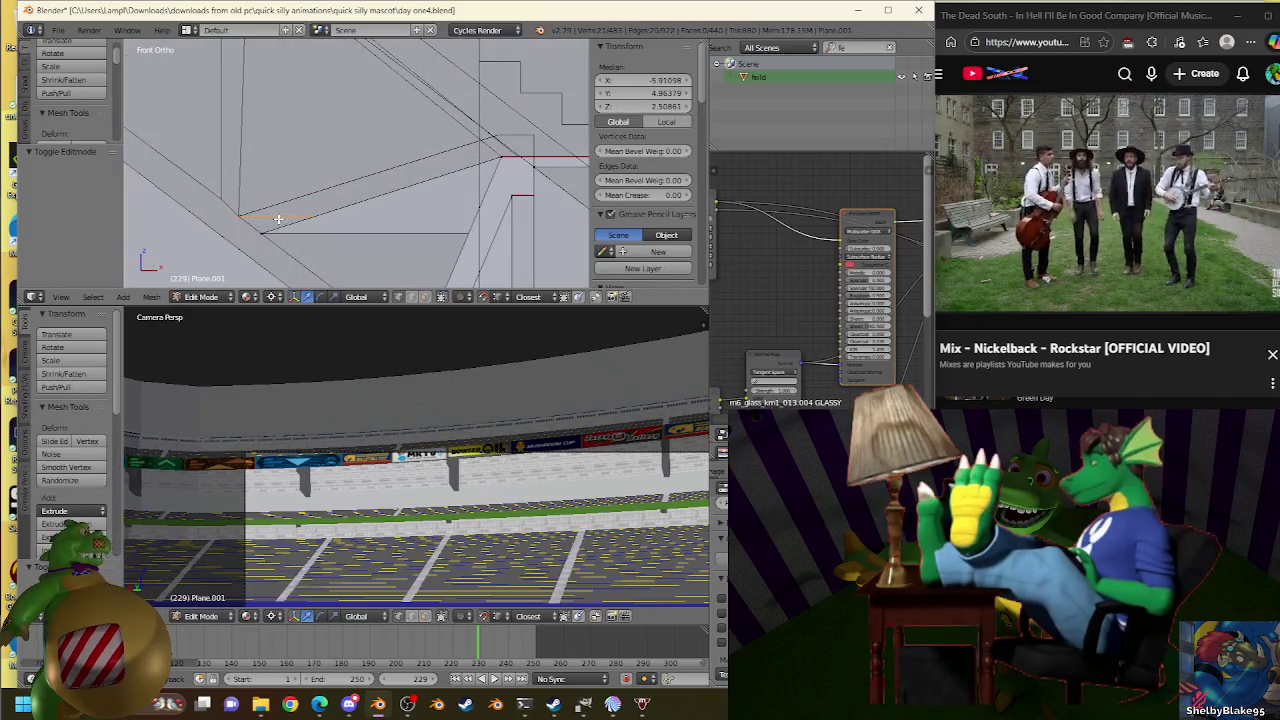
Extrude the stand edge in place and raise it to Z 2.61474 at scale 1.000.
{"action": "key", "text": "e"}
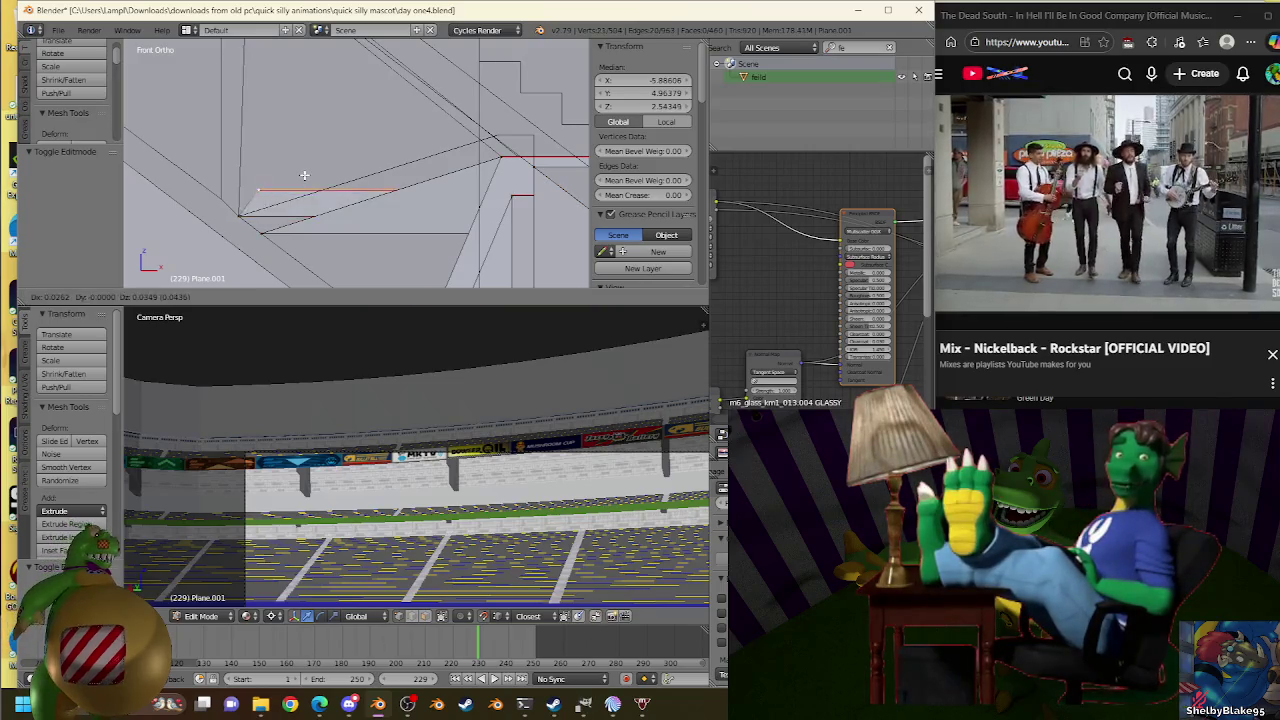
{"action": "right_click", "coordinate": [304, 175]}
{"action": "key", "text": "s"}
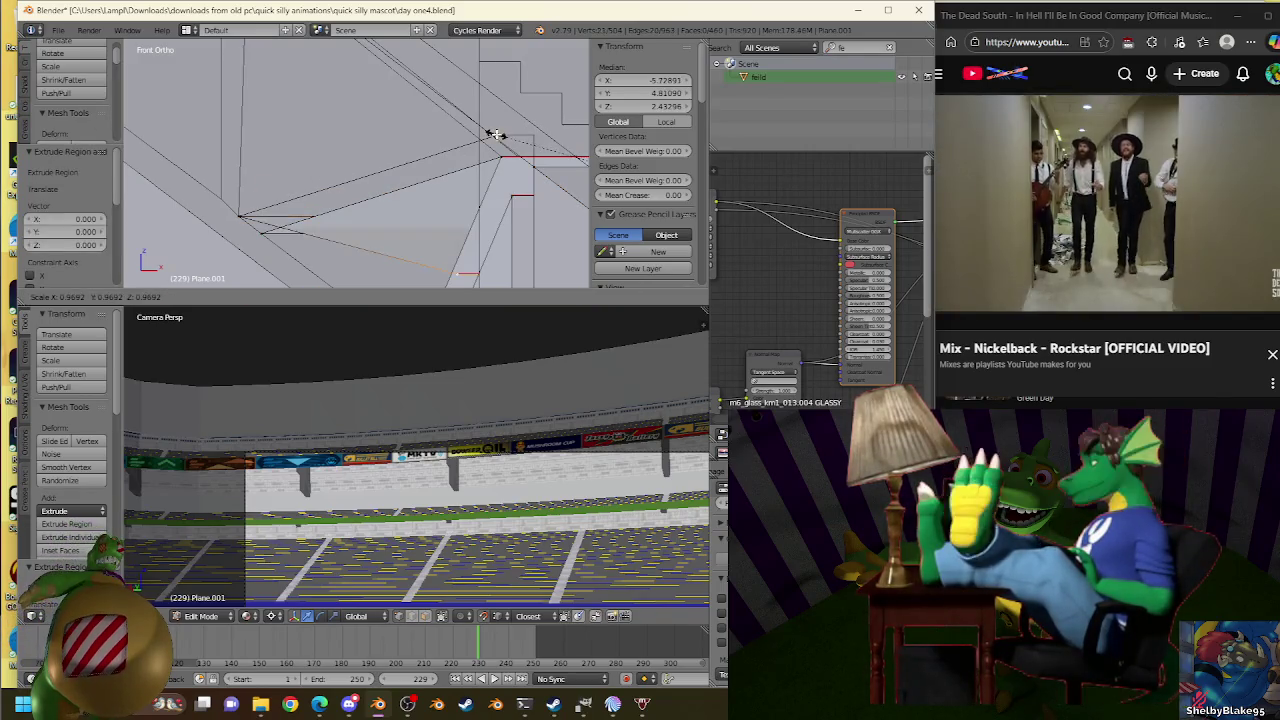
{"action": "left_click", "coordinate": [499, 133]}
{"action": "left_click_drag", "start_coordinate": [646, 107], "coordinate": [645, 110]}
{"action": "key", "text": "s"}
{"action": "left_click", "coordinate": [495, 127]}
{"action": "key", "text": "s"}
{"action": "left_click", "coordinate": [497, 130]}
Nudge the new edge slightly toward the truss and return to Object Mode.
{"action": "key", "text": "g"}
{"action": "left_click", "coordinate": [500, 132]}
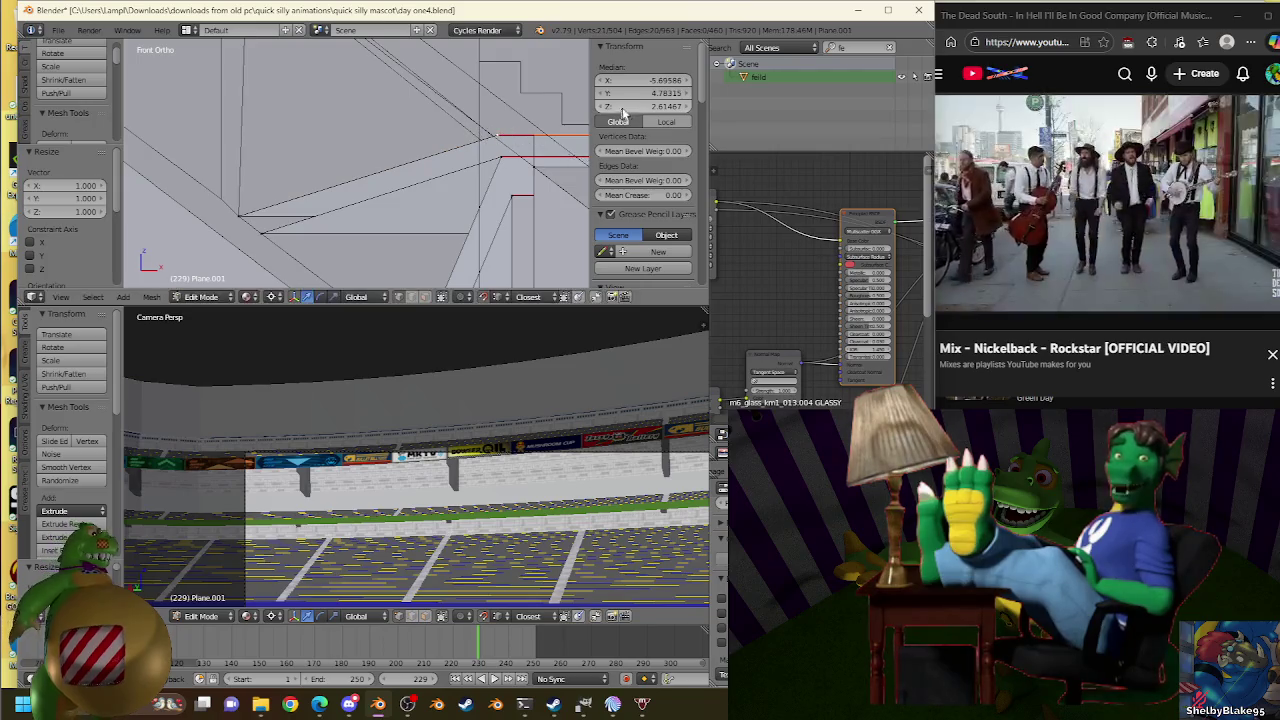
{"action": "key", "text": "g"}
{"action": "left_click", "coordinate": [512, 130]}
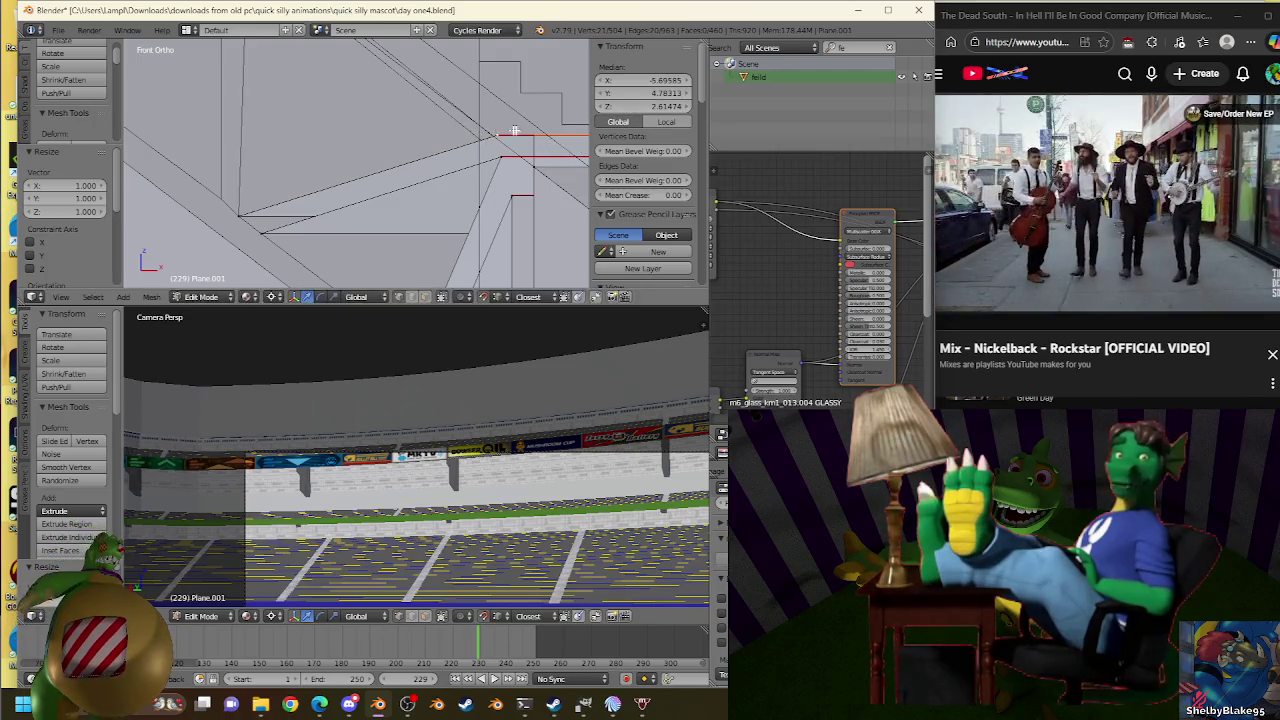
{"action": "middle_click_drag", "start_coordinate": [382, 151], "coordinate": [376, 201], "text": "shift"}
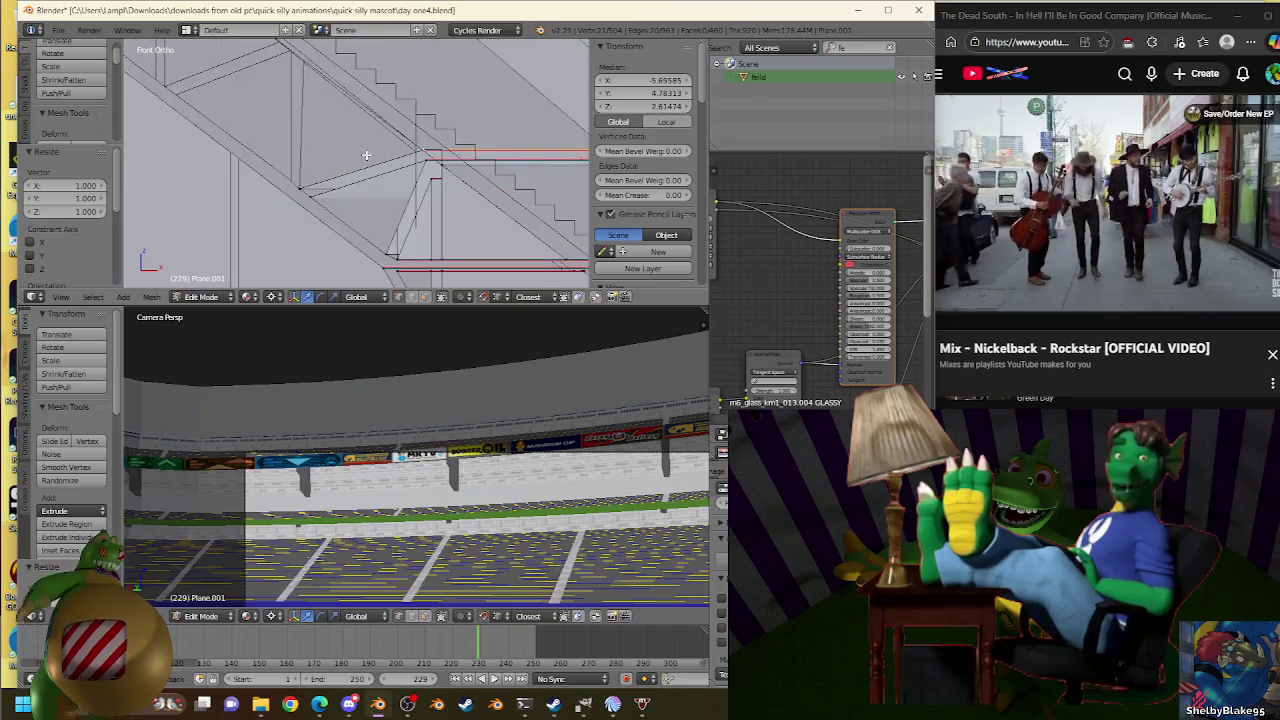
{"action": "key", "text": "Tab"}
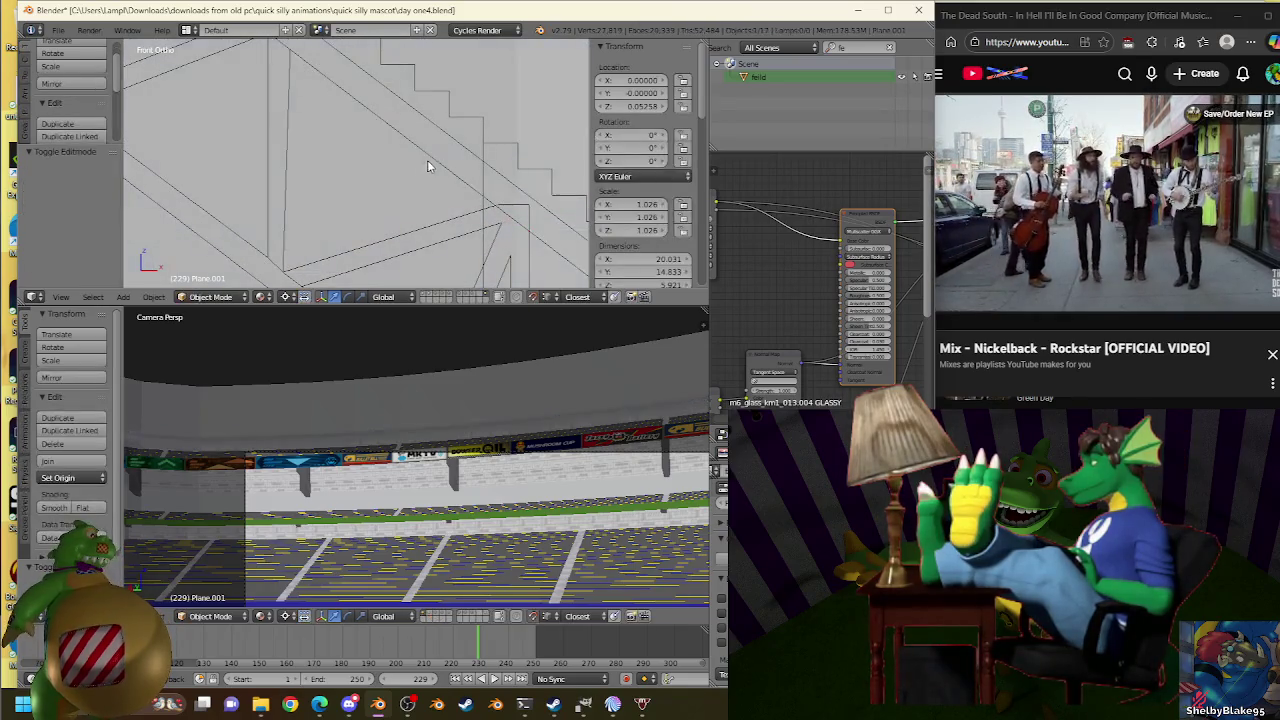
Snap the 3D cursor to the selected vertex of the Plane.007 truss.
{"action": "right_click", "coordinate": [407, 148]}
{"action": "key", "text": "Tab"}
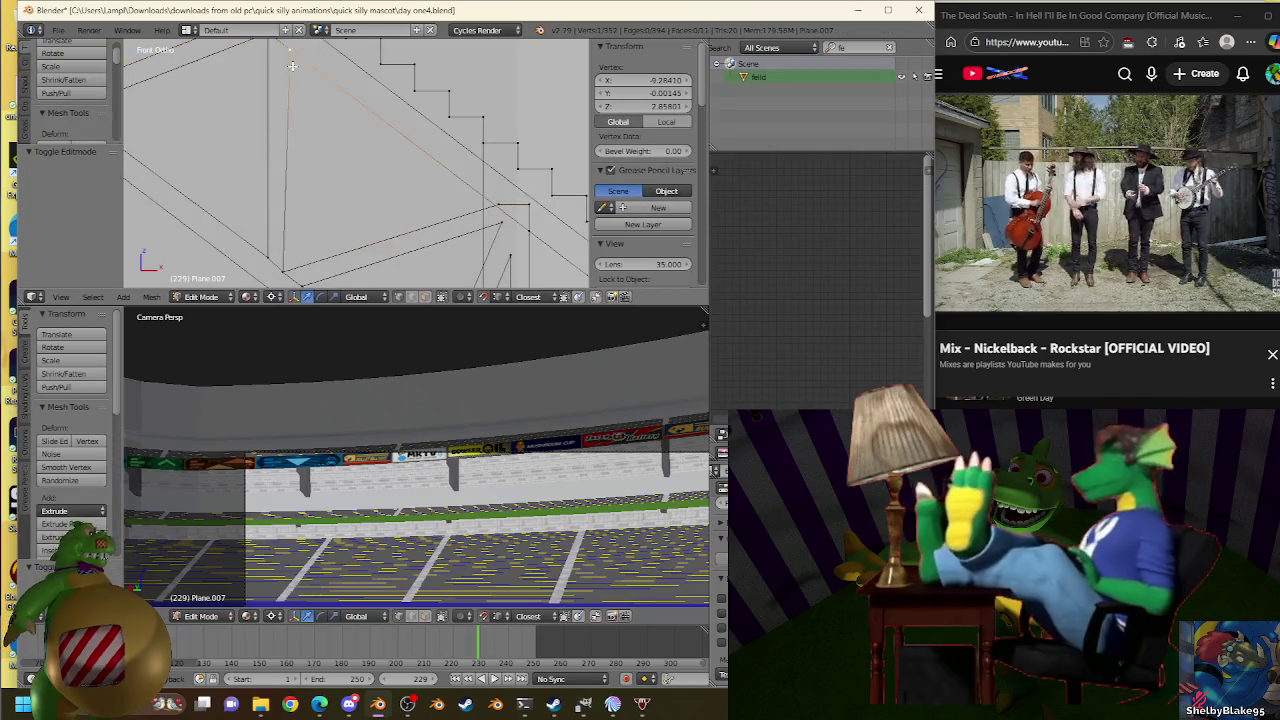
{"action": "key", "text": "shift+s"}
{"action": "left_click", "coordinate": [446, 142]}
{"action": "key", "text": "Tab"}
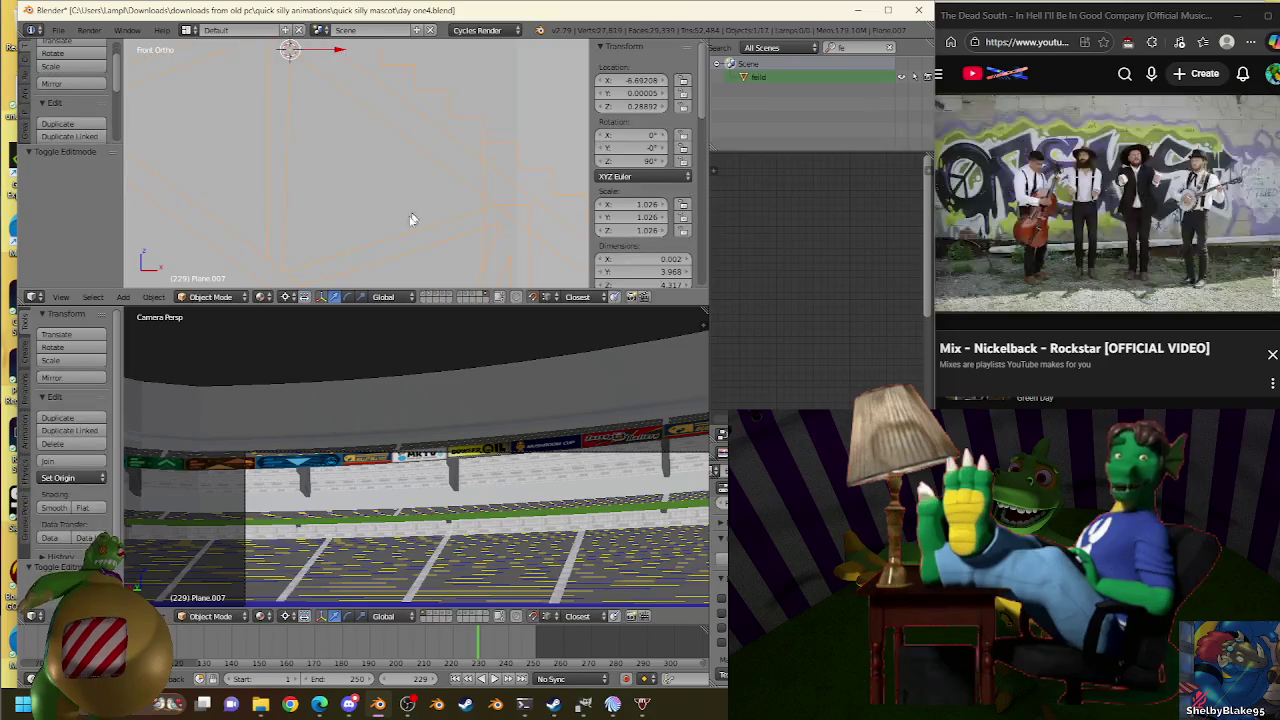
Snap the 3D cursor to the selected edge of the Plane.001 stand.
{"action": "right_click", "coordinate": [480, 141]}
{"action": "key", "text": "Tab"}
{"action": "key", "text": "shift+s"}
{"action": "key", "text": "Escape"}
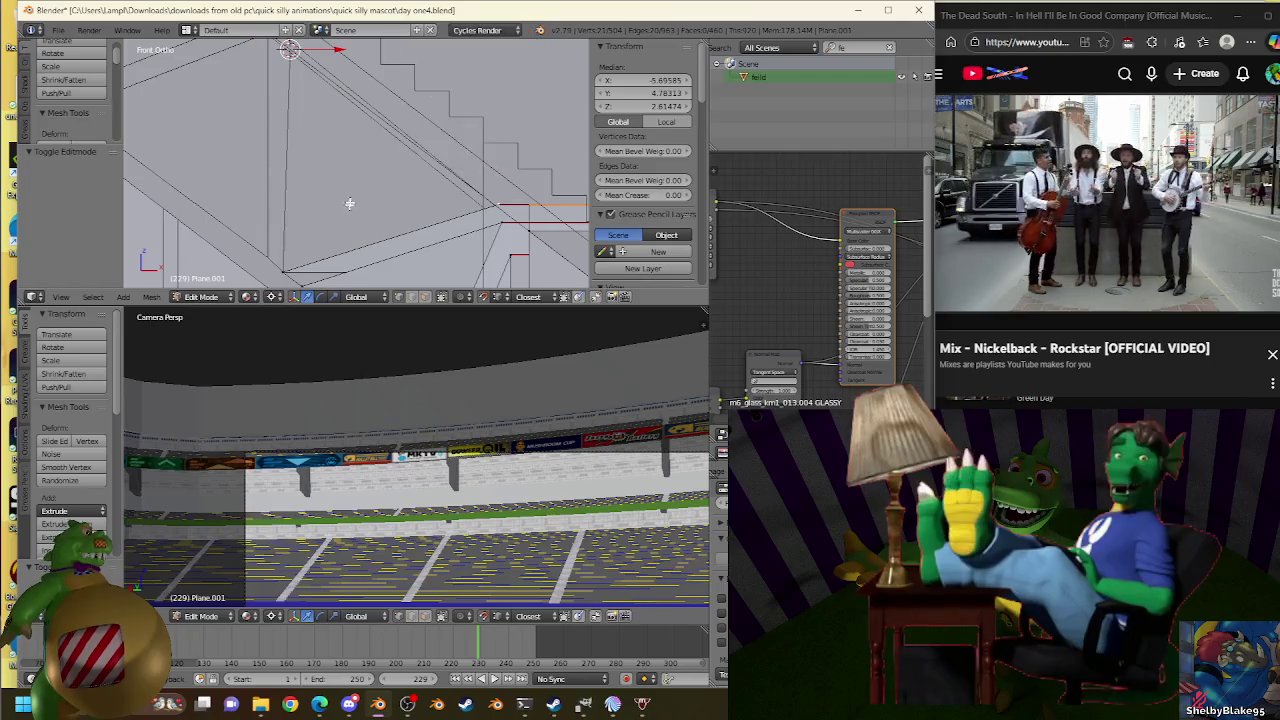
{"action": "key", "text": "shift+s"}
{"action": "left_click", "coordinate": [385, 178]}
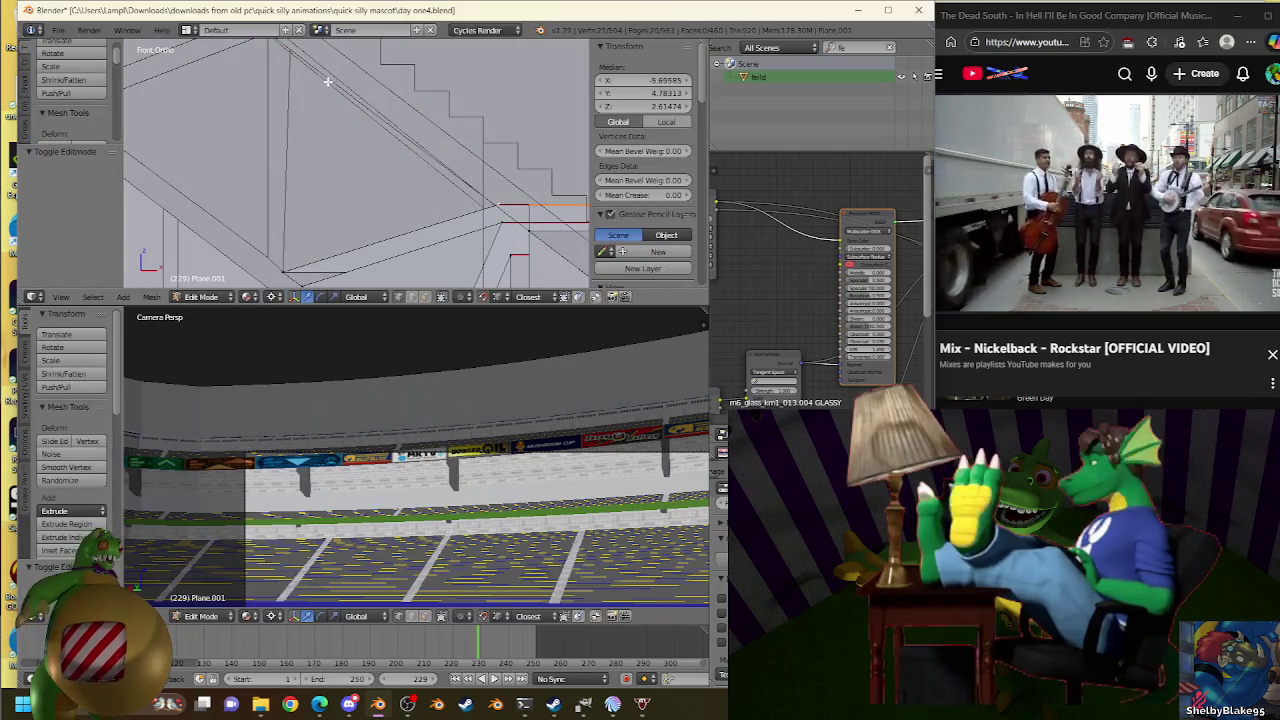
{"action": "key", "text": "Tab"}
Try lowering a Plane.007 truss vertex to Z about 2.509, then undo it.
{"action": "right_click", "coordinate": [290, 83]}
{"action": "key", "text": "Tab"}
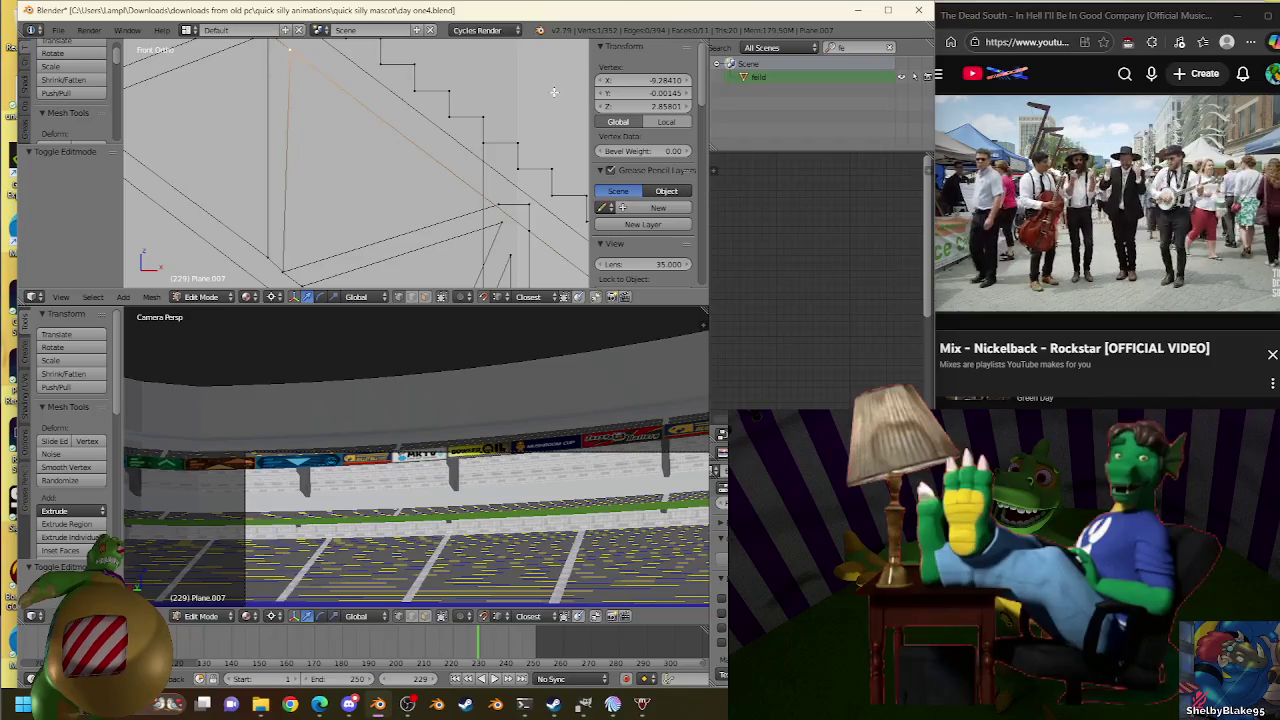
{"action": "scroll", "coordinate": [329, 191], "scroll_direction": "down", "scroll_amount": 1}
{"action": "scroll", "coordinate": [346, 183], "scroll_direction": "down", "scroll_amount": 1}
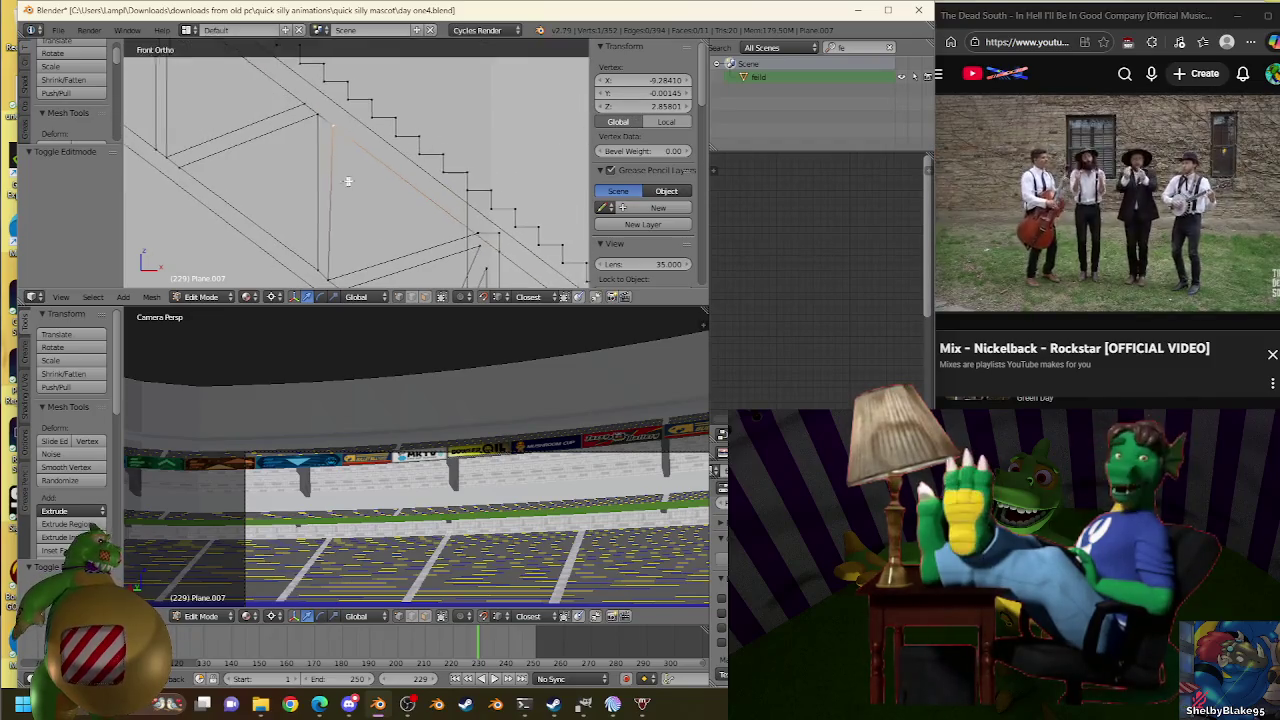
{"action": "middle_click_drag", "start_coordinate": [352, 217], "coordinate": [415, 215], "text": "shift"}
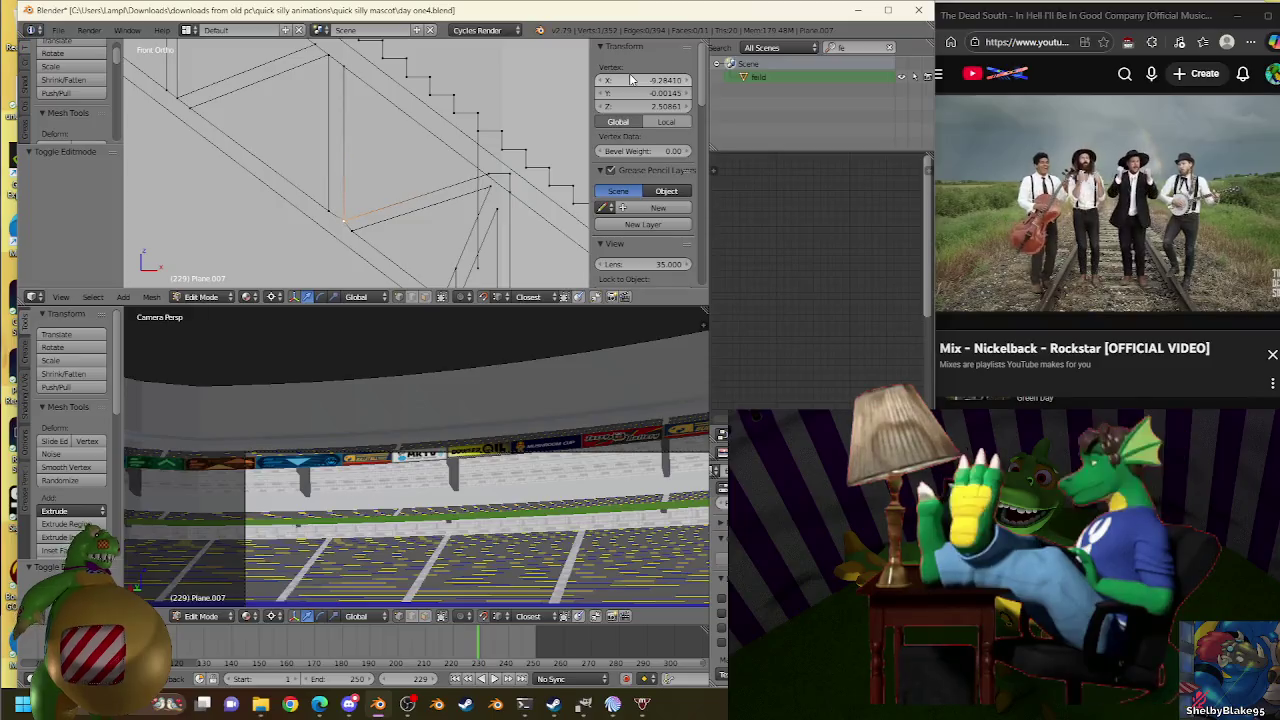
{"action": "scroll", "coordinate": [403, 229], "scroll_direction": "up", "scroll_amount": 2}
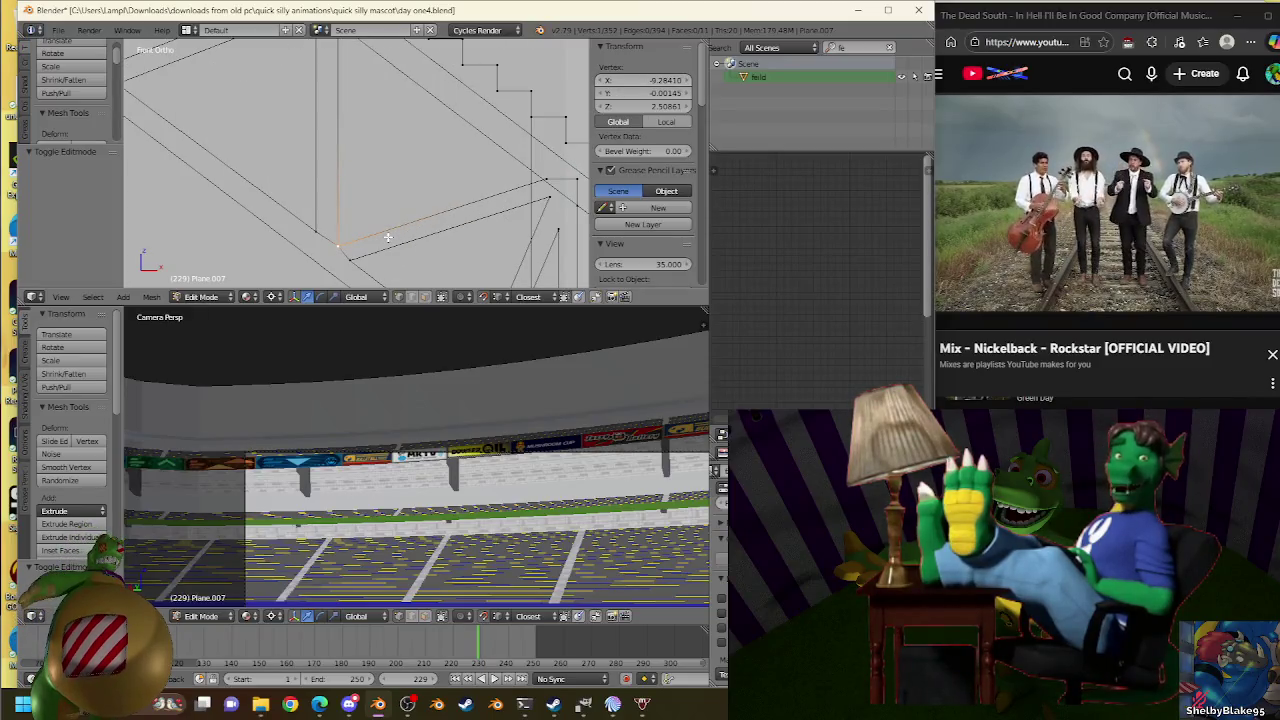
{"action": "key", "text": "ctrl+z"}
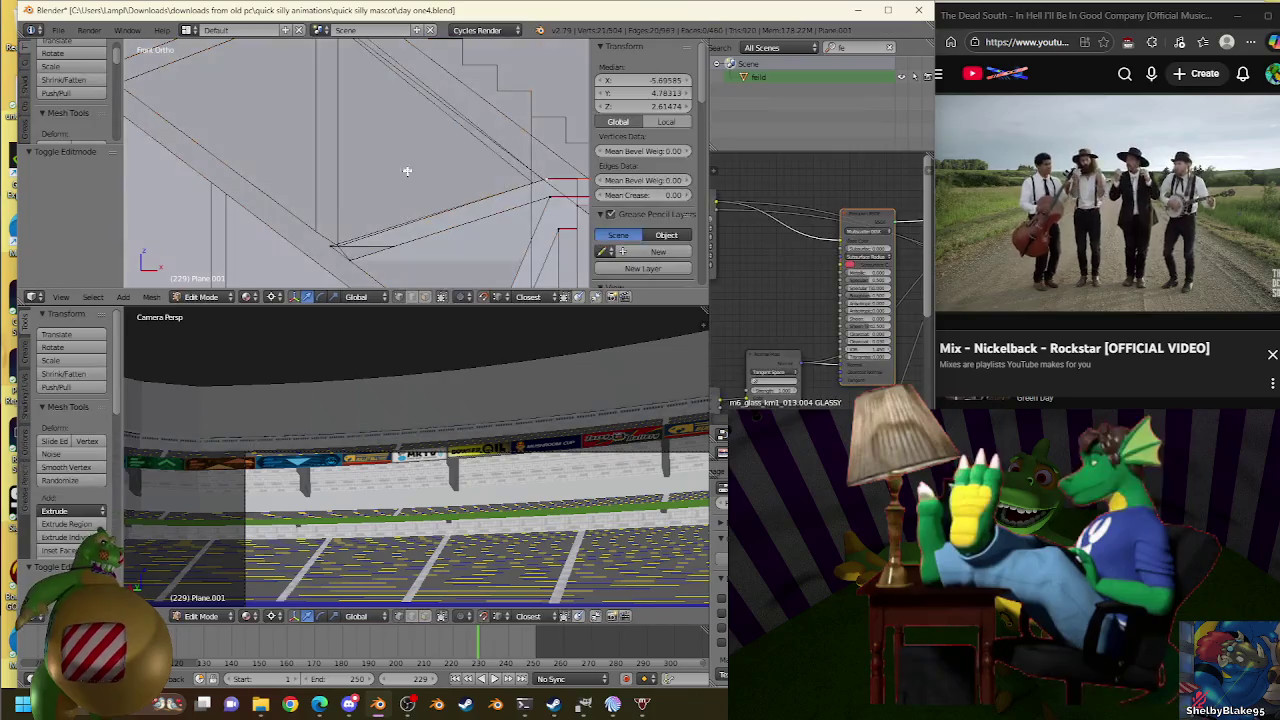
{"action": "scroll", "coordinate": [363, 245], "scroll_direction": "up", "scroll_amount": 2}
{"action": "scroll", "coordinate": [320, 183], "scroll_direction": "up", "scroll_amount": 2}
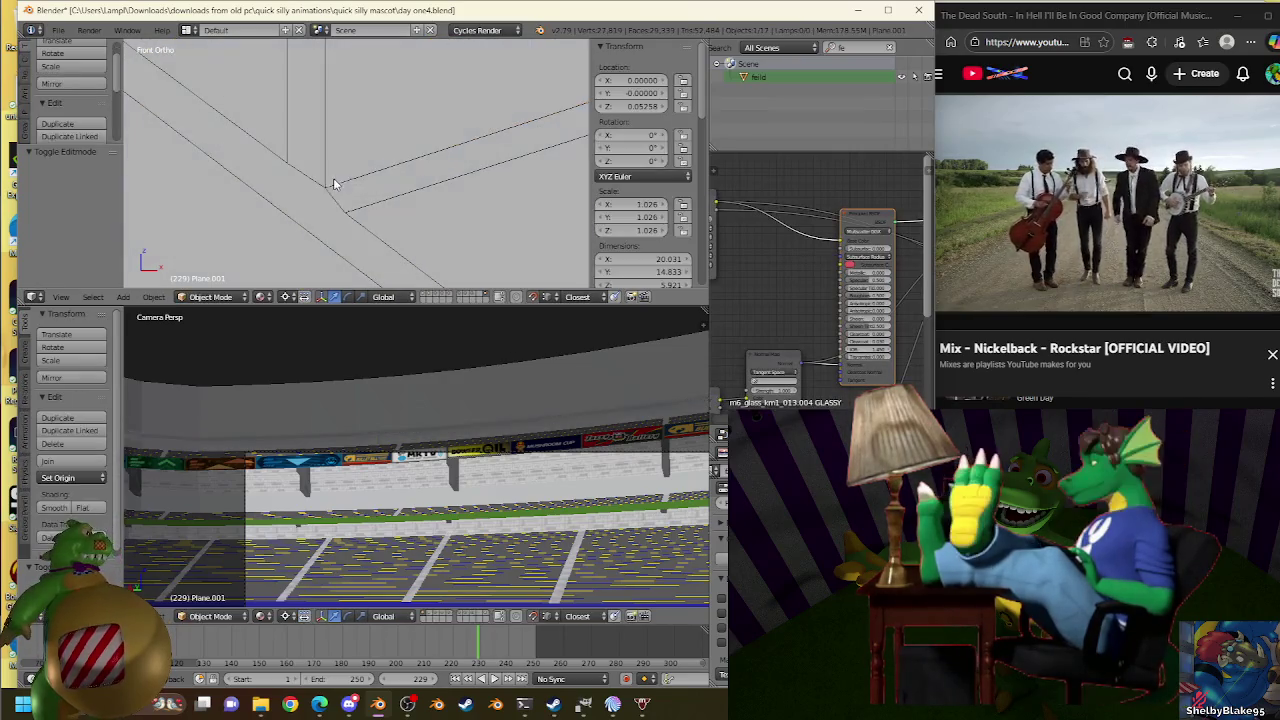
Give the selected Plane.001 edges a tiny scale, undo it, and move the edge slightly.
{"action": "key", "text": "ctrl+shift+z"}
{"action": "key", "text": "ctrl+z"}
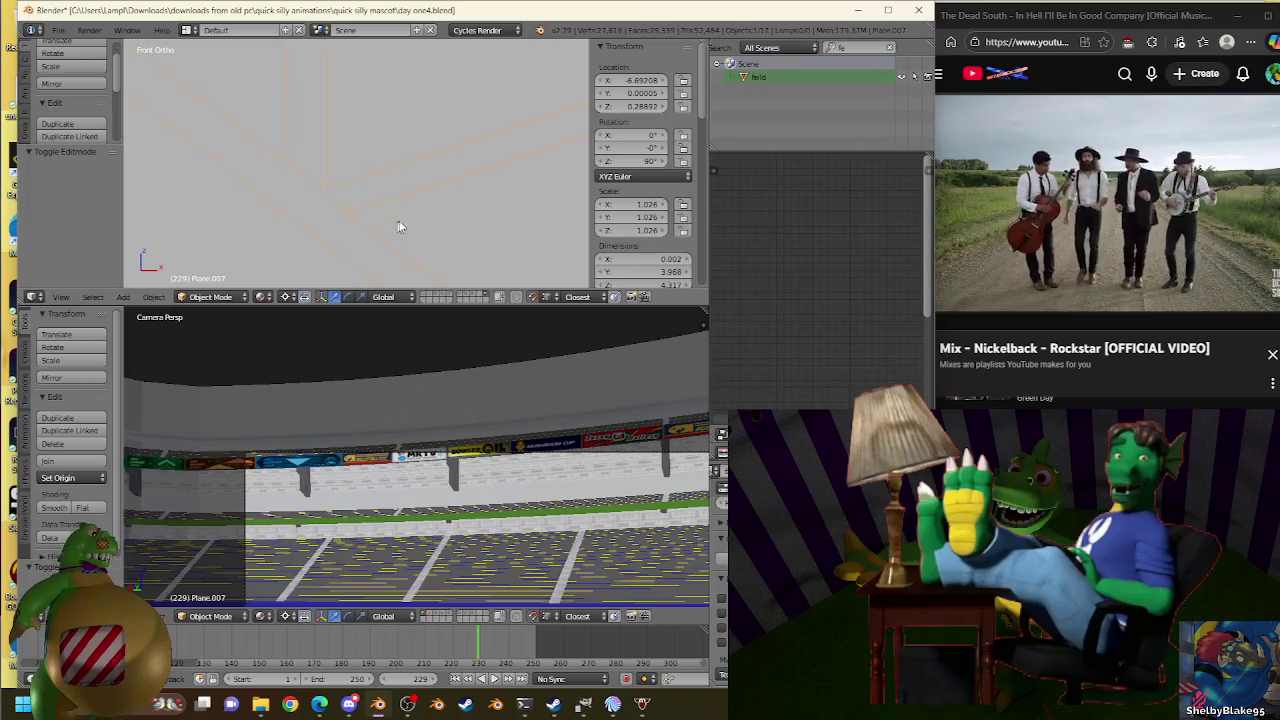
{"action": "key", "text": "s"}
{"action": "left_click", "coordinate": [335, 184]}
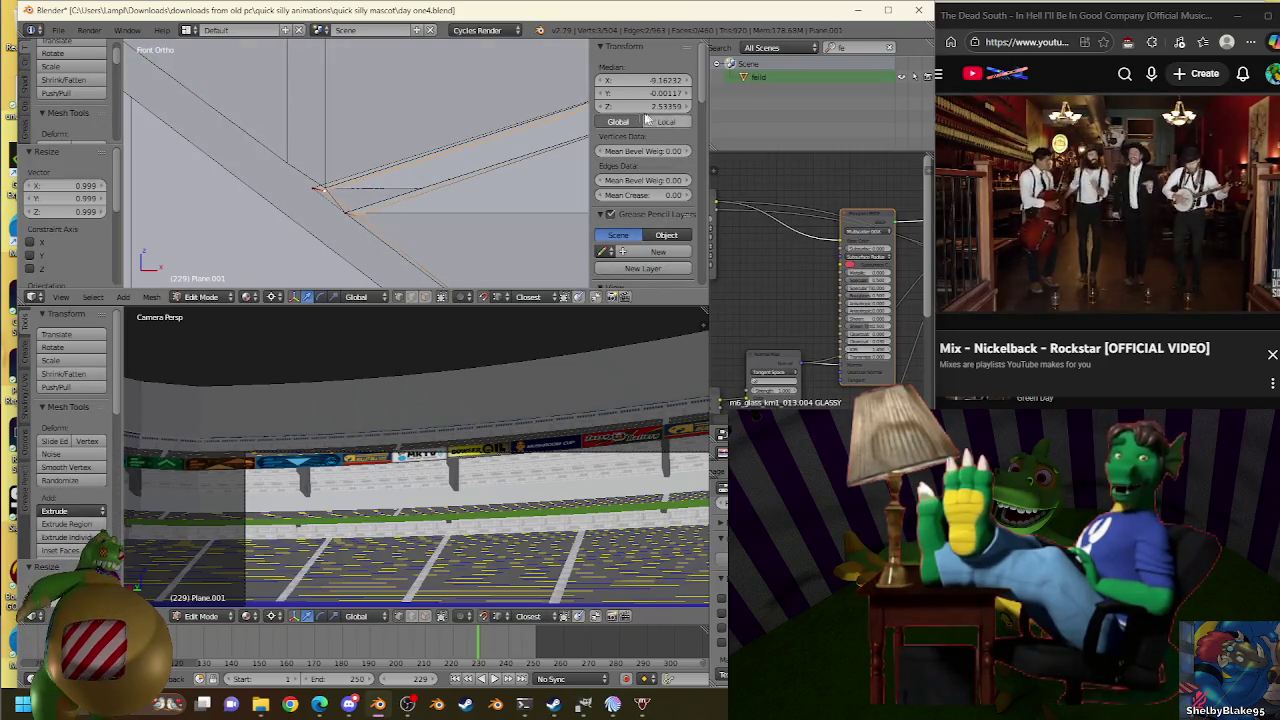
{"action": "key", "text": "ctrl+z"}
{"action": "middle_click_drag", "start_coordinate": [357, 194], "coordinate": [352, 187]}
{"action": "key", "text": "g"}
{"action": "left_click", "coordinate": [313, 184]}
{"action": "middle_click_drag", "start_coordinate": [325, 181], "coordinate": [320, 170]}
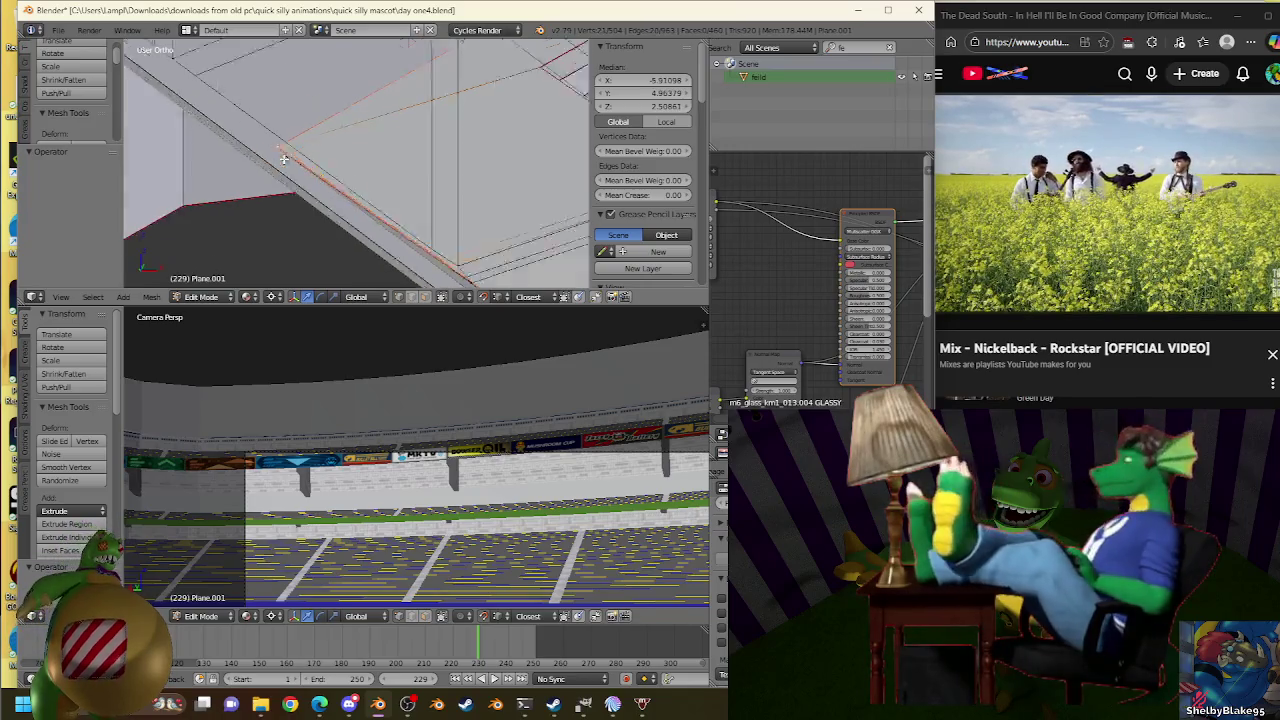
Select another stand edge and fine-tune its scale in front view, at median Z 2.50861.
{"action": "right_click", "coordinate": [373, 179]}
{"action": "key", "text": "KP_1"}
{"action": "scroll", "coordinate": [372, 180], "scroll_direction": "up", "scroll_amount": 3}
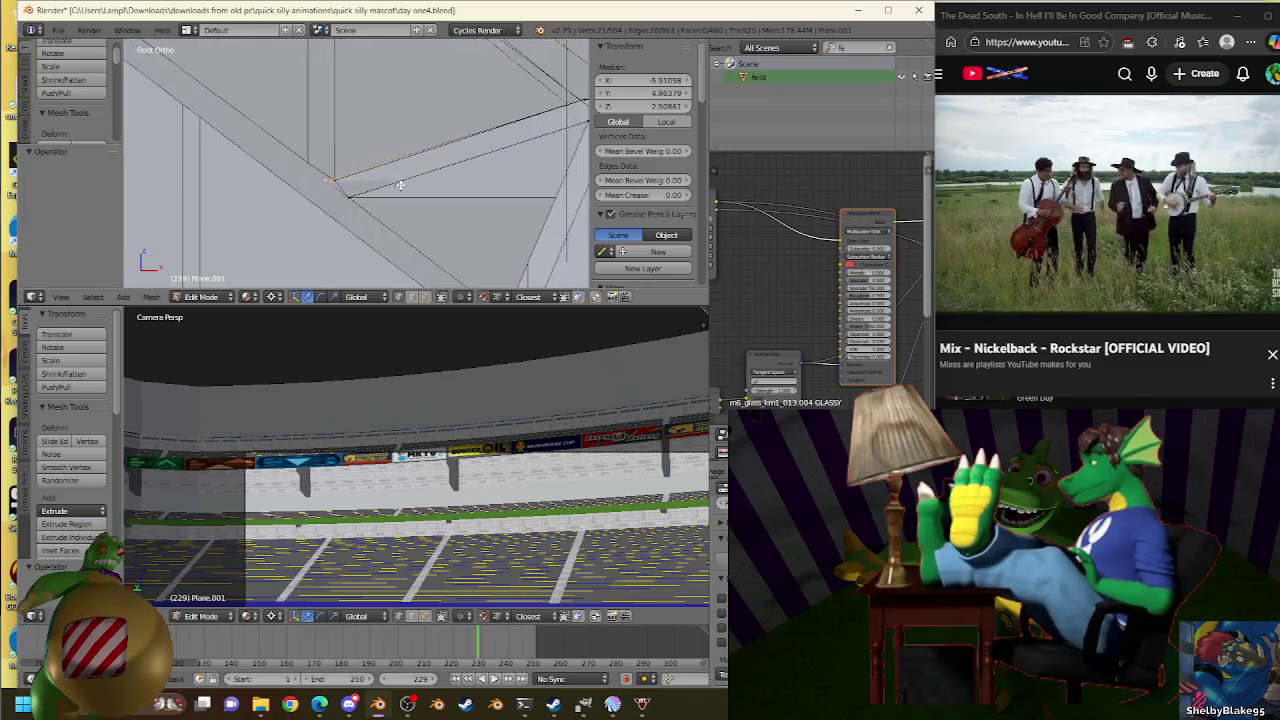
{"action": "scroll", "coordinate": [390, 186], "scroll_direction": "up", "scroll_amount": 3}
{"action": "key", "text": "s"}
{"action": "left_click", "coordinate": [312, 196]}
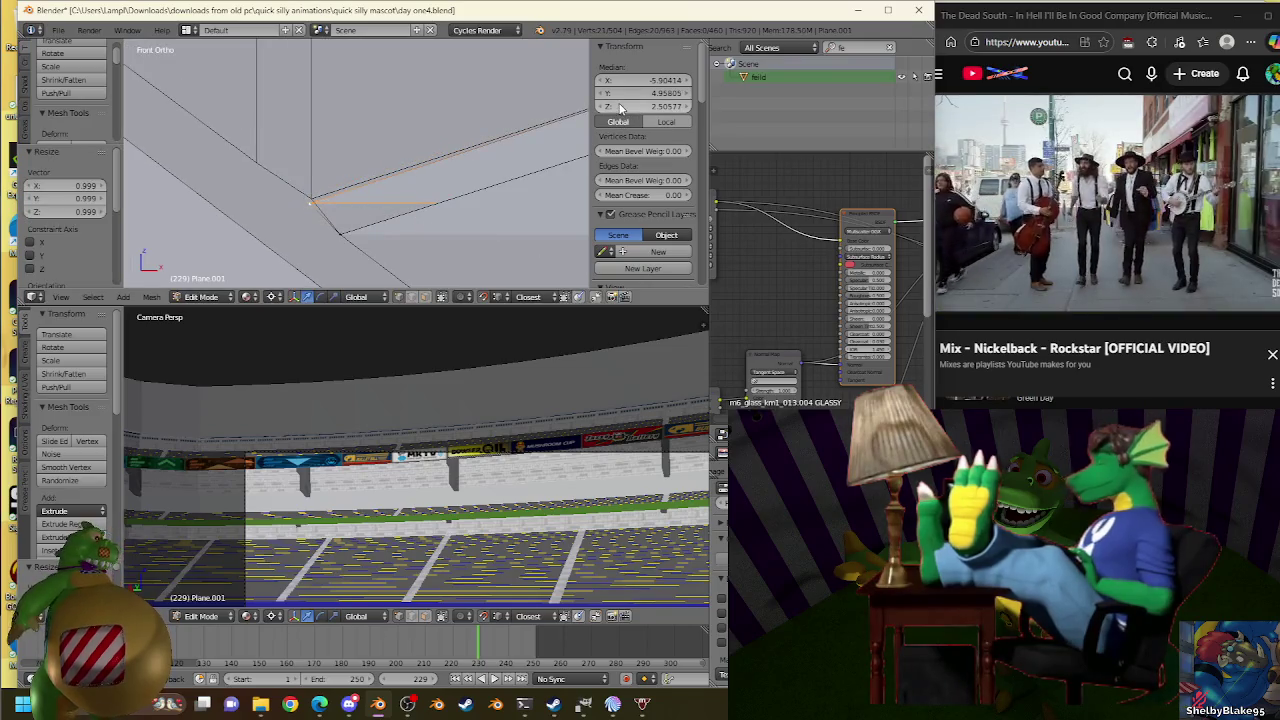
{"action": "key", "text": "s"}
{"action": "left_click", "coordinate": [325, 197]}
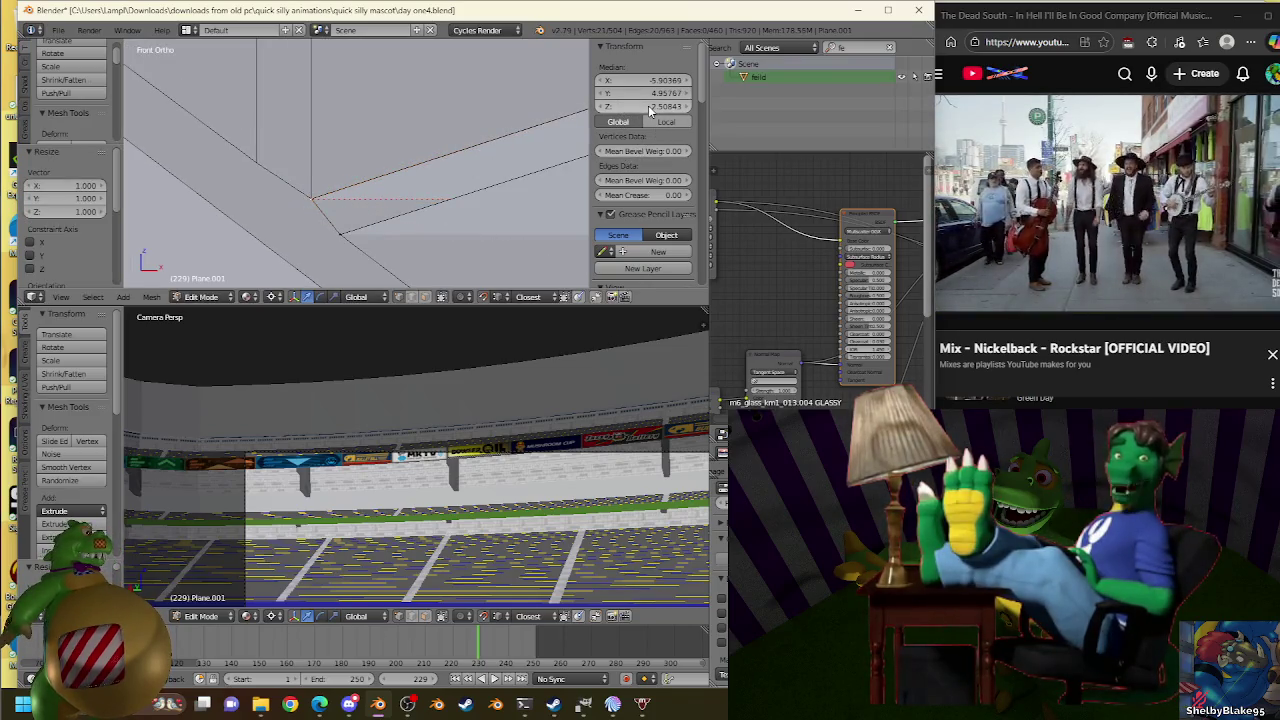
{"action": "mouse_move", "coordinate": [486, 143]}
{"action": "middle_mouse_down"}
{"action": "mouse_move", "coordinate": [373, 200]}
{"action": "mouse_move", "coordinate": [430, 180]}
{"action": "middle_mouse_up"}
{"action": "left_click", "coordinate": [1085, 203]}
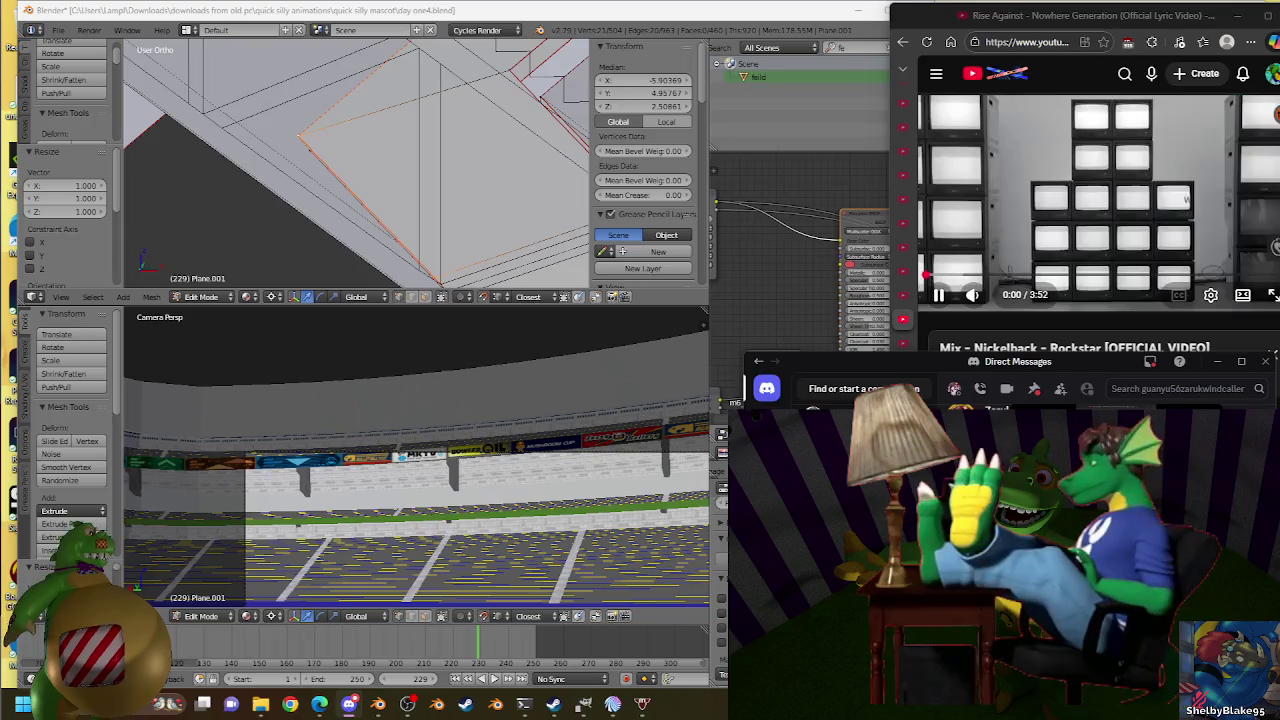
Extrude the selected stand edge 0.349 units upward in the front view.
{"action": "left_click", "coordinate": [614, 20]}
{"action": "key", "text": "KP_1"}
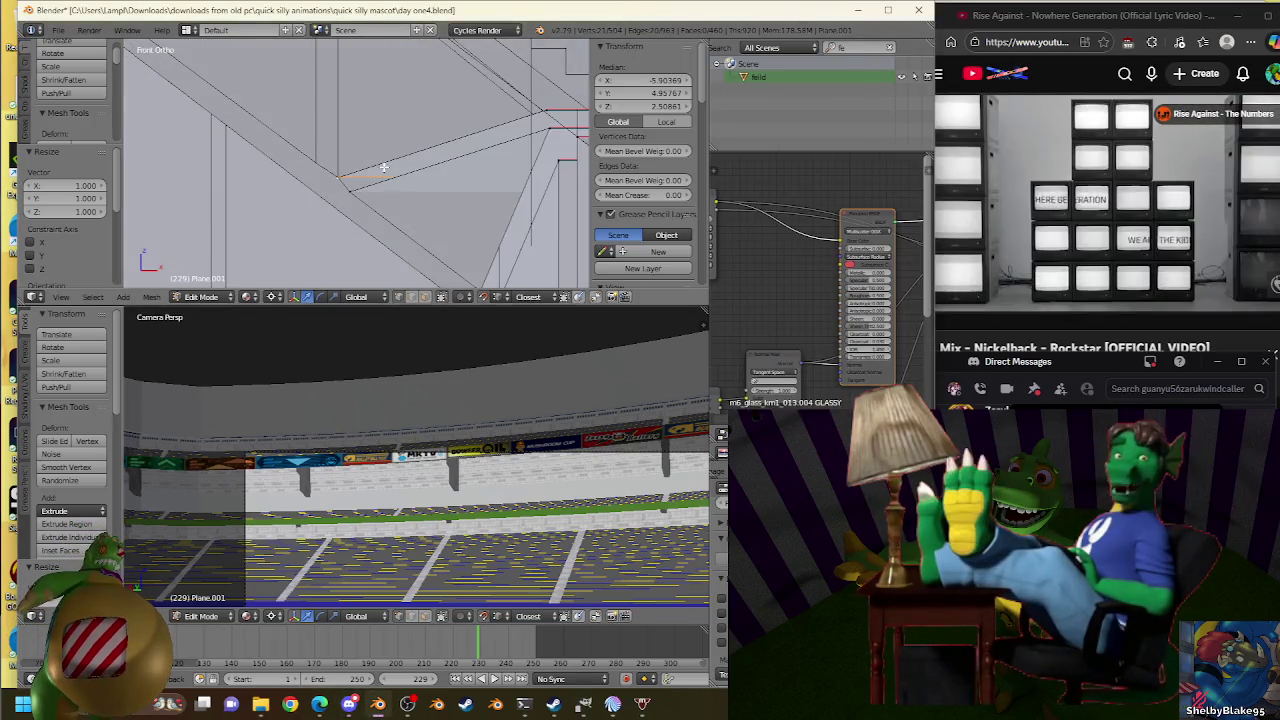
{"action": "scroll", "coordinate": [384, 167], "scroll_direction": "up", "scroll_amount": 6}
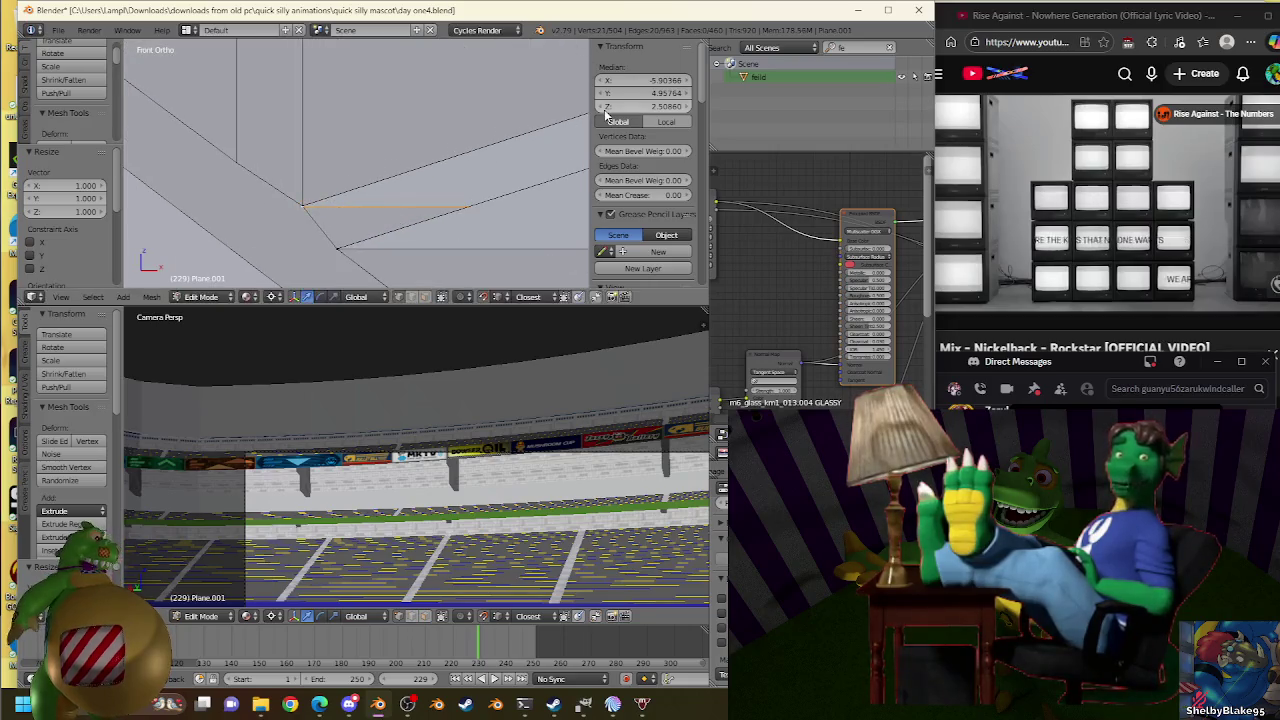
{"action": "scroll", "coordinate": [402, 179], "scroll_direction": "up", "scroll_amount": 3}
{"action": "middle_click_drag", "start_coordinate": [402, 179], "coordinate": [428, 197]}
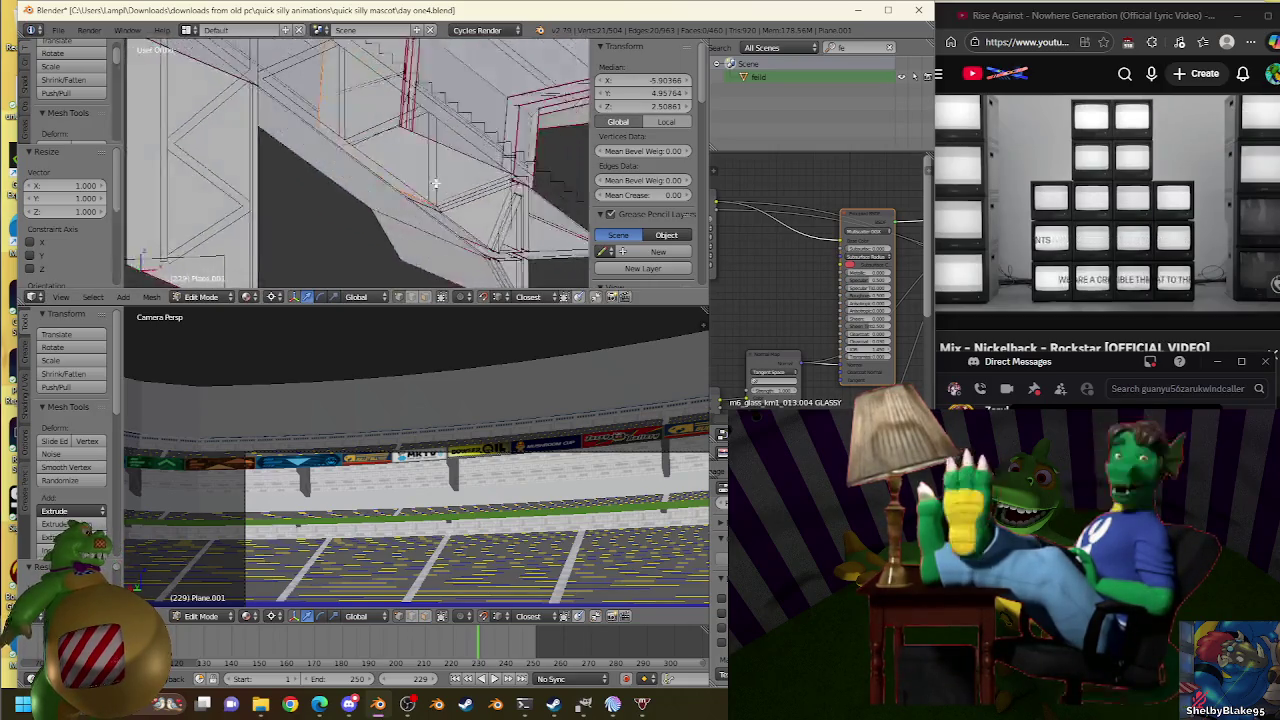
{"action": "scroll", "coordinate": [404, 193], "scroll_direction": "down", "scroll_amount": 2}
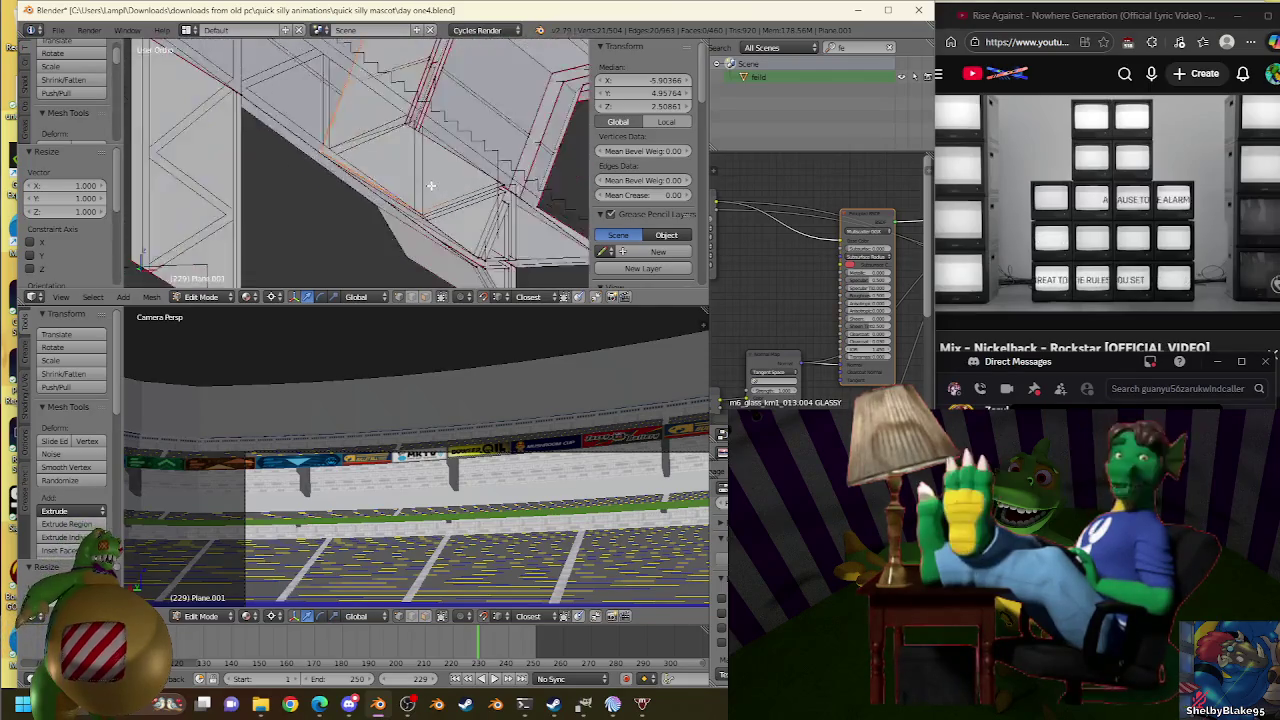
{"action": "mouse_move", "coordinate": [404, 193]}
{"action": "middle_mouse_down"}
{"action": "mouse_move", "coordinate": [431, 108]}
{"action": "mouse_move", "coordinate": [407, 106]}
{"action": "middle_mouse_up"}
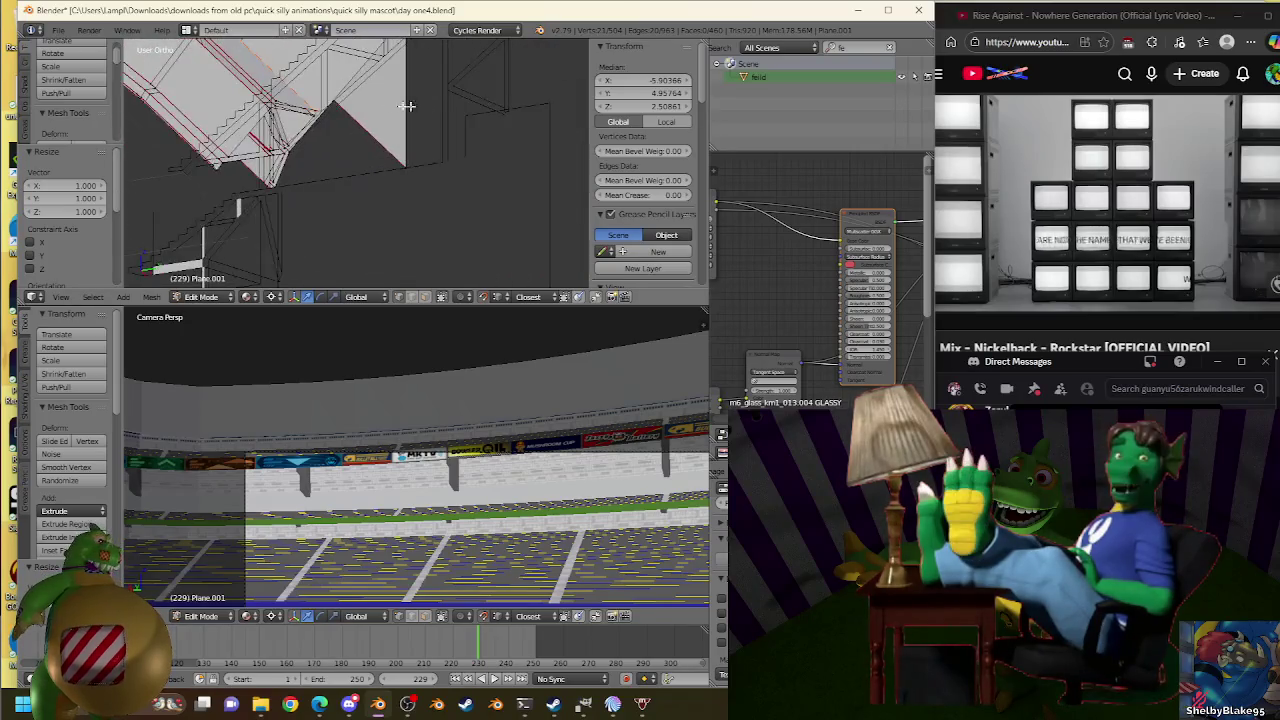
{"action": "key", "text": "KP_1"}
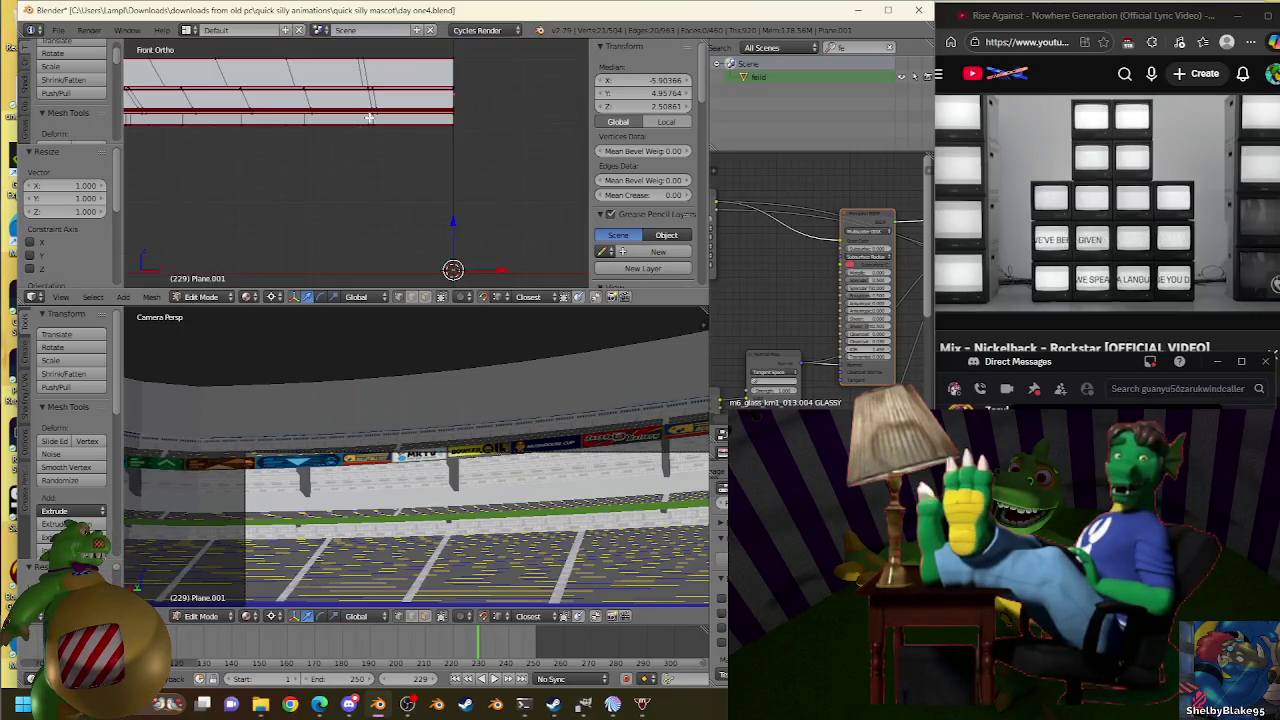
{"action": "scroll", "coordinate": [386, 206], "scroll_direction": "up", "scroll_amount": 3}
{"action": "scroll", "coordinate": [443, 200], "scroll_direction": "up", "scroll_amount": 2}
{"action": "scroll", "coordinate": [420, 195], "scroll_direction": "up", "scroll_amount": 3}
{"action": "scroll", "coordinate": [392, 189], "scroll_direction": "up", "scroll_amount": 2}
{"action": "scroll", "coordinate": [392, 189], "scroll_direction": "down", "scroll_amount": 3}
{"action": "scroll", "coordinate": [398, 170], "scroll_direction": "down", "scroll_amount": 1}
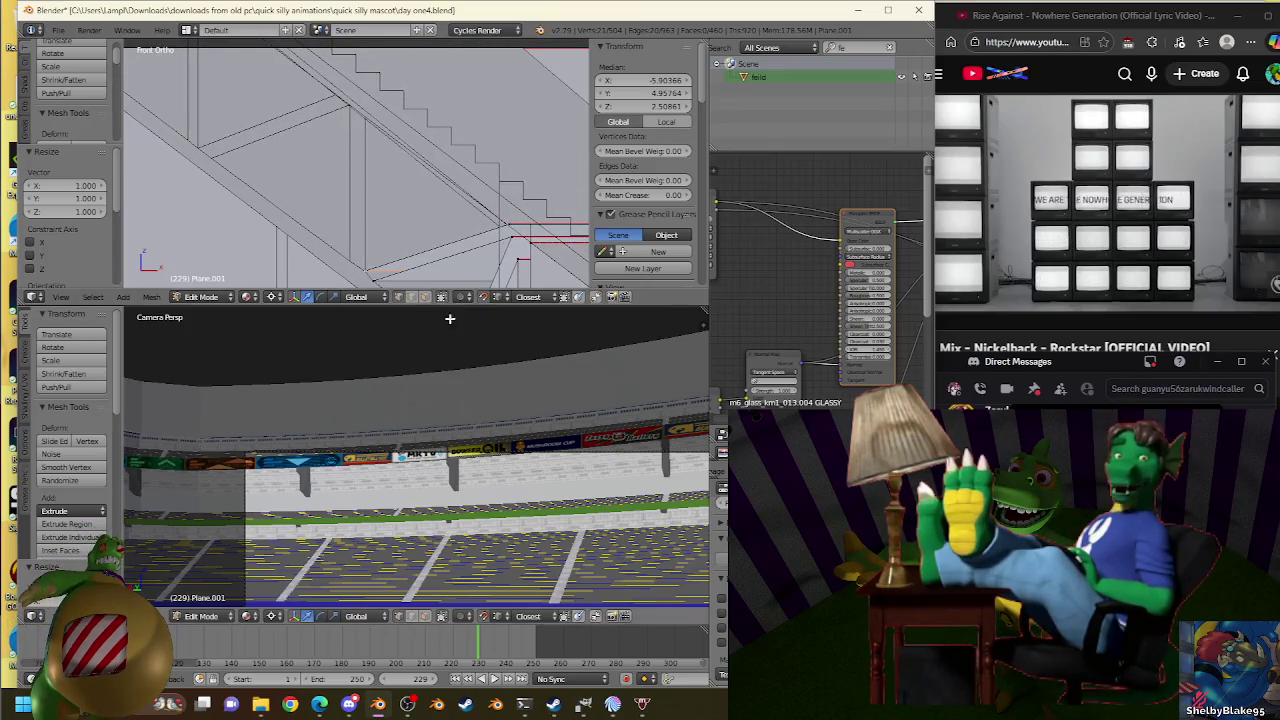
{"action": "key", "text": "e"}
{"action": "left_click", "coordinate": [380, 100]}
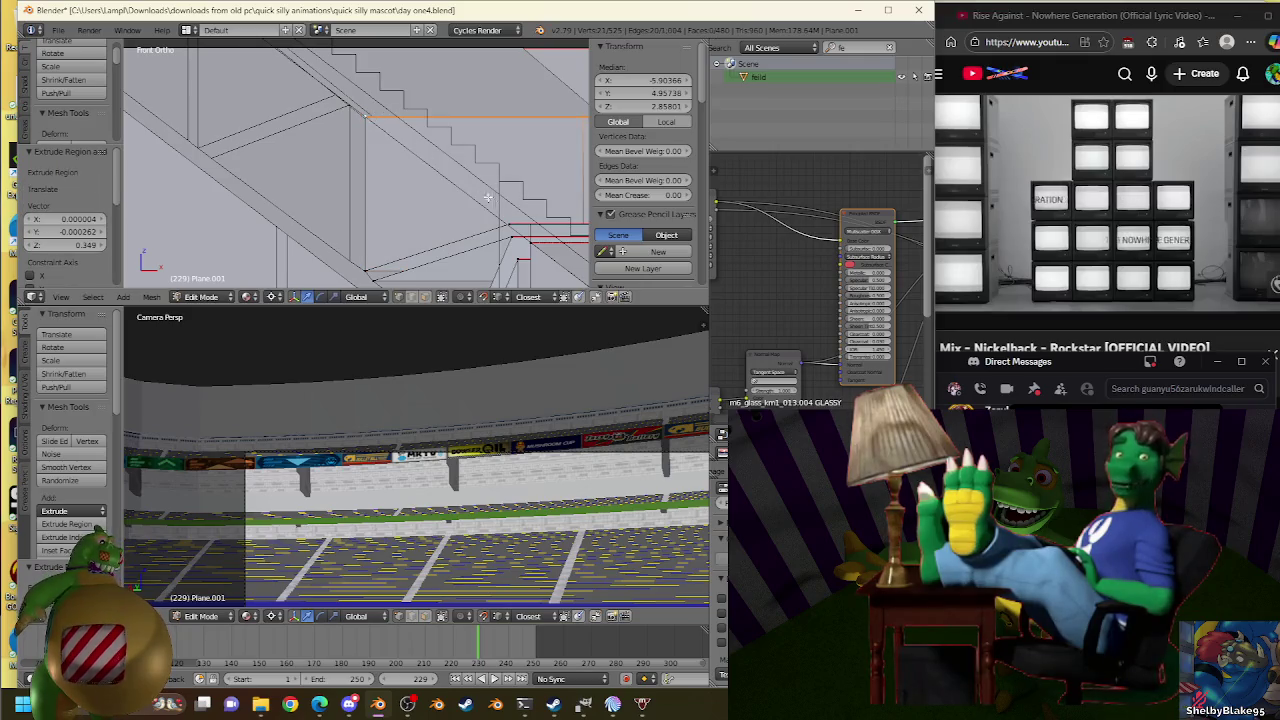
{"action": "mouse_move", "coordinate": [380, 100]}
{"action": "middle_mouse_down"}
{"action": "mouse_move", "coordinate": [555, 229]}
{"action": "mouse_move", "coordinate": [213, 123]}
{"action": "middle_mouse_up"}
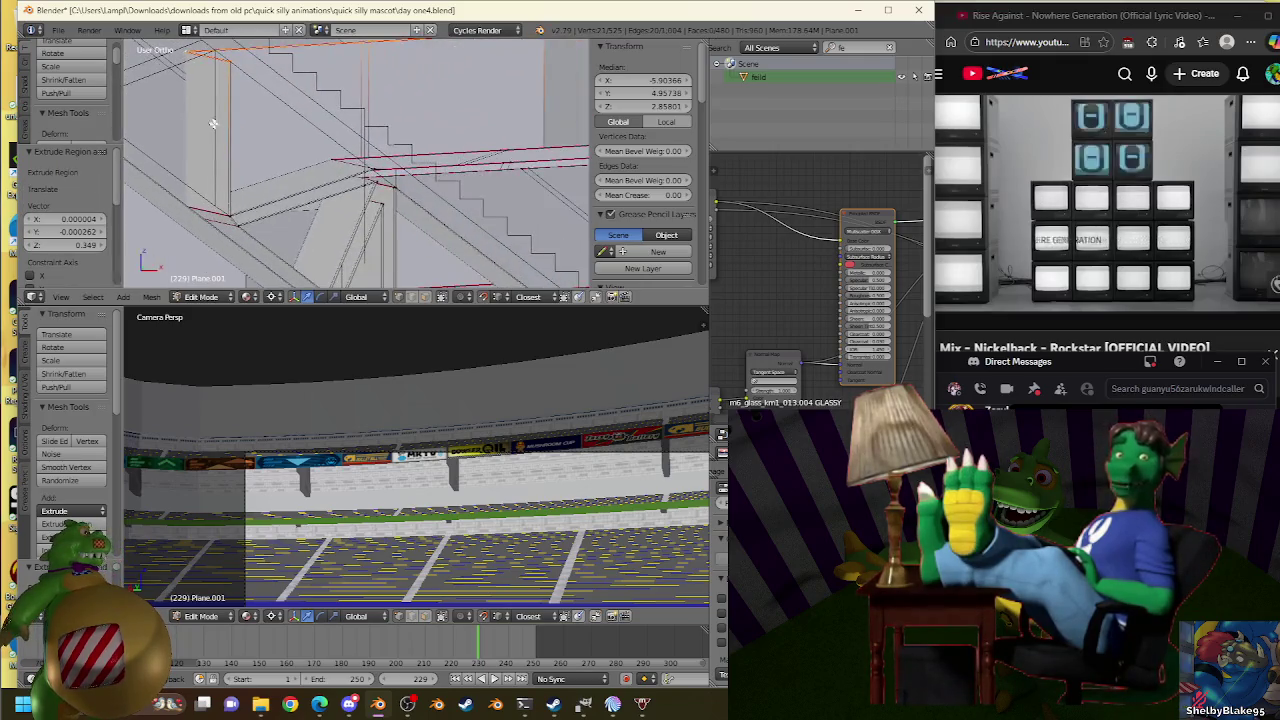
Deselect all and delete the stray face along the truss.
{"action": "key", "text": "a"}
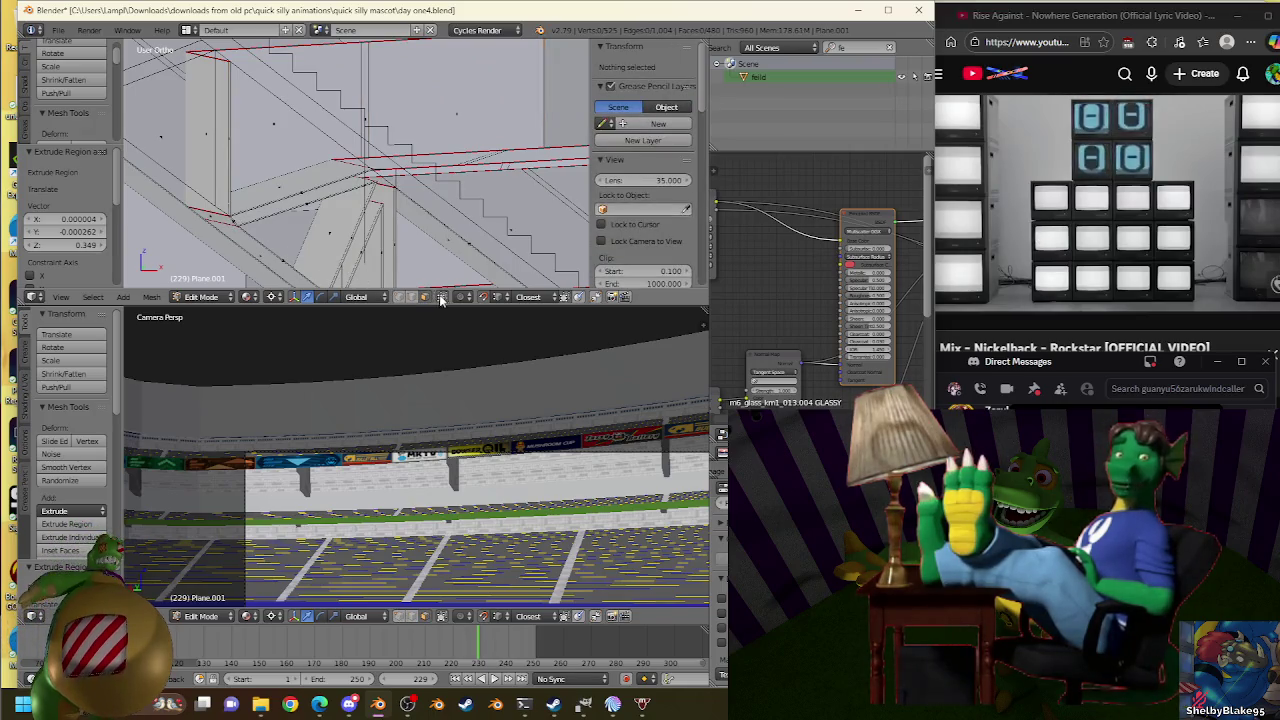
{"action": "middle_click_drag", "start_coordinate": [245, 230], "coordinate": [221, 176]}
{"action": "right_click", "coordinate": [215, 193]}
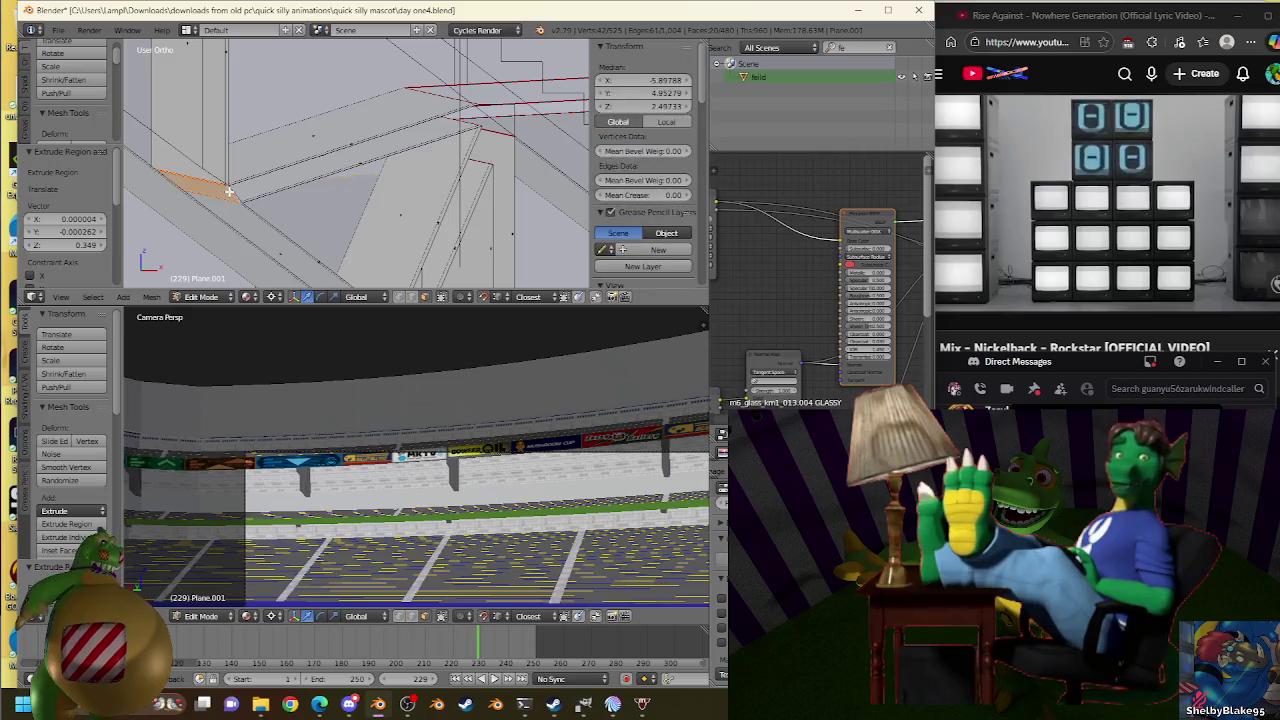
{"action": "key", "text": "x"}
{"action": "left_click", "coordinate": [348, 188]}
{"action": "mouse_move", "coordinate": [348, 188]}
{"action": "middle_mouse_down"}
{"action": "mouse_move", "coordinate": [312, 188]}
{"action": "mouse_move", "coordinate": [463, 197]}
{"action": "middle_mouse_up"}
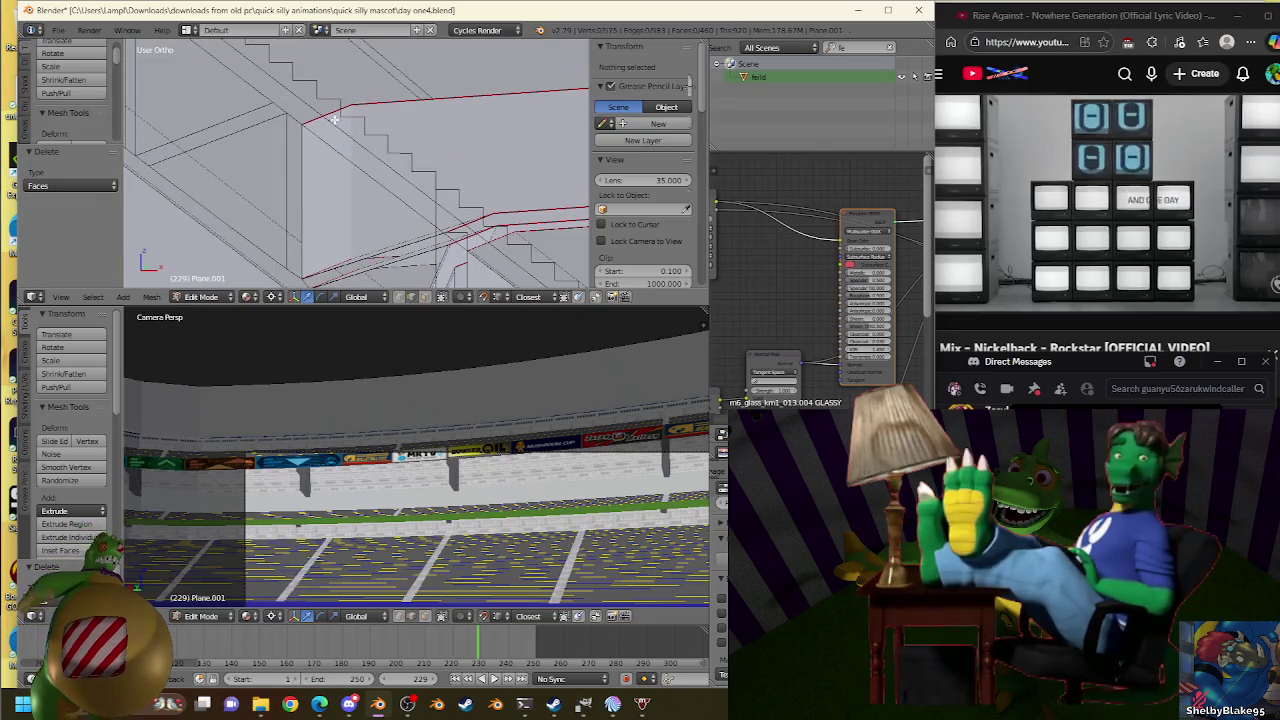
Select the stand's top edge and inspect it from the front view.
{"action": "right_click", "coordinate": [446, 188]}
{"action": "middle_click_drag", "start_coordinate": [456, 200], "coordinate": [398, 157]}
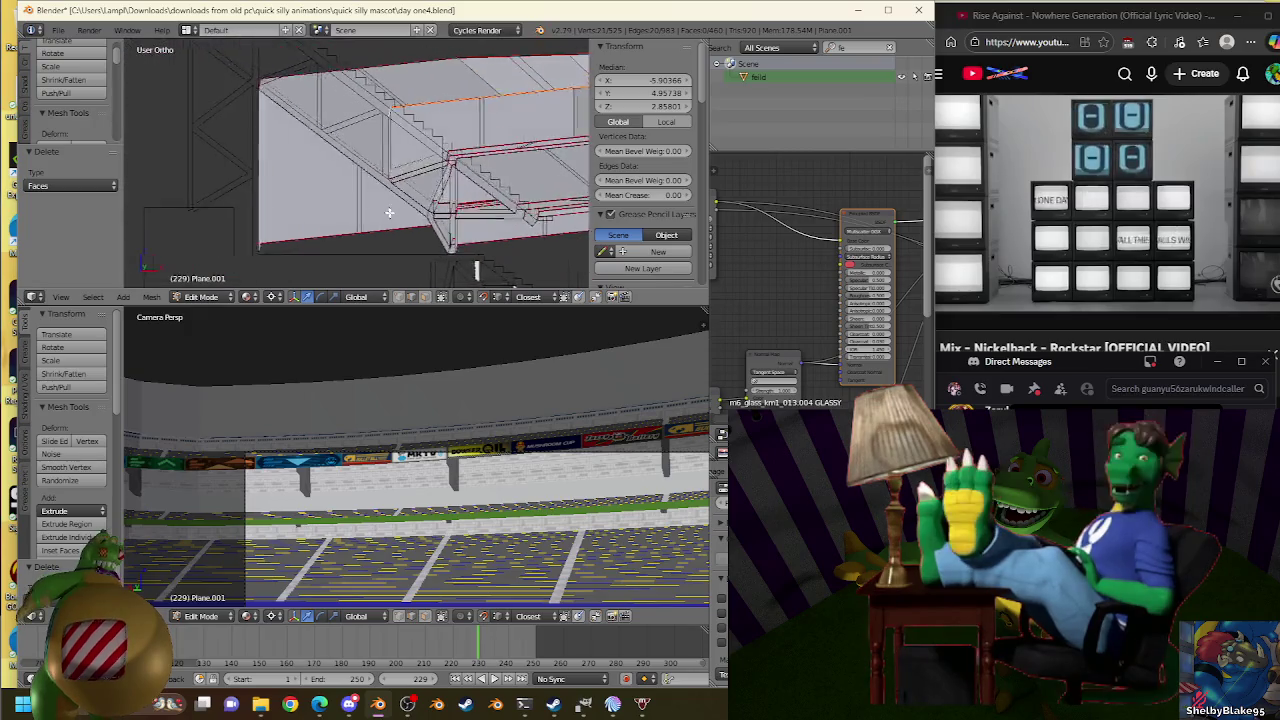
{"action": "scroll", "coordinate": [398, 160], "scroll_direction": "up", "scroll_amount": 4}
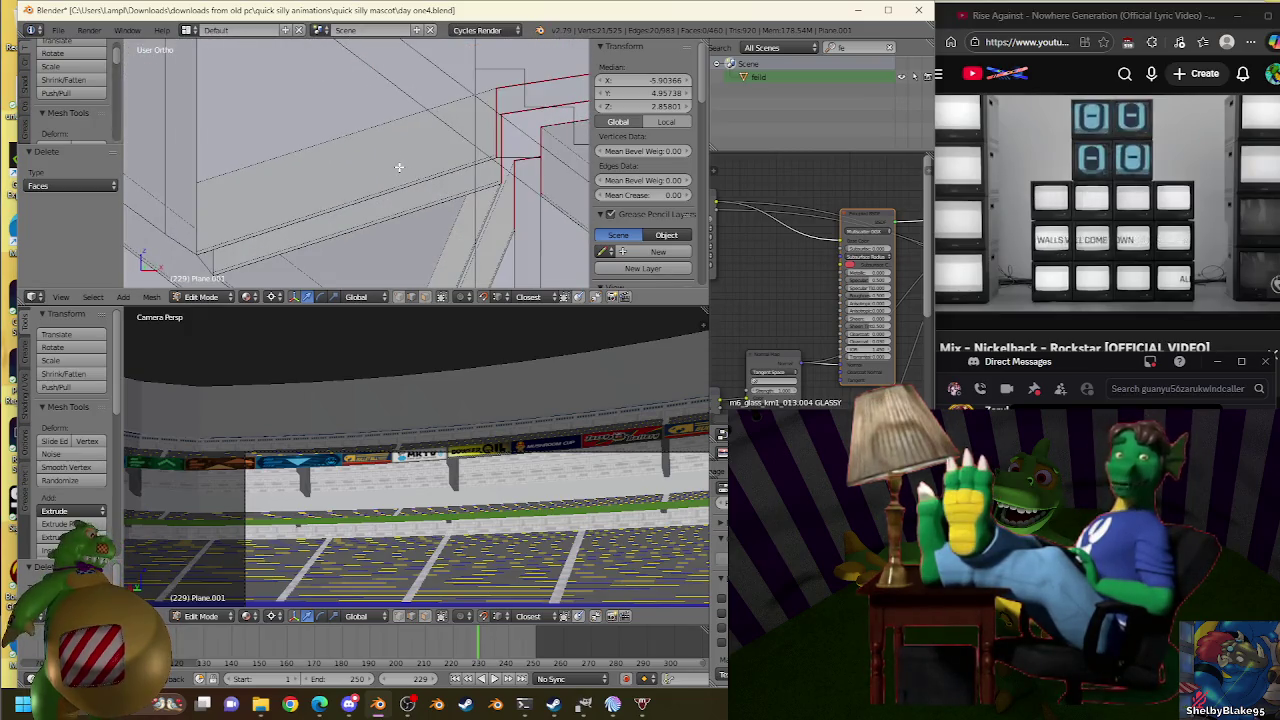
{"action": "scroll", "coordinate": [399, 167], "scroll_direction": "down", "scroll_amount": 5}
{"action": "key", "text": "KP_1"}
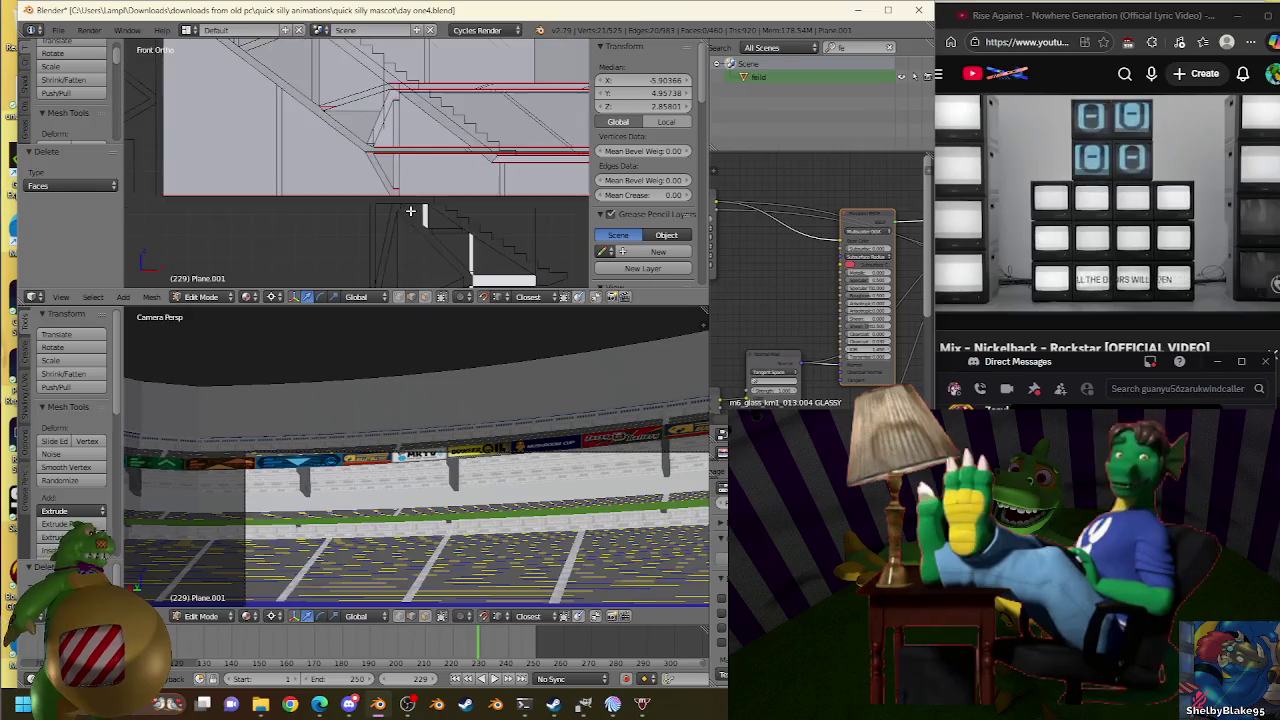
{"action": "scroll", "coordinate": [403, 117], "scroll_direction": "up", "scroll_amount": 1}
{"action": "scroll", "coordinate": [425, 180], "scroll_direction": "up", "scroll_amount": 2}
{"action": "scroll", "coordinate": [432, 204], "scroll_direction": "up", "scroll_amount": 2}
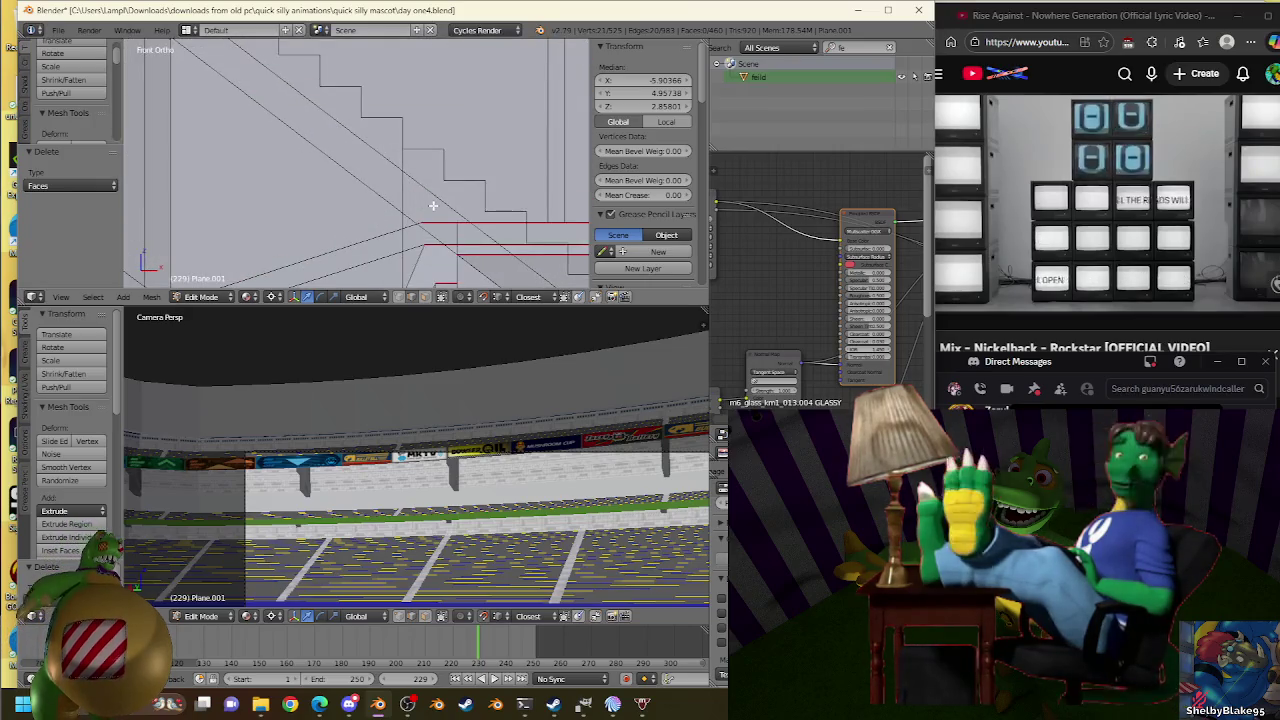
{"action": "mouse_move", "coordinate": [434, 206]}
{"action": "middle_mouse_down"}
{"action": "mouse_move", "coordinate": [423, 206]}
{"action": "mouse_move", "coordinate": [429, 157]}
{"action": "middle_mouse_up"}
Select the entire stand mesh and clear seams from its edges.
{"action": "key", "text": "a"}
{"action": "key", "text": "ctrl+e"}
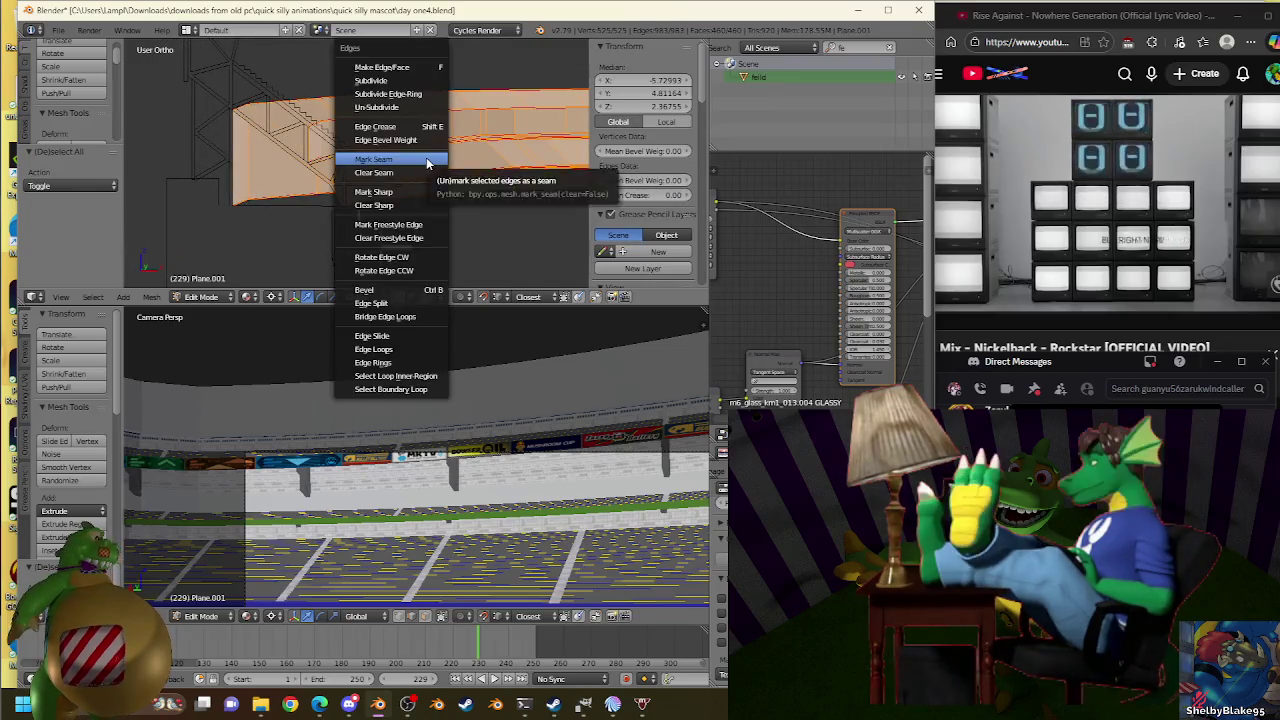
{"action": "left_click", "coordinate": [417, 175]}
{"action": "scroll", "coordinate": [390, 170], "scroll_direction": "up", "scroll_amount": 2}
{"action": "scroll", "coordinate": [385, 169], "scroll_direction": "up", "scroll_amount": 2}
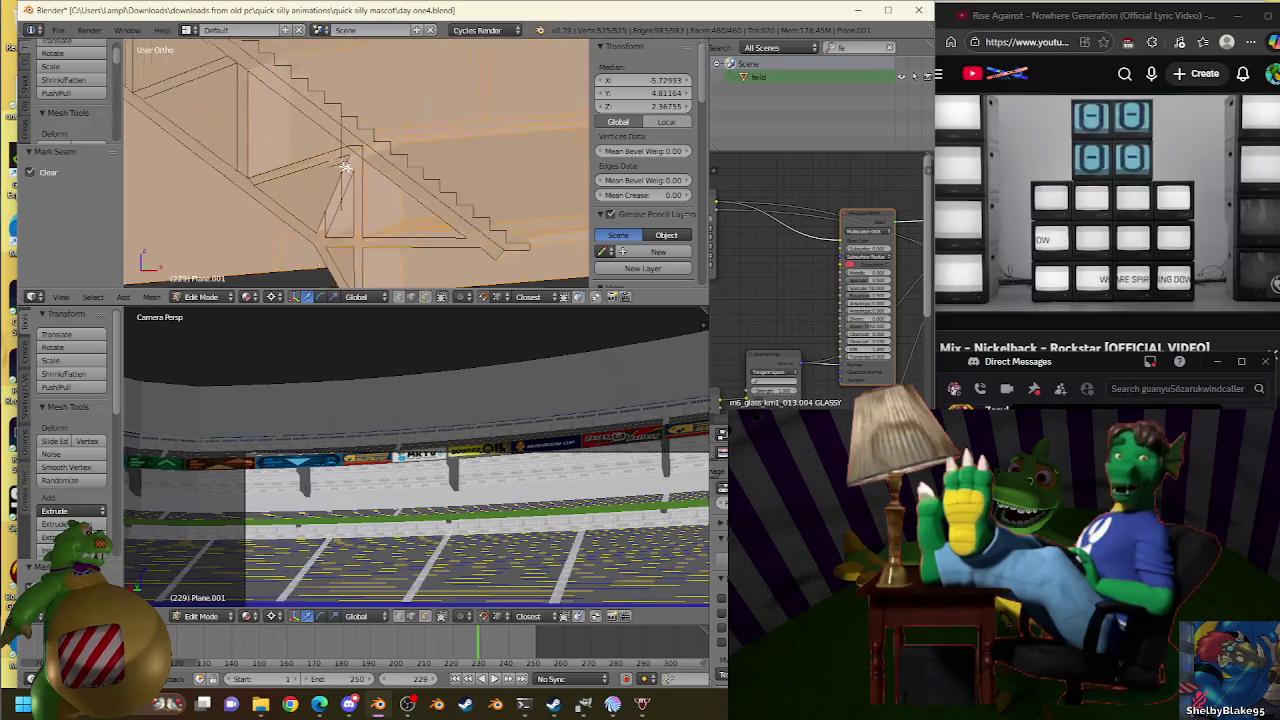
{"action": "scroll", "coordinate": [379, 168], "scroll_direction": "up", "scroll_amount": 2}
{"action": "scroll", "coordinate": [420, 180], "scroll_direction": "down", "scroll_amount": 3}
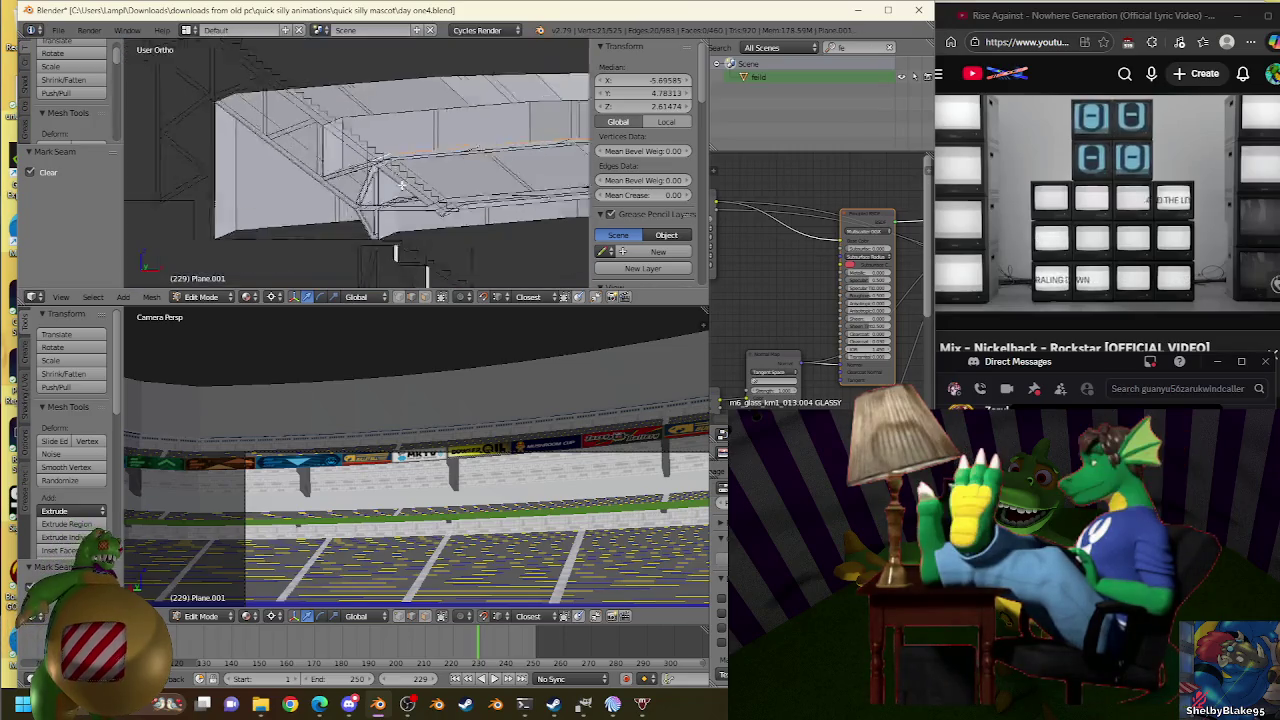
{"action": "scroll", "coordinate": [415, 210], "scroll_direction": "down", "scroll_amount": 2}
{"action": "scroll", "coordinate": [410, 205], "scroll_direction": "up", "scroll_amount": 2}
{"action": "scroll", "coordinate": [483, 209], "scroll_direction": "up", "scroll_amount": 2}
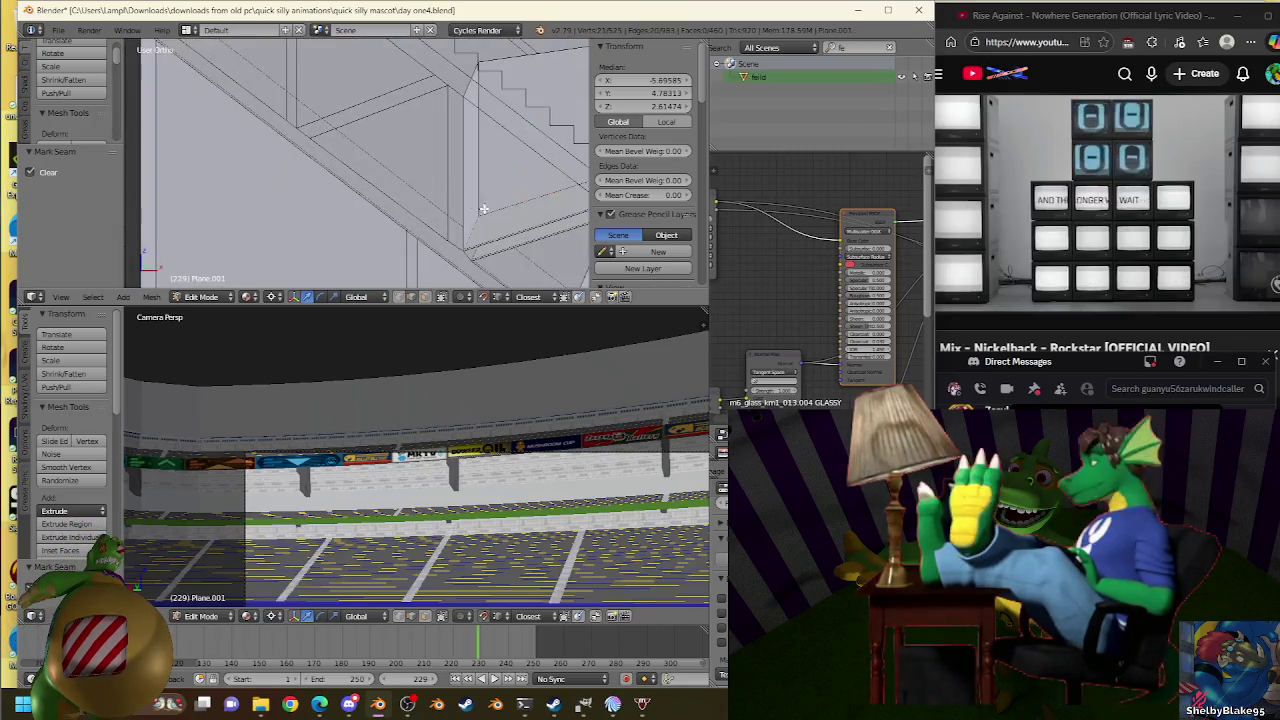
{"action": "scroll", "coordinate": [430, 188], "scroll_direction": "up", "scroll_amount": 2}
{"action": "scroll", "coordinate": [323, 177], "scroll_direction": "up", "scroll_amount": 1}
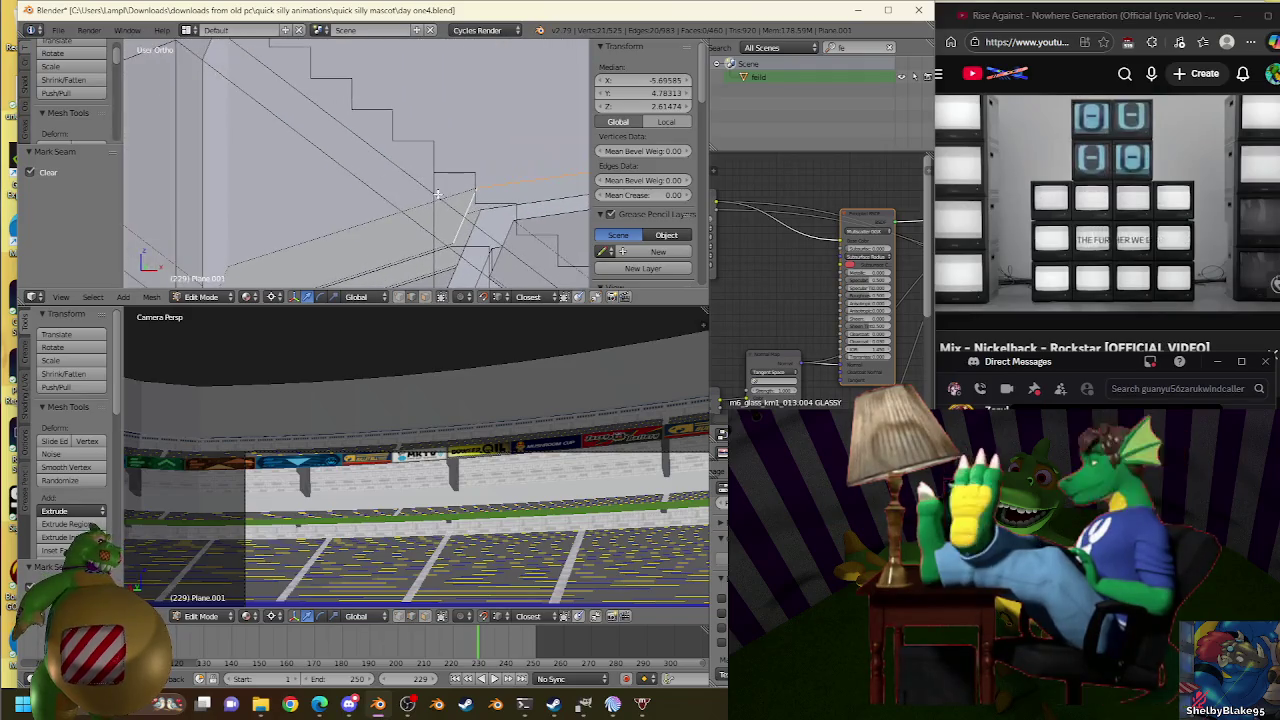
{"action": "scroll", "coordinate": [369, 163], "scroll_direction": "up", "scroll_amount": 2}
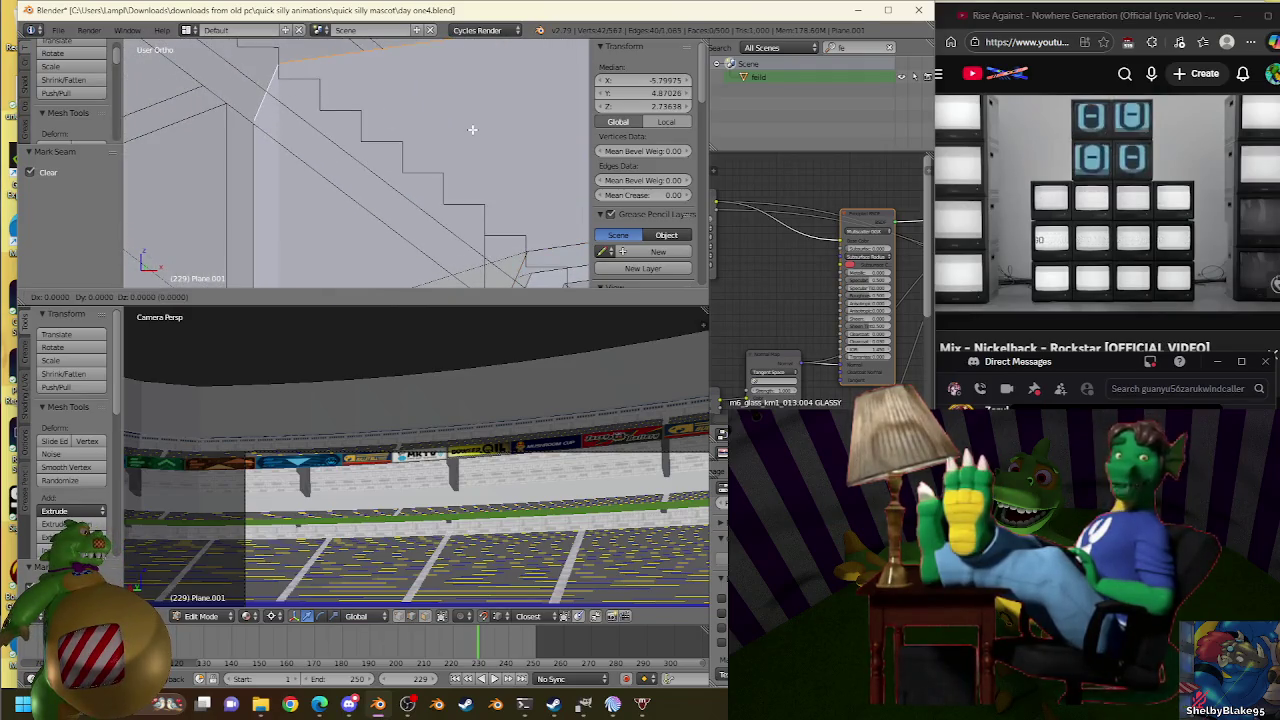
Apply Bridge Edge Loops across the staircase gap, then reselect the whole mesh in front view.
{"action": "key", "text": "w"}
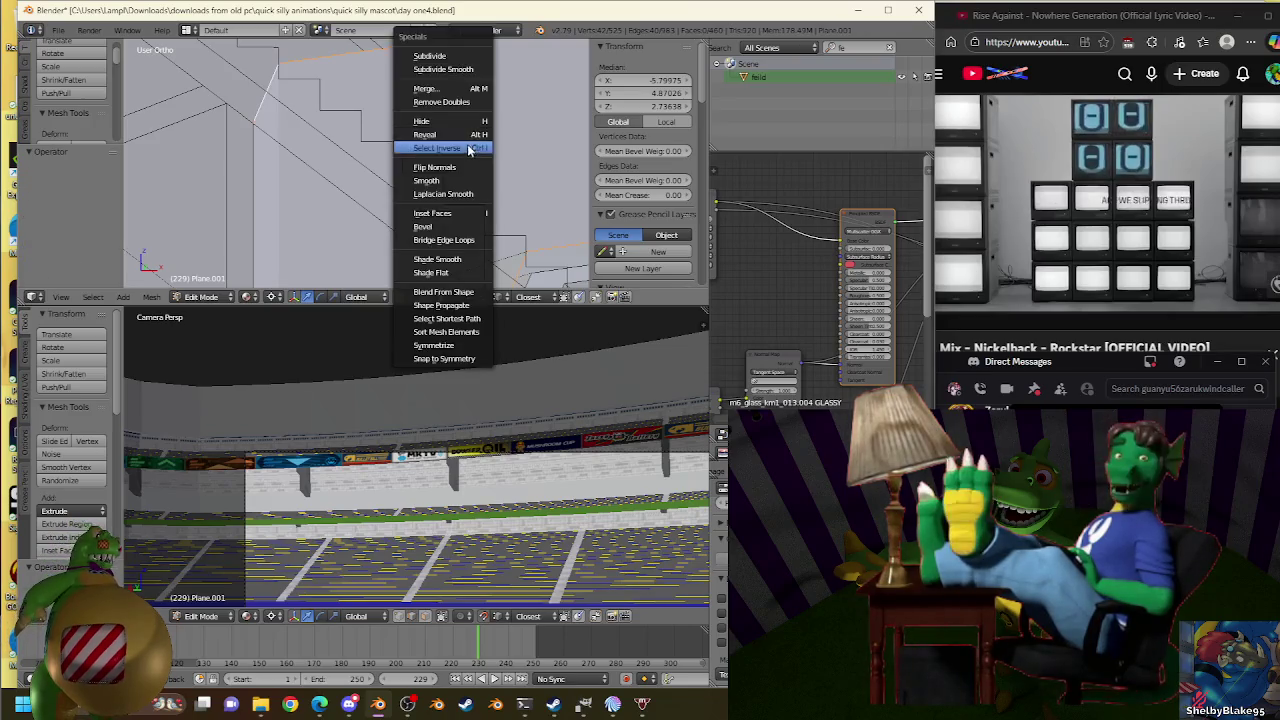
{"action": "left_click", "coordinate": [445, 240]}
{"action": "middle_click_drag", "start_coordinate": [450, 240], "coordinate": [455, 206]}
{"action": "key", "text": "KP_1"}
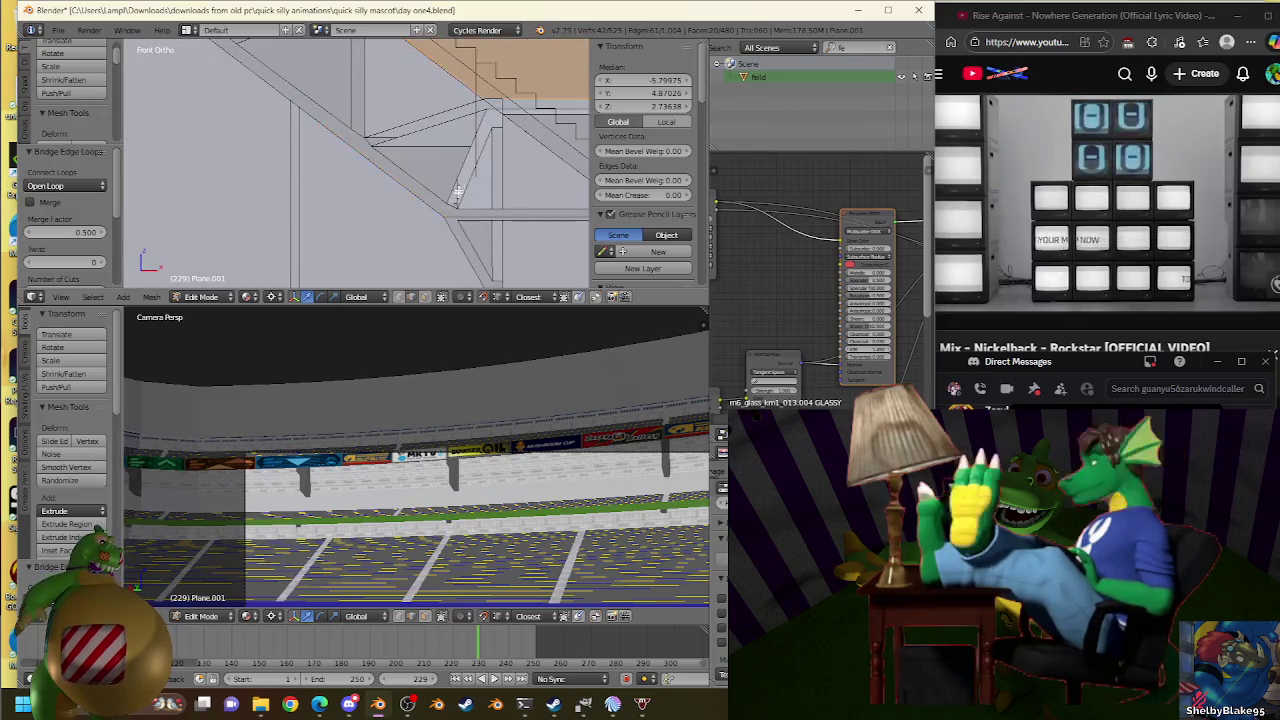
{"action": "scroll", "coordinate": [435, 181], "scroll_direction": "up", "scroll_amount": 2}
{"action": "scroll", "coordinate": [435, 181], "scroll_direction": "up", "scroll_amount": 2}
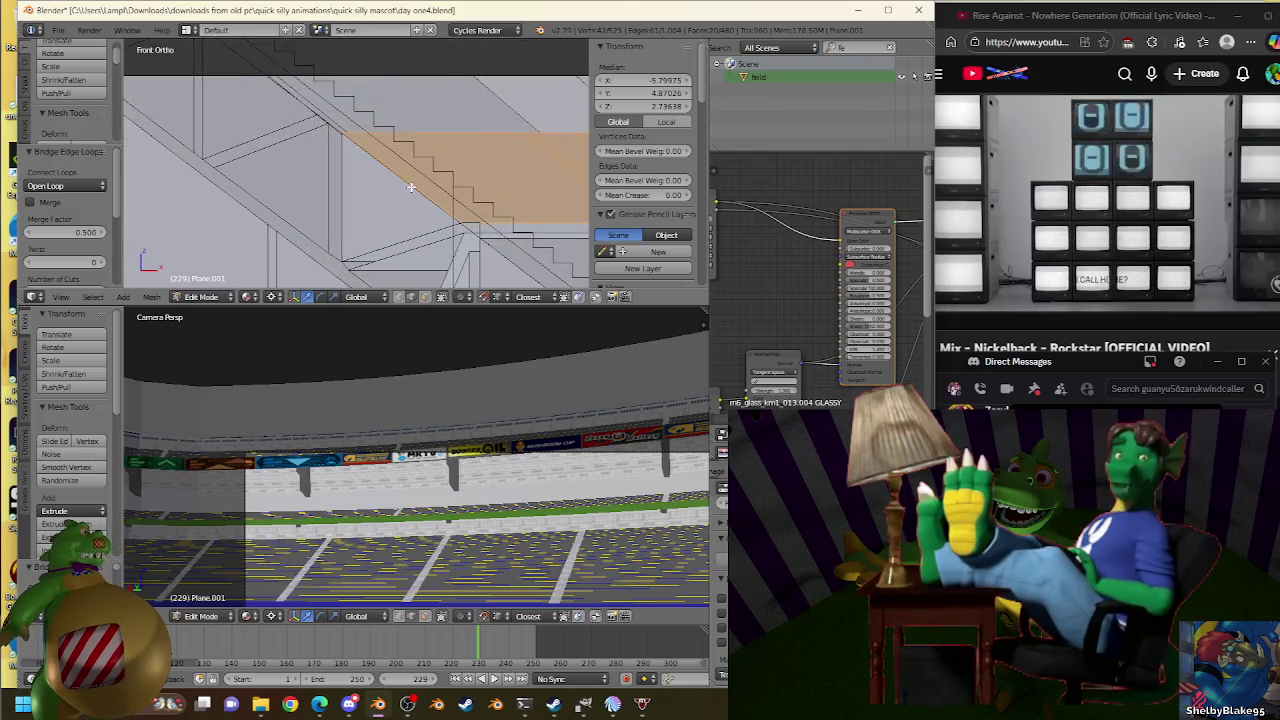
{"action": "scroll", "coordinate": [410, 165], "scroll_direction": "up", "scroll_amount": 2}
{"action": "key", "text": "a"}
{"action": "key", "text": "a"}
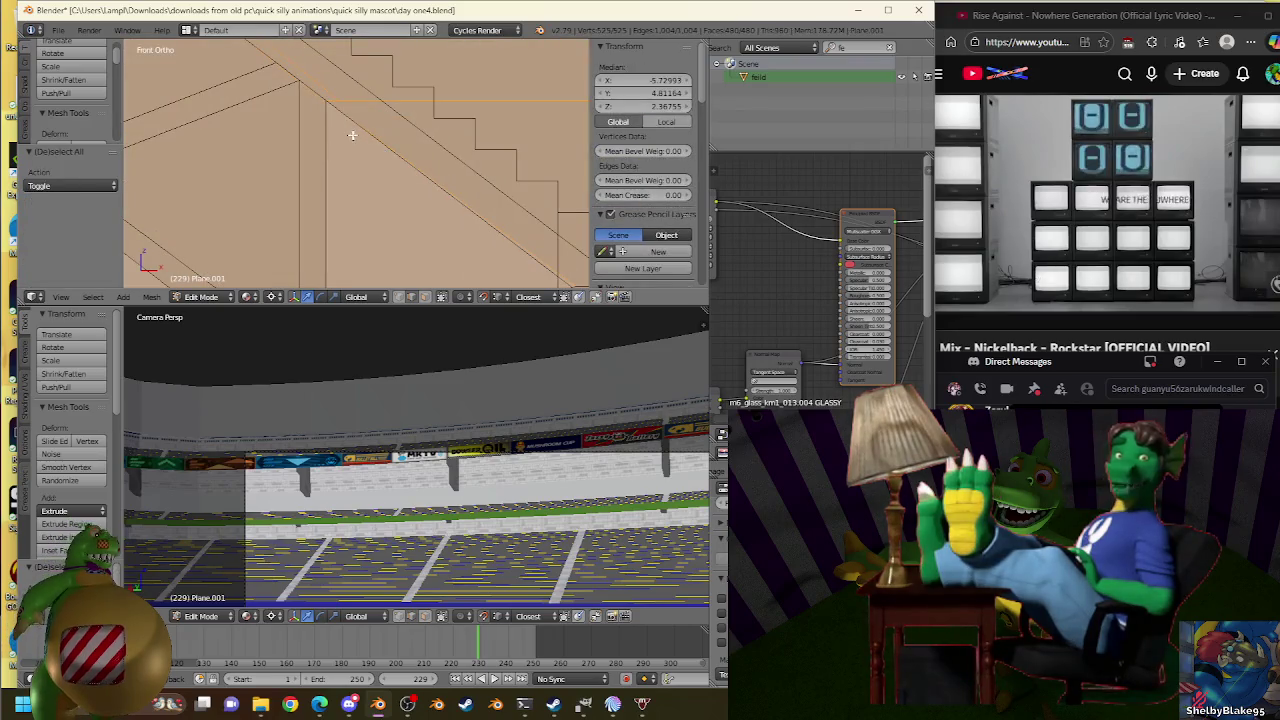
{"action": "middle_click_drag", "start_coordinate": [352, 135], "coordinate": [421, 168], "text": "shift"}
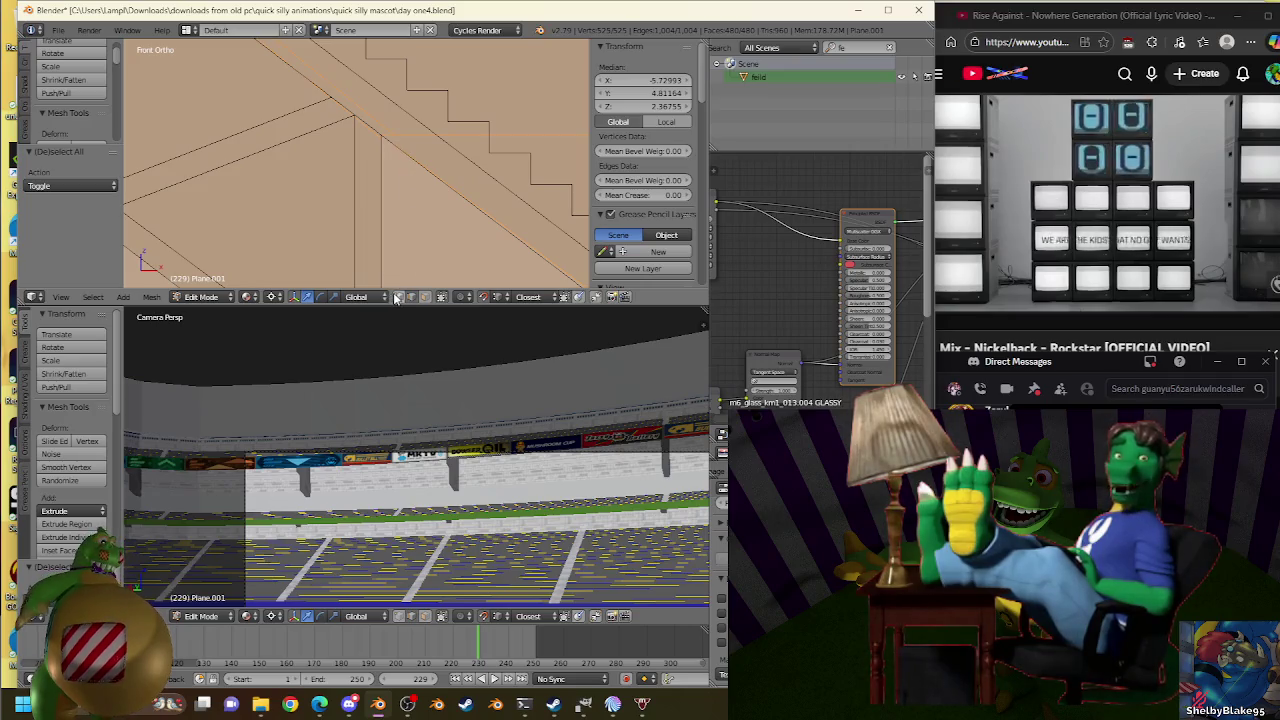
Check the Plane.007 truss, then return to editing Plane.001 in wireframe view.
{"action": "key", "text": "z"}
{"action": "right_click", "coordinate": [359, 114]}
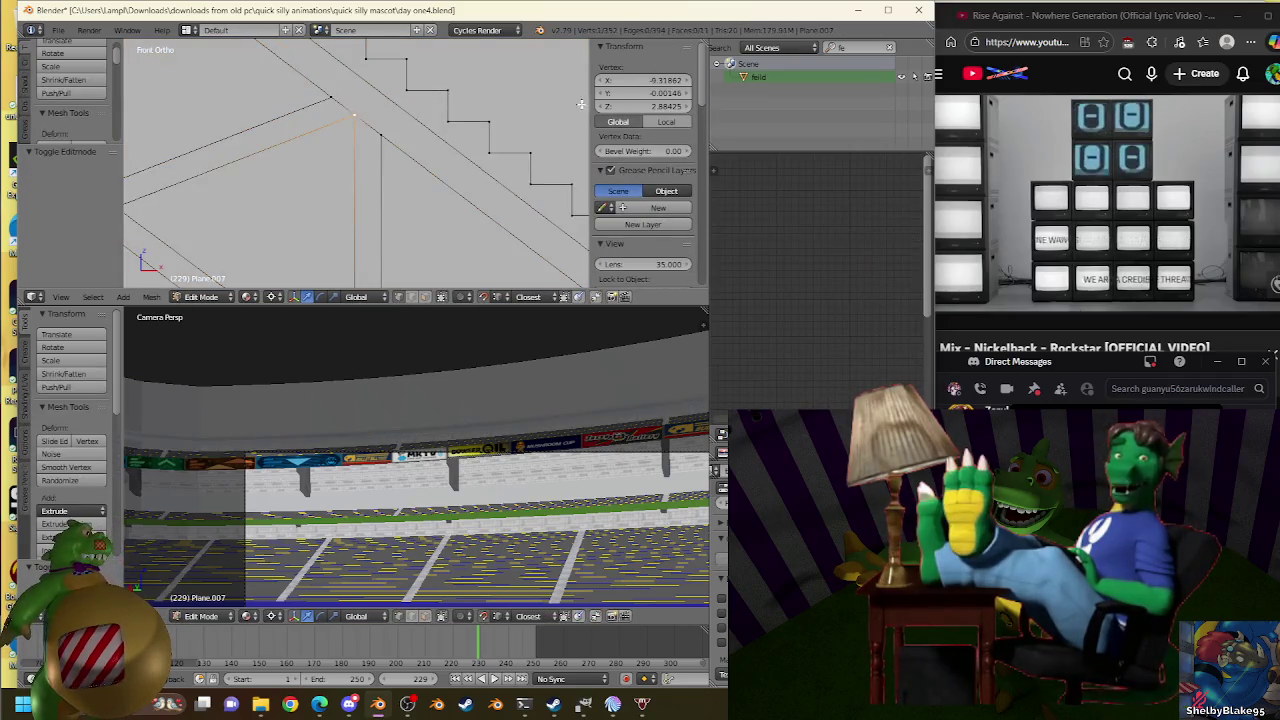
{"action": "key", "text": "ctrl+z"}
{"action": "key", "text": "z"}
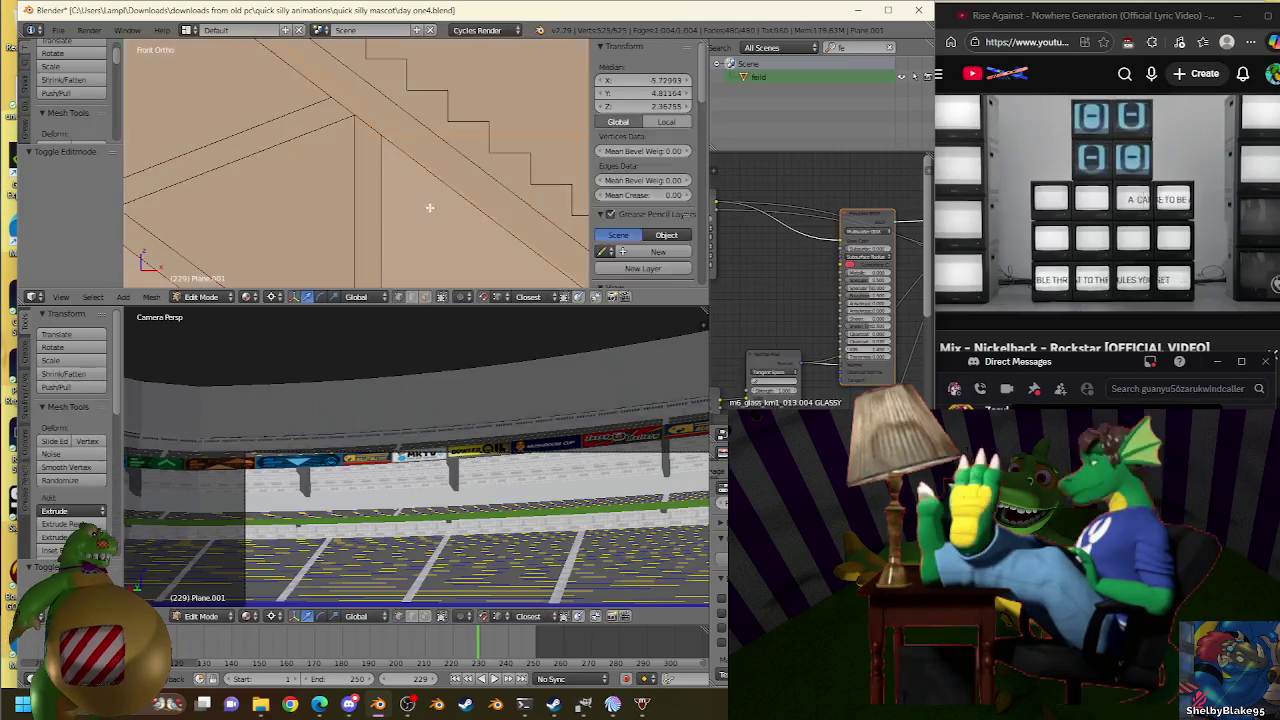
{"action": "key", "text": "z"}
Extrude the staircase-corner edge of Plane.001 in place and scale it slightly.
{"action": "right_click", "coordinate": [434, 132]}
{"action": "scroll", "coordinate": [434, 132], "scroll_direction": "up", "scroll_amount": 3}
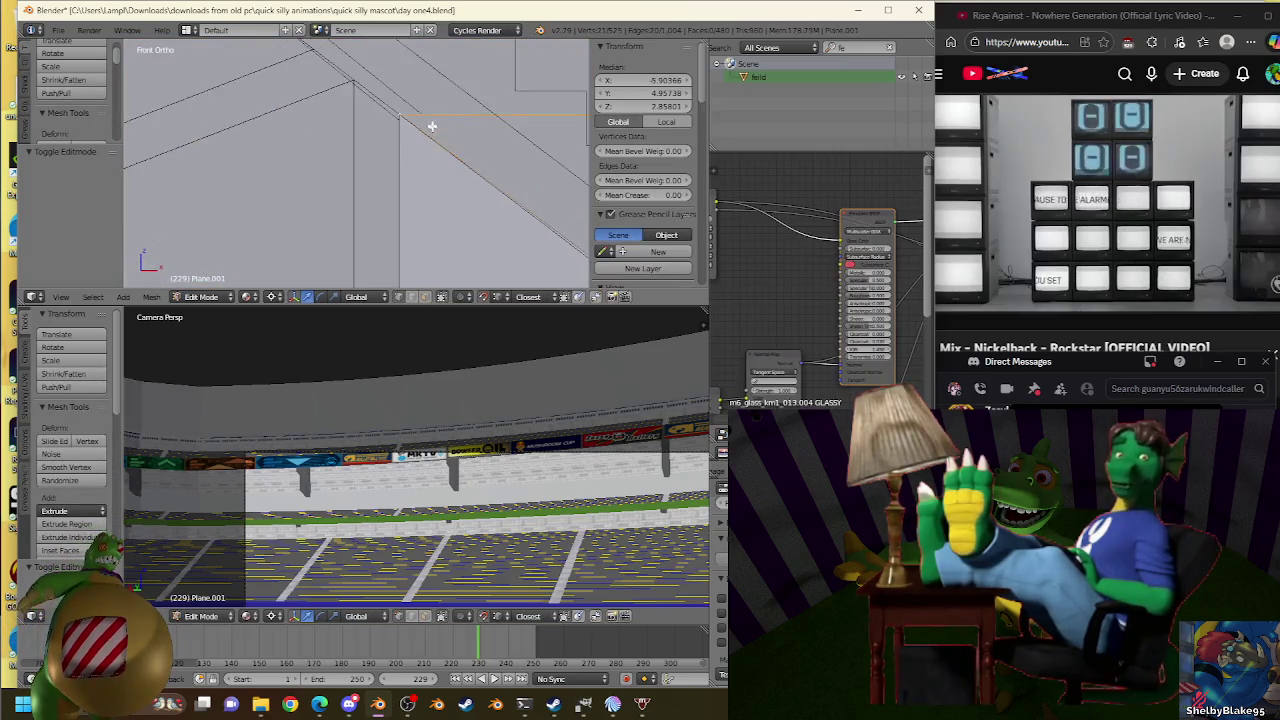
{"action": "scroll", "coordinate": [423, 134], "scroll_direction": "up", "scroll_amount": 2}
{"action": "key", "text": "g"}
{"action": "right_click", "coordinate": [435, 119]}
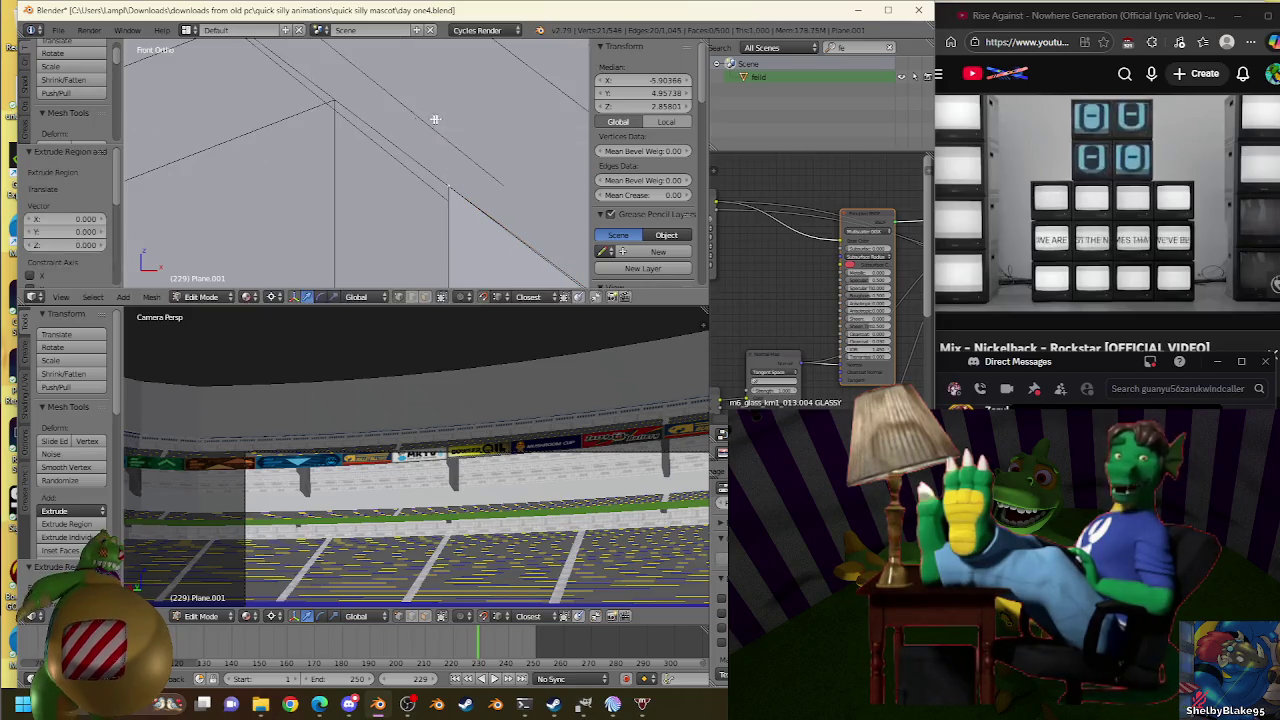
{"action": "key", "text": "s"}
{"action": "left_click", "coordinate": [333, 89]}
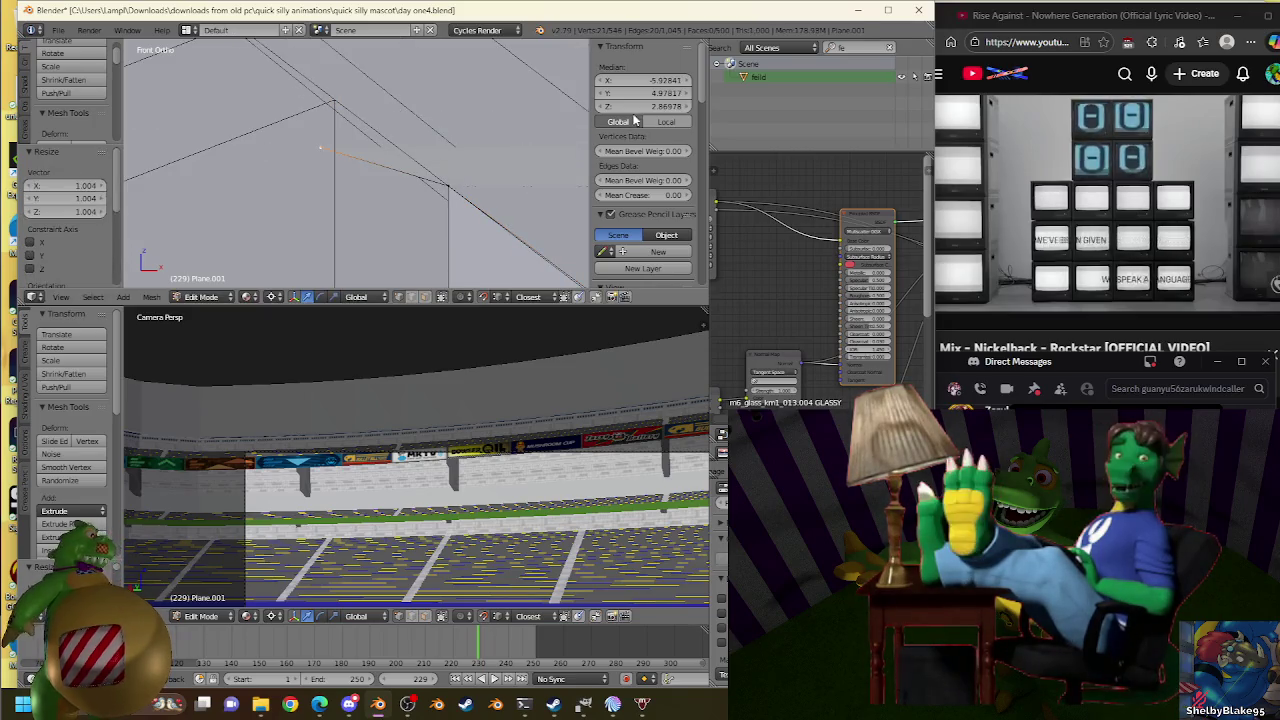
{"action": "key", "text": "s"}
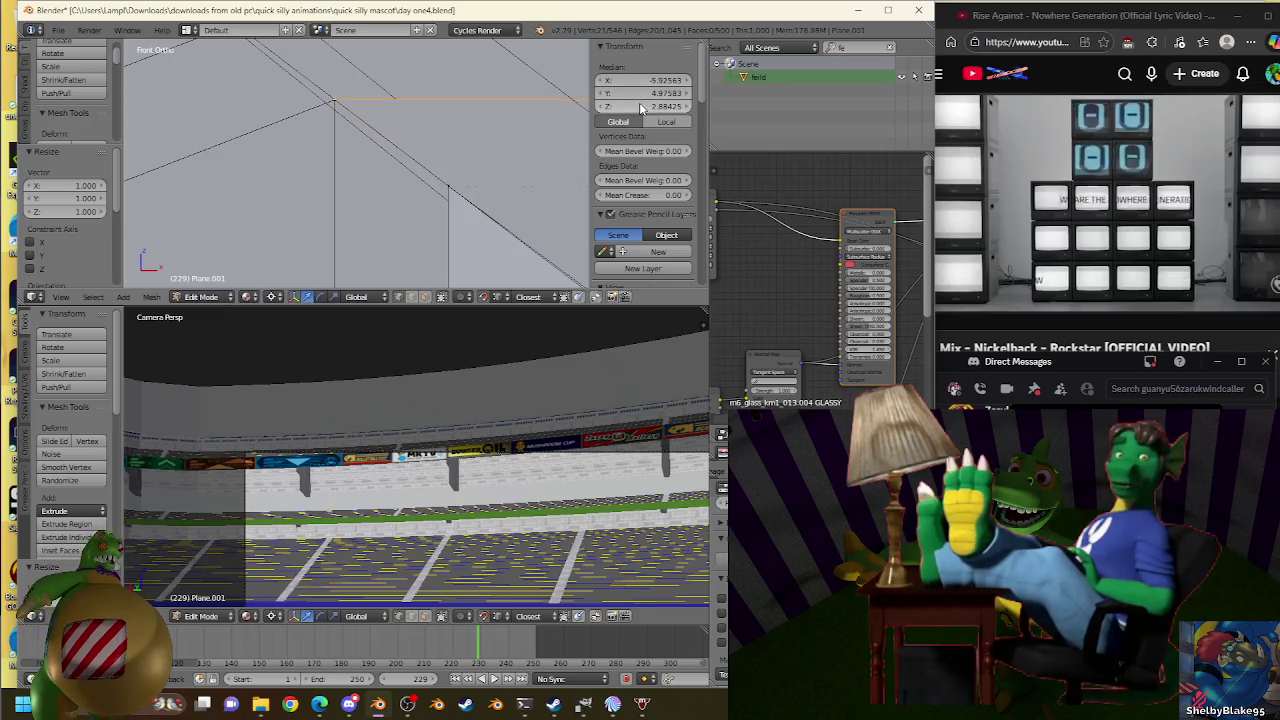
{"action": "left_click", "coordinate": [343, 94]}
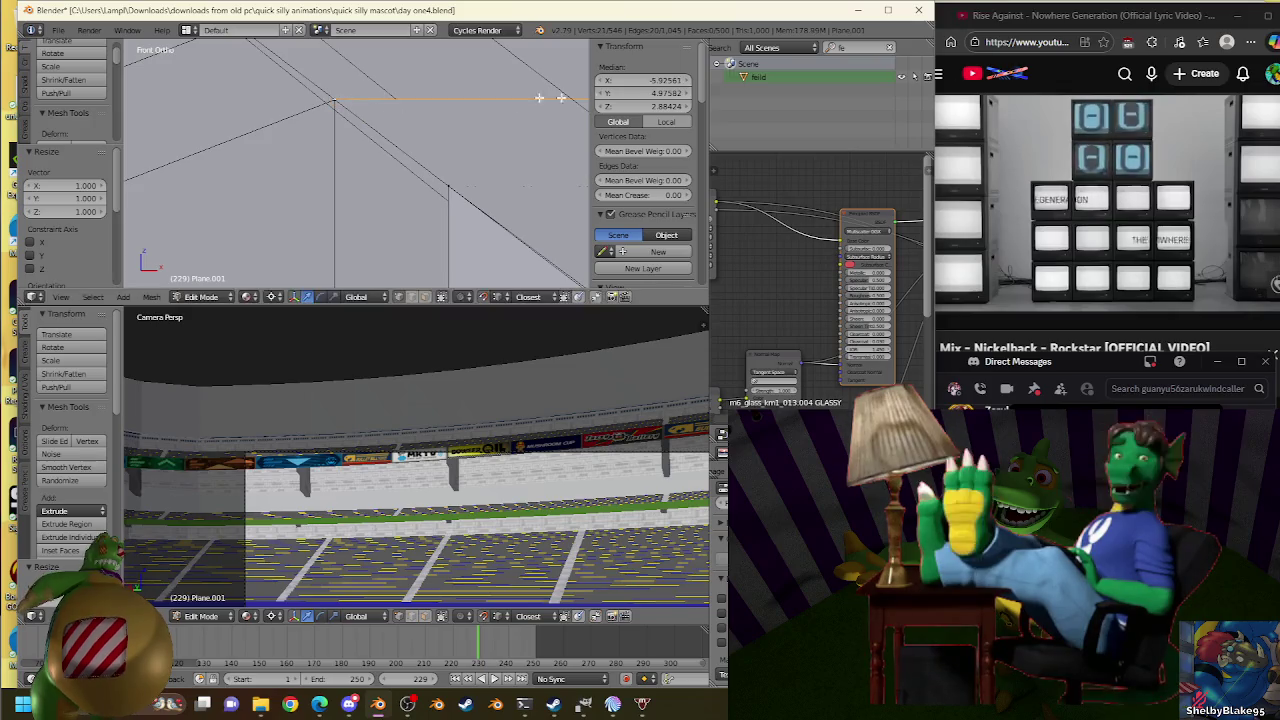
Leave the new edge at 1.000 scale near Z 2.884, inspect a truss vertex, and resume editing the stand.
{"action": "key", "text": "s"}
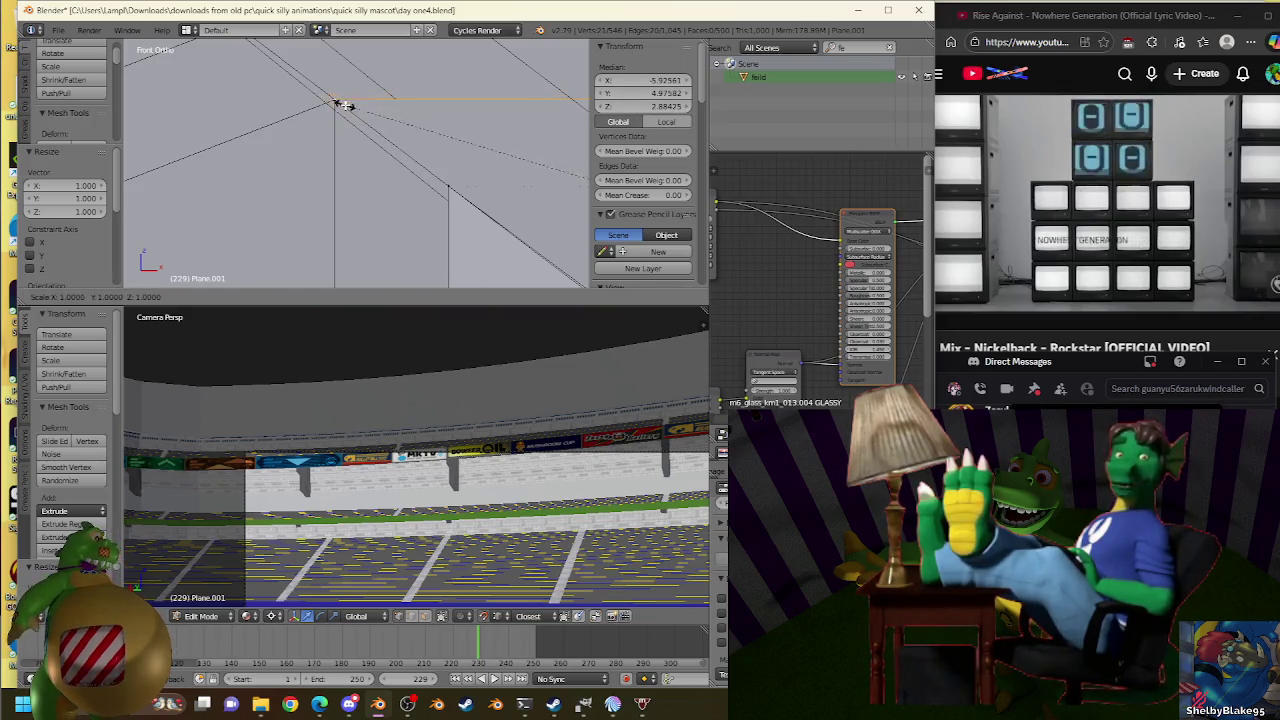
{"action": "right_click", "coordinate": [343, 105]}
{"action": "scroll", "coordinate": [278, 188], "scroll_direction": "down", "scroll_amount": 3}
{"action": "key", "text": "Tab"}
{"action": "scroll", "coordinate": [270, 195], "scroll_direction": "down", "scroll_amount": 2}
{"action": "key", "text": "Tab"}
{"action": "key", "text": "Tab"}
{"action": "right_click", "coordinate": [240, 202]}
{"action": "key", "text": "Tab"}
{"action": "key", "text": "Tab"}
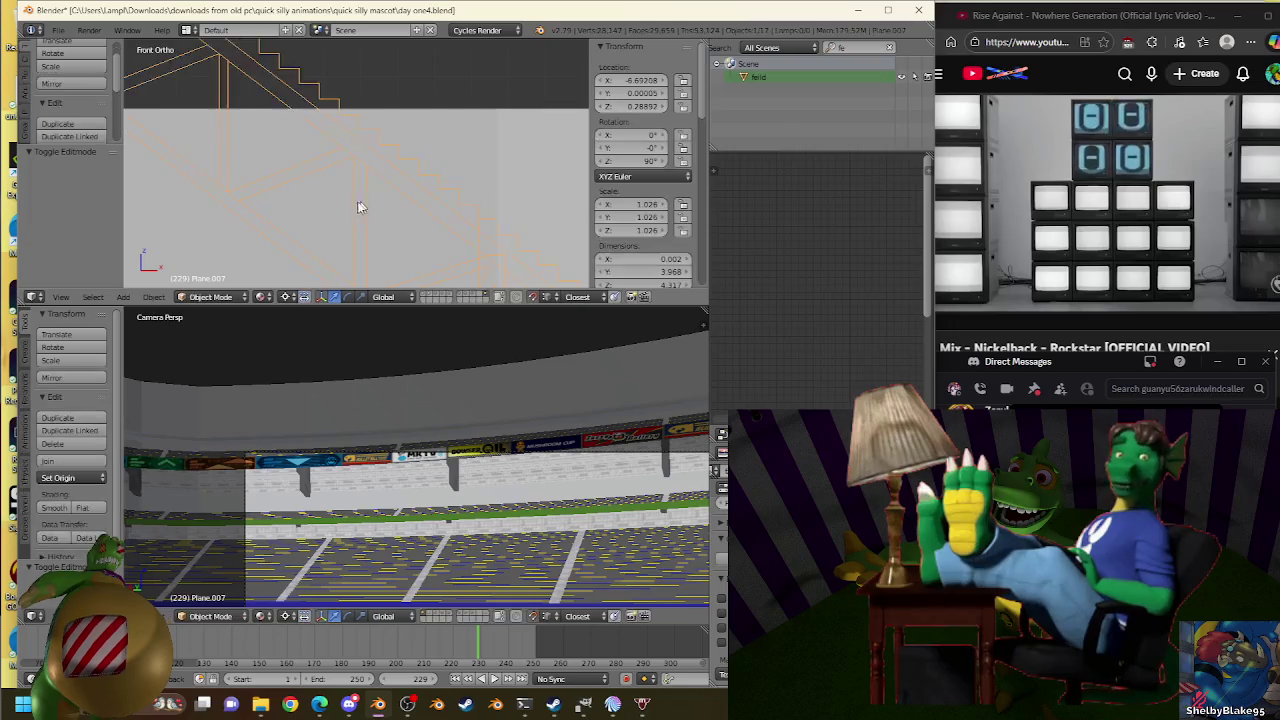
Extrude the Plane.001 edge again in place and scale it to 1.028.
{"action": "right_click", "coordinate": [362, 208]}
{"action": "key", "text": "Tab"}
{"action": "key", "text": "e"}
{"action": "key", "text": "Escape"}
{"action": "key", "text": "s"}
{"action": "left_click", "coordinate": [195, 219]}
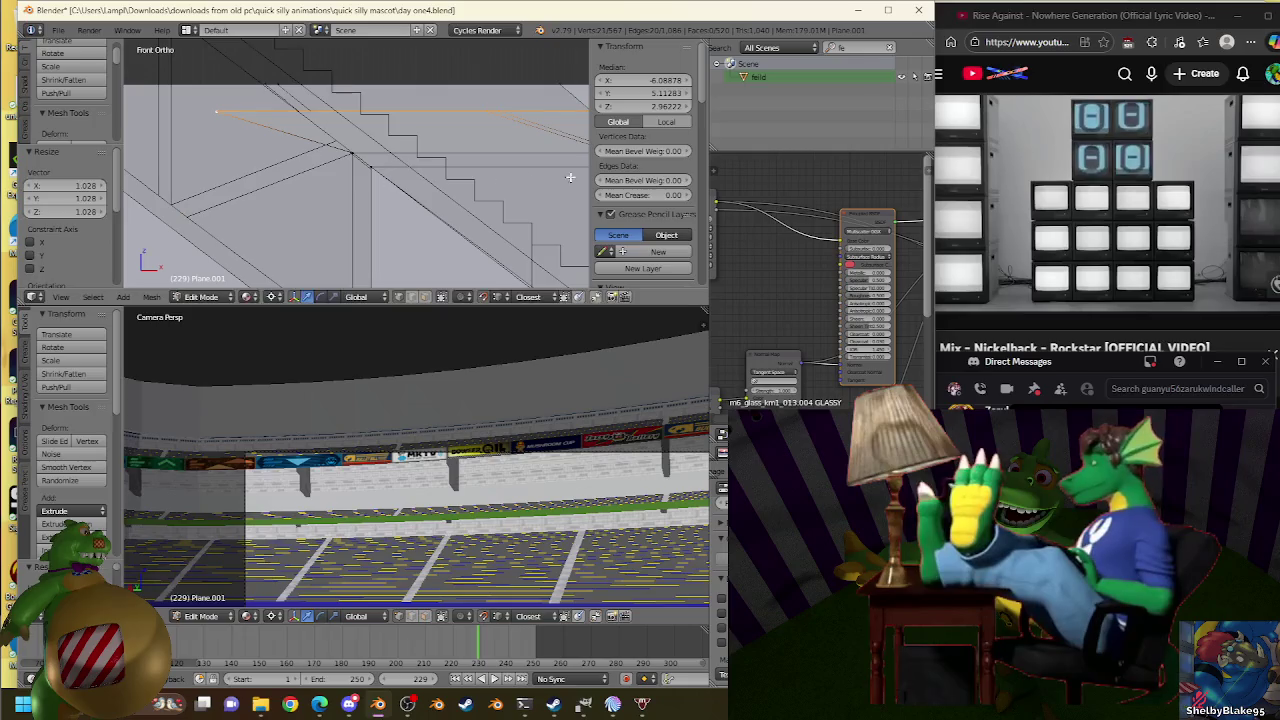
Lower the new edge to the beam below along the truss and fine-tune its scale.
{"action": "key", "text": "g"}
{"action": "left_click", "coordinate": [226, 216]}
{"action": "key", "text": "s"}
{"action": "left_click", "coordinate": [198, 219]}
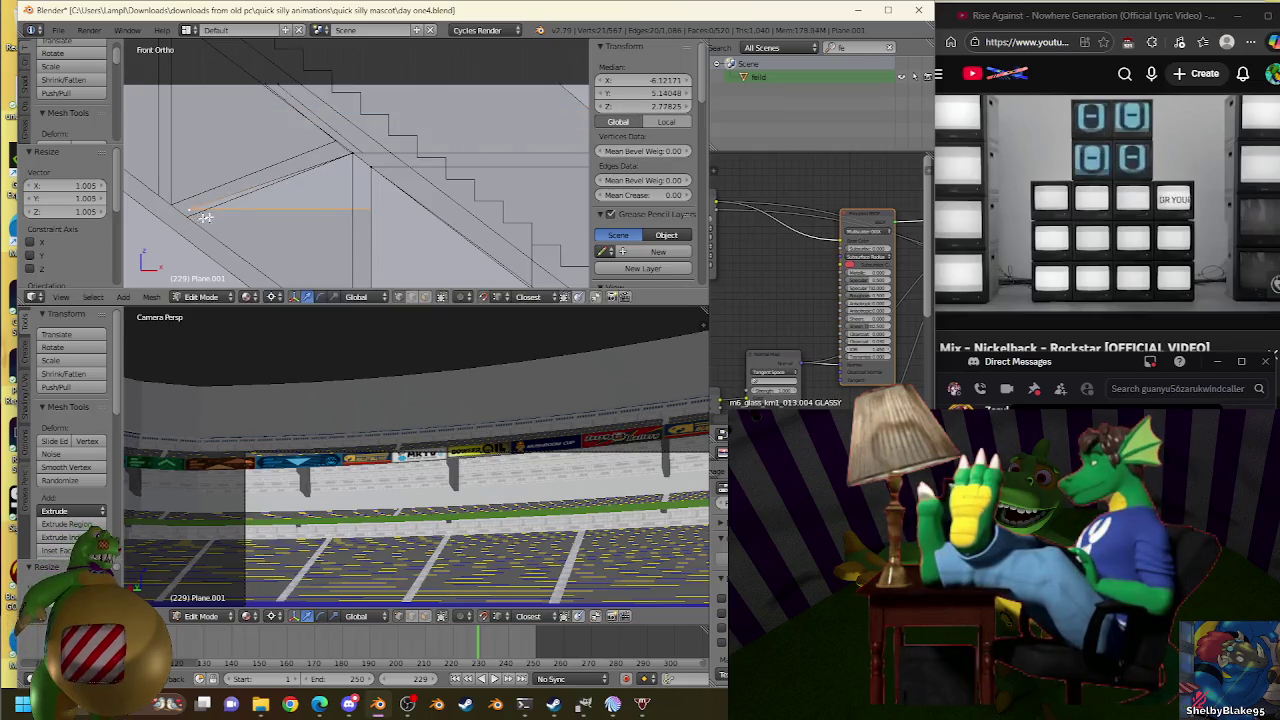
{"action": "key", "text": "s"}
{"action": "left_click", "coordinate": [201, 226]}
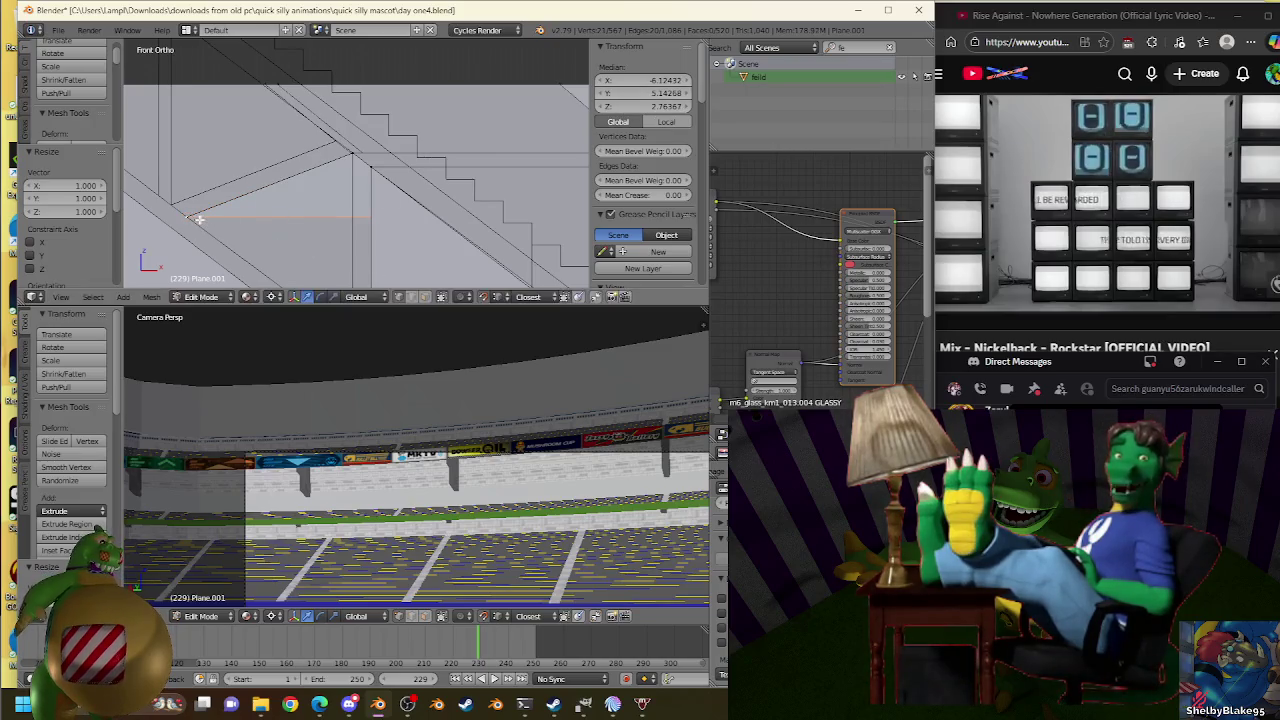
{"action": "key", "text": "s"}
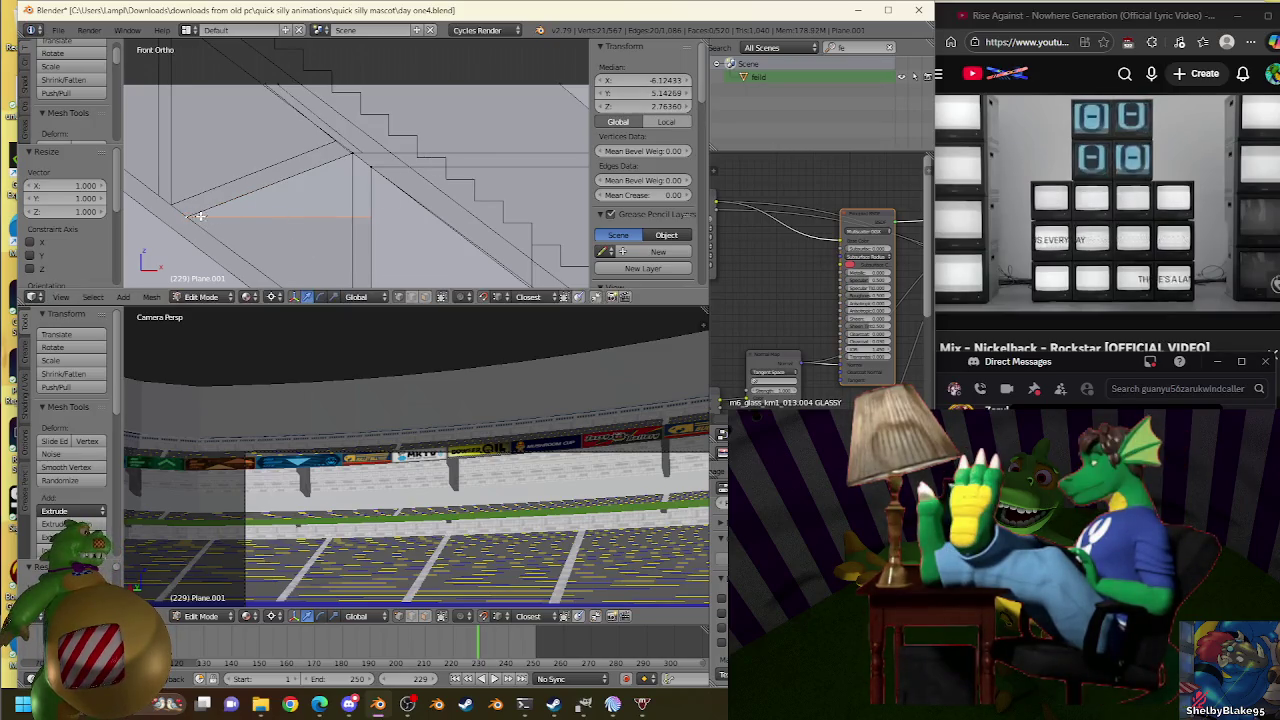
{"action": "left_click", "coordinate": [200, 212]}
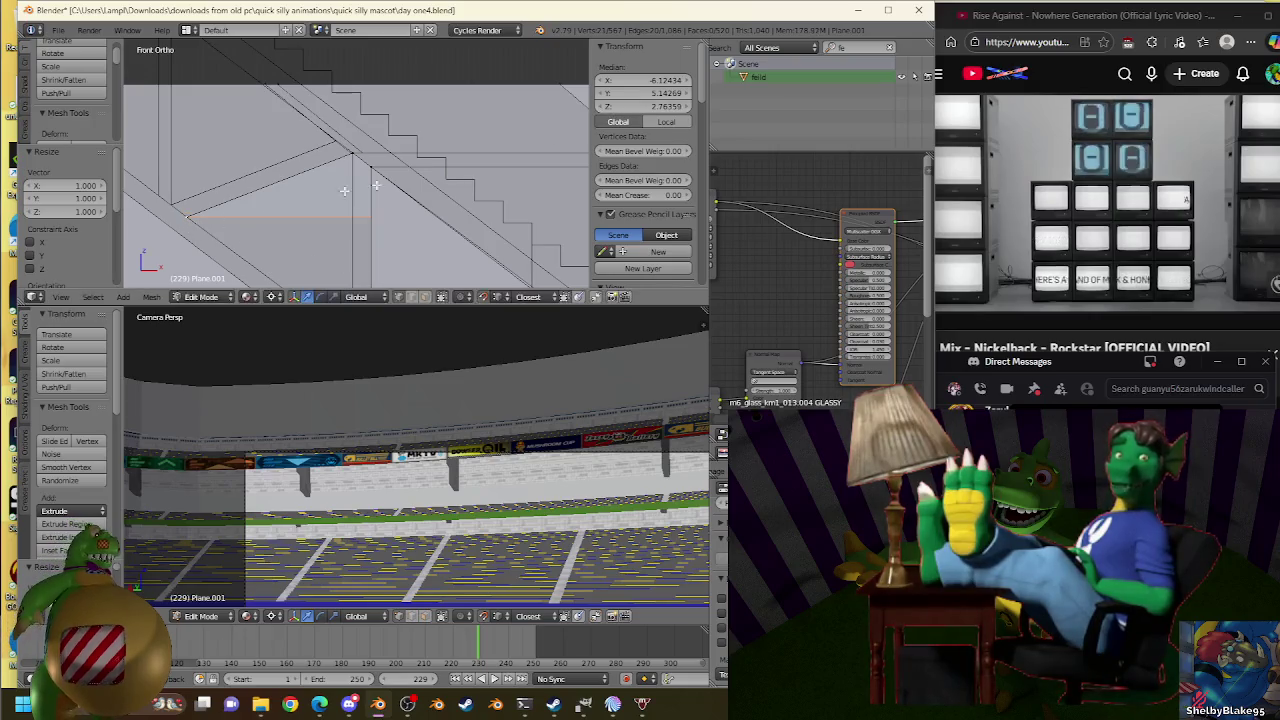
{"action": "key", "text": "s"}
{"action": "left_click", "coordinate": [193, 215]}
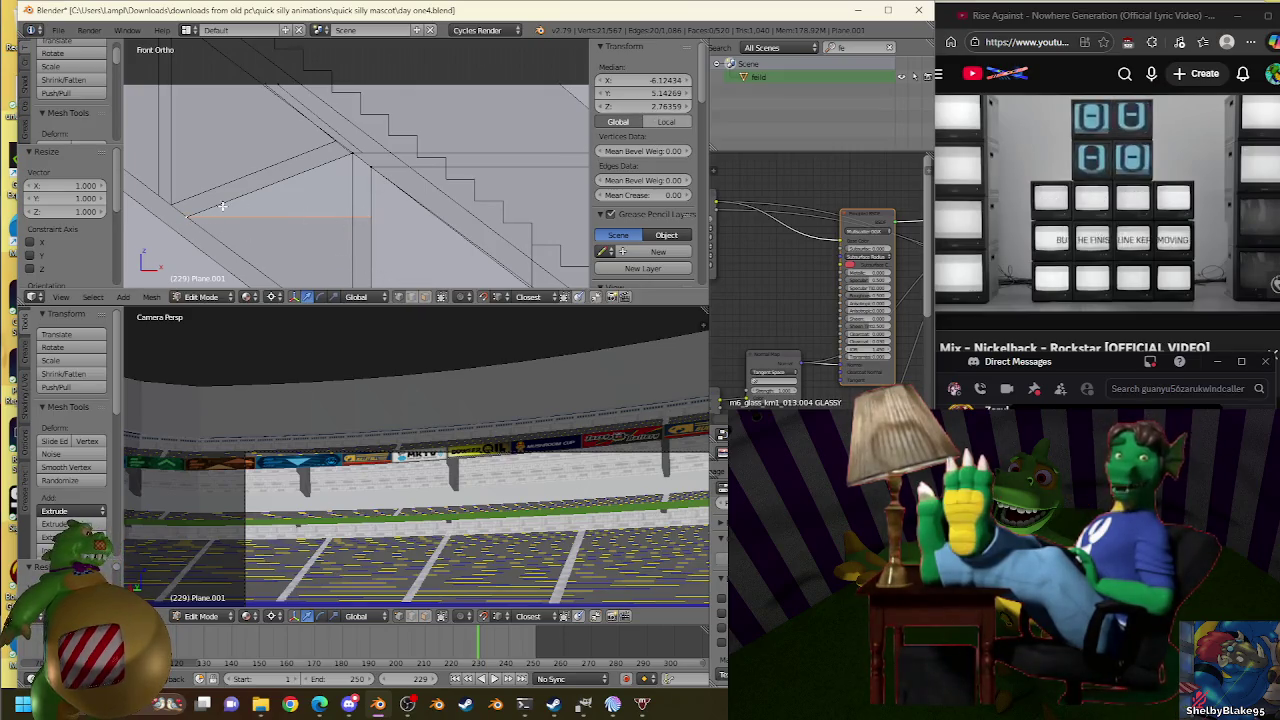
Inspect the Plane.007 truss vertex, then return to editing Plane.001.
{"action": "scroll", "coordinate": [298, 182], "scroll_direction": "up", "scroll_amount": 2}
{"action": "scroll", "coordinate": [298, 180], "scroll_direction": "up", "scroll_amount": 1}
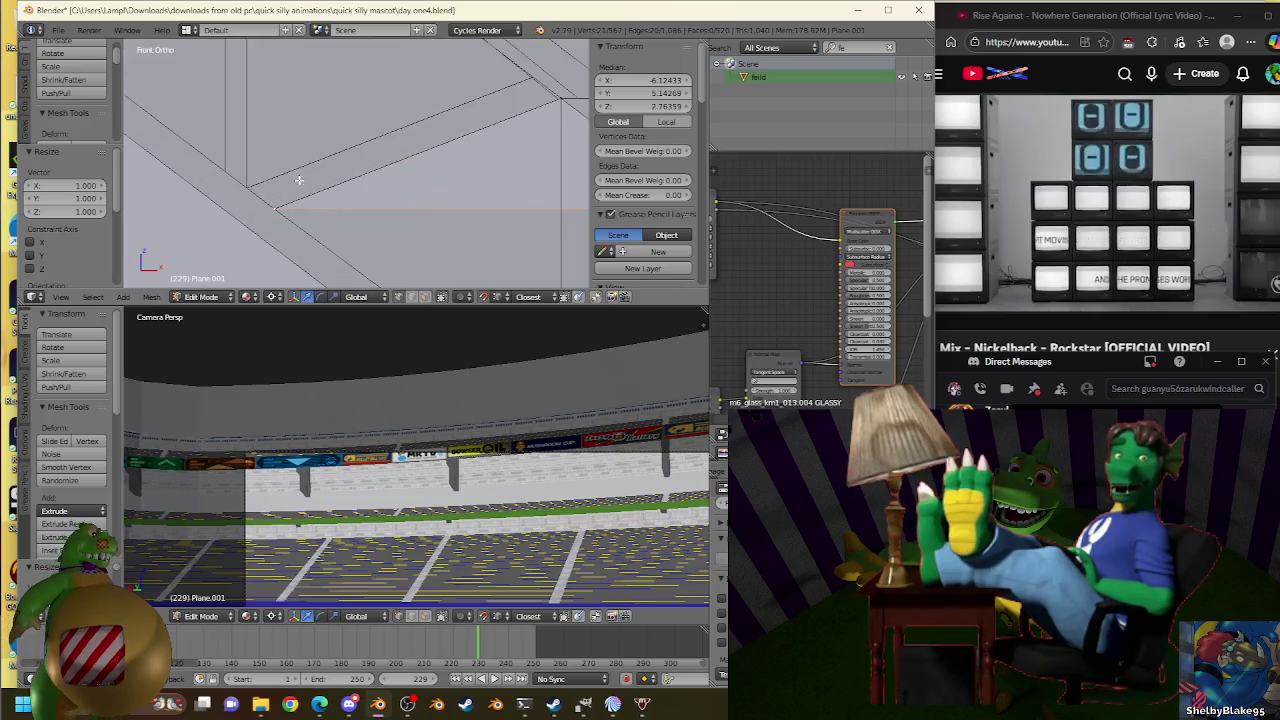
{"action": "key", "text": "Tab"}
{"action": "right_click", "coordinate": [251, 191]}
{"action": "key", "text": "Tab"}
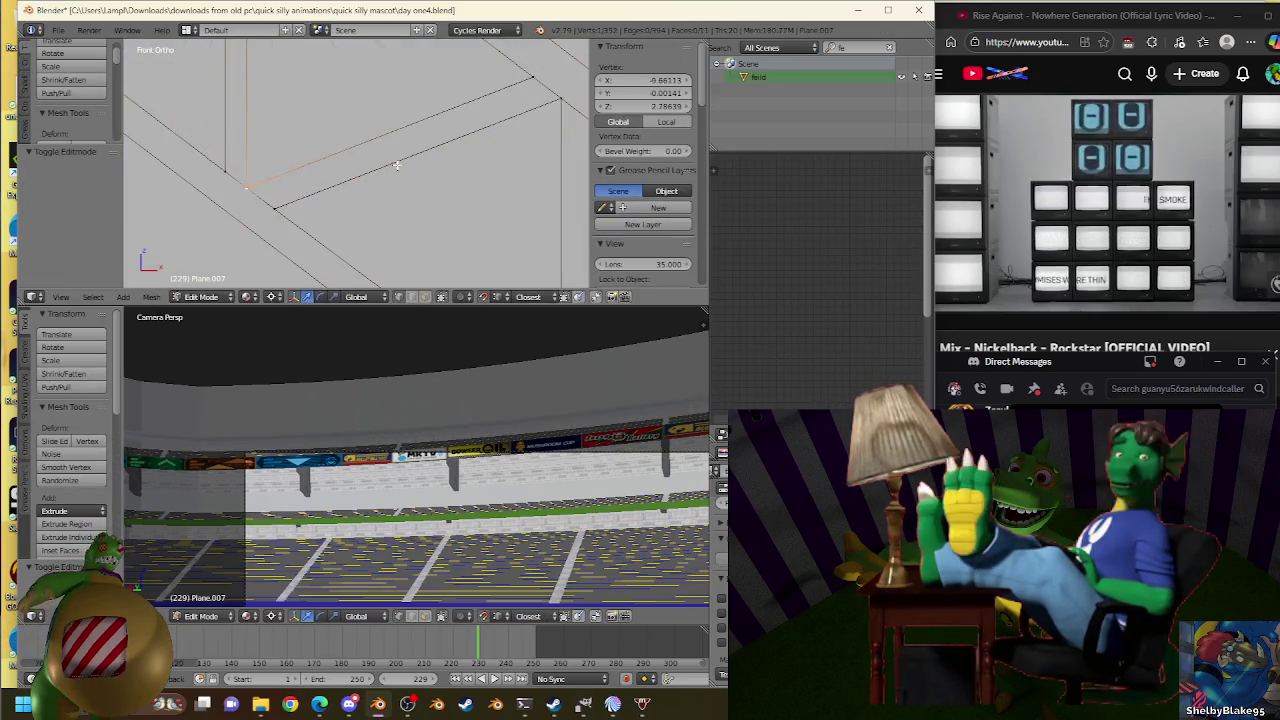
{"action": "key", "text": "Tab"}
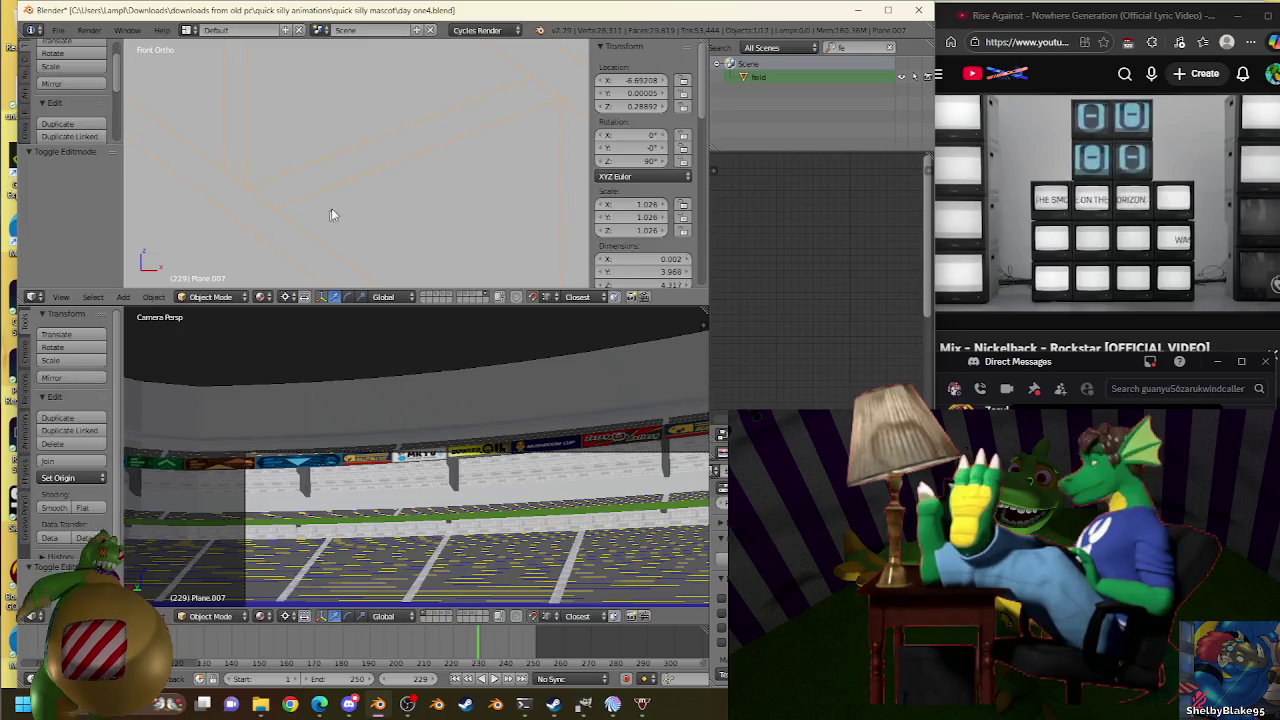
{"action": "right_click", "coordinate": [331, 208]}
{"action": "key", "text": "Tab"}
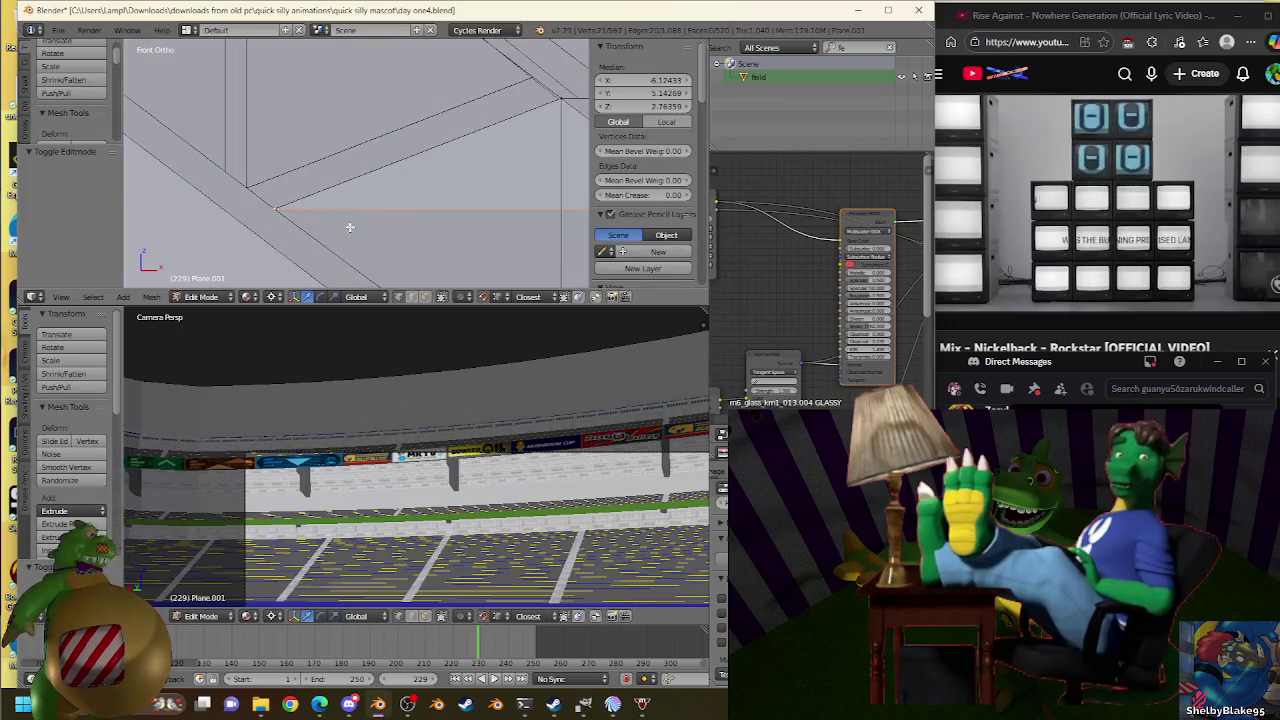
Nudge the edge at the truss end into alignment, keeping its scale near 1.000.
{"action": "right_click", "coordinate": [251, 186]}
{"action": "key", "text": "s"}
{"action": "left_click", "coordinate": [253, 186]}
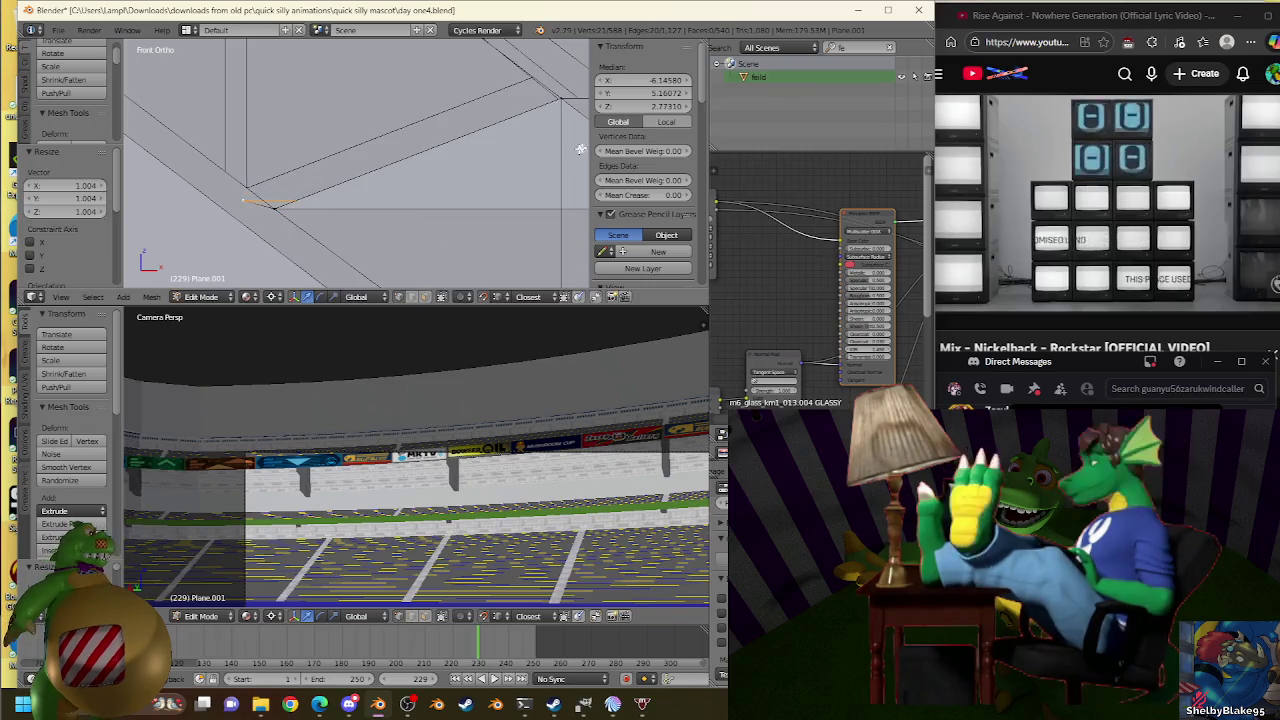
{"action": "key", "text": "s"}
{"action": "left_click", "coordinate": [257, 191]}
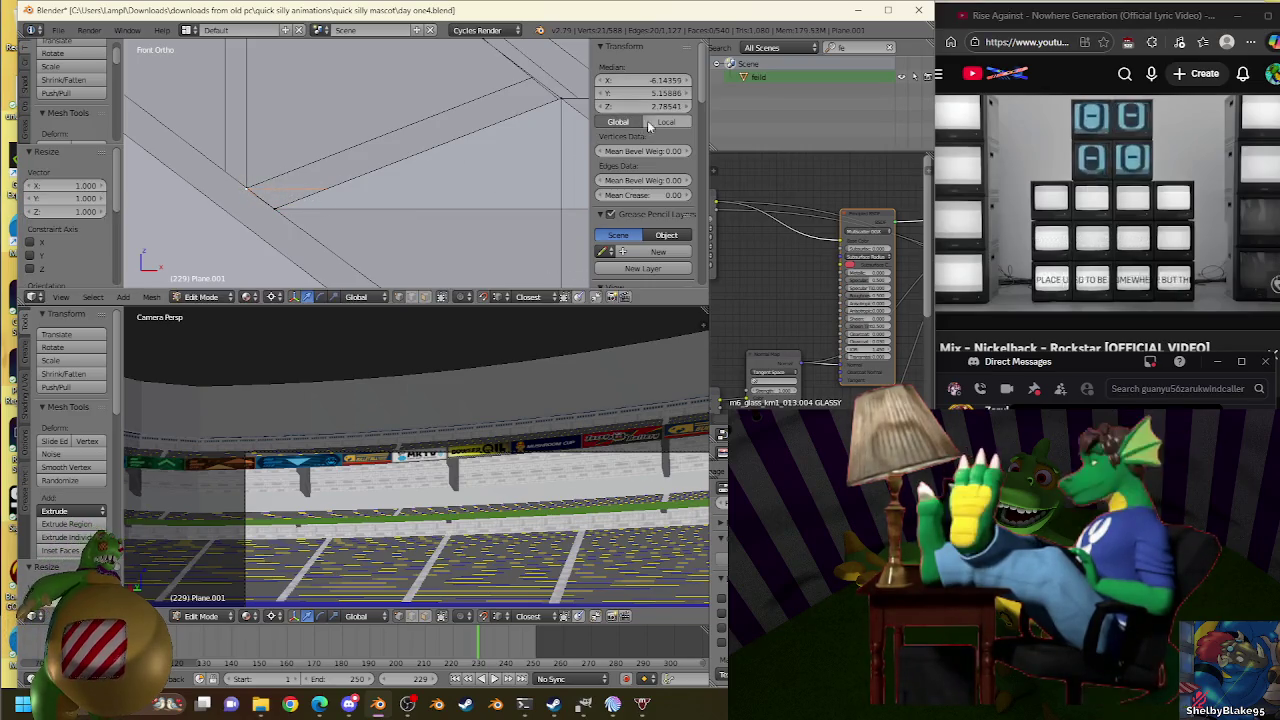
{"action": "key", "text": "ctrl+z"}
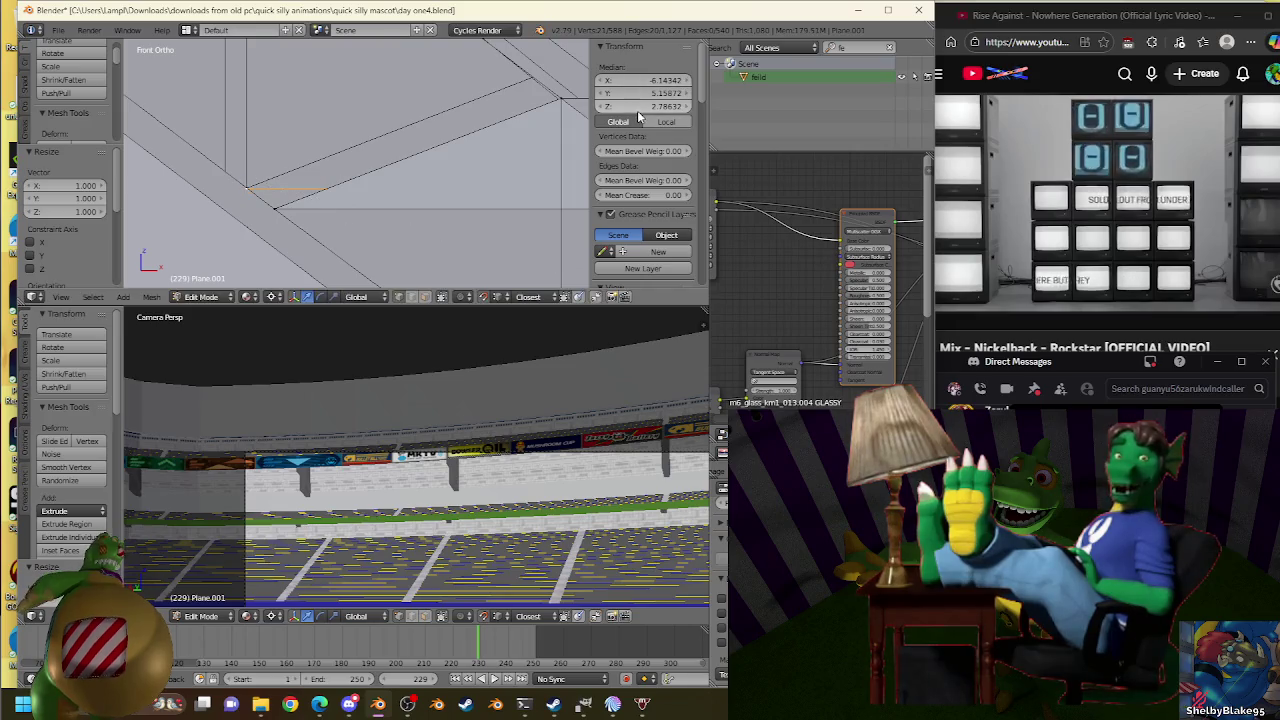
{"action": "key", "text": "s"}
{"action": "left_click", "coordinate": [245, 178]}
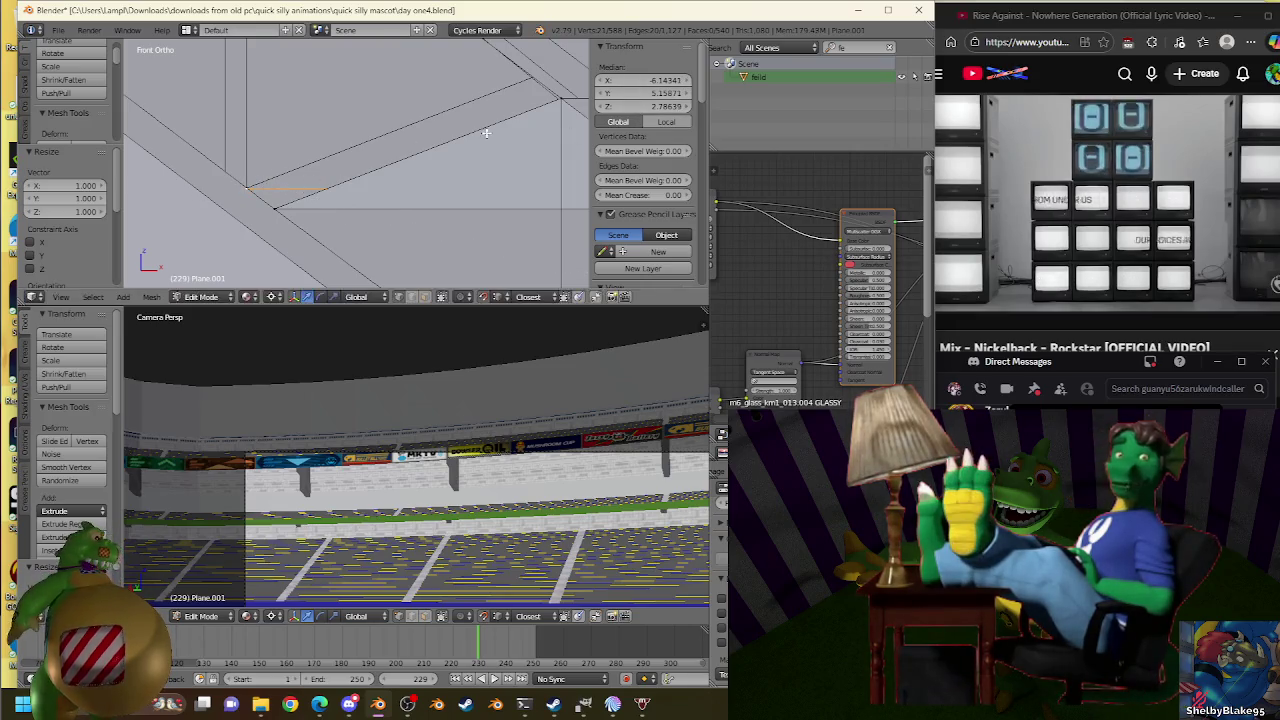
{"action": "key", "text": "s"}
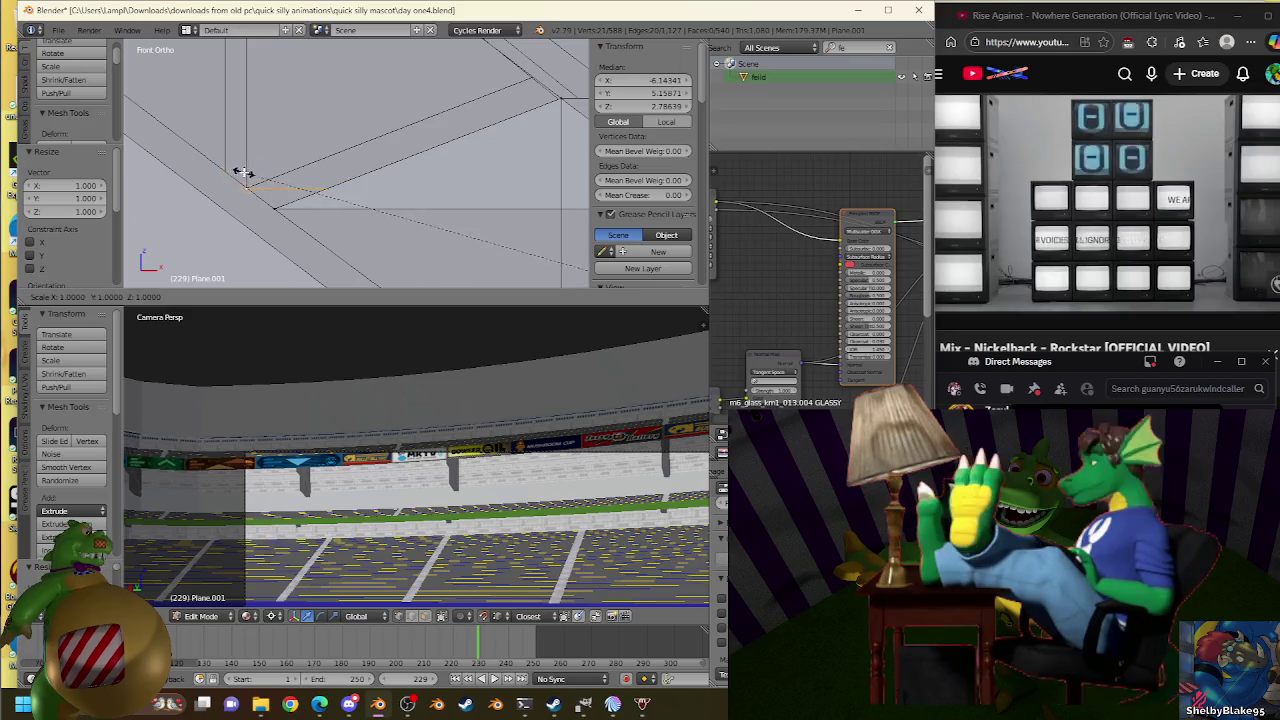
{"action": "right_click", "coordinate": [240, 171]}
{"action": "key", "text": "s"}
{"action": "key", "text": "Escape"}
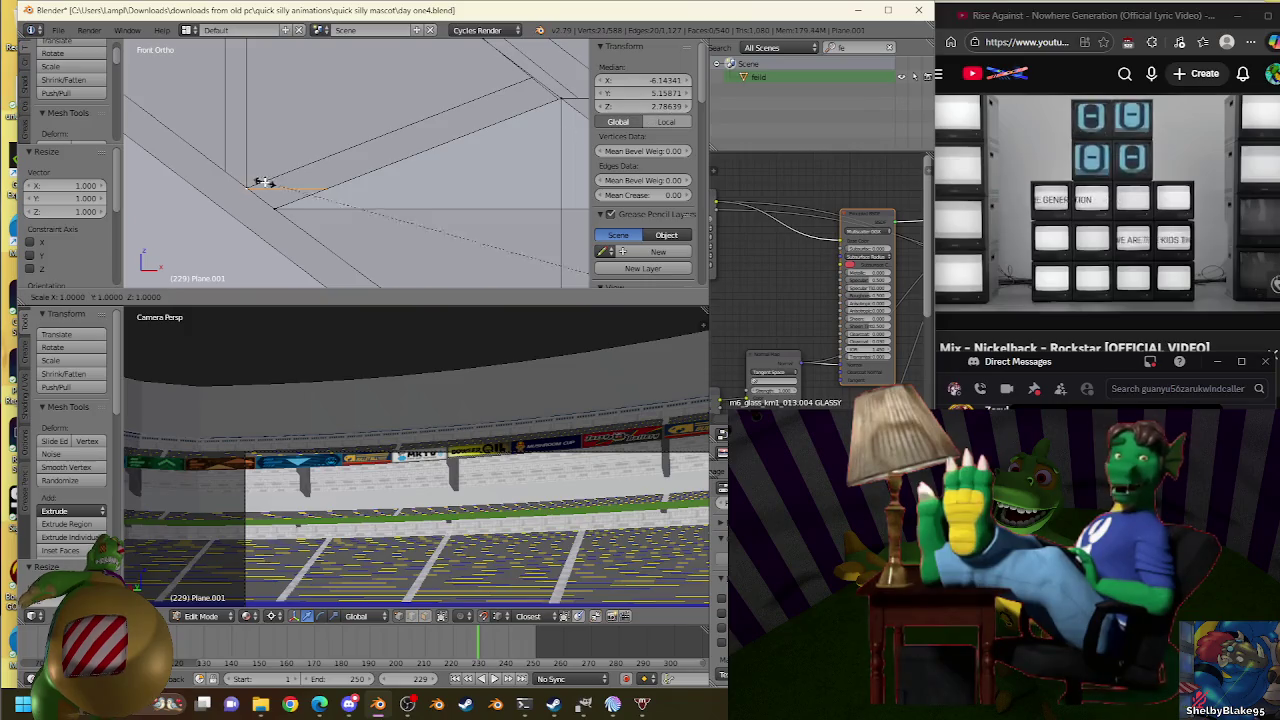
Check the Plane.007 vertex again and go back into Plane.001 Edit Mode.
{"action": "key", "text": "Tab"}
{"action": "right_click", "coordinate": [226, 175]}
{"action": "key", "text": "Tab"}
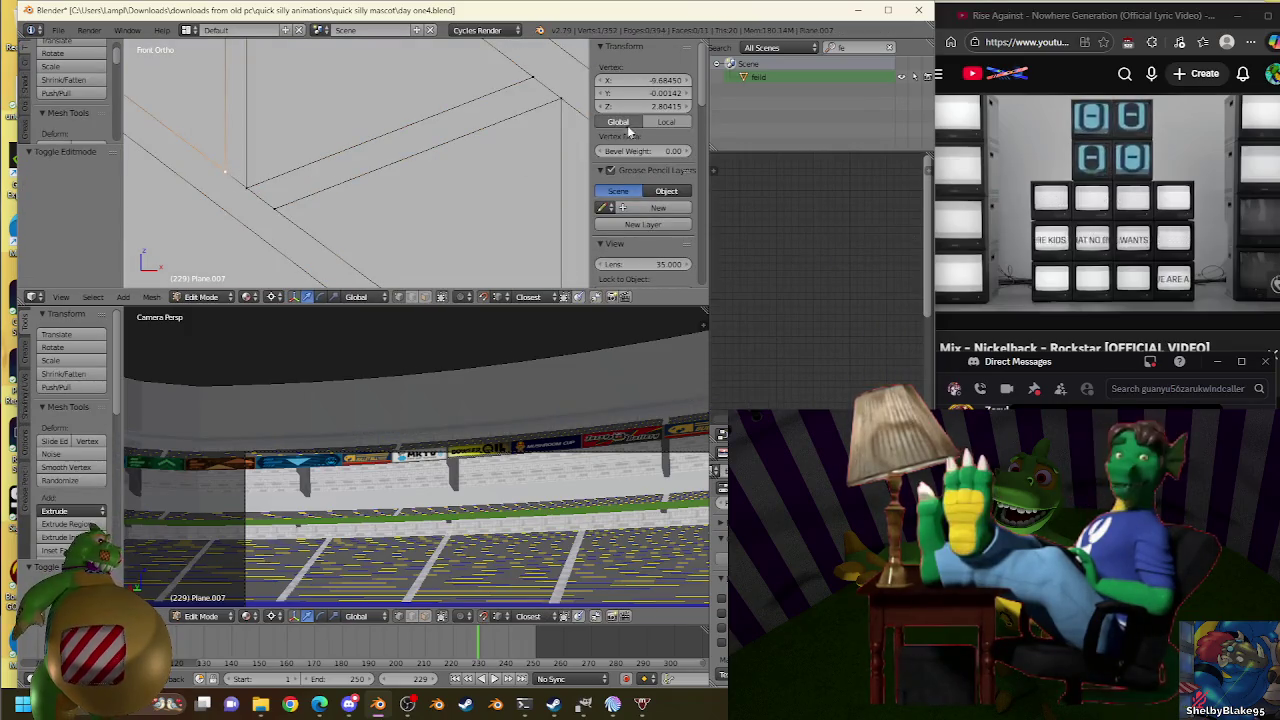
{"action": "key", "text": "Tab"}
{"action": "right_click", "coordinate": [343, 131]}
{"action": "key", "text": "Tab"}
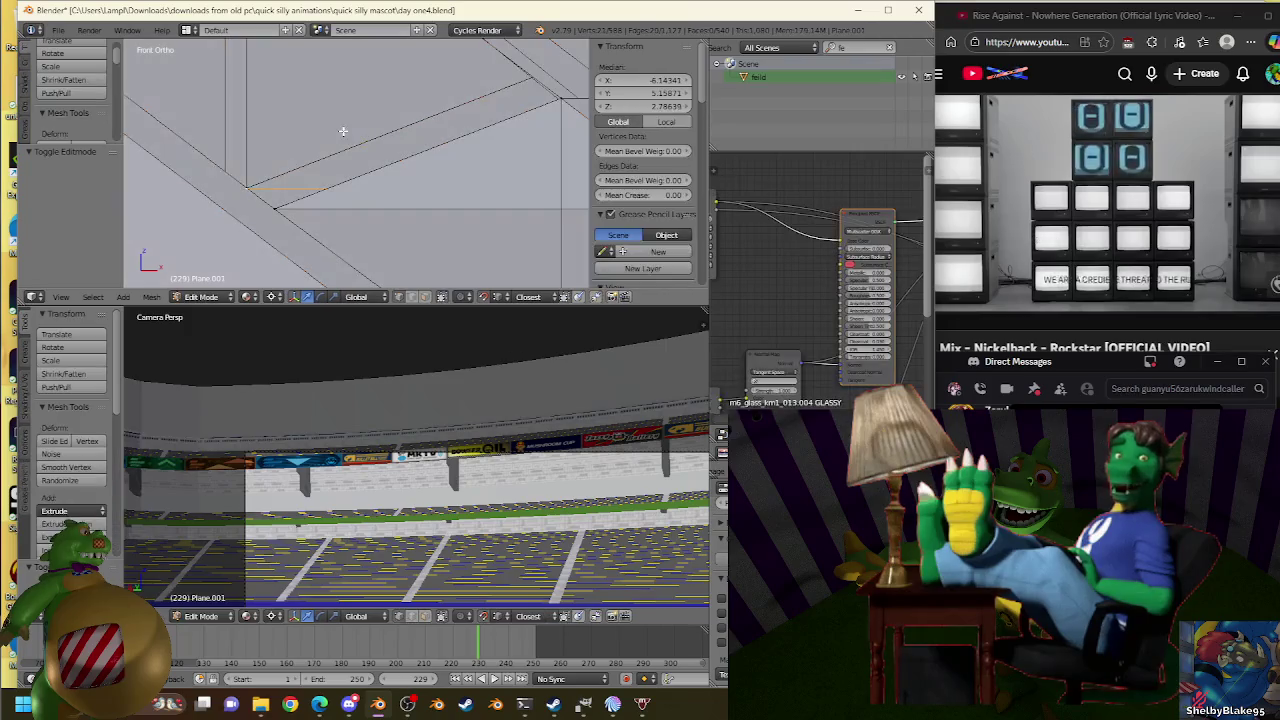
{"action": "scroll", "coordinate": [240, 190], "scroll_direction": "up", "scroll_amount": 3}
{"action": "scroll", "coordinate": [400, 163], "scroll_direction": "up", "scroll_amount": 3}
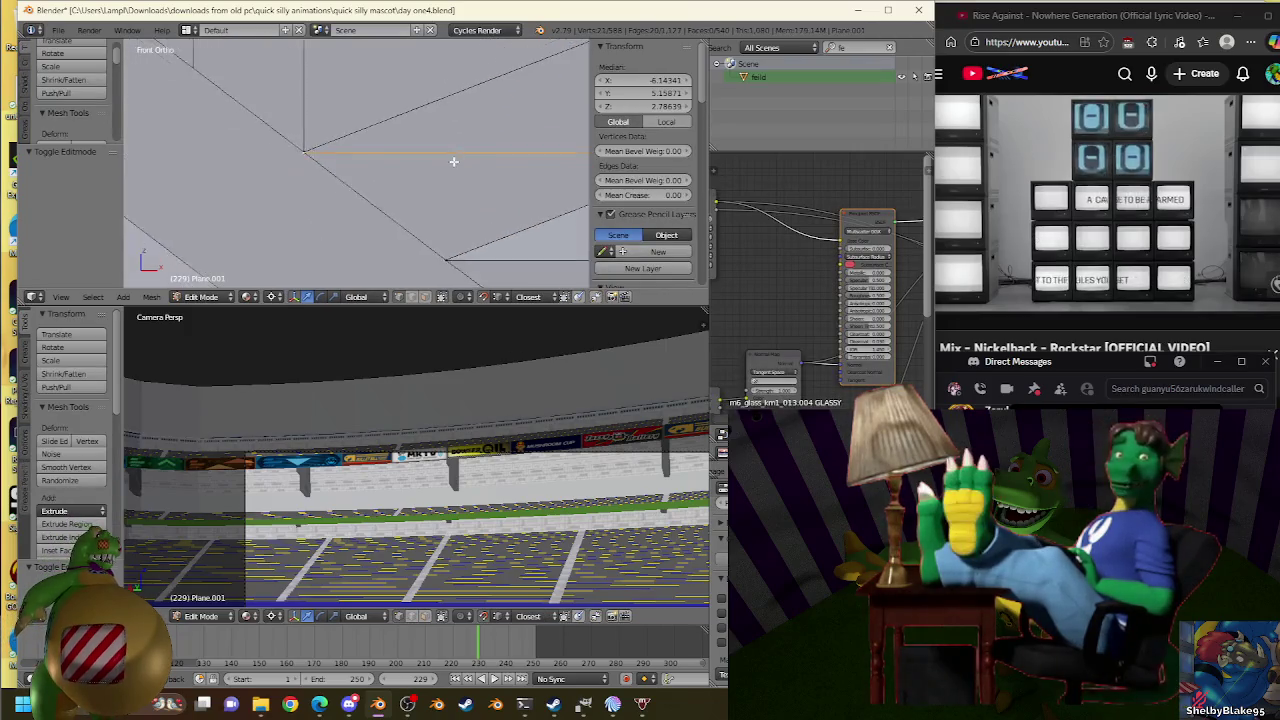
{"action": "scroll", "coordinate": [428, 163], "scroll_direction": "down", "scroll_amount": 2}
Extrude another stand edge near Z 2.804 and scale it to line up with the truss.
{"action": "key", "text": "e"}
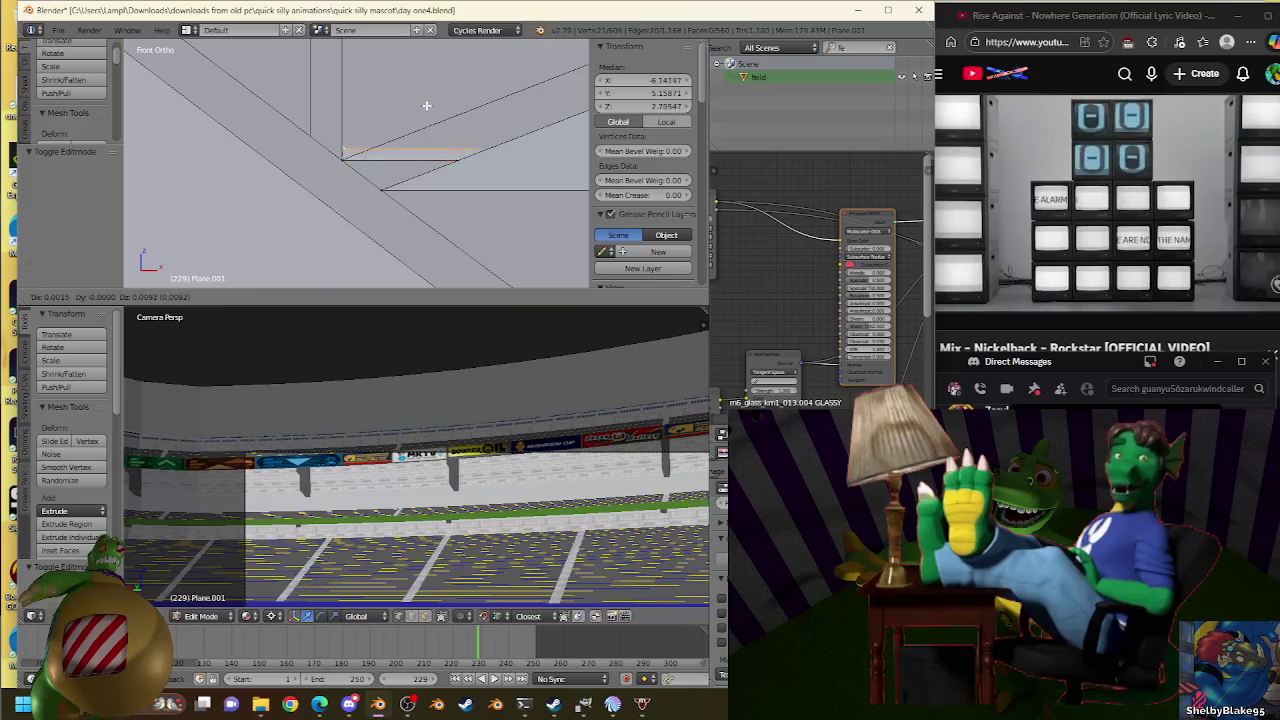
{"action": "left_click", "coordinate": [318, 130]}
{"action": "key", "text": "s"}
{"action": "left_click", "coordinate": [310, 130]}
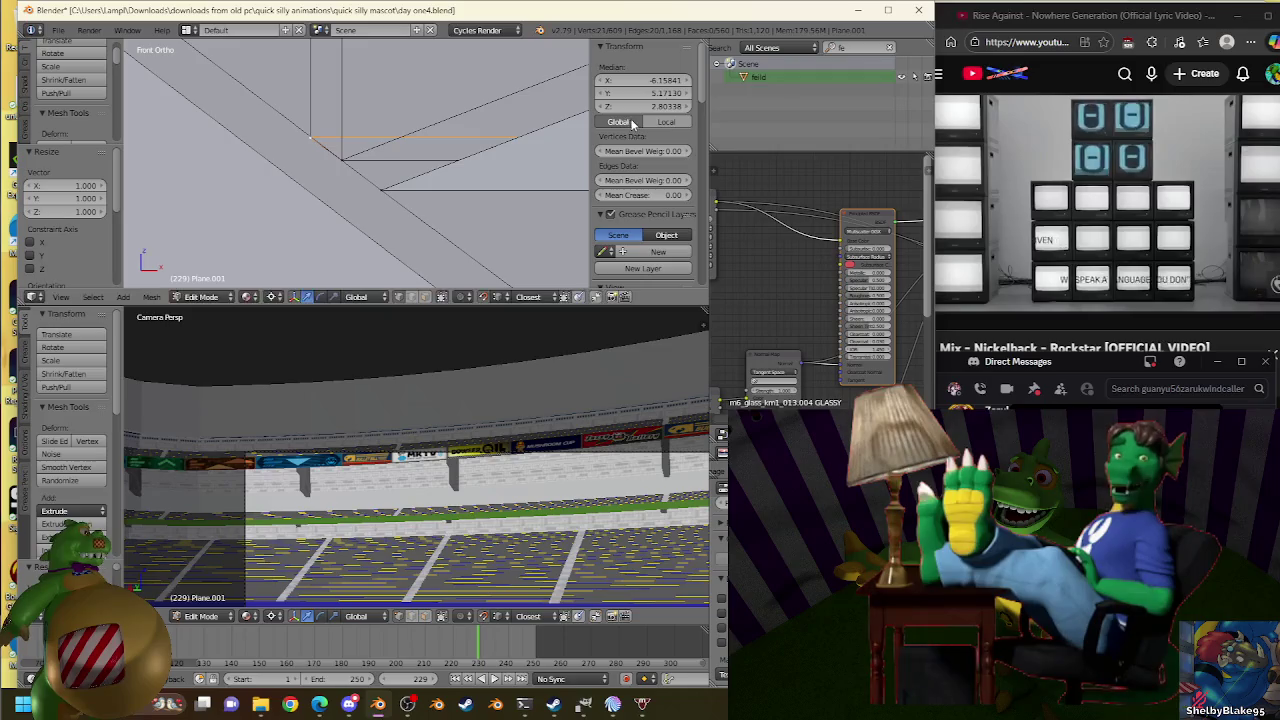
{"action": "key", "text": "s"}
{"action": "left_click", "coordinate": [305, 122]}
{"action": "key", "text": "s"}
{"action": "left_click", "coordinate": [378, 127]}
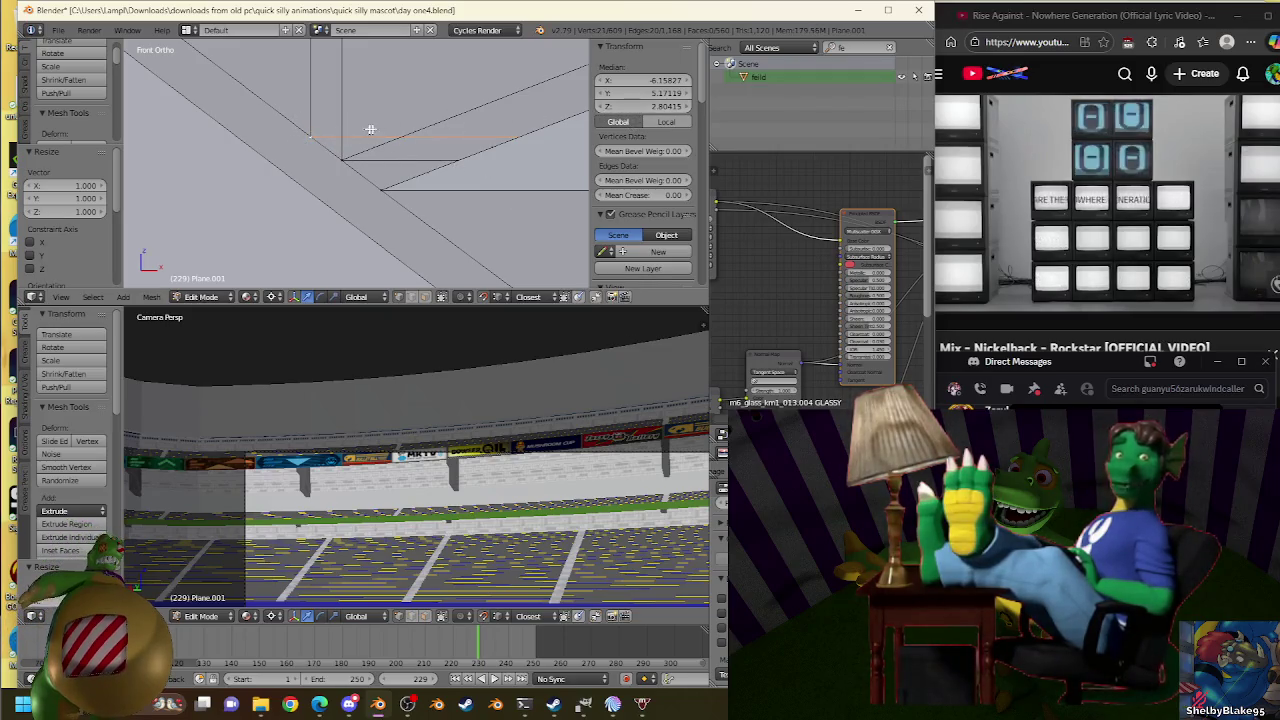
{"action": "left_click", "coordinate": [1026, 91]}
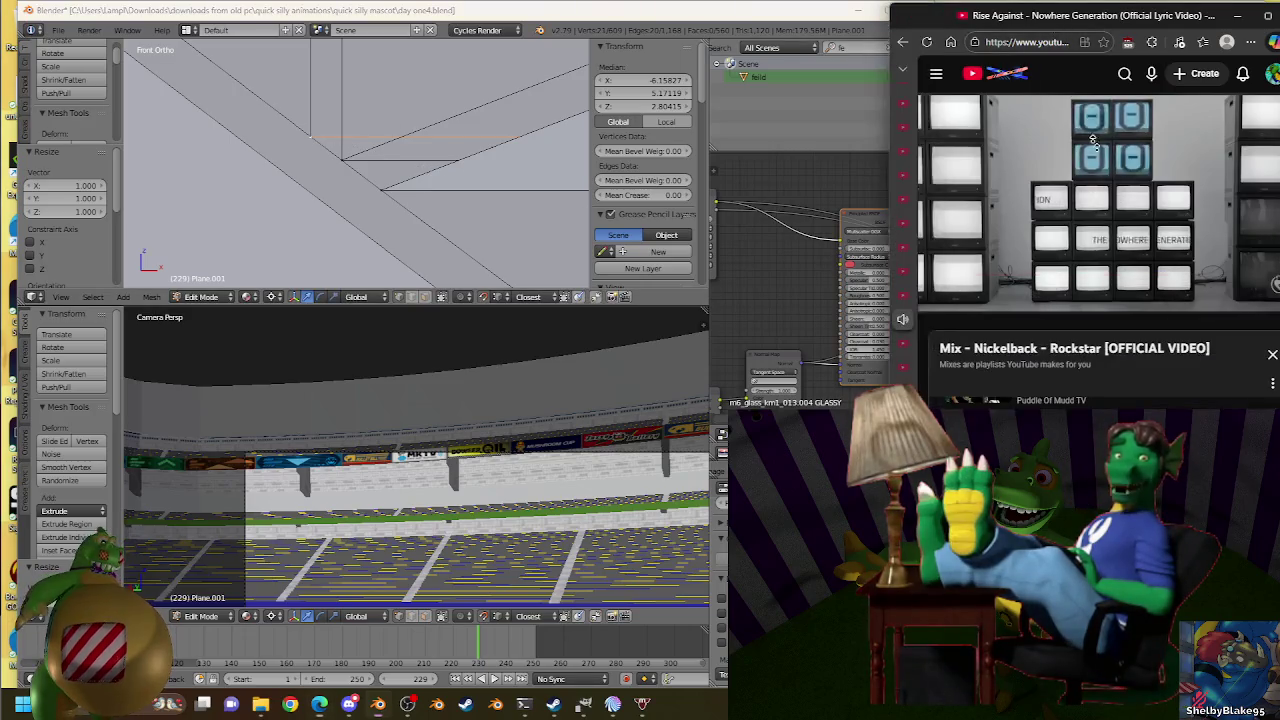
{"action": "key", "text": "alt+Tab"}
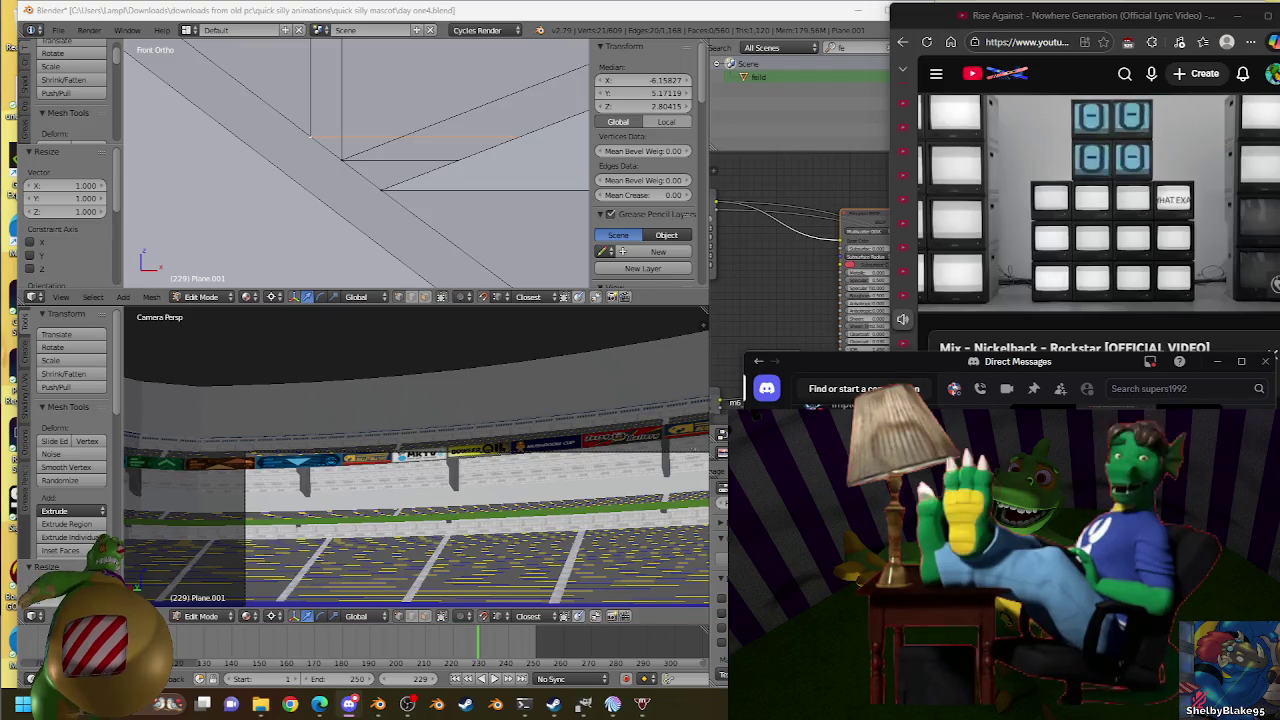
{"action": "left_click", "coordinate": [422, 11]}
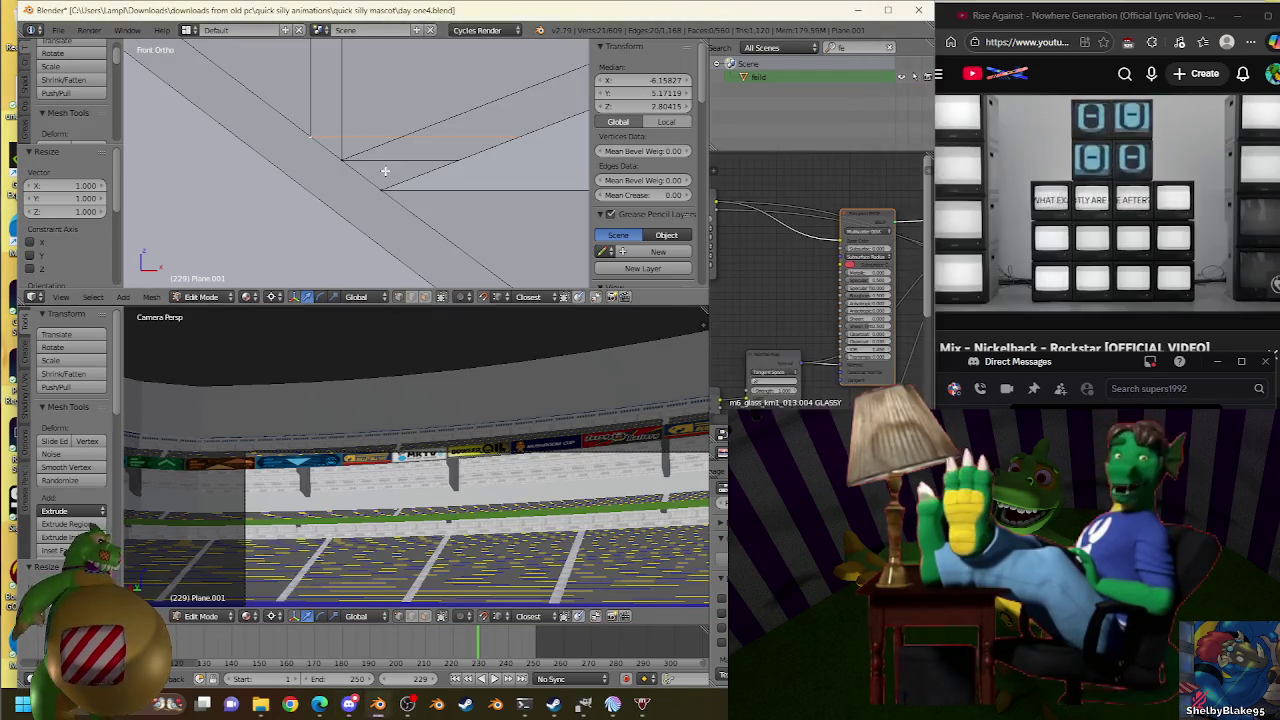
Extrude the selected stand edge upward along the truss.
{"action": "scroll", "coordinate": [456, 222], "scroll_direction": "down", "scroll_amount": 2}
{"action": "scroll", "coordinate": [456, 222], "scroll_direction": "down", "scroll_amount": 2}
{"action": "scroll", "coordinate": [456, 222], "scroll_direction": "down", "scroll_amount": 2}
{"action": "scroll", "coordinate": [456, 222], "scroll_direction": "up", "scroll_amount": 3}
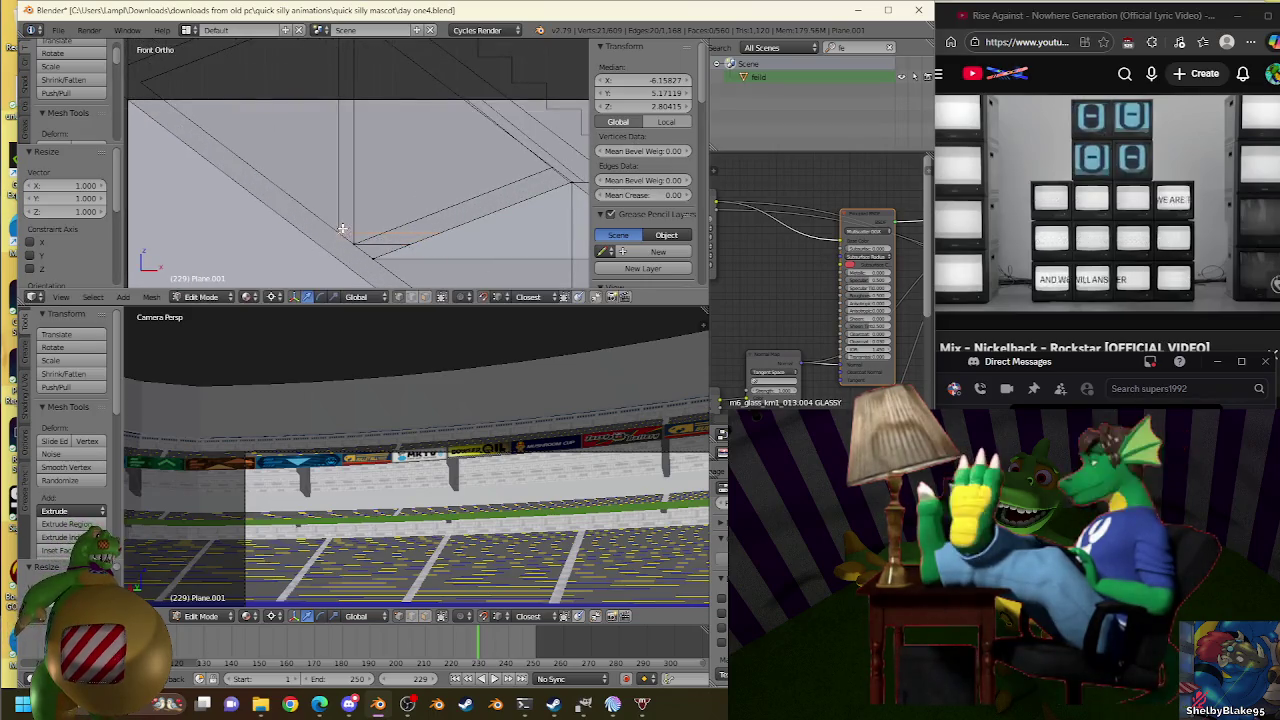
{"action": "scroll", "coordinate": [400, 150], "scroll_direction": "down", "scroll_amount": 3}
{"action": "key", "text": "e"}
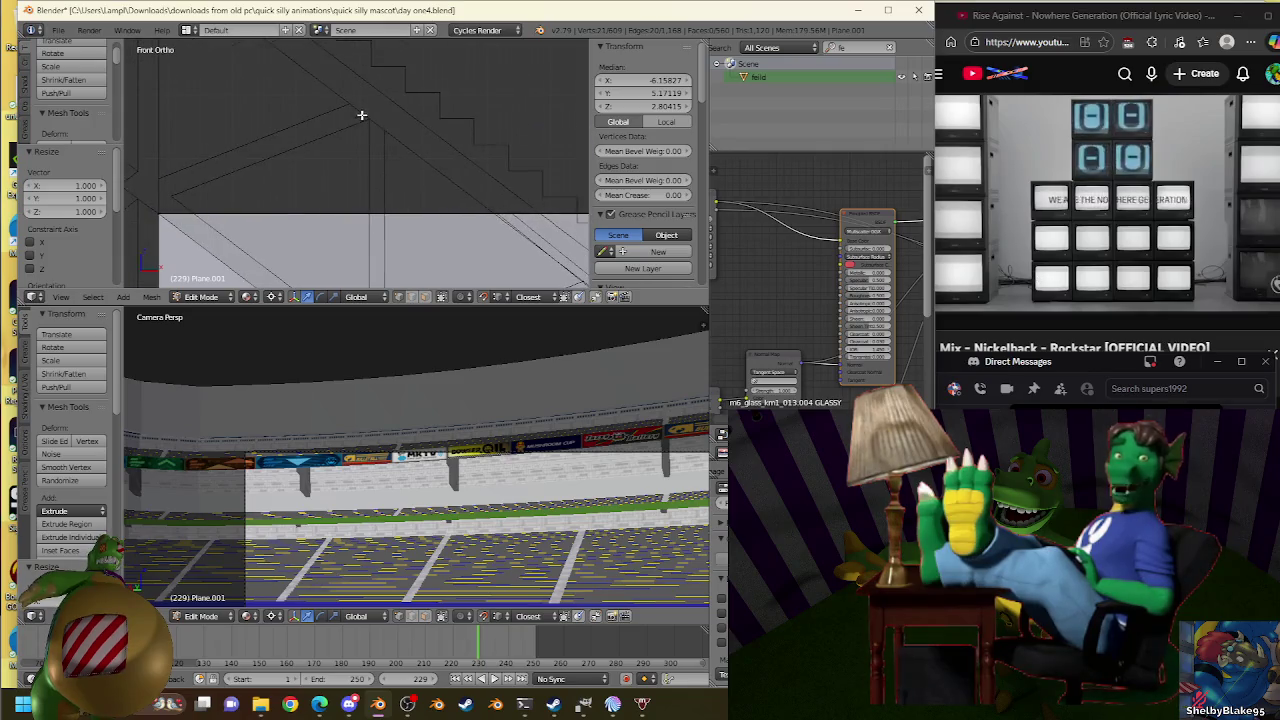
{"action": "left_click", "coordinate": [366, 121]}
Inspect the Plane.007 truss vertex and return to editing Plane.001.
{"action": "scroll", "coordinate": [422, 142], "scroll_direction": "up", "scroll_amount": 2}
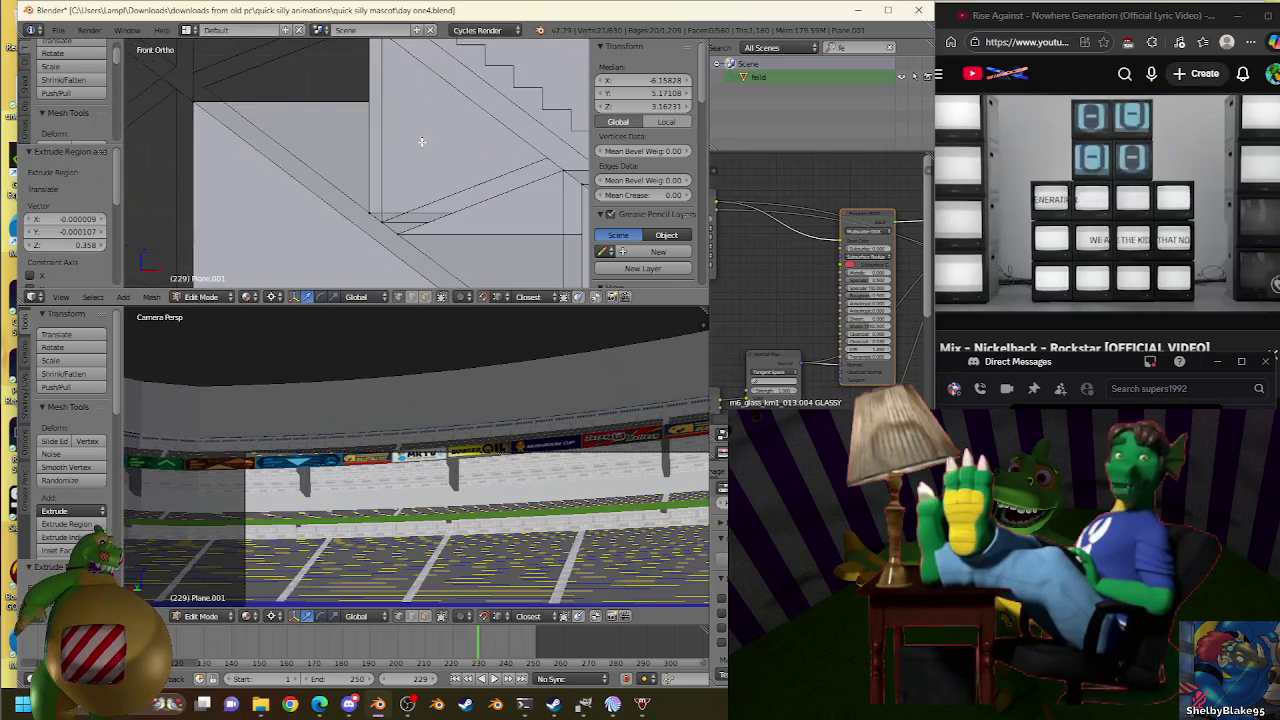
{"action": "key", "text": "Tab"}
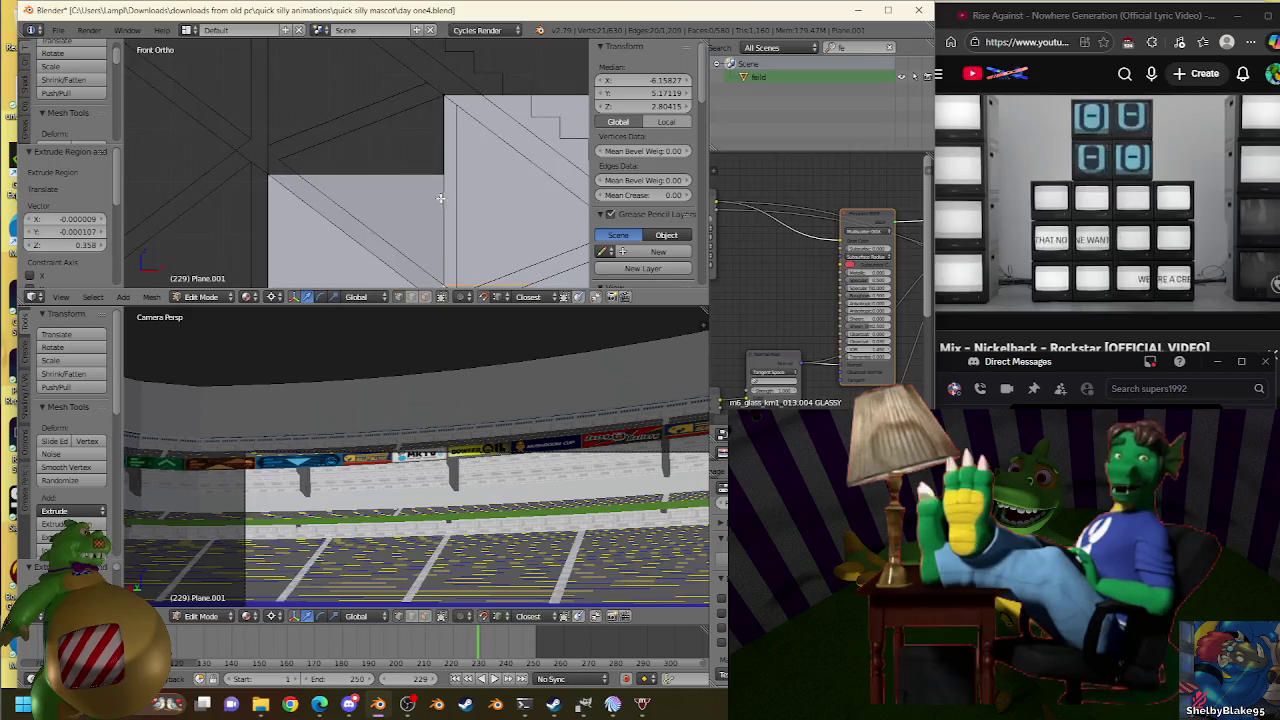
{"action": "left_click", "coordinate": [292, 150]}
{"action": "key", "text": "Tab"}
{"action": "left_click", "coordinate": [280, 157]}
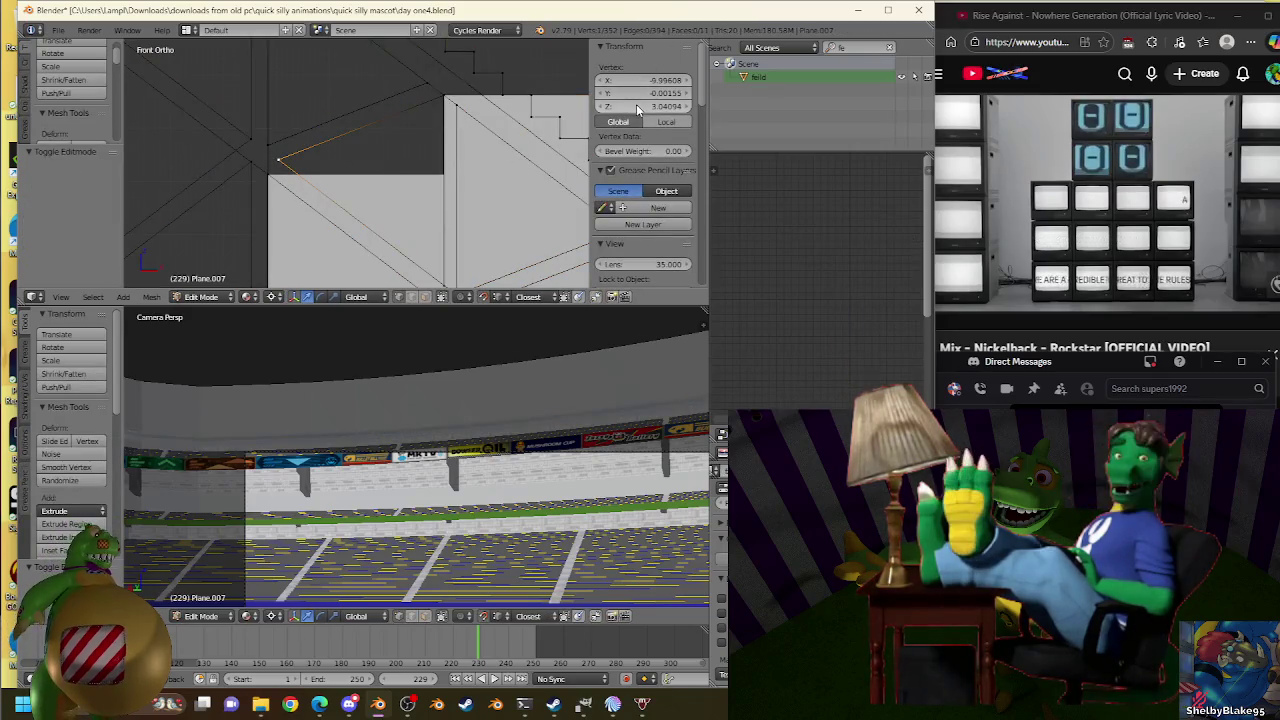
{"action": "key", "text": "Tab"}
{"action": "left_click", "coordinate": [437, 264]}
{"action": "key", "text": "Tab"}
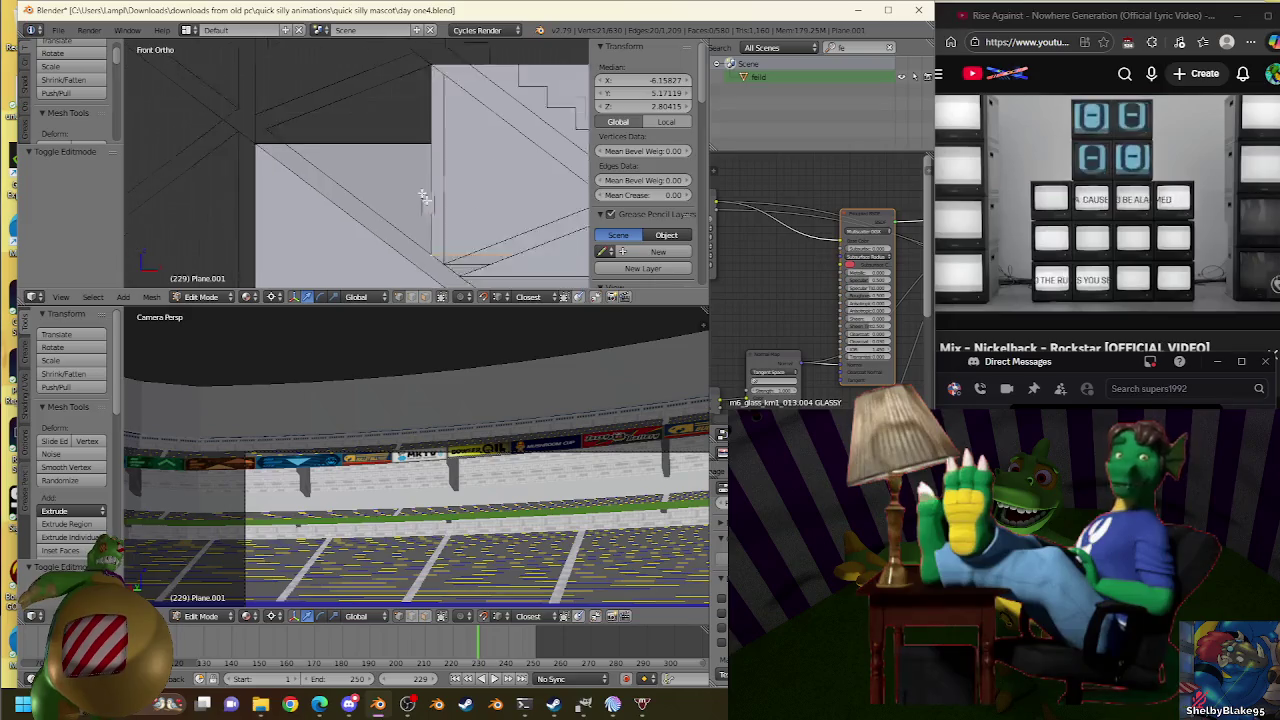
{"action": "scroll", "coordinate": [424, 197], "scroll_direction": "up", "scroll_amount": 2}
{"action": "scroll", "coordinate": [430, 175], "scroll_direction": "up", "scroll_amount": 2}
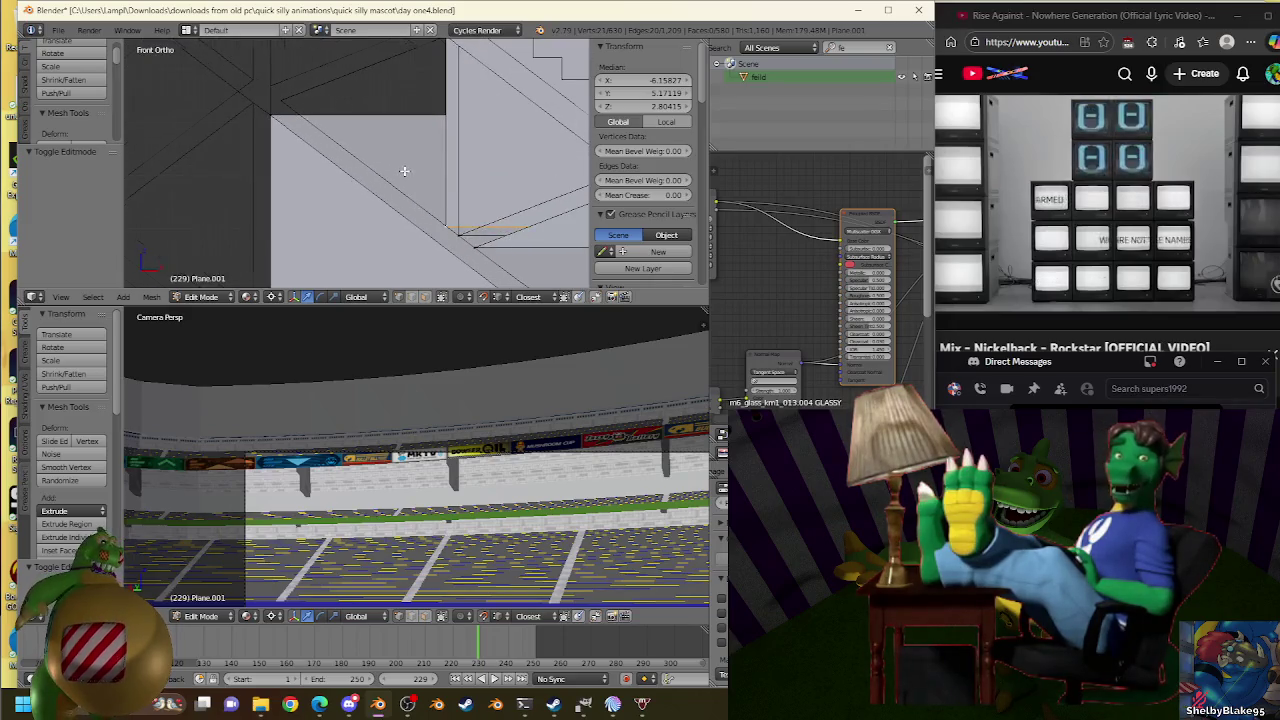
Extrude the stand edge again and fine-tune its scale until it sits at median Z 3.04094.
{"action": "key", "text": "e"}
{"action": "key", "text": "s"}
{"action": "left_click", "coordinate": [287, 99]}
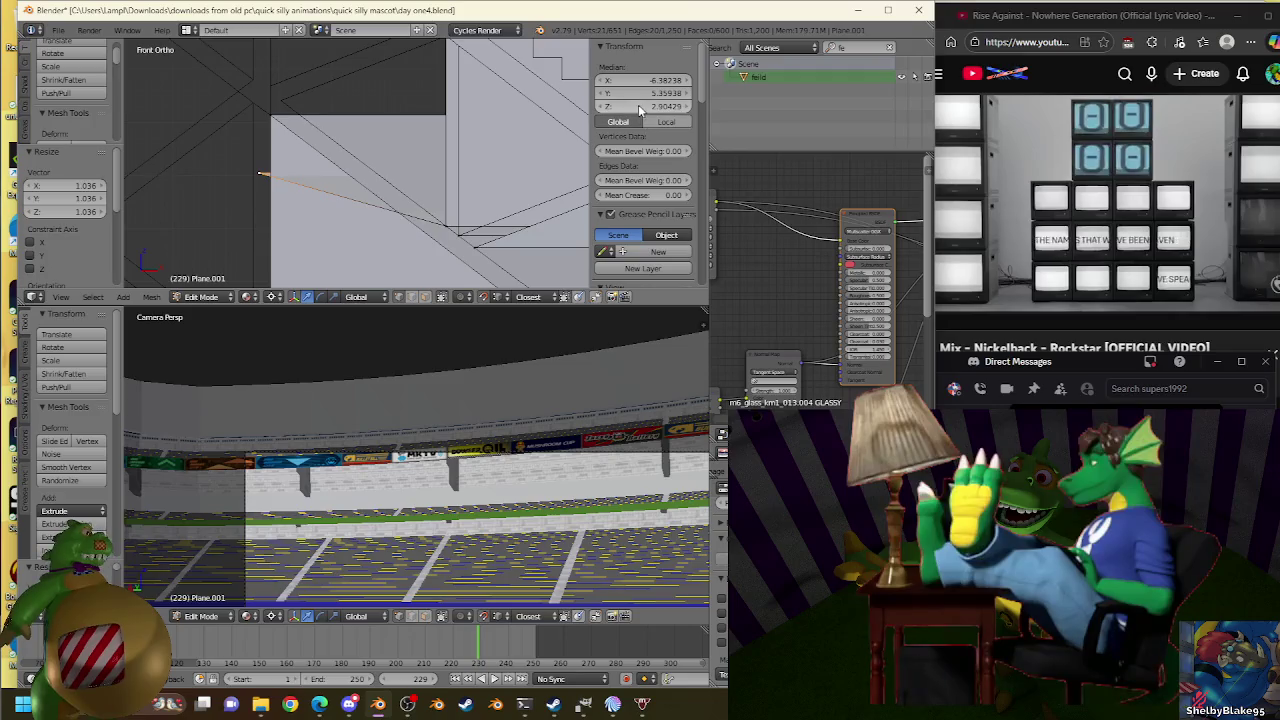
{"action": "key", "text": "s"}
{"action": "left_click", "coordinate": [279, 97]}
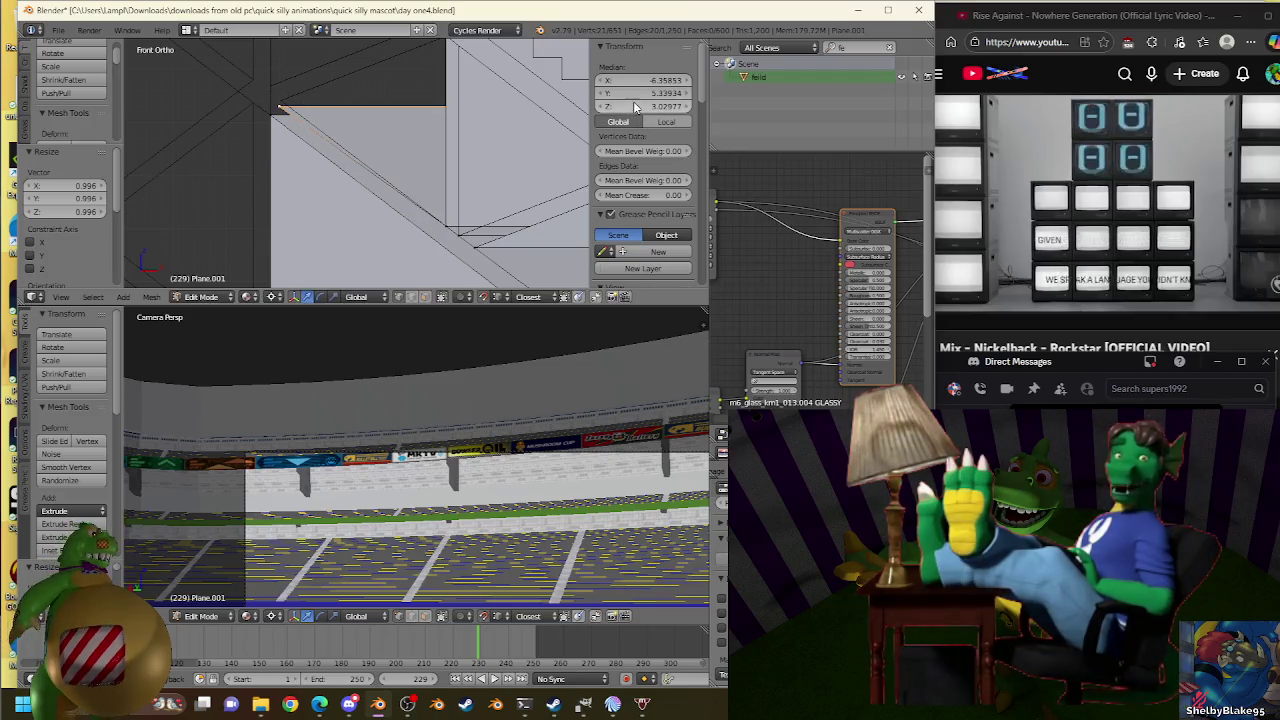
{"action": "key", "text": "s"}
{"action": "left_click", "coordinate": [282, 99]}
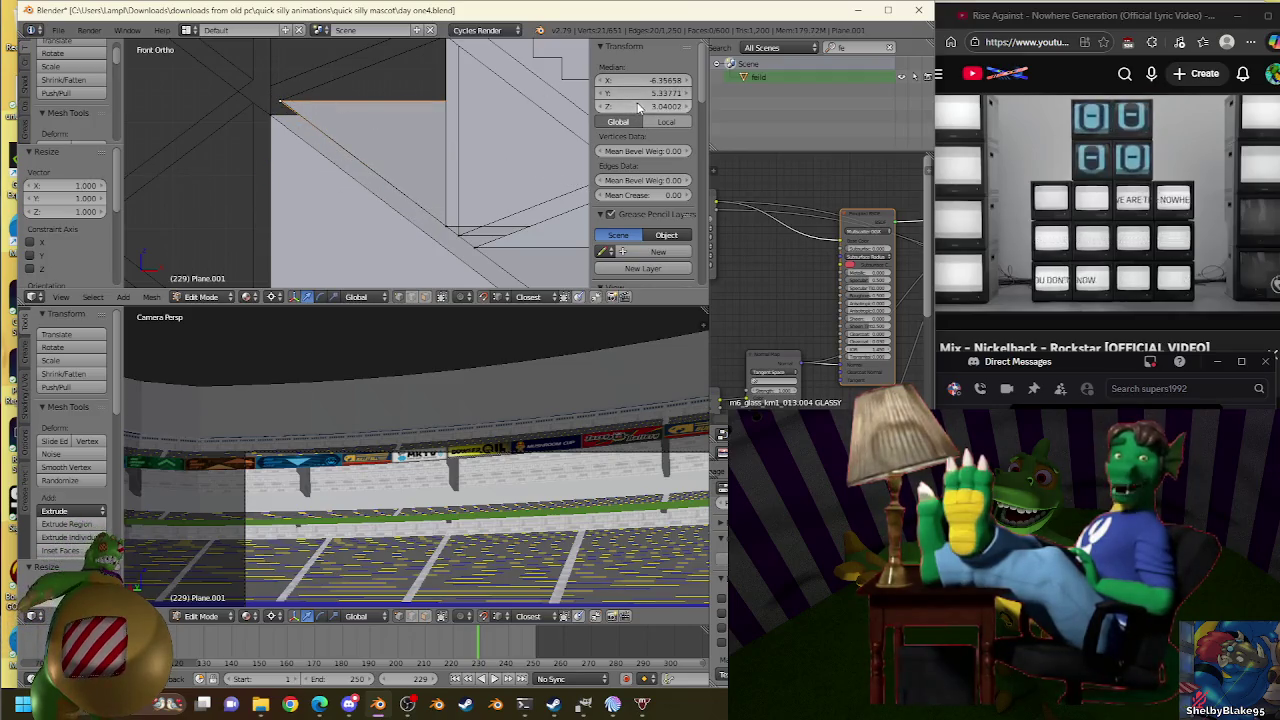
{"action": "key", "text": "s"}
{"action": "left_click", "coordinate": [645, 108]}
{"action": "key", "text": "s"}
{"action": "left_click", "coordinate": [286, 100]}
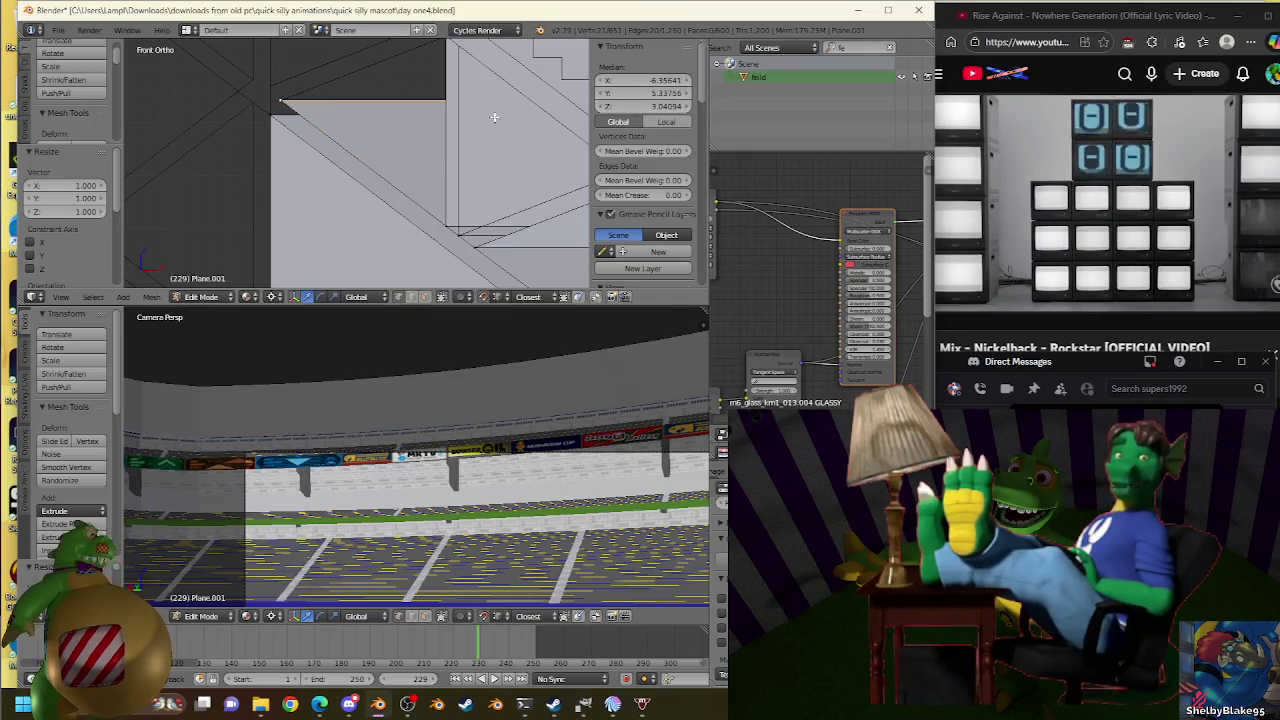
{"action": "key", "text": "s"}
{"action": "left_click", "coordinate": [281, 105]}
Orbit to check the new faces, return to front view, and exit to object mode.
{"action": "middle_click_drag", "start_coordinate": [399, 183], "coordinate": [488, 184]}
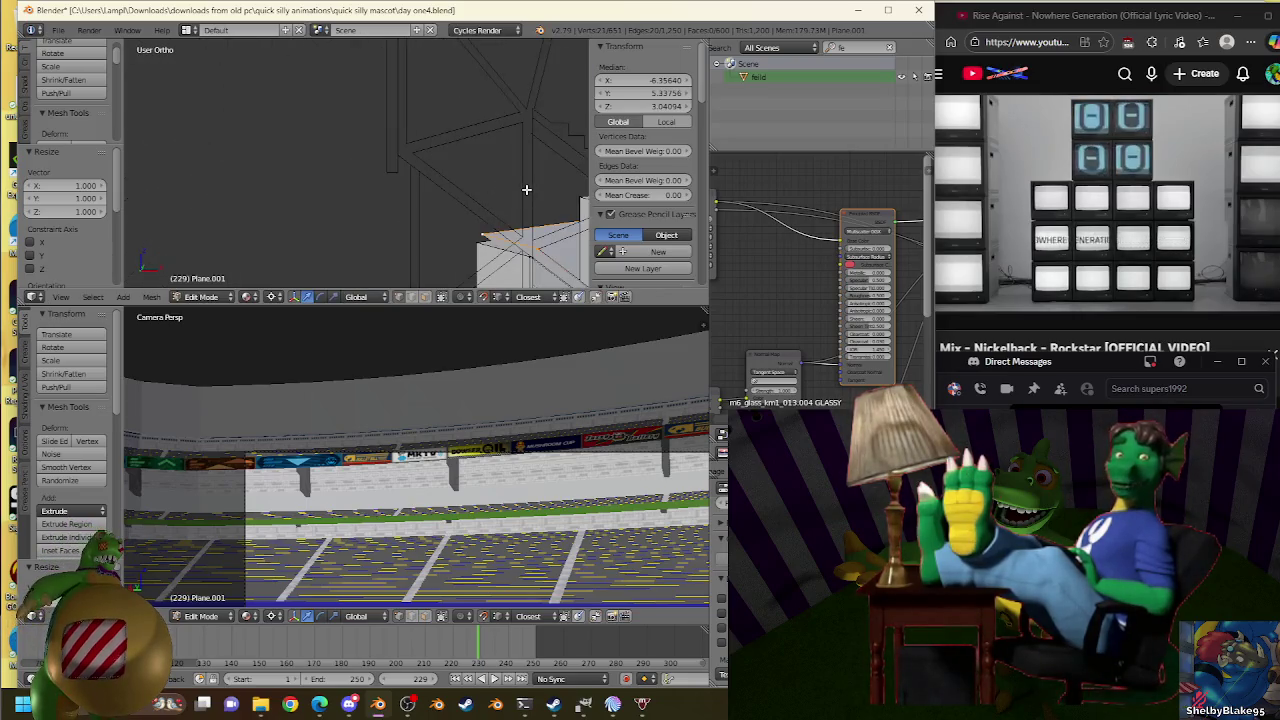
{"action": "key", "text": "KP_1"}
{"action": "scroll", "coordinate": [300, 200], "scroll_direction": "up", "scroll_amount": 2}
{"action": "scroll", "coordinate": [300, 180], "scroll_direction": "up", "scroll_amount": 2}
{"action": "key", "text": "Tab"}
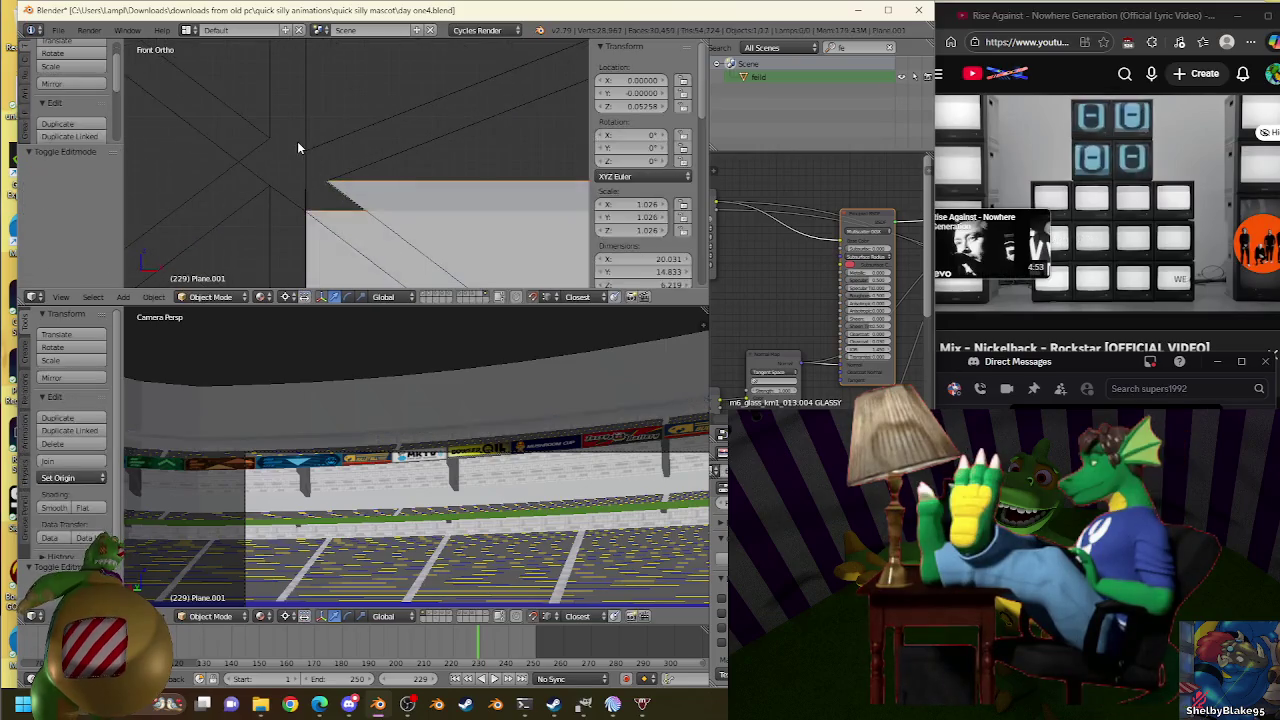
Snap the 3D cursor to the Plane.007 truss vertex, then select Plane.001.
{"action": "right_click", "coordinate": [297, 141]}
{"action": "key", "text": "Tab"}
{"action": "key", "text": "shift+s"}
{"action": "left_click", "coordinate": [390, 128]}
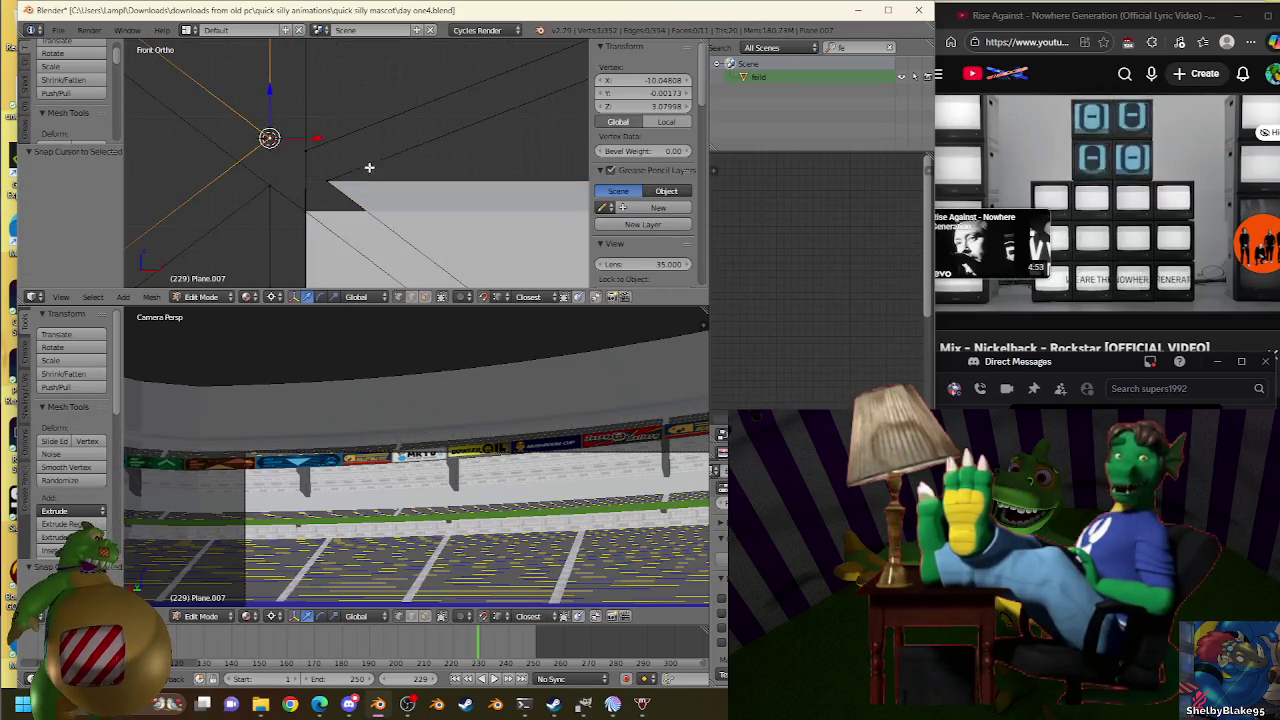
{"action": "key", "text": "Tab"}
{"action": "right_click", "coordinate": [311, 150]}
{"action": "key", "text": "shift+s"}
{"action": "left_click", "coordinate": [435, 134]}
Extrude the stand edge and collapse it with scale 0 onto the 3D cursor.
{"action": "key", "text": "Tab"}
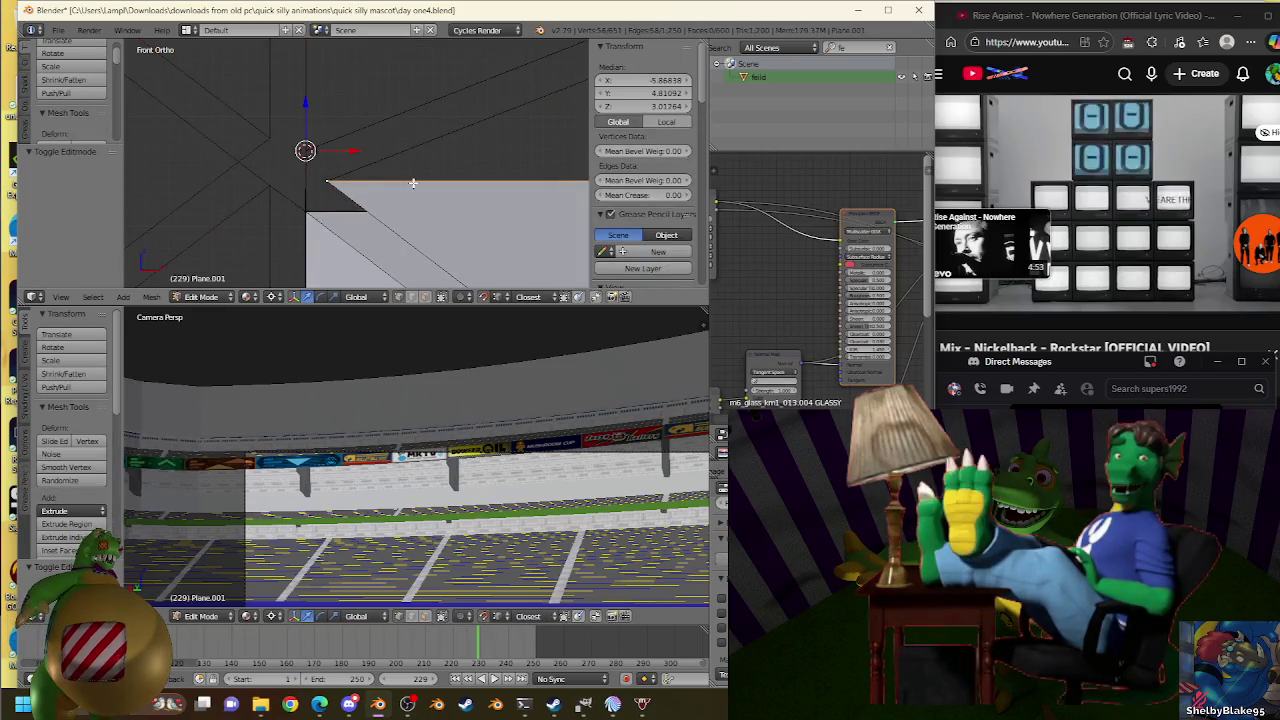
{"action": "key", "text": "e"}
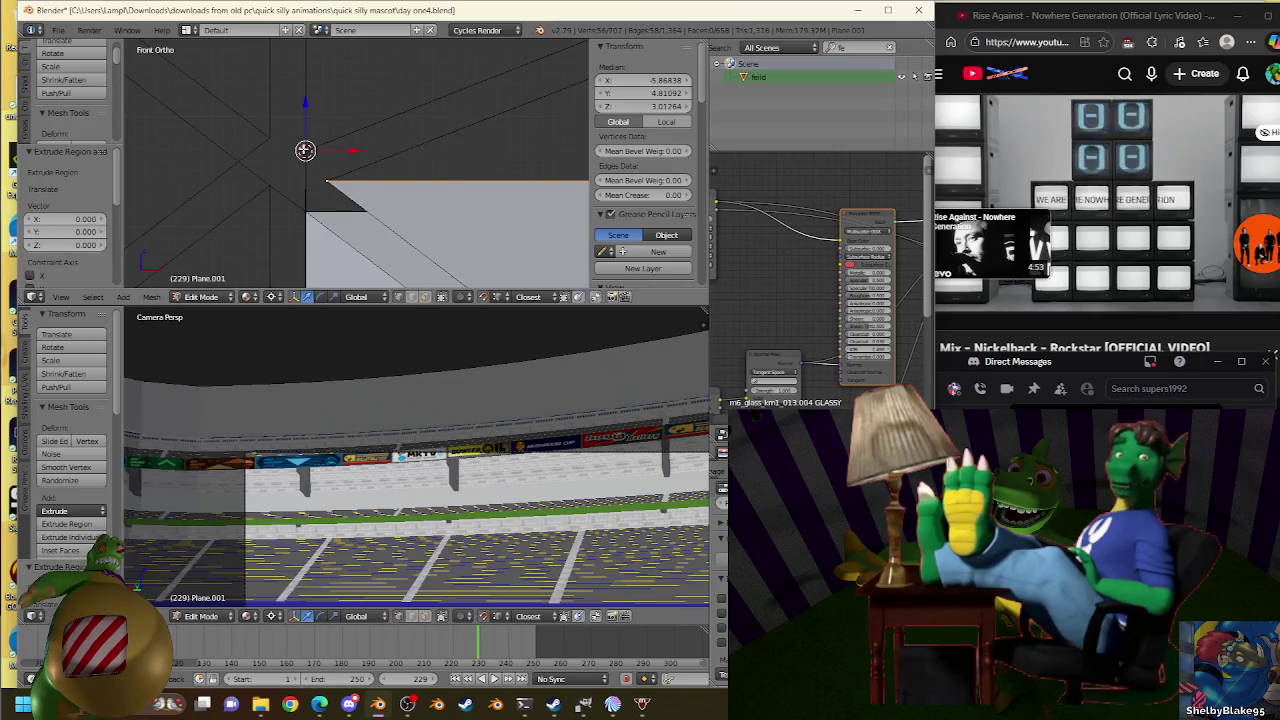
{"action": "key", "text": "s"}
{"action": "key", "text": "0"}
{"action": "key", "text": "Return"}
{"action": "key", "text": "ctrl+z"}
{"action": "key", "text": "ctrl+shift+z"}
{"action": "key", "text": "ctrl+z"}
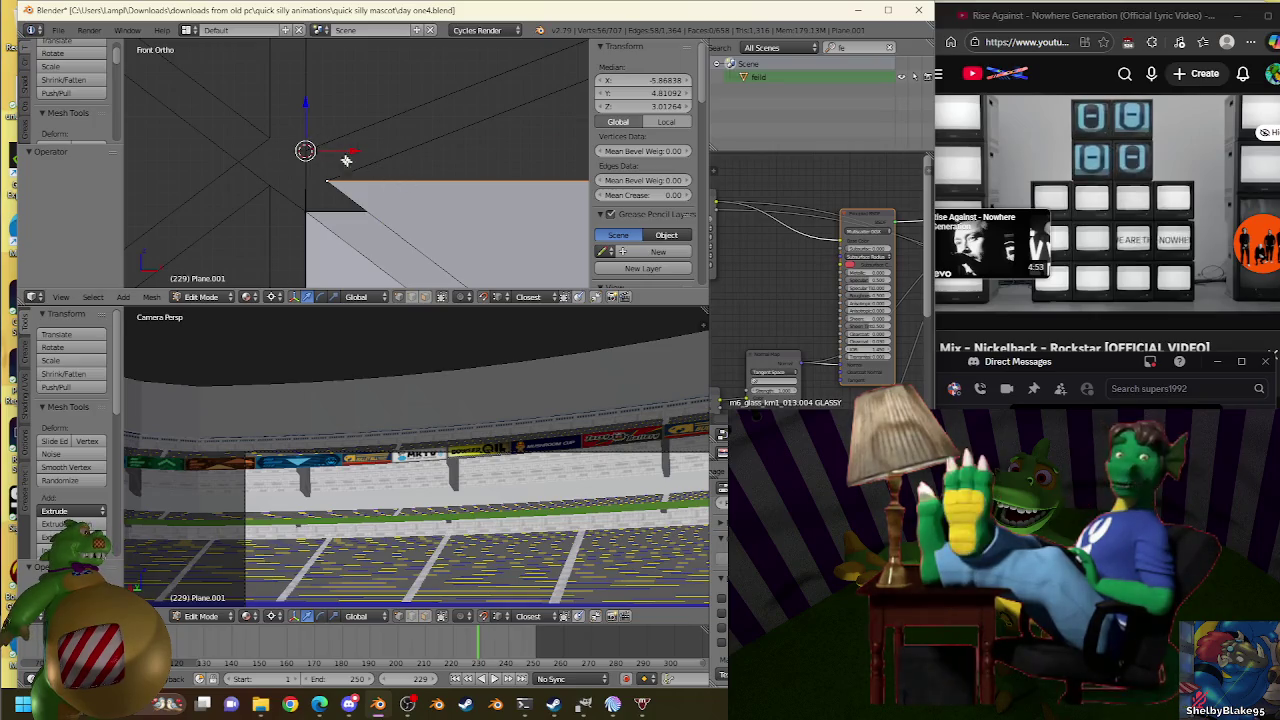
{"action": "key", "text": "ctrl+shift+z"}
{"action": "key", "text": "ctrl+z"}
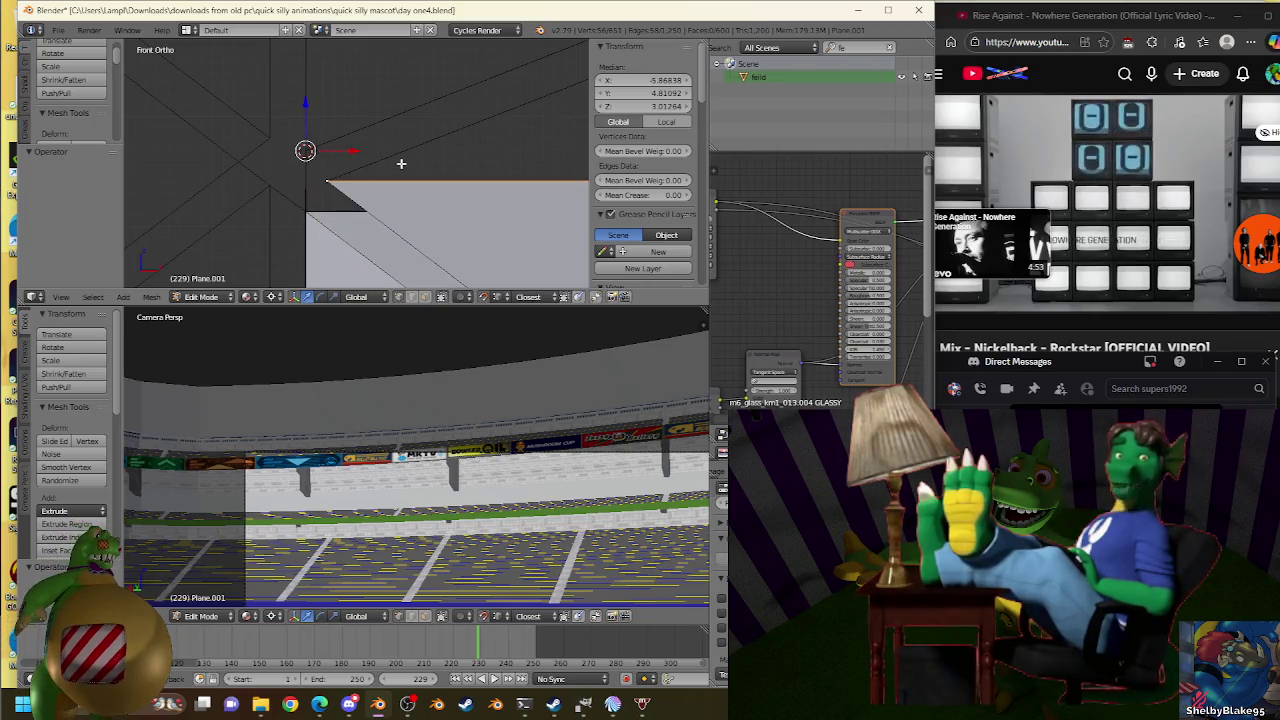
Select the edges fanning from the truss vertex and return to object mode.
{"action": "scroll", "coordinate": [401, 163], "scroll_direction": "down", "scroll_amount": 3}
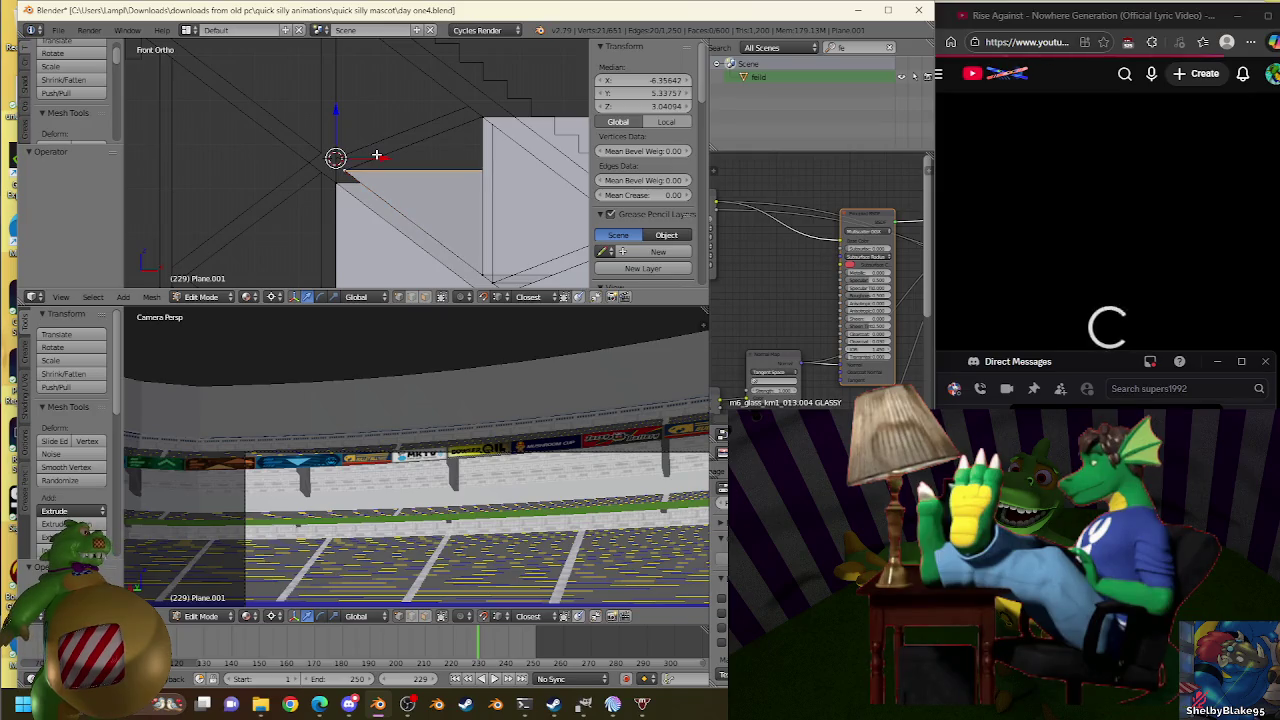
{"action": "right_click", "coordinate": [376, 155]}
{"action": "right_click", "coordinate": [378, 155]}
{"action": "key", "text": "Tab"}
{"action": "key", "text": "shift+s"}
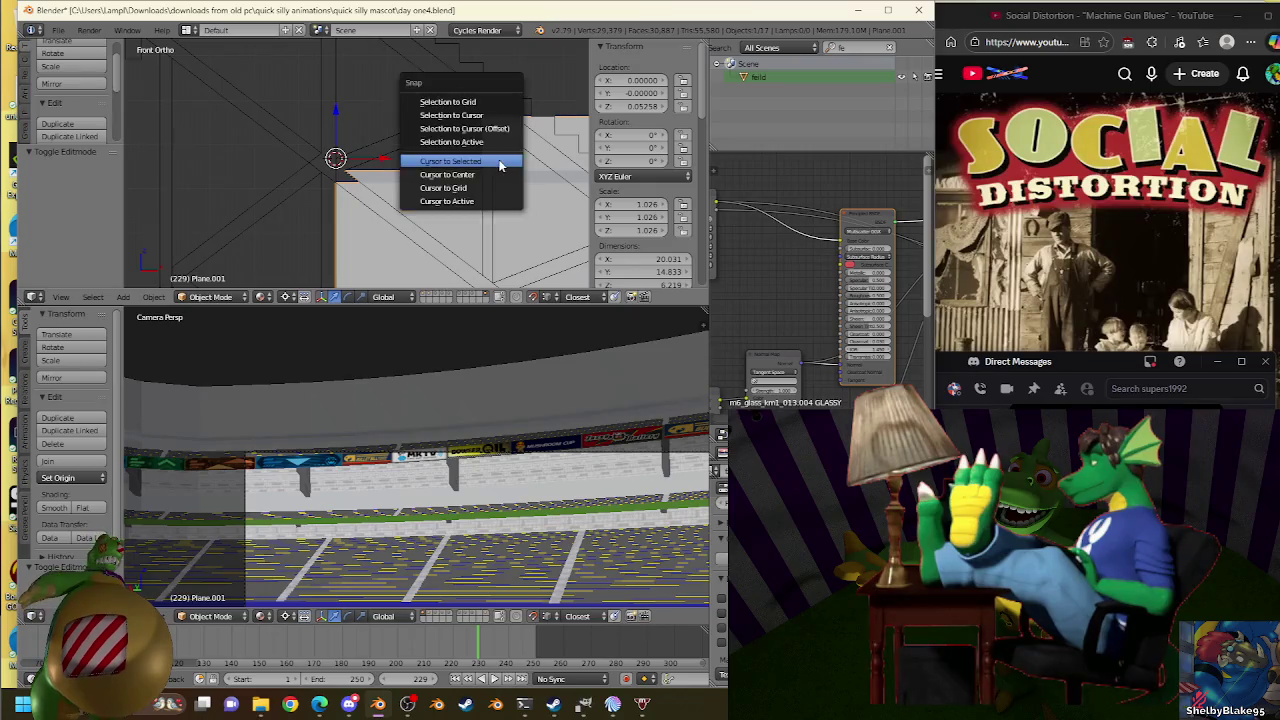
Place the 3D cursor, check the truss Plane.007 mesh, then reselect stand Plane.001.
{"action": "left_click", "coordinate": [500, 165]}
{"action": "right_click", "coordinate": [357, 163]}
{"action": "key", "text": "Tab"}
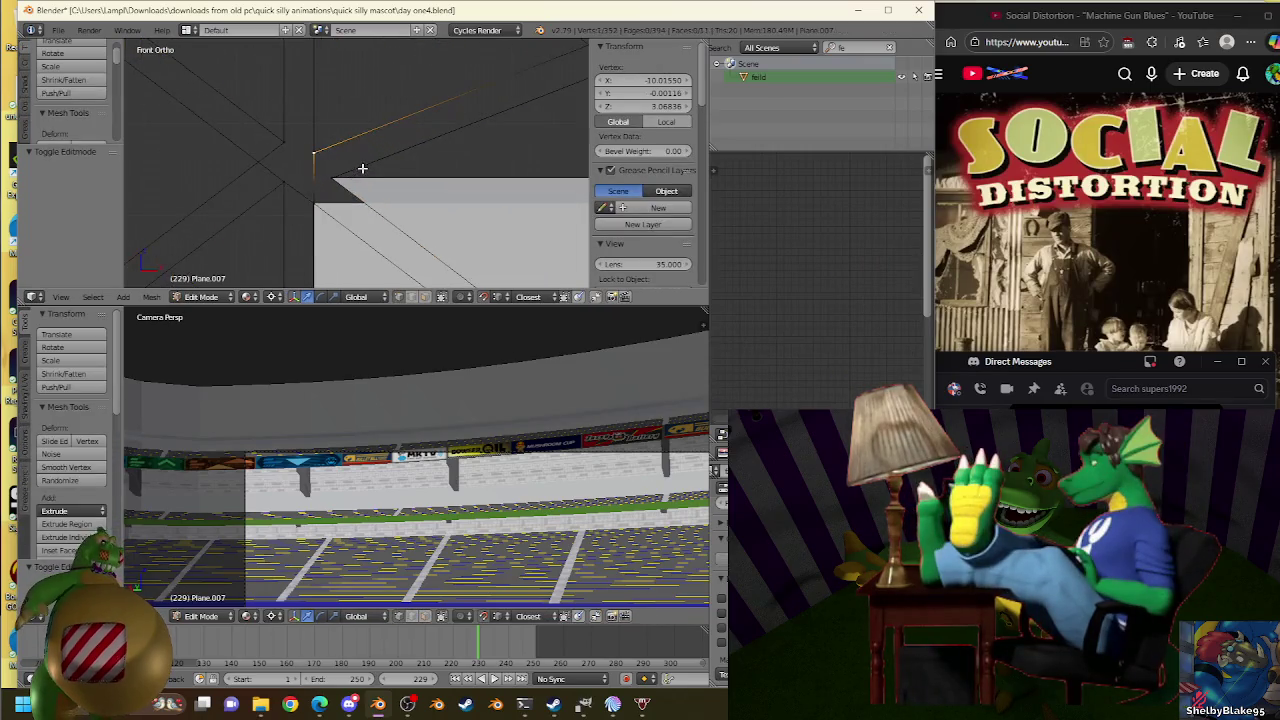
{"action": "key", "text": "Tab"}
{"action": "right_click", "coordinate": [409, 200]}
{"action": "key", "text": "Tab"}
Extrude the stand edge, rescale it slightly, and raise and nudge it into place.
{"action": "key", "text": "s"}
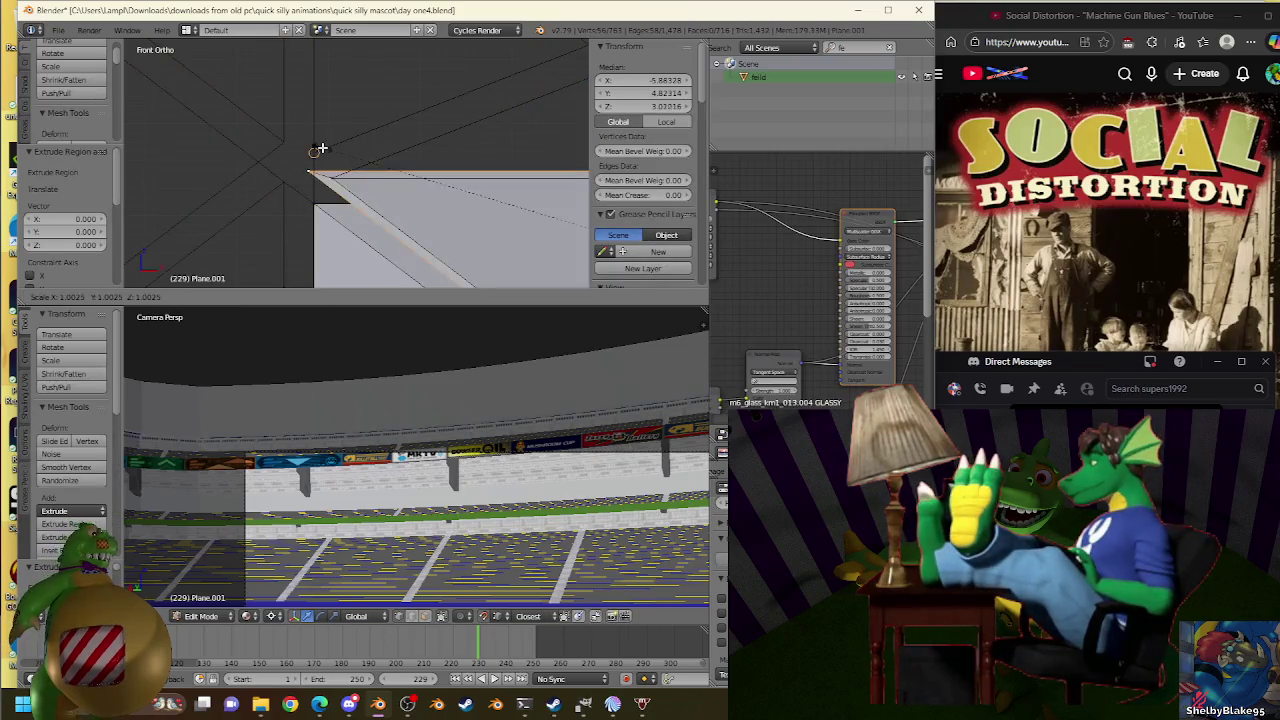
{"action": "left_click", "coordinate": [505, 146]}
{"action": "key", "text": "s"}
{"action": "left_click", "coordinate": [326, 148]}
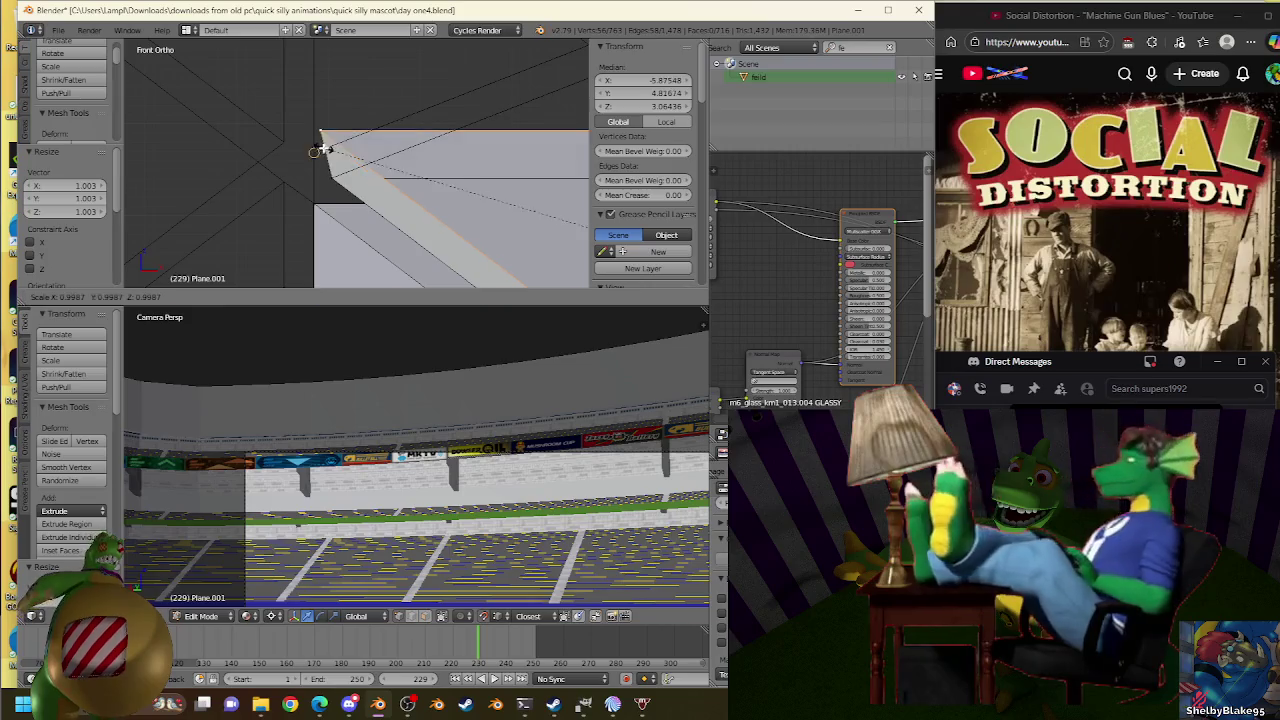
{"action": "left_click_drag", "start_coordinate": [620, 109], "coordinate": [624, 105]}
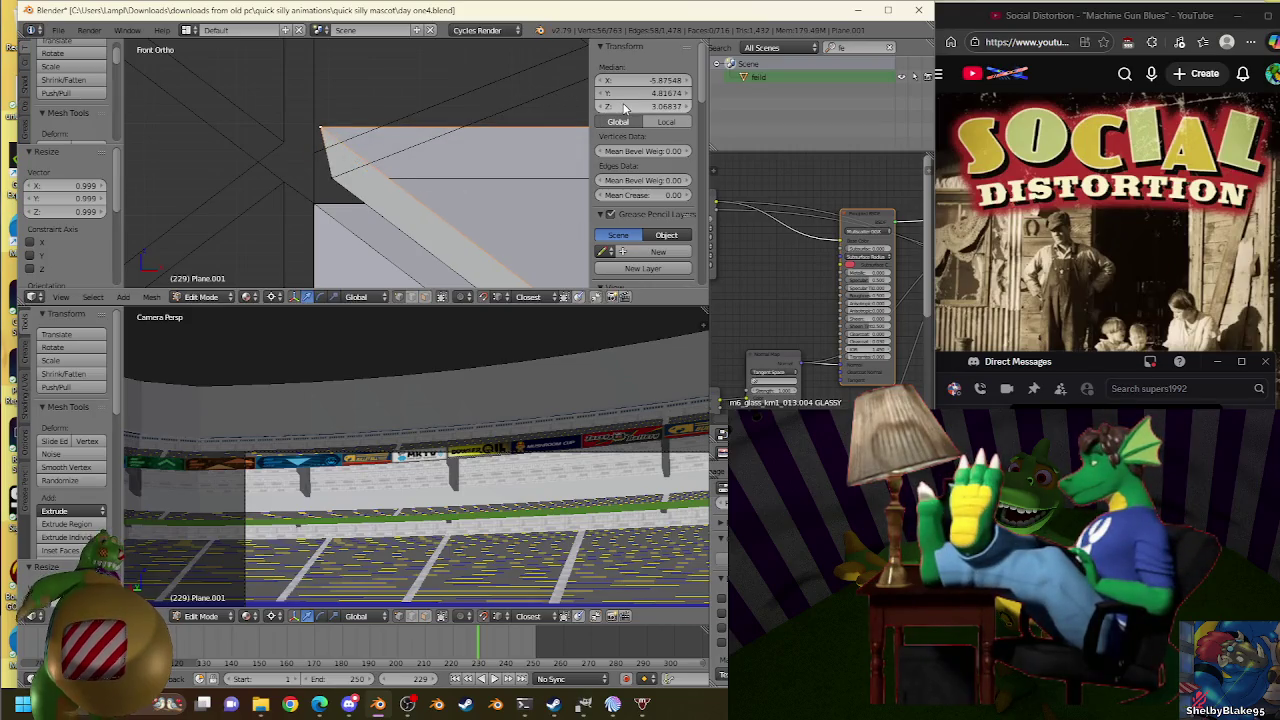
{"action": "key", "text": "g"}
{"action": "left_click", "coordinate": [304, 160]}
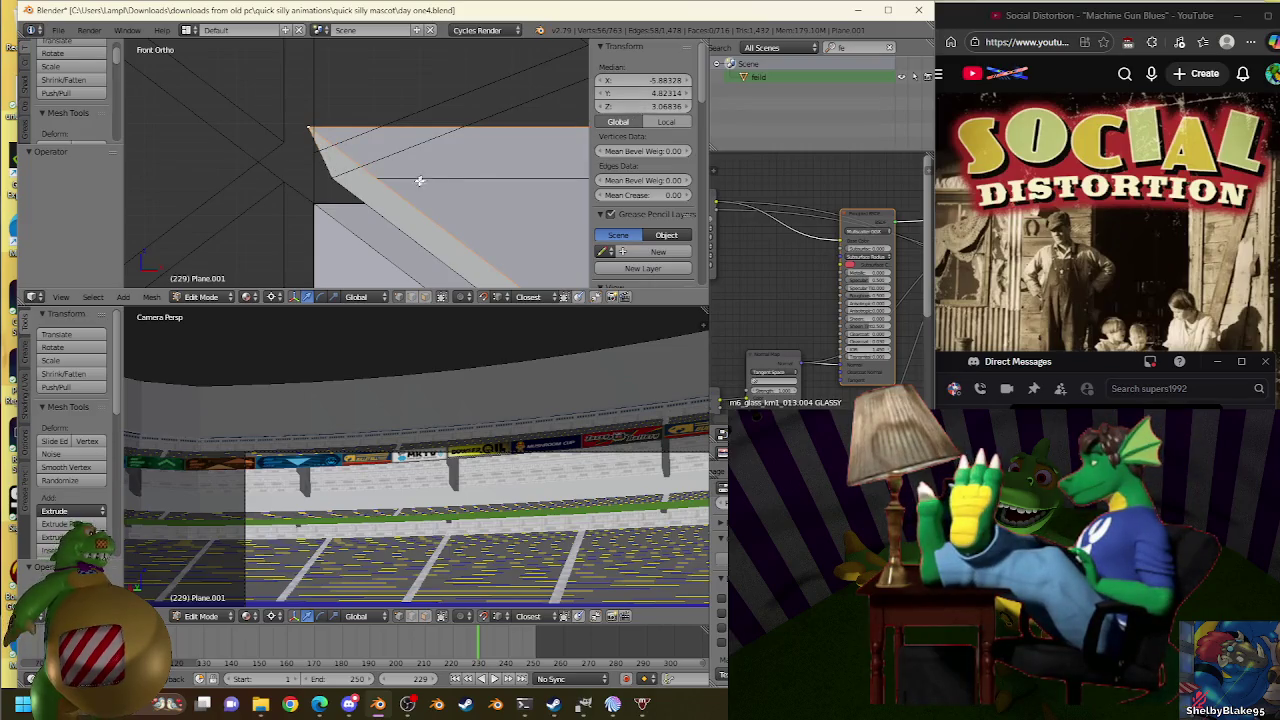
Compare against the truss Plane.007, then resume editing the Plane.001 stand mesh.
{"action": "key", "text": "Tab"}
{"action": "right_click", "coordinate": [316, 156]}
{"action": "key", "text": "Tab"}
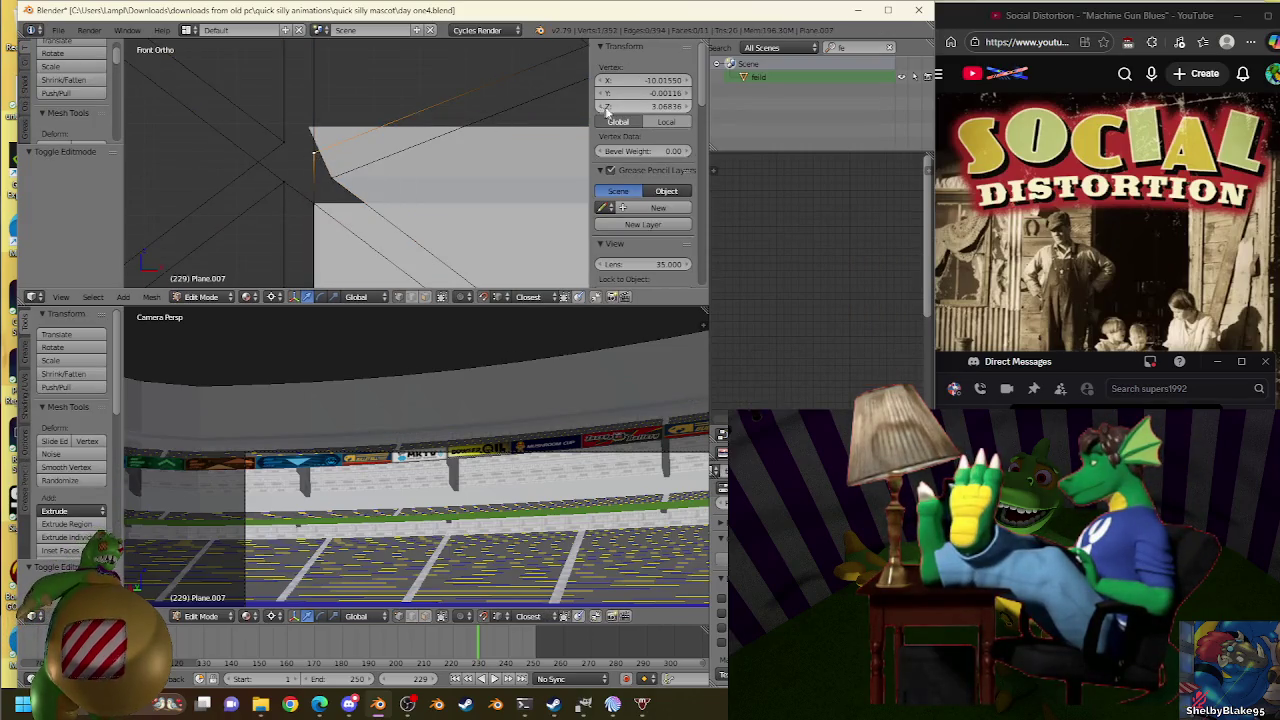
{"action": "key", "text": "Tab"}
{"action": "right_click", "coordinate": [460, 178]}
{"action": "key", "text": "Tab"}
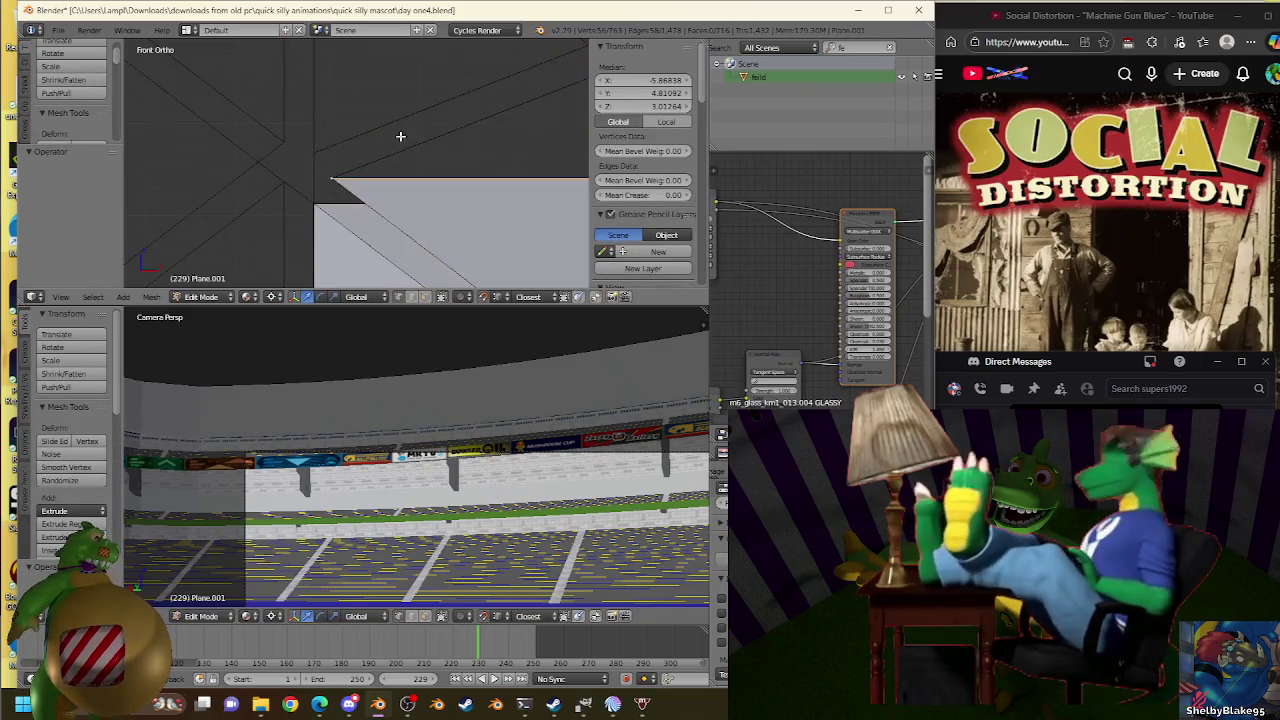
Inspect the stair corner, then extrude the stand edge in place and rescale it twice.
{"action": "scroll", "coordinate": [404, 170], "scroll_direction": "down", "scroll_amount": 2}
{"action": "middle_click_drag", "start_coordinate": [420, 228], "coordinate": [508, 215]}
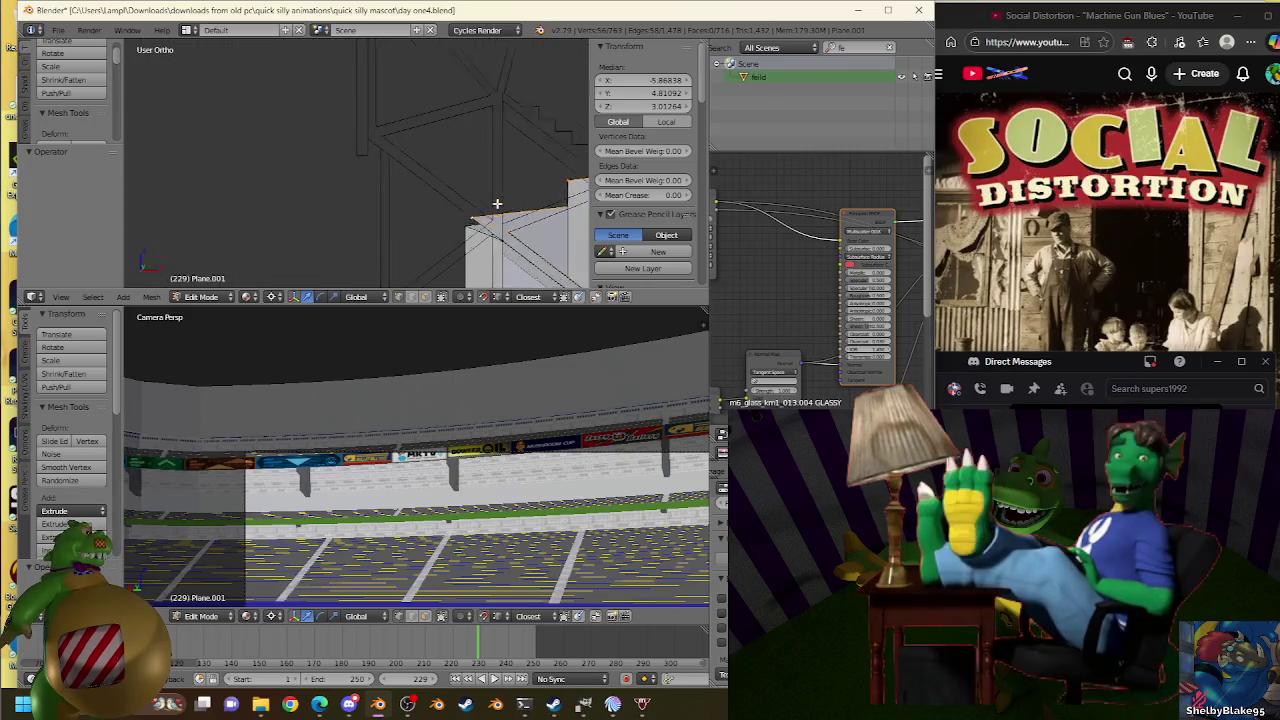
{"action": "key", "text": "KP_1"}
{"action": "scroll", "coordinate": [491, 200], "scroll_direction": "up", "scroll_amount": 2}
{"action": "scroll", "coordinate": [420, 195], "scroll_direction": "up", "scroll_amount": 2}
{"action": "key", "text": "e"}
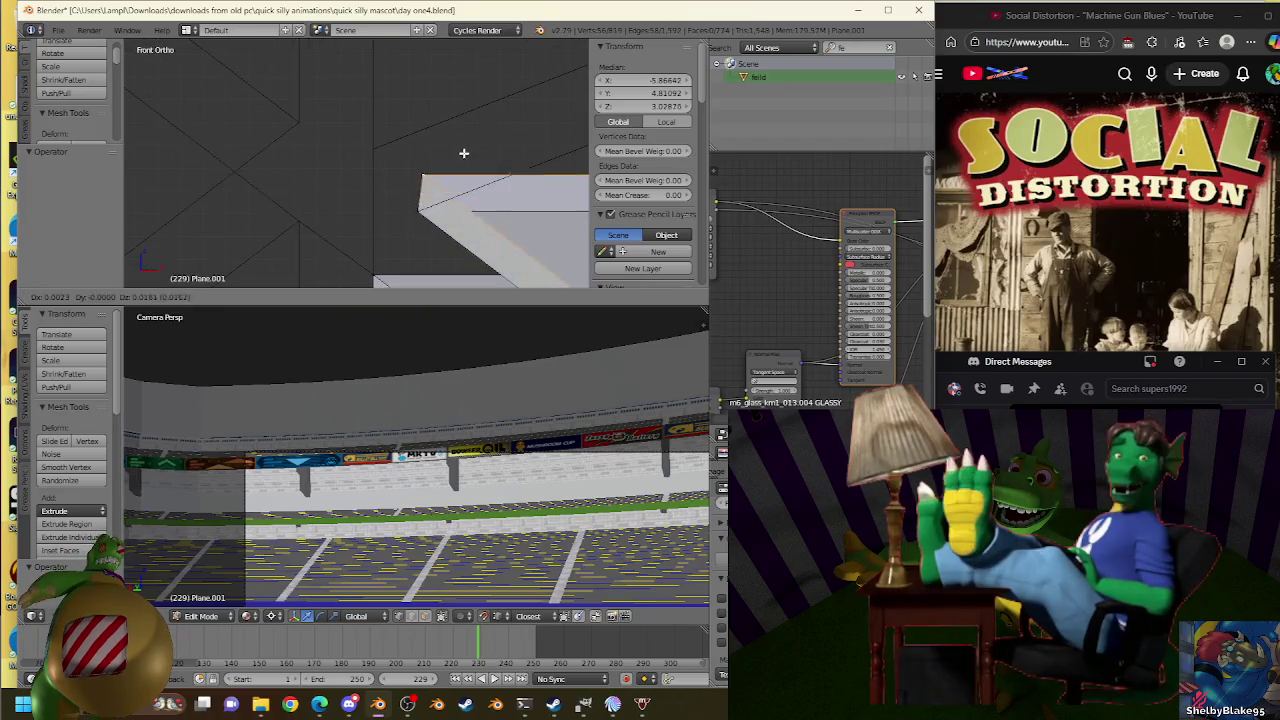
{"action": "right_click", "coordinate": [463, 151]}
{"action": "key", "text": "s"}
{"action": "left_click", "coordinate": [378, 146]}
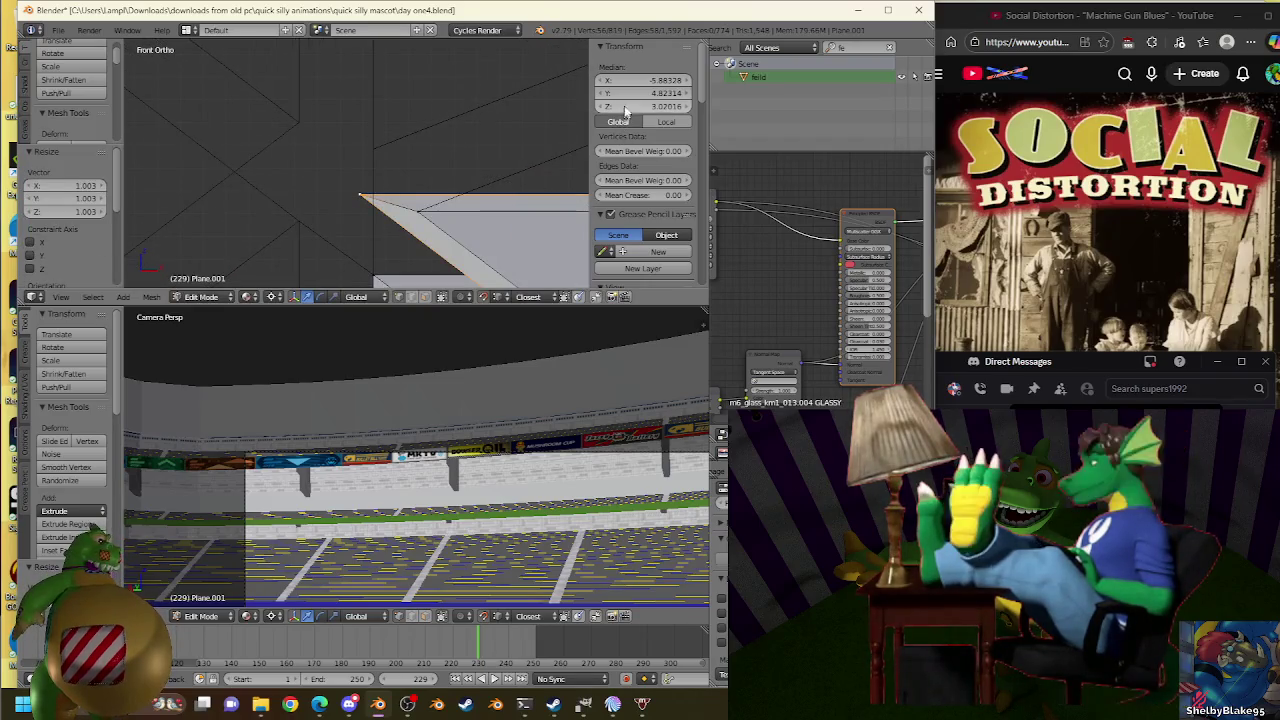
{"action": "key", "text": "s"}
{"action": "left_click", "coordinate": [381, 150]}
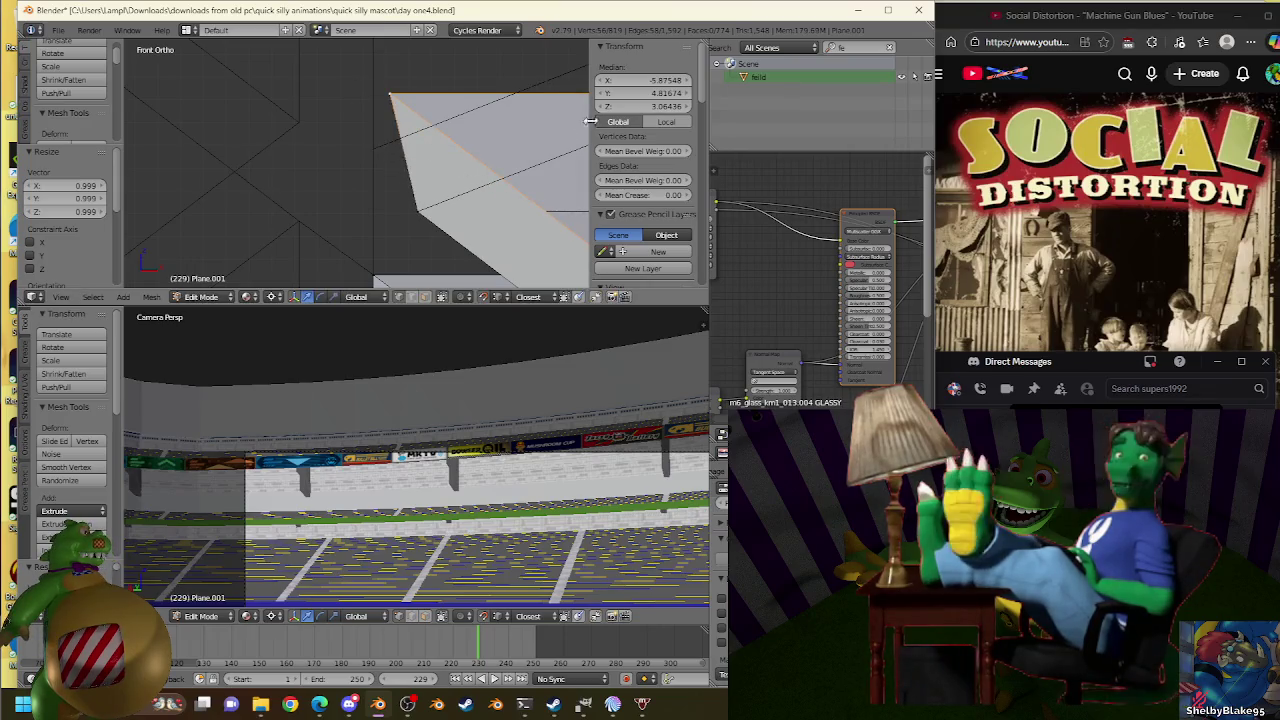
Toggle repeatedly between truss Plane.007 and stand Plane.001 to compare their edges.
{"action": "key", "text": "Tab"}
{"action": "right_click", "coordinate": [384, 155]}
{"action": "key", "text": "Tab"}
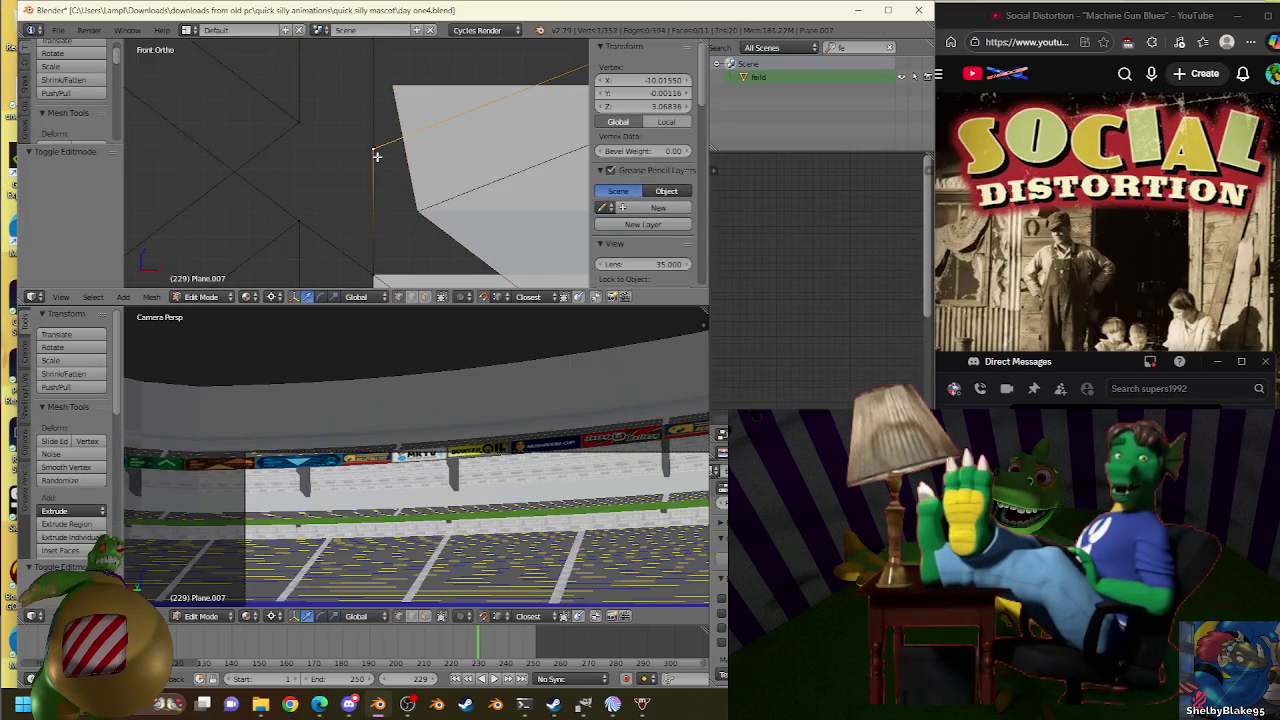
{"action": "key", "text": "Tab"}
{"action": "right_click", "coordinate": [404, 96]}
{"action": "key", "text": "Tab"}
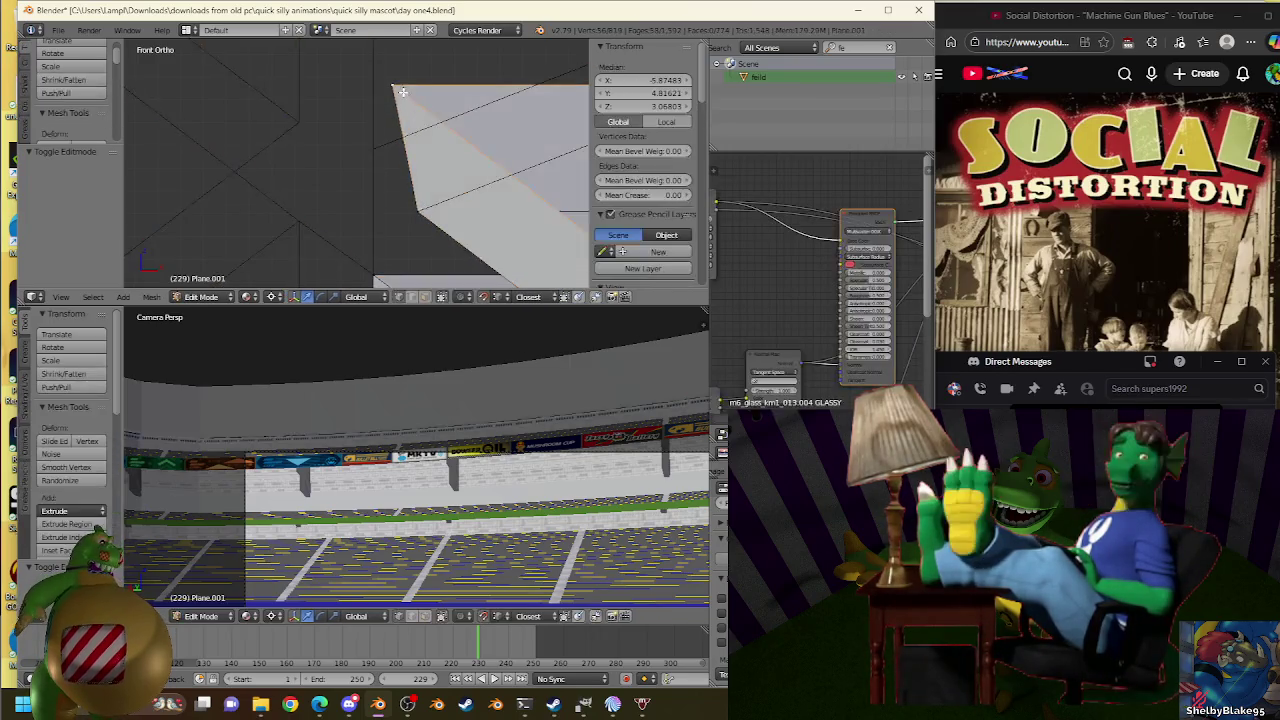
{"action": "key", "text": "Tab"}
{"action": "right_click", "coordinate": [371, 149]}
{"action": "key", "text": "Tab"}
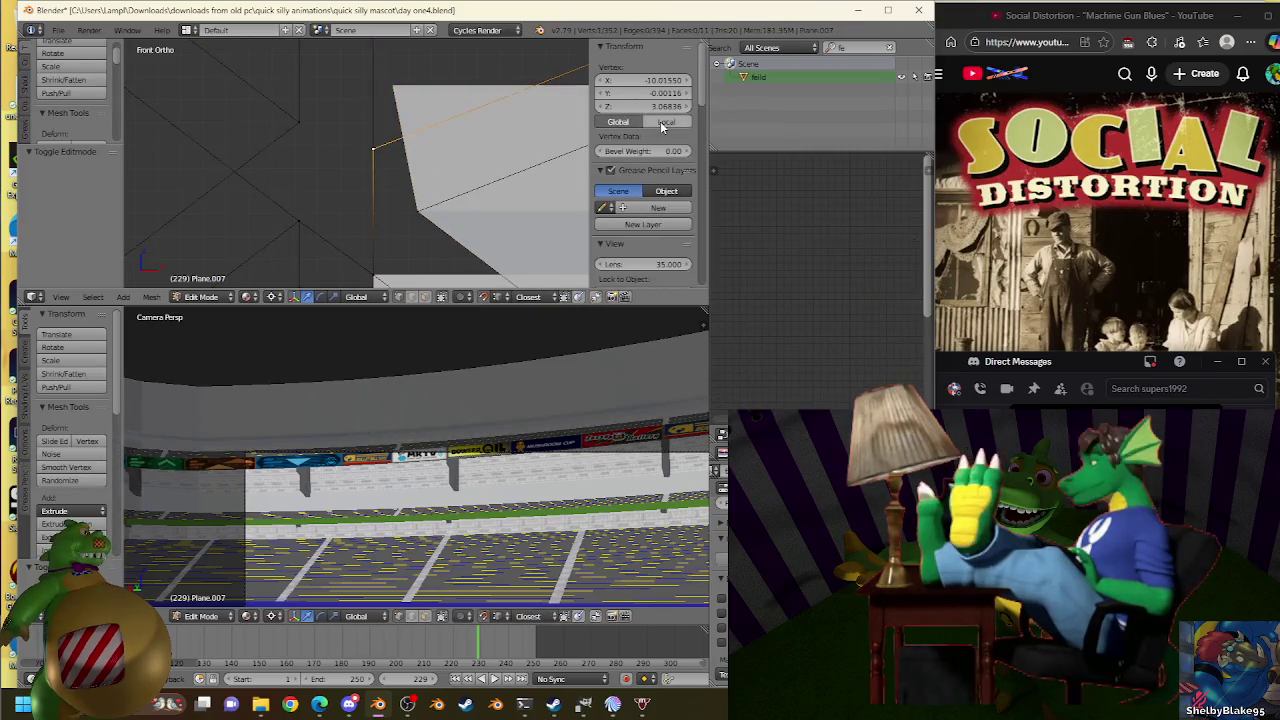
{"action": "key", "text": "Tab"}
{"action": "right_click", "coordinate": [455, 114]}
{"action": "key", "text": "Tab"}
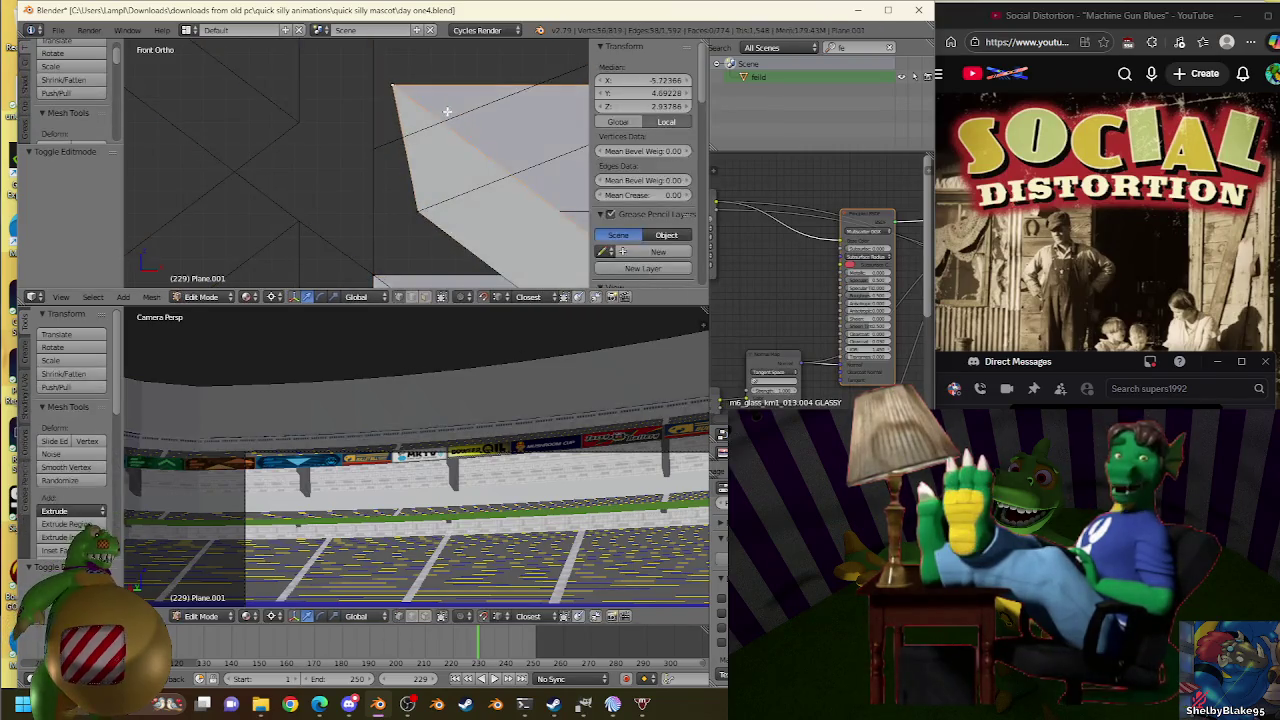
{"action": "key", "text": "Tab"}
{"action": "right_click", "coordinate": [370, 158]}
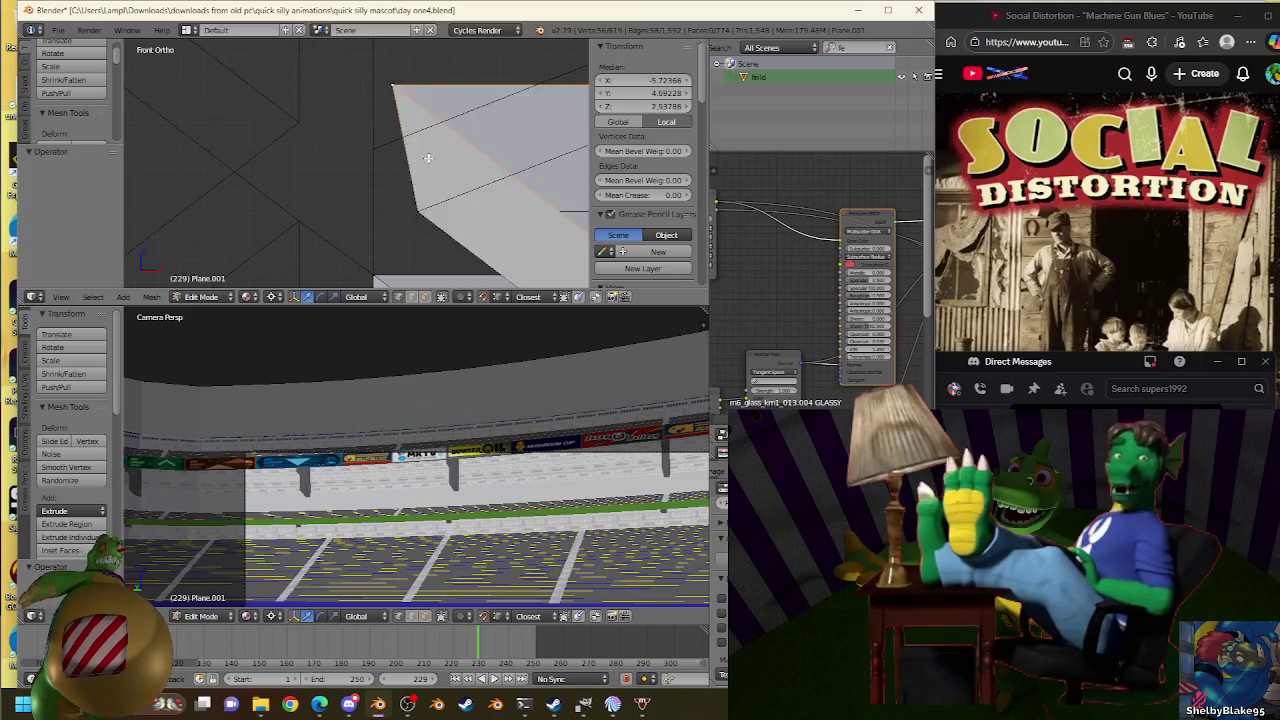
{"action": "key", "text": "Tab"}
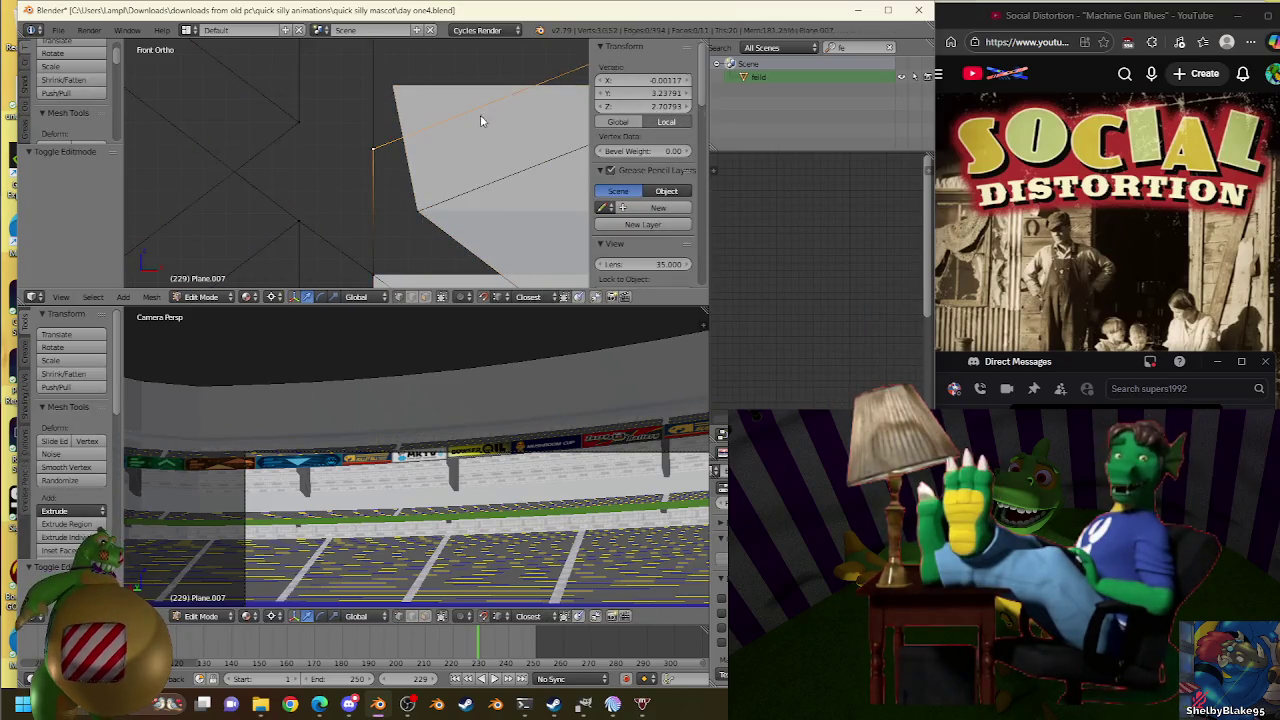
{"action": "key", "text": "Tab"}
{"action": "right_click", "coordinate": [476, 117]}
{"action": "key", "text": "Tab"}
Try lowering the stand face's height, then undo back to before the extrusion.
{"action": "left_click_drag", "start_coordinate": [638, 113], "coordinate": [610, 113]}
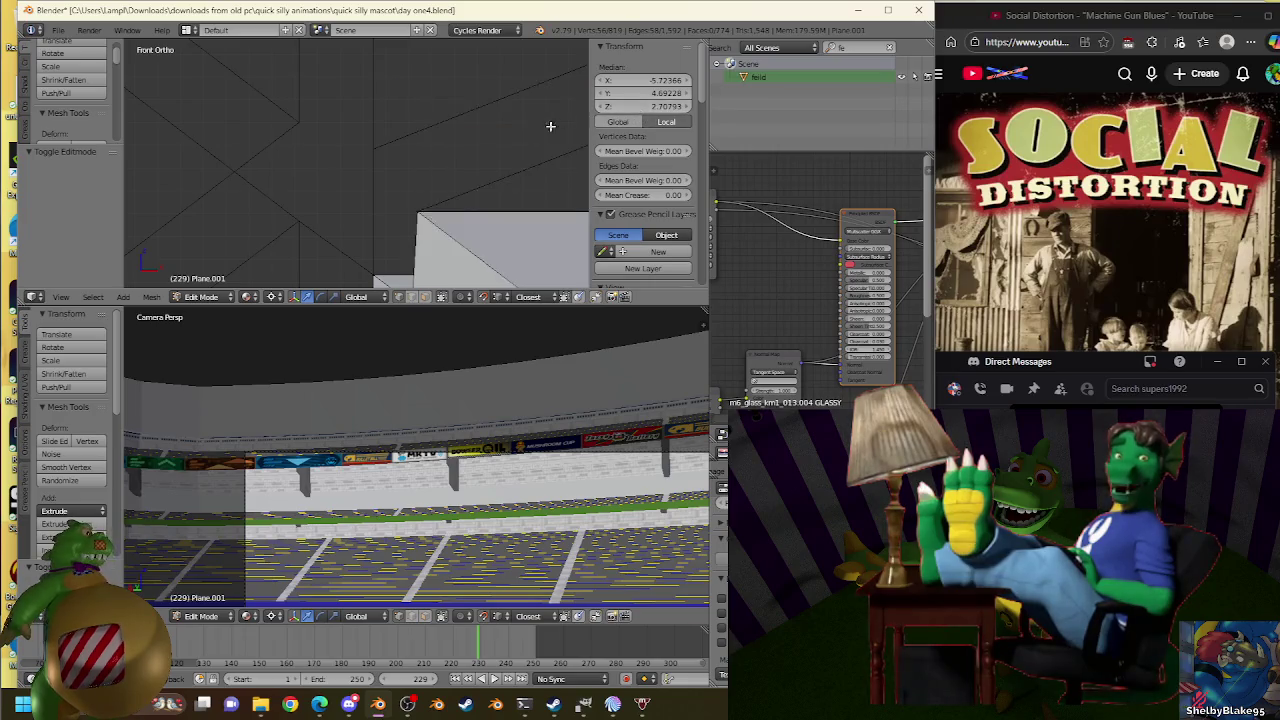
{"action": "scroll", "coordinate": [432, 216], "scroll_direction": "down", "scroll_amount": 2}
{"action": "key", "text": "ctrl+z"}
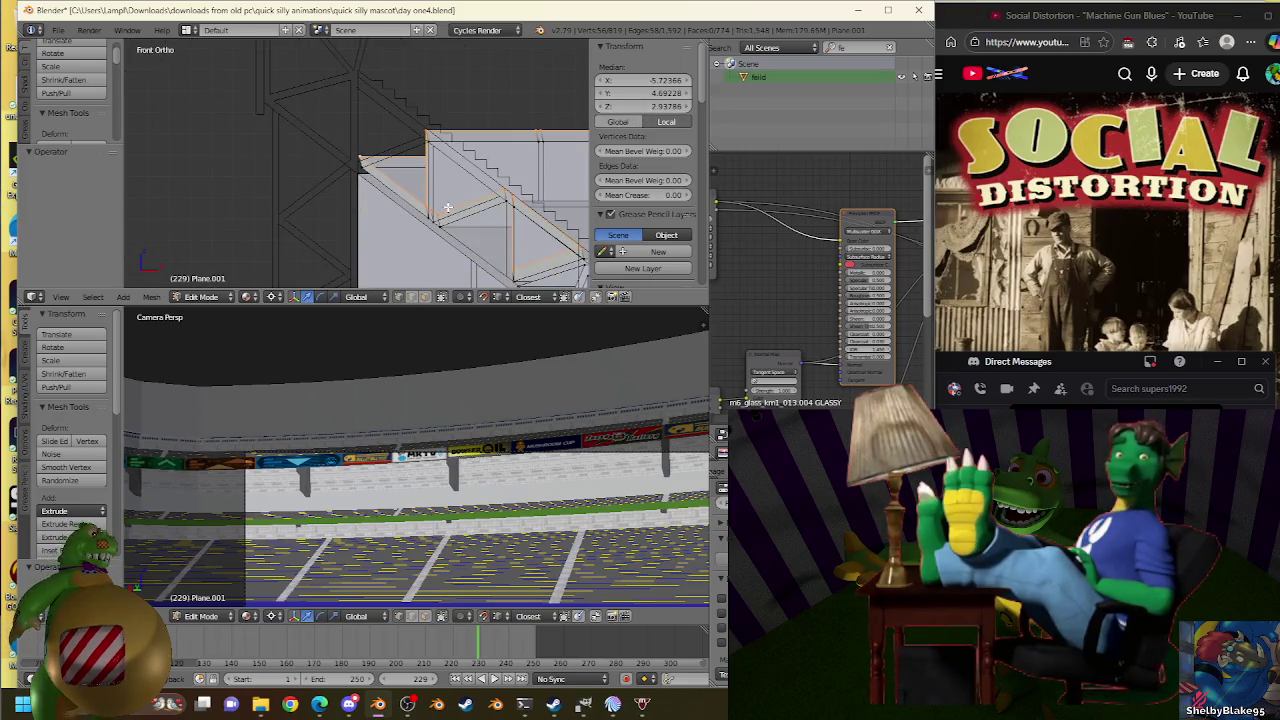
{"action": "key", "text": "ctrl+shift+z"}
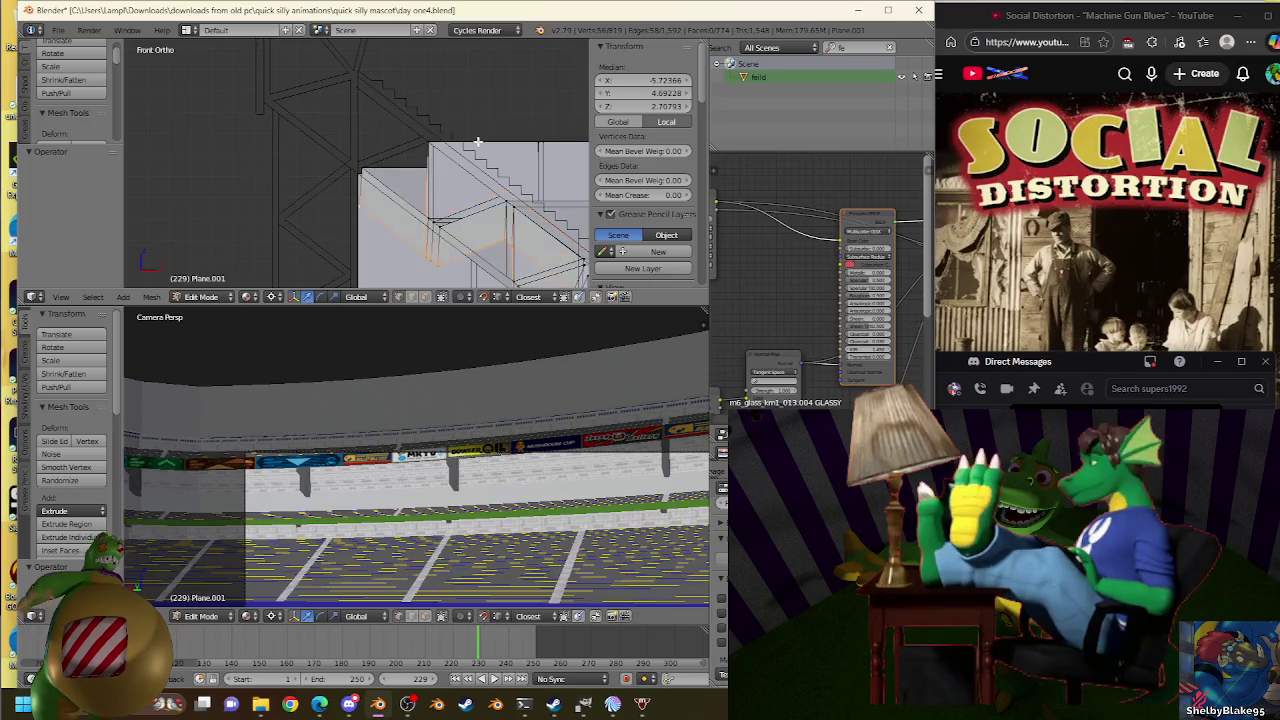
{"action": "key", "text": "ctrl+z"}
{"action": "key", "text": "ctrl+z"}
{"action": "key", "text": "ctrl+z"}
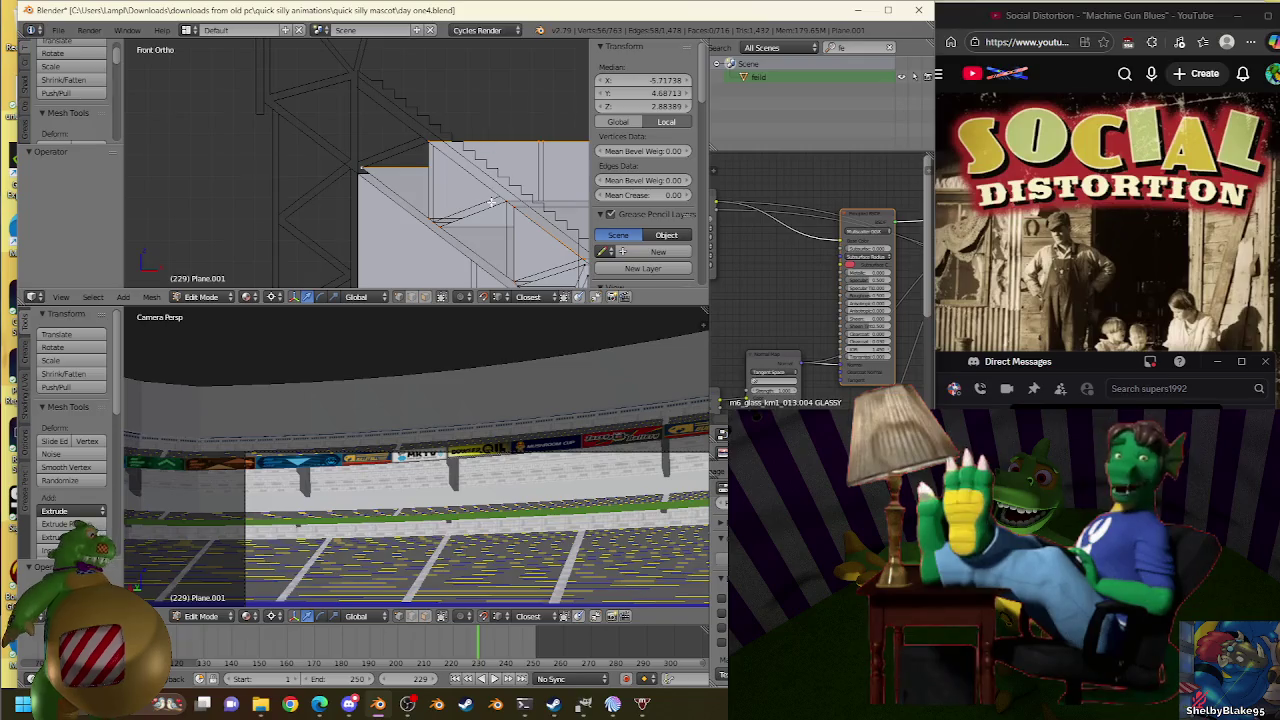
{"action": "scroll", "coordinate": [491, 202], "scroll_direction": "up", "scroll_amount": 3}
{"action": "scroll", "coordinate": [470, 190], "scroll_direction": "up", "scroll_amount": 2}
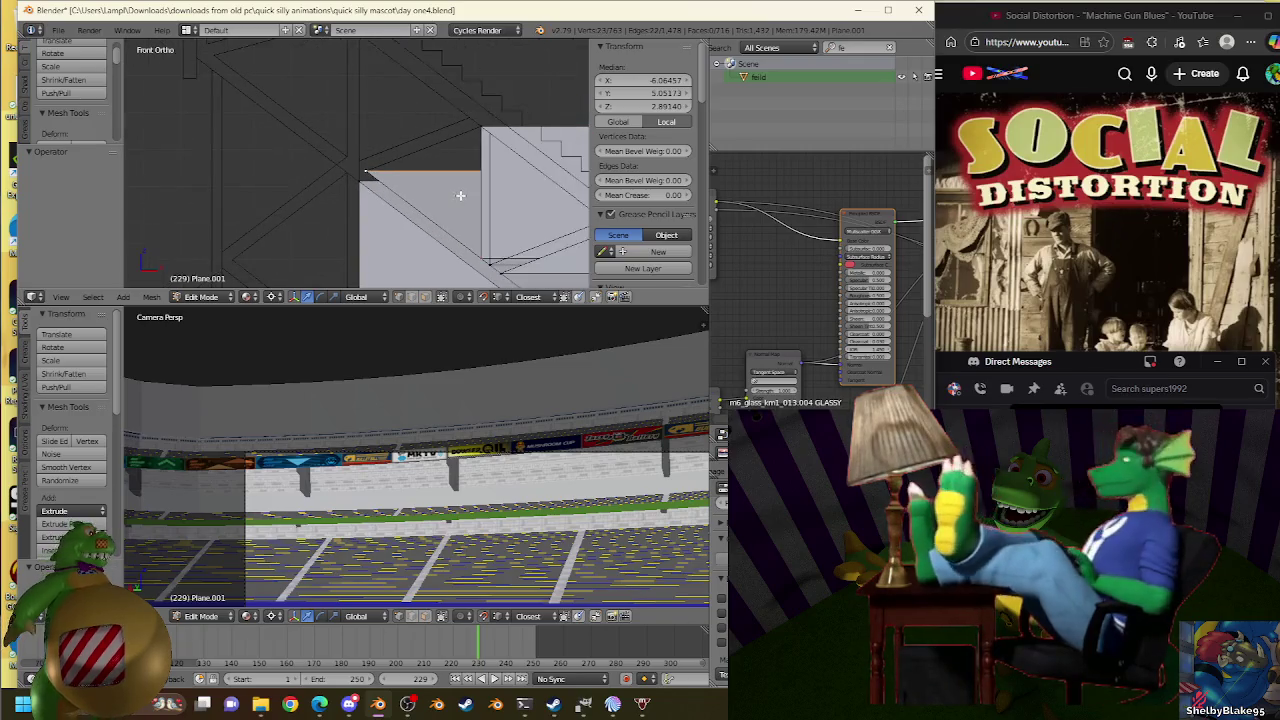
Remove doubles on the whole stand mesh, merging 112 duplicate vertices.
{"action": "key", "text": "a"}
{"action": "key", "text": "w"}
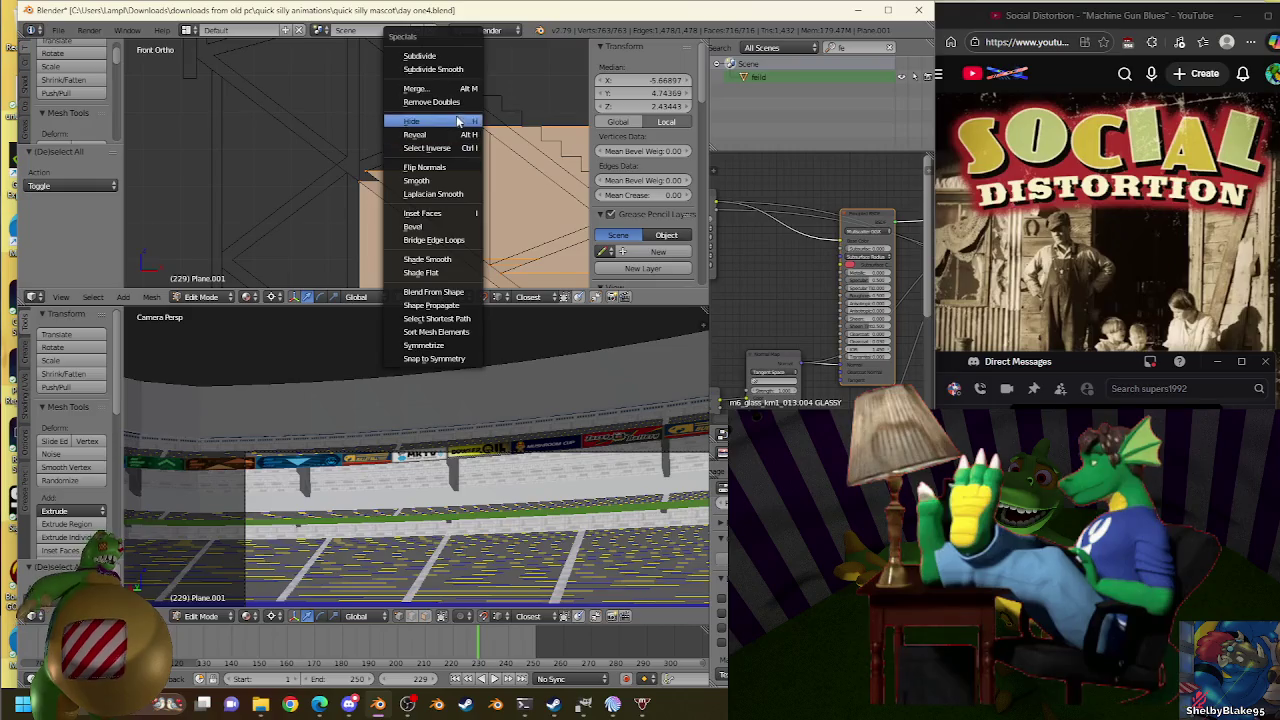
{"action": "left_click", "coordinate": [450, 101]}
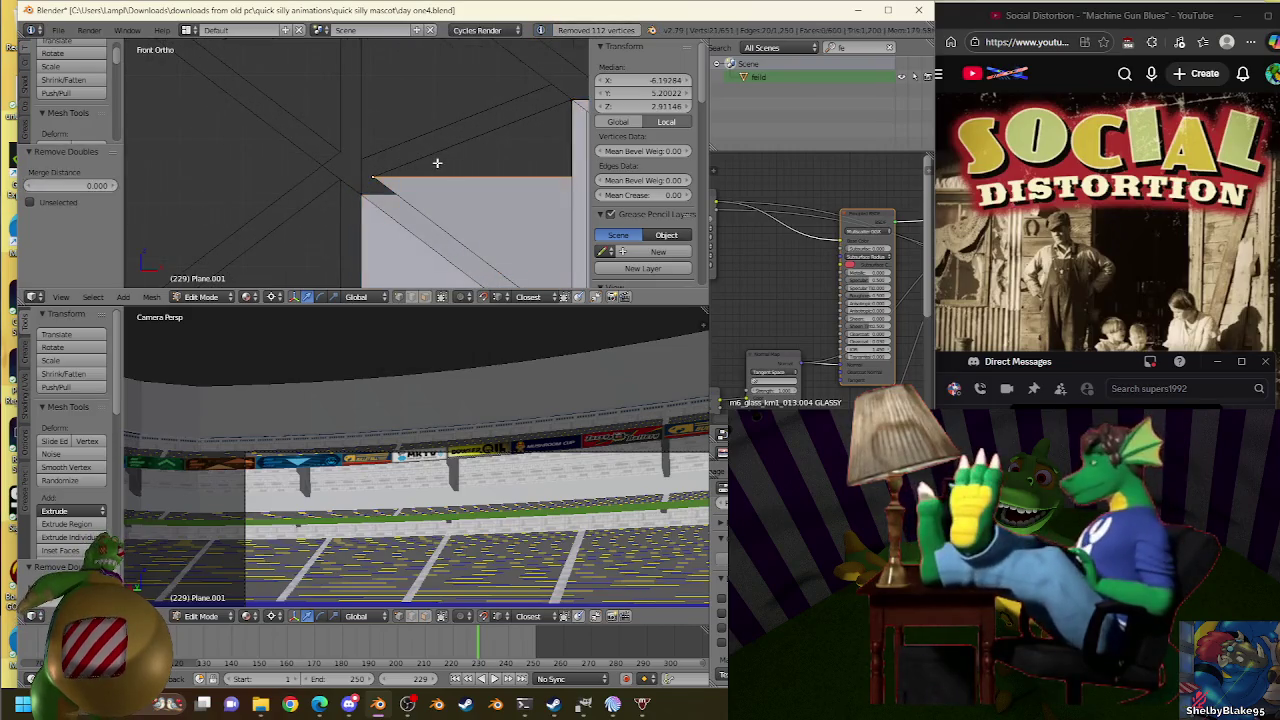
Snap the 3D cursor to a vertex of the truss Plane.007.
{"action": "key", "text": "Tab"}
{"action": "right_click", "coordinate": [380, 150]}
{"action": "key", "text": "Tab"}
{"action": "key", "text": "shift+s"}
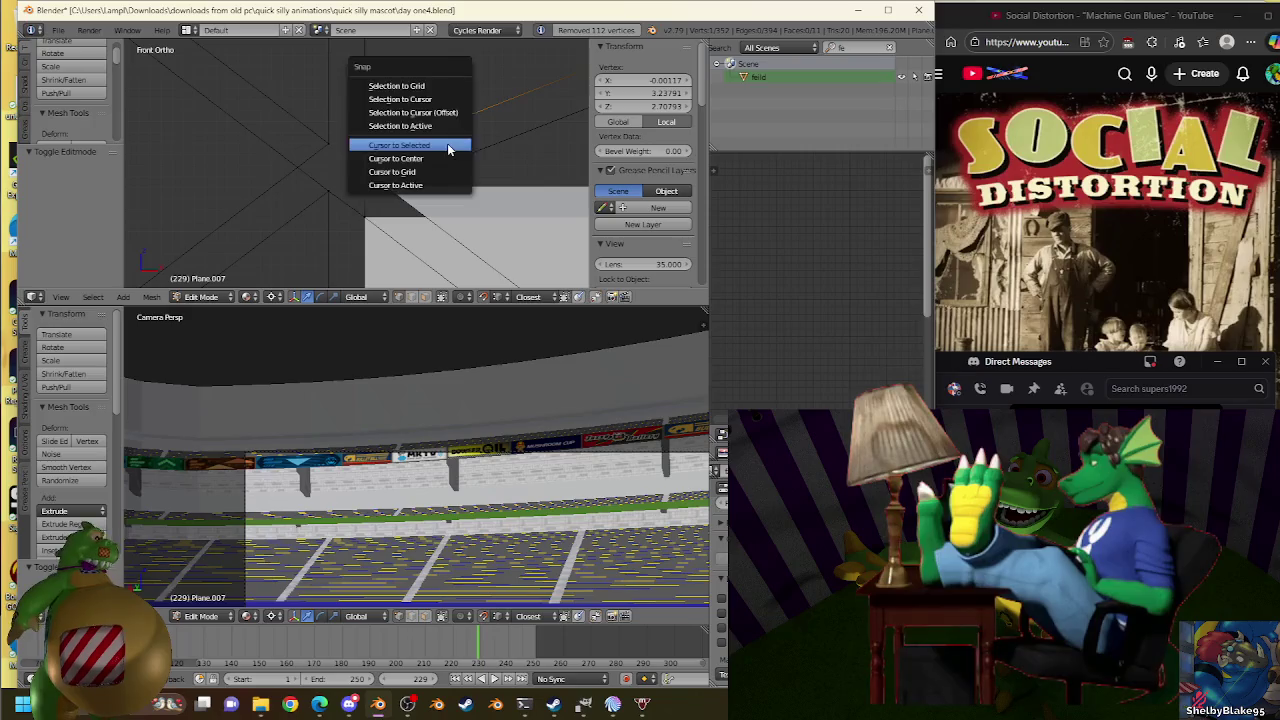
{"action": "left_click", "coordinate": [447, 143]}
{"action": "key", "text": "Tab"}
Extrude the stand's selected edge in place and collapse it onto the 3D cursor.
{"action": "right_click", "coordinate": [452, 191]}
{"action": "key", "text": "Tab"}
{"action": "key", "text": "e"}
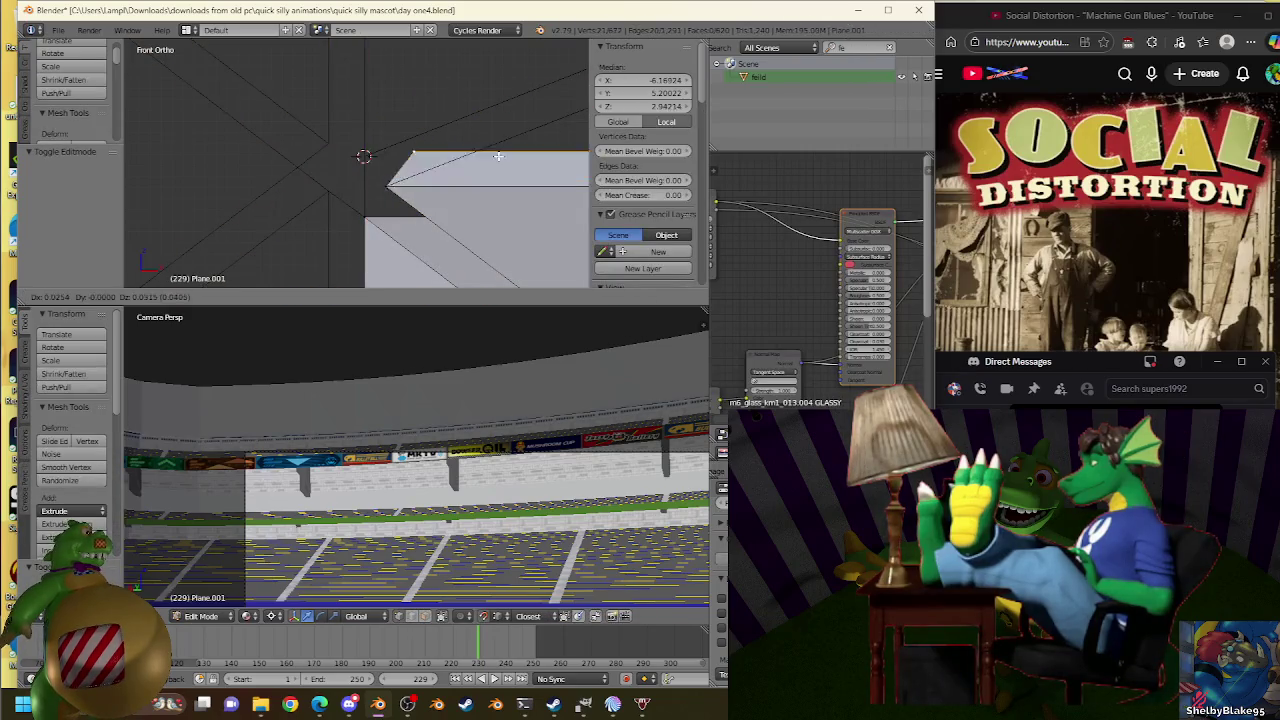
{"action": "right_click", "coordinate": [455, 197]}
{"action": "key", "text": "s"}
{"action": "key", "text": "Return"}
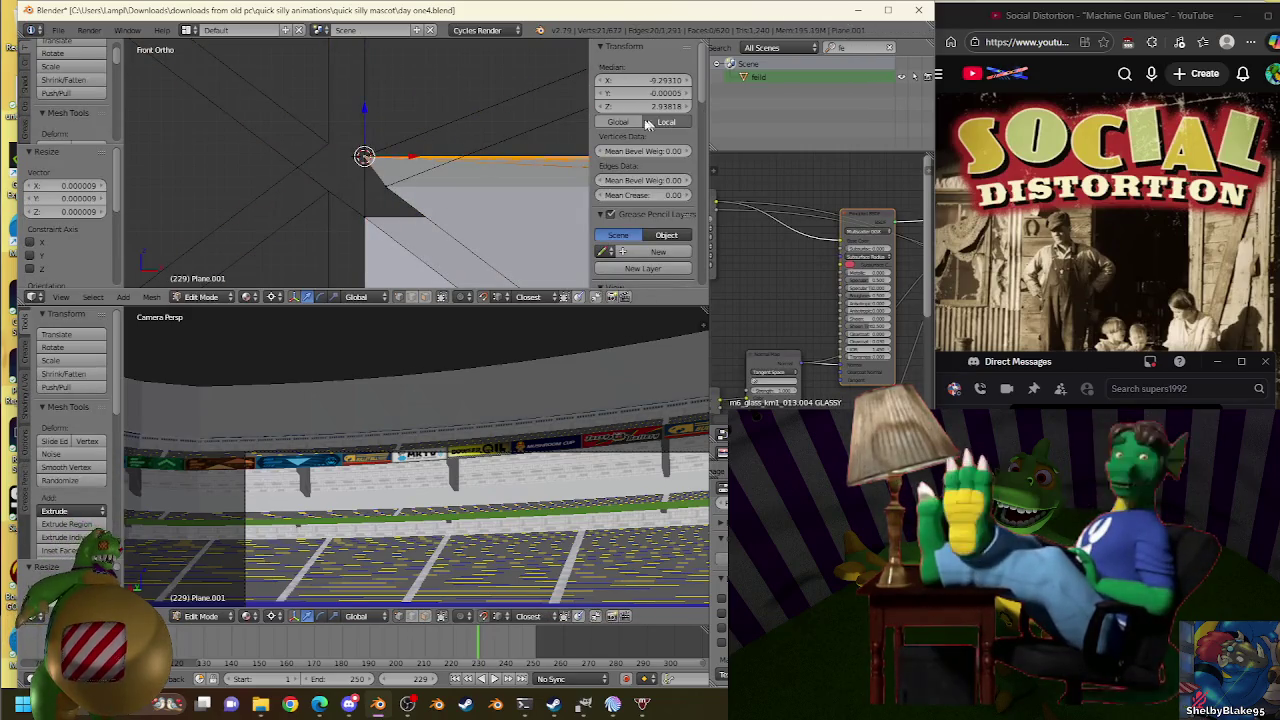
Move the 3D cursor to the stand selection and extrude a new edge in place.
{"action": "key", "text": "Tab"}
{"action": "right_click", "coordinate": [463, 155]}
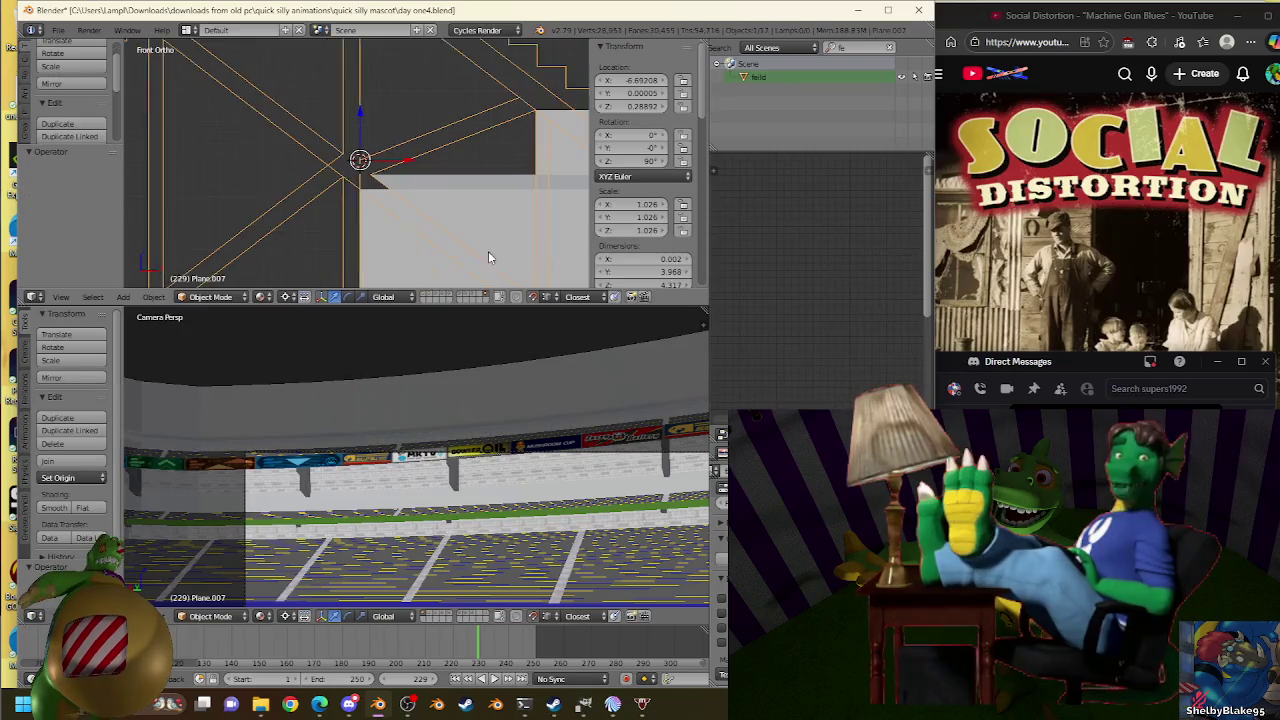
{"action": "right_click", "coordinate": [475, 181]}
{"action": "key", "text": "shift+s"}
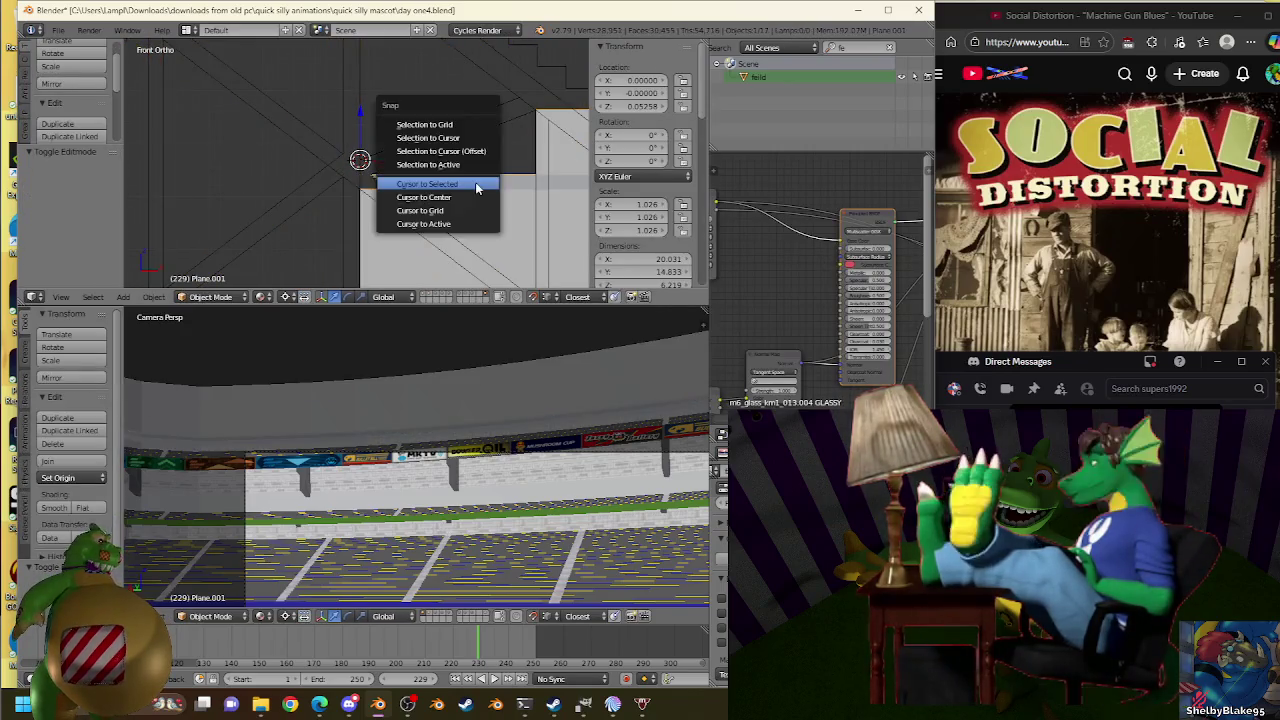
{"action": "left_click", "coordinate": [475, 185]}
{"action": "key", "text": "Tab"}
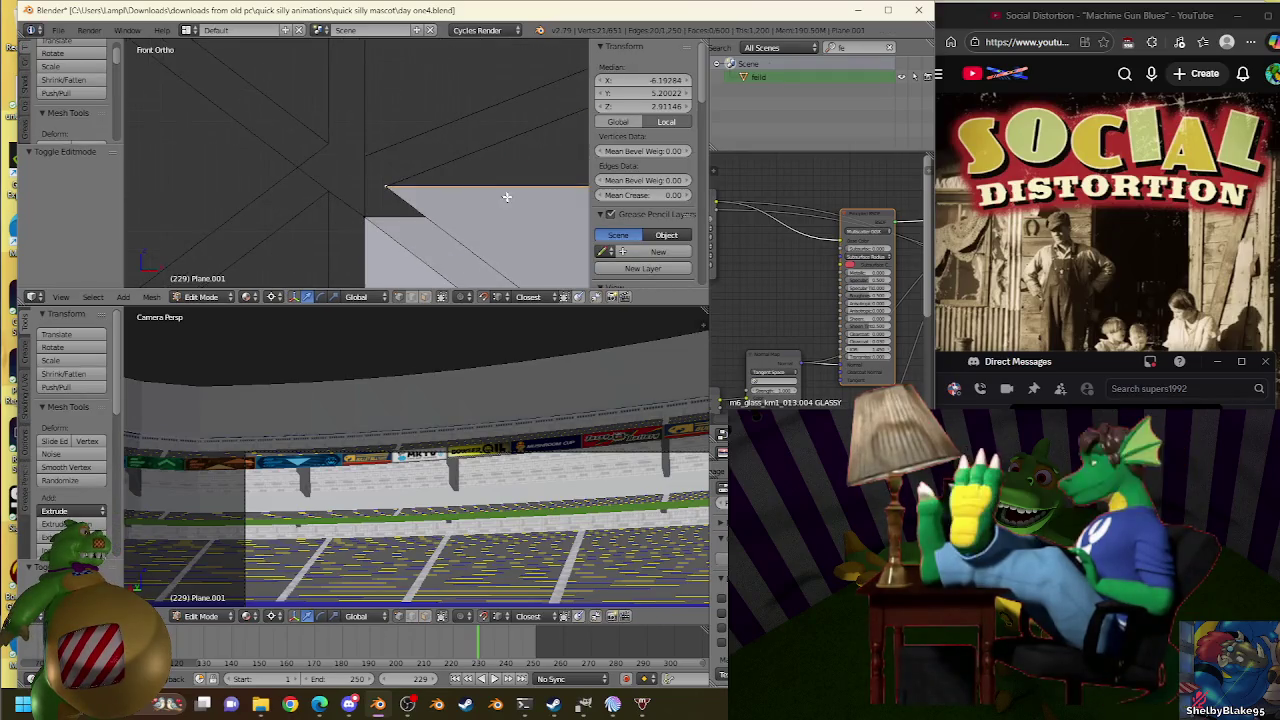
{"action": "key", "text": "e"}
{"action": "right_click", "coordinate": [457, 137]}
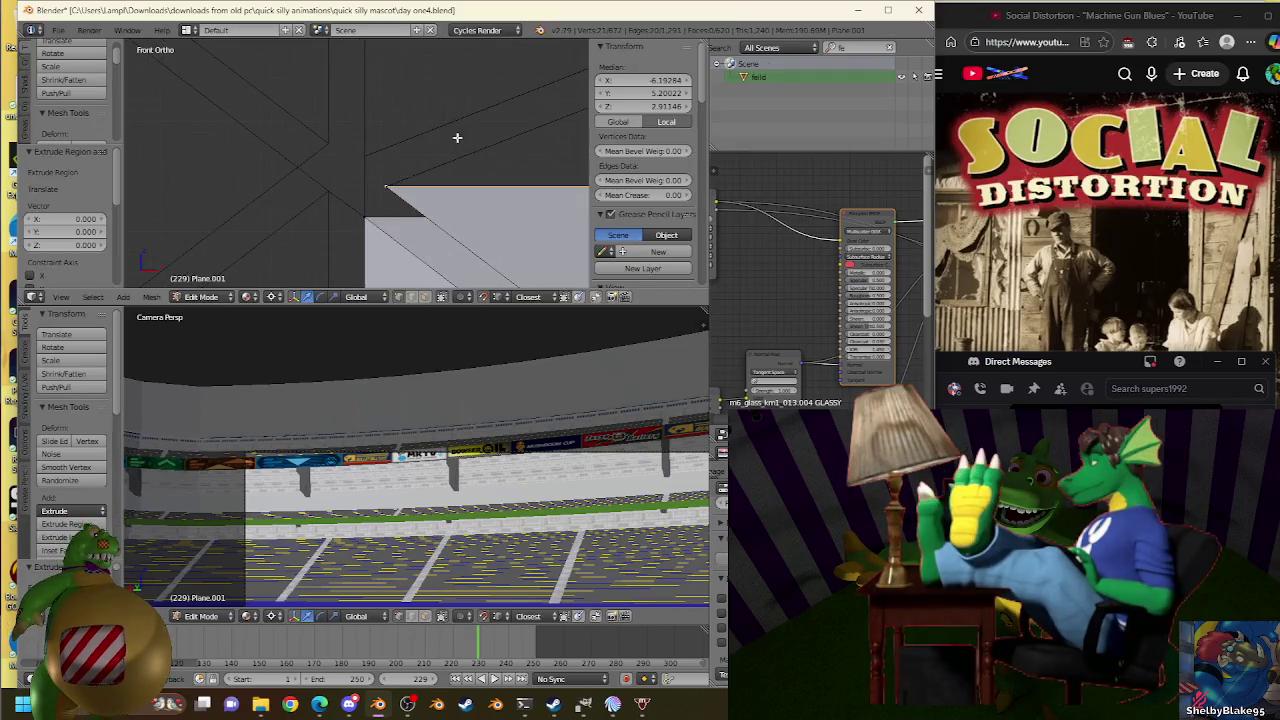
Enlarge the new stand edge slightly with two scales.
{"action": "key", "text": "s"}
{"action": "left_click", "coordinate": [371, 151]}
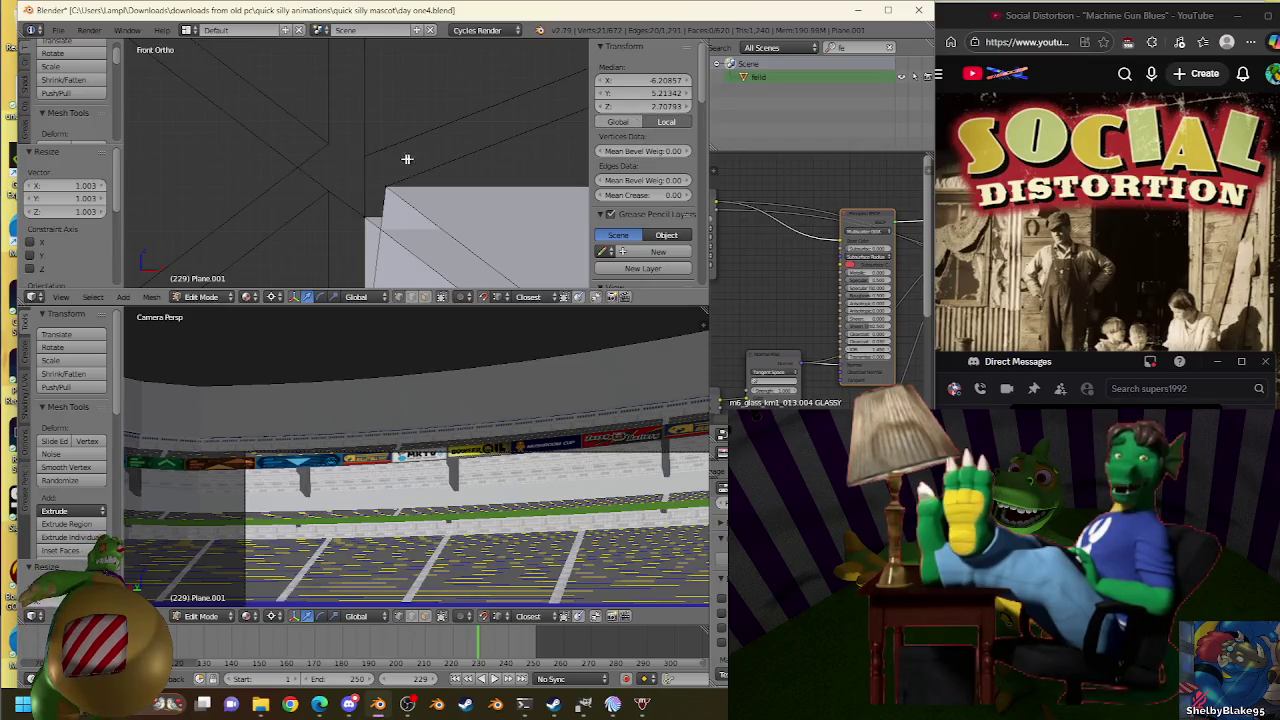
{"action": "key", "text": "s"}
{"action": "left_click", "coordinate": [369, 150]}
Pick a reference vertex on truss Plane.007, then return to editing Plane.001.
{"action": "key", "text": "Tab"}
{"action": "key", "text": "Tab"}
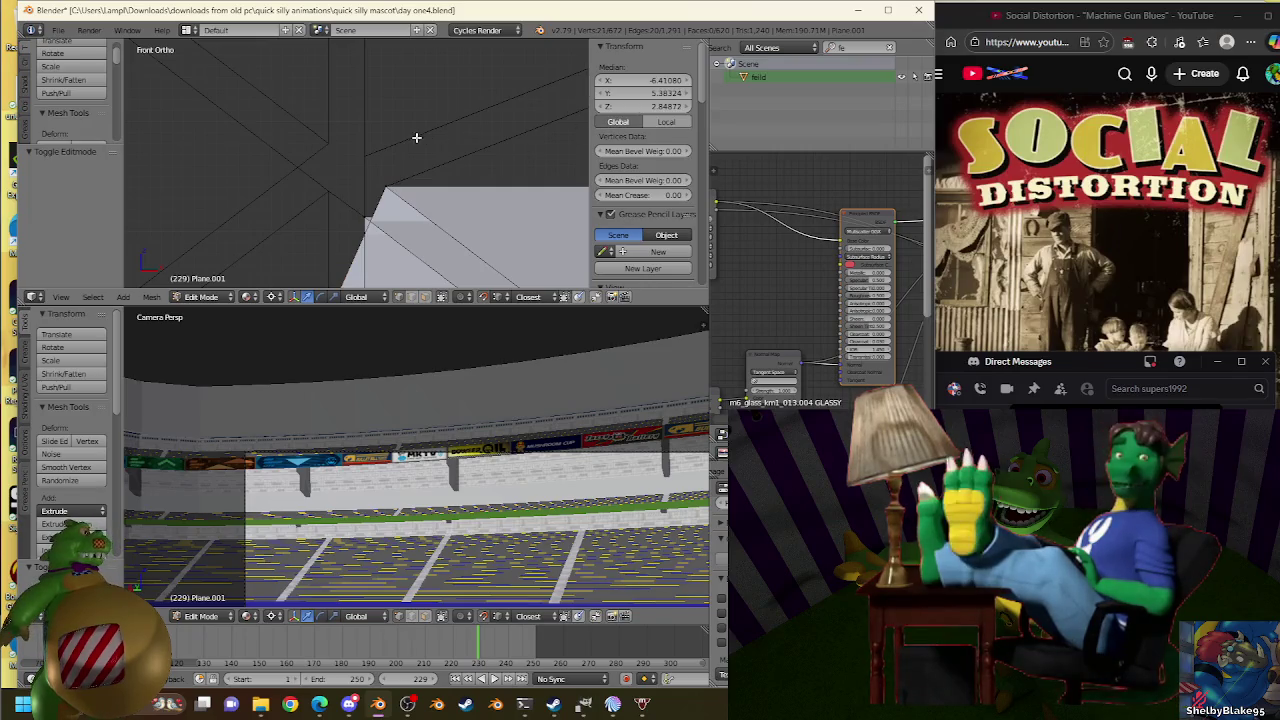
{"action": "key", "text": "Tab"}
{"action": "right_click", "coordinate": [426, 136]}
{"action": "key", "text": "Tab"}
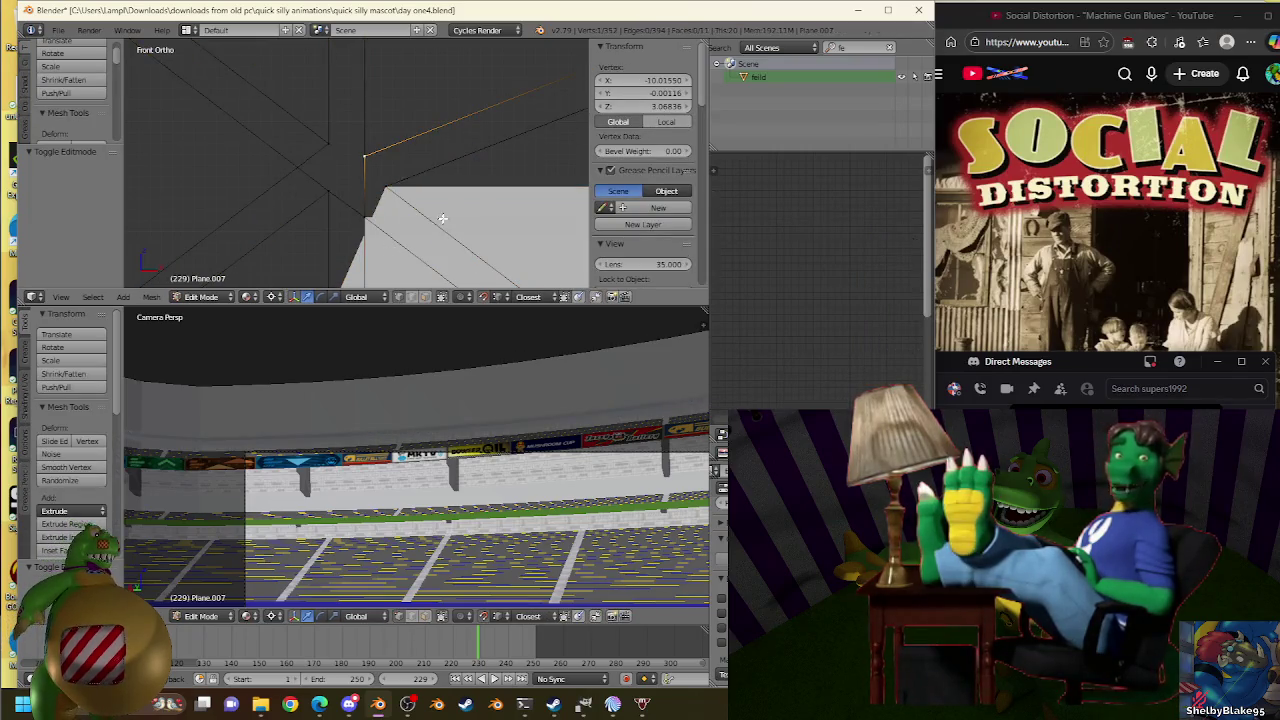
{"action": "key", "text": "Tab"}
{"action": "right_click", "coordinate": [444, 216]}
{"action": "key", "text": "Tab"}
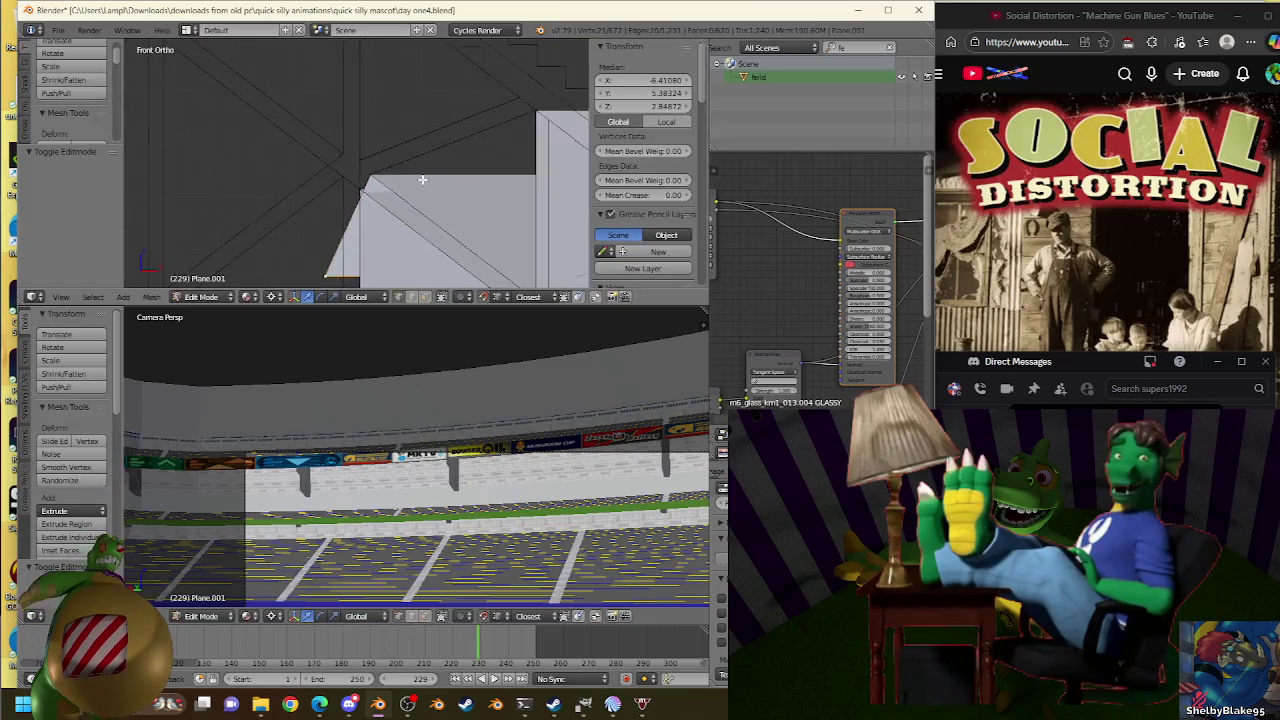
Make a series of tiny scale adjustments to the stand's new edge.
{"action": "scroll", "coordinate": [422, 179], "scroll_direction": "down", "scroll_amount": 2}
{"action": "scroll", "coordinate": [374, 177], "scroll_direction": "up", "scroll_amount": 3}
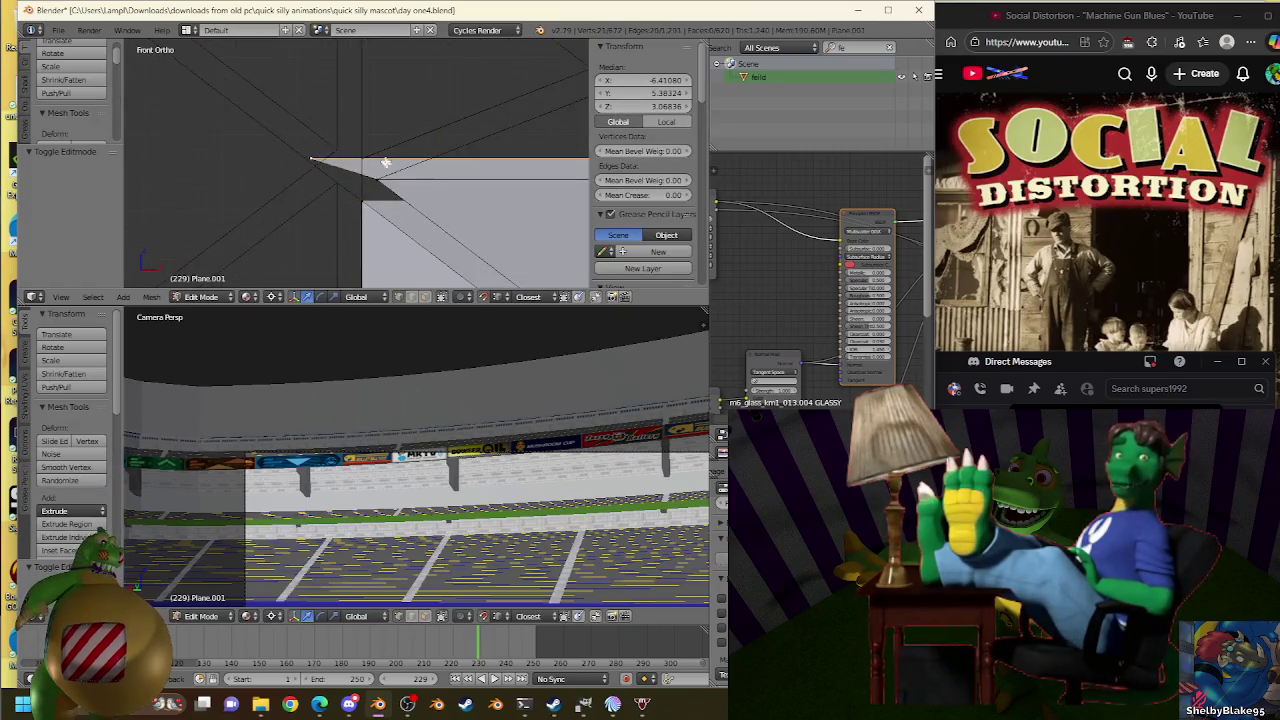
{"action": "key", "text": "s"}
{"action": "left_click", "coordinate": [366, 157]}
{"action": "key", "text": "s"}
{"action": "left_click", "coordinate": [372, 162]}
{"action": "key", "text": "s"}
{"action": "left_click", "coordinate": [361, 163]}
{"action": "key", "text": "s"}
{"action": "left_click", "coordinate": [360, 143]}
{"action": "key", "text": "s"}
{"action": "left_click", "coordinate": [374, 149]}
{"action": "key", "text": "s"}
{"action": "left_click", "coordinate": [375, 165]}
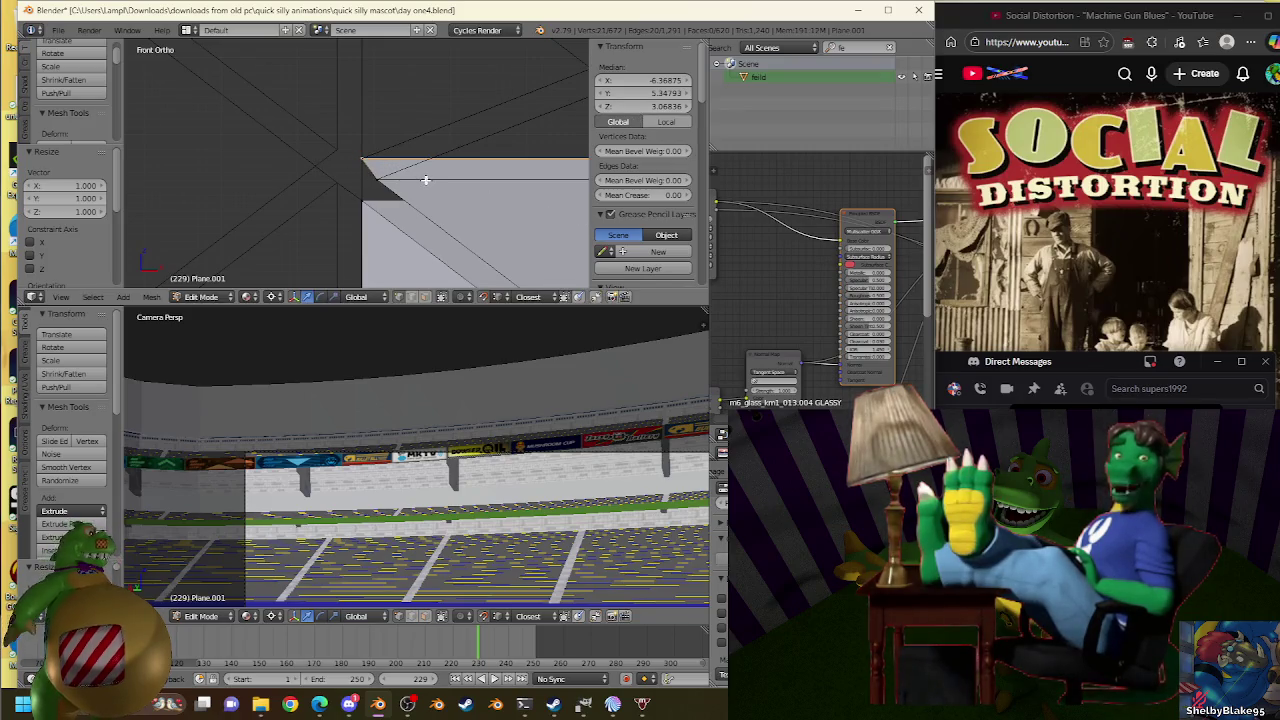
Pick the truss vertex to align with, then reselect the stand's top edge.
{"action": "key", "text": "Tab"}
{"action": "right_click", "coordinate": [343, 143]}
{"action": "key", "text": "Tab"}
{"action": "key", "text": "Tab"}
{"action": "right_click", "coordinate": [437, 175]}
{"action": "key", "text": "Tab"}
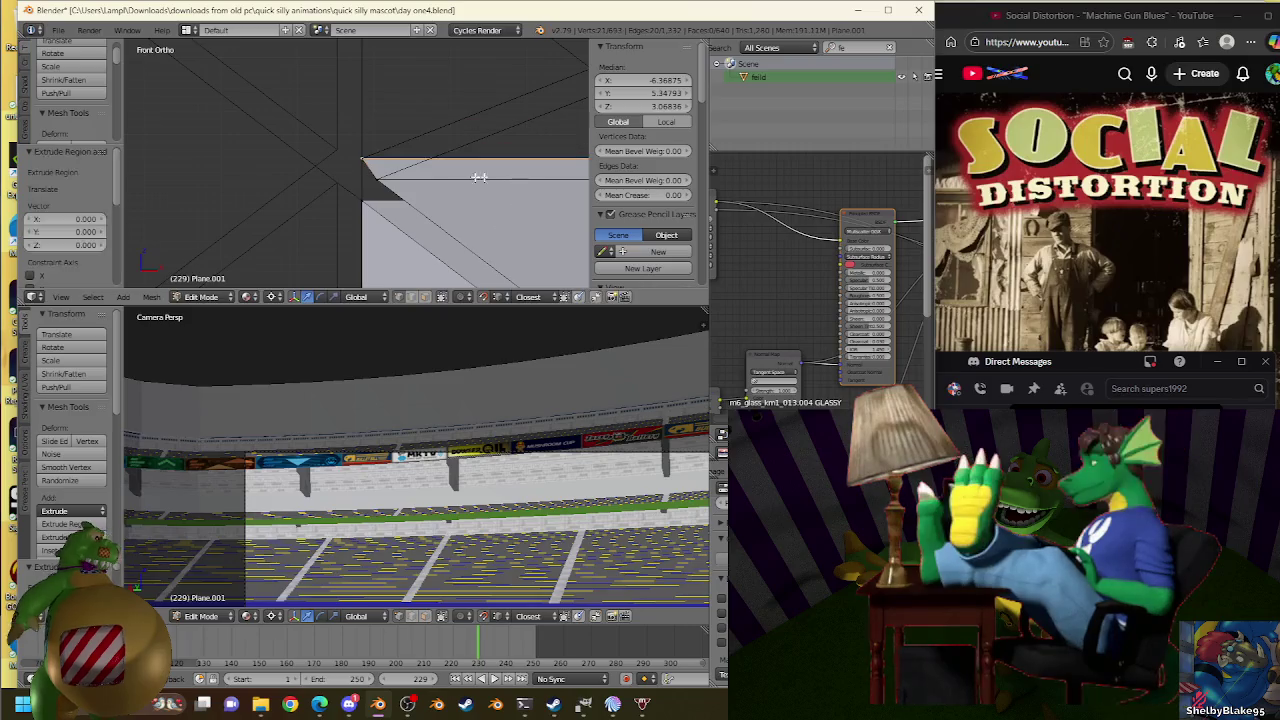
Rescale the top edge until its end meets the truss vertex at median Z 3.07998.
{"action": "key", "text": "s"}
{"action": "left_click", "coordinate": [340, 140]}
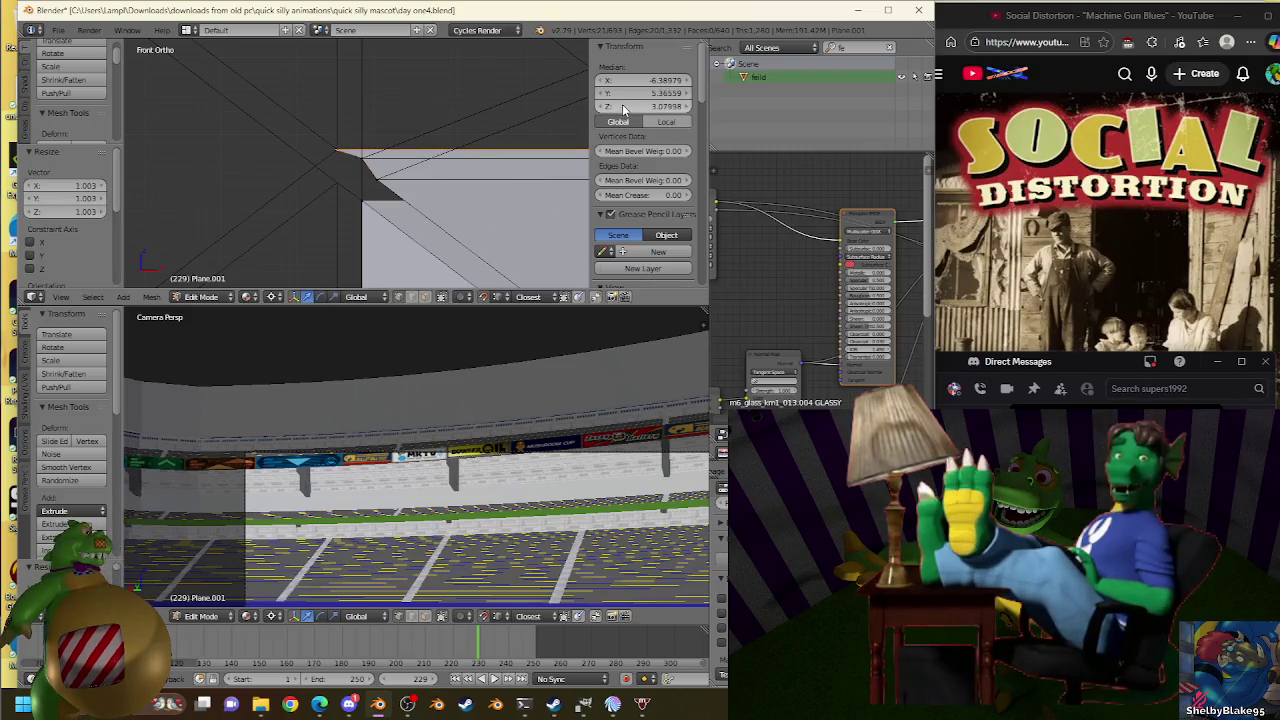
{"action": "key", "text": "s"}
{"action": "key", "text": "Escape"}
{"action": "key", "text": "s"}
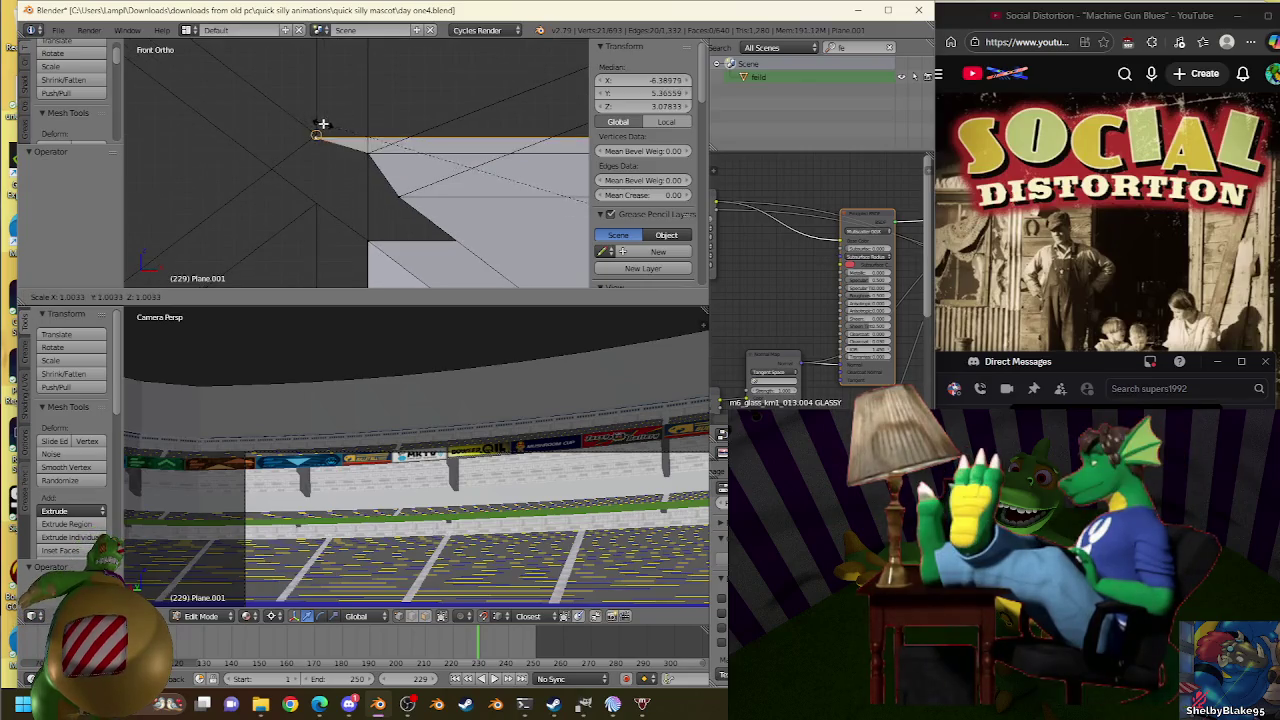
{"action": "left_click", "coordinate": [324, 125]}
{"action": "key", "text": "s"}
{"action": "left_click", "coordinate": [320, 128]}
{"action": "key", "text": "s"}
{"action": "left_click", "coordinate": [320, 129]}
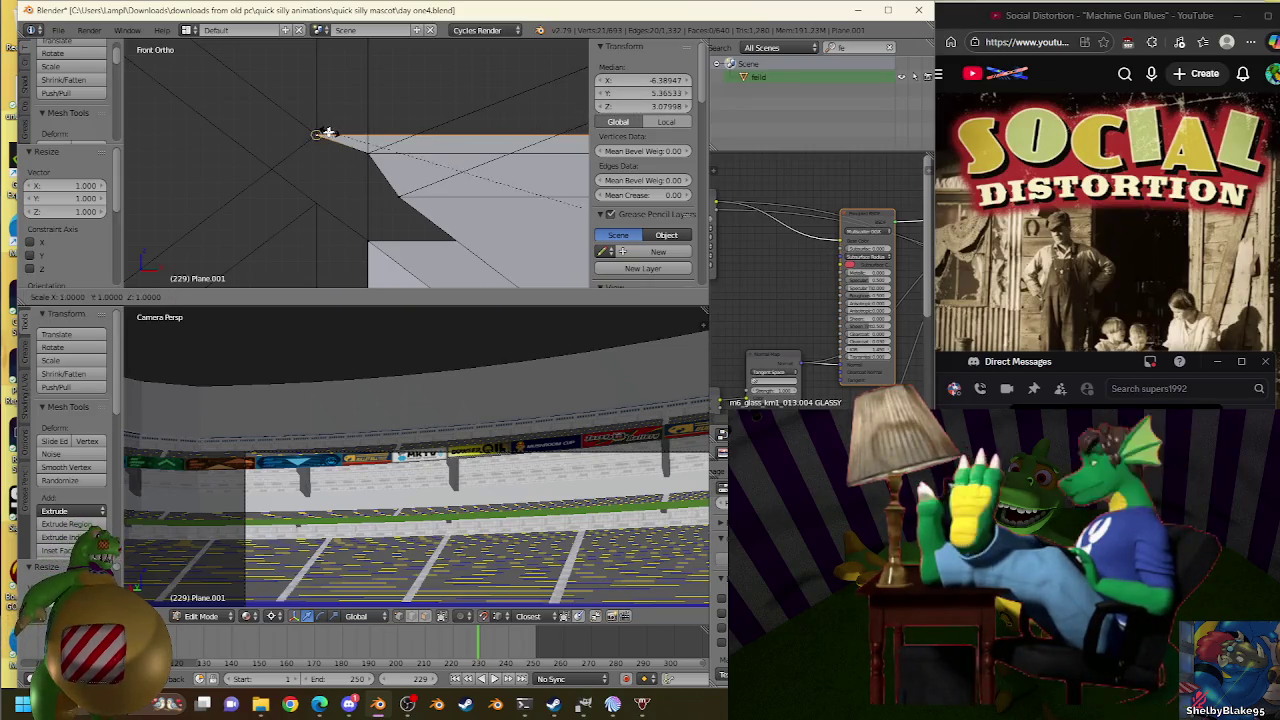
{"action": "scroll", "coordinate": [400, 152], "scroll_direction": "down", "scroll_amount": 2}
{"action": "scroll", "coordinate": [404, 153], "scroll_direction": "down", "scroll_amount": 2}
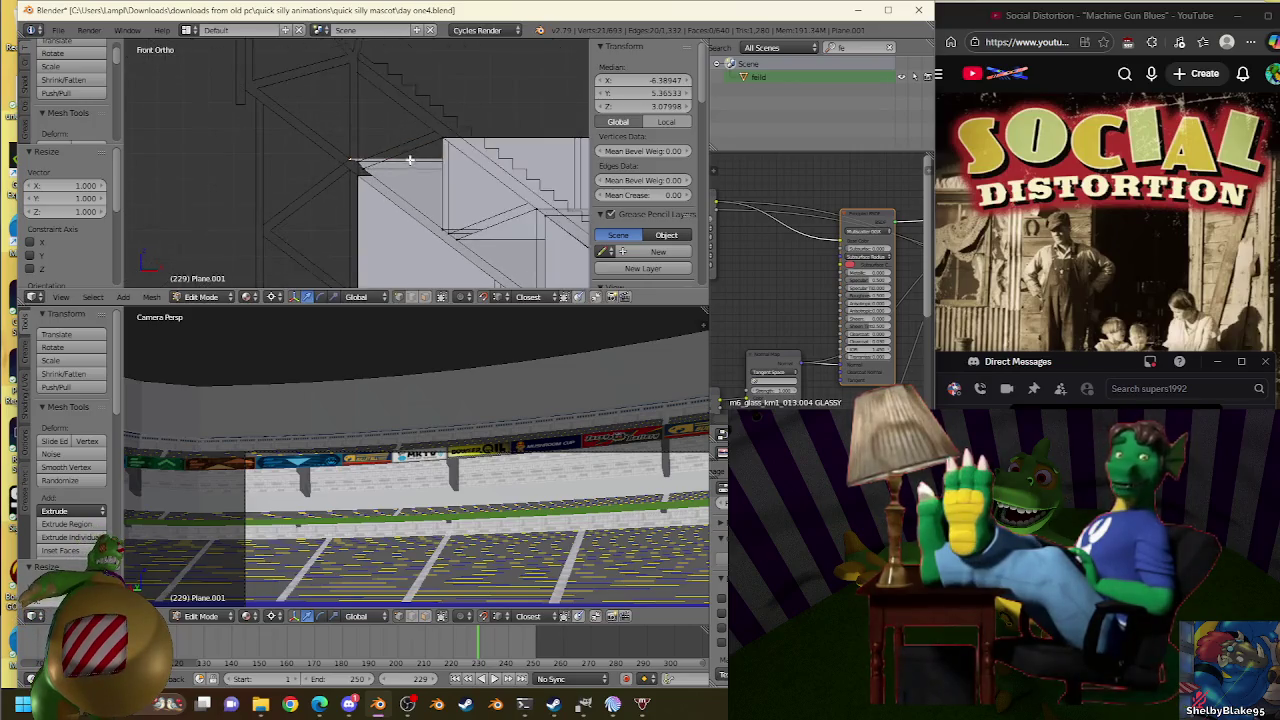
Extrude the top edge upward into a new face ending at the truss corner.
{"action": "scroll", "coordinate": [396, 133], "scroll_direction": "up", "scroll_amount": 2}
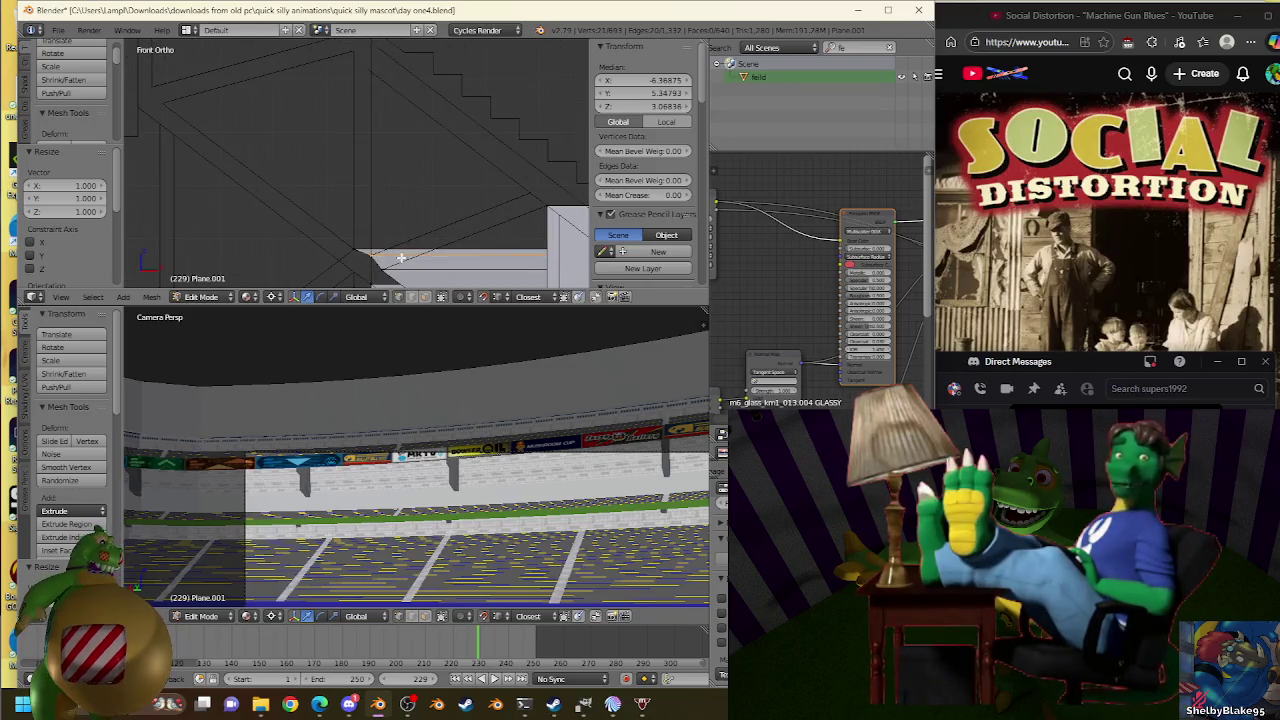
{"action": "key", "text": "e"}
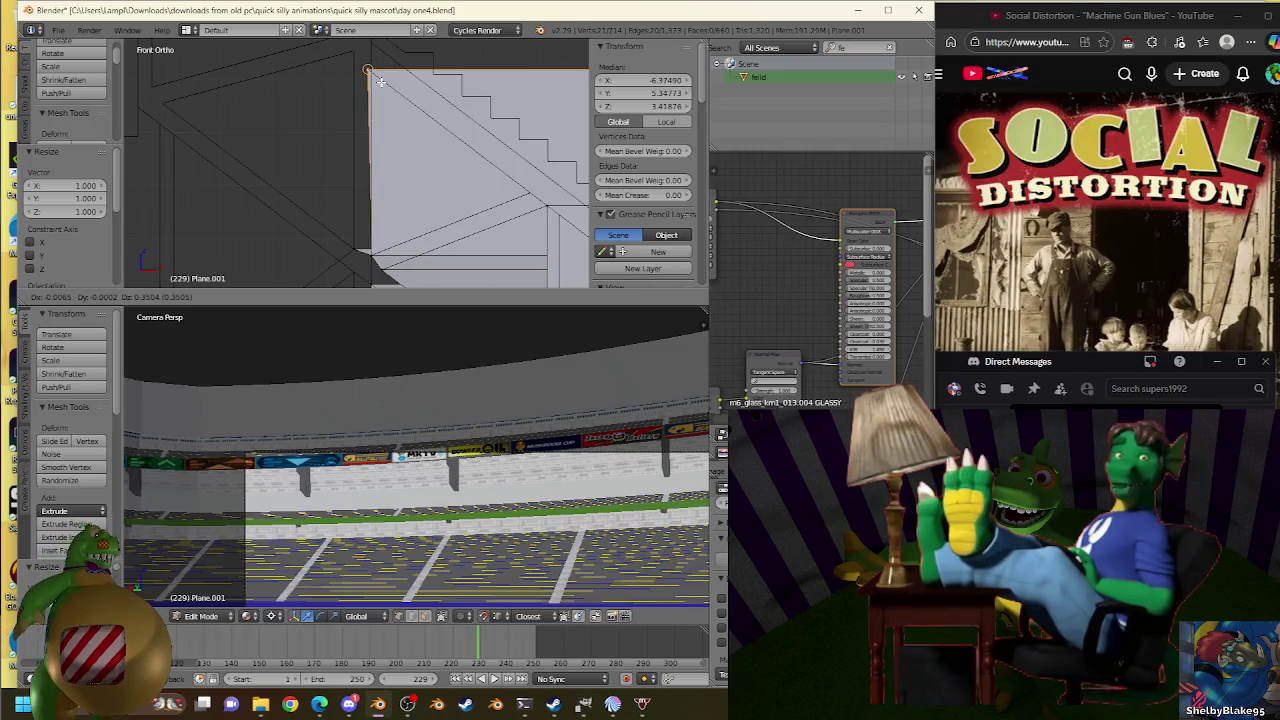
{"action": "left_click", "coordinate": [381, 82]}
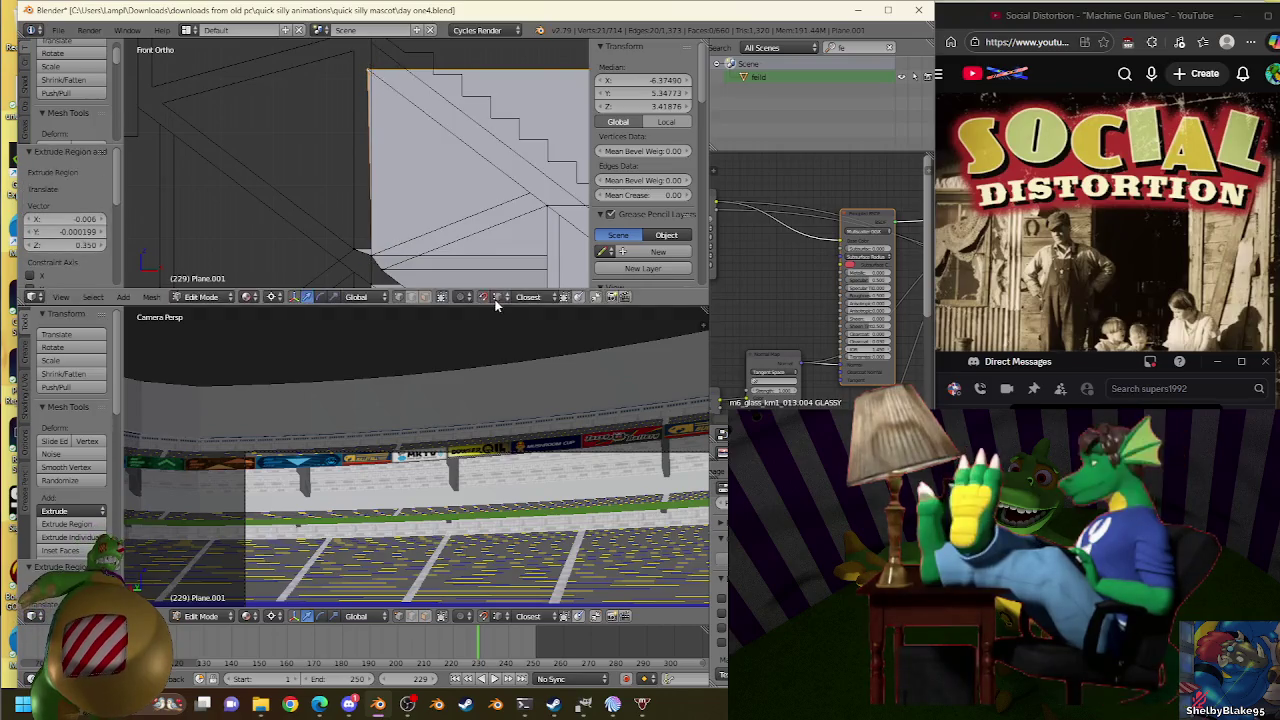
{"action": "scroll", "coordinate": [428, 206], "scroll_direction": "up", "scroll_amount": 2}
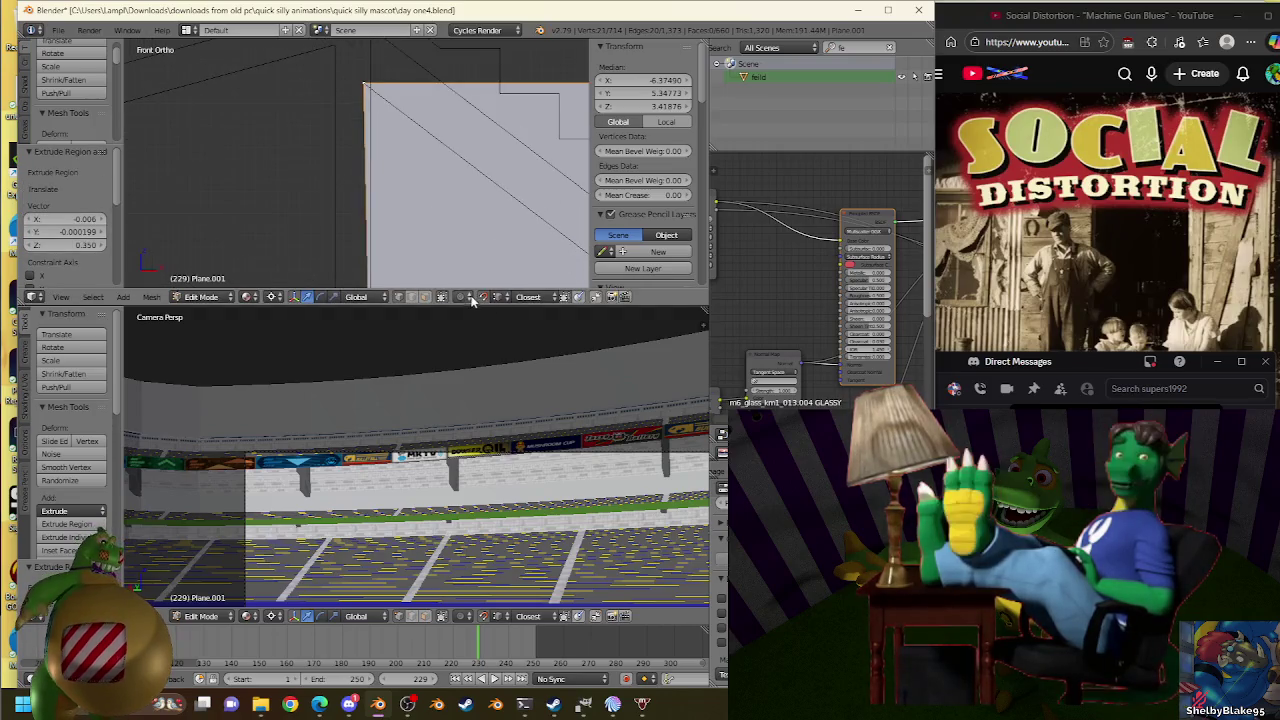
{"action": "scroll", "coordinate": [451, 201], "scroll_direction": "up", "scroll_amount": 3, "text": "shift"}
Shrink the new top edge slightly and lower it -0.003 to median Z 3.41351.
{"action": "key", "text": "s"}
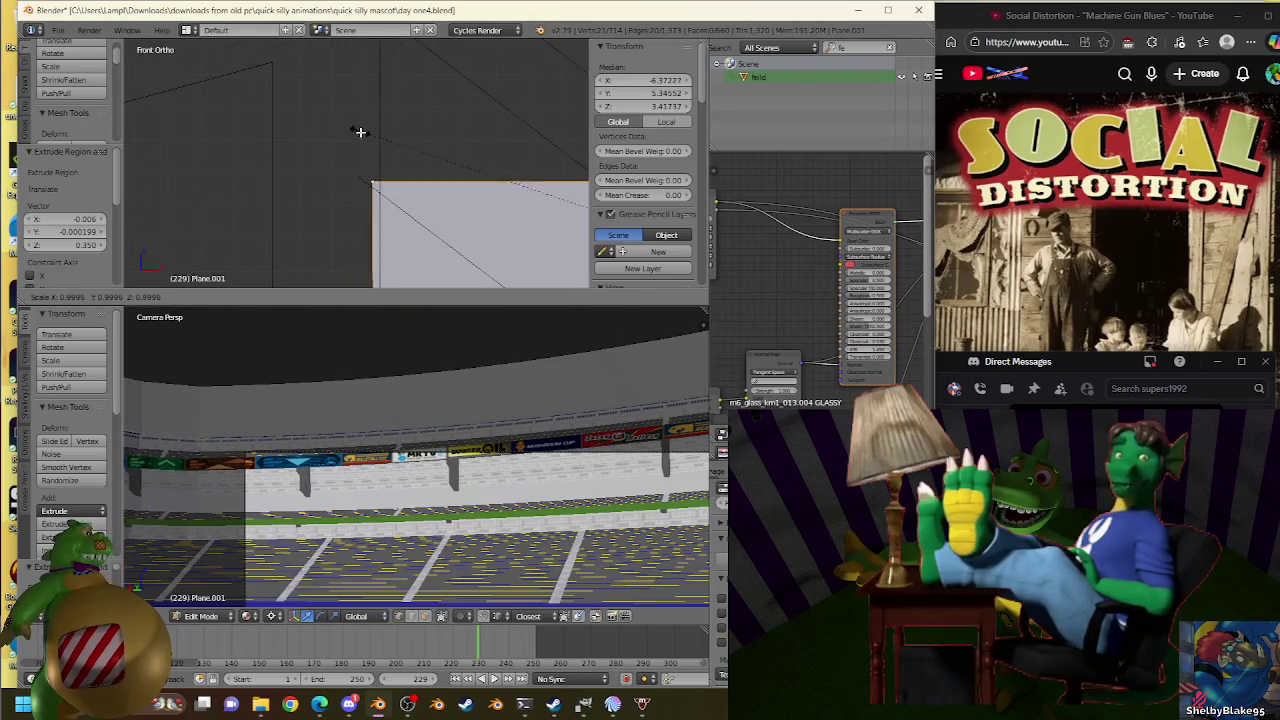
{"action": "left_click", "coordinate": [378, 138]}
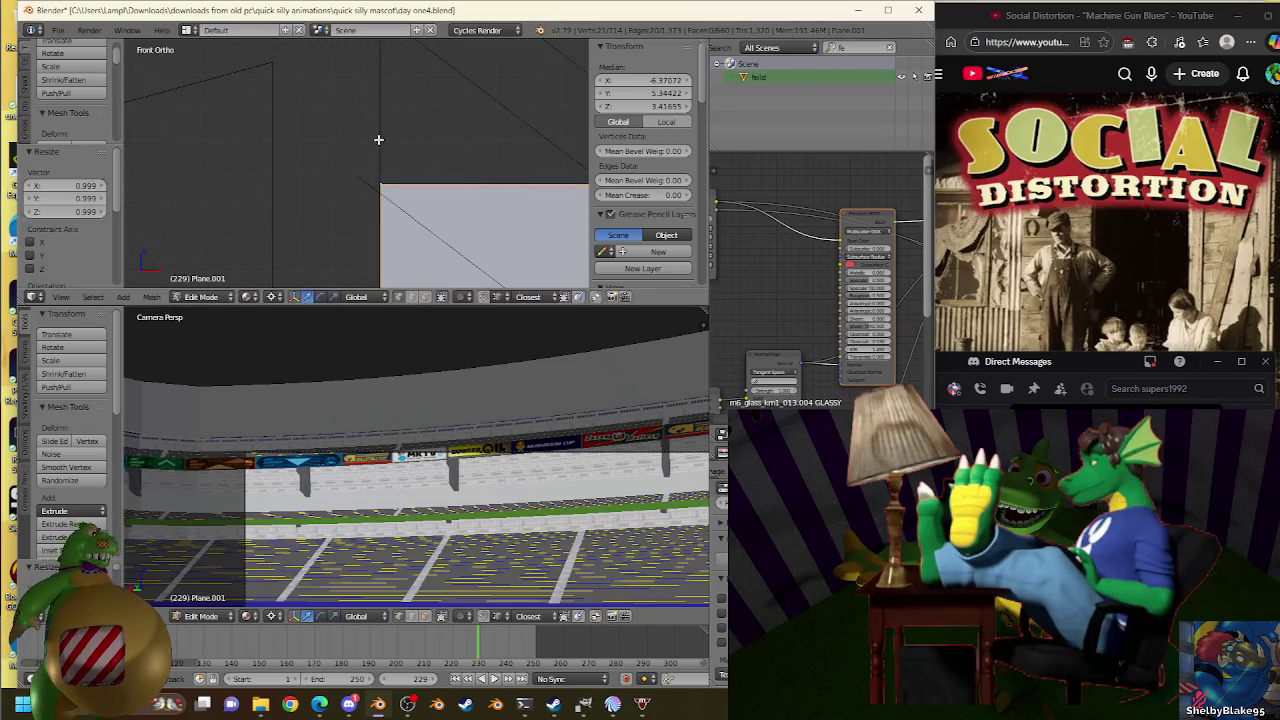
{"action": "scroll", "coordinate": [428, 191], "scroll_direction": "up", "scroll_amount": 1}
{"action": "scroll", "coordinate": [430, 185], "scroll_direction": "up", "scroll_amount": 2}
{"action": "scroll", "coordinate": [434, 176], "scroll_direction": "up", "scroll_amount": 1}
{"action": "key", "text": "g"}
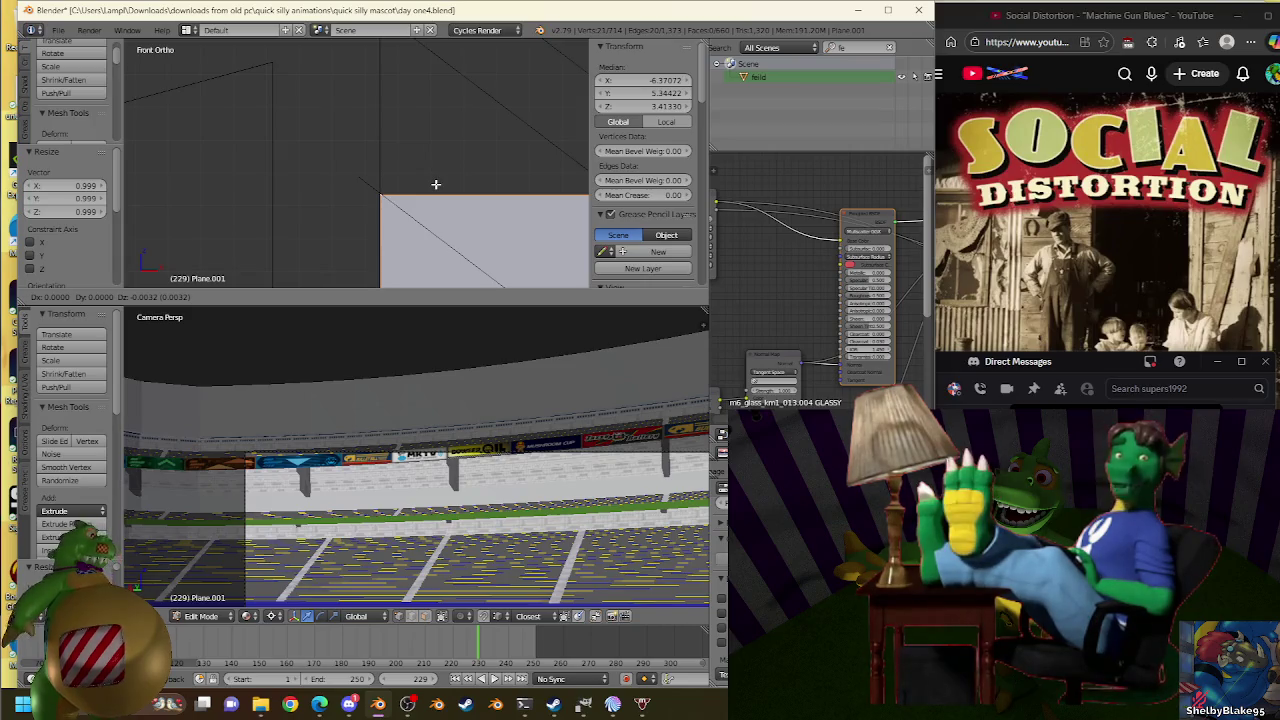
{"action": "key", "text": "Escape"}
{"action": "key", "text": "g"}
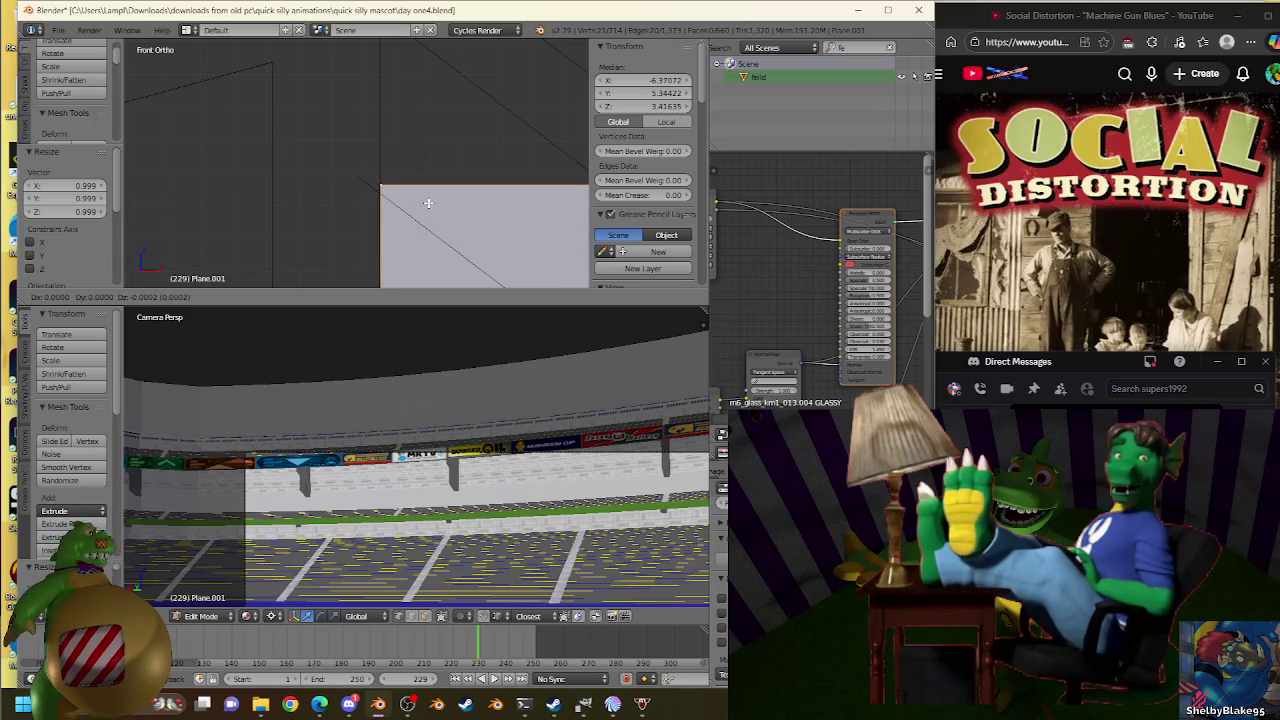
{"action": "left_click", "coordinate": [428, 212]}
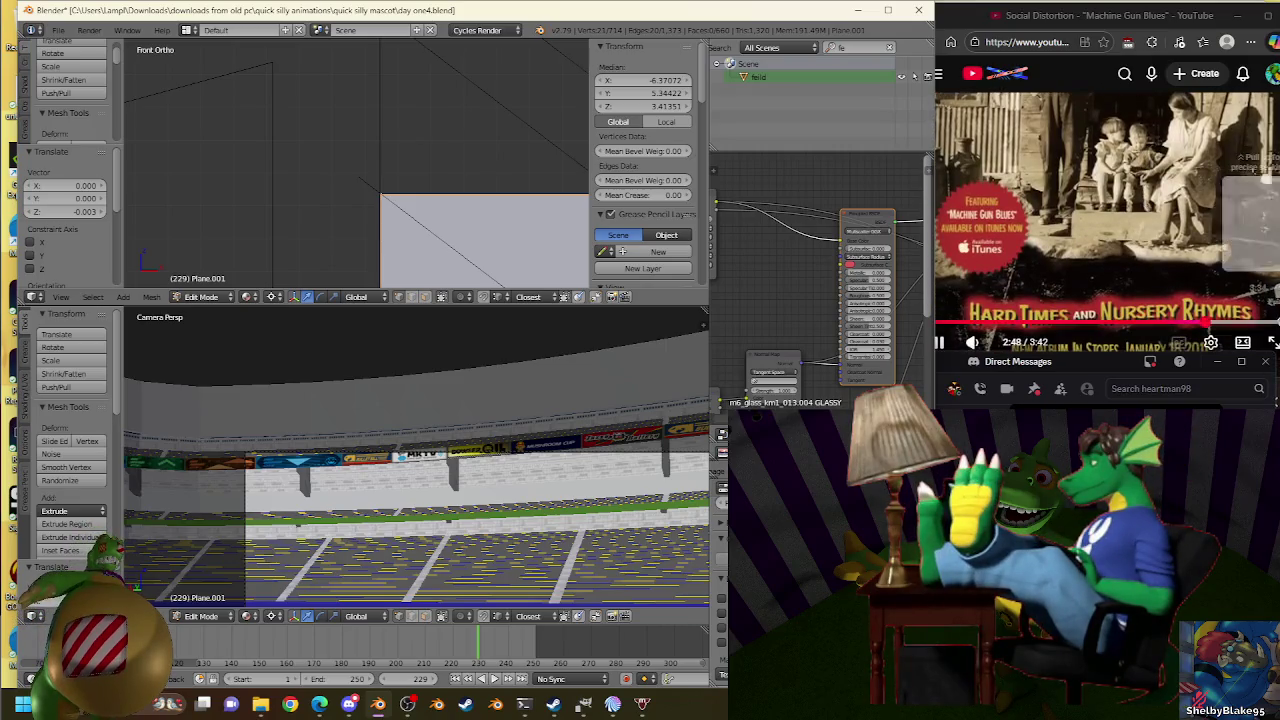
Switch from Blender to the YouTube tutorial in the Edge browser.
{"action": "left_click", "coordinate": [1209, 320]}
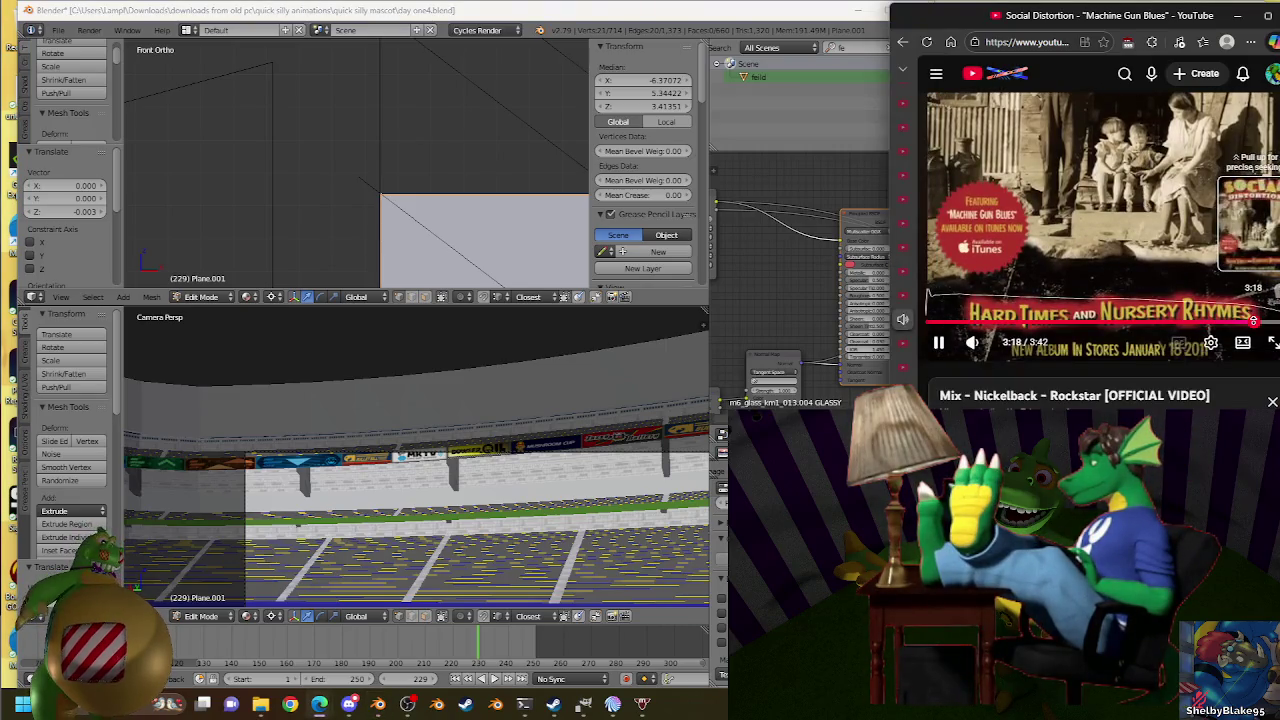
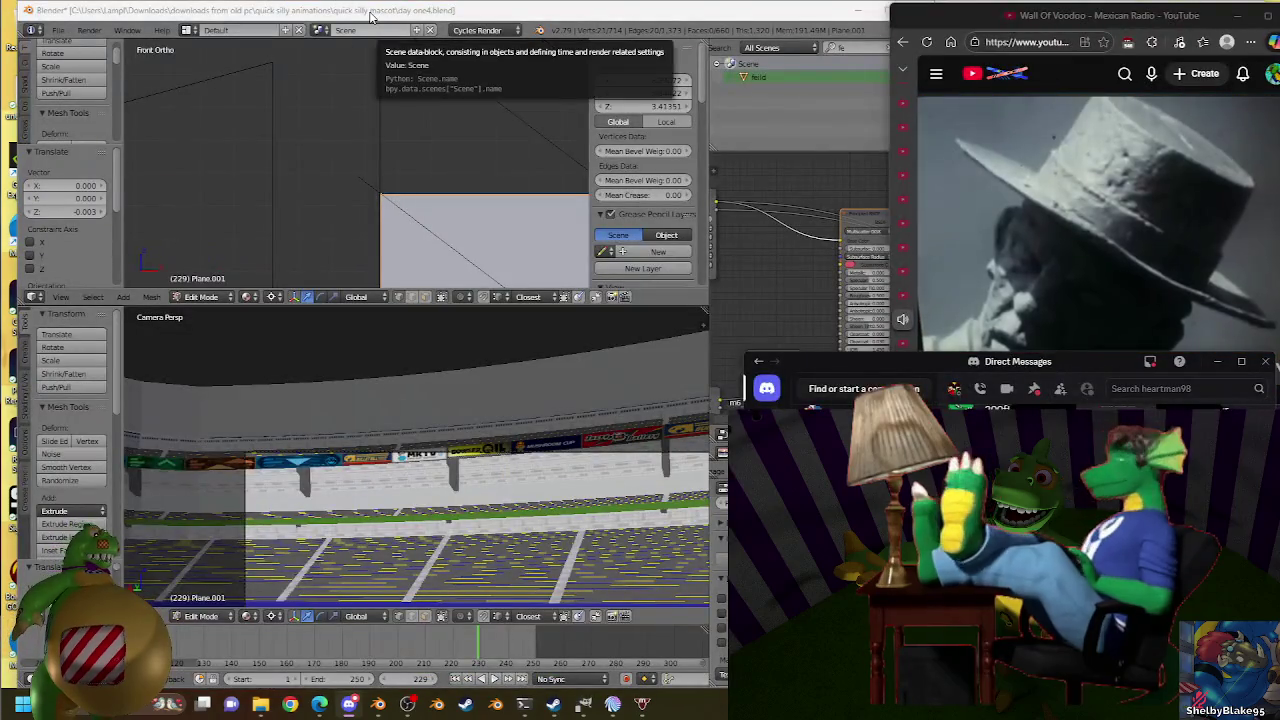
Bring the Blender stadium project back in front of the Edge/Twitch window.
{"action": "left_click", "coordinate": [370, 17]}
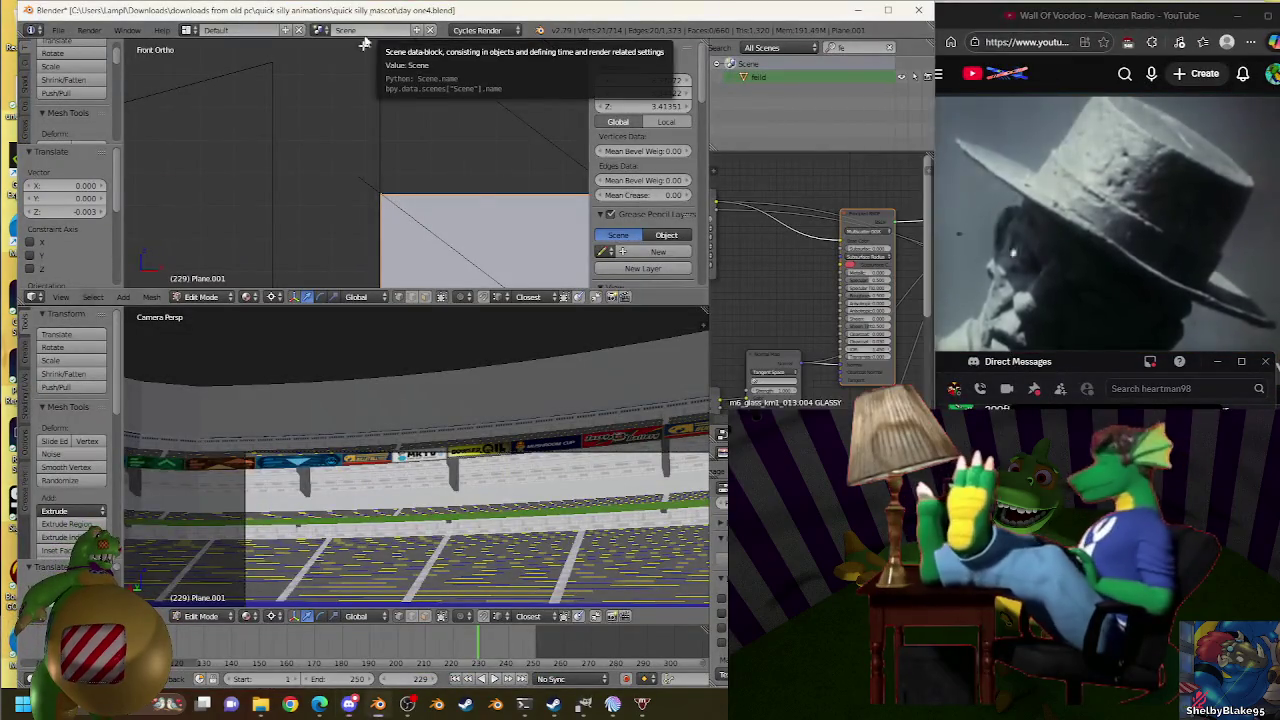
Leave the stand-wall plane and enter Edit Mode on the roof truss Plane.007.
{"action": "scroll", "coordinate": [435, 191], "scroll_direction": "up", "scroll_amount": 5}
{"action": "scroll", "coordinate": [435, 191], "scroll_direction": "up", "scroll_amount": 2}
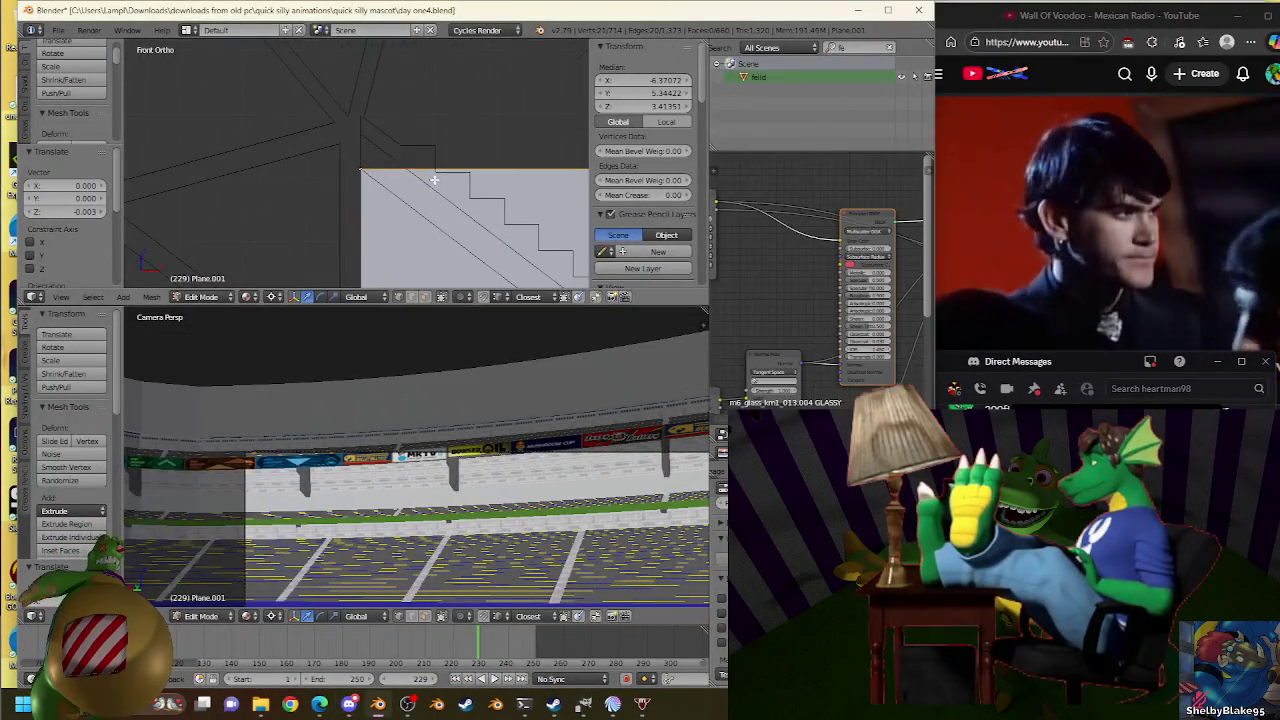
{"action": "scroll", "coordinate": [433, 184], "scroll_direction": "up", "scroll_amount": 2}
{"action": "scroll", "coordinate": [405, 183], "scroll_direction": "up", "scroll_amount": 2}
{"action": "scroll", "coordinate": [408, 177], "scroll_direction": "up", "scroll_amount": 2}
{"action": "key", "text": "Tab"}
{"action": "right_click", "coordinate": [375, 82]}
{"action": "key", "text": "Tab"}
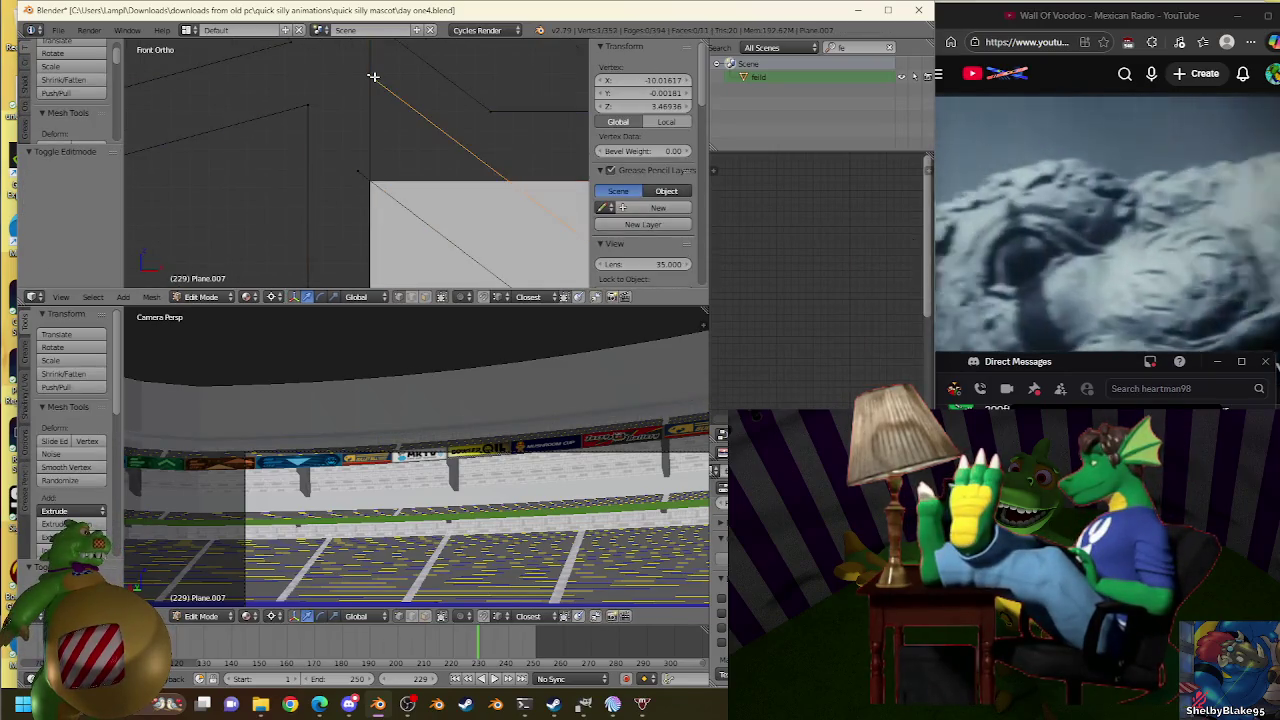
Toggle the truss's Edit Mode, then reselect the stand-wall plane Plane.001.
{"action": "scroll", "coordinate": [383, 97], "scroll_direction": "down", "scroll_amount": 2}
{"action": "scroll", "coordinate": [380, 115], "scroll_direction": "up", "scroll_amount": 2}
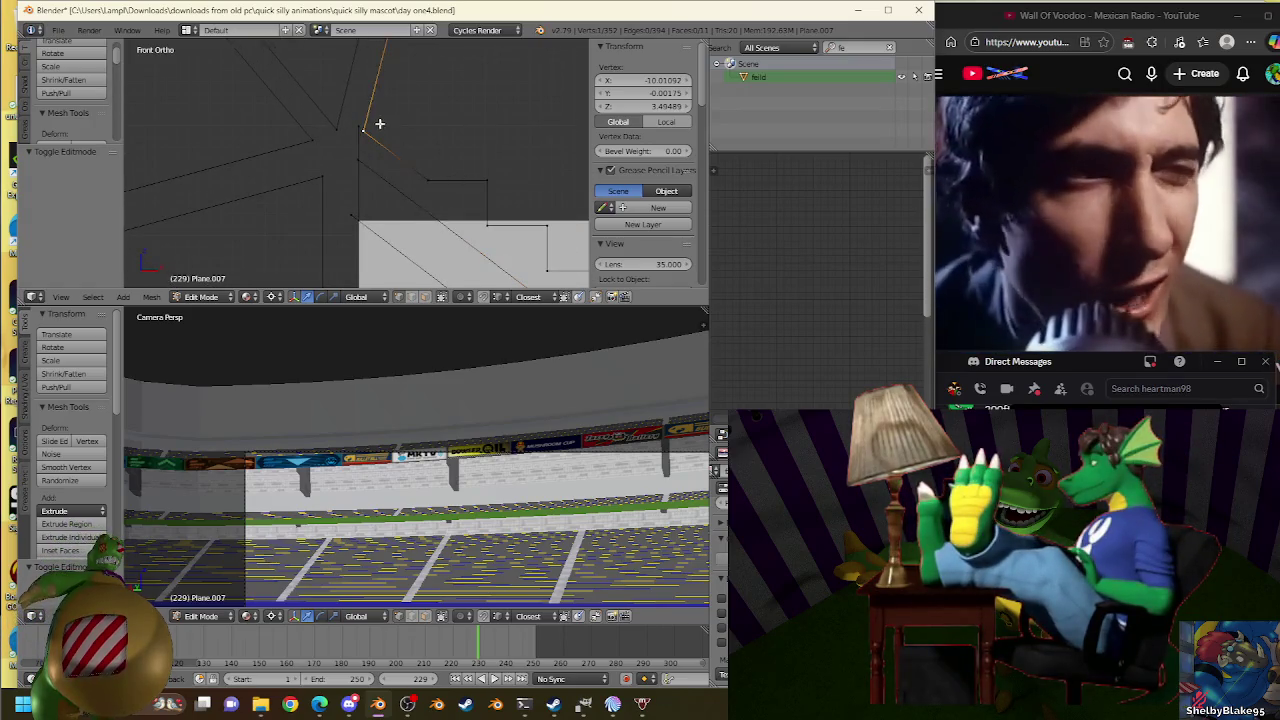
{"action": "key", "text": "Tab"}
{"action": "key", "text": "Tab"}
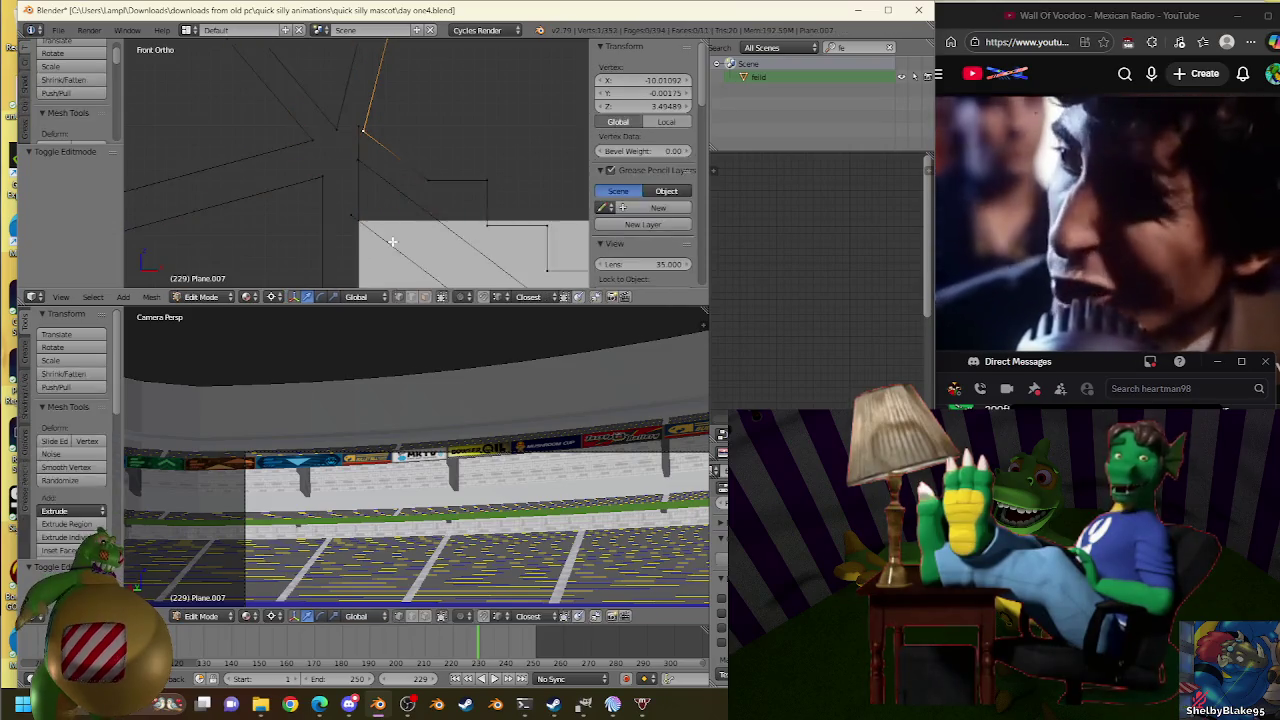
{"action": "key", "text": "Tab"}
{"action": "key", "text": "Tab"}
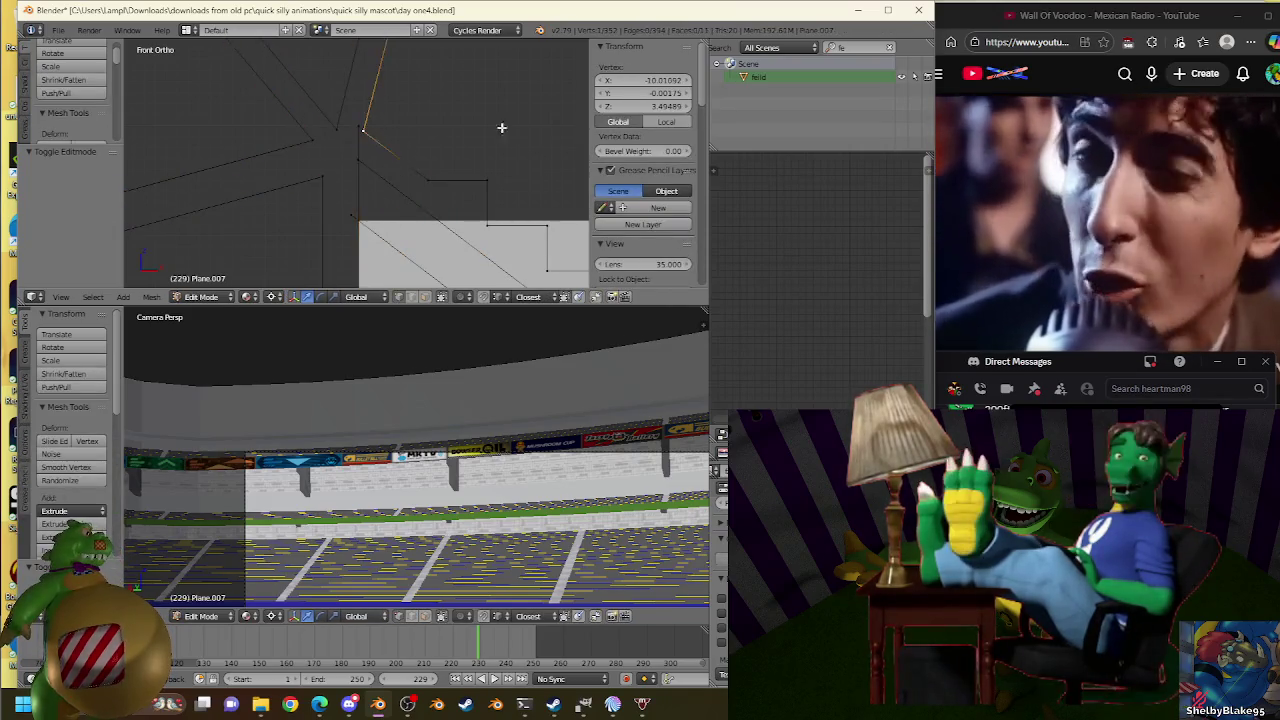
{"action": "key", "text": "Tab"}
{"action": "right_click", "coordinate": [400, 250]}
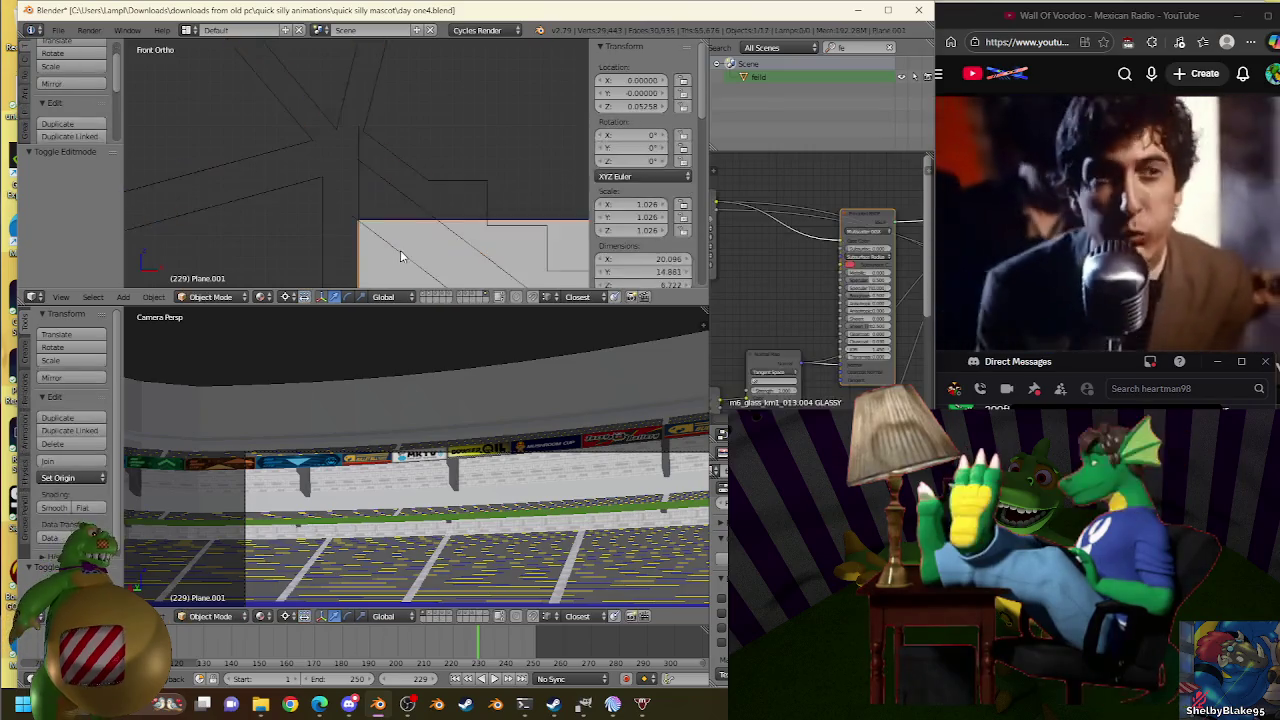
{"action": "key", "text": "Tab"}
Extrude and scale the wall's top edge, then undo the extrusion.
{"action": "right_click", "coordinate": [396, 221]}
{"action": "key", "text": "e"}
{"action": "key", "text": "Escape"}
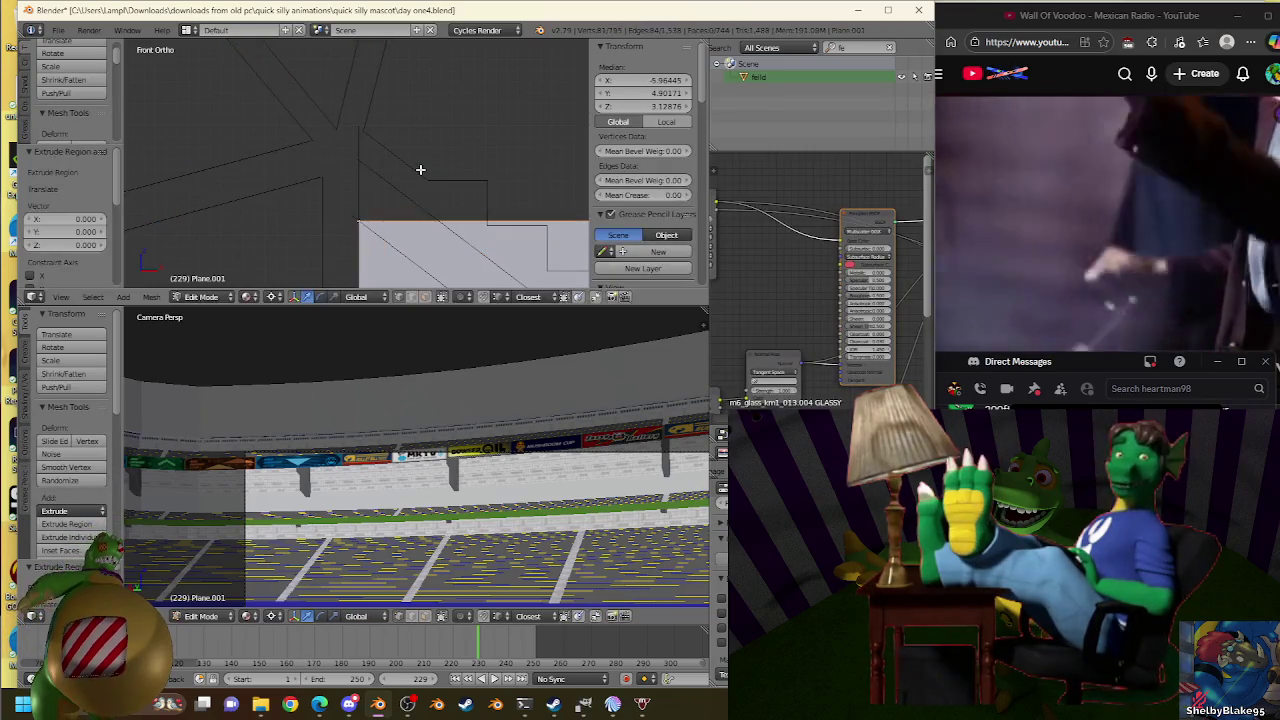
{"action": "key", "text": "s"}
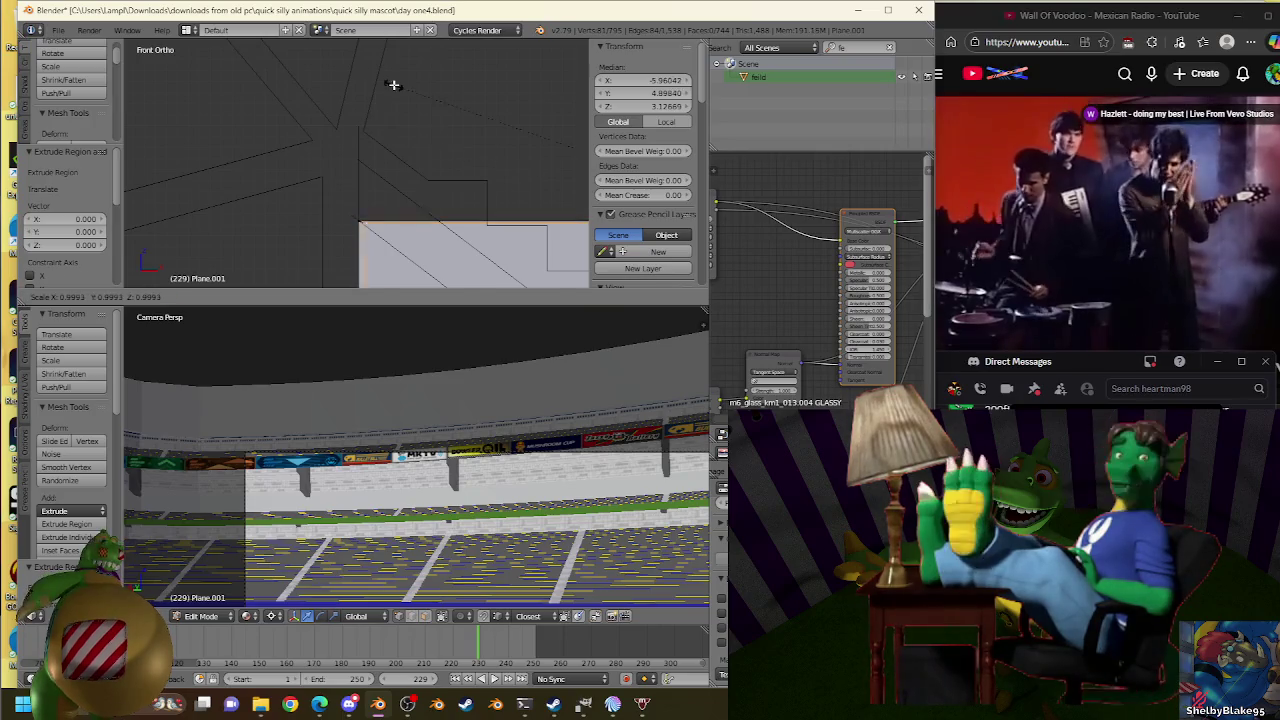
{"action": "left_click", "coordinate": [392, 86]}
{"action": "scroll", "coordinate": [422, 183], "scroll_direction": "down", "scroll_amount": 1}
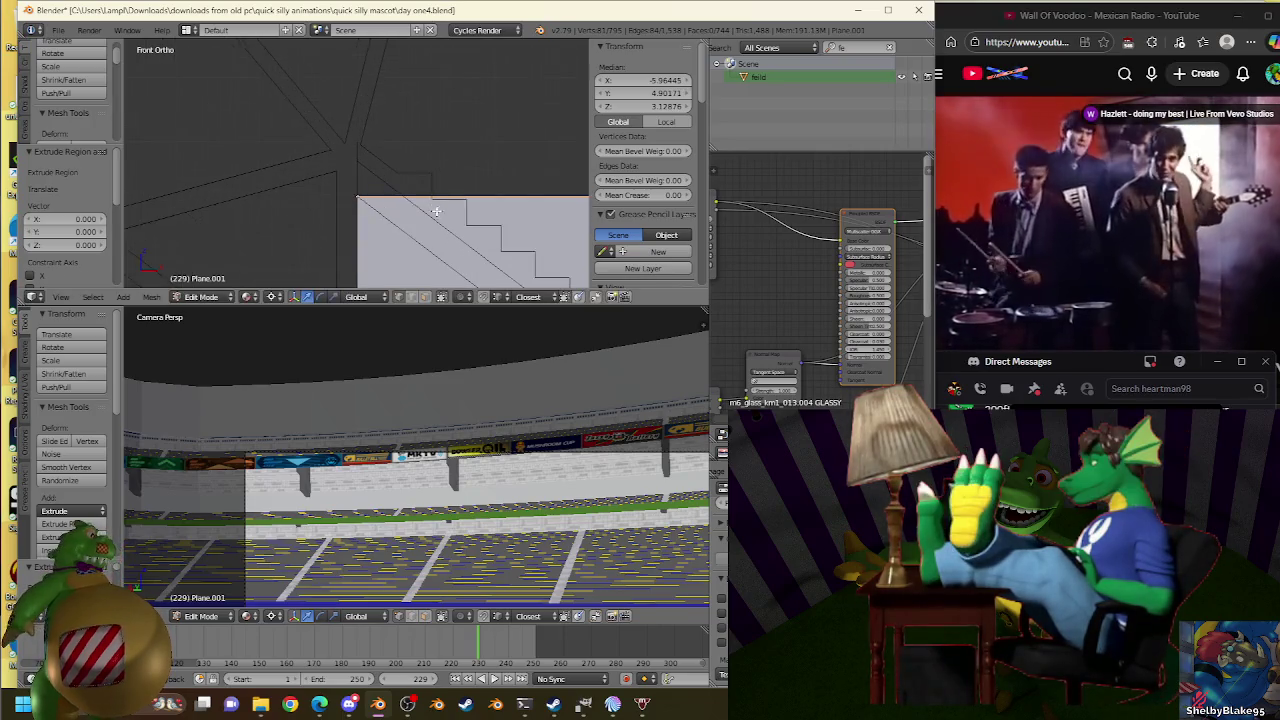
{"action": "scroll", "coordinate": [429, 200], "scroll_direction": "down", "scroll_amount": 2}
{"action": "key", "text": "ctrl+z"}
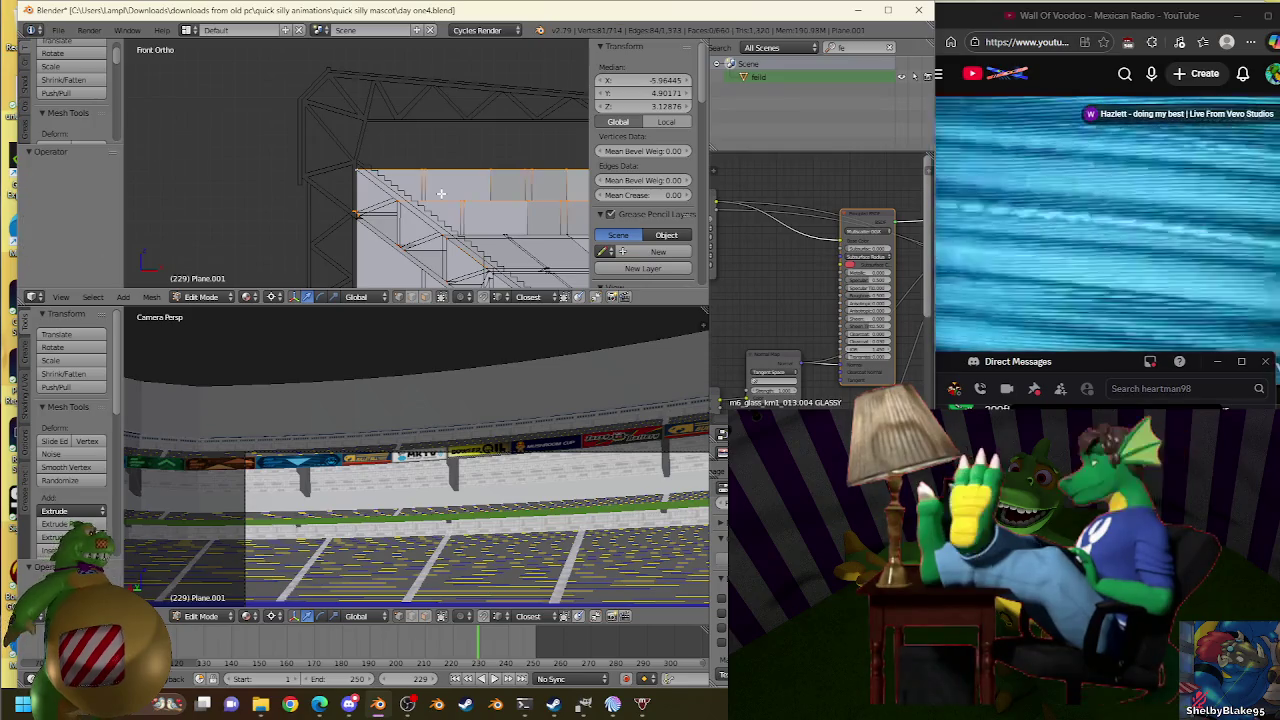
{"action": "scroll", "coordinate": [443, 193], "scroll_direction": "up", "scroll_amount": 1}
{"action": "scroll", "coordinate": [453, 196], "scroll_direction": "up", "scroll_amount": 1}
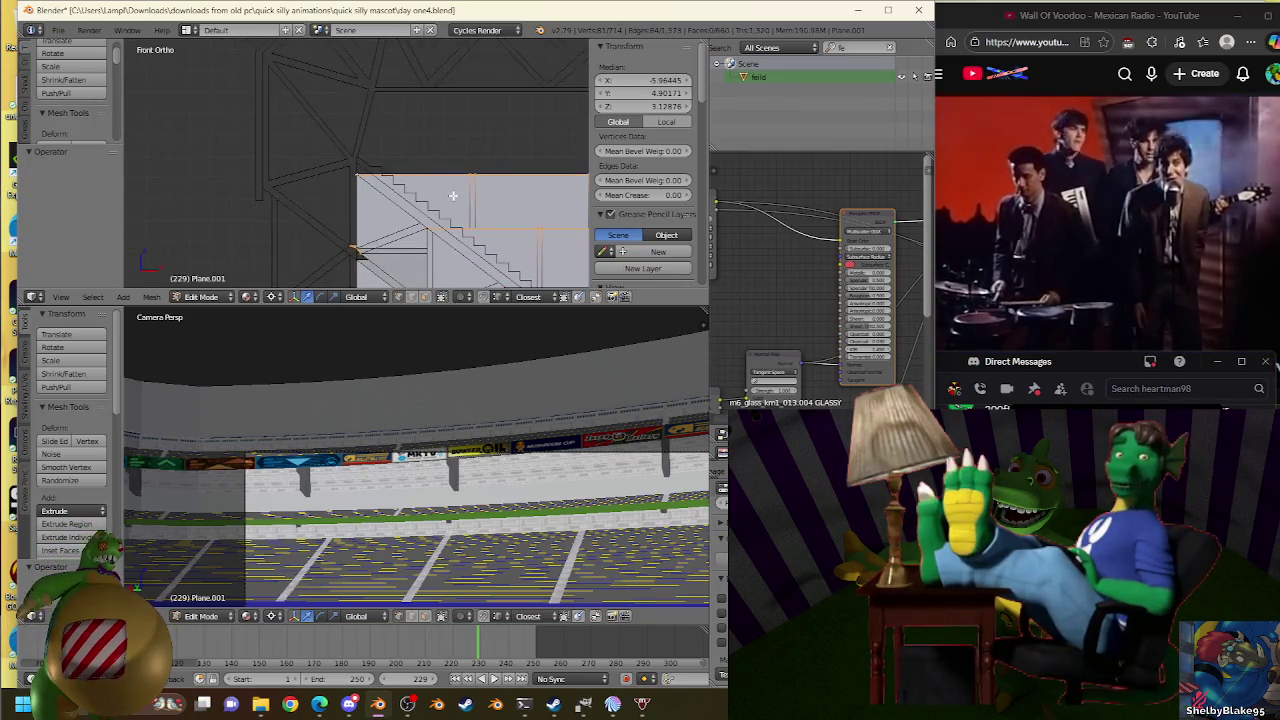
Run Remove Doubles on the whole stand-wall mesh, removing 0 vertices.
{"action": "key", "text": "a"}
{"action": "key", "text": "a"}
{"action": "key", "text": "w"}
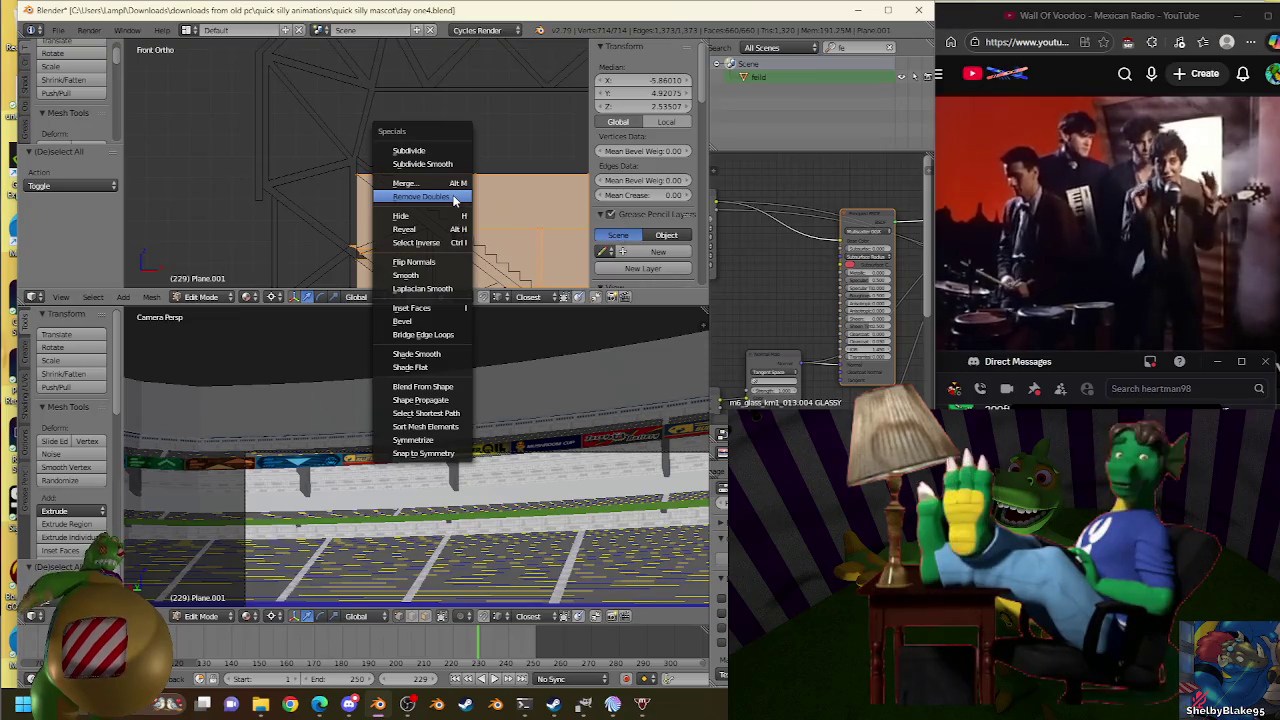
{"action": "left_click", "coordinate": [430, 192]}
{"action": "key", "text": "a"}
Select the wall's top edge again and cancel the move, leaving it in place.
{"action": "scroll", "coordinate": [405, 178], "scroll_direction": "up", "scroll_amount": 2}
{"action": "right_click", "coordinate": [405, 178]}
{"action": "key", "text": "g"}
{"action": "right_click", "coordinate": [388, 148]}
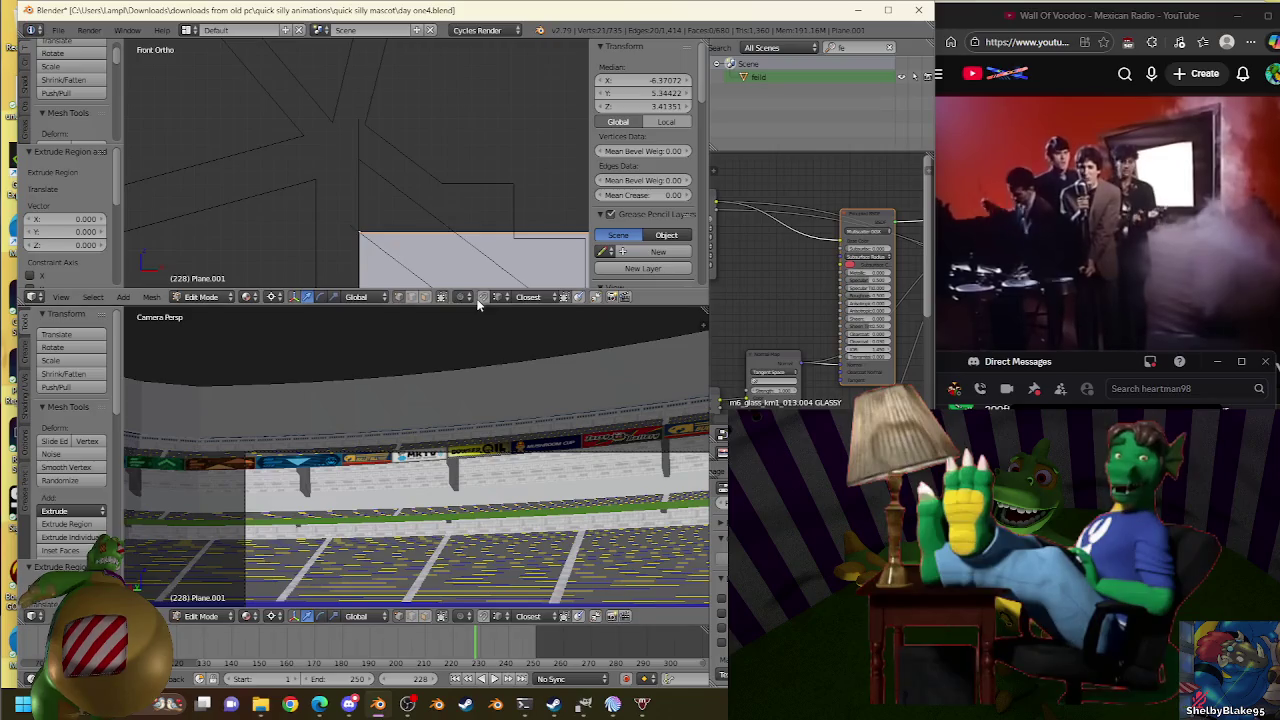
Resize the new edge a few times, ending at its original size.
{"action": "key", "text": "s"}
{"action": "left_click", "coordinate": [368, 160]}
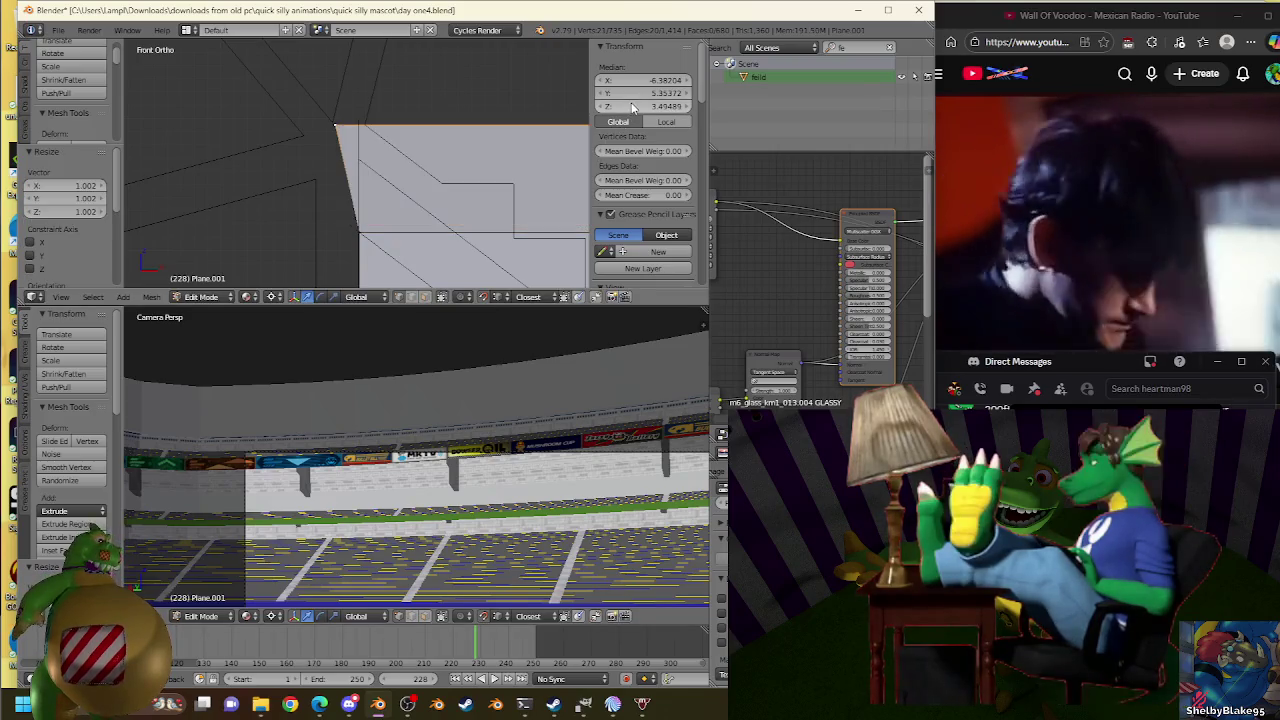
{"action": "key", "text": "s"}
{"action": "left_click", "coordinate": [366, 165]}
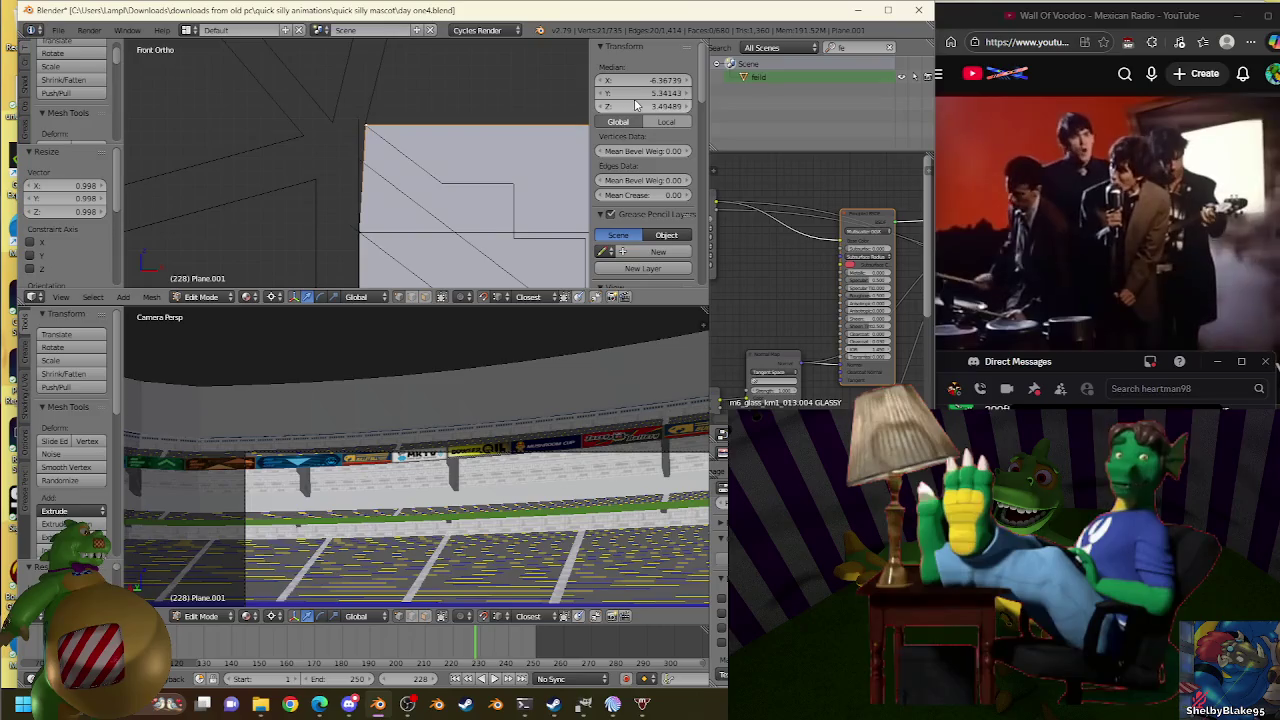
{"action": "key", "text": "s"}
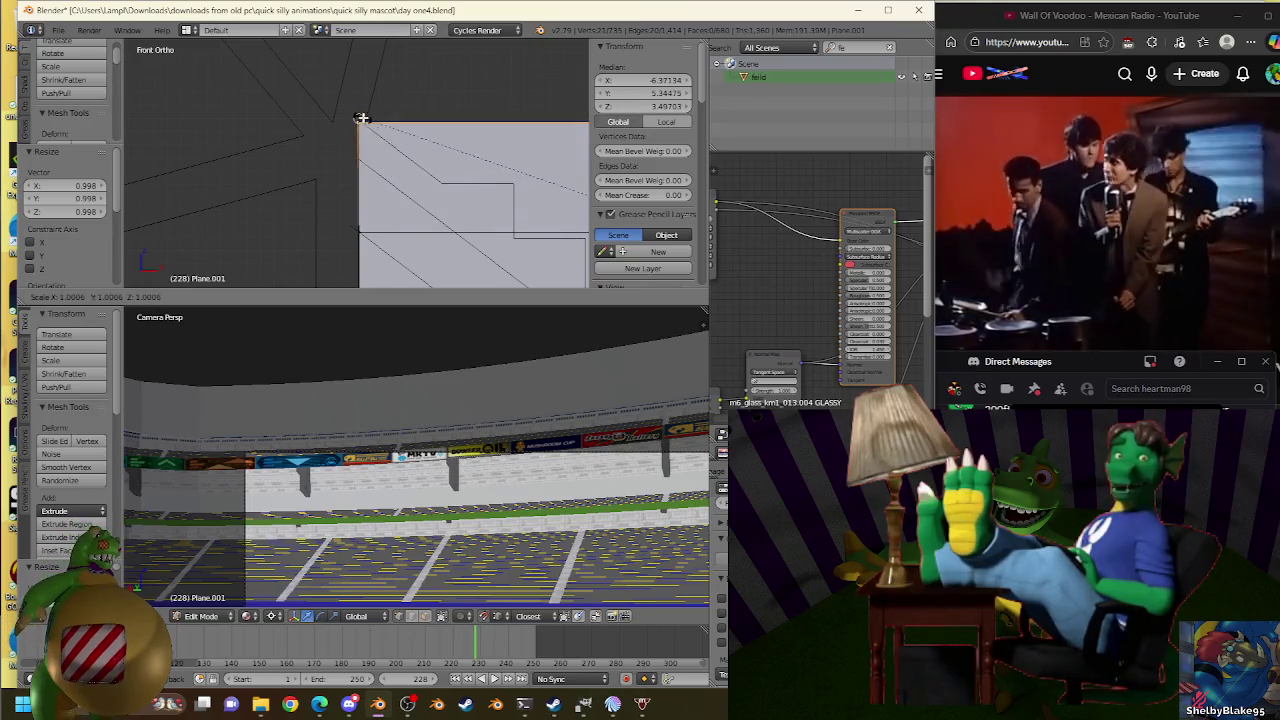
{"action": "left_click", "coordinate": [368, 122]}
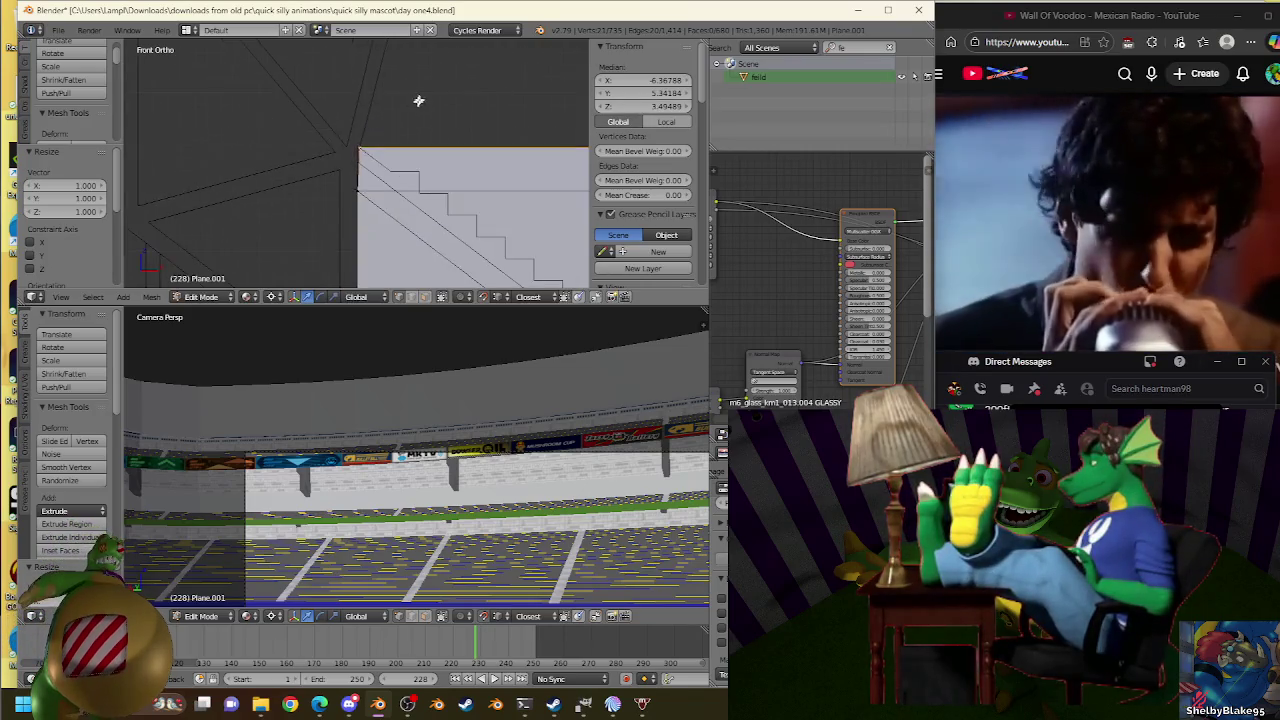
Use Shift+S snapping on the roof truss origin, then reselect Plane.001.
{"action": "key", "text": "Tab"}
{"action": "right_click", "coordinate": [344, 91]}
{"action": "key", "text": "shift+s"}
{"action": "left_click", "coordinate": [491, 120]}
{"action": "right_click", "coordinate": [383, 259]}
{"action": "key", "text": "shift+s"}
{"action": "left_click", "coordinate": [427, 163]}
{"action": "right_click", "coordinate": [356, 90]}
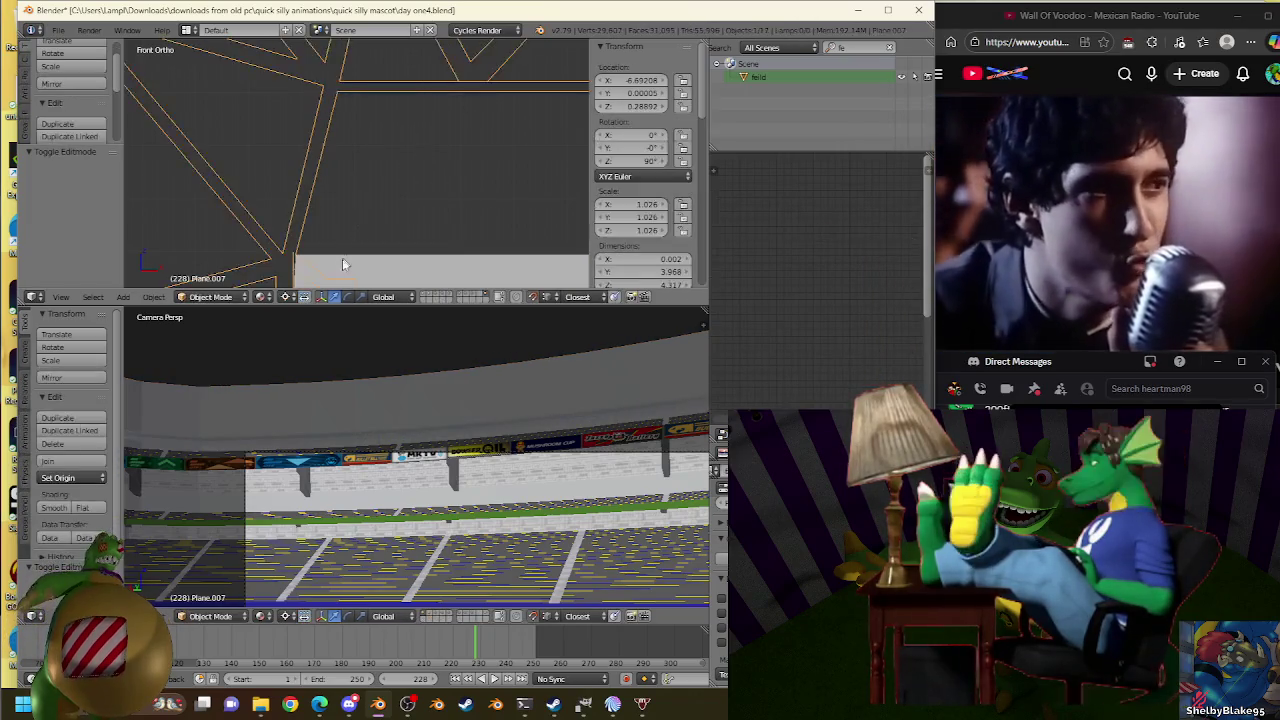
{"action": "right_click", "coordinate": [342, 265]}
Extrude the wall's top edge upward to the roof truss.
{"action": "key", "text": "Tab"}
{"action": "key", "text": "a"}
{"action": "key", "text": "e"}
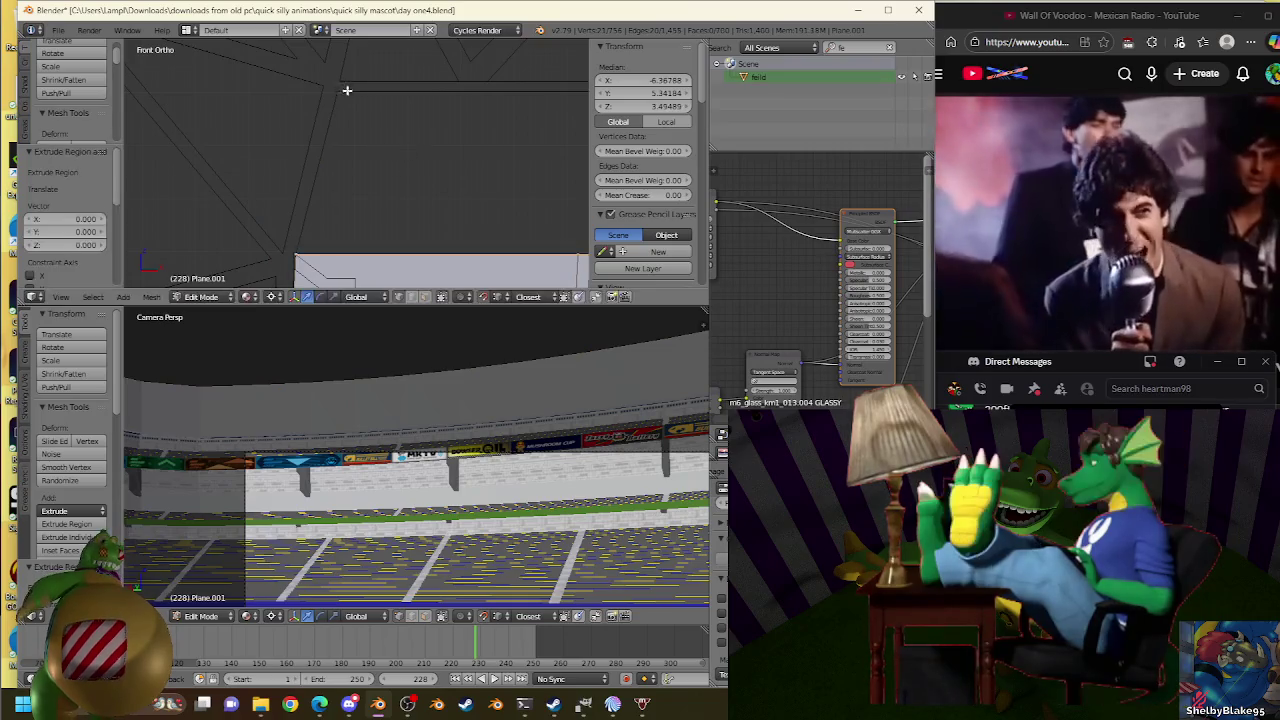
{"action": "key", "text": "s"}
{"action": "left_click", "coordinate": [420, 103]}
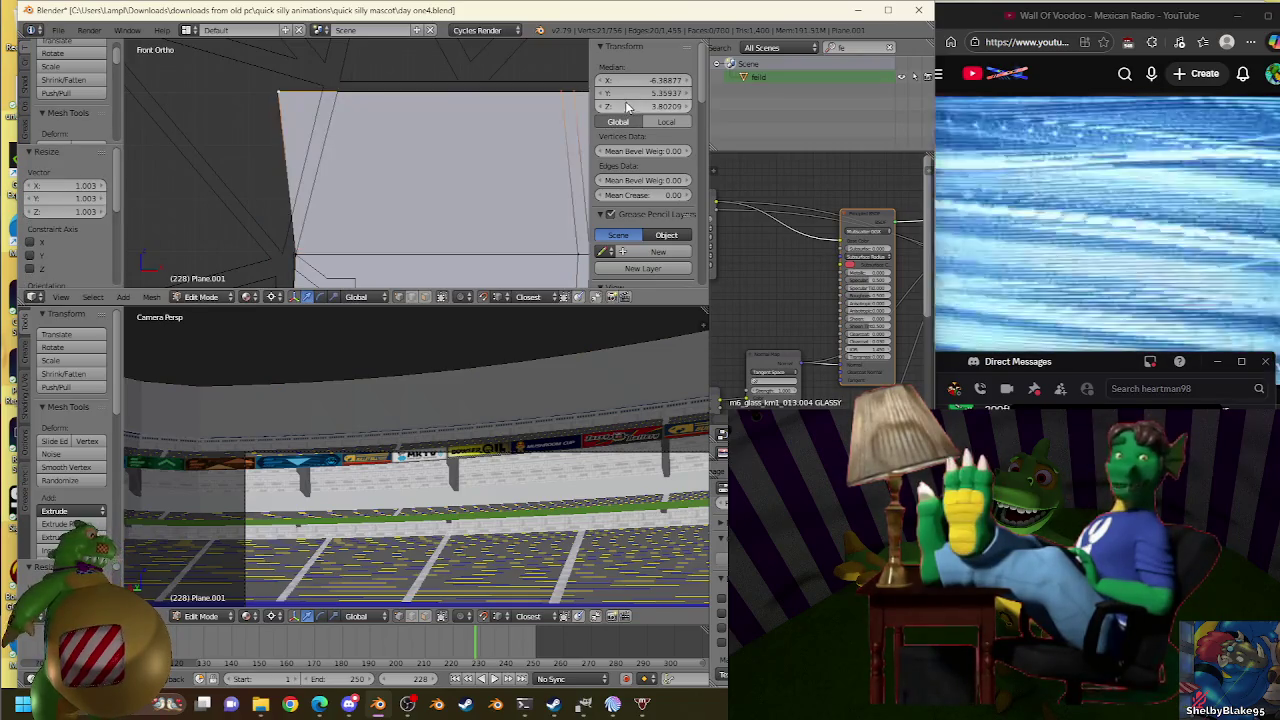
Fine-tune the new top edge's scale, settling at 1.000 with median Z 3.80209.
{"action": "key", "text": "s"}
{"action": "left_click", "coordinate": [333, 95]}
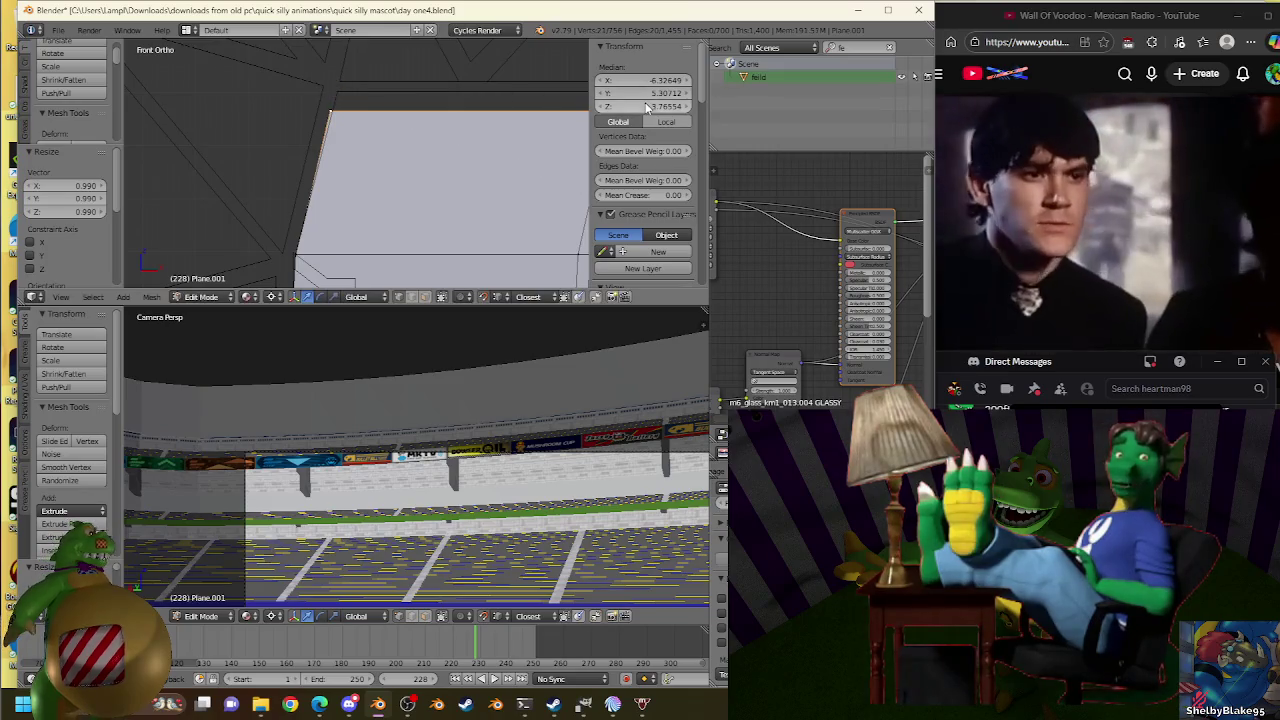
{"action": "key", "text": "s"}
{"action": "left_click", "coordinate": [604, 108]}
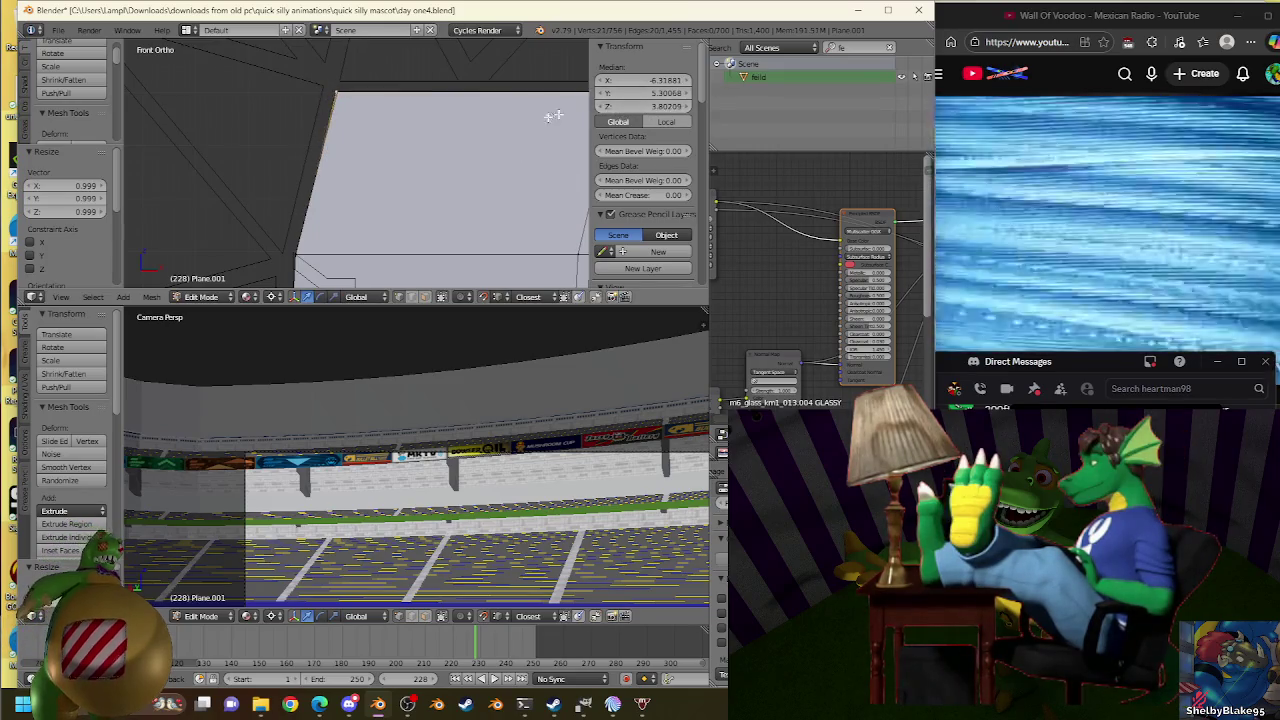
{"action": "key", "text": "s"}
{"action": "left_click", "coordinate": [352, 98]}
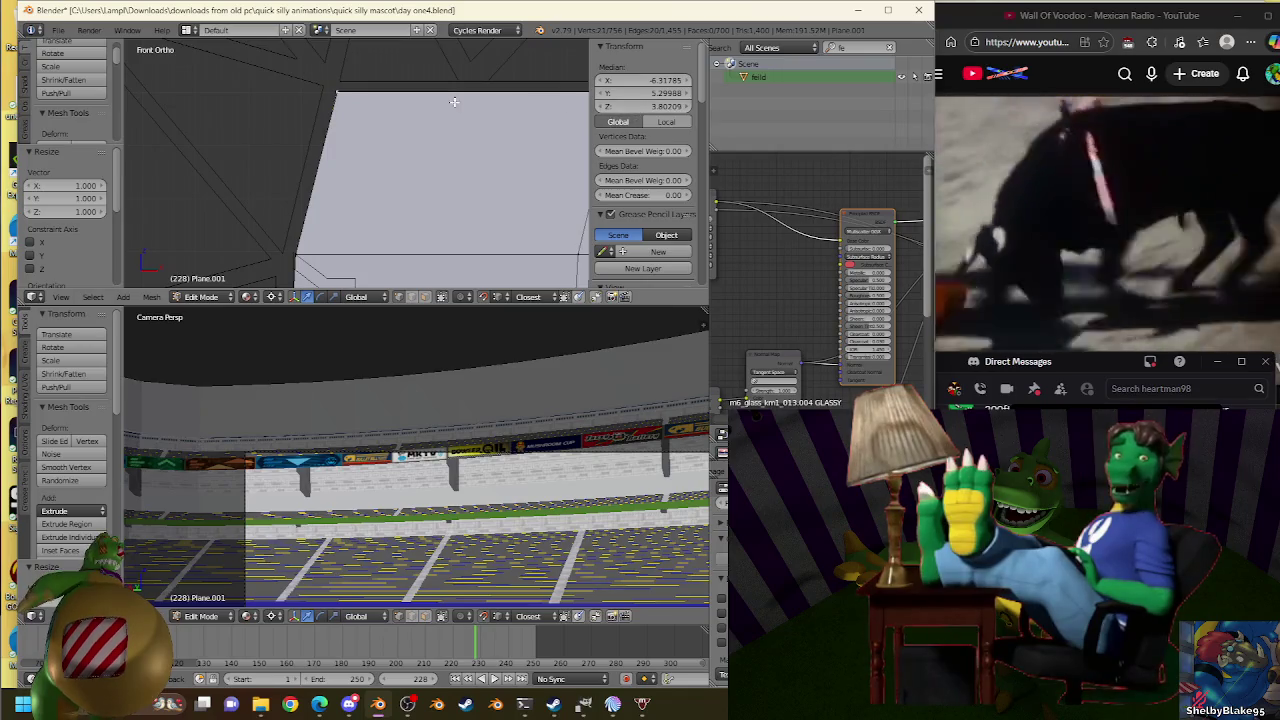
{"action": "key", "text": "s"}
{"action": "left_click", "coordinate": [341, 91]}
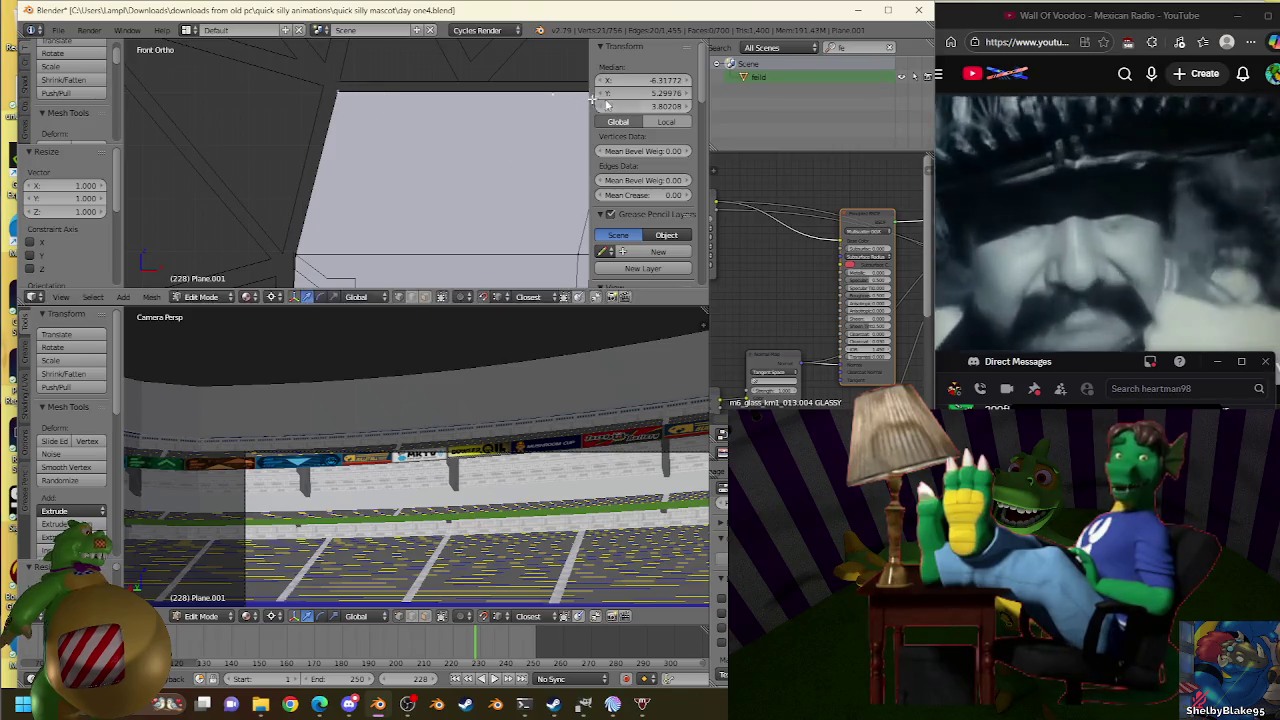
{"action": "key", "text": "s"}
{"action": "left_click", "coordinate": [350, 95]}
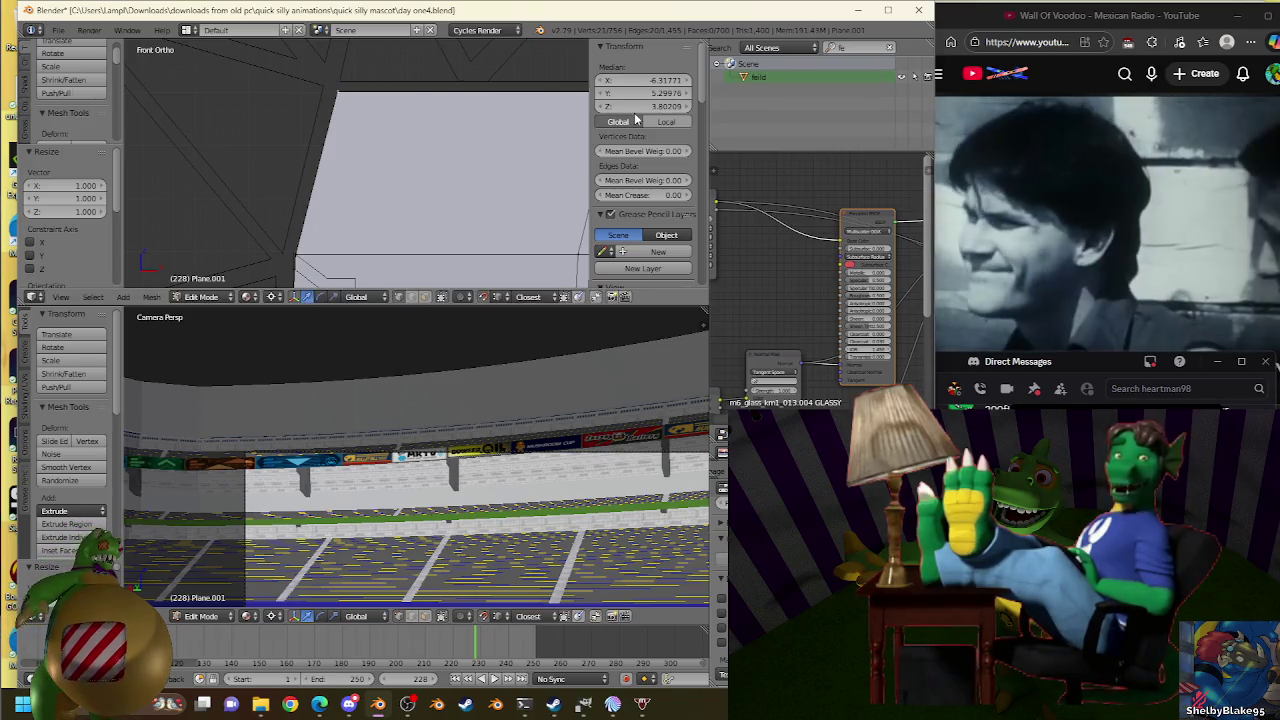
{"action": "scroll", "coordinate": [471, 109], "scroll_direction": "down", "scroll_amount": 2}
Briefly edit the roof truss Plane.007, then undo back to the wall mesh.
{"action": "scroll", "coordinate": [282, 143], "scroll_direction": "down", "scroll_amount": 2}
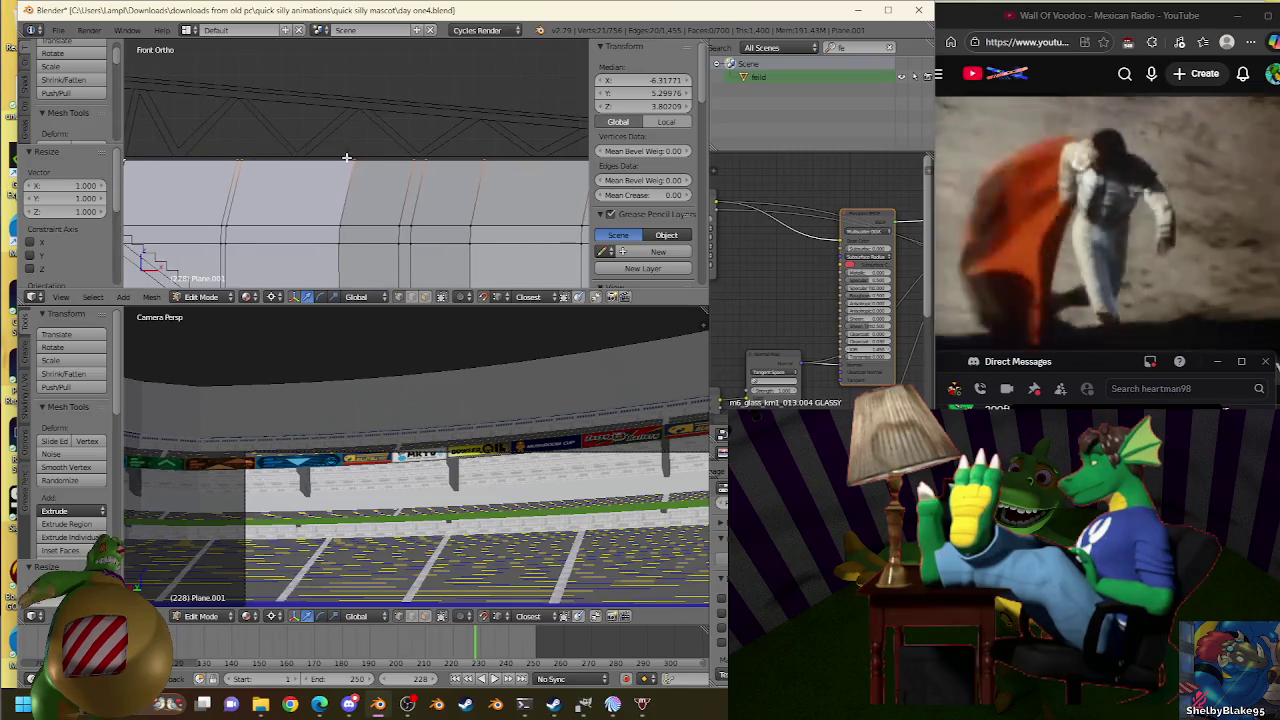
{"action": "scroll", "coordinate": [434, 143], "scroll_direction": "up", "scroll_amount": 2}
{"action": "key", "text": "Tab"}
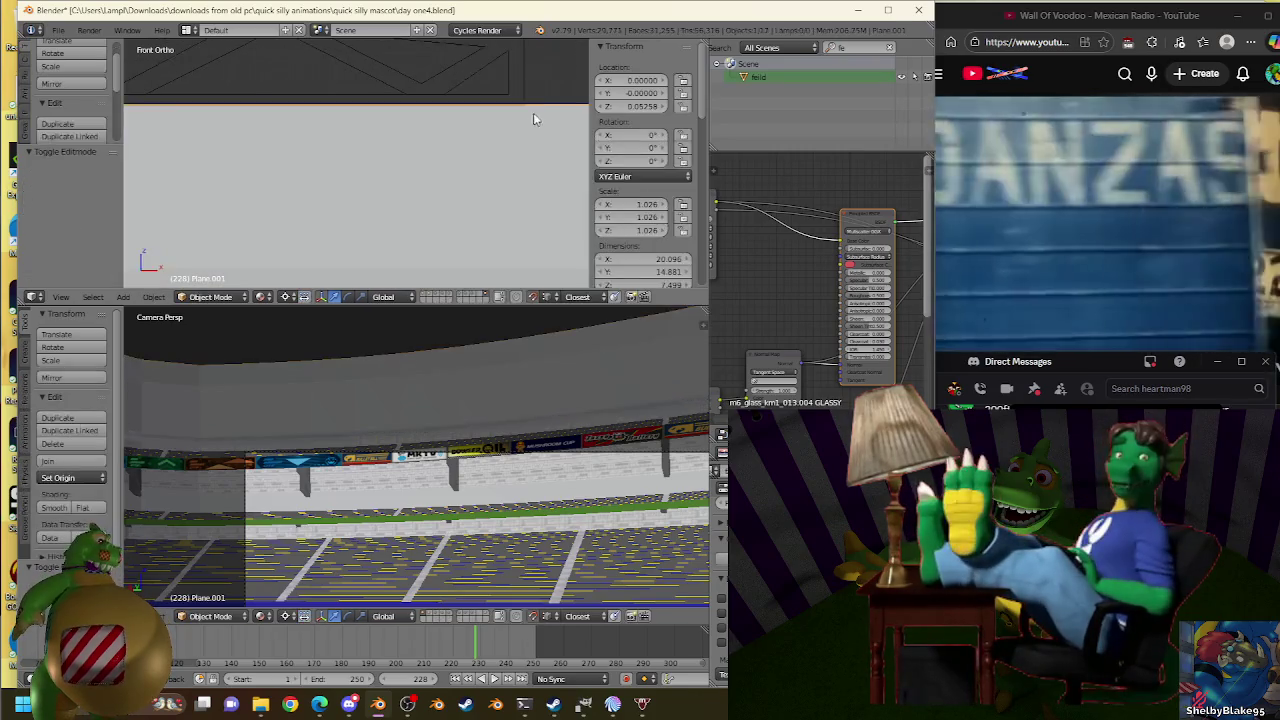
{"action": "right_click", "coordinate": [522, 101]}
{"action": "key", "text": "Tab"}
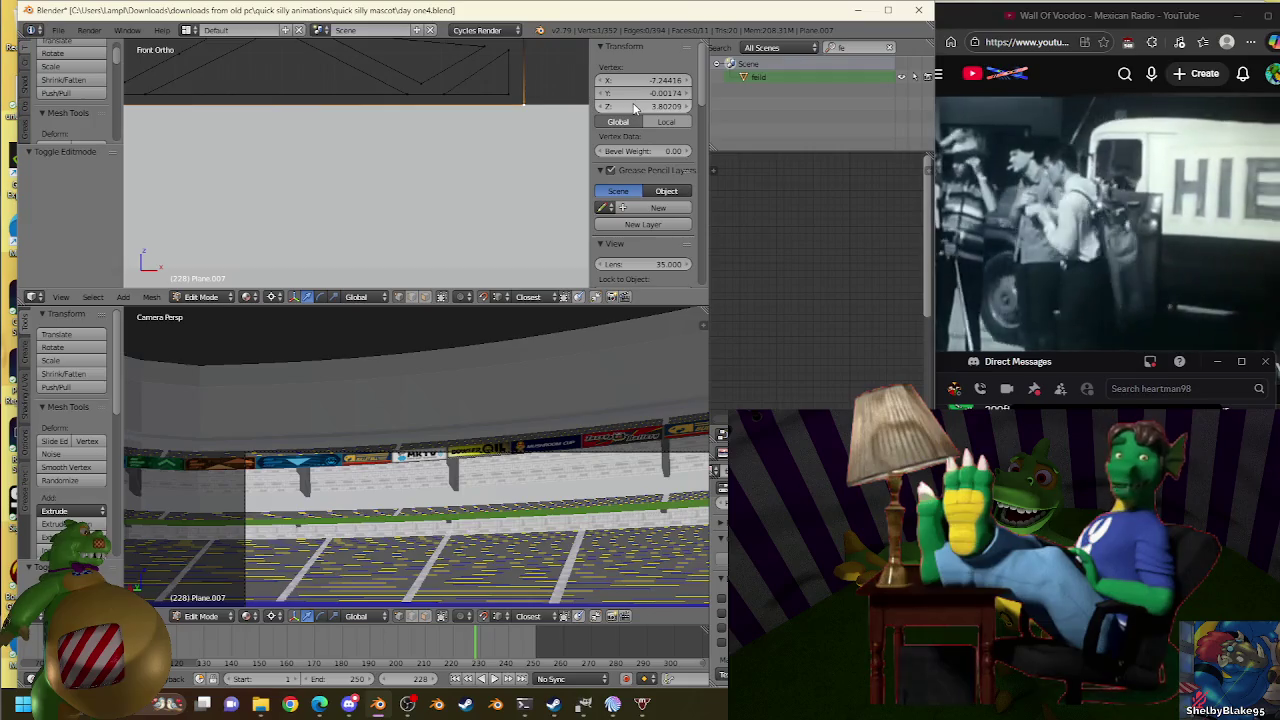
{"action": "scroll", "coordinate": [340, 197], "scroll_direction": "up", "scroll_amount": 1}
{"action": "key", "text": "ctrl+z"}
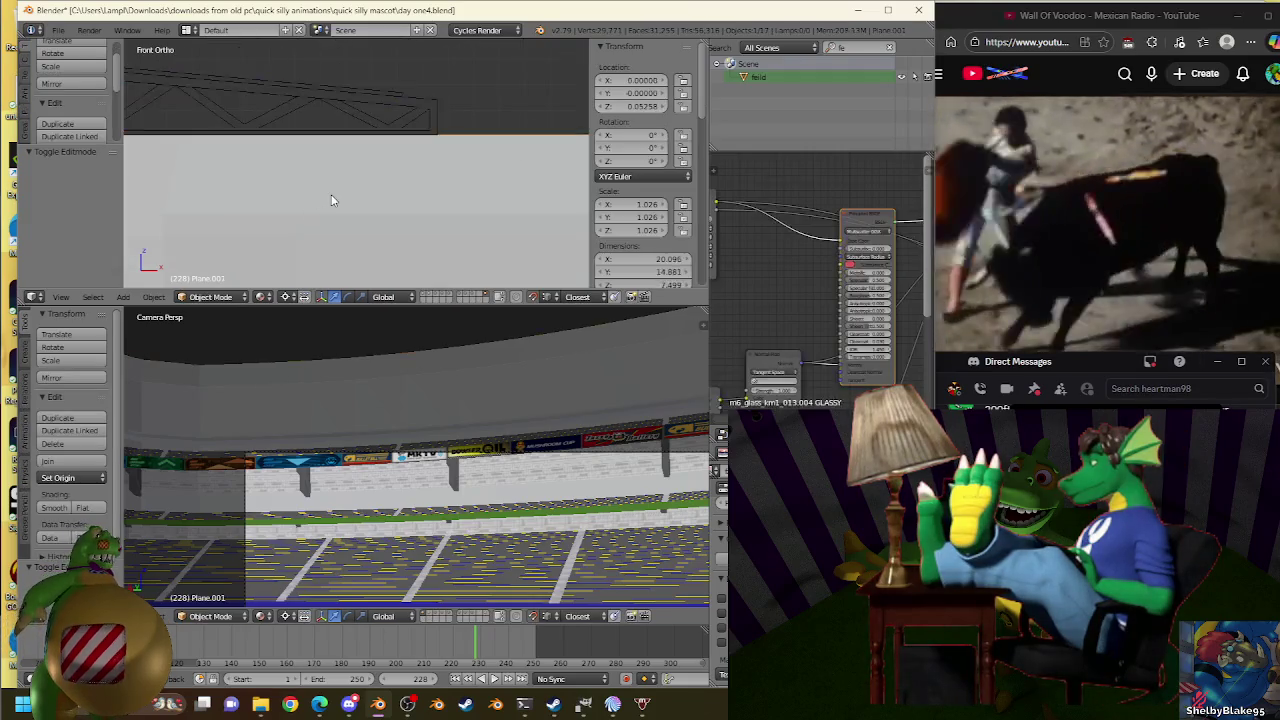
Extrude the wall plane's selected edges and scale them down toward the truss.
{"action": "key", "text": "e"}
{"action": "key", "text": "Escape"}
{"action": "key", "text": "s"}
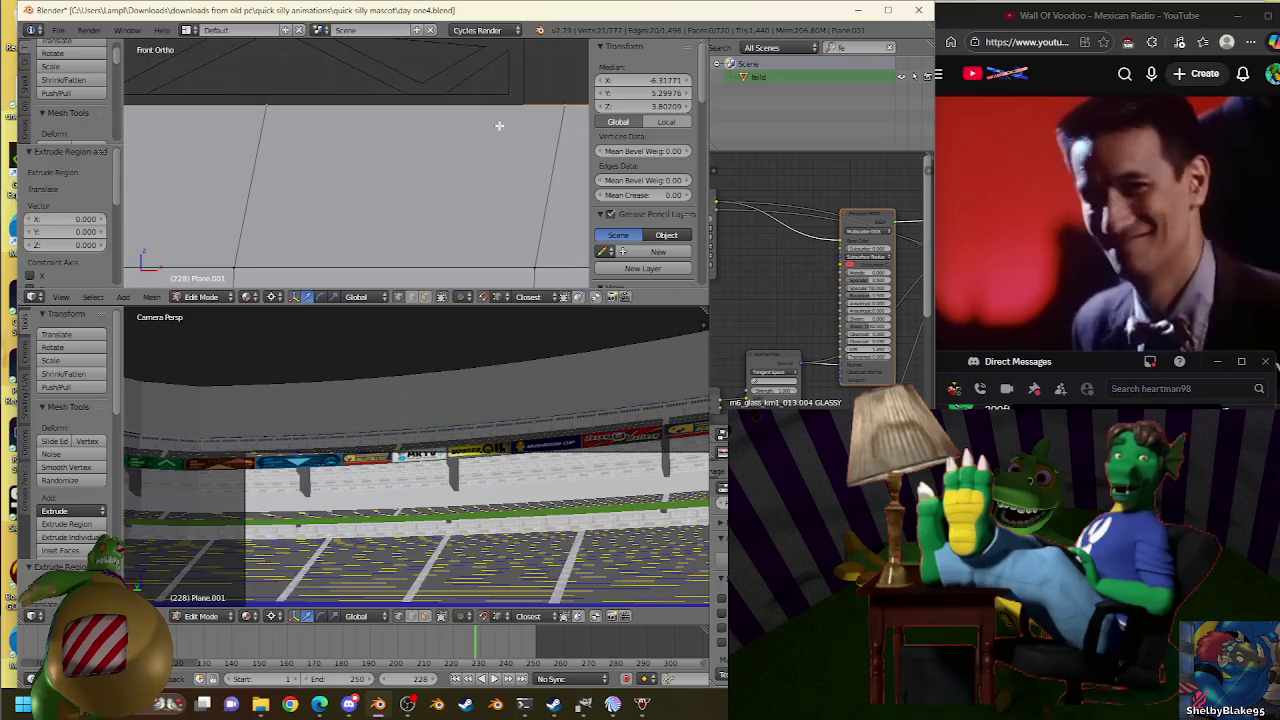
{"action": "left_click", "coordinate": [528, 104]}
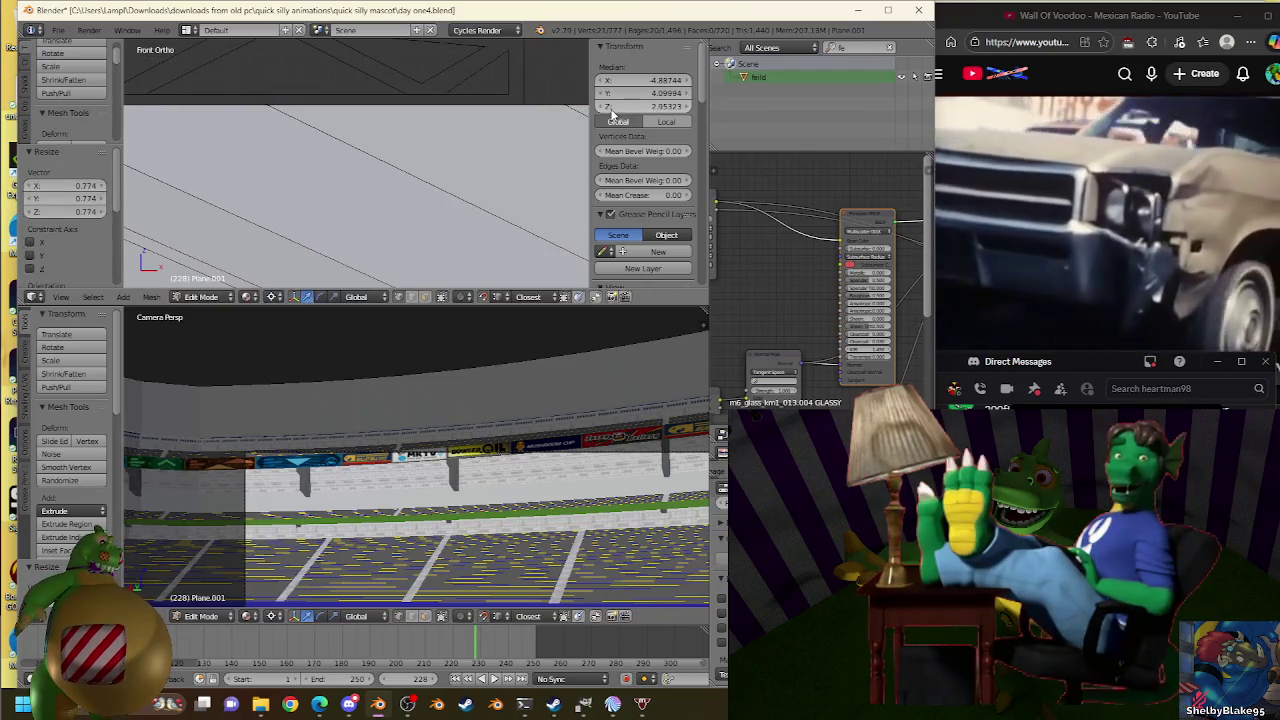
{"action": "key", "text": "s"}
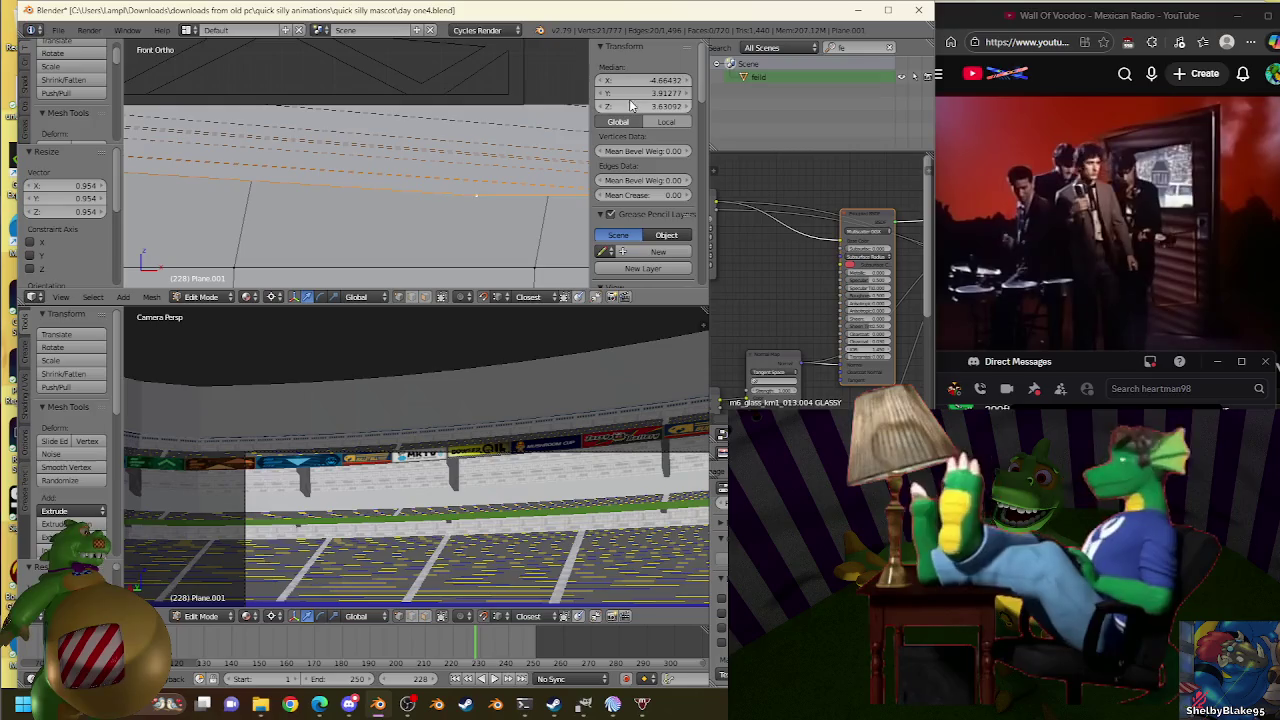
{"action": "left_click", "coordinate": [548, 94]}
{"action": "key", "text": "s"}
{"action": "left_click", "coordinate": [517, 100]}
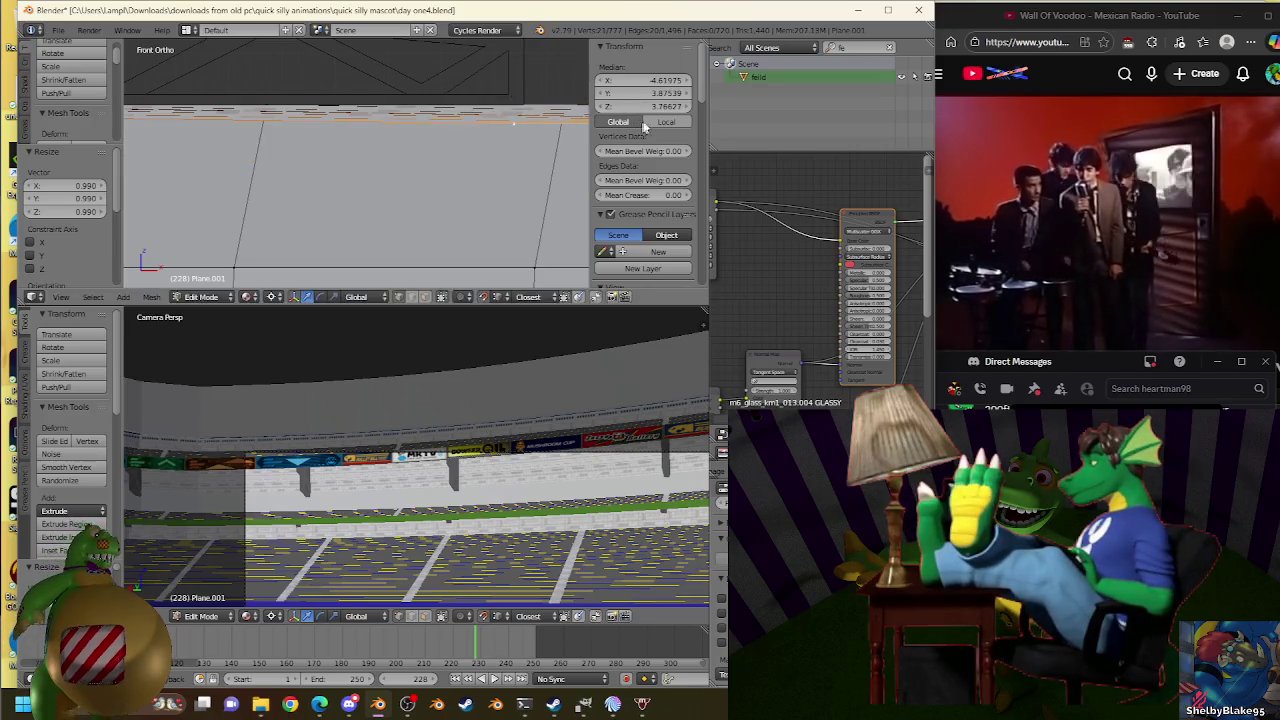
Fine-tune the scale of the new edges to fit the truss.
{"action": "key", "text": "s"}
{"action": "left_click", "coordinate": [523, 107]}
{"action": "key", "text": "s"}
{"action": "left_click", "coordinate": [540, 94]}
{"action": "left_click", "coordinate": [580, 106]}
{"action": "key", "text": "s"}
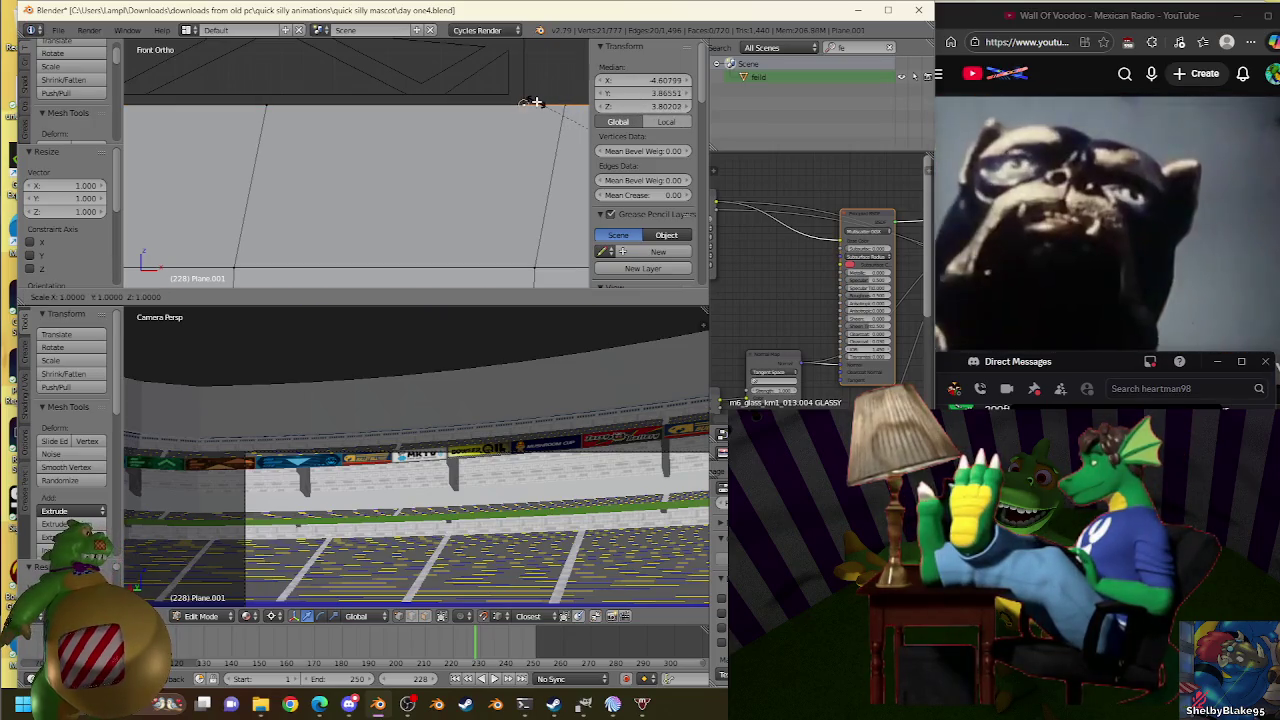
{"action": "left_click", "coordinate": [534, 97]}
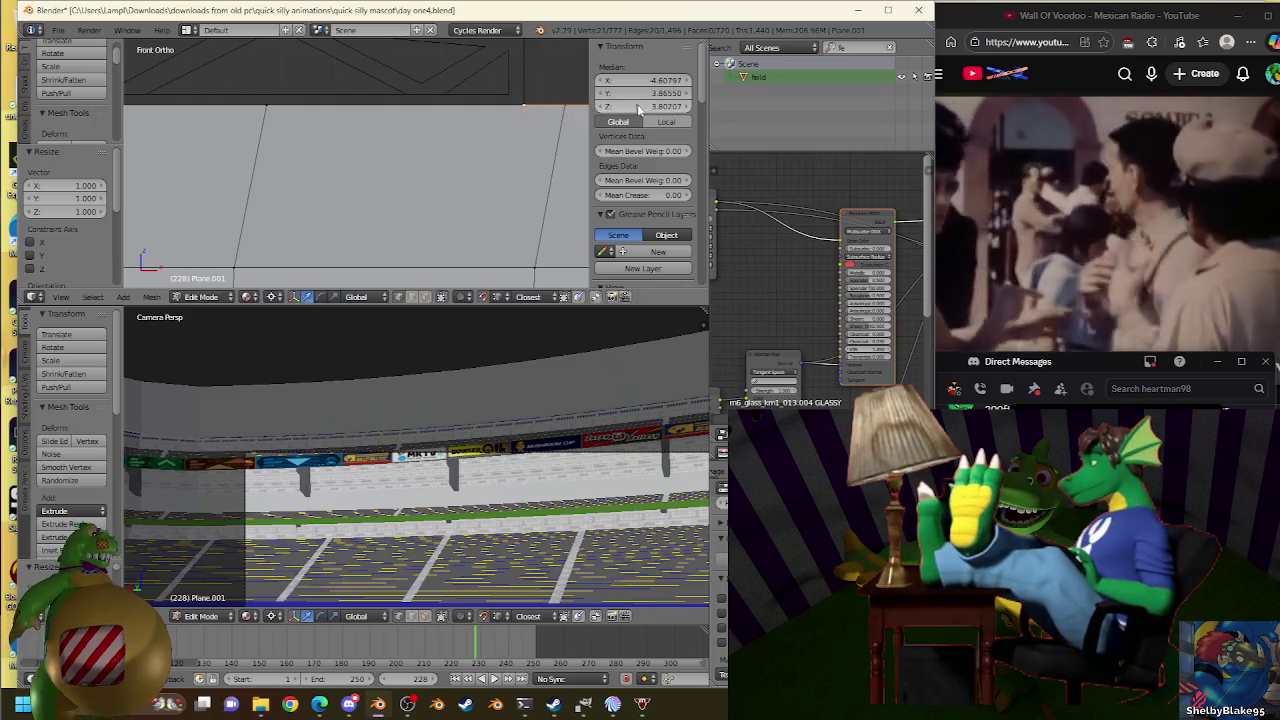
{"action": "key", "text": "s"}
{"action": "left_click", "coordinate": [533, 93]}
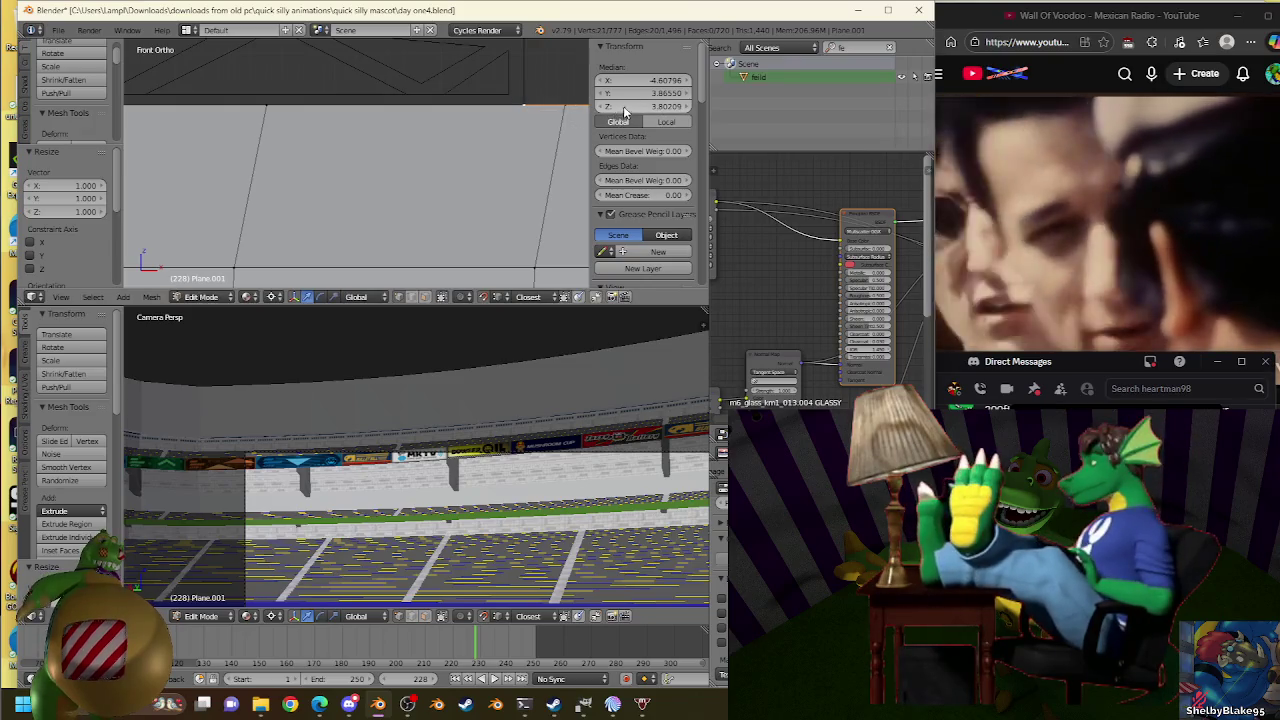
Raise the new strip by 0.138 toward the truss.
{"action": "scroll", "coordinate": [500, 120], "scroll_direction": "down", "scroll_amount": 2}
{"action": "scroll", "coordinate": [486, 137], "scroll_direction": "down", "scroll_amount": 1}
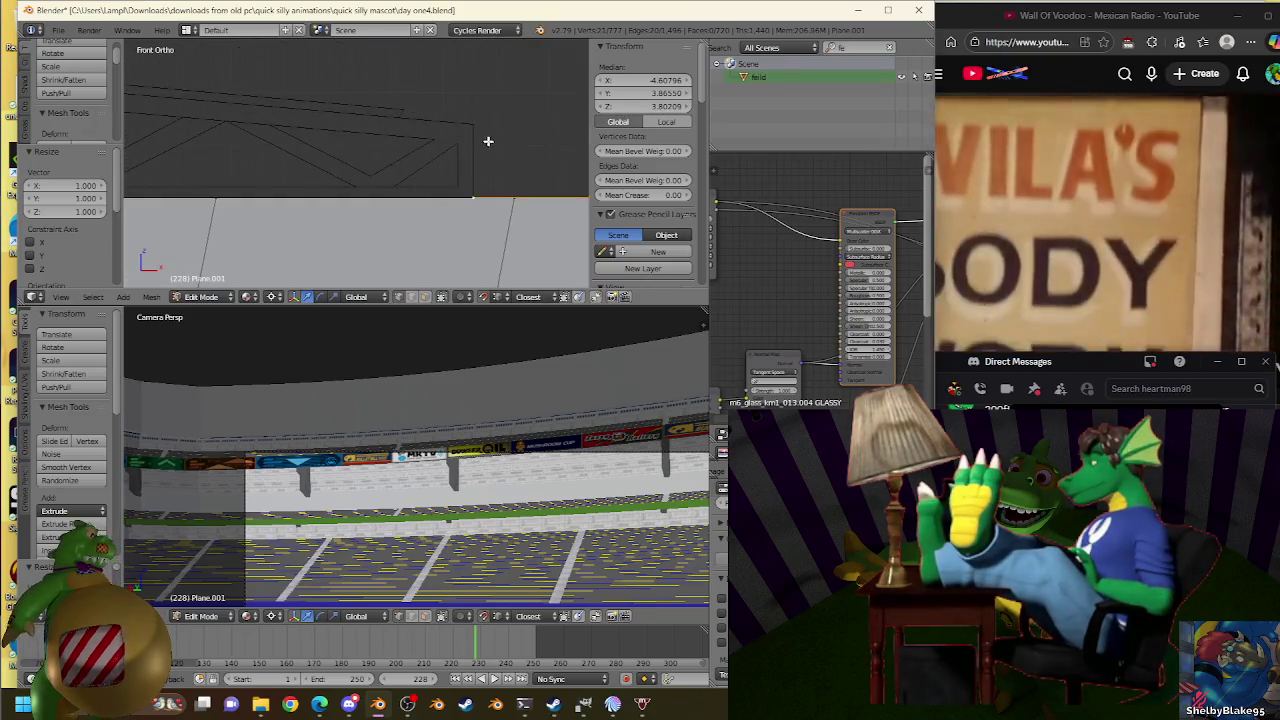
{"action": "key", "text": "g"}
{"action": "left_click", "coordinate": [476, 127]}
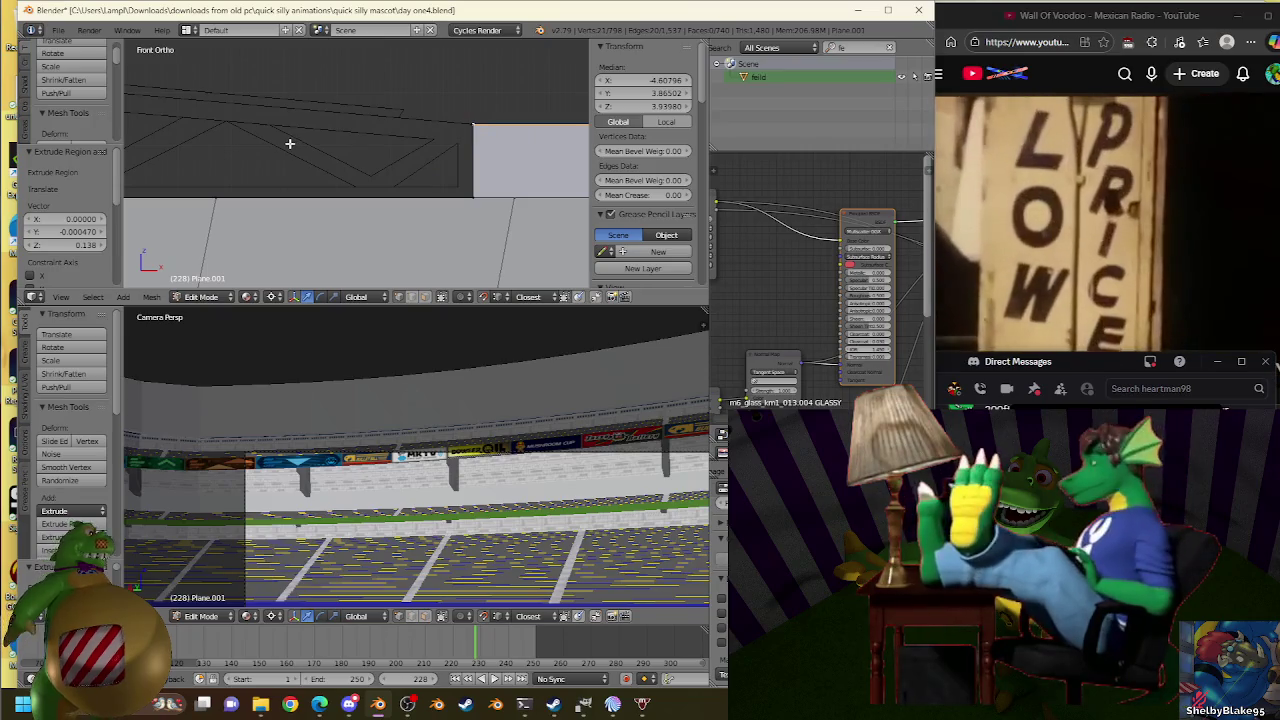
{"action": "scroll", "coordinate": [416, 192], "scroll_direction": "up", "scroll_amount": 2}
{"action": "scroll", "coordinate": [381, 179], "scroll_direction": "up", "scroll_amount": 2}
{"action": "scroll", "coordinate": [229, 140], "scroll_direction": "up", "scroll_amount": 2}
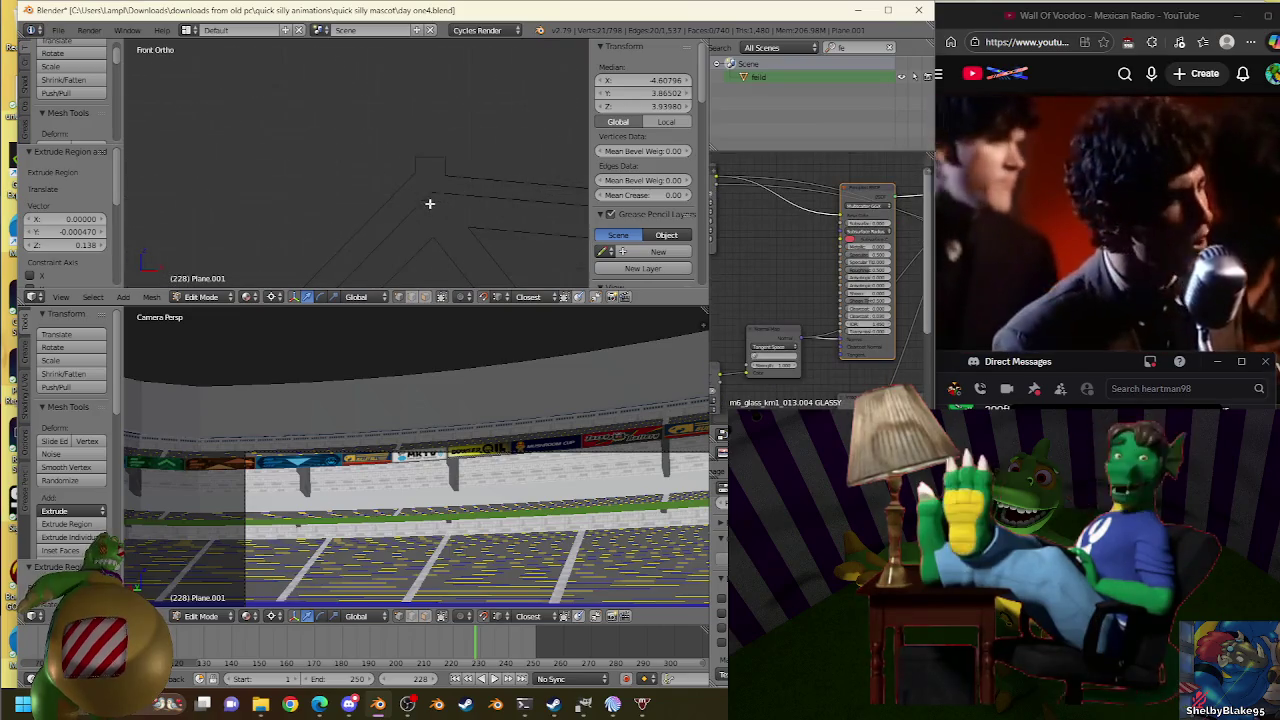
Inspect a corner vertex on the truss, then return to editing the stand-wall plane.
{"action": "key", "text": "Tab"}
{"action": "right_click", "coordinate": [441, 198]}
{"action": "key", "text": "Tab"}
{"action": "right_click", "coordinate": [431, 192]}
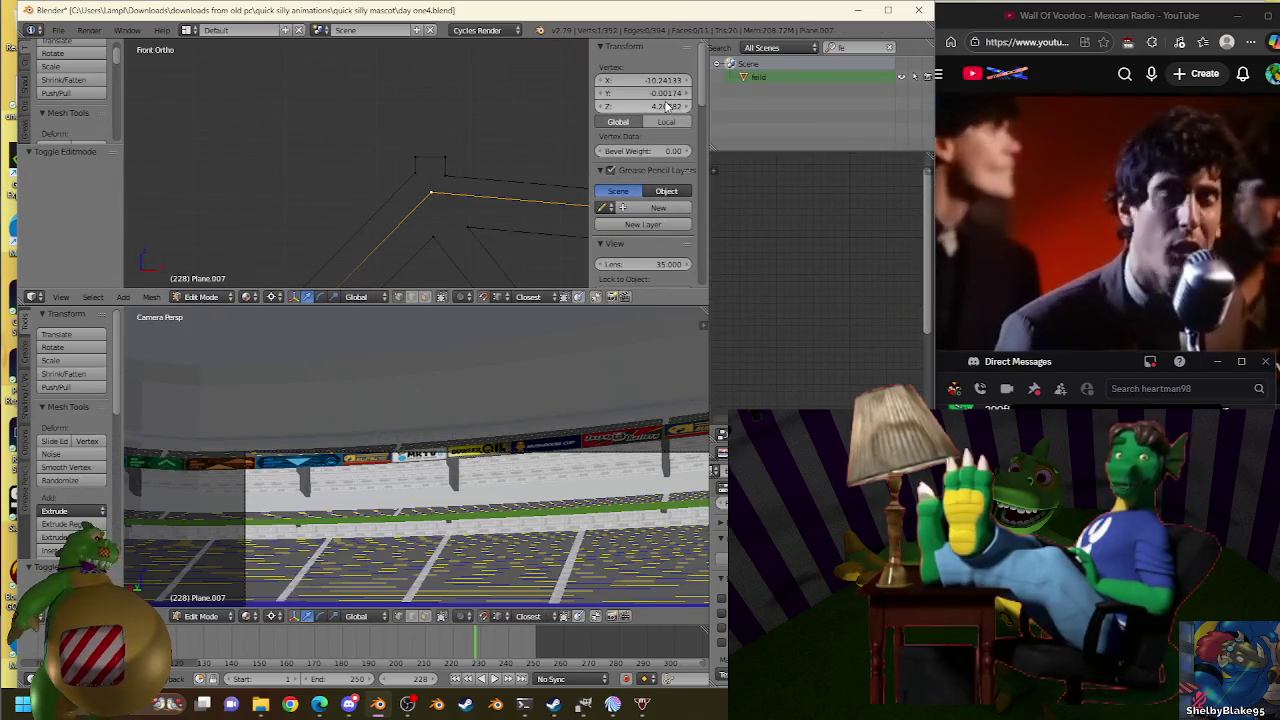
{"action": "key", "text": "Tab"}
{"action": "scroll", "coordinate": [466, 176], "scroll_direction": "down", "scroll_amount": 2}
{"action": "scroll", "coordinate": [386, 77], "scroll_direction": "down", "scroll_amount": 2}
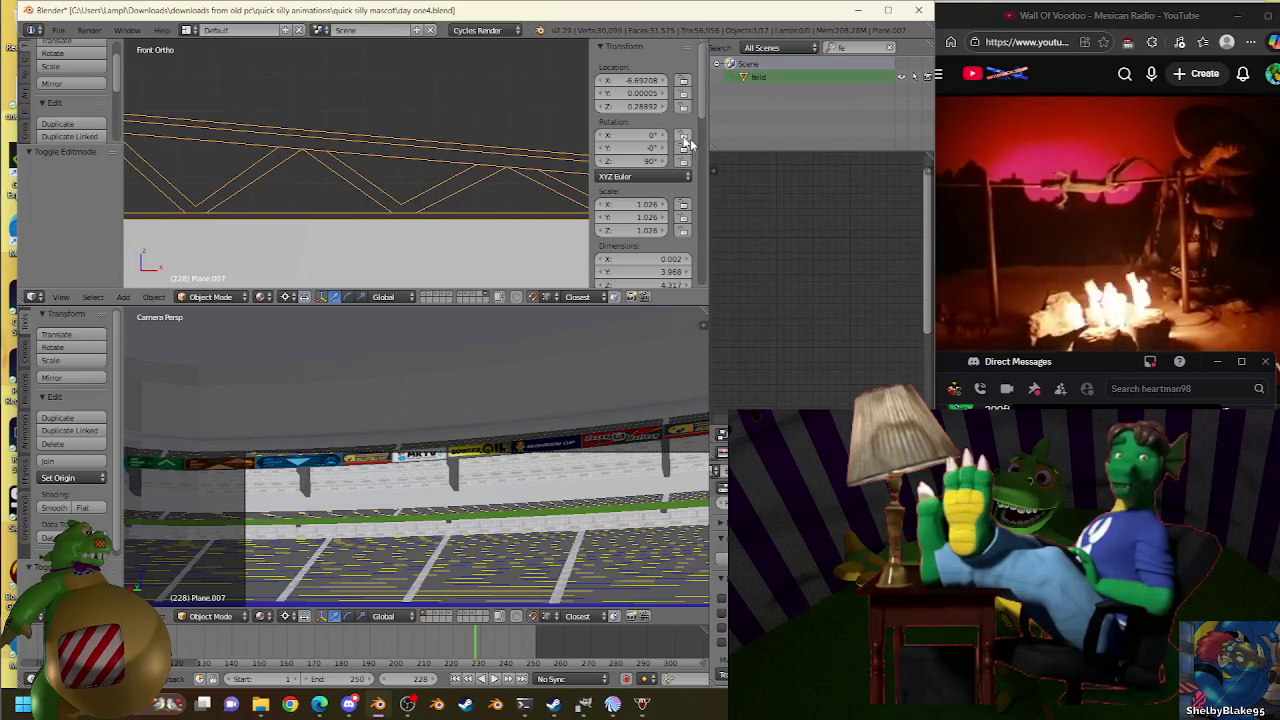
{"action": "right_click", "coordinate": [460, 264]}
{"action": "key", "text": "Tab"}
{"action": "scroll", "coordinate": [503, 177], "scroll_direction": "up", "scroll_amount": 2}
{"action": "scroll", "coordinate": [430, 168], "scroll_direction": "up", "scroll_amount": 1}
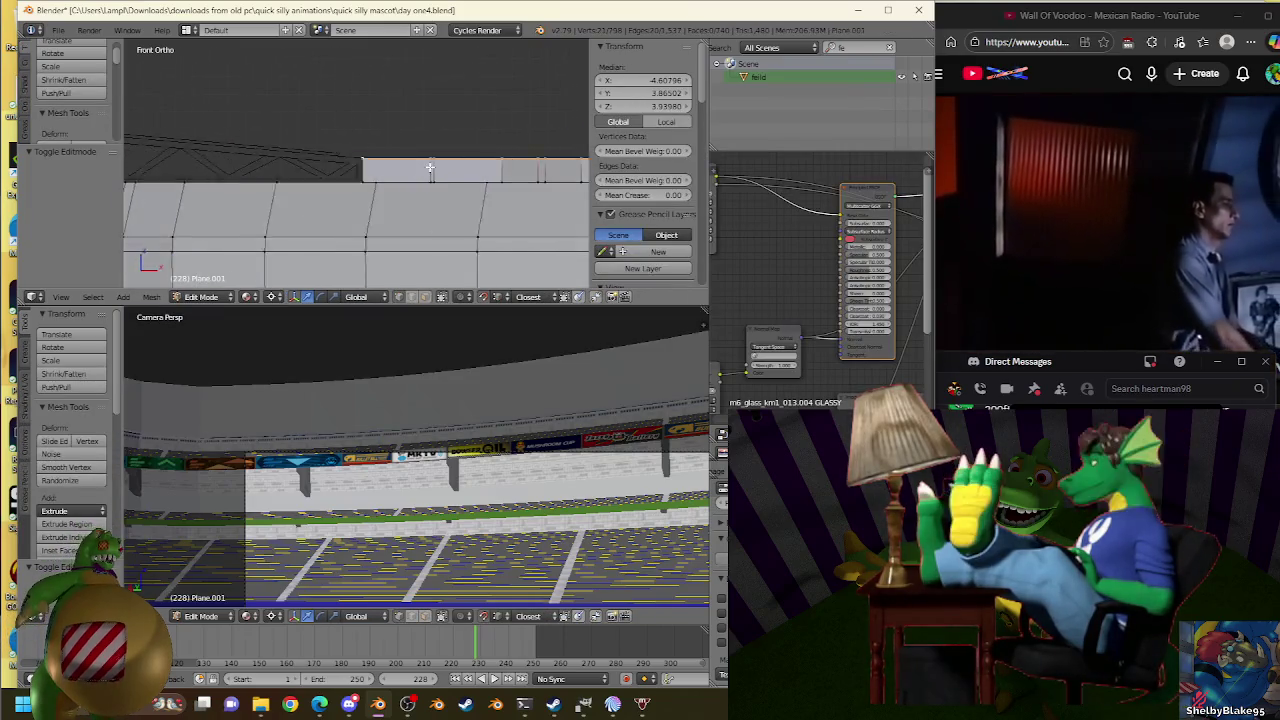
Extrude another wall edge in place and scale it about 1.351 times toward the truss.
{"action": "key", "text": "e"}
{"action": "right_click", "coordinate": [440, 122]}
{"action": "scroll", "coordinate": [360, 118], "scroll_direction": "up", "scroll_amount": 2}
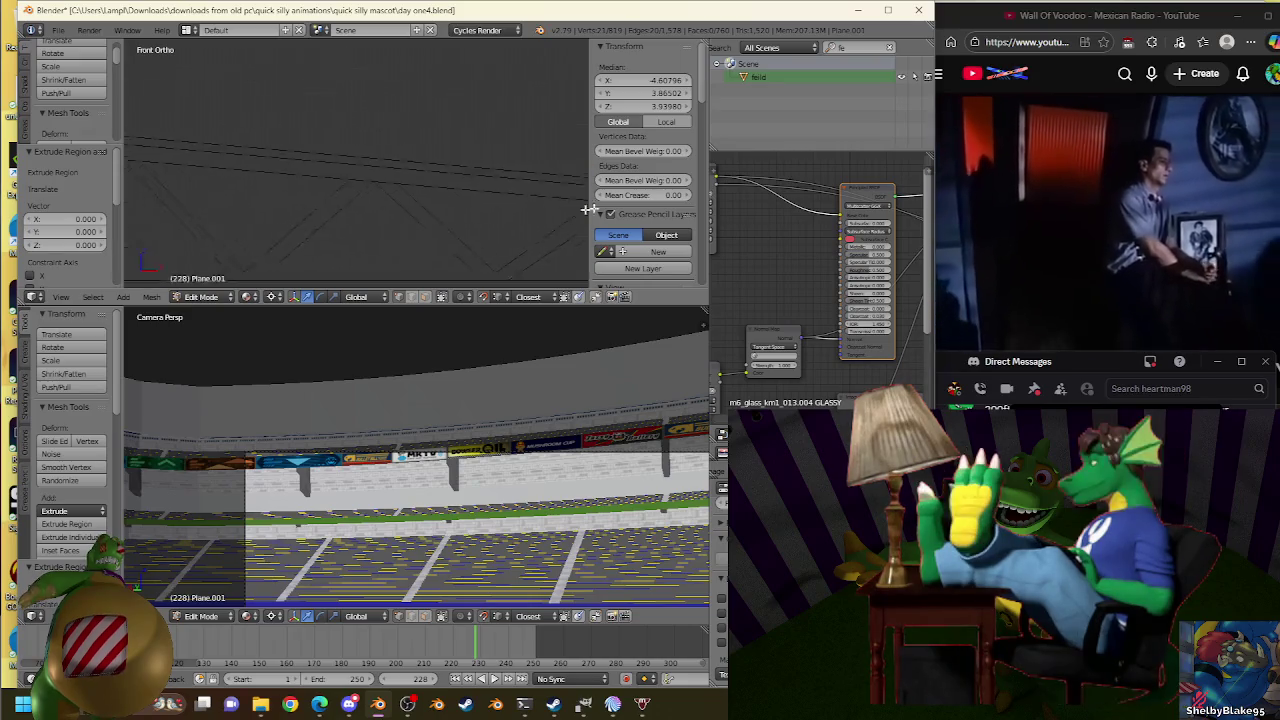
{"action": "key", "text": "s"}
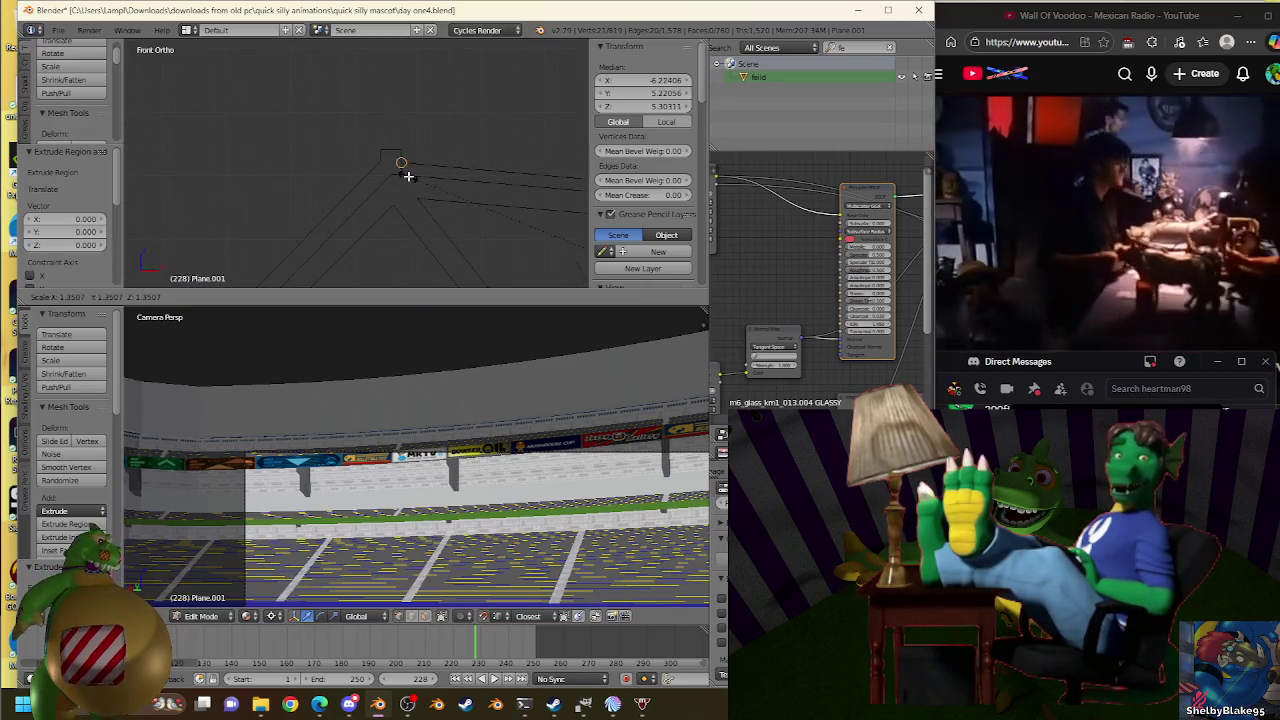
{"action": "left_click", "coordinate": [430, 164]}
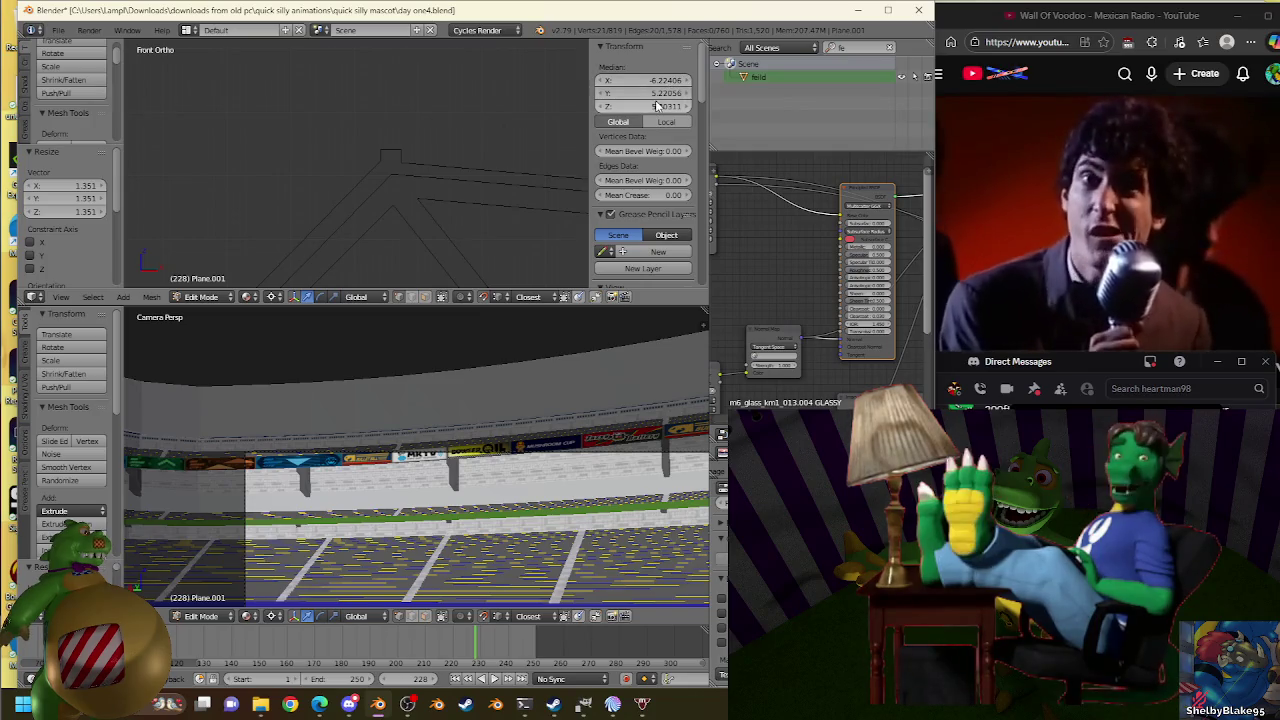
{"action": "key", "text": "s"}
{"action": "left_click", "coordinate": [400, 180]}
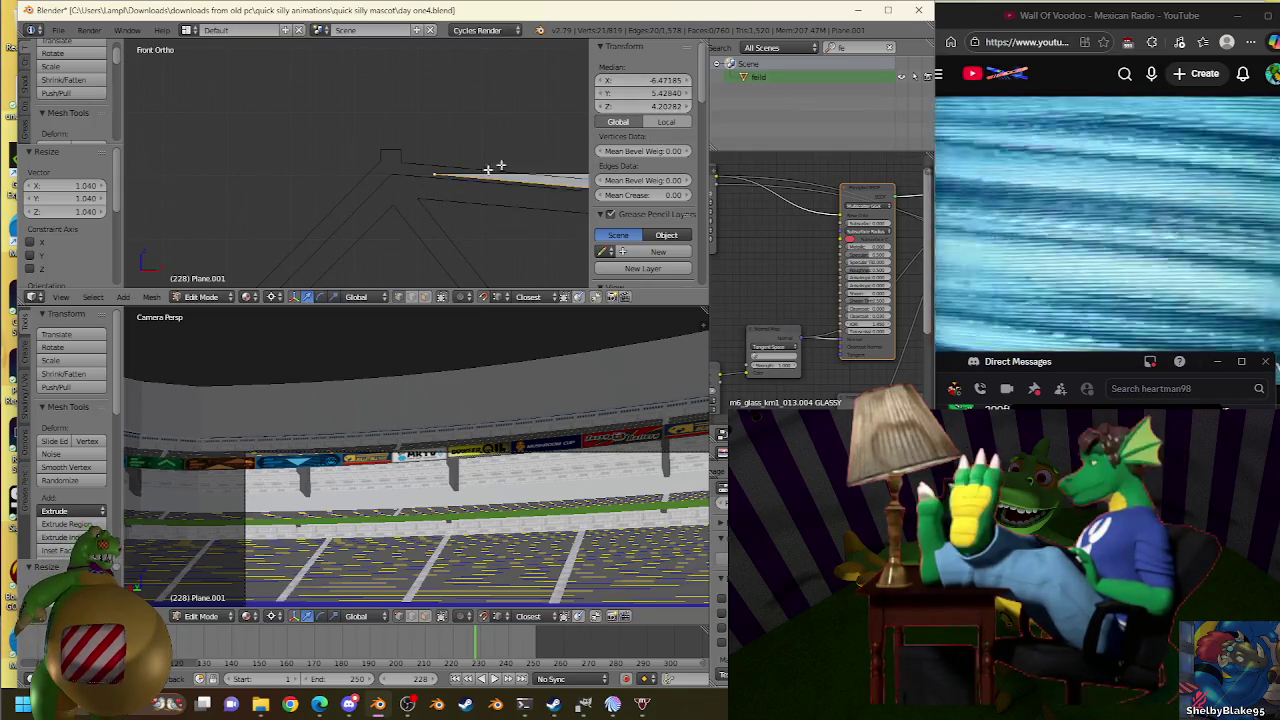
Fine-tune the new edge's length to match the truss.
{"action": "key", "text": "s"}
{"action": "left_click", "coordinate": [400, 178]}
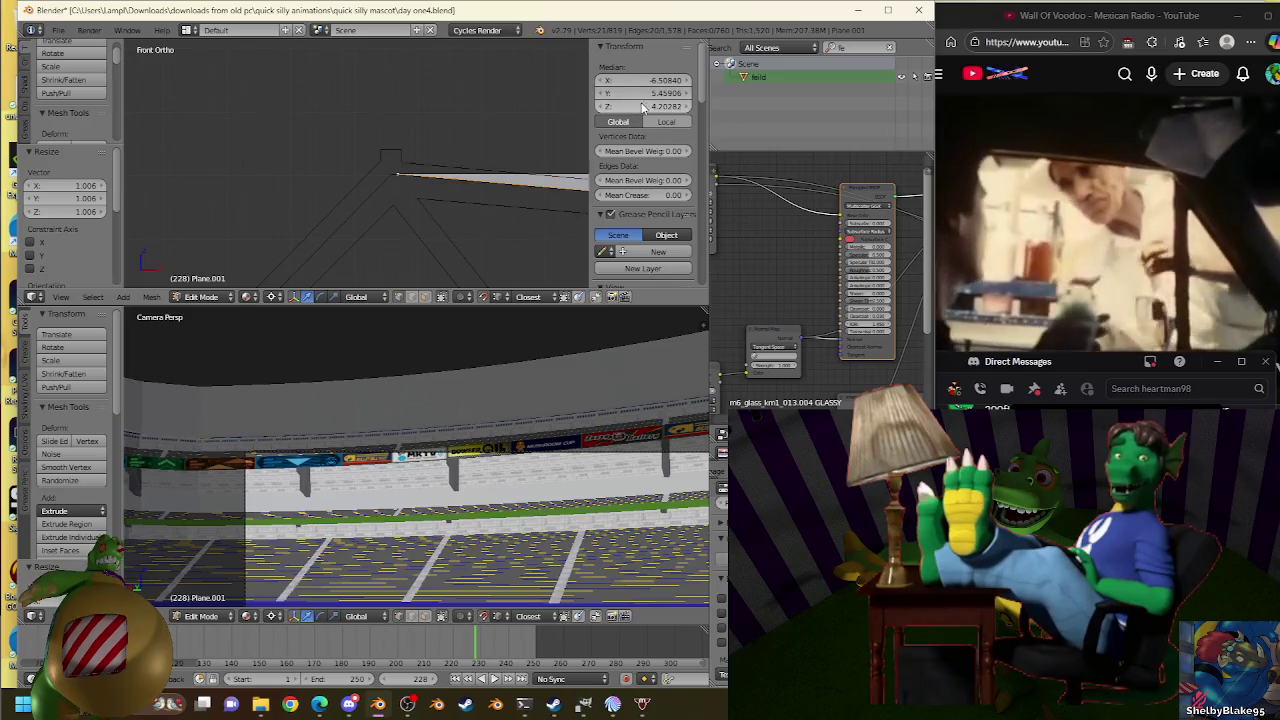
{"action": "key", "text": "s"}
{"action": "left_click", "coordinate": [395, 168]}
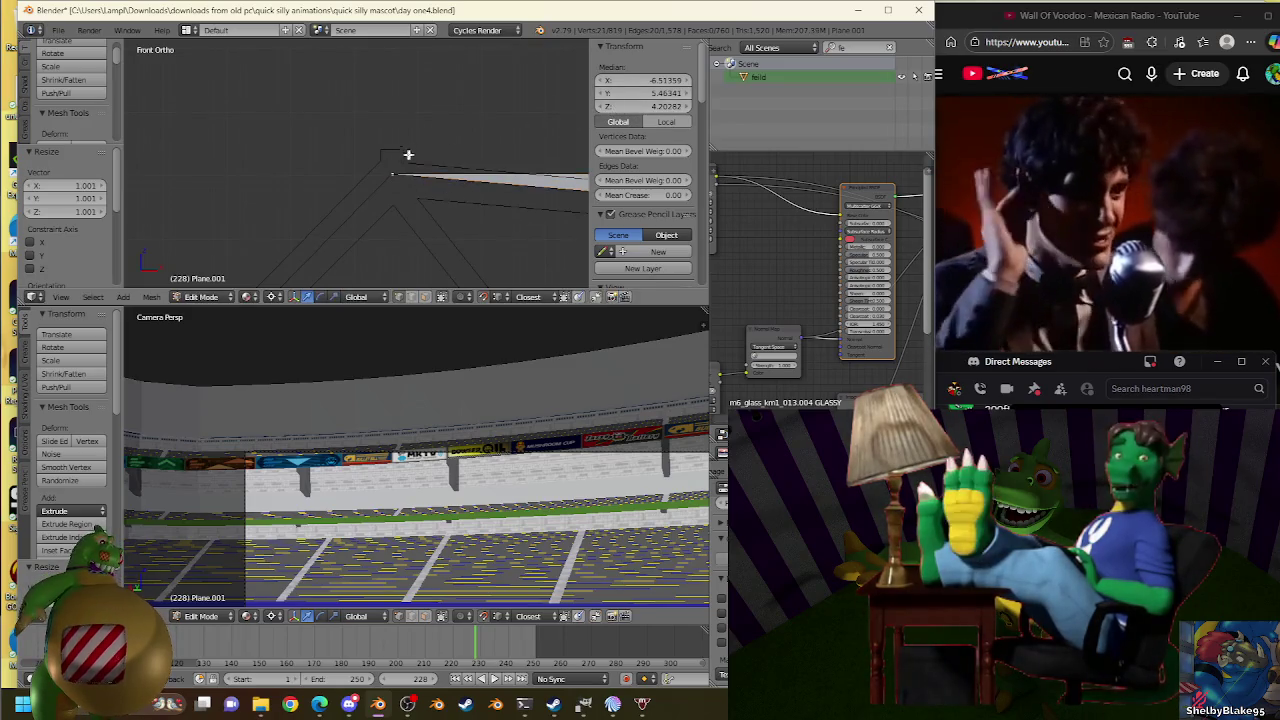
{"action": "key", "text": "s"}
{"action": "left_click", "coordinate": [394, 166]}
{"action": "scroll", "coordinate": [400, 195], "scroll_direction": "up", "scroll_amount": 4}
{"action": "key", "text": "s"}
{"action": "left_click", "coordinate": [434, 181]}
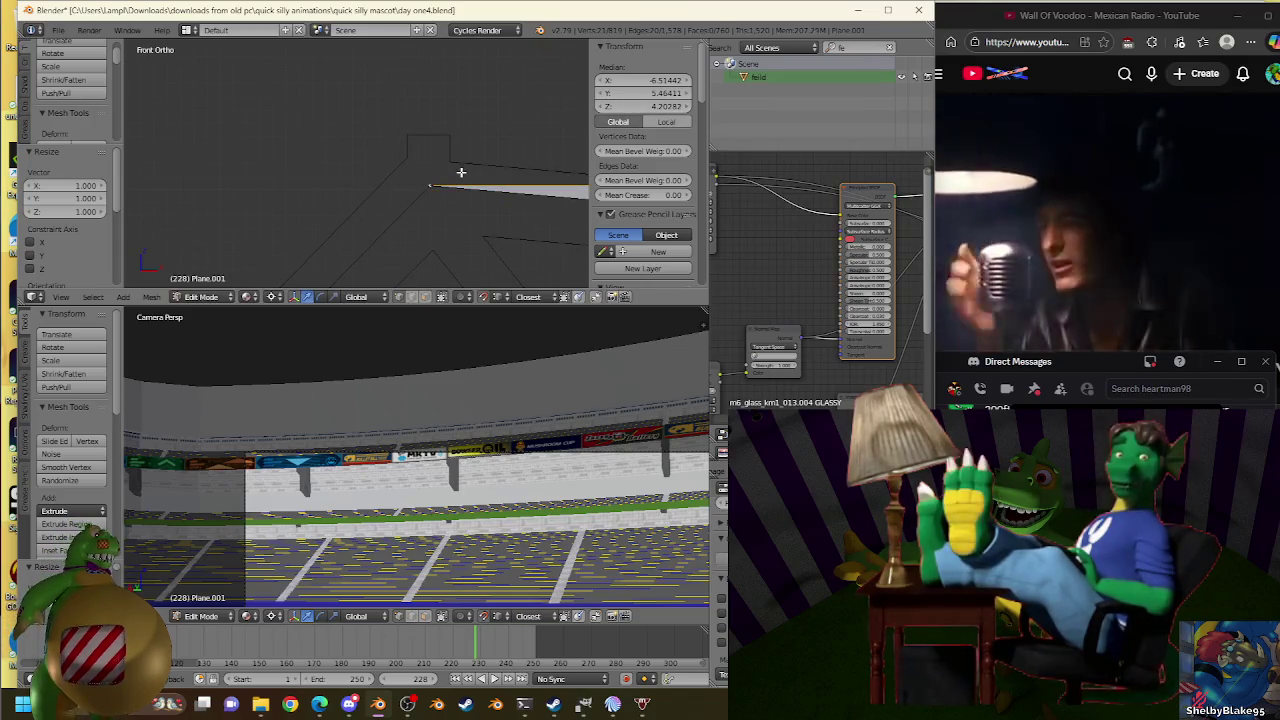
{"action": "key", "text": "s"}
{"action": "left_click", "coordinate": [437, 189]}
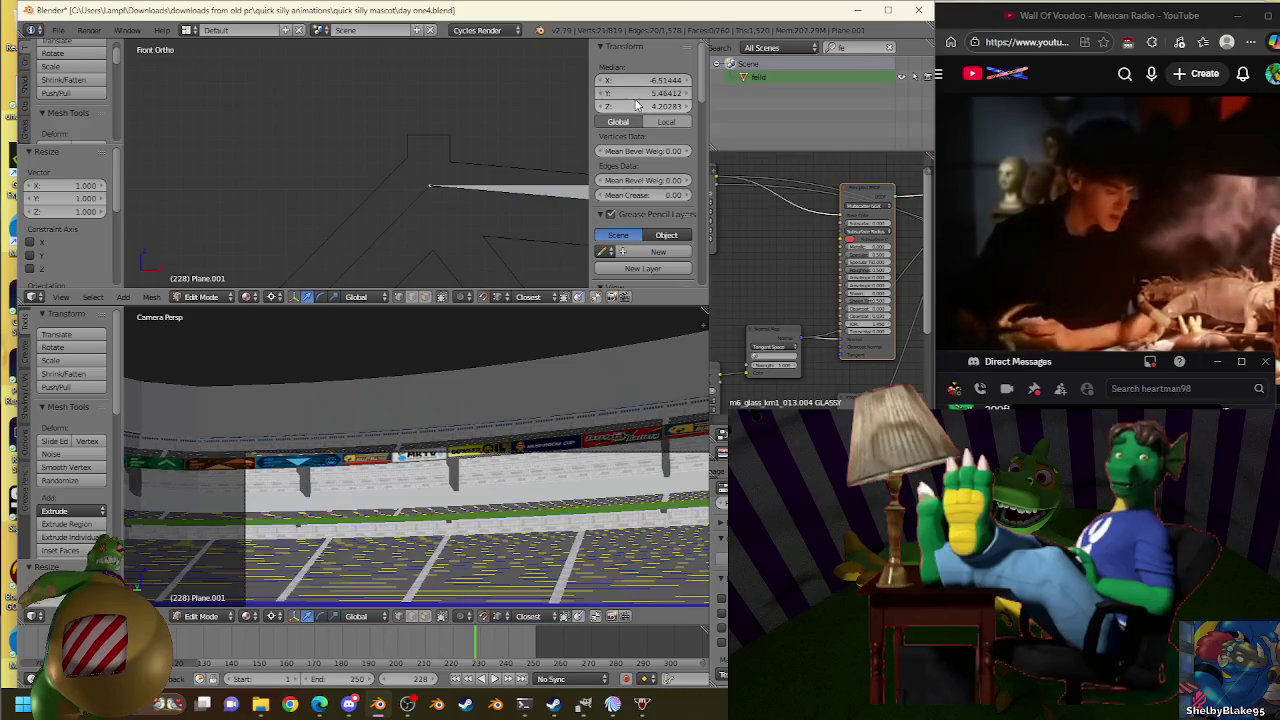
Make final tiny scale nudges, leaving the top edge at median Z 4.20282.
{"action": "key", "text": "s"}
{"action": "left_click", "coordinate": [434, 183]}
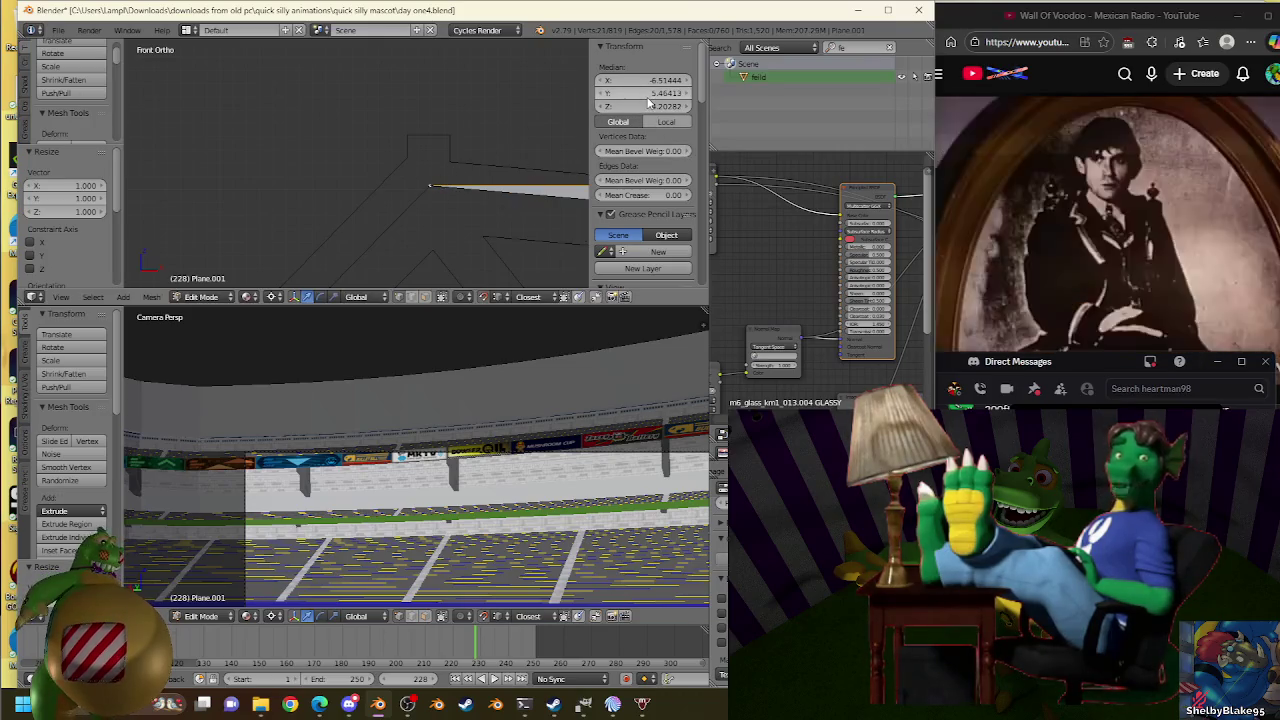
{"action": "left_click", "coordinate": [433, 187]}
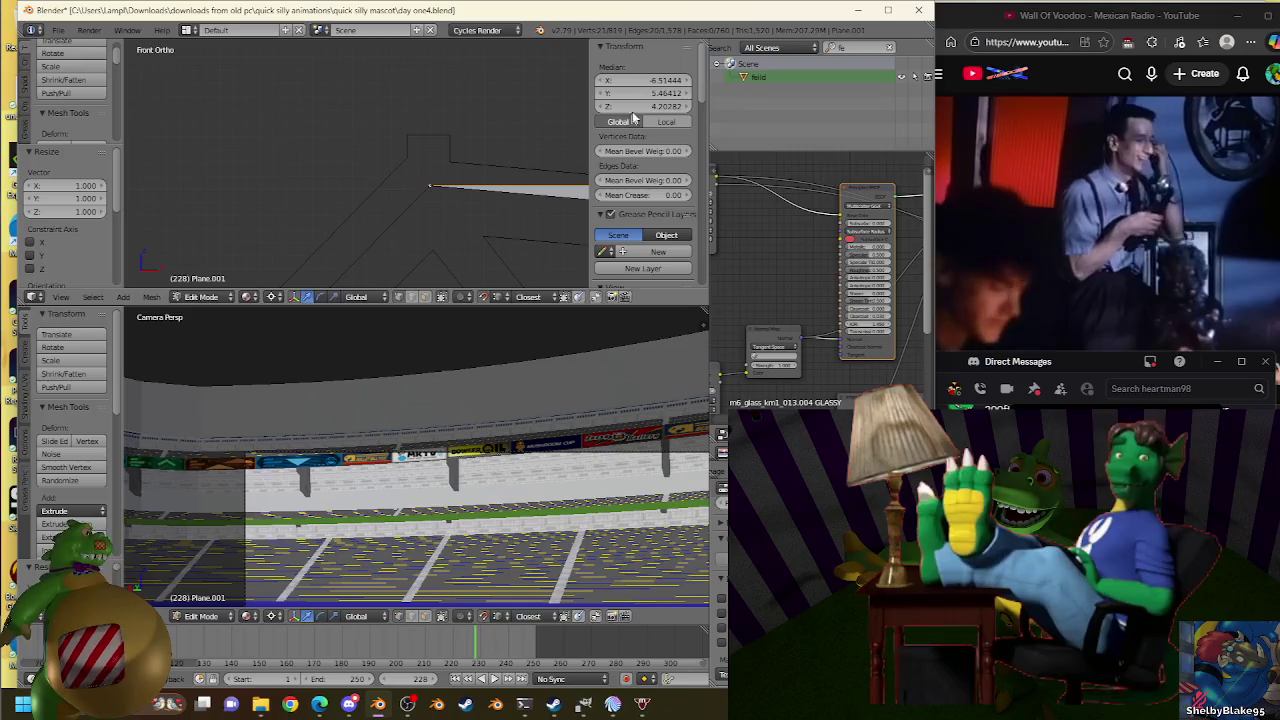
{"action": "key", "text": "s"}
{"action": "left_click", "coordinate": [435, 182]}
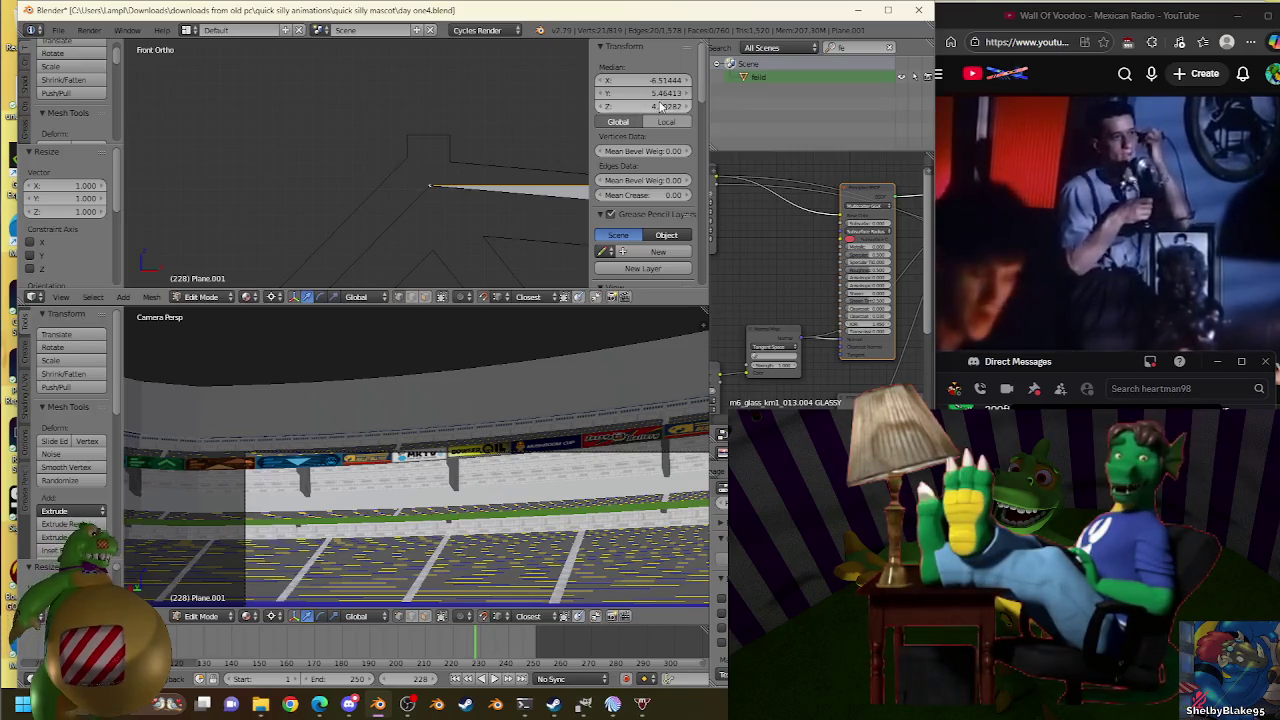
{"action": "key", "text": "s"}
{"action": "left_click", "coordinate": [436, 181]}
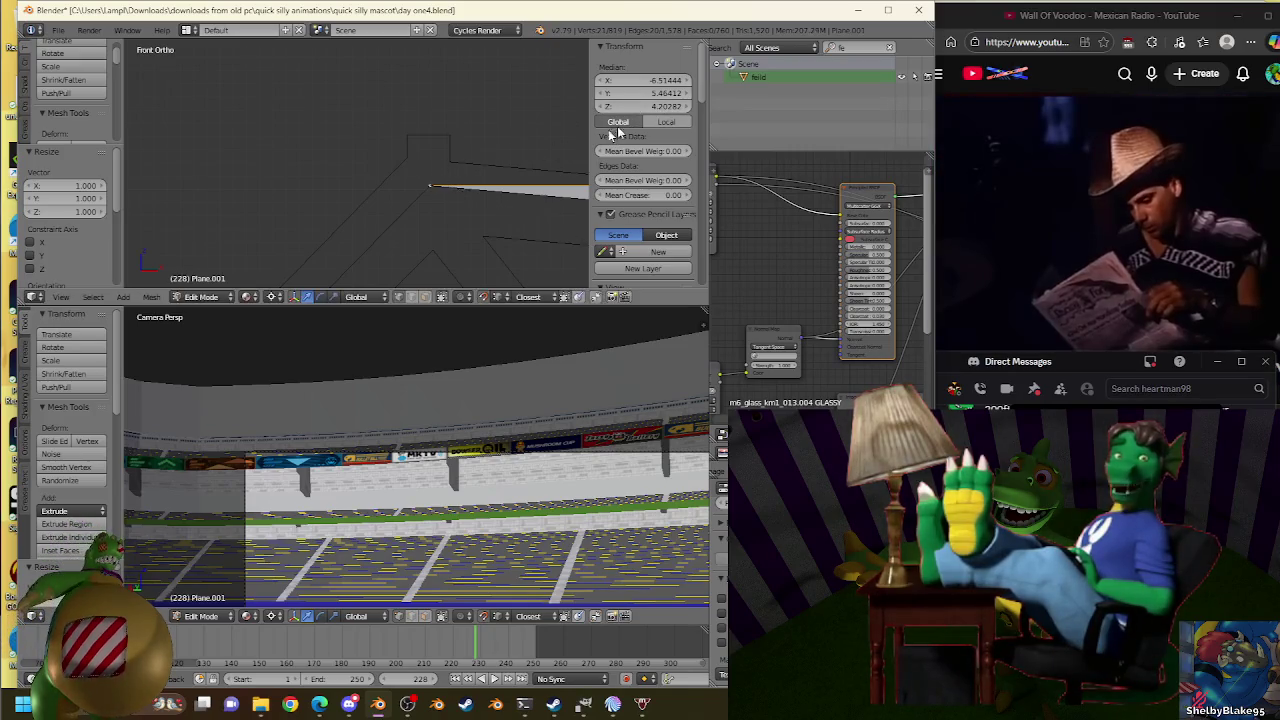
{"action": "key", "text": "s"}
{"action": "left_click", "coordinate": [434, 189]}
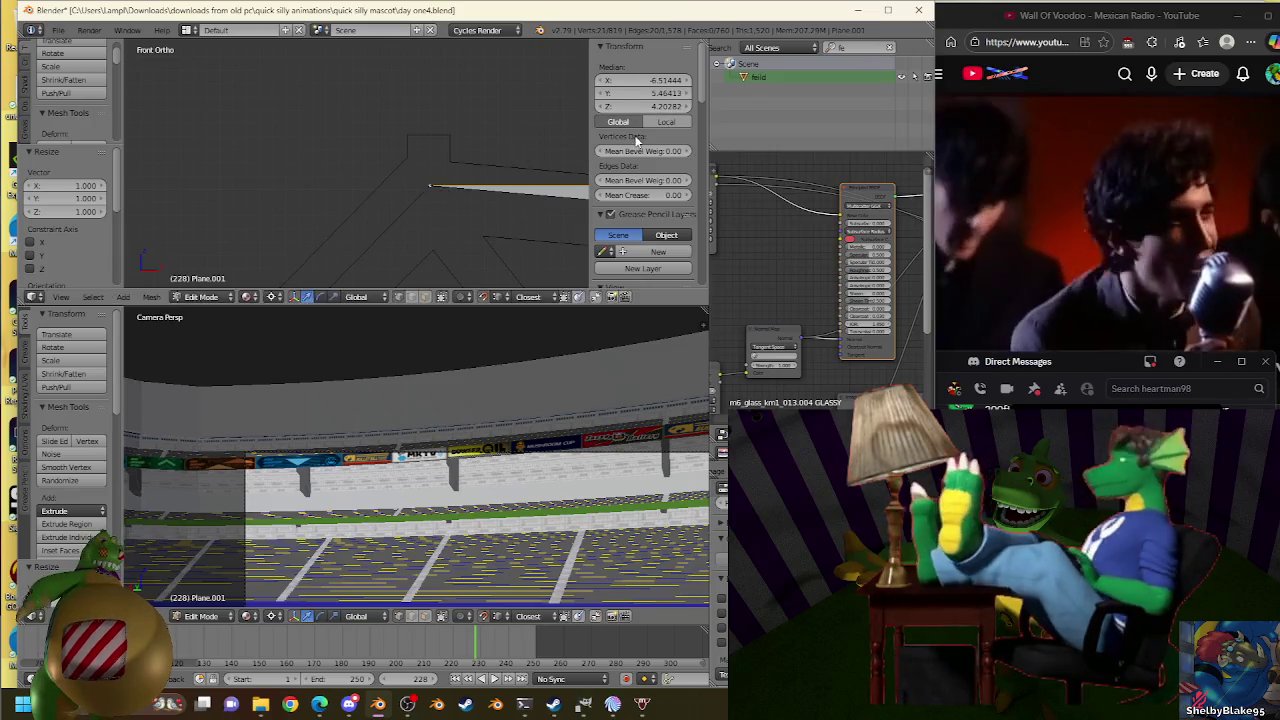
Orbit in Object Mode to view the new roof strip, then resume editing the wall.
{"action": "scroll", "coordinate": [440, 178], "scroll_direction": "down", "scroll_amount": 2}
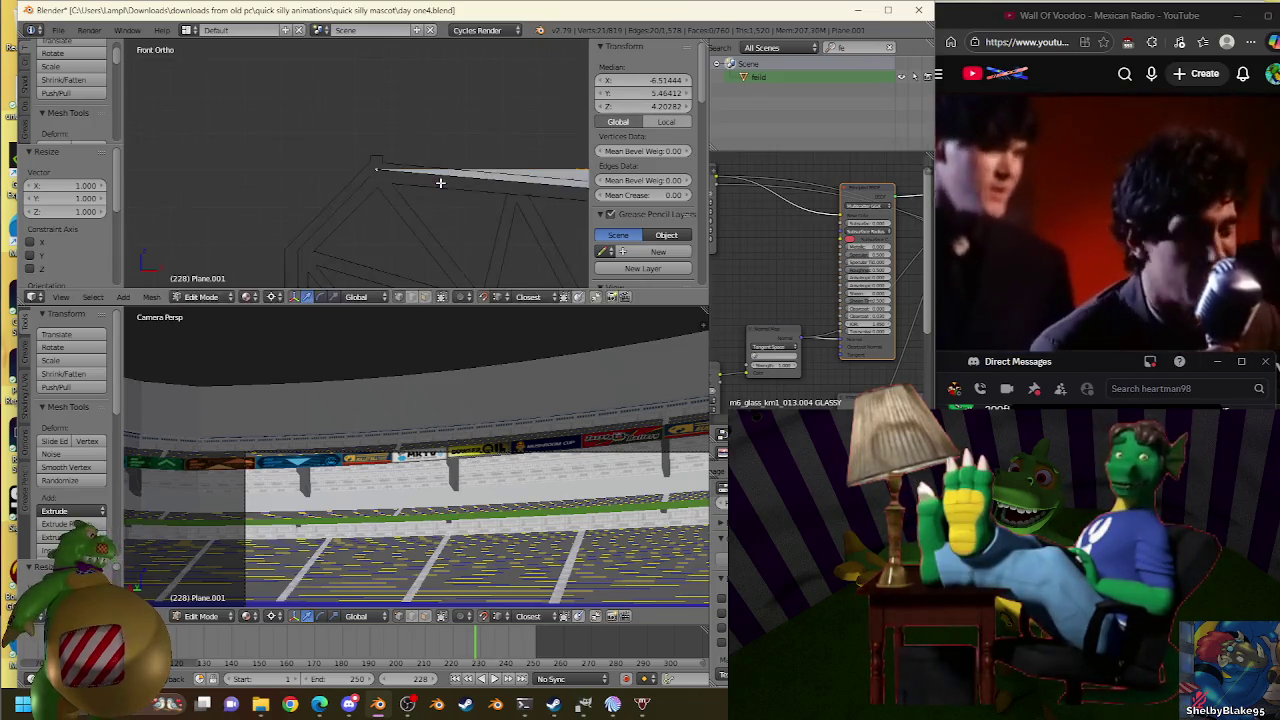
{"action": "scroll", "coordinate": [420, 172], "scroll_direction": "down", "scroll_amount": 3}
{"action": "scroll", "coordinate": [374, 160], "scroll_direction": "down", "scroll_amount": 3}
{"action": "key", "text": "Tab"}
{"action": "mouse_move", "coordinate": [374, 160]}
{"action": "middle_mouse_down"}
{"action": "mouse_move", "coordinate": [281, 178]}
{"action": "mouse_move", "coordinate": [366, 171]}
{"action": "mouse_move", "coordinate": [431, 128]}
{"action": "mouse_move", "coordinate": [311, 262]}
{"action": "mouse_move", "coordinate": [349, 130]}
{"action": "middle_mouse_up"}
{"action": "key", "text": "Tab"}
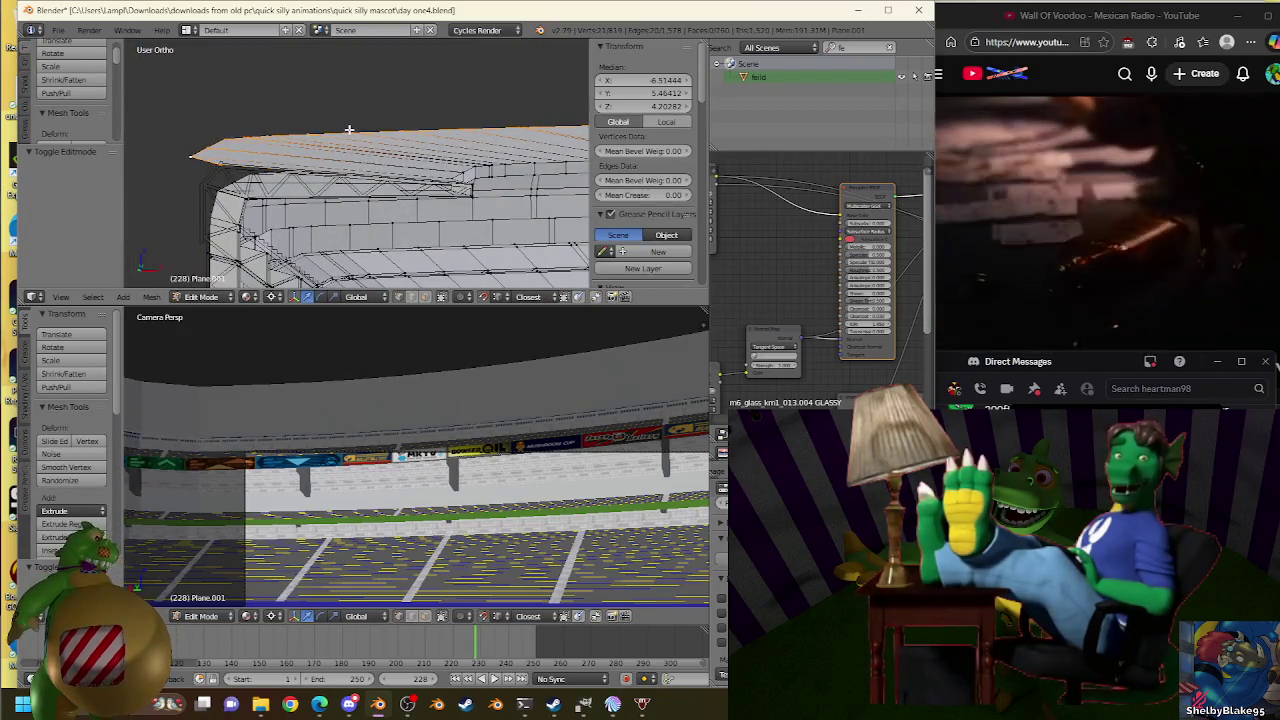
{"action": "mouse_move", "coordinate": [319, 704]}
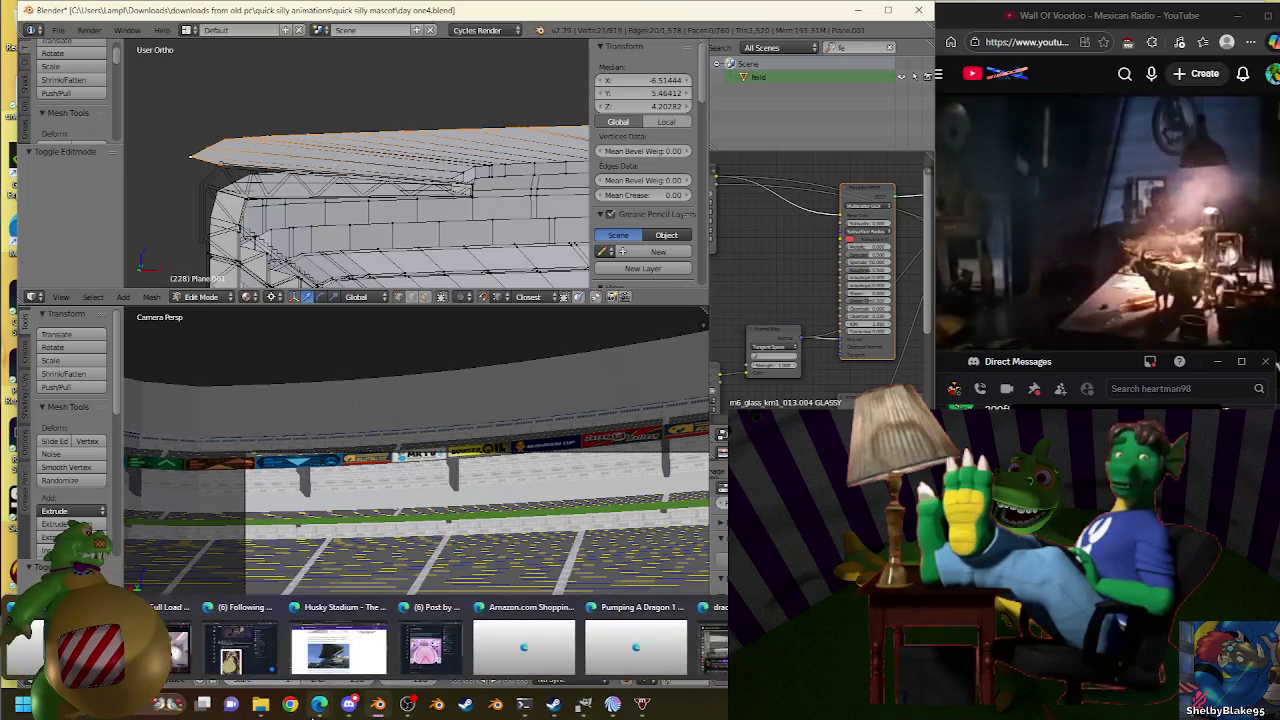
Return to Blender and compare the wall with the Plane.007 roof truss in front view.
{"action": "left_click", "coordinate": [240, 648]}
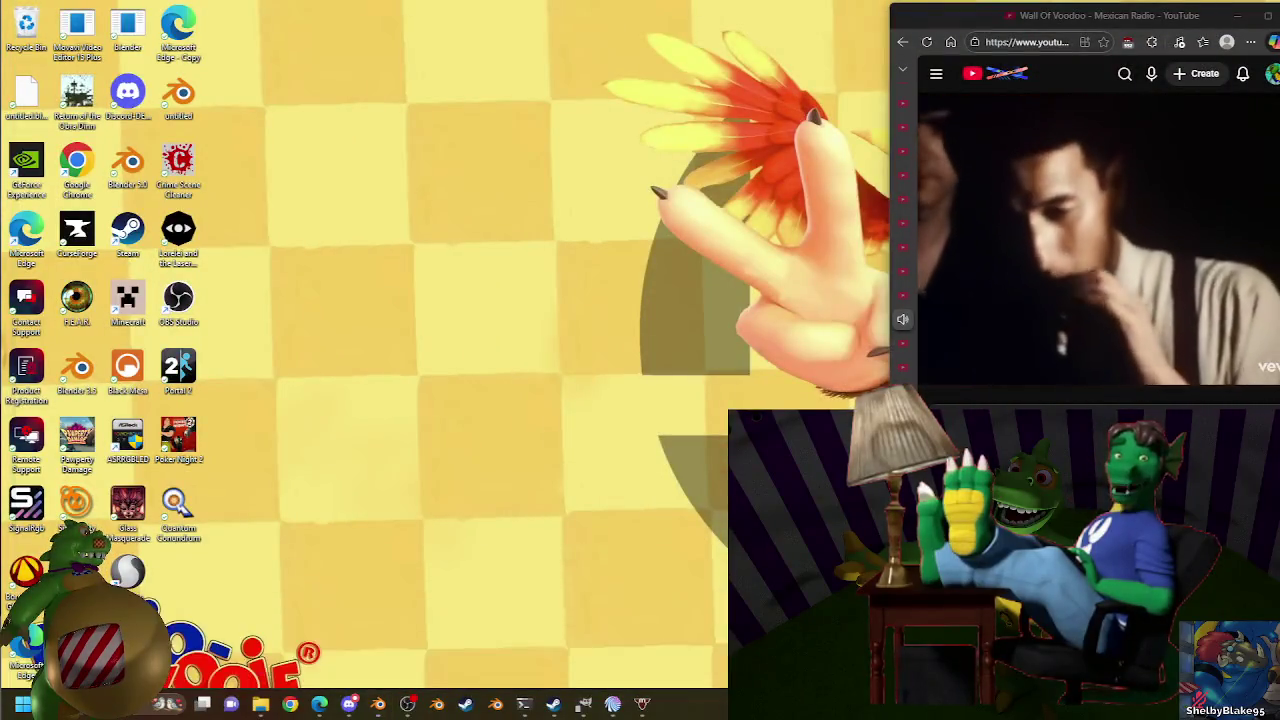
{"action": "left_click", "coordinate": [378, 704]}
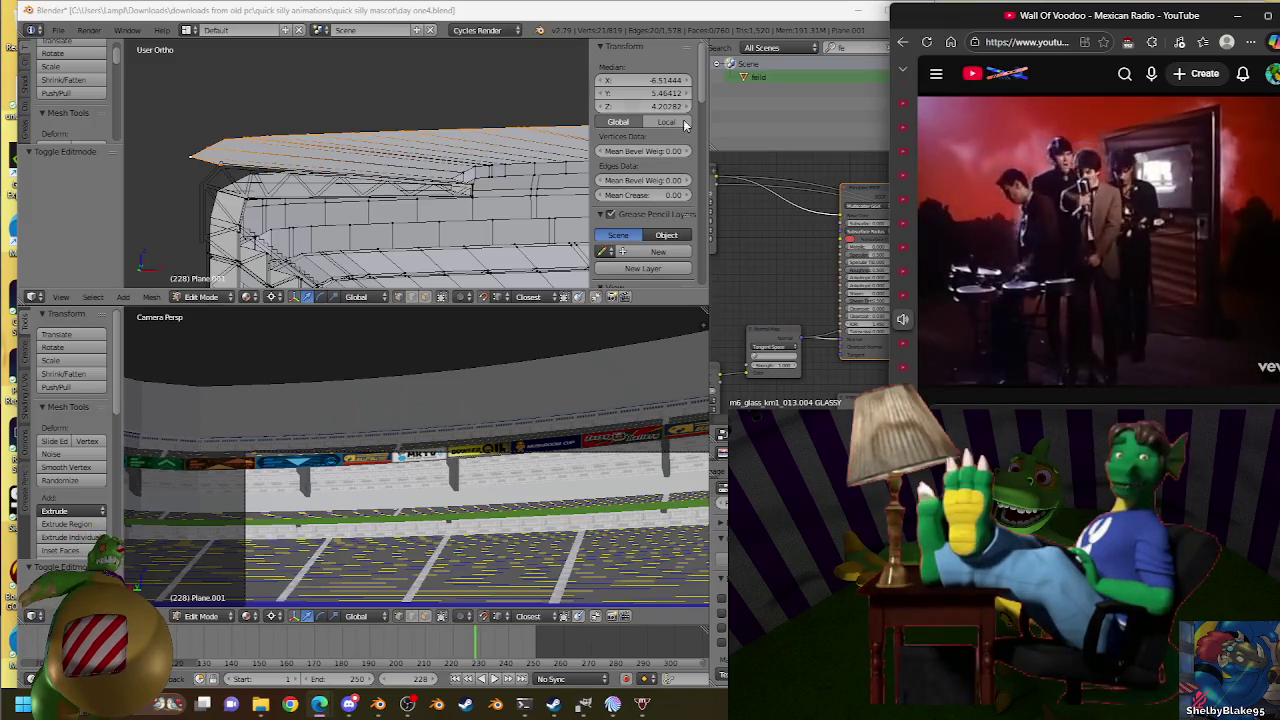
{"action": "left_click", "coordinate": [651, 11]}
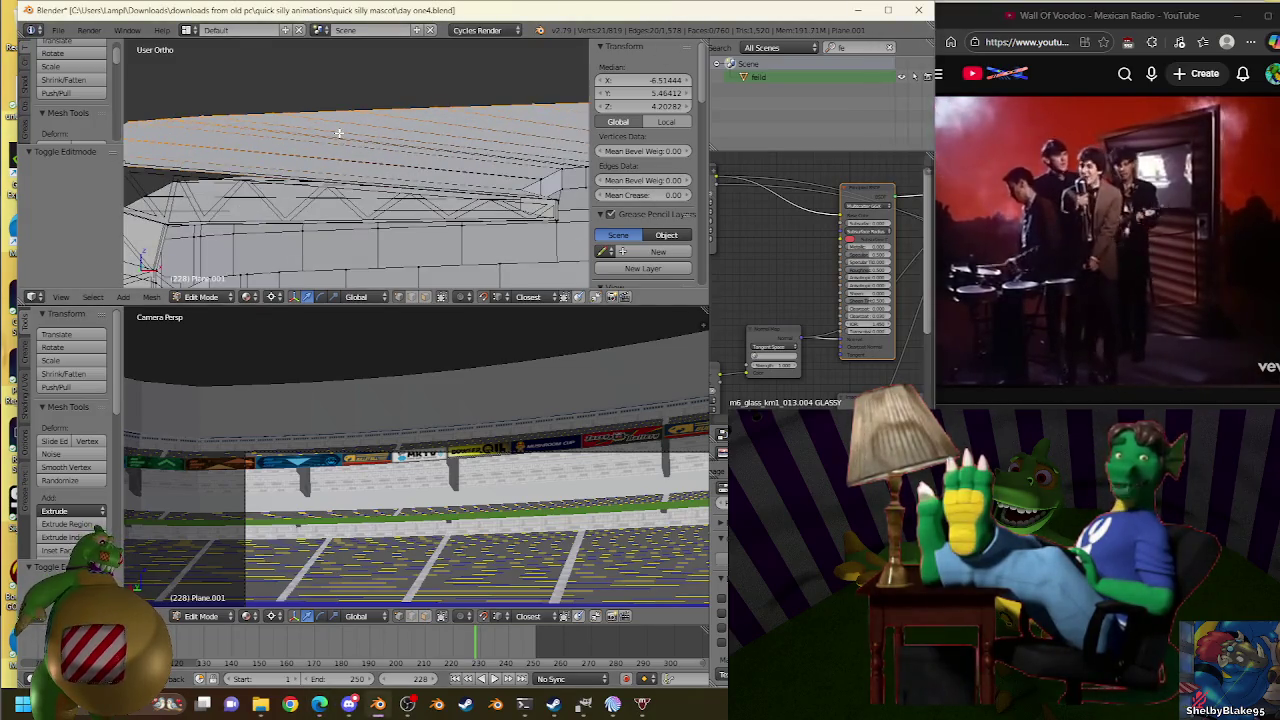
{"action": "key", "text": "KP_1"}
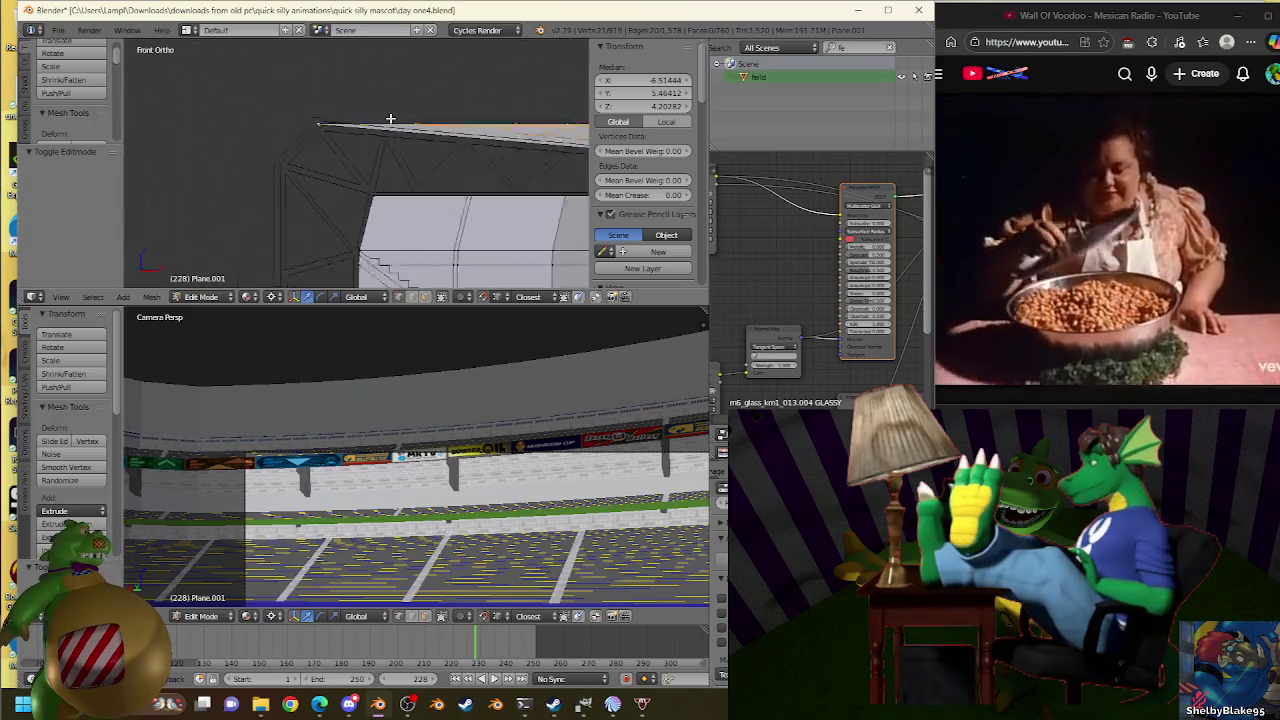
{"action": "middle_click_drag", "start_coordinate": [390, 118], "coordinate": [300, 137], "text": "shift"}
{"action": "key", "text": "ctrl+z"}
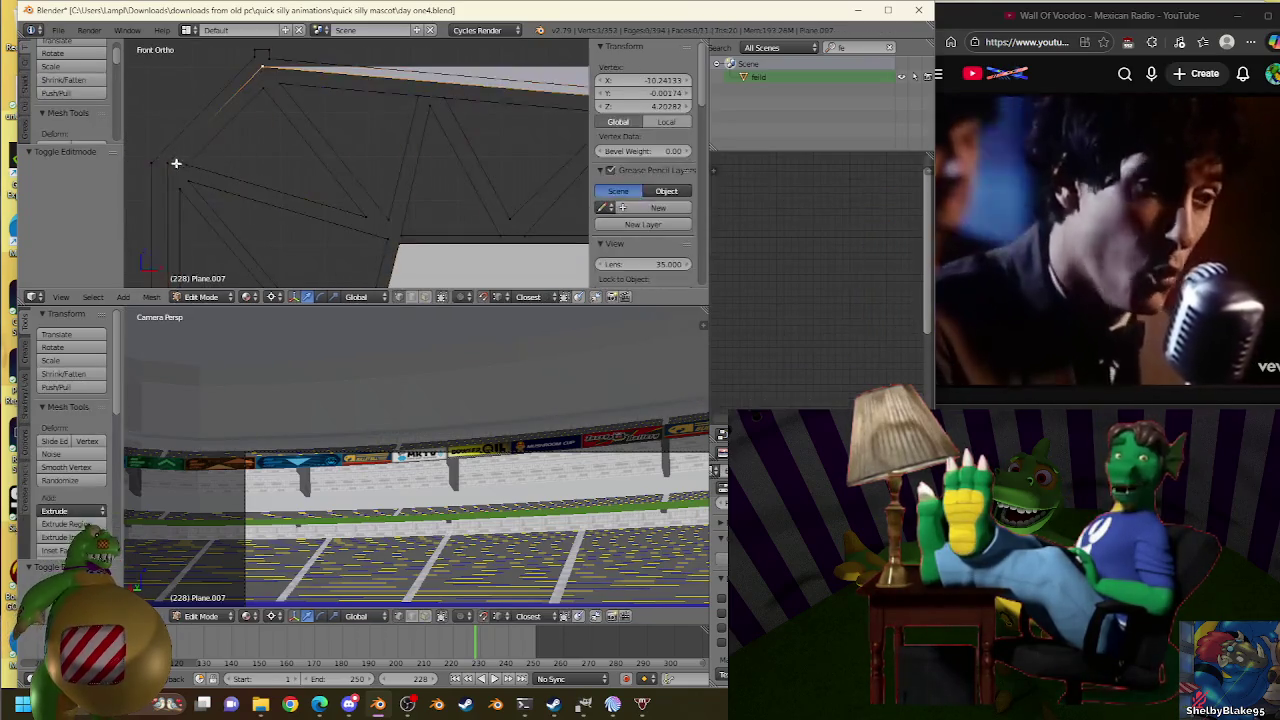
{"action": "key", "text": "ctrl+z"}
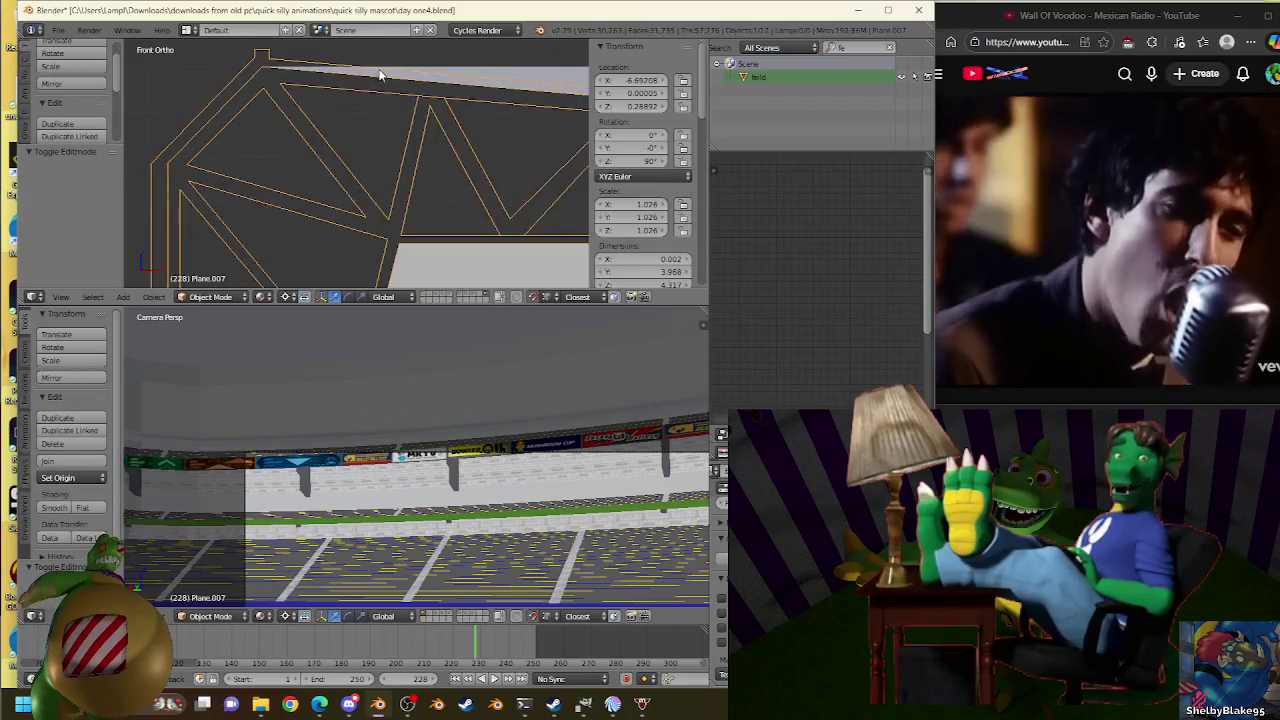
{"action": "key", "text": "ctrl+z"}
Select the whole Plane.001 wall and run Remove Doubles, which removes 0 vertices.
{"action": "key", "text": "e"}
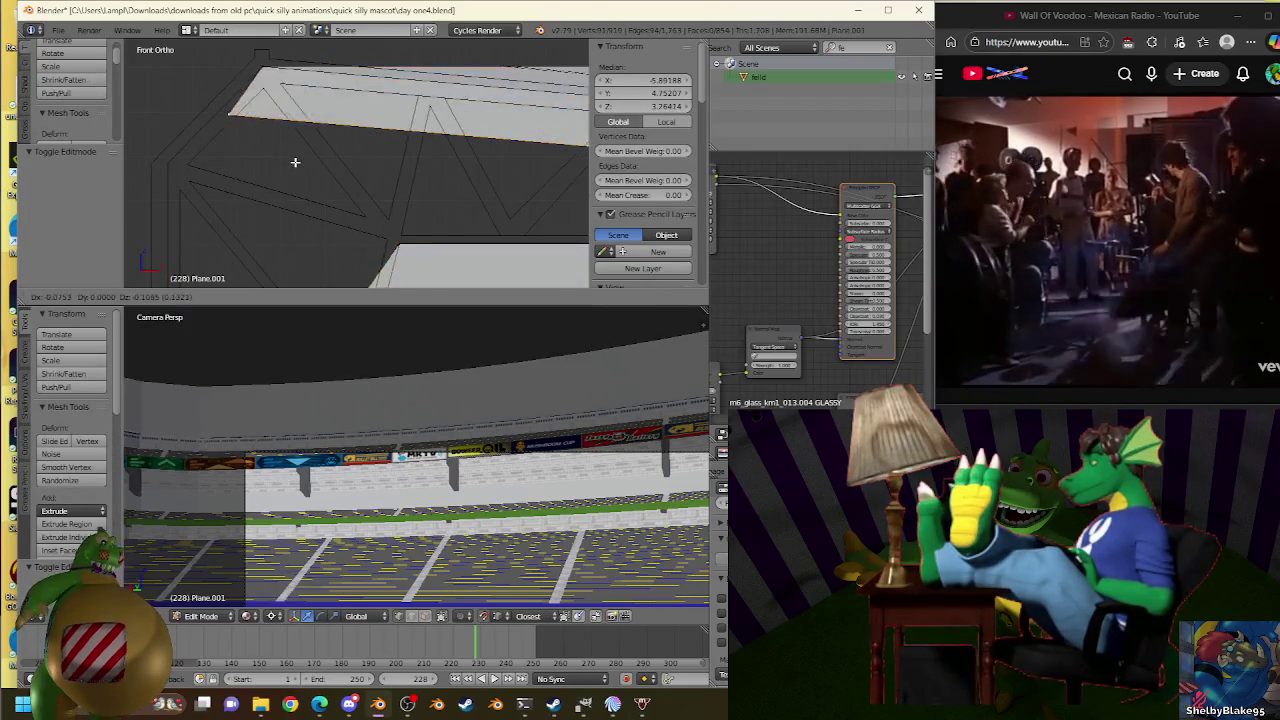
{"action": "right_click", "coordinate": [300, 149]}
{"action": "scroll", "coordinate": [419, 187], "scroll_direction": "down", "scroll_amount": 6}
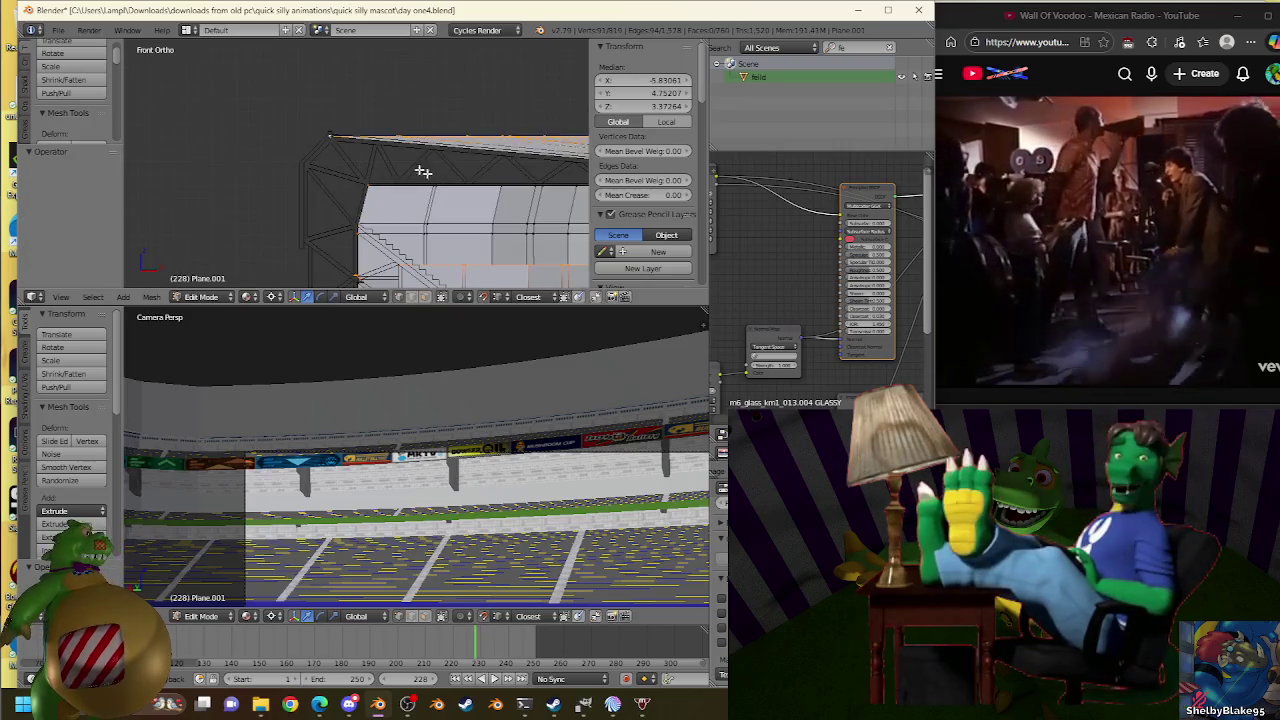
{"action": "scroll", "coordinate": [361, 113], "scroll_direction": "up", "scroll_amount": 4}
{"action": "key", "text": "a"}
{"action": "key", "text": "w"}
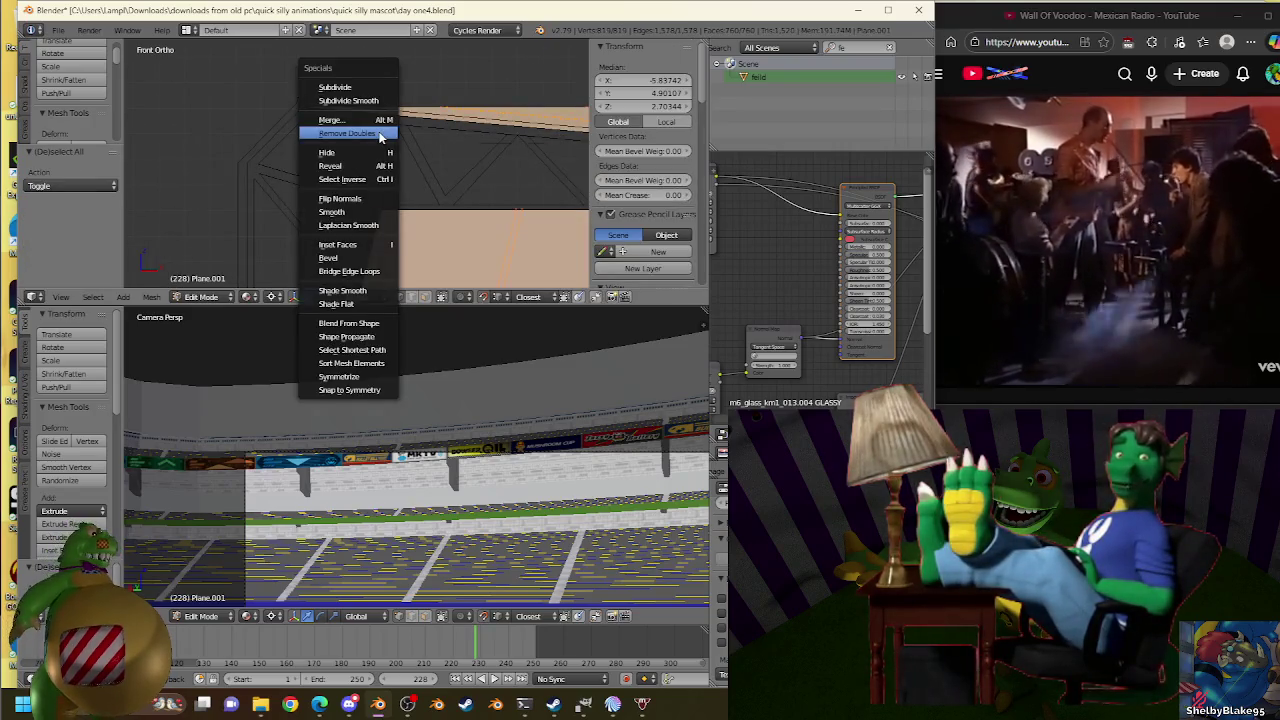
{"action": "left_click", "coordinate": [378, 129]}
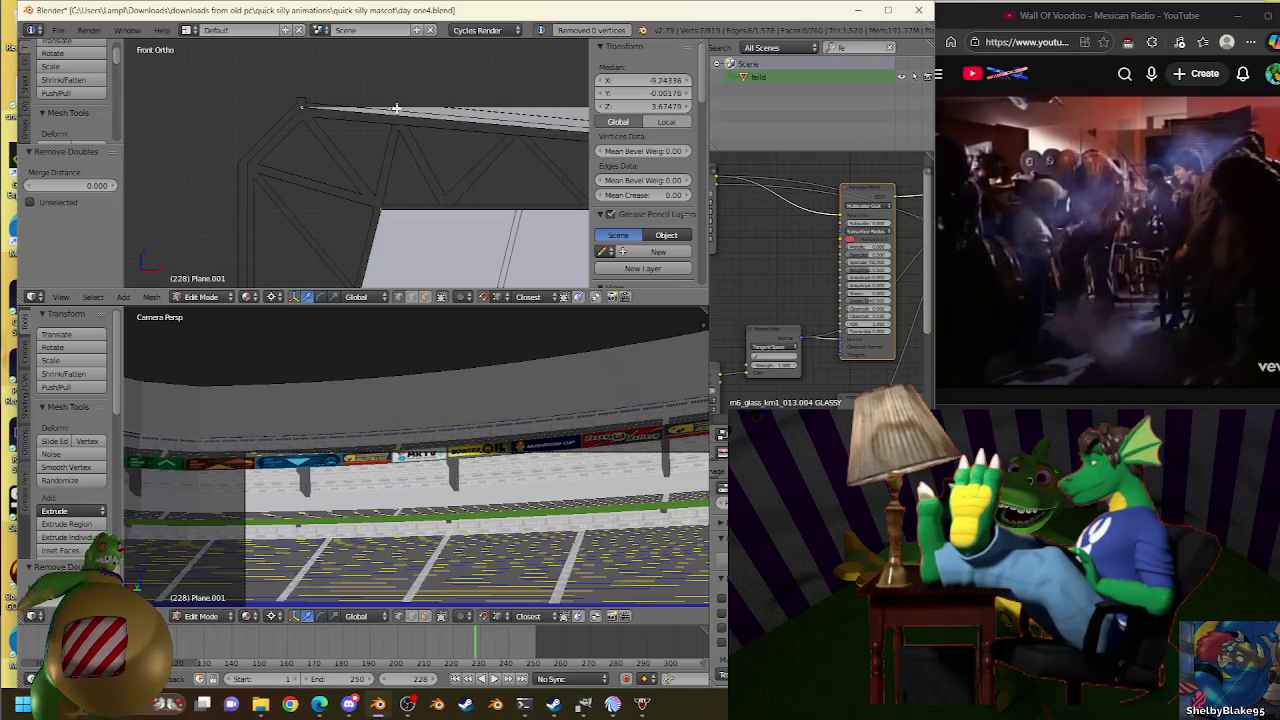
{"action": "middle_click_drag", "start_coordinate": [396, 108], "coordinate": [402, 128]}
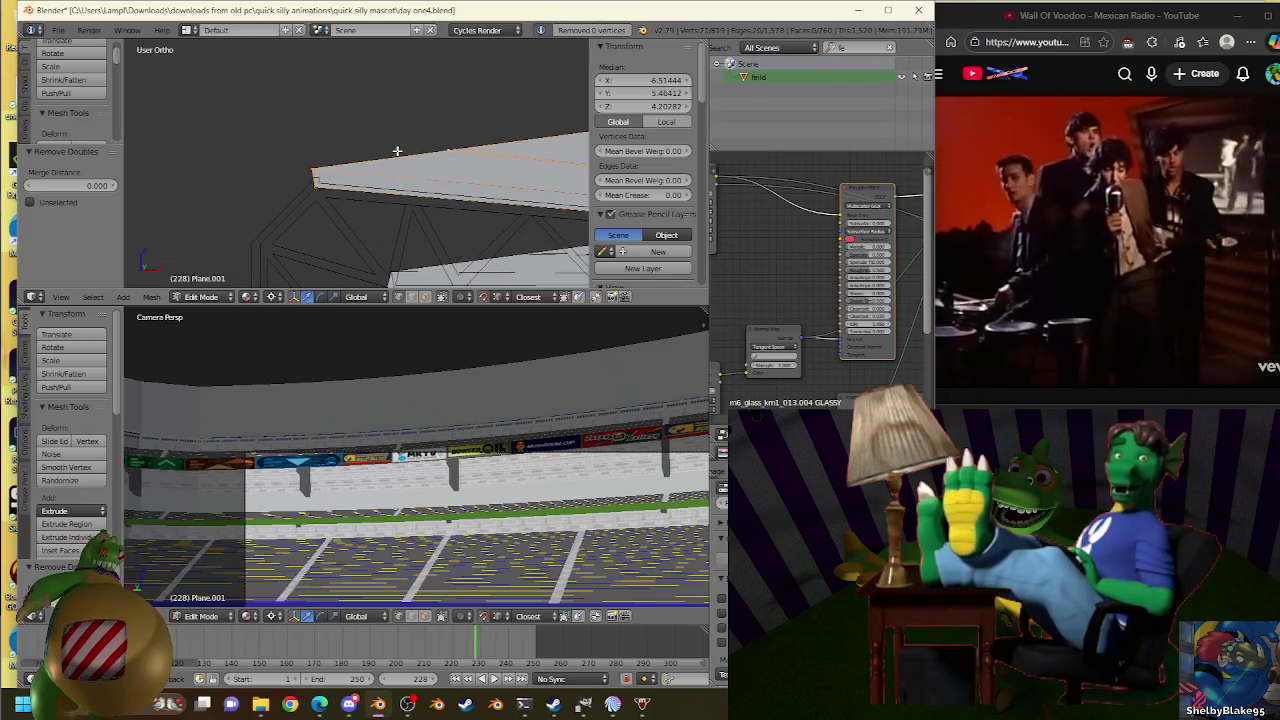
In front view, extrude the wall's top edge, then scale it and move it along Z.
{"action": "key", "text": "KP_1"}
{"action": "key", "text": "e"}
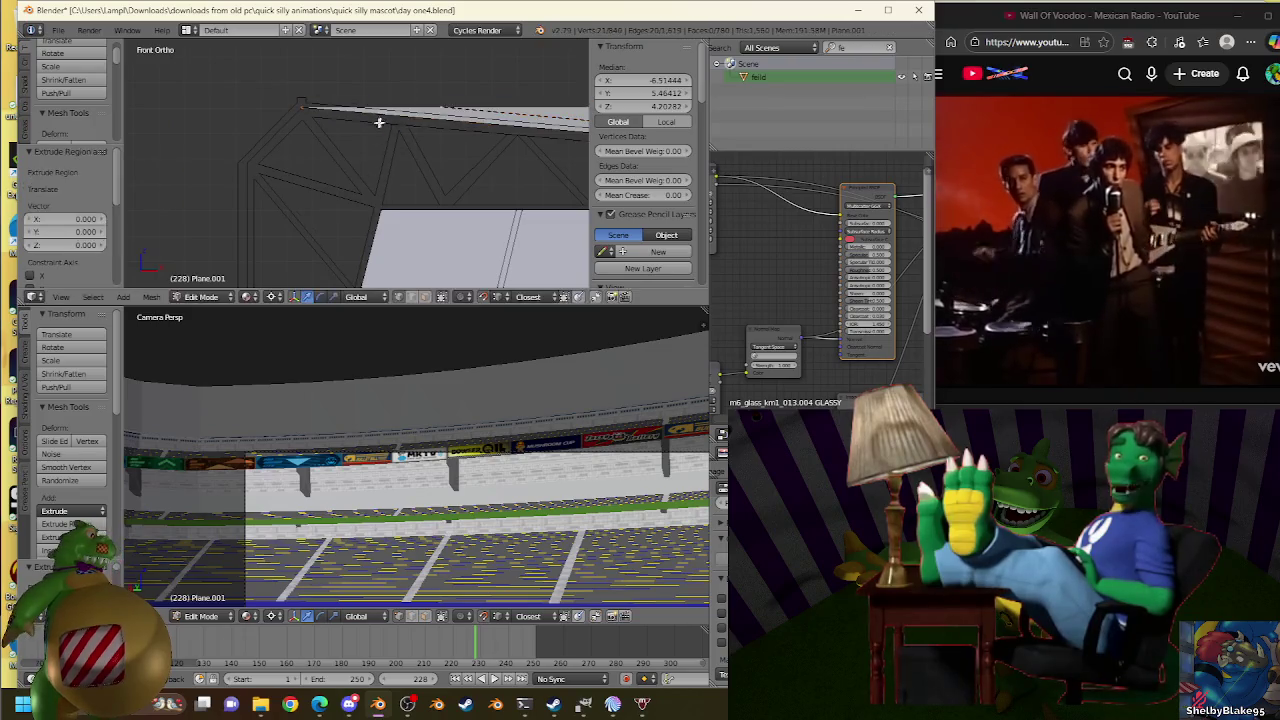
{"action": "key", "text": "s"}
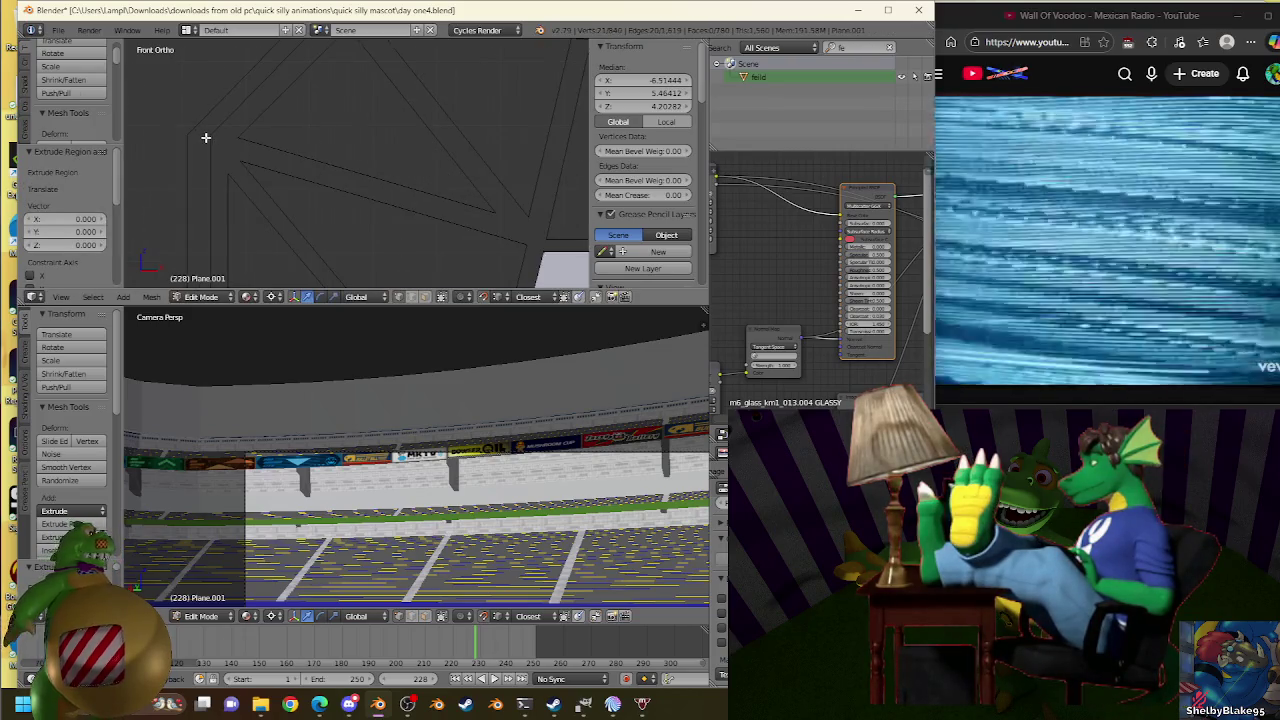
{"action": "left_click", "coordinate": [206, 134]}
{"action": "key", "text": "g"}
{"action": "key", "text": "z"}
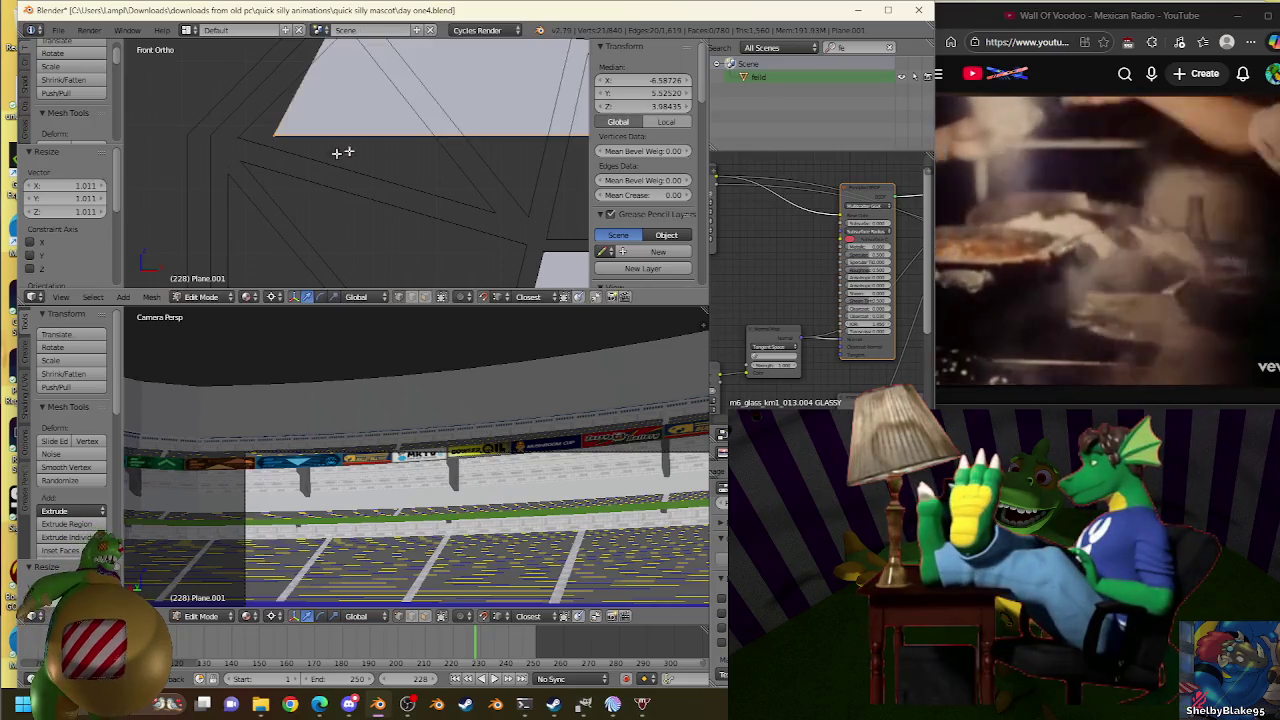
{"action": "key", "text": "s"}
{"action": "left_click", "coordinate": [211, 135]}
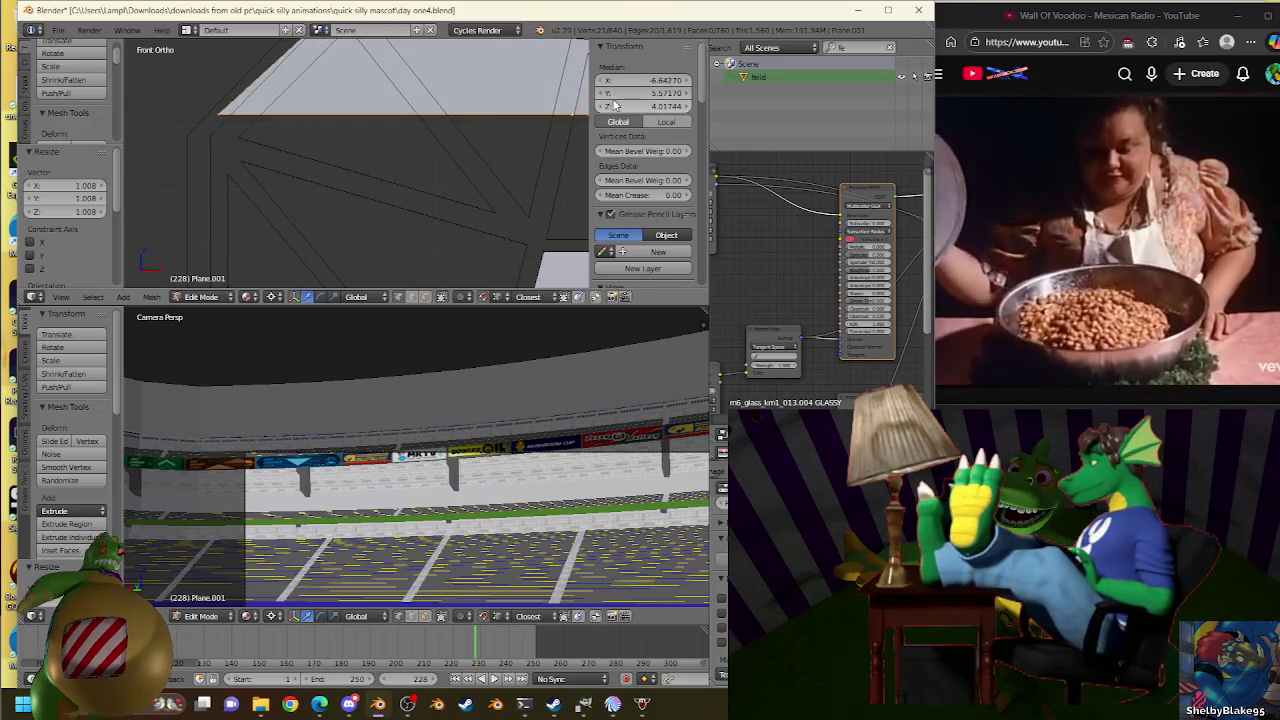
{"action": "key", "text": "s"}
{"action": "left_click", "coordinate": [214, 134]}
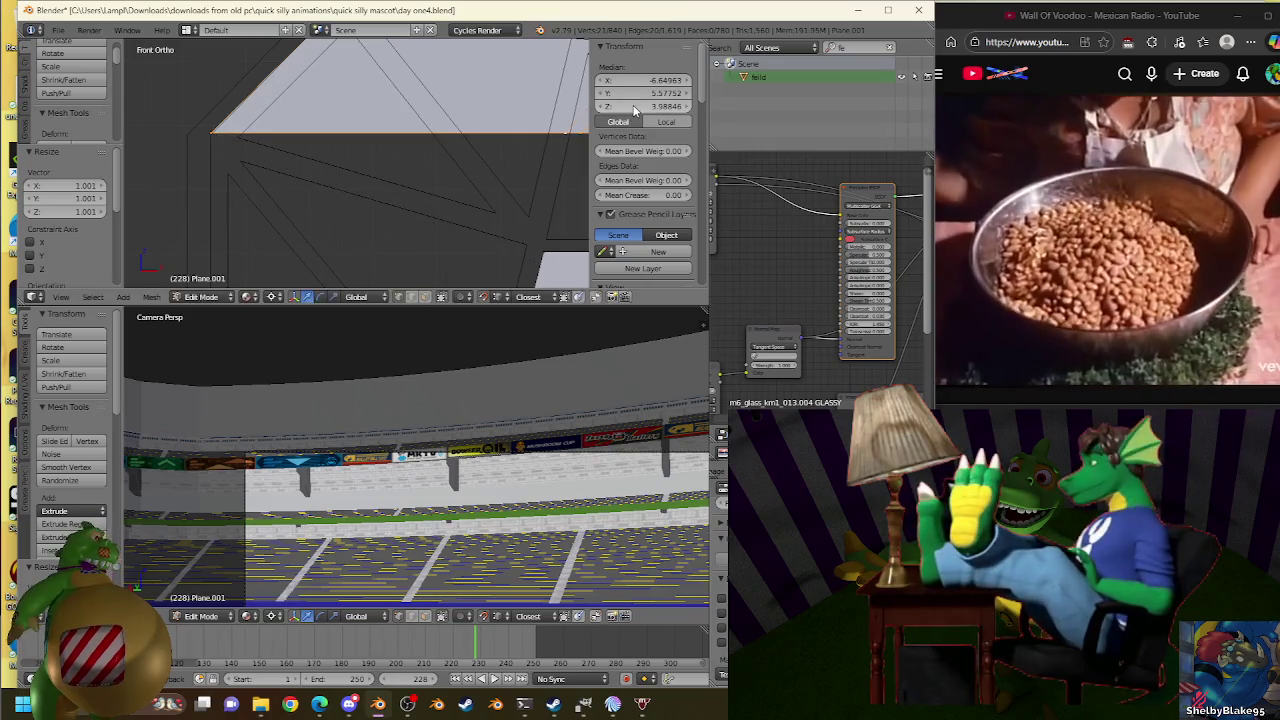
Rescale the new top edge several times until it stretches to the truss corner.
{"action": "key", "text": "s"}
{"action": "left_click", "coordinate": [217, 134]}
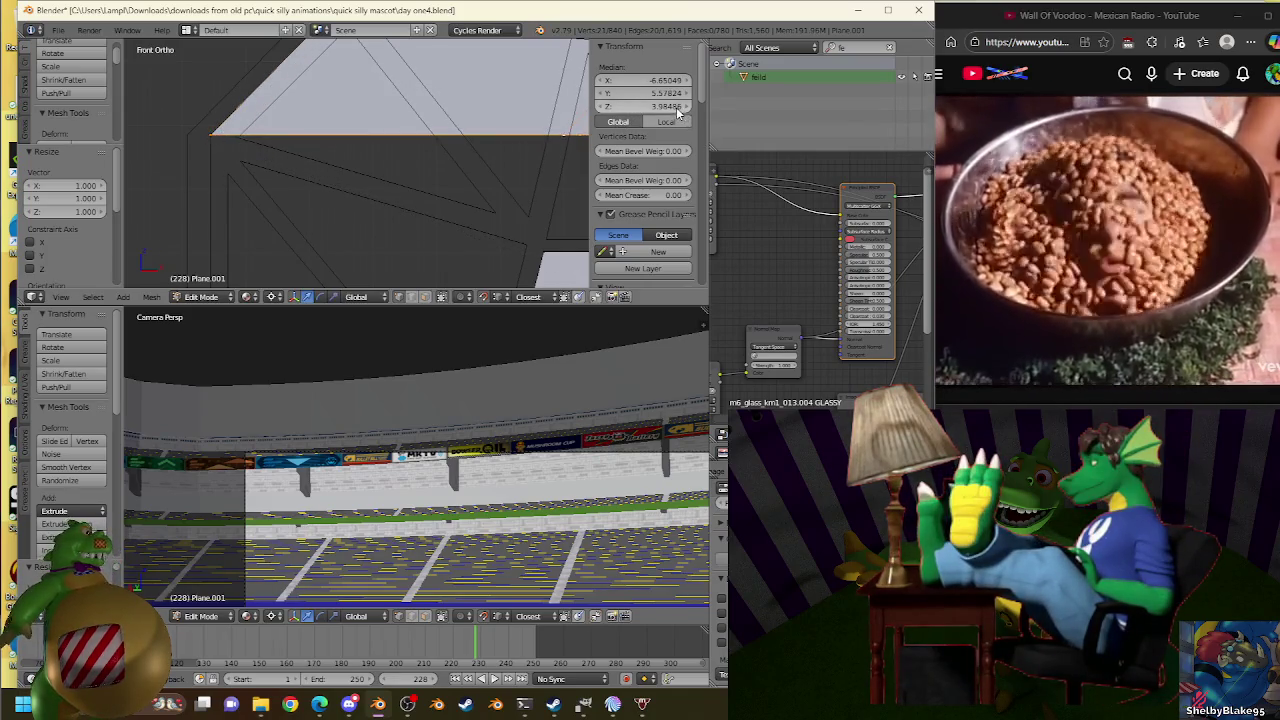
{"action": "key", "text": "s"}
{"action": "left_click", "coordinate": [206, 129]}
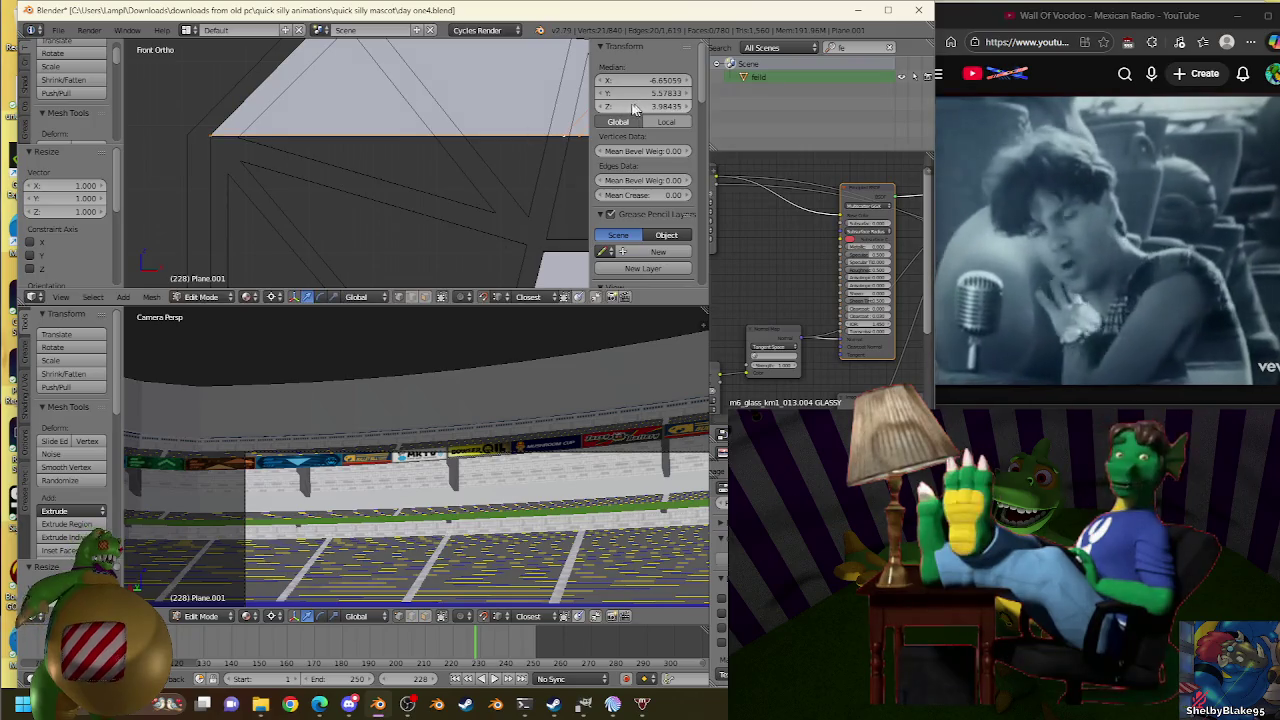
{"action": "key", "text": "s"}
{"action": "left_click", "coordinate": [200, 134]}
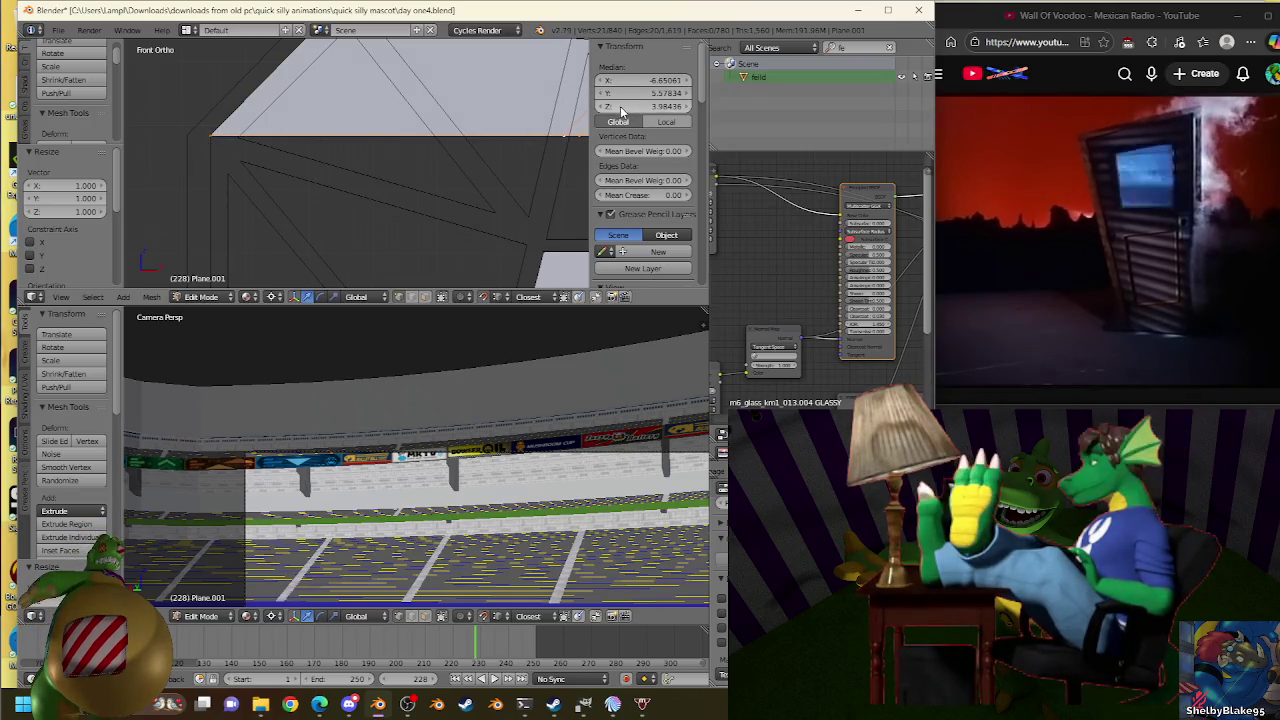
{"action": "key", "text": "s"}
{"action": "left_click", "coordinate": [209, 127]}
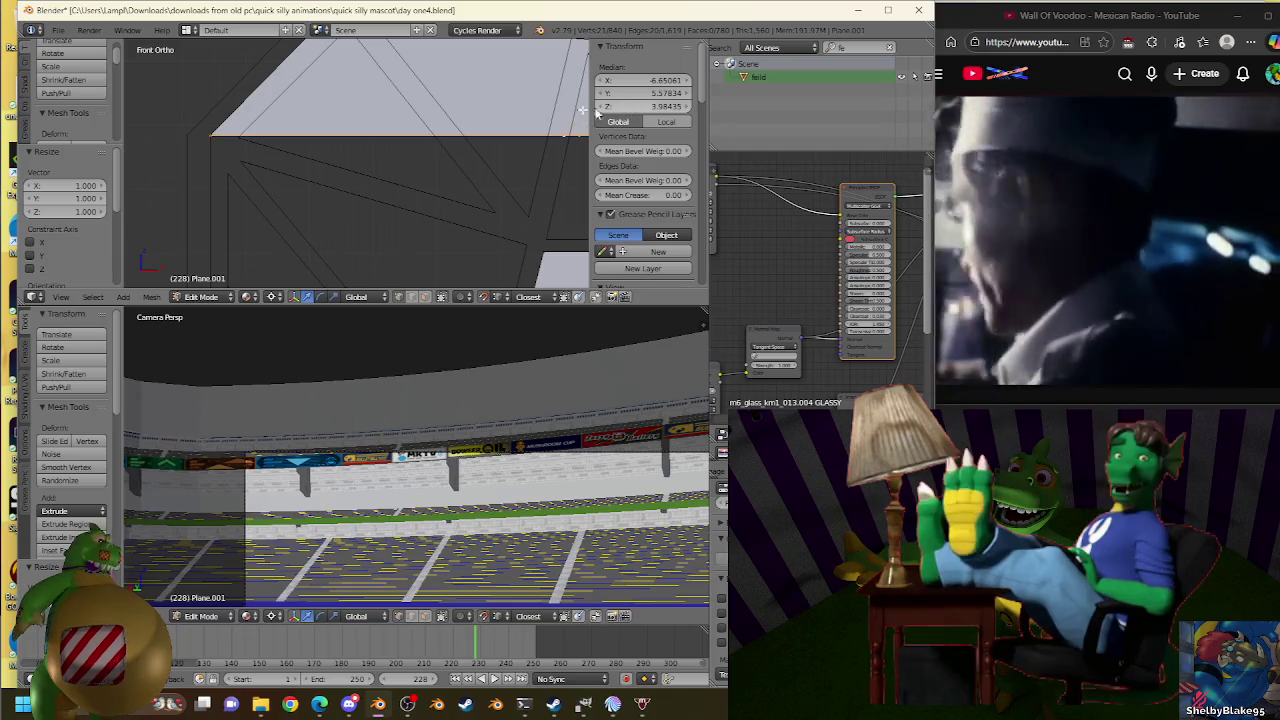
{"action": "key", "text": "s"}
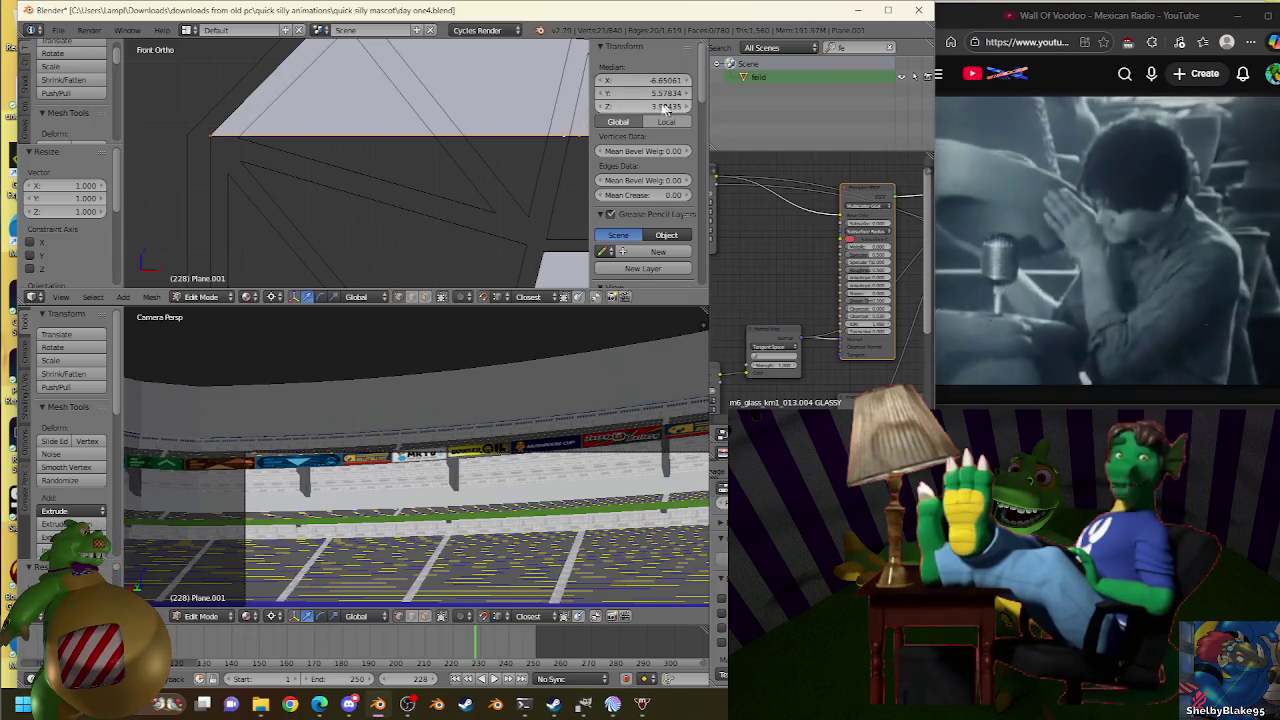
{"action": "left_click", "coordinate": [211, 133]}
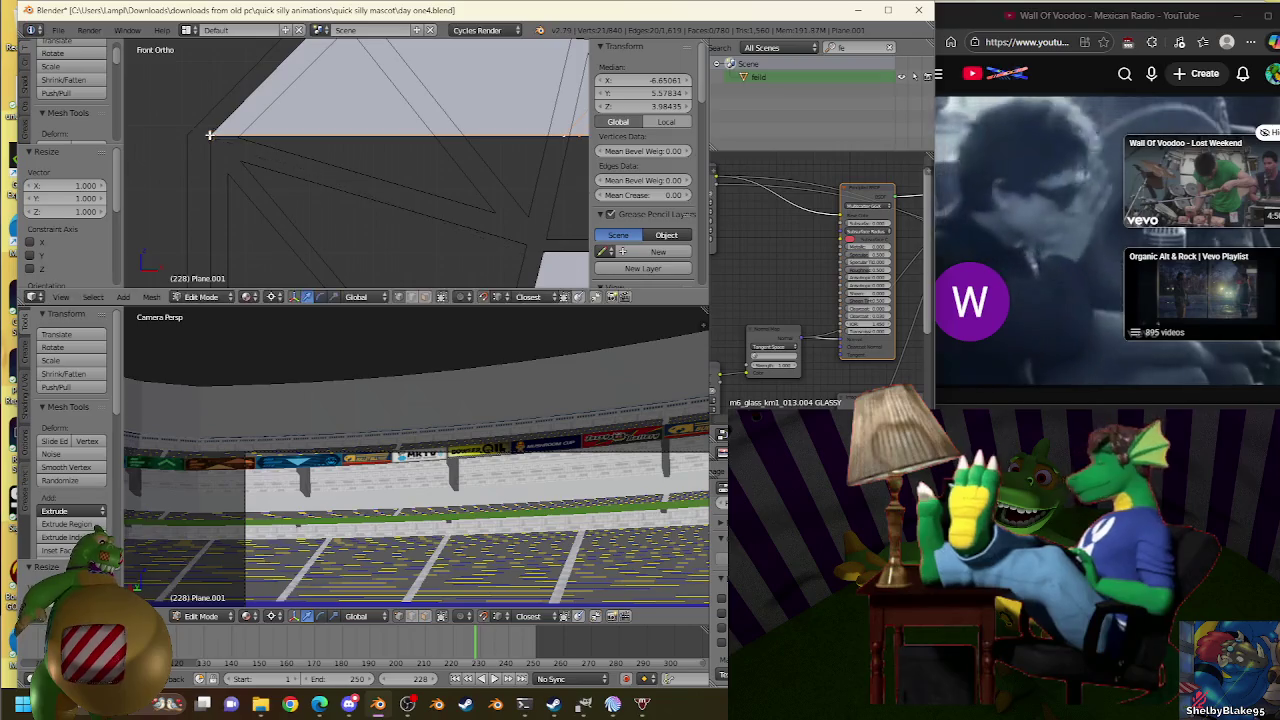
Extrude the wall face 0.637 downward, bringing its median Z to 3.34754.
{"action": "middle_click_drag", "start_coordinate": [214, 130], "coordinate": [324, 80], "text": "shift"}
{"action": "key", "text": "e"}
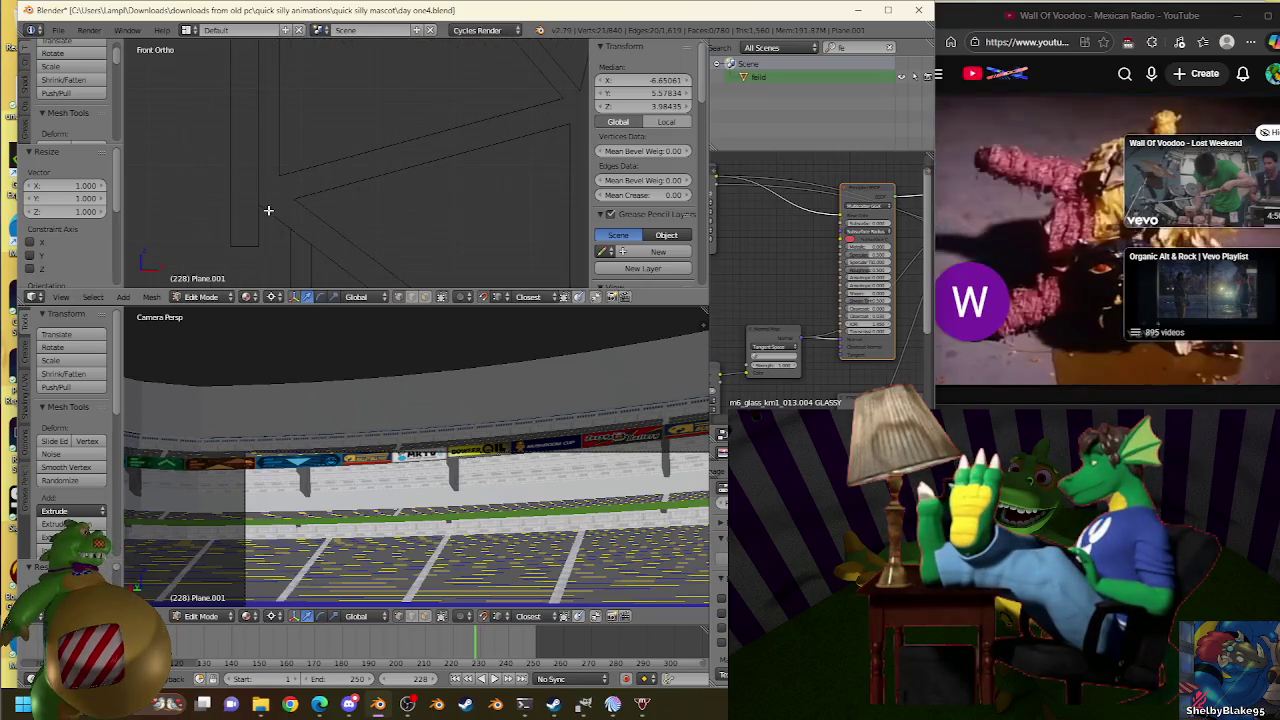
{"action": "left_click", "coordinate": [280, 200]}
{"action": "mouse_move", "coordinate": [280, 200]}
{"action": "middle_mouse_down", "text": "shift"}
{"action": "mouse_move", "coordinate": [455, 186]}
{"action": "mouse_move", "coordinate": [409, 171]}
{"action": "middle_mouse_up", "text": "shift"}
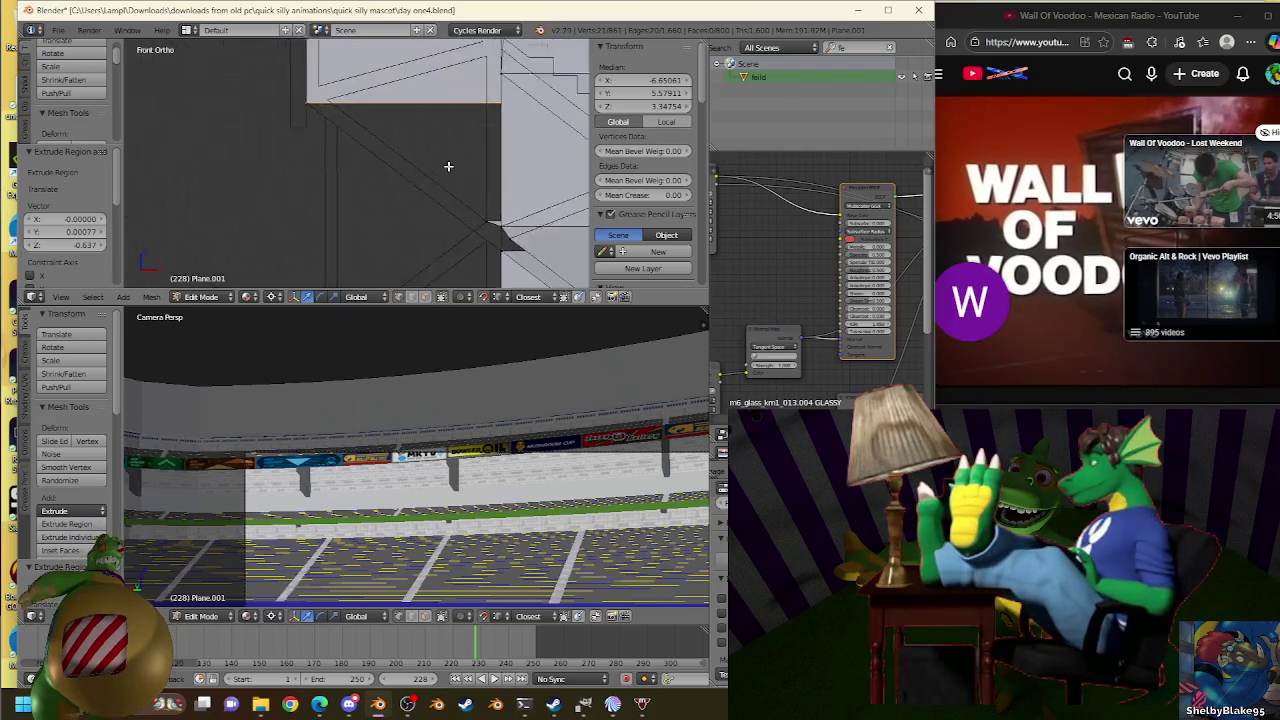
Check the Plane.007 truss, then resume editing the Plane.001 stand wall.
{"action": "key", "text": "Tab"}
{"action": "right_click", "coordinate": [335, 115]}
{"action": "key", "text": "Tab"}
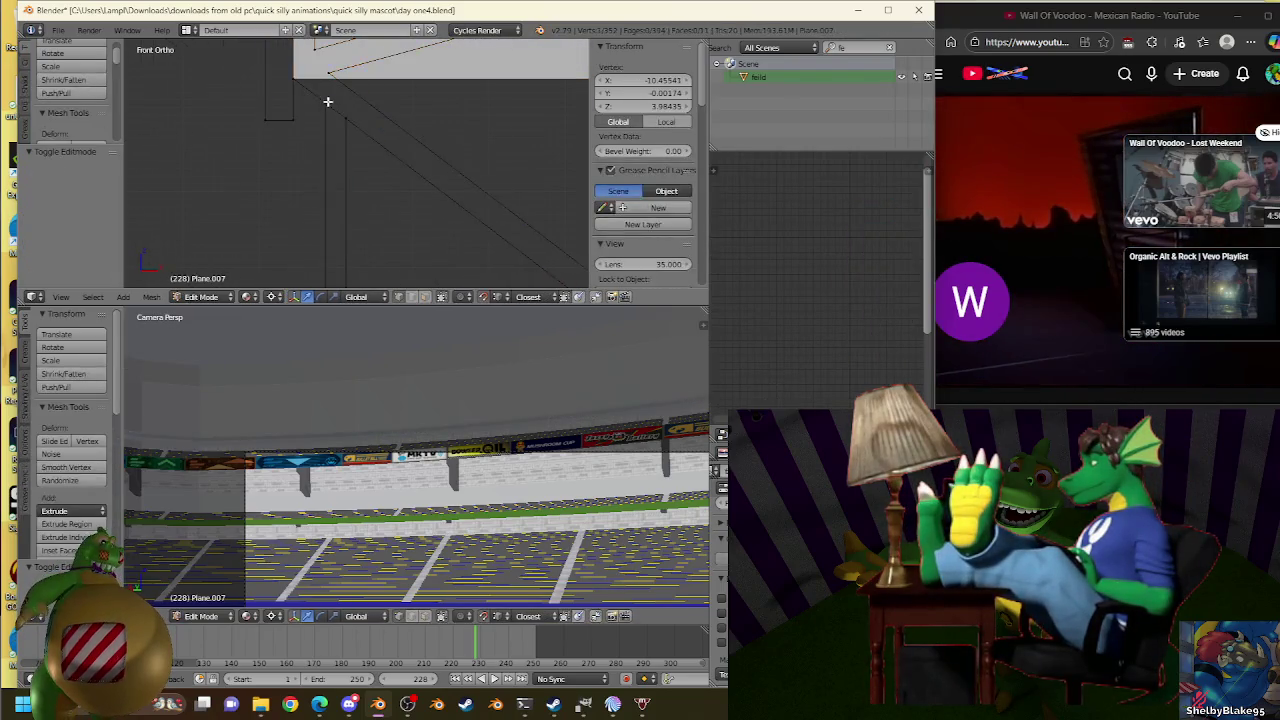
{"action": "key", "text": "Tab"}
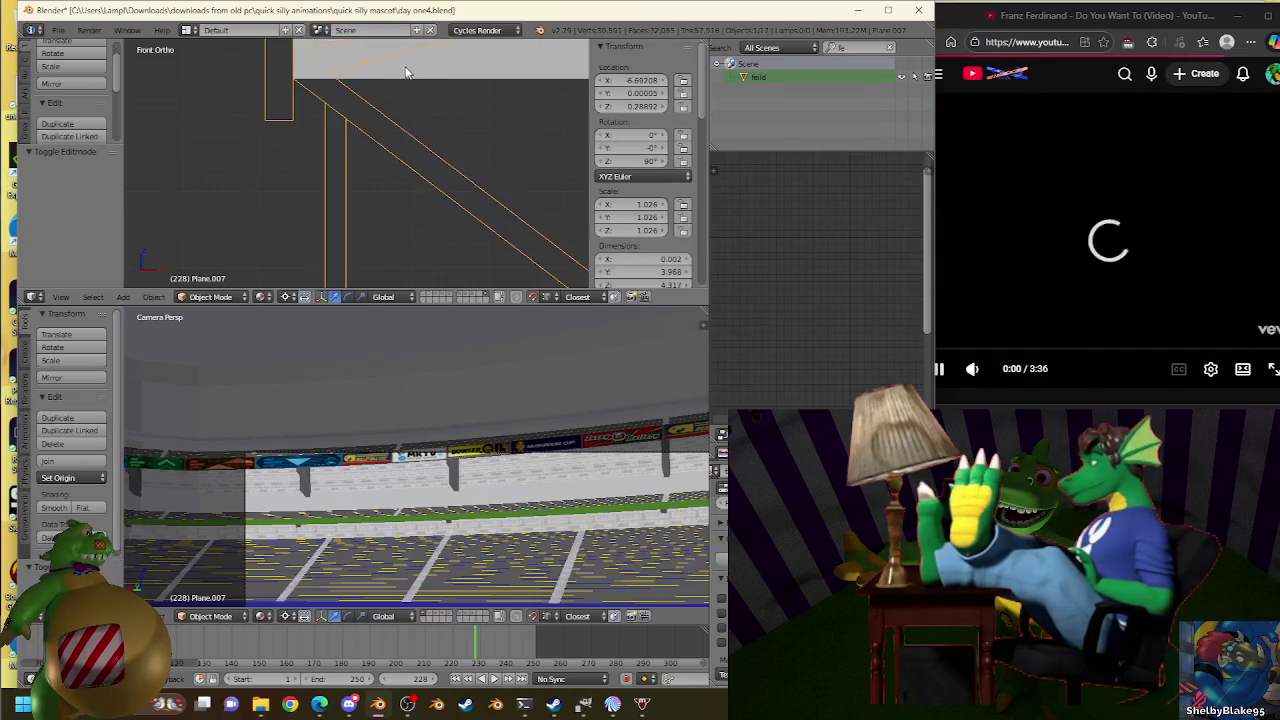
{"action": "right_click", "coordinate": [396, 70]}
{"action": "key", "text": "Tab"}
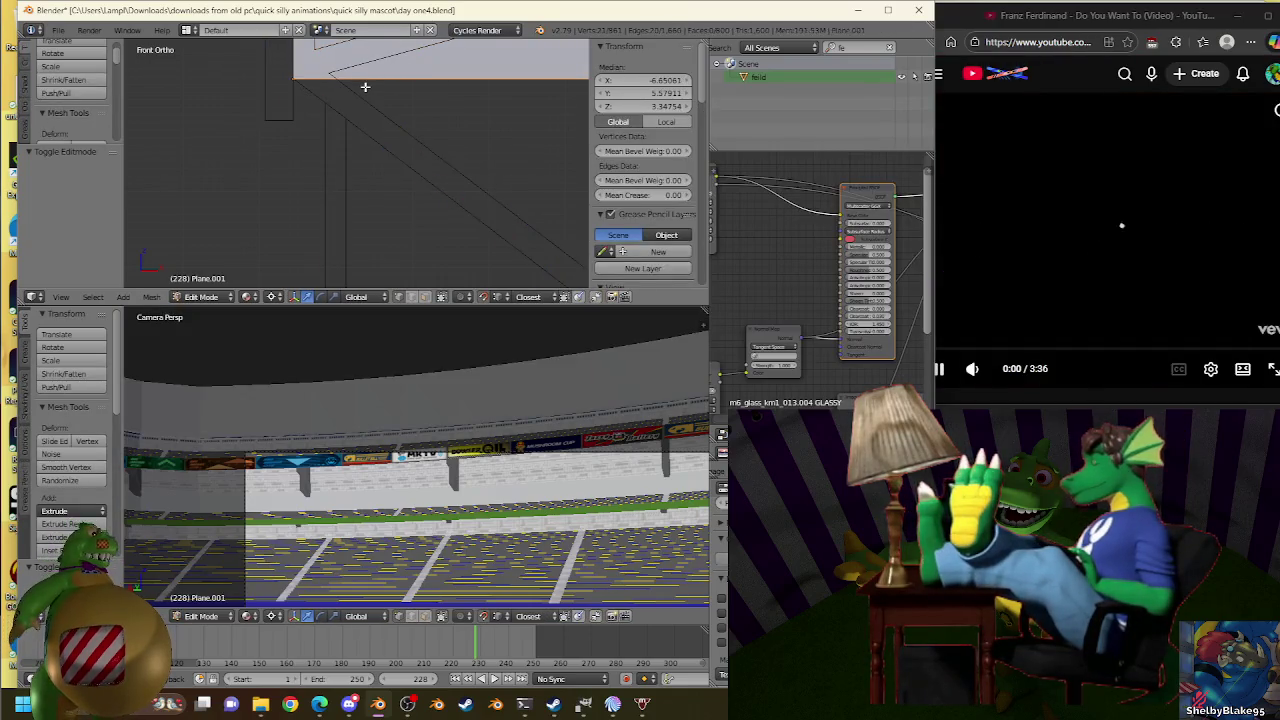
Fine-tune the selected wall edge with a series of small scale adjustments.
{"action": "key", "text": "w"}
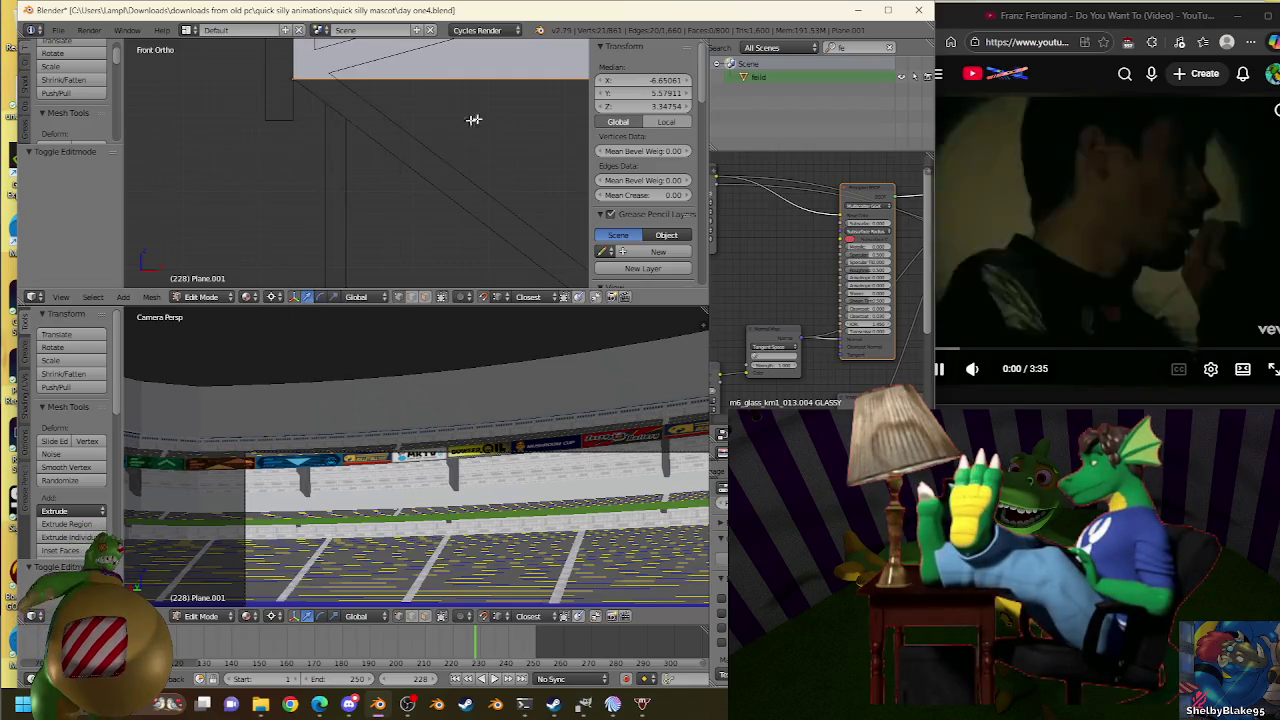
{"action": "key", "text": "s"}
{"action": "left_click", "coordinate": [323, 106]}
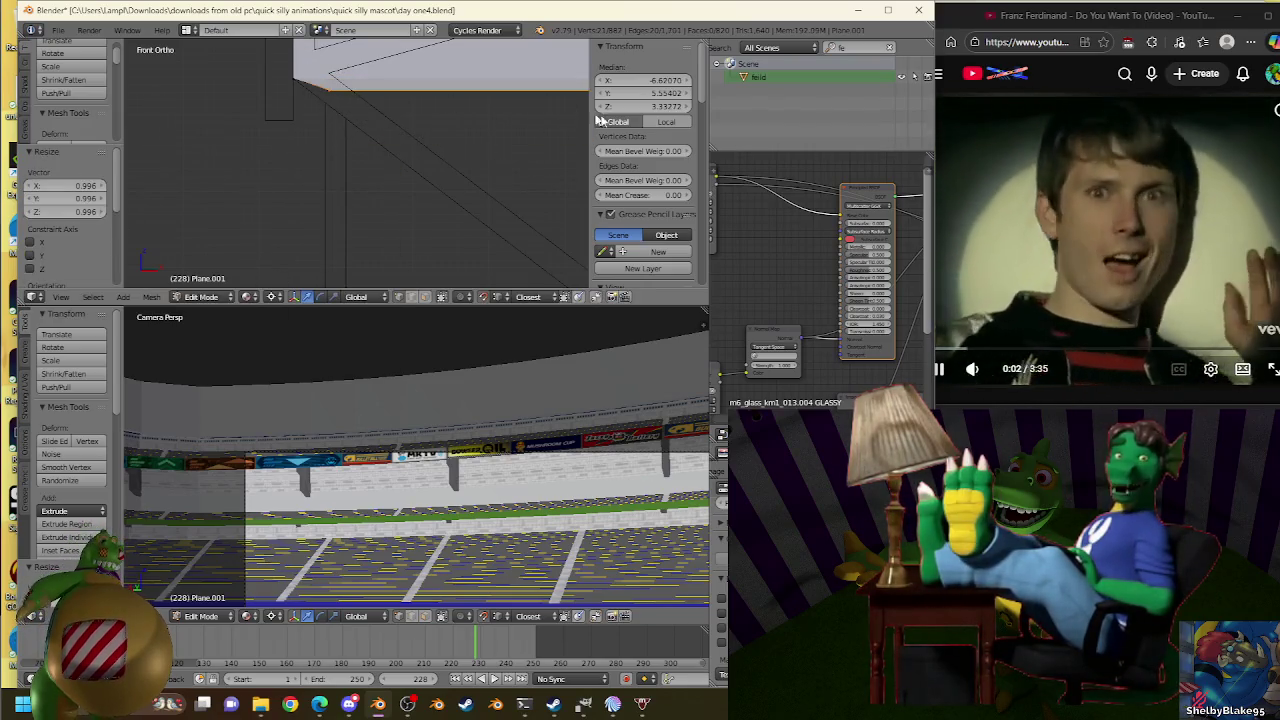
{"action": "key", "text": "s"}
{"action": "left_click", "coordinate": [320, 120]}
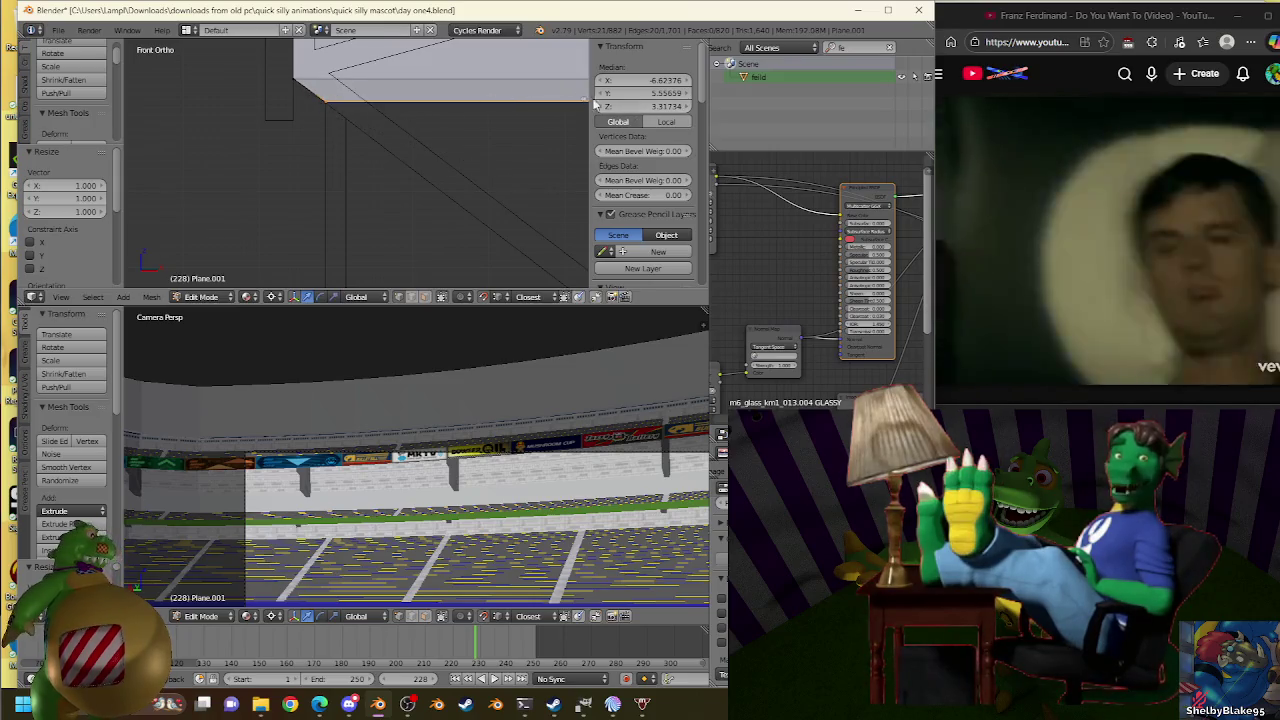
{"action": "key", "text": "s"}
{"action": "left_click", "coordinate": [337, 106]}
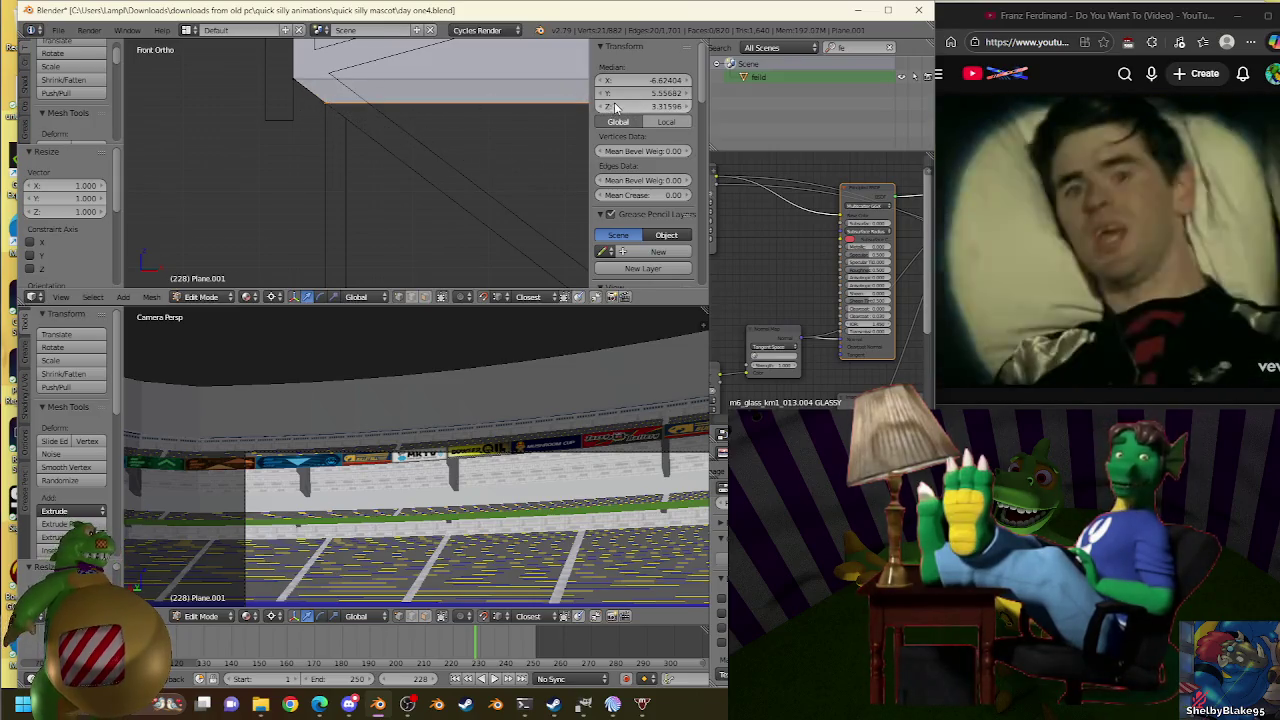
{"action": "key", "text": "s"}
{"action": "left_click", "coordinate": [325, 102]}
{"action": "key", "text": "s"}
{"action": "left_click", "coordinate": [333, 104]}
{"action": "key", "text": "s"}
{"action": "left_click", "coordinate": [329, 106]}
{"action": "key", "text": "s"}
{"action": "left_click", "coordinate": [555, 115]}
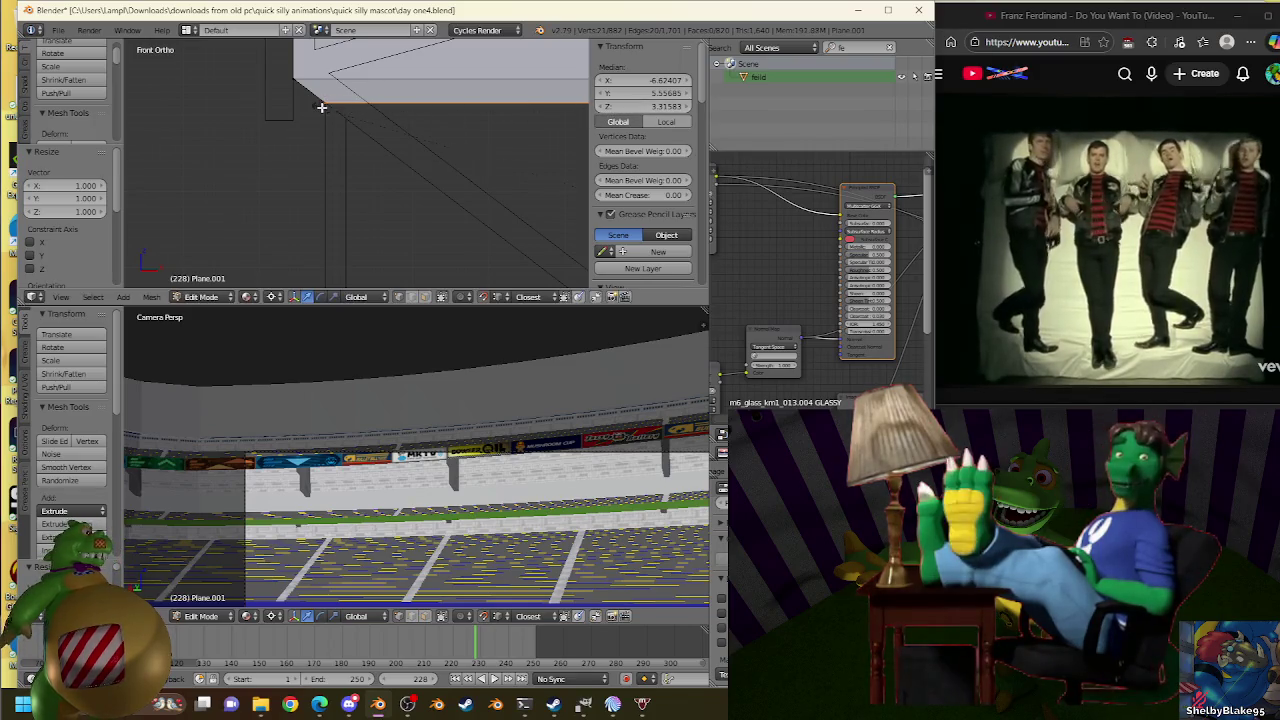
Extrude the wall's bottom edge straight down by 0.98 (Z -0.98).
{"action": "scroll", "coordinate": [386, 70], "scroll_direction": "down", "scroll_amount": 3}
{"action": "scroll", "coordinate": [386, 70], "scroll_direction": "down", "scroll_amount": 2}
{"action": "scroll", "coordinate": [404, 155], "scroll_direction": "down", "scroll_amount": 2}
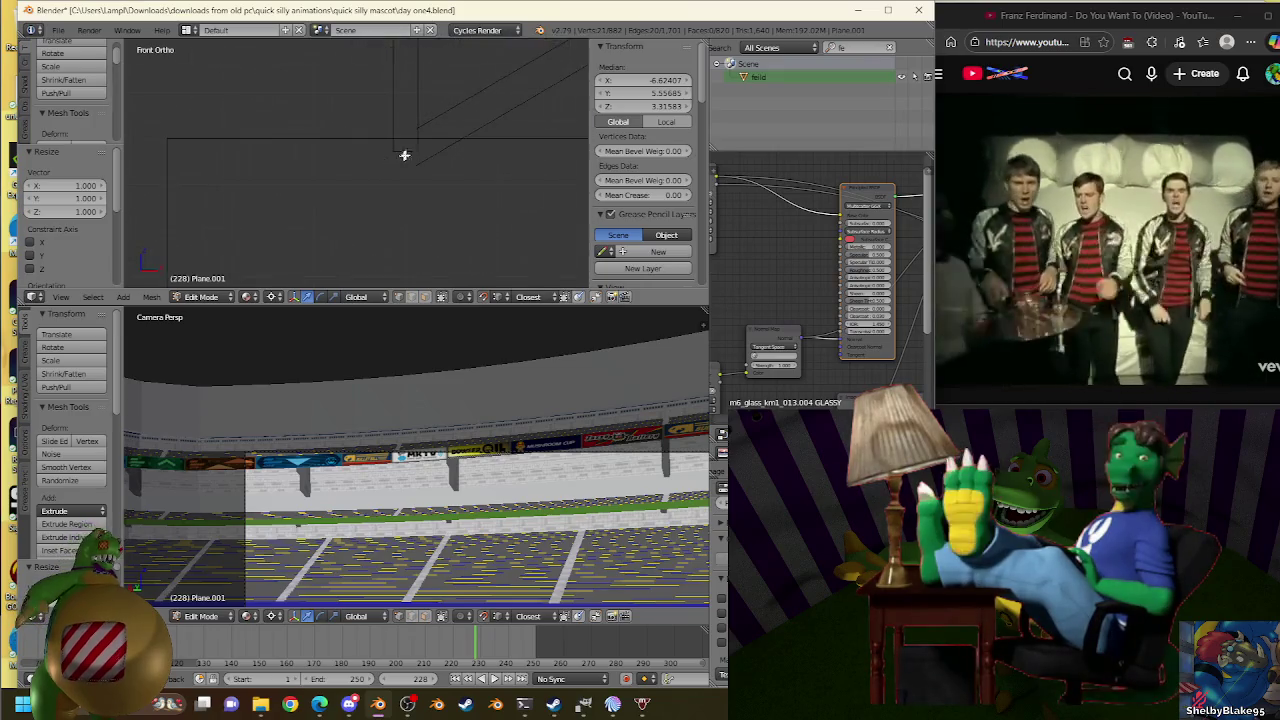
{"action": "key", "text": "w"}
{"action": "left_click", "coordinate": [386, 157]}
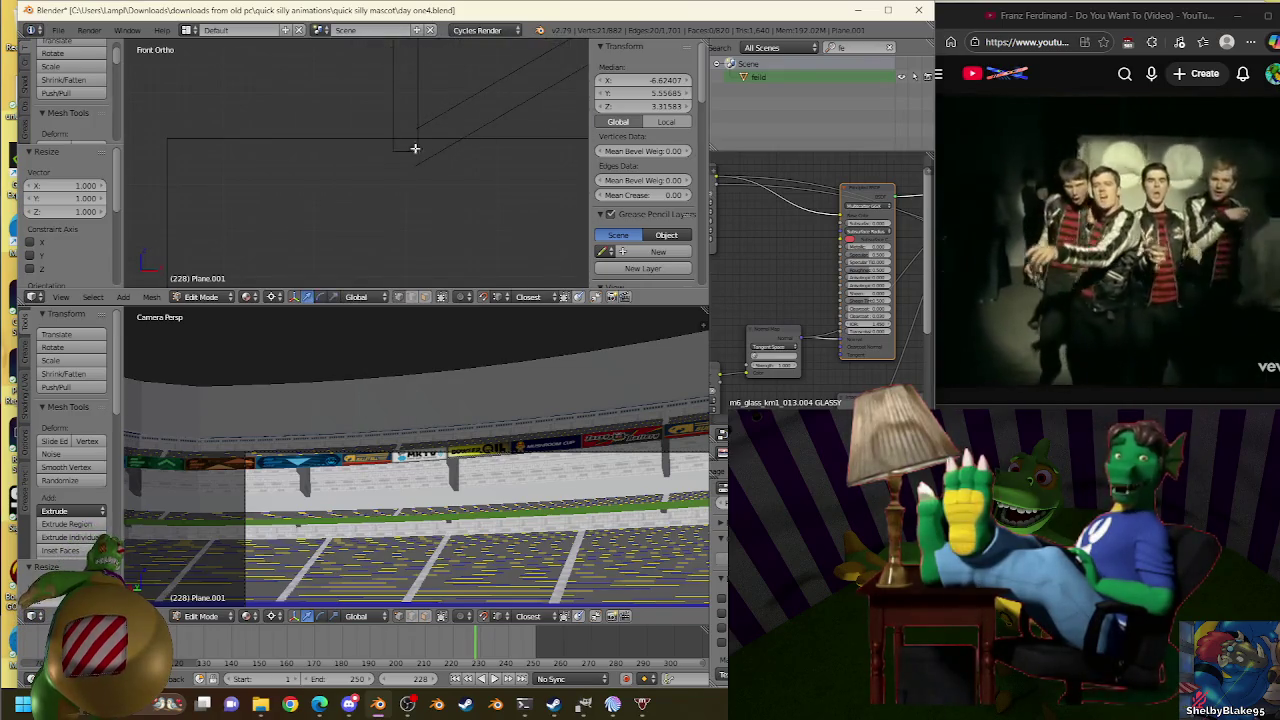
{"action": "left_click", "coordinate": [394, 152]}
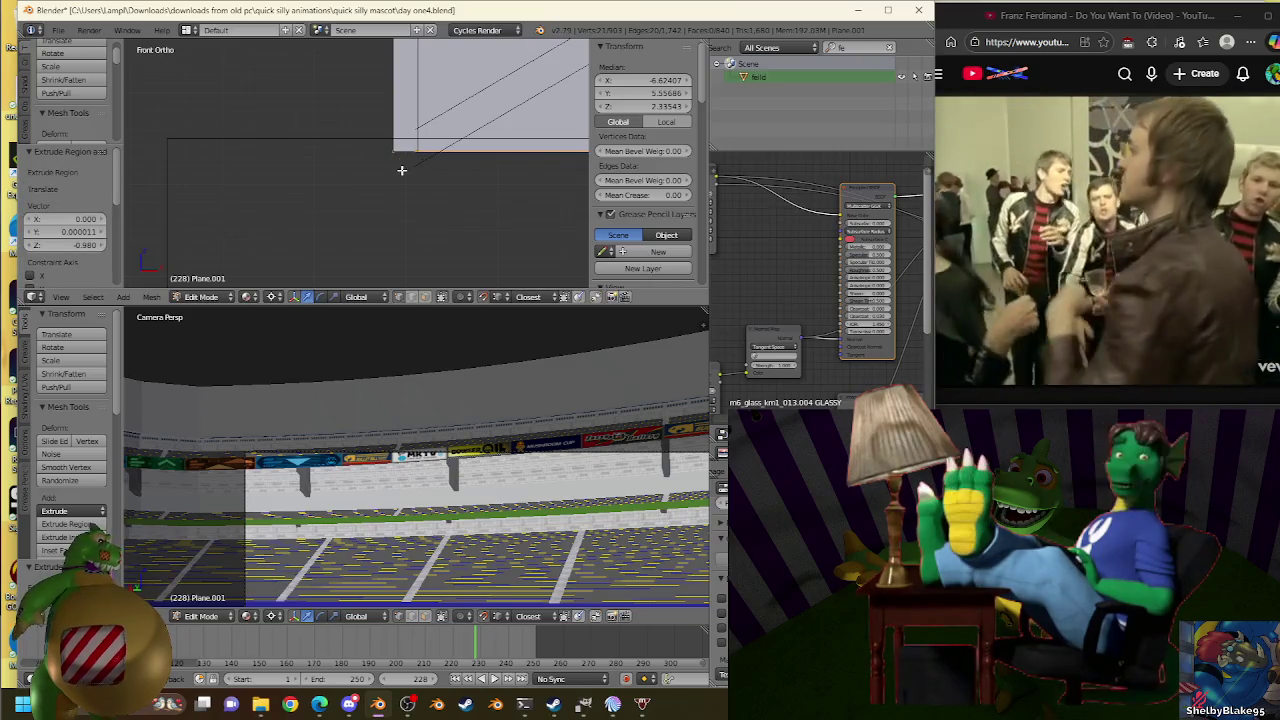
{"action": "scroll", "coordinate": [406, 128], "scroll_direction": "down", "scroll_amount": 3}
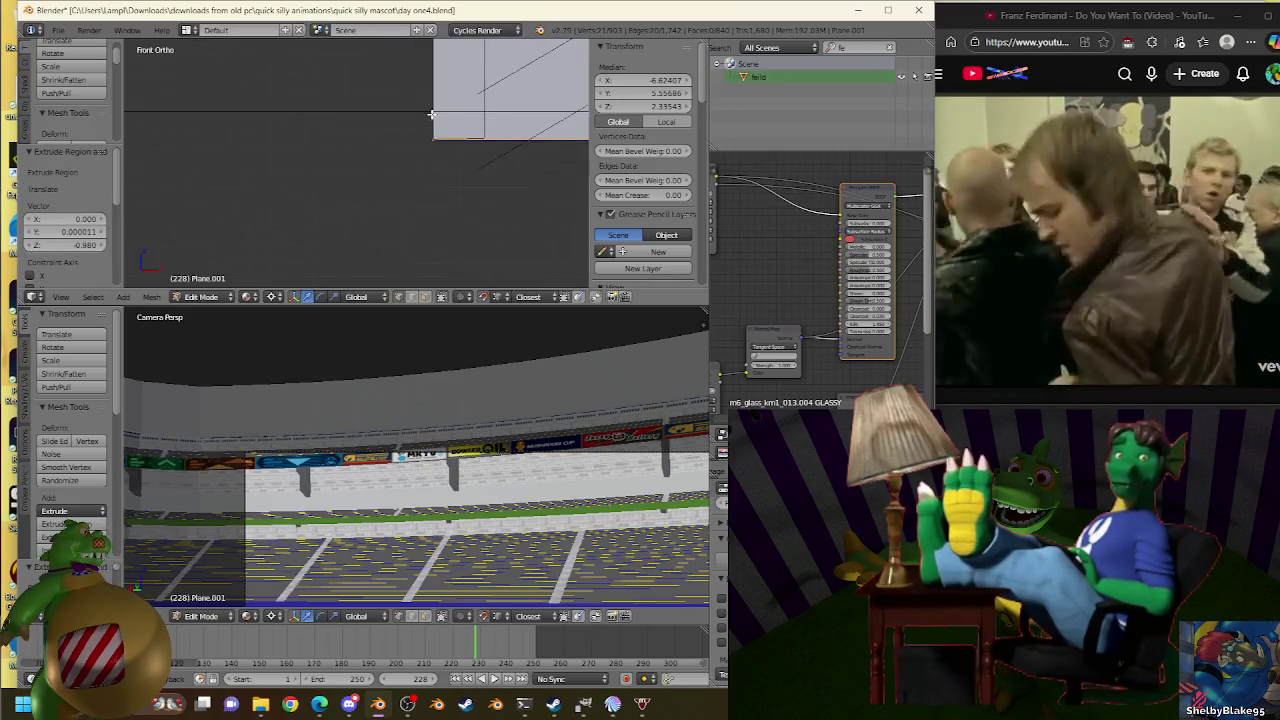
{"action": "scroll", "coordinate": [433, 150], "scroll_direction": "up", "scroll_amount": 2}
{"action": "scroll", "coordinate": [430, 185], "scroll_direction": "up", "scroll_amount": 2}
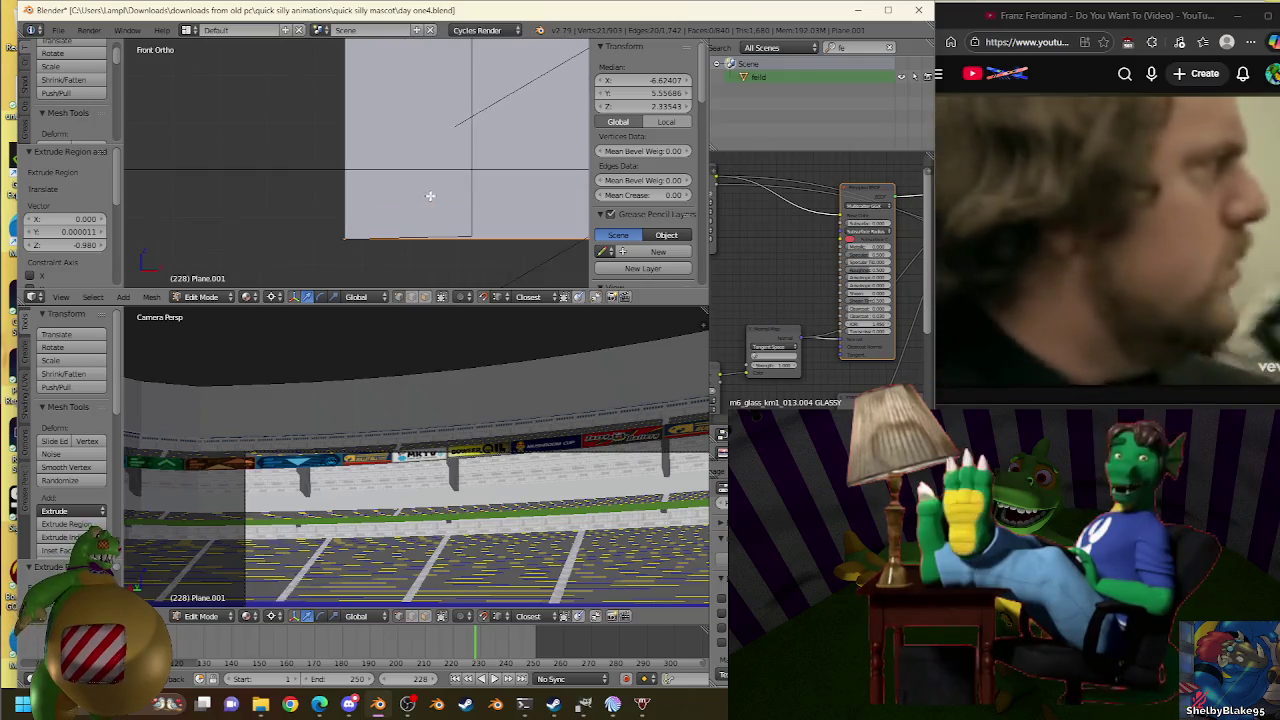
Move a Plane.007 vertex to X -10.38677, Y -0.00172, Z 2.33605.
{"action": "key", "text": "Tab"}
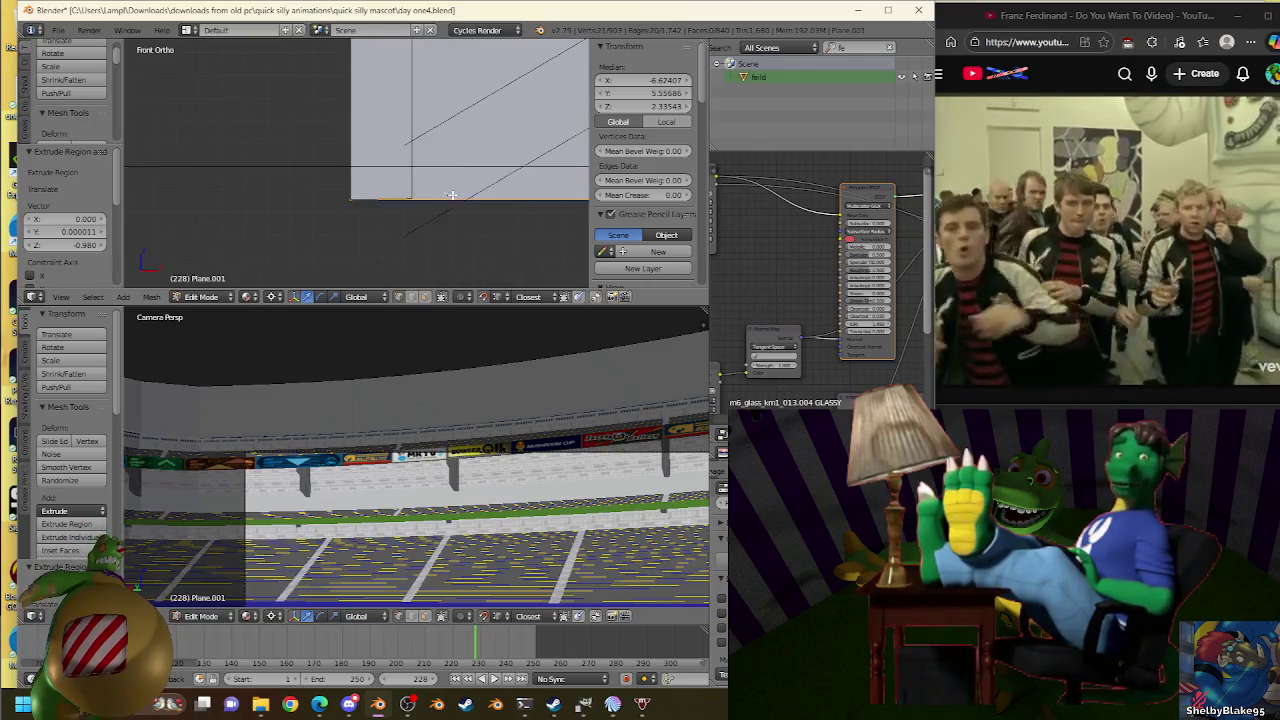
{"action": "right_click", "coordinate": [408, 229]}
{"action": "key", "text": "Tab"}
{"action": "left_click", "coordinate": [400, 257]}
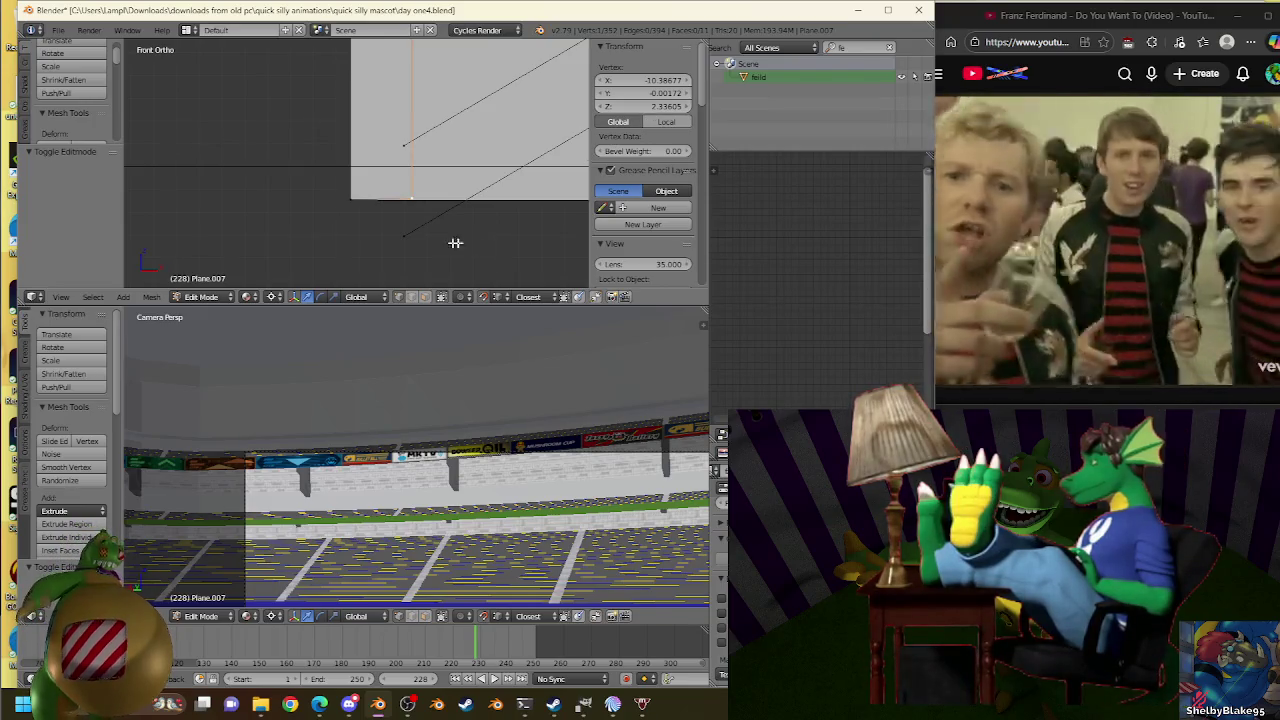
Join two Plane.007 corner vertices with a vertical edge and subdivide it.
{"action": "right_click", "coordinate": [455, 243]}
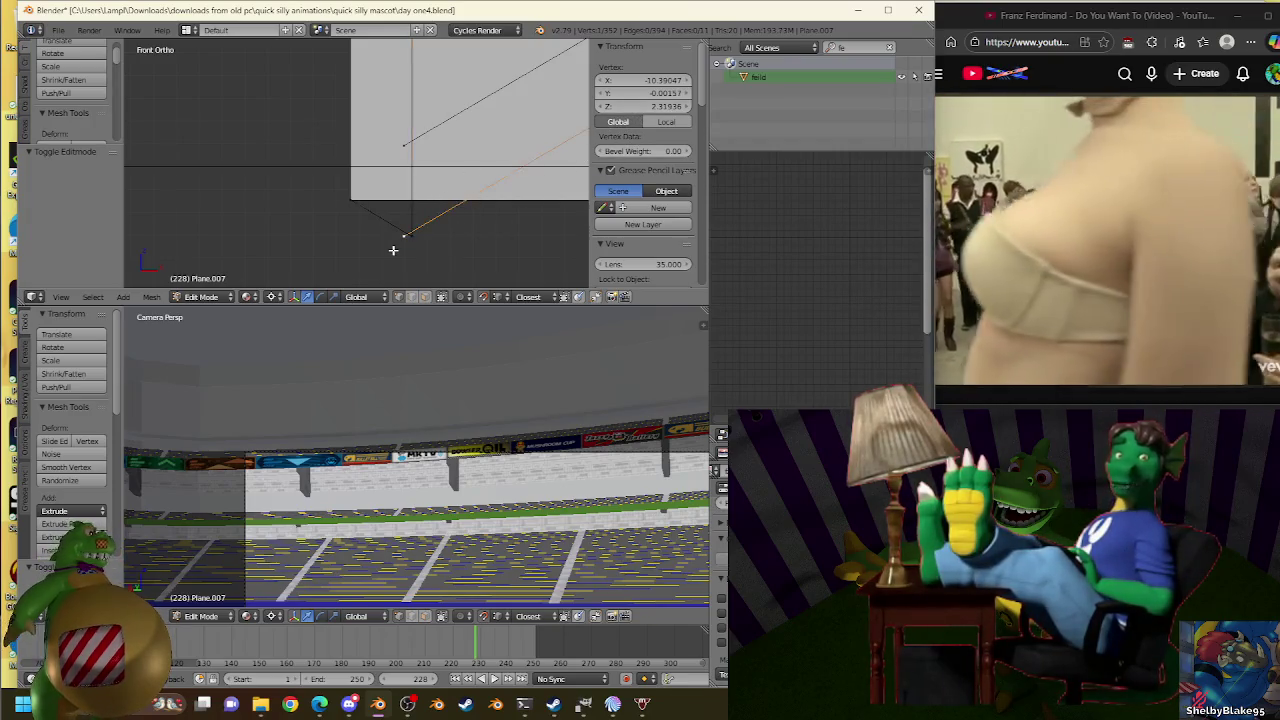
{"action": "right_click_drag", "start_coordinate": [405, 235], "coordinate": [413, 235]}
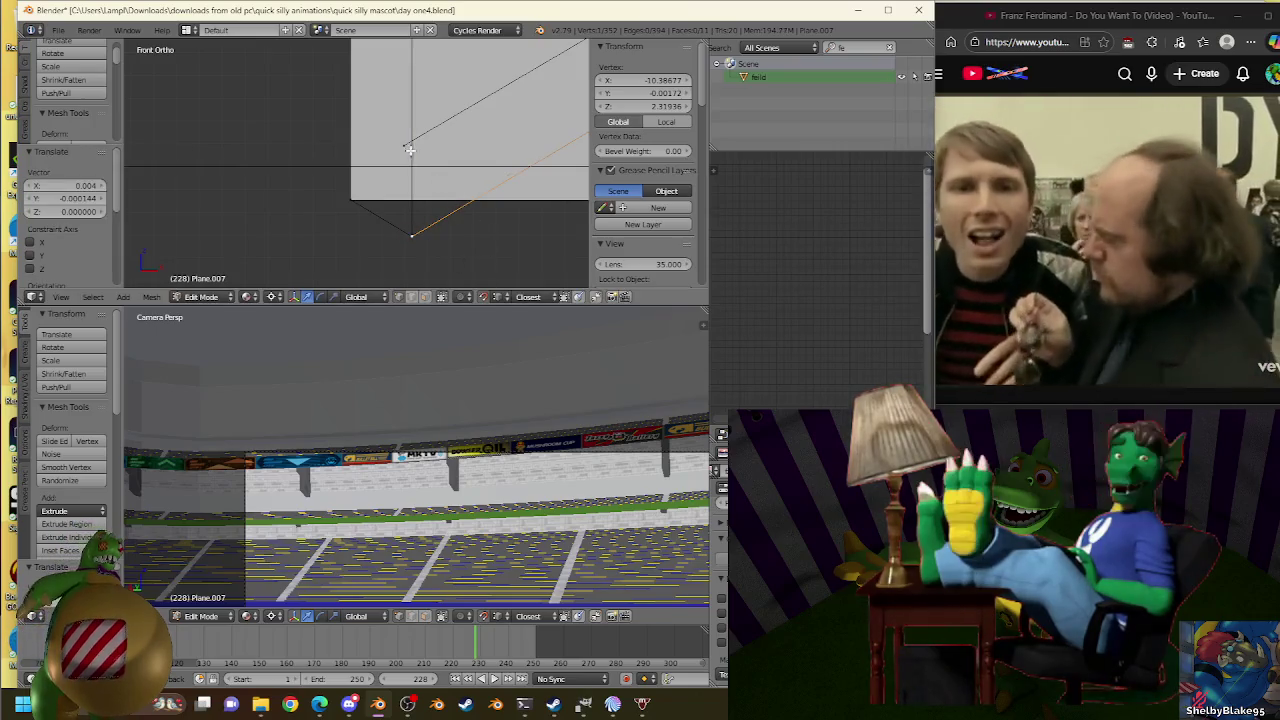
{"action": "right_click", "coordinate": [416, 208], "text": "shift"}
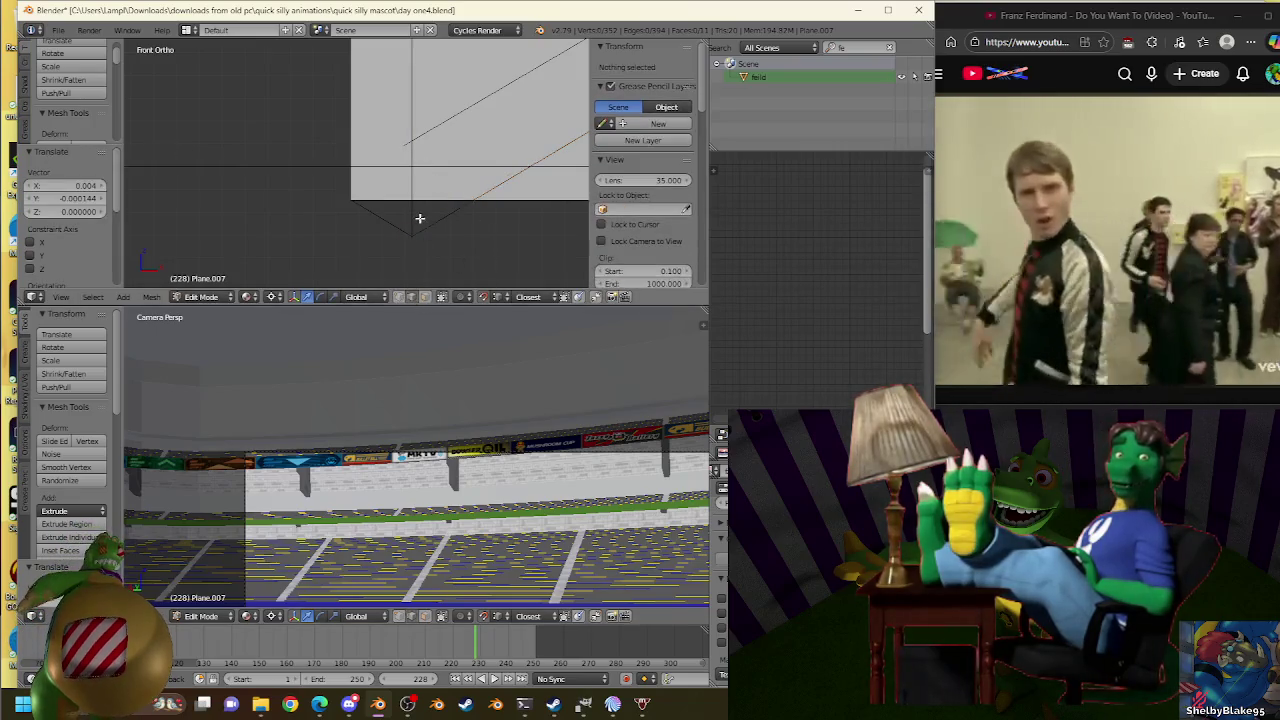
{"action": "key", "text": "f"}
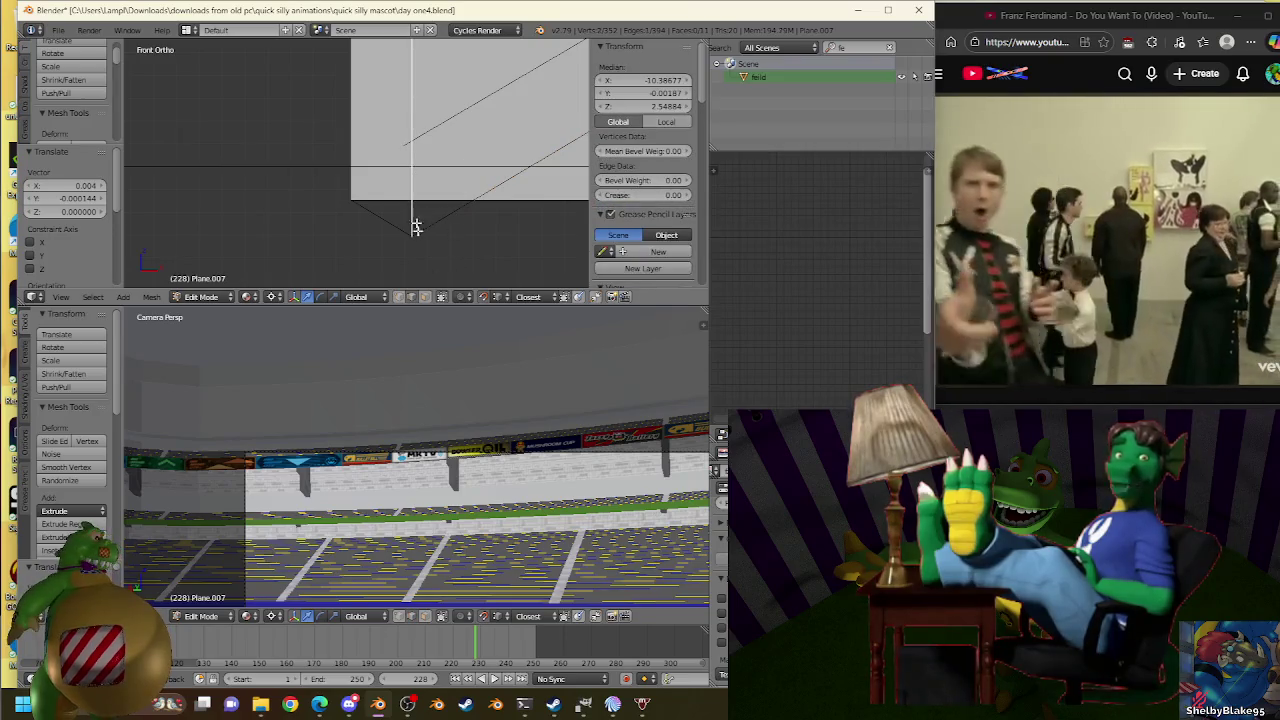
{"action": "key", "text": "w"}
{"action": "left_click", "coordinate": [410, 68]}
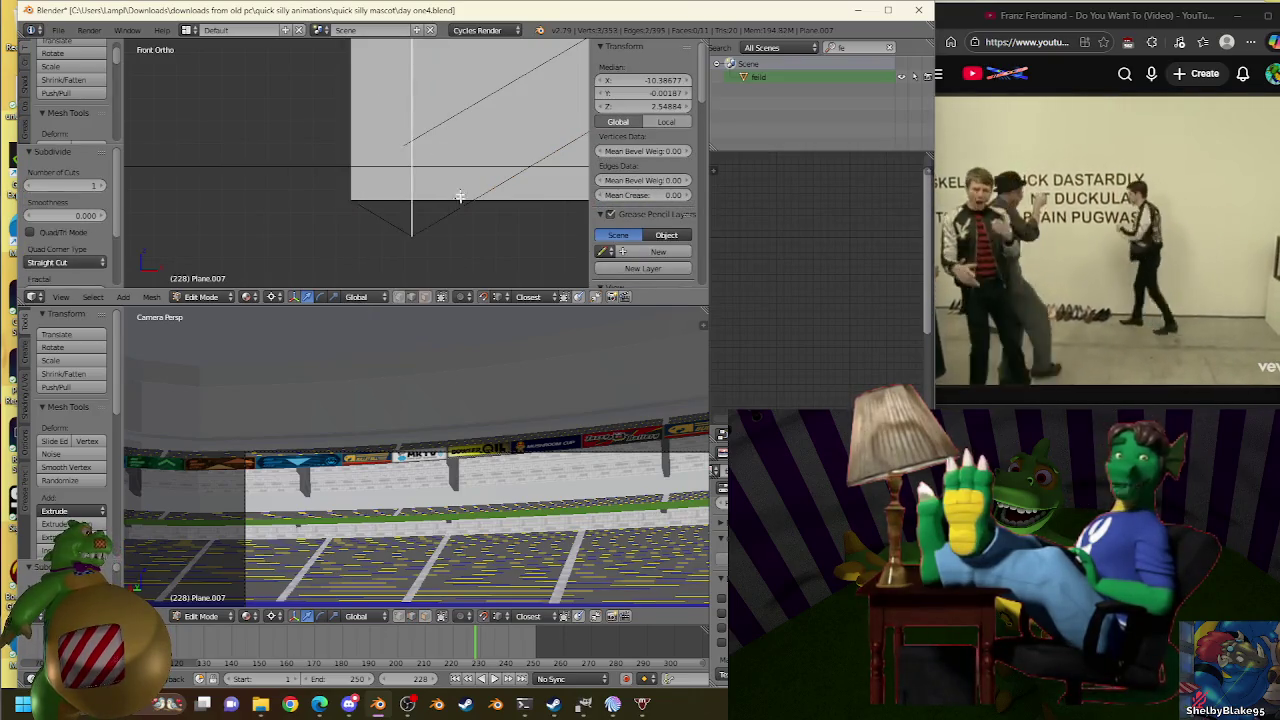
Slide the new middle vertex along its edge and nudge it down to Z 2.31936.
{"action": "scroll", "coordinate": [376, 96], "scroll_direction": "up", "scroll_amount": 2}
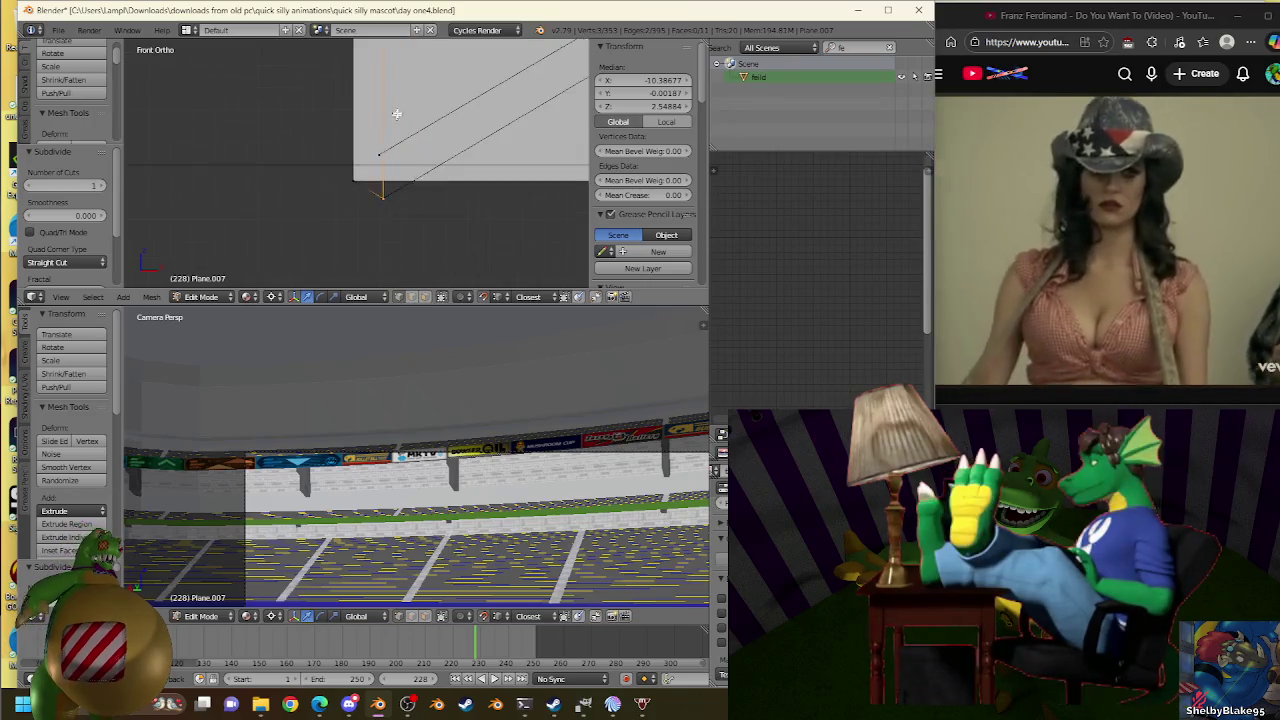
{"action": "scroll", "coordinate": [376, 96], "scroll_direction": "up", "scroll_amount": 2}
{"action": "right_click", "coordinate": [376, 96]}
{"action": "scroll", "coordinate": [376, 96], "scroll_direction": "up", "scroll_amount": 2}
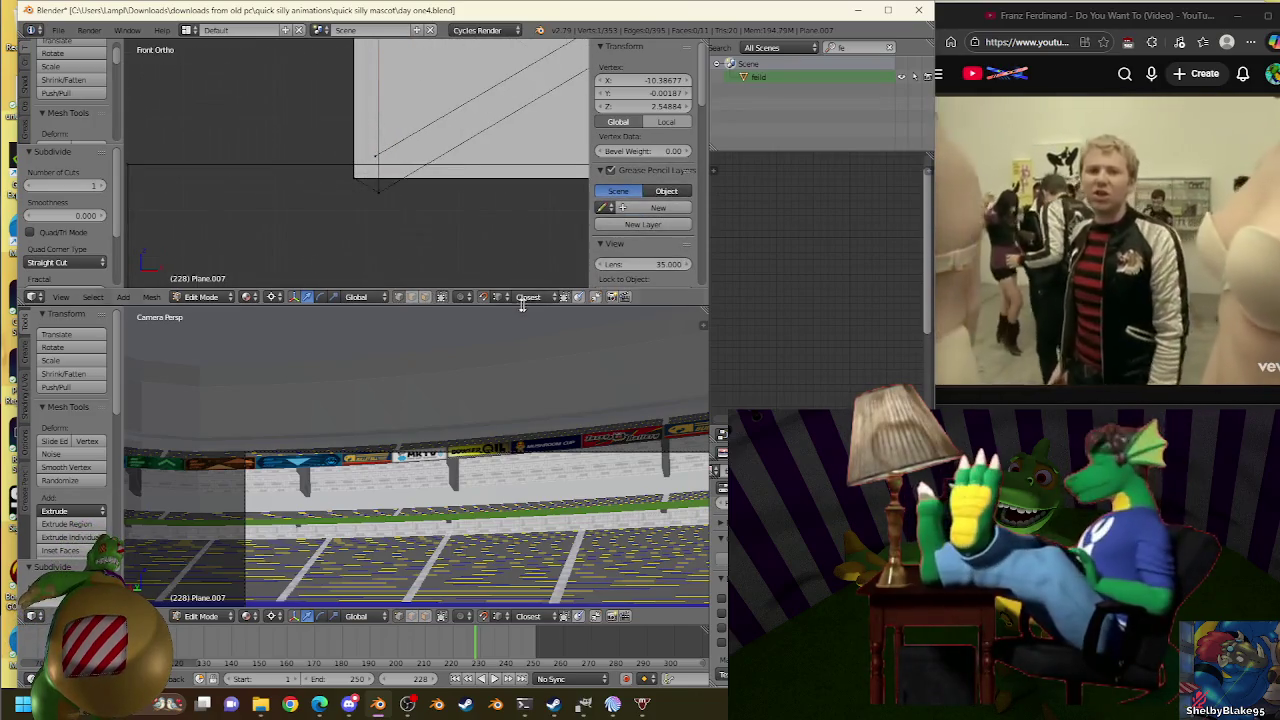
{"action": "key", "text": "shift+v"}
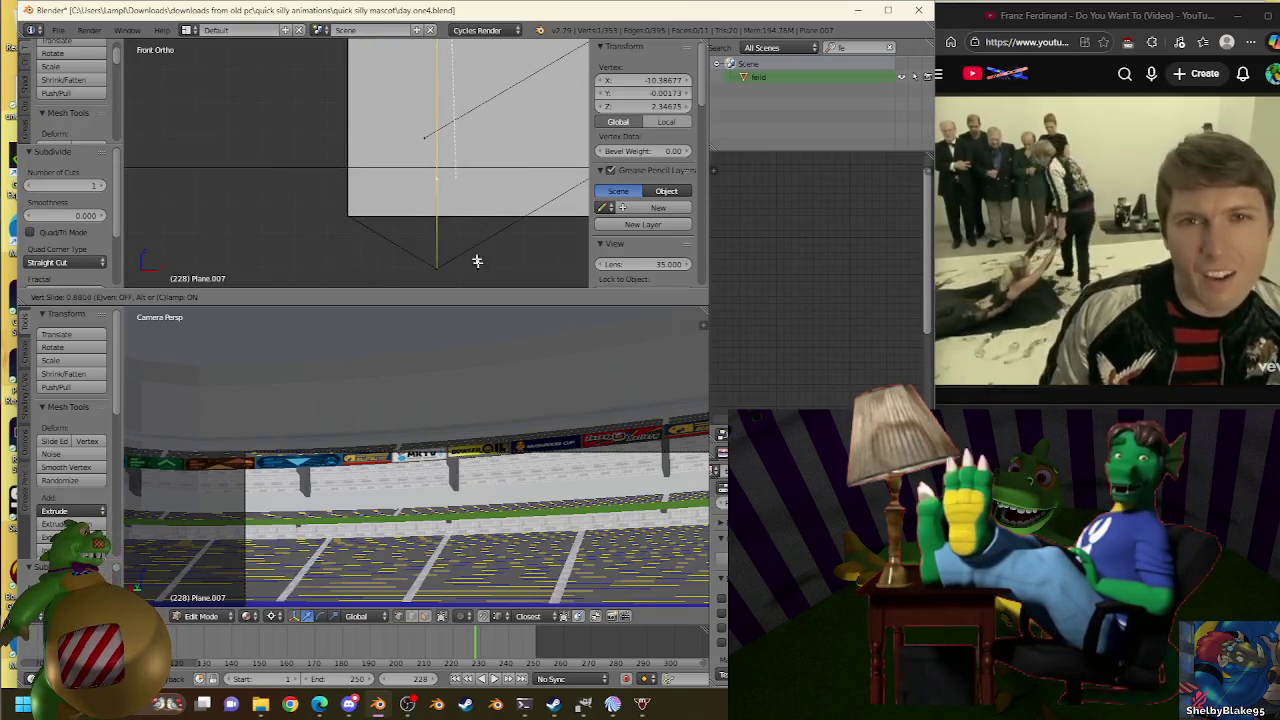
{"action": "left_click", "coordinate": [471, 217]}
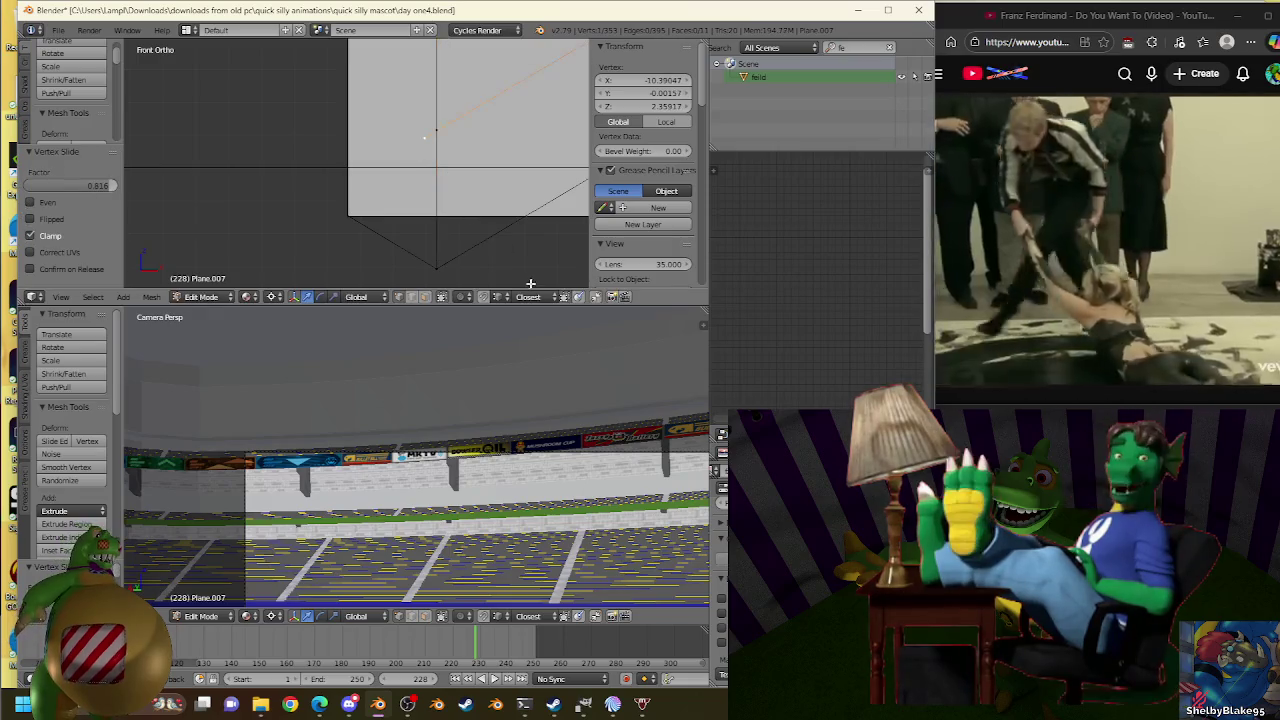
{"action": "key", "text": "g"}
{"action": "left_click", "coordinate": [437, 120]}
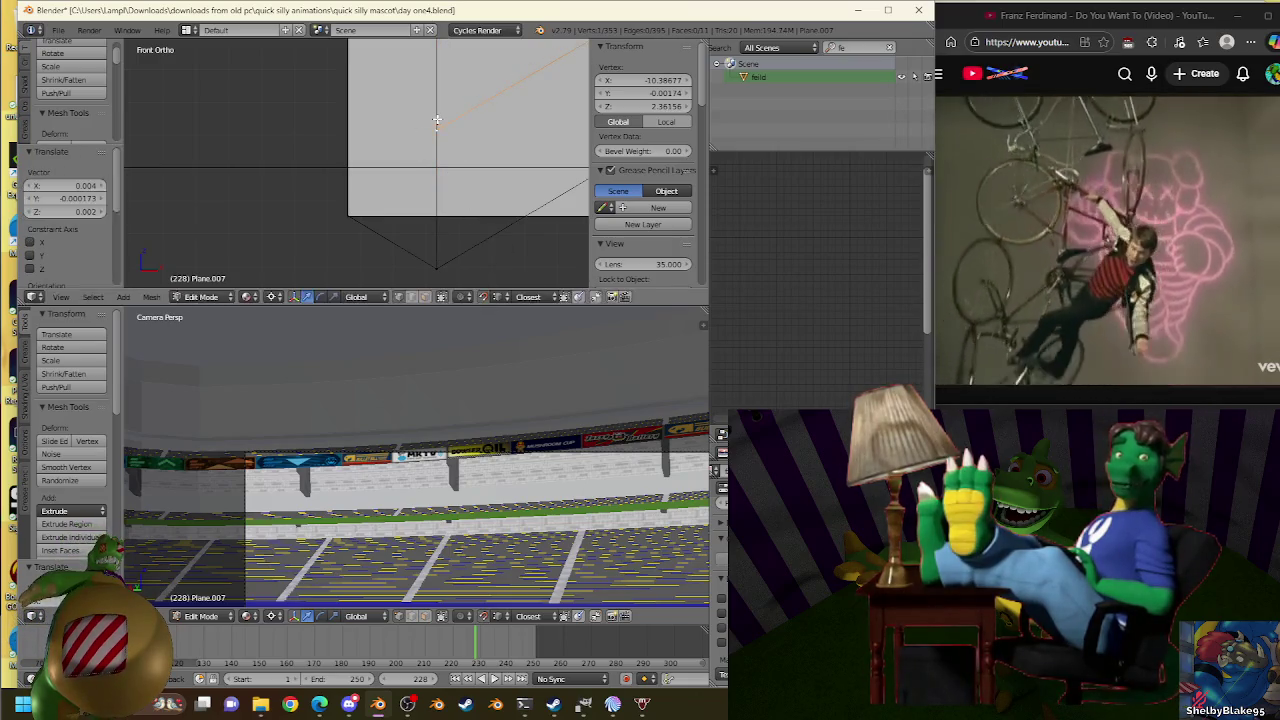
{"action": "scroll", "coordinate": [420, 118], "scroll_direction": "down", "scroll_amount": 1}
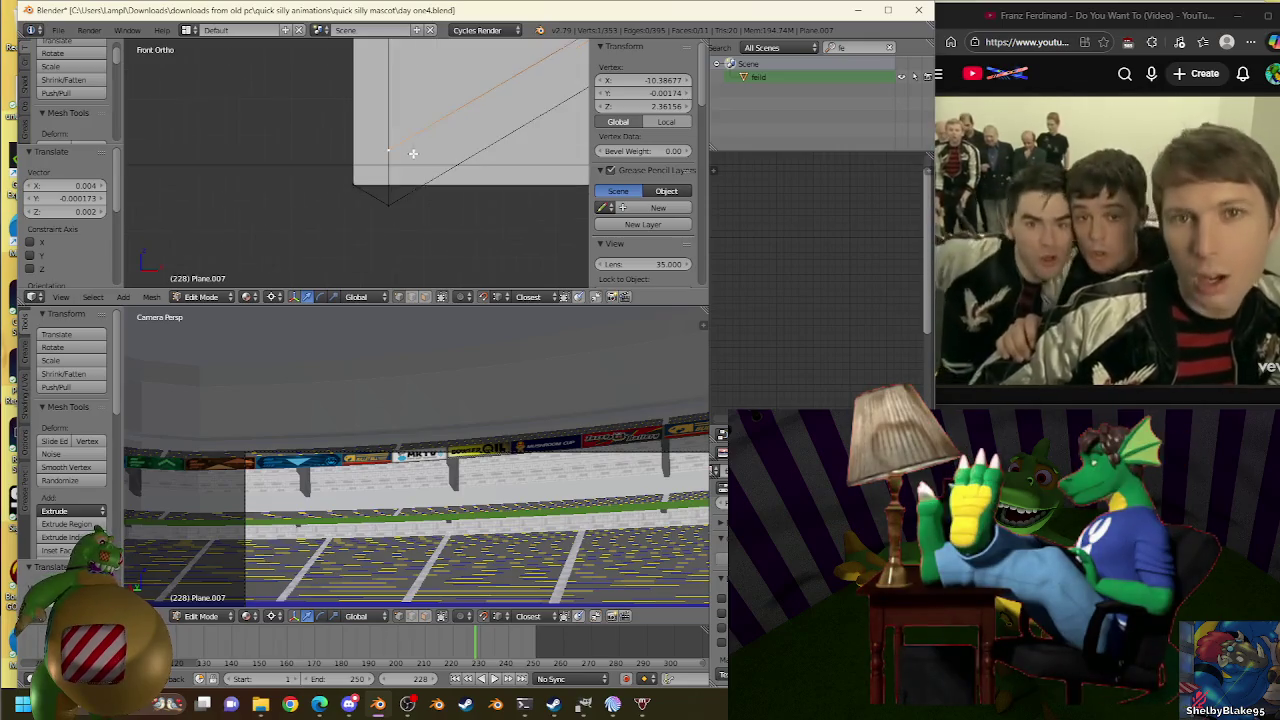
{"action": "scroll", "coordinate": [405, 113], "scroll_direction": "down", "scroll_amount": 1}
Briefly open Plane.001 in edit mode, then return to editing Plane.007.
{"action": "key", "text": "Tab"}
{"action": "right_click", "coordinate": [397, 146]}
{"action": "key", "text": "Tab"}
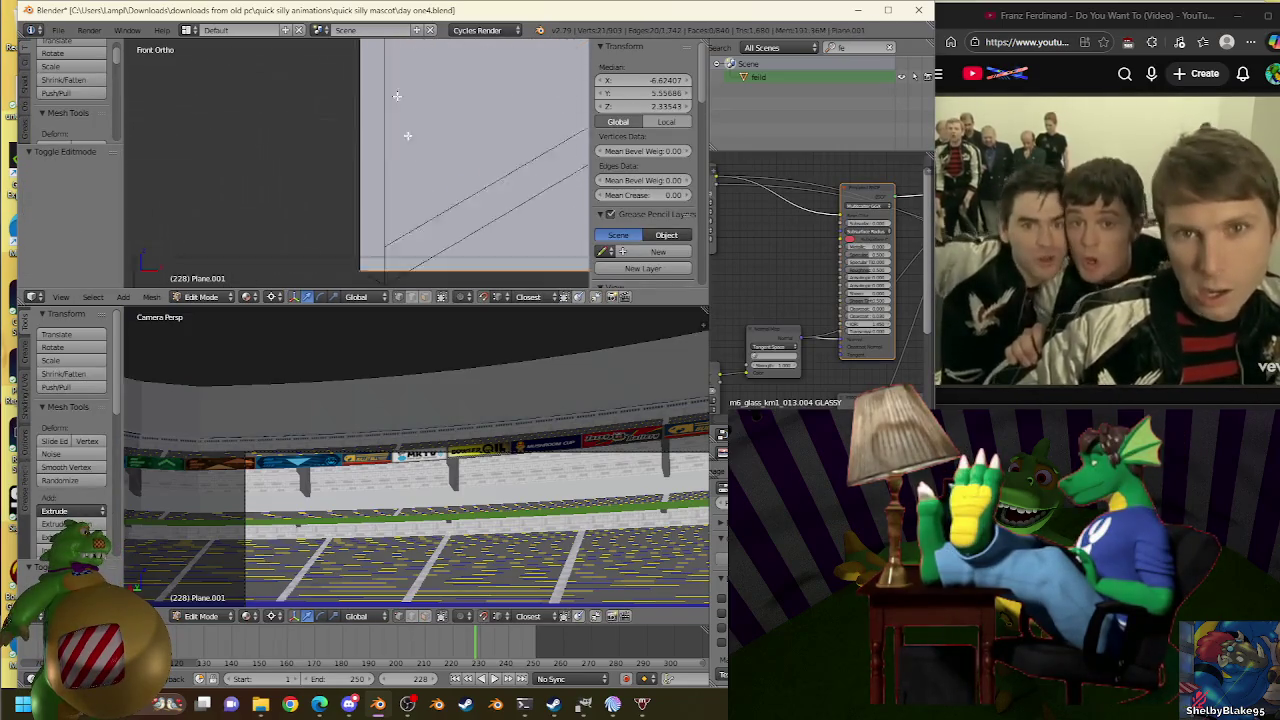
{"action": "key", "text": "Tab"}
{"action": "right_click", "coordinate": [417, 209]}
{"action": "key", "text": "Tab"}
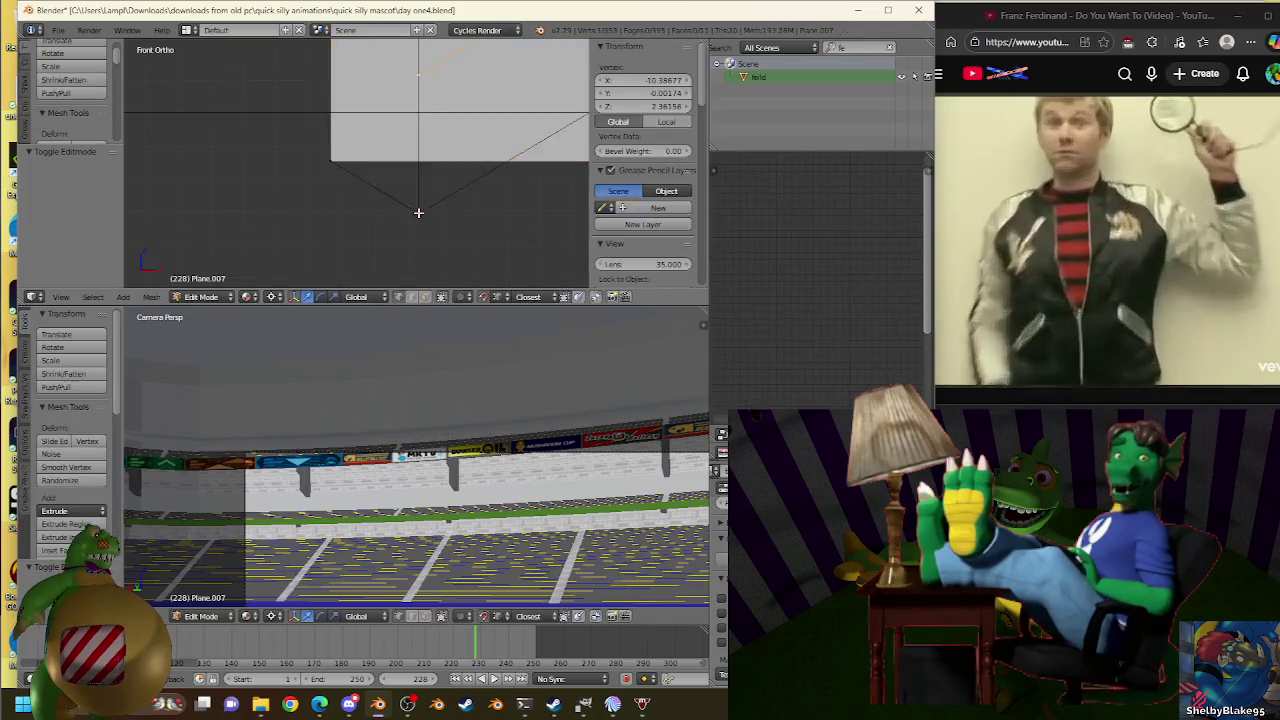
Snap the 3D cursor to the selected vertex and resume editing Plane.001.
{"action": "key", "text": "shift+s"}
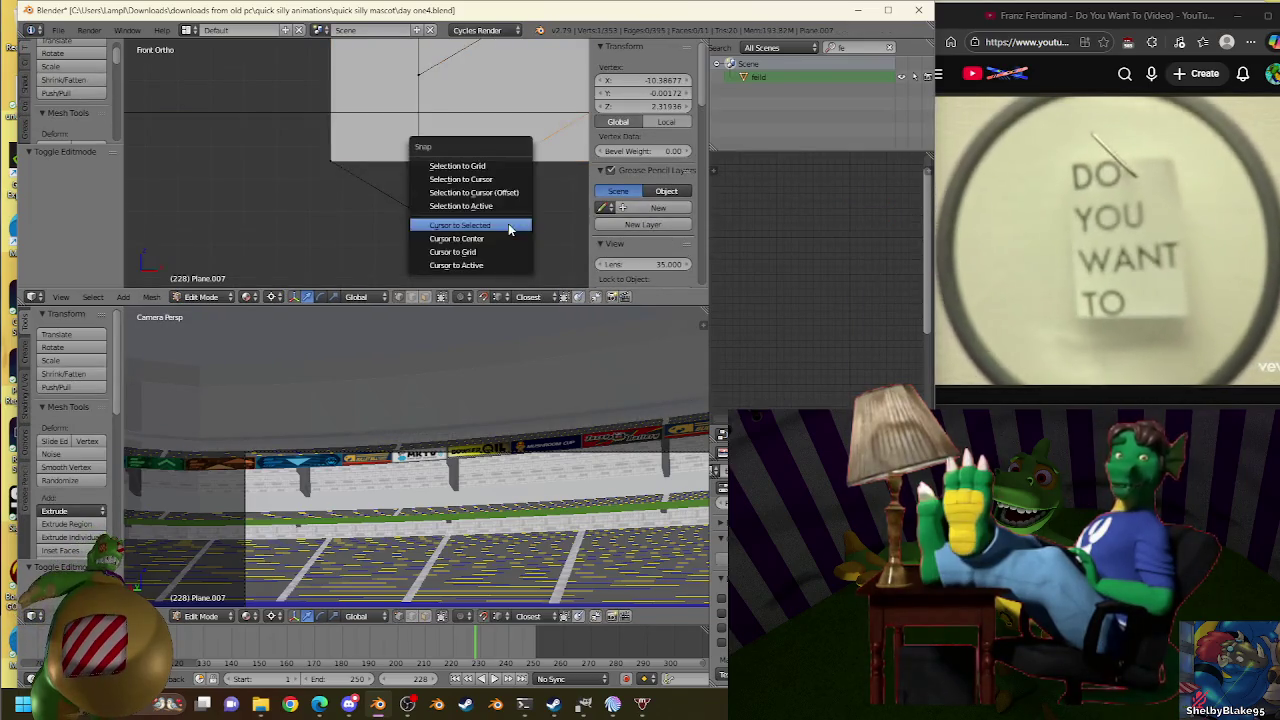
{"action": "left_click", "coordinate": [502, 222]}
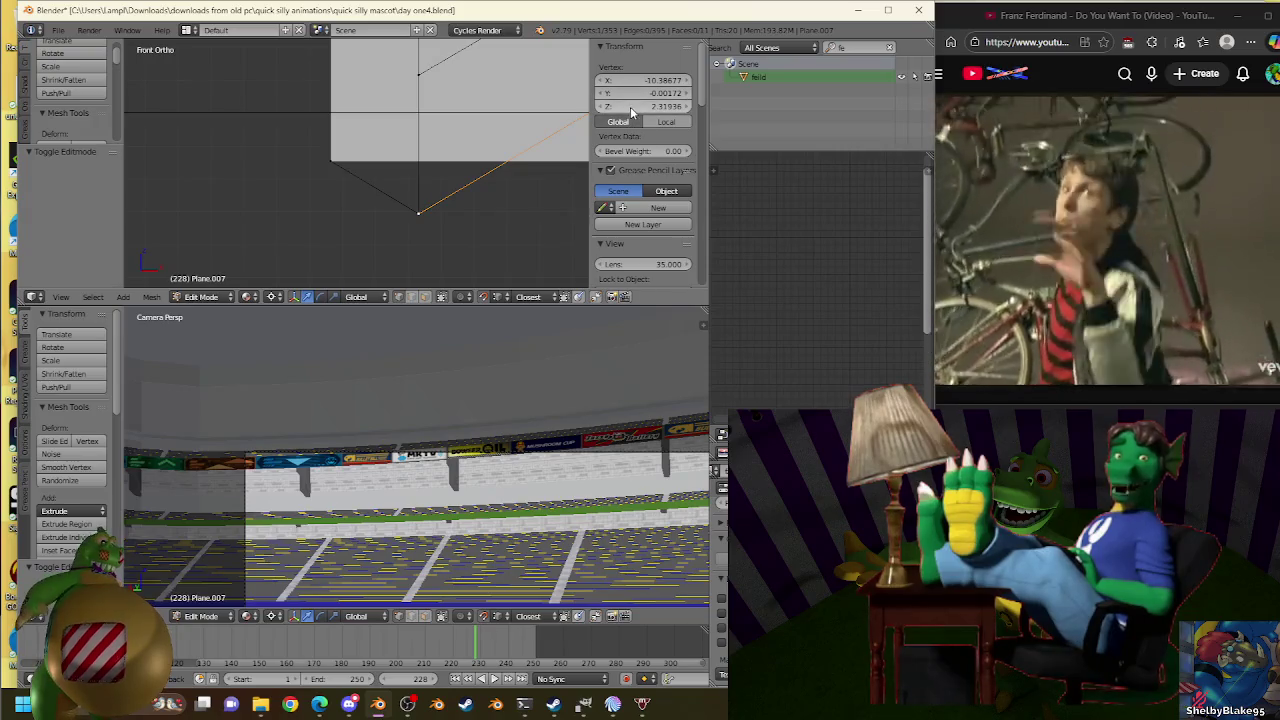
{"action": "key", "text": "Tab"}
{"action": "right_click", "coordinate": [374, 138]}
{"action": "key", "text": "Tab"}
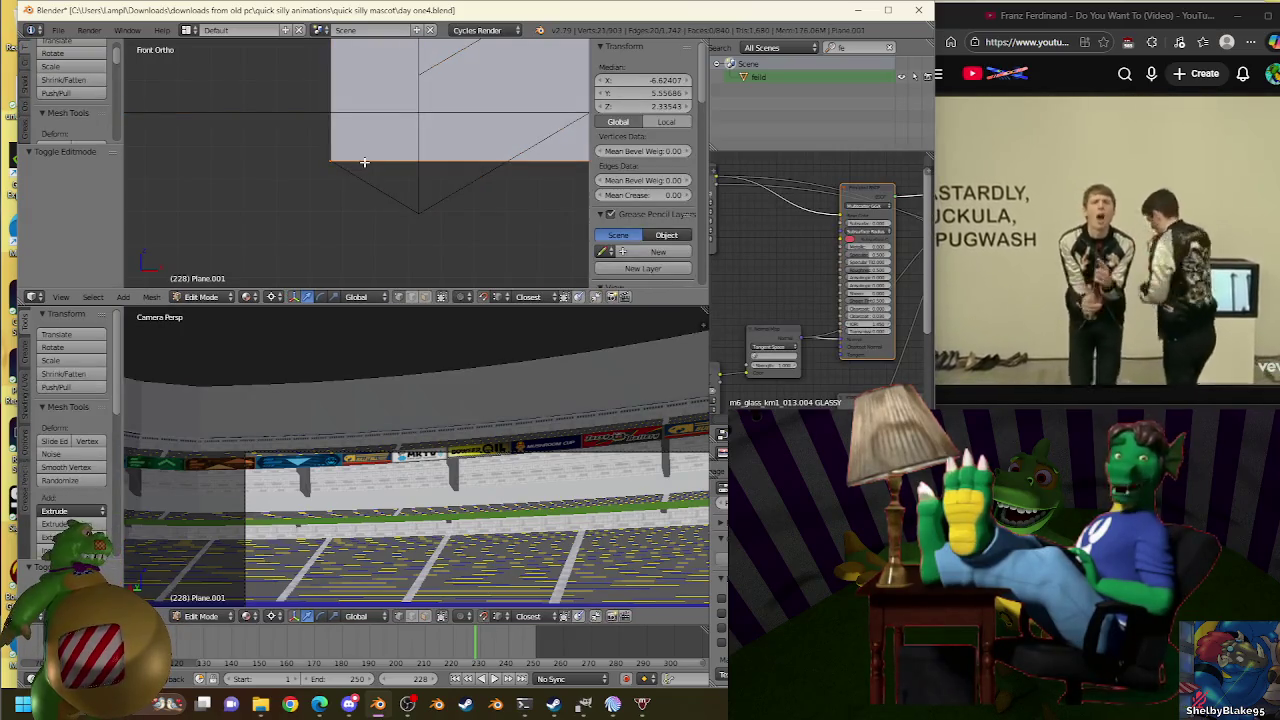
Cancel a stray extrude and return to the front orthographic view.
{"action": "scroll", "coordinate": [398, 172], "scroll_direction": "down", "scroll_amount": 1}
{"action": "key", "text": "e"}
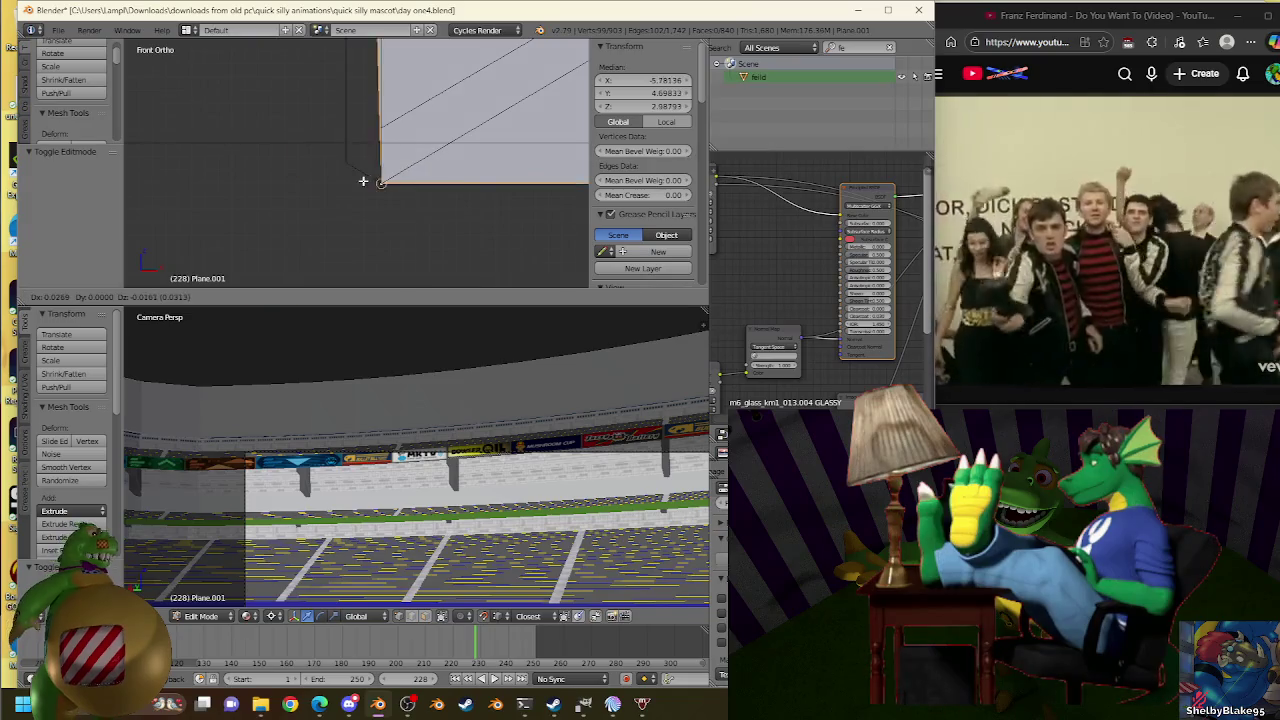
{"action": "right_click", "coordinate": [374, 178]}
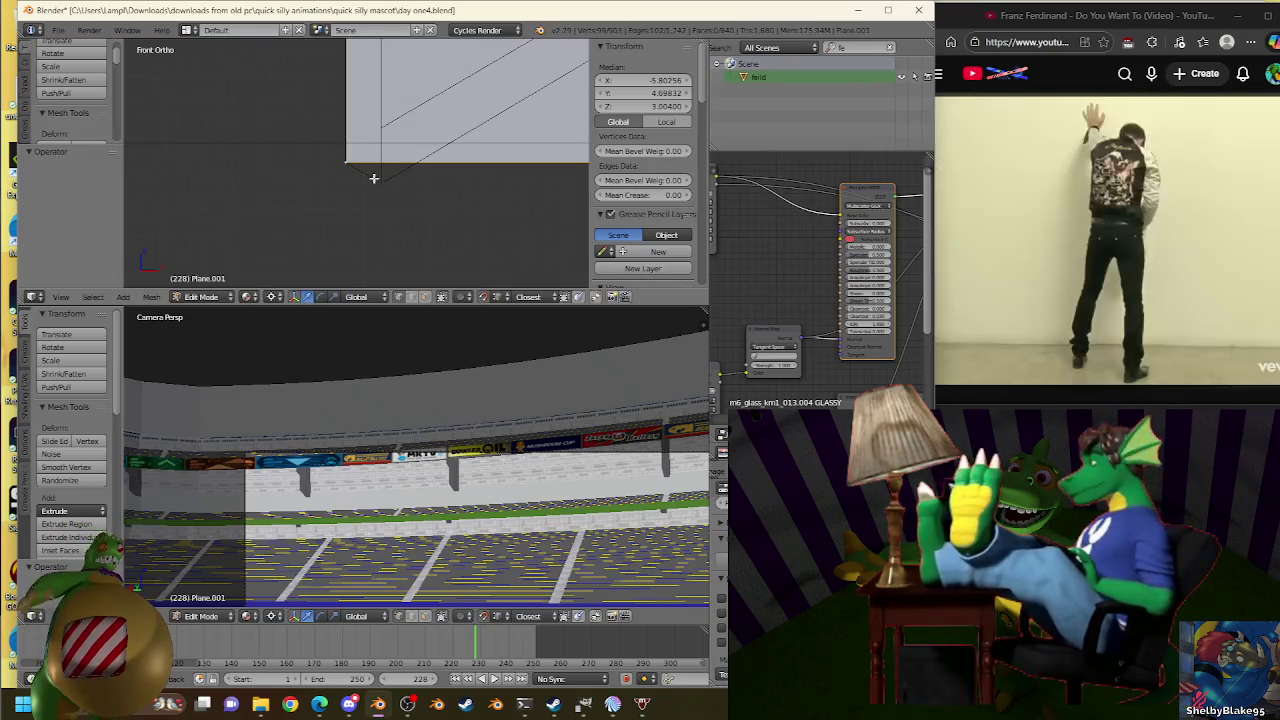
{"action": "middle_click_drag", "start_coordinate": [400, 176], "coordinate": [440, 190]}
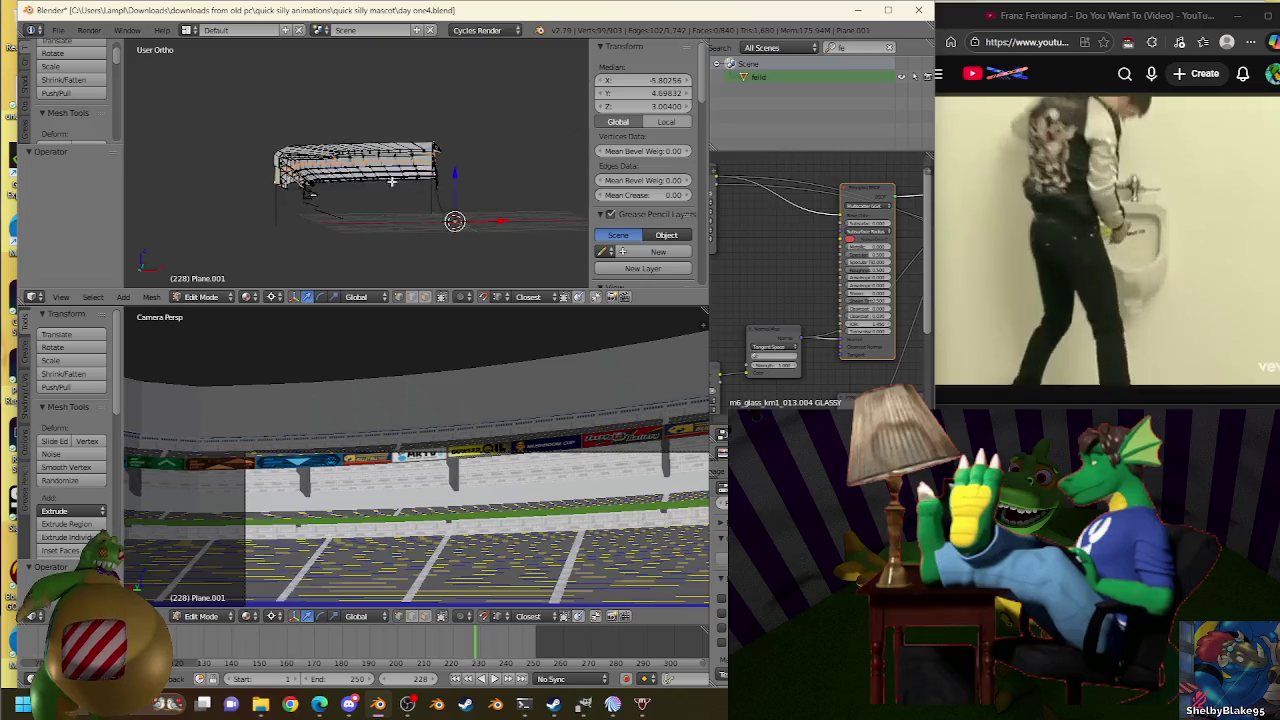
{"action": "scroll", "coordinate": [480, 175], "scroll_direction": "up", "scroll_amount": 6}
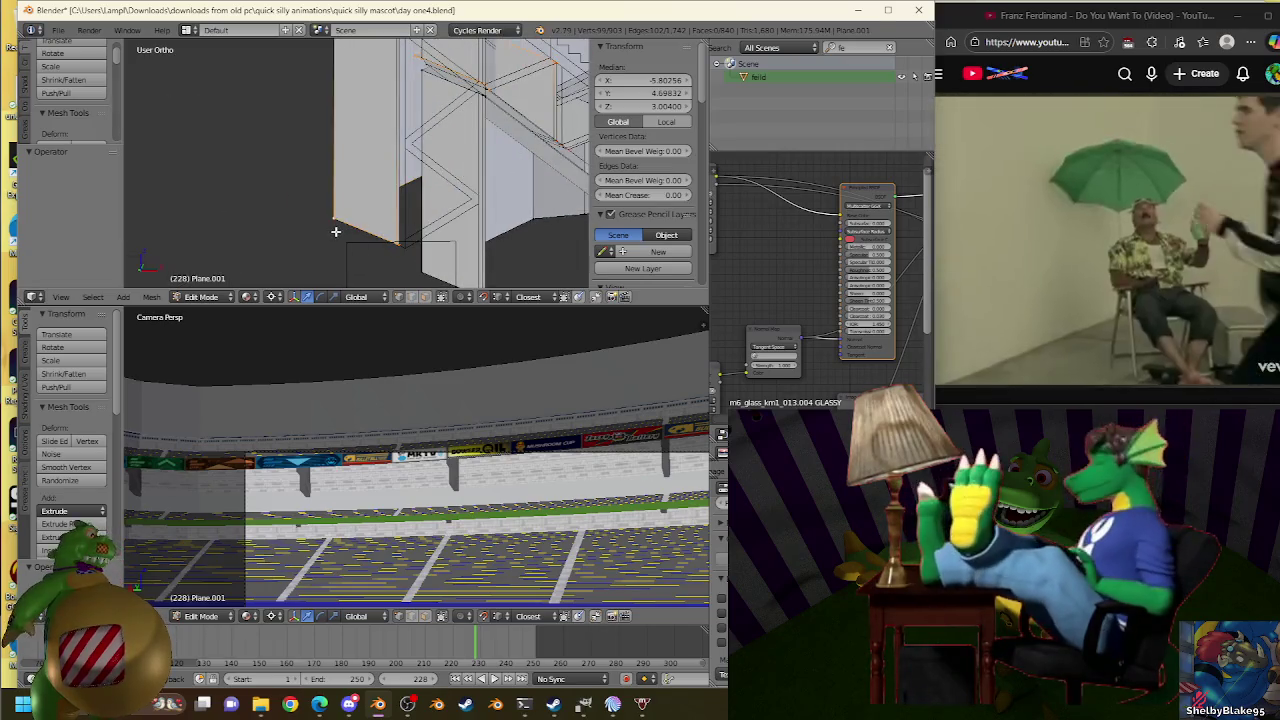
{"action": "key", "text": "KP_1"}
{"action": "scroll", "coordinate": [414, 191], "scroll_direction": "up", "scroll_amount": 3}
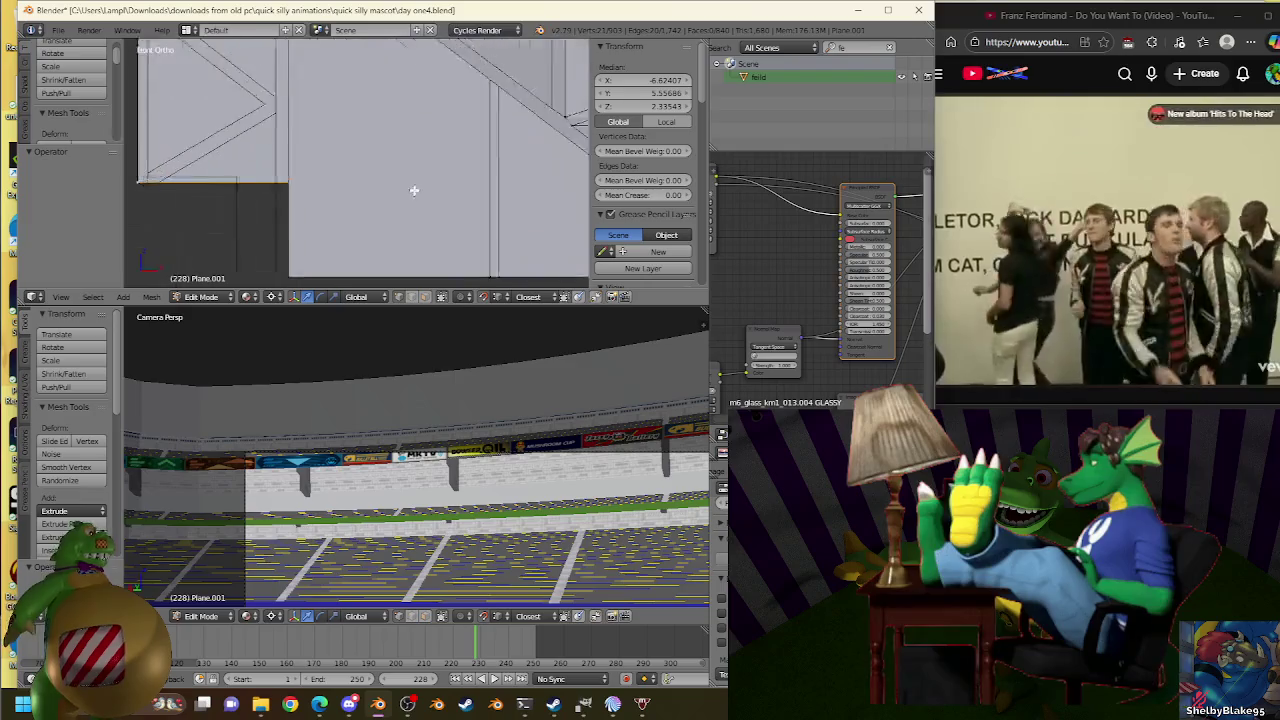
{"action": "scroll", "coordinate": [286, 180], "scroll_direction": "up", "scroll_amount": 3}
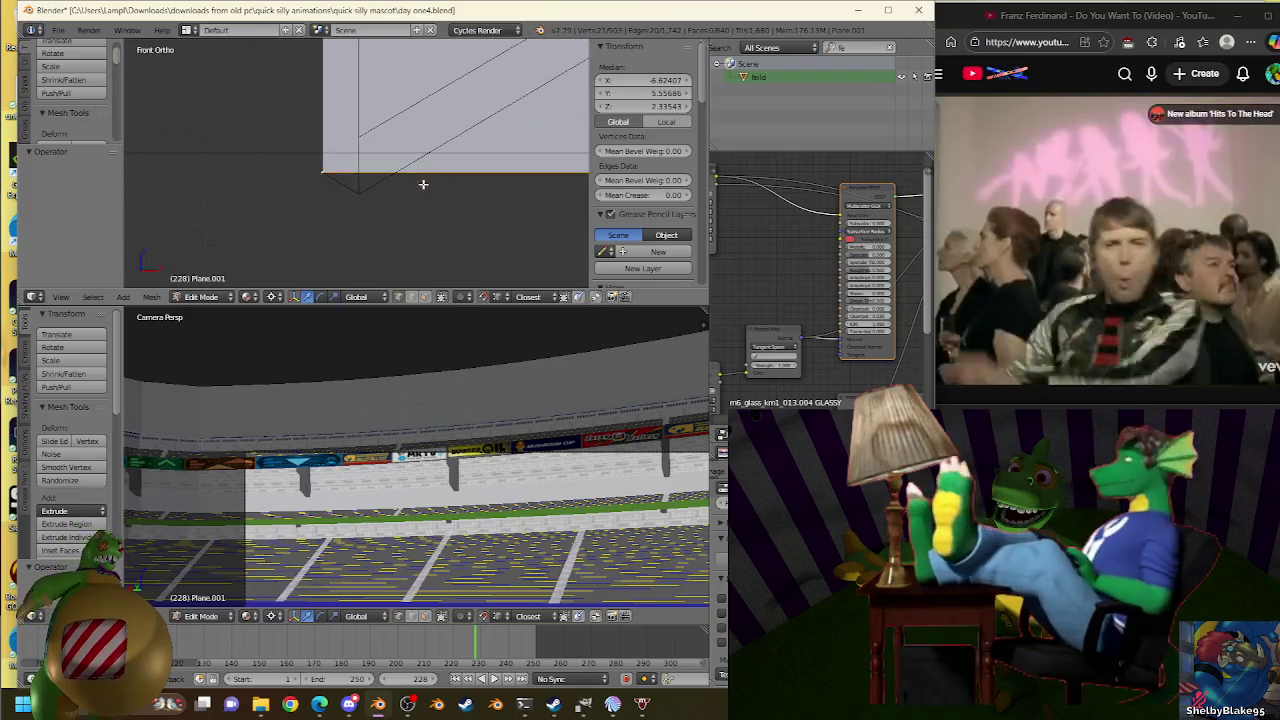
Extrude and scale the wall edge so its end meets the outline's lower corner.
{"action": "key", "text": "e"}
{"action": "key", "text": "s"}
{"action": "left_click", "coordinate": [292, 230]}
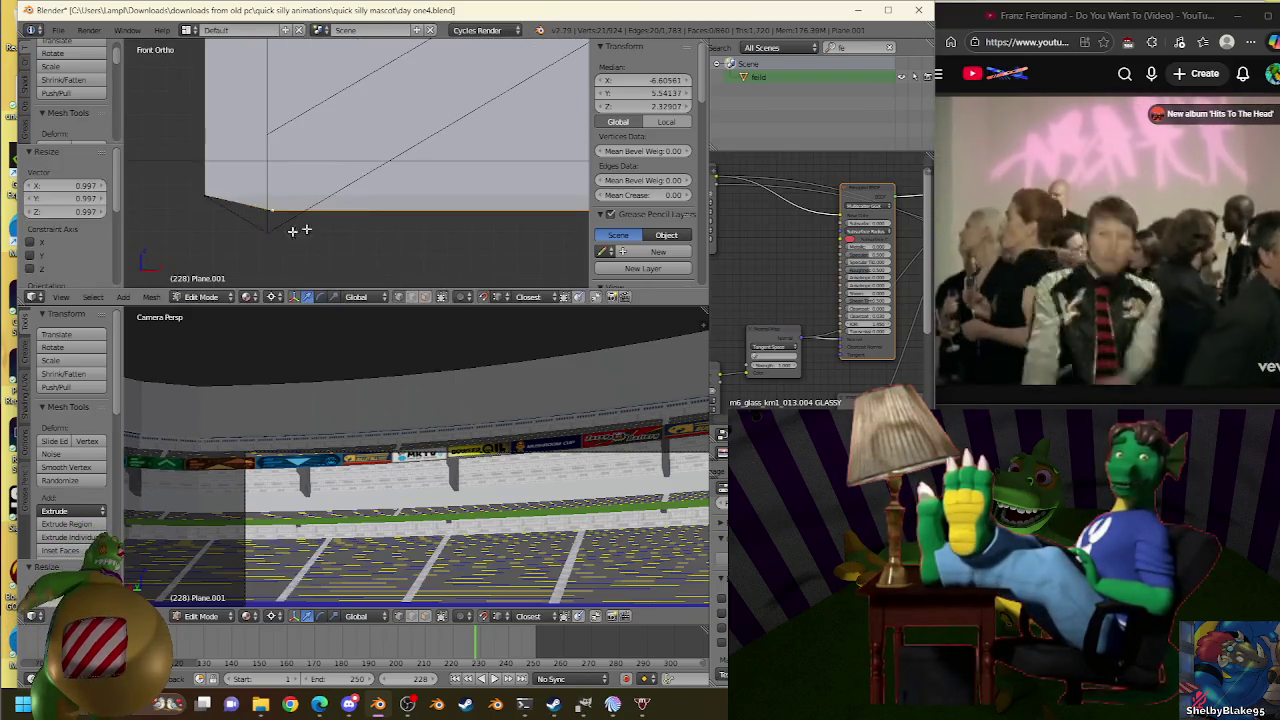
{"action": "key", "text": "ctrl+z"}
{"action": "key", "text": "s"}
{"action": "left_click", "coordinate": [427, 175]}
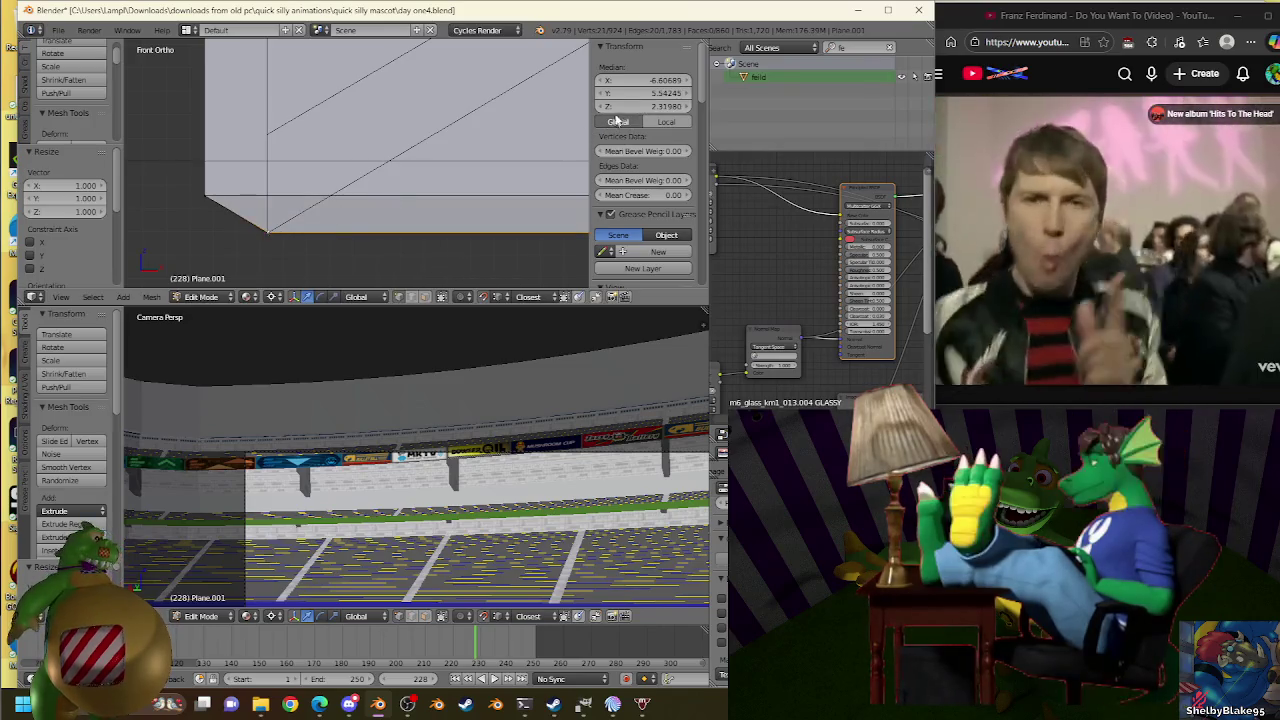
{"action": "key", "text": "g"}
{"action": "right_click", "coordinate": [283, 233]}
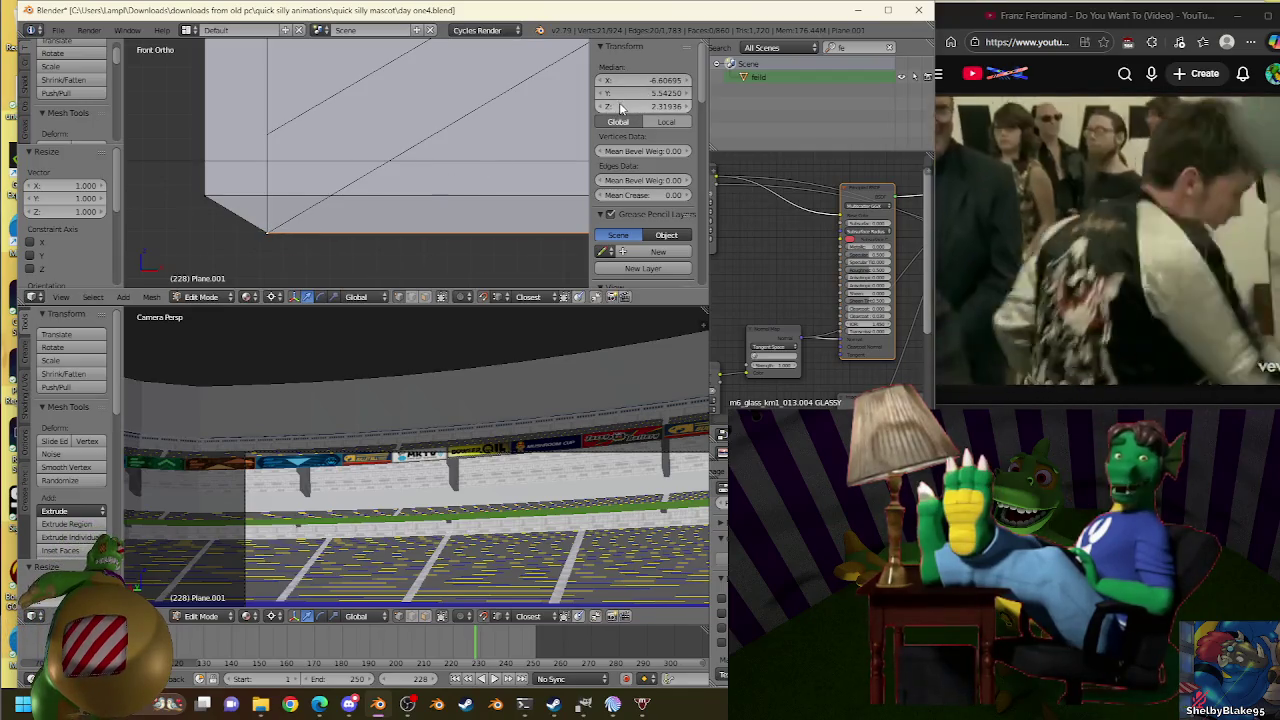
{"action": "key", "text": "s"}
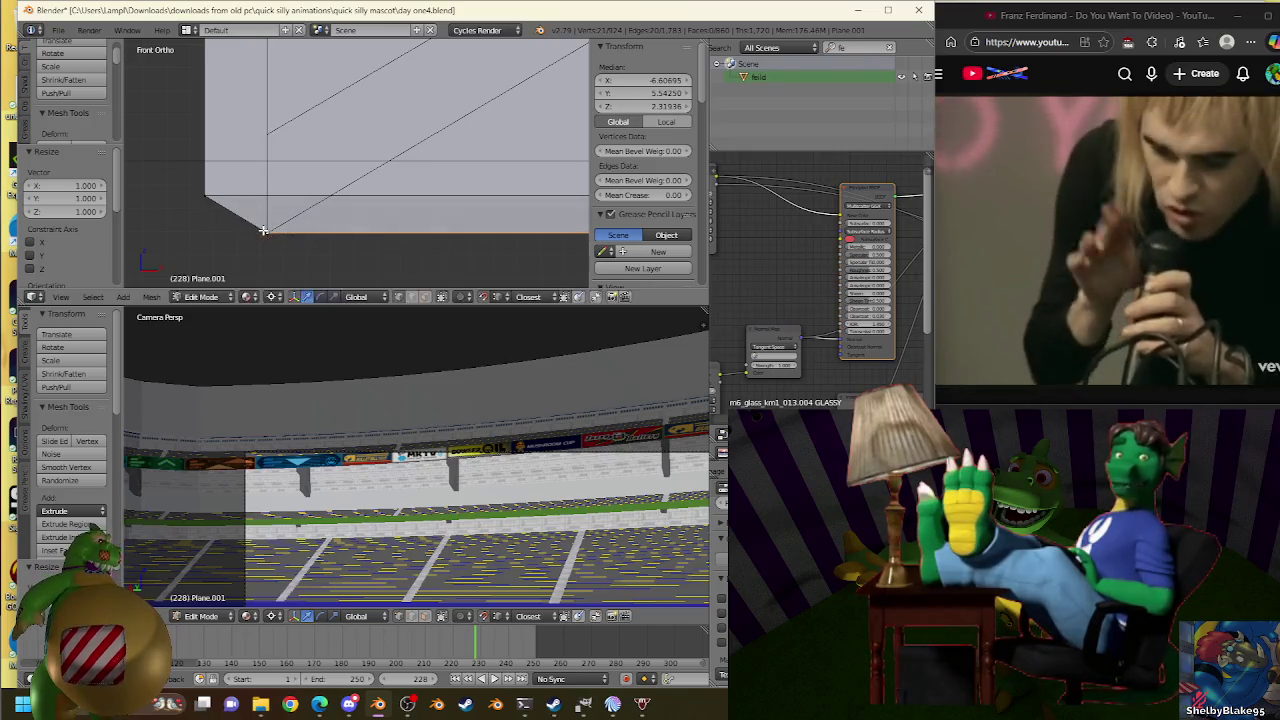
{"action": "key", "text": "Escape"}
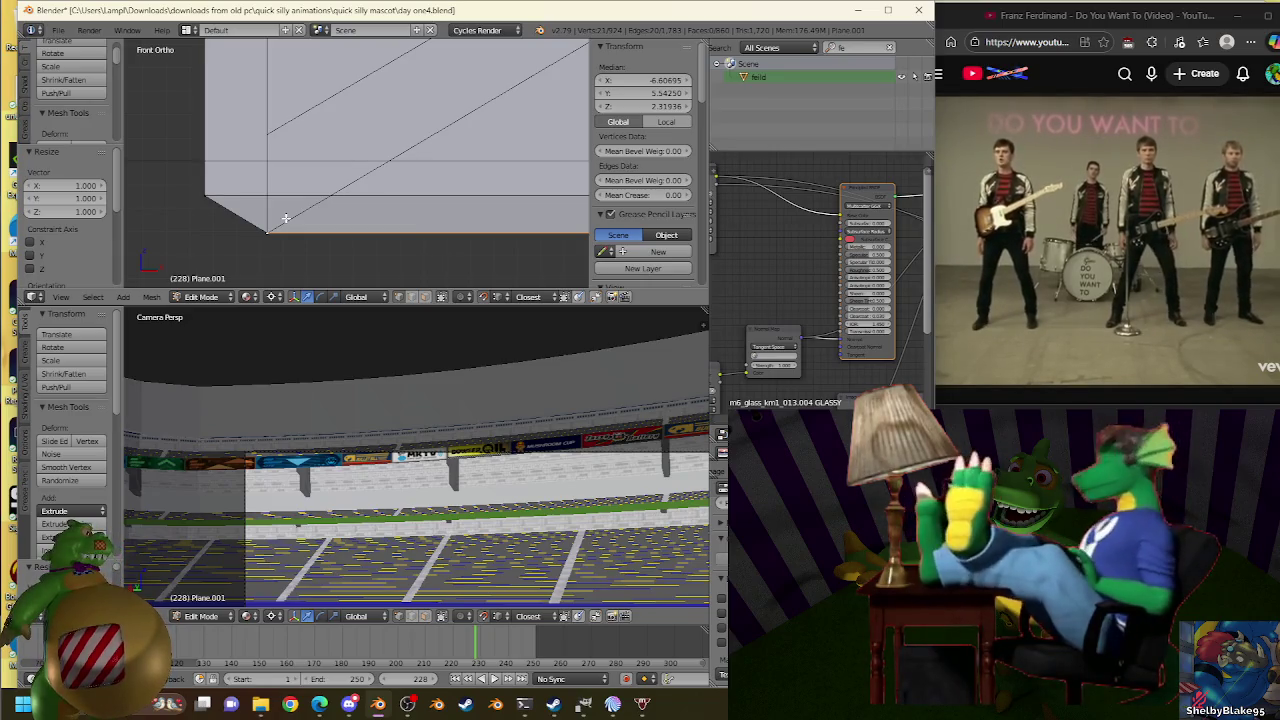
{"action": "mouse_move", "coordinate": [253, 215]}
{"action": "middle_mouse_down", "text": "shift"}
{"action": "mouse_move", "coordinate": [409, 189]}
{"action": "mouse_move", "coordinate": [489, 157]}
{"action": "mouse_move", "coordinate": [471, 158]}
{"action": "mouse_move", "coordinate": [491, 114]}
{"action": "mouse_move", "coordinate": [357, 206]}
{"action": "mouse_move", "coordinate": [455, 141]}
{"action": "middle_mouse_up", "text": "shift"}
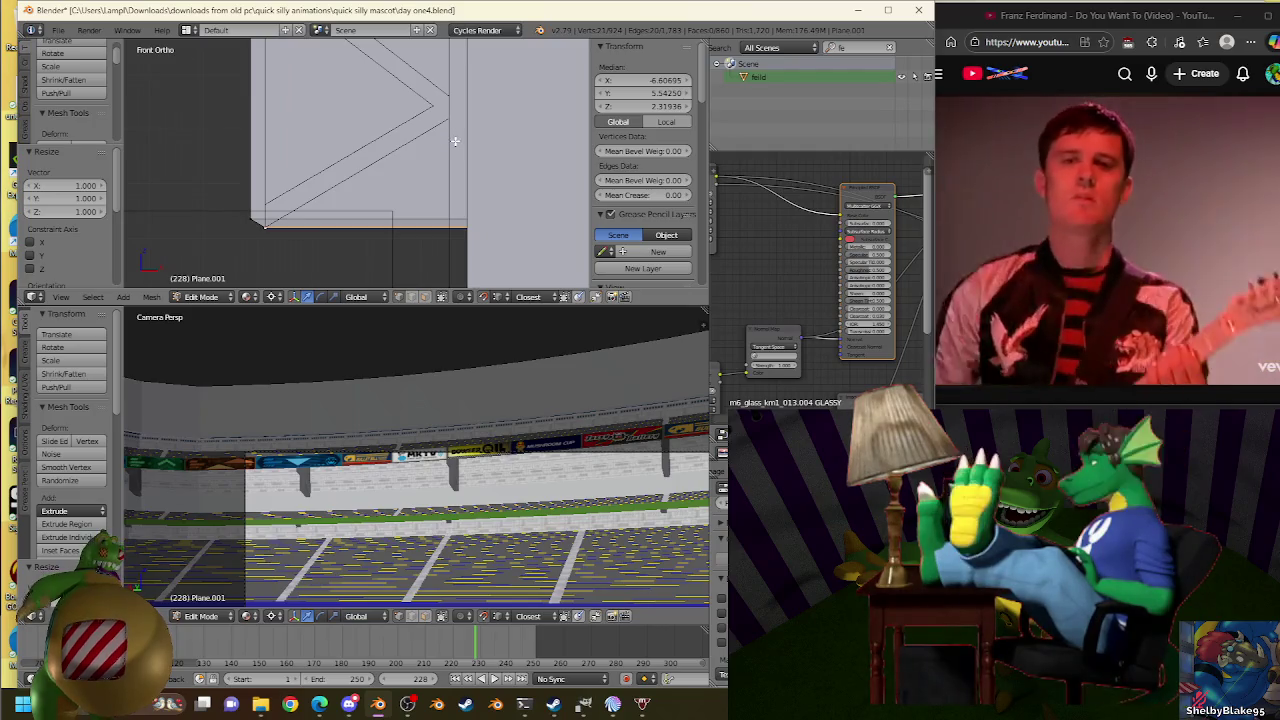
Return to editing the wall plane and reposition its selected vertices.
{"action": "key", "text": "Tab"}
{"action": "key", "text": "Tab"}
{"action": "key", "text": "Tab"}
{"action": "right_click", "coordinate": [449, 124]}
{"action": "key", "text": "Tab"}
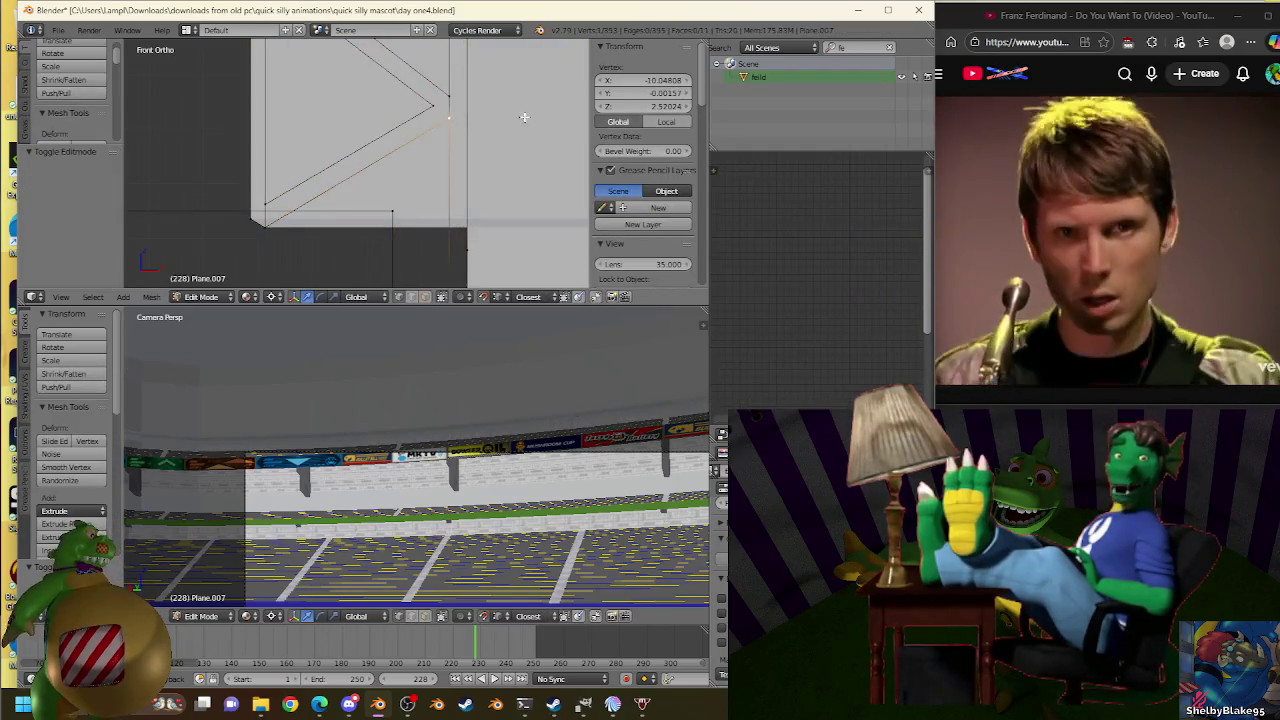
{"action": "key", "text": "ctrl+z"}
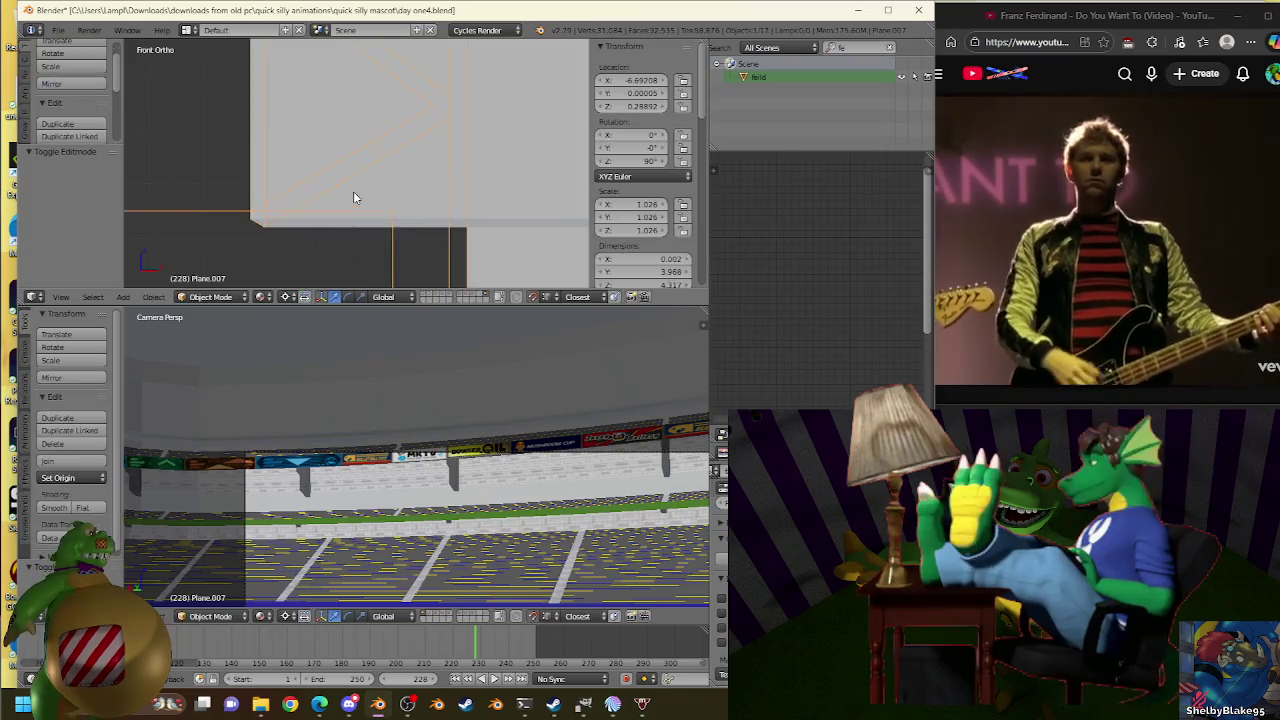
{"action": "key", "text": "g"}
{"action": "left_click", "coordinate": [461, 135]}
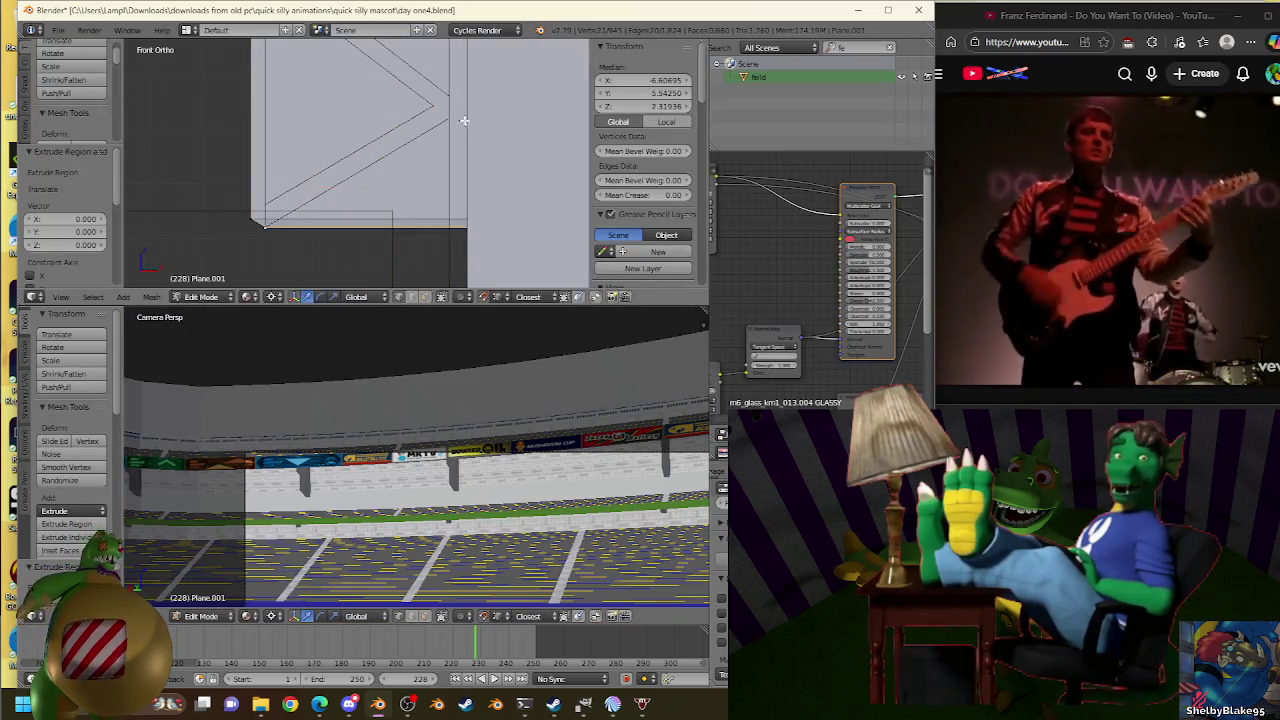
Fine-tune the wall edge toward the truss with a series of small scales.
{"action": "key", "text": "s"}
{"action": "left_click", "coordinate": [449, 118]}
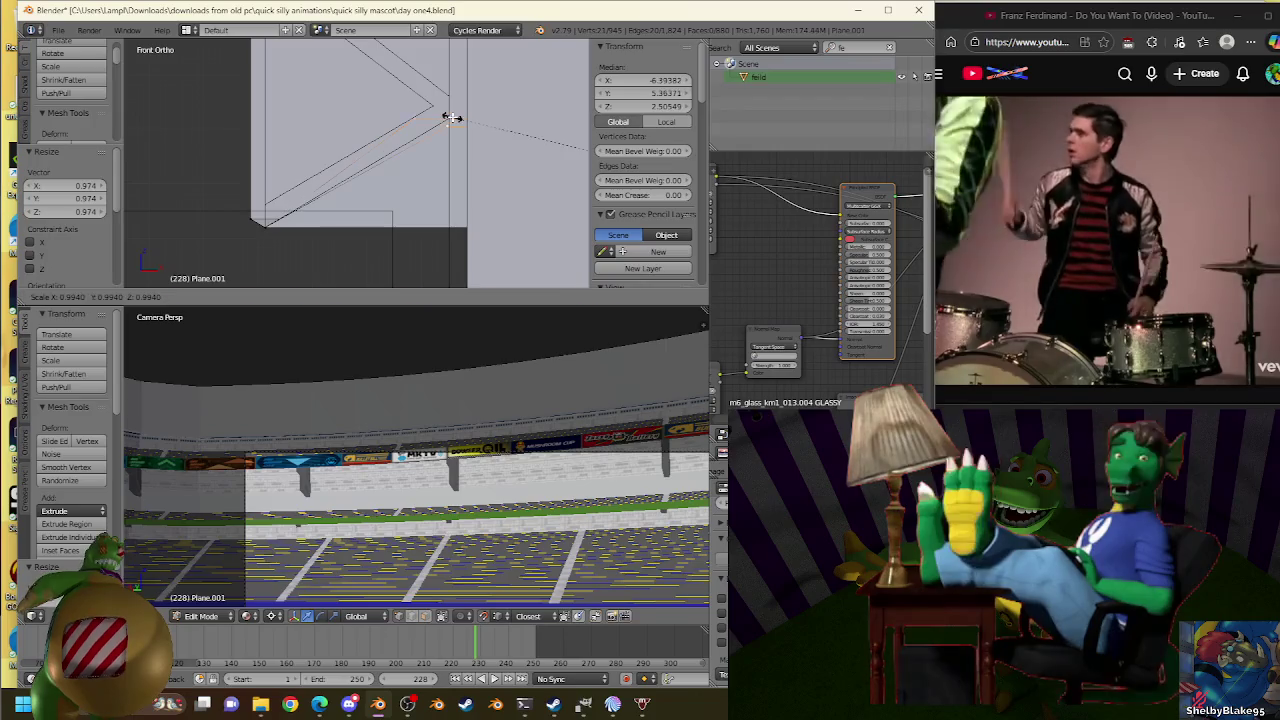
{"action": "key", "text": "s"}
{"action": "left_click", "coordinate": [453, 116]}
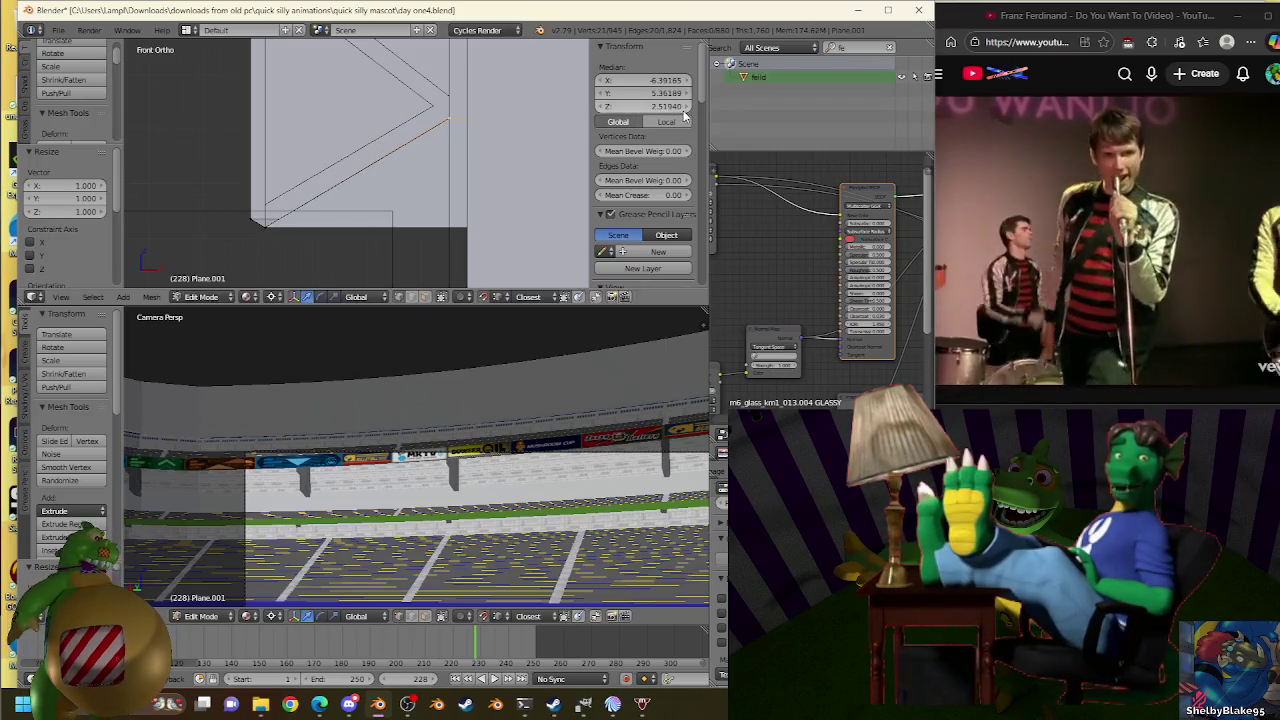
{"action": "key", "text": "s"}
{"action": "left_click", "coordinate": [453, 113]}
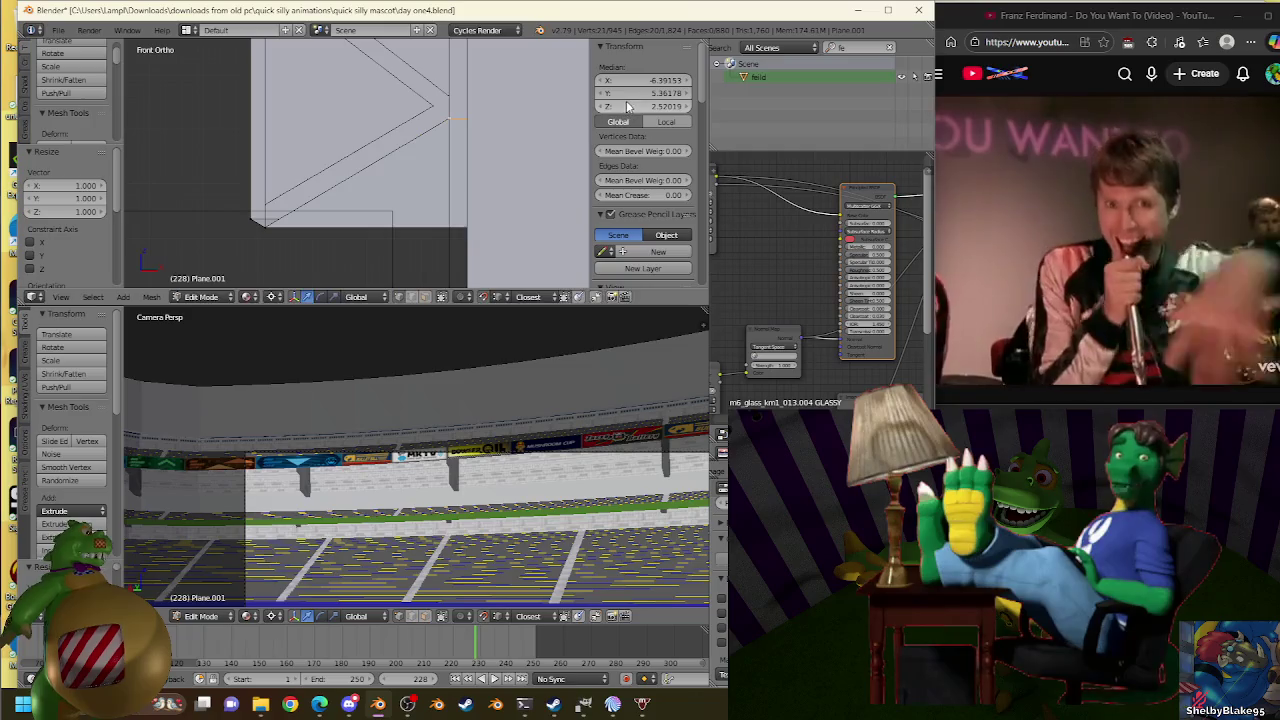
{"action": "key", "text": "s"}
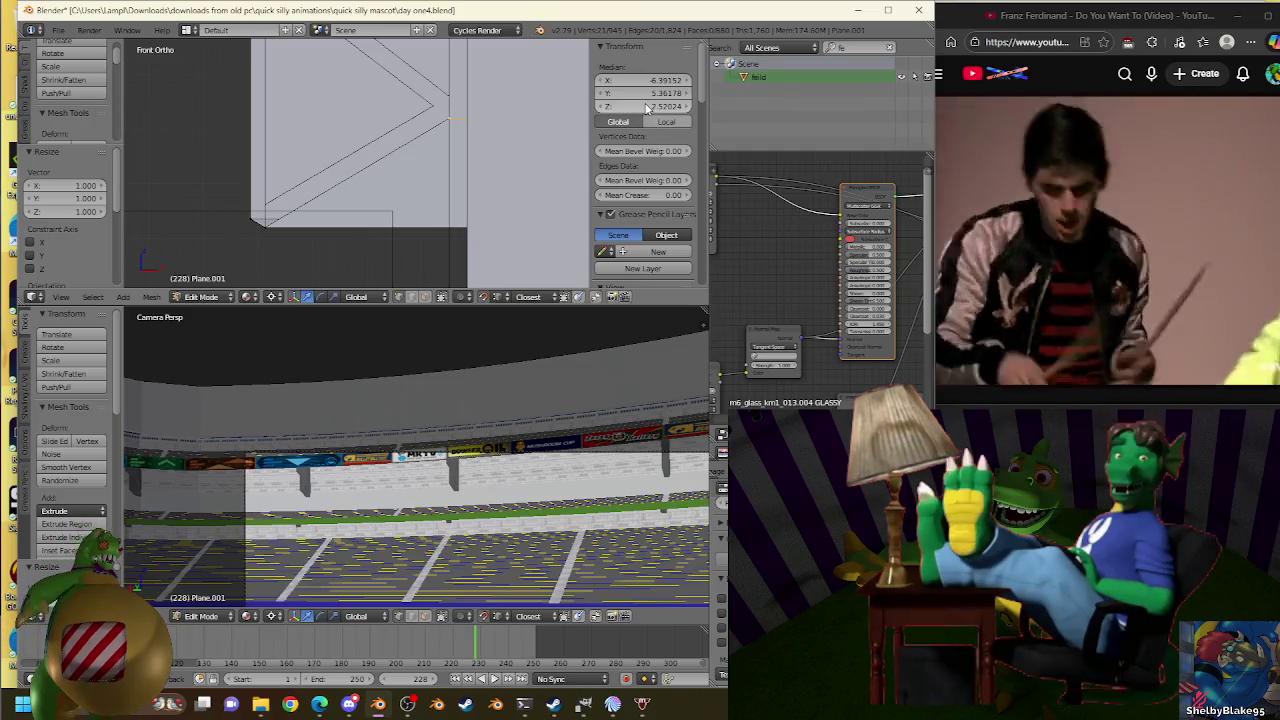
{"action": "left_click", "coordinate": [510, 107]}
{"action": "key", "text": "s"}
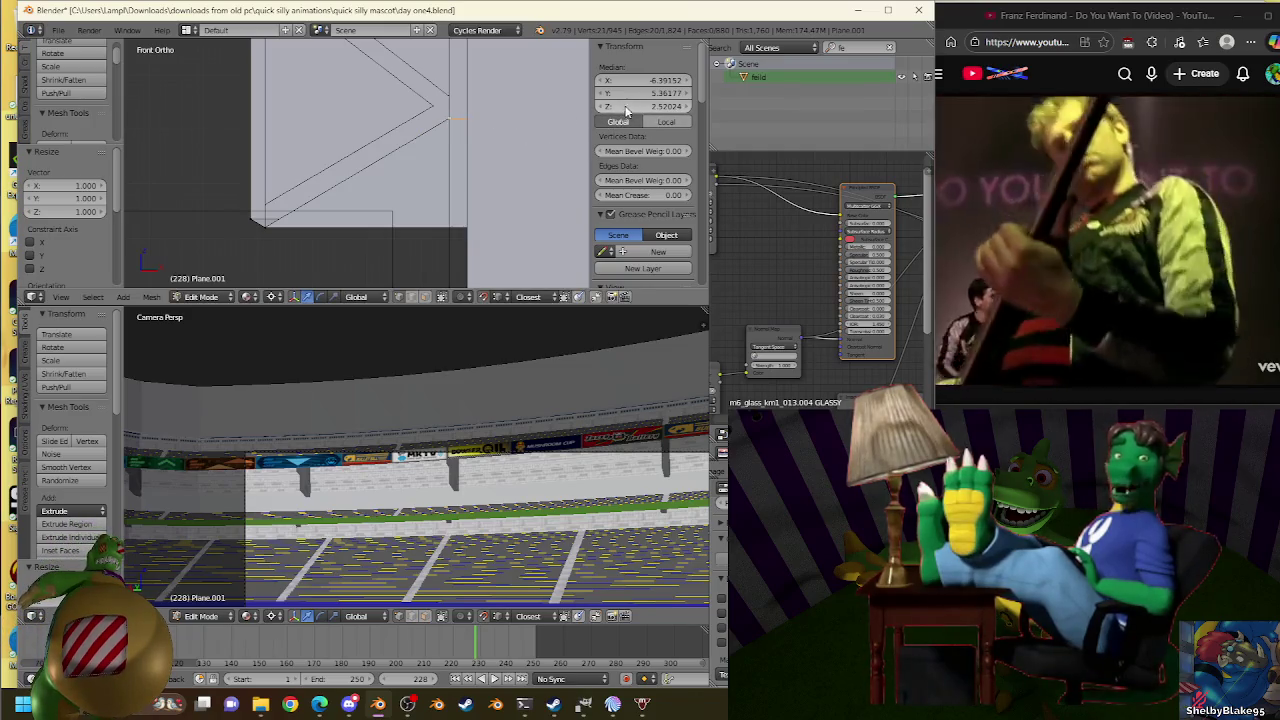
{"action": "mouse_move", "coordinate": [479, 121]}
{"action": "middle_mouse_down", "text": "shift"}
{"action": "mouse_move", "coordinate": [445, 205]}
{"action": "mouse_move", "coordinate": [514, 191]}
{"action": "middle_mouse_up", "text": "shift"}
Extrude the wall edge upward three times, including a 0.477 step.
{"action": "key", "text": "e"}
{"action": "left_click", "coordinate": [523, 194]}
{"action": "scroll", "coordinate": [517, 141], "scroll_direction": "up", "scroll_amount": 3}
{"action": "key", "text": "e"}
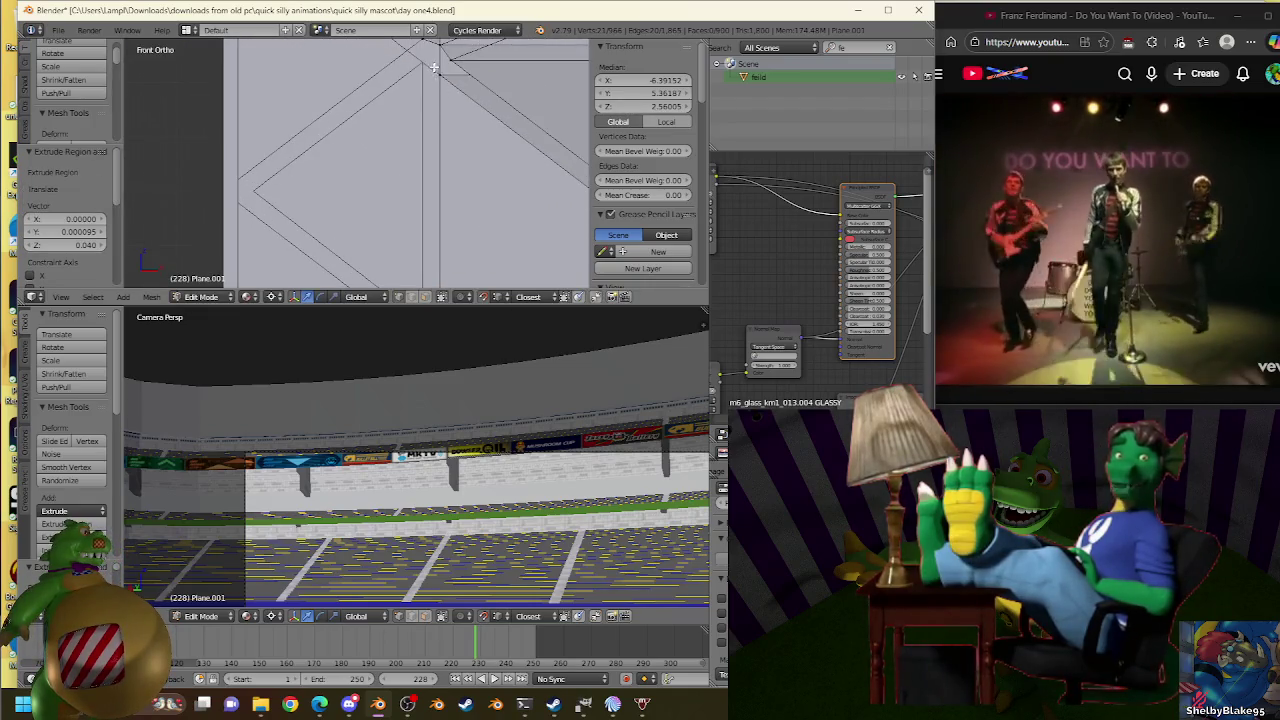
{"action": "left_click", "coordinate": [423, 190]}
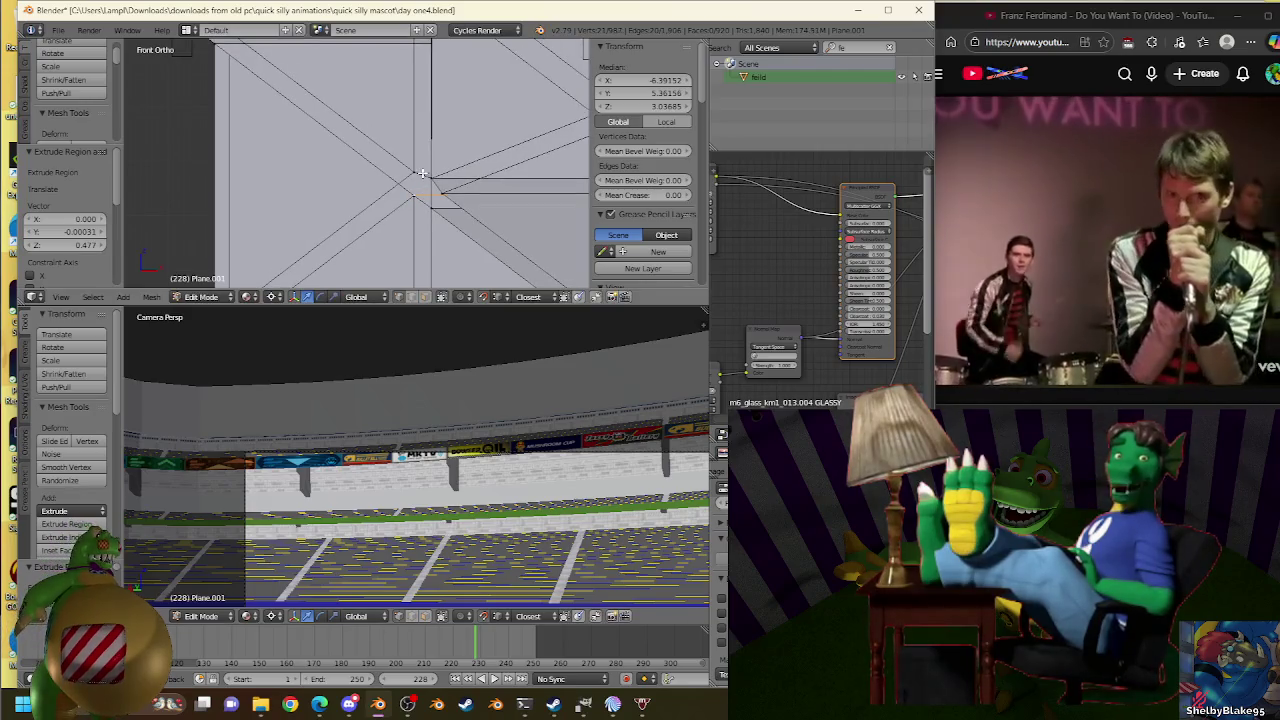
{"action": "key", "text": "e"}
{"action": "left_click", "coordinate": [420, 178]}
{"action": "scroll", "coordinate": [401, 202], "scroll_direction": "down", "scroll_amount": 1}
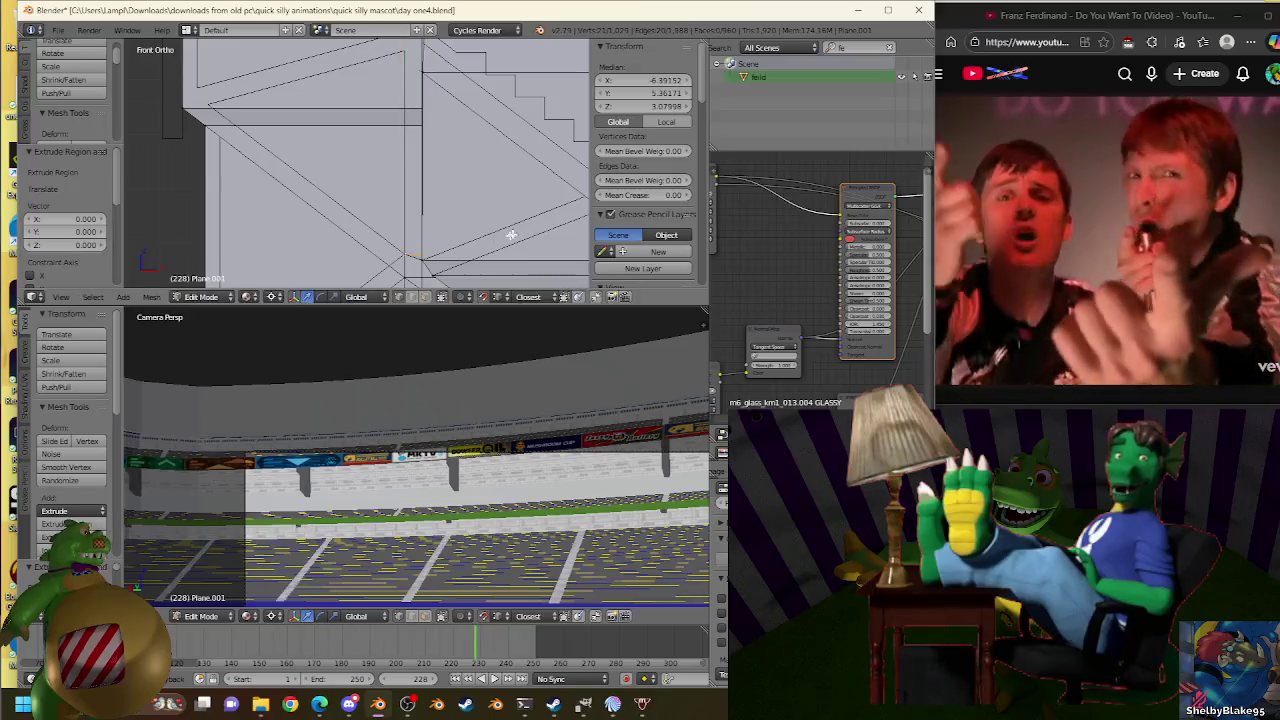
Move the top wall edge into its new position.
{"action": "key", "text": "g"}
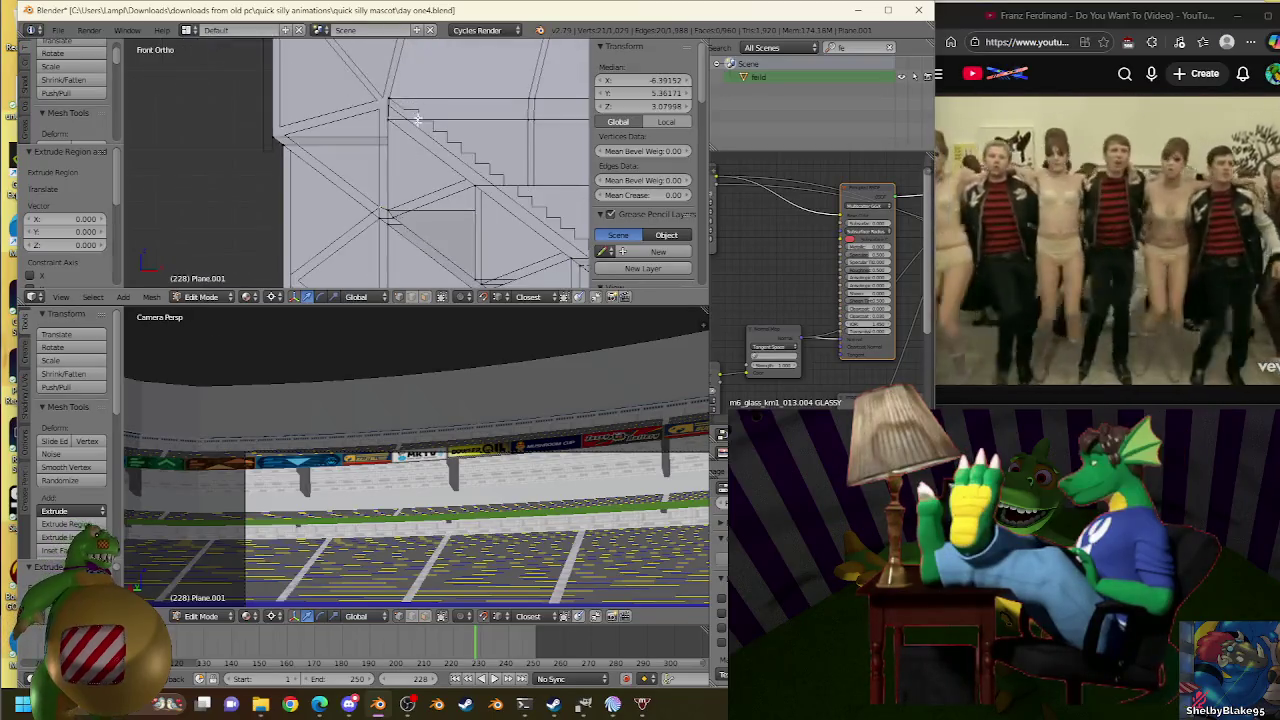
{"action": "left_click", "coordinate": [411, 68]}
{"action": "scroll", "coordinate": [415, 100], "scroll_direction": "up", "scroll_amount": 2}
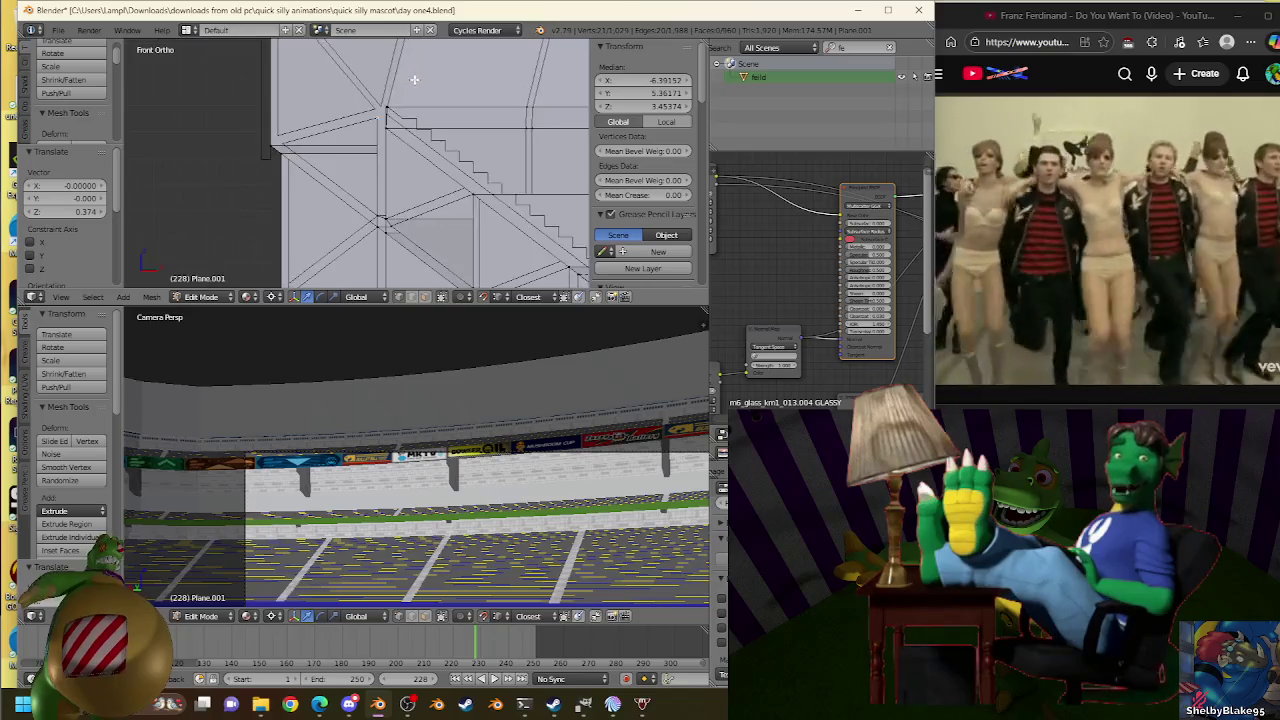
{"action": "scroll", "coordinate": [421, 137], "scroll_direction": "down", "scroll_amount": 2}
Place the 3D cursor on a truss corner vertex and resume editing the wall plane.
{"action": "right_click", "coordinate": [201, 172]}
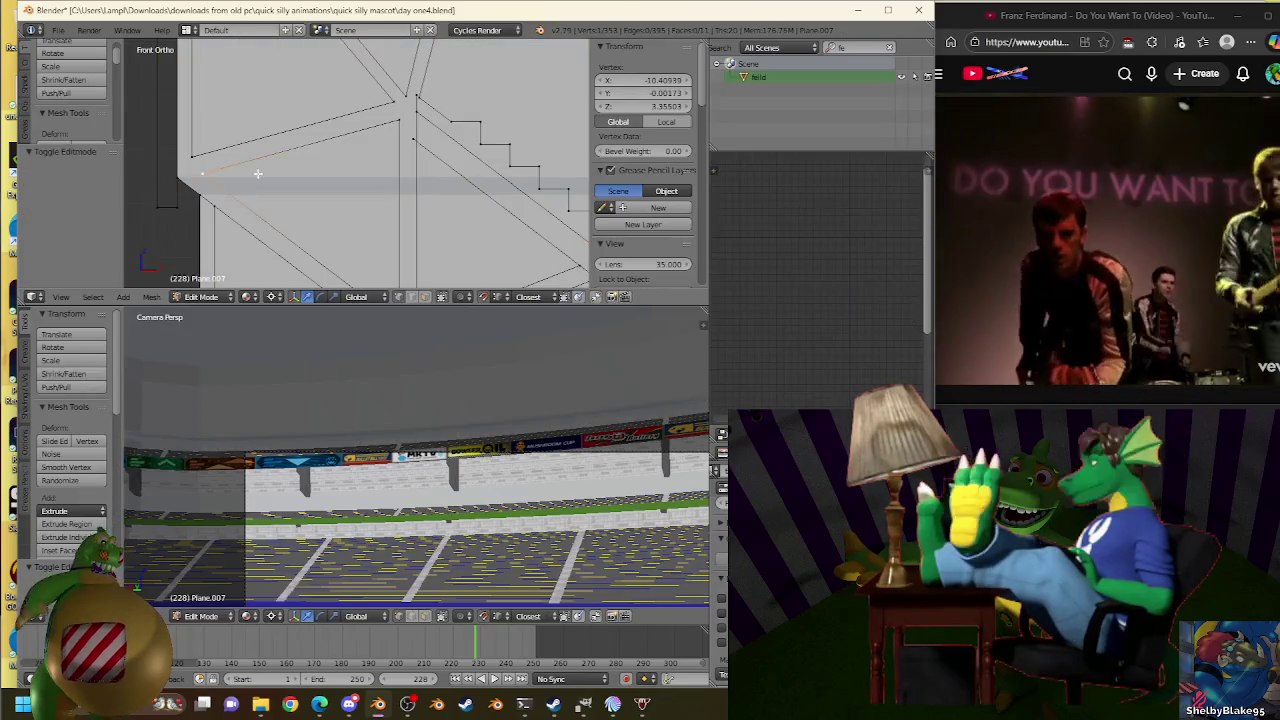
{"action": "key", "text": "shift+s"}
{"action": "left_click", "coordinate": [399, 176]}
{"action": "key", "text": "Tab"}
{"action": "right_click", "coordinate": [407, 123]}
{"action": "key", "text": "Tab"}
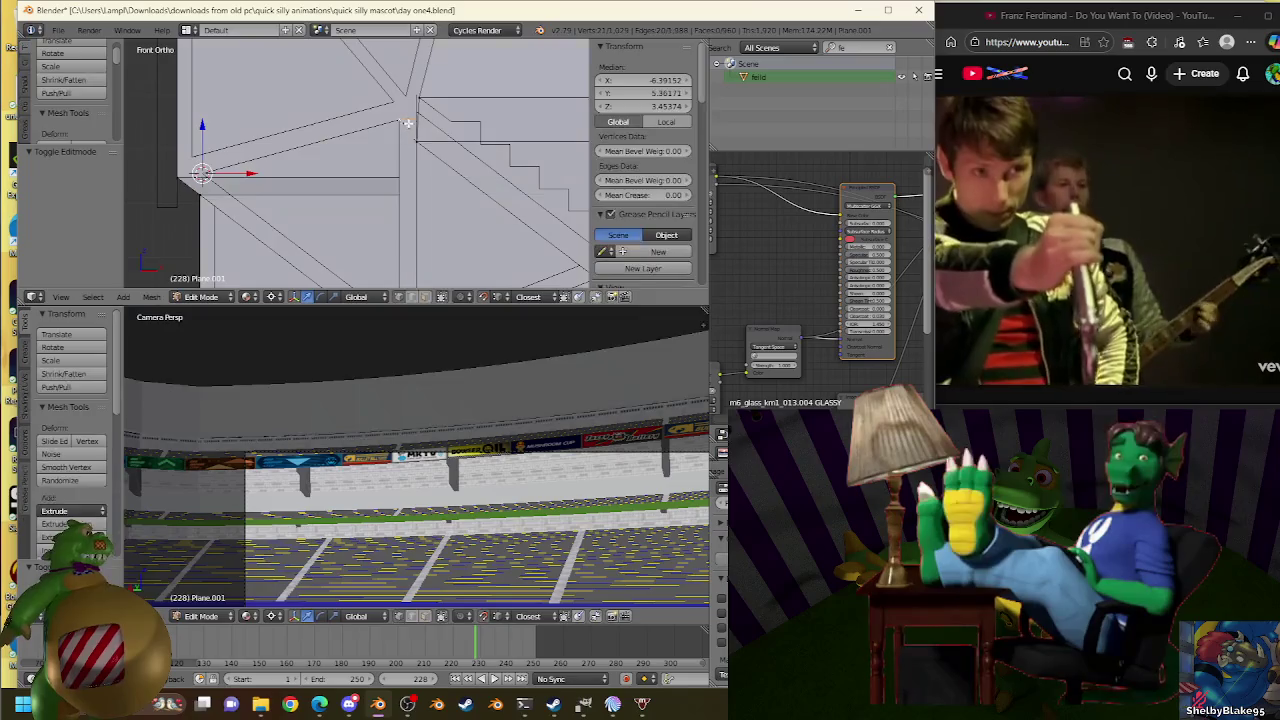
Snap the 3D cursor to the wall selection and get back to editing the wall.
{"action": "key", "text": "Tab"}
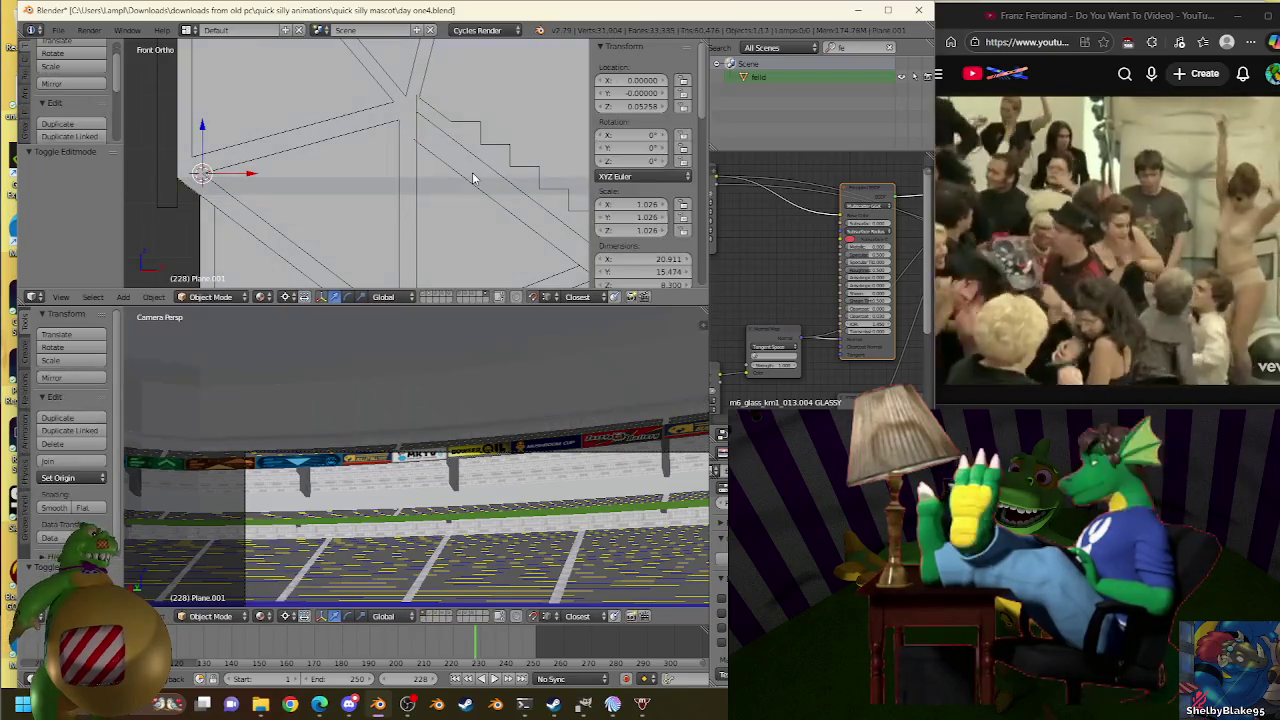
{"action": "key", "text": "shift+s"}
{"action": "left_click", "coordinate": [468, 174]}
{"action": "right_click", "coordinate": [250, 136]}
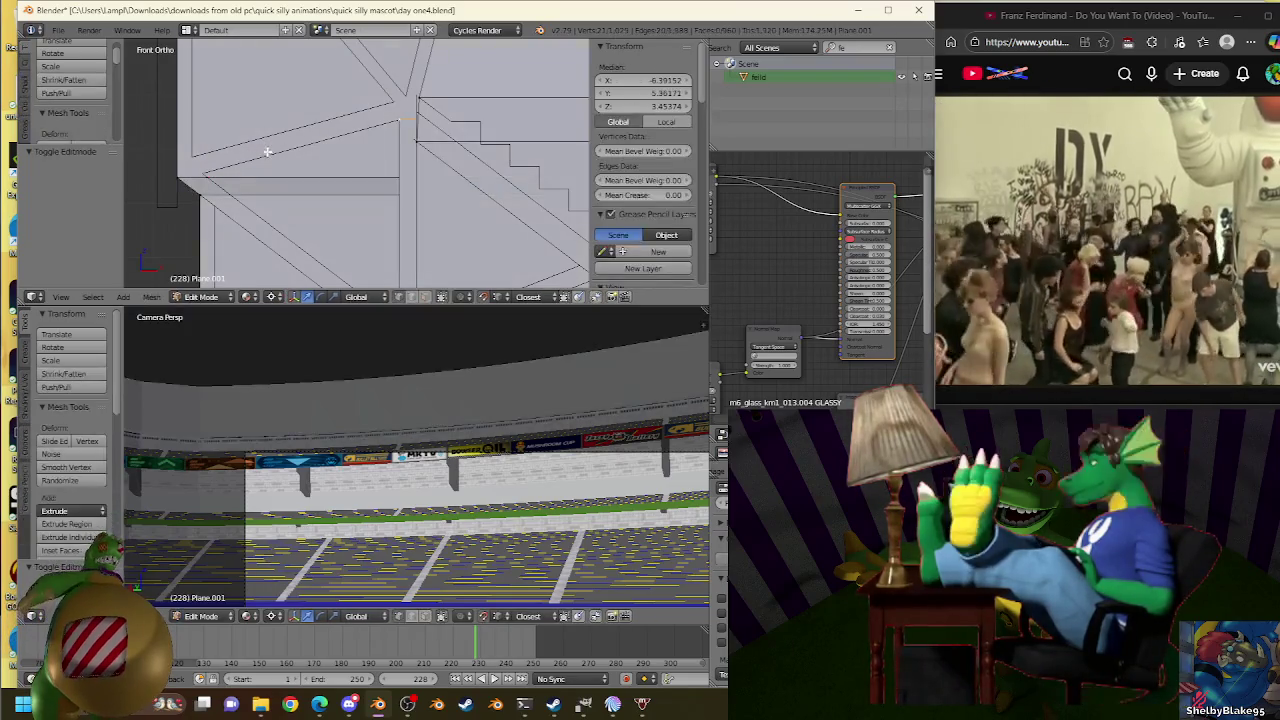
{"action": "key", "text": "Tab"}
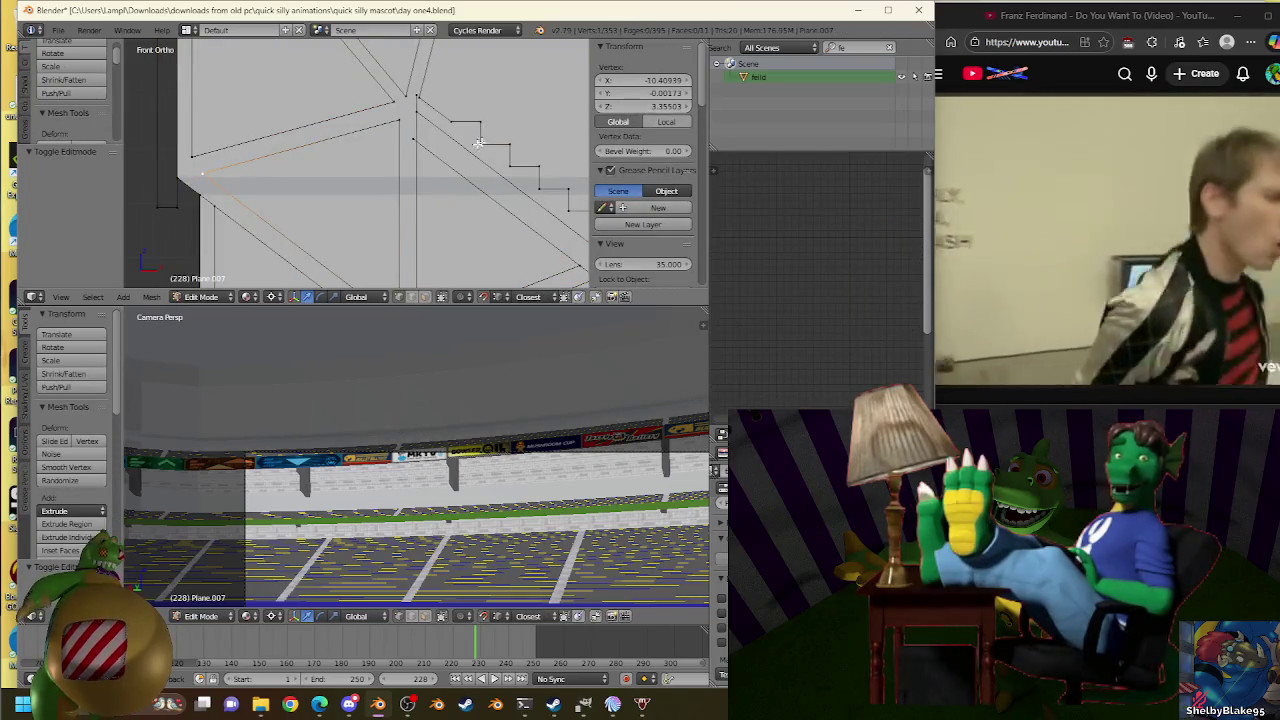
{"action": "key", "text": "ctrl+z"}
Scale the wall edge outward and lower it along Z to the right height.
{"action": "key", "text": "s"}
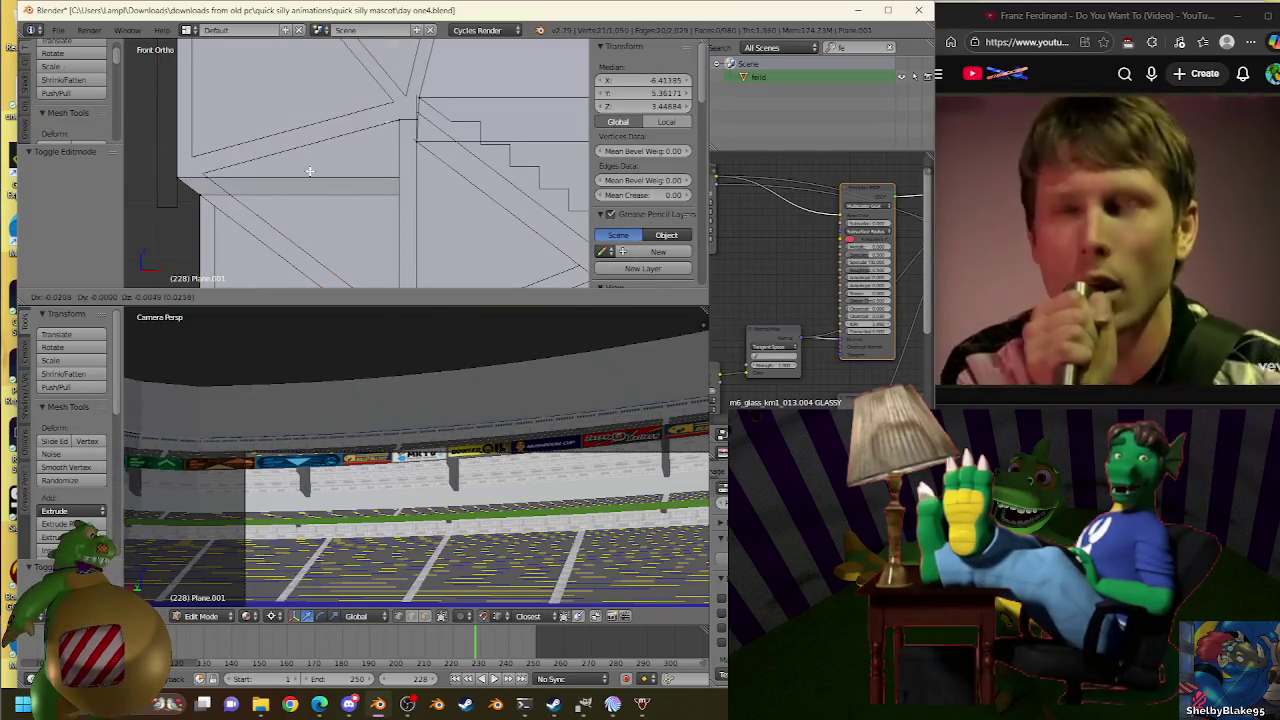
{"action": "left_click", "coordinate": [205, 176]}
{"action": "key", "text": "g"}
{"action": "key", "text": "z"}
{"action": "key", "text": "s"}
{"action": "left_click", "coordinate": [209, 167]}
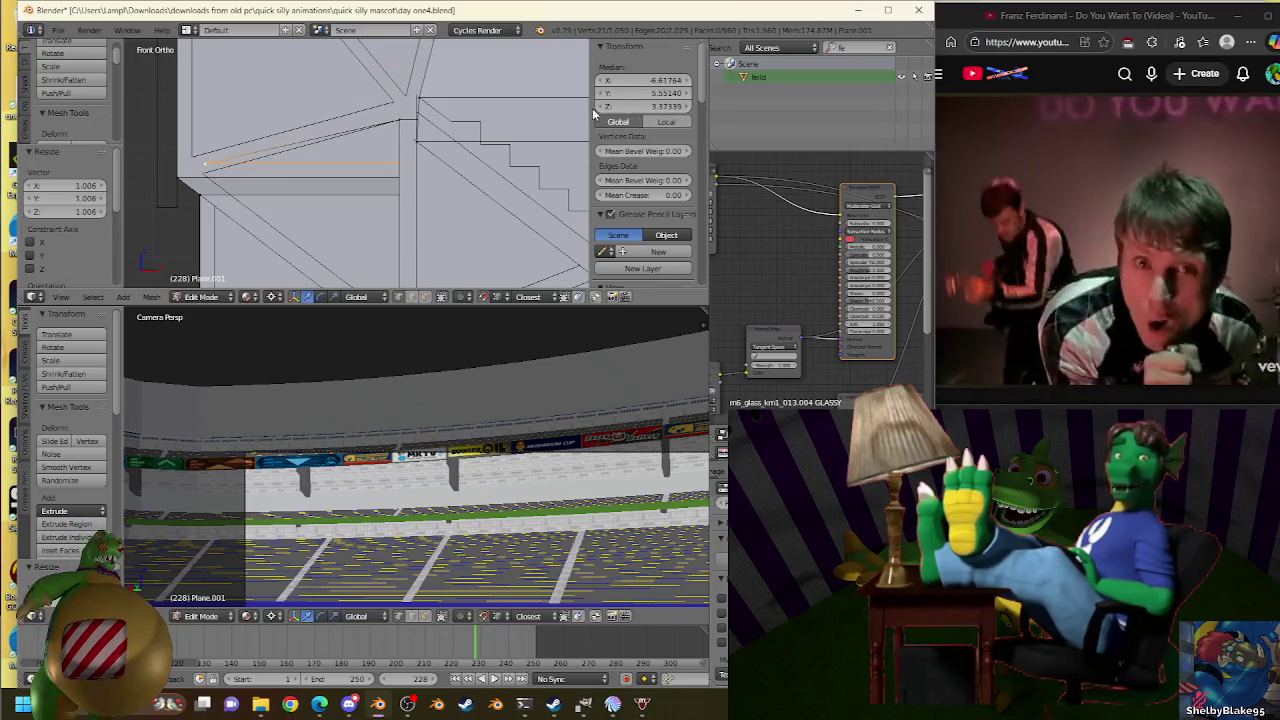
Make several tiny rescale adjustments to the wall edge.
{"action": "key", "text": "s"}
{"action": "left_click", "coordinate": [360, 149]}
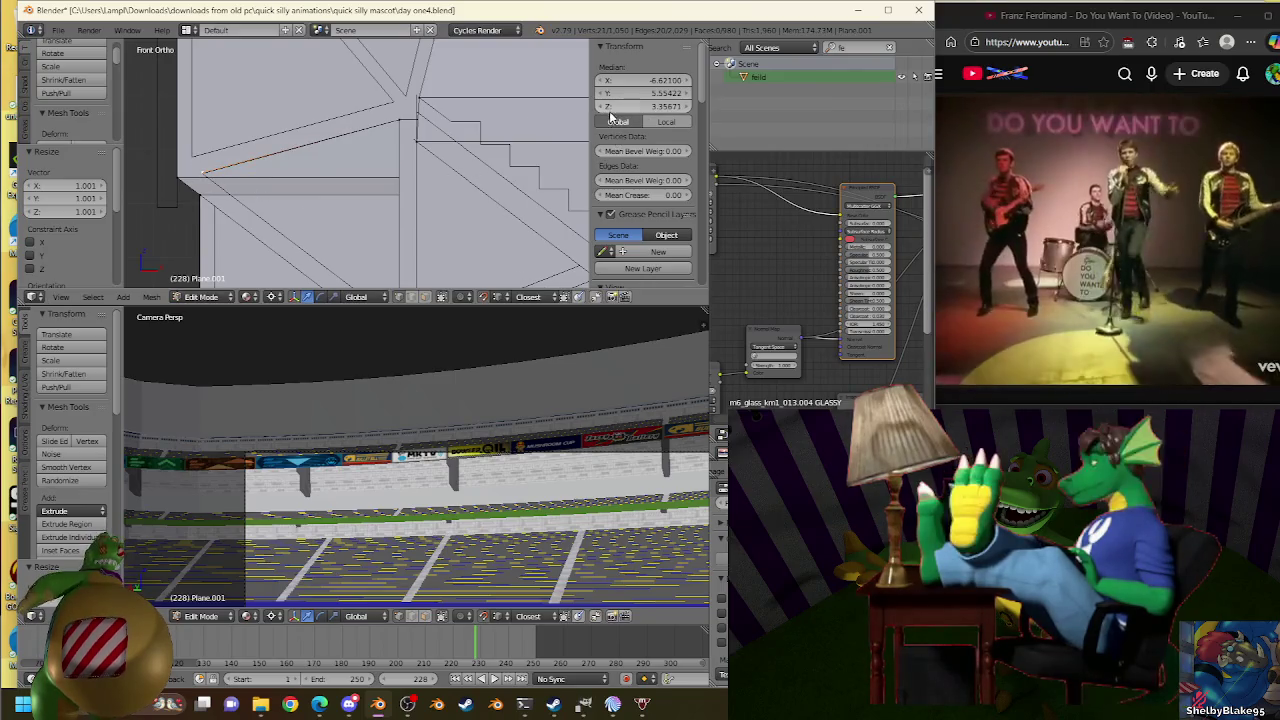
{"action": "key", "text": "s"}
{"action": "left_click", "coordinate": [287, 160]}
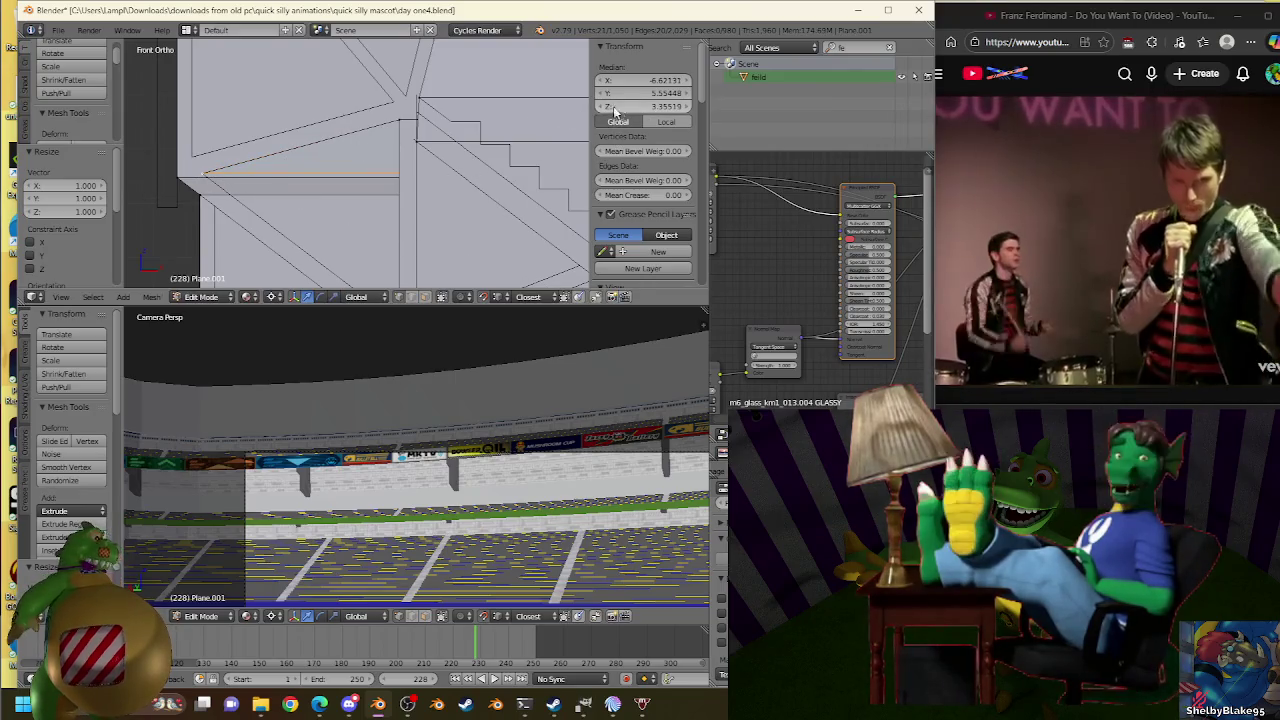
{"action": "key", "text": "s"}
{"action": "left_click", "coordinate": [210, 170]}
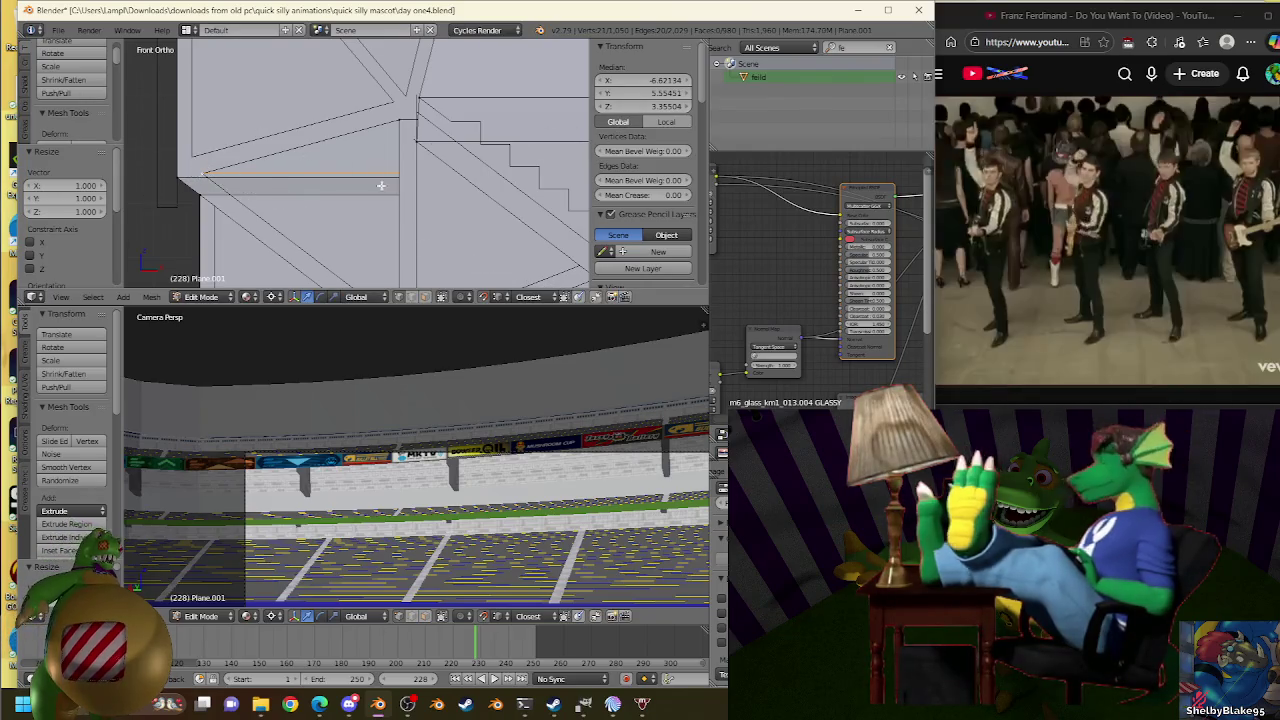
{"action": "scroll", "coordinate": [370, 170], "scroll_direction": "up", "scroll_amount": 3}
Cancel the extrude move and shrink the new wall edge to 0.961.
{"action": "key", "text": "Tab"}
{"action": "right_click", "coordinate": [380, 218]}
{"action": "key", "text": "Tab"}
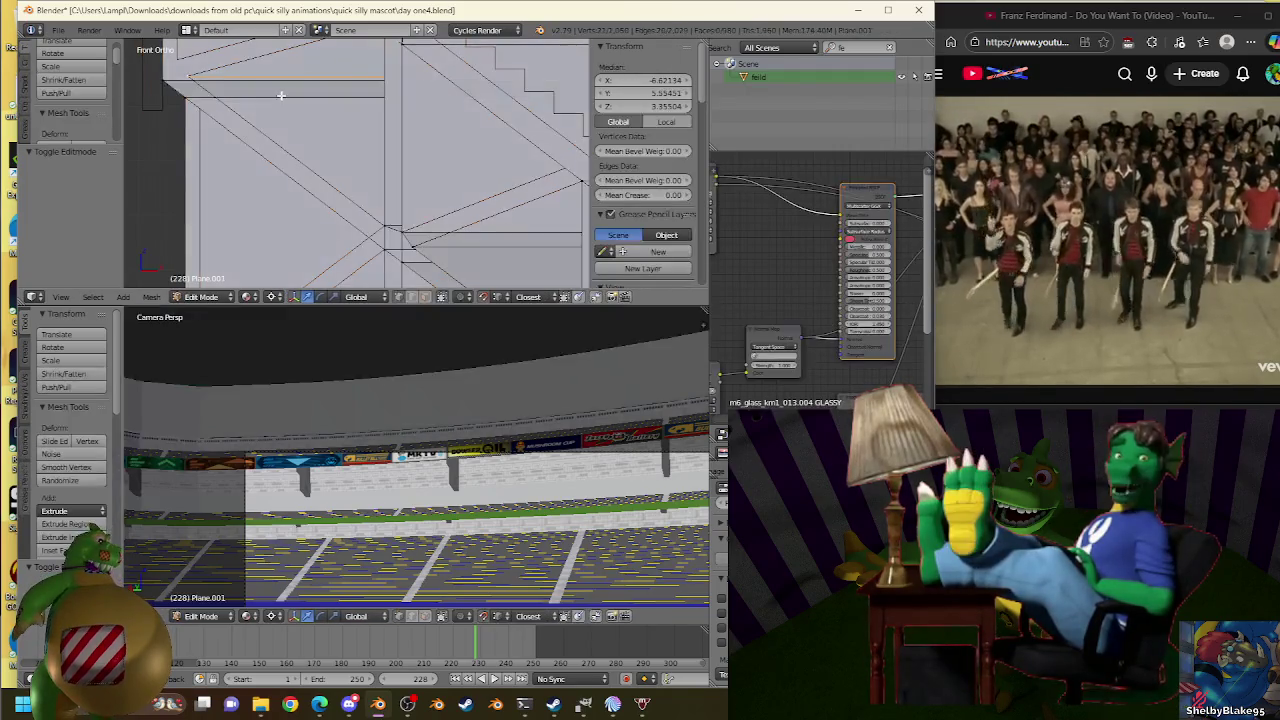
{"action": "right_click", "coordinate": [375, 226]}
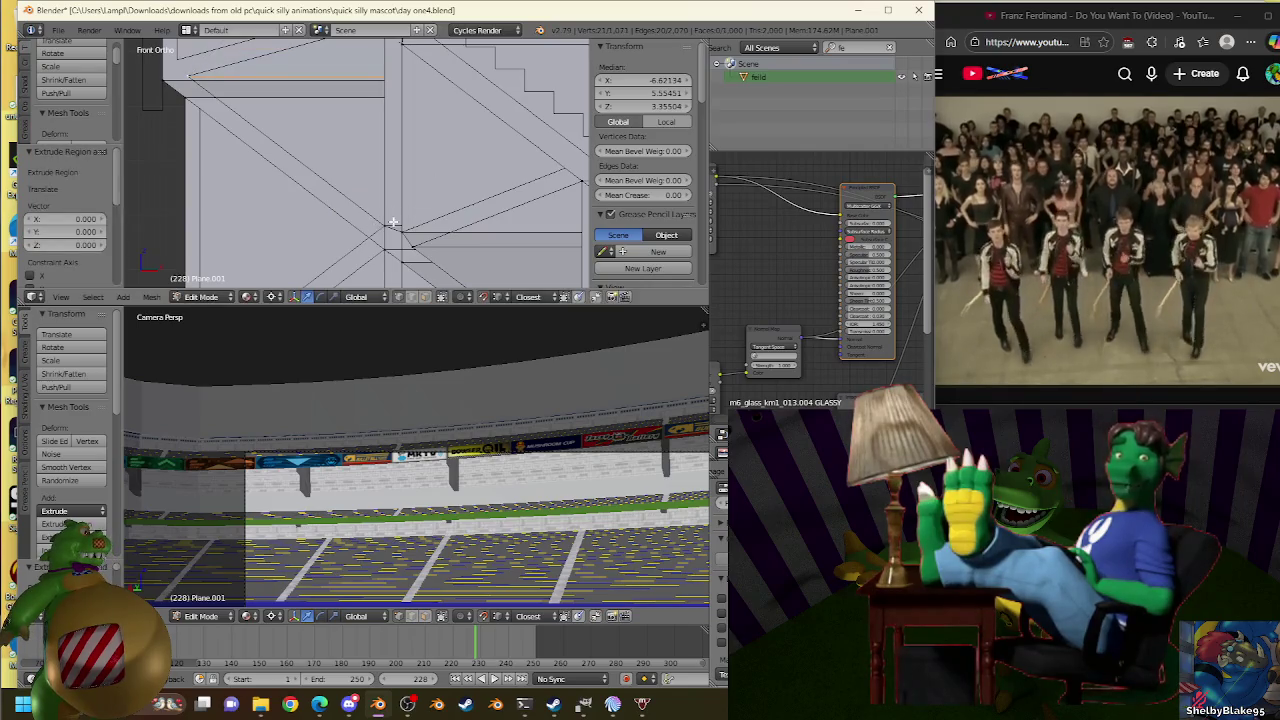
{"action": "key", "text": "s"}
{"action": "left_click", "coordinate": [383, 224]}
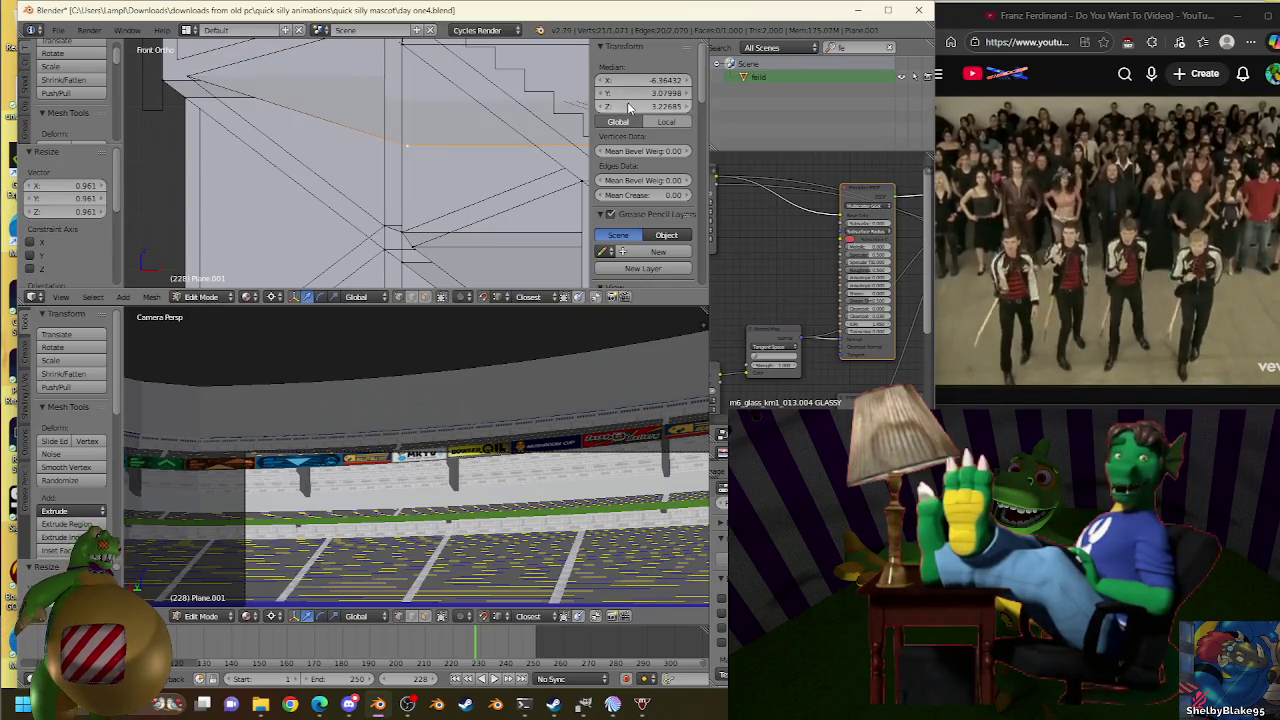
In front view, move a wall vertex against the stair truss corner.
{"action": "mouse_move", "coordinate": [243, 263]}
{"action": "middle_mouse_down"}
{"action": "mouse_move", "coordinate": [449, 194]}
{"action": "mouse_move", "coordinate": [260, 157]}
{"action": "mouse_move", "coordinate": [335, 150]}
{"action": "mouse_move", "coordinate": [343, 163]}
{"action": "mouse_move", "coordinate": [394, 129]}
{"action": "middle_mouse_up"}
{"action": "scroll", "coordinate": [260, 157], "scroll_direction": "up", "scroll_amount": 2}
{"action": "right_click", "coordinate": [300, 145]}
{"action": "scroll", "coordinate": [325, 137], "scroll_direction": "down", "scroll_amount": 1}
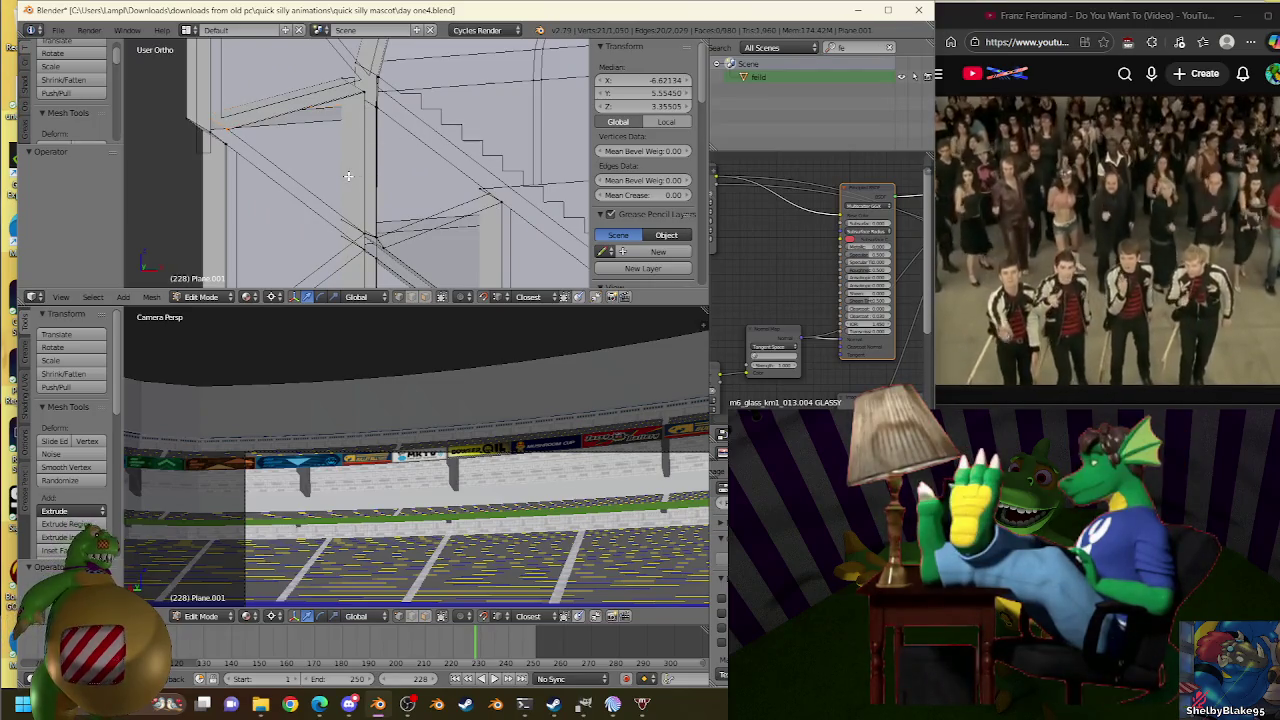
{"action": "key", "text": "KP_1"}
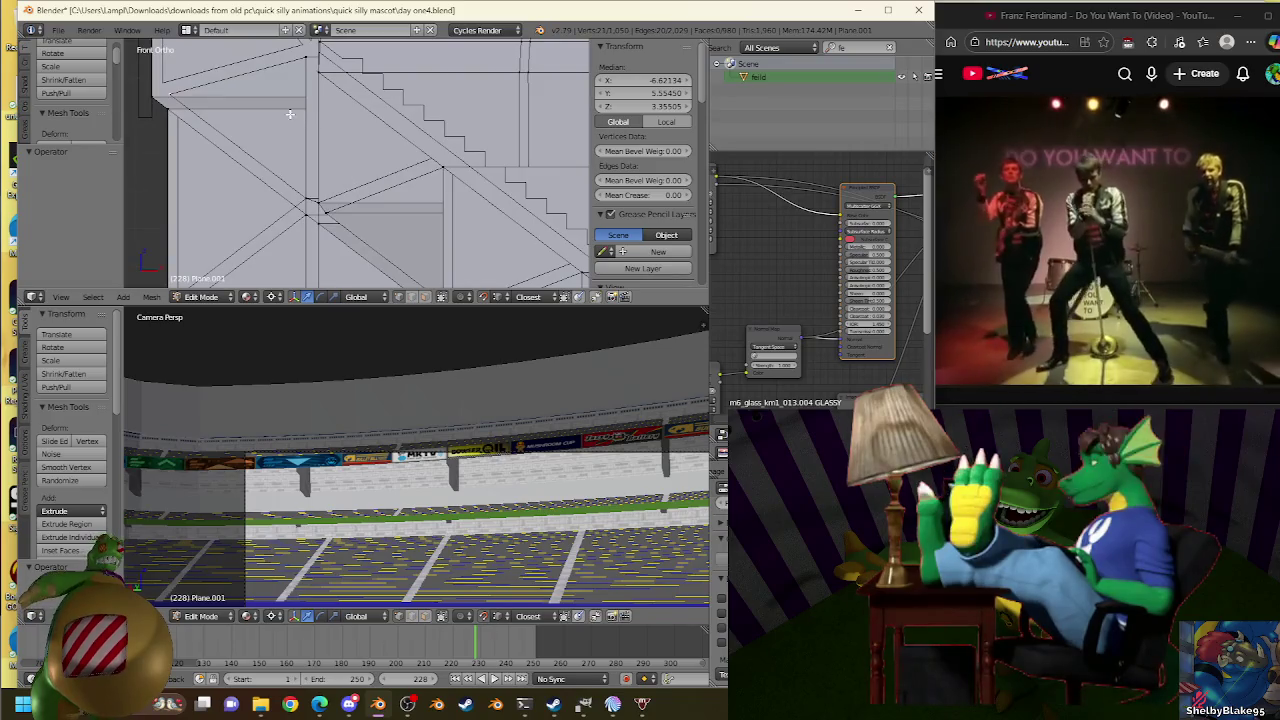
{"action": "scroll", "coordinate": [285, 118], "scroll_direction": "up", "scroll_amount": 2}
{"action": "scroll", "coordinate": [270, 125], "scroll_direction": "up", "scroll_amount": 1}
{"action": "key", "text": "g"}
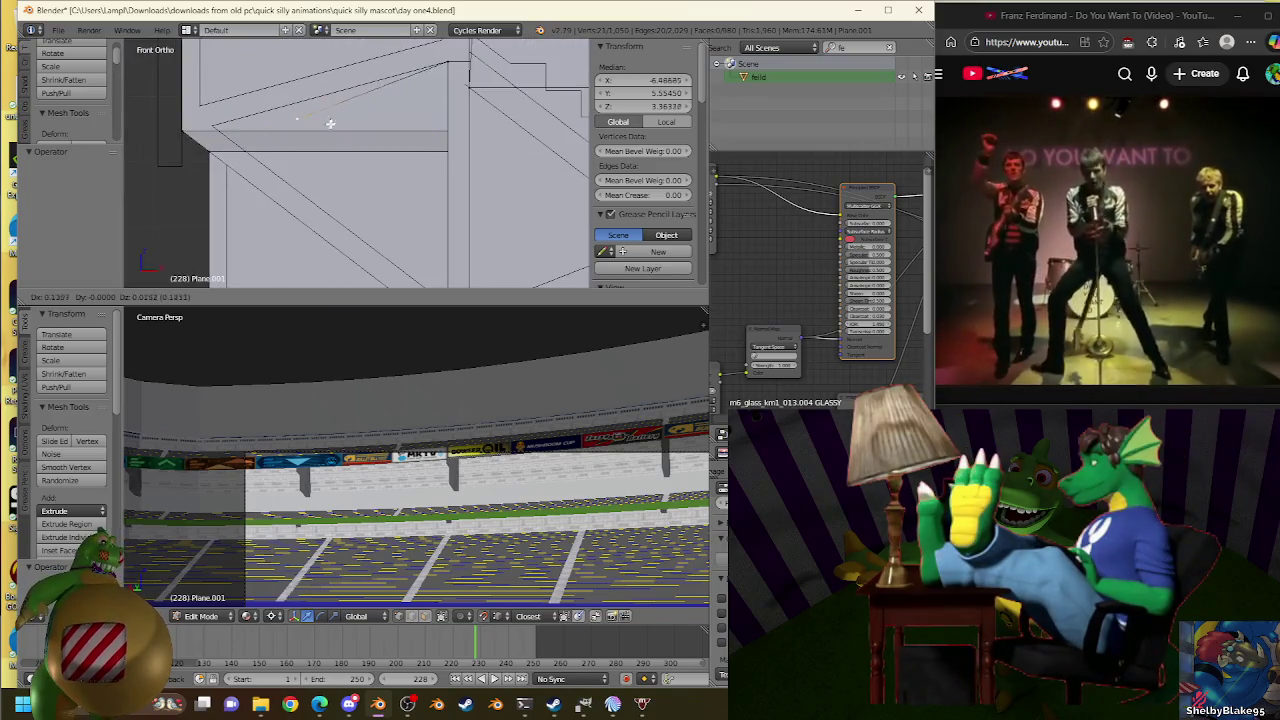
{"action": "left_click", "coordinate": [330, 123]}
{"action": "mouse_move", "coordinate": [391, 180]}
{"action": "middle_mouse_down"}
{"action": "mouse_move", "coordinate": [357, 91]}
{"action": "mouse_move", "coordinate": [363, 125]}
{"action": "middle_mouse_up"}
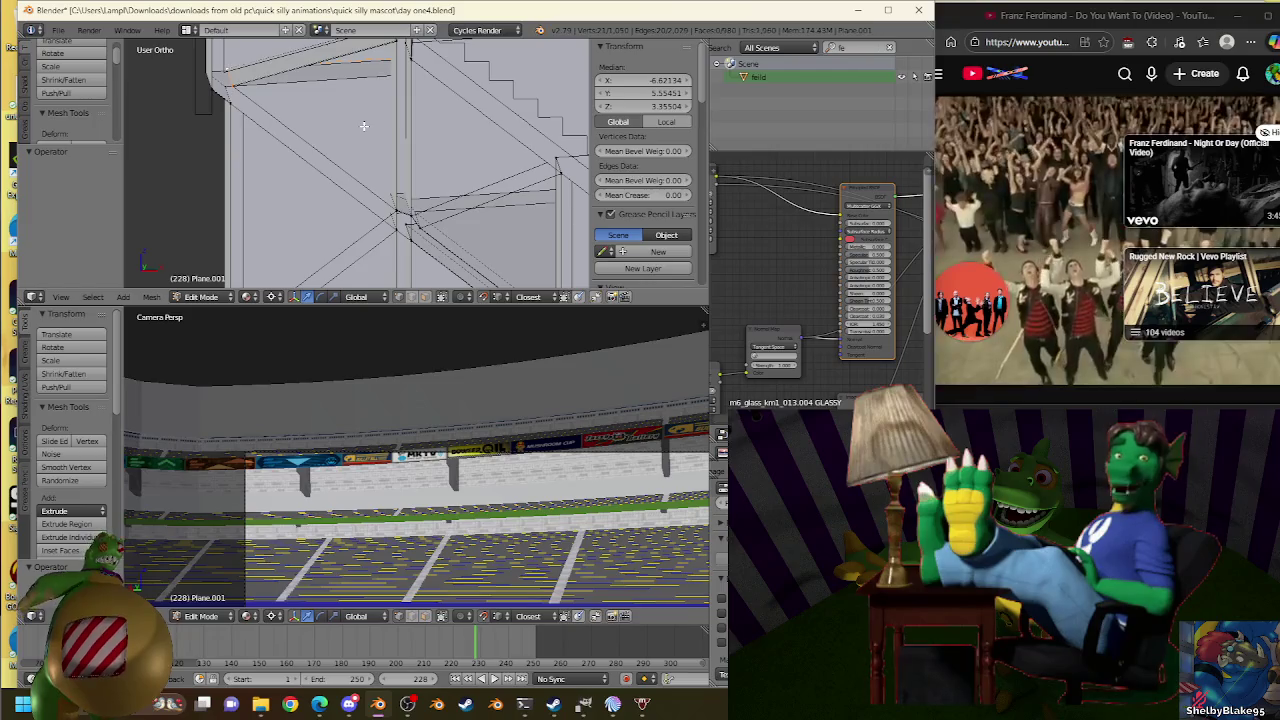
Select the whole wall mesh and remove duplicate vertices.
{"action": "key", "text": "a"}
{"action": "key", "text": "a"}
{"action": "key", "text": "w"}
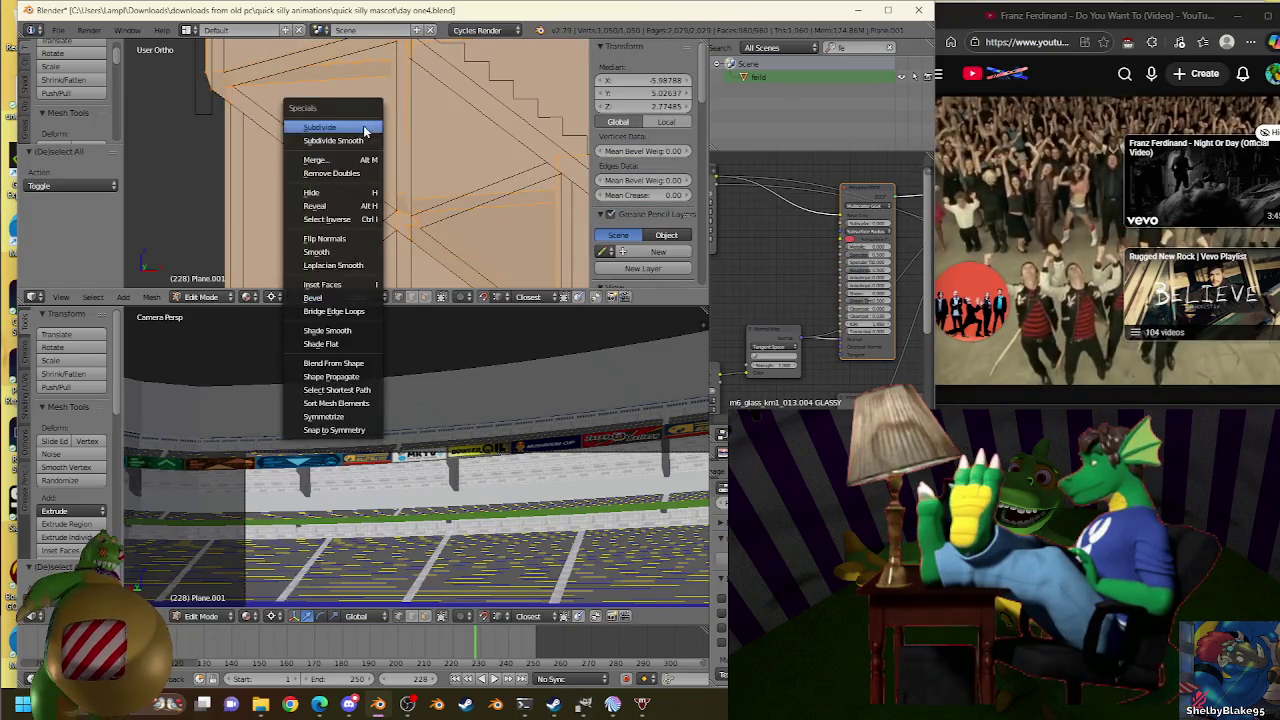
{"action": "left_click", "coordinate": [331, 173]}
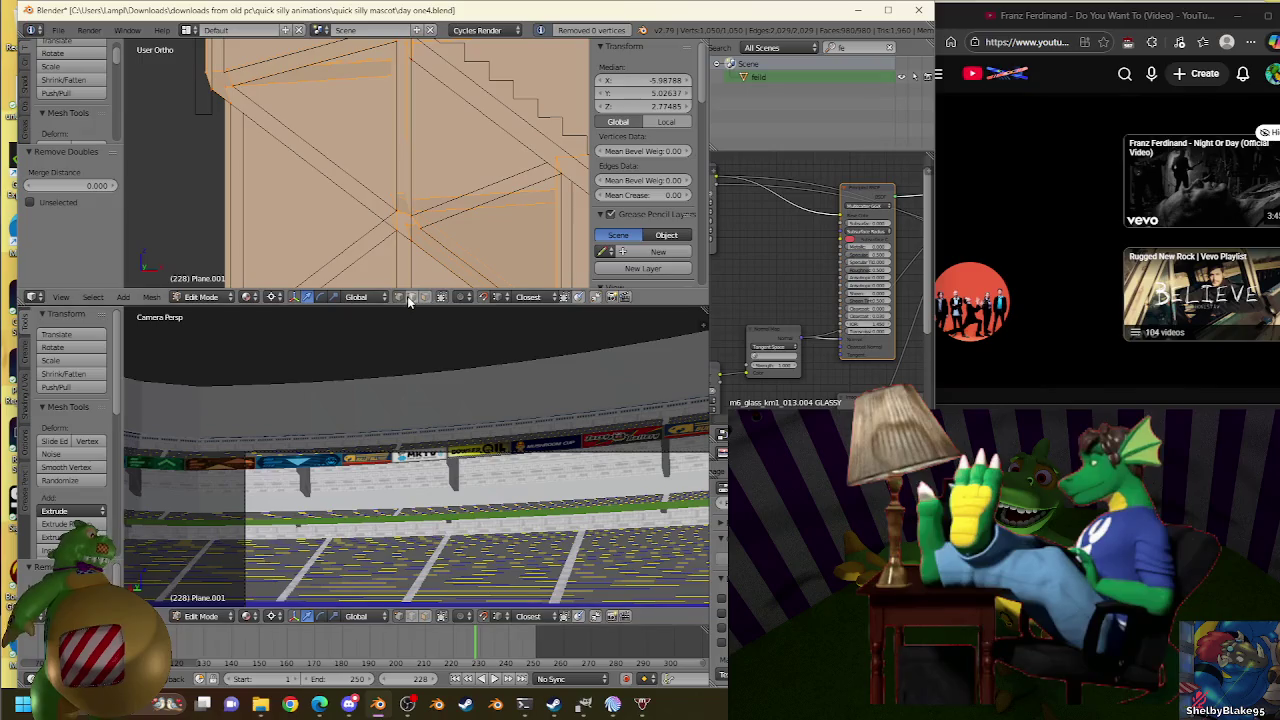
Select the stair-corner edges and remove doubles on them.
{"action": "right_click", "coordinate": [231, 77], "text": "alt"}
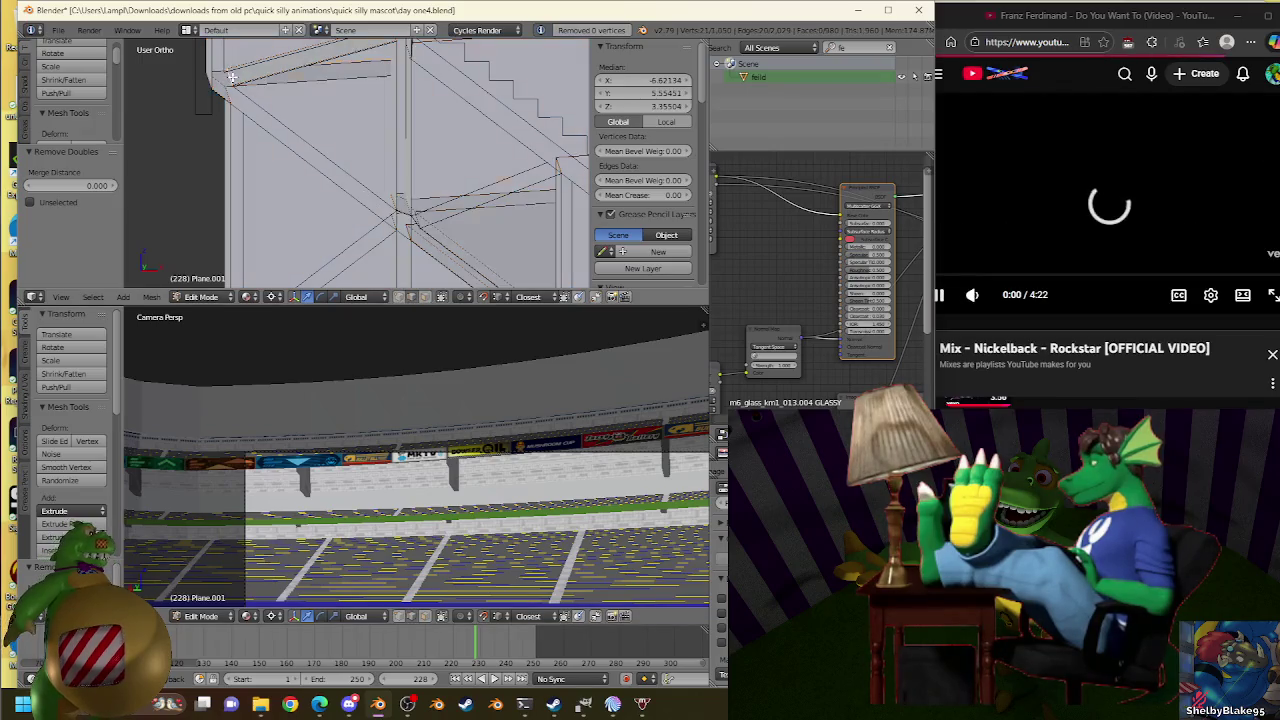
{"action": "scroll", "coordinate": [300, 160], "scroll_direction": "down", "scroll_amount": 5}
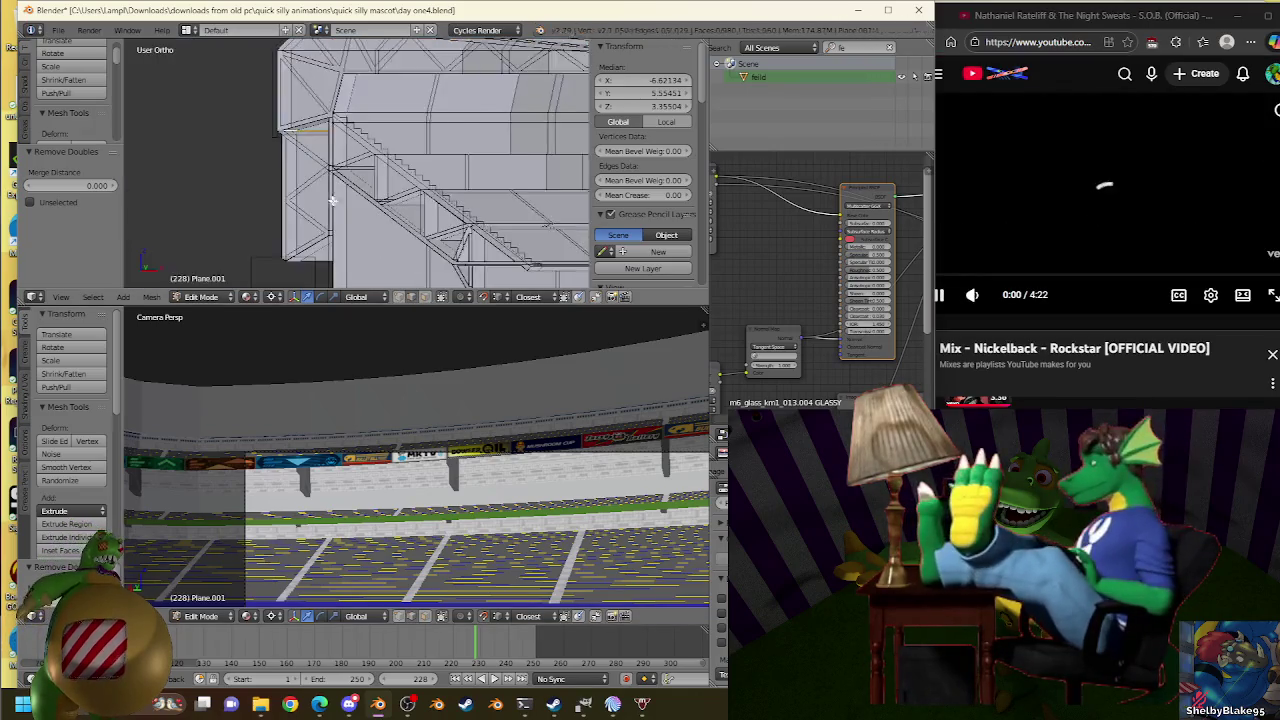
{"action": "scroll", "coordinate": [366, 204], "scroll_direction": "up", "scroll_amount": 2}
{"action": "scroll", "coordinate": [369, 200], "scroll_direction": "up", "scroll_amount": 2}
{"action": "scroll", "coordinate": [369, 200], "scroll_direction": "up", "scroll_amount": 2}
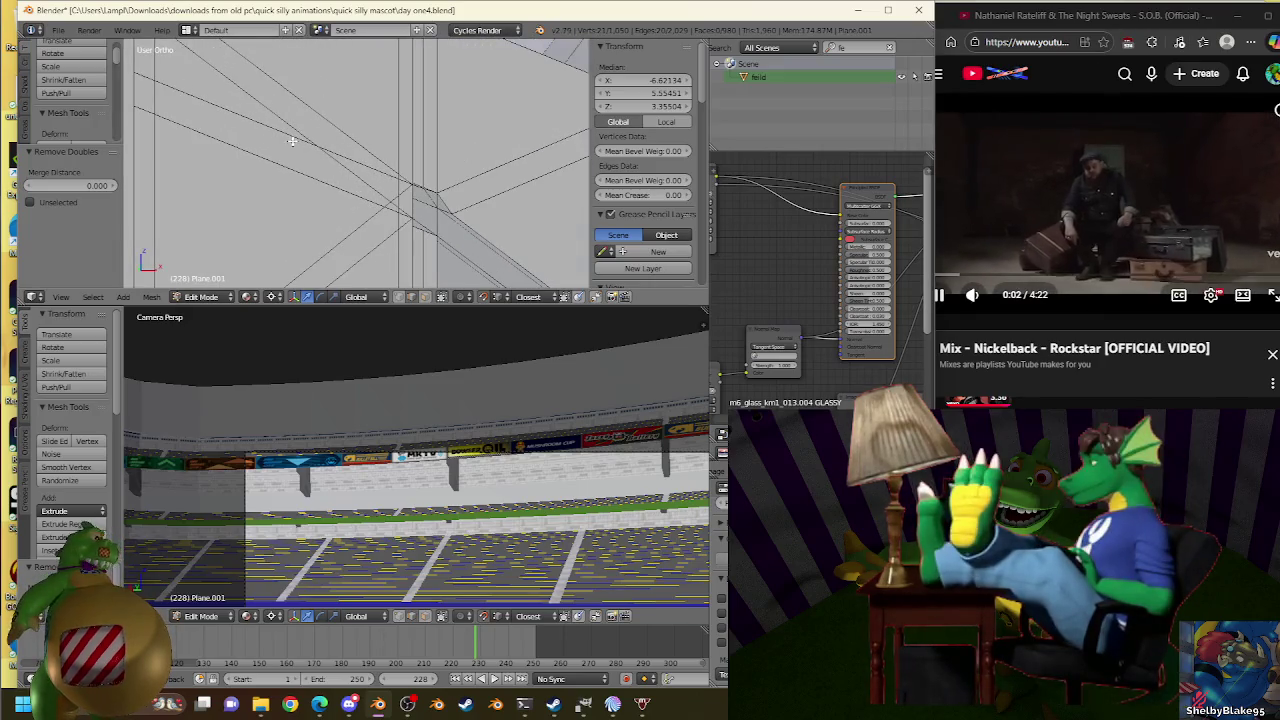
{"action": "scroll", "coordinate": [292, 141], "scroll_direction": "down", "scroll_amount": 2}
{"action": "scroll", "coordinate": [300, 145], "scroll_direction": "down", "scroll_amount": 1}
{"action": "scroll", "coordinate": [330, 150], "scroll_direction": "down", "scroll_amount": 1}
{"action": "key", "text": "w"}
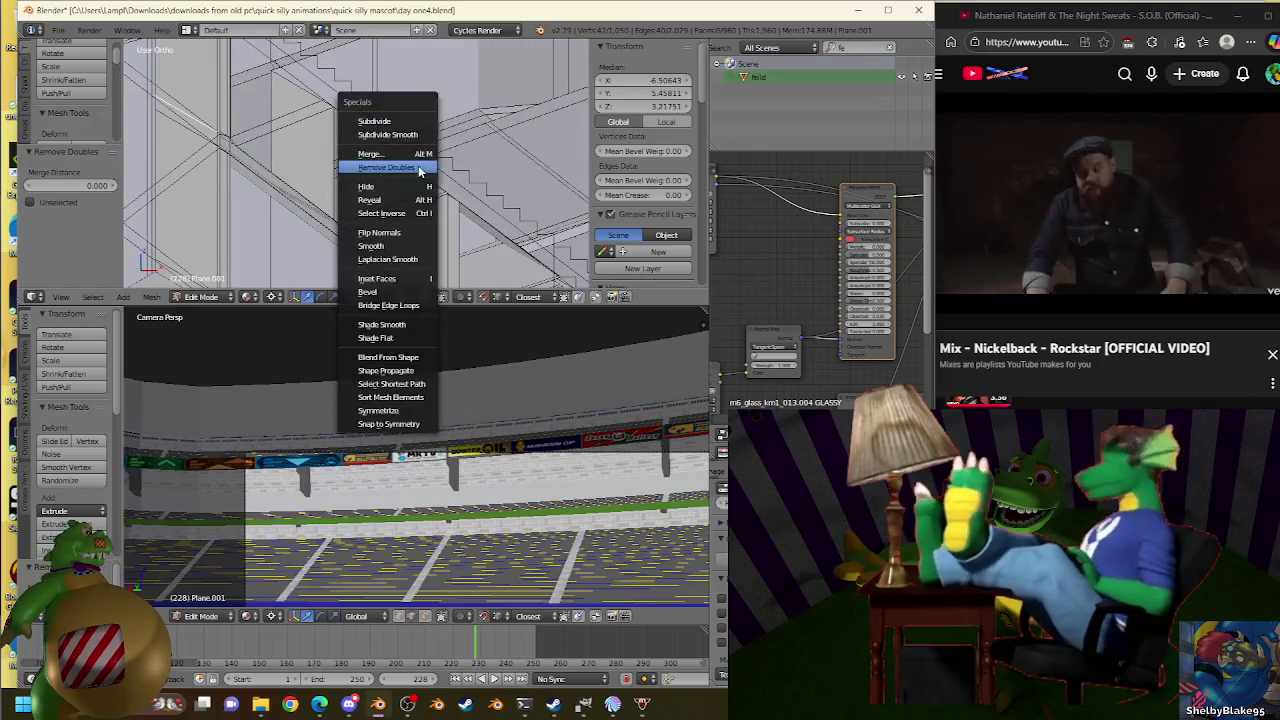
{"action": "left_click", "coordinate": [419, 170]}
Bridge the edges into a triangular face beside the stairs, then select Plane.007.
{"action": "key", "text": "w"}
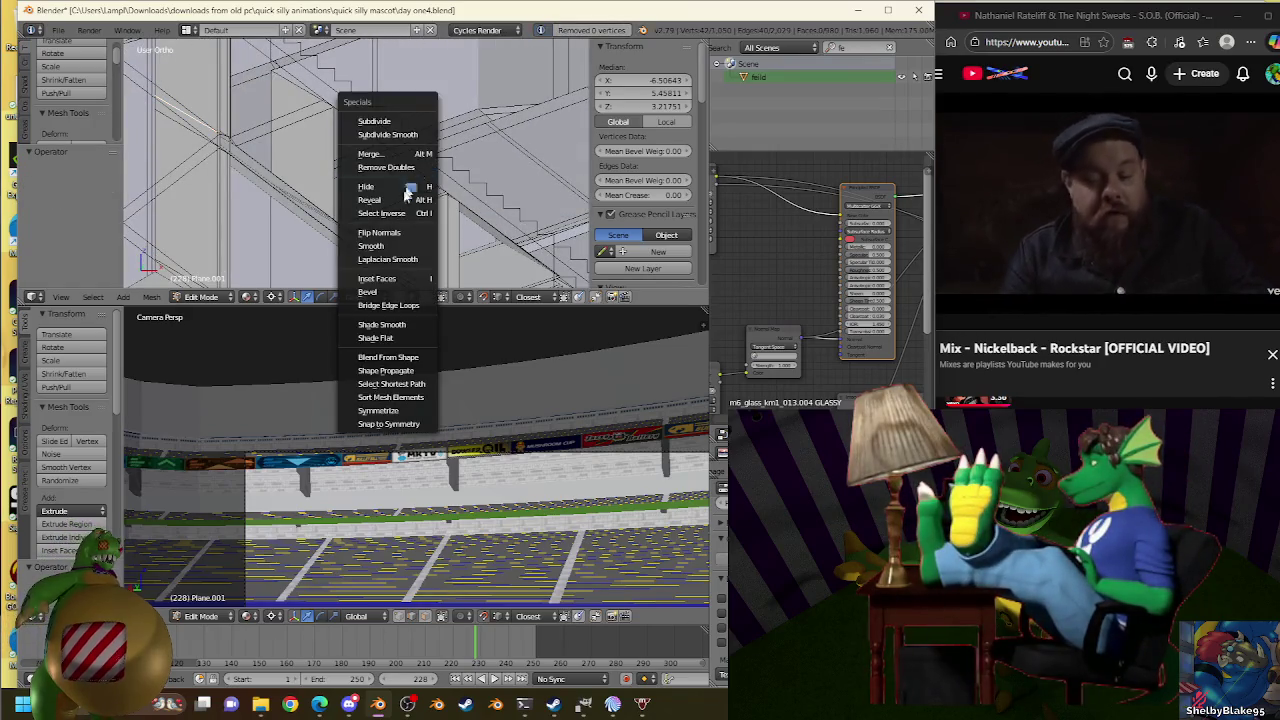
{"action": "left_click", "coordinate": [392, 305]}
{"action": "scroll", "coordinate": [388, 137], "scroll_direction": "up", "scroll_amount": 2}
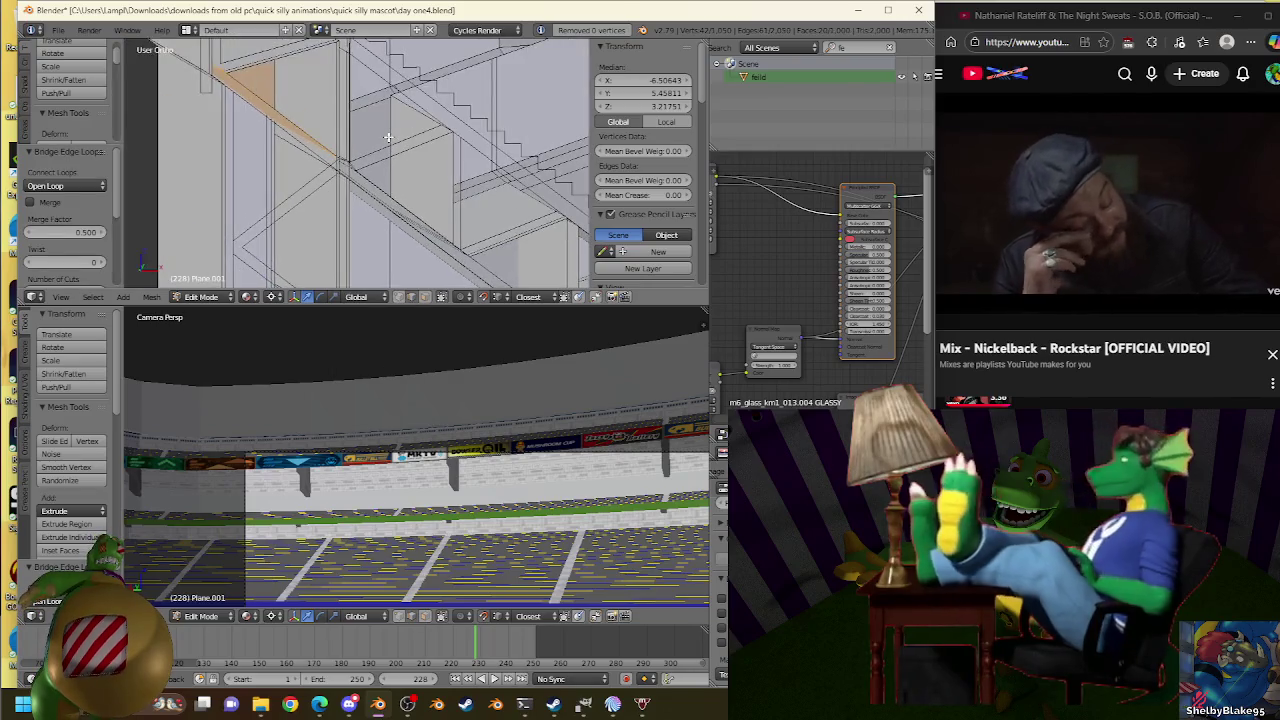
{"action": "key", "text": "KP_1"}
{"action": "mouse_move", "coordinate": [338, 111]}
{"action": "middle_mouse_down", "text": "shift"}
{"action": "mouse_move", "coordinate": [386, 237]}
{"action": "mouse_move", "coordinate": [370, 190]}
{"action": "mouse_move", "coordinate": [407, 194]}
{"action": "mouse_move", "coordinate": [440, 135]}
{"action": "middle_mouse_up", "text": "shift"}
{"action": "scroll", "coordinate": [386, 237], "scroll_direction": "up", "scroll_amount": 2}
{"action": "scroll", "coordinate": [363, 208], "scroll_direction": "down", "scroll_amount": 2}
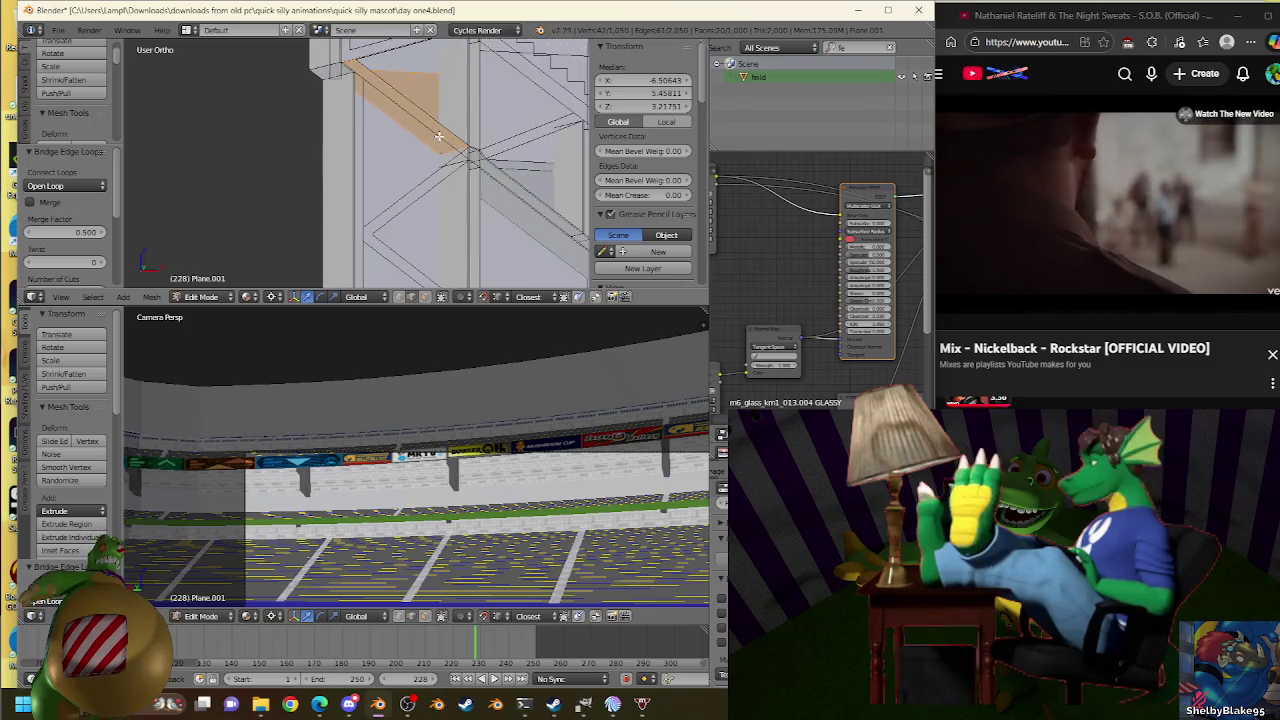
{"action": "mouse_move", "coordinate": [440, 135]}
{"action": "middle_mouse_down"}
{"action": "mouse_move", "coordinate": [474, 206]}
{"action": "mouse_move", "coordinate": [465, 189]}
{"action": "mouse_move", "coordinate": [443, 194]}
{"action": "mouse_move", "coordinate": [427, 261]}
{"action": "middle_mouse_up"}
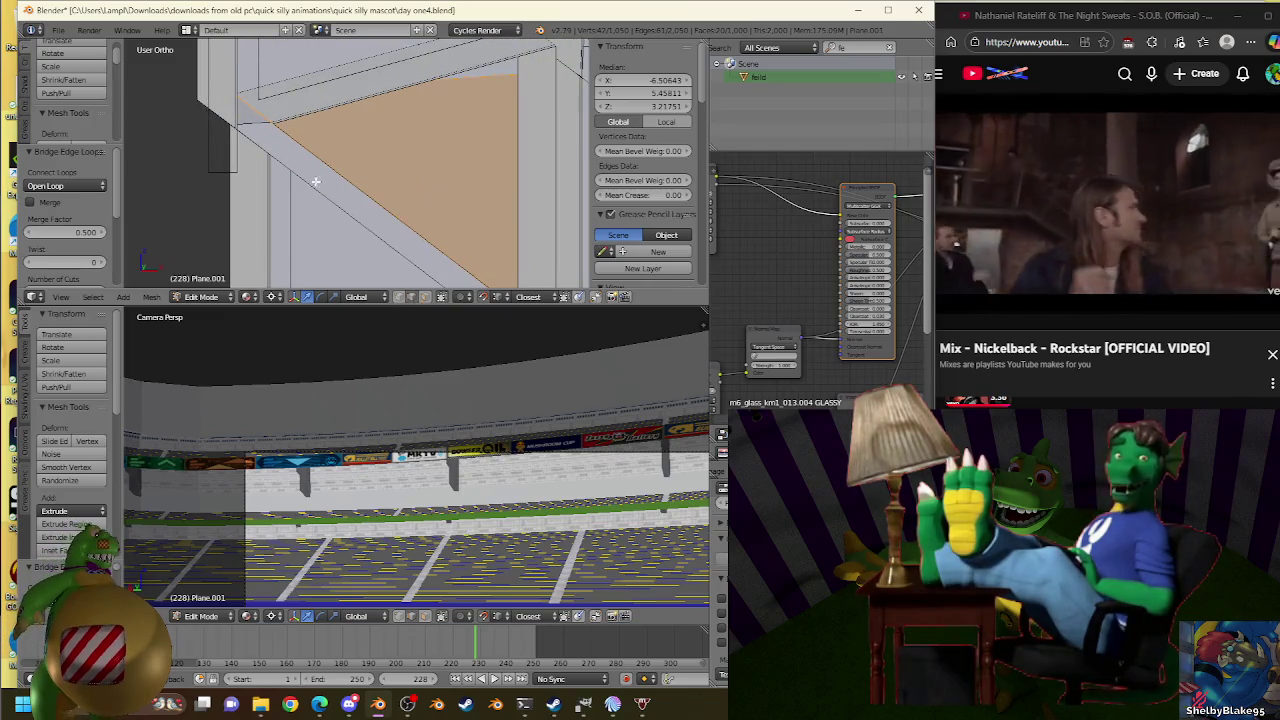
{"action": "key", "text": "Tab"}
{"action": "right_click", "coordinate": [315, 181]}
{"action": "key", "text": "Tab"}
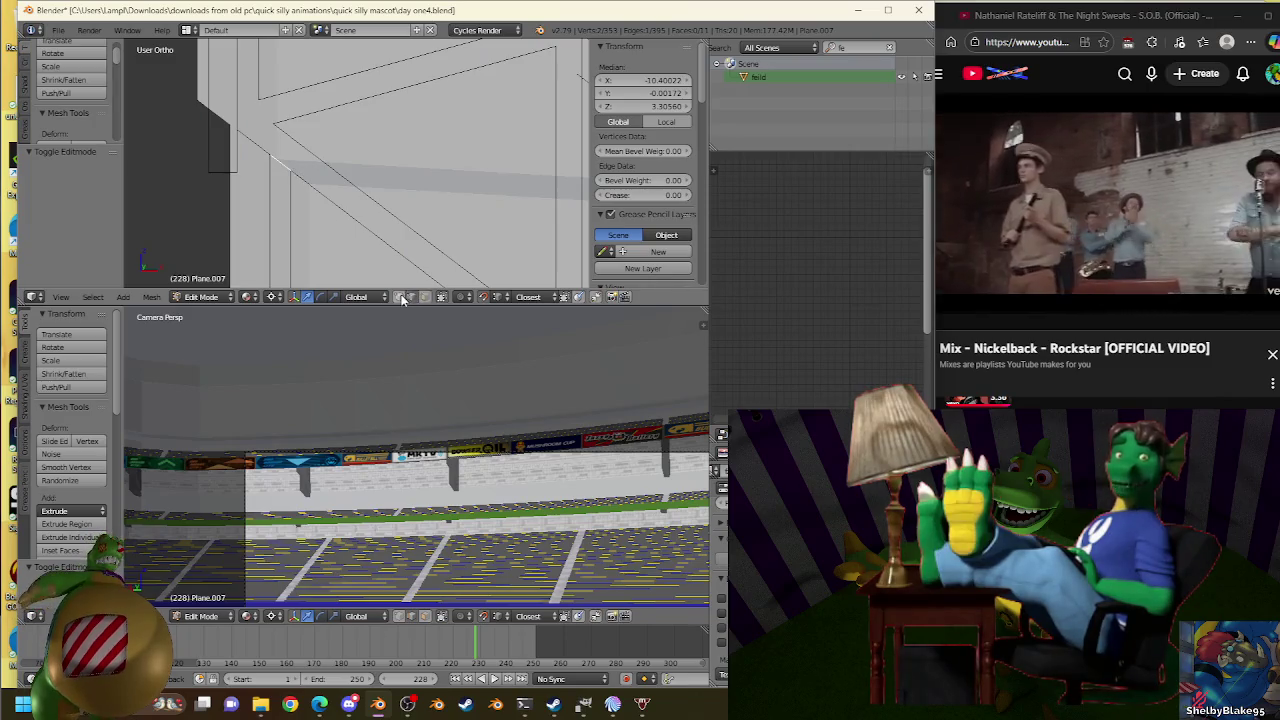
Set Plane.007's origin to its corner vertex via the 3D cursor.
{"action": "right_click", "coordinate": [290, 170]}
{"action": "key", "text": "shift+s"}
{"action": "left_click", "coordinate": [373, 153]}
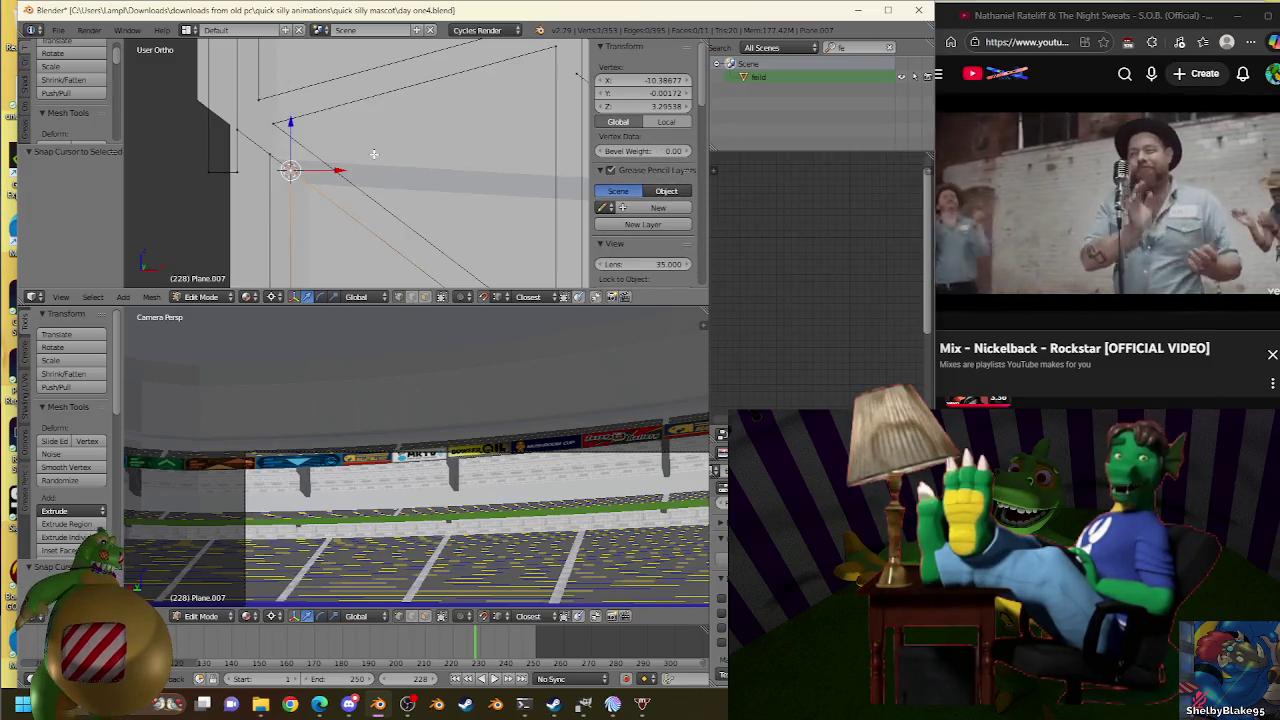
{"action": "key", "text": "Tab"}
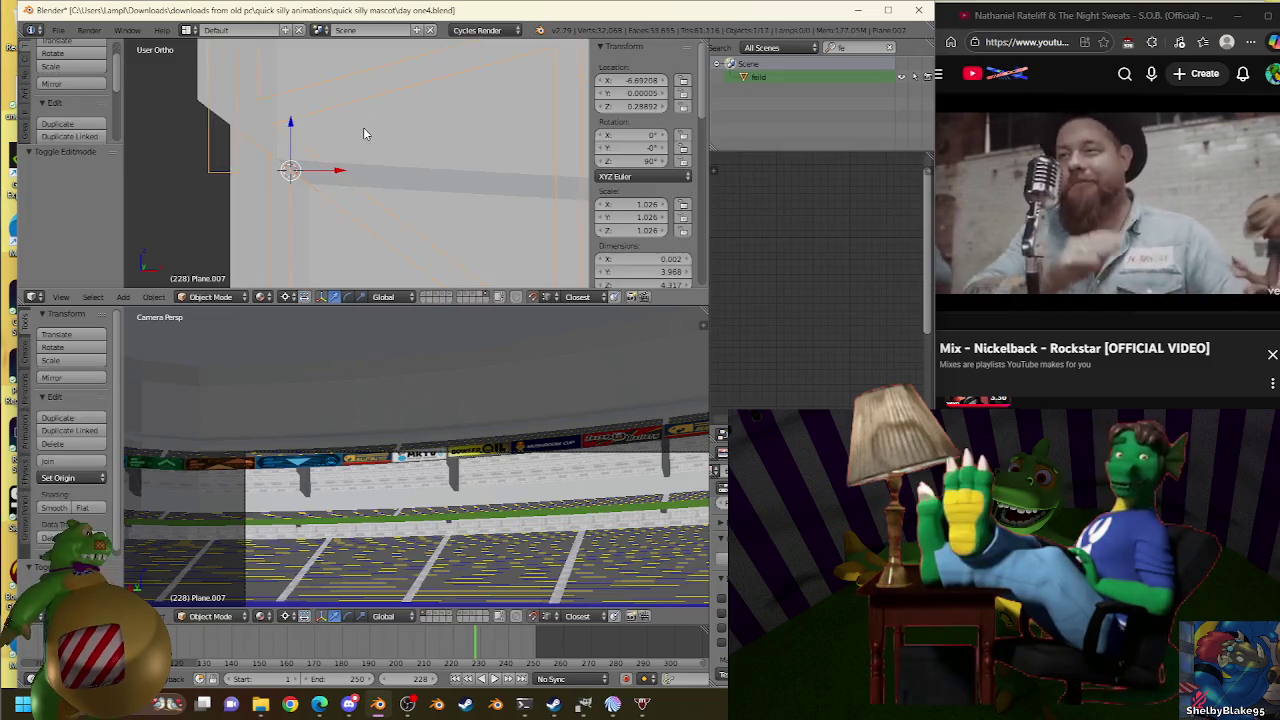
{"action": "key", "text": "ctrl+shift+alt+c"}
{"action": "left_click", "coordinate": [363, 126]}
Edit Plane.001 in front view and extrude its corner vertices in place.
{"action": "key", "text": "Tab"}
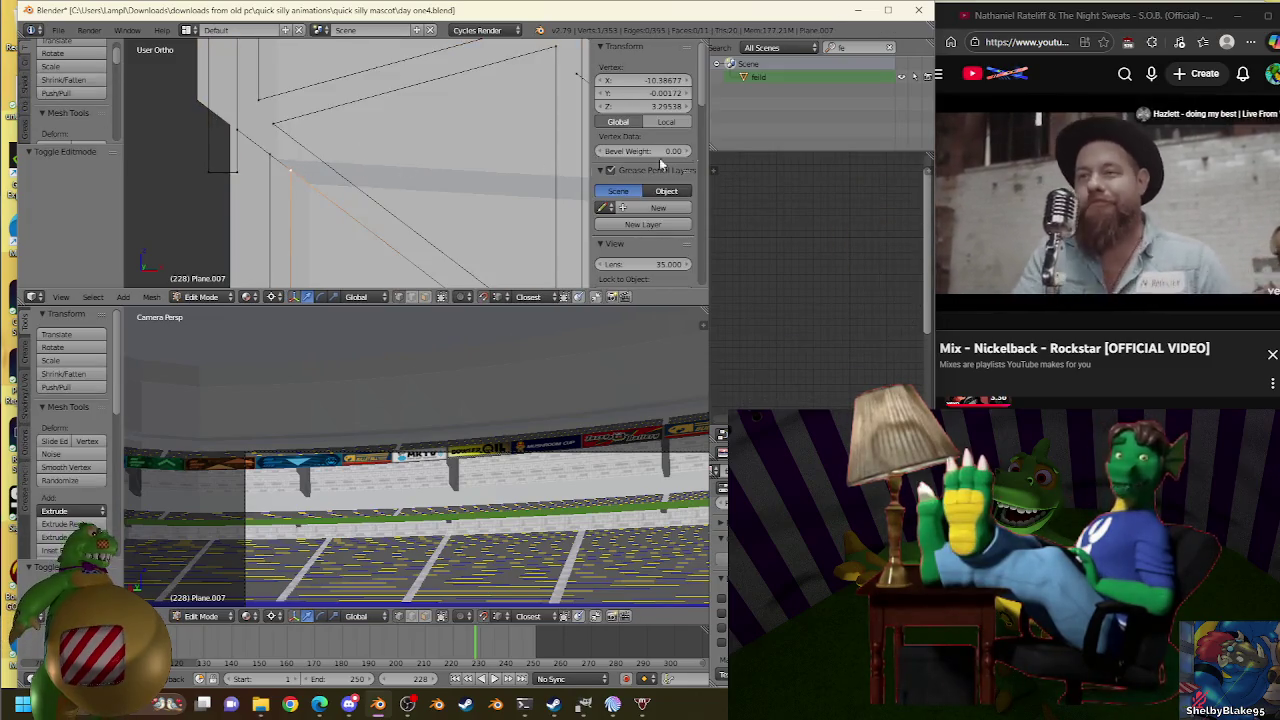
{"action": "key", "text": "Tab"}
{"action": "right_click", "coordinate": [326, 126]}
{"action": "key", "text": "Tab"}
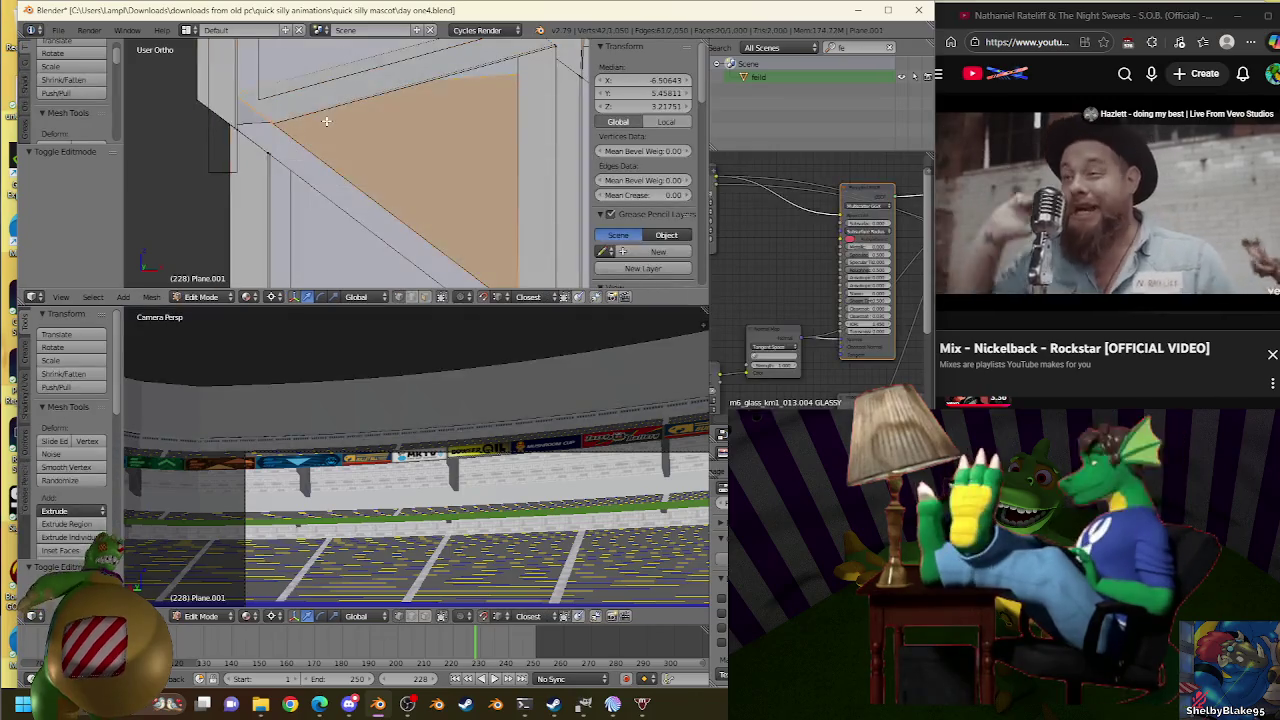
{"action": "key", "text": "KP_1"}
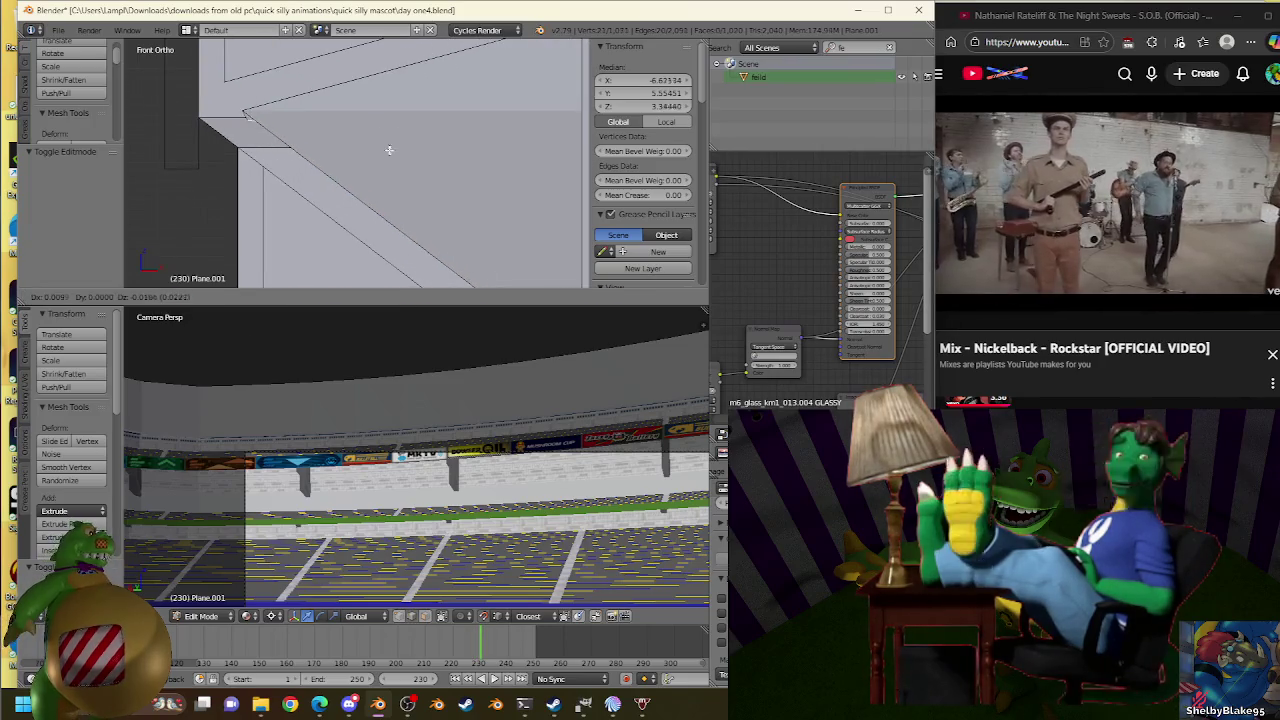
{"action": "key", "text": "e"}
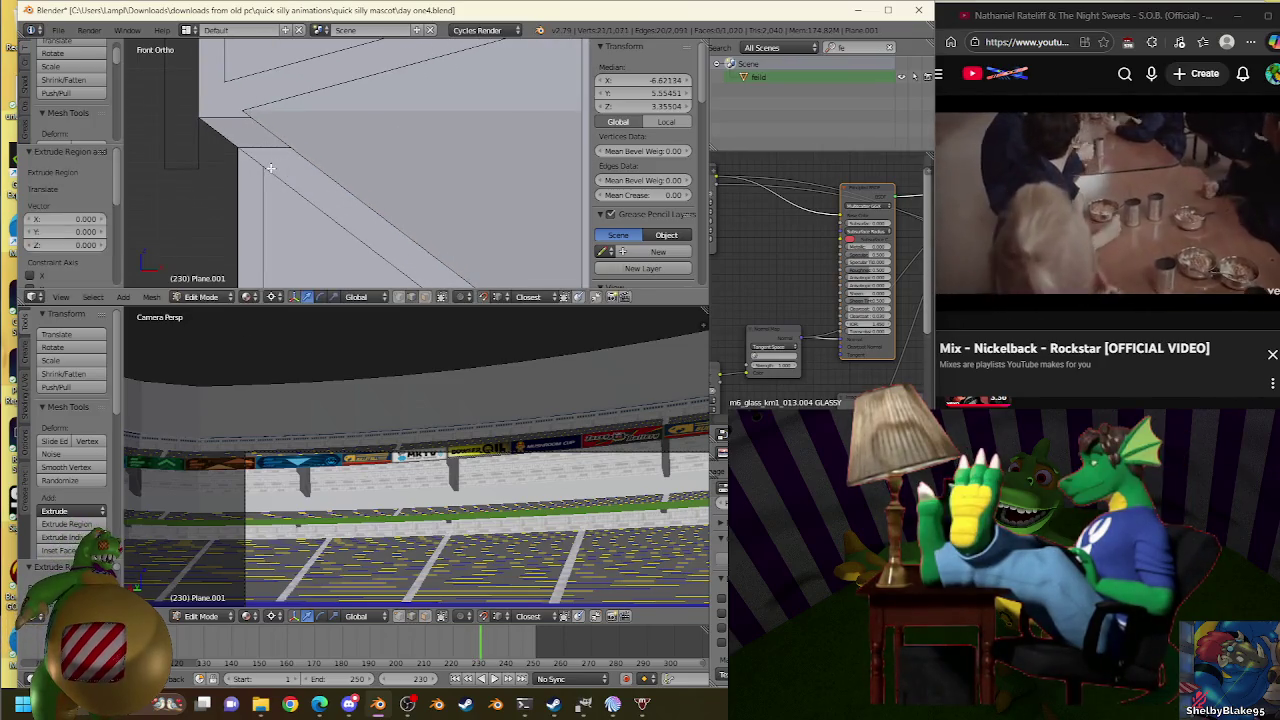
{"action": "key", "text": "s"}
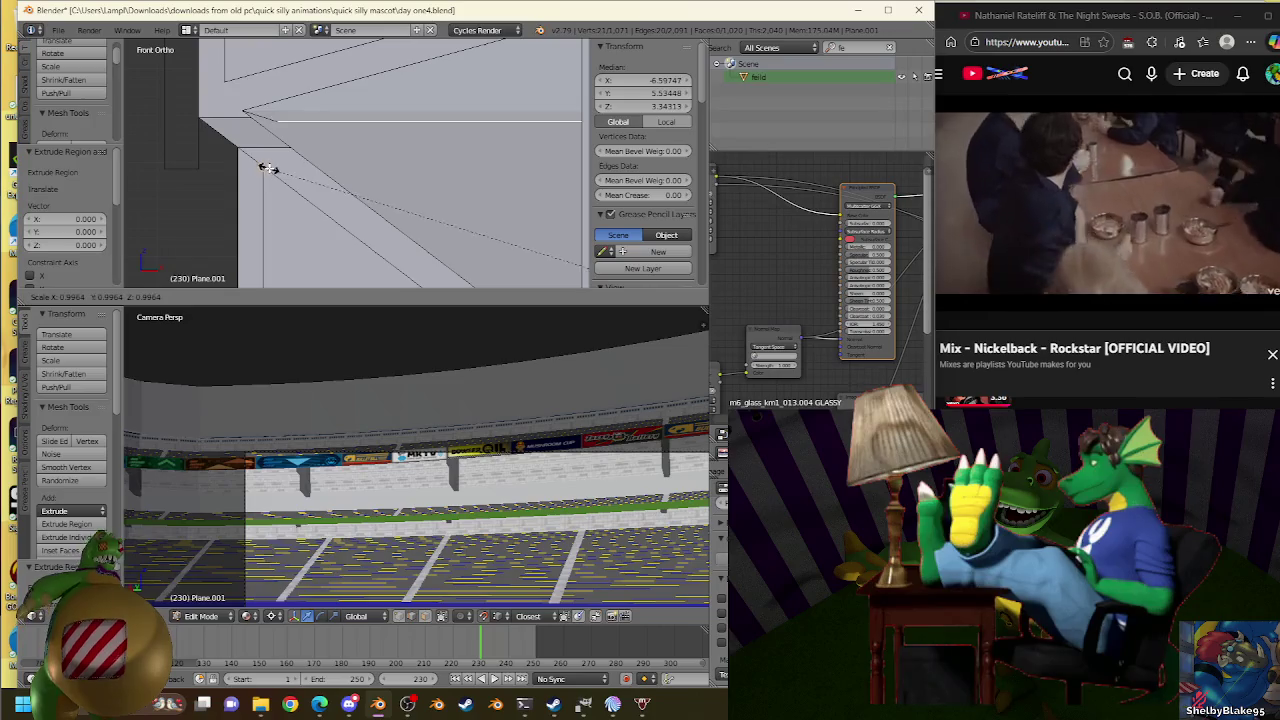
{"action": "left_click", "coordinate": [322, 169]}
Rescale the extruded vertices repeatedly, settling back at scale 1.000.
{"action": "key", "text": "s"}
{"action": "left_click", "coordinate": [610, 120]}
{"action": "key", "text": "s"}
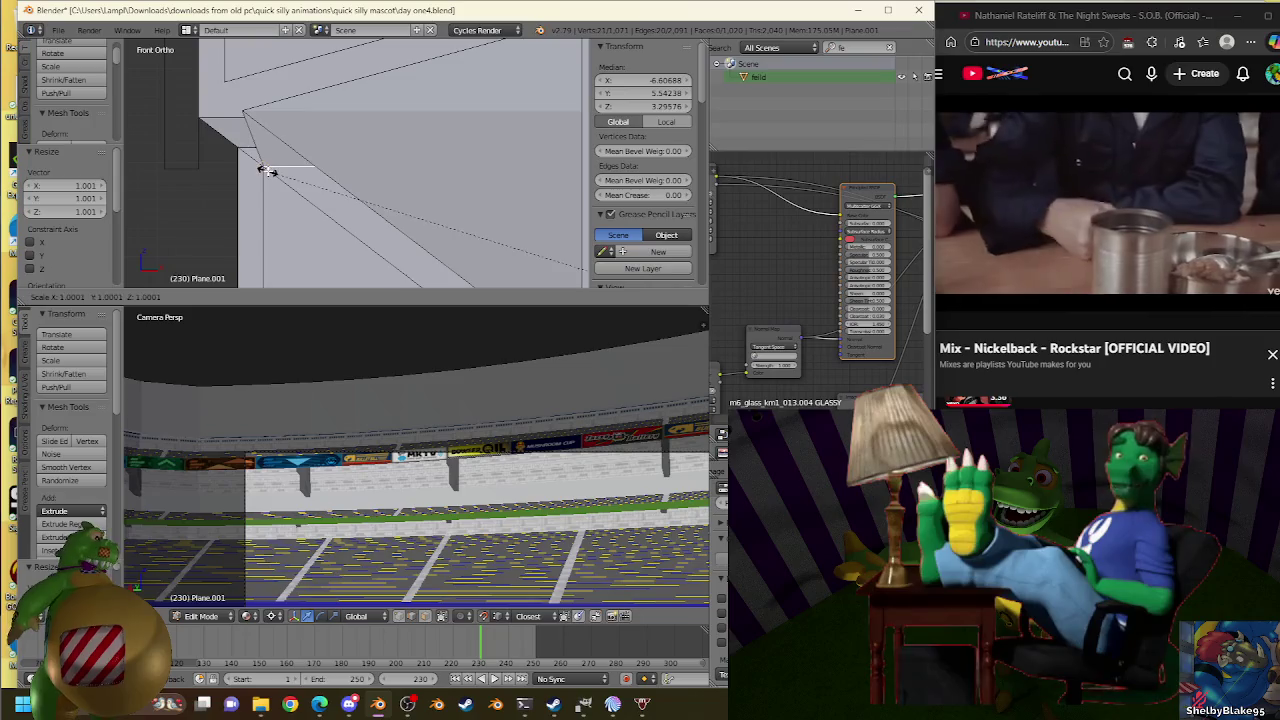
{"action": "left_click", "coordinate": [268, 167]}
{"action": "key", "text": "s"}
{"action": "left_click", "coordinate": [266, 170]}
{"action": "key", "text": "s"}
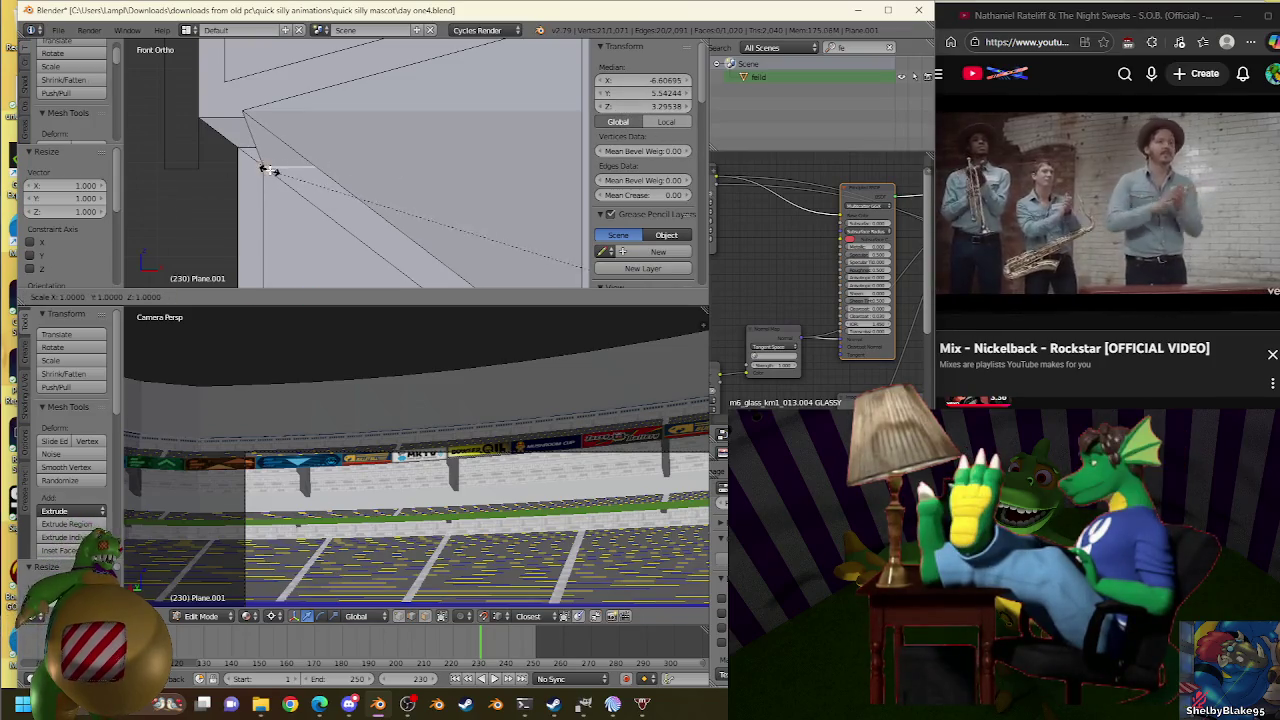
{"action": "left_click", "coordinate": [354, 197]}
{"action": "scroll", "coordinate": [358, 189], "scroll_direction": "down", "scroll_amount": 3}
Extrude the selected Plane.001 vertex downward in two successive extrusions.
{"action": "scroll", "coordinate": [358, 189], "scroll_direction": "up", "scroll_amount": 3}
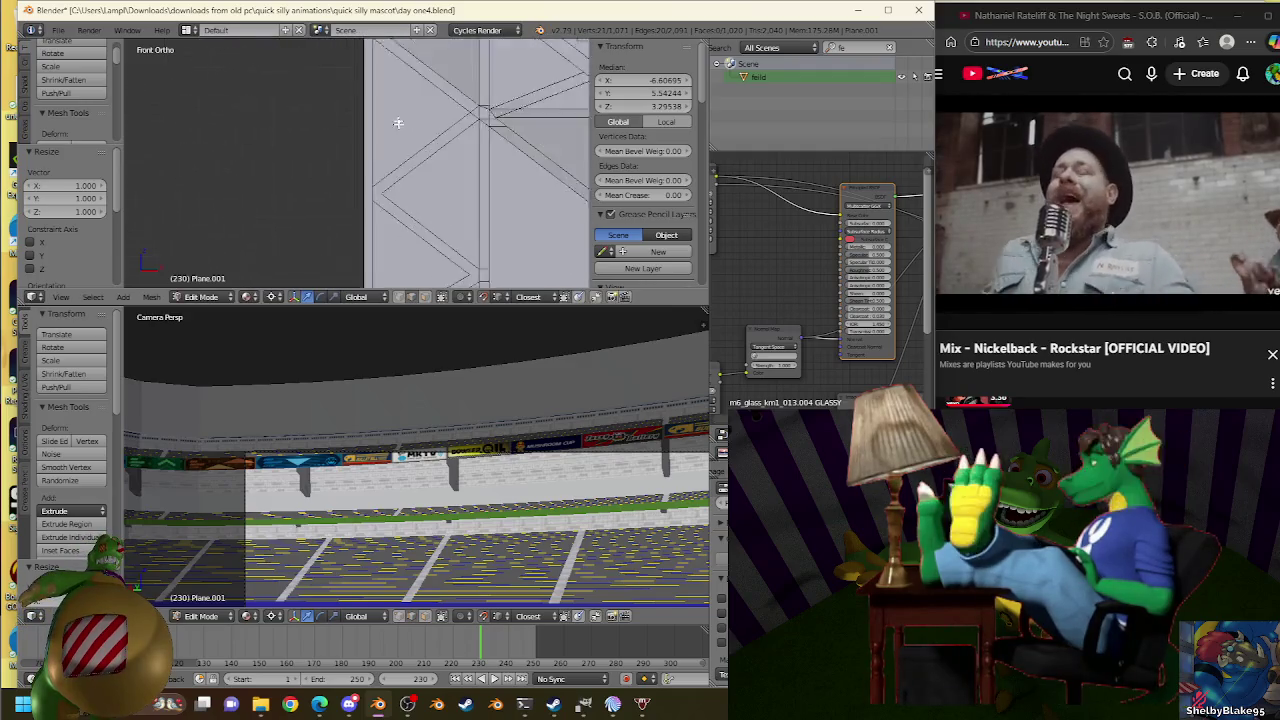
{"action": "key", "text": "e"}
{"action": "left_click", "coordinate": [384, 198]}
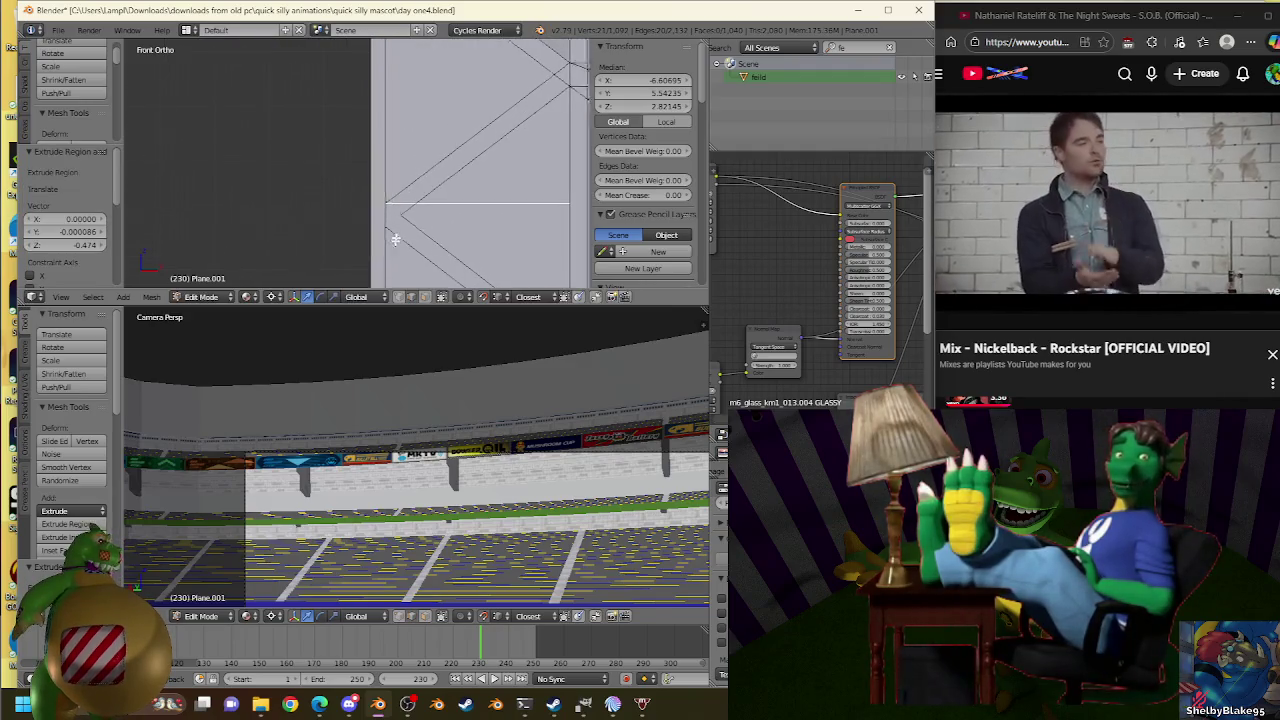
{"action": "scroll", "coordinate": [380, 190], "scroll_direction": "down", "scroll_amount": 2}
{"action": "scroll", "coordinate": [379, 181], "scroll_direction": "up", "scroll_amount": 2}
{"action": "key", "text": "e"}
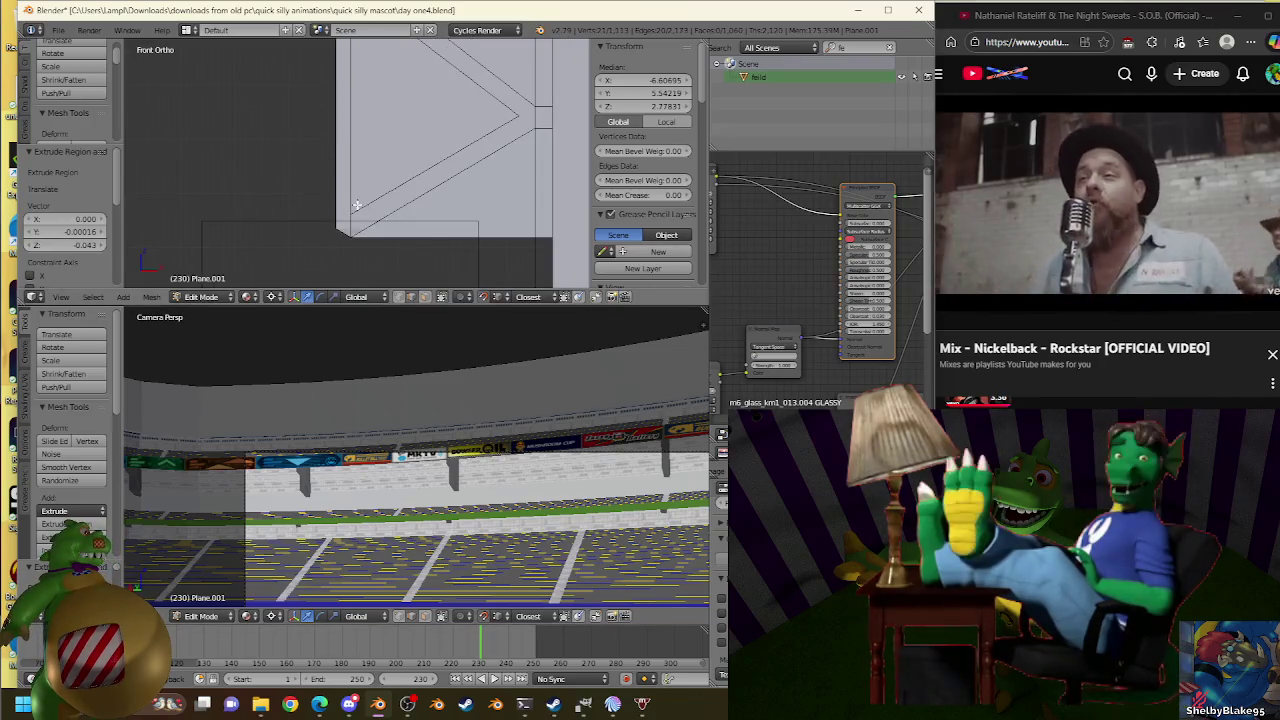
{"action": "left_click", "coordinate": [357, 206]}
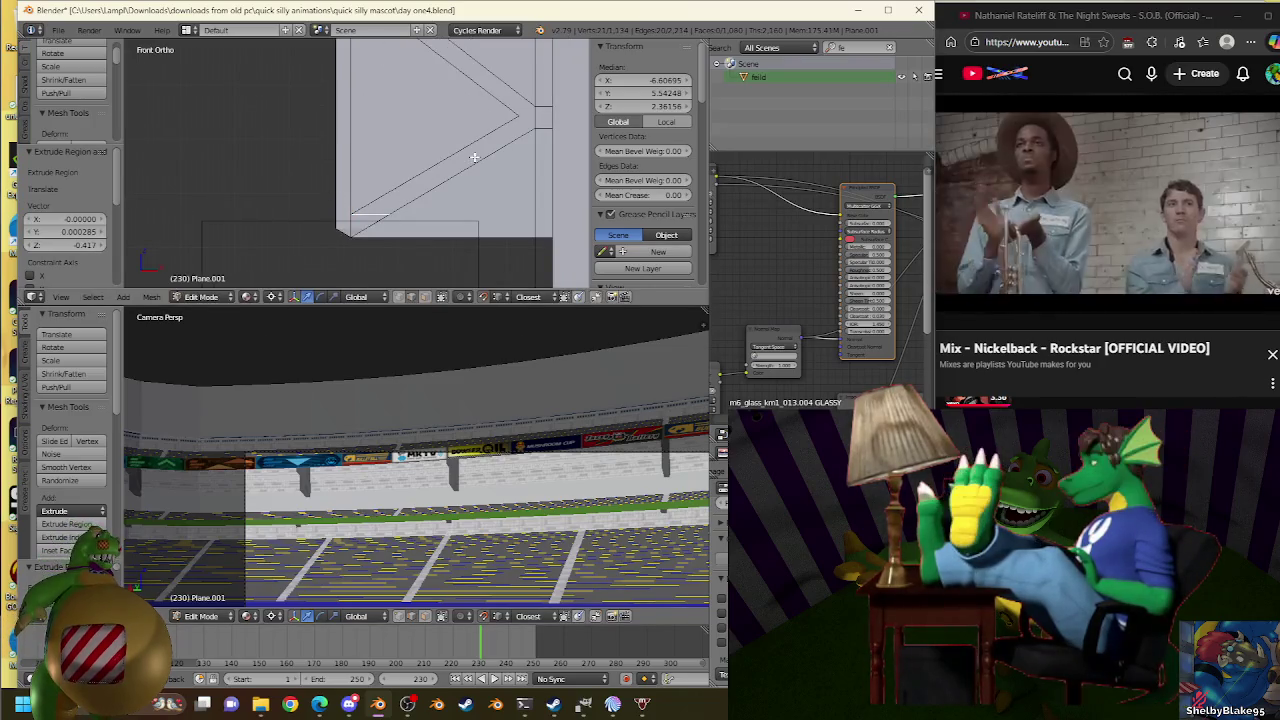
Snap the 3D cursor to a Plane.007 corner vertex and set Plane.001's origin.
{"action": "key", "text": "Tab"}
{"action": "right_click", "coordinate": [523, 120]}
{"action": "key", "text": "Tab"}
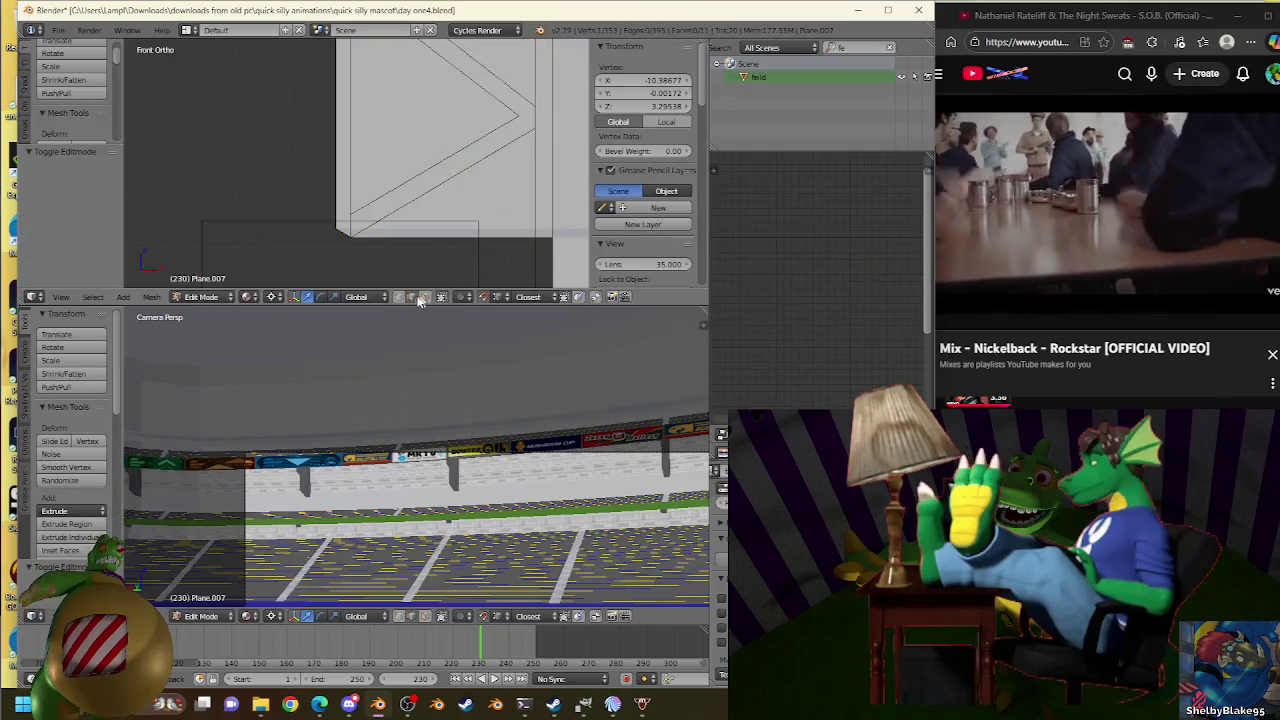
{"action": "right_click", "coordinate": [522, 110]}
{"action": "key", "text": "shift+s"}
{"action": "left_click", "coordinate": [525, 108]}
{"action": "key", "text": "Tab"}
{"action": "right_click", "coordinate": [528, 114]}
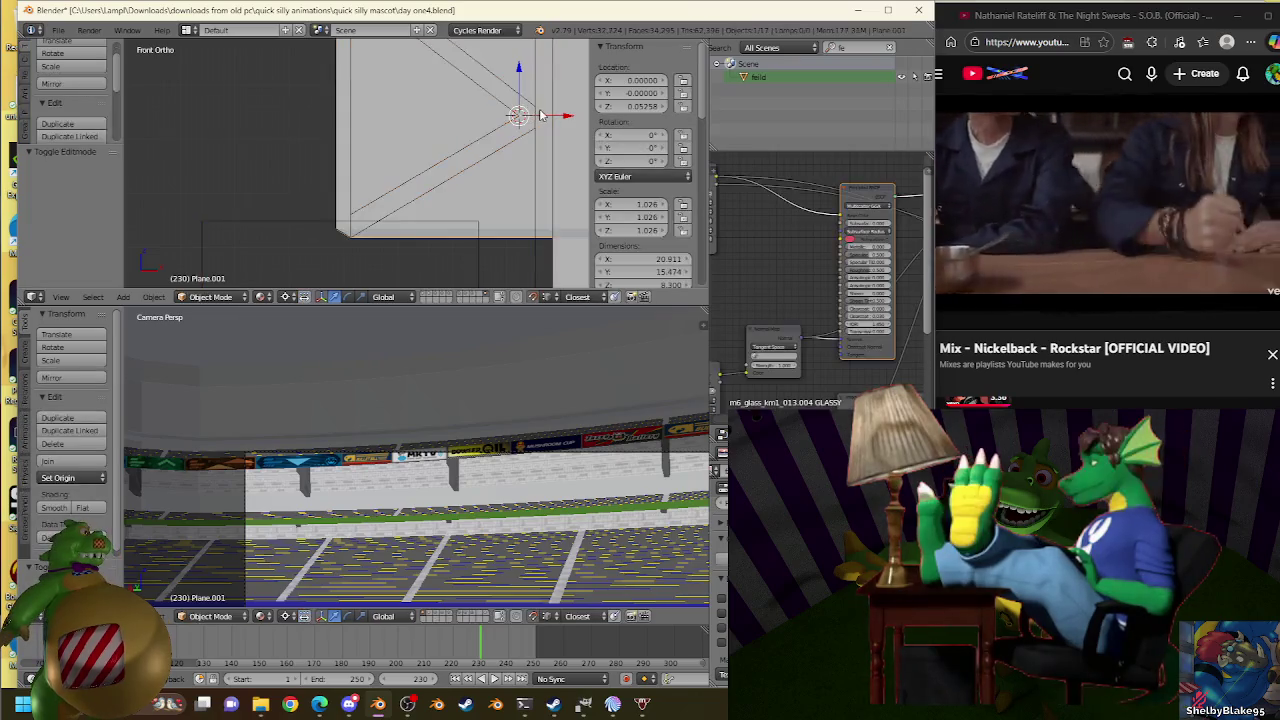
{"action": "key", "text": "shift+ctrl+alt+c"}
{"action": "left_click", "coordinate": [540, 114]}
Extrude Plane.001's corner edge out to the roof-truss corner and scale it.
{"action": "right_click", "coordinate": [528, 115]}
{"action": "key", "text": "Tab"}
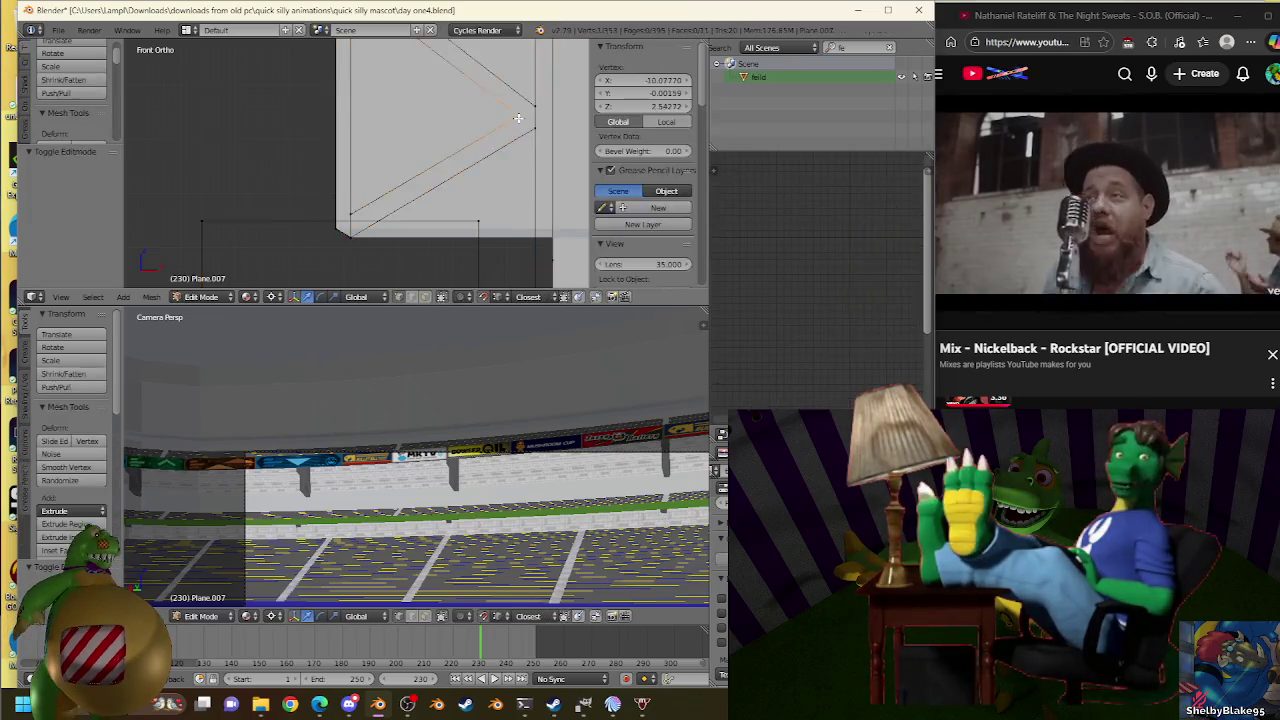
{"action": "key", "text": "Tab"}
{"action": "right_click", "coordinate": [573, 130]}
{"action": "key", "text": "Tab"}
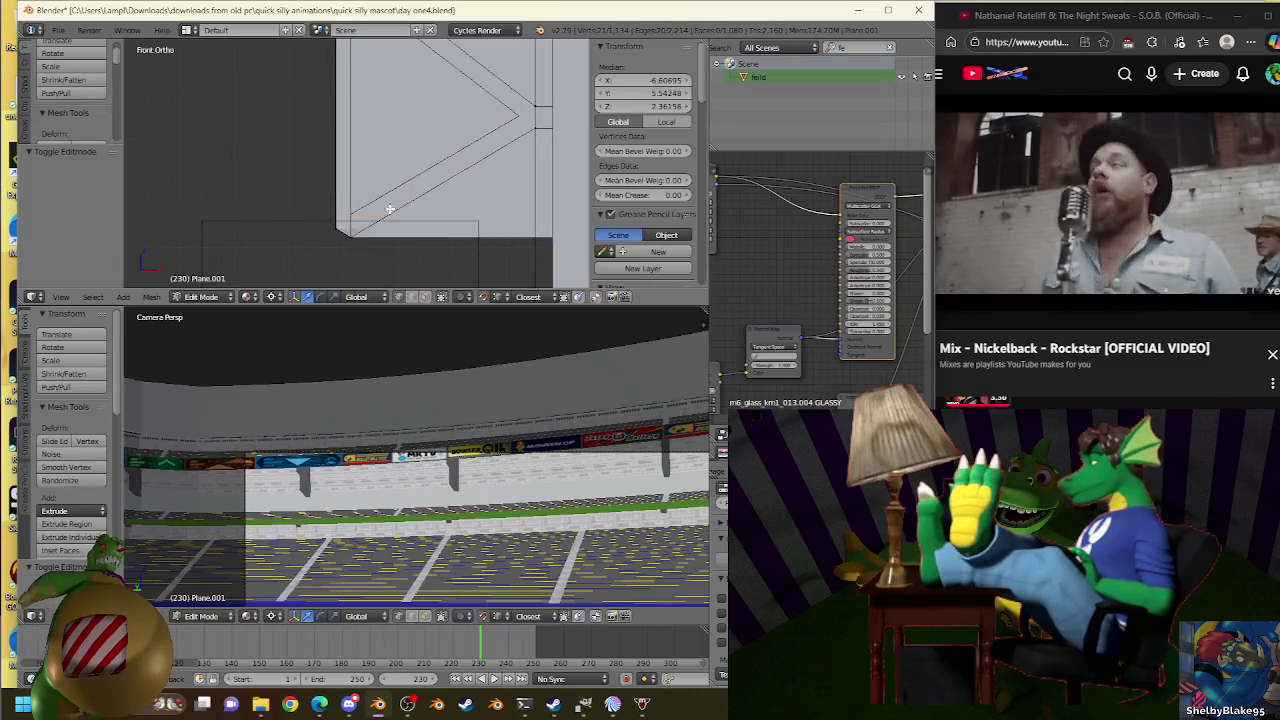
{"action": "key", "text": "e"}
{"action": "left_click", "coordinate": [527, 120]}
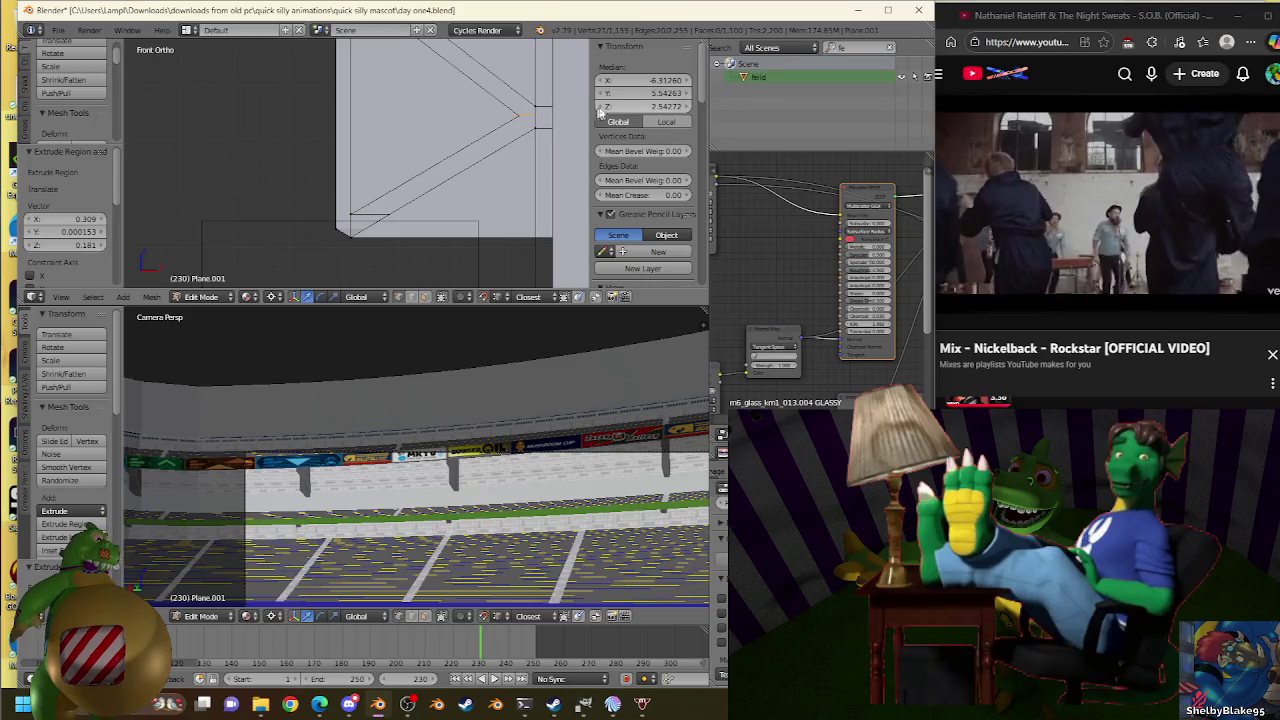
{"action": "key", "text": "s"}
{"action": "left_click", "coordinate": [525, 116]}
Extrude a second corner edge and rescale it back to its original size.
{"action": "left_click", "coordinate": [479, 137]}
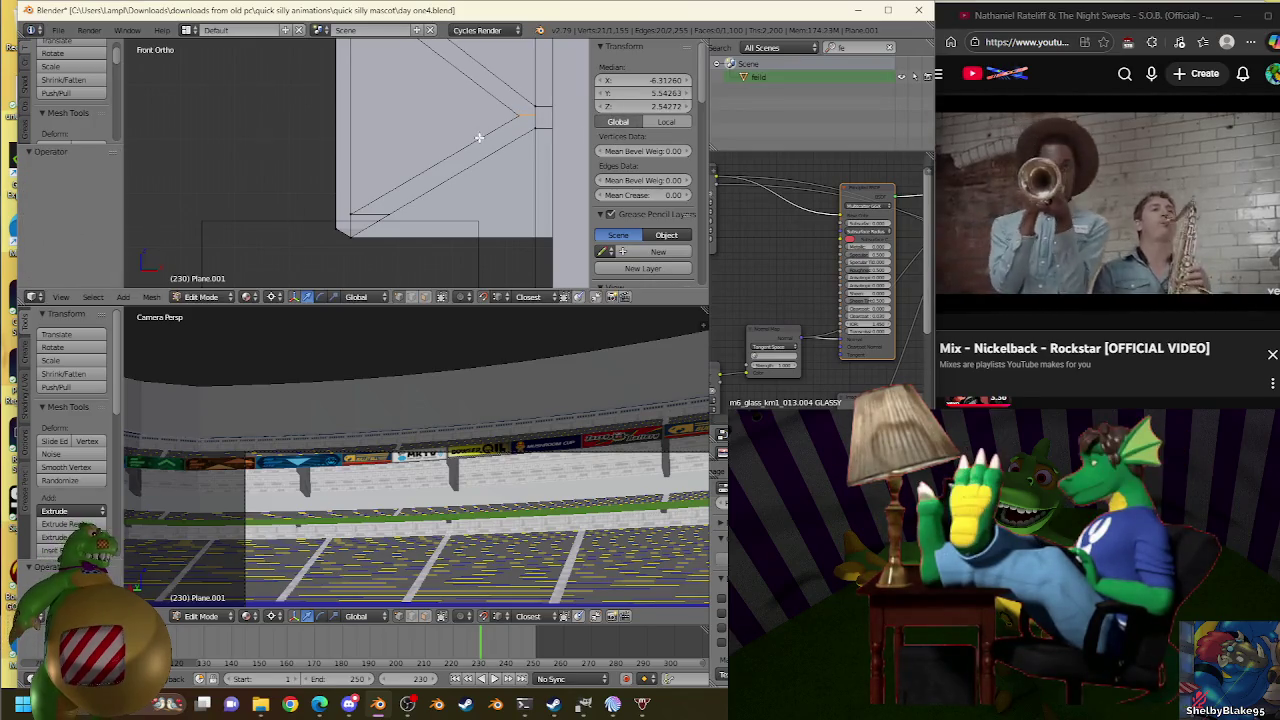
{"action": "right_click", "coordinate": [483, 137]}
{"action": "key", "text": "e"}
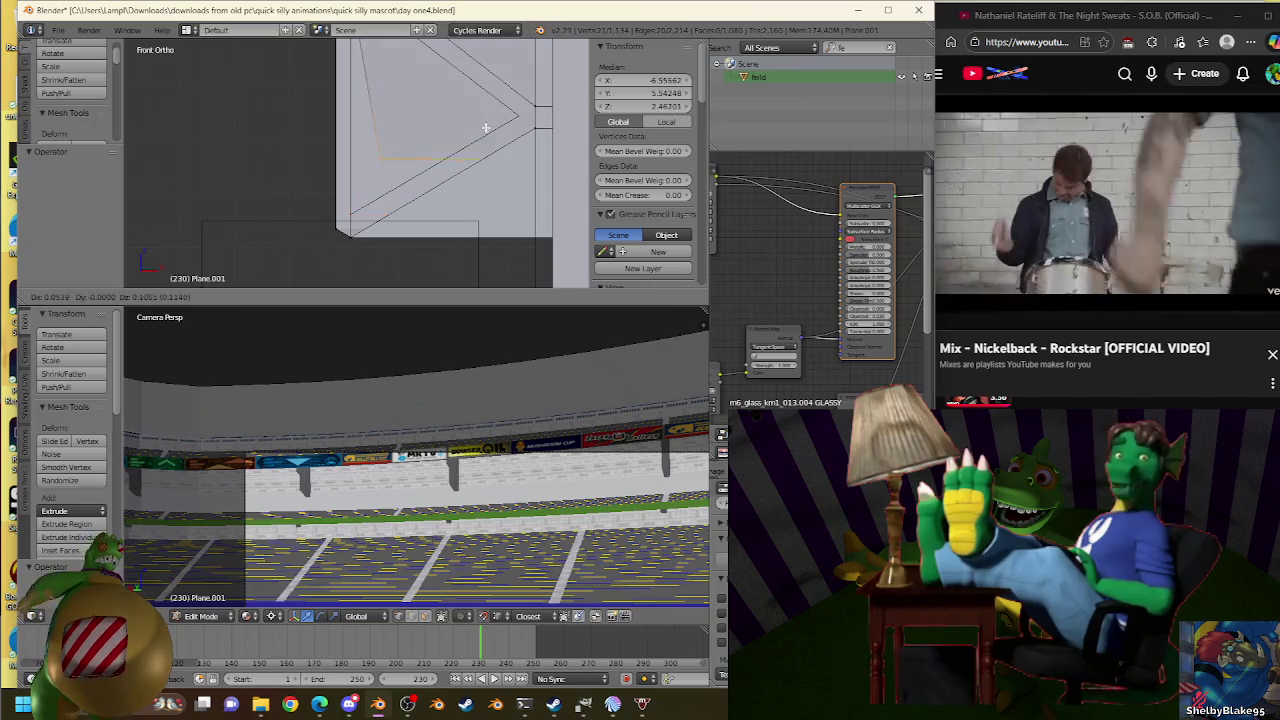
{"action": "right_click", "coordinate": [471, 131]}
{"action": "key", "text": "s"}
{"action": "left_click", "coordinate": [517, 112]}
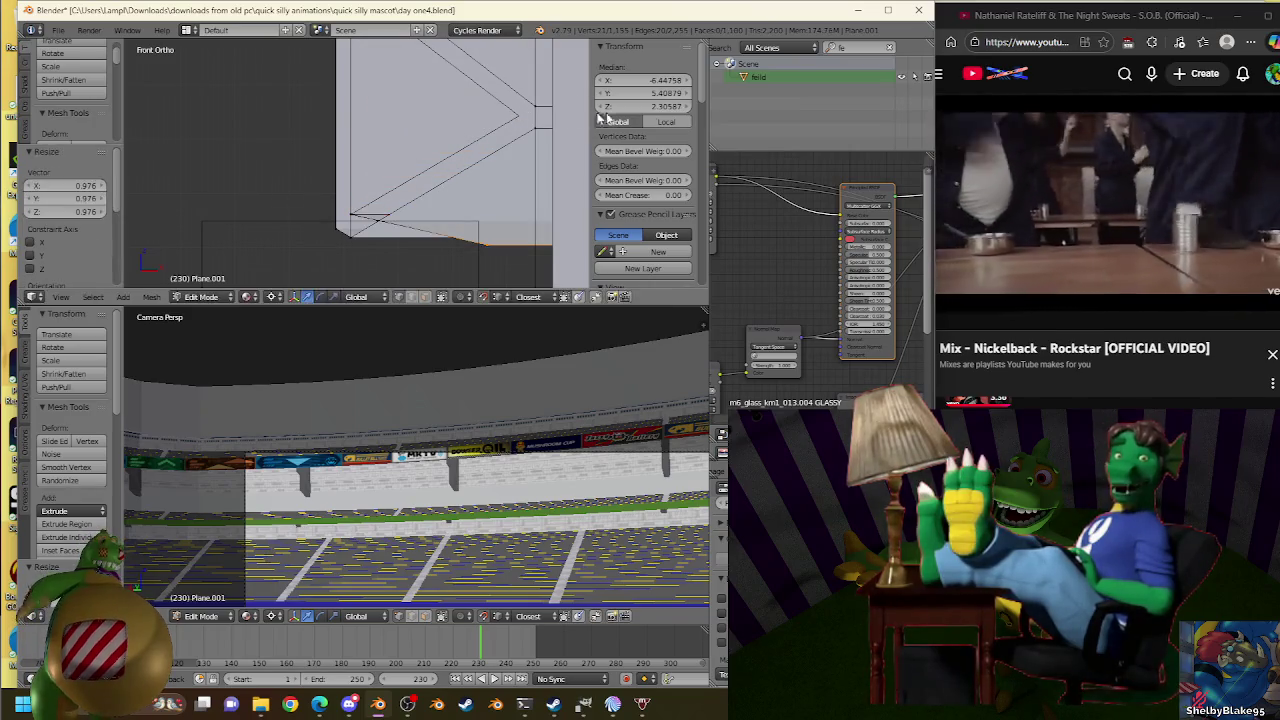
{"action": "key", "text": "s"}
{"action": "left_click", "coordinate": [656, 118]}
{"action": "key", "text": "s"}
{"action": "left_click", "coordinate": [522, 116]}
{"action": "key", "text": "s"}
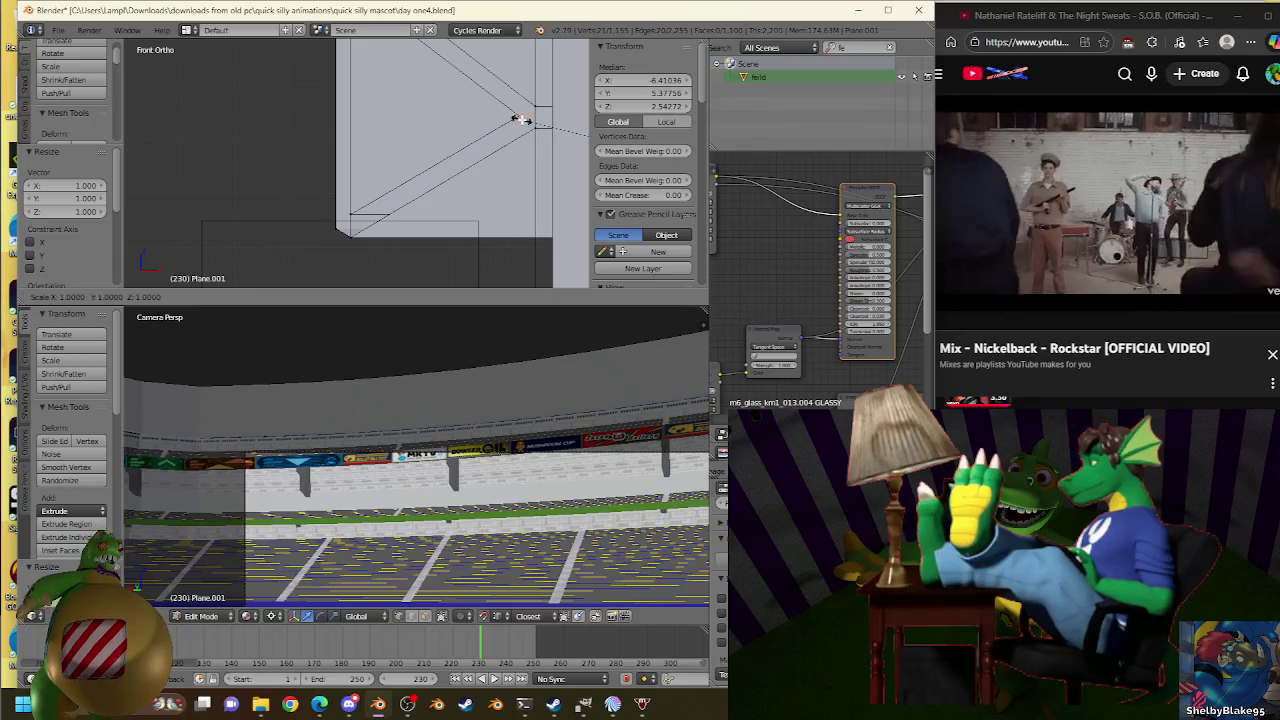
{"action": "left_click", "coordinate": [520, 118]}
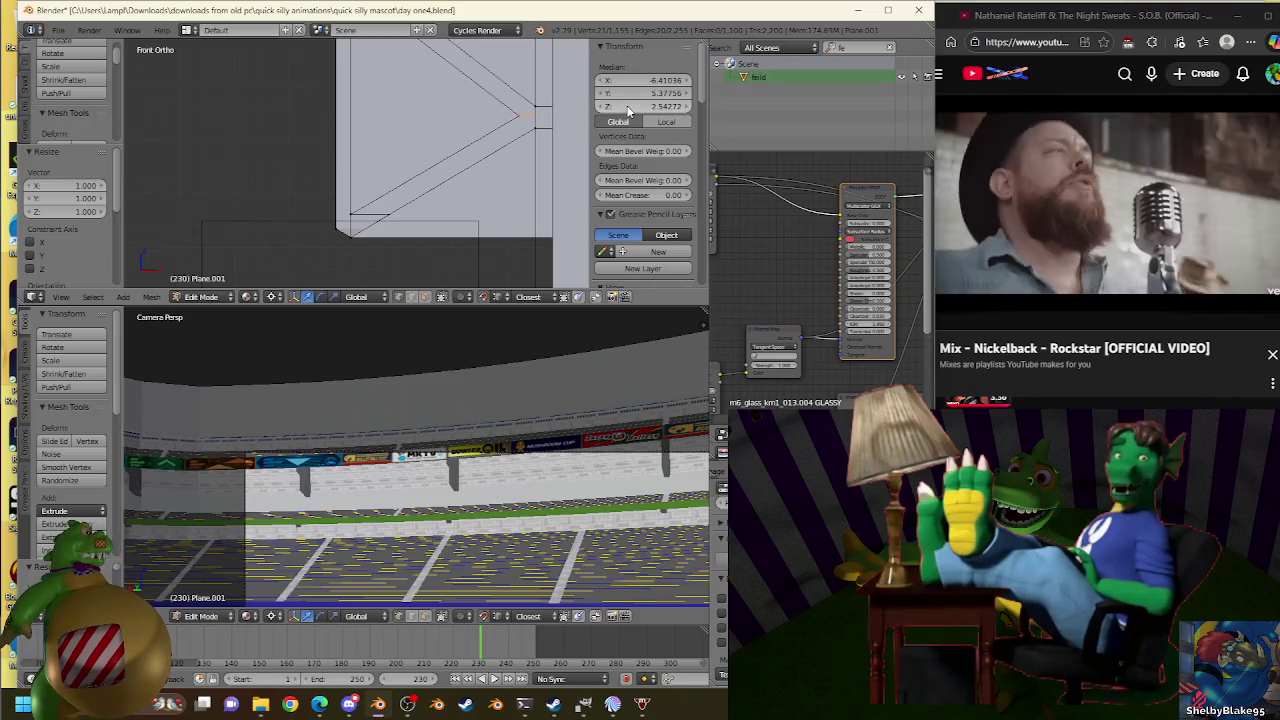
Set the new vertices' Z height to 2.54272 in the N panel.
{"action": "left_click", "coordinate": [628, 107]}
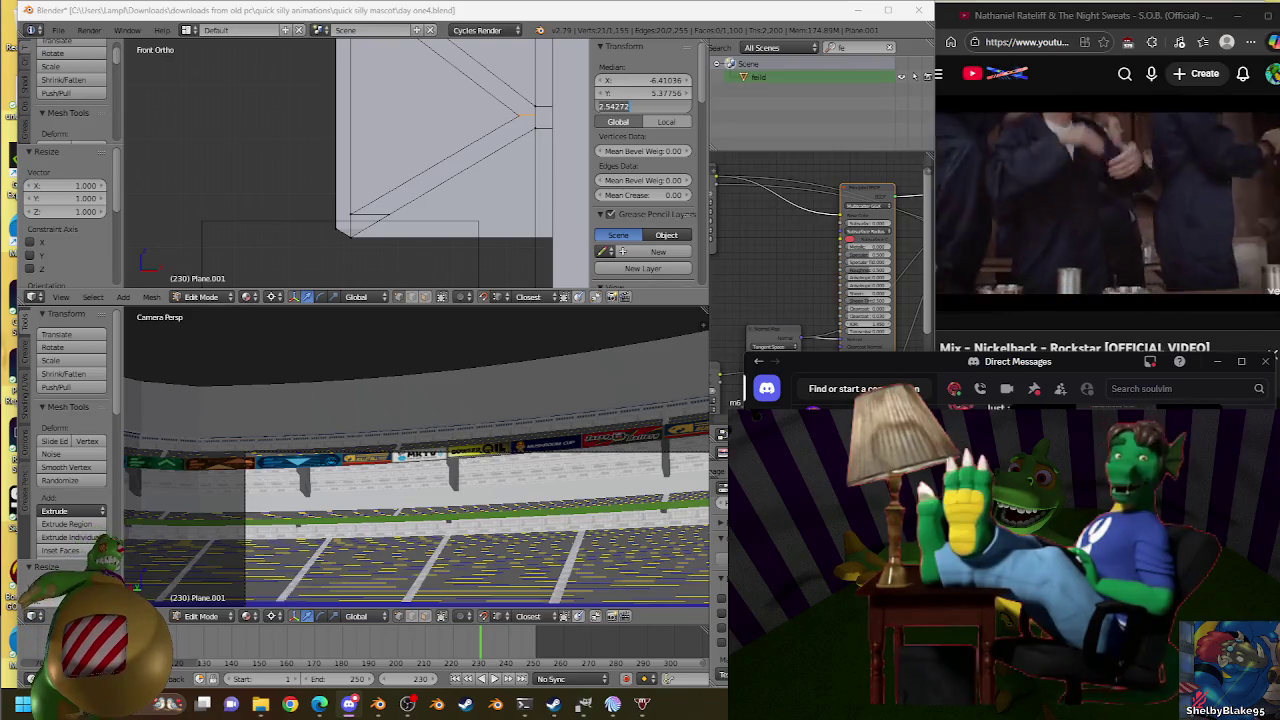
{"action": "left_click", "coordinate": [430, 188]}
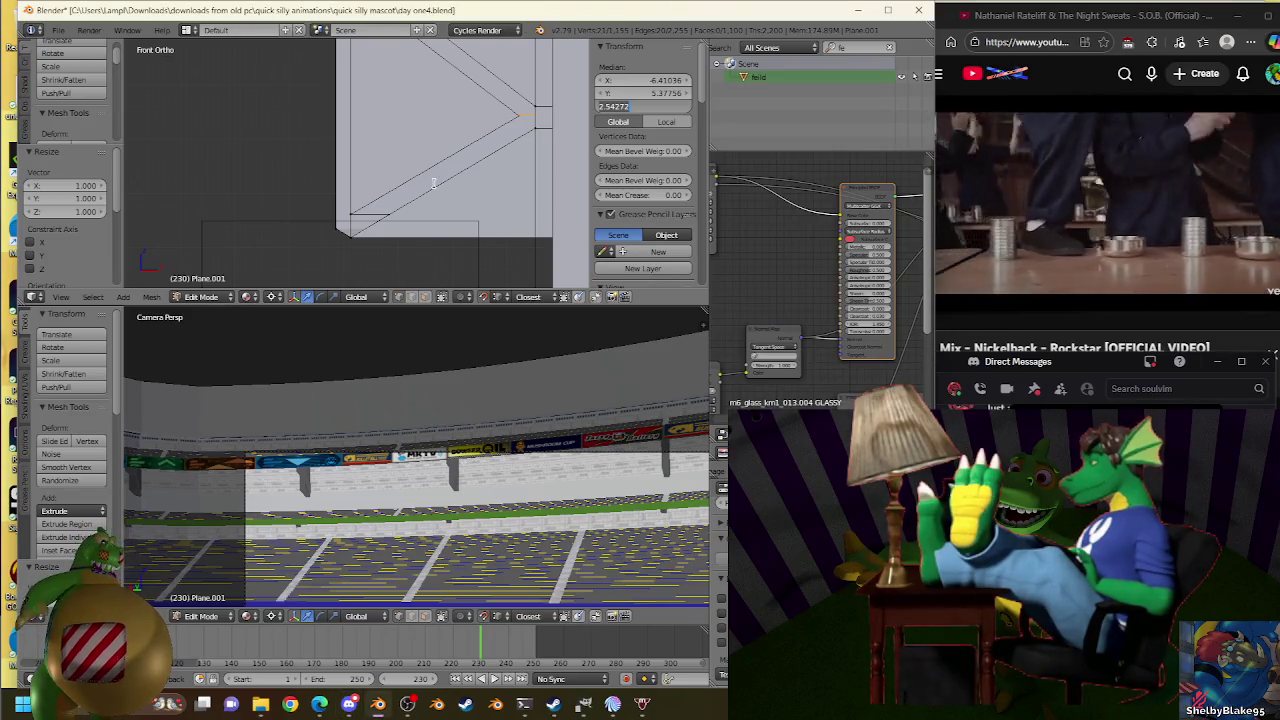
{"action": "key", "text": "Return"}
{"action": "mouse_move", "coordinate": [434, 180]}
{"action": "middle_mouse_down"}
{"action": "mouse_move", "coordinate": [460, 163]}
{"action": "mouse_move", "coordinate": [487, 189]}
{"action": "mouse_move", "coordinate": [460, 166]}
{"action": "mouse_move", "coordinate": [447, 188]}
{"action": "middle_mouse_up"}
{"action": "key", "text": "Tab"}
{"action": "key", "text": "Tab"}
{"action": "scroll", "coordinate": [447, 188], "scroll_direction": "up", "scroll_amount": 1}
{"action": "scroll", "coordinate": [461, 204], "scroll_direction": "up", "scroll_amount": 1}
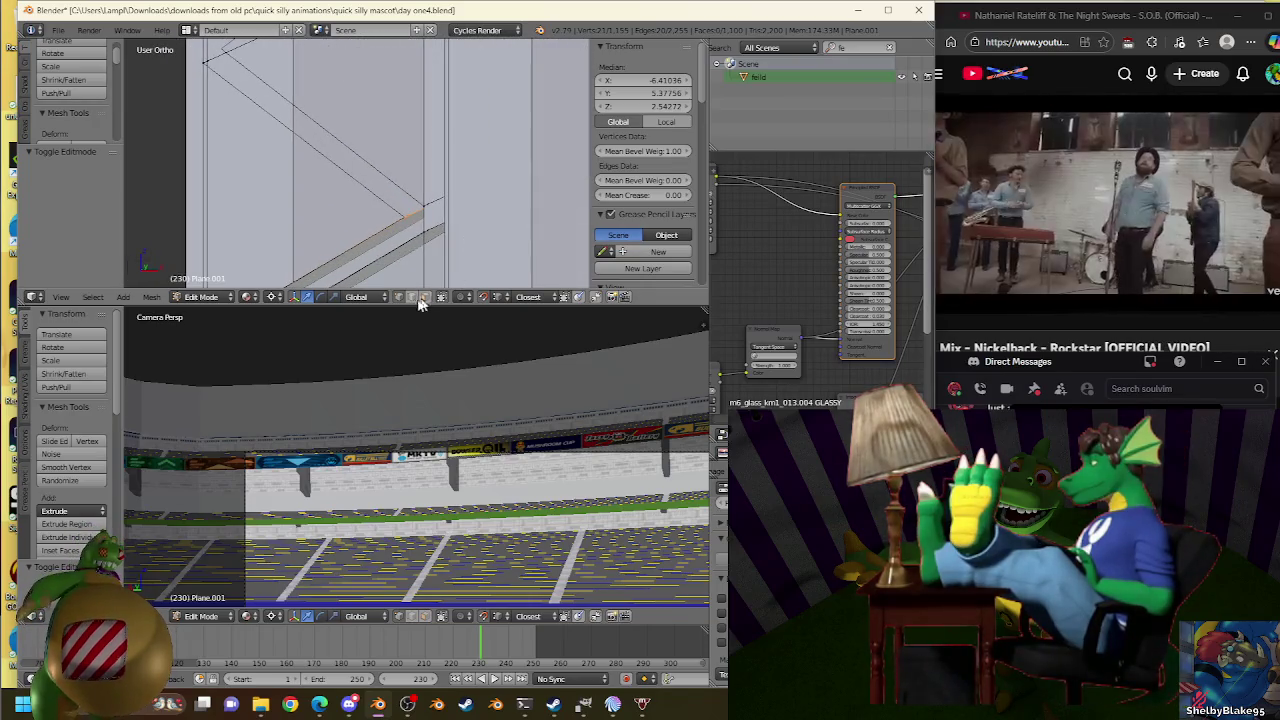
Check the edges along the truss corner, then deselect everything in the mesh.
{"action": "right_click", "coordinate": [415, 215]}
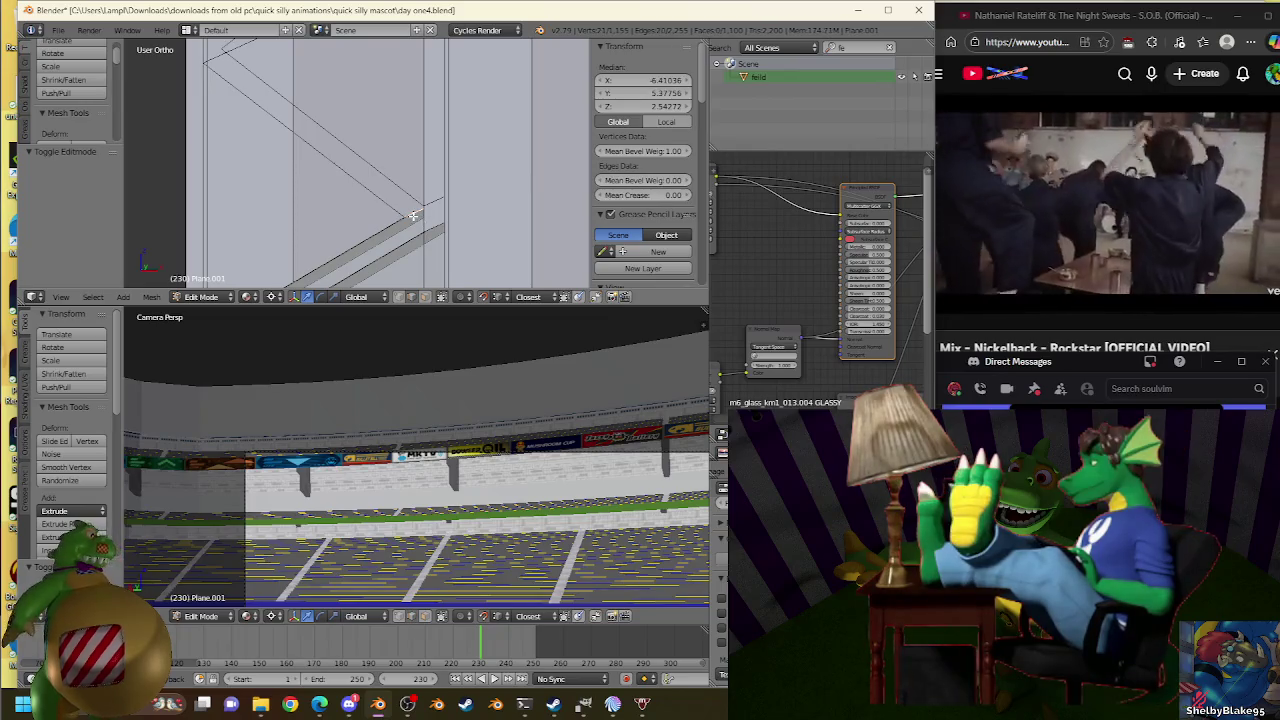
{"action": "mouse_move", "coordinate": [258, 82]}
{"action": "middle_mouse_down"}
{"action": "mouse_move", "coordinate": [314, 163]}
{"action": "mouse_move", "coordinate": [373, 212]}
{"action": "middle_mouse_up"}
{"action": "scroll", "coordinate": [373, 212], "scroll_direction": "down", "scroll_amount": 2}
{"action": "right_click", "coordinate": [382, 91]}
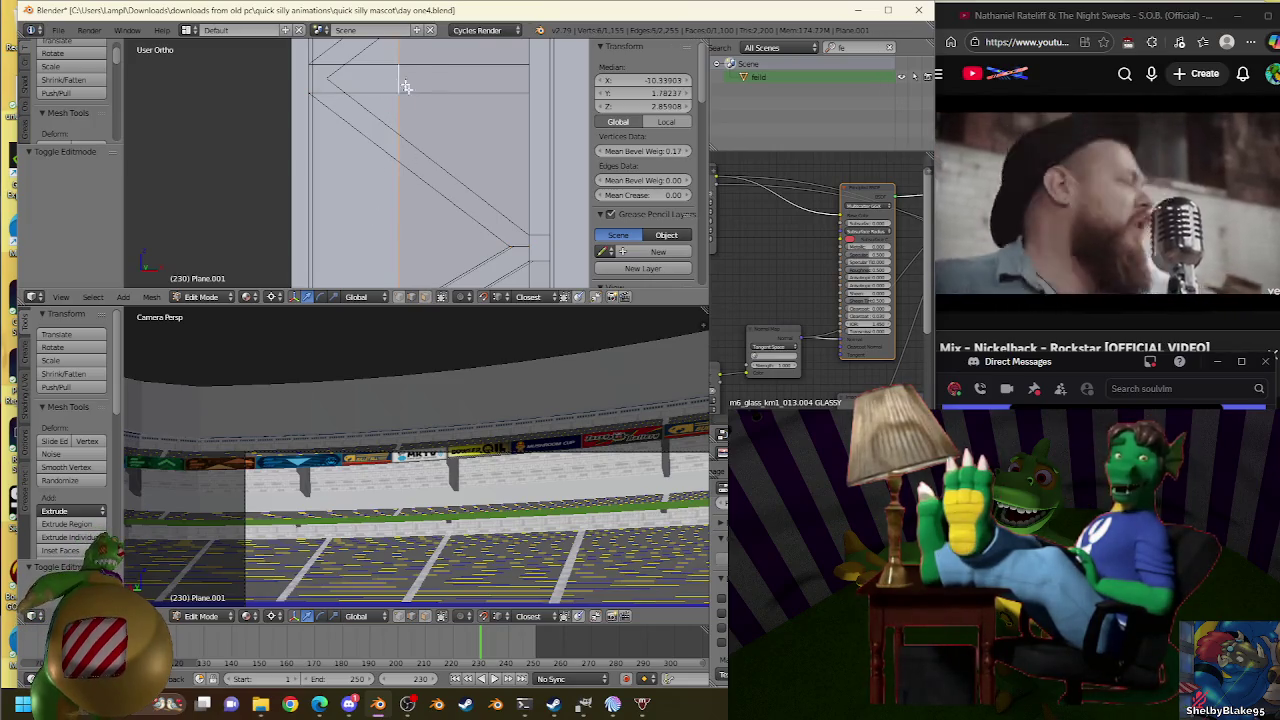
{"action": "key", "text": "a"}
{"action": "mouse_move", "coordinate": [401, 72]}
{"action": "middle_mouse_down"}
{"action": "mouse_move", "coordinate": [446, 185]}
{"action": "mouse_move", "coordinate": [266, 124]}
{"action": "middle_mouse_up"}
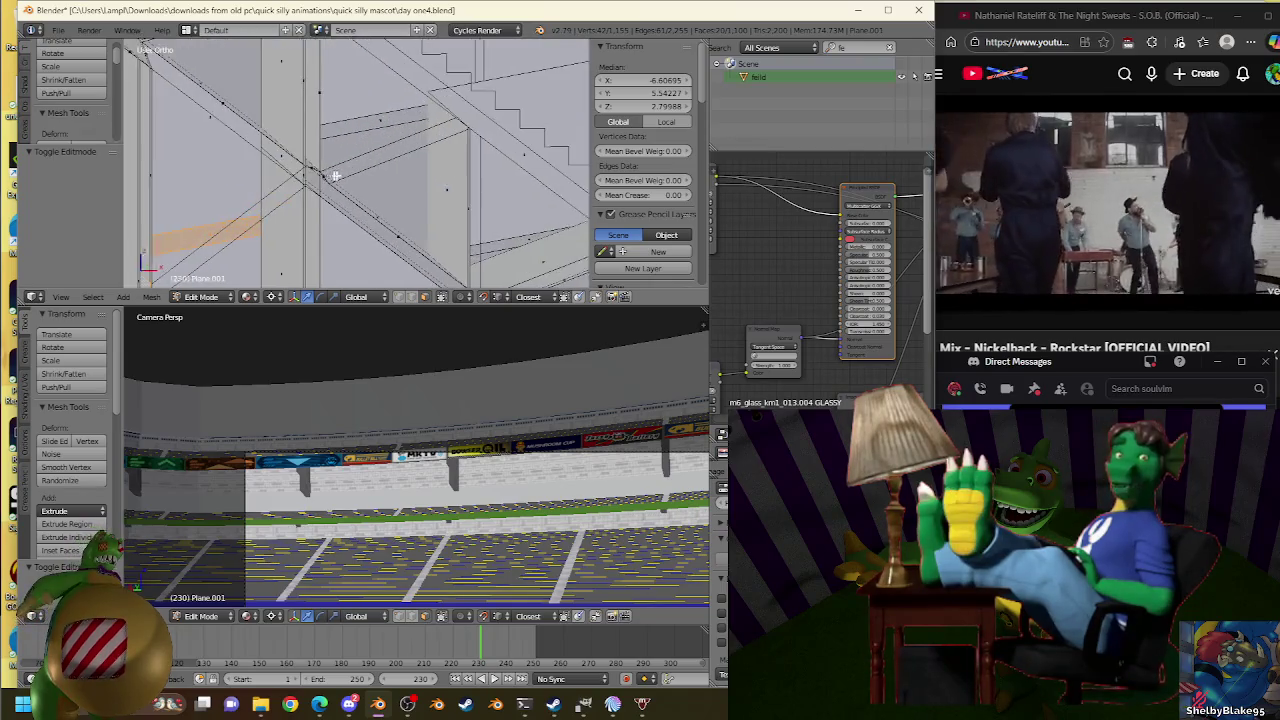
Delete the selected stray faces at the stair corner.
{"action": "key", "text": "x"}
{"action": "left_click", "coordinate": [505, 169]}
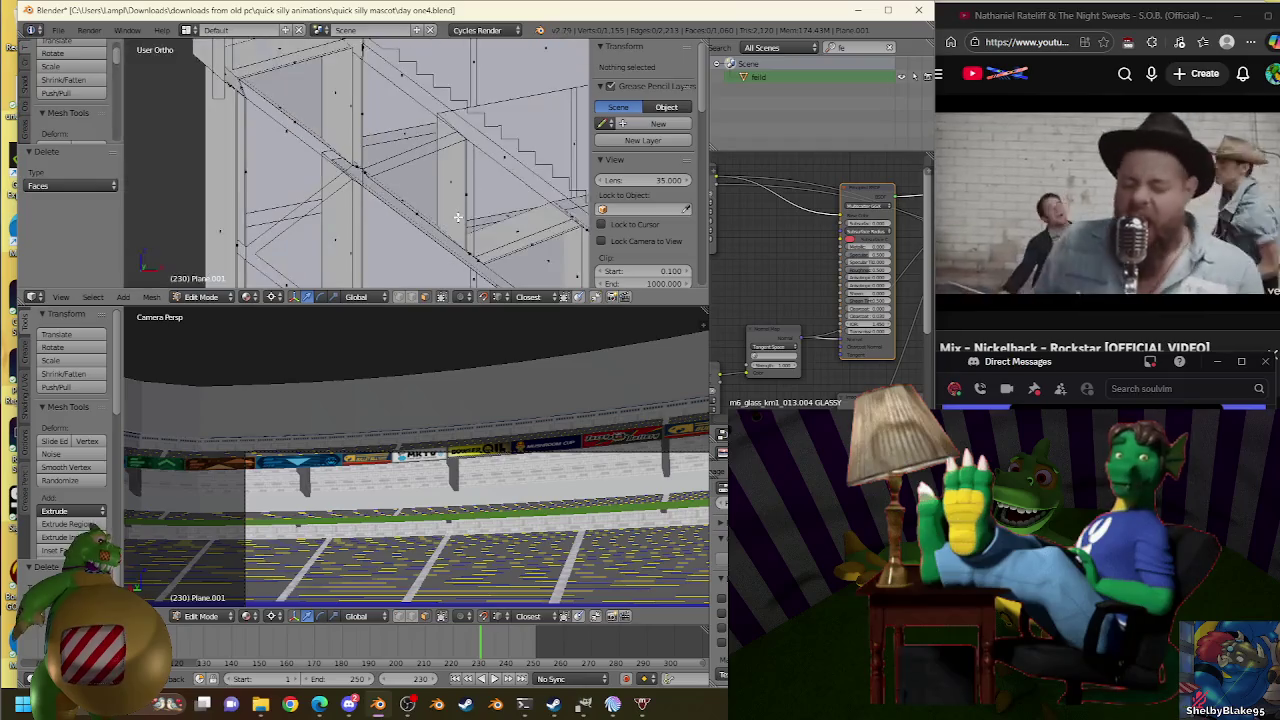
{"action": "scroll", "coordinate": [460, 218], "scroll_direction": "up", "scroll_amount": 2}
{"action": "scroll", "coordinate": [465, 219], "scroll_direction": "up", "scroll_amount": 2}
{"action": "scroll", "coordinate": [472, 220], "scroll_direction": "up", "scroll_amount": 2}
{"action": "scroll", "coordinate": [480, 221], "scroll_direction": "up", "scroll_amount": 2}
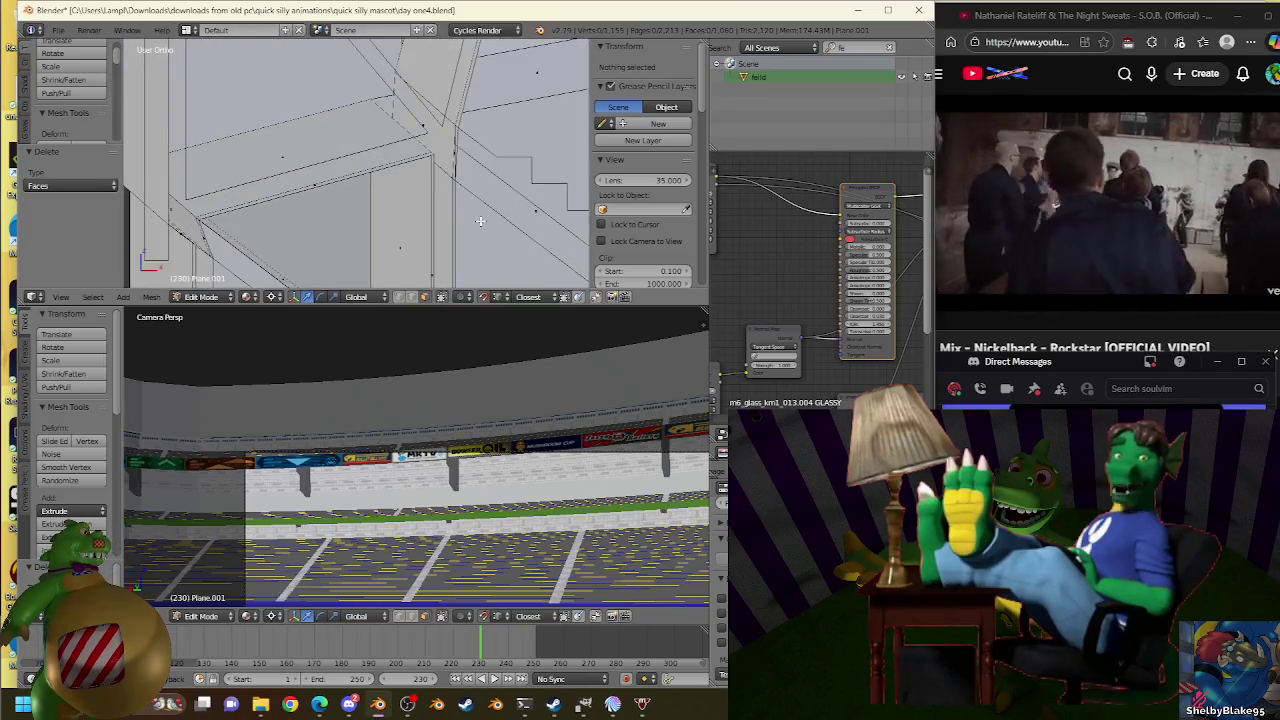
{"action": "scroll", "coordinate": [480, 221], "scroll_direction": "down", "scroll_amount": 3}
{"action": "middle_click_drag", "start_coordinate": [480, 221], "coordinate": [470, 170]}
{"action": "scroll", "coordinate": [467, 159], "scroll_direction": "up", "scroll_amount": 3}
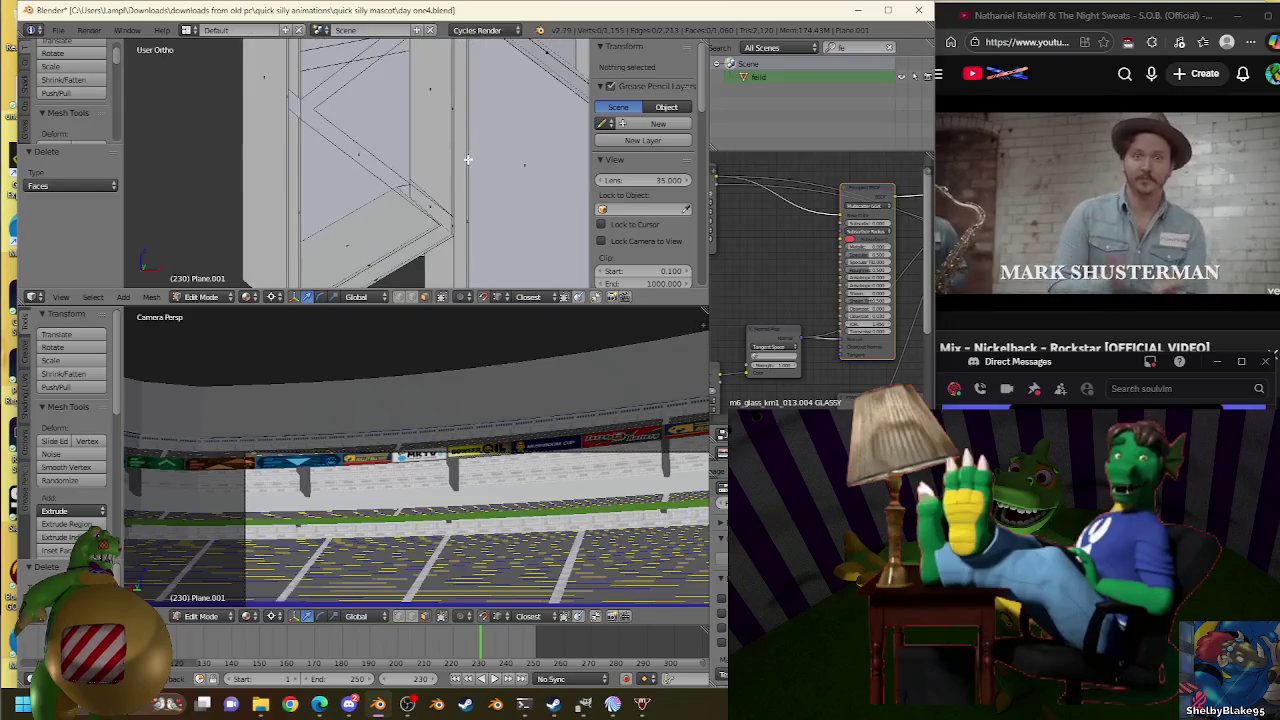
Select a stair edge and delete its face.
{"action": "right_click", "coordinate": [452, 225]}
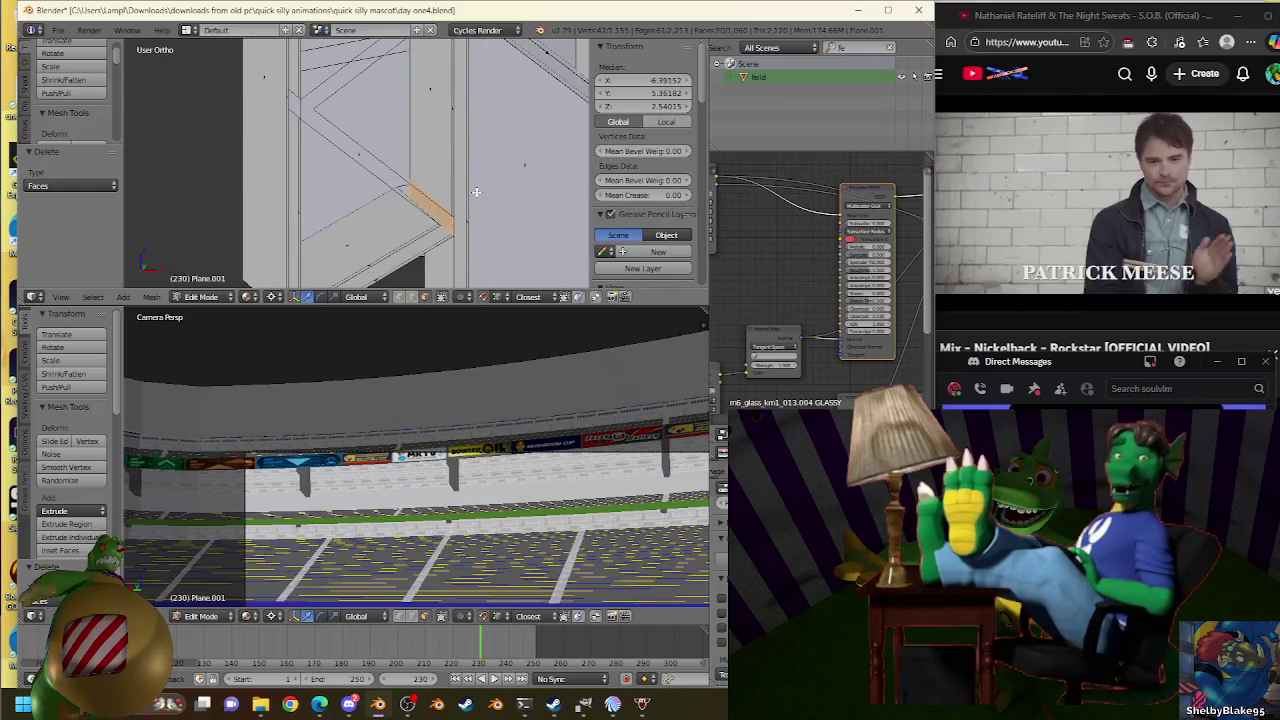
{"action": "scroll", "coordinate": [476, 190], "scroll_direction": "down", "scroll_amount": 8}
{"action": "scroll", "coordinate": [468, 182], "scroll_direction": "up", "scroll_amount": 2}
{"action": "scroll", "coordinate": [464, 176], "scroll_direction": "up", "scroll_amount": 2}
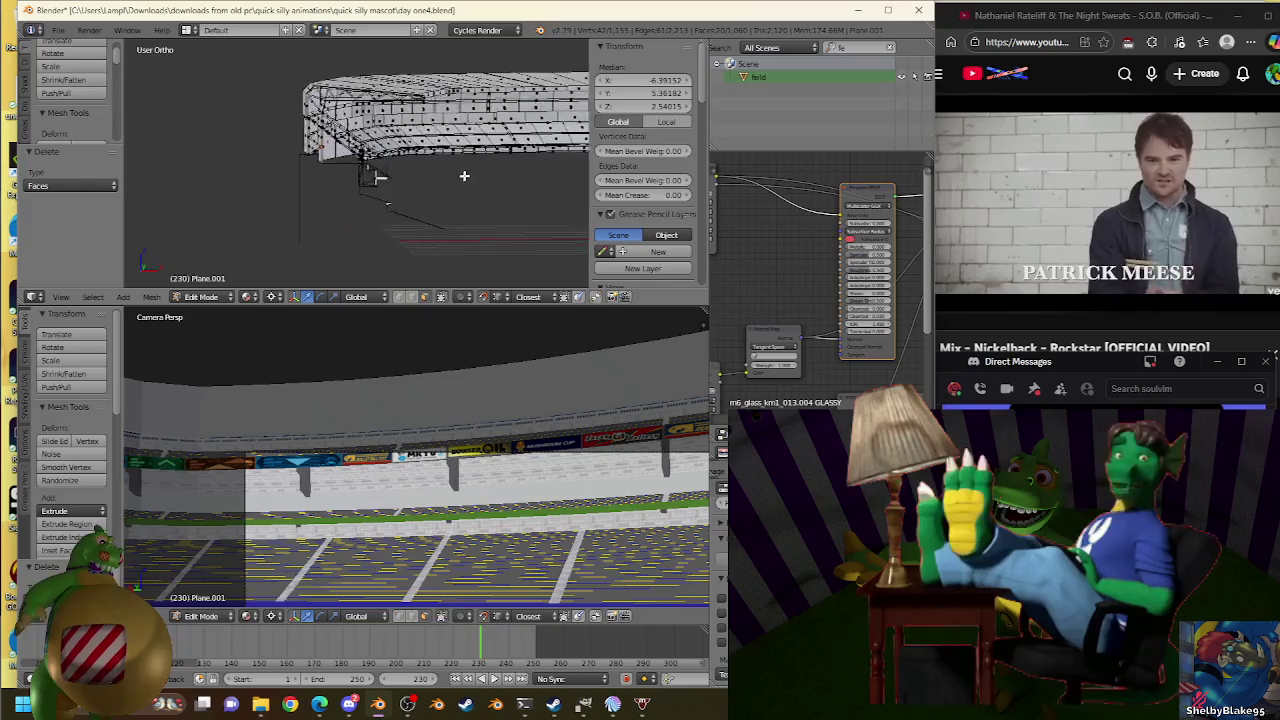
{"action": "scroll", "coordinate": [455, 165], "scroll_direction": "up", "scroll_amount": 4}
{"action": "scroll", "coordinate": [440, 160], "scroll_direction": "up", "scroll_amount": 2}
{"action": "key", "text": "x"}
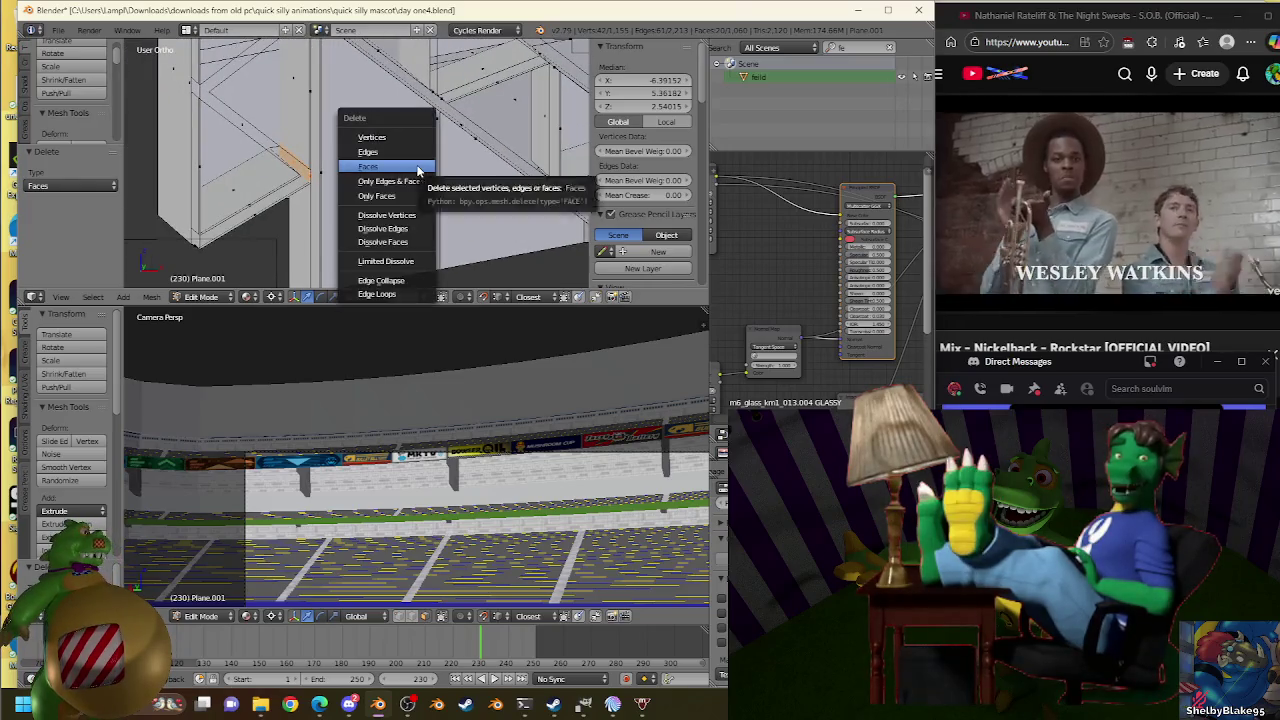
{"action": "left_click", "coordinate": [418, 172]}
{"action": "scroll", "coordinate": [402, 171], "scroll_direction": "up", "scroll_amount": 2}
{"action": "scroll", "coordinate": [384, 196], "scroll_direction": "up", "scroll_amount": 2}
{"action": "scroll", "coordinate": [380, 193], "scroll_direction": "down", "scroll_amount": 3}
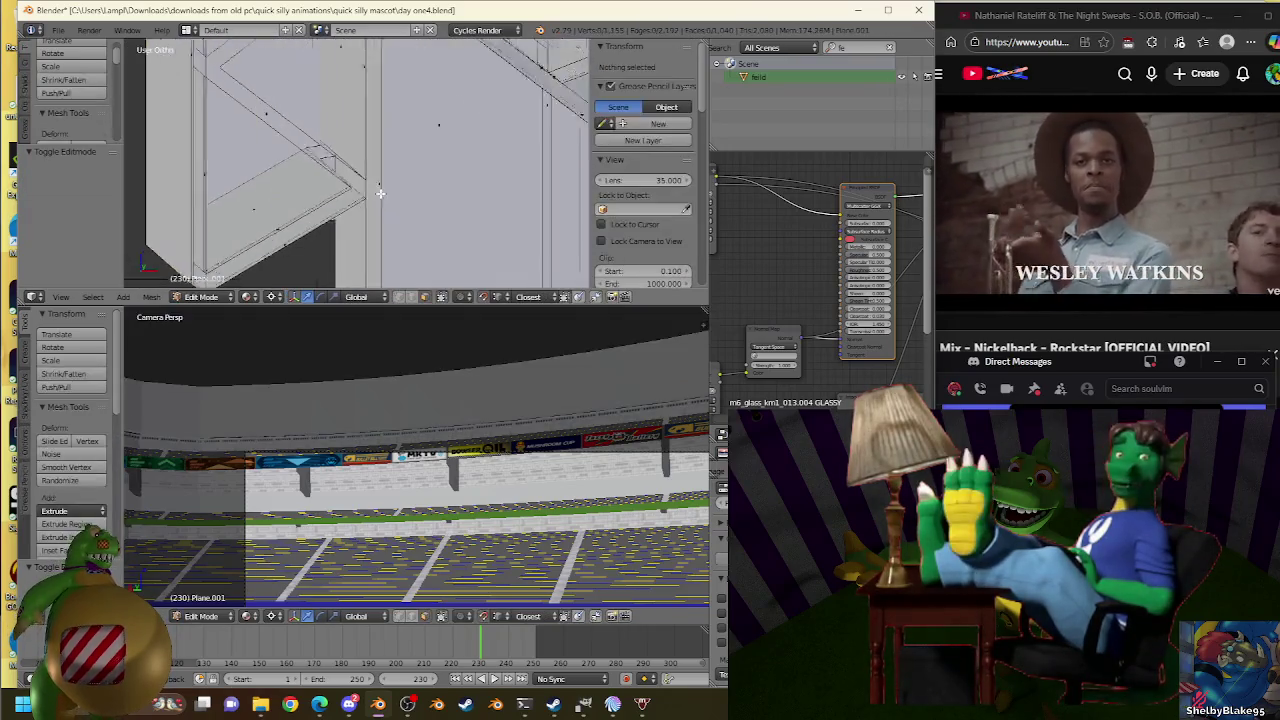
Select the two wall edges at the stair corner.
{"action": "right_click", "coordinate": [300, 186]}
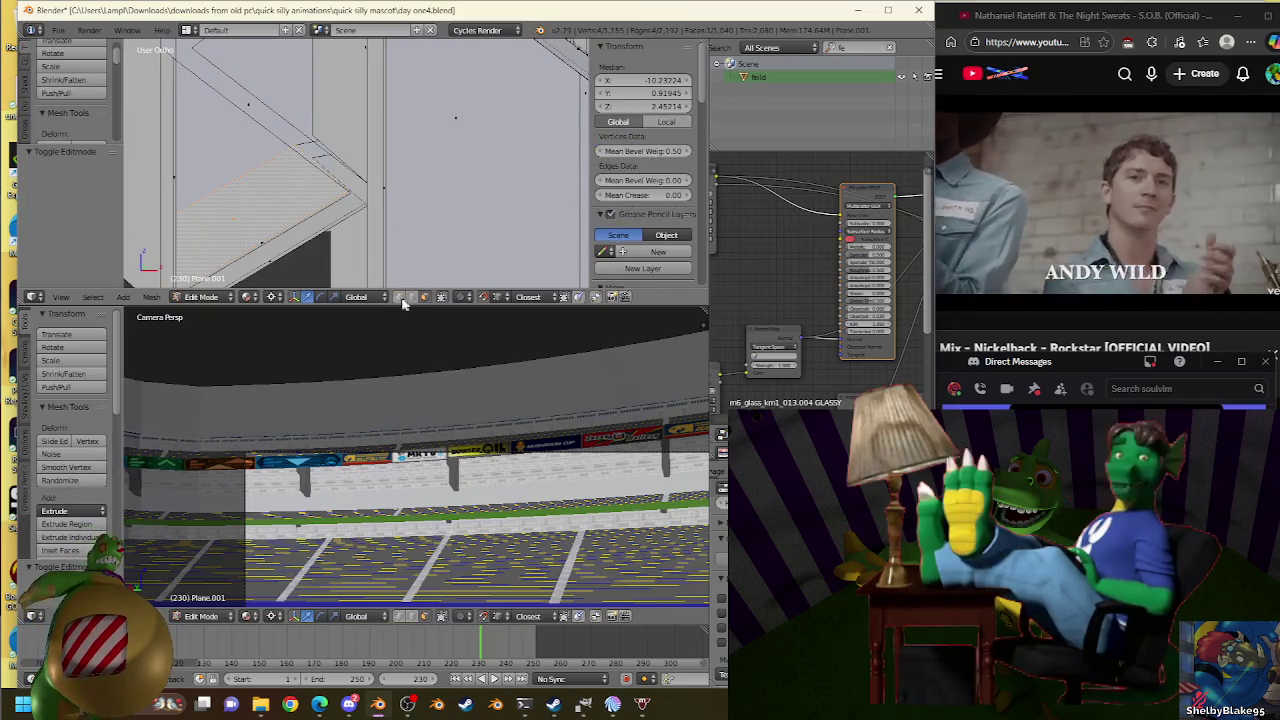
{"action": "right_click", "coordinate": [348, 212]}
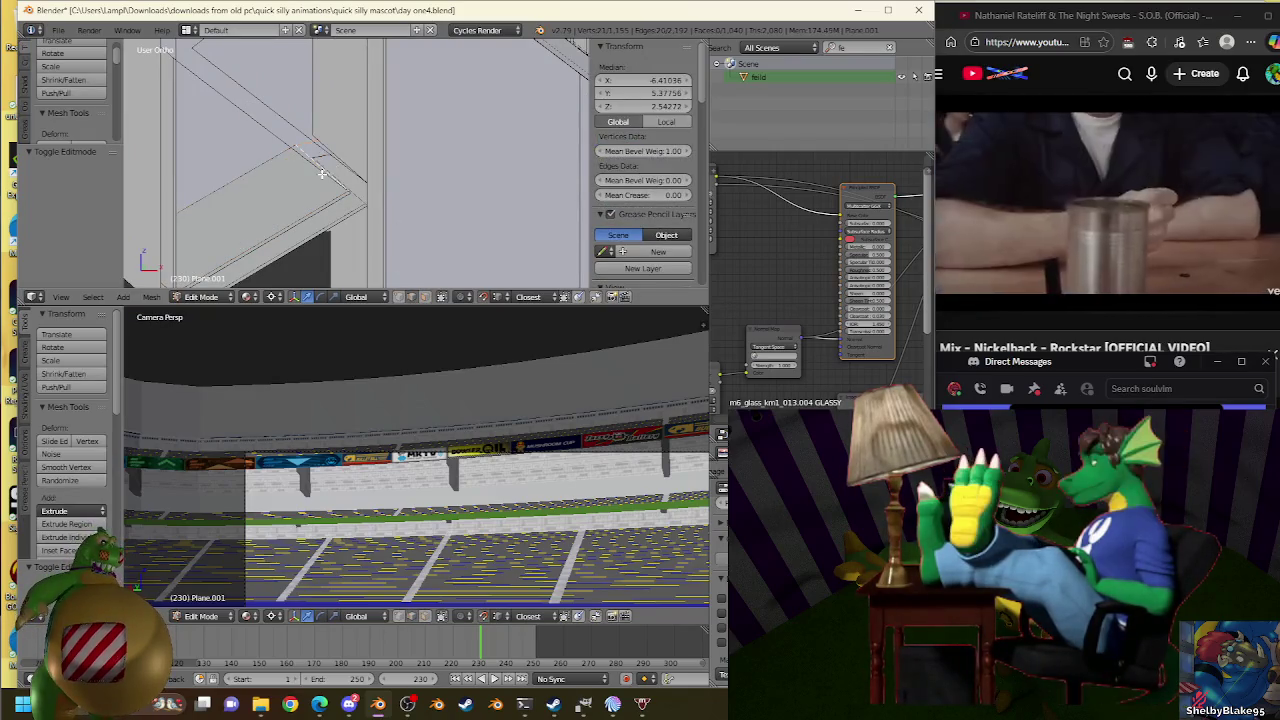
{"action": "scroll", "coordinate": [325, 175], "scroll_direction": "down", "scroll_amount": 2}
{"action": "scroll", "coordinate": [325, 175], "scroll_direction": "down", "scroll_amount": 2}
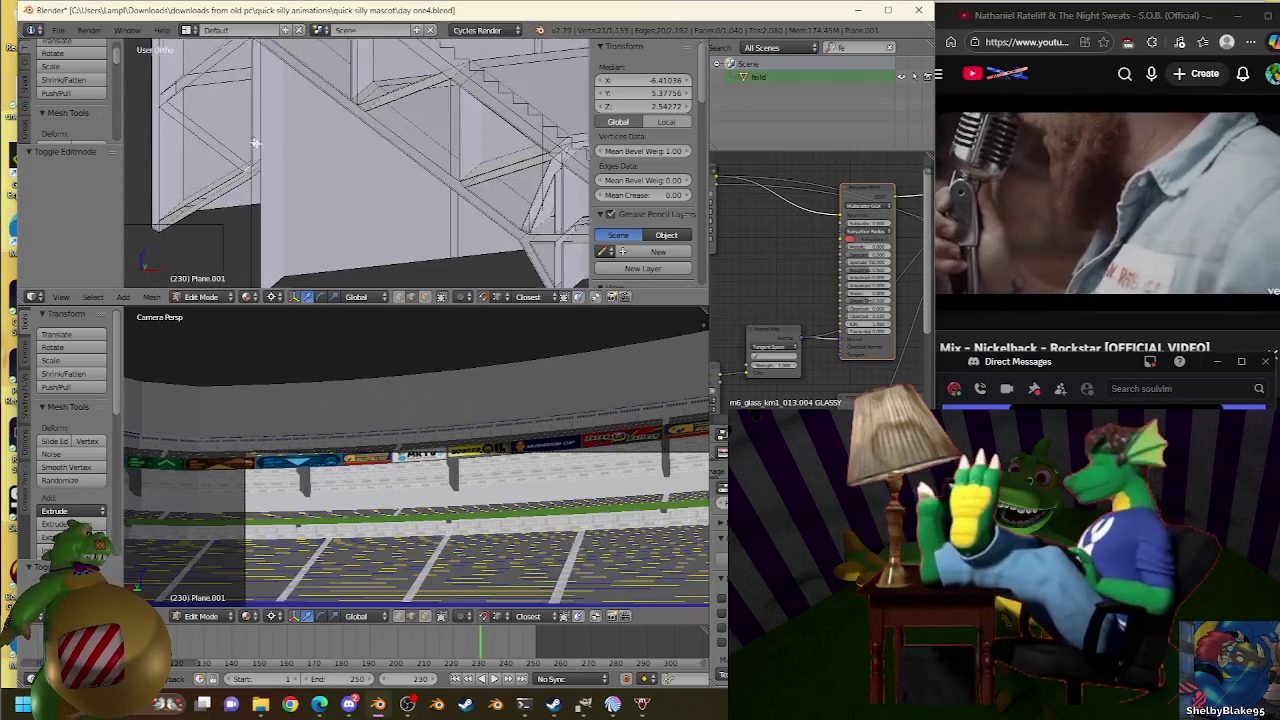
{"action": "scroll", "coordinate": [300, 165], "scroll_direction": "up", "scroll_amount": 3}
{"action": "scroll", "coordinate": [292, 160], "scroll_direction": "up", "scroll_amount": 2}
{"action": "mouse_move", "coordinate": [292, 160]}
{"action": "middle_mouse_down"}
{"action": "mouse_move", "coordinate": [380, 194]}
{"action": "mouse_move", "coordinate": [329, 149]}
{"action": "middle_mouse_up"}
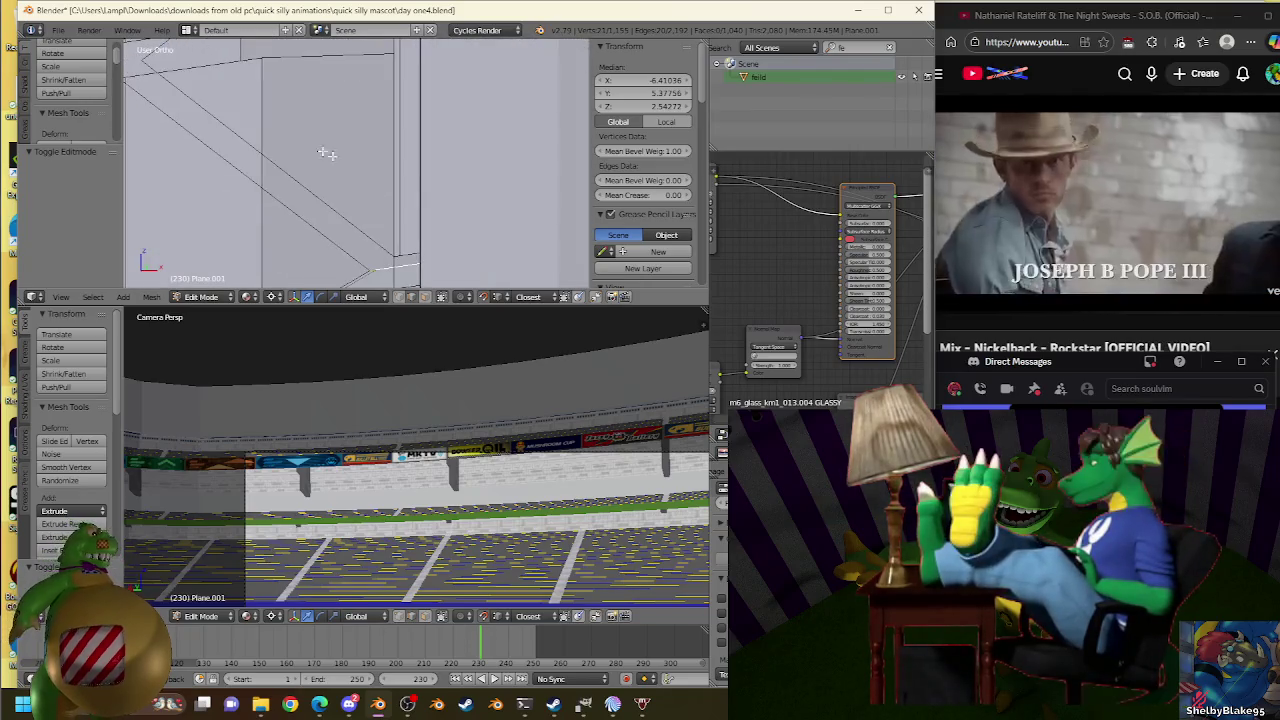
{"action": "key", "text": "w"}
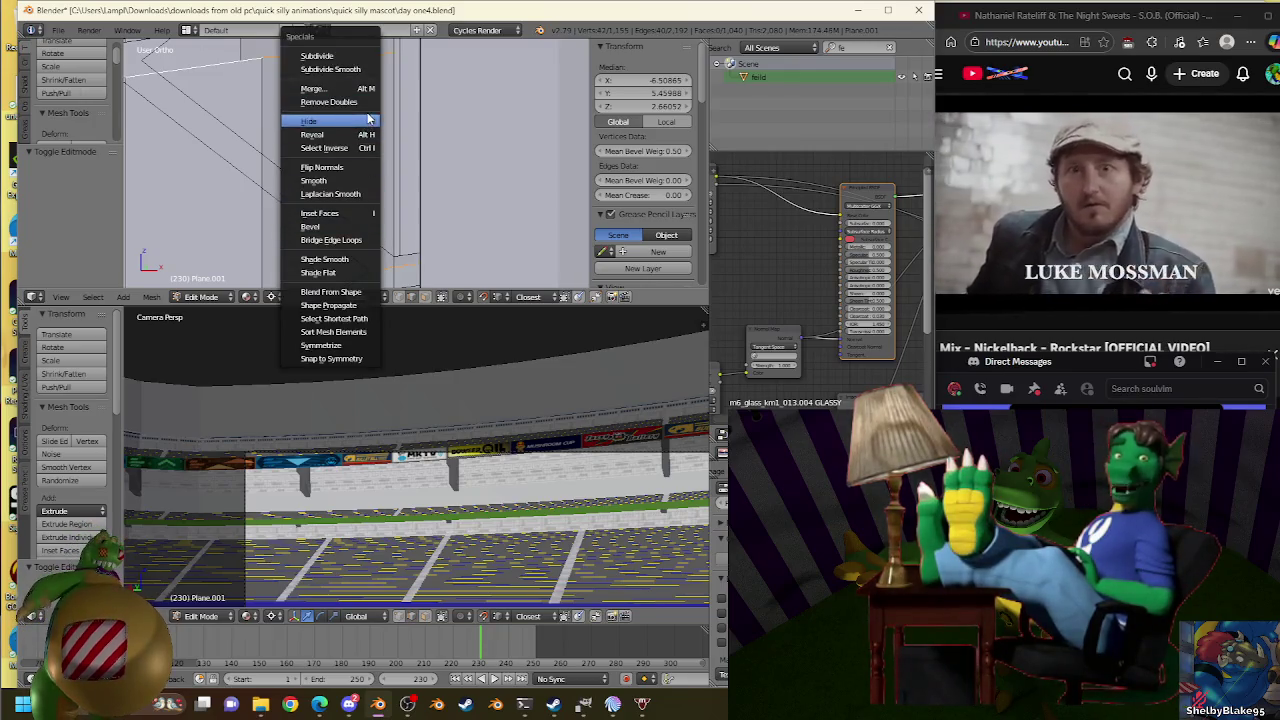
Bridge the two corner edges into a face and inspect it from two angles.
{"action": "left_click", "coordinate": [358, 241]}
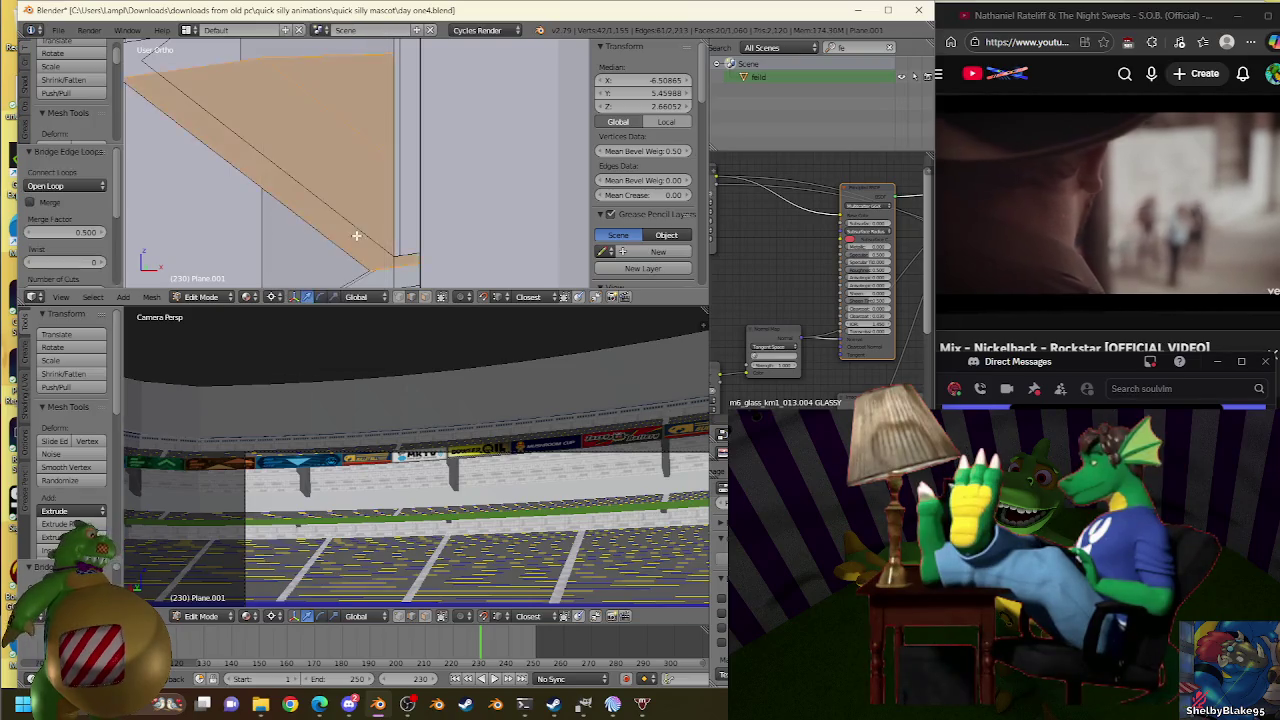
{"action": "mouse_move", "coordinate": [357, 234]}
{"action": "middle_mouse_down"}
{"action": "mouse_move", "coordinate": [381, 221]}
{"action": "mouse_move", "coordinate": [400, 177]}
{"action": "middle_mouse_up"}
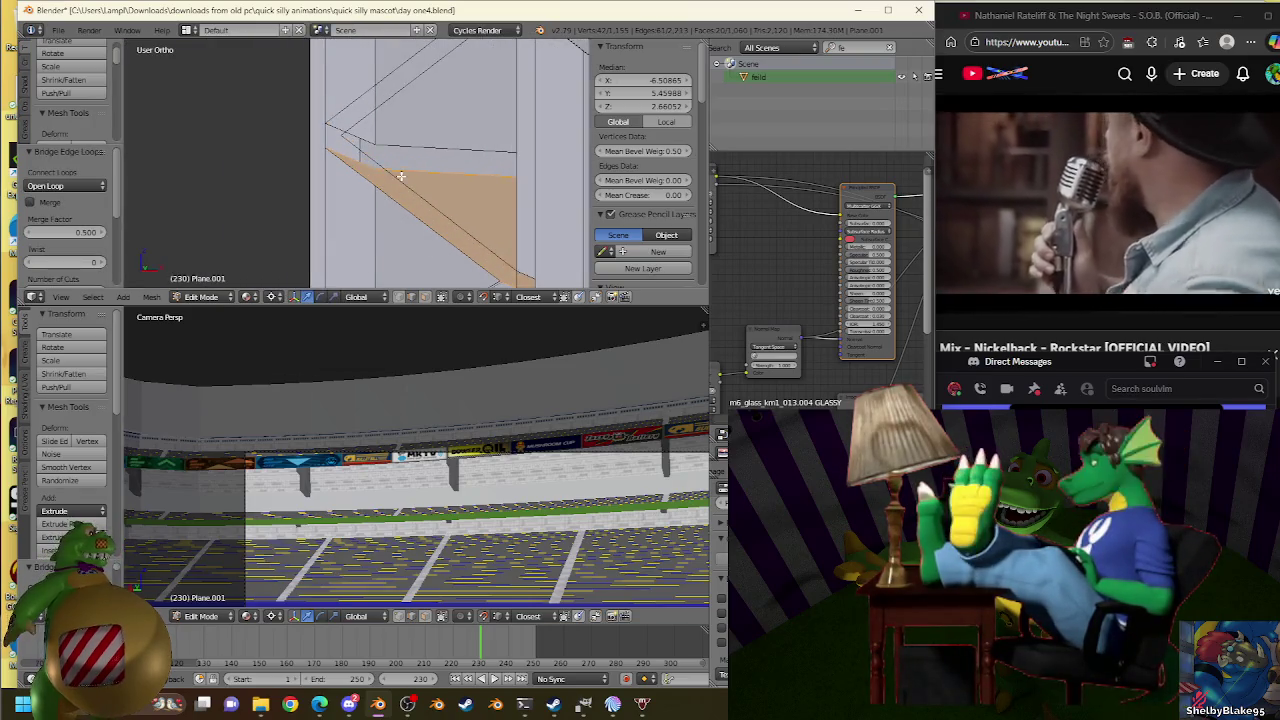
{"action": "mouse_move", "coordinate": [466, 217]}
{"action": "middle_mouse_down"}
{"action": "mouse_move", "coordinate": [410, 174]}
{"action": "mouse_move", "coordinate": [443, 186]}
{"action": "middle_mouse_up"}
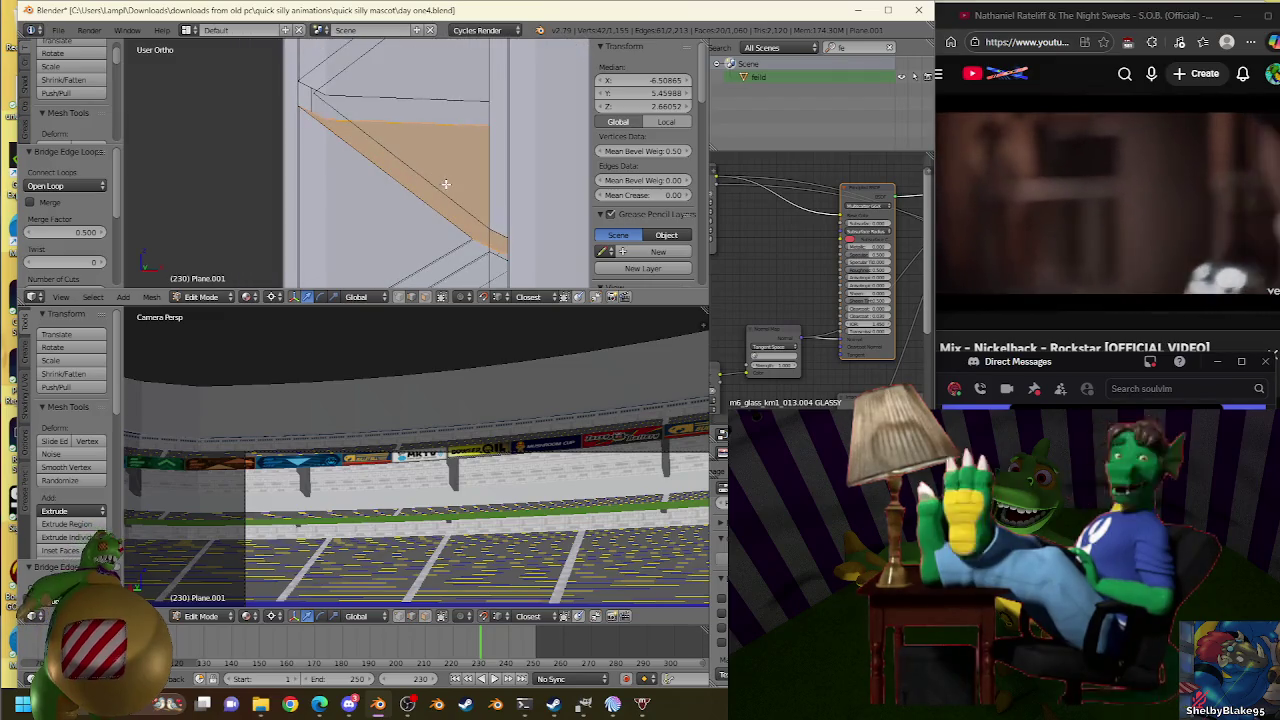
{"action": "key", "text": "Tab"}
{"action": "right_click", "coordinate": [317, 90]}
{"action": "key", "text": "Tab"}
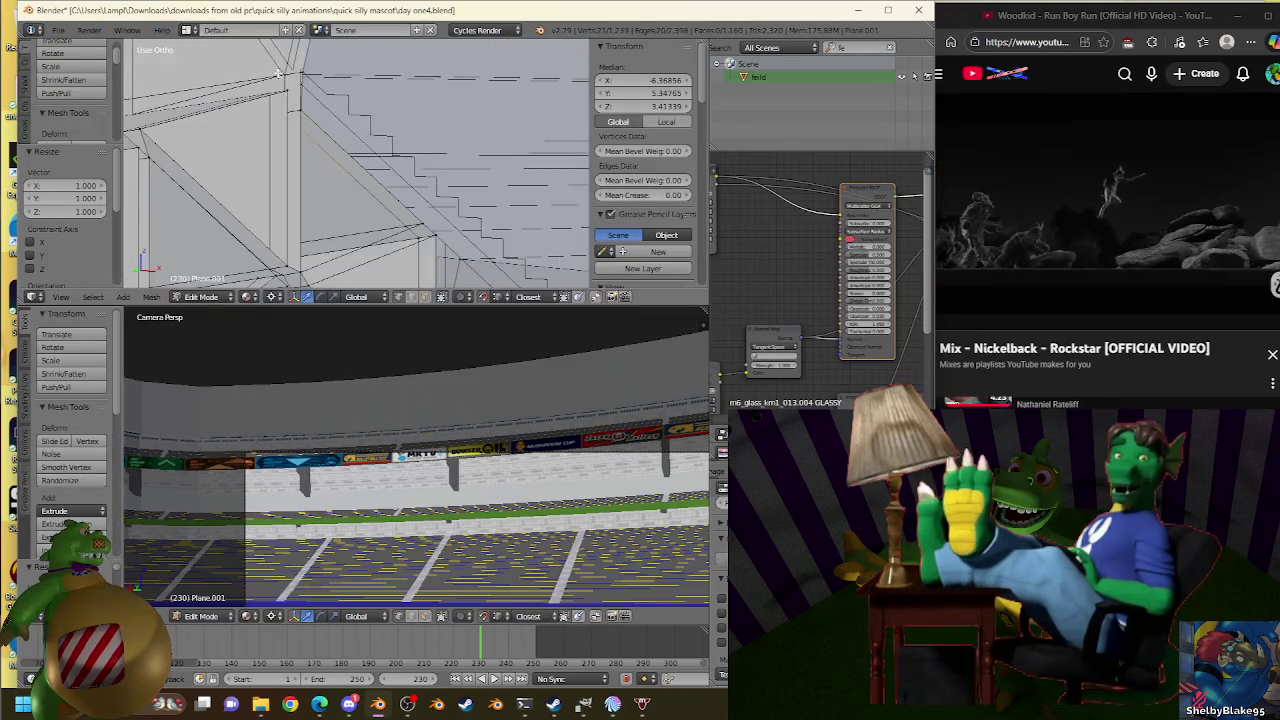
Grab and reposition the staircase corner vertex twice.
{"action": "mouse_move", "coordinate": [257, 69]}
{"action": "middle_mouse_down"}
{"action": "mouse_move", "coordinate": [302, 81]}
{"action": "mouse_move", "coordinate": [390, 152]}
{"action": "mouse_move", "coordinate": [432, 142]}
{"action": "mouse_move", "coordinate": [430, 160]}
{"action": "middle_mouse_up"}
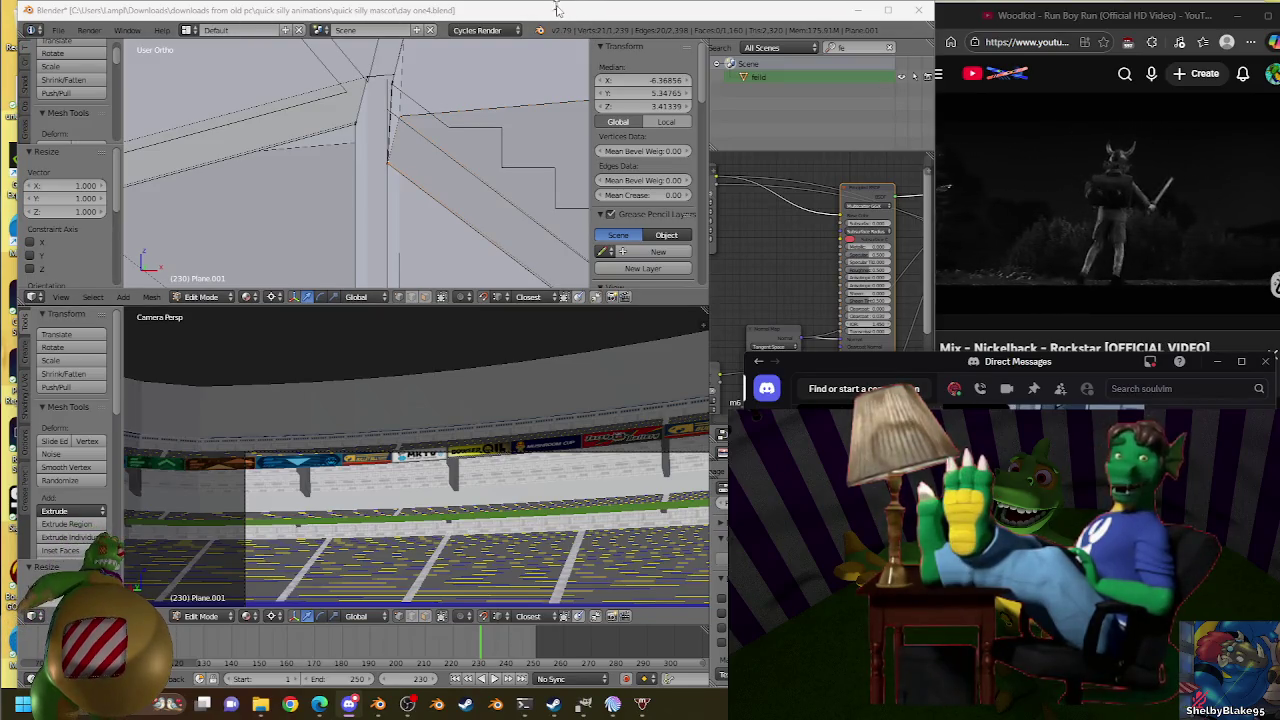
{"action": "scroll", "coordinate": [453, 131], "scroll_direction": "up", "scroll_amount": 2}
{"action": "scroll", "coordinate": [453, 131], "scroll_direction": "up", "scroll_amount": 2}
{"action": "key", "text": "g"}
{"action": "left_click", "coordinate": [415, 143]}
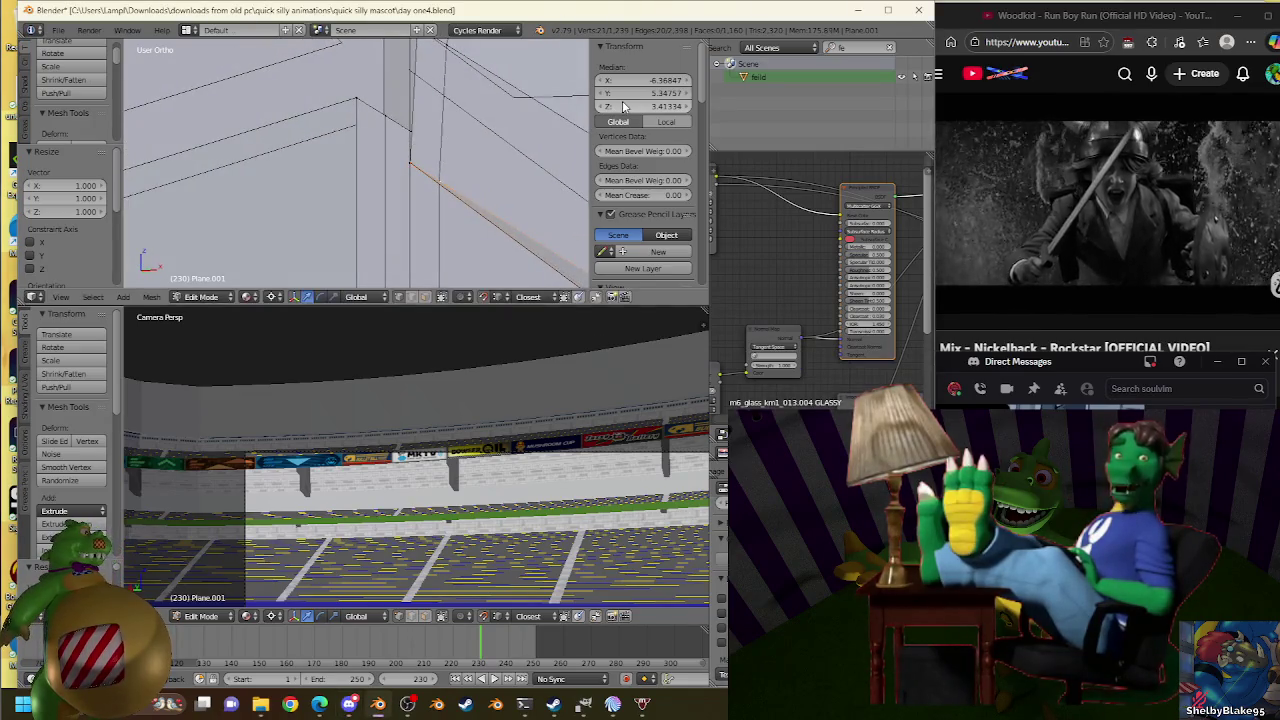
{"action": "key", "text": "g"}
{"action": "left_click", "coordinate": [443, 148]}
Drop the remaining vertices onto the truss corner and return to Object Mode.
{"action": "key", "text": "g"}
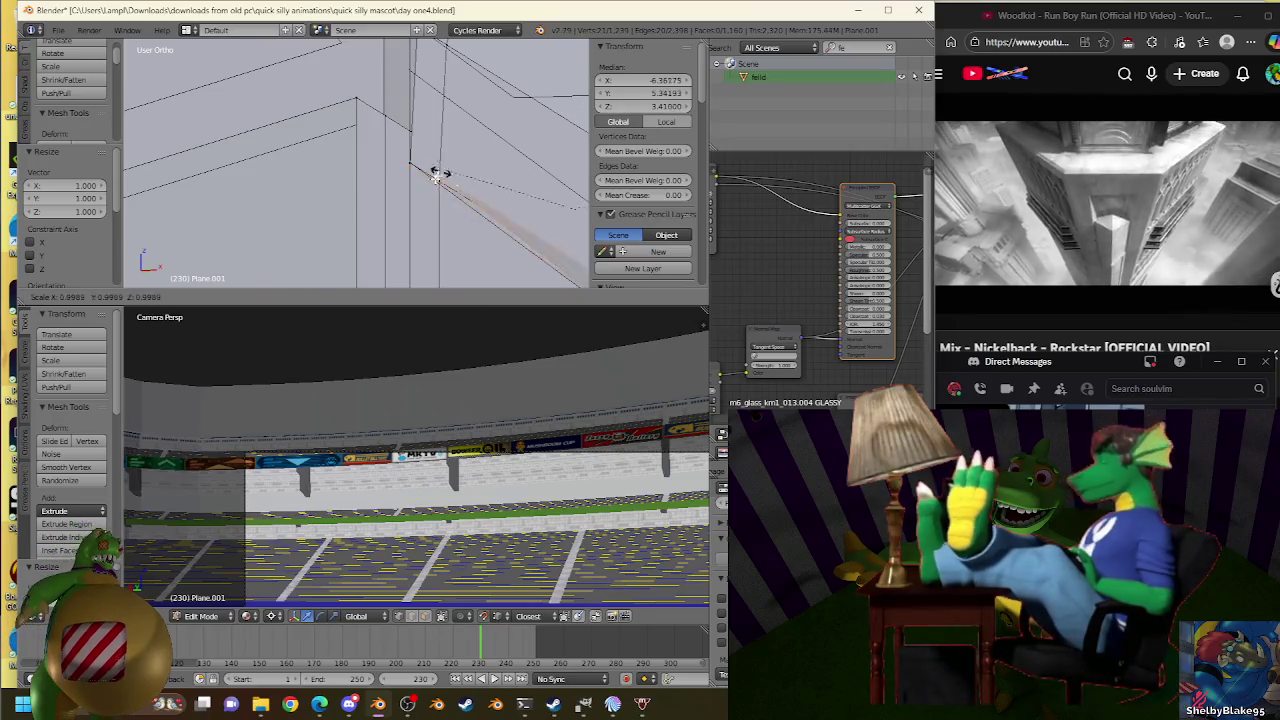
{"action": "left_click", "coordinate": [414, 157]}
{"action": "key", "text": "g"}
{"action": "left_click", "coordinate": [411, 170]}
{"action": "scroll", "coordinate": [457, 166], "scroll_direction": "down", "scroll_amount": 2}
{"action": "scroll", "coordinate": [470, 190], "scroll_direction": "down", "scroll_amount": 2}
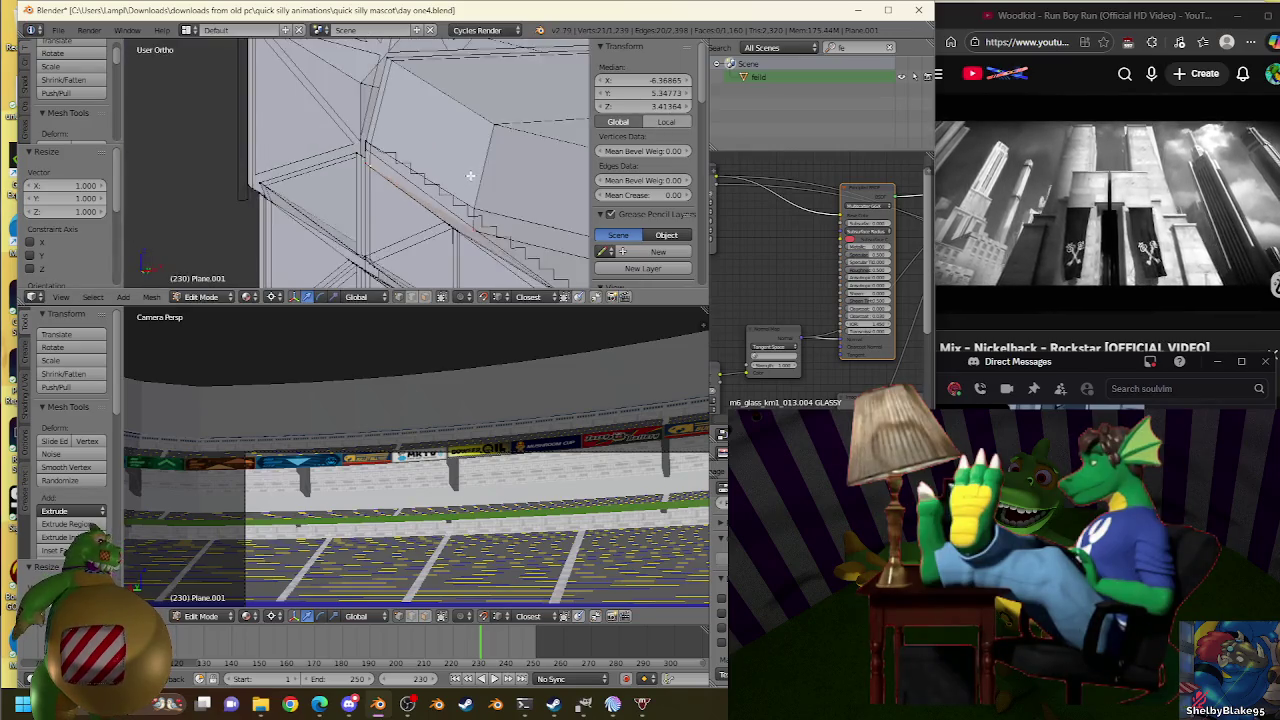
{"action": "scroll", "coordinate": [485, 210], "scroll_direction": "down", "scroll_amount": 2}
{"action": "scroll", "coordinate": [494, 224], "scroll_direction": "down", "scroll_amount": 1}
{"action": "middle_click_drag", "start_coordinate": [494, 224], "coordinate": [477, 185]}
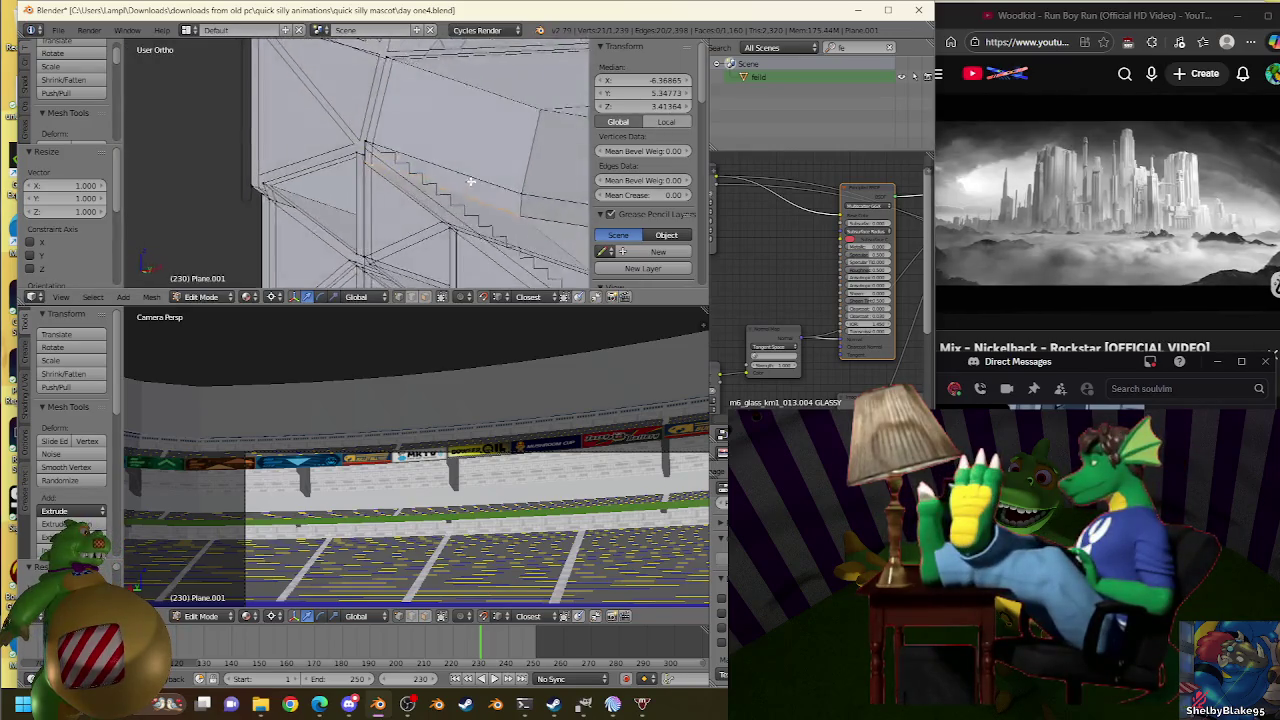
{"action": "key", "text": "Tab"}
{"action": "scroll", "coordinate": [490, 197], "scroll_direction": "down", "scroll_amount": 3}
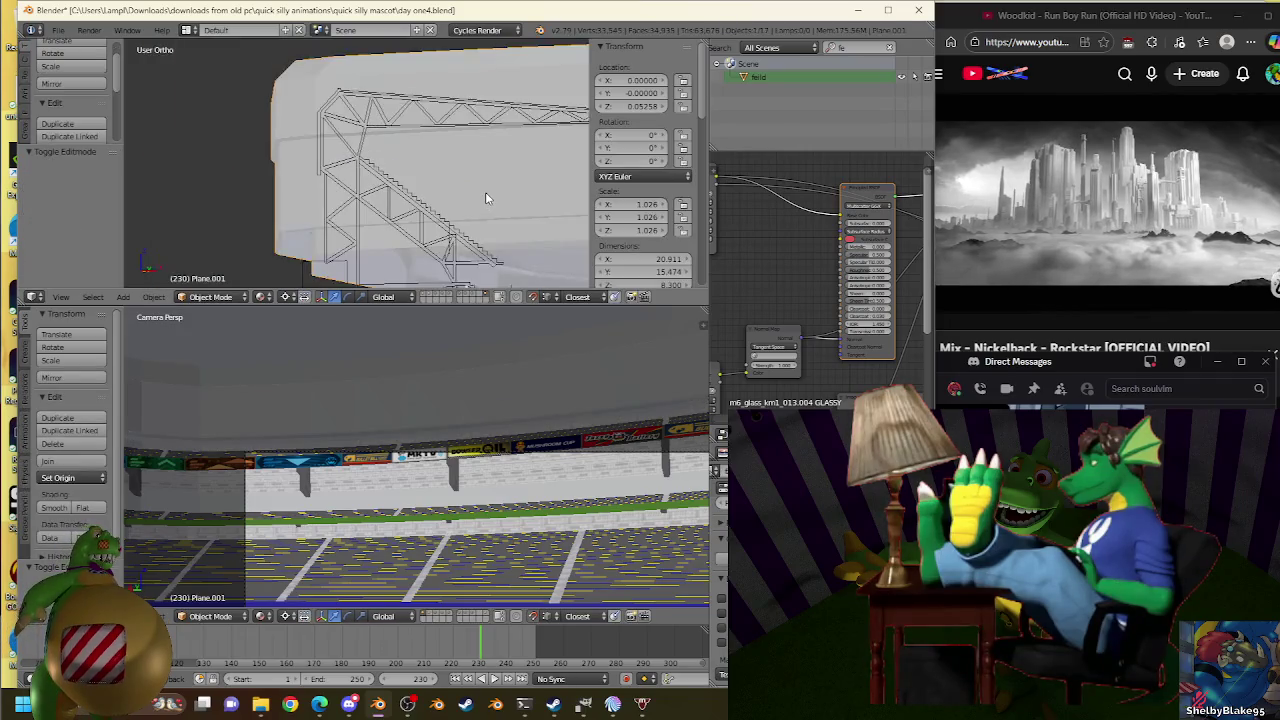
Toggle out of Edit Mode and reselect the Plane.001 stand object.
{"action": "key", "text": "Tab"}
{"action": "scroll", "coordinate": [450, 183], "scroll_direction": "up", "scroll_amount": 2}
{"action": "scroll", "coordinate": [430, 184], "scroll_direction": "up", "scroll_amount": 2}
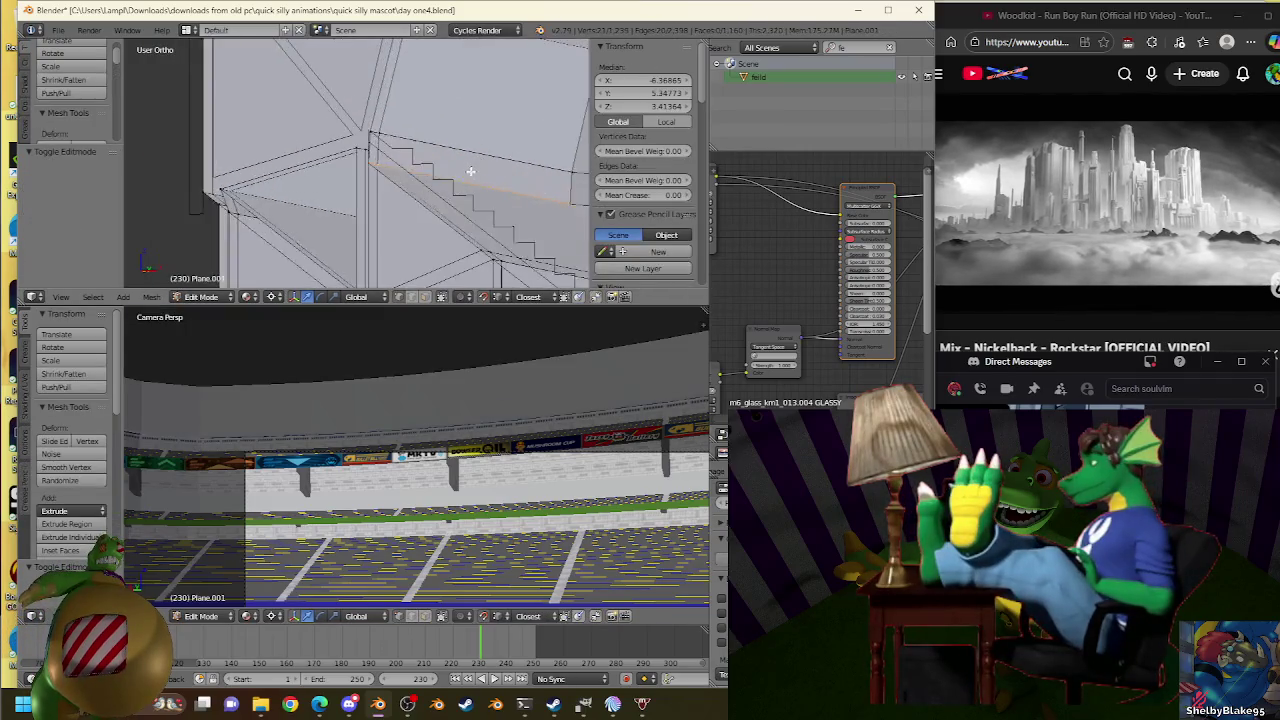
{"action": "scroll", "coordinate": [409, 185], "scroll_direction": "up", "scroll_amount": 2}
{"action": "scroll", "coordinate": [409, 185], "scroll_direction": "up", "scroll_amount": 2}
{"action": "key", "text": "Tab"}
{"action": "right_click", "coordinate": [427, 174]}
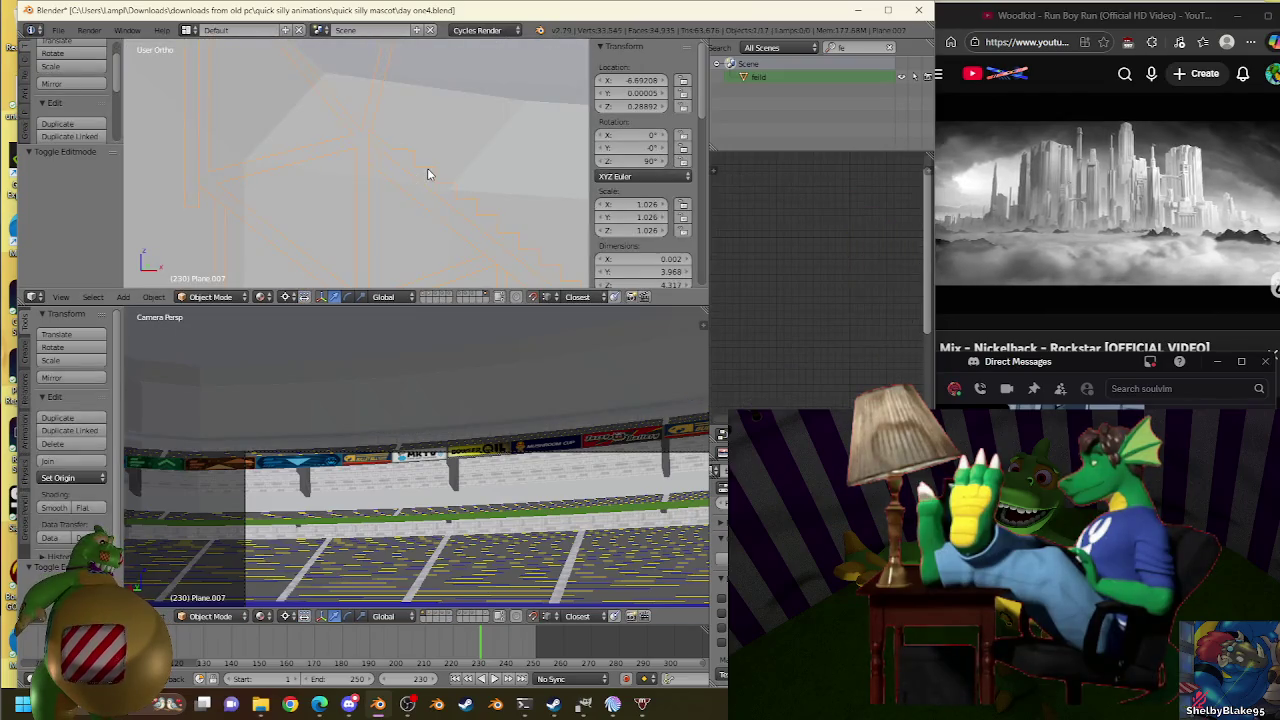
{"action": "right_click", "coordinate": [455, 151]}
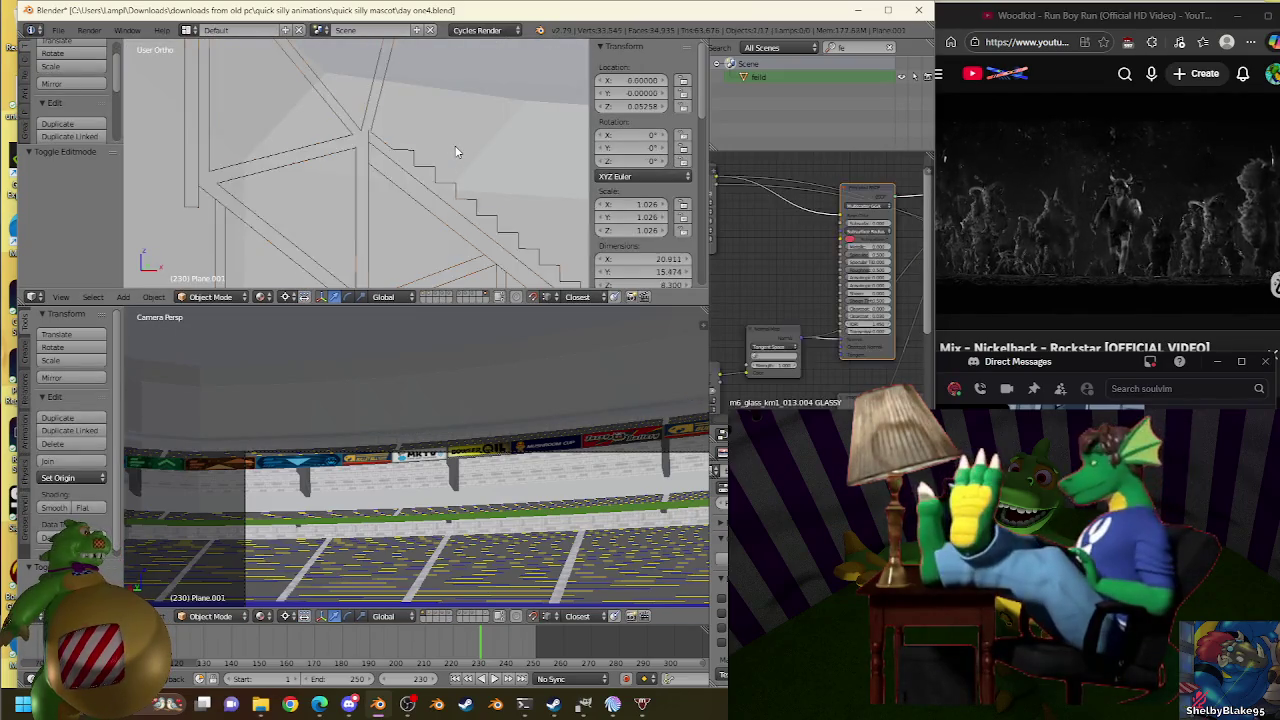
Show only scene layer 3 and enter Edit Mode on the wall mesh.
{"action": "key", "text": "1"}
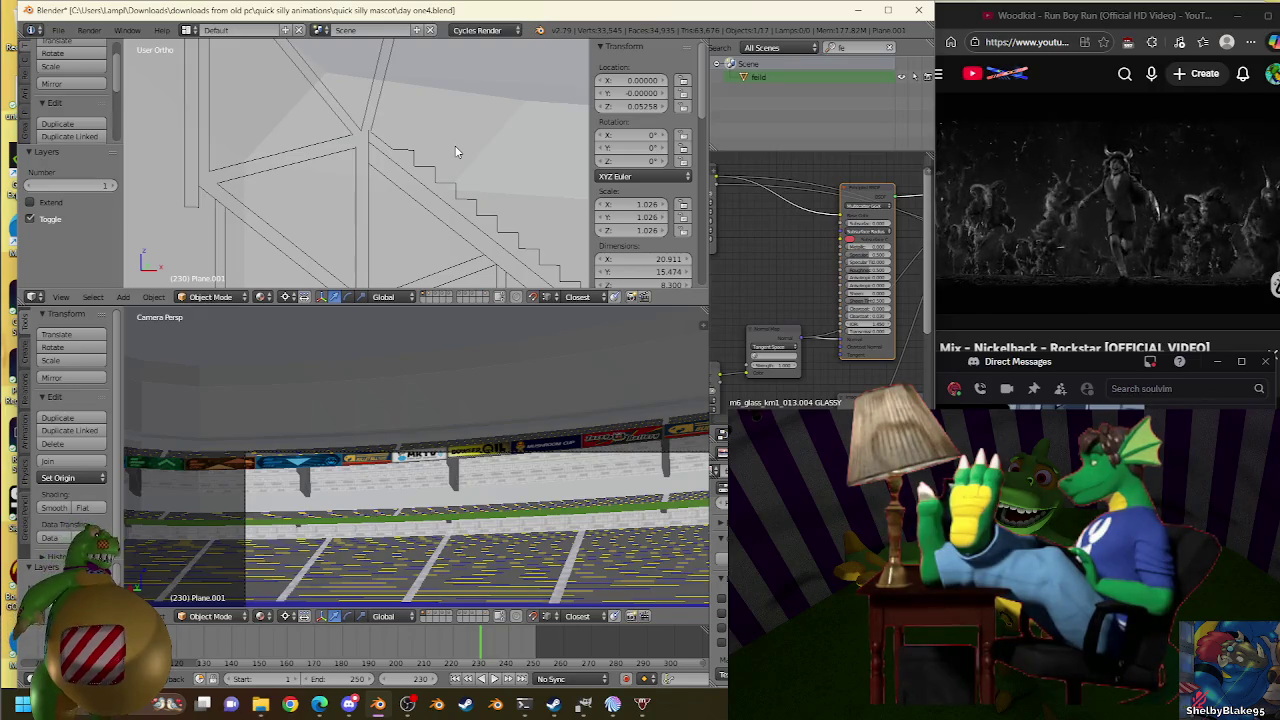
{"action": "key", "text": "3"}
{"action": "key", "text": "3"}
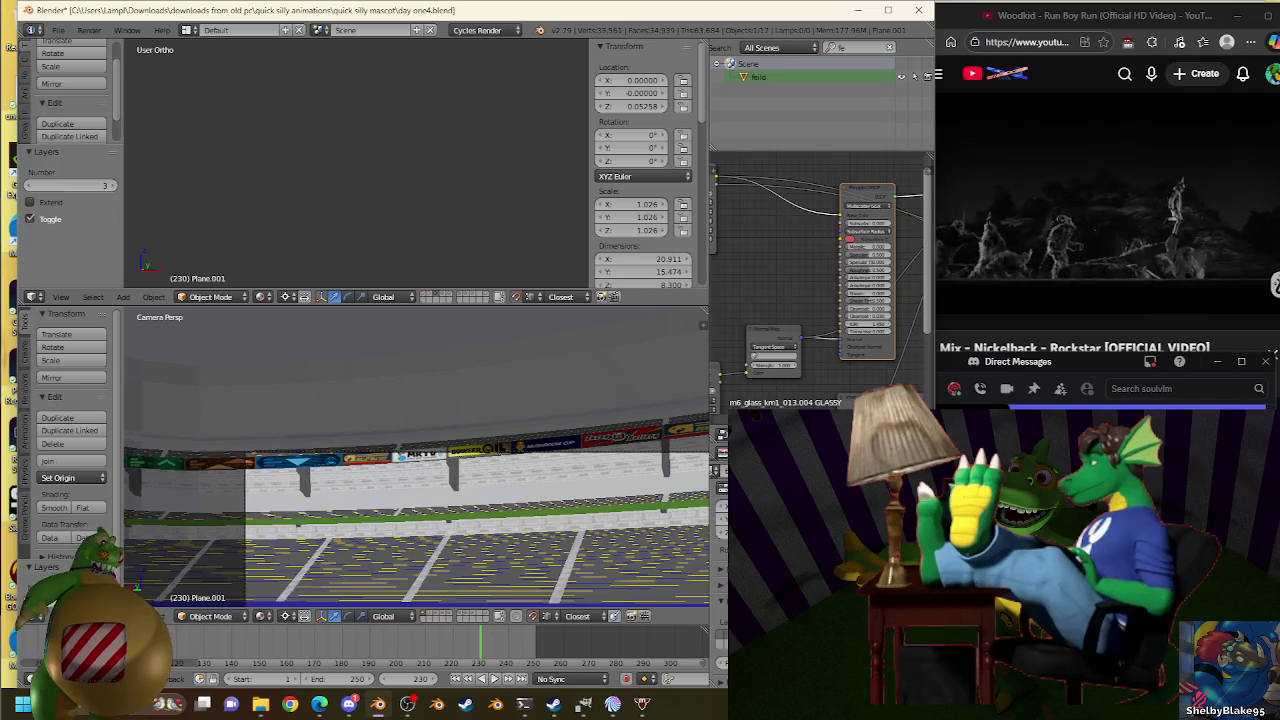
{"action": "scroll", "coordinate": [386, 234], "scroll_direction": "up", "scroll_amount": 3}
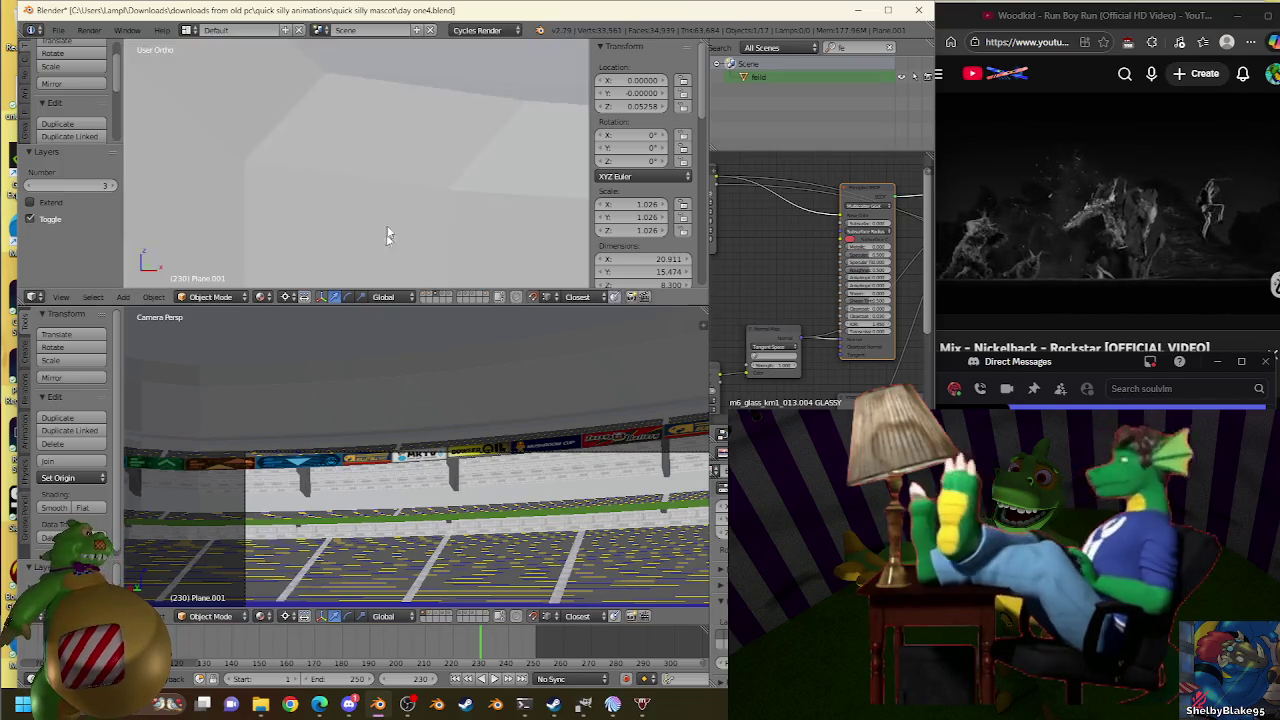
{"action": "key", "text": "Tab"}
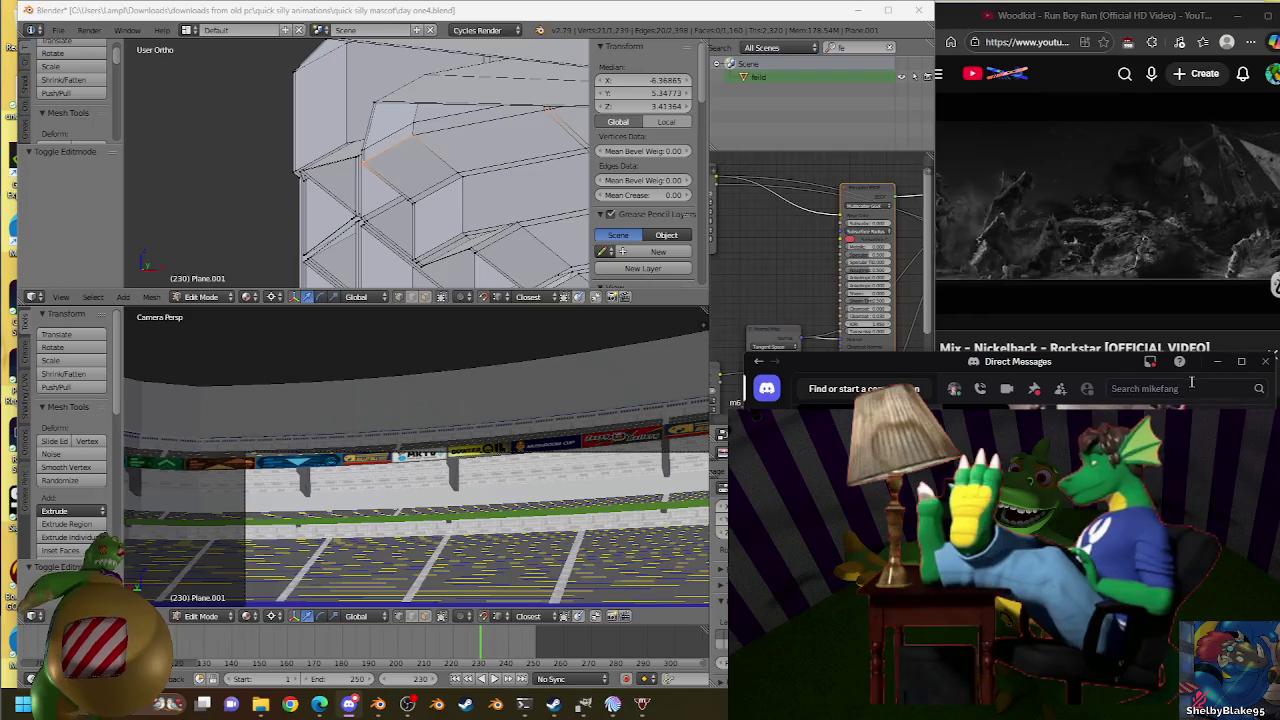
{"action": "type", "text": "banned"}
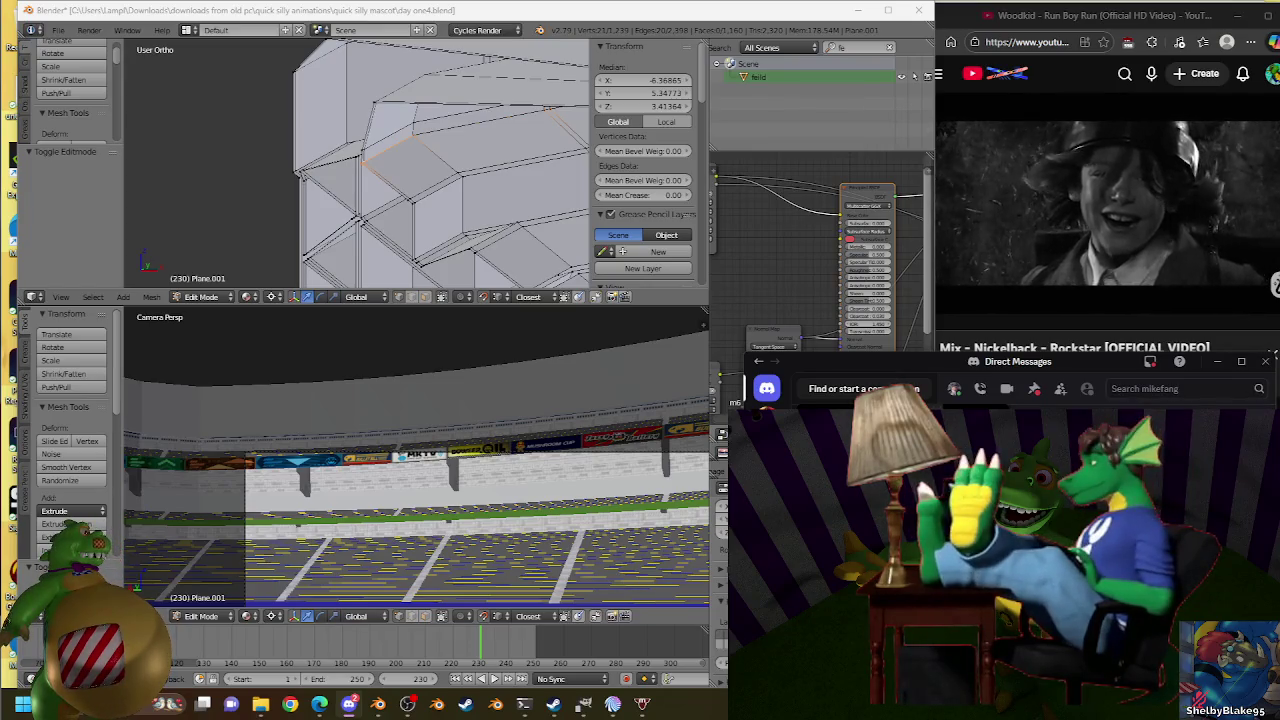
{"action": "key", "text": "Escape"}
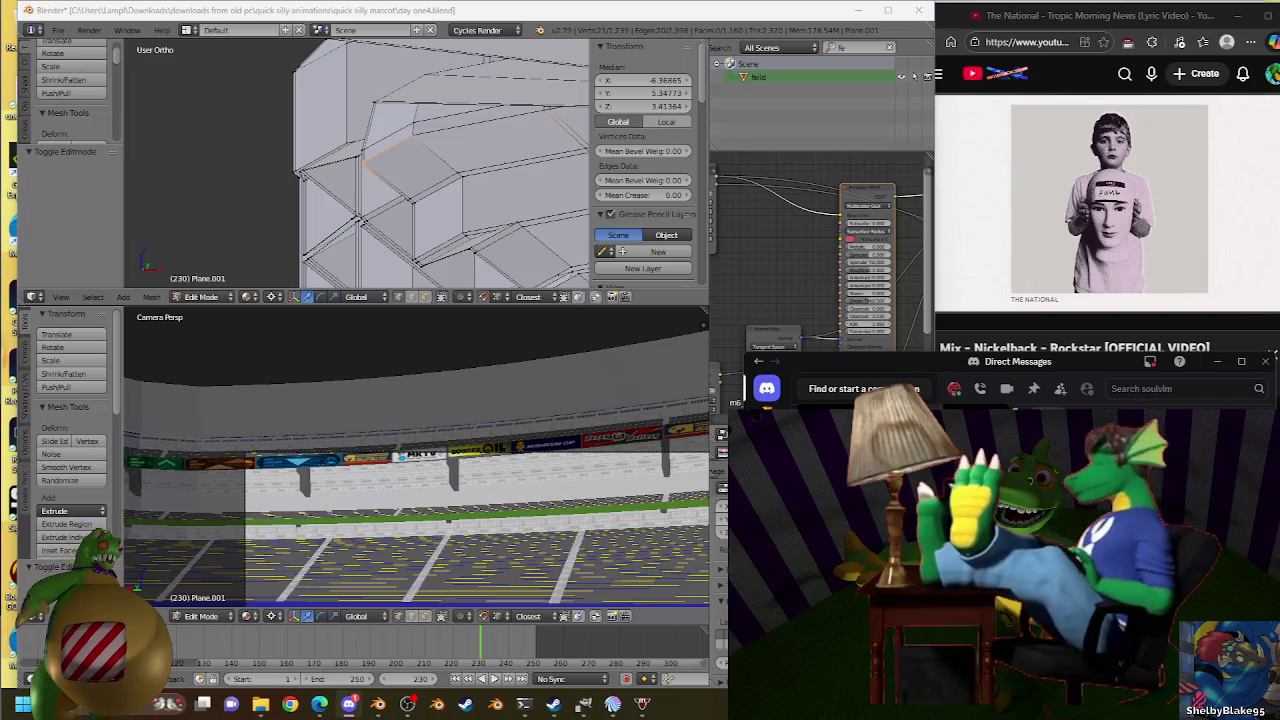
{"action": "mouse_move", "coordinate": [1107, 200]}
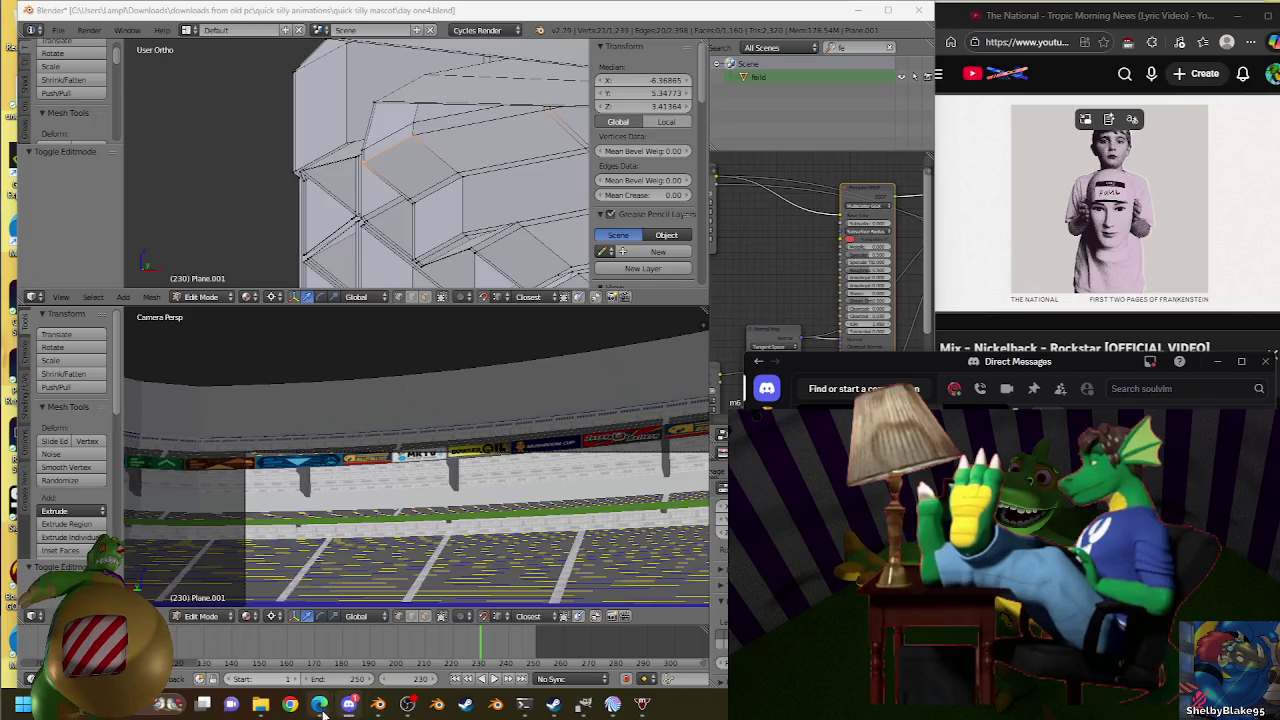
{"action": "mouse_move", "coordinate": [319, 704]}
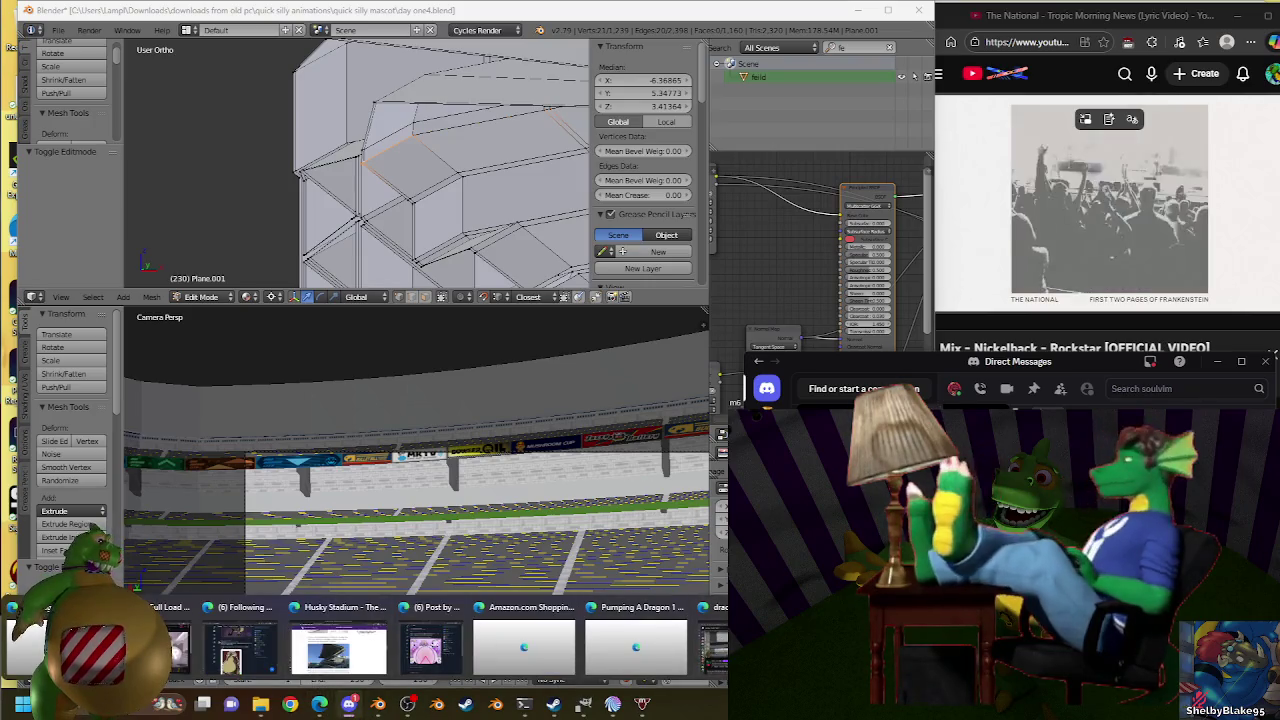
Search Twitch for 'blur' and open the BlurTheFur channel results.
{"action": "left_click", "coordinate": [240, 648]}
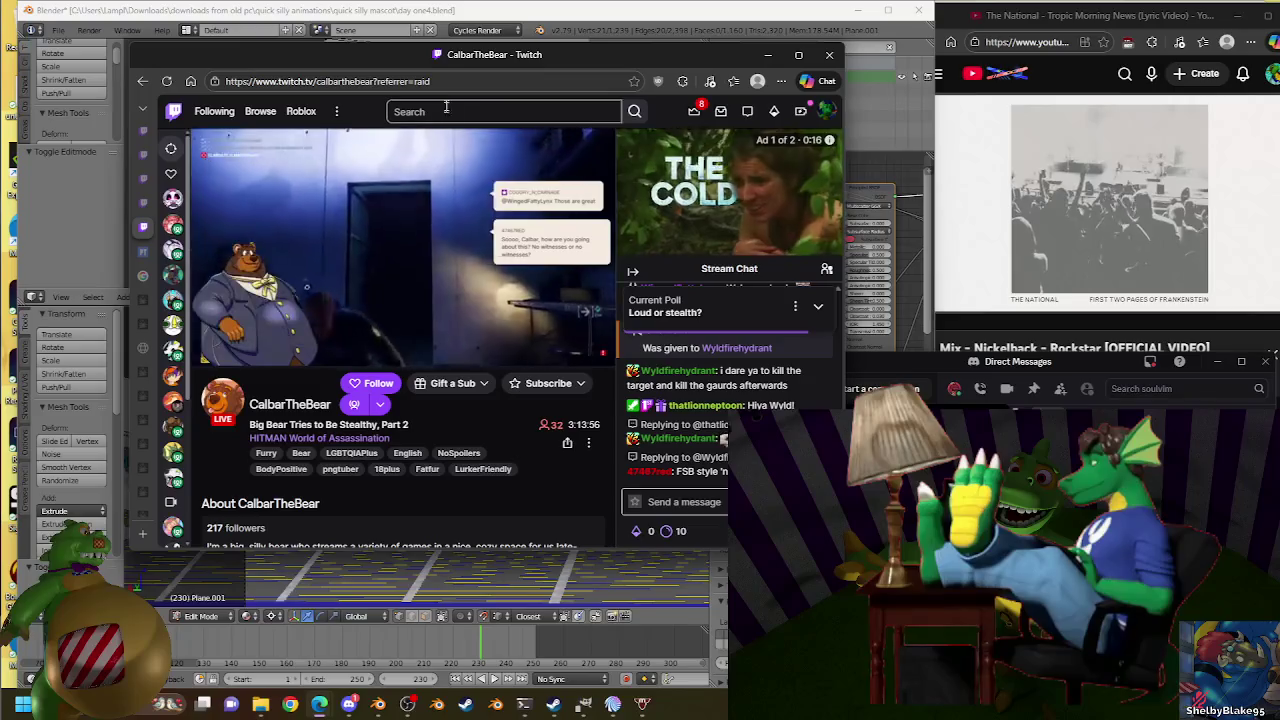
{"action": "left_click", "coordinate": [446, 111]}
{"action": "type", "text": "b"}
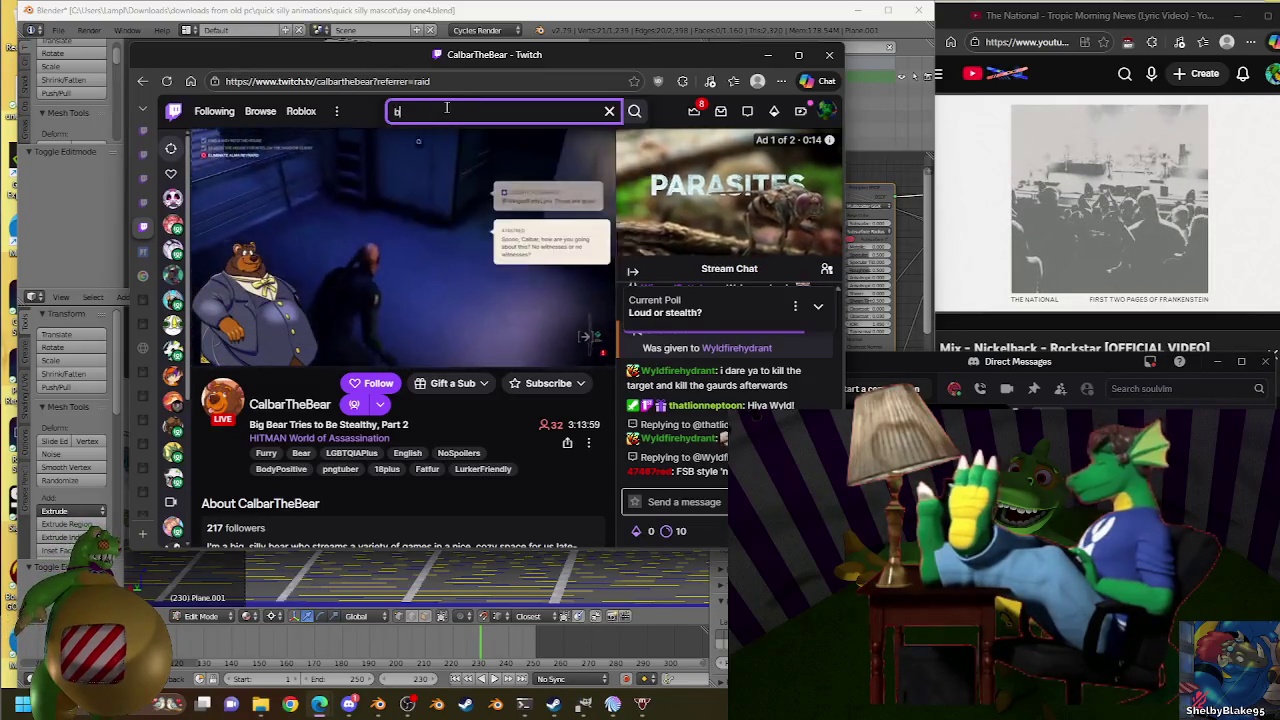
{"action": "type", "text": "lur"}
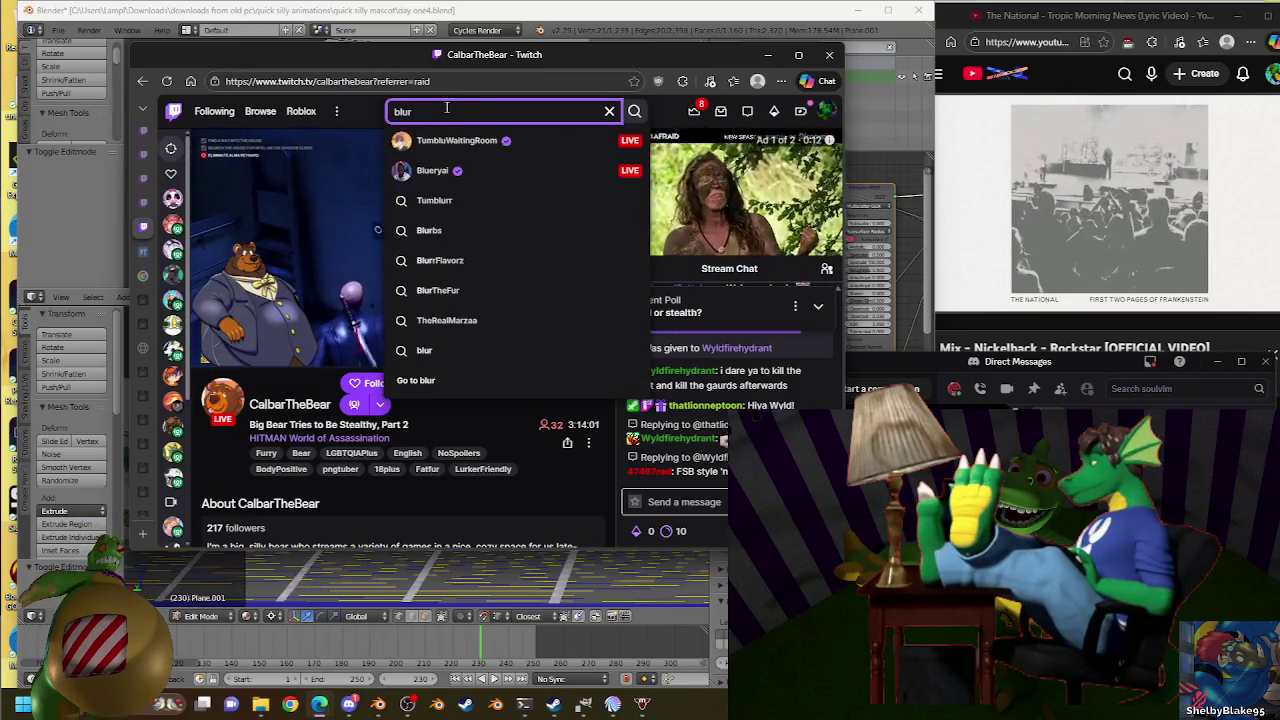
{"action": "left_click", "coordinate": [455, 291]}
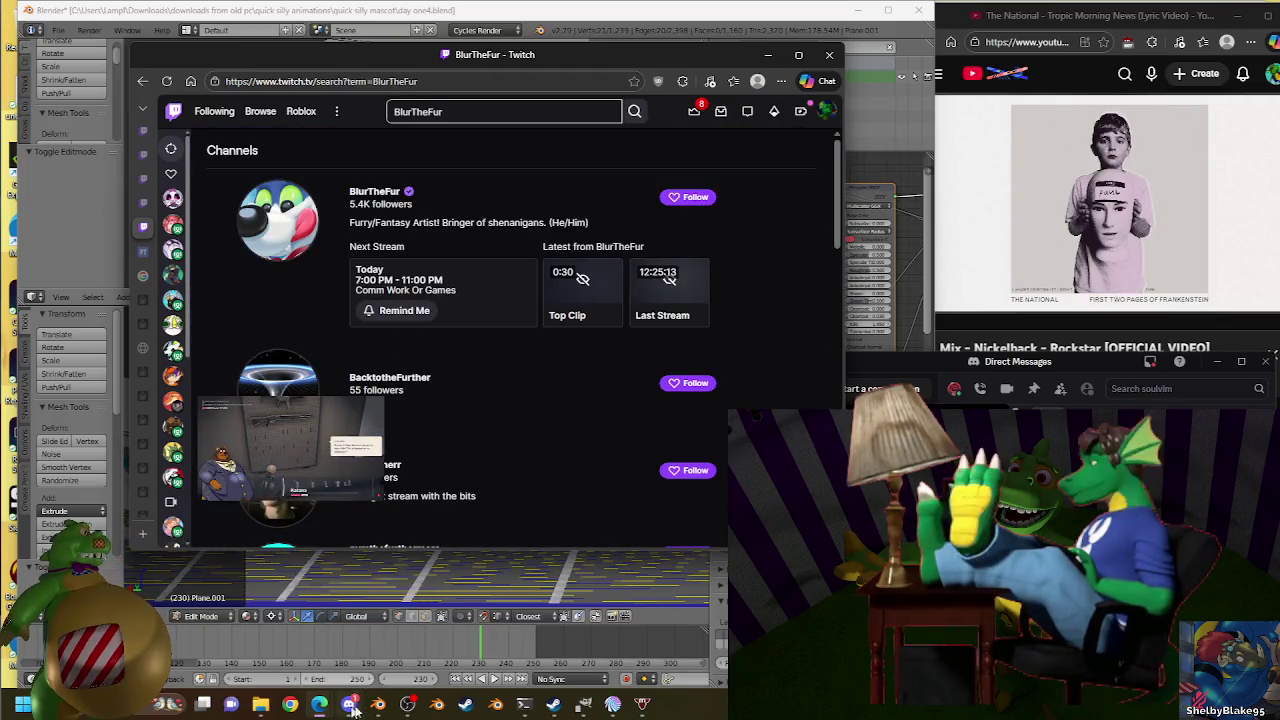
{"action": "left_click", "coordinate": [407, 704]}
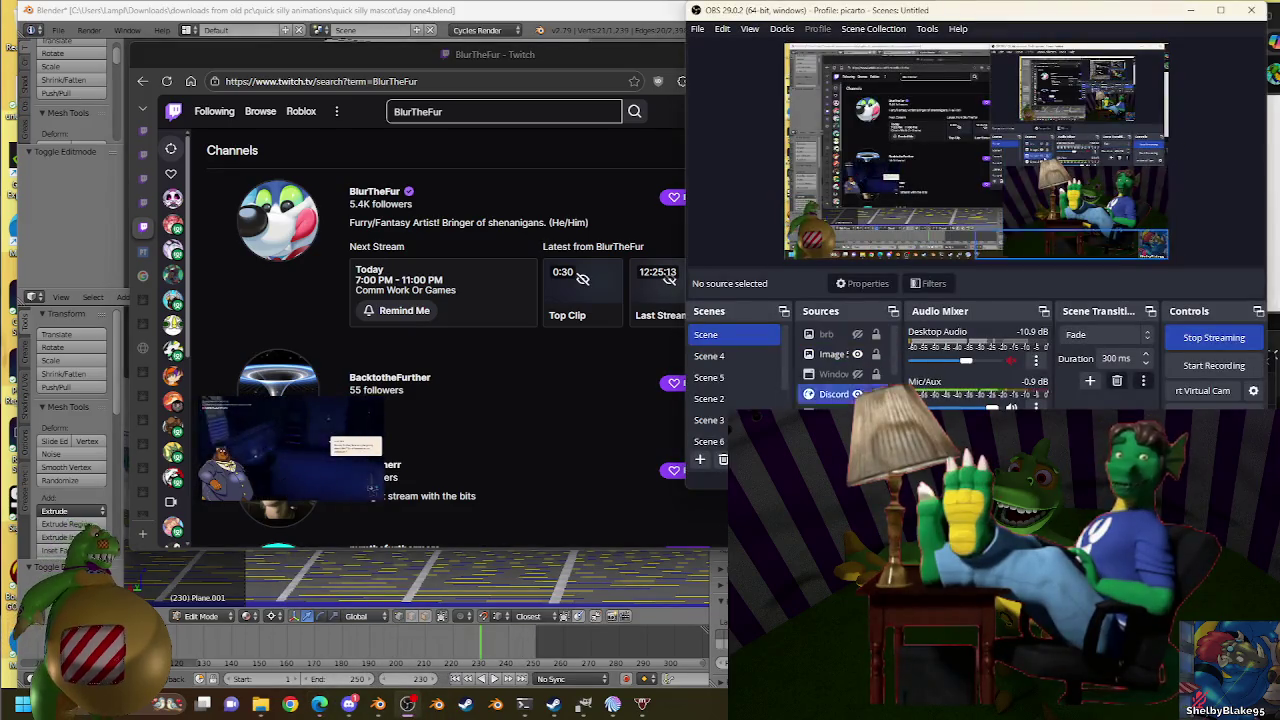
Select the Window source and switch to the full-screen character artwork scene.
{"action": "left_click", "coordinate": [855, 375]}
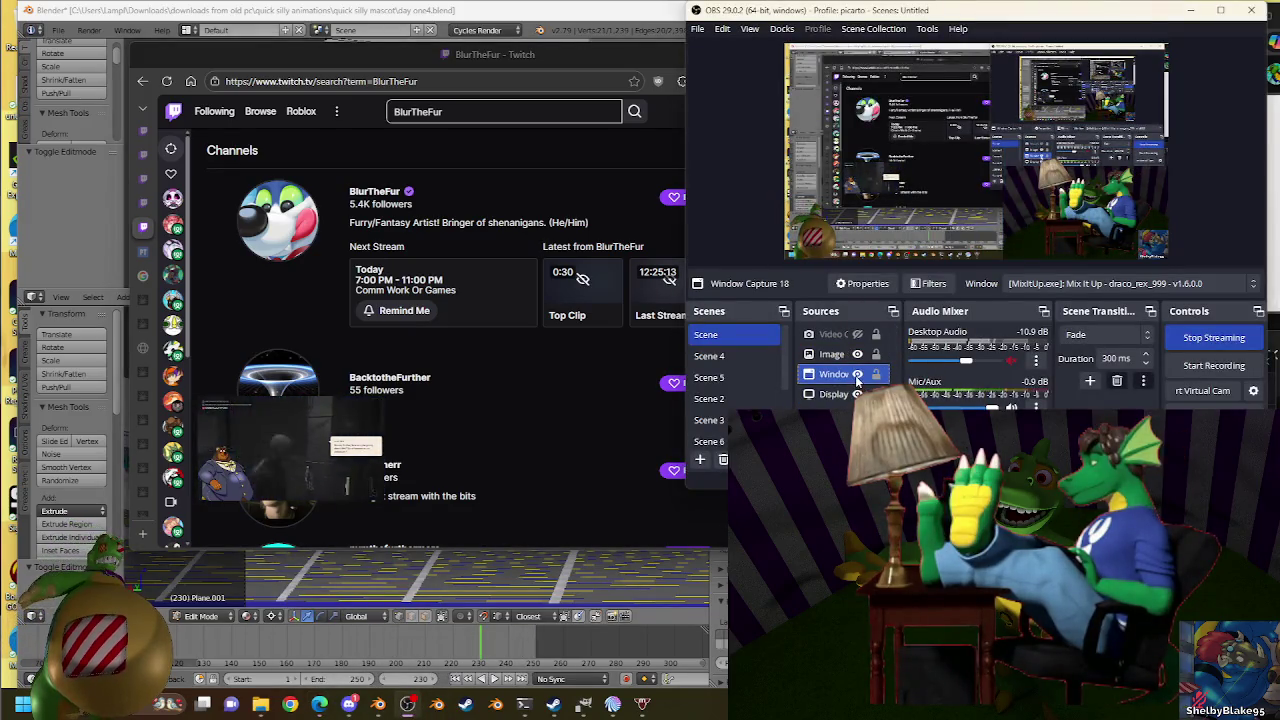
{"action": "left_click", "coordinate": [857, 375]}
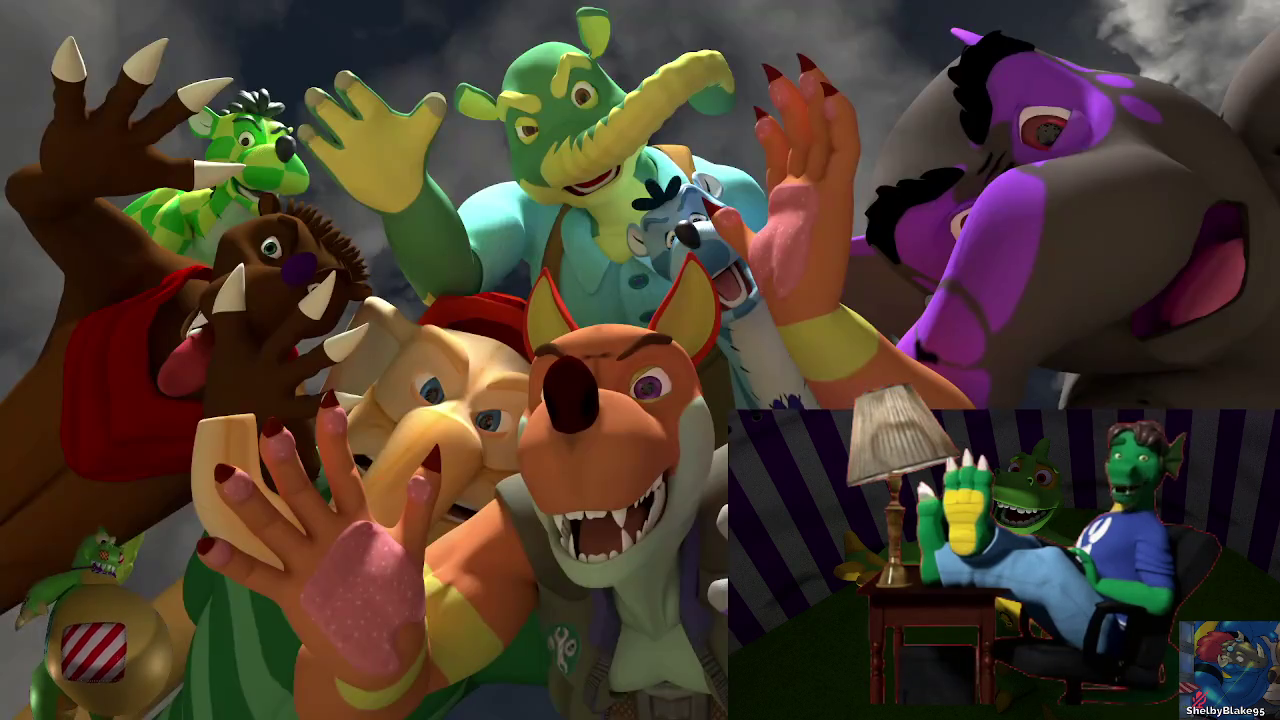
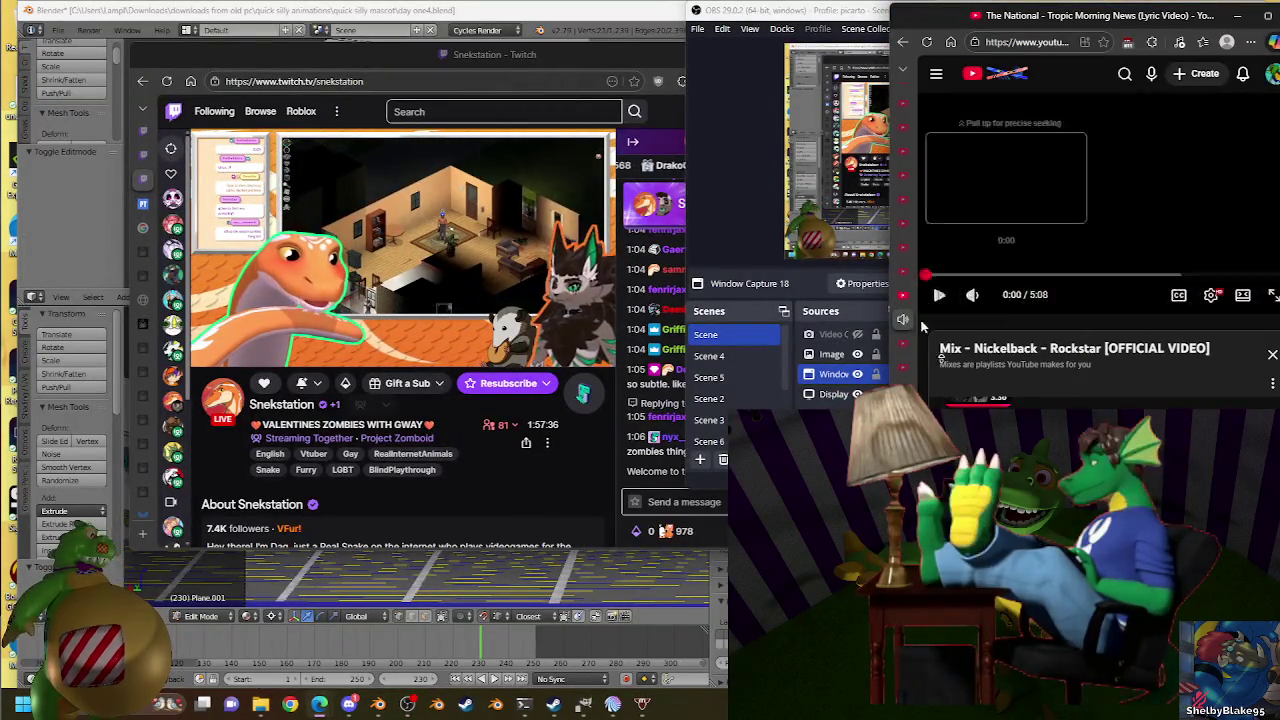
Bring the Blender stadium file forward, then switch to the Discord direct messages.
{"action": "left_click", "coordinate": [350, 10]}
{"action": "left_click", "coordinate": [349, 704]}
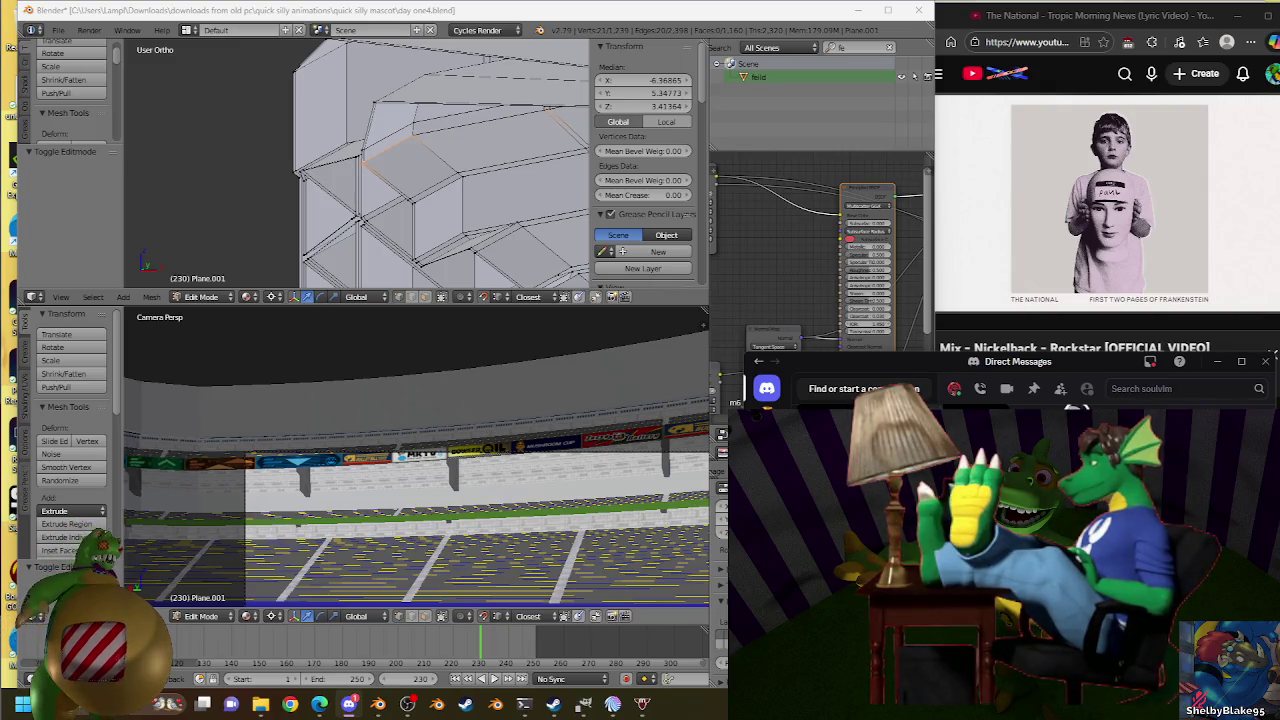
Search GIFs for 'missing' and 'dissapear', close the picker, and jump to another DM.
{"action": "key", "text": "ctrl+g"}
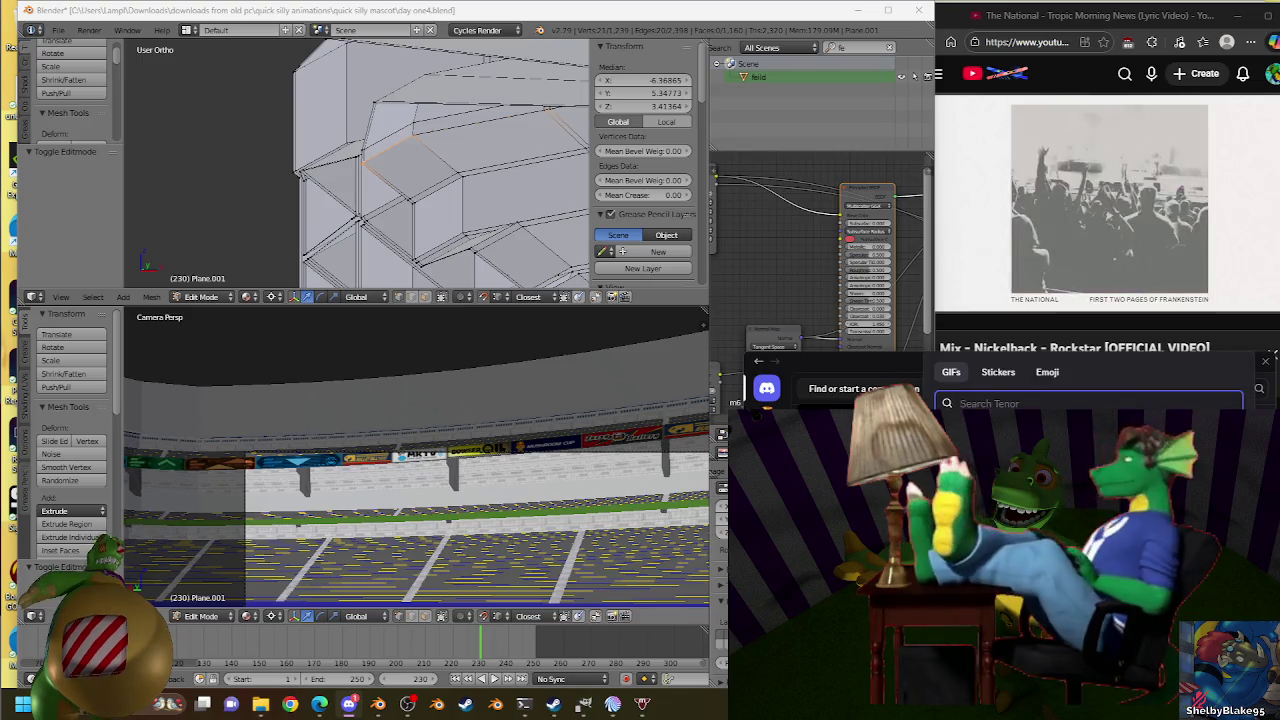
{"action": "type", "text": "missing"}
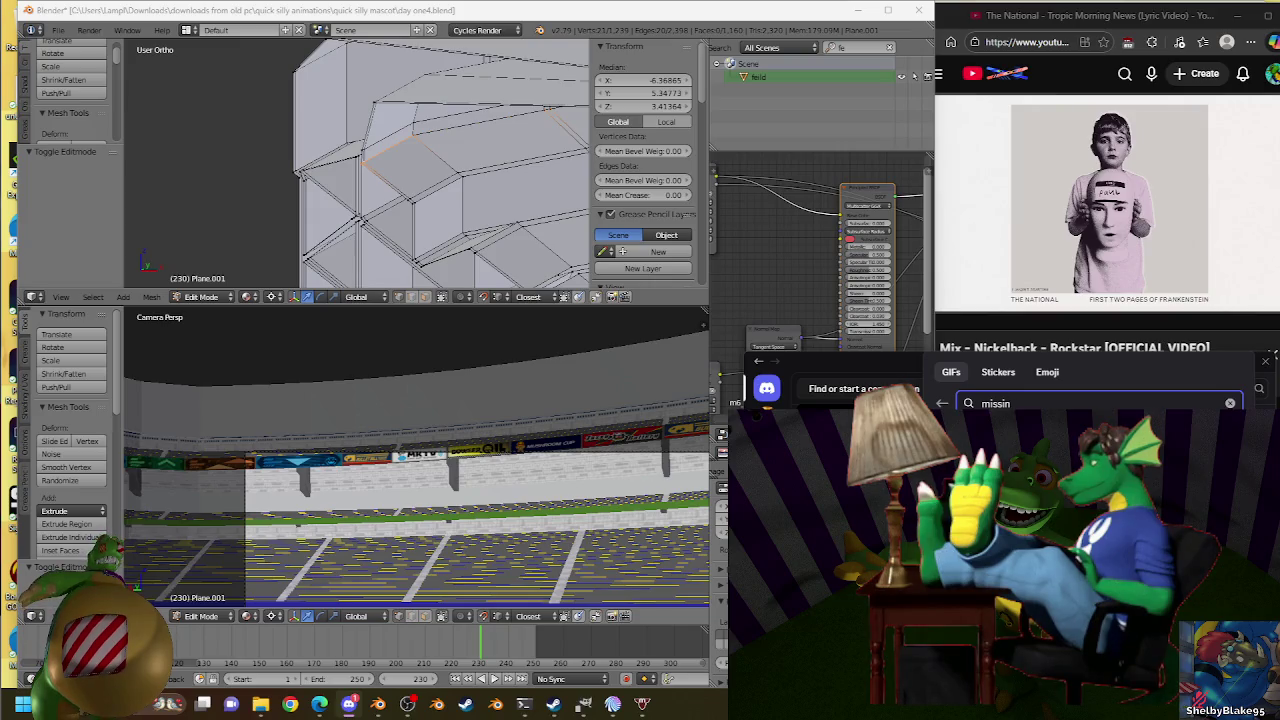
{"action": "key", "text": "ctrl+BackSpace"}
{"action": "type", "text": "dissapear"}
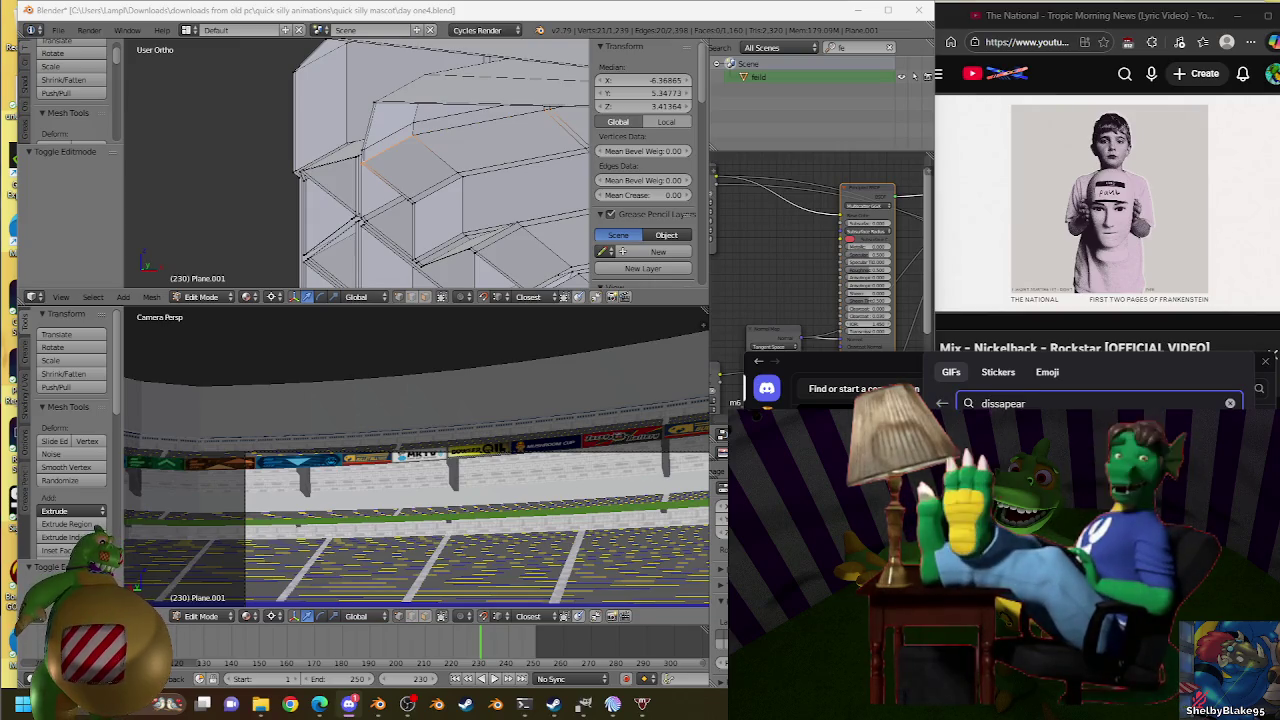
{"action": "key", "text": "Escape"}
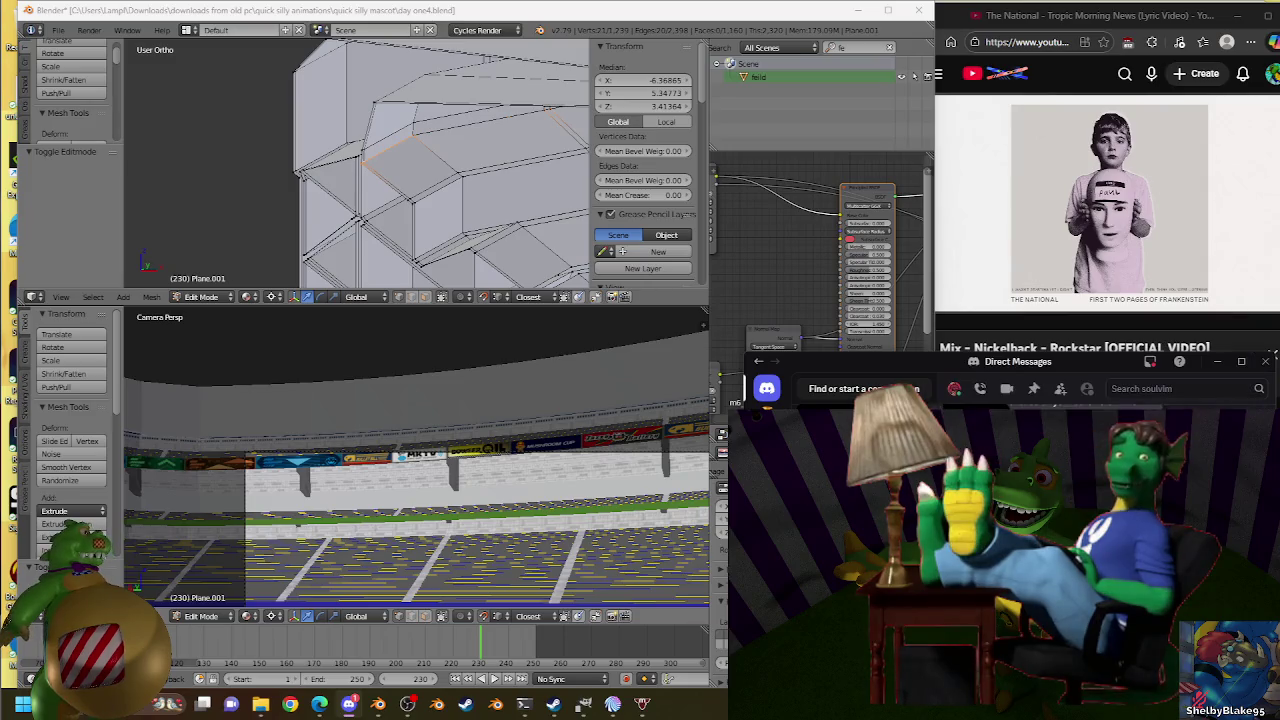
{"action": "key", "text": "alt+Down"}
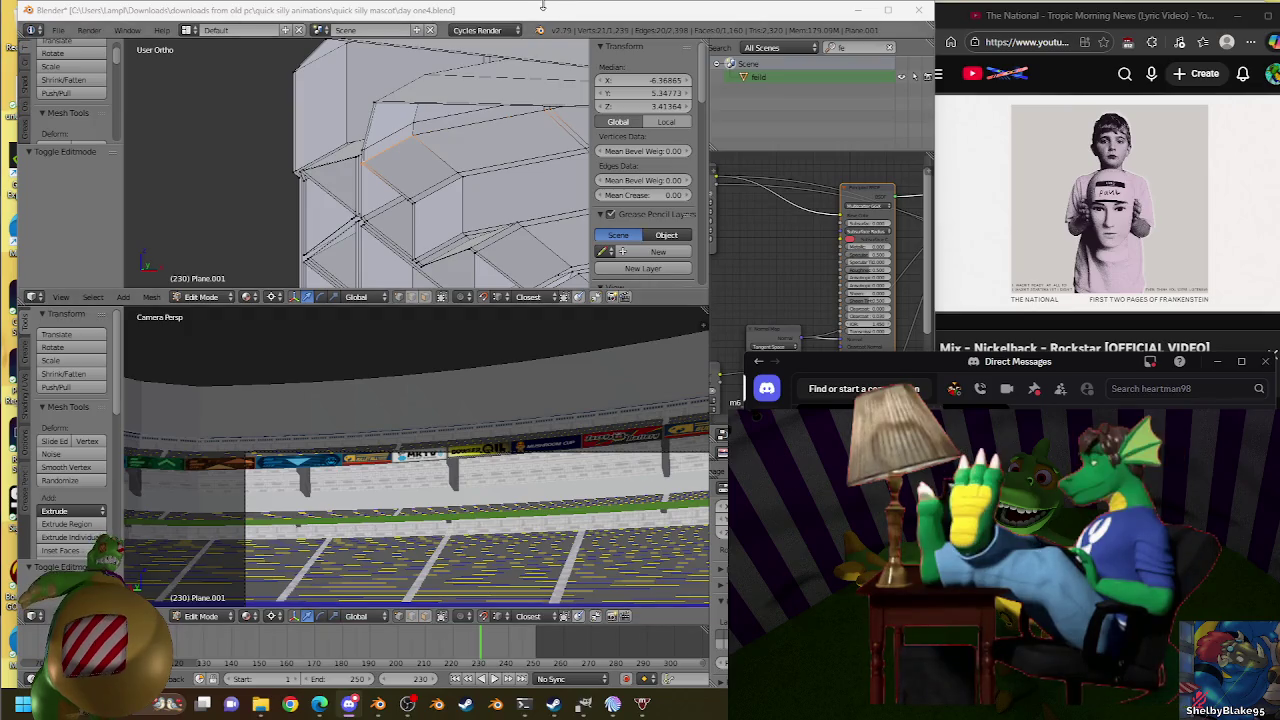
Return to Blender and orbit the top view into a front view of the roof edges.
{"action": "left_click", "coordinate": [502, 55]}
{"action": "scroll", "coordinate": [337, 206], "scroll_direction": "up", "scroll_amount": 2}
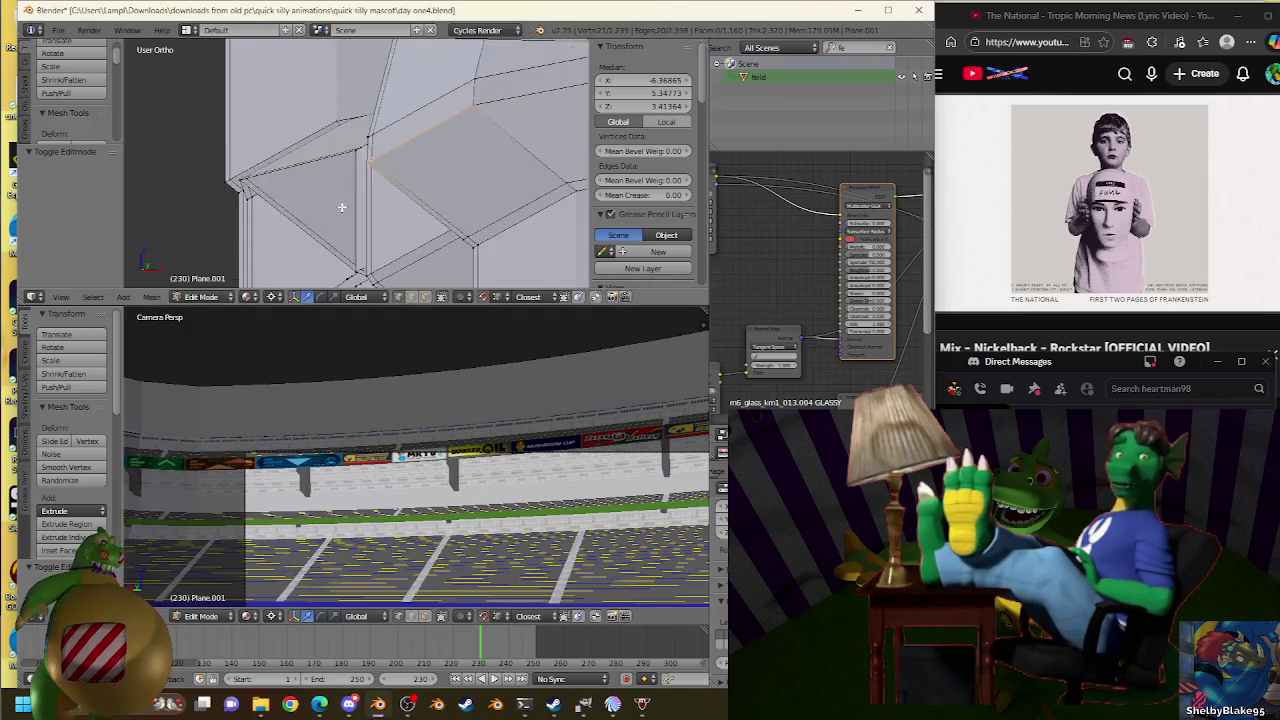
{"action": "scroll", "coordinate": [366, 194], "scroll_direction": "up", "scroll_amount": 2}
{"action": "scroll", "coordinate": [394, 177], "scroll_direction": "up", "scroll_amount": 2}
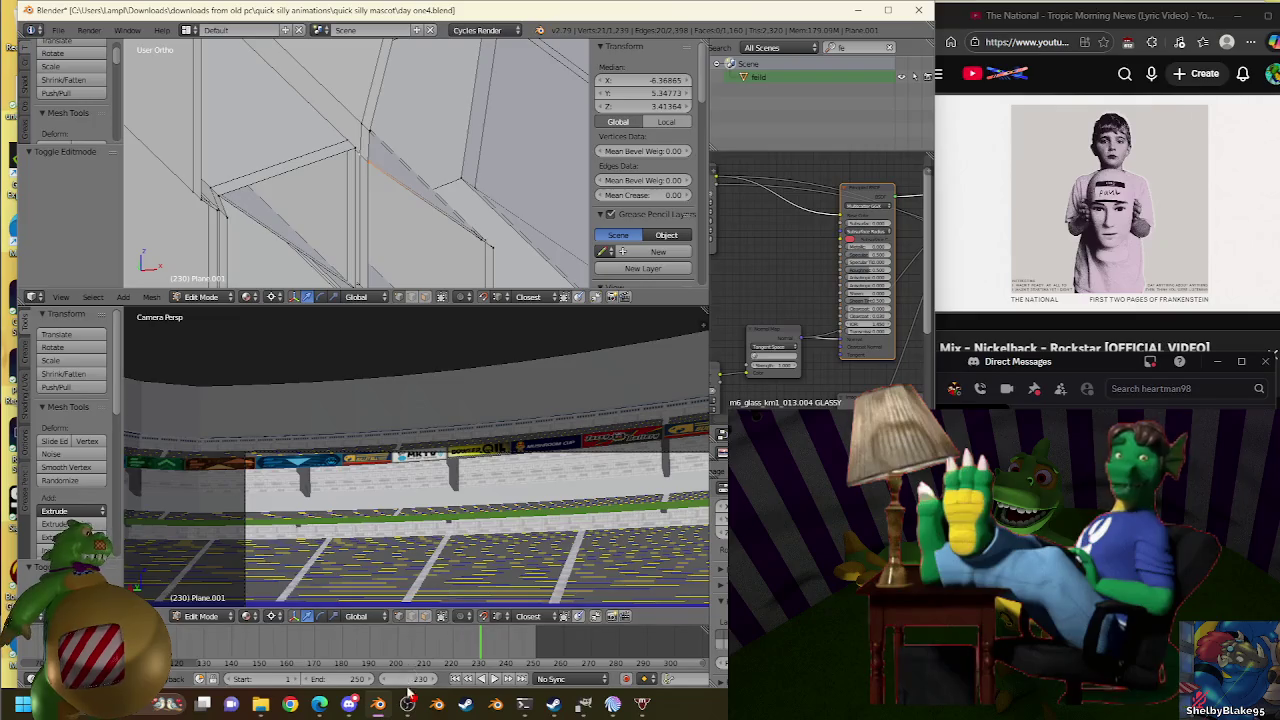
{"action": "scroll", "coordinate": [434, 120], "scroll_direction": "up", "scroll_amount": 2}
{"action": "scroll", "coordinate": [414, 109], "scroll_direction": "up", "scroll_amount": 2}
{"action": "mouse_move", "coordinate": [414, 109]}
{"action": "middle_mouse_down"}
{"action": "mouse_move", "coordinate": [443, 86]}
{"action": "mouse_move", "coordinate": [428, 115]}
{"action": "mouse_move", "coordinate": [490, 117]}
{"action": "middle_mouse_up"}
{"action": "key", "text": "KP_1"}
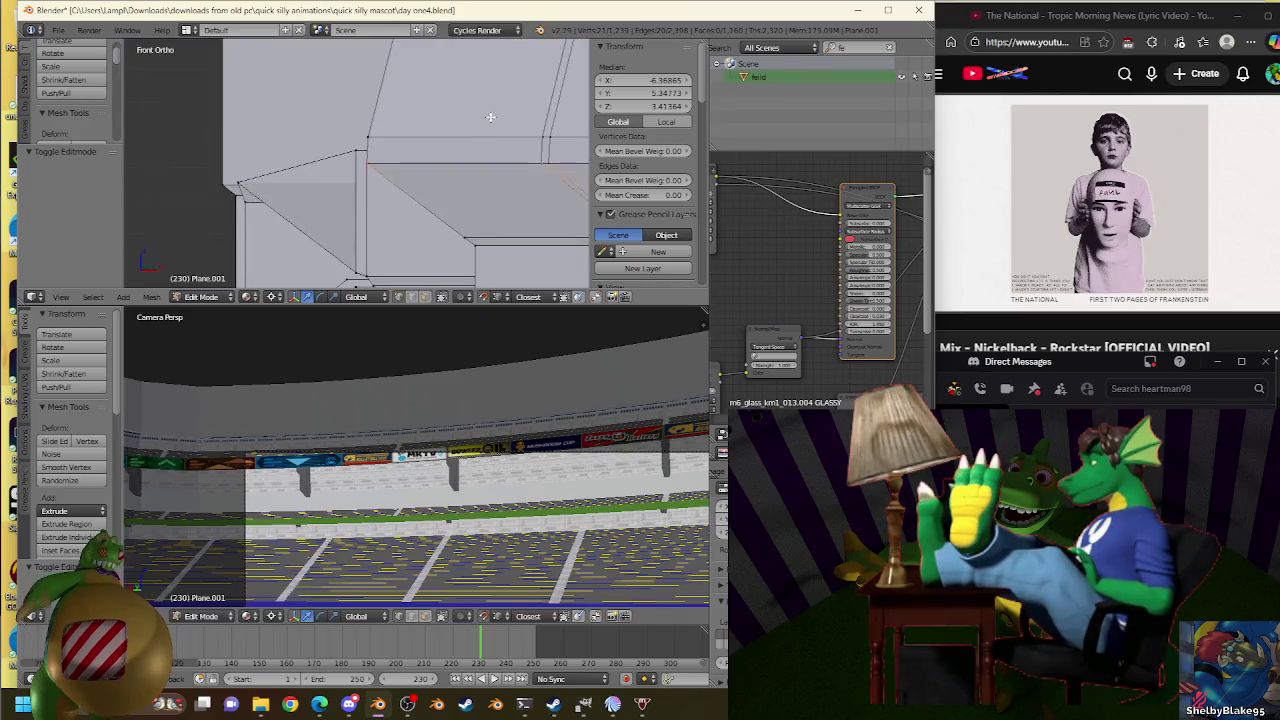
{"action": "scroll", "coordinate": [490, 117], "scroll_direction": "down", "scroll_amount": 2}
{"action": "scroll", "coordinate": [490, 117], "scroll_direction": "down", "scroll_amount": 2}
{"action": "scroll", "coordinate": [488, 150], "scroll_direction": "down", "scroll_amount": 3}
Check the whole roof, set the lower view to orthographic side, and the top view to front.
{"action": "key", "text": "Tab"}
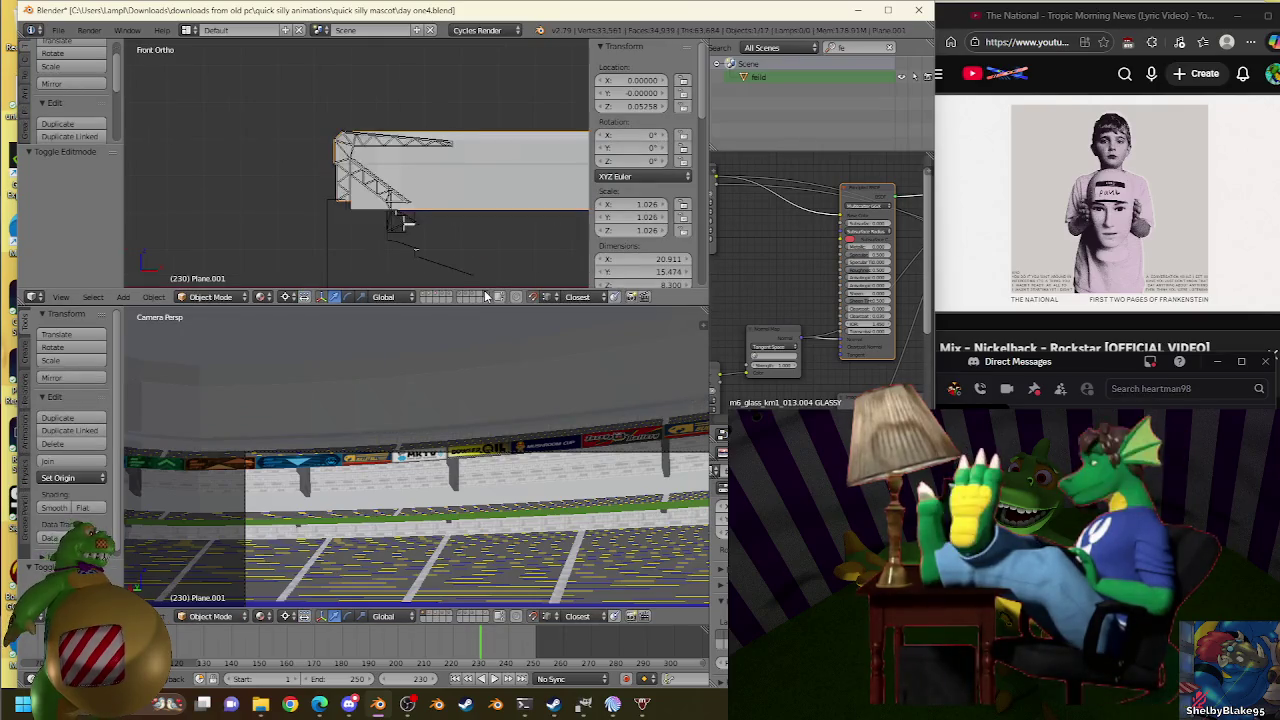
{"action": "key", "text": "Tab"}
{"action": "scroll", "coordinate": [342, 76], "scroll_direction": "up", "scroll_amount": 5}
{"action": "scroll", "coordinate": [342, 76], "scroll_direction": "up", "scroll_amount": 2}
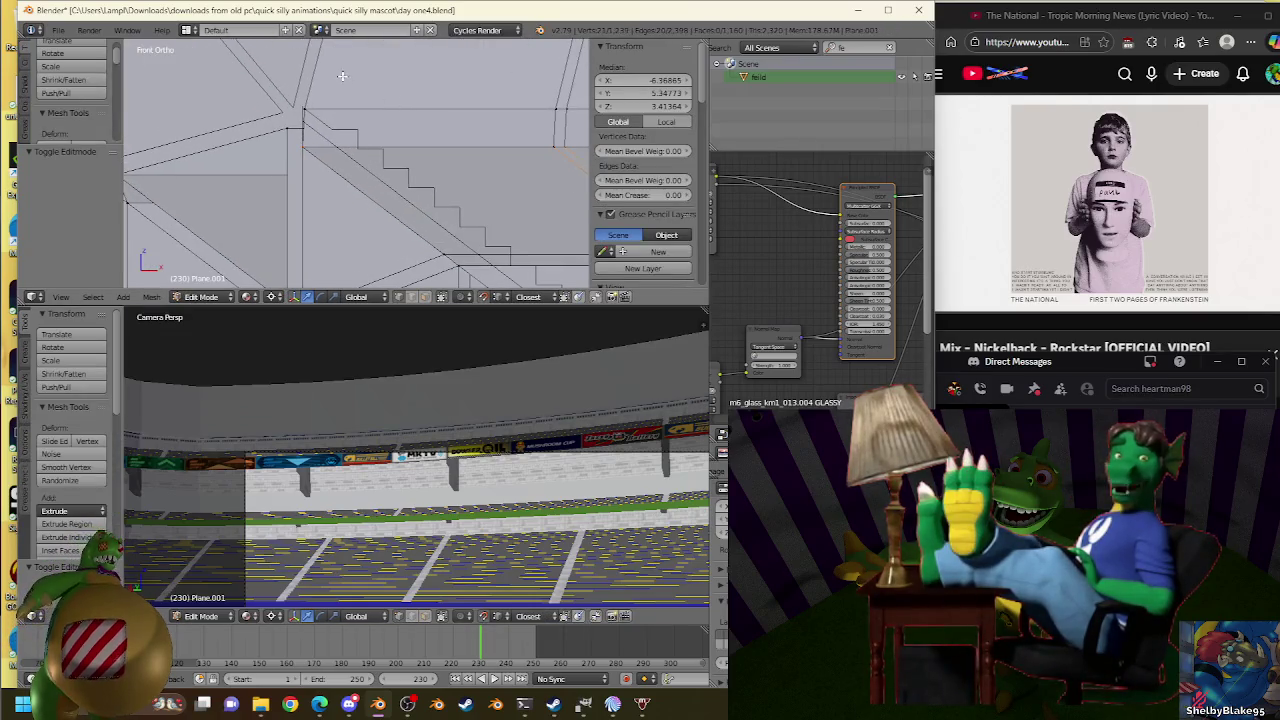
{"action": "mouse_move", "coordinate": [336, 96]}
{"action": "middle_mouse_down"}
{"action": "mouse_move", "coordinate": [378, 138]}
{"action": "mouse_move", "coordinate": [372, 180]}
{"action": "middle_mouse_up"}
{"action": "mouse_move", "coordinate": [359, 310]}
{"action": "middle_mouse_down"}
{"action": "mouse_move", "coordinate": [380, 420]}
{"action": "mouse_move", "coordinate": [420, 252]}
{"action": "mouse_move", "coordinate": [374, 251]}
{"action": "mouse_move", "coordinate": [389, 206]}
{"action": "mouse_move", "coordinate": [318, 164]}
{"action": "mouse_move", "coordinate": [378, 209]}
{"action": "middle_mouse_up"}
{"action": "key", "text": "KP_5"}
{"action": "scroll", "coordinate": [378, 209], "scroll_direction": "up", "scroll_amount": 3}
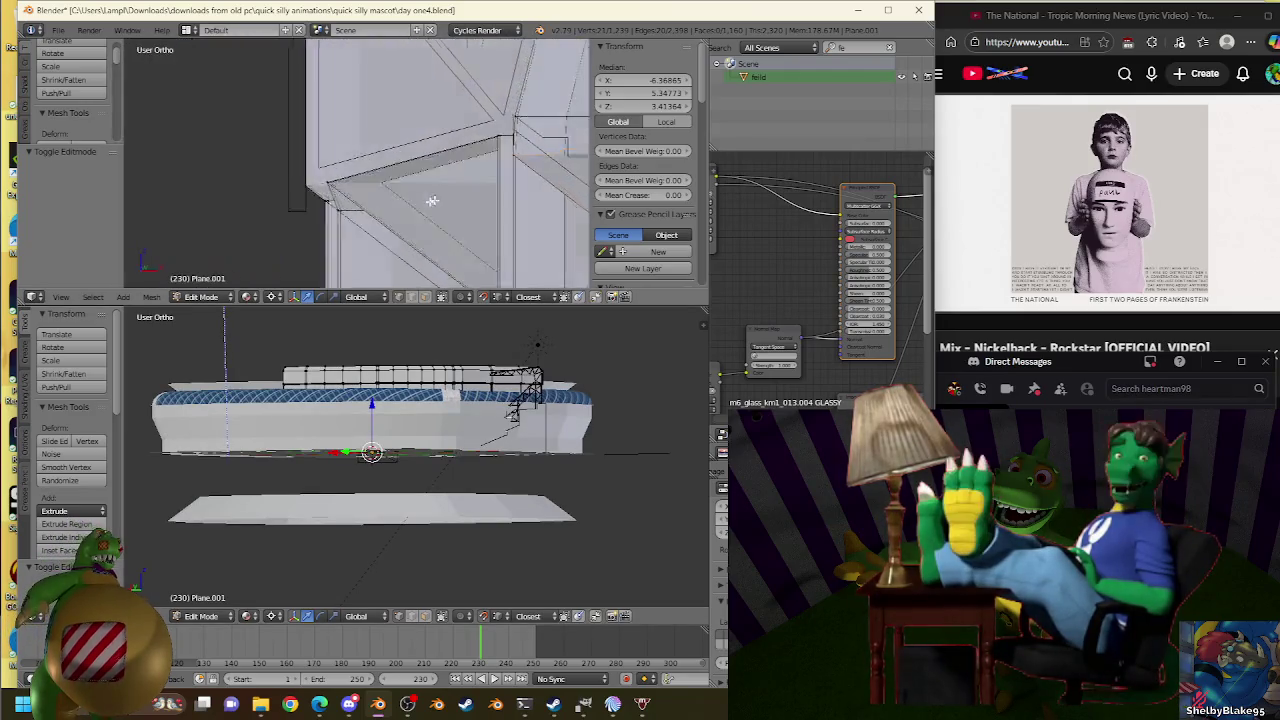
{"action": "mouse_move", "coordinate": [304, 192]}
{"action": "middle_mouse_down"}
{"action": "mouse_move", "coordinate": [323, 214]}
{"action": "mouse_move", "coordinate": [314, 206]}
{"action": "middle_mouse_up"}
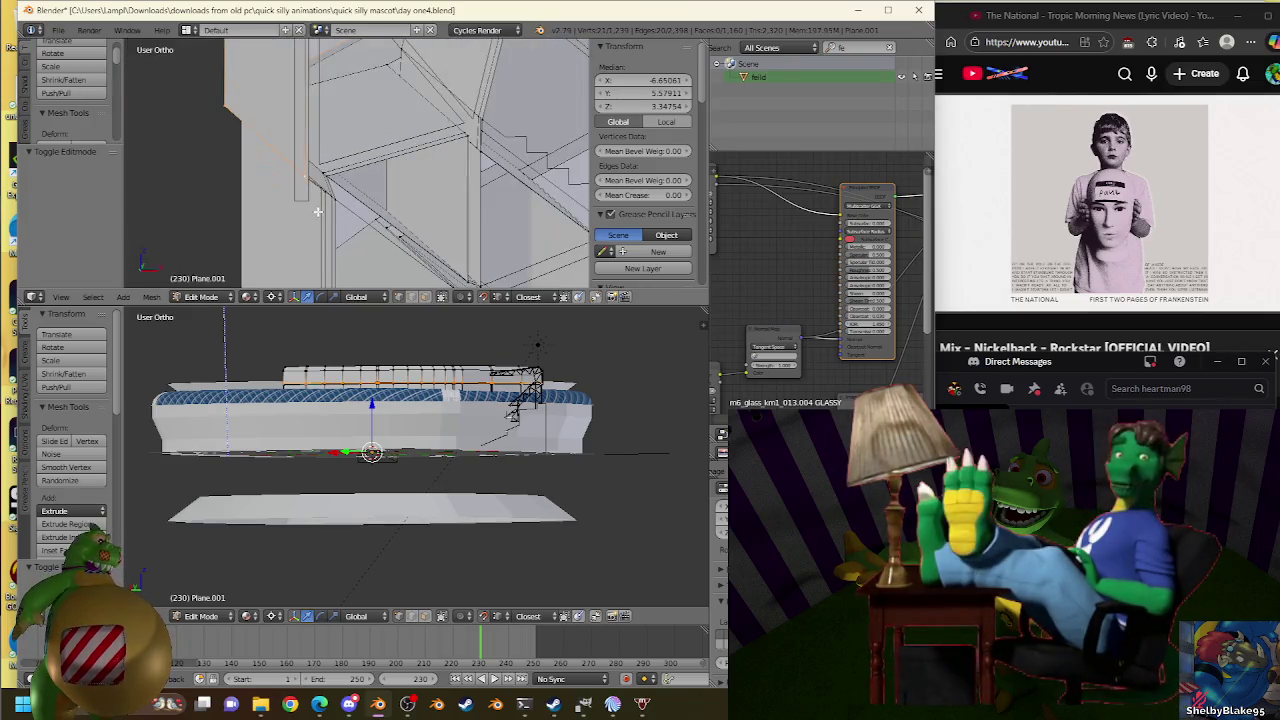
{"action": "scroll", "coordinate": [314, 206], "scroll_direction": "up", "scroll_amount": 2}
{"action": "key", "text": "KP_1"}
{"action": "scroll", "coordinate": [332, 204], "scroll_direction": "up", "scroll_amount": 1}
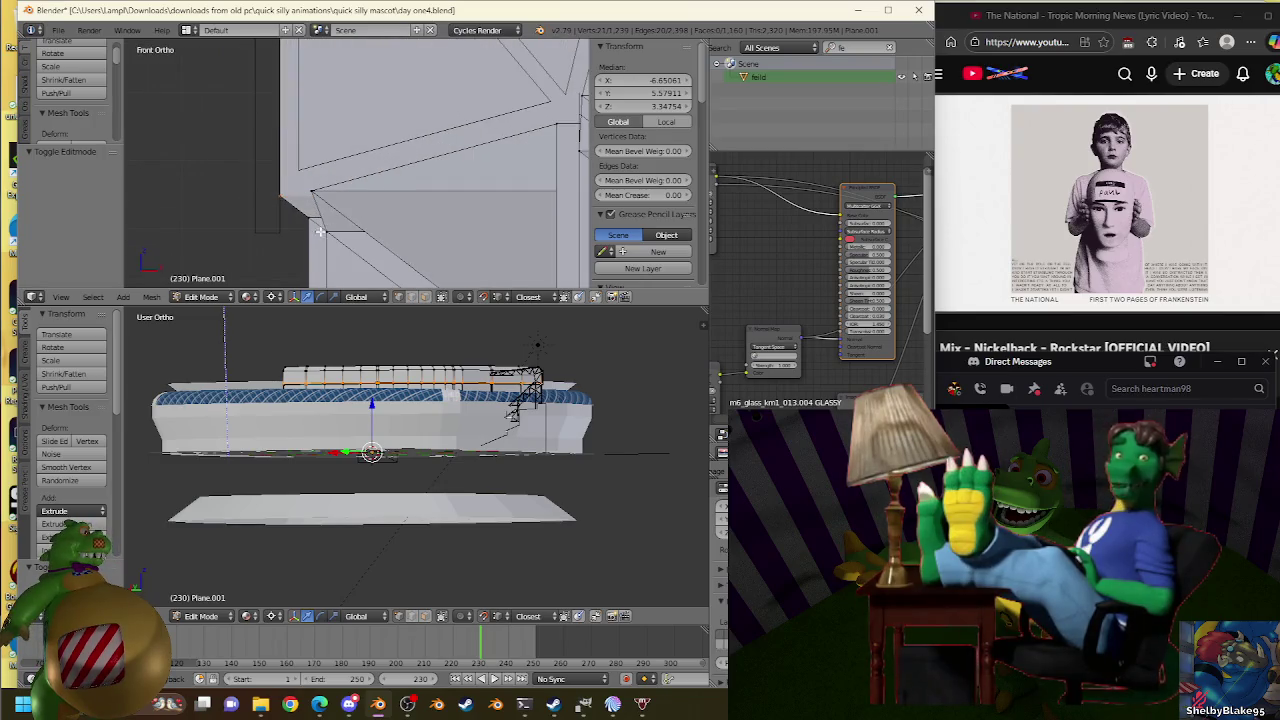
{"action": "scroll", "coordinate": [320, 232], "scroll_direction": "up", "scroll_amount": 1}
Duplicate the selected roof-edge vertices in place and separate them into Plane.013.
{"action": "key", "text": "g"}
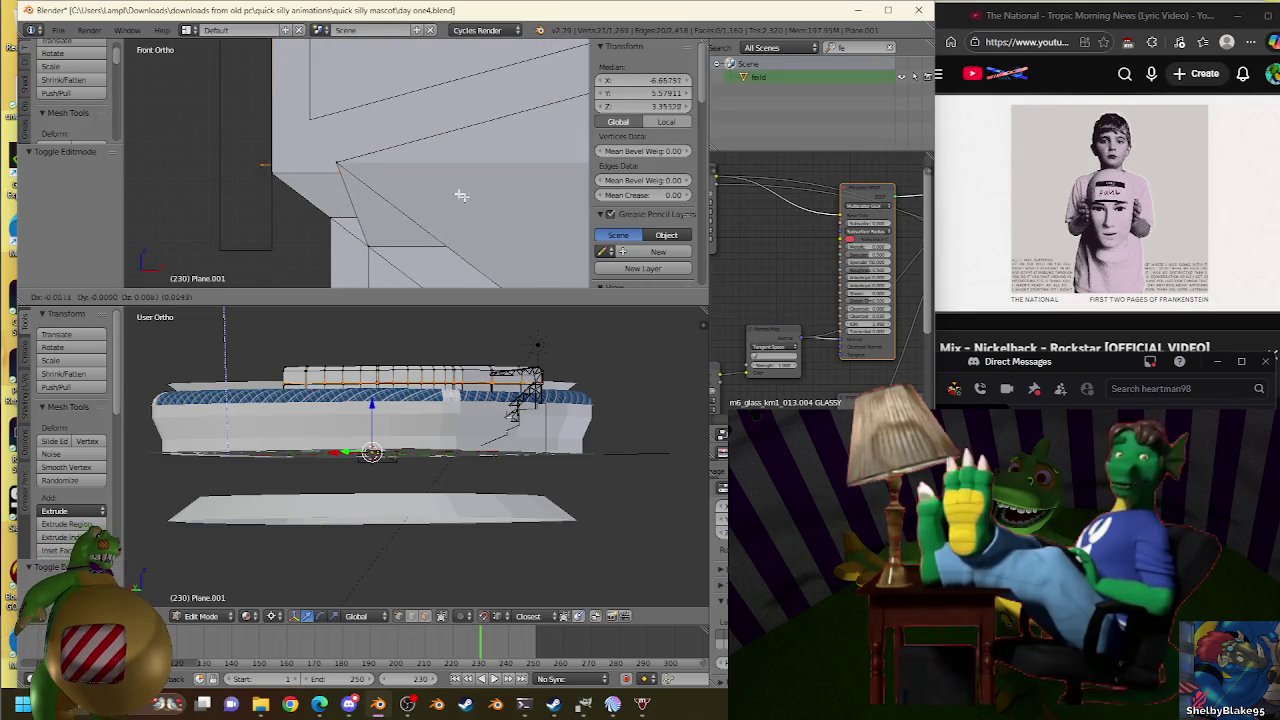
{"action": "key", "text": "Escape"}
{"action": "key", "text": "p"}
{"action": "left_click", "coordinate": [340, 178]}
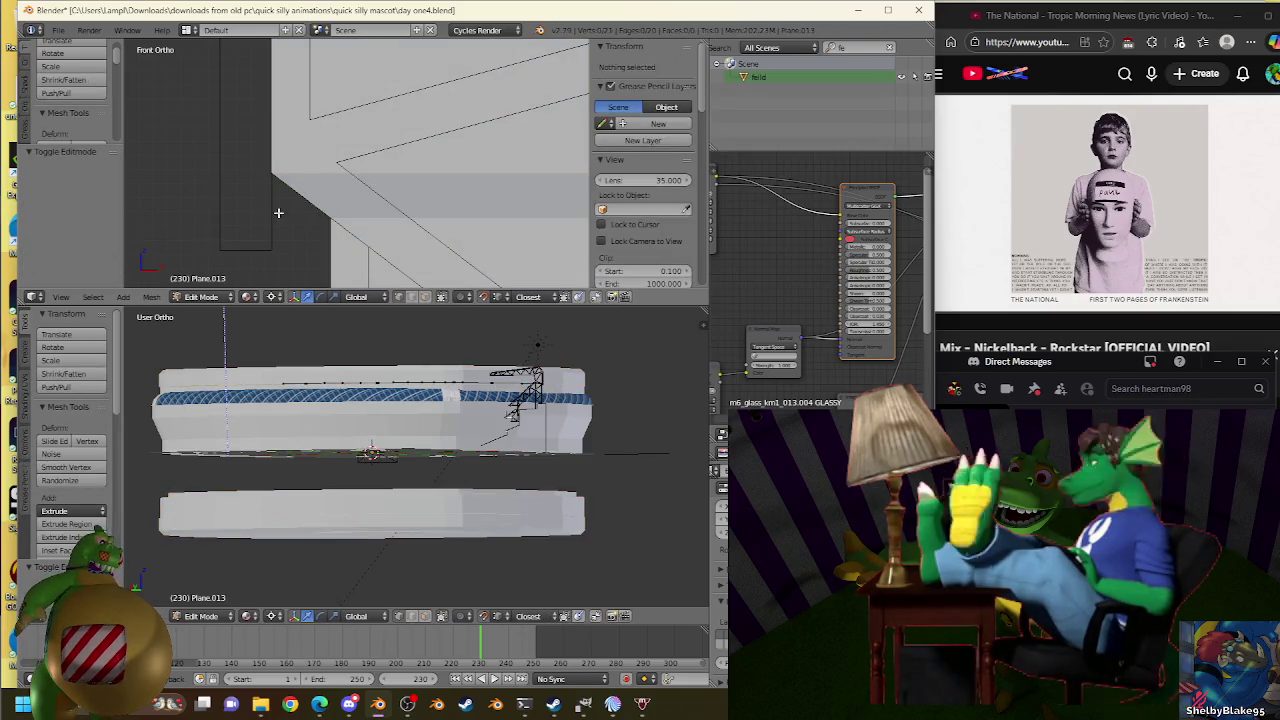
Check the new Plane.013 object and select all of its vertices in Edit Mode.
{"action": "key", "text": "Tab"}
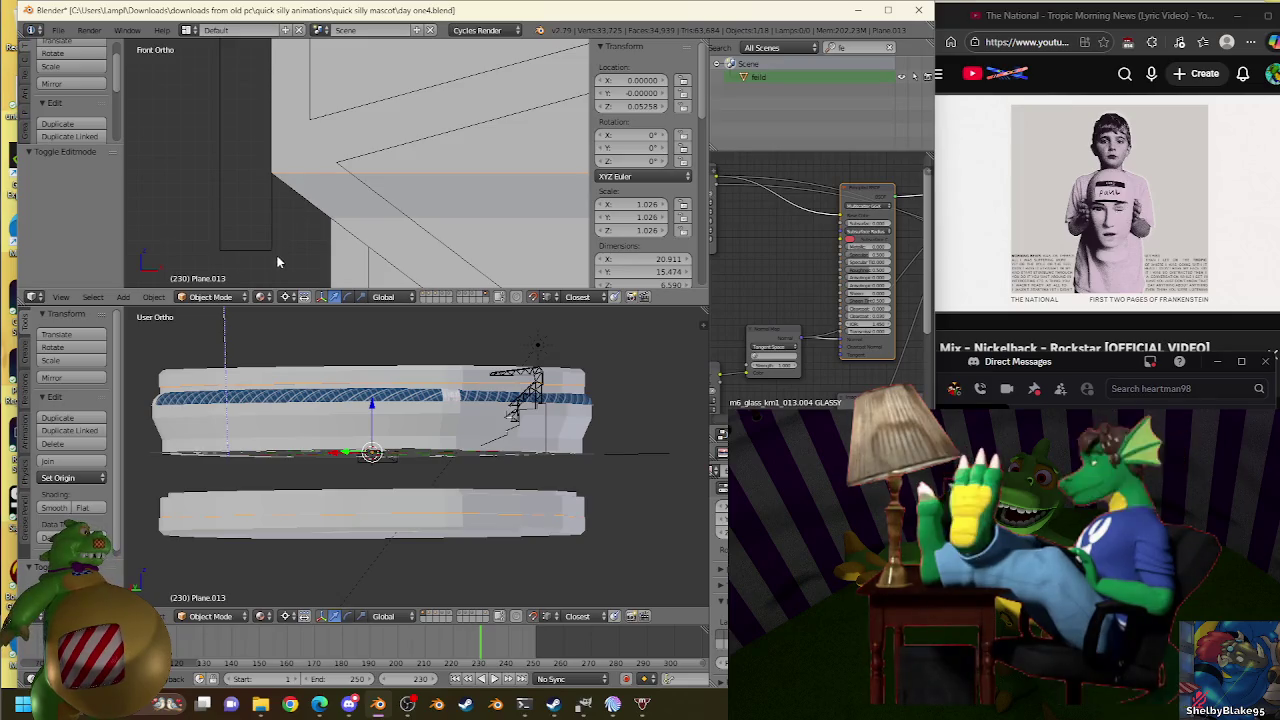
{"action": "key", "text": "Tab"}
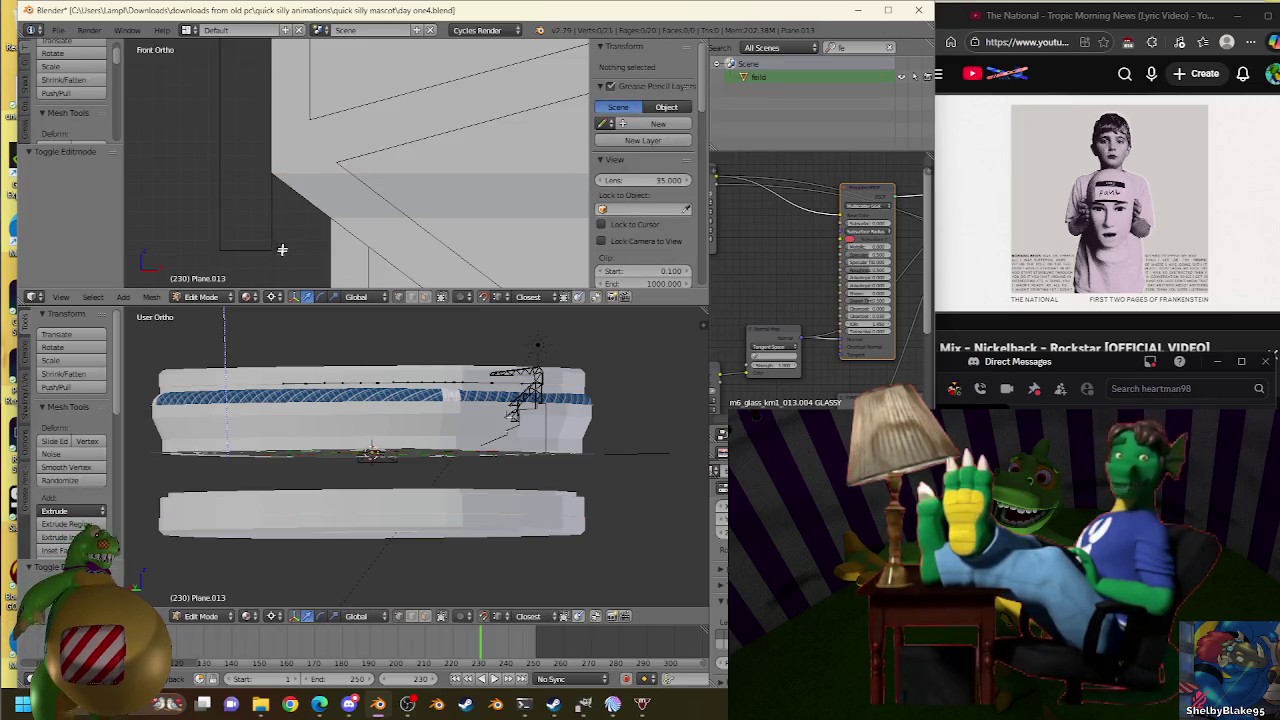
{"action": "key", "text": "Tab"}
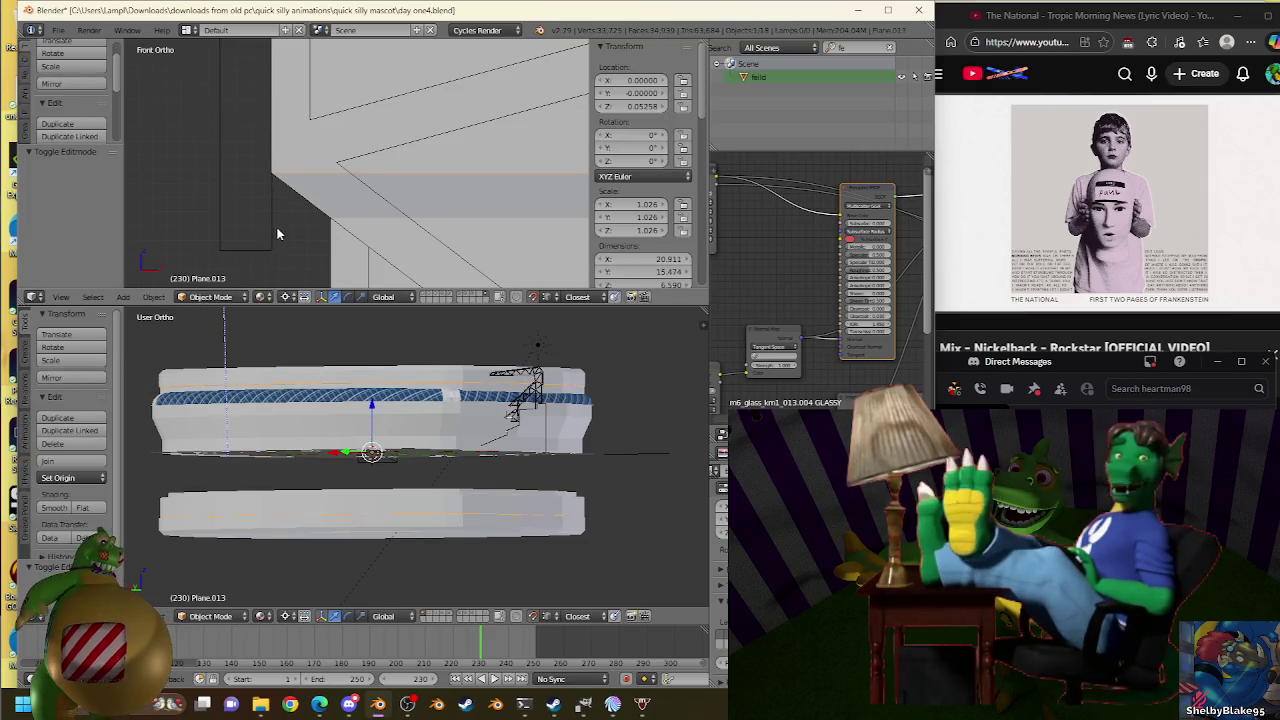
{"action": "key", "text": "Tab"}
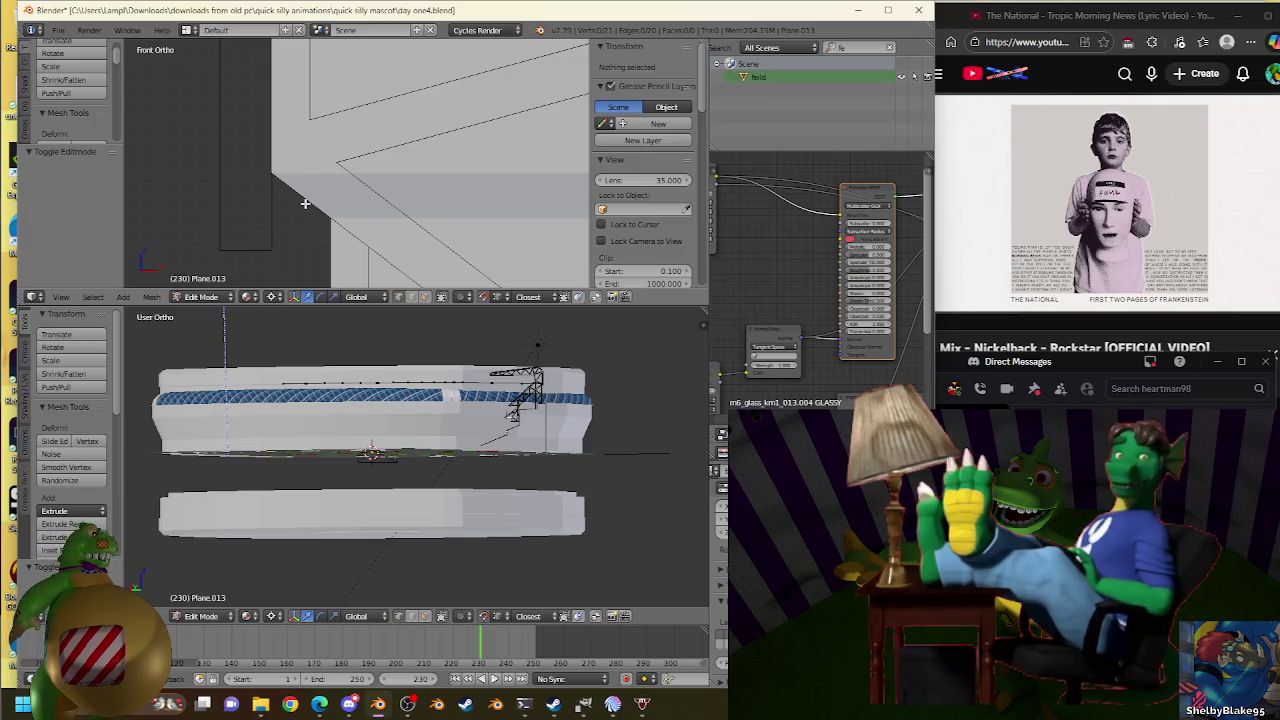
{"action": "key", "text": "a"}
Extrude the edge strip slightly downward, inspect a truss vertex, then reselect Plane.013 for editing.
{"action": "key", "text": "e"}
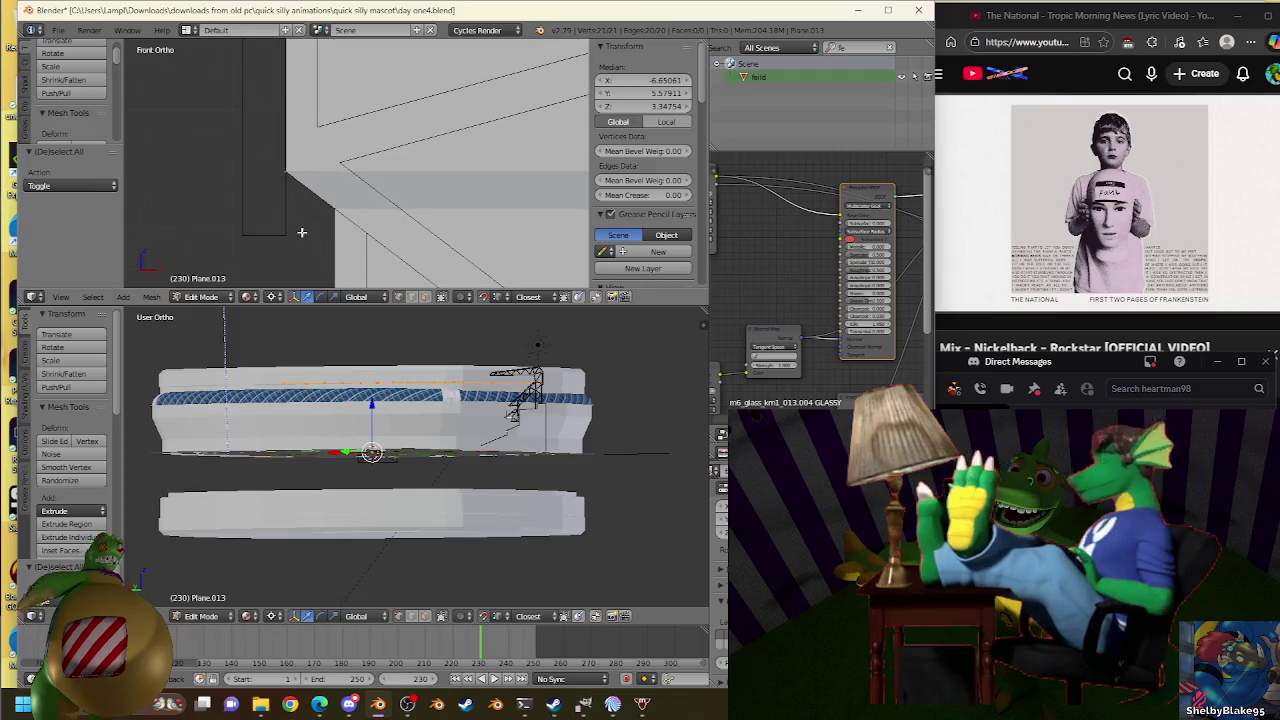
{"action": "left_click", "coordinate": [339, 253]}
{"action": "right_click", "coordinate": [242, 240]}
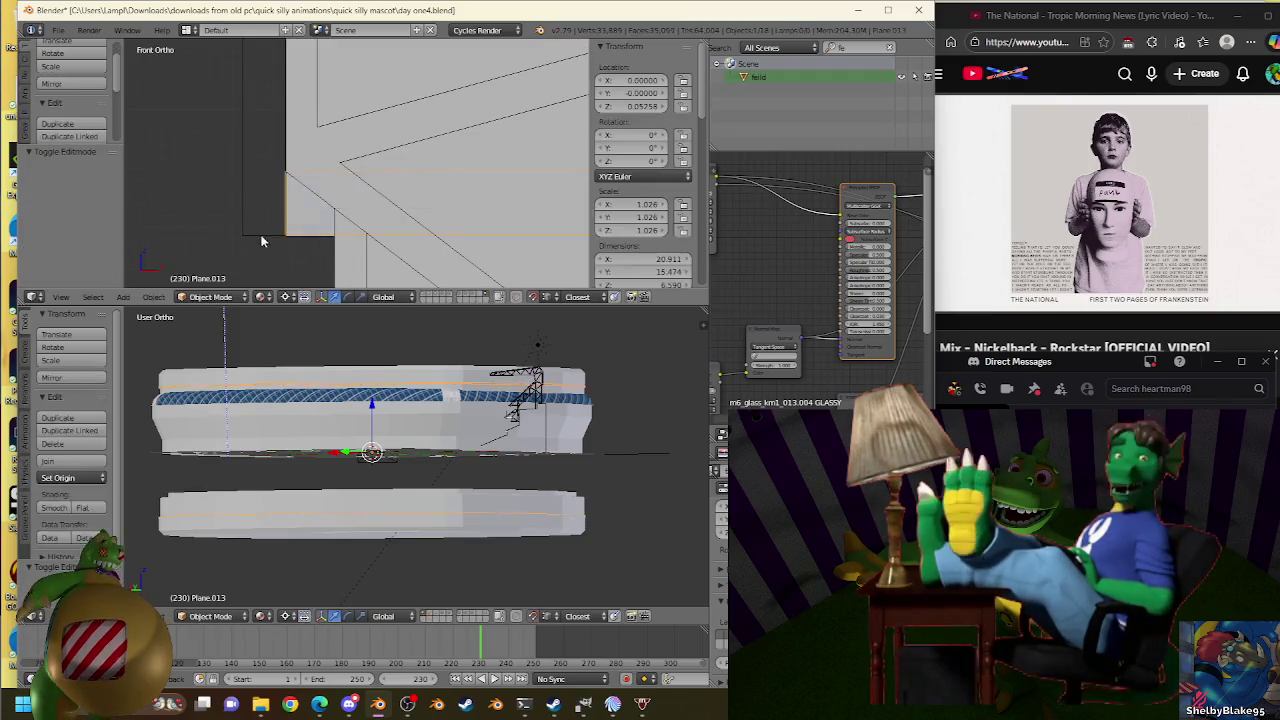
{"action": "key", "text": "Tab"}
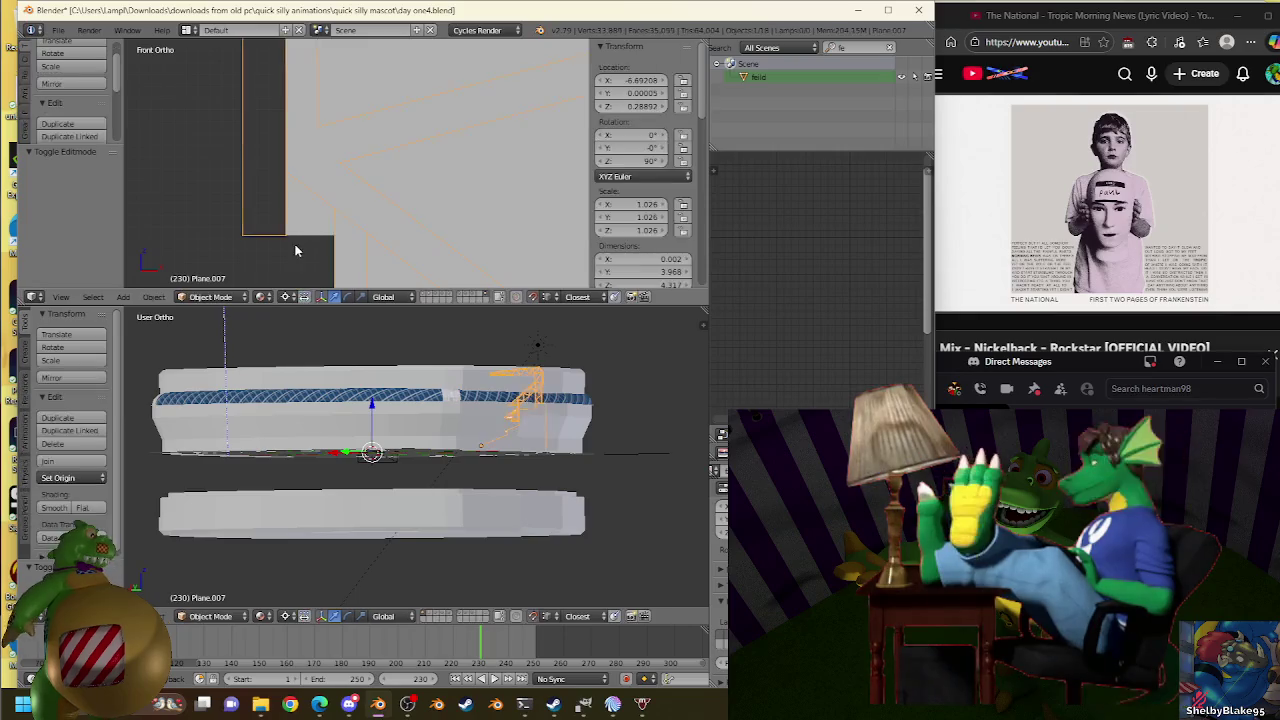
{"action": "right_click", "coordinate": [297, 237]}
{"action": "key", "text": "Tab"}
Extrude the edge strip in place, enlarge it slightly, reset scale to 1, then nudge it.
{"action": "key", "text": "e"}
{"action": "key", "text": "Escape"}
{"action": "key", "text": "s"}
{"action": "left_click", "coordinate": [288, 228]}
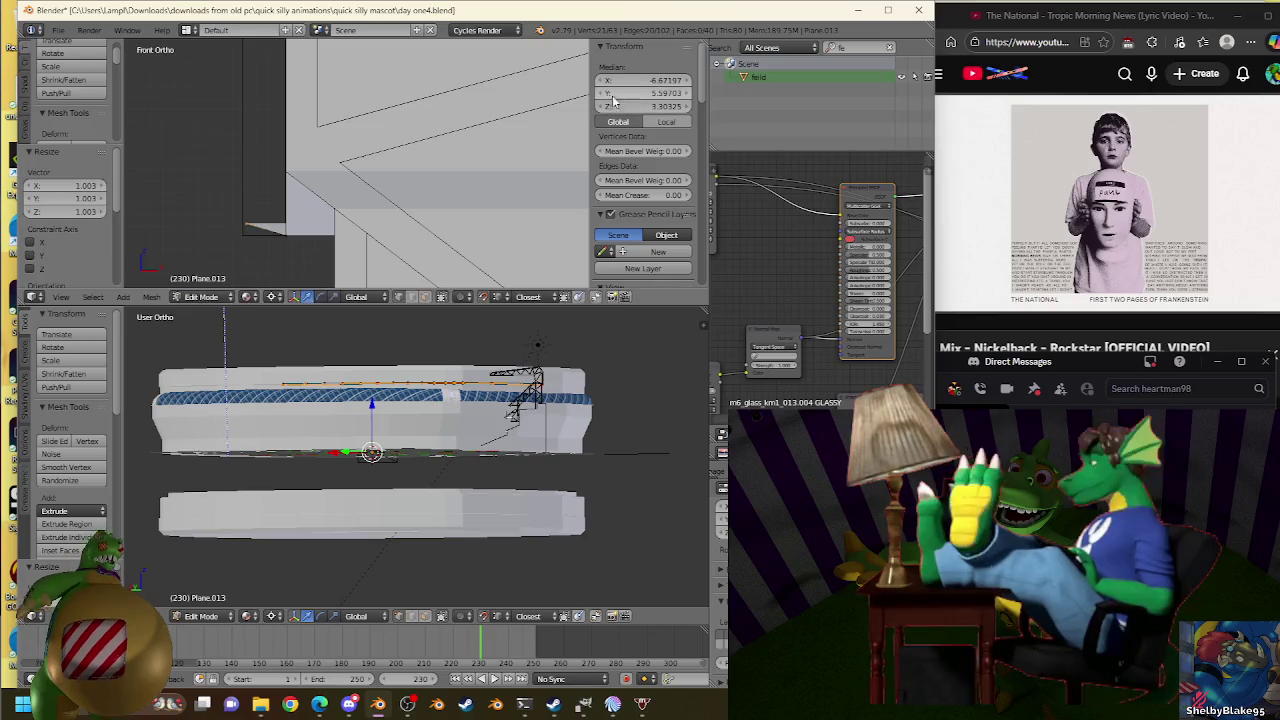
{"action": "key", "text": "s"}
{"action": "left_click", "coordinate": [273, 231]}
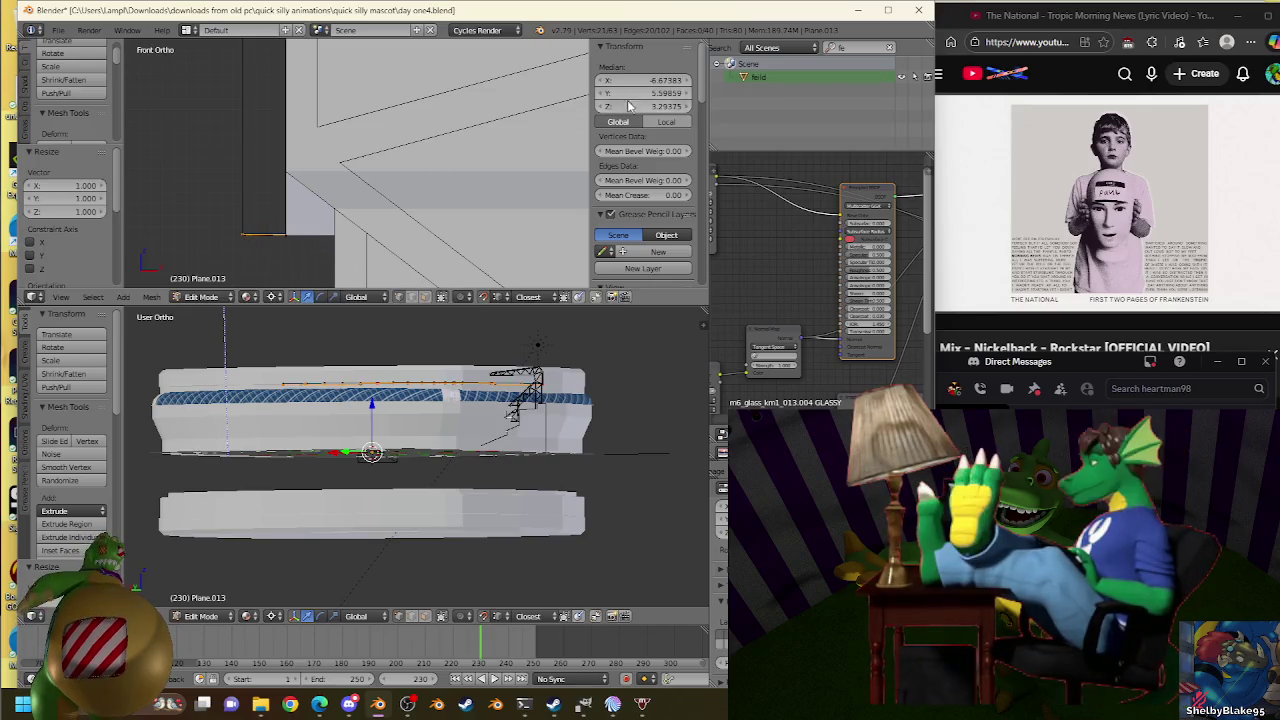
{"action": "key", "text": "s"}
{"action": "left_click", "coordinate": [259, 230]}
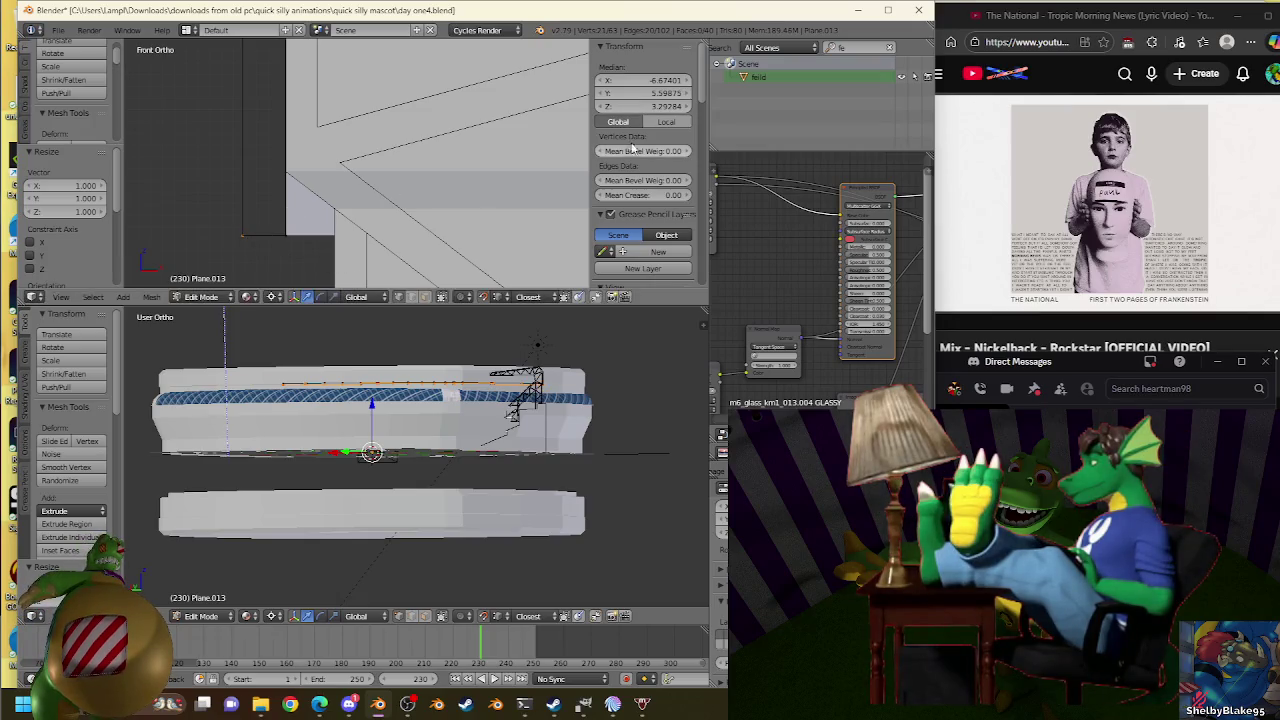
Extrude the edge strip upward toward the truss, undoing and redoing the extrusion.
{"action": "scroll", "coordinate": [310, 146], "scroll_direction": "up", "scroll_amount": 2}
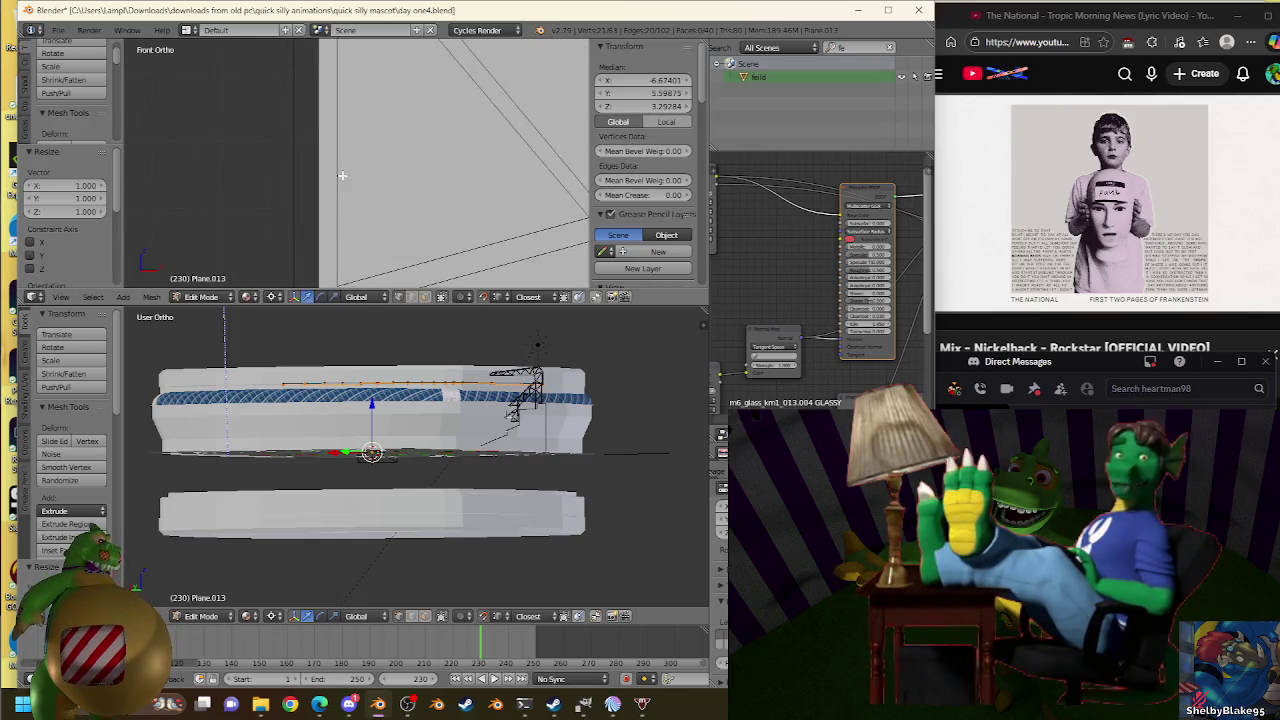
{"action": "scroll", "coordinate": [340, 185], "scroll_direction": "up", "scroll_amount": 2}
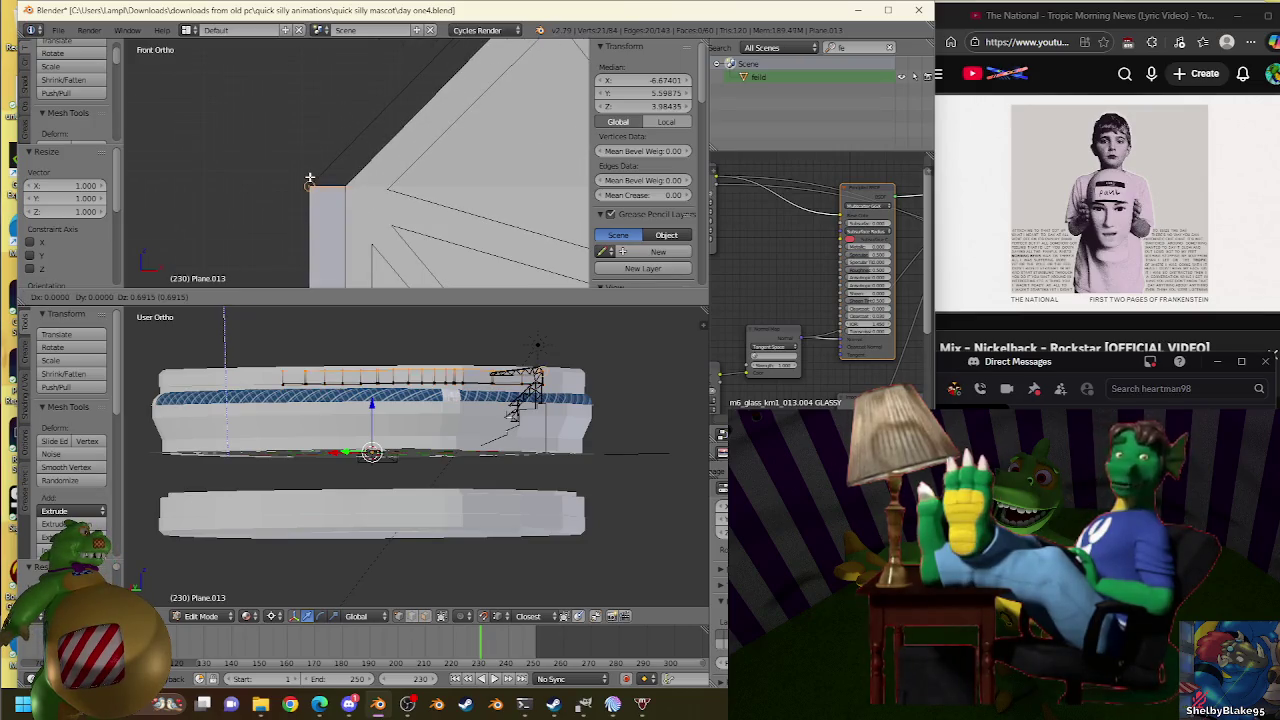
{"action": "key", "text": "e"}
{"action": "left_click", "coordinate": [350, 158]}
{"action": "key", "text": "ctrl+z"}
{"action": "key", "text": "ctrl+z"}
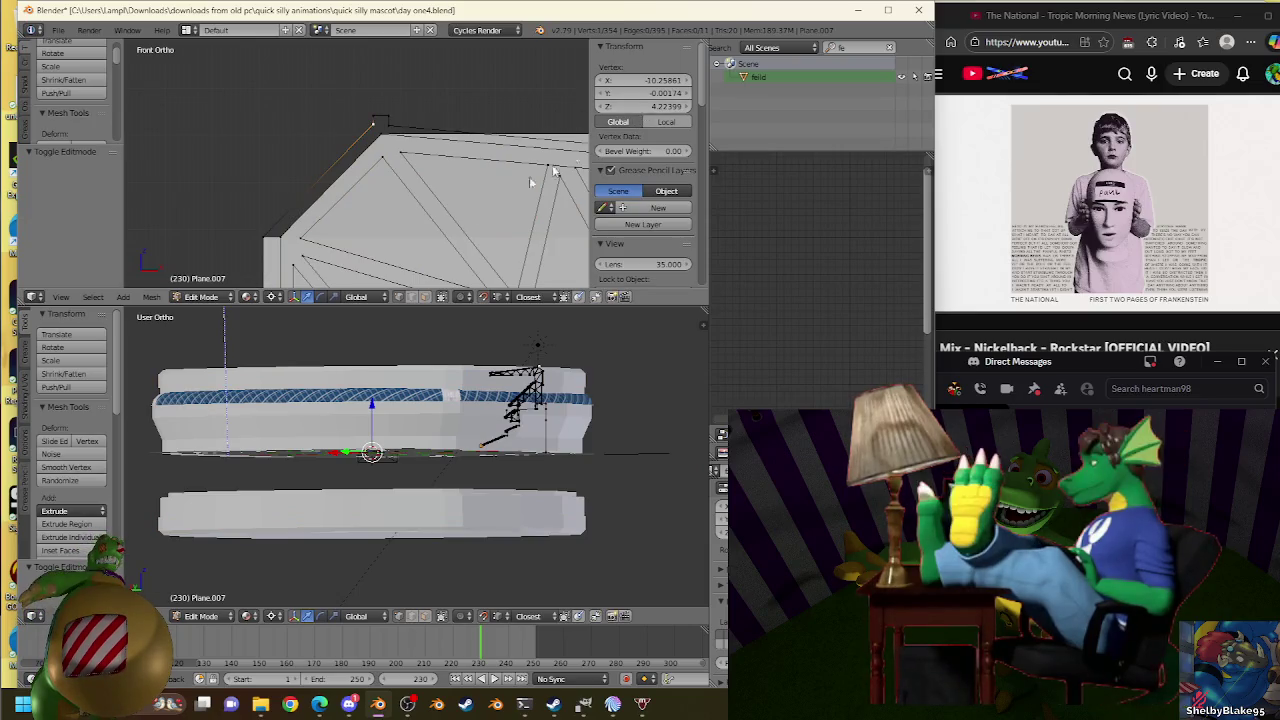
{"action": "key", "text": "ctrl+shift+z"}
{"action": "key", "text": "ctrl+shift+z"}
Extrude the roof edge again, raise it to the truss top, and restore full 1.000 scale.
{"action": "key", "text": "e"}
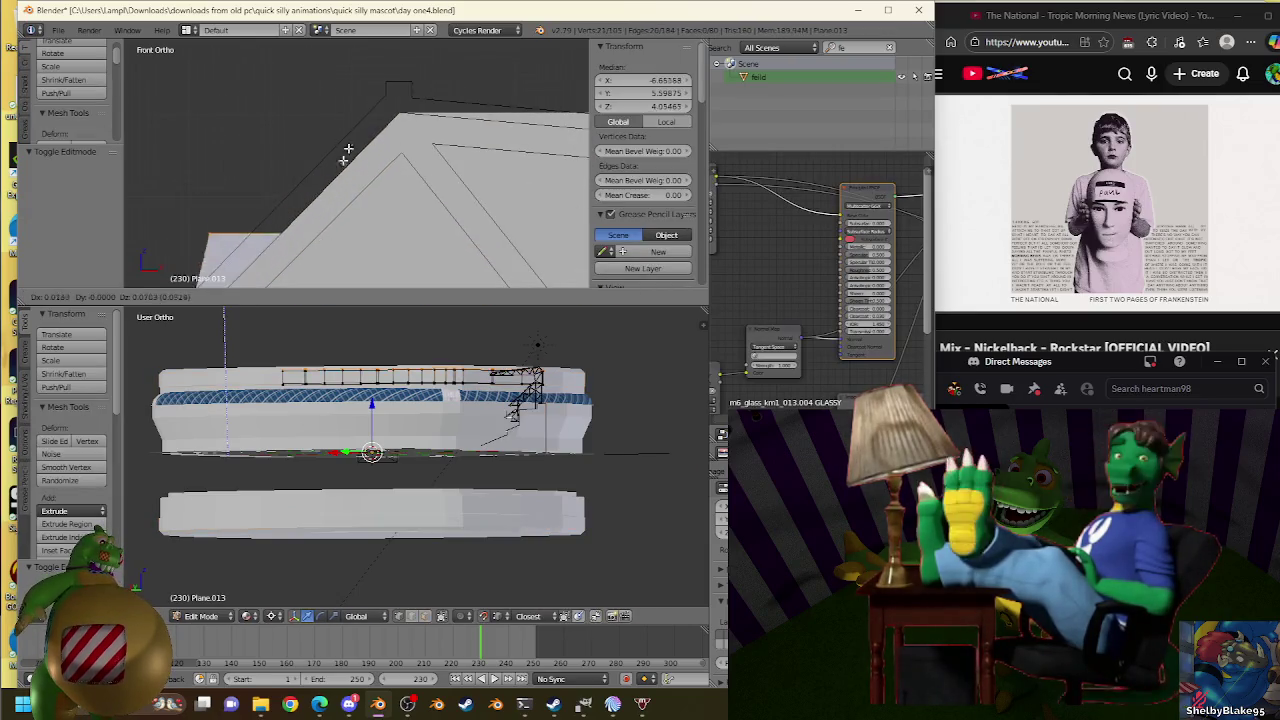
{"action": "key", "text": "s"}
{"action": "left_click", "coordinate": [384, 97]}
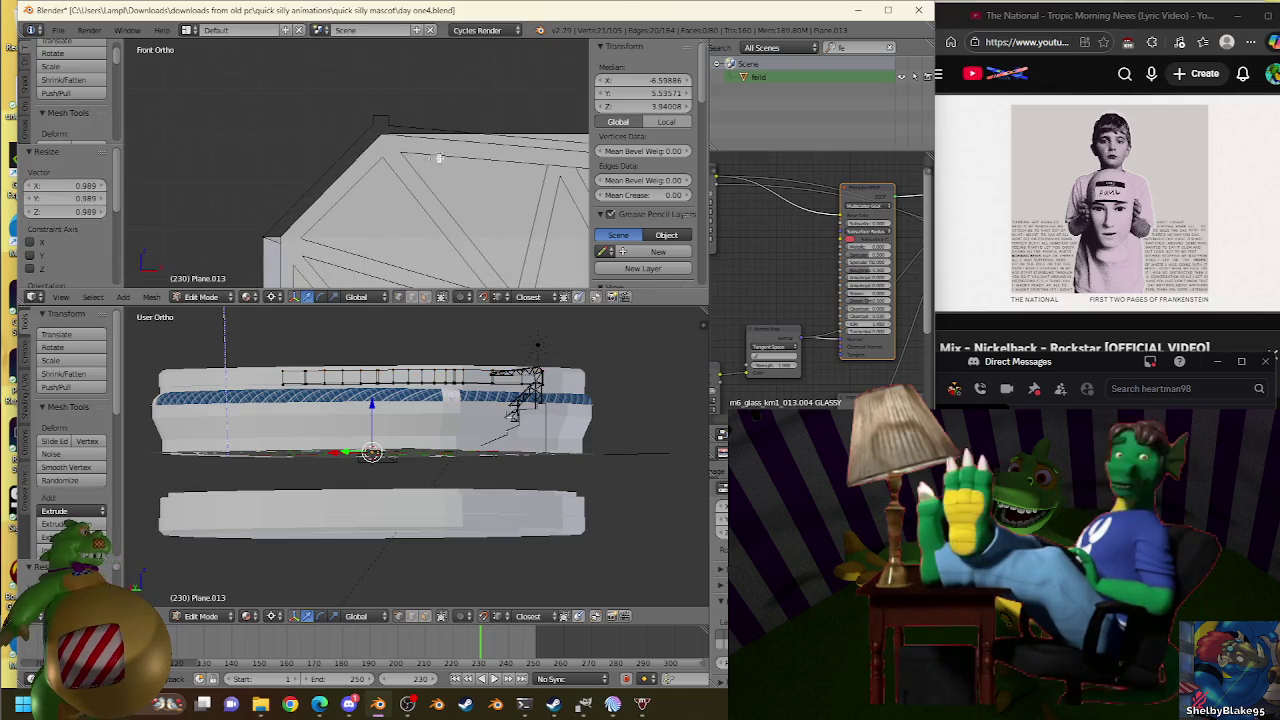
{"action": "left_click_drag", "start_coordinate": [624, 106], "coordinate": [680, 106]}
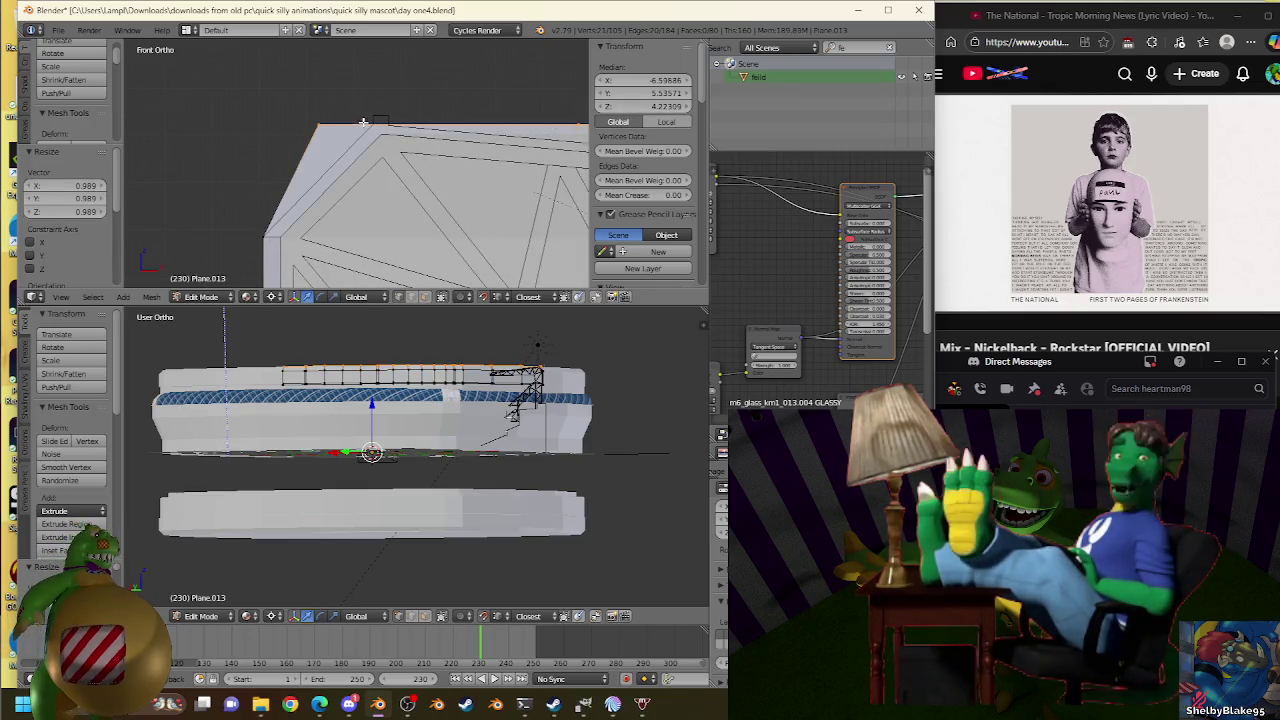
{"action": "key", "text": "s"}
{"action": "left_click", "coordinate": [523, 118]}
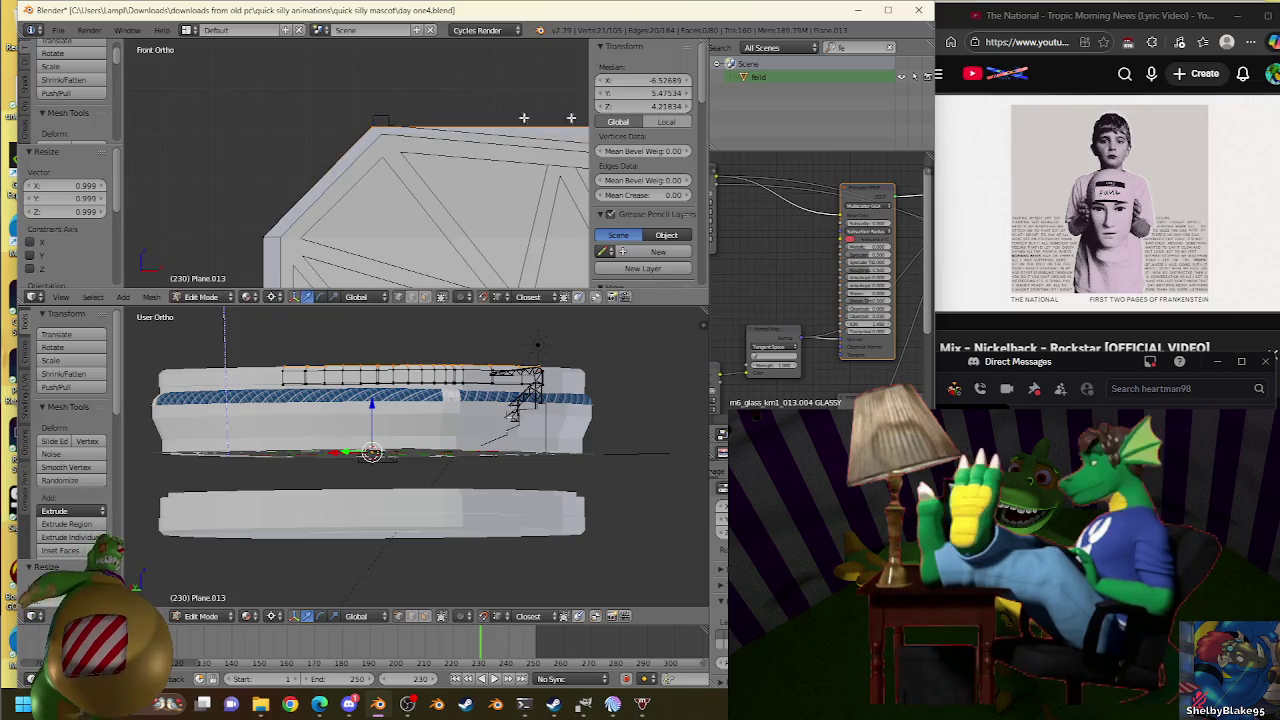
{"action": "key", "text": "s"}
{"action": "left_click", "coordinate": [365, 126]}
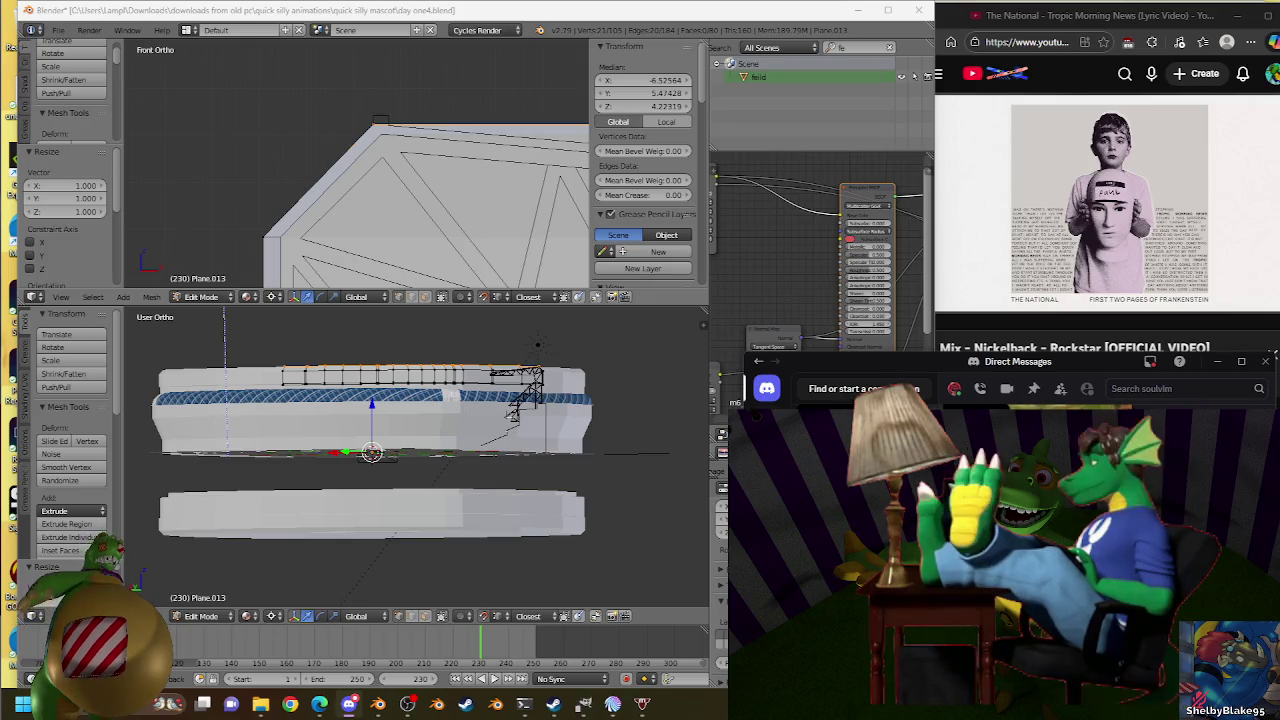
Bring the Blender window back, zoom in, and begin rescaling the roof edge before switching to chat.
{"action": "left_click", "coordinate": [349, 199]}
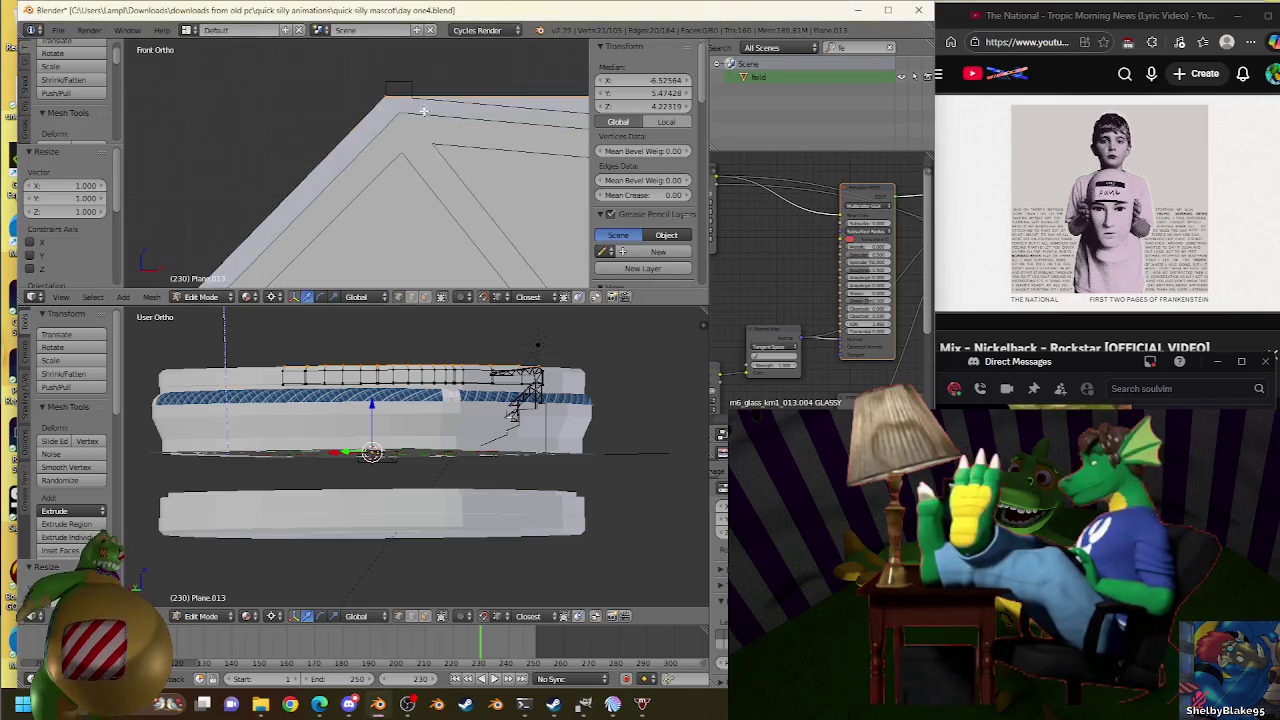
{"action": "scroll", "coordinate": [349, 199], "scroll_direction": "up", "scroll_amount": 3}
{"action": "scroll", "coordinate": [349, 199], "scroll_direction": "up", "scroll_amount": 2}
{"action": "key", "text": "s"}
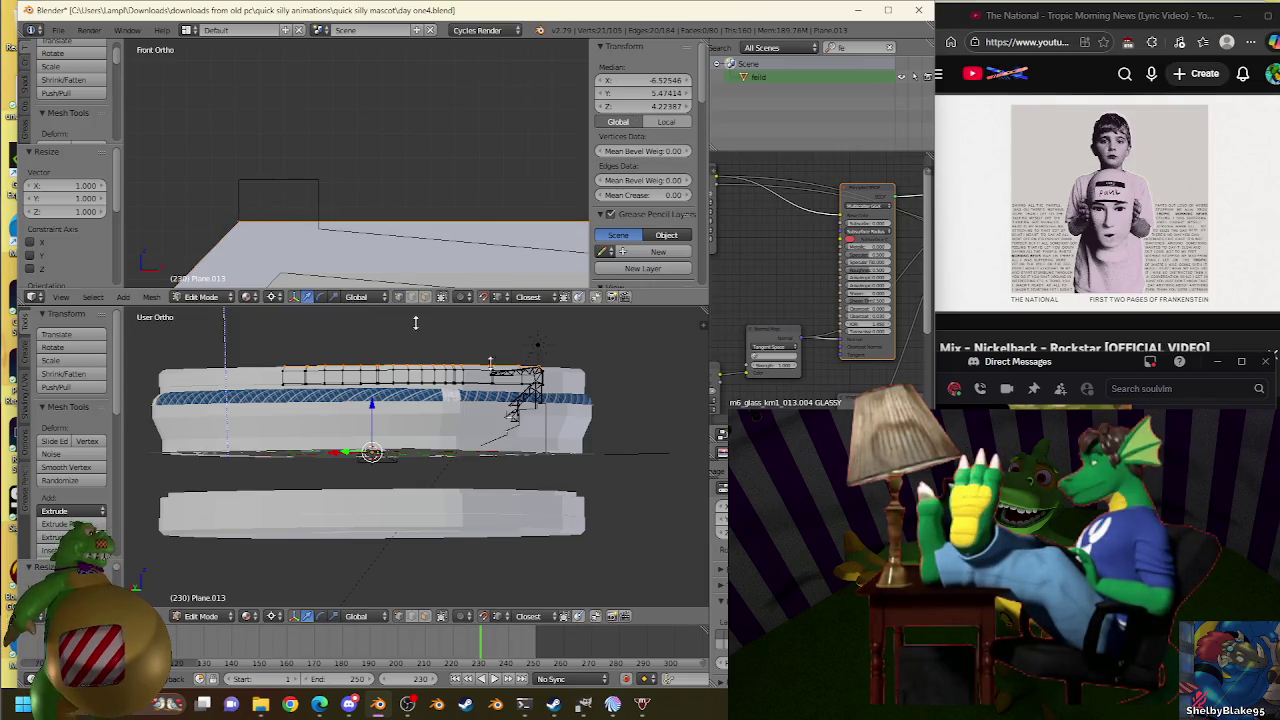
{"action": "left_click", "coordinate": [800, 430]}
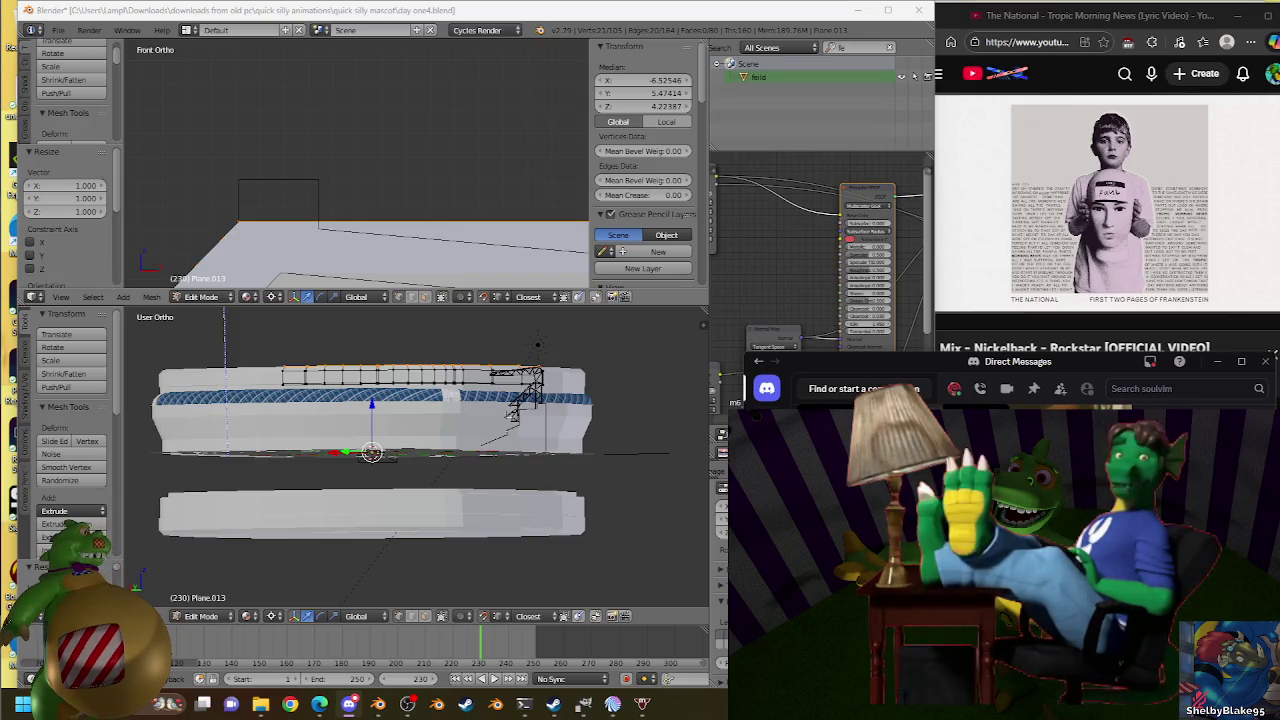
{"action": "left_click_drag", "start_coordinate": [1090, 278], "coordinate": [935, 275]}
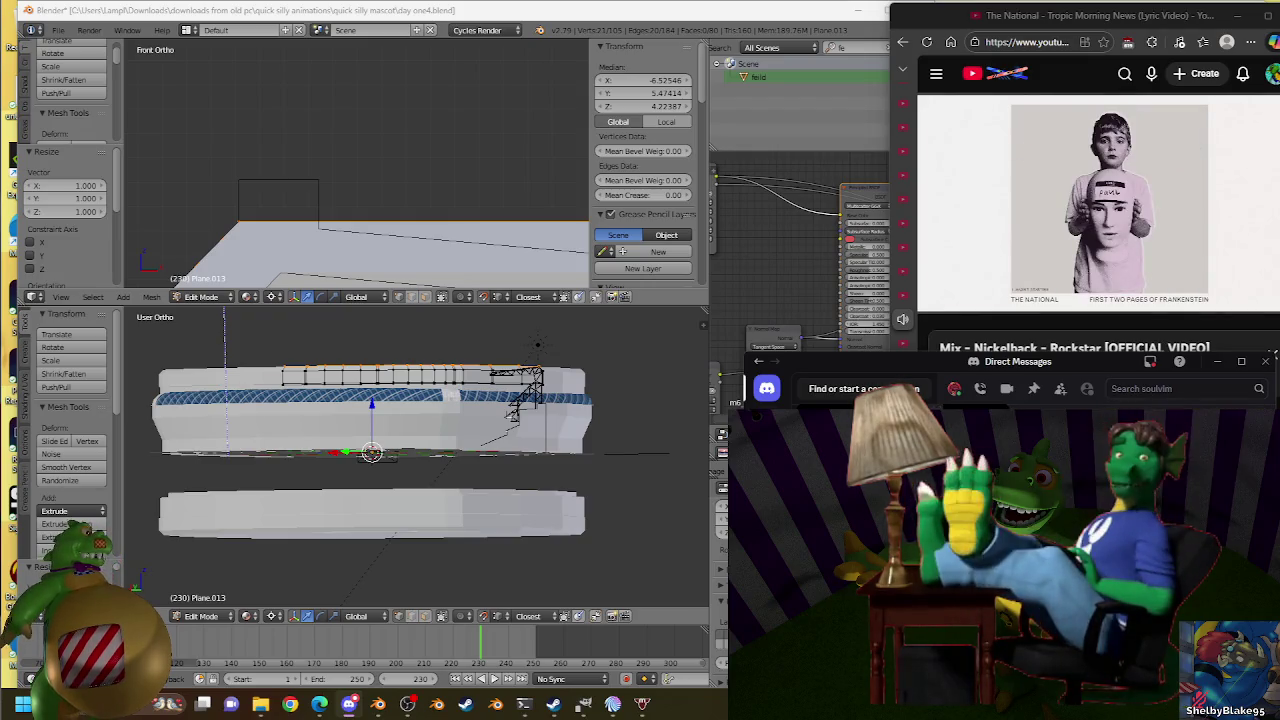
{"action": "key", "text": "Tab"}
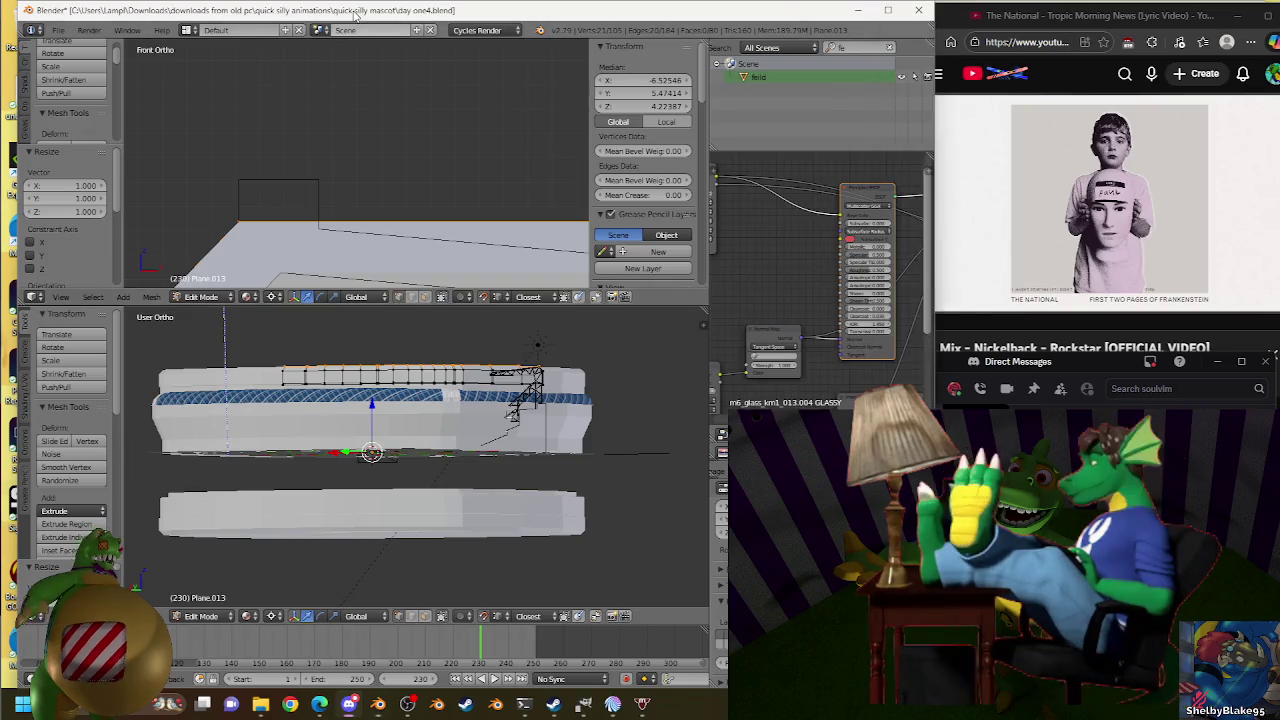
Extrude the roof plate's edge in place and move it upward into a small raised lip.
{"action": "key", "text": "Tab"}
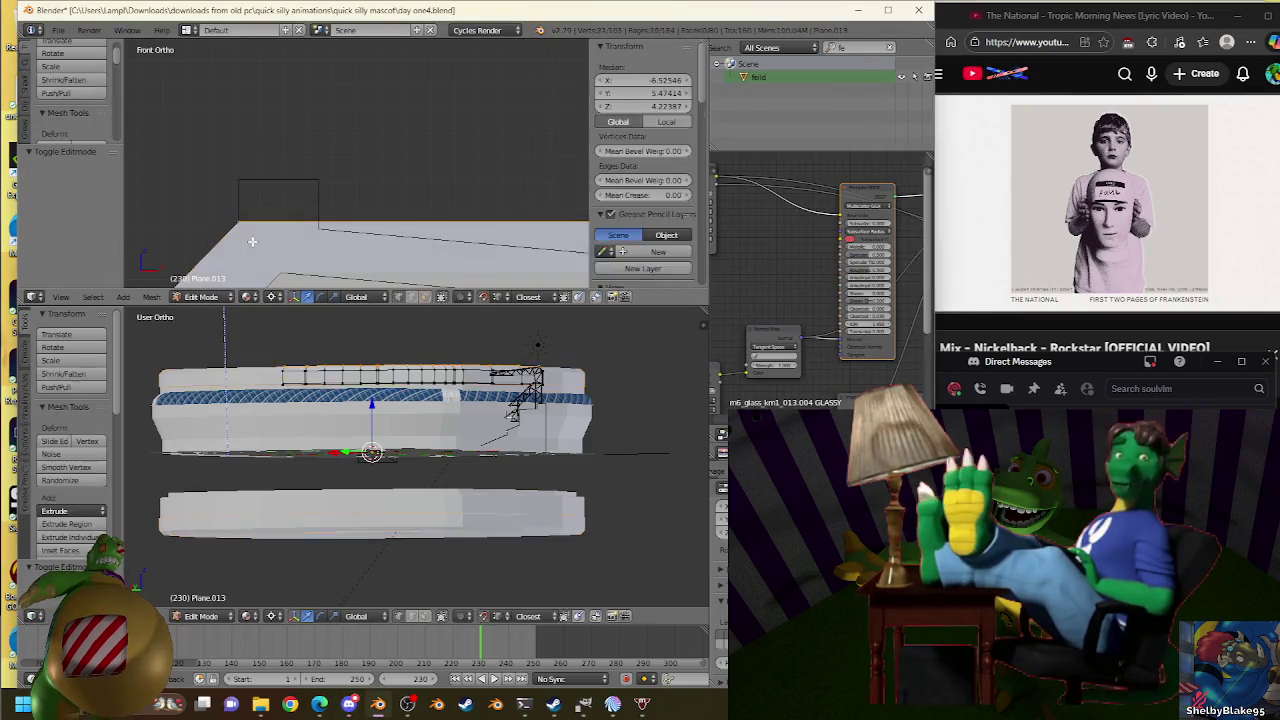
{"action": "key", "text": "e"}
{"action": "right_click", "coordinate": [340, 138]}
{"action": "key", "text": "s"}
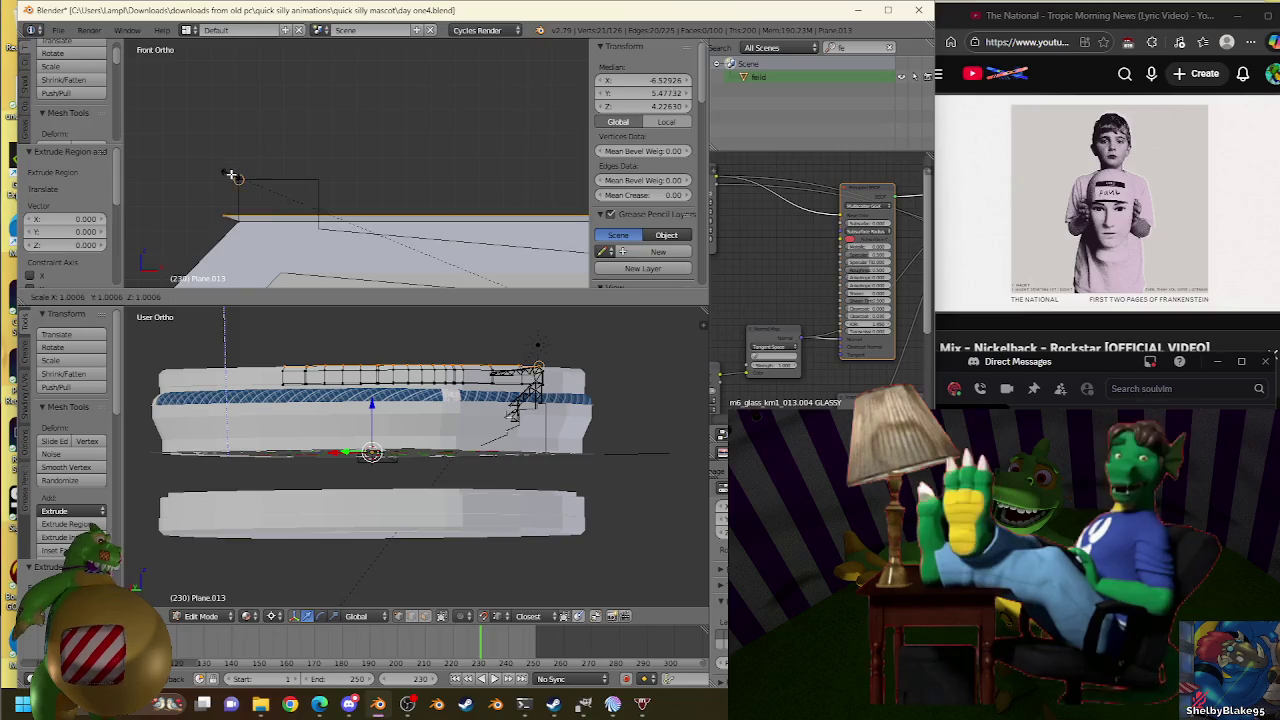
{"action": "right_click", "coordinate": [235, 172]}
{"action": "key", "text": "g"}
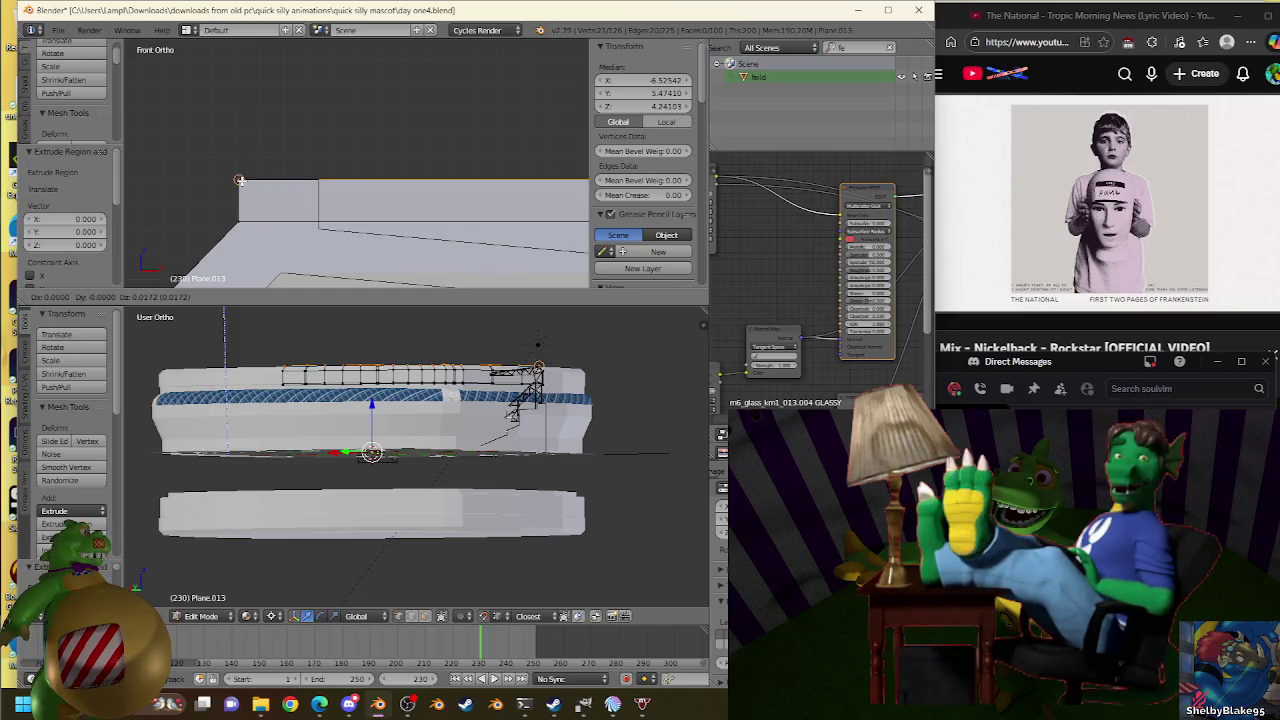
{"action": "left_click", "coordinate": [320, 135]}
{"action": "key", "text": "g"}
{"action": "right_click", "coordinate": [325, 184]}
Undo the last extrusion, shrink the edge slightly, then restore it to full size.
{"action": "key", "text": "ctrl+z"}
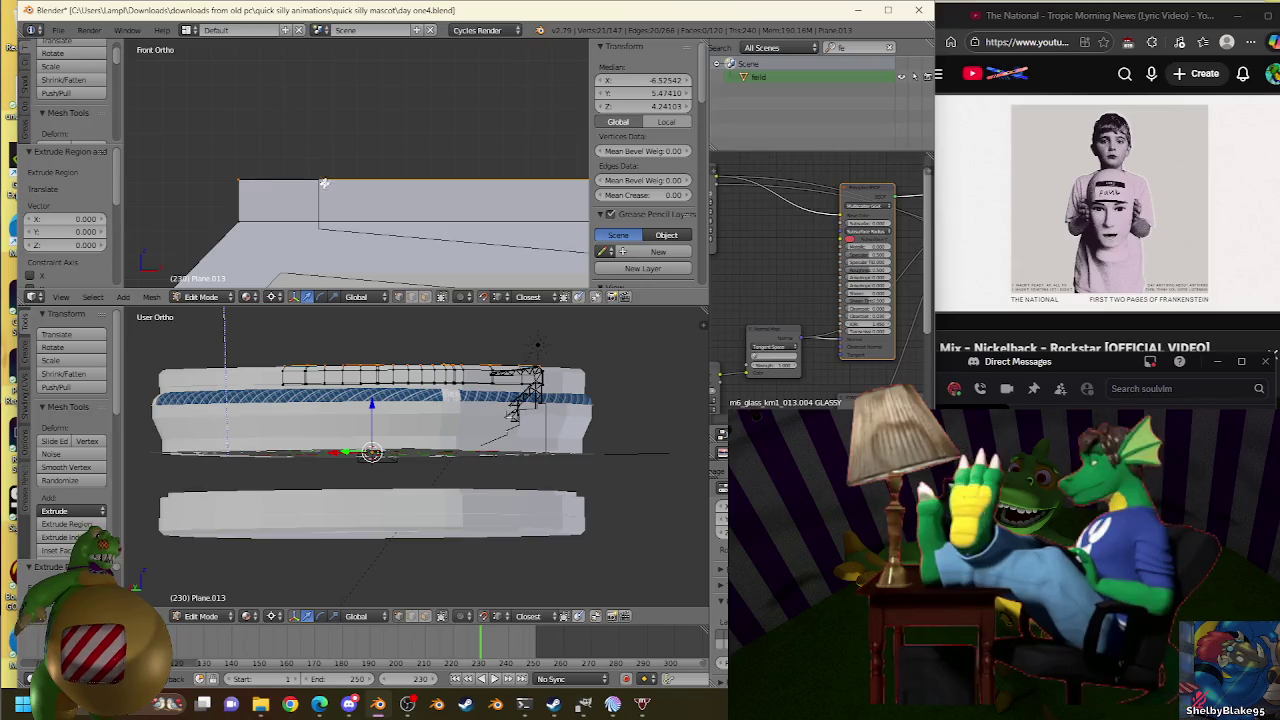
{"action": "key", "text": "s"}
{"action": "left_click", "coordinate": [321, 170]}
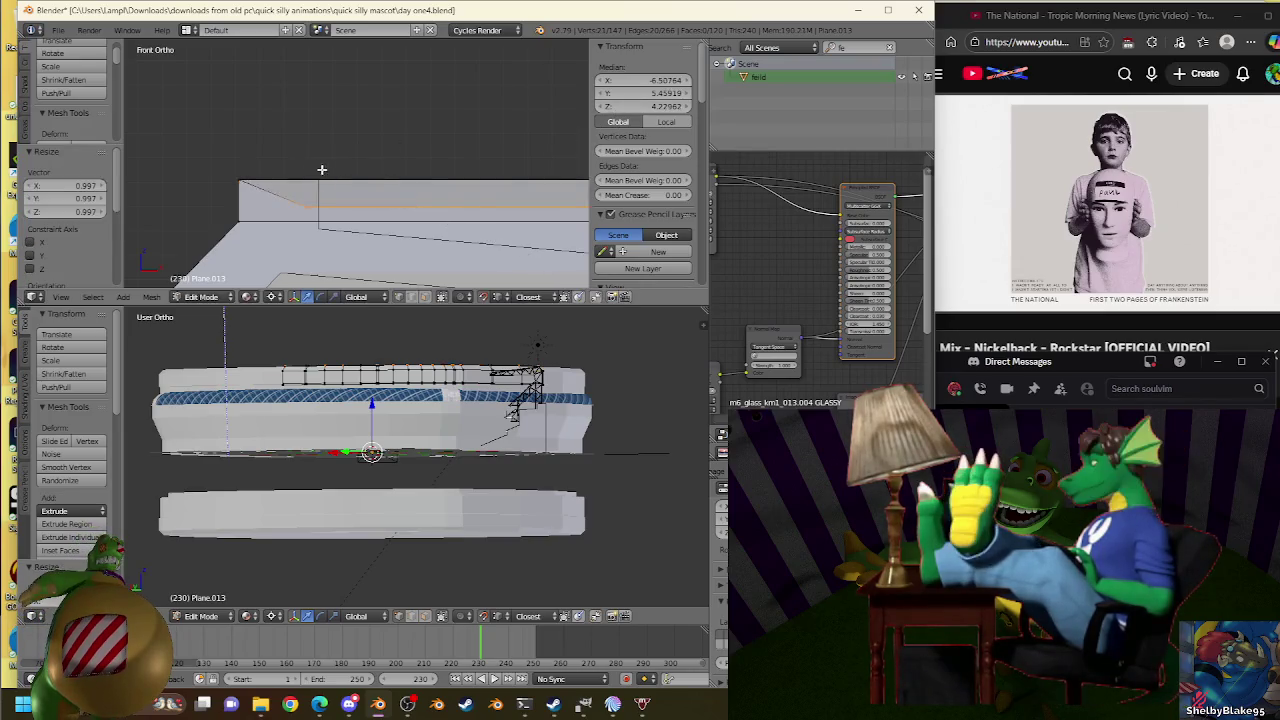
{"action": "key", "text": "s"}
{"action": "left_click", "coordinate": [328, 177]}
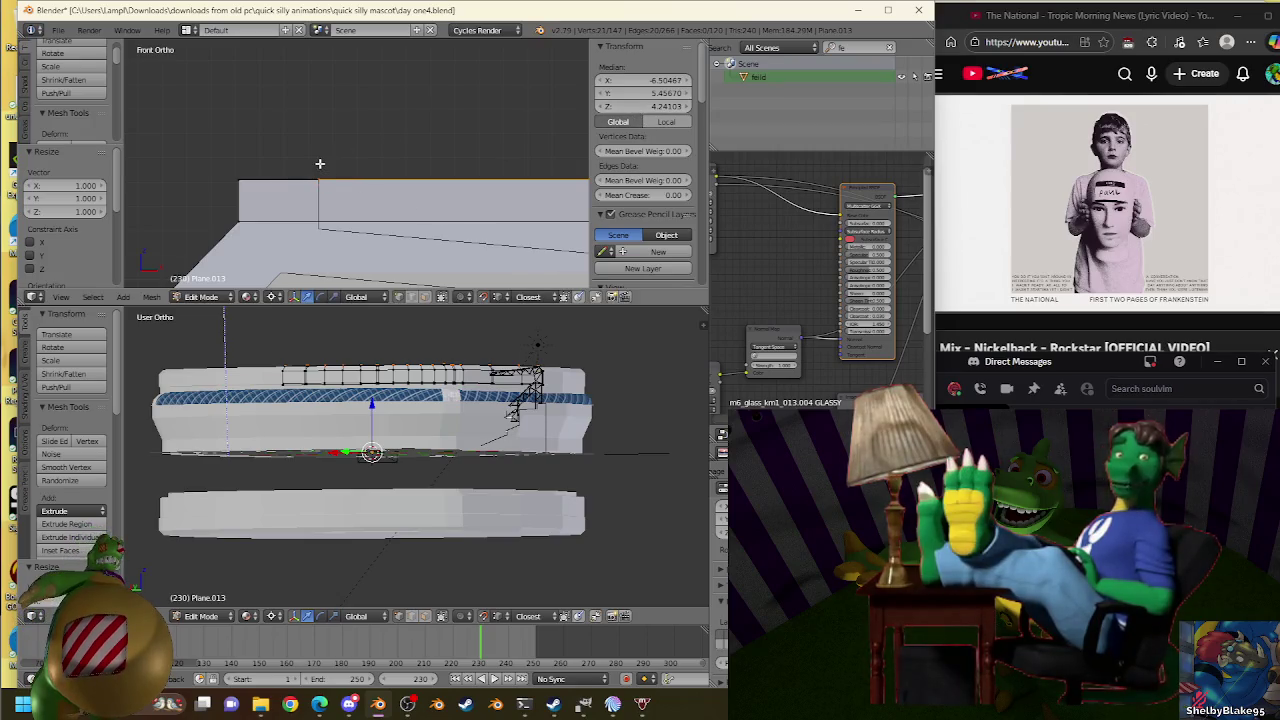
{"action": "key", "text": "s"}
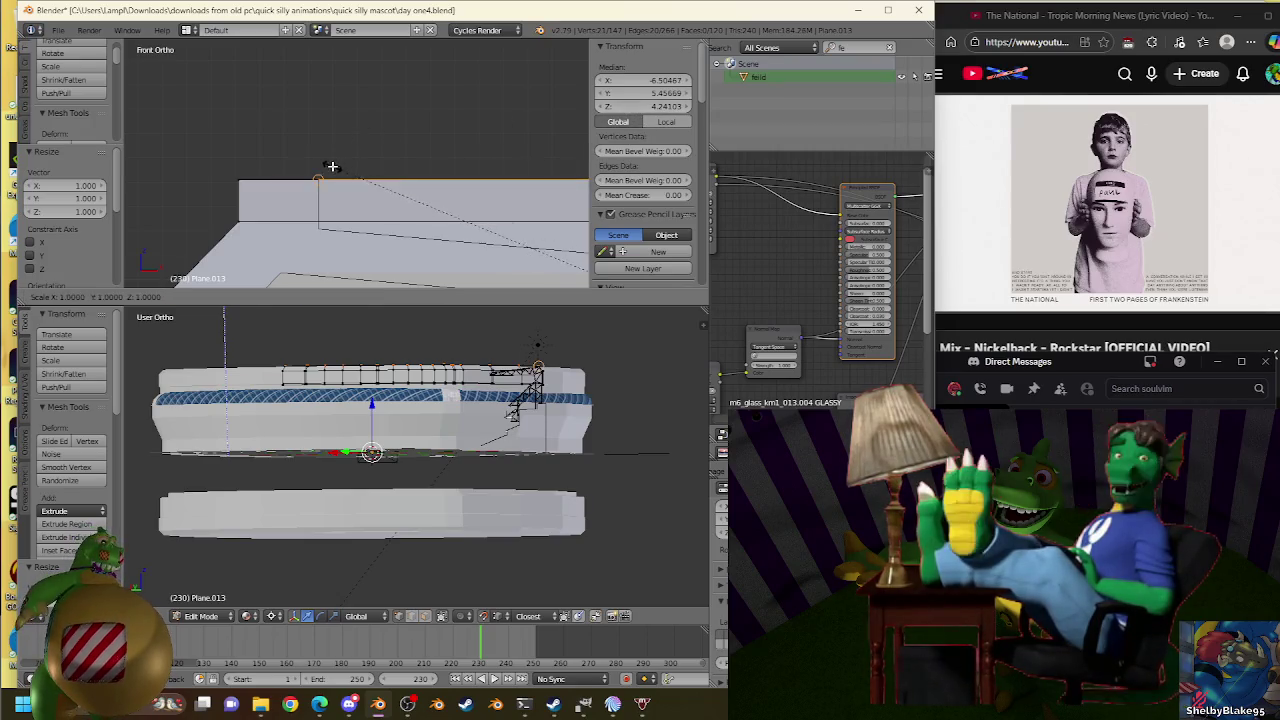
{"action": "key", "text": "Escape"}
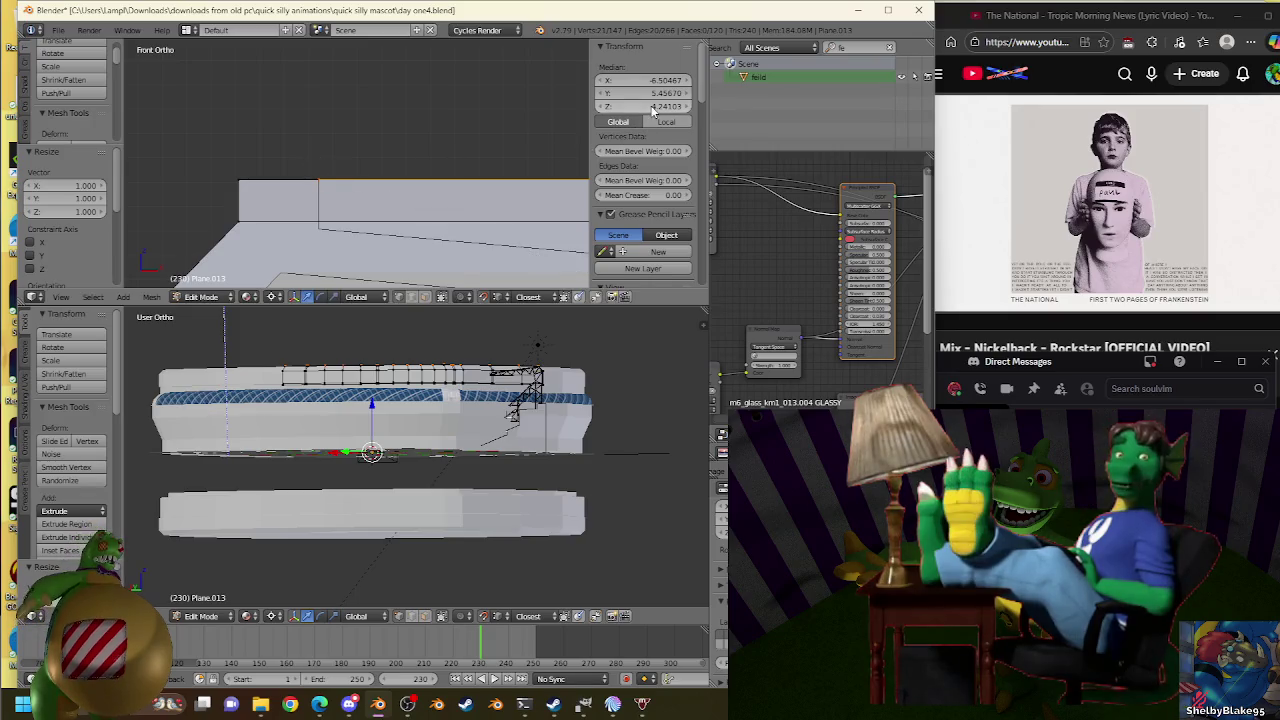
Extrude the edge 0.020 downward and toggle out of and back into Edit Mode.
{"action": "key", "text": "e"}
{"action": "left_click", "coordinate": [325, 239]}
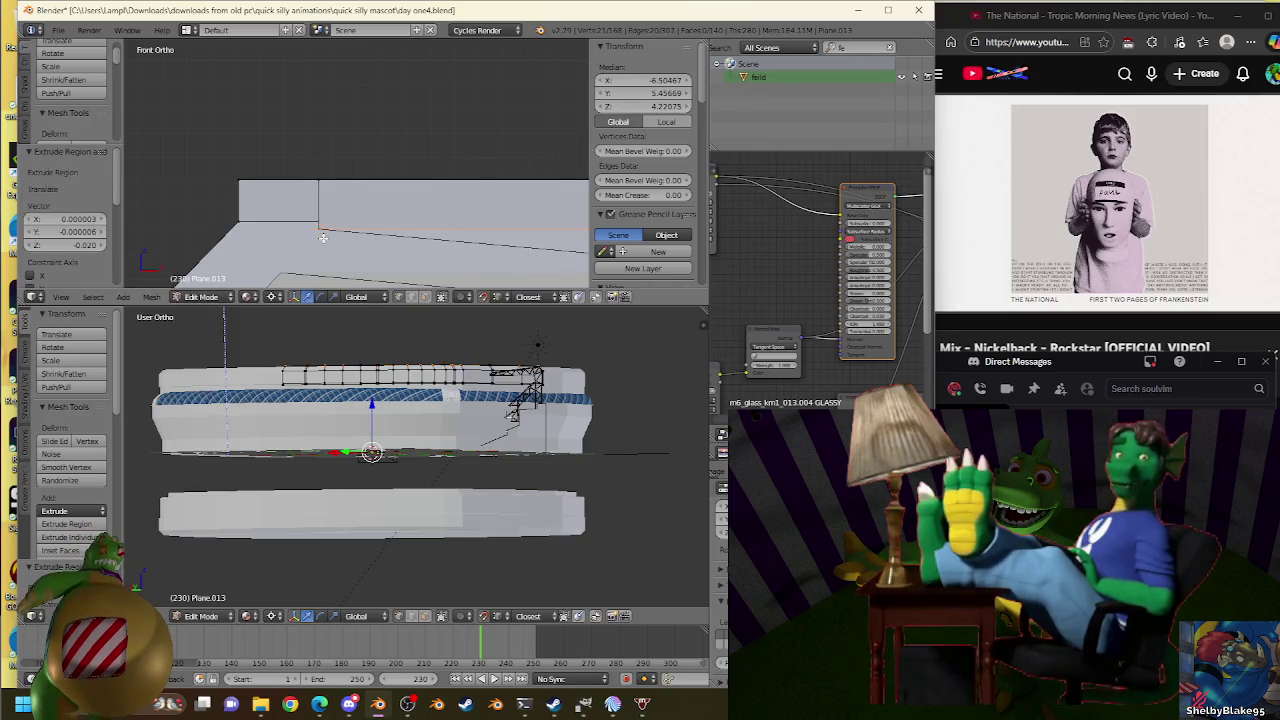
{"action": "scroll", "coordinate": [460, 218], "scroll_direction": "down", "scroll_amount": 2}
{"action": "key", "text": "Tab"}
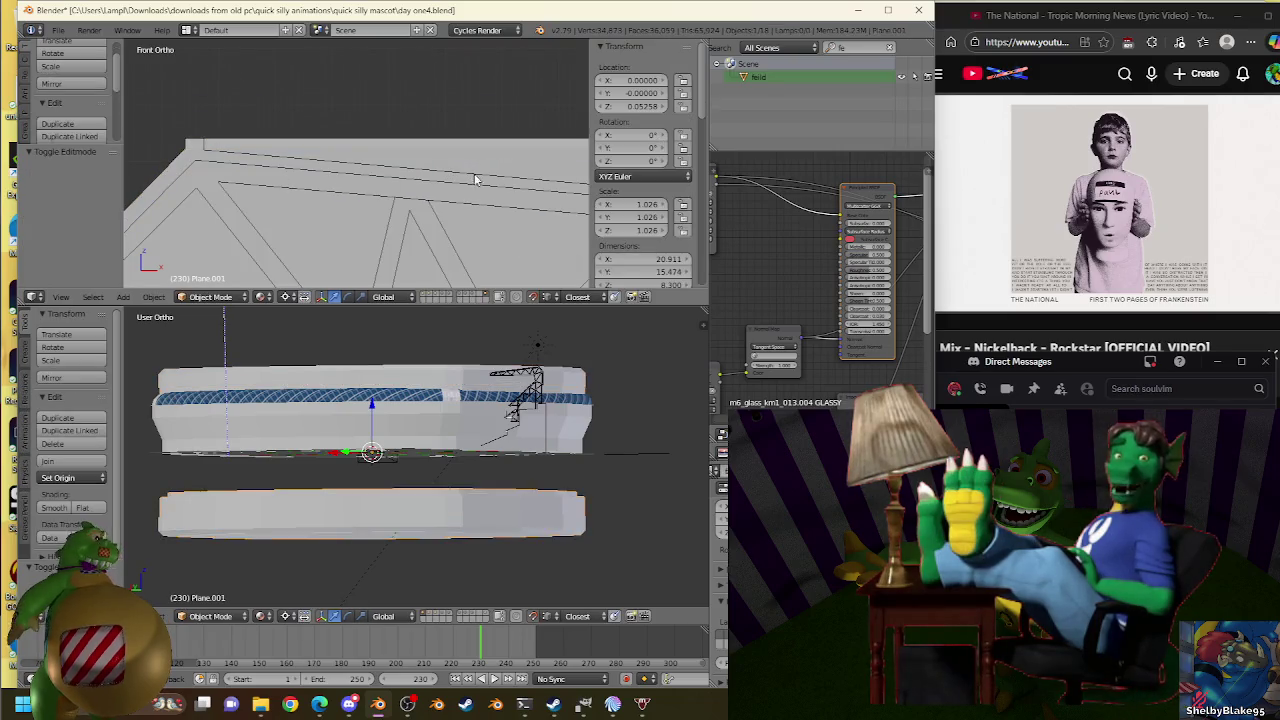
{"action": "key", "text": "Tab"}
{"action": "scroll", "coordinate": [474, 175], "scroll_direction": "down", "scroll_amount": 2}
{"action": "scroll", "coordinate": [474, 175], "scroll_direction": "down", "scroll_amount": 1}
Inspect a vertex on truss Plane.007, then return editing to the roof plate.
{"action": "right_click", "coordinate": [536, 172]}
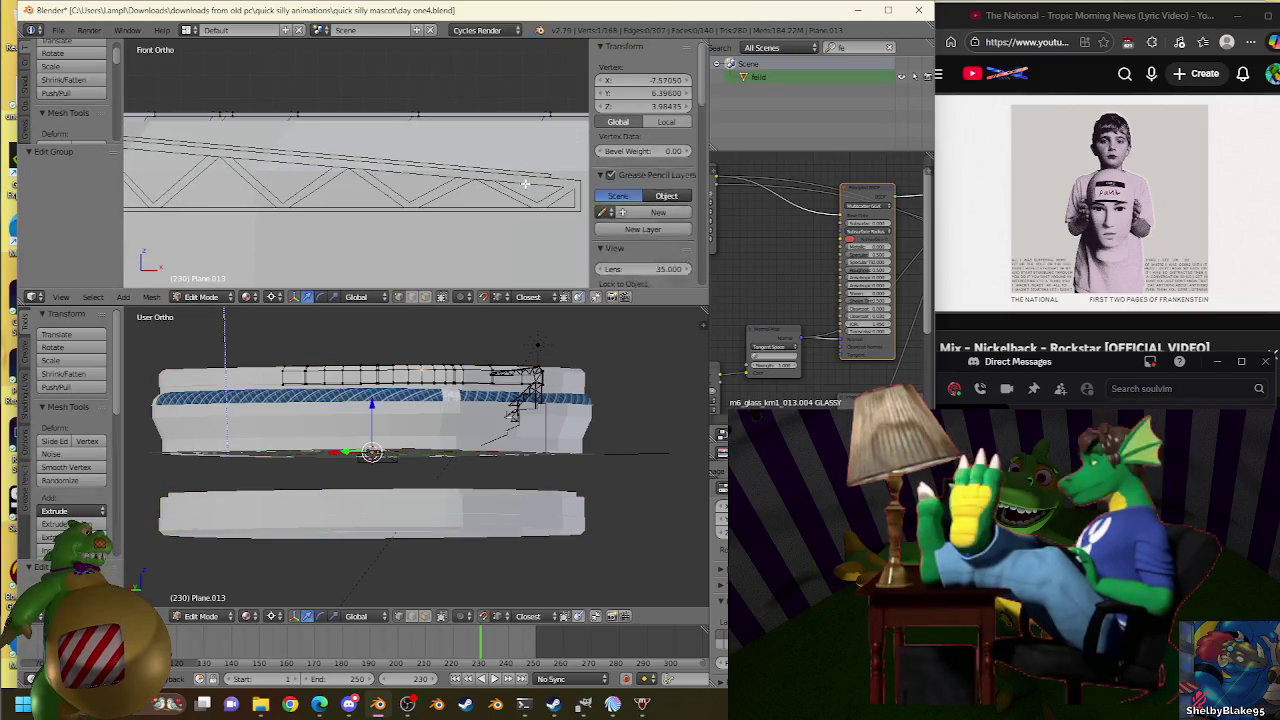
{"action": "key", "text": "Tab"}
{"action": "key", "text": "Tab"}
{"action": "key", "text": "Tab"}
{"action": "right_click", "coordinate": [550, 177]}
{"action": "key", "text": "Tab"}
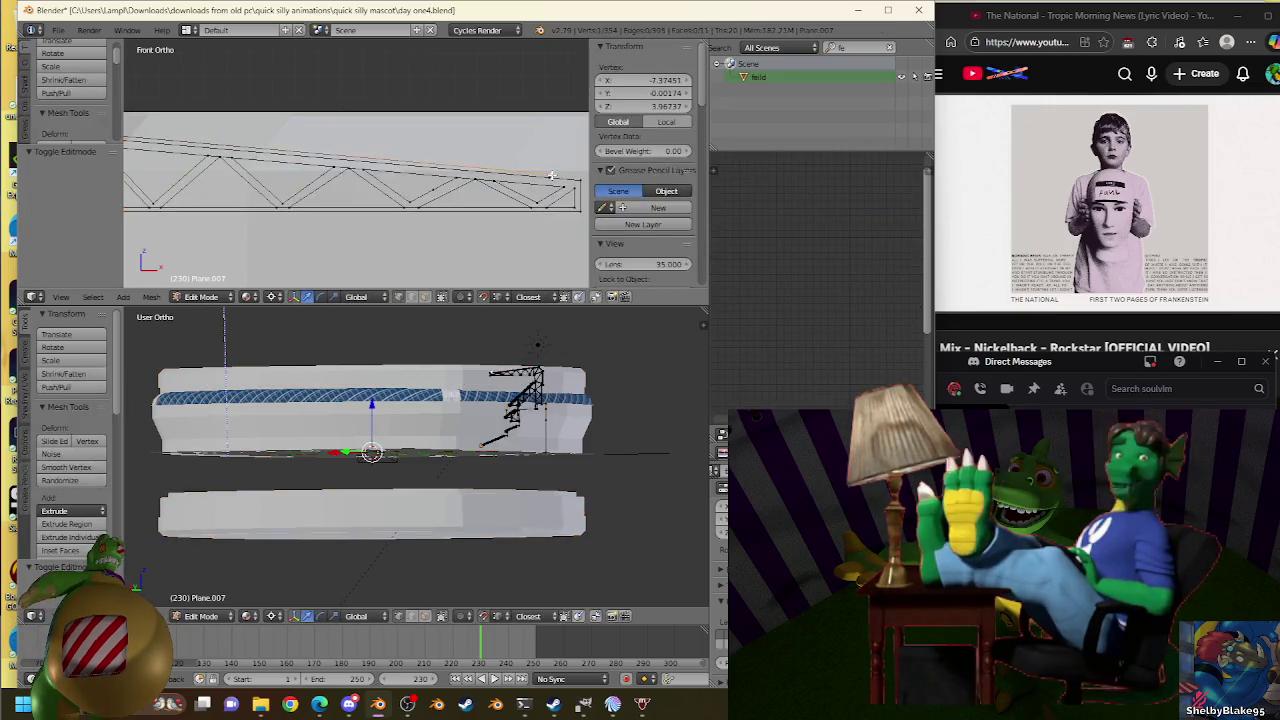
{"action": "key", "text": "ctrl+z"}
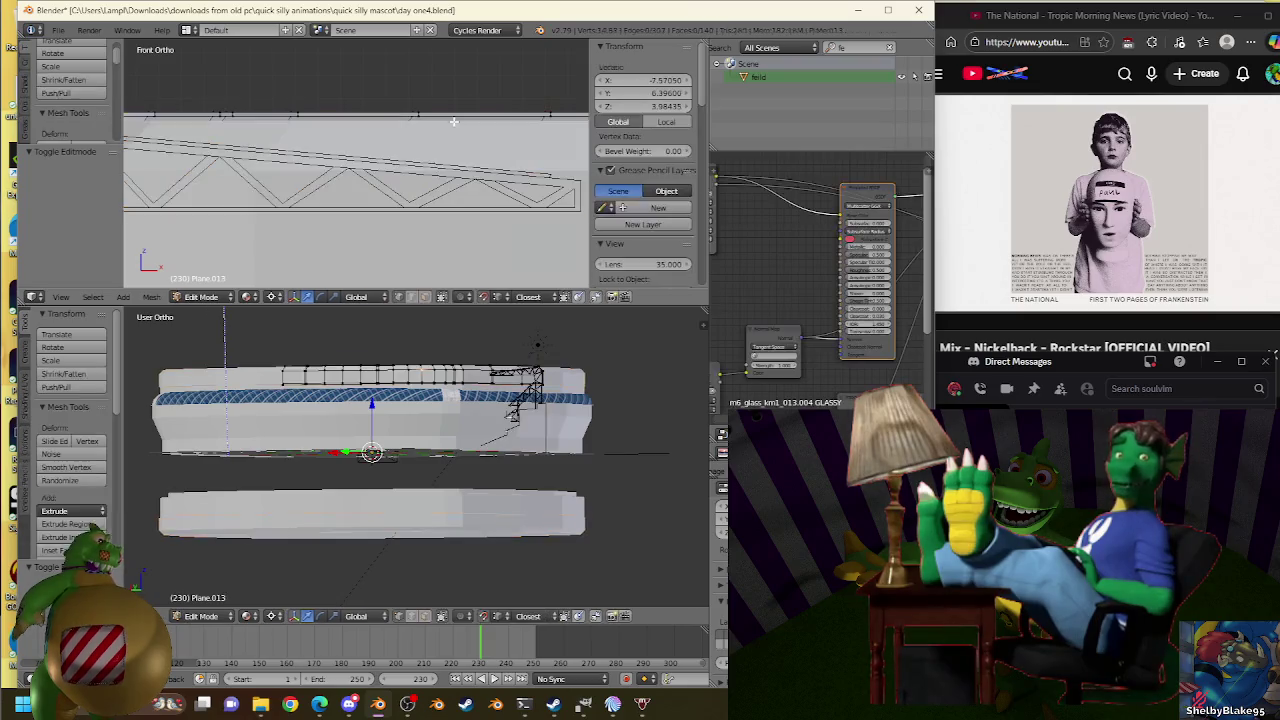
Select an edge loop along the roof plate's edge.
{"action": "scroll", "coordinate": [330, 150], "scroll_direction": "up", "scroll_amount": 2}
{"action": "scroll", "coordinate": [245, 186], "scroll_direction": "up", "scroll_amount": 3}
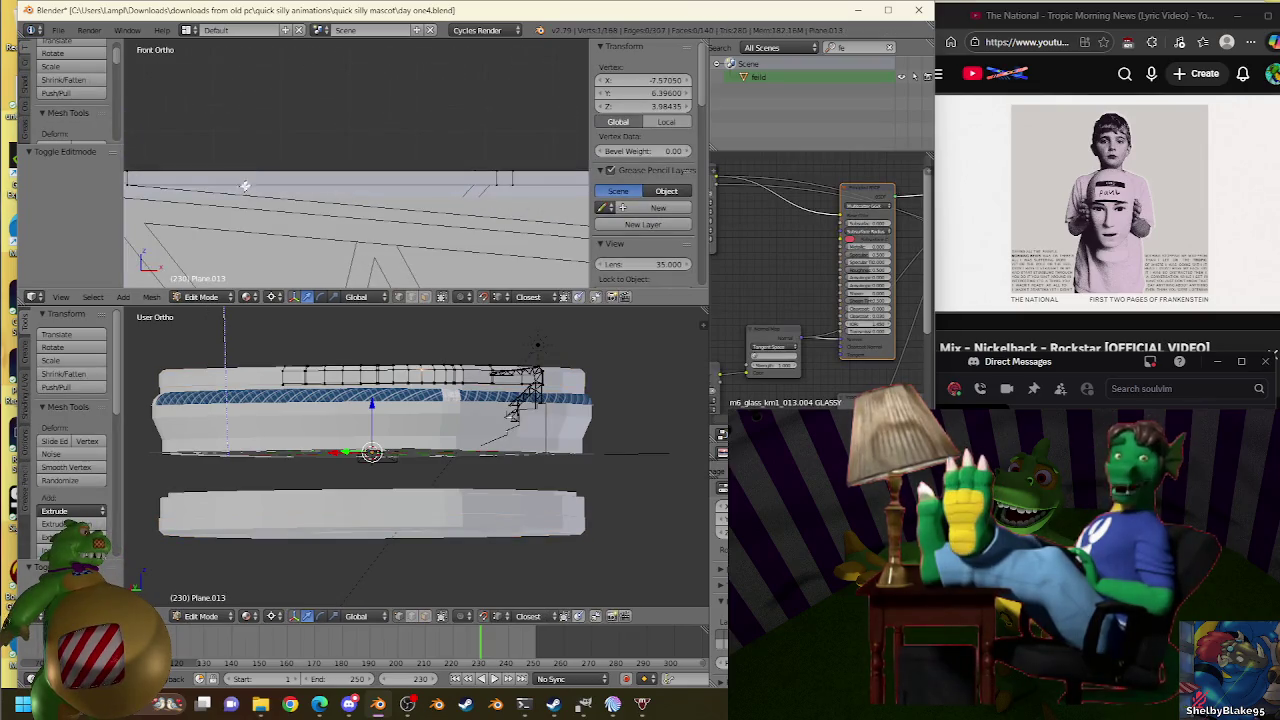
{"action": "right_click", "coordinate": [217, 180], "text": "alt"}
{"action": "scroll", "coordinate": [300, 190], "scroll_direction": "down", "scroll_amount": 3}
{"action": "scroll", "coordinate": [300, 160], "scroll_direction": "down", "scroll_amount": 2}
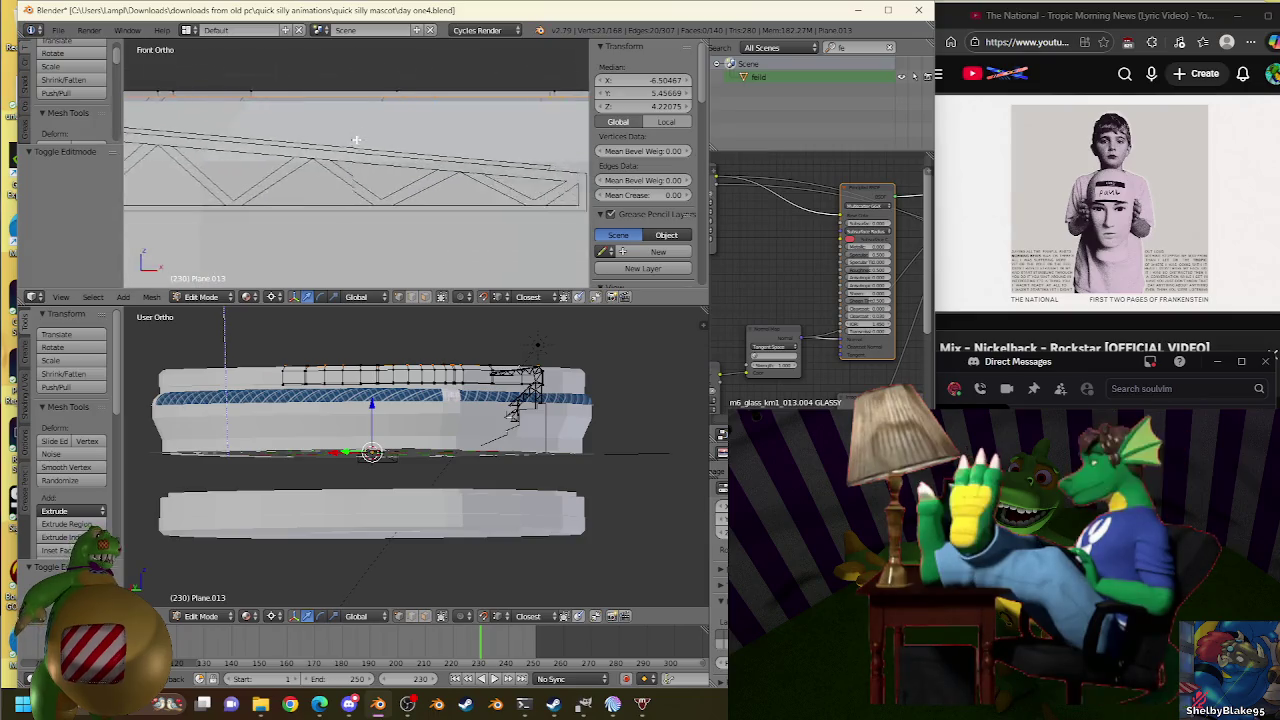
{"action": "scroll", "coordinate": [236, 155], "scroll_direction": "up", "scroll_amount": 2}
Shrink the roof edge to about 0.76, raise it to 3.97, then scale it to 0.96 and 0.991.
{"action": "key", "text": "s"}
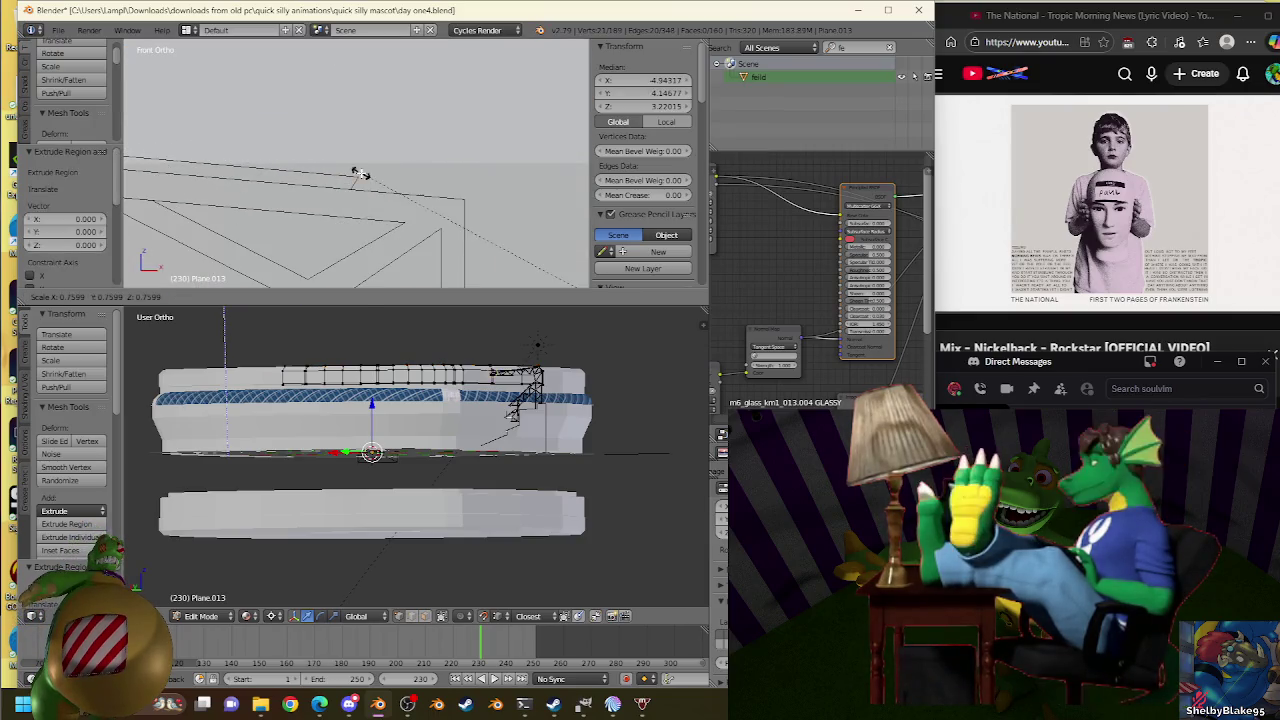
{"action": "left_click", "coordinate": [361, 174]}
{"action": "left_click_drag", "start_coordinate": [643, 107], "coordinate": [367, 127]}
{"action": "key", "text": "s"}
{"action": "left_click", "coordinate": [359, 180]}
{"action": "key", "text": "s"}
{"action": "left_click", "coordinate": [360, 166]}
Undo the last resize of the roof edge.
{"action": "scroll", "coordinate": [367, 165], "scroll_direction": "down", "scroll_amount": 2}
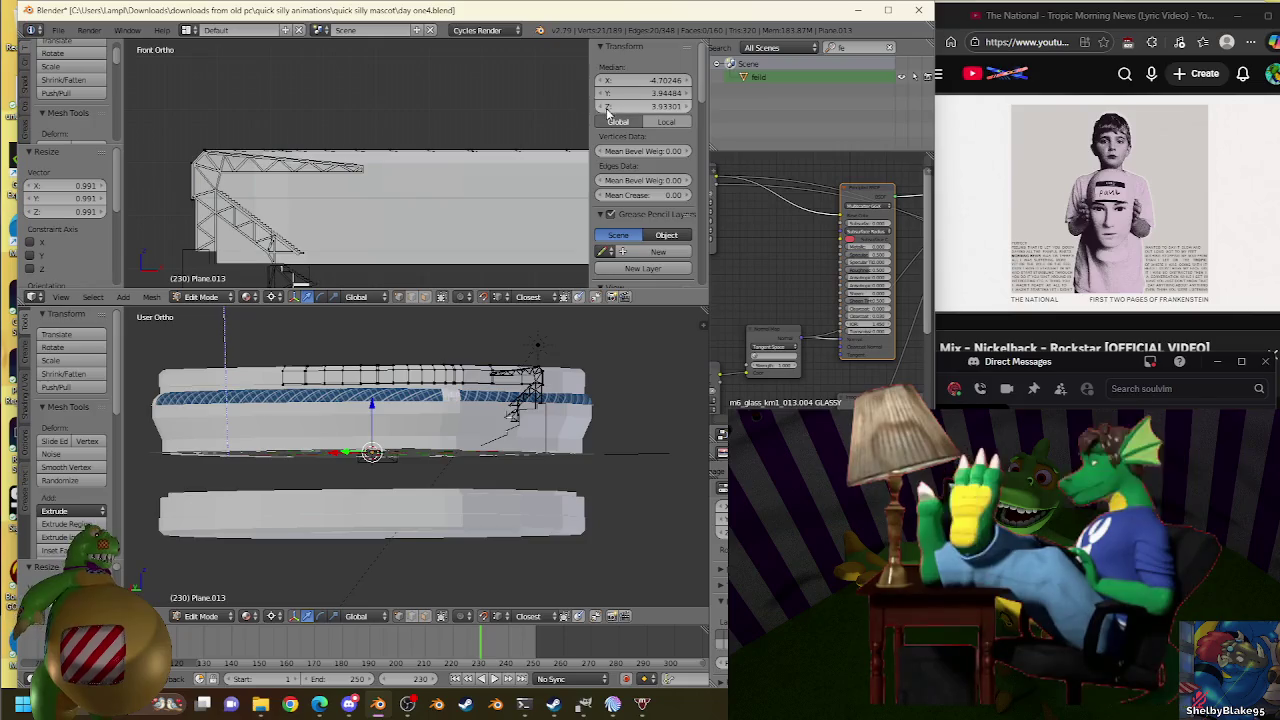
{"action": "scroll", "coordinate": [191, 122], "scroll_direction": "up", "scroll_amount": 2}
{"action": "scroll", "coordinate": [429, 146], "scroll_direction": "up", "scroll_amount": 2}
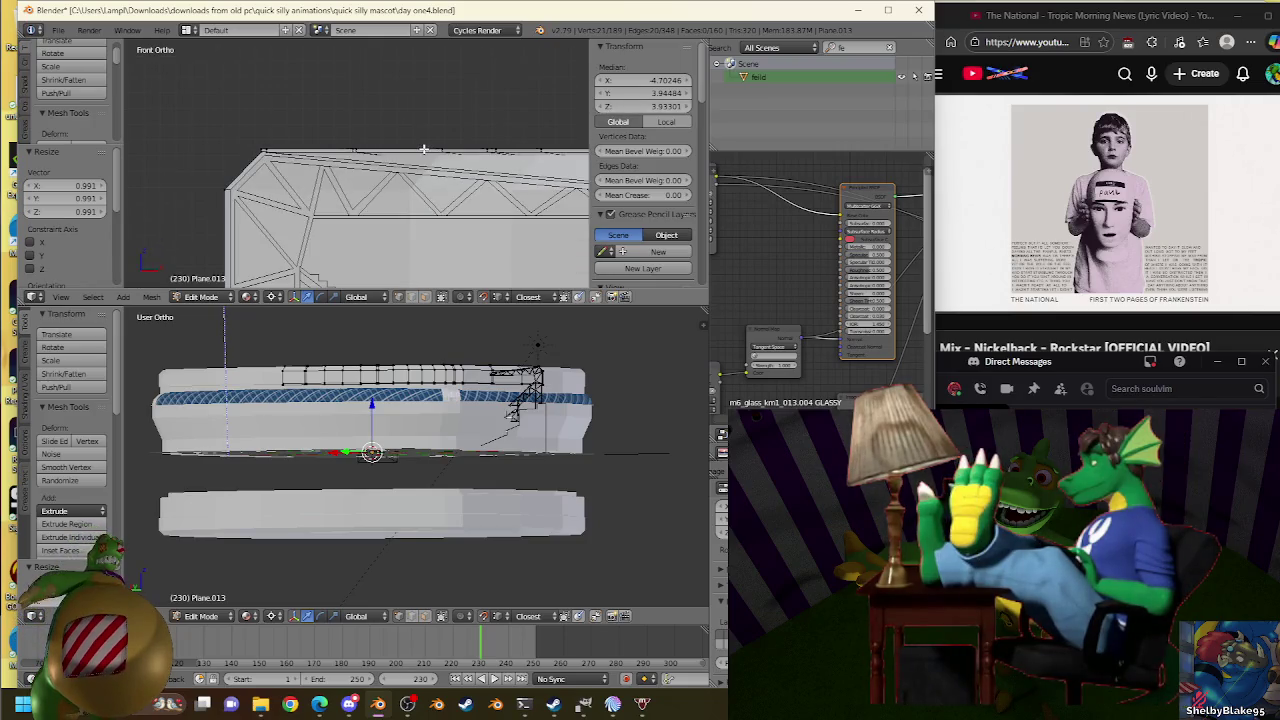
{"action": "key", "text": "ctrl+z"}
{"action": "scroll", "coordinate": [424, 149], "scroll_direction": "down", "scroll_amount": 2}
Look at the truss object, then return to editing the roof plate.
{"action": "key", "text": "Tab"}
{"action": "key", "text": "Tab"}
{"action": "key", "text": "Tab"}
{"action": "right_click", "coordinate": [462, 174]}
{"action": "key", "text": "Tab"}
{"action": "key", "text": "Tab"}
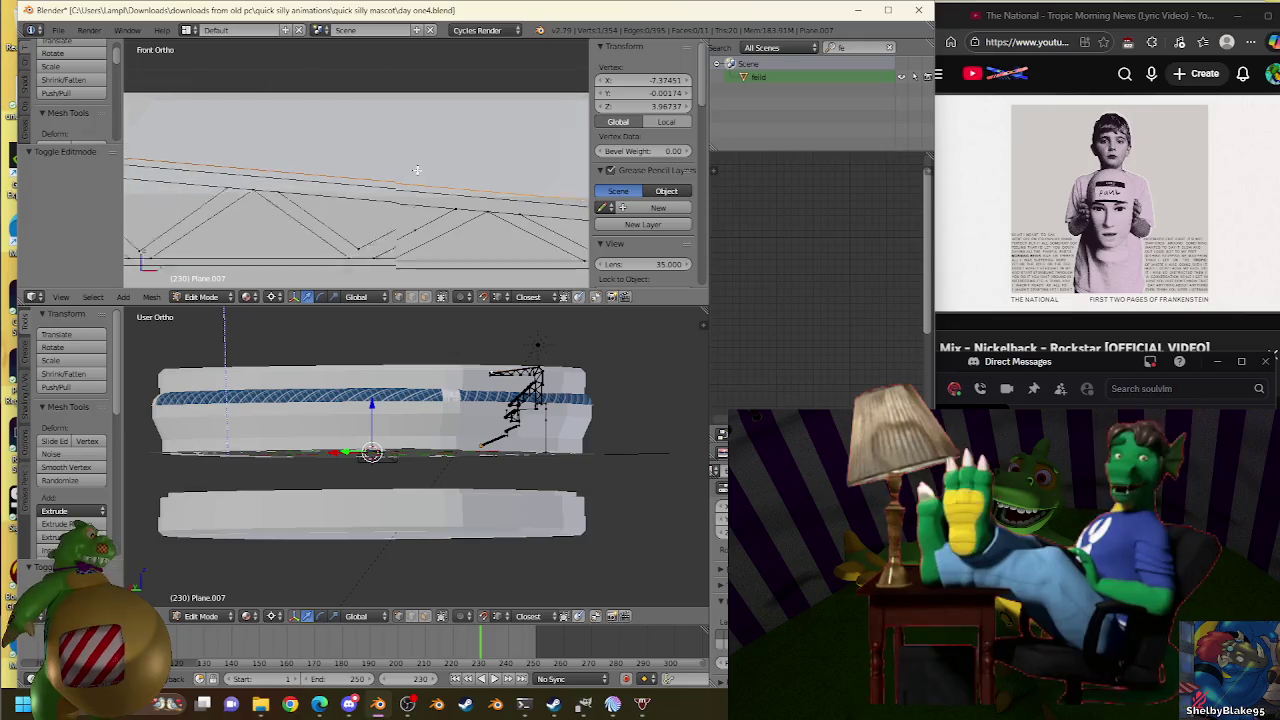
{"action": "right_click", "coordinate": [426, 145]}
{"action": "key", "text": "Tab"}
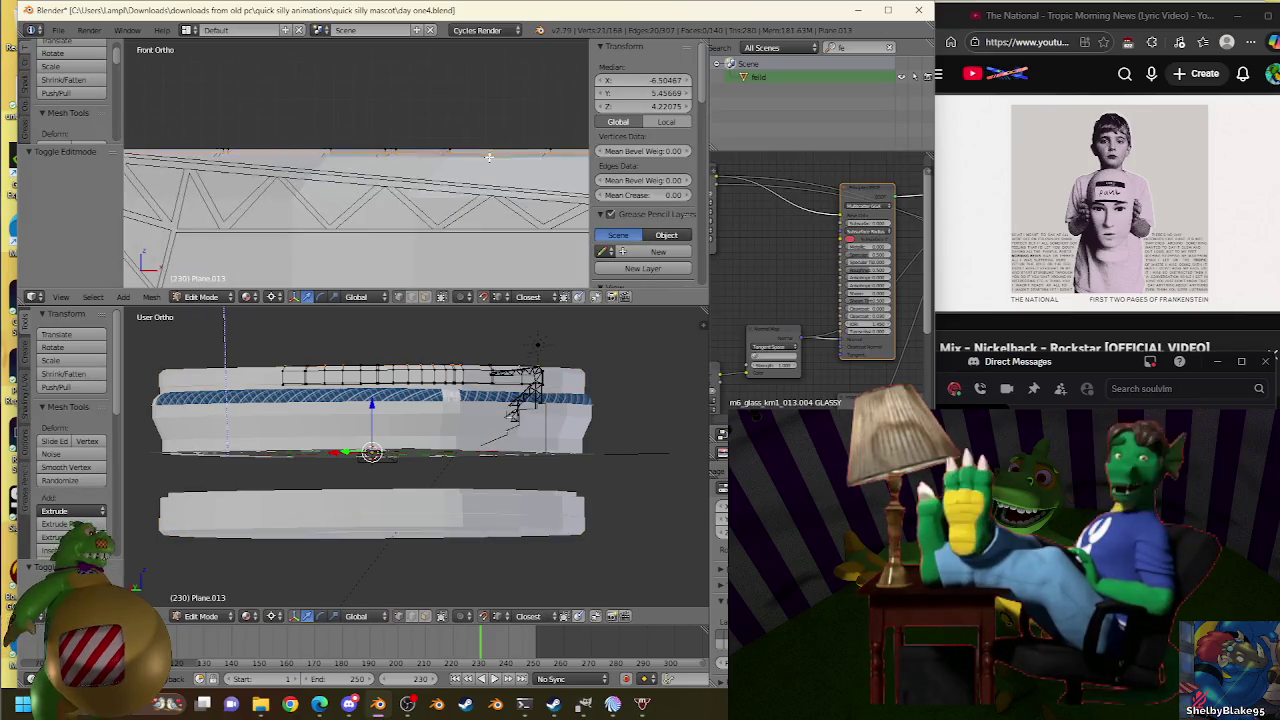
{"action": "scroll", "coordinate": [488, 213], "scroll_direction": "up", "scroll_amount": 2}
{"action": "scroll", "coordinate": [488, 213], "scroll_direction": "up", "scroll_amount": 2}
Try moving the roof edge twice, cancelling both moves so the extrusion stays in place.
{"action": "key", "text": "g"}
{"action": "right_click", "coordinate": [488, 213]}
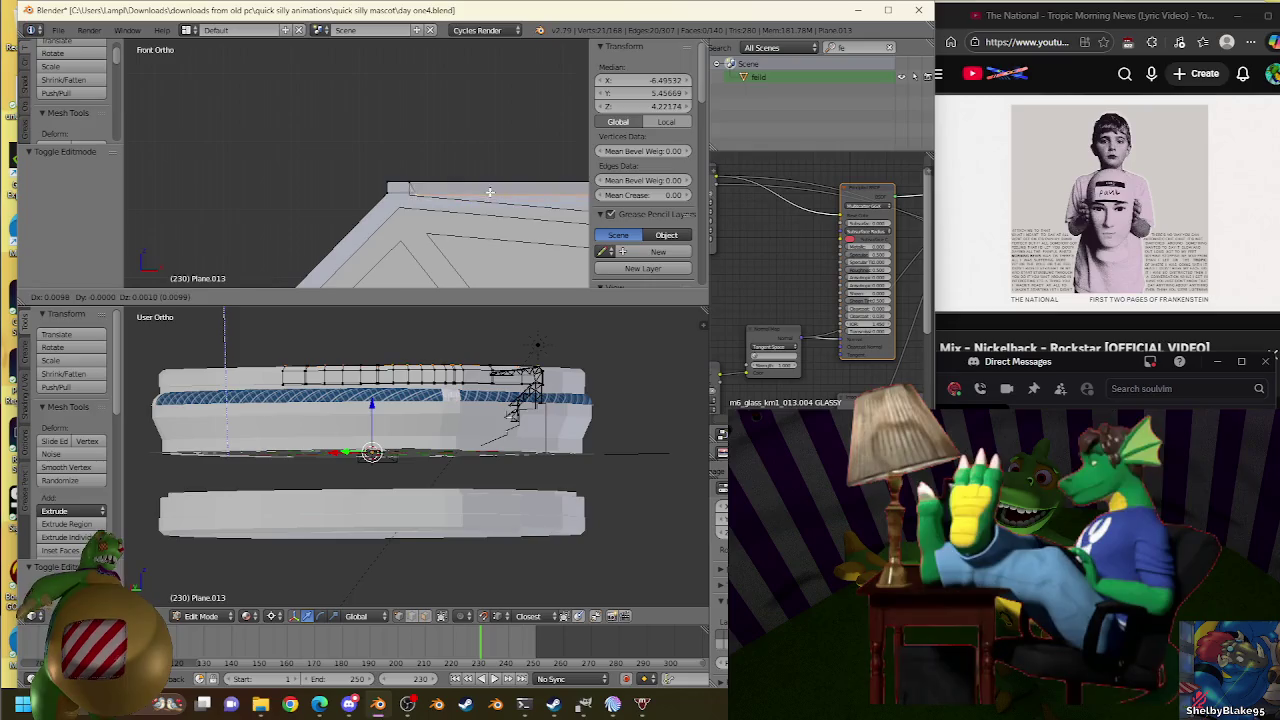
{"action": "scroll", "coordinate": [554, 166], "scroll_direction": "up", "scroll_amount": 3}
{"action": "key", "text": "g"}
{"action": "right_click", "coordinate": [554, 166]}
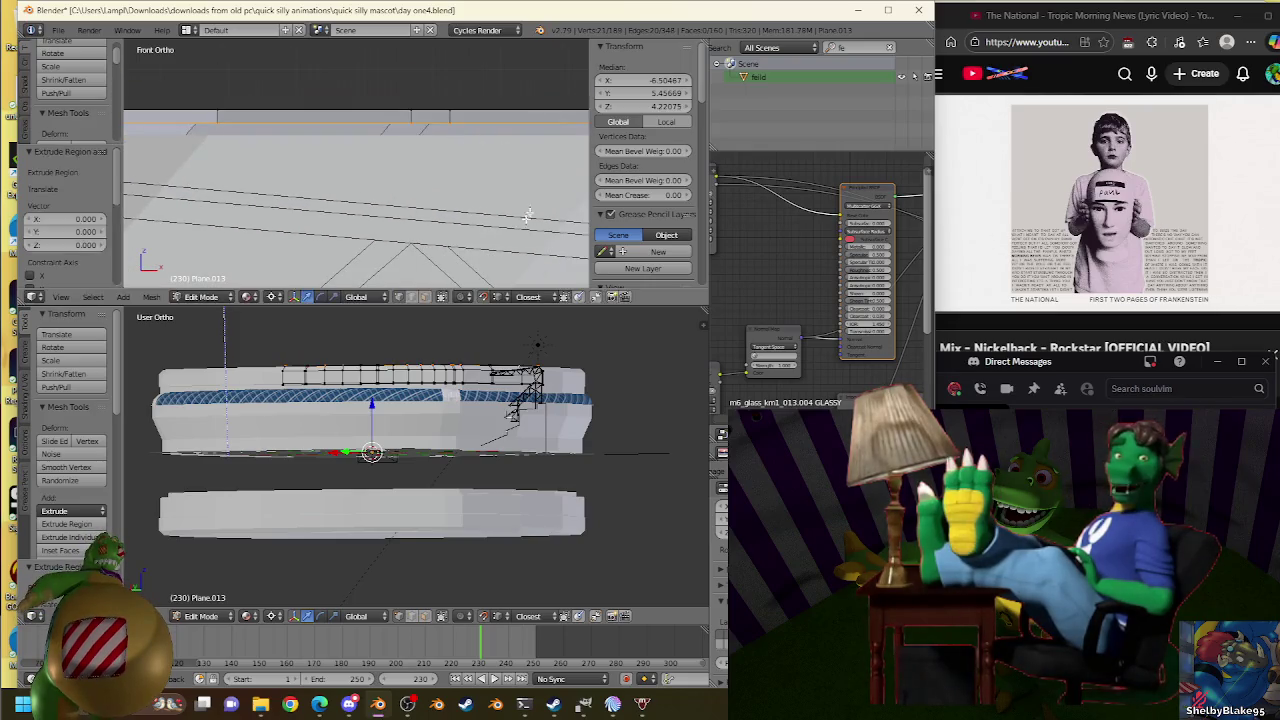
{"action": "scroll", "coordinate": [203, 123], "scroll_direction": "down", "scroll_amount": 2}
{"action": "scroll", "coordinate": [203, 123], "scroll_direction": "down", "scroll_amount": 2}
Shrink the extruded roof edge again to about 0.76 scale.
{"action": "key", "text": "s"}
{"action": "left_click", "coordinate": [286, 163]}
{"action": "key", "text": "g"}
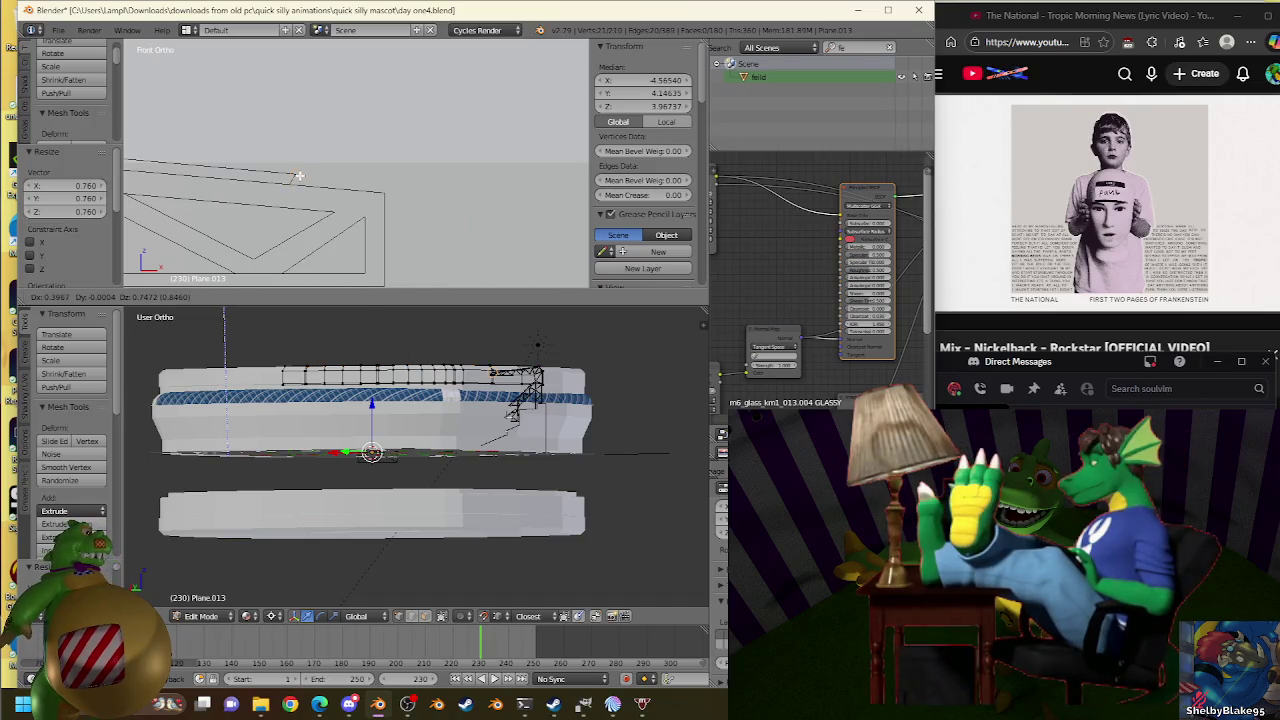
{"action": "right_click", "coordinate": [299, 176]}
{"action": "key", "text": "s"}
{"action": "left_click", "coordinate": [297, 168]}
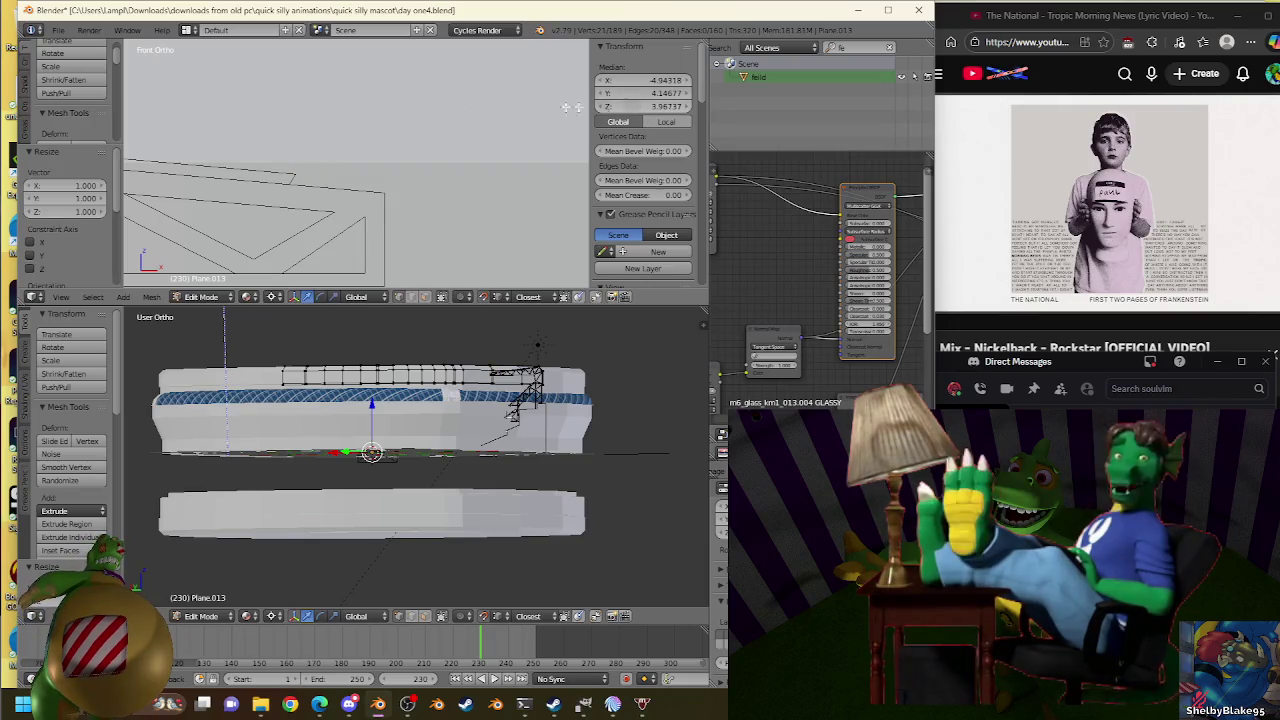
Fine-tune the roof edge scale through 0.960 and 0.991 to 0.998.
{"action": "key", "text": "s"}
{"action": "left_click", "coordinate": [306, 170]}
{"action": "key", "text": "s"}
{"action": "left_click", "coordinate": [300, 163]}
{"action": "key", "text": "s"}
{"action": "left_click", "coordinate": [316, 172]}
Zoom and orbit the view to see the truss at an angle.
{"action": "scroll", "coordinate": [449, 142], "scroll_direction": "down", "scroll_amount": 3}
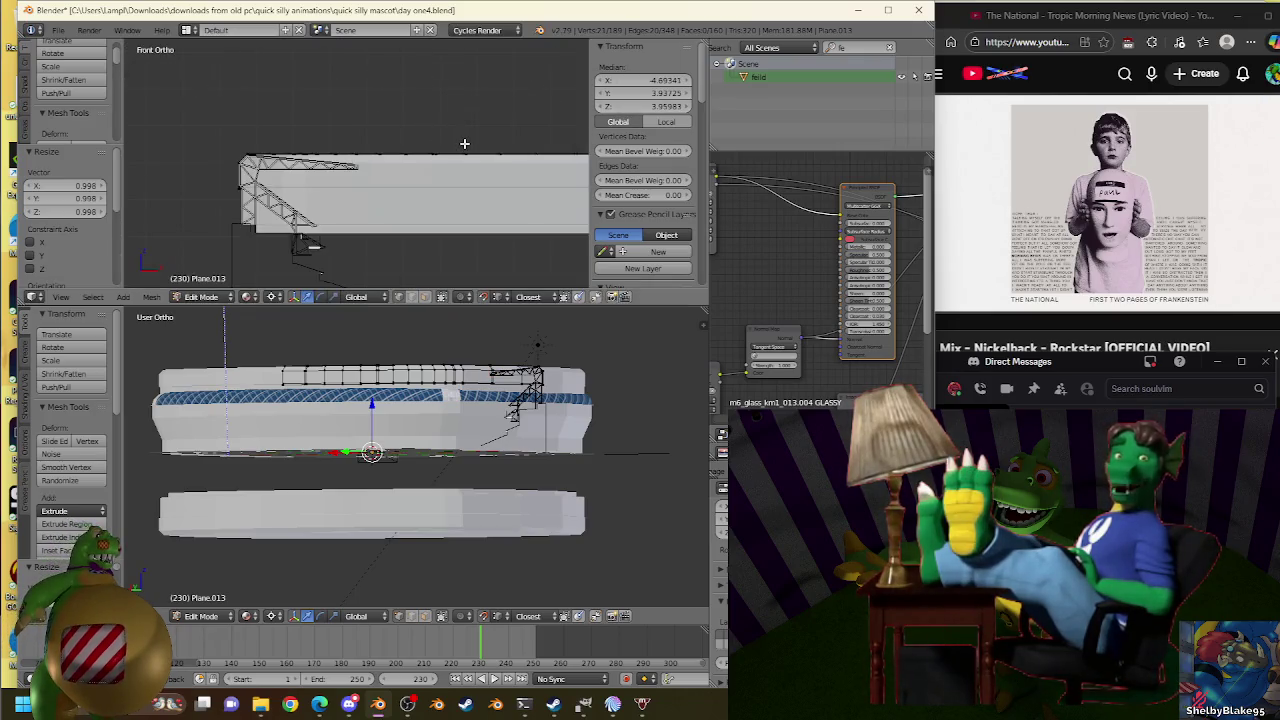
{"action": "scroll", "coordinate": [468, 143], "scroll_direction": "down", "scroll_amount": 2}
{"action": "scroll", "coordinate": [472, 143], "scroll_direction": "down", "scroll_amount": 1}
{"action": "scroll", "coordinate": [470, 142], "scroll_direction": "up", "scroll_amount": 3}
{"action": "scroll", "coordinate": [420, 145], "scroll_direction": "up", "scroll_amount": 3}
{"action": "scroll", "coordinate": [388, 148], "scroll_direction": "down", "scroll_amount": 2}
{"action": "mouse_move", "coordinate": [276, 204]}
{"action": "middle_mouse_down"}
{"action": "mouse_move", "coordinate": [386, 143]}
{"action": "mouse_move", "coordinate": [406, 188]}
{"action": "mouse_move", "coordinate": [313, 199]}
{"action": "mouse_move", "coordinate": [374, 131]}
{"action": "mouse_move", "coordinate": [451, 126]}
{"action": "middle_mouse_up"}
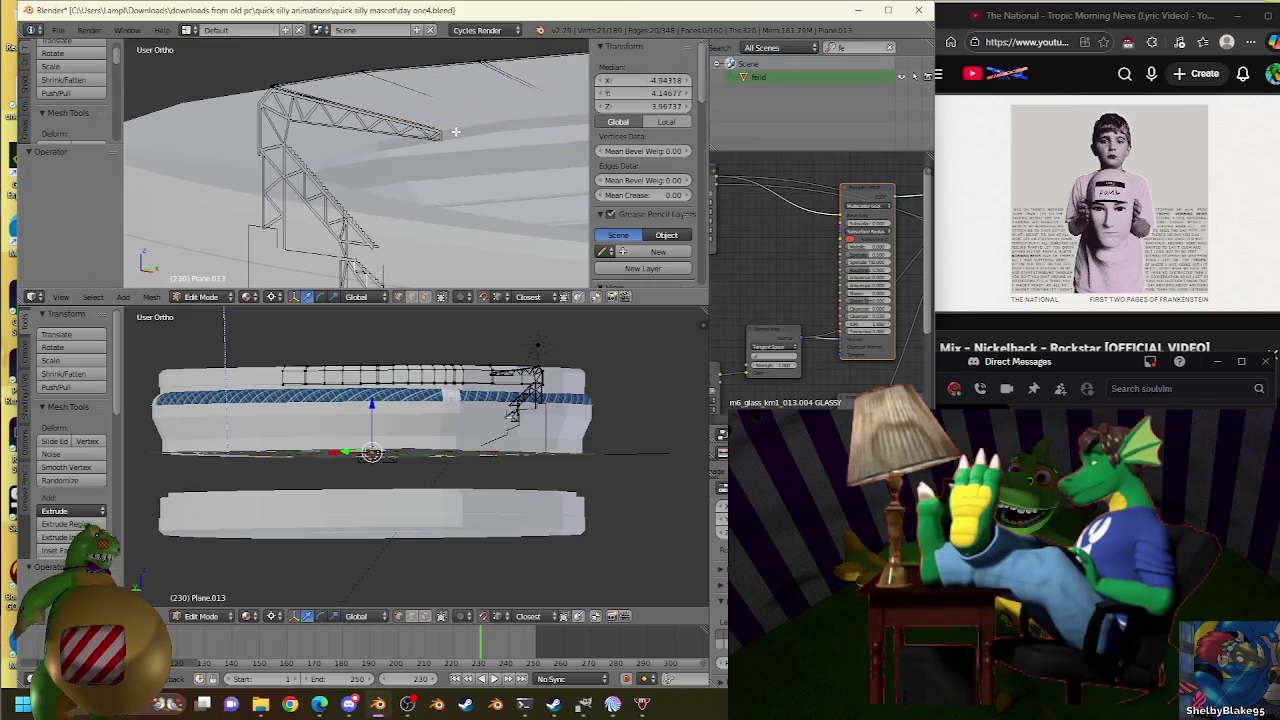
Select the roof's top edge and orbit around the truss corner in Object Mode.
{"action": "right_click", "coordinate": [455, 131]}
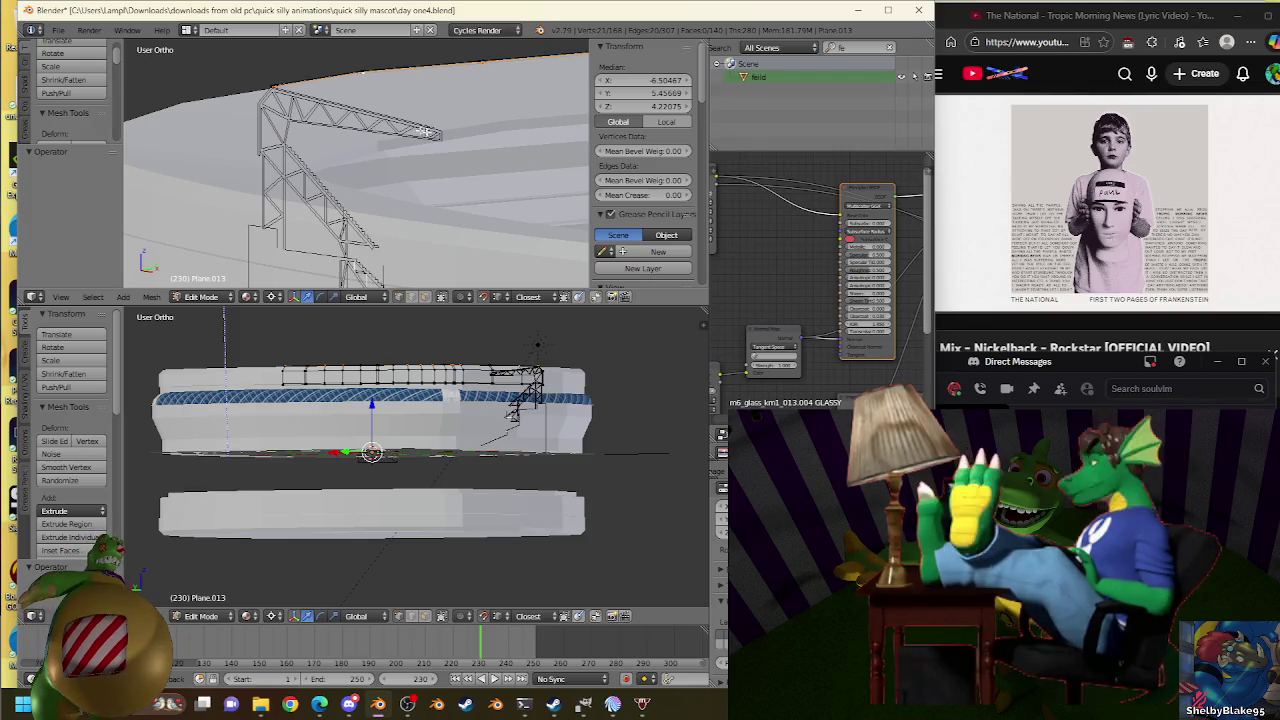
{"action": "scroll", "coordinate": [327, 107], "scroll_direction": "up", "scroll_amount": 3}
{"action": "scroll", "coordinate": [386, 229], "scroll_direction": "up", "scroll_amount": 2}
{"action": "scroll", "coordinate": [386, 229], "scroll_direction": "up", "scroll_amount": 3}
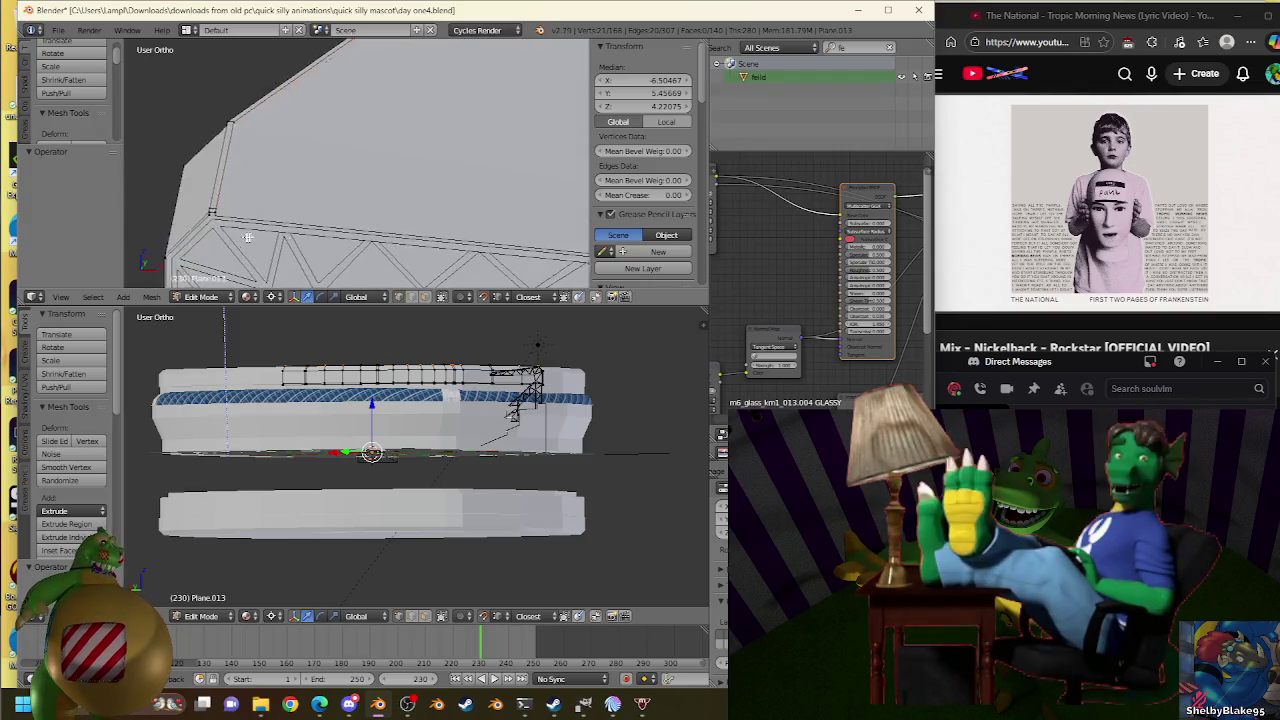
{"action": "scroll", "coordinate": [378, 182], "scroll_direction": "up", "scroll_amount": 2}
{"action": "key", "text": "Tab"}
{"action": "scroll", "coordinate": [316, 182], "scroll_direction": "down", "scroll_amount": 2}
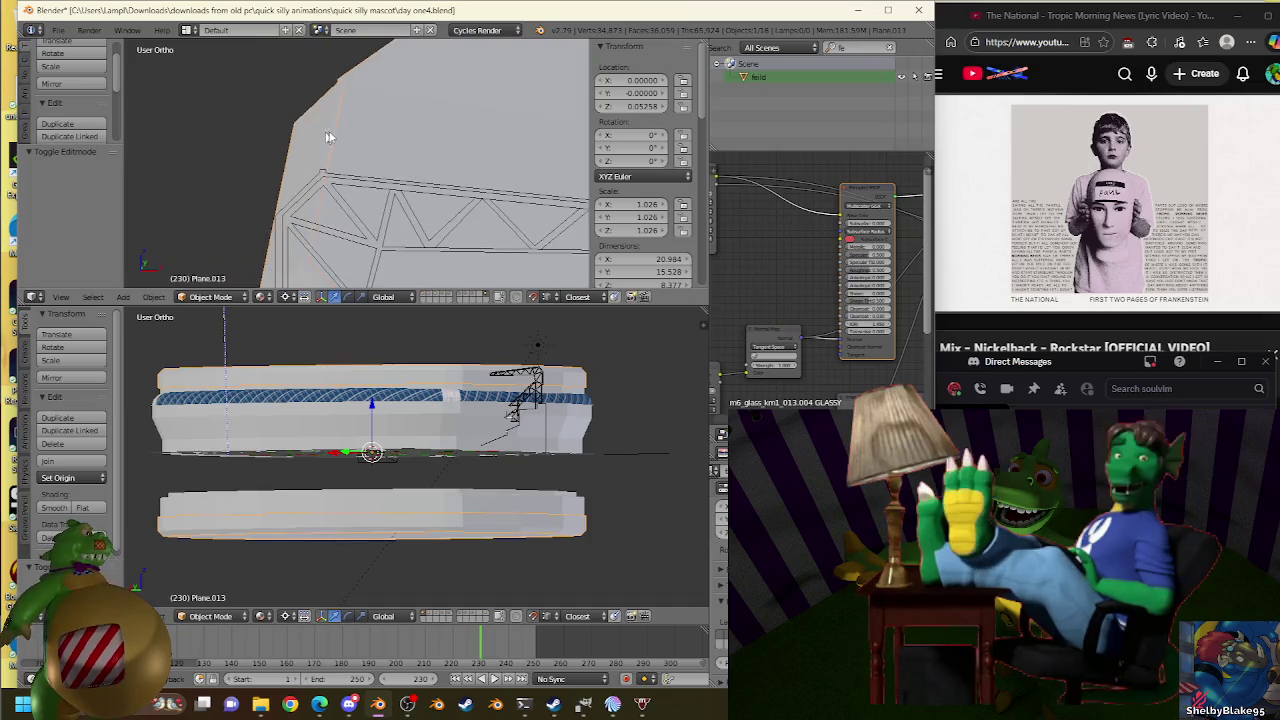
{"action": "middle_click_drag", "start_coordinate": [316, 182], "coordinate": [318, 110]}
{"action": "scroll", "coordinate": [318, 110], "scroll_direction": "down", "scroll_amount": 3}
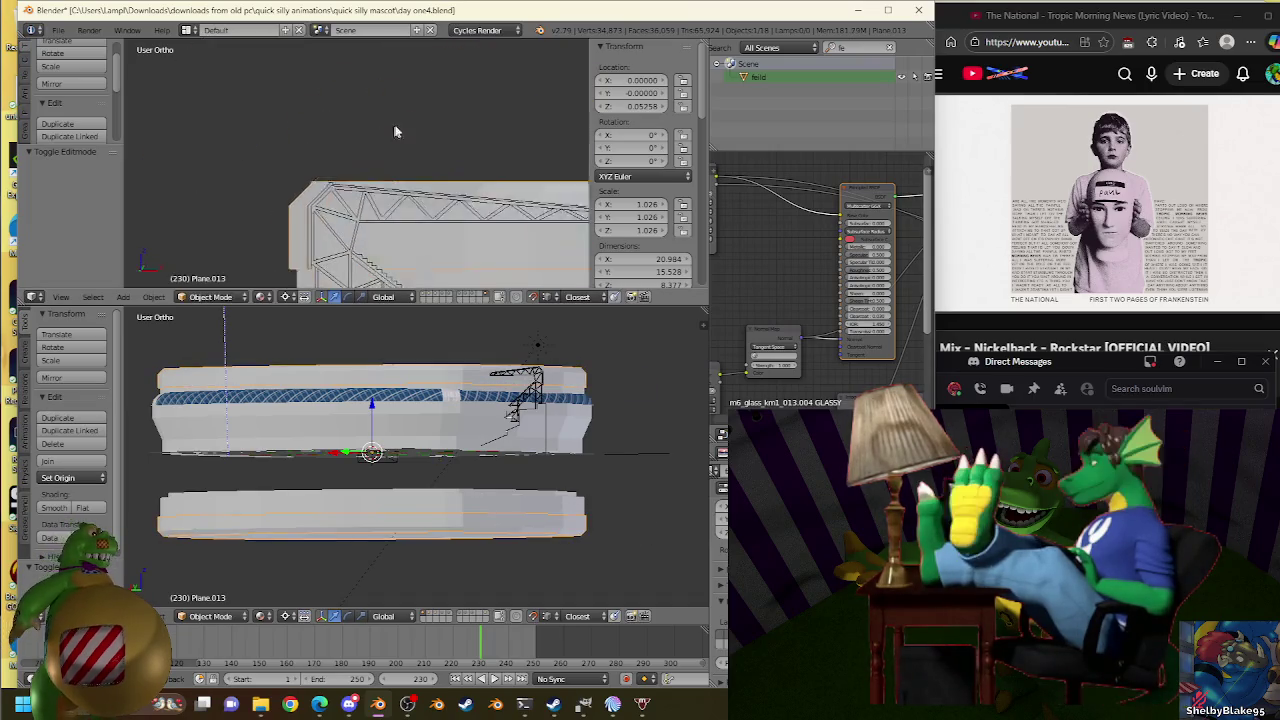
{"action": "mouse_move", "coordinate": [394, 128]}
{"action": "middle_mouse_down"}
{"action": "mouse_move", "coordinate": [354, 117]}
{"action": "mouse_move", "coordinate": [362, 135]}
{"action": "middle_mouse_up"}
Toggle roof mesh editing and rotate the view to reveal more of the truss.
{"action": "key", "text": "Tab"}
{"action": "scroll", "coordinate": [359, 109], "scroll_direction": "up", "scroll_amount": 2}
{"action": "scroll", "coordinate": [349, 163], "scroll_direction": "up", "scroll_amount": 3}
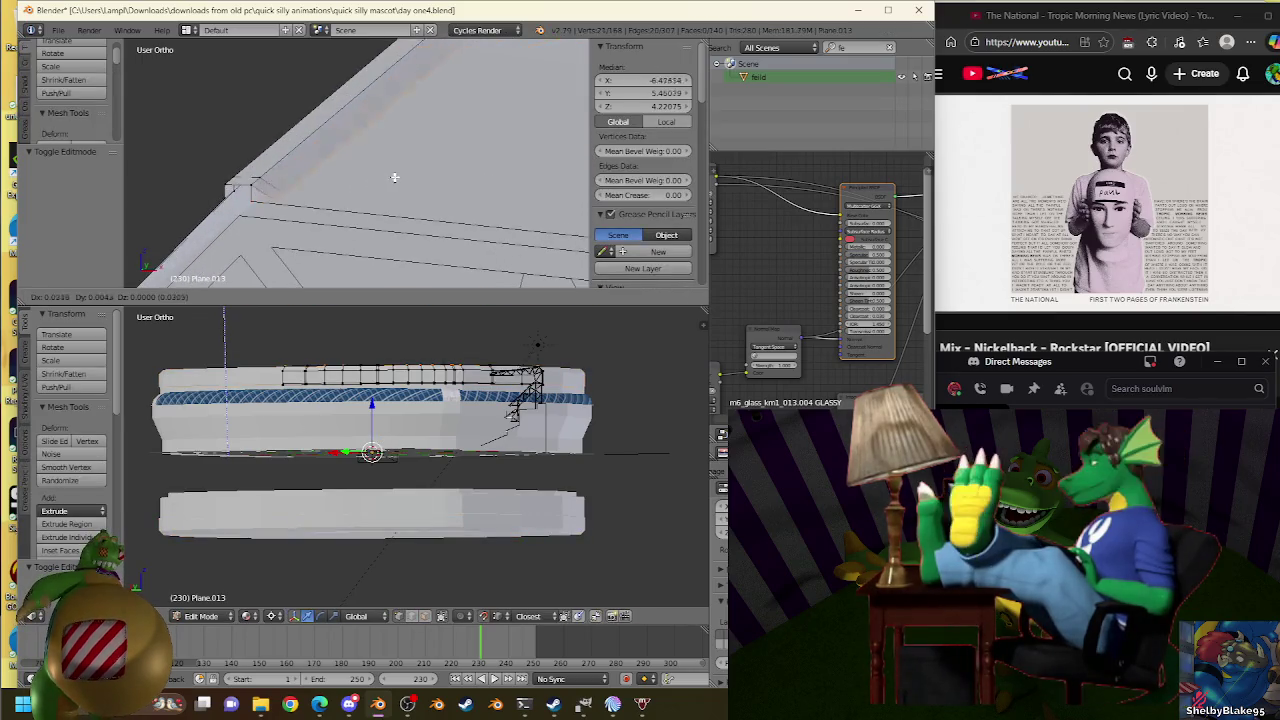
{"action": "middle_click_drag", "start_coordinate": [400, 157], "coordinate": [473, 156]}
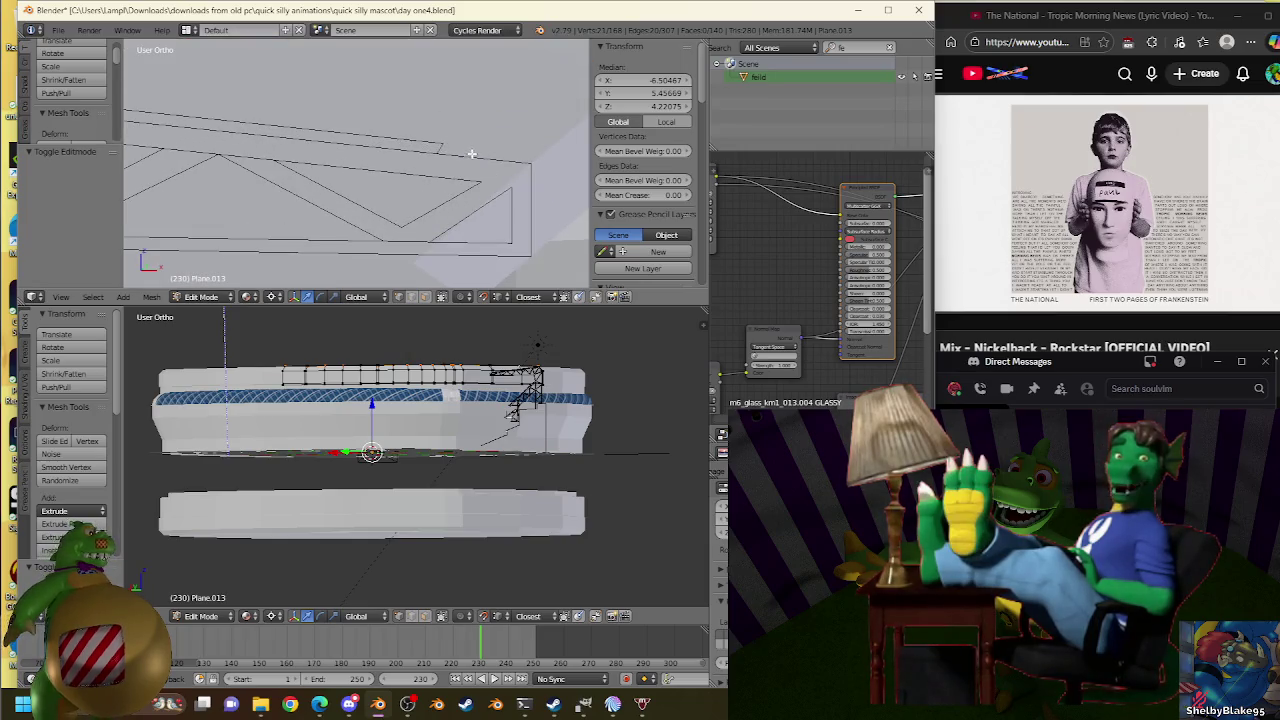
{"action": "key", "text": "Tab"}
{"action": "middle_click_drag", "start_coordinate": [513, 133], "coordinate": [291, 134]}
Compare with Plane.007 by selecting one of its vertices, then resume editing Plane.013.
{"action": "right_click", "coordinate": [409, 143]}
{"action": "key", "text": "Tab"}
{"action": "key", "text": "Tab"}
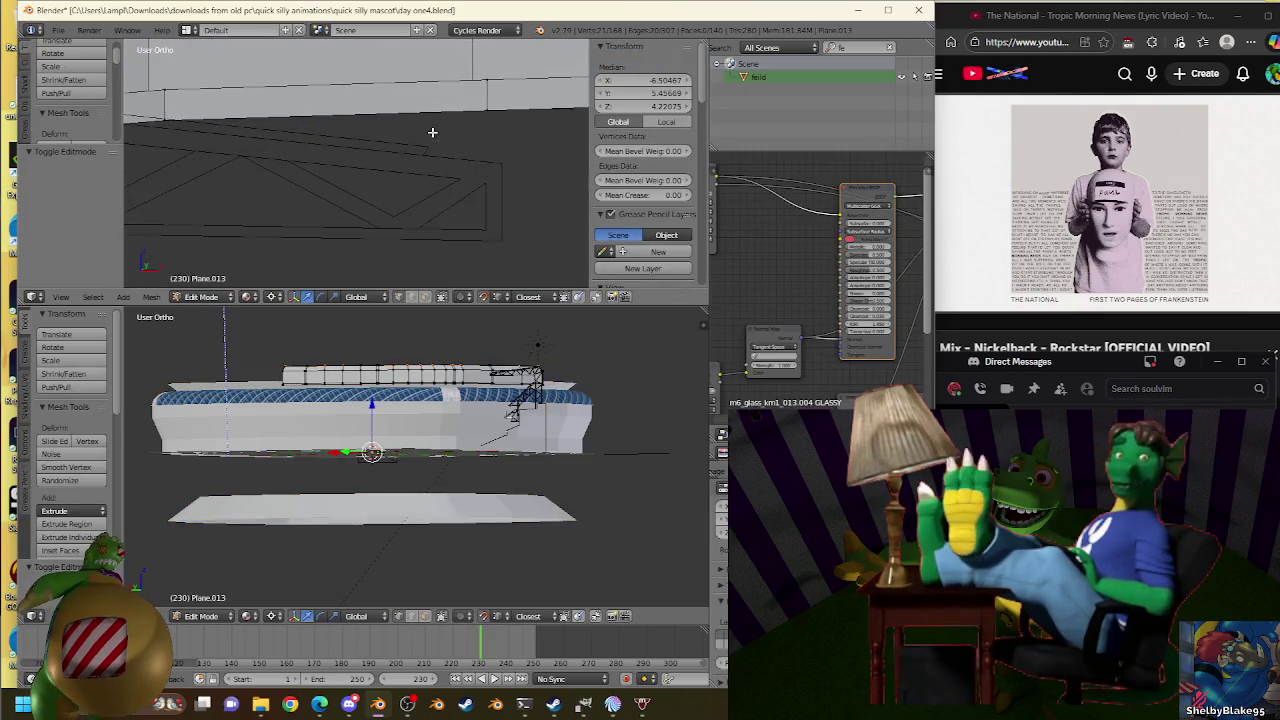
{"action": "right_click", "coordinate": [423, 149]}
{"action": "key", "text": "Tab"}
{"action": "right_click", "coordinate": [428, 147]}
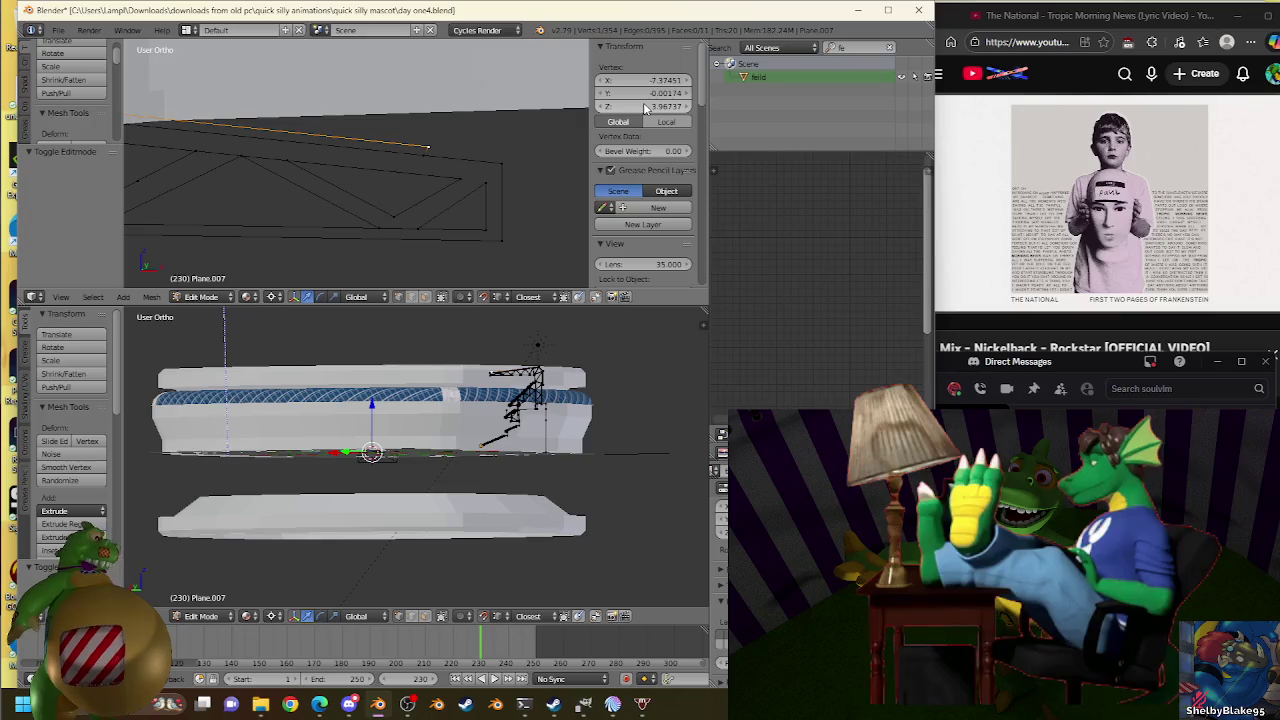
{"action": "scroll", "coordinate": [408, 105], "scroll_direction": "up", "scroll_amount": 3}
{"action": "scroll", "coordinate": [408, 105], "scroll_direction": "up", "scroll_amount": 2}
{"action": "middle_click_drag", "start_coordinate": [408, 105], "coordinate": [311, 84]}
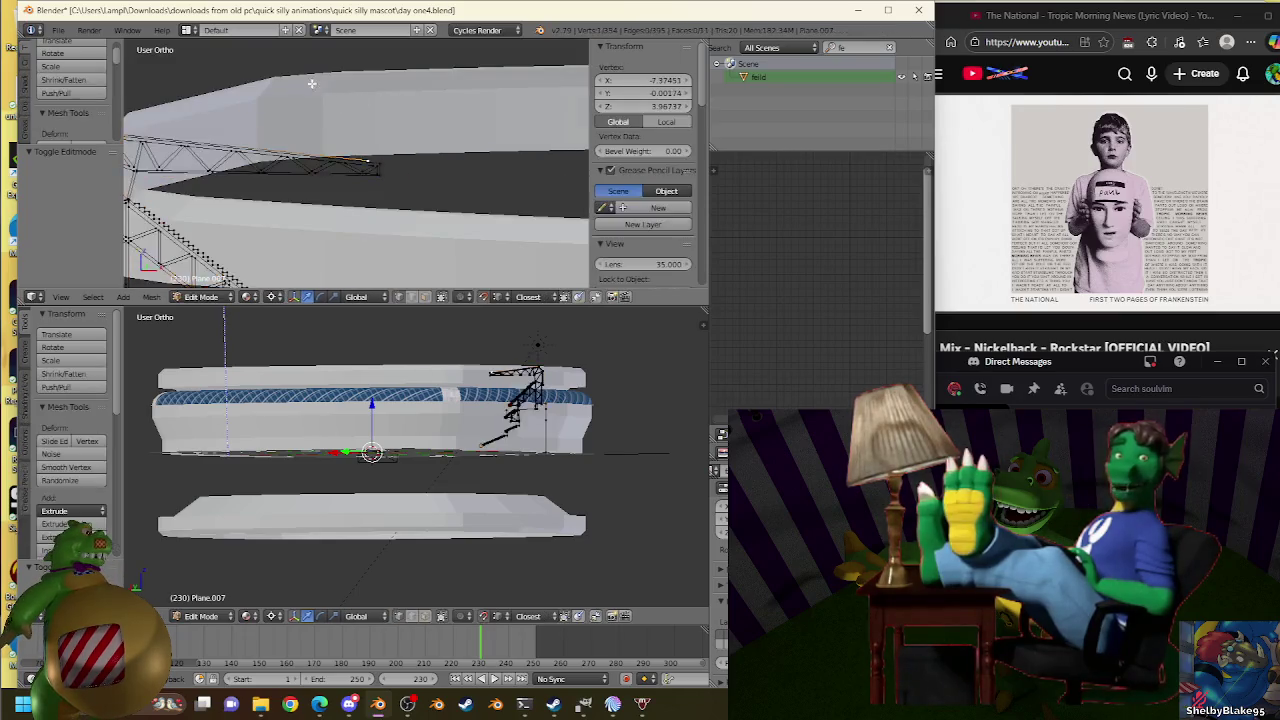
{"action": "key", "text": "Tab"}
{"action": "right_click", "coordinate": [362, 139]}
{"action": "key", "text": "Tab"}
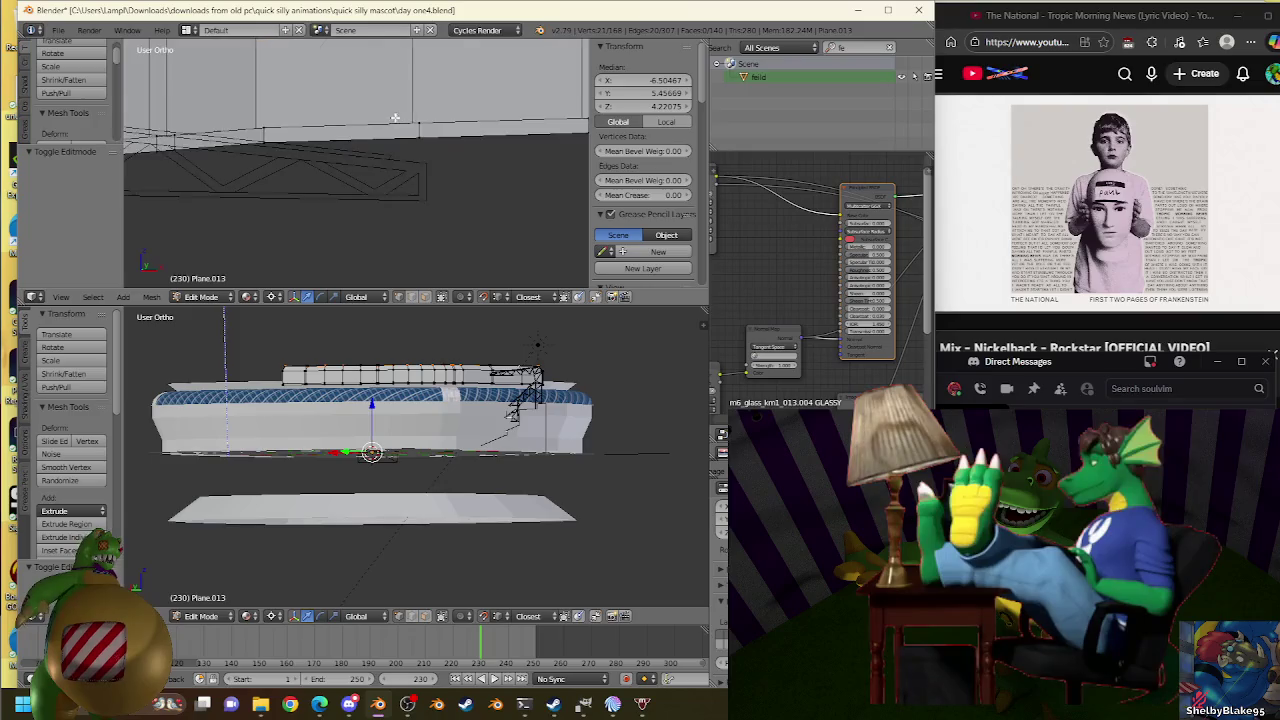
Scale Plane.013's roof edge down to about 0.96.
{"action": "key", "text": "s"}
{"action": "left_click", "coordinate": [447, 144]}
{"action": "key", "text": "g"}
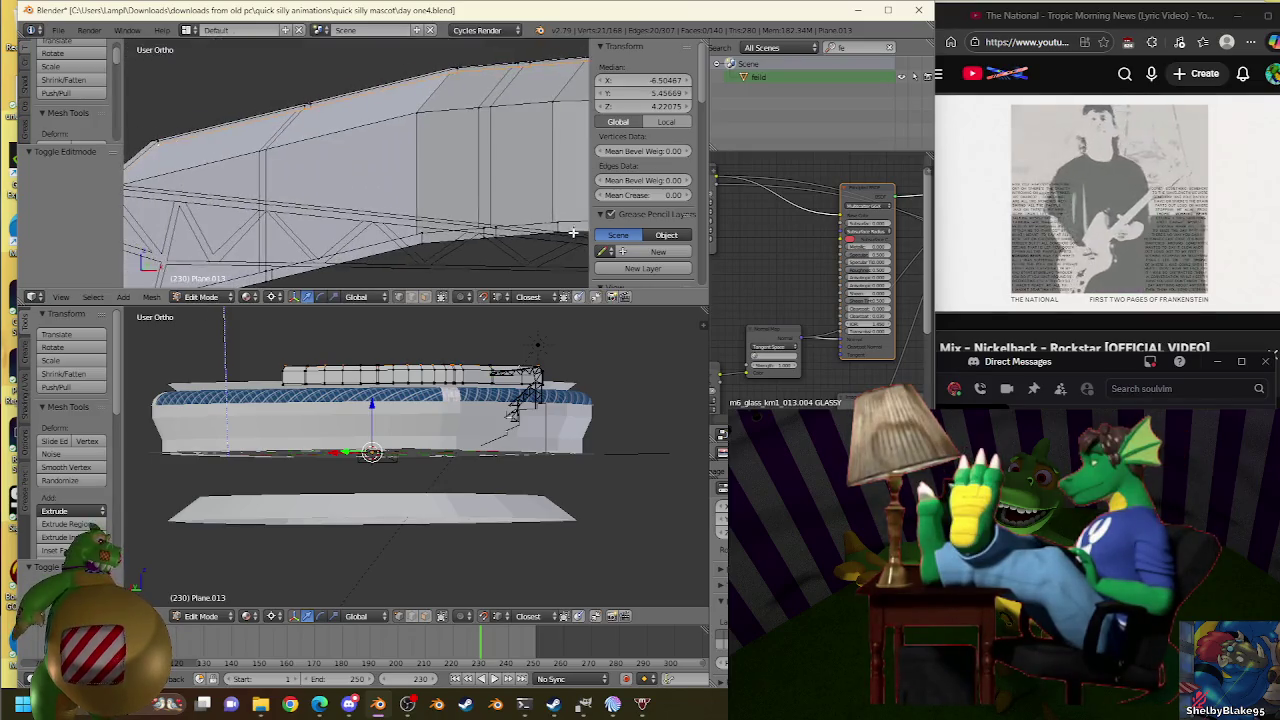
{"action": "key", "text": "Escape"}
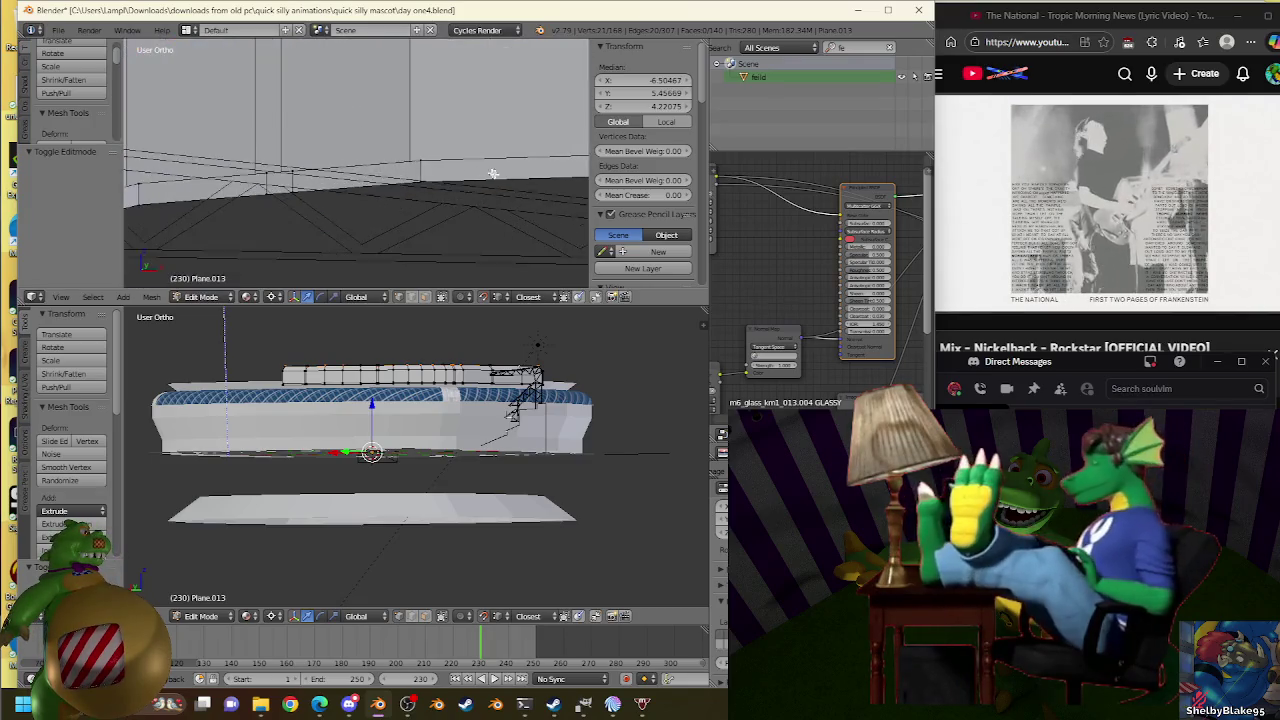
{"action": "key", "text": "s"}
{"action": "left_click", "coordinate": [368, 144]}
{"action": "mouse_move", "coordinate": [366, 143]}
{"action": "middle_mouse_down"}
{"action": "mouse_move", "coordinate": [370, 168]}
{"action": "mouse_move", "coordinate": [394, 131]}
{"action": "middle_mouse_up"}
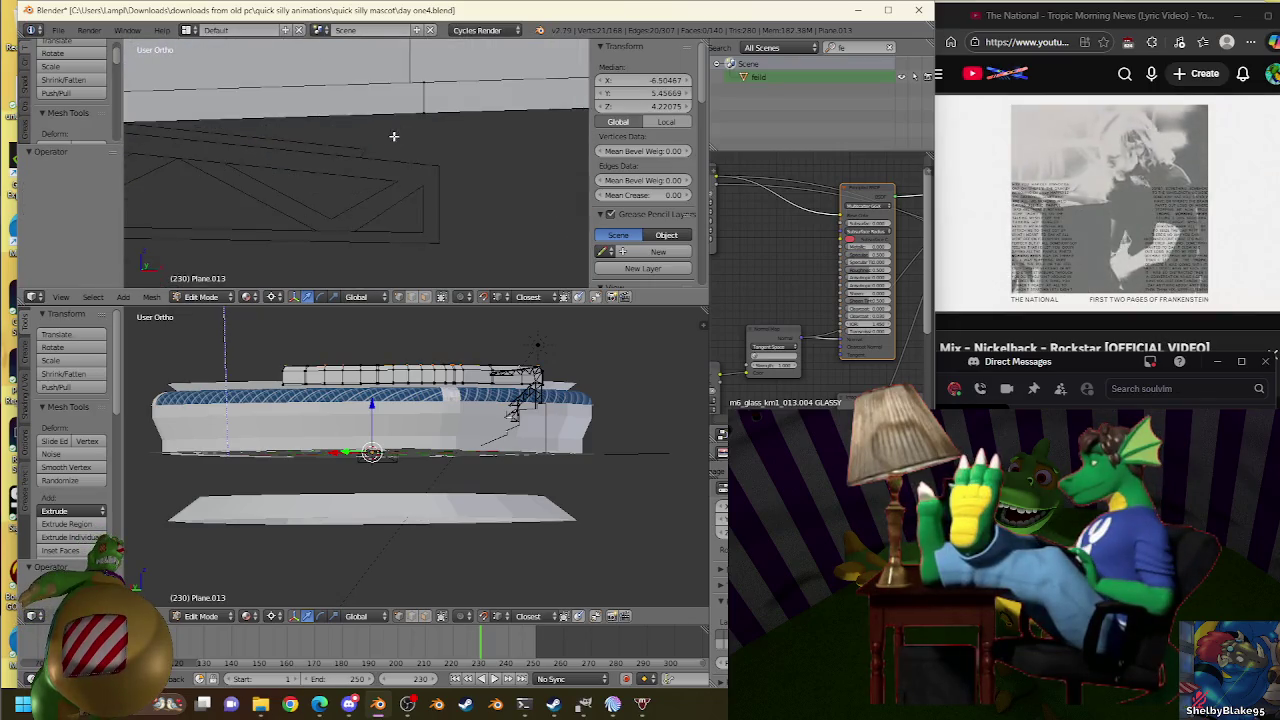
{"action": "key", "text": "shift+r"}
{"action": "key", "text": "s"}
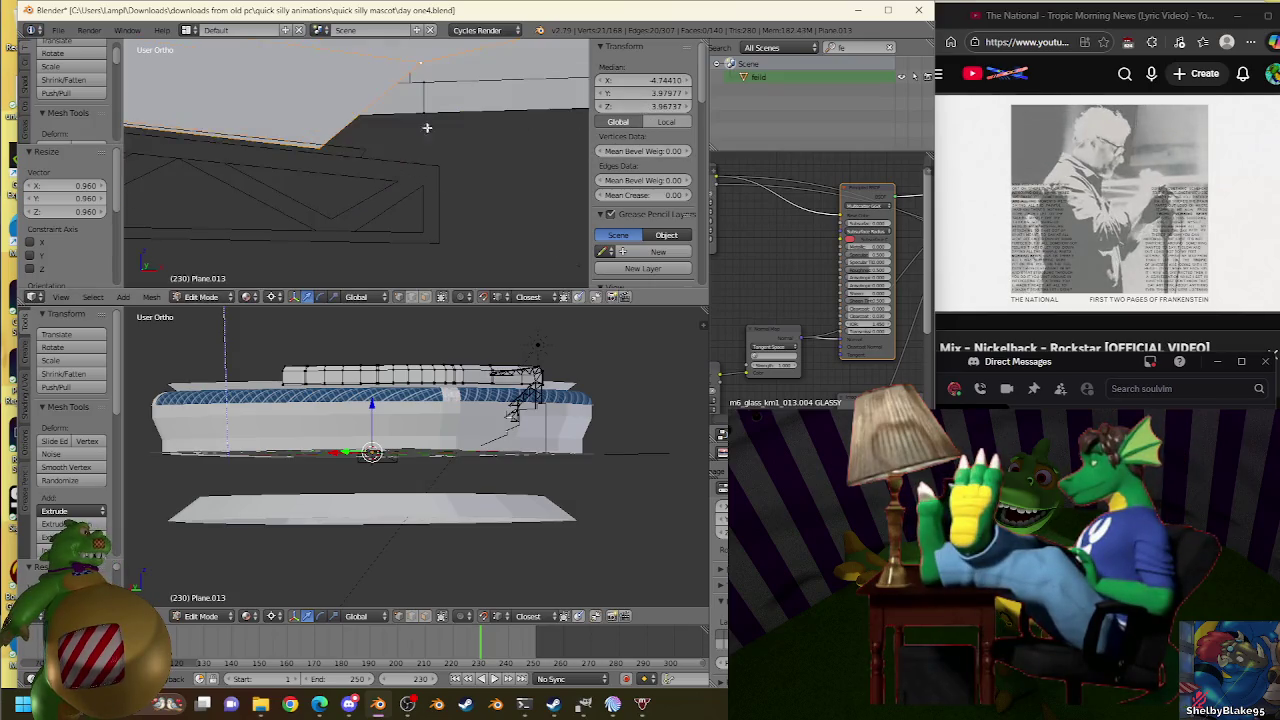
Rescale the roof edge through 0.998 back to 1.000 and switch to Front view.
{"action": "left_click", "coordinate": [363, 134]}
{"action": "key", "text": "s"}
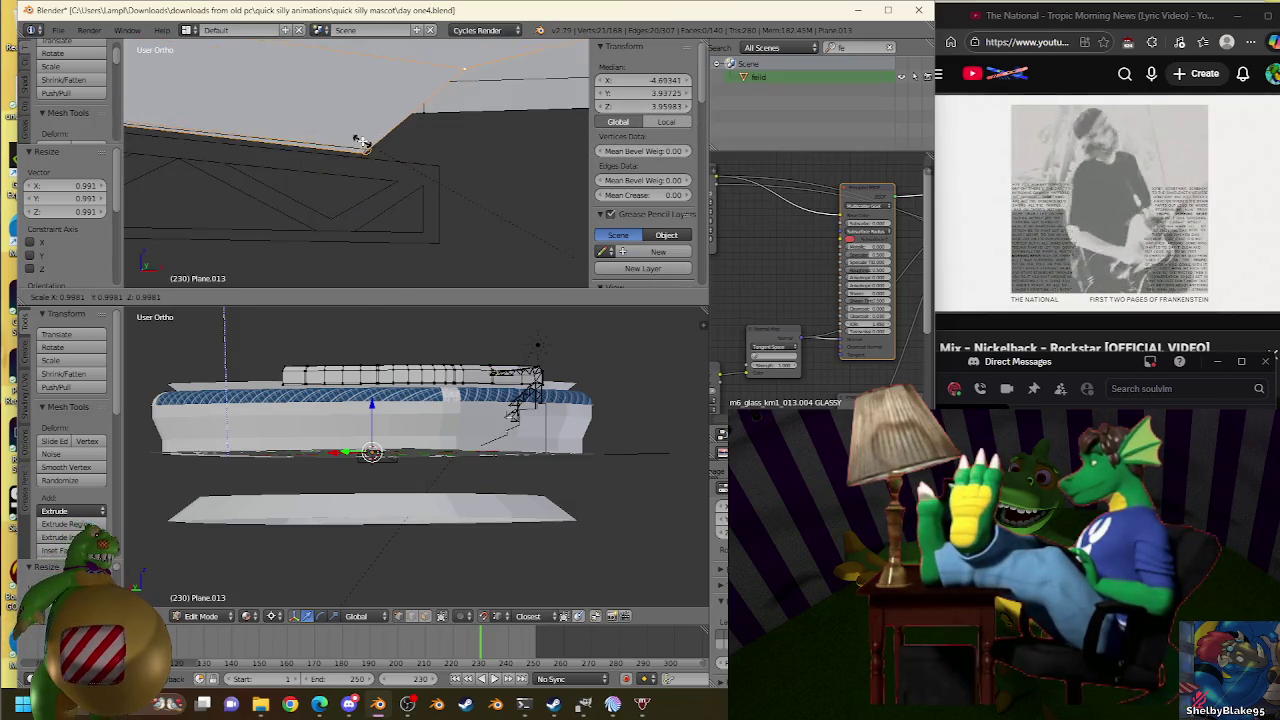
{"action": "left_click", "coordinate": [544, 127]}
{"action": "key", "text": "s"}
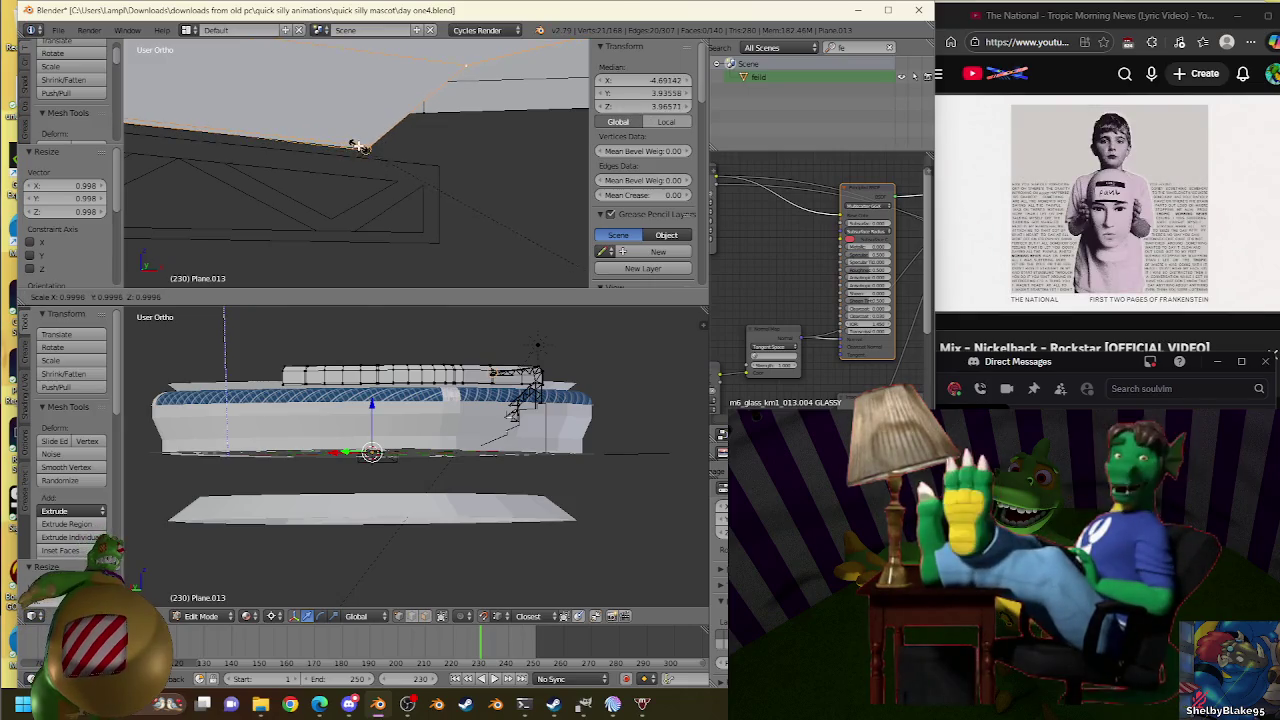
{"action": "left_click", "coordinate": [366, 149]}
{"action": "key", "text": "KP_1"}
{"action": "scroll", "coordinate": [449, 154], "scroll_direction": "up", "scroll_amount": 2}
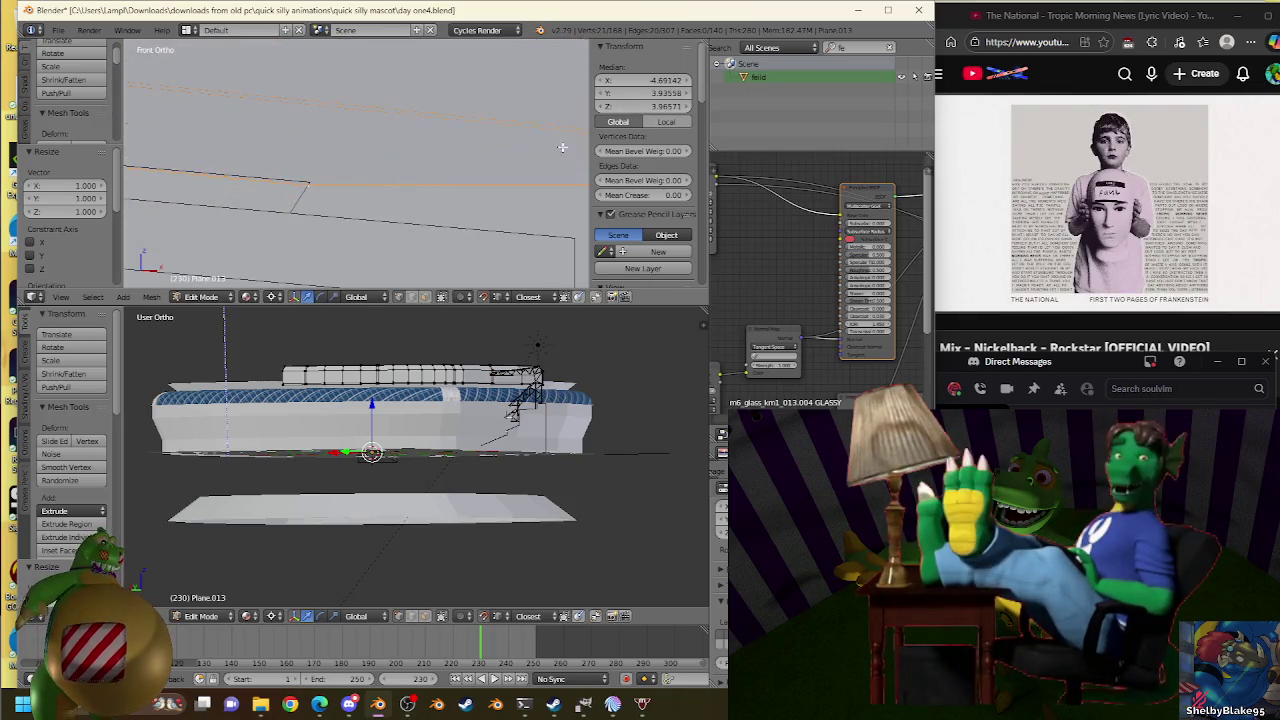
Nudge the roof edge slightly twice, abandoning the further scale attempts.
{"action": "key", "text": "g"}
{"action": "left_click", "coordinate": [320, 178]}
{"action": "key", "text": "g"}
{"action": "left_click", "coordinate": [308, 180]}
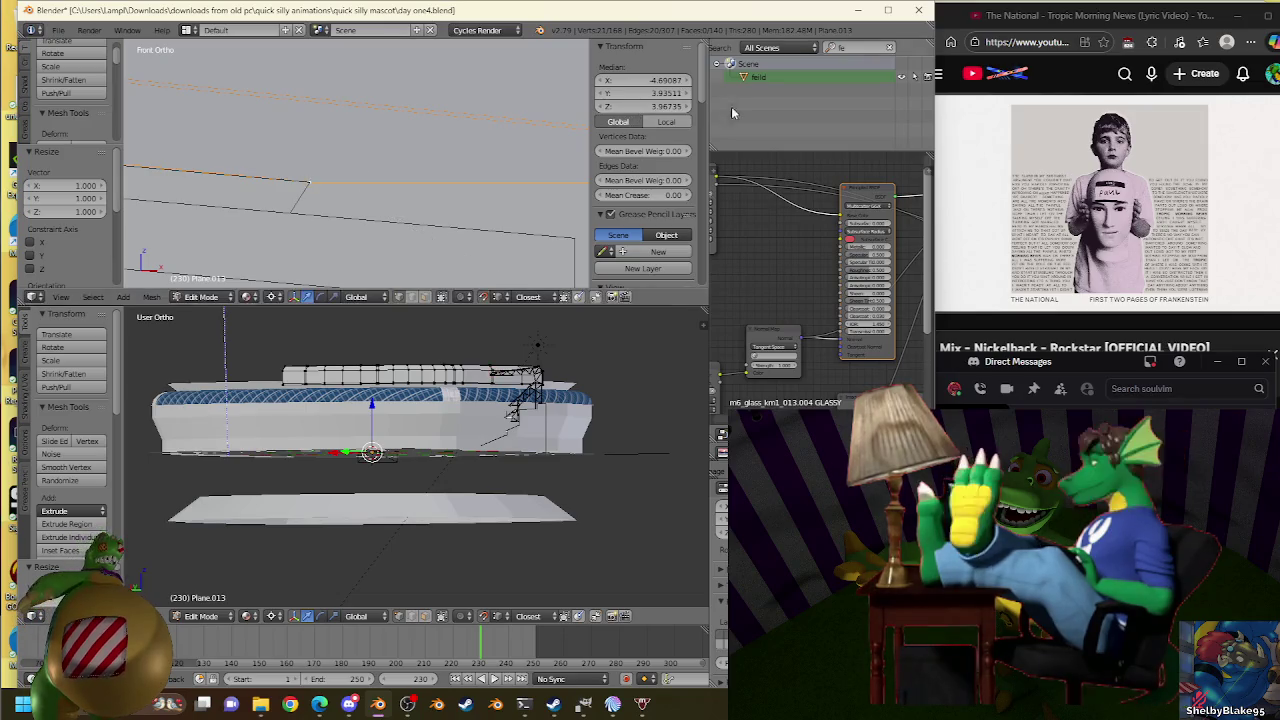
{"action": "right_click", "coordinate": [291, 186]}
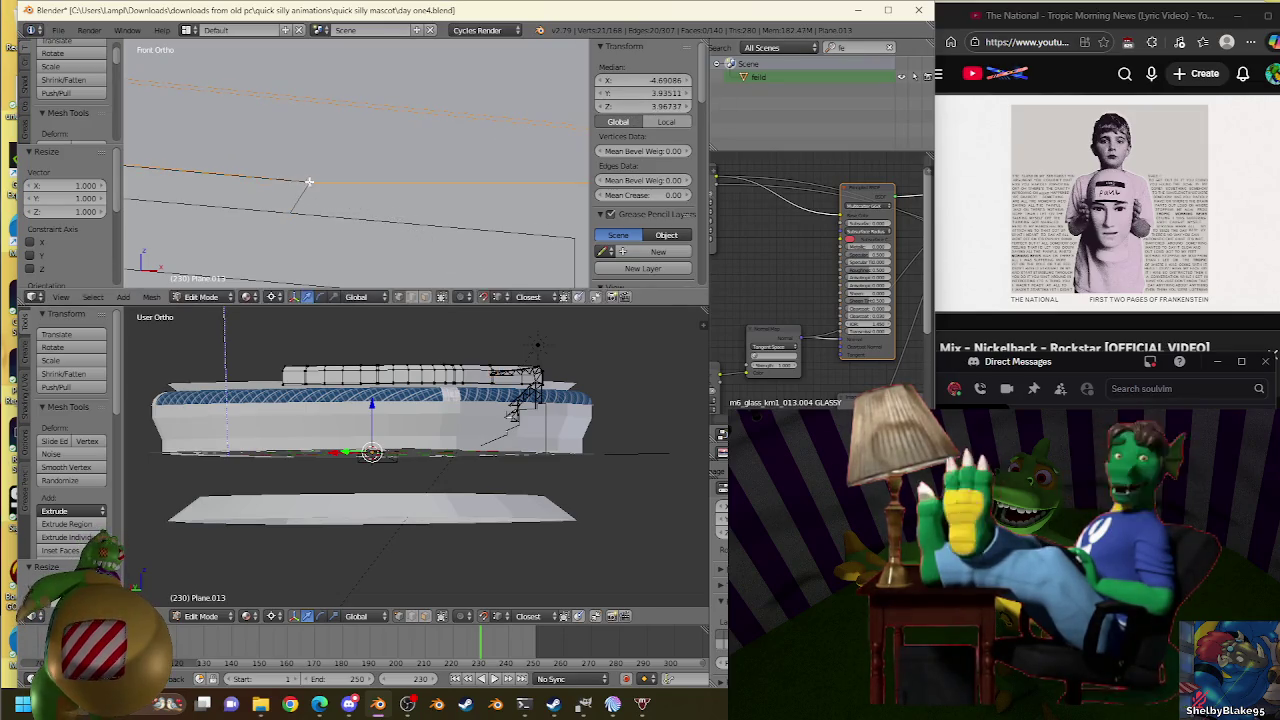
{"action": "key", "text": "s"}
{"action": "right_click", "coordinate": [308, 177]}
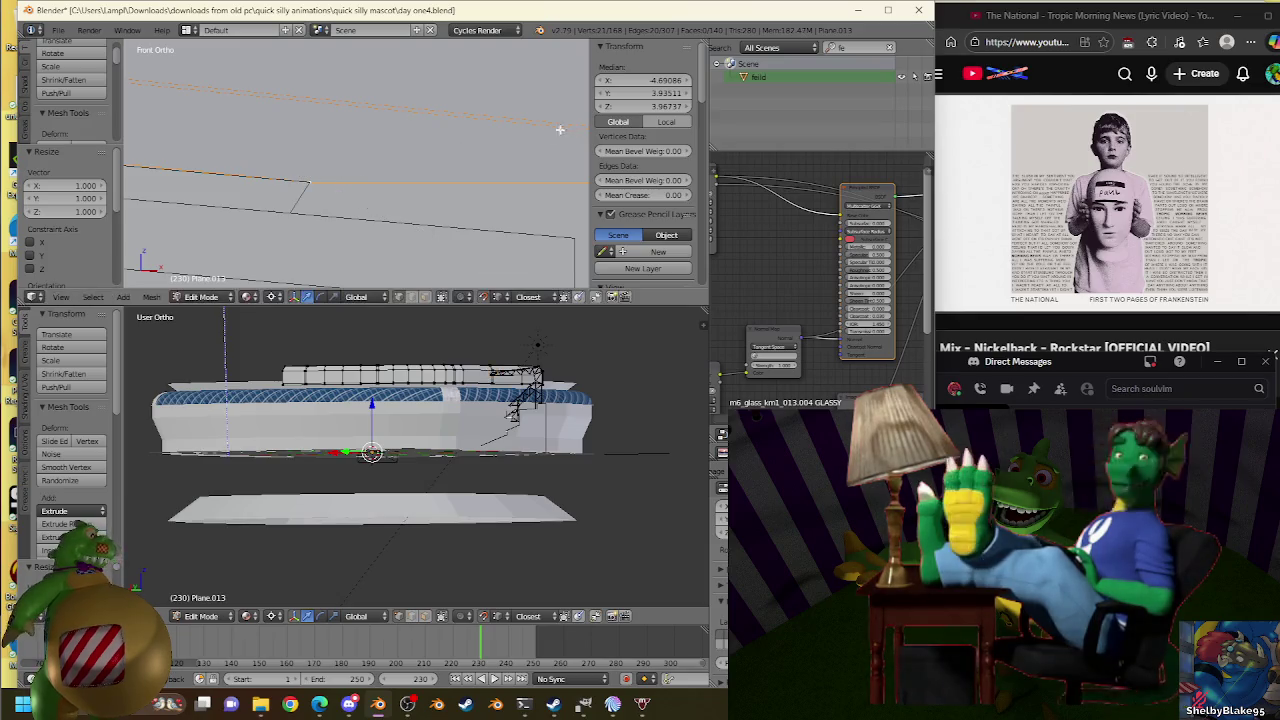
{"action": "key", "text": "s"}
{"action": "right_click", "coordinate": [313, 173]}
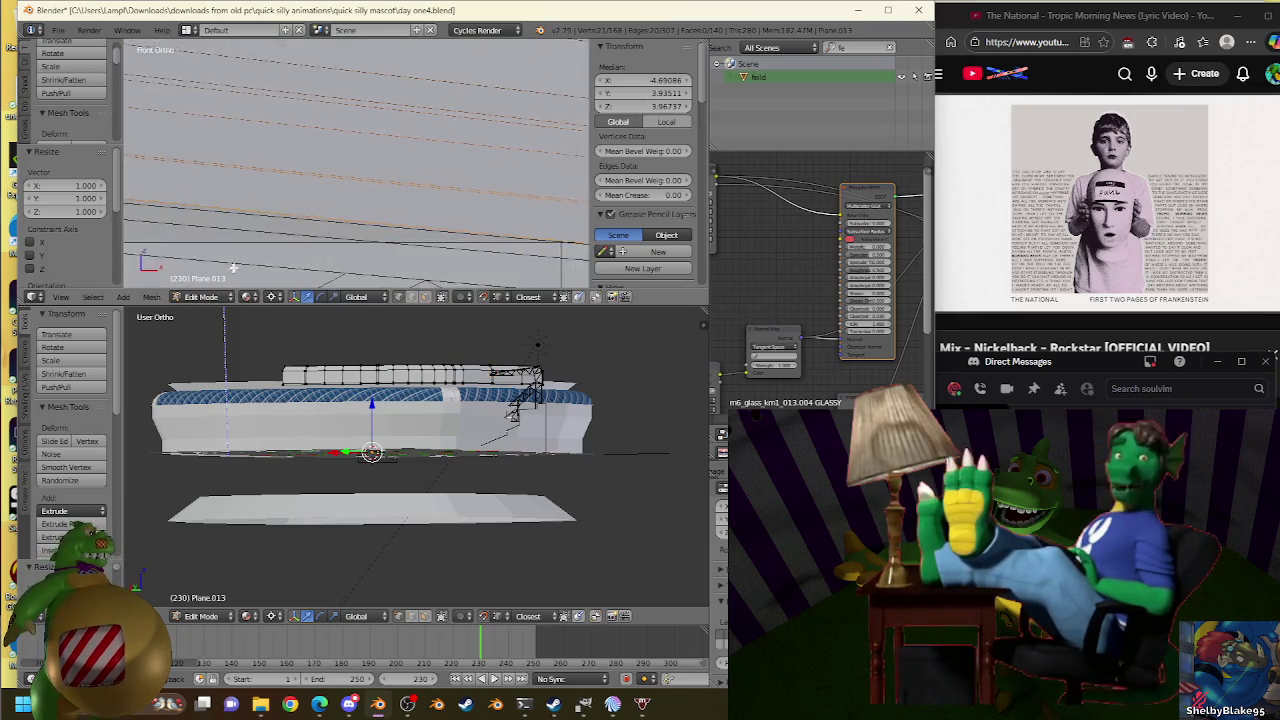
Inspect Plane.007 from Front view and undo back to the extruded roof edge.
{"action": "scroll", "coordinate": [320, 200], "scroll_direction": "down", "scroll_amount": 3}
{"action": "mouse_move", "coordinate": [322, 210]}
{"action": "middle_mouse_down"}
{"action": "mouse_move", "coordinate": [320, 223]}
{"action": "mouse_move", "coordinate": [362, 245]}
{"action": "middle_mouse_up"}
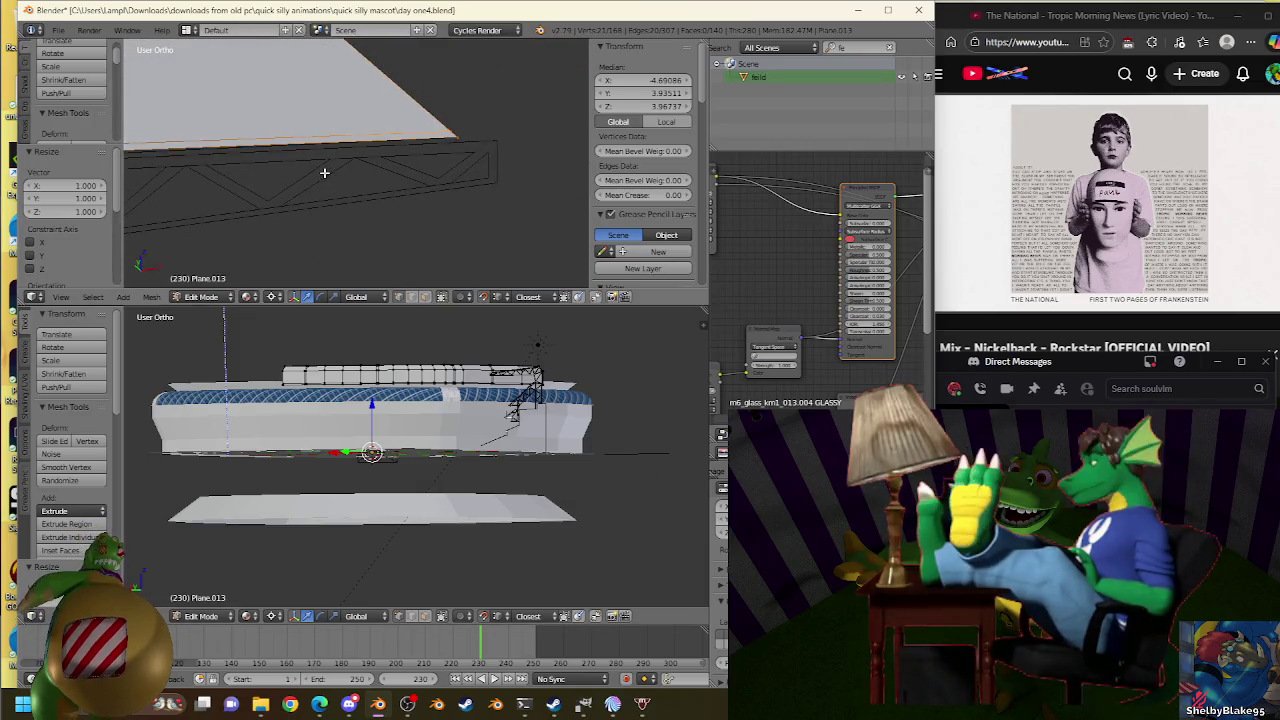
{"action": "key", "text": "KP_1"}
{"action": "scroll", "coordinate": [389, 199], "scroll_direction": "up", "scroll_amount": 5}
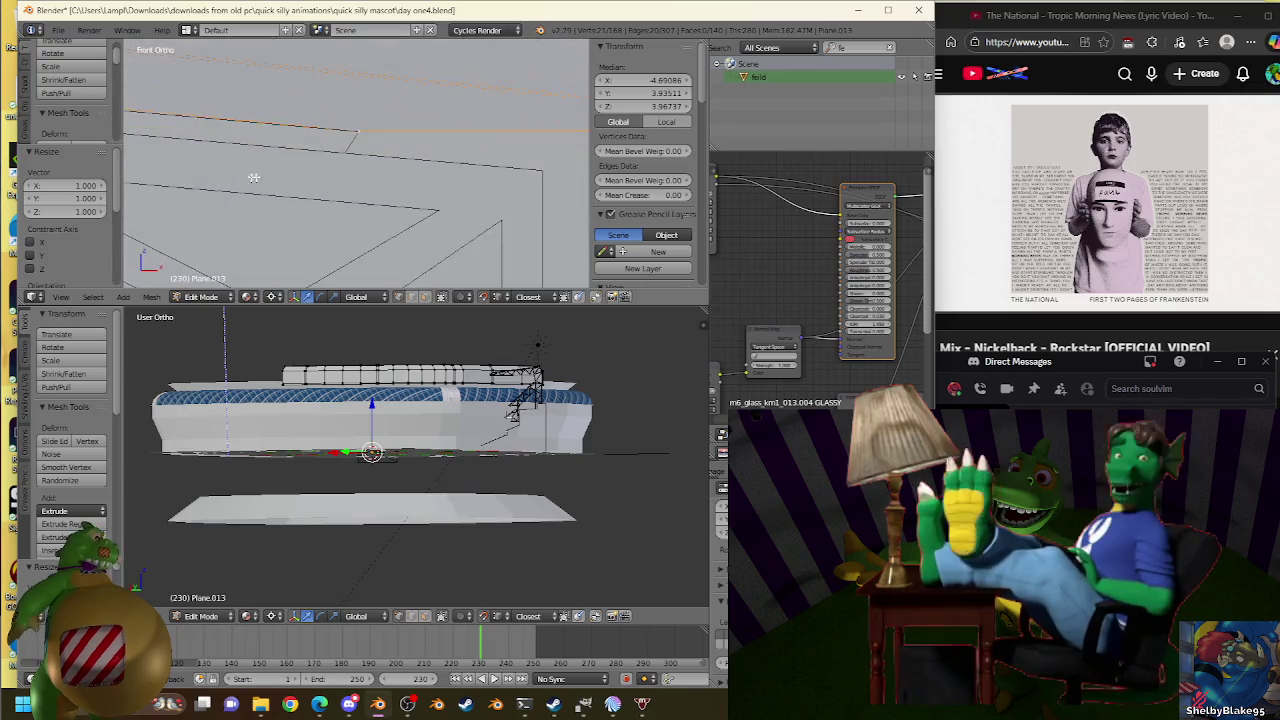
{"action": "key", "text": "Tab"}
{"action": "right_click", "coordinate": [333, 128]}
{"action": "key", "text": "Tab"}
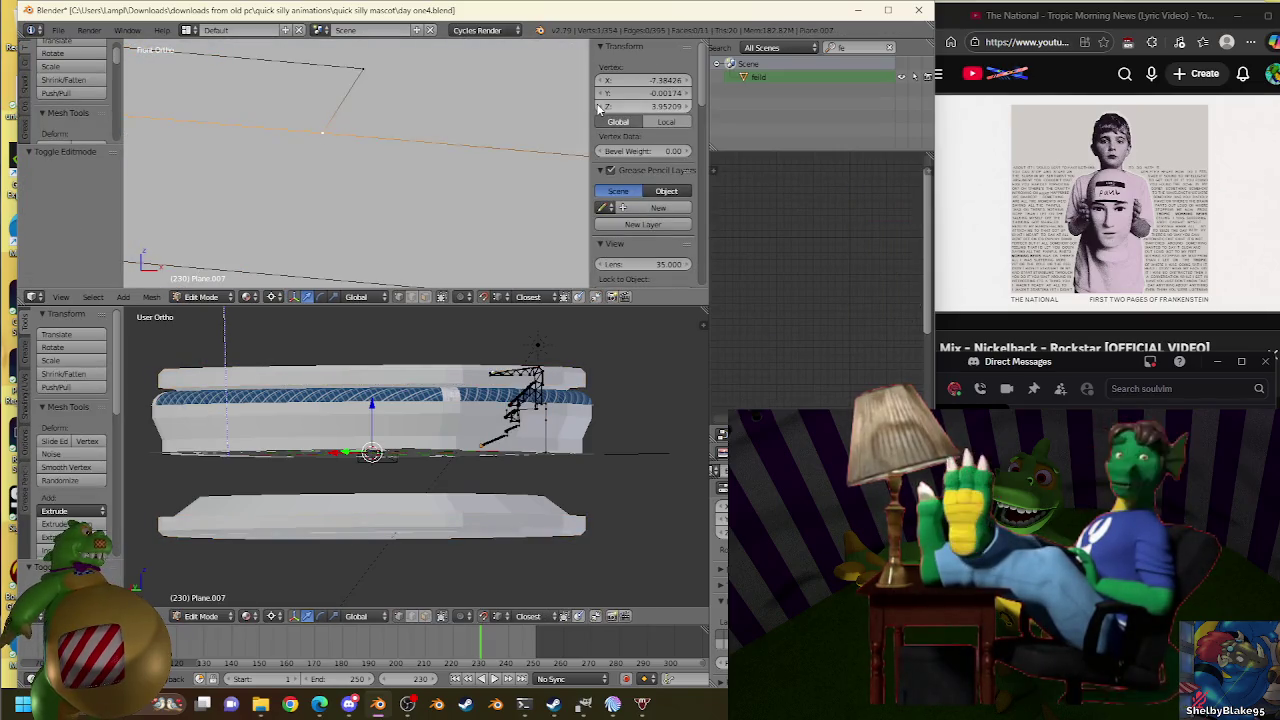
{"action": "key", "text": "ctrl+z"}
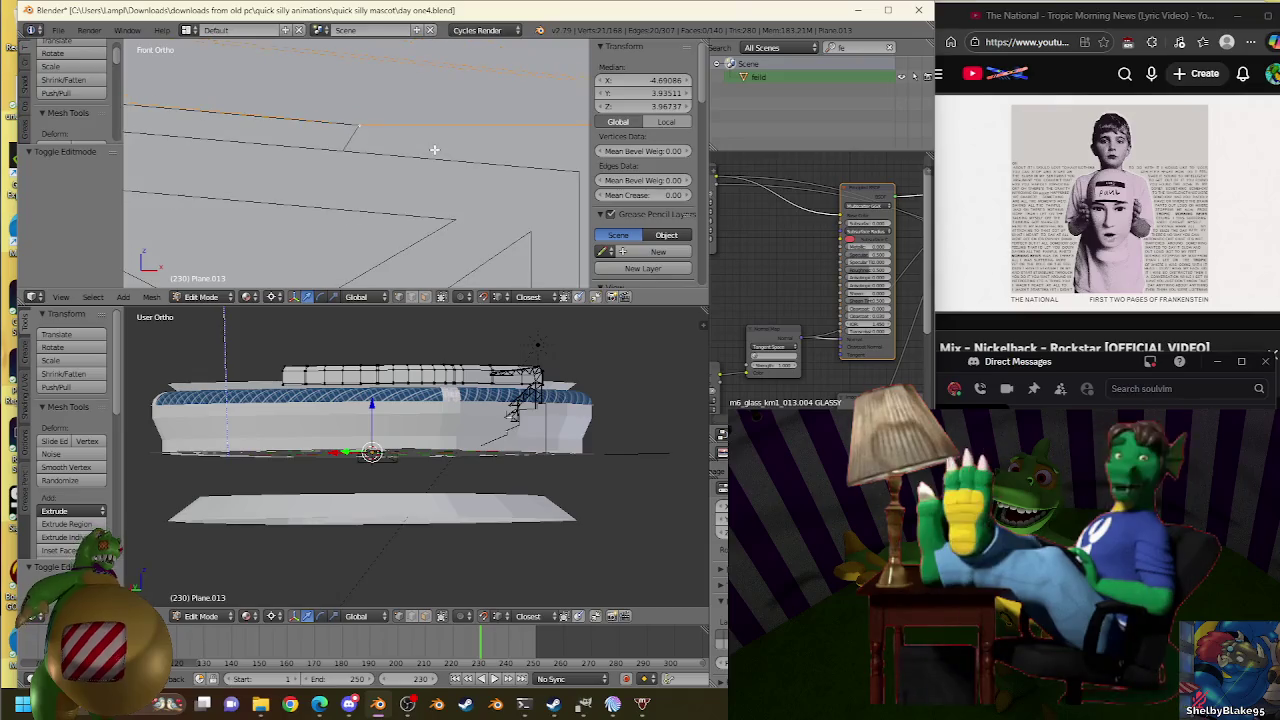
Select the lower edge beside the truss and scale it onto the truss line.
{"action": "scroll", "coordinate": [371, 149], "scroll_direction": "up", "scroll_amount": 1}
{"action": "scroll", "coordinate": [352, 143], "scroll_direction": "up", "scroll_amount": 1}
{"action": "right_click", "coordinate": [357, 144]}
{"action": "key", "text": "s"}
{"action": "left_click", "coordinate": [357, 144]}
{"action": "key", "text": "s"}
{"action": "left_click", "coordinate": [333, 149]}
{"action": "key", "text": "ctrl+z"}
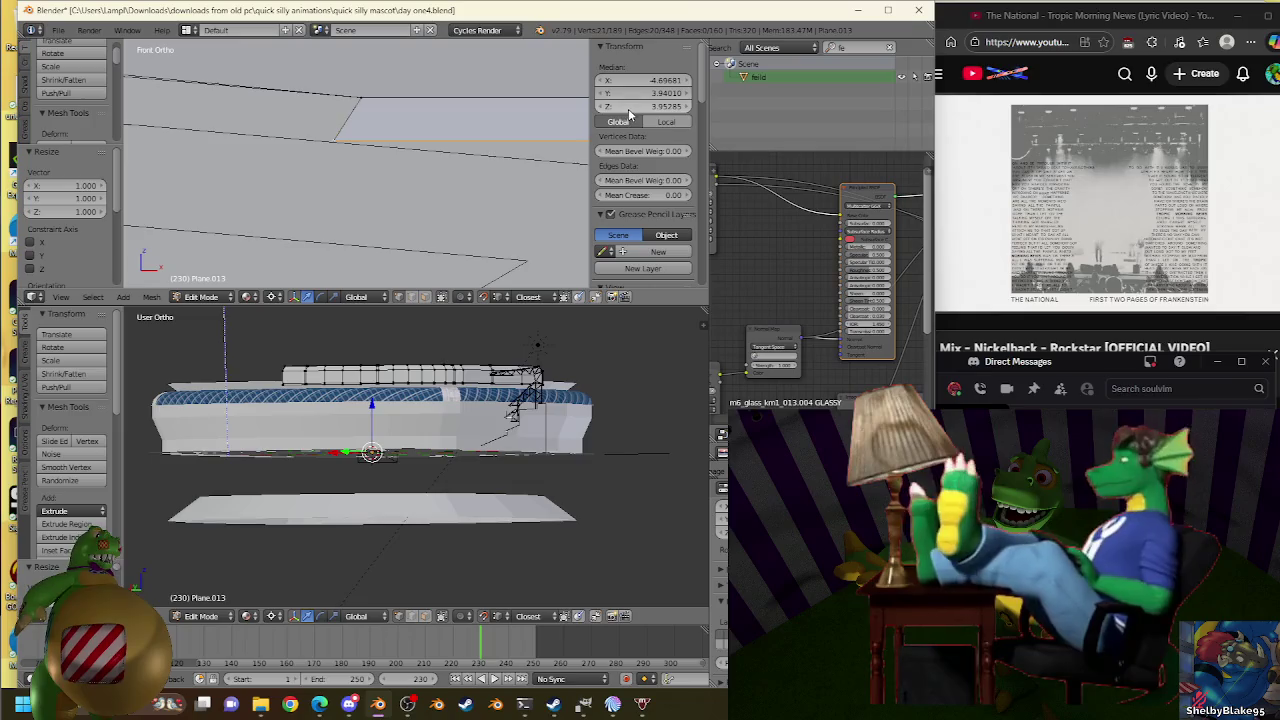
{"action": "key", "text": "s"}
{"action": "left_click", "coordinate": [333, 149]}
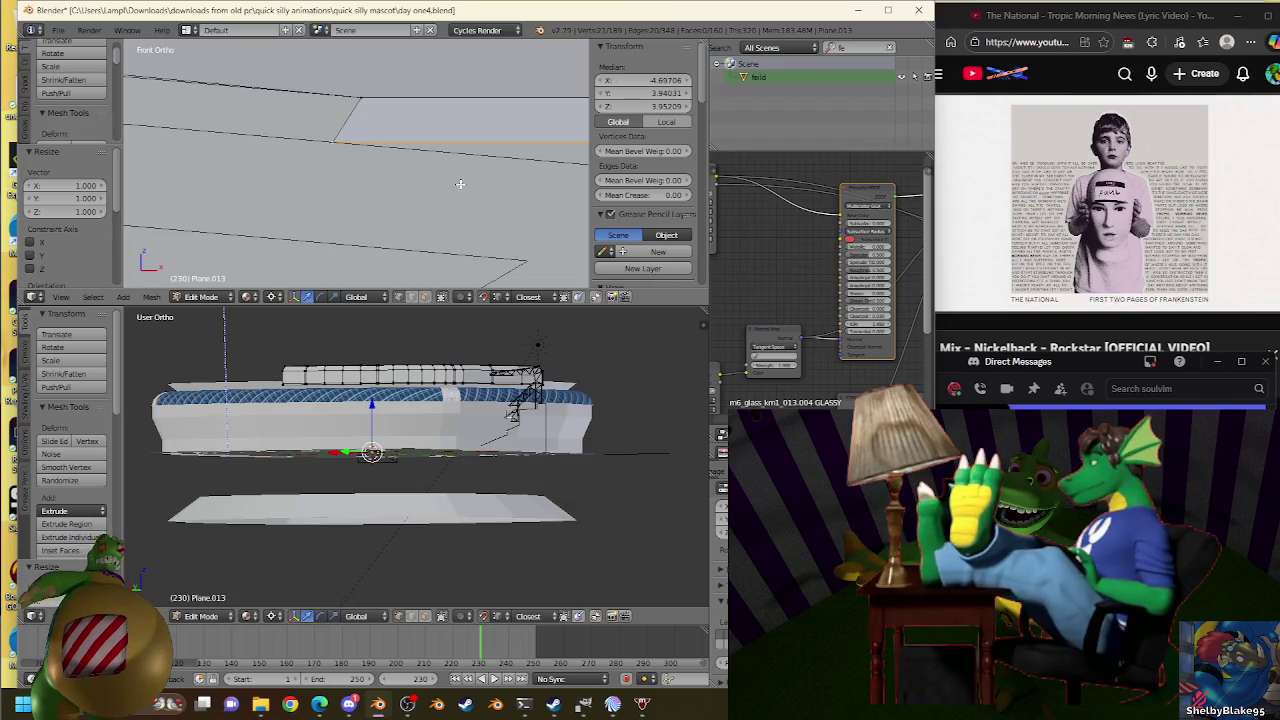
{"action": "key", "text": "s"}
{"action": "right_click", "coordinate": [335, 160]}
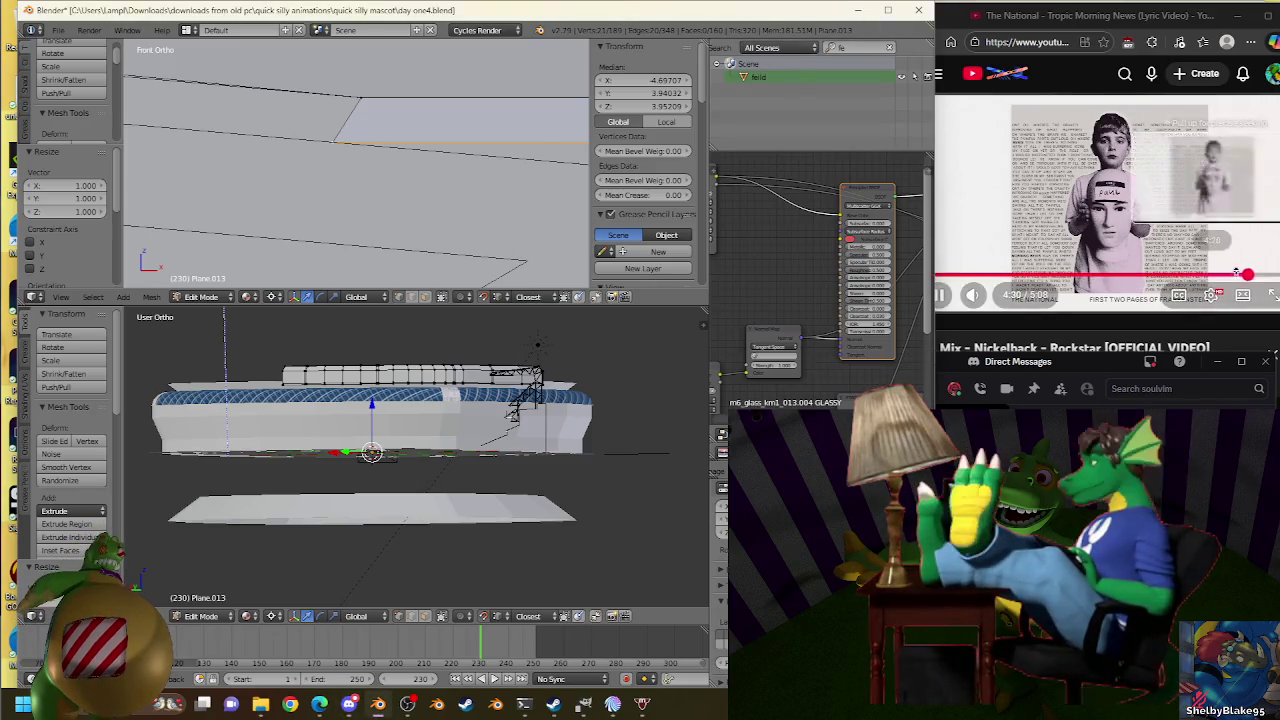
Play Linkin Park's 'Bleed It Out' from the YouTube Mix playlist, then return to Blender.
{"action": "left_click", "coordinate": [1225, 346]}
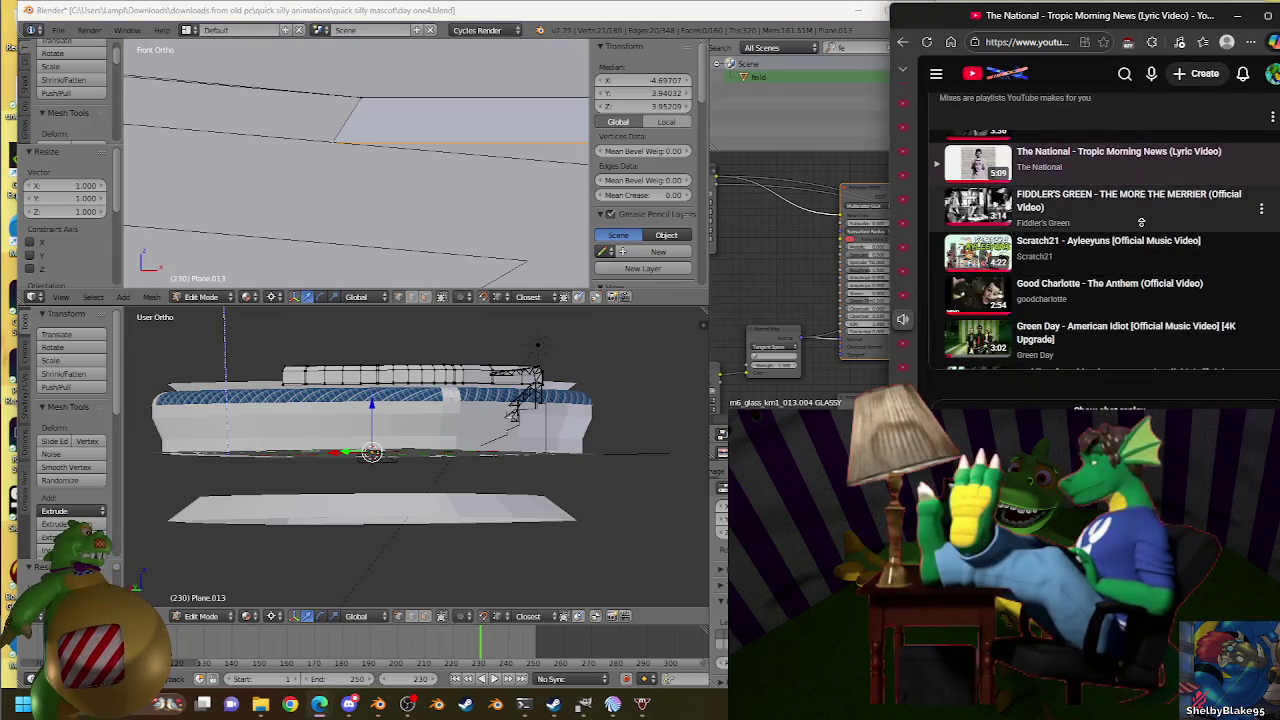
{"action": "scroll", "coordinate": [1143, 240], "scroll_direction": "down", "scroll_amount": 1}
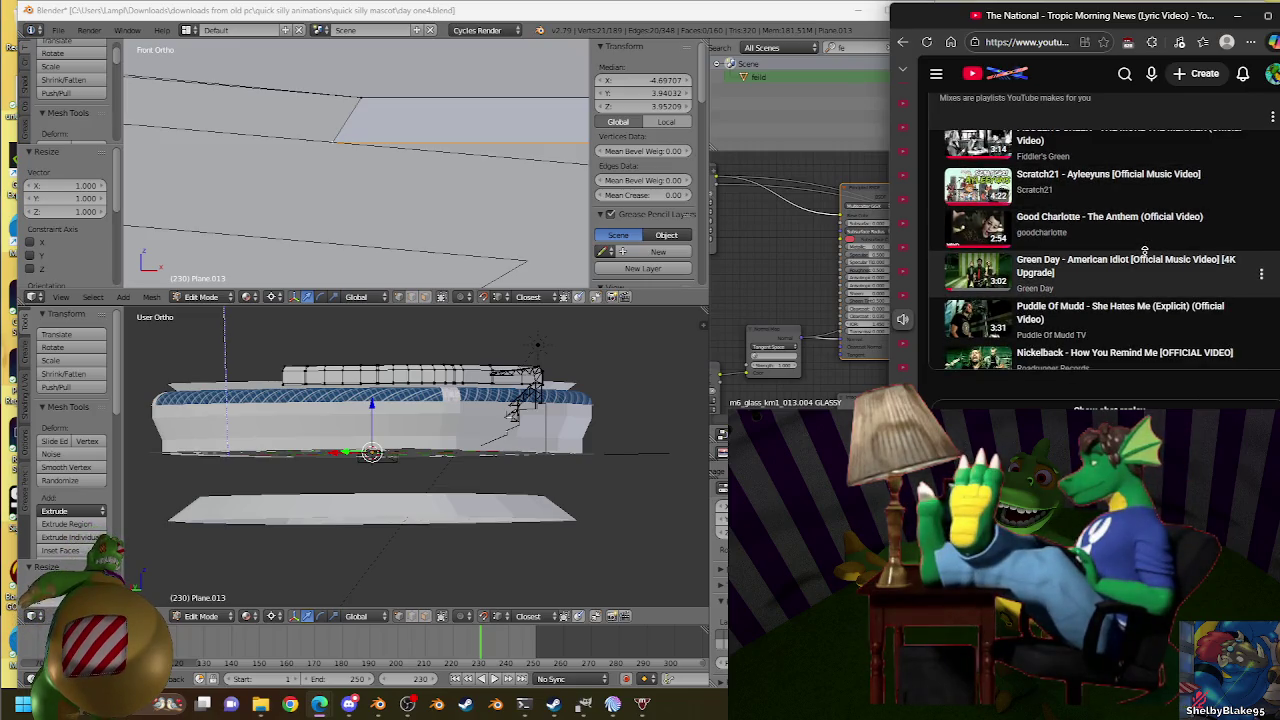
{"action": "scroll", "coordinate": [1144, 250], "scroll_direction": "down", "scroll_amount": 2}
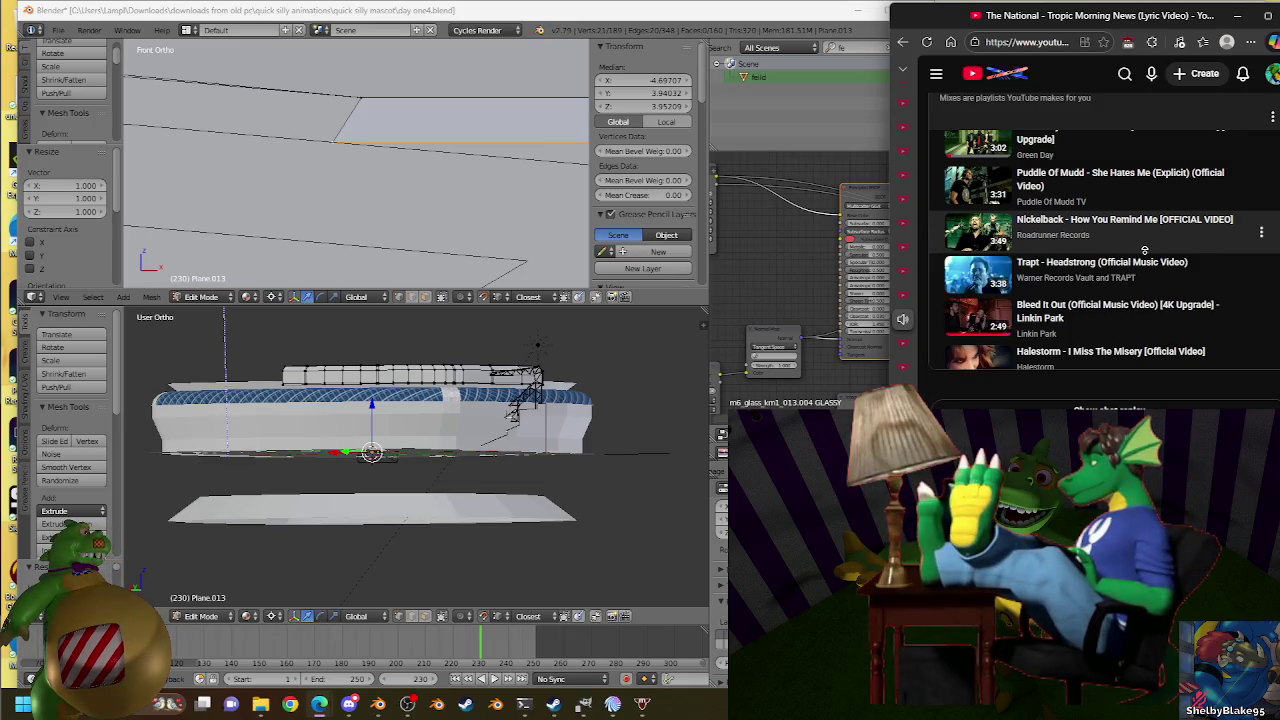
{"action": "scroll", "coordinate": [1144, 250], "scroll_direction": "down", "scroll_amount": 1}
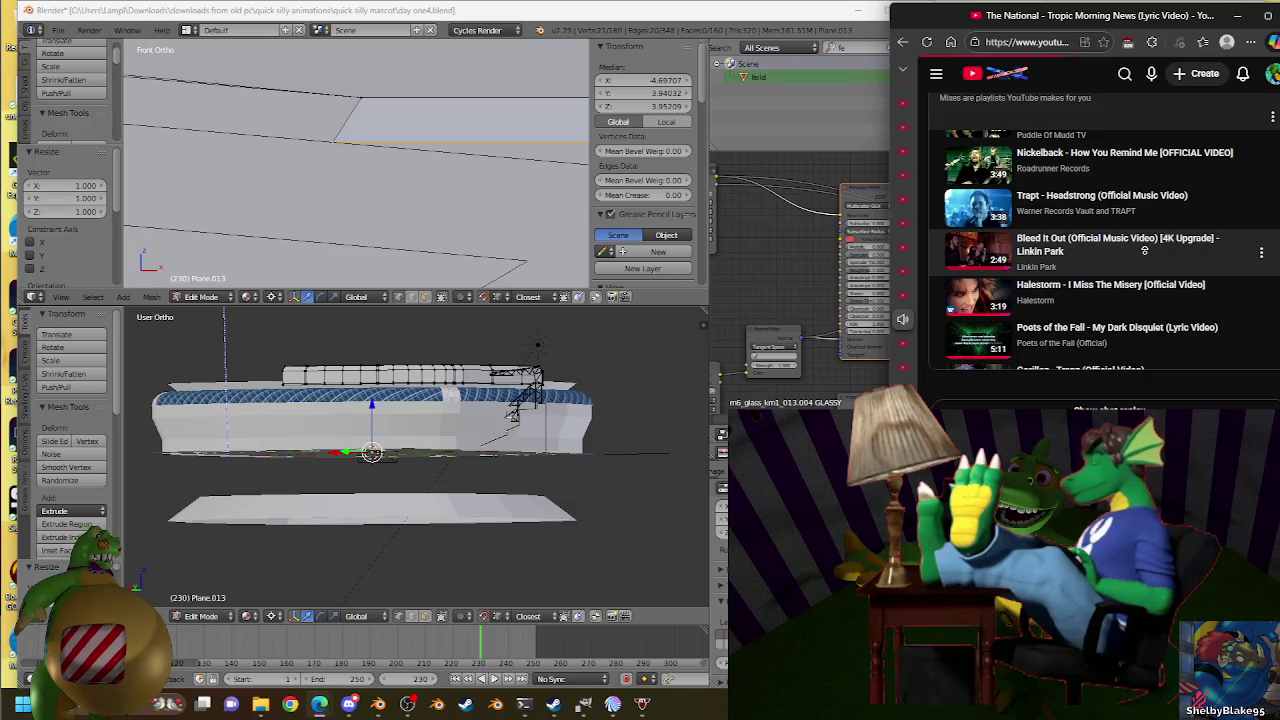
{"action": "left_click", "coordinate": [1144, 250]}
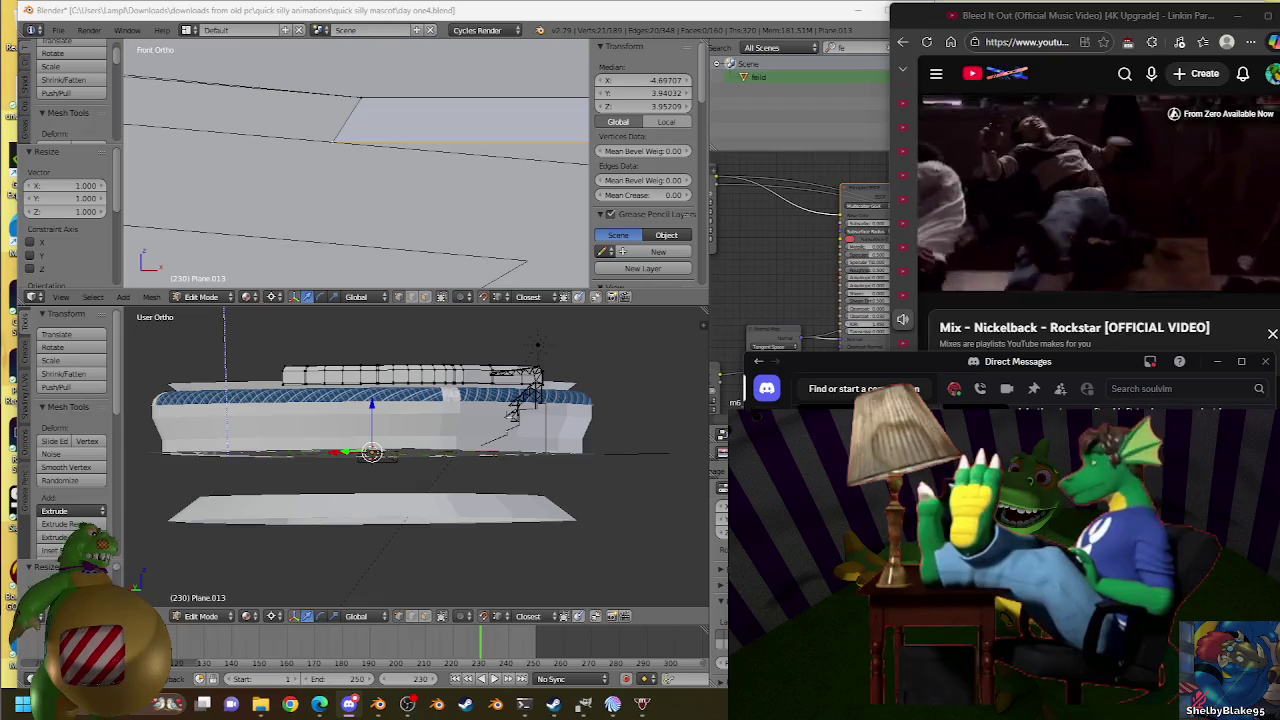
{"action": "left_click", "coordinate": [566, 13]}
In front view, inspect the truss Plane.007, then put the roof Plane.013 into Edit Mode.
{"action": "scroll", "coordinate": [337, 443], "scroll_direction": "up", "scroll_amount": 3}
{"action": "middle_click_drag", "start_coordinate": [337, 443], "coordinate": [591, 437]}
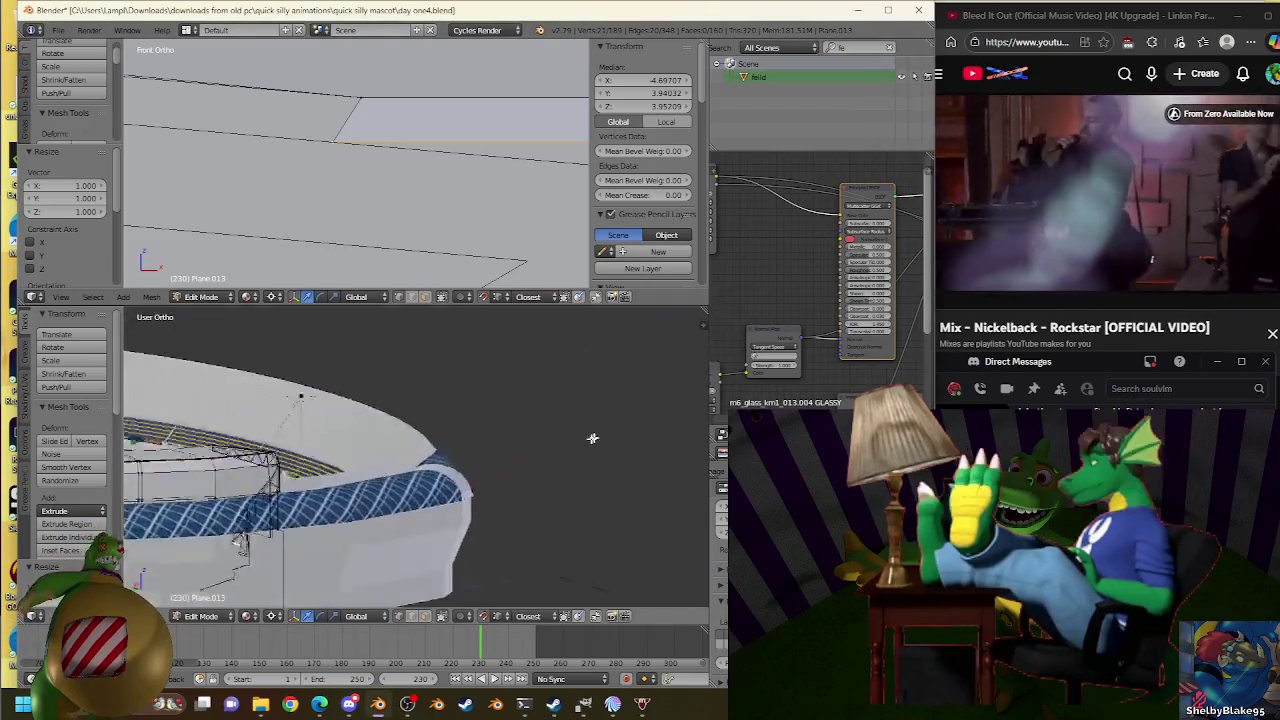
{"action": "key", "text": "KP_1"}
{"action": "scroll", "coordinate": [477, 437], "scroll_direction": "down", "scroll_amount": 3}
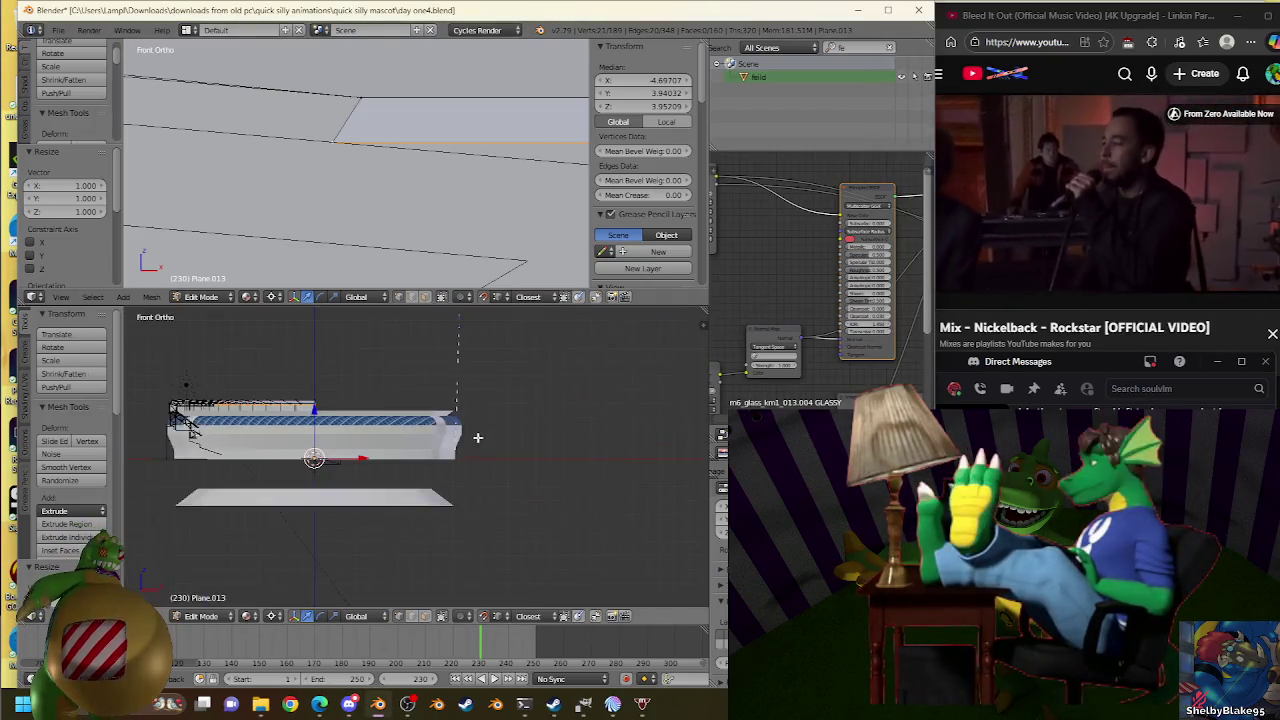
{"action": "scroll", "coordinate": [316, 390], "scroll_direction": "up", "scroll_amount": 2}
{"action": "scroll", "coordinate": [428, 428], "scroll_direction": "up", "scroll_amount": 2}
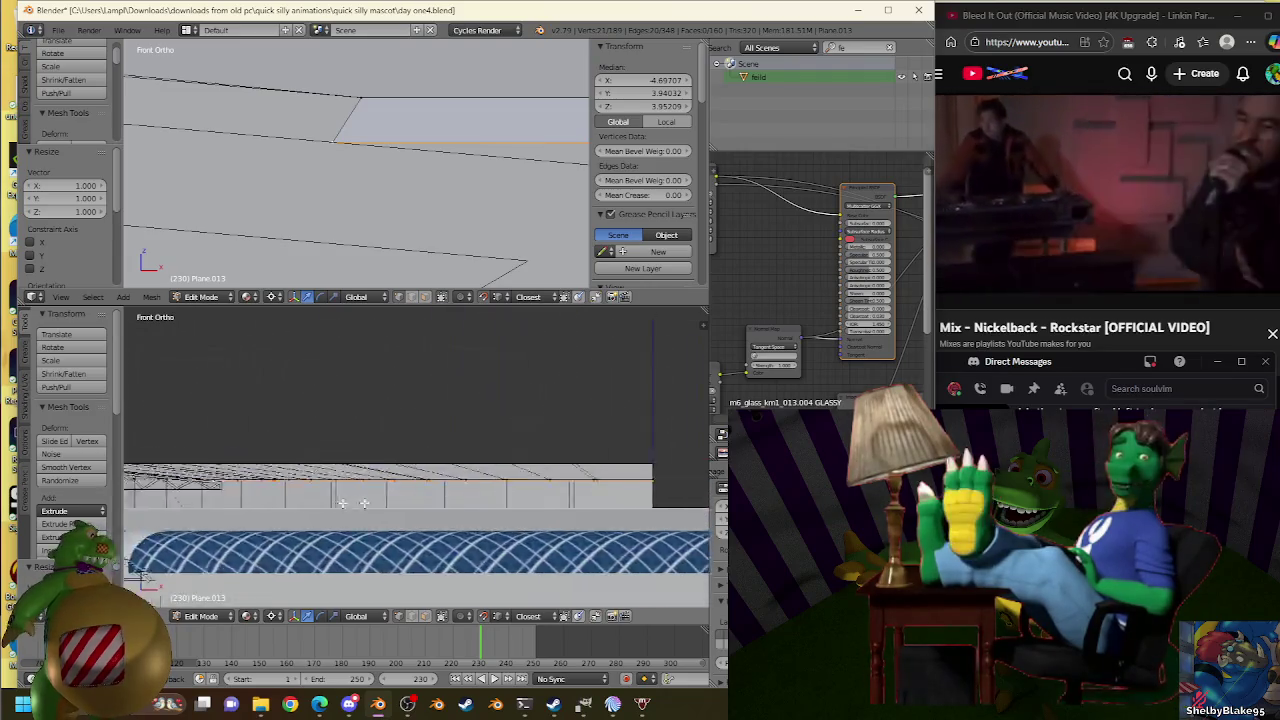
{"action": "scroll", "coordinate": [409, 581], "scroll_direction": "up", "scroll_amount": 2}
{"action": "scroll", "coordinate": [409, 581], "scroll_direction": "up", "scroll_amount": 2}
{"action": "scroll", "coordinate": [409, 581], "scroll_direction": "up", "scroll_amount": 2}
{"action": "scroll", "coordinate": [508, 543], "scroll_direction": "up", "scroll_amount": 1}
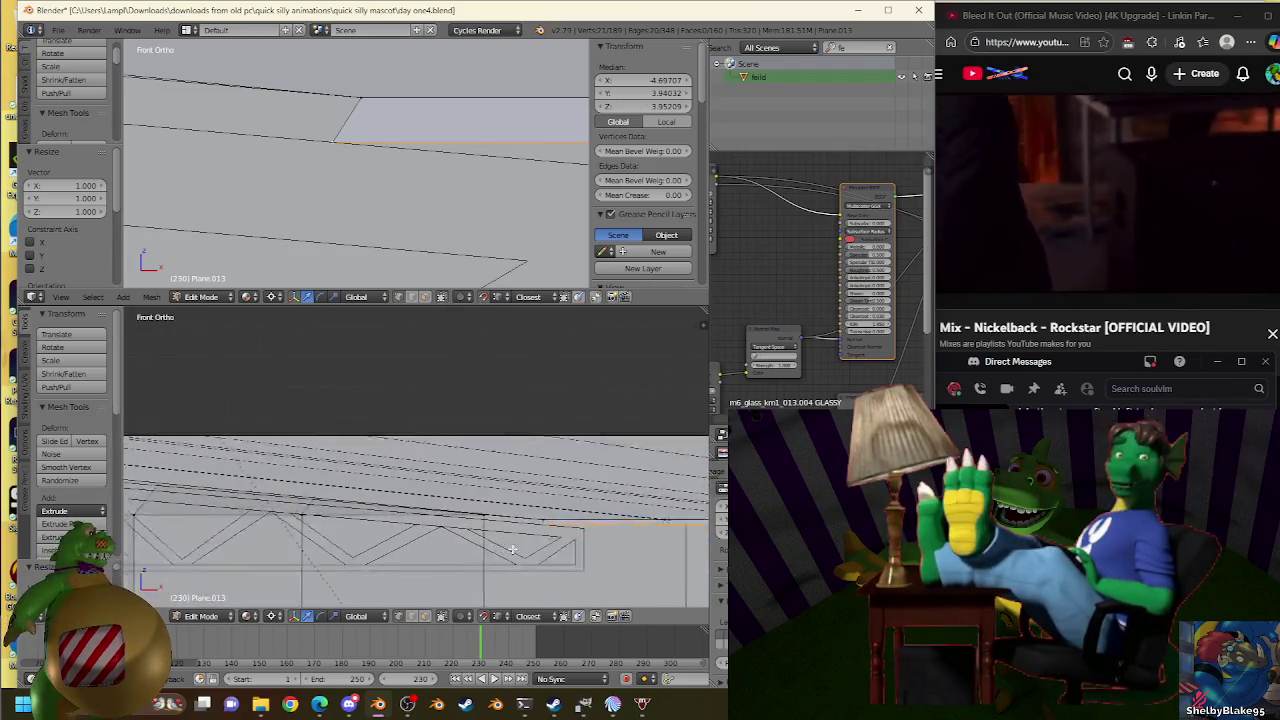
{"action": "scroll", "coordinate": [508, 543], "scroll_direction": "up", "scroll_amount": 2}
{"action": "scroll", "coordinate": [522, 531], "scroll_direction": "up", "scroll_amount": 2}
{"action": "key", "text": "Tab"}
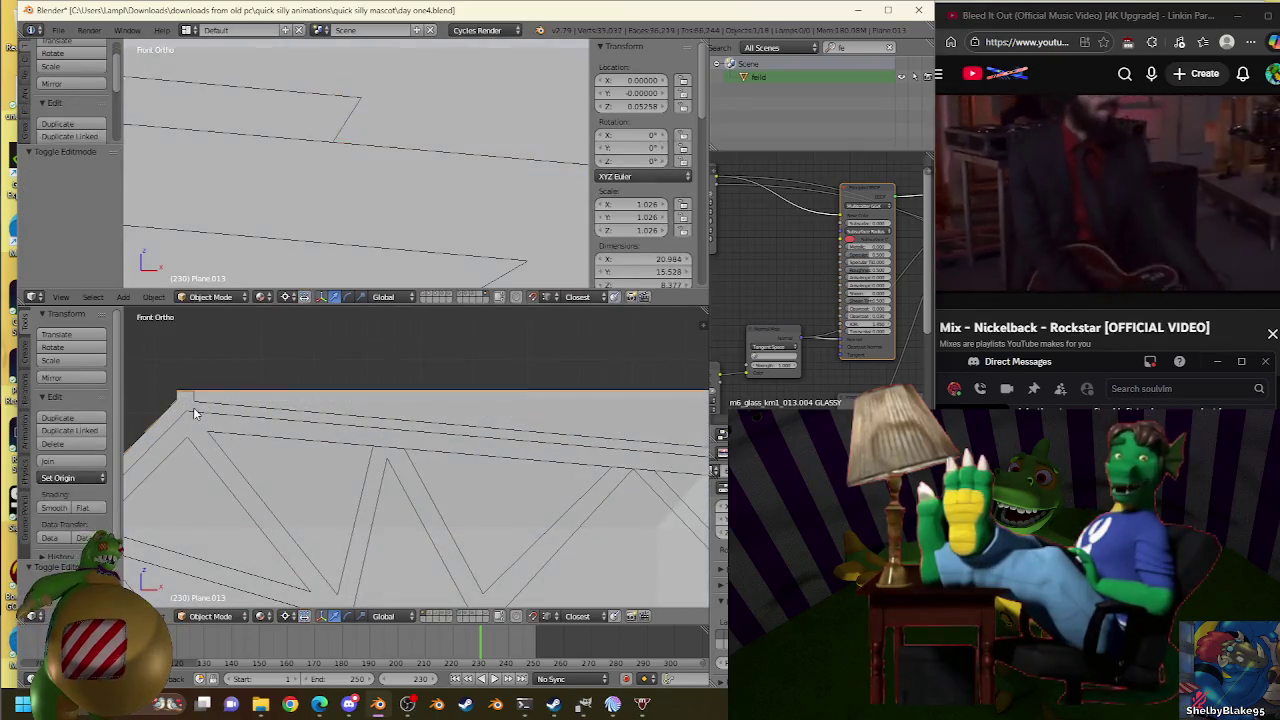
{"action": "left_click", "coordinate": [193, 407]}
{"action": "key", "text": "Tab"}
{"action": "key", "text": "Tab"}
{"action": "key", "text": "Tab"}
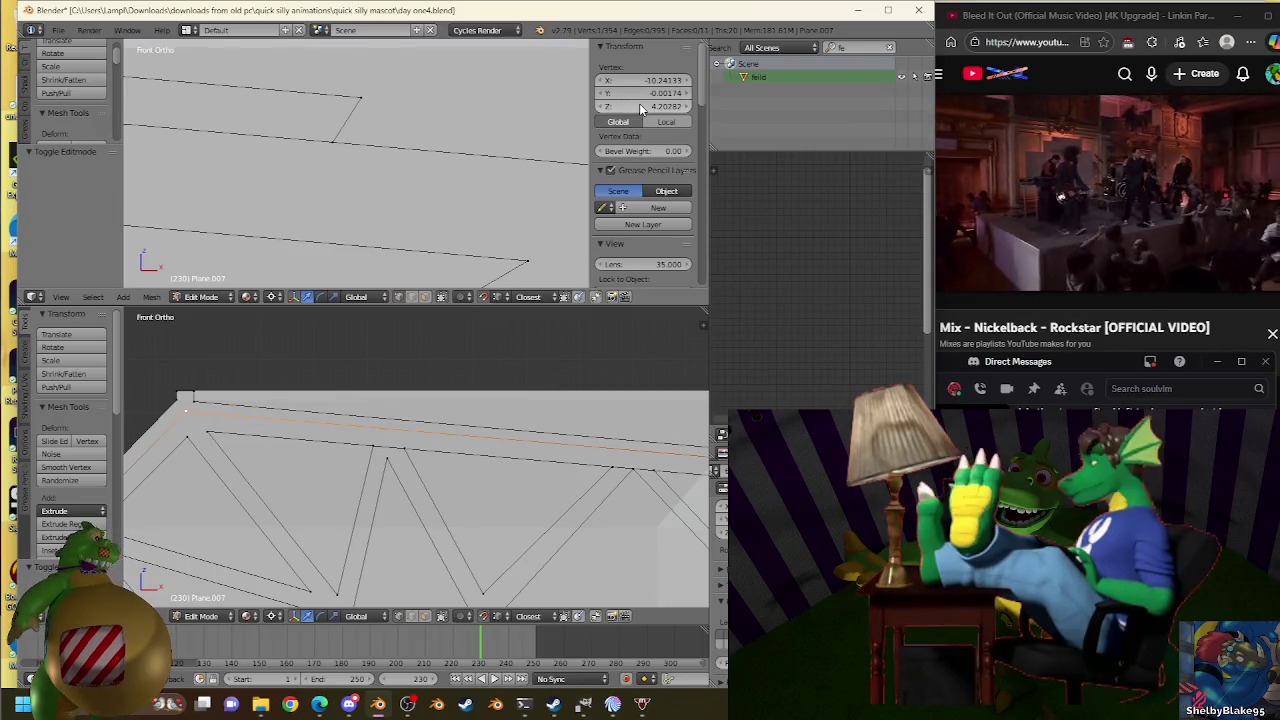
{"action": "scroll", "coordinate": [551, 428], "scroll_direction": "down", "scroll_amount": 1}
{"action": "key", "text": "Tab"}
{"action": "left_click", "coordinate": [560, 432]}
{"action": "key", "text": "Tab"}
Extrude the roof's outer edge without moving it.
{"action": "scroll", "coordinate": [568, 436], "scroll_direction": "up", "scroll_amount": 2}
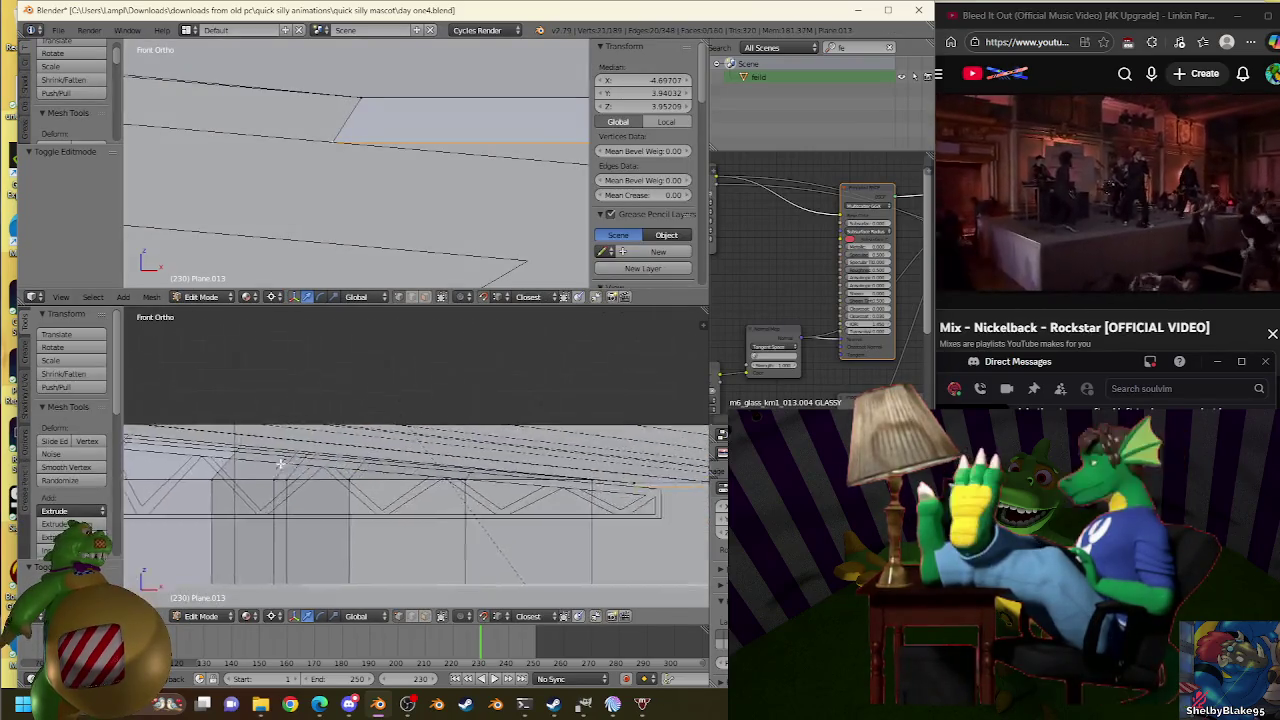
{"action": "scroll", "coordinate": [565, 470], "scroll_direction": "up", "scroll_amount": 2}
{"action": "scroll", "coordinate": [568, 510], "scroll_direction": "up", "scroll_amount": 2}
{"action": "scroll", "coordinate": [570, 547], "scroll_direction": "up", "scroll_amount": 2}
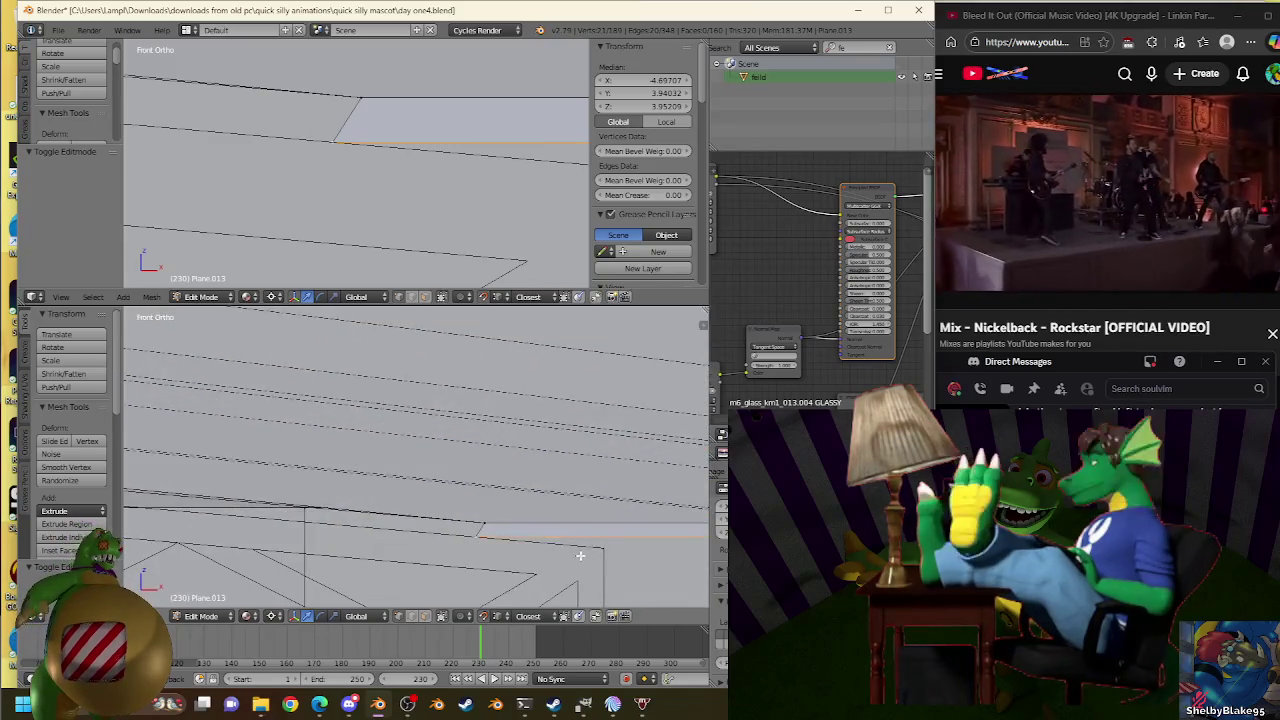
{"action": "scroll", "coordinate": [570, 547], "scroll_direction": "down", "scroll_amount": 2}
{"action": "scroll", "coordinate": [414, 543], "scroll_direction": "down", "scroll_amount": 2}
{"action": "scroll", "coordinate": [305, 561], "scroll_direction": "down", "scroll_amount": 2}
{"action": "key", "text": "e"}
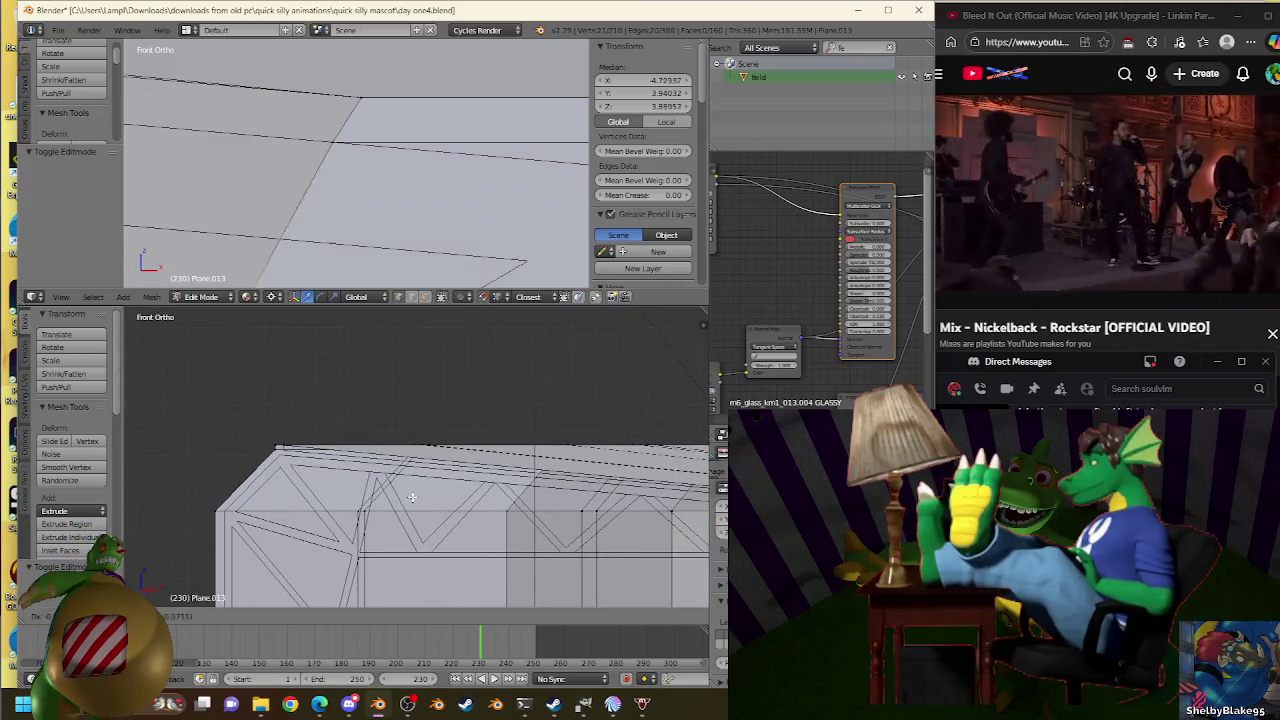
{"action": "key", "text": "Escape"}
{"action": "scroll", "coordinate": [260, 520], "scroll_direction": "up", "scroll_amount": 1}
{"action": "scroll", "coordinate": [230, 495], "scroll_direction": "up", "scroll_amount": 1}
{"action": "scroll", "coordinate": [212, 476], "scroll_direction": "up", "scroll_amount": 1}
Repeatedly rescale the new roof edge toward the truss tops, ending at scale 1.000.
{"action": "key", "text": "s"}
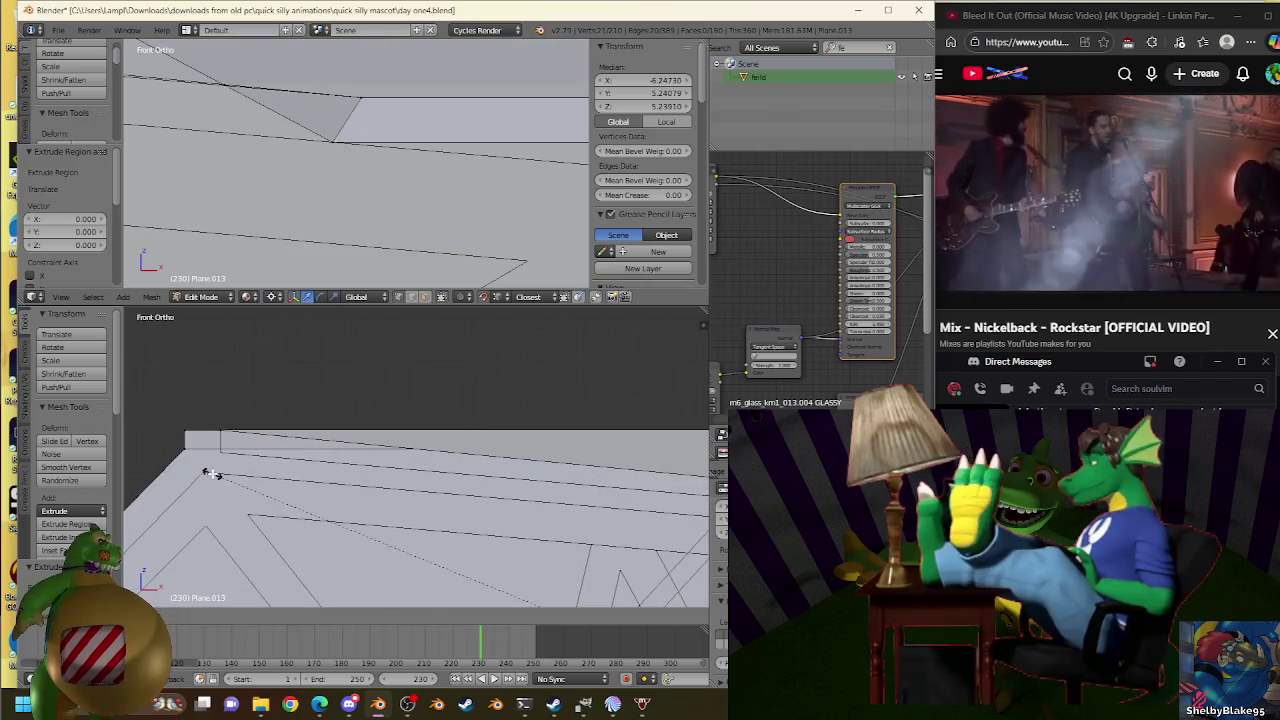
{"action": "left_click", "coordinate": [208, 471]}
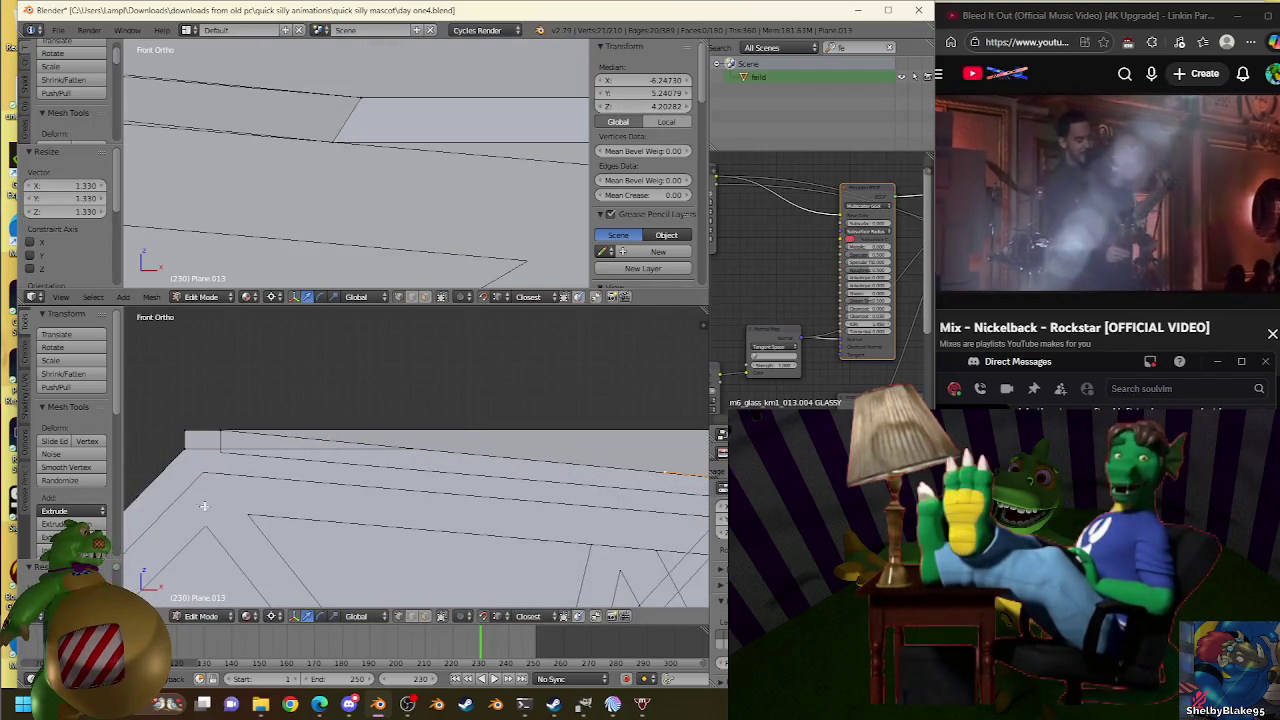
{"action": "key", "text": "s"}
{"action": "left_click", "coordinate": [258, 482]}
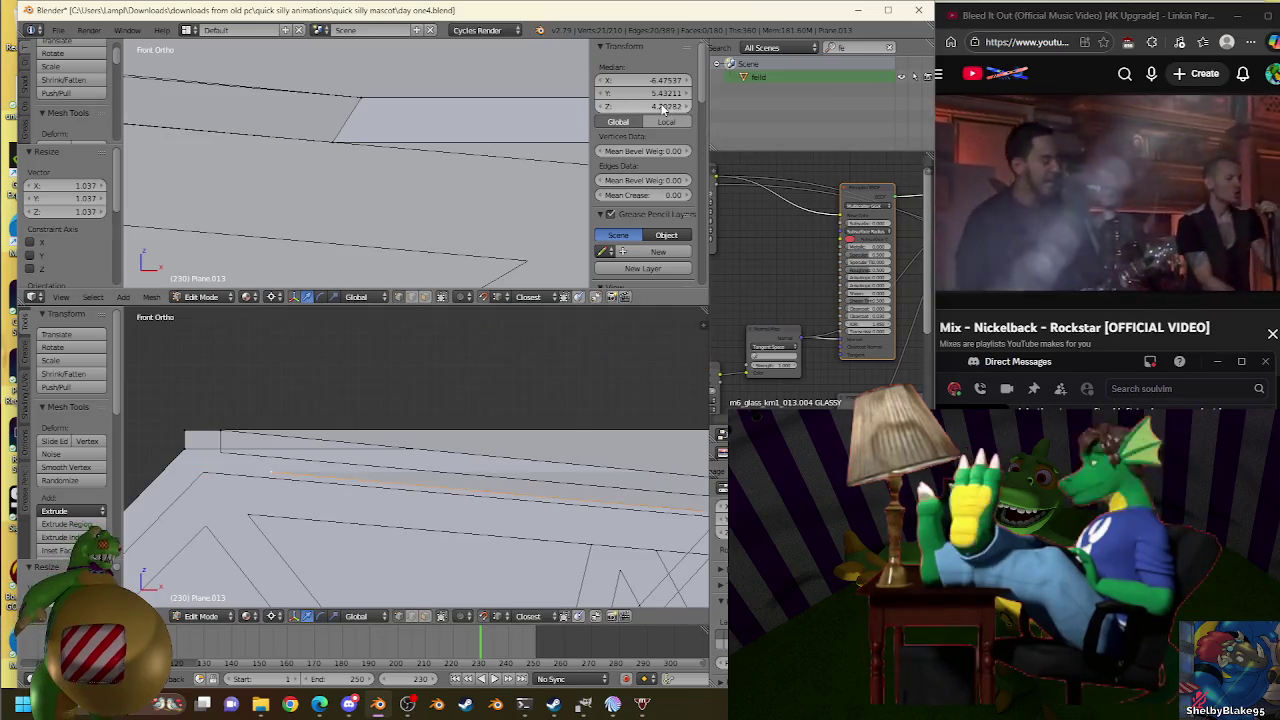
{"action": "key", "text": "s"}
{"action": "left_click", "coordinate": [206, 469]}
{"action": "key", "text": "s"}
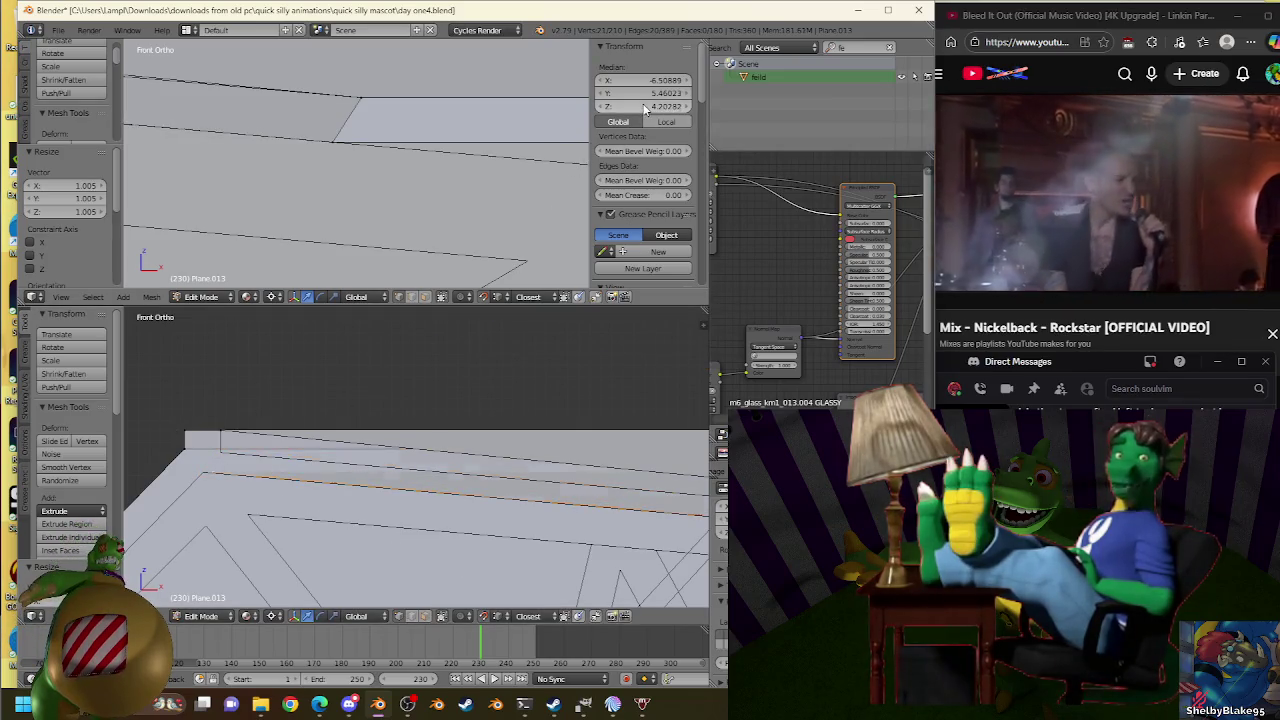
{"action": "left_click", "coordinate": [209, 474]}
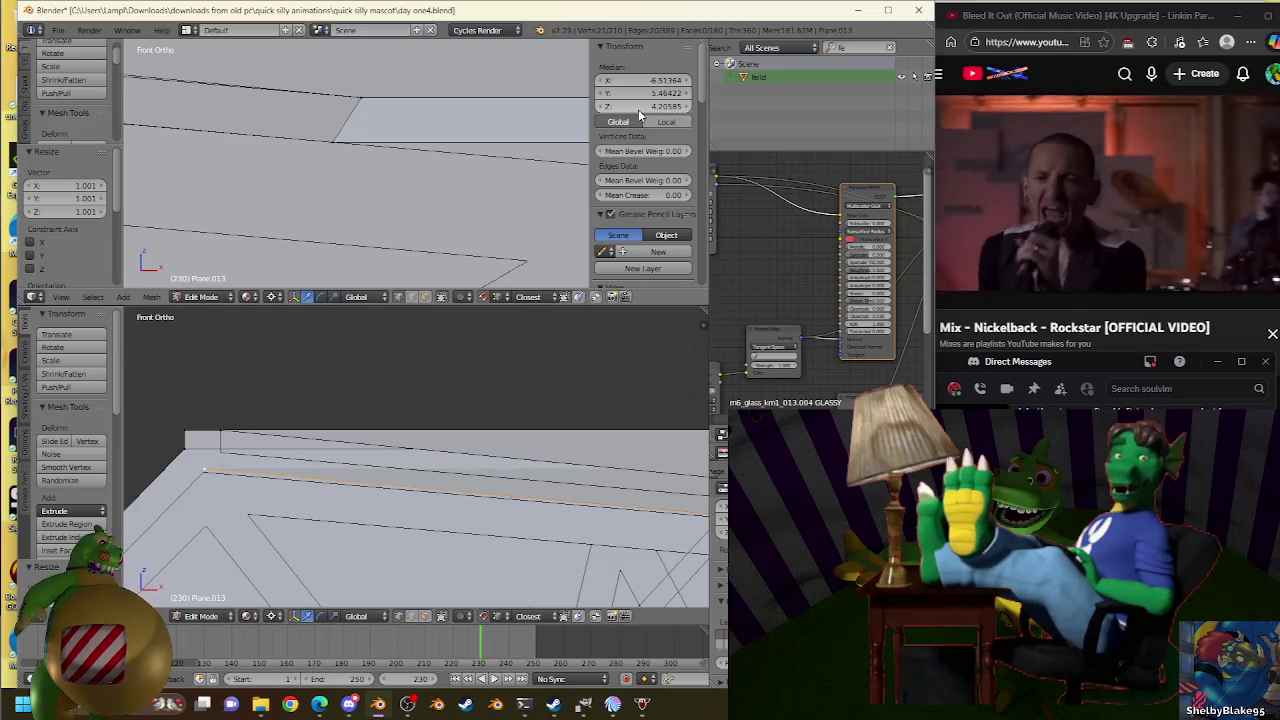
{"action": "key", "text": "s"}
{"action": "left_click", "coordinate": [206, 477]}
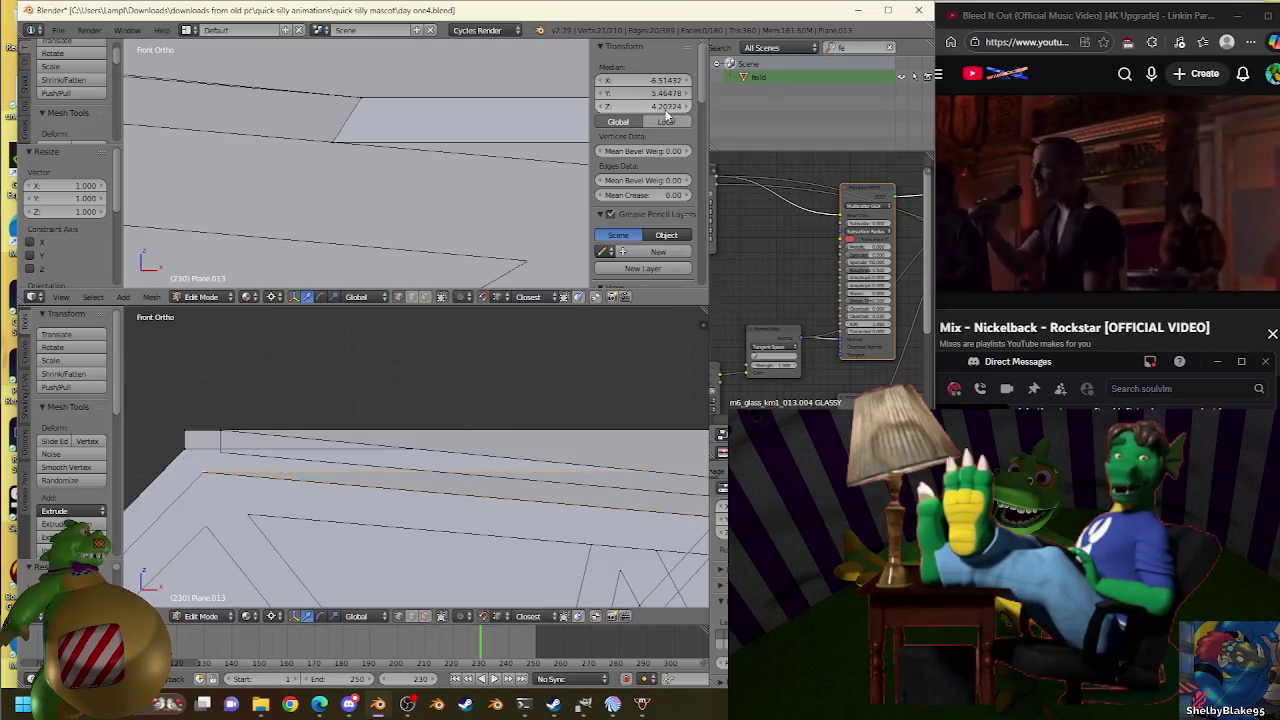
{"action": "key", "text": "s"}
{"action": "left_click", "coordinate": [203, 473]}
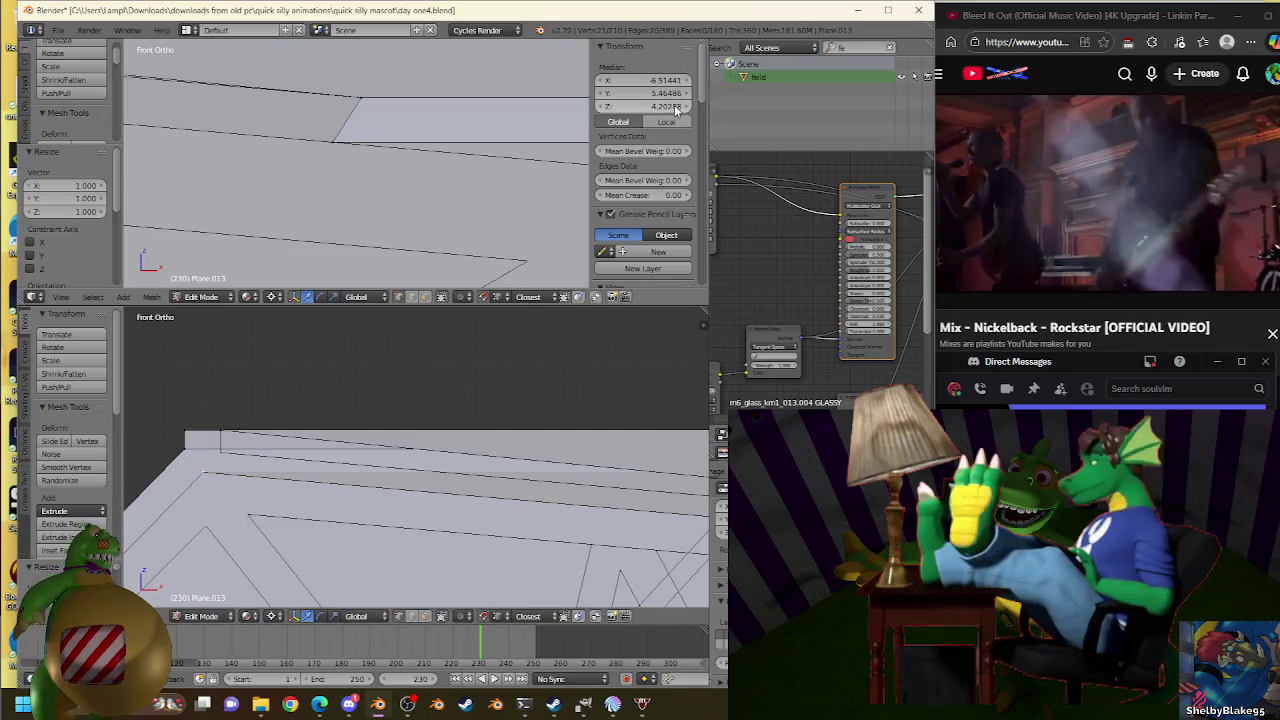
{"action": "key", "text": "s"}
{"action": "left_click", "coordinate": [209, 474]}
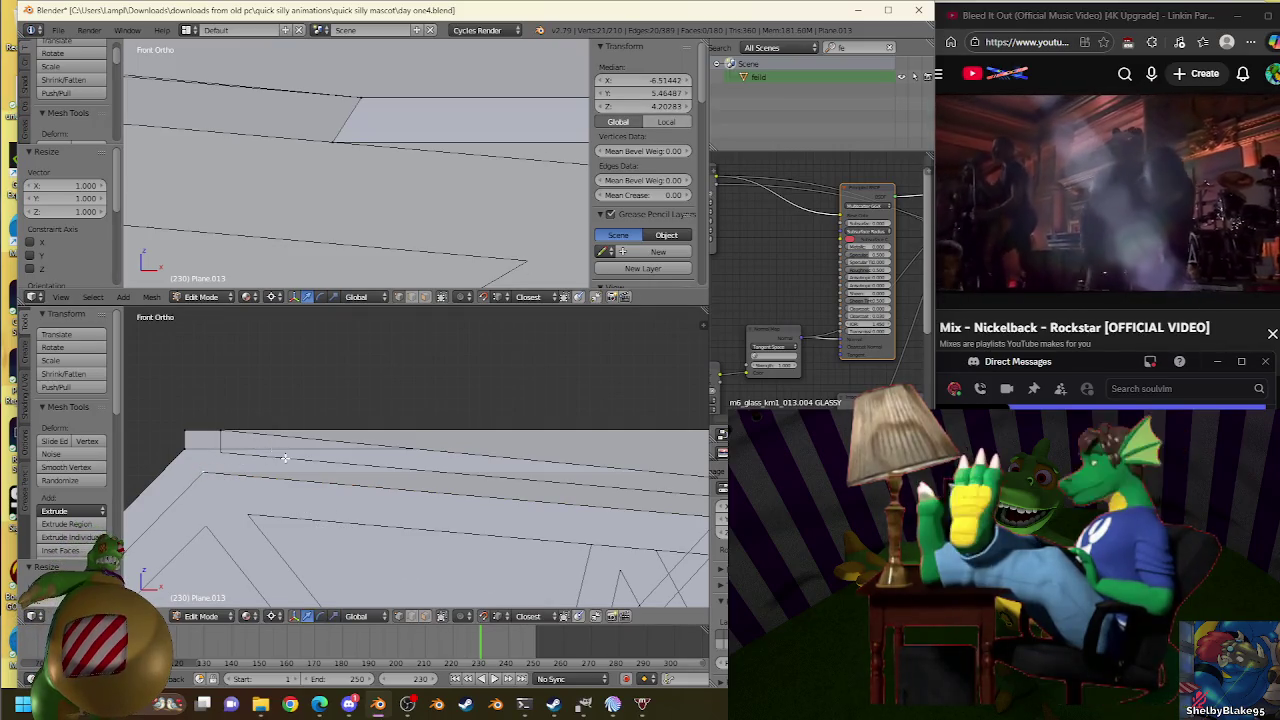
{"action": "key", "text": "s"}
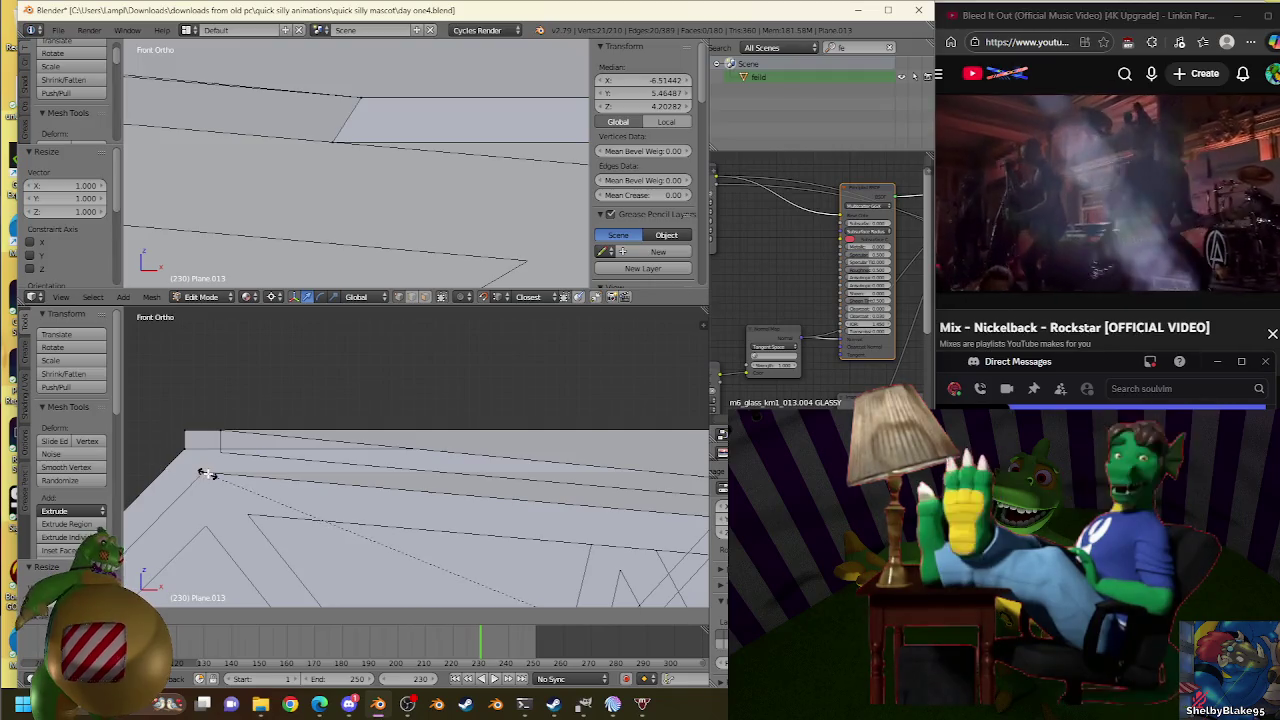
{"action": "left_click", "coordinate": [680, 108]}
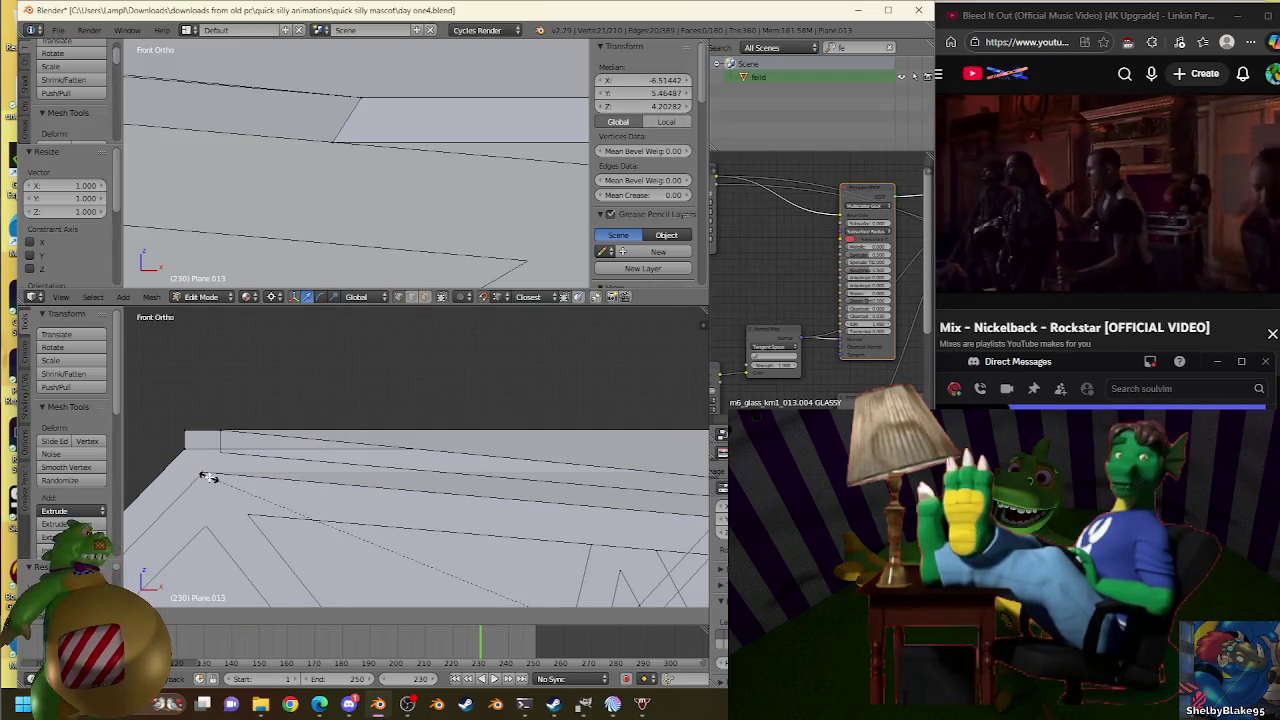
{"action": "scroll", "coordinate": [457, 428], "scroll_direction": "up", "scroll_amount": 1}
{"action": "scroll", "coordinate": [457, 400], "scroll_direction": "up", "scroll_amount": 1}
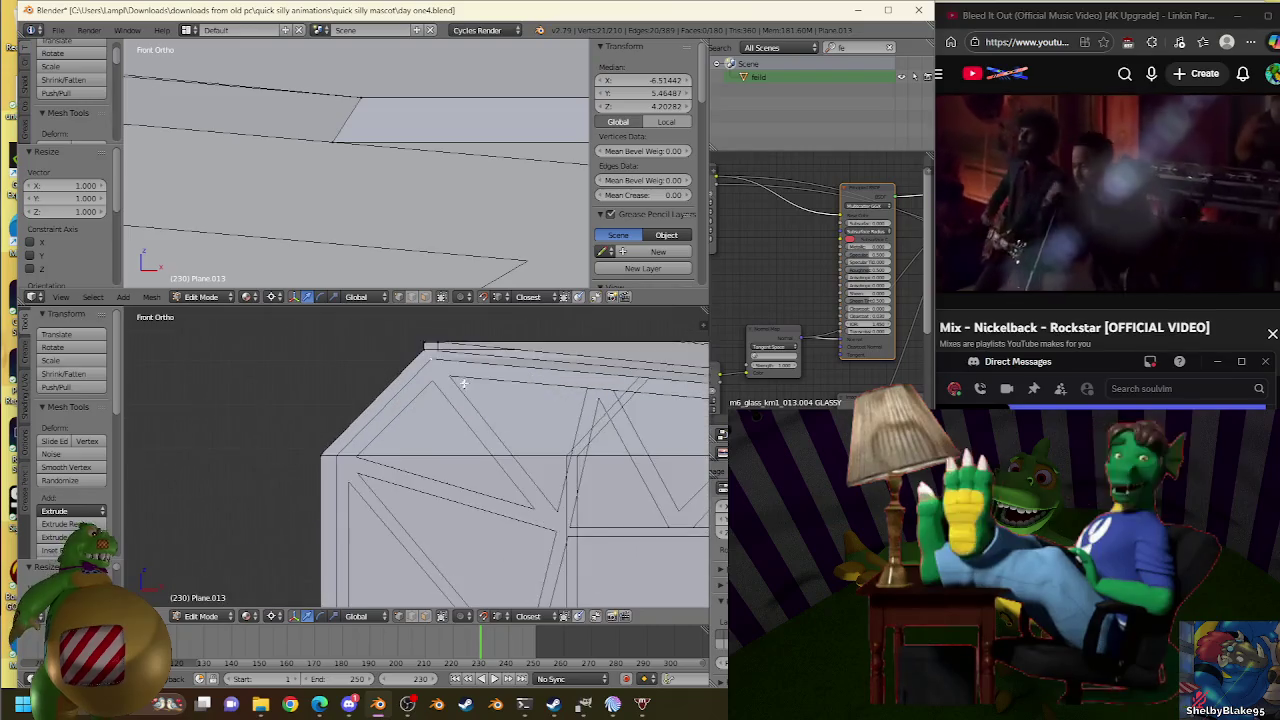
{"action": "scroll", "coordinate": [457, 400], "scroll_direction": "up", "scroll_amount": 1}
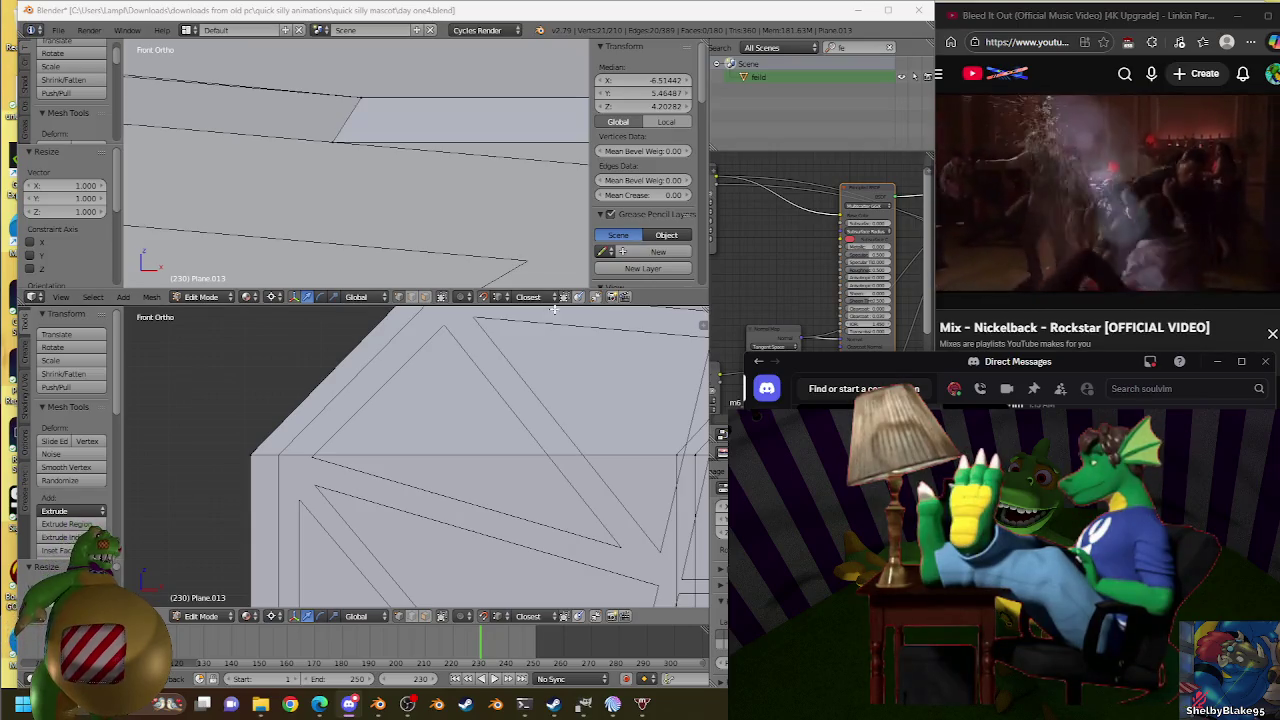
{"action": "left_click", "coordinate": [1068, 254]}
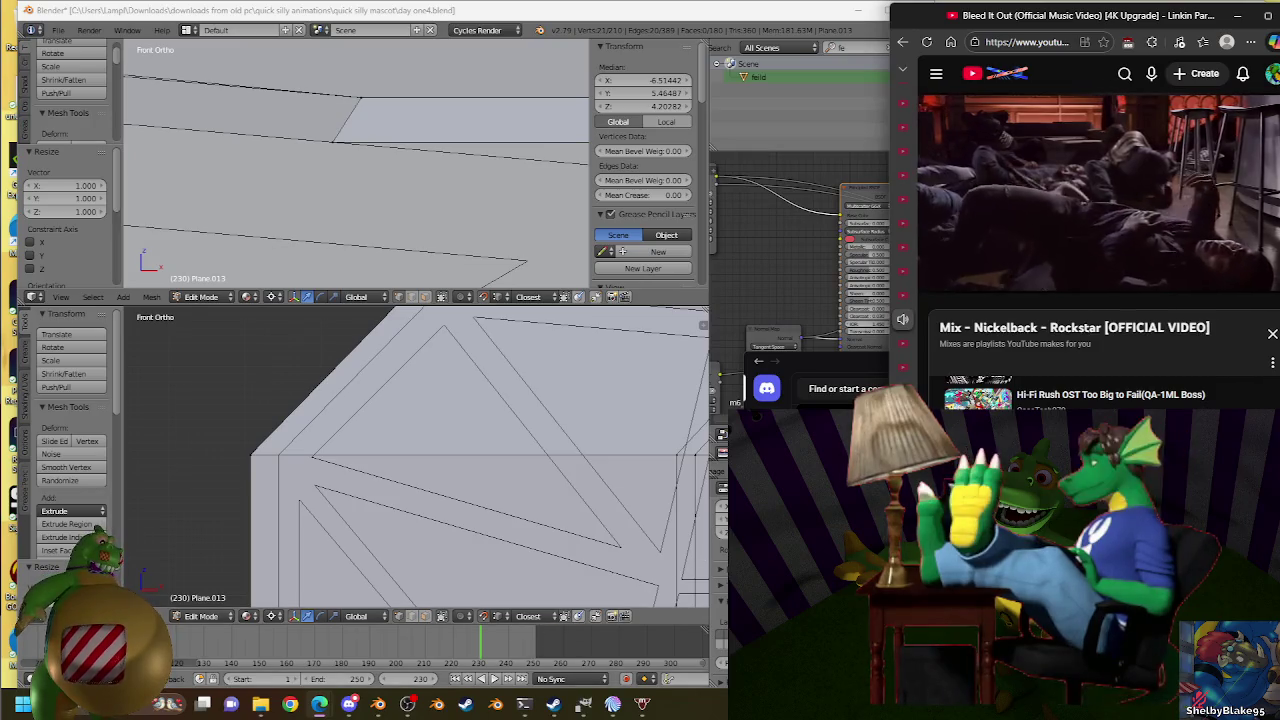
{"action": "left_click", "coordinate": [349, 704]}
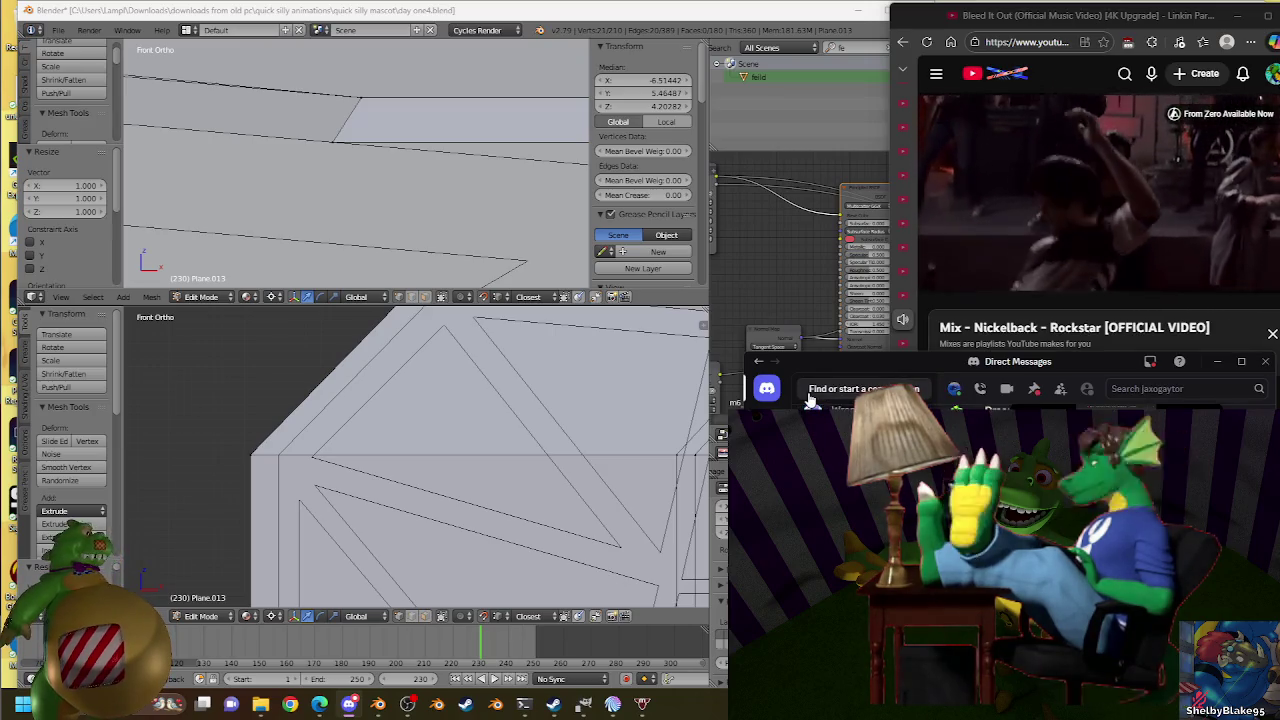
{"action": "left_click", "coordinate": [587, 16]}
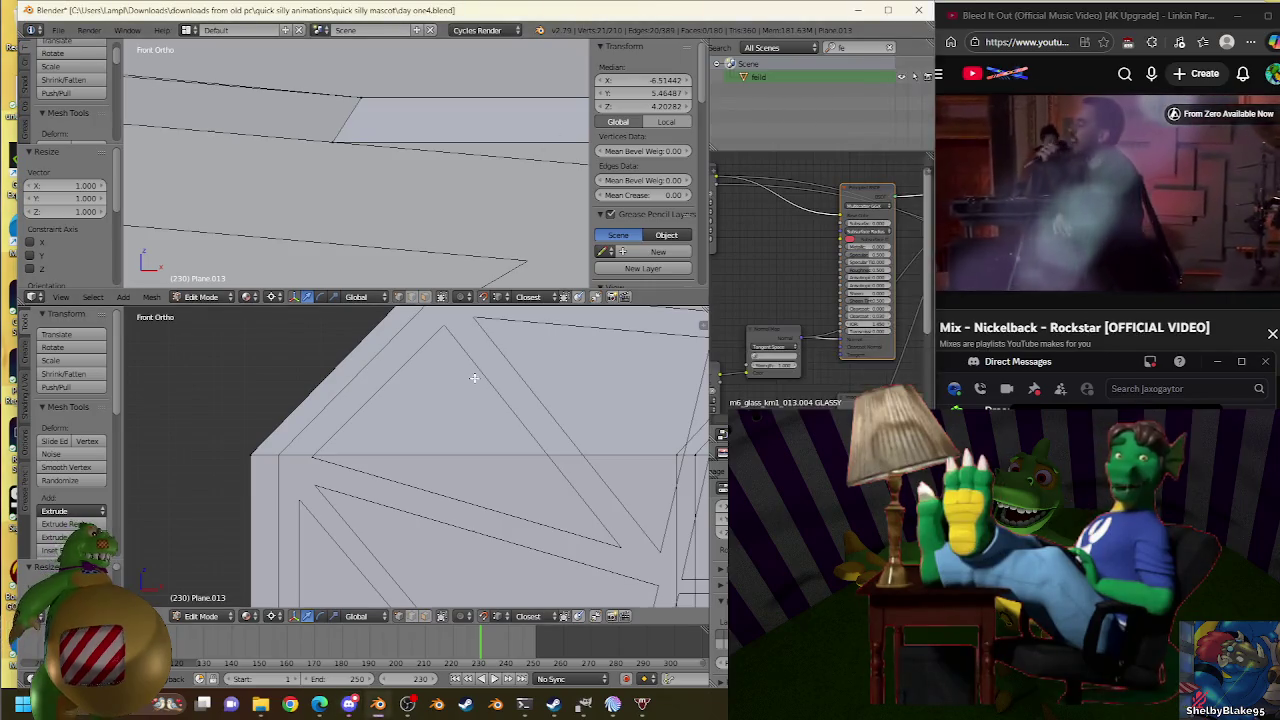
{"action": "scroll", "coordinate": [467, 435], "scroll_direction": "down", "scroll_amount": 4}
{"action": "scroll", "coordinate": [467, 432], "scroll_direction": "up", "scroll_amount": 2}
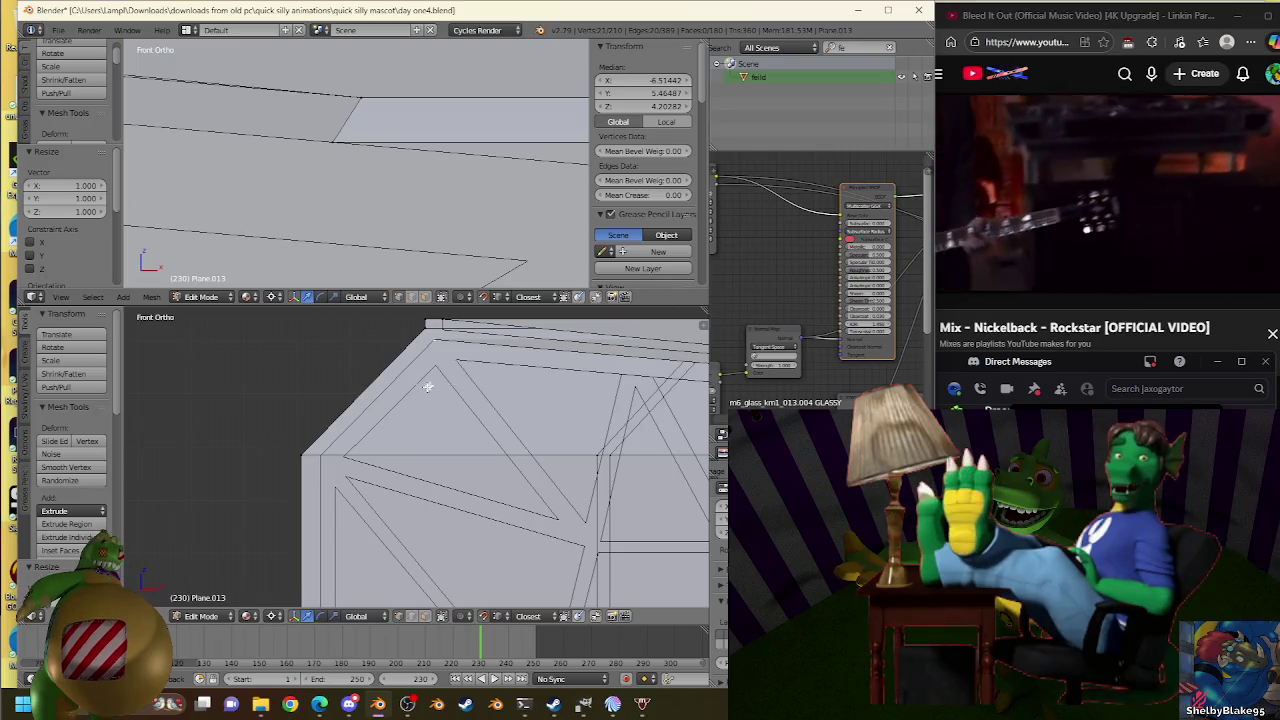
Leave the truss mesh and bring the roof Plane.013 into Edit Mode.
{"action": "key", "text": "Tab"}
{"action": "right_click", "coordinate": [338, 440]}
{"action": "key", "text": "Tab"}
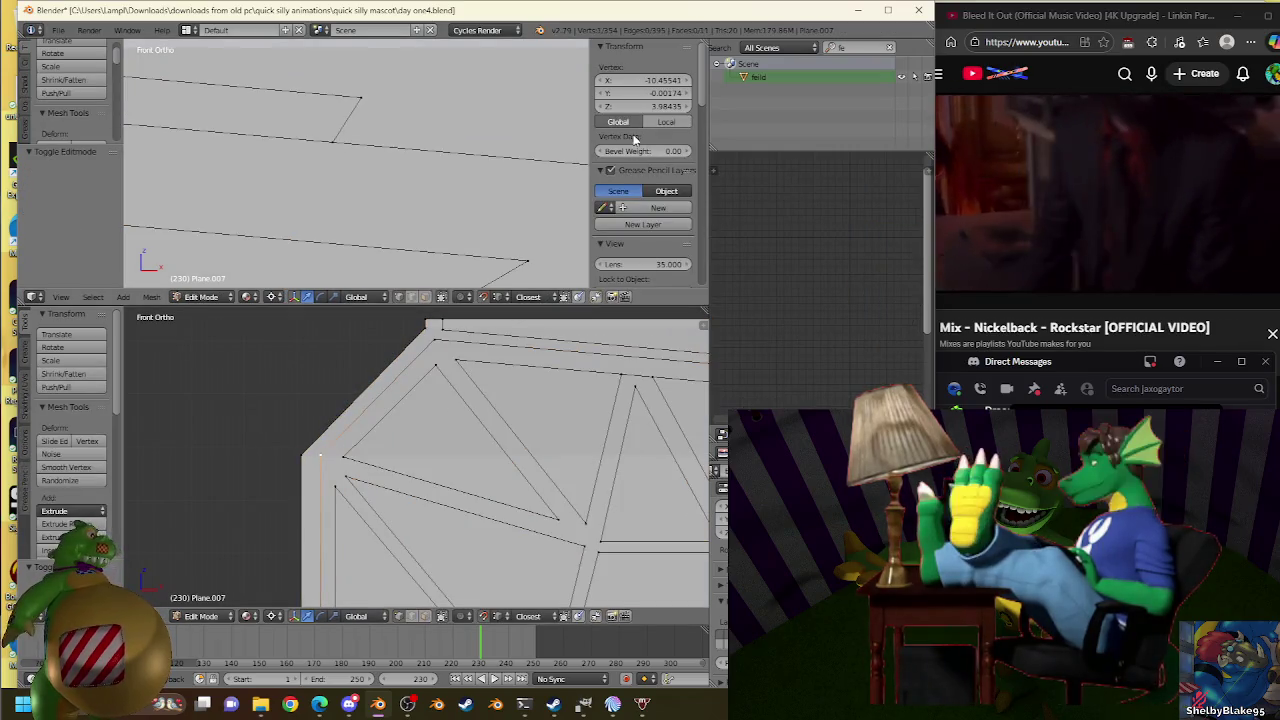
{"action": "key", "text": "Tab"}
{"action": "right_click", "coordinate": [476, 344]}
{"action": "key", "text": "Tab"}
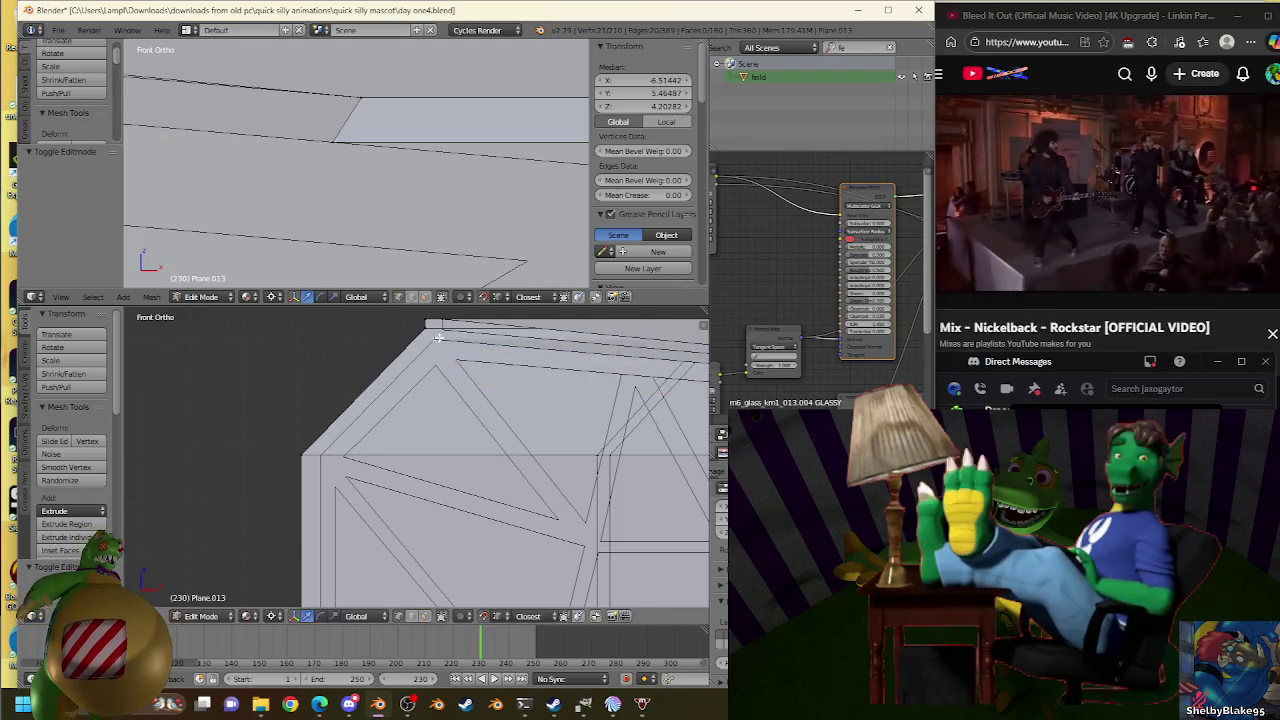
Extrude the roof edge in place and fine-tune its scale from 1.008 back to 1.000.
{"action": "key", "text": "e"}
{"action": "right_click", "coordinate": [334, 459]}
{"action": "key", "text": "s"}
{"action": "left_click", "coordinate": [325, 457]}
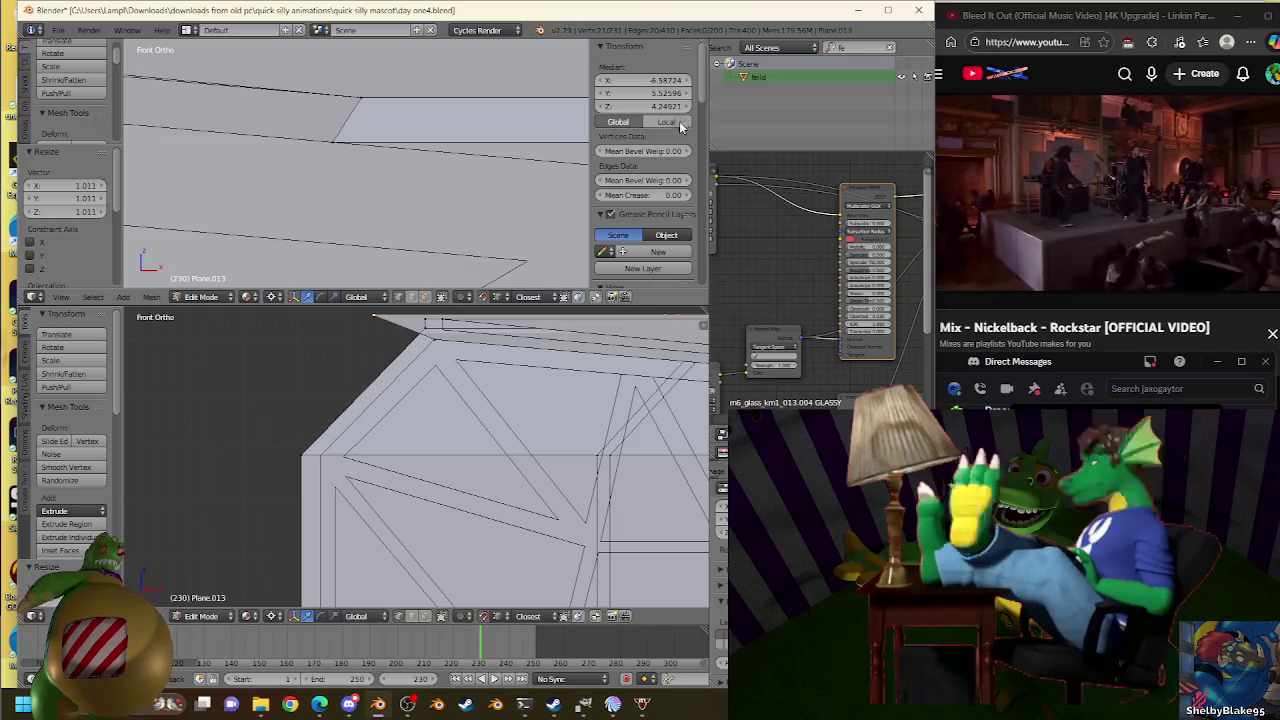
{"action": "key", "text": "s"}
{"action": "left_click", "coordinate": [323, 457]}
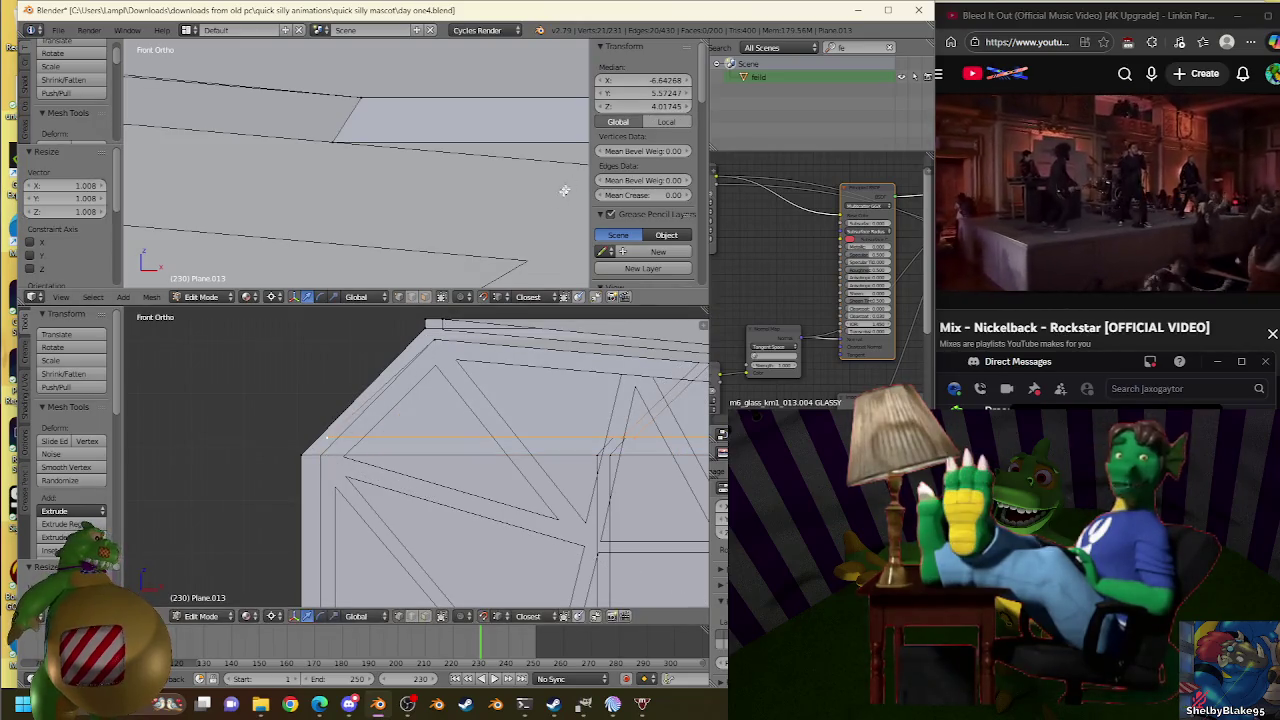
{"action": "key", "text": "s"}
{"action": "left_click", "coordinate": [638, 110]}
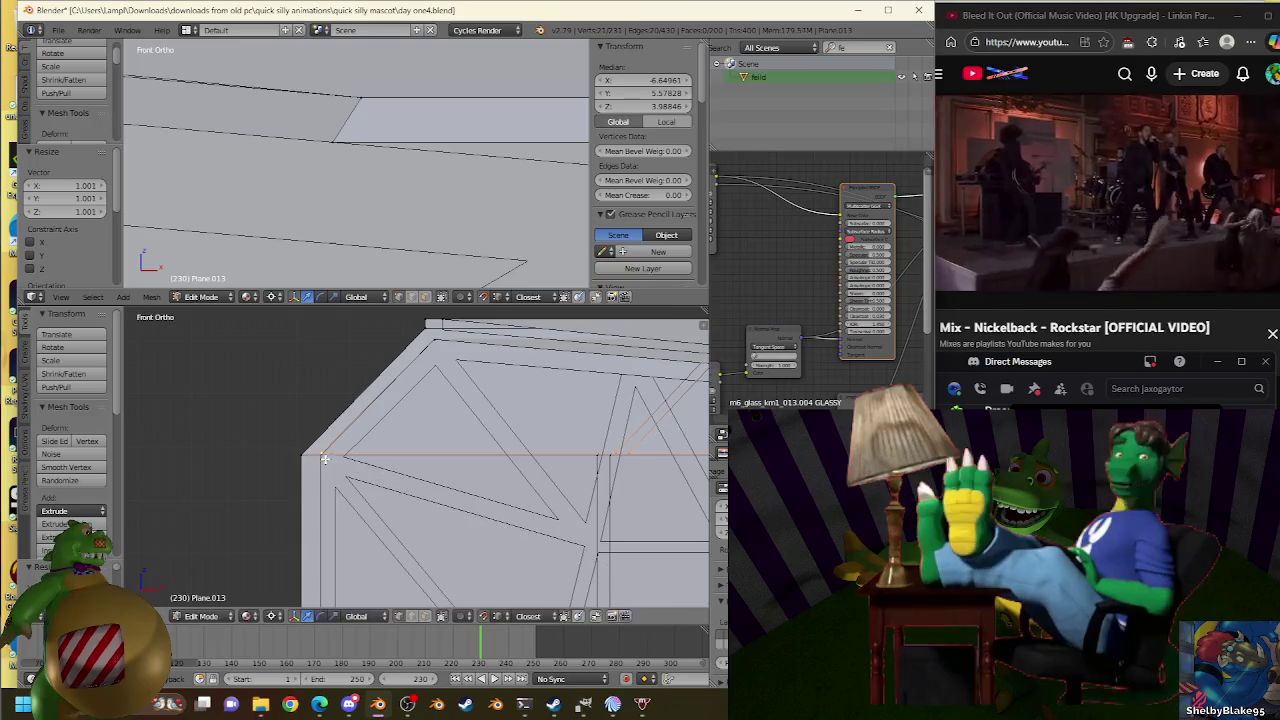
{"action": "key", "text": "s"}
{"action": "left_click", "coordinate": [621, 122]}
{"action": "key", "text": "s"}
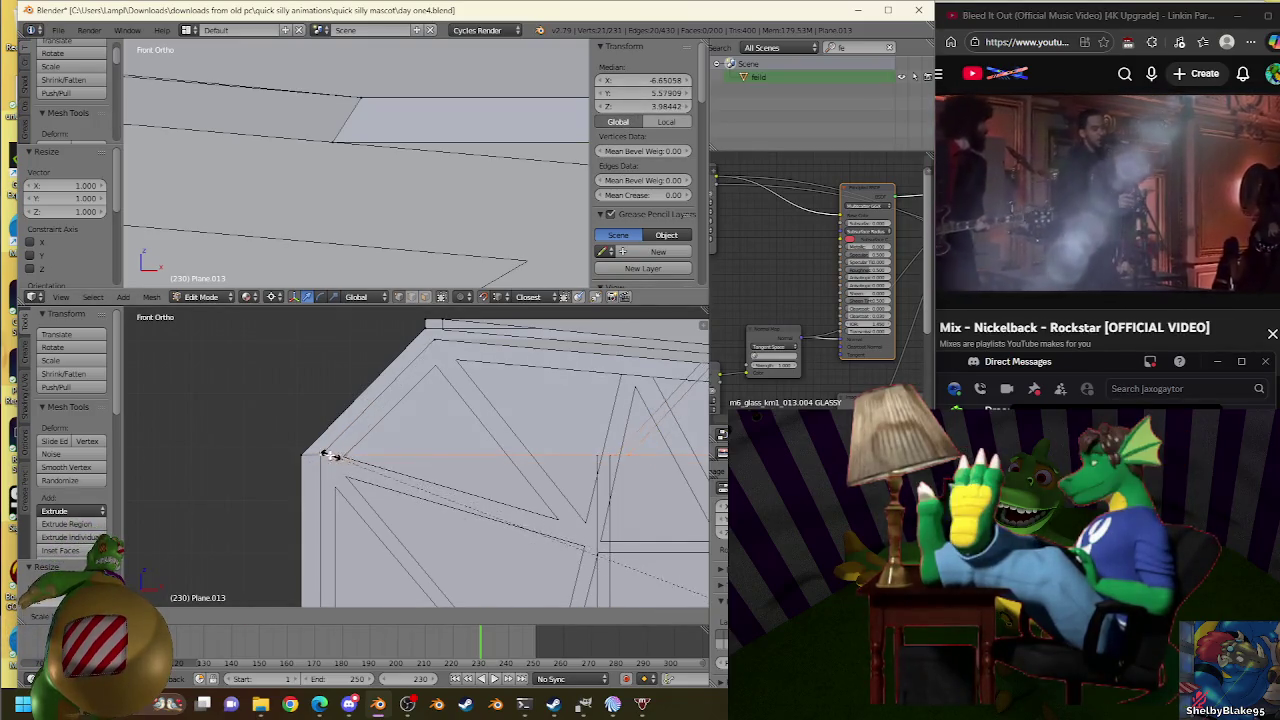
{"action": "left_click", "coordinate": [368, 410]}
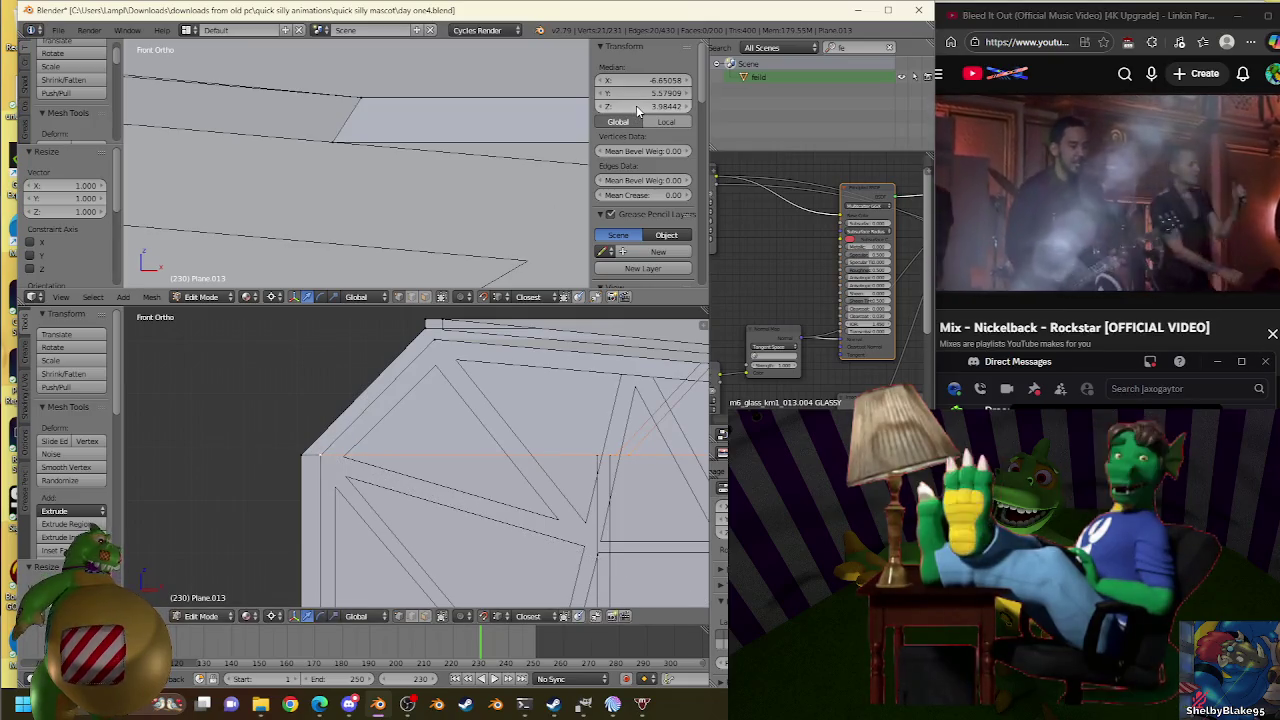
Scale a vertex at the roof corner, then orbit to view the corner in 3D.
{"action": "key", "text": "a"}
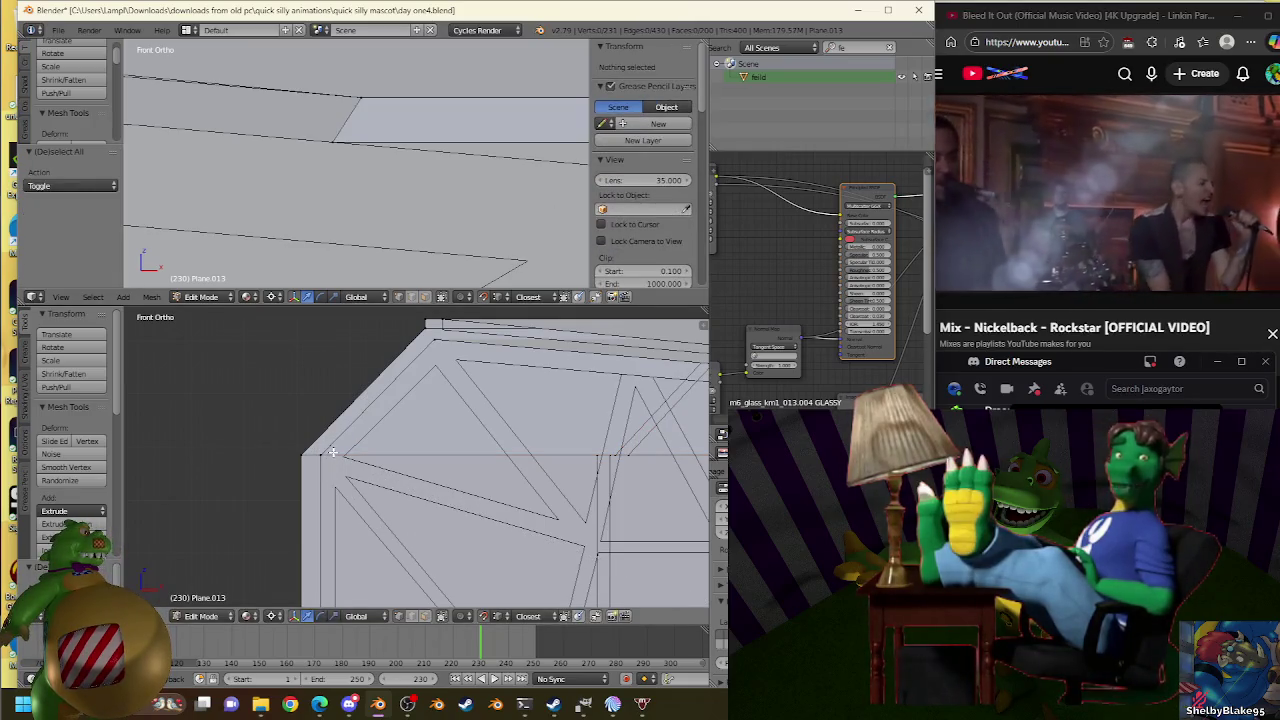
{"action": "right_click", "coordinate": [333, 452]}
{"action": "key", "text": "s"}
{"action": "left_click", "coordinate": [513, 279]}
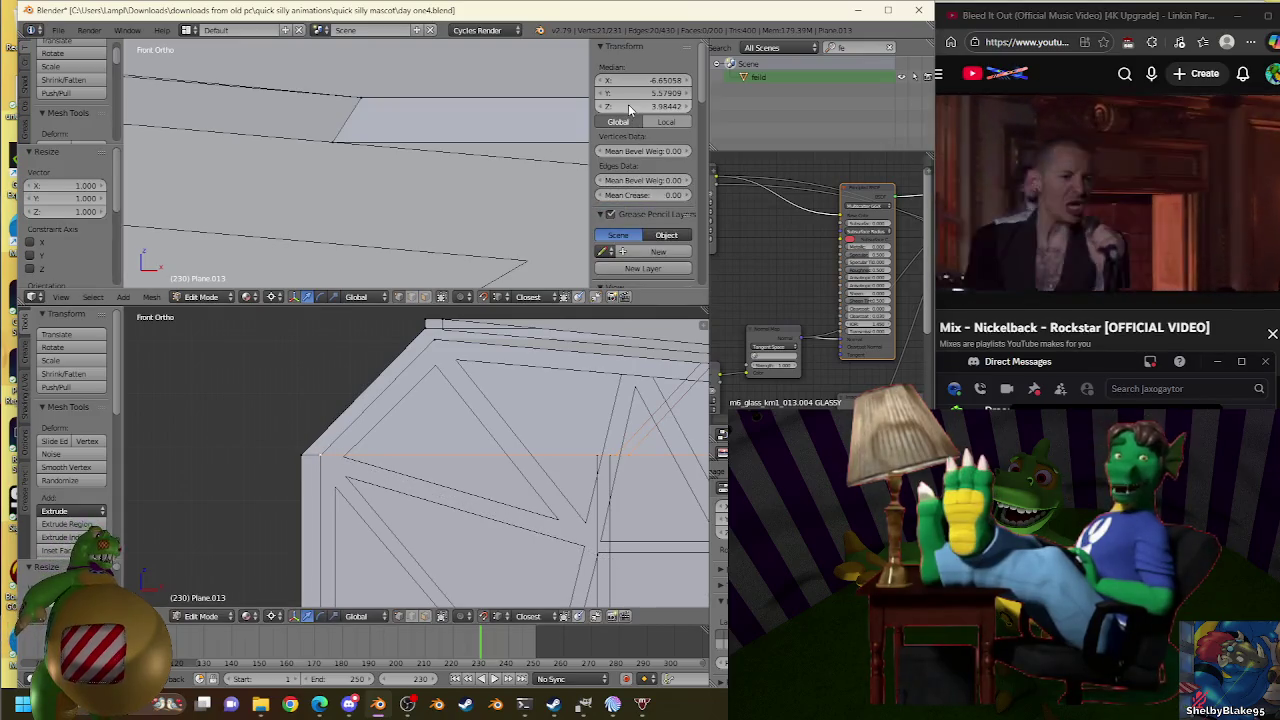
{"action": "scroll", "coordinate": [452, 446], "scroll_direction": "up", "scroll_amount": 2}
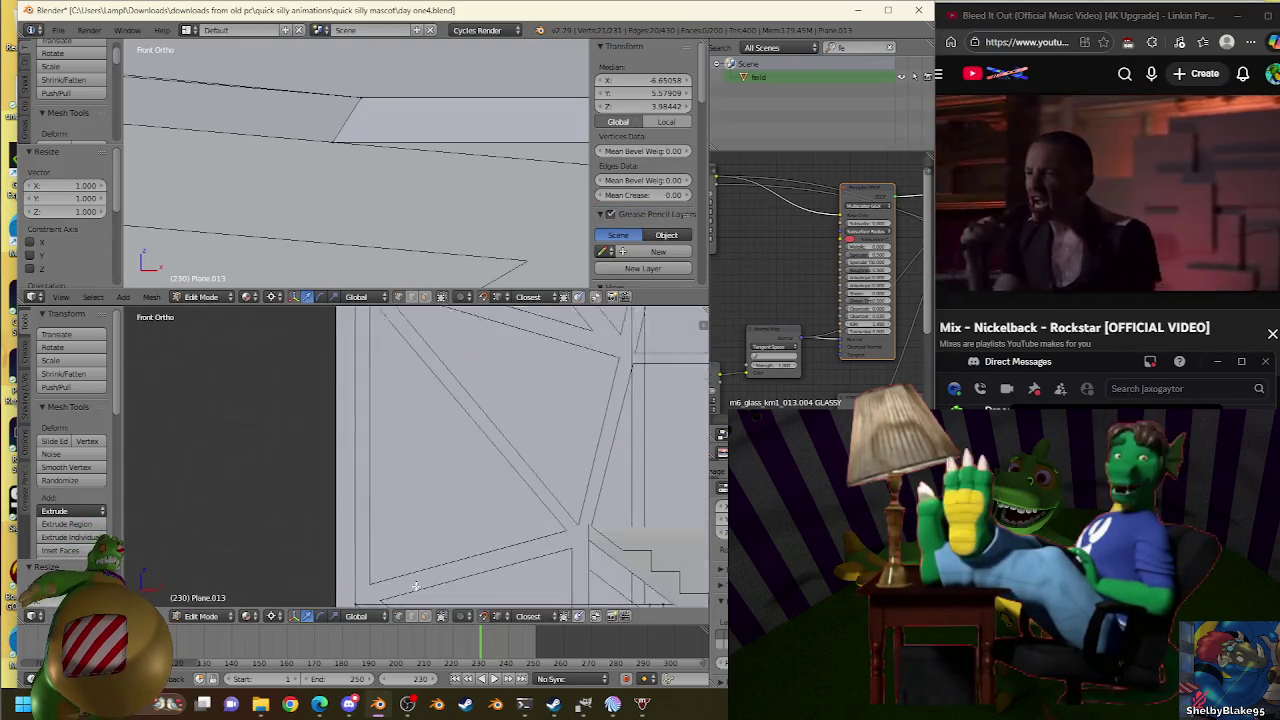
{"action": "scroll", "coordinate": [452, 446], "scroll_direction": "up", "scroll_amount": 2}
{"action": "scroll", "coordinate": [452, 446], "scroll_direction": "up", "scroll_amount": 2}
{"action": "scroll", "coordinate": [430, 470], "scroll_direction": "up", "scroll_amount": 1}
{"action": "mouse_move", "coordinate": [371, 432]}
{"action": "middle_mouse_down"}
{"action": "mouse_move", "coordinate": [406, 466]}
{"action": "mouse_move", "coordinate": [400, 454]}
{"action": "mouse_move", "coordinate": [453, 428]}
{"action": "mouse_move", "coordinate": [500, 491]}
{"action": "middle_mouse_up"}
{"action": "scroll", "coordinate": [471, 509], "scroll_direction": "up", "scroll_amount": 3}
{"action": "scroll", "coordinate": [470, 517], "scroll_direction": "up", "scroll_amount": 2}
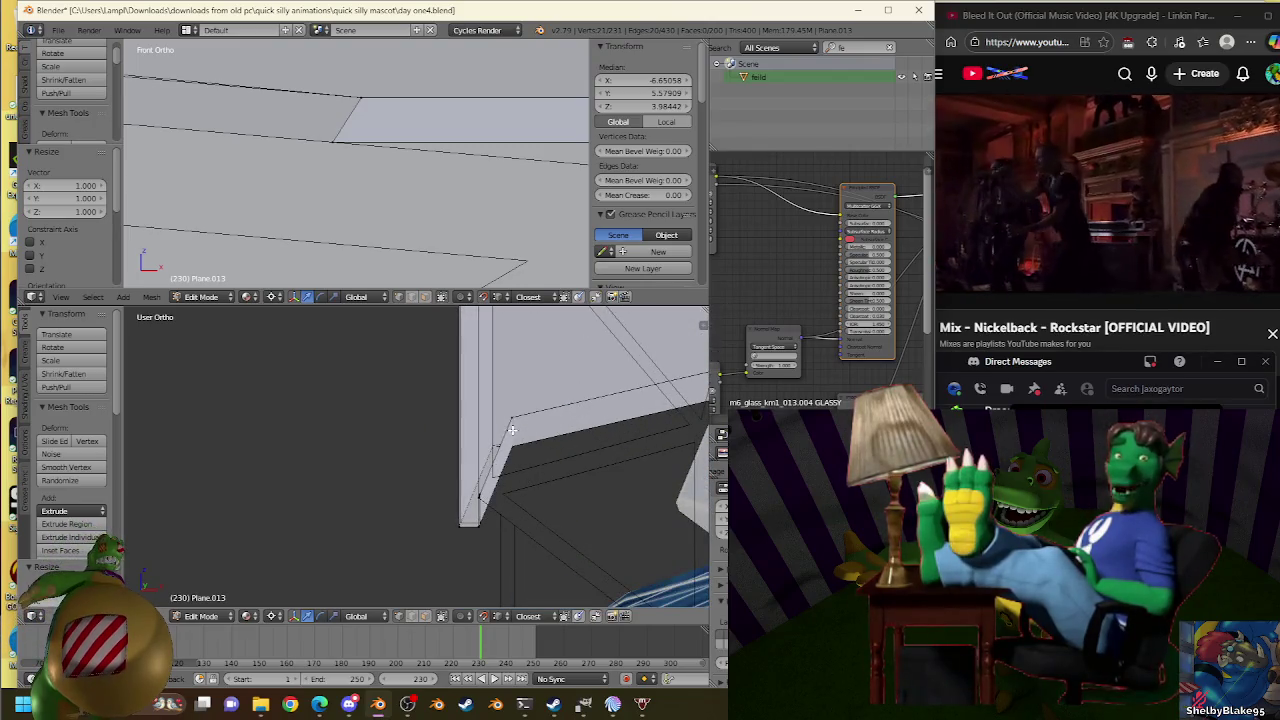
{"action": "middle_click_drag", "start_coordinate": [558, 428], "coordinate": [560, 424]}
Bridge the roof edge loops into faces, check from the side view, and return to Object Mode.
{"action": "key", "text": "w"}
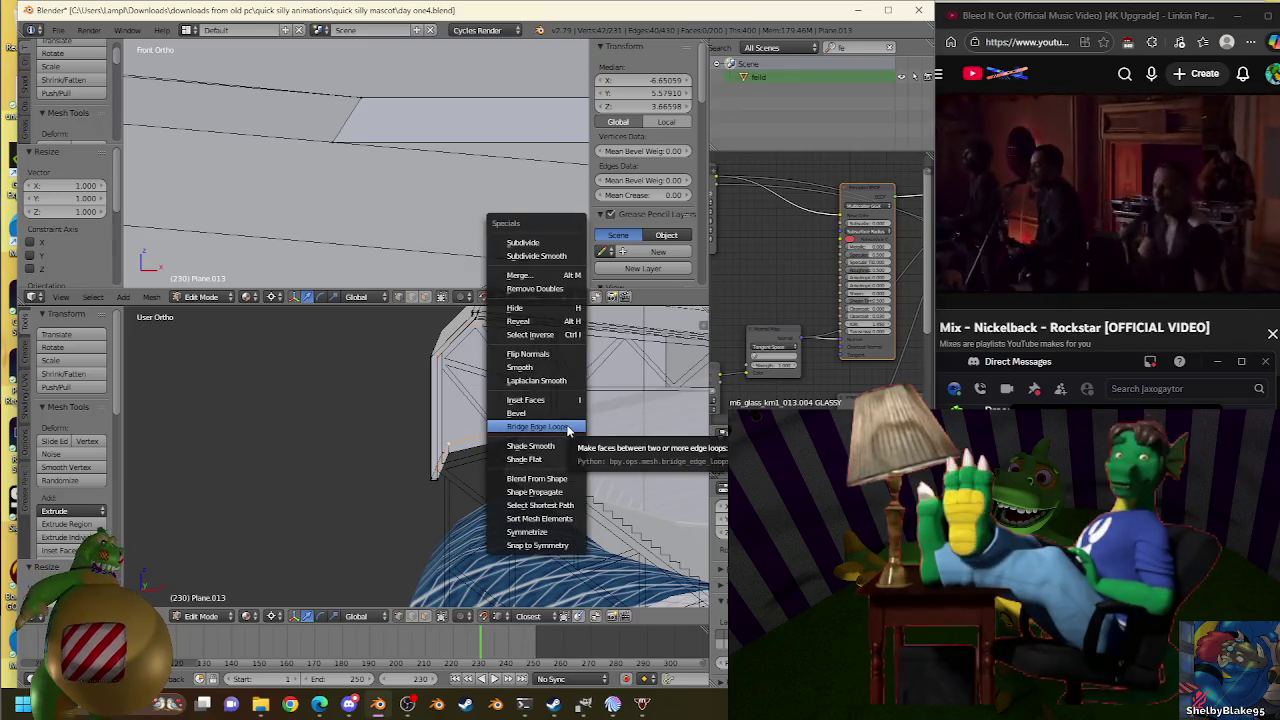
{"action": "left_click", "coordinate": [566, 426]}
{"action": "scroll", "coordinate": [566, 426], "scroll_direction": "down", "scroll_amount": 3}
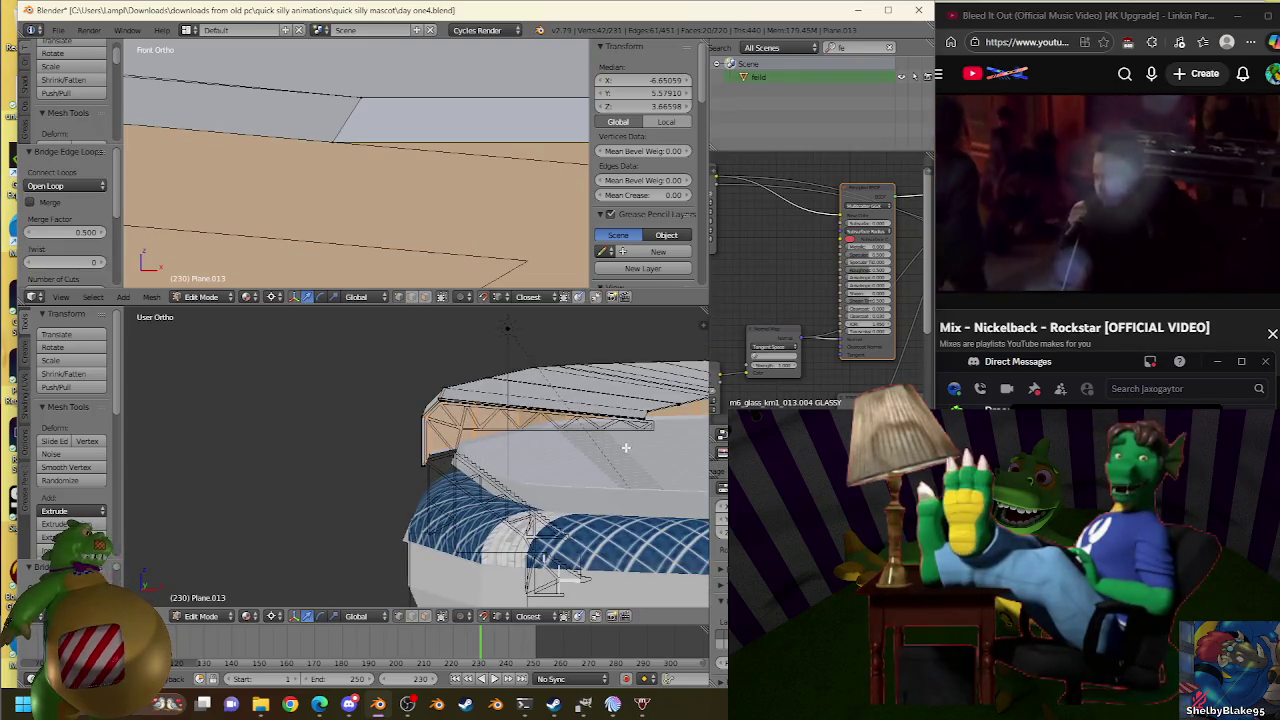
{"action": "key", "text": "KP_3"}
{"action": "scroll", "coordinate": [614, 457], "scroll_direction": "up", "scroll_amount": 1}
{"action": "scroll", "coordinate": [614, 457], "scroll_direction": "up", "scroll_amount": 2}
{"action": "scroll", "coordinate": [605, 461], "scroll_direction": "up", "scroll_amount": 2}
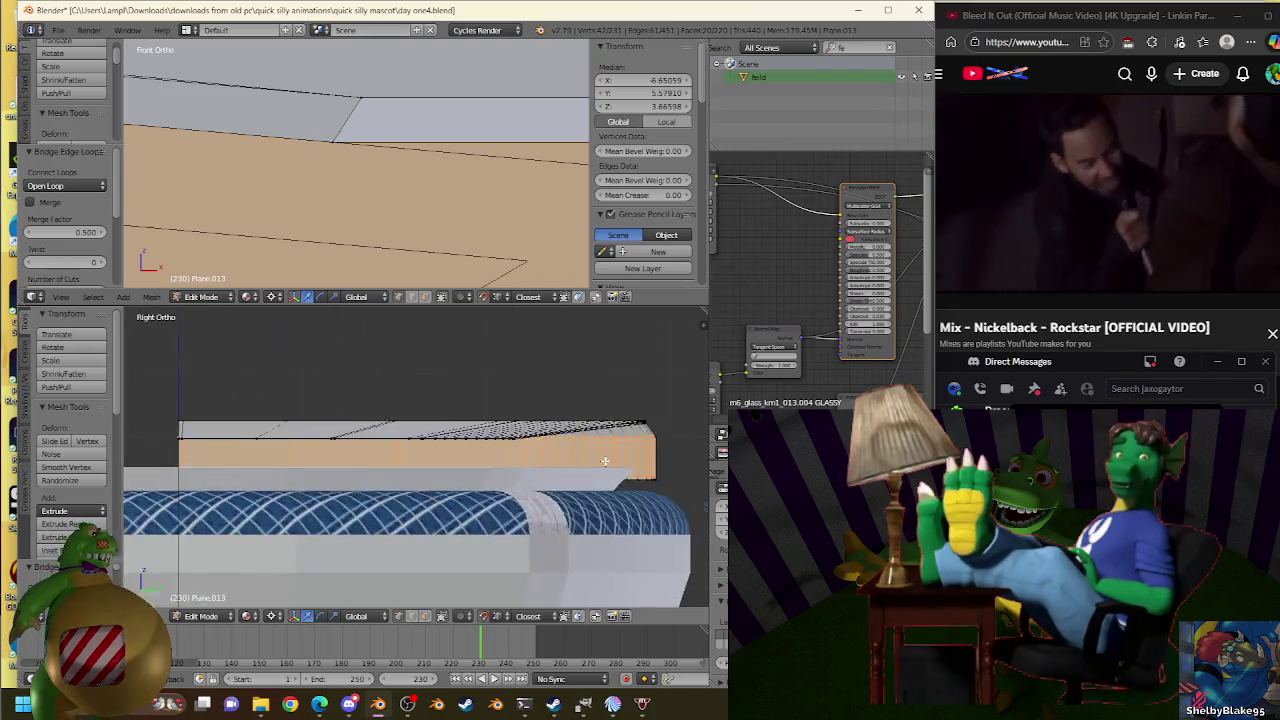
{"action": "scroll", "coordinate": [605, 461], "scroll_direction": "up", "scroll_amount": 2}
{"action": "scroll", "coordinate": [494, 466], "scroll_direction": "down", "scroll_amount": 2}
{"action": "key", "text": "Tab"}
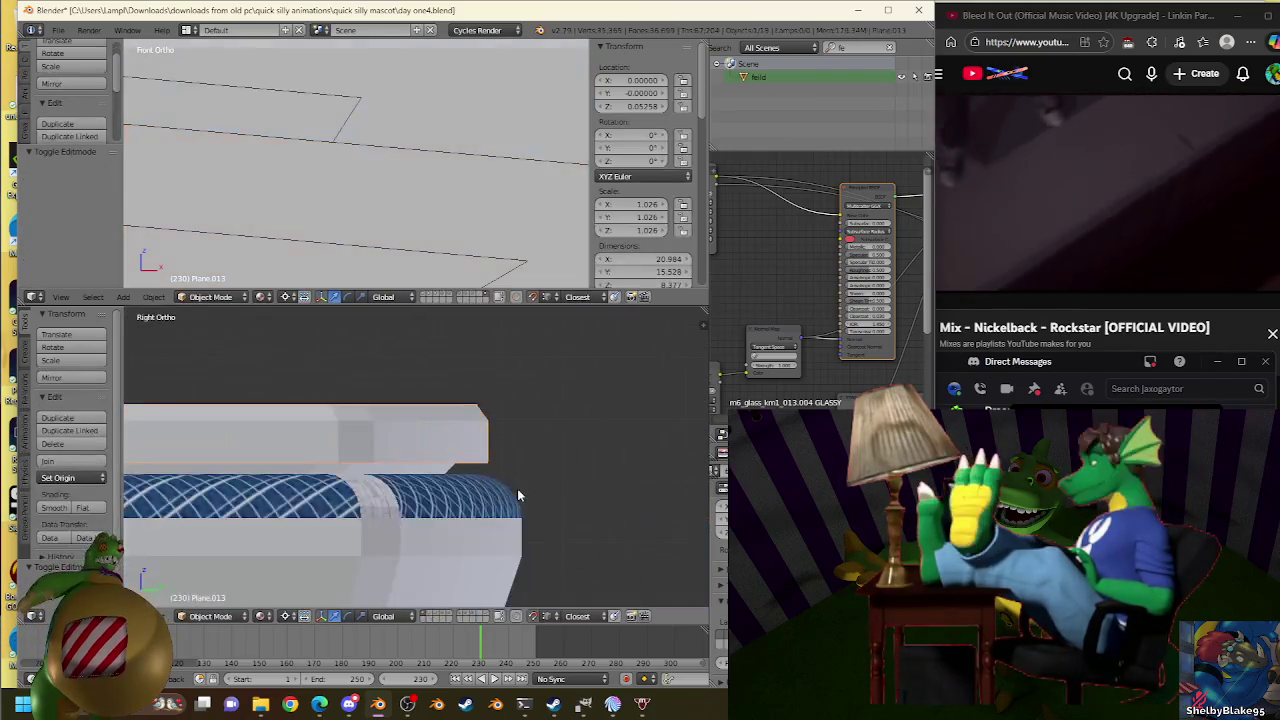
Re-enter Edit Mode on the roof and orbit to a view of its edge.
{"action": "scroll", "coordinate": [517, 494], "scroll_direction": "down", "scroll_amount": 5}
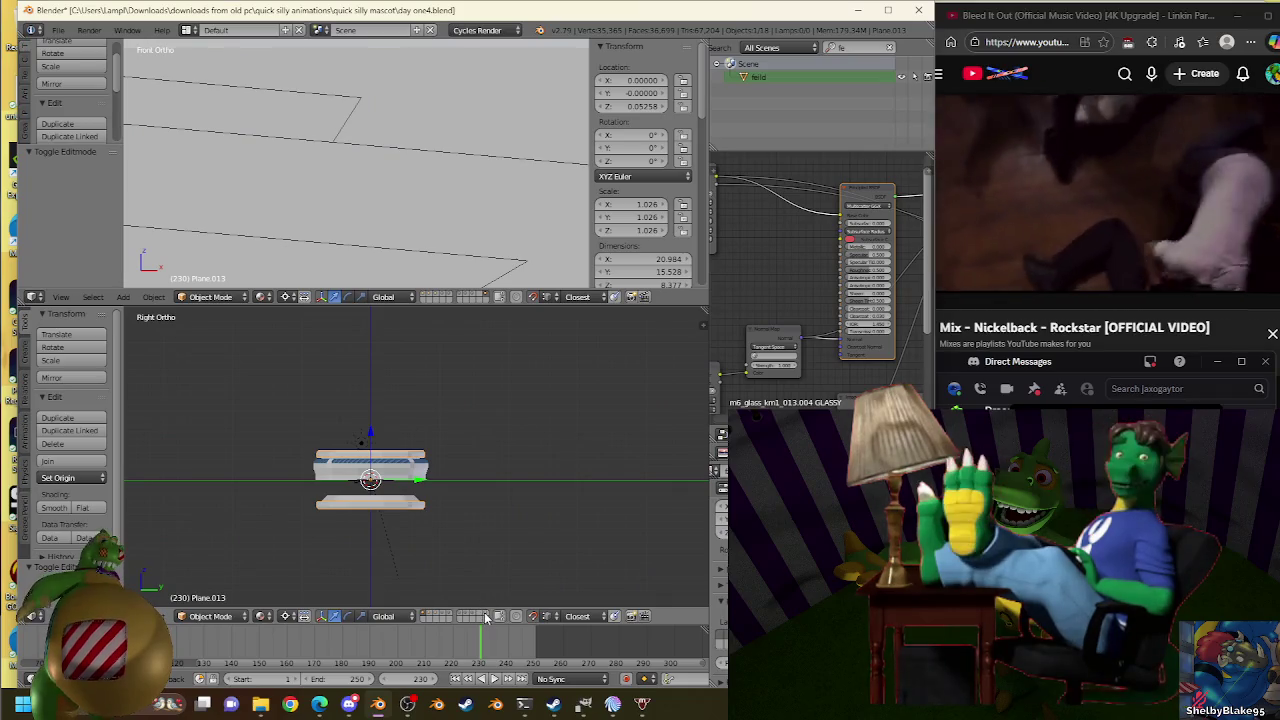
{"action": "scroll", "coordinate": [443, 443], "scroll_direction": "up", "scroll_amount": 3}
{"action": "key", "text": "Tab"}
{"action": "scroll", "coordinate": [371, 586], "scroll_direction": "up", "scroll_amount": 2}
{"action": "scroll", "coordinate": [371, 586], "scroll_direction": "up", "scroll_amount": 2}
{"action": "scroll", "coordinate": [530, 480], "scroll_direction": "up", "scroll_amount": 1}
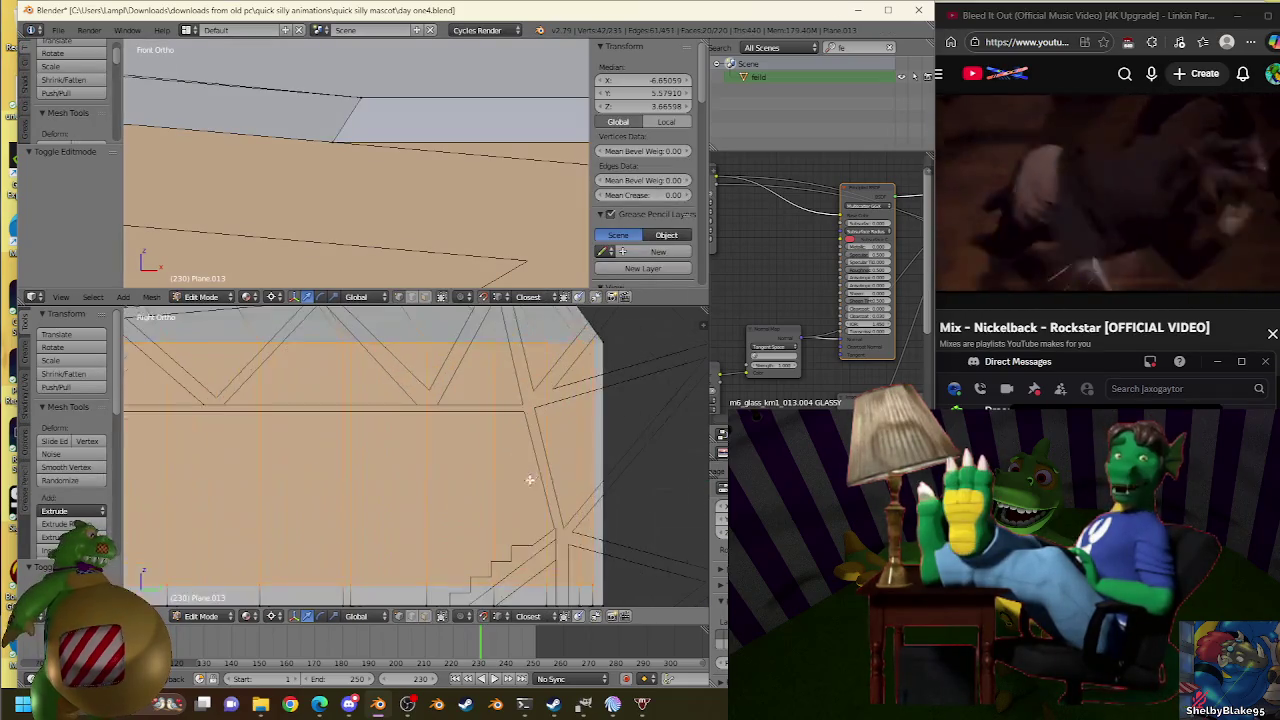
{"action": "scroll", "coordinate": [584, 491], "scroll_direction": "down", "scroll_amount": 2}
{"action": "scroll", "coordinate": [503, 497], "scroll_direction": "up", "scroll_amount": 2}
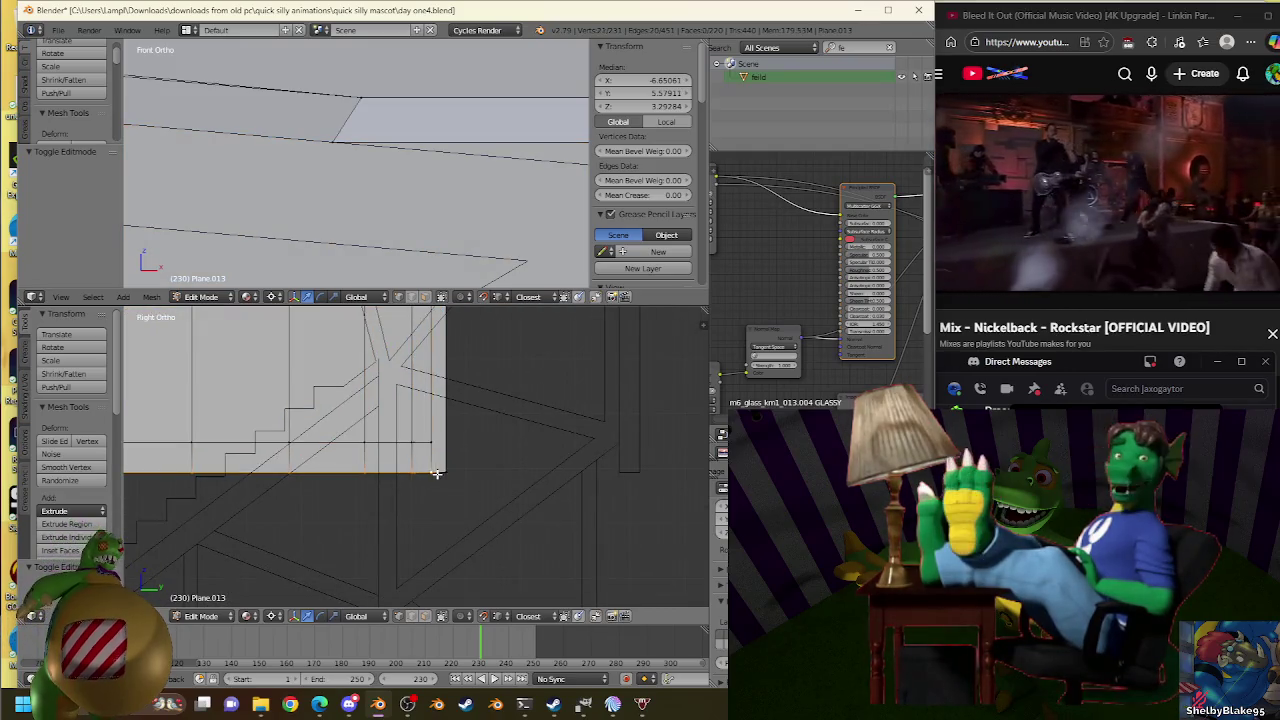
{"action": "mouse_move", "coordinate": [435, 473]}
{"action": "middle_mouse_down"}
{"action": "mouse_move", "coordinate": [511, 443]}
{"action": "mouse_move", "coordinate": [666, 471]}
{"action": "mouse_move", "coordinate": [406, 531]}
{"action": "mouse_move", "coordinate": [492, 395]}
{"action": "mouse_move", "coordinate": [436, 414]}
{"action": "middle_mouse_up"}
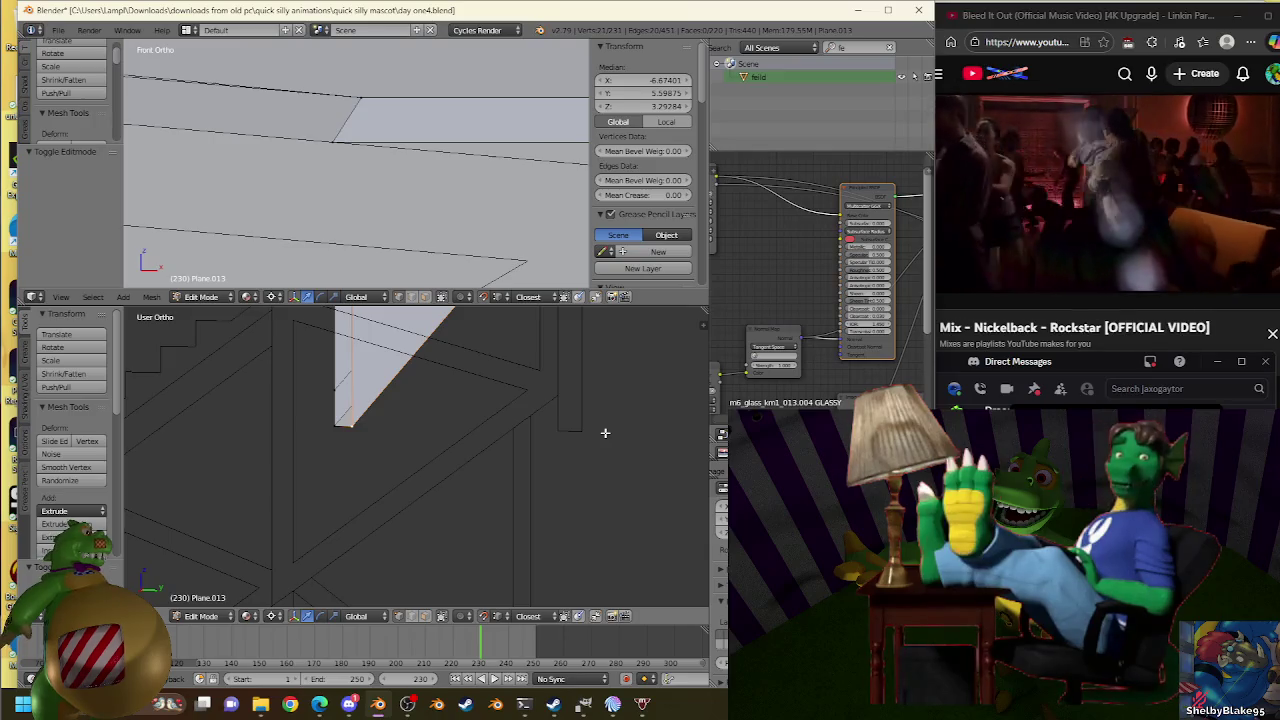
Scale the roof edge by 1.044 along Y, then inspect it from the side view.
{"action": "key", "text": "s"}
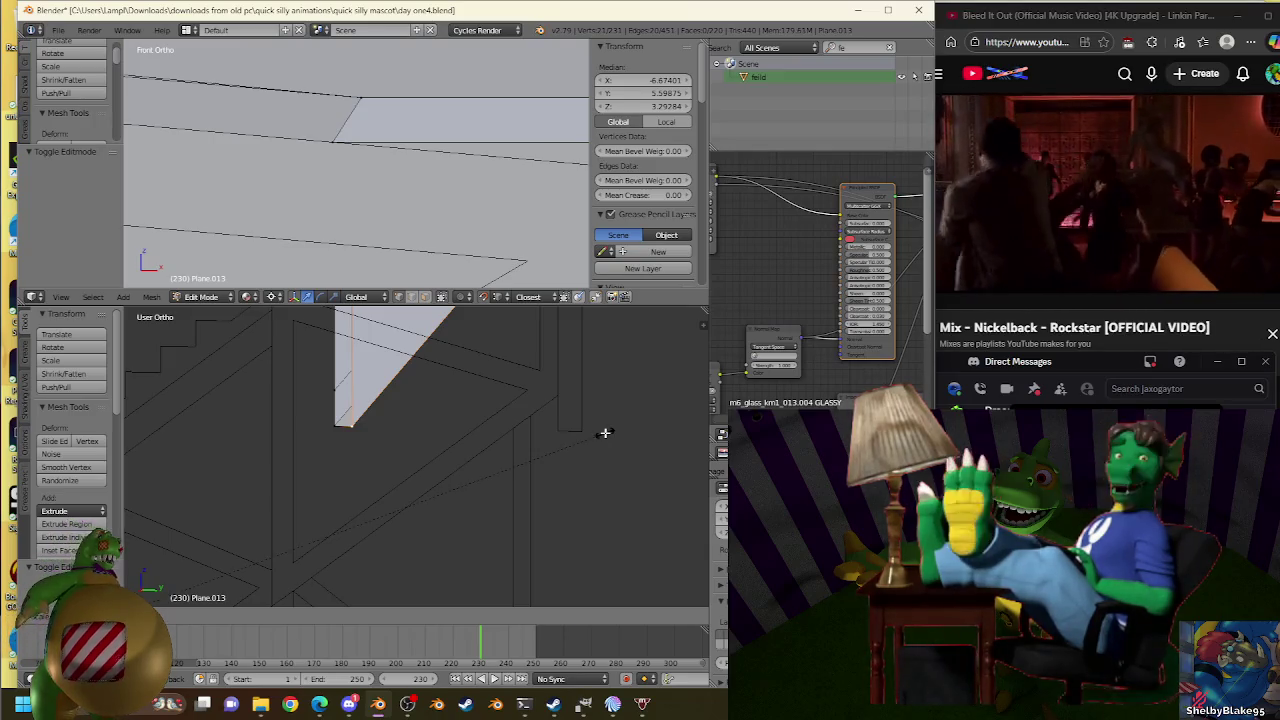
{"action": "key", "text": "y"}
{"action": "left_click", "coordinate": [588, 422]}
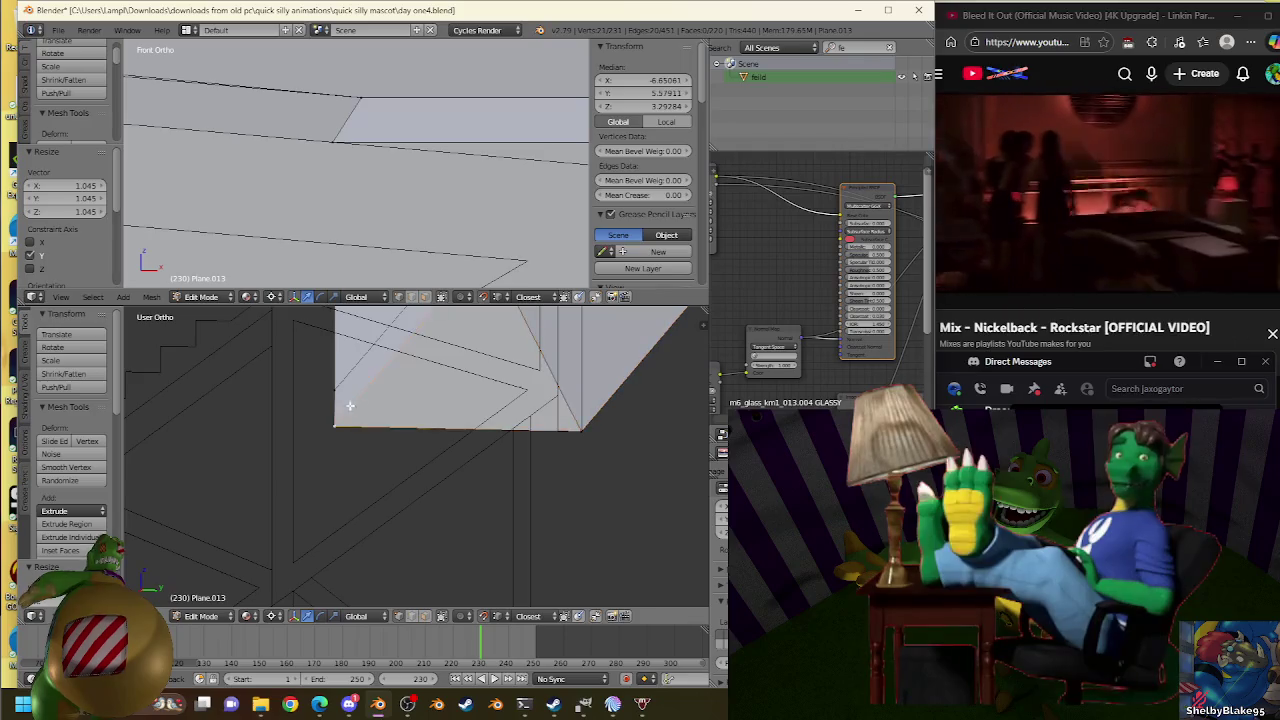
{"action": "middle_click_drag", "start_coordinate": [563, 429], "coordinate": [486, 441]}
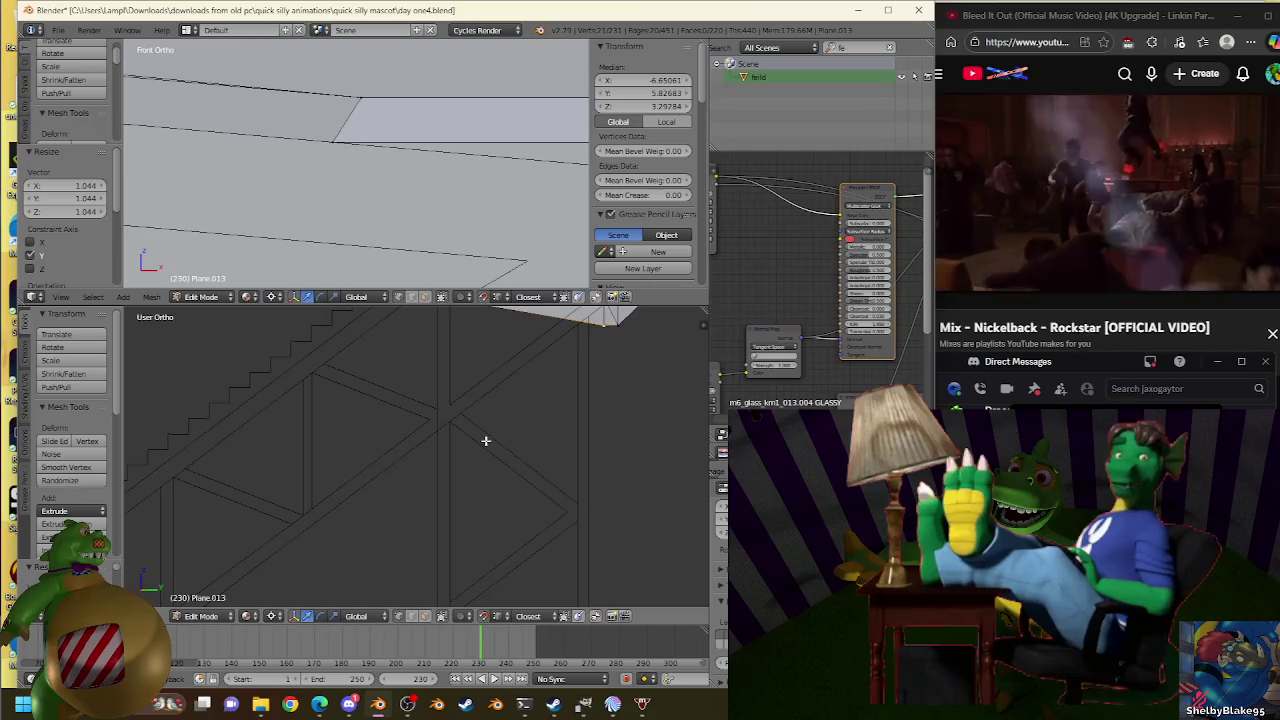
{"action": "scroll", "coordinate": [486, 441], "scroll_direction": "down", "scroll_amount": 10}
{"action": "scroll", "coordinate": [486, 441], "scroll_direction": "up", "scroll_amount": 3}
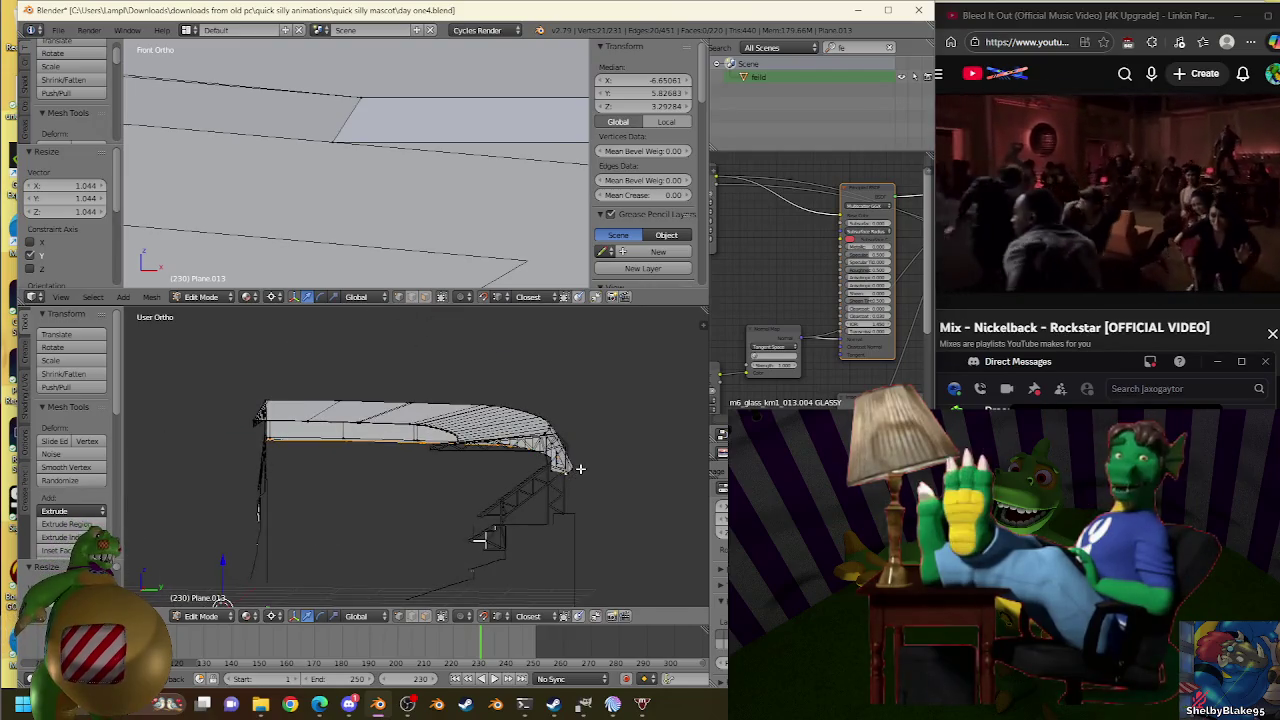
{"action": "key", "text": "KP_3"}
Orbit around the roof and select the roof rim edge, undoing a stray single-vertex pick.
{"action": "scroll", "coordinate": [600, 460], "scroll_direction": "up", "scroll_amount": 2}
{"action": "scroll", "coordinate": [607, 474], "scroll_direction": "up", "scroll_amount": 2}
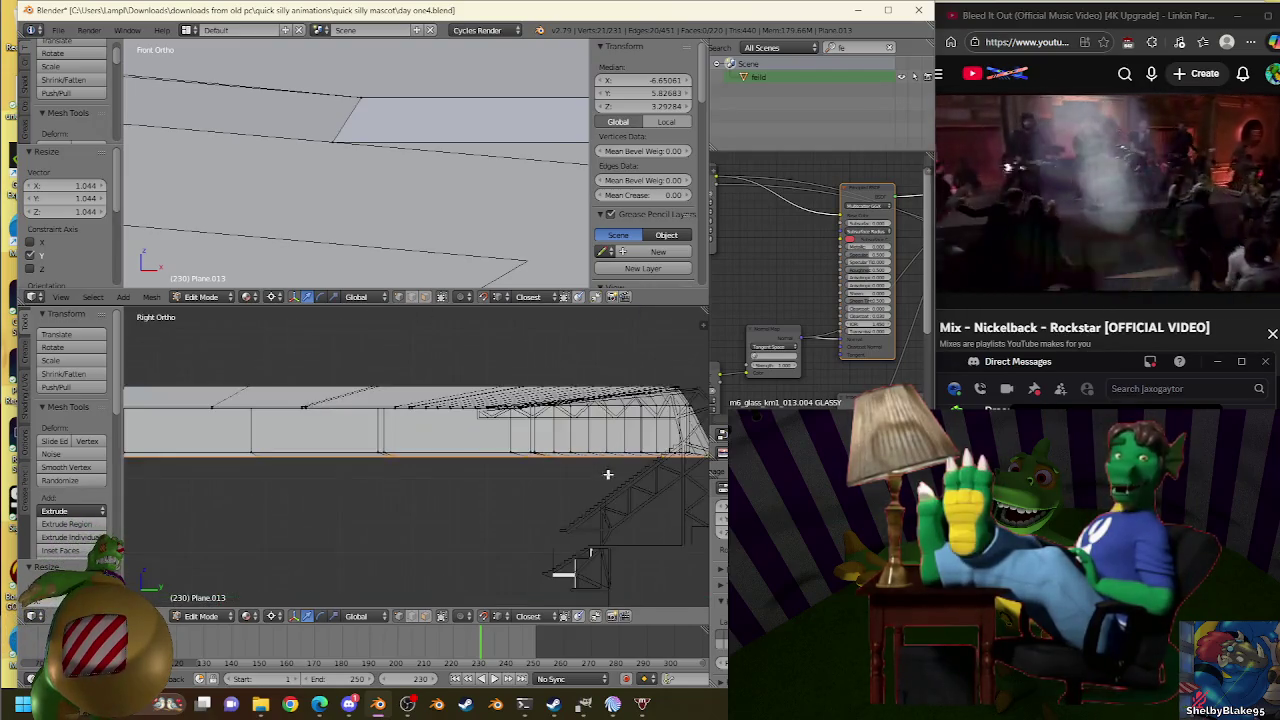
{"action": "middle_click_drag", "start_coordinate": [607, 474], "coordinate": [304, 501]}
{"action": "right_click", "coordinate": [251, 517]}
{"action": "middle_click_drag", "start_coordinate": [369, 520], "coordinate": [471, 562]}
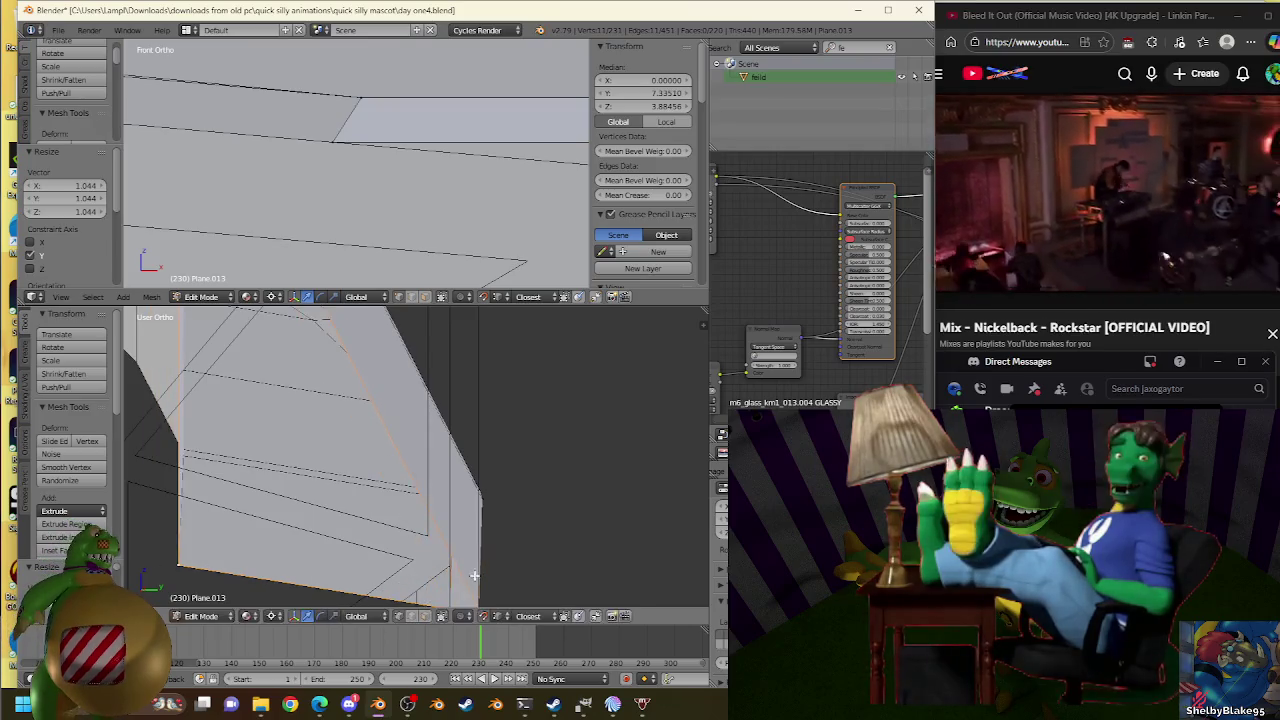
{"action": "middle_click_drag", "start_coordinate": [451, 565], "coordinate": [350, 501]}
{"action": "right_click", "coordinate": [192, 470]}
{"action": "mouse_move", "coordinate": [200, 468]}
{"action": "middle_mouse_down"}
{"action": "mouse_move", "coordinate": [334, 478]}
{"action": "mouse_move", "coordinate": [478, 439]}
{"action": "mouse_move", "coordinate": [568, 466]}
{"action": "mouse_move", "coordinate": [362, 494]}
{"action": "middle_mouse_up"}
{"action": "right_click", "coordinate": [300, 502]}
{"action": "key", "text": "ctrl+z"}
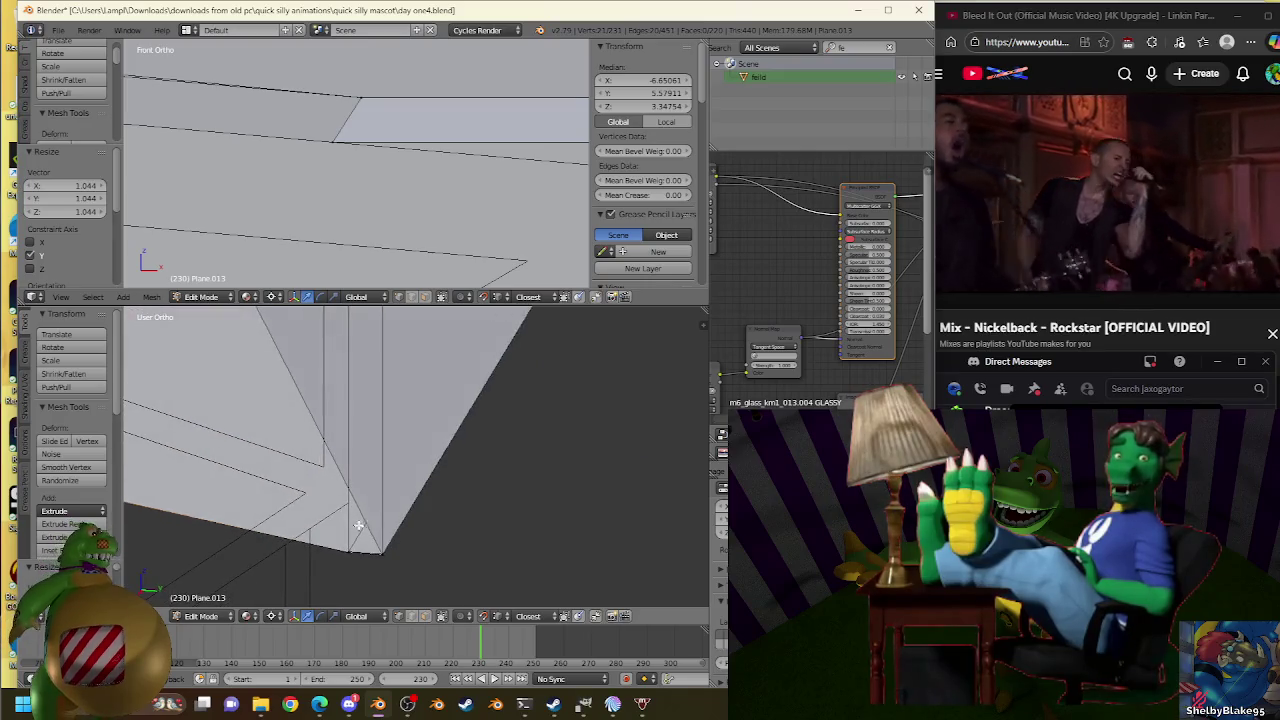
Select a roof rim edge and scale it outward along Y.
{"action": "right_click", "coordinate": [362, 494], "text": "shift"}
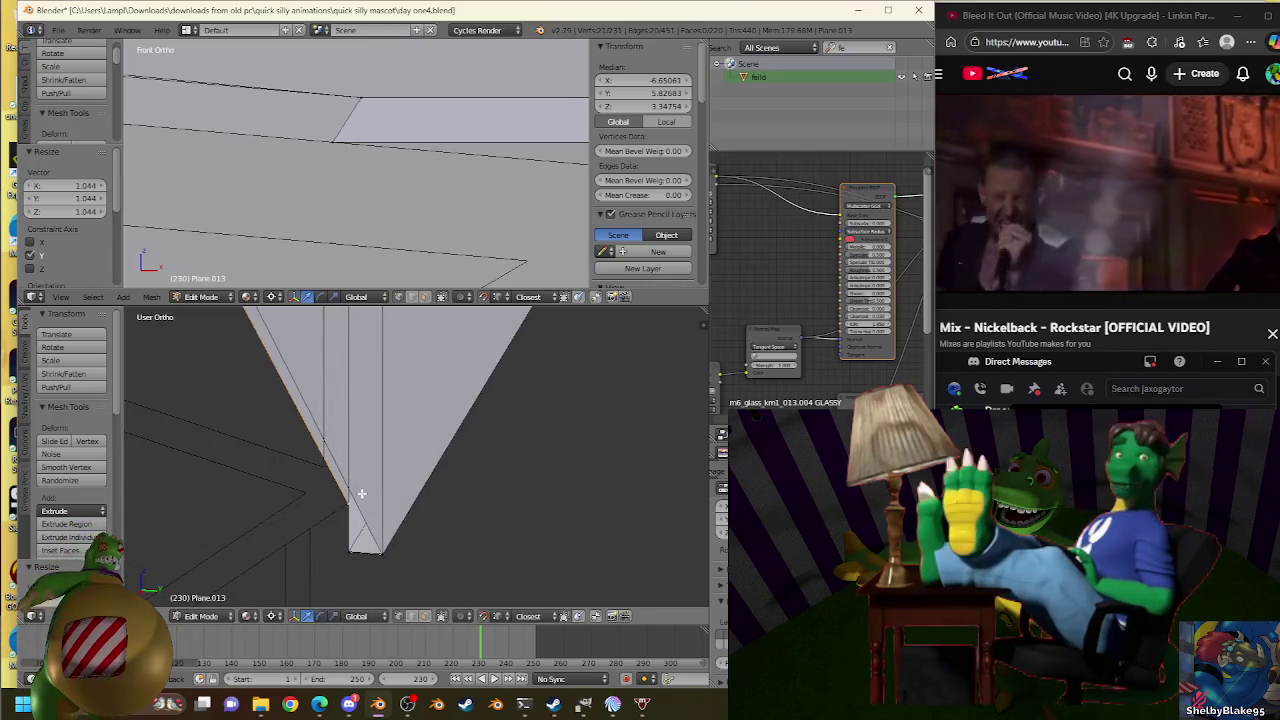
{"action": "middle_click_drag", "start_coordinate": [362, 494], "coordinate": [365, 469]}
{"action": "scroll", "coordinate": [365, 469], "scroll_direction": "up", "scroll_amount": 2}
{"action": "mouse_move", "coordinate": [409, 429]}
{"action": "middle_mouse_down"}
{"action": "mouse_move", "coordinate": [406, 497]}
{"action": "mouse_move", "coordinate": [420, 480]}
{"action": "mouse_move", "coordinate": [400, 494]}
{"action": "mouse_move", "coordinate": [417, 443]}
{"action": "middle_mouse_up"}
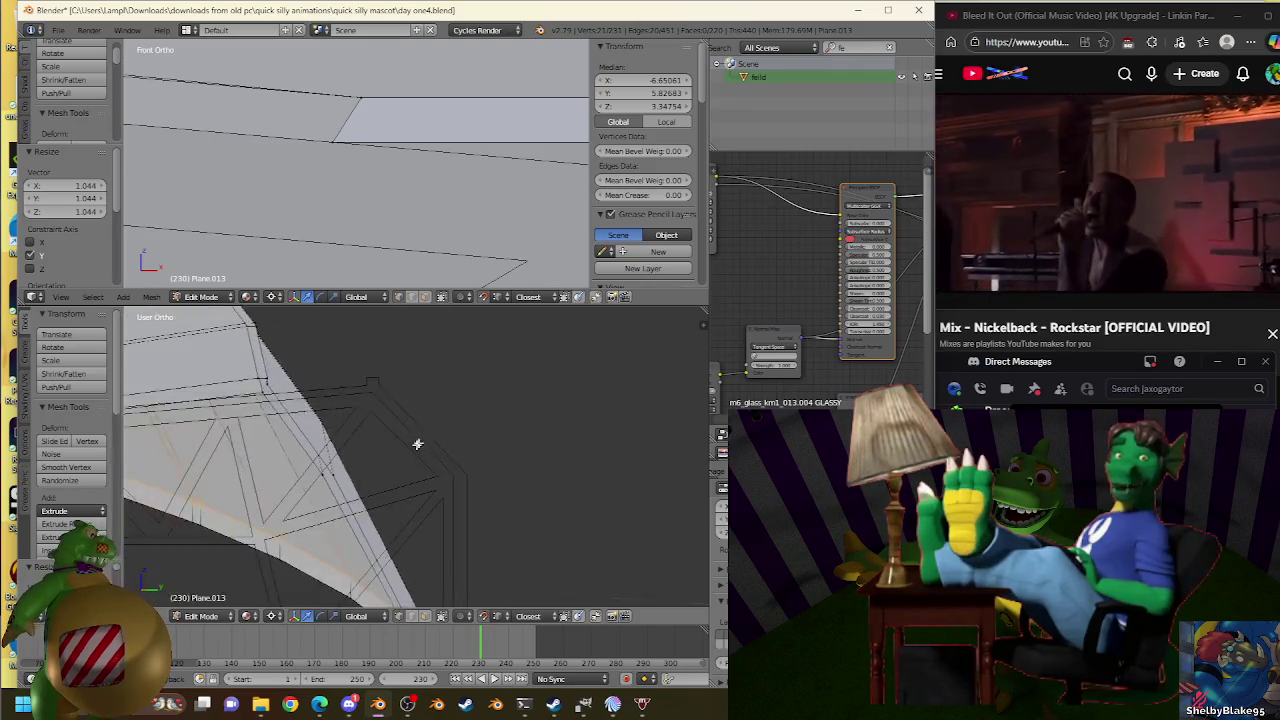
{"action": "scroll", "coordinate": [359, 461], "scroll_direction": "up", "scroll_amount": 2}
{"action": "key", "text": "s"}
{"action": "key", "text": "y"}
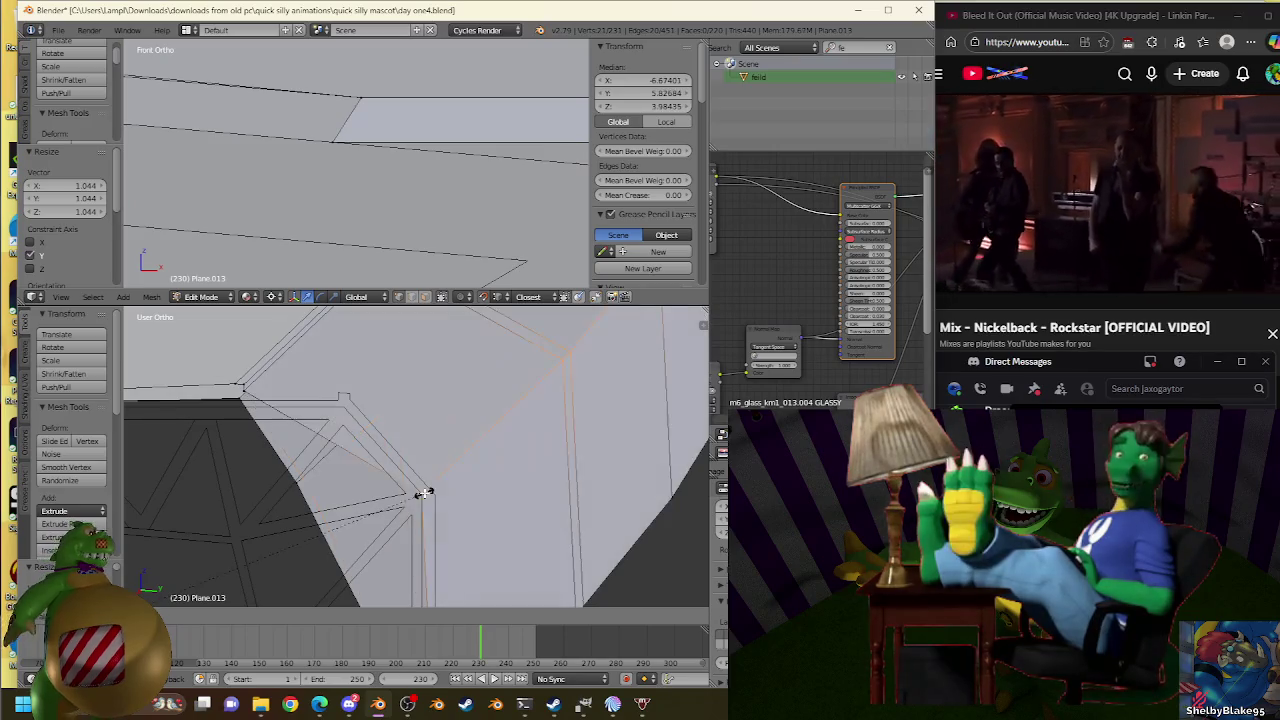
{"action": "left_click", "coordinate": [430, 489]}
Scale a second rim edge along Y, undoing and retrying the scale for a better fit.
{"action": "right_click", "coordinate": [312, 469]}
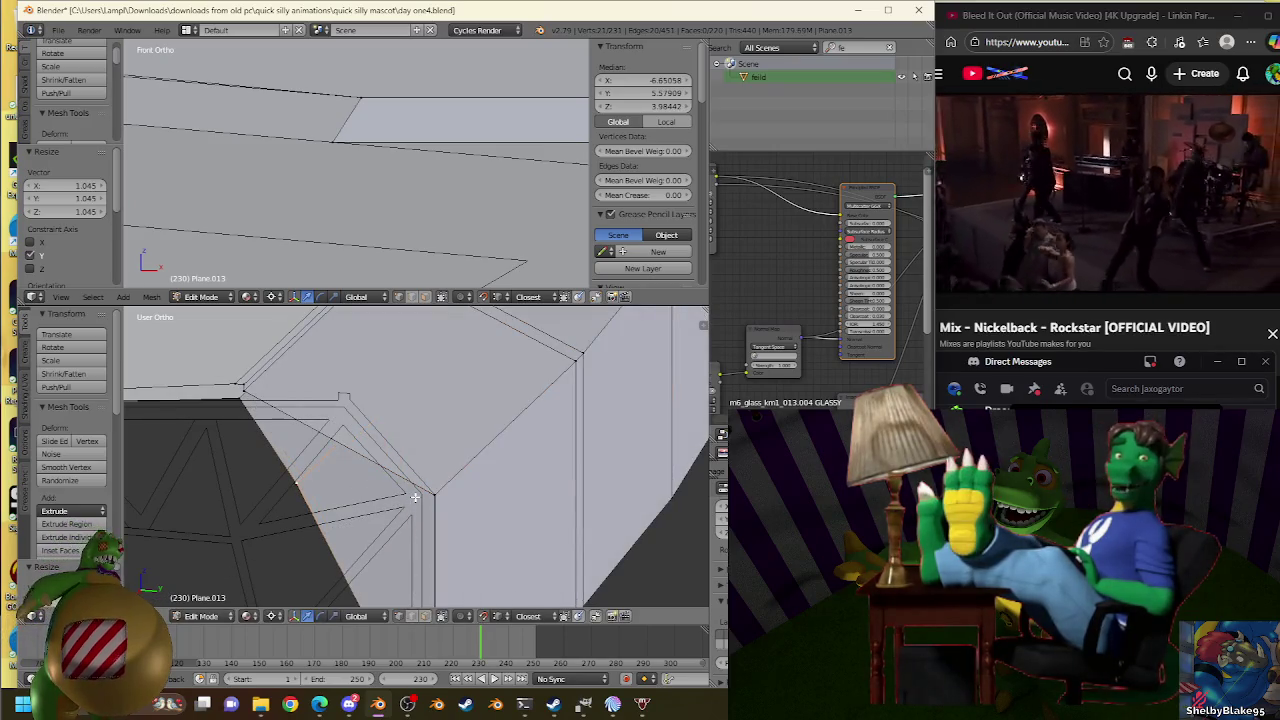
{"action": "key", "text": "s"}
{"action": "key", "text": "y"}
{"action": "left_click", "coordinate": [433, 470]}
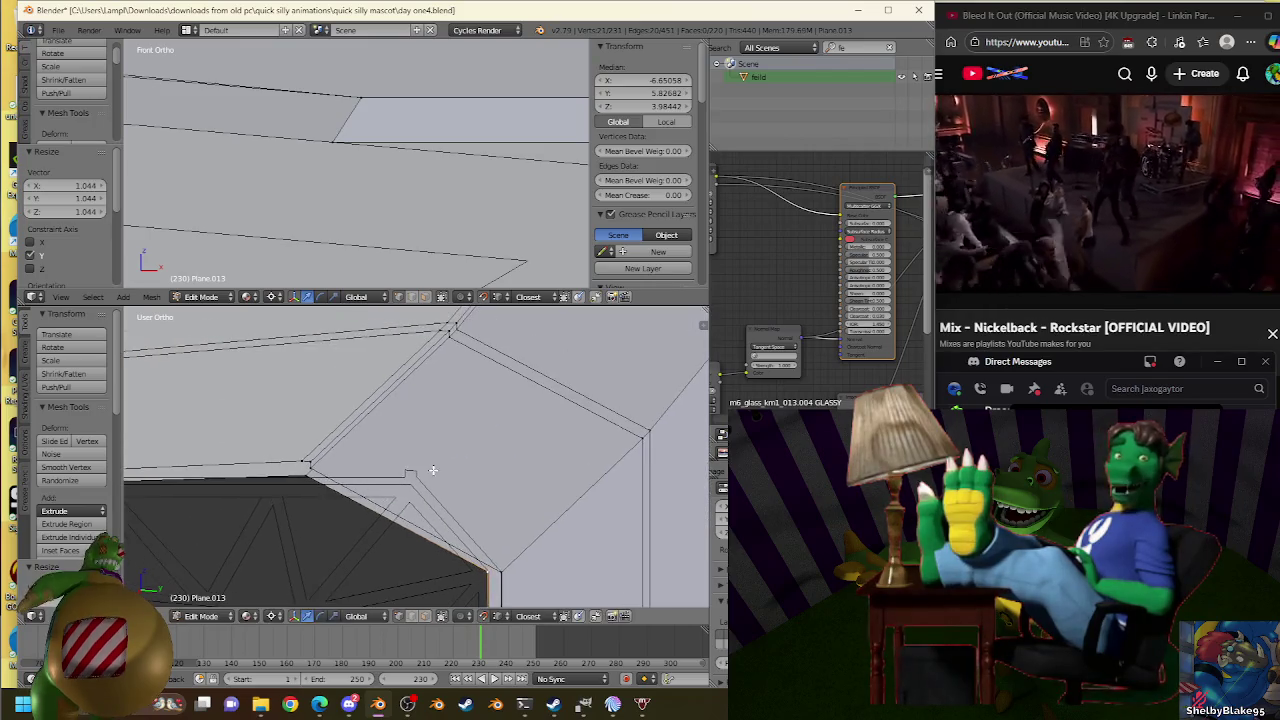
{"action": "scroll", "coordinate": [241, 452], "scroll_direction": "up", "scroll_amount": 2}
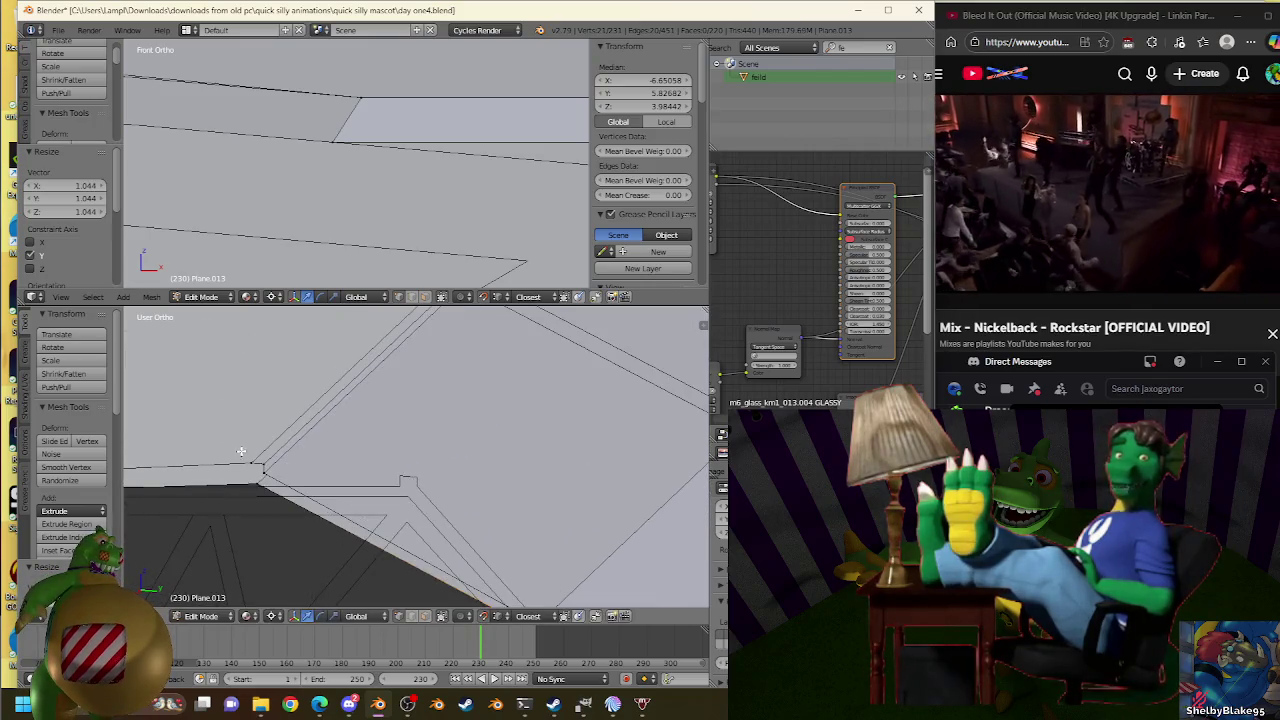
{"action": "key", "text": "s"}
{"action": "key", "text": "y"}
{"action": "left_click", "coordinate": [414, 471]}
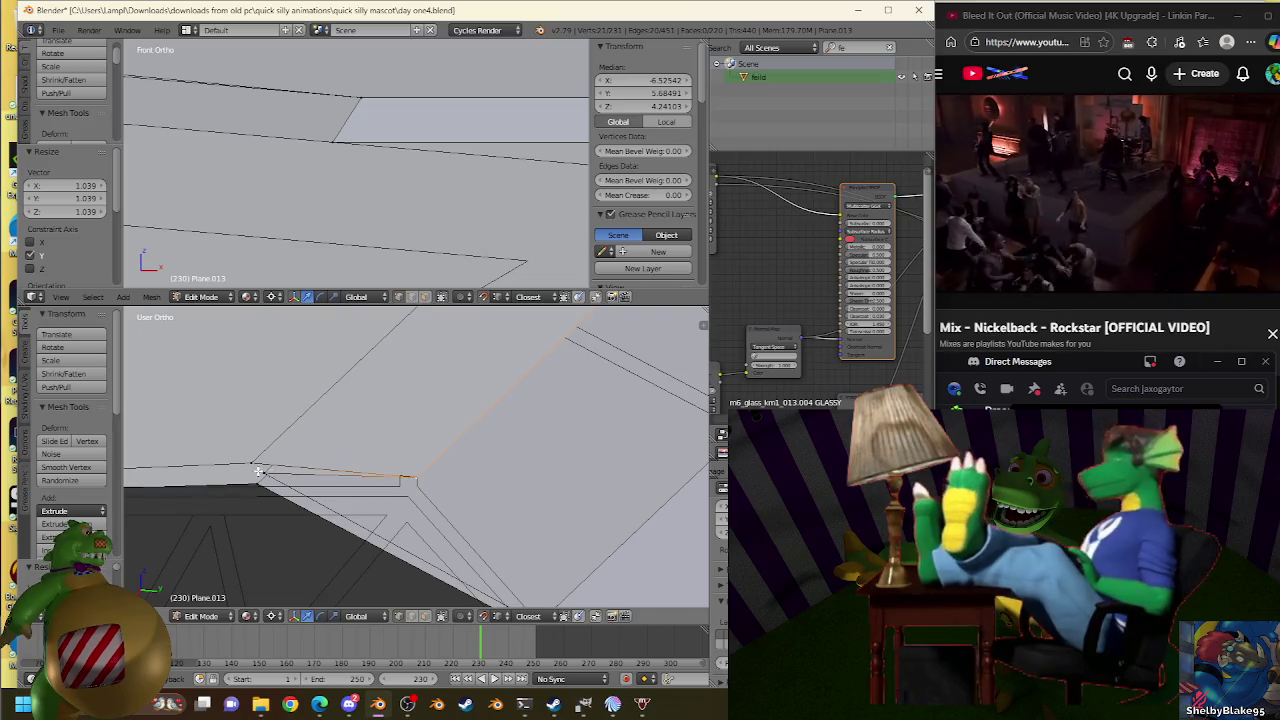
{"action": "key", "text": "ctrl+z"}
{"action": "key", "text": "ctrl+z"}
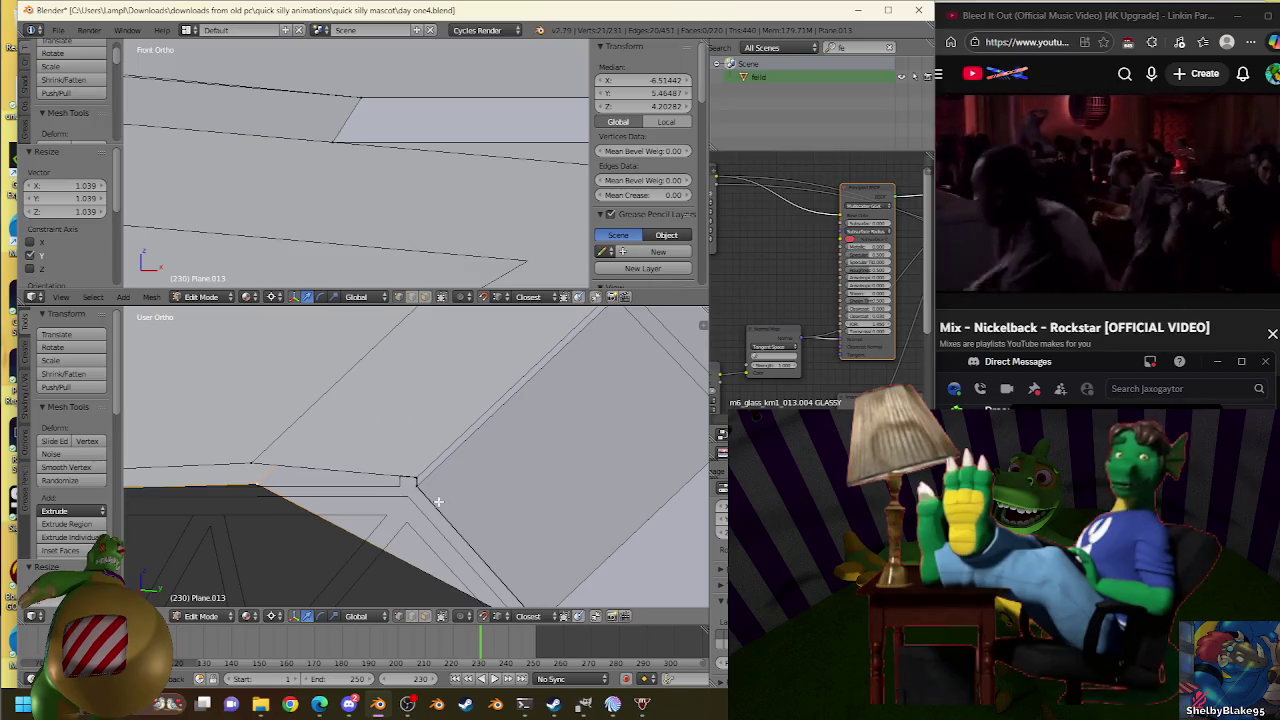
{"action": "key", "text": "s"}
{"action": "key", "text": "y"}
{"action": "left_click", "coordinate": [391, 496]}
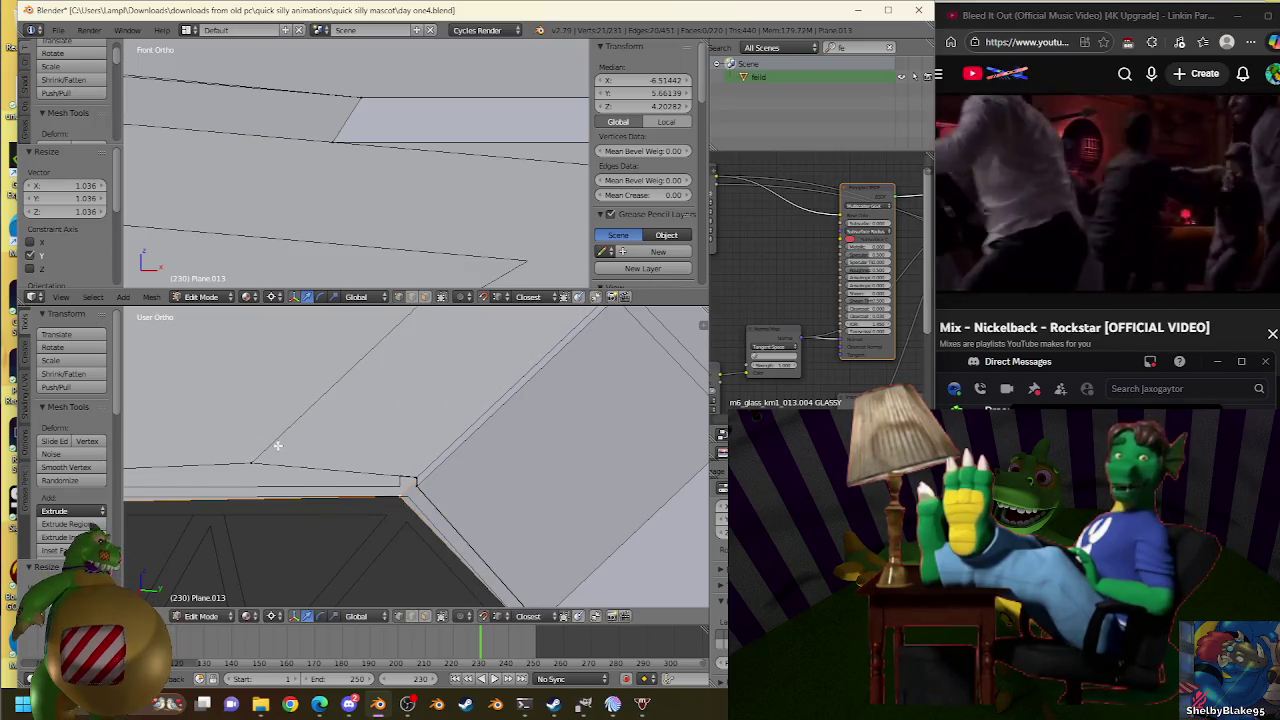
Select the upper-left and diagonal rim edges and scale them to 1.038 along Y to meet the truss corner.
{"action": "right_click", "coordinate": [414, 494]}
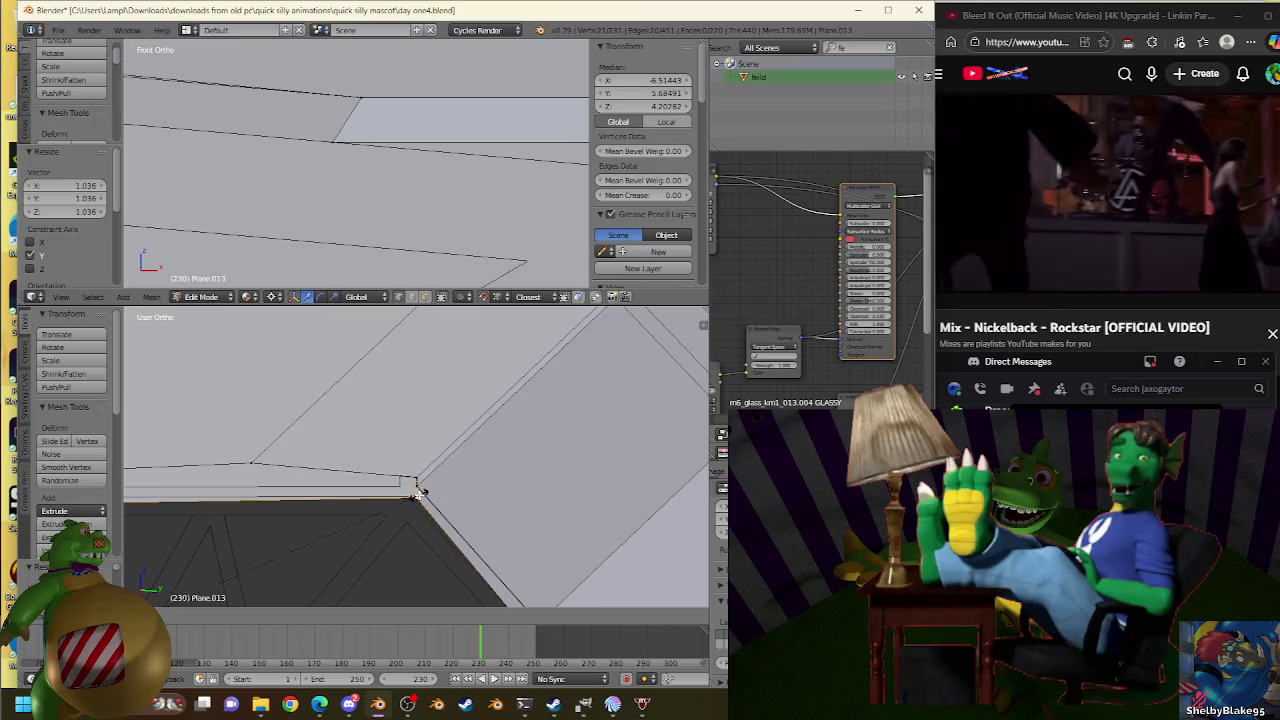
{"action": "right_click", "coordinate": [317, 435]}
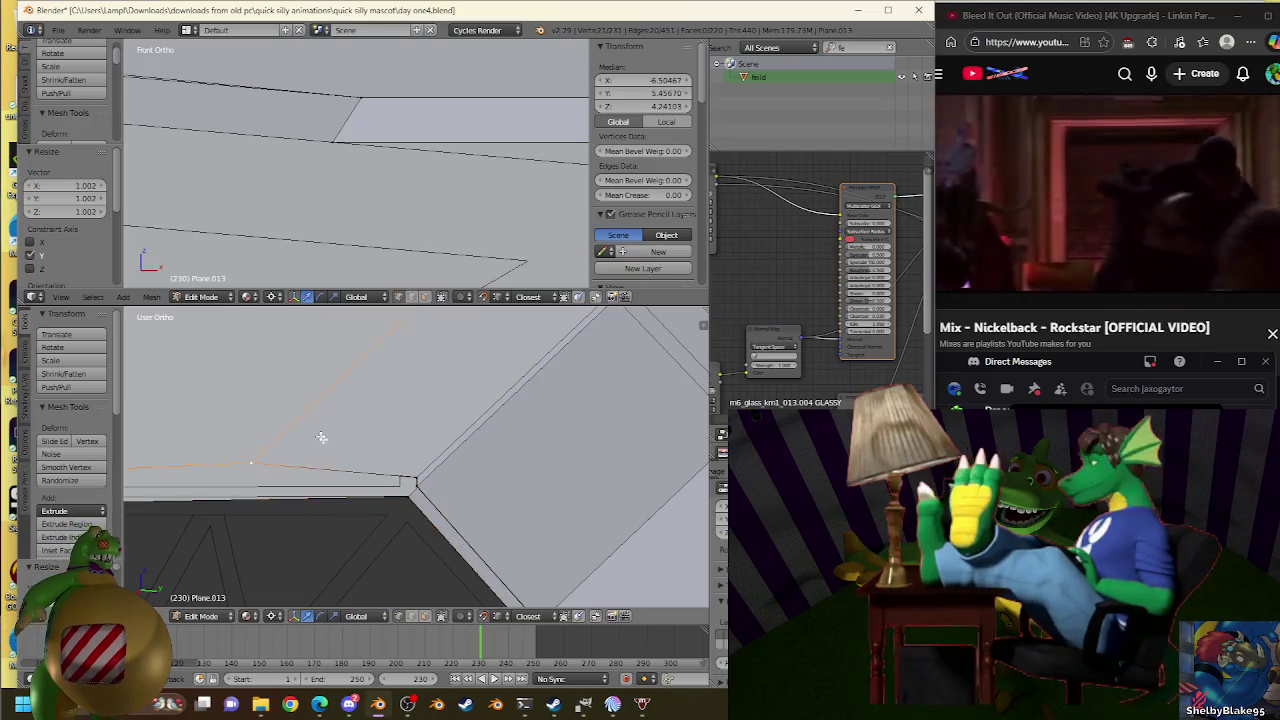
{"action": "right_click", "coordinate": [398, 485]}
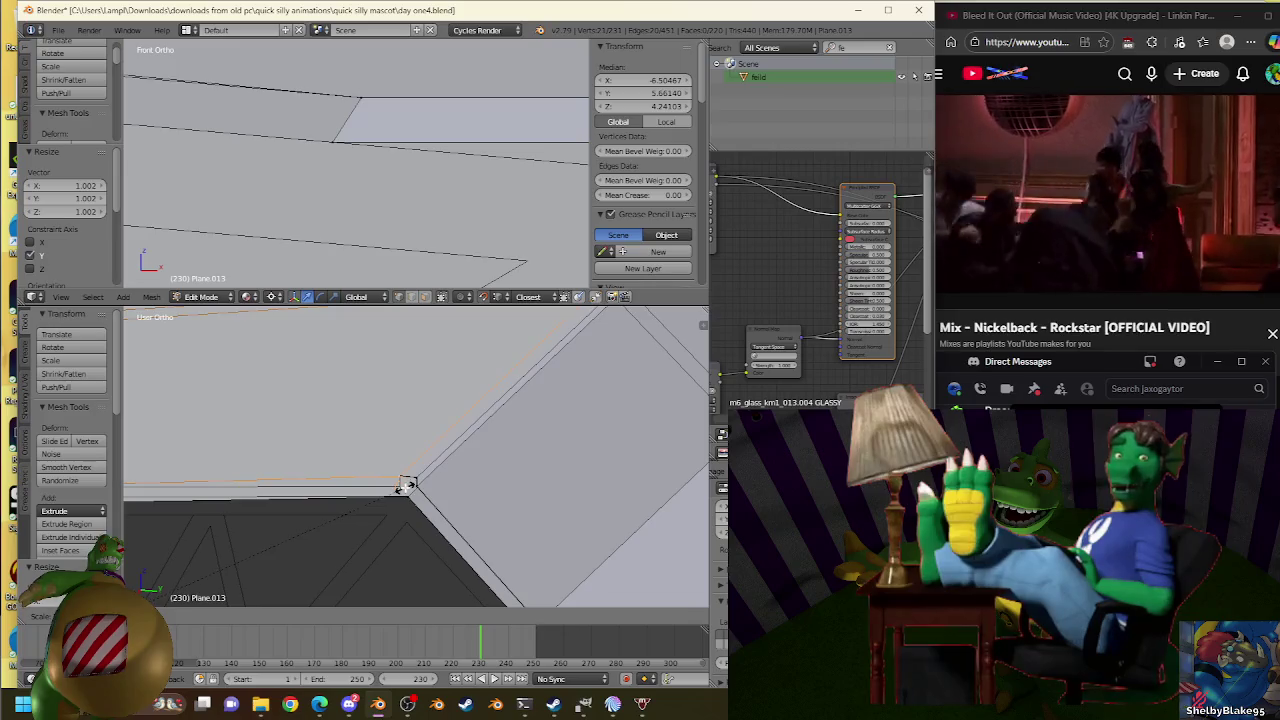
{"action": "key", "text": "s"}
{"action": "left_click", "coordinate": [417, 451]}
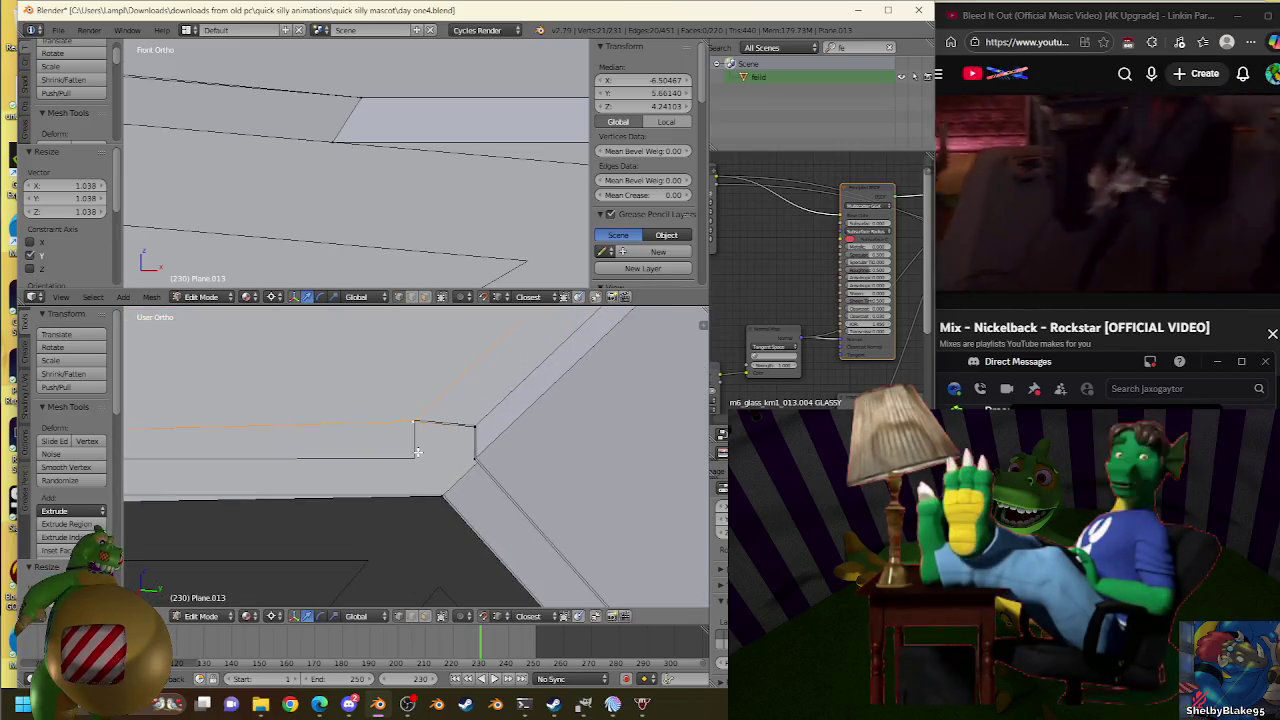
{"action": "key", "text": "g"}
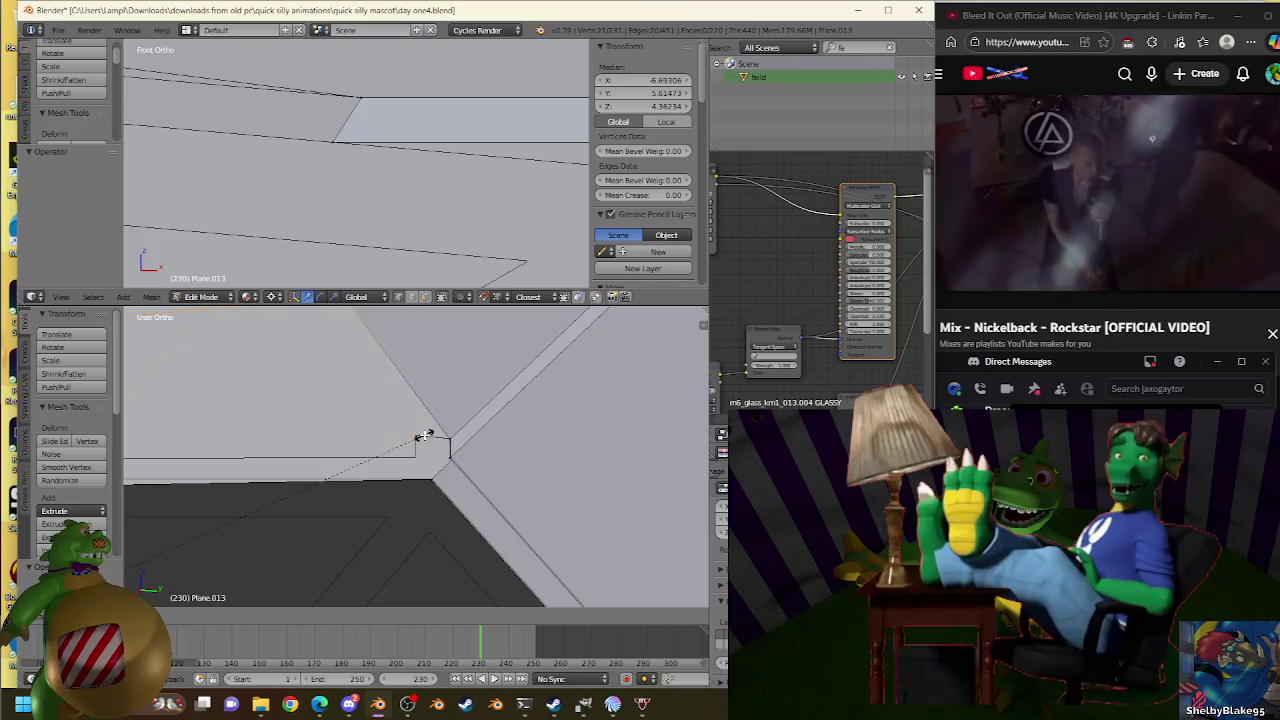
{"action": "right_click", "coordinate": [423, 437]}
{"action": "middle_click_drag", "start_coordinate": [423, 440], "coordinate": [225, 418]}
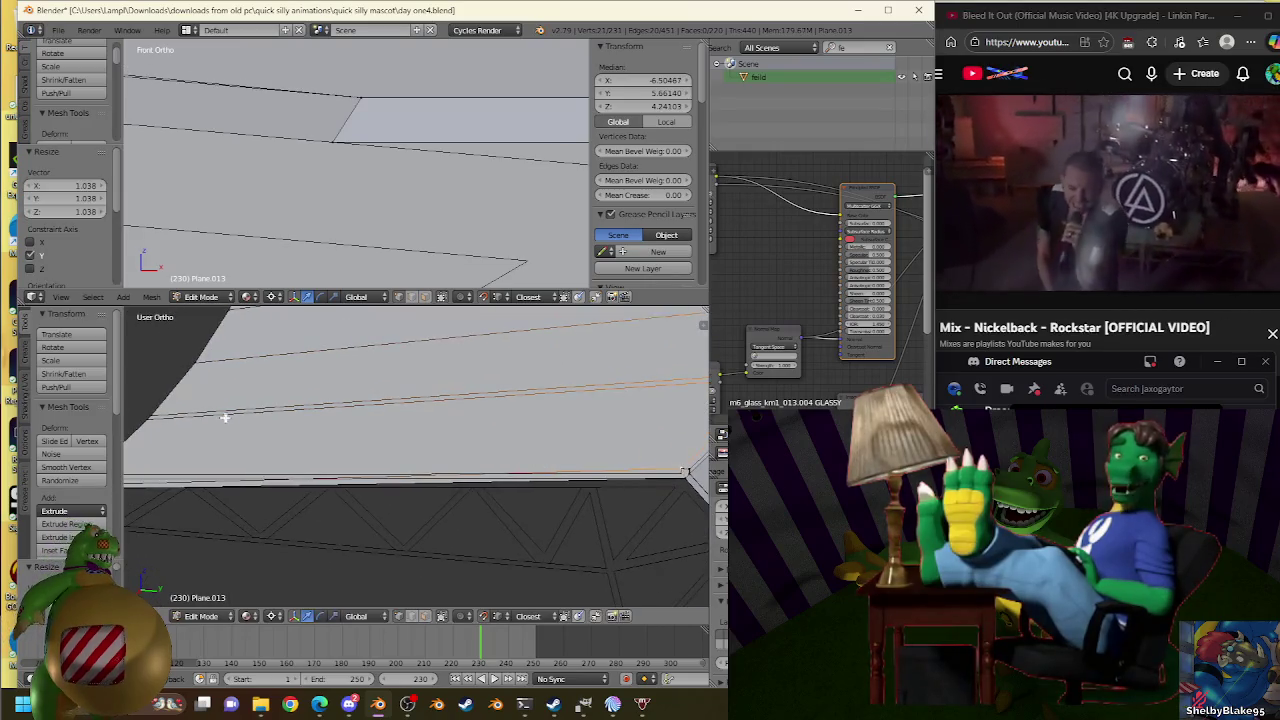
{"action": "middle_click_drag", "start_coordinate": [159, 393], "coordinate": [428, 491]}
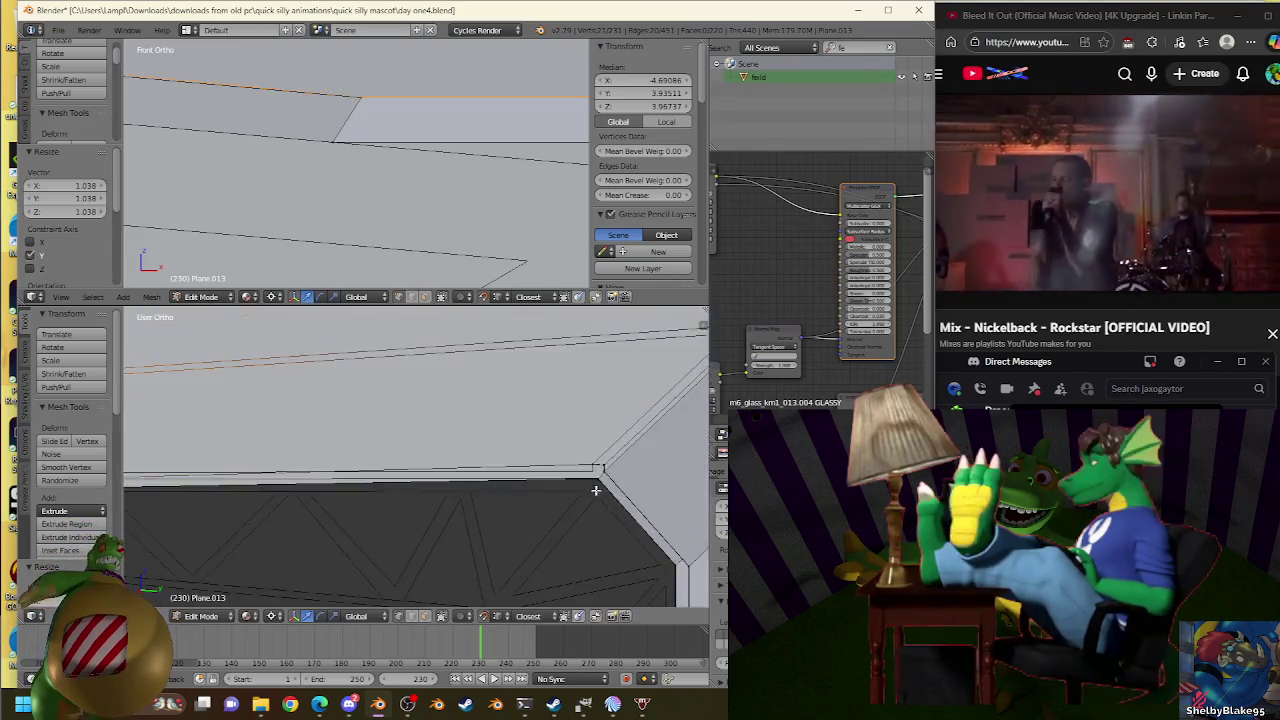
{"action": "key", "text": "s"}
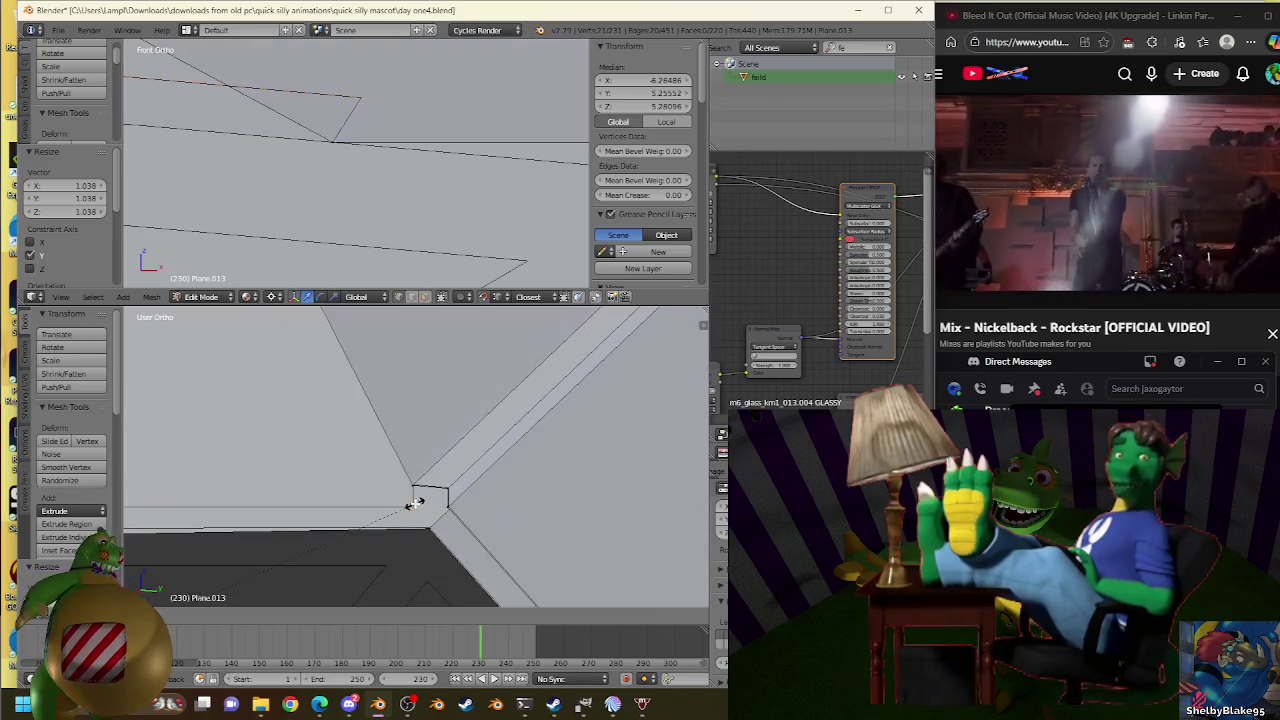
{"action": "left_click", "coordinate": [417, 503]}
{"action": "middle_click_drag", "start_coordinate": [420, 502], "coordinate": [266, 447]}
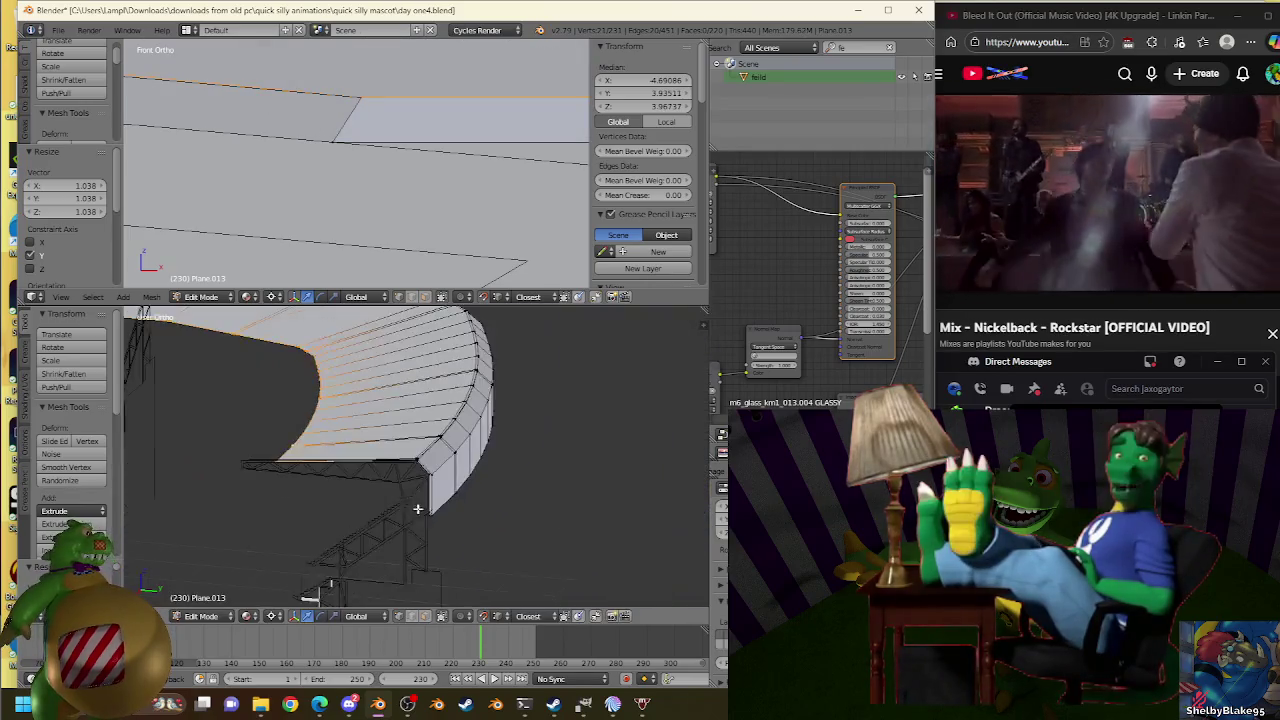
Select the roof rim edge near the truss end.
{"action": "scroll", "coordinate": [500, 512], "scroll_direction": "up", "scroll_amount": 4}
{"action": "mouse_move", "coordinate": [500, 534]}
{"action": "middle_mouse_down"}
{"action": "mouse_move", "coordinate": [540, 500]}
{"action": "mouse_move", "coordinate": [588, 508]}
{"action": "middle_mouse_up"}
{"action": "right_click", "coordinate": [591, 509]}
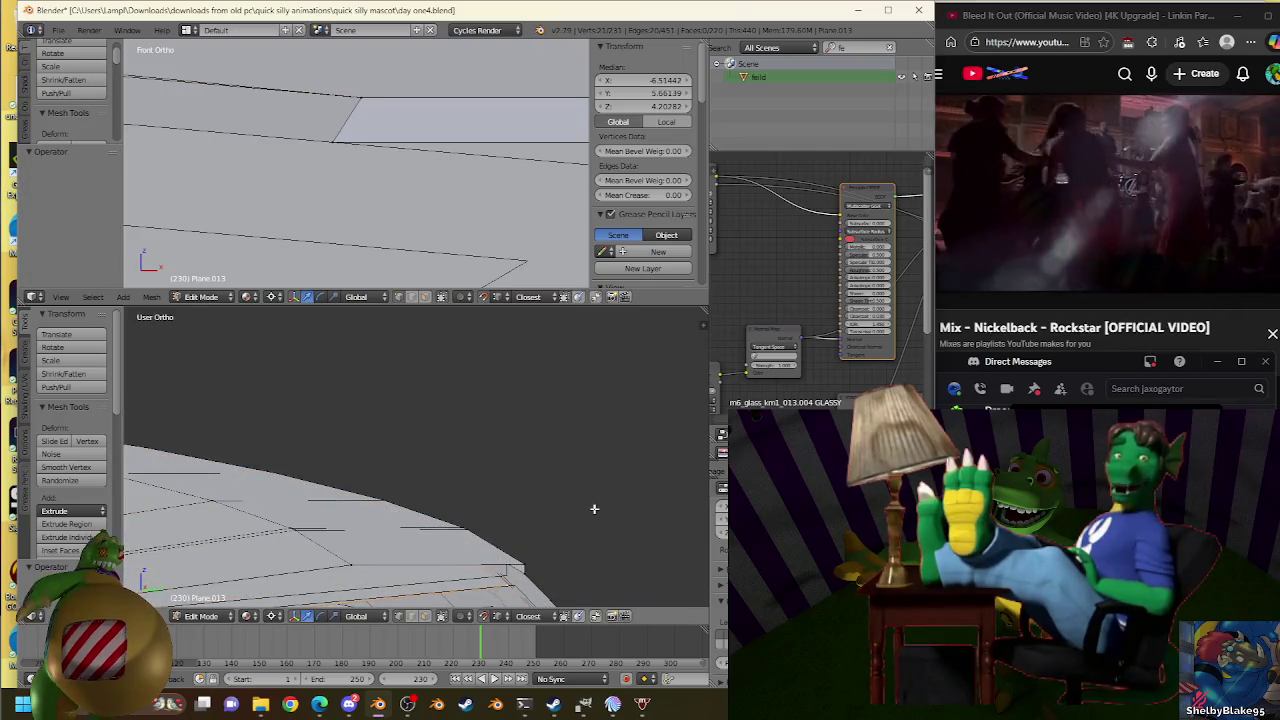
{"action": "right_click", "coordinate": [595, 509]}
{"action": "mouse_move", "coordinate": [567, 536]}
{"action": "middle_mouse_down"}
{"action": "mouse_move", "coordinate": [586, 466]}
{"action": "mouse_move", "coordinate": [557, 488]}
{"action": "middle_mouse_up"}
{"action": "right_click", "coordinate": [549, 487]}
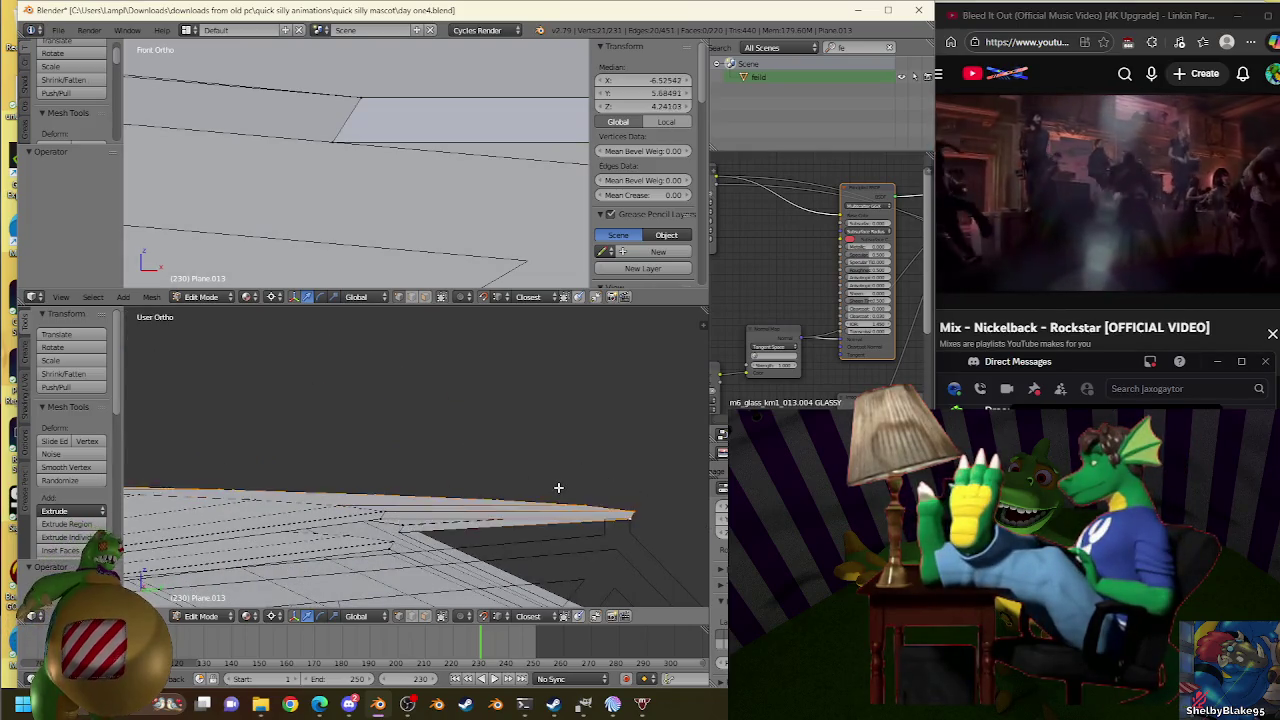
{"action": "right_click", "coordinate": [558, 488]}
{"action": "right_click", "coordinate": [559, 487]}
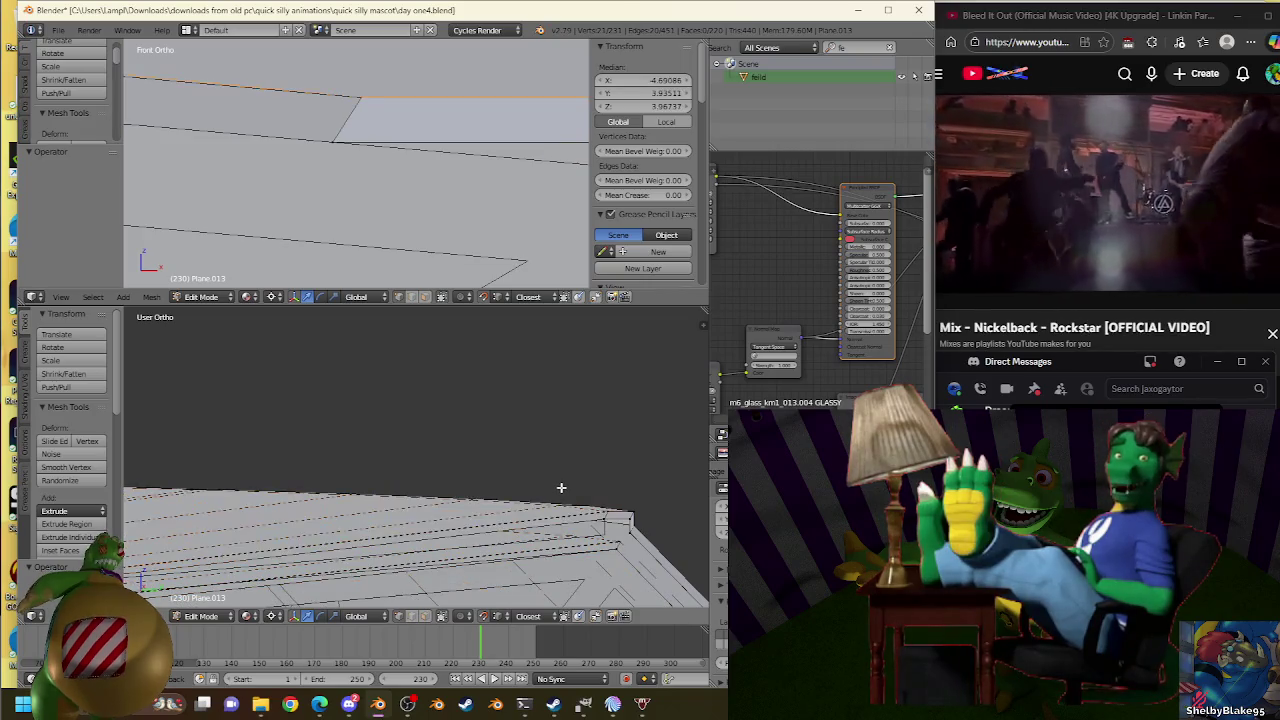
{"action": "mouse_move", "coordinate": [561, 487]}
{"action": "middle_mouse_down"}
{"action": "mouse_move", "coordinate": [483, 449]}
{"action": "mouse_move", "coordinate": [587, 503]}
{"action": "mouse_move", "coordinate": [392, 455]}
{"action": "mouse_move", "coordinate": [440, 485]}
{"action": "mouse_move", "coordinate": [352, 466]}
{"action": "middle_mouse_up"}
{"action": "scroll", "coordinate": [483, 449], "scroll_direction": "up", "scroll_amount": 3}
{"action": "scroll", "coordinate": [392, 455], "scroll_direction": "up", "scroll_amount": 2}
{"action": "scroll", "coordinate": [440, 485], "scroll_direction": "down", "scroll_amount": 2}
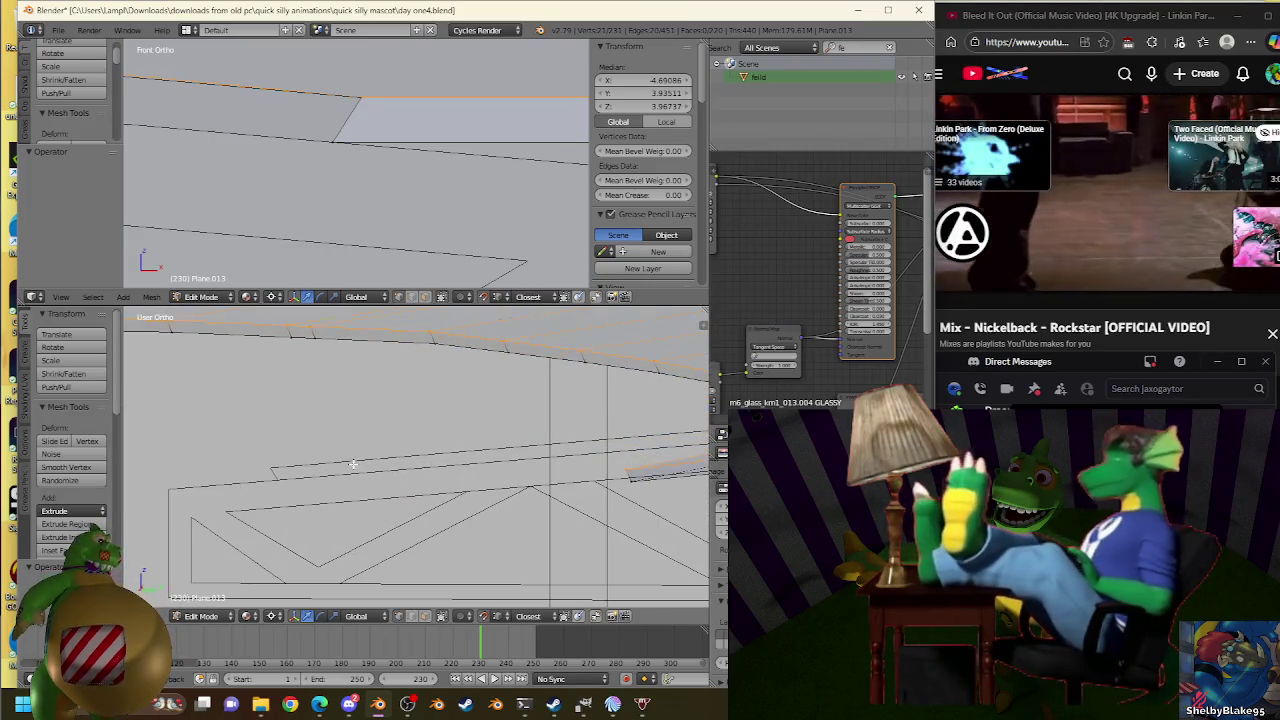
Scale the edge inward to 0.917 along Y to meet the truss, then add a loop cut across the roof.
{"action": "key", "text": "g"}
{"action": "left_click", "coordinate": [275, 437]}
{"action": "key", "text": "s"}
{"action": "left_click", "coordinate": [325, 464]}
{"action": "key", "text": "s"}
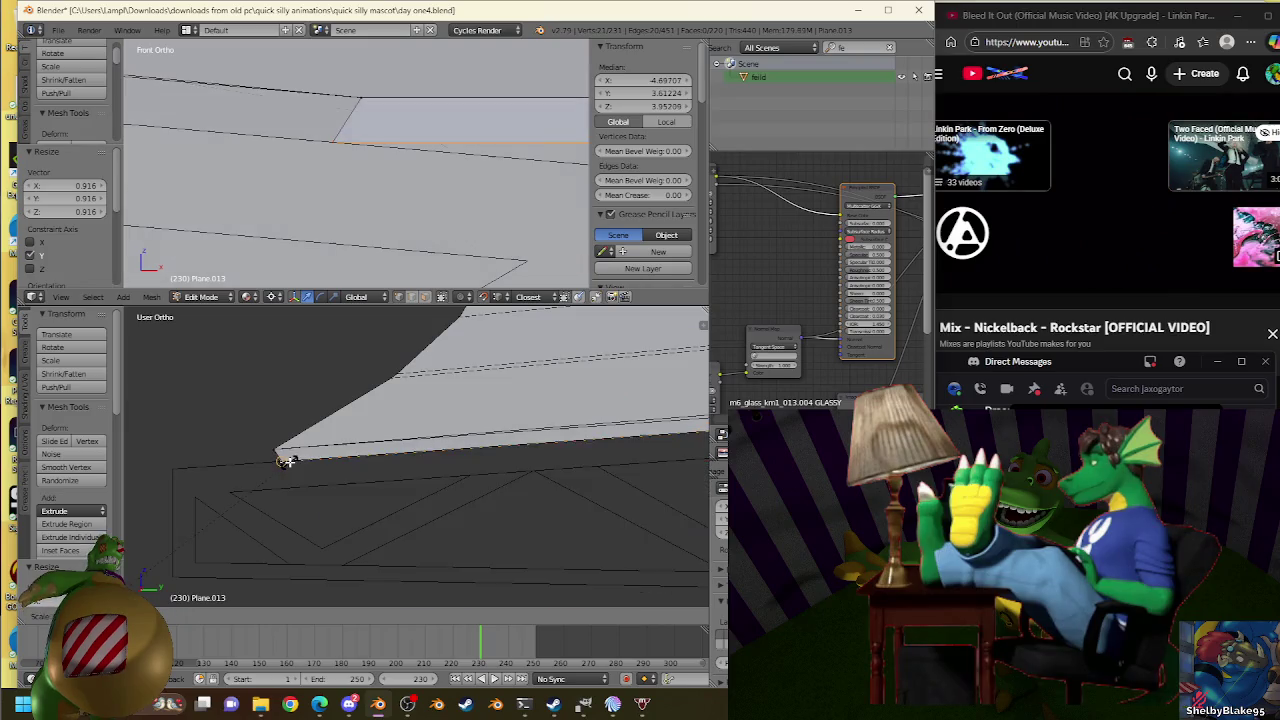
{"action": "left_click", "coordinate": [288, 461]}
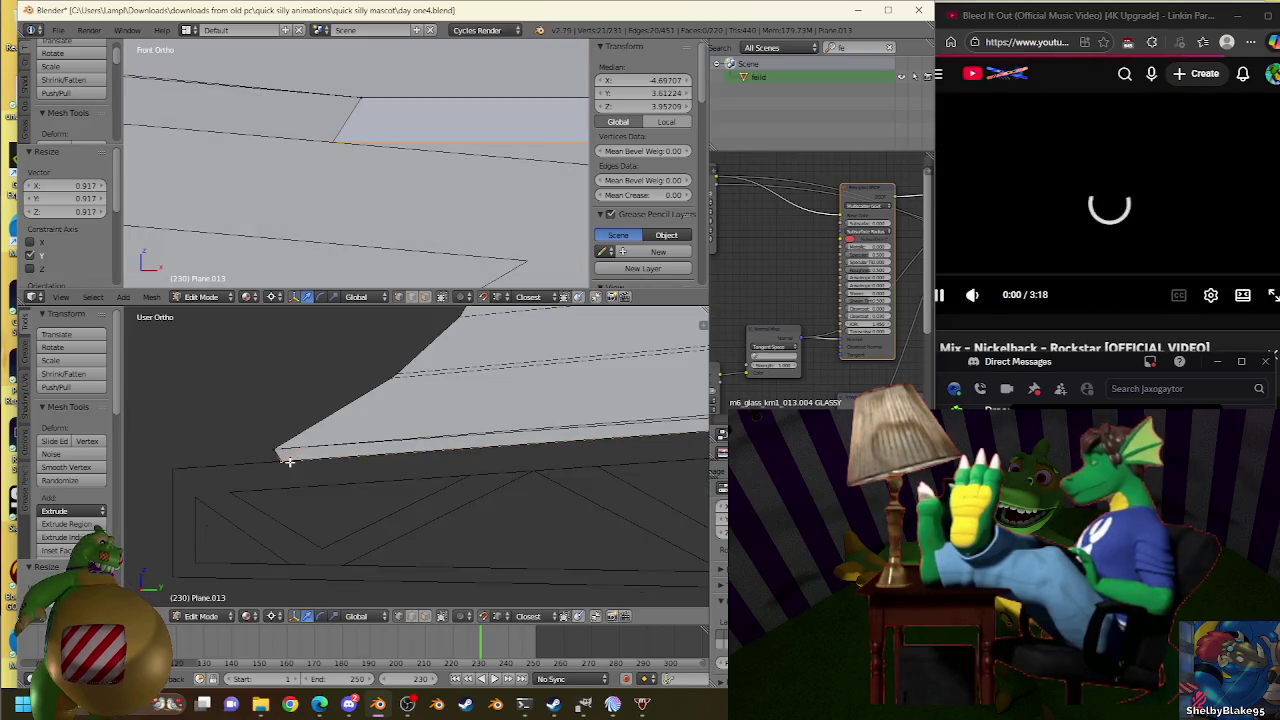
{"action": "mouse_move", "coordinate": [288, 462]}
{"action": "middle_mouse_down"}
{"action": "mouse_move", "coordinate": [294, 509]}
{"action": "mouse_move", "coordinate": [436, 512]}
{"action": "middle_mouse_up"}
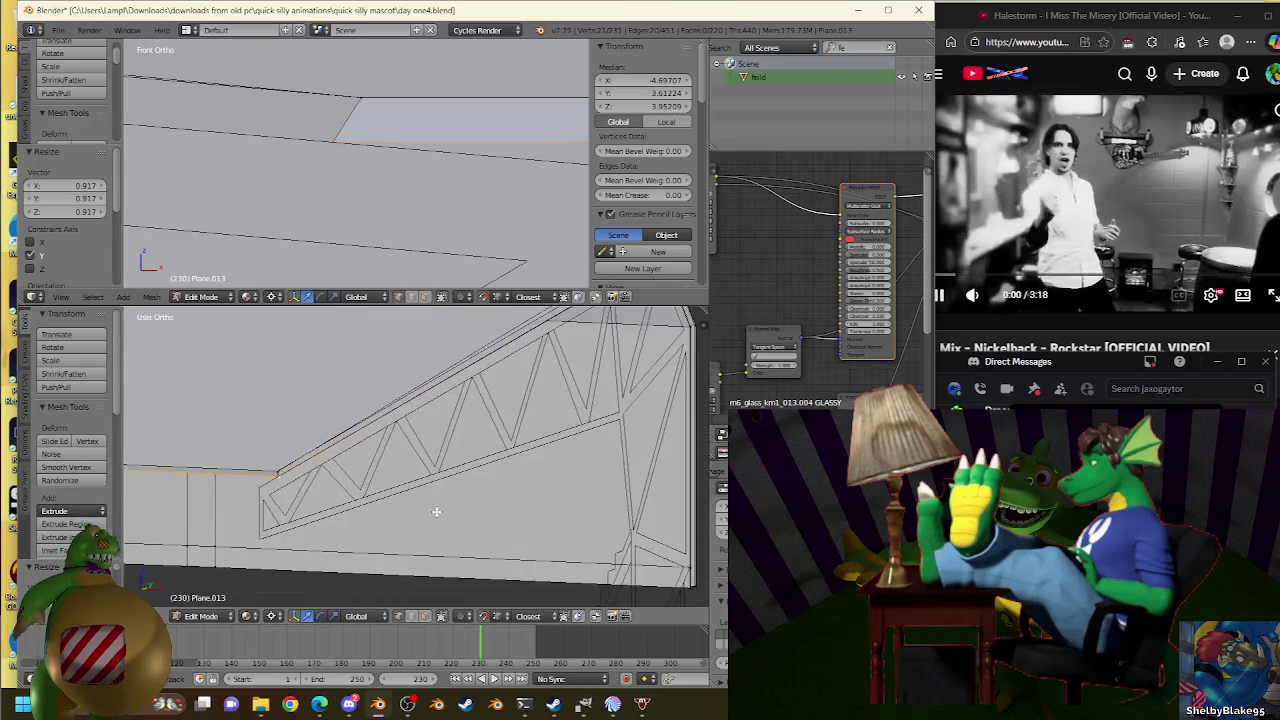
{"action": "scroll", "coordinate": [436, 512], "scroll_direction": "down", "scroll_amount": 3}
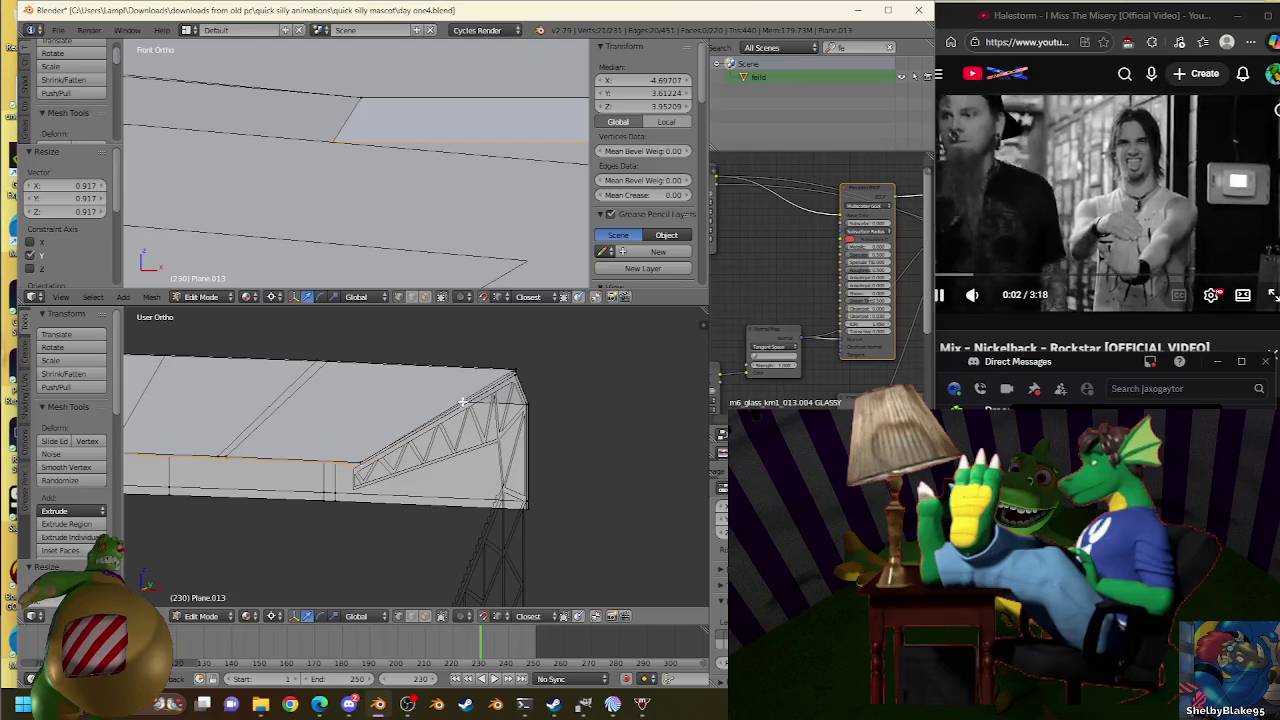
{"action": "key", "text": "ctrl+r"}
{"action": "left_click", "coordinate": [315, 373]}
Inspect the truss Plane.005 mesh, then return to editing the roof Plane.013.
{"action": "middle_click_drag", "start_coordinate": [315, 373], "coordinate": [395, 467]}
{"action": "scroll", "coordinate": [395, 467], "scroll_direction": "up", "scroll_amount": 2}
{"action": "scroll", "coordinate": [309, 491], "scroll_direction": "up", "scroll_amount": 2}
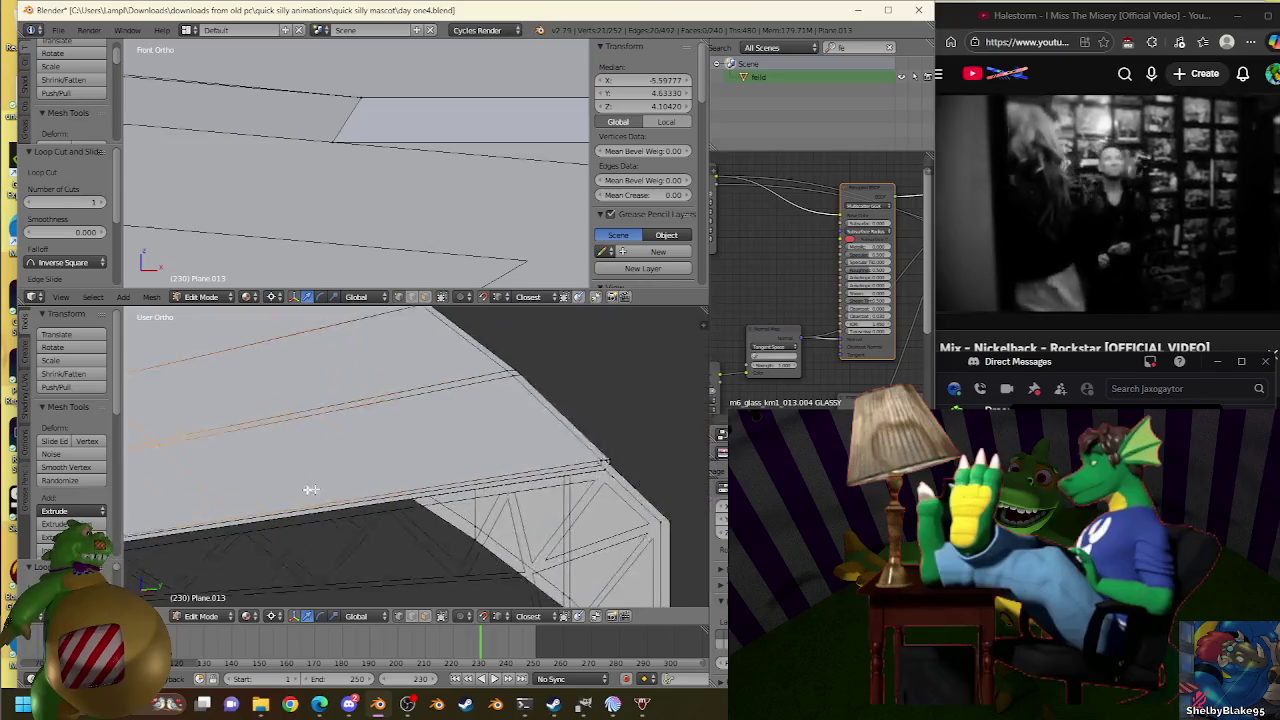
{"action": "scroll", "coordinate": [357, 489], "scroll_direction": "up", "scroll_amount": 2}
{"action": "key", "text": "Tab"}
{"action": "right_click", "coordinate": [578, 485]}
{"action": "key", "text": "Tab"}
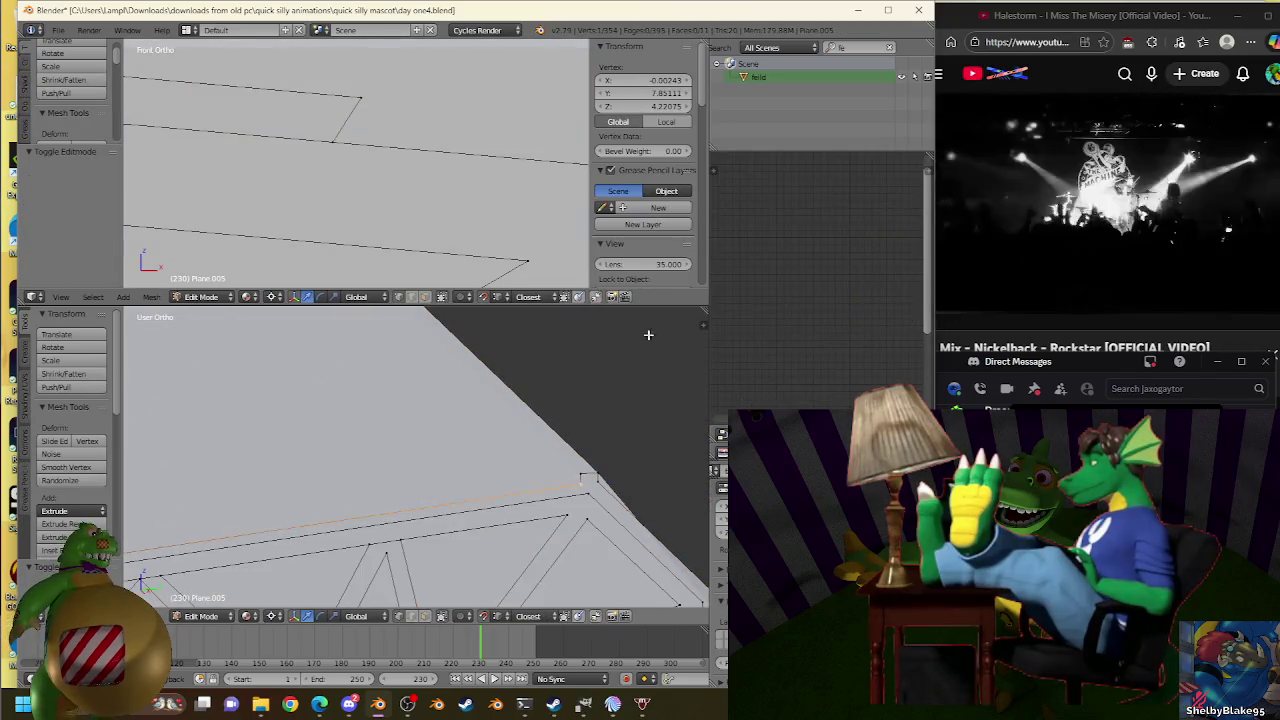
{"action": "key", "text": "Tab"}
{"action": "right_click", "coordinate": [417, 452]}
{"action": "key", "text": "Tab"}
{"action": "mouse_move", "coordinate": [330, 469]}
{"action": "middle_mouse_down"}
{"action": "mouse_move", "coordinate": [271, 486]}
{"action": "mouse_move", "coordinate": [234, 463]}
{"action": "mouse_move", "coordinate": [563, 529]}
{"action": "mouse_move", "coordinate": [600, 494]}
{"action": "middle_mouse_up"}
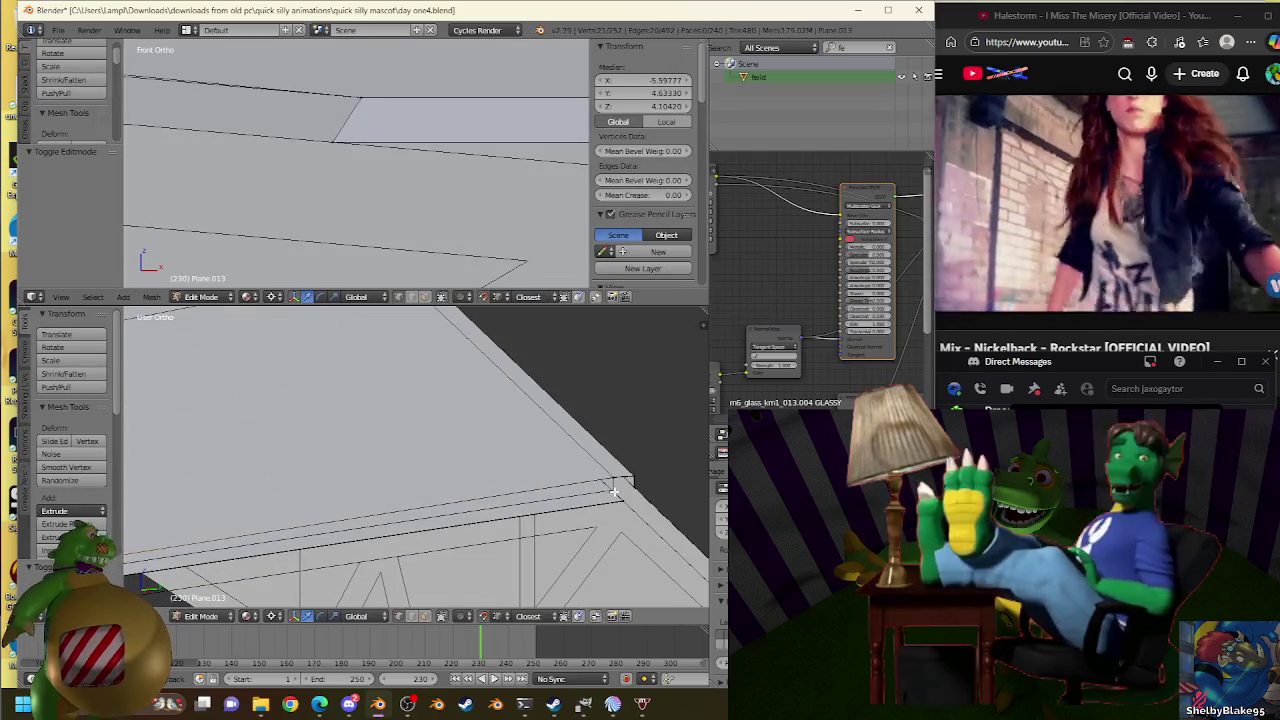
Adjust the roof edge with undo and redo, then rescale it to about 1.032.
{"action": "key", "text": "g"}
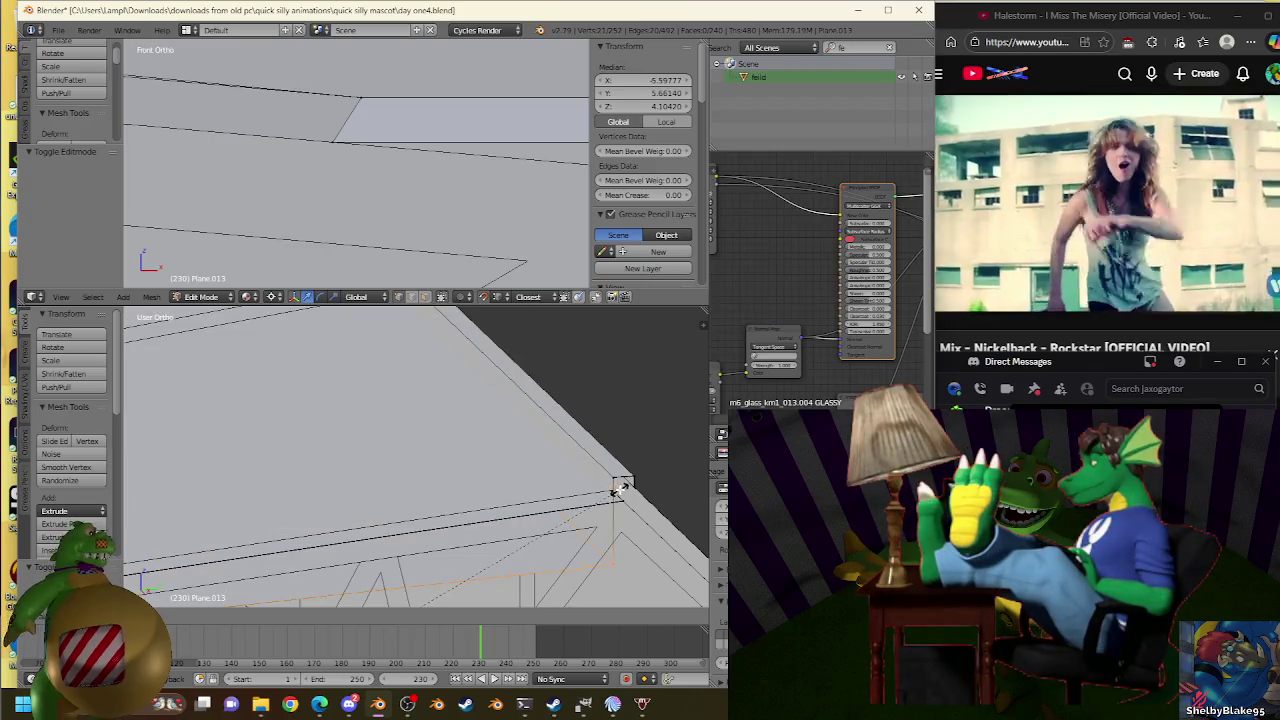
{"action": "left_click", "coordinate": [621, 489]}
{"action": "key", "text": "ctrl+z"}
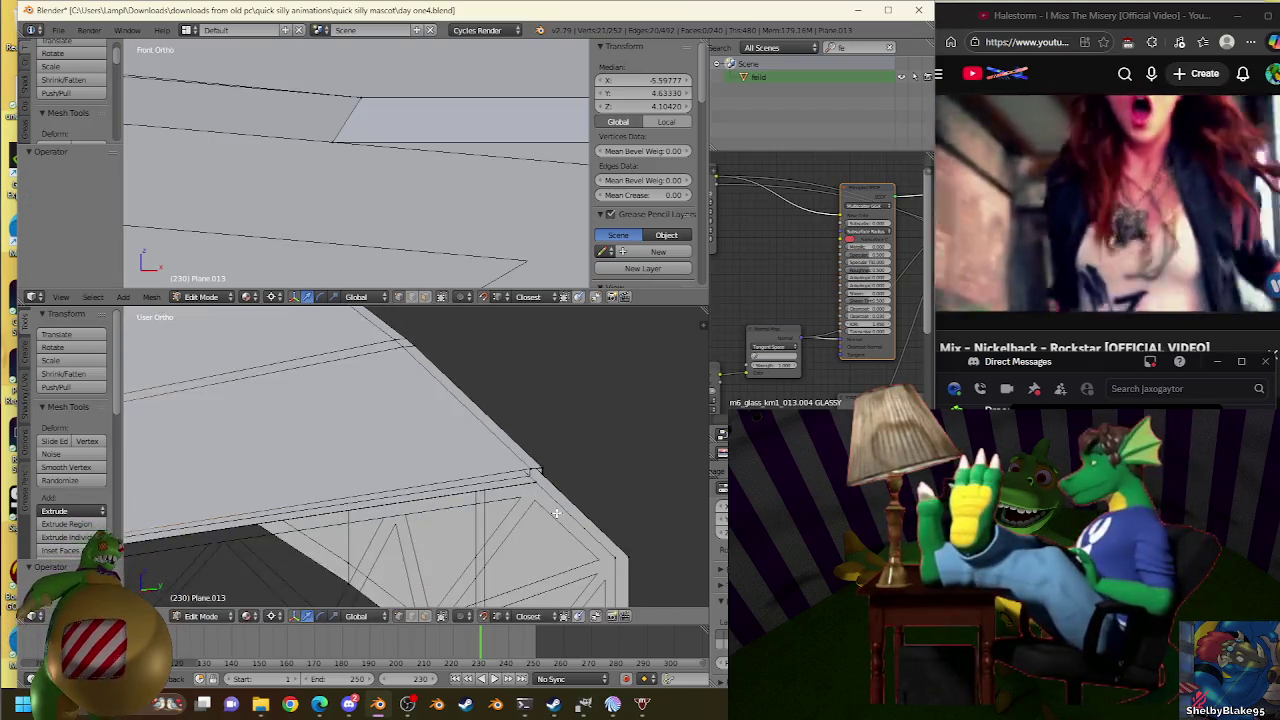
{"action": "middle_click_drag", "start_coordinate": [600, 495], "coordinate": [514, 511]}
{"action": "scroll", "coordinate": [514, 511], "scroll_direction": "up", "scroll_amount": 3}
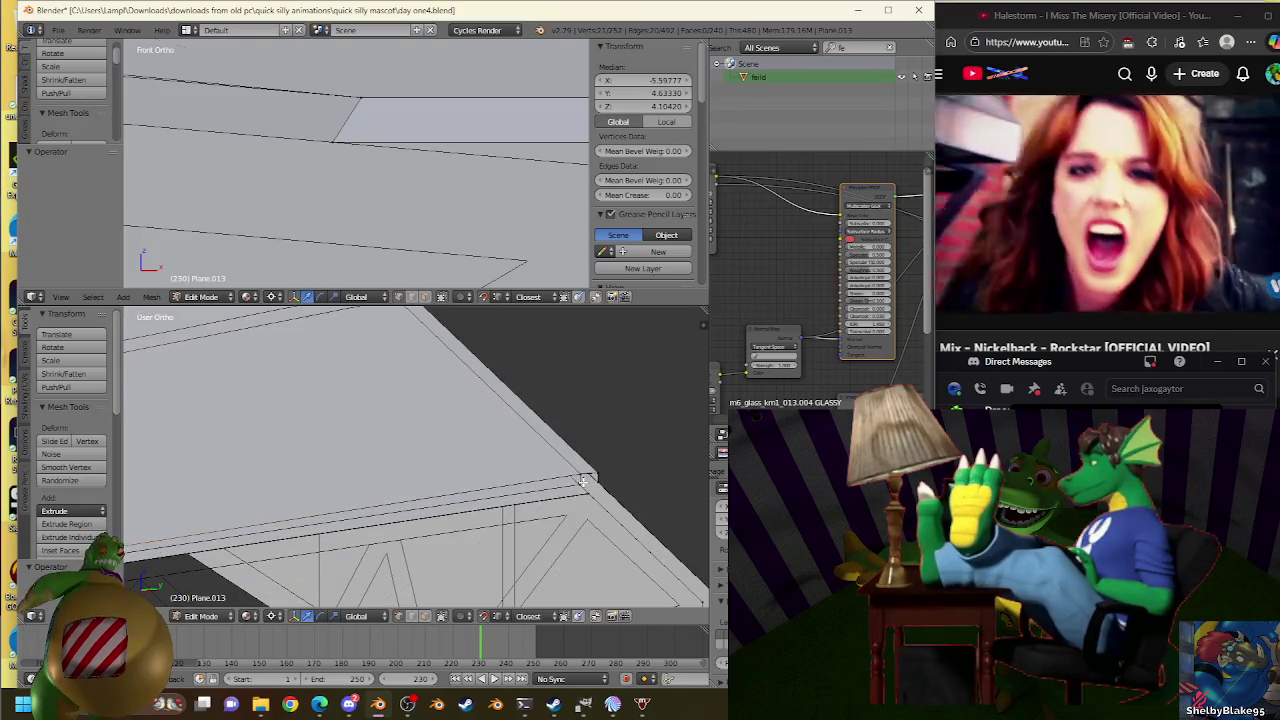
{"action": "key", "text": "ctrl+shift+z"}
{"action": "middle_click_drag", "start_coordinate": [563, 480], "coordinate": [470, 470]}
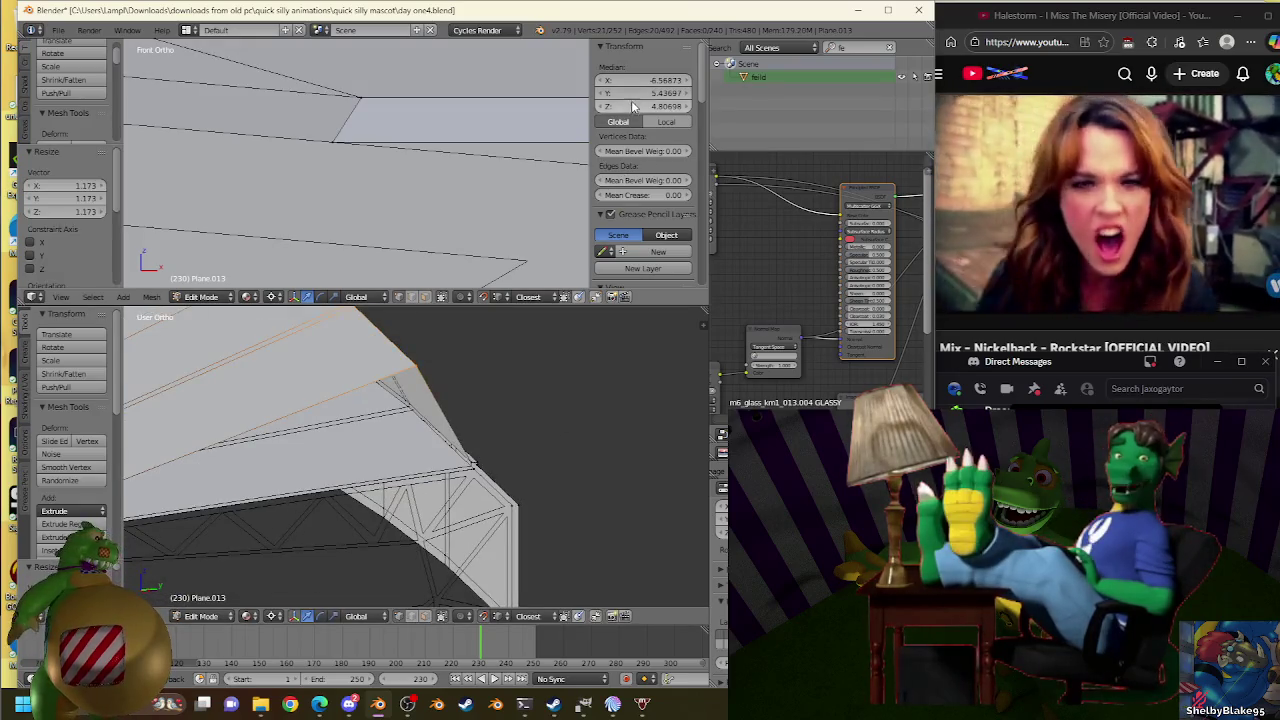
{"action": "middle_click_drag", "start_coordinate": [523, 434], "coordinate": [614, 491]}
{"action": "key", "text": "s"}
{"action": "left_click", "coordinate": [646, 416]}
Fine-tune the edge scale to 1.007 then 1.002 and nudge the vertex slightly down.
{"action": "key", "text": "g"}
{"action": "key", "text": "z"}
{"action": "key", "text": "s"}
{"action": "left_click", "coordinate": [610, 490]}
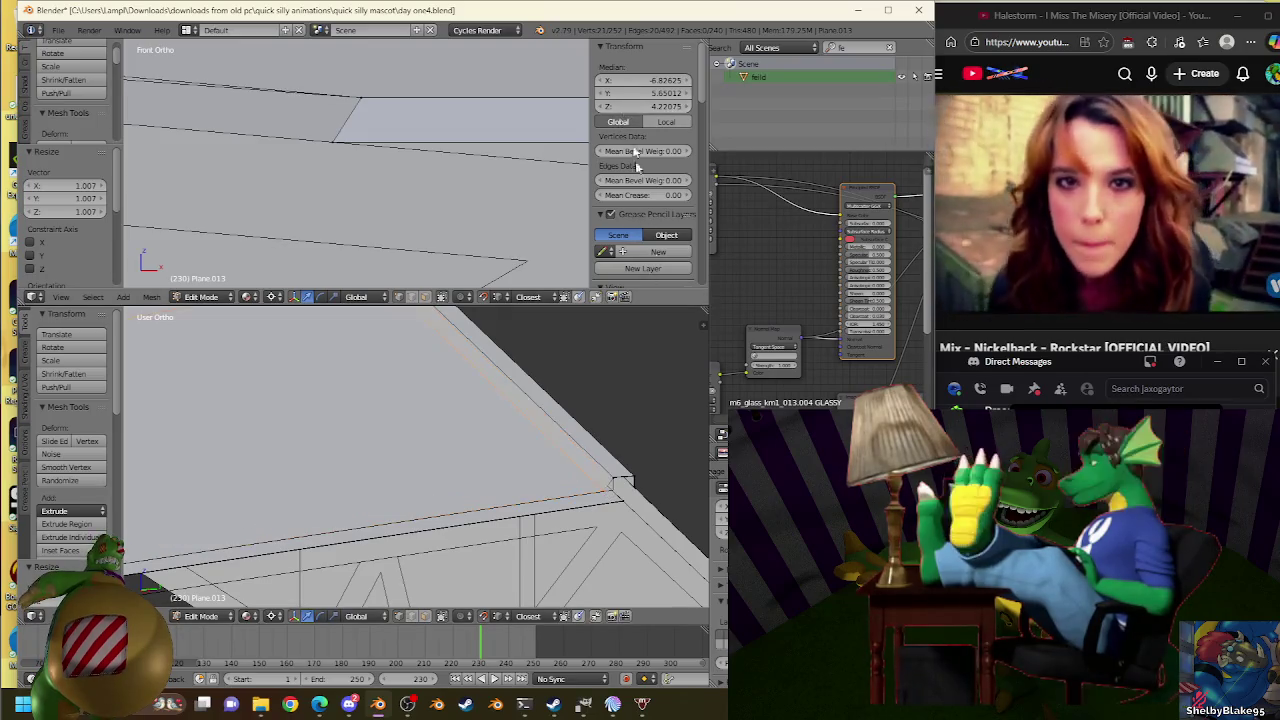
{"action": "key", "text": "s"}
{"action": "left_click", "coordinate": [610, 490]}
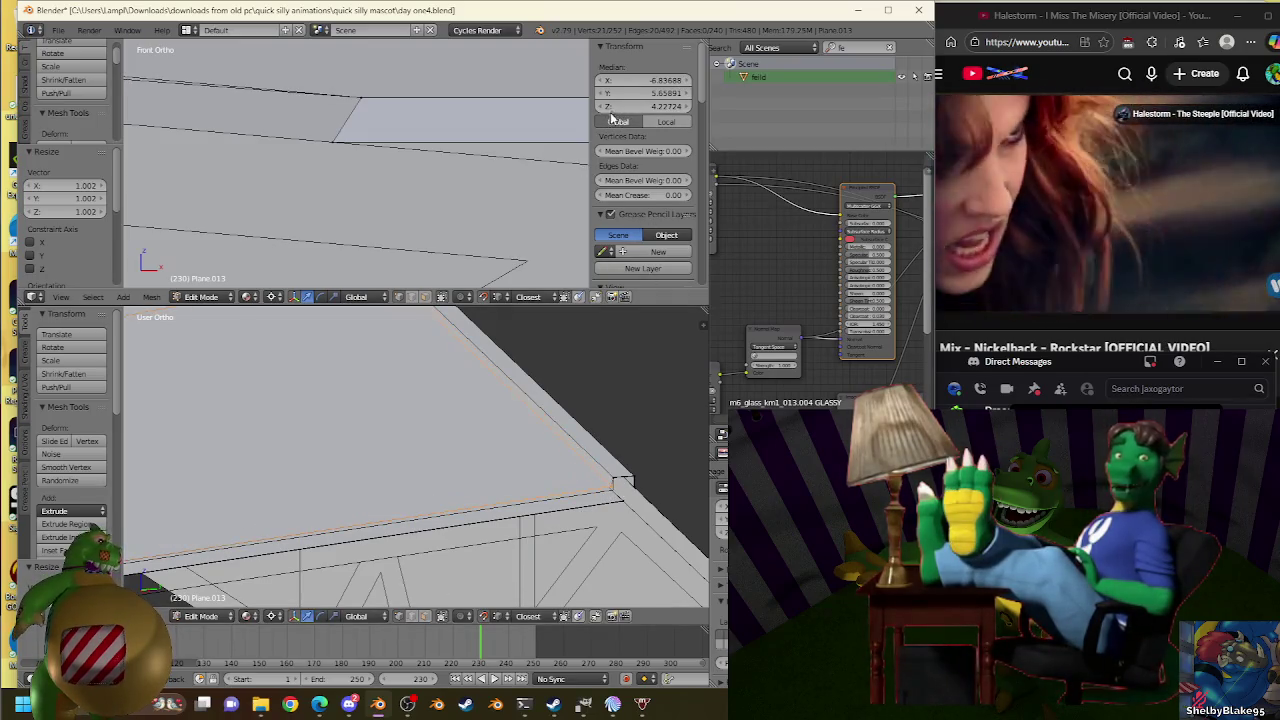
{"action": "mouse_move", "coordinate": [617, 487]}
{"action": "left_mouse_down"}
{"action": "mouse_move", "coordinate": [653, 457]}
{"action": "mouse_move", "coordinate": [622, 484]}
{"action": "left_mouse_up"}
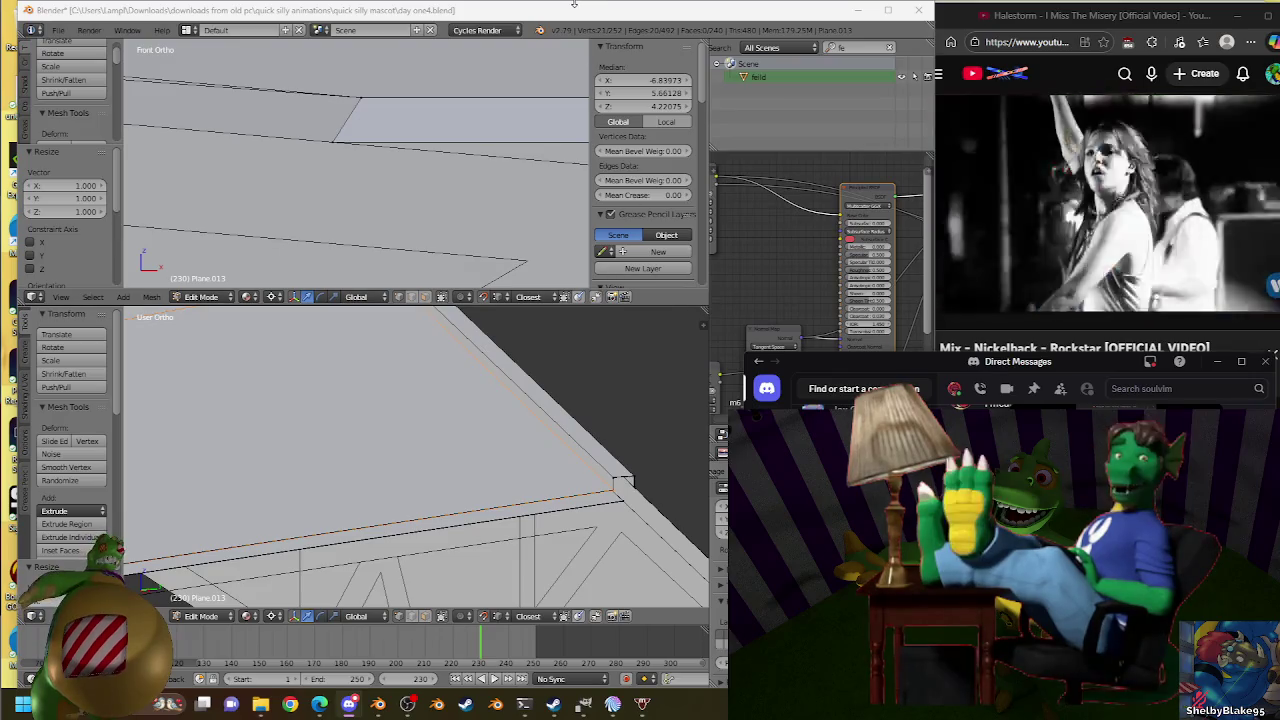
Make several small moves of the roof vertex and centre the view on it.
{"action": "left_click", "coordinate": [587, 14]}
{"action": "mouse_move", "coordinate": [665, 480]}
{"action": "middle_mouse_down"}
{"action": "mouse_move", "coordinate": [352, 479]}
{"action": "mouse_move", "coordinate": [599, 489]}
{"action": "middle_mouse_up"}
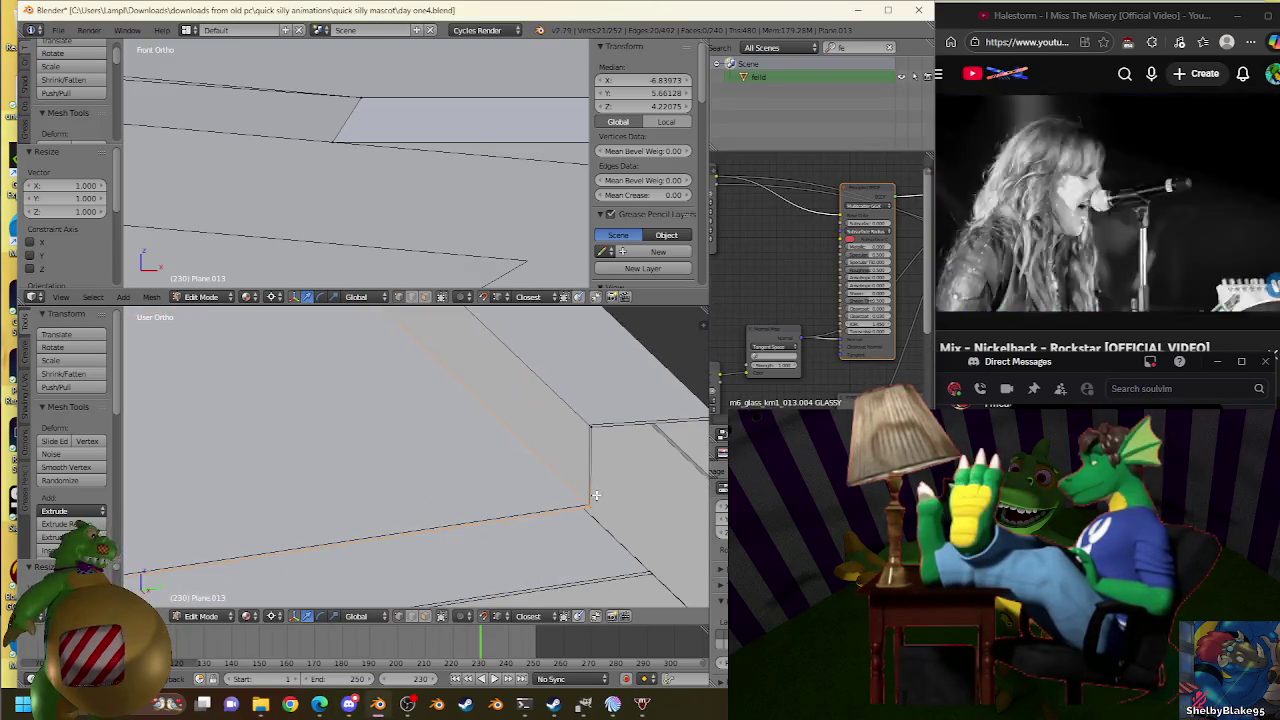
{"action": "key", "text": "g"}
{"action": "left_click", "coordinate": [585, 503]}
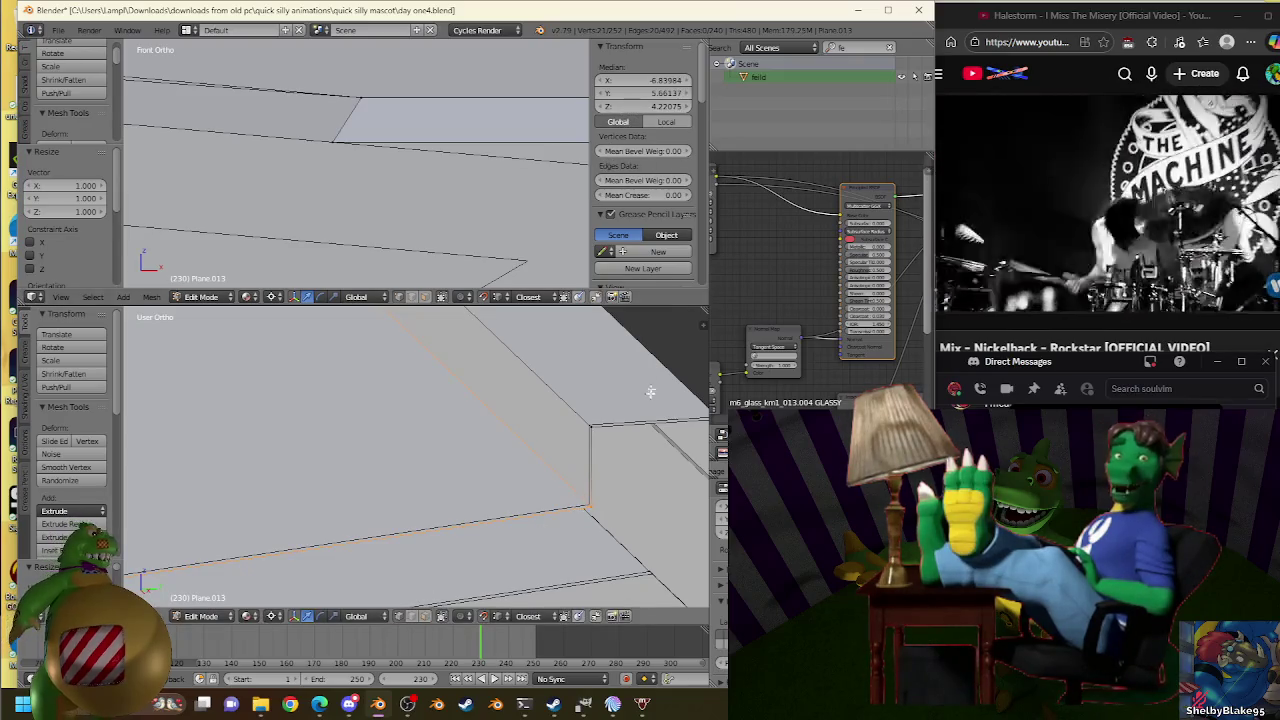
{"action": "key", "text": "g"}
{"action": "left_click", "coordinate": [583, 491]}
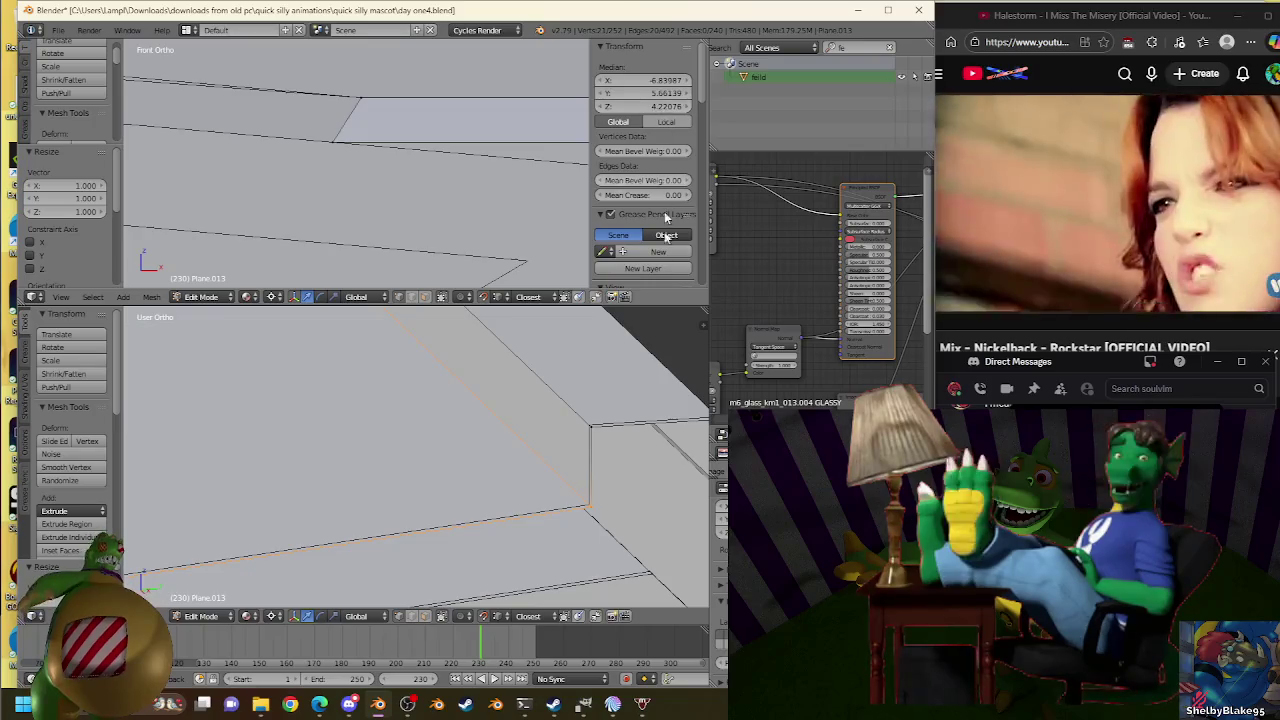
{"action": "key", "text": "g"}
{"action": "left_click", "coordinate": [580, 508]}
{"action": "key", "text": "KP_Decimal"}
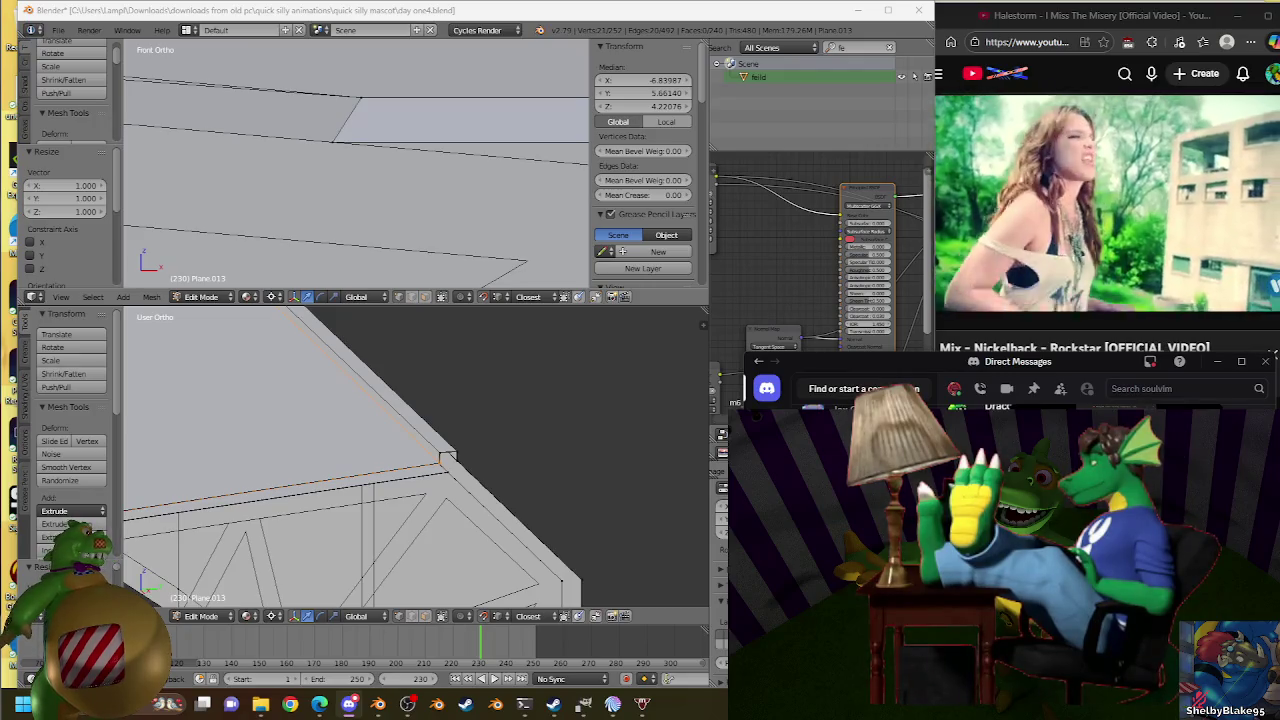
Select the roof-corner vertex, check it in front view, and return to Object Mode.
{"action": "mouse_move", "coordinate": [447, 459]}
{"action": "middle_mouse_down"}
{"action": "mouse_move", "coordinate": [486, 495]}
{"action": "mouse_move", "coordinate": [414, 571]}
{"action": "middle_mouse_up"}
{"action": "scroll", "coordinate": [414, 571], "scroll_direction": "up", "scroll_amount": 5}
{"action": "mouse_move", "coordinate": [357, 503]}
{"action": "middle_mouse_down"}
{"action": "mouse_move", "coordinate": [234, 519]}
{"action": "mouse_move", "coordinate": [457, 471]}
{"action": "mouse_move", "coordinate": [286, 466]}
{"action": "middle_mouse_up"}
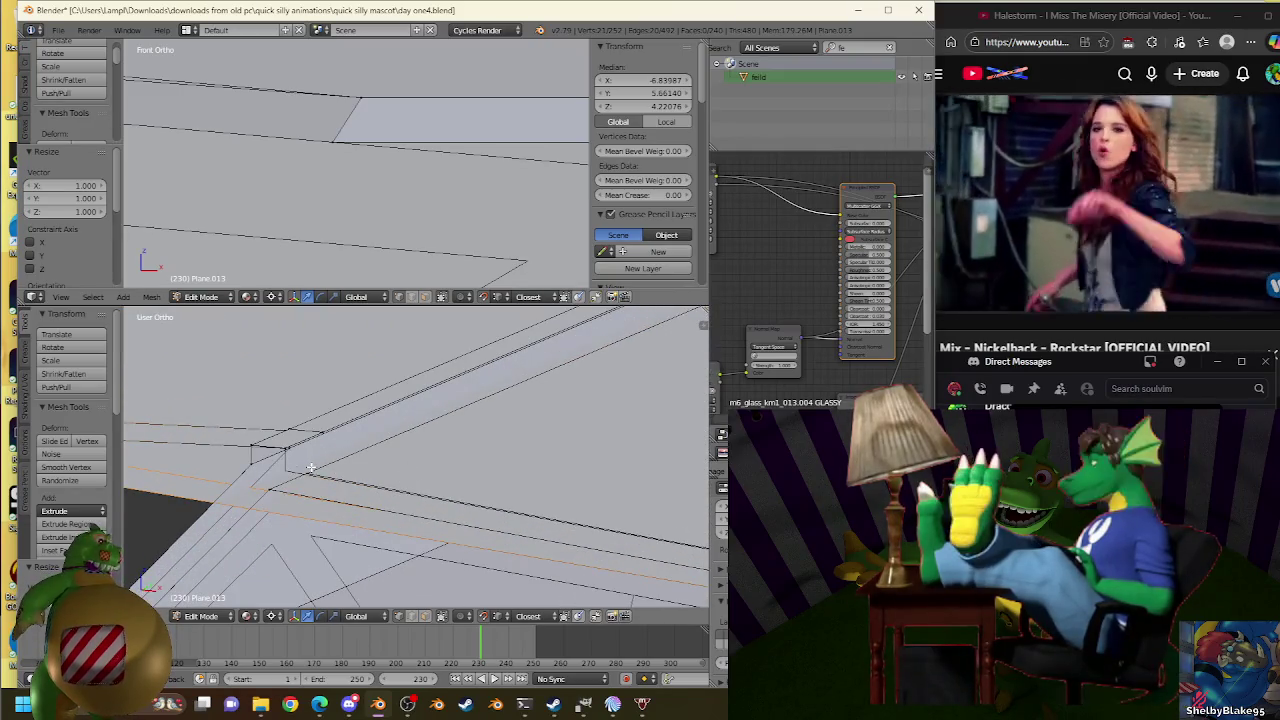
{"action": "right_click", "coordinate": [311, 467]}
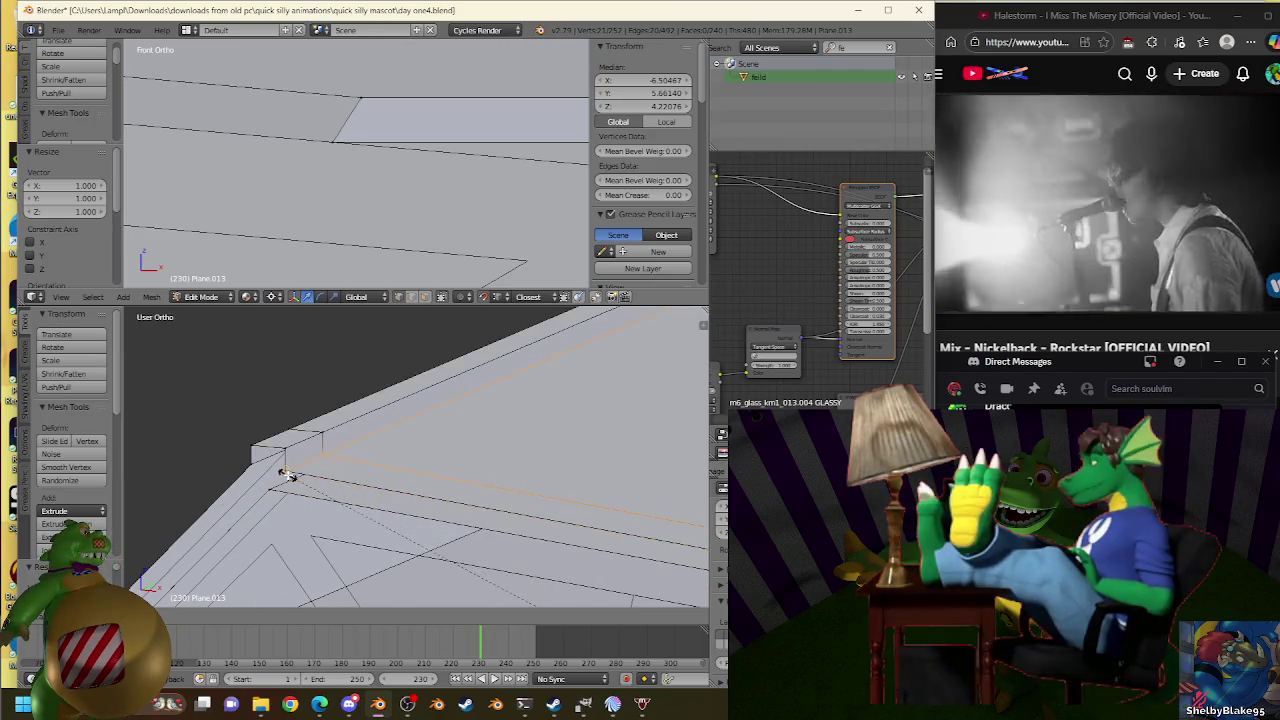
{"action": "scroll", "coordinate": [288, 474], "scroll_direction": "down", "scroll_amount": 2}
{"action": "scroll", "coordinate": [292, 474], "scroll_direction": "down", "scroll_amount": 2}
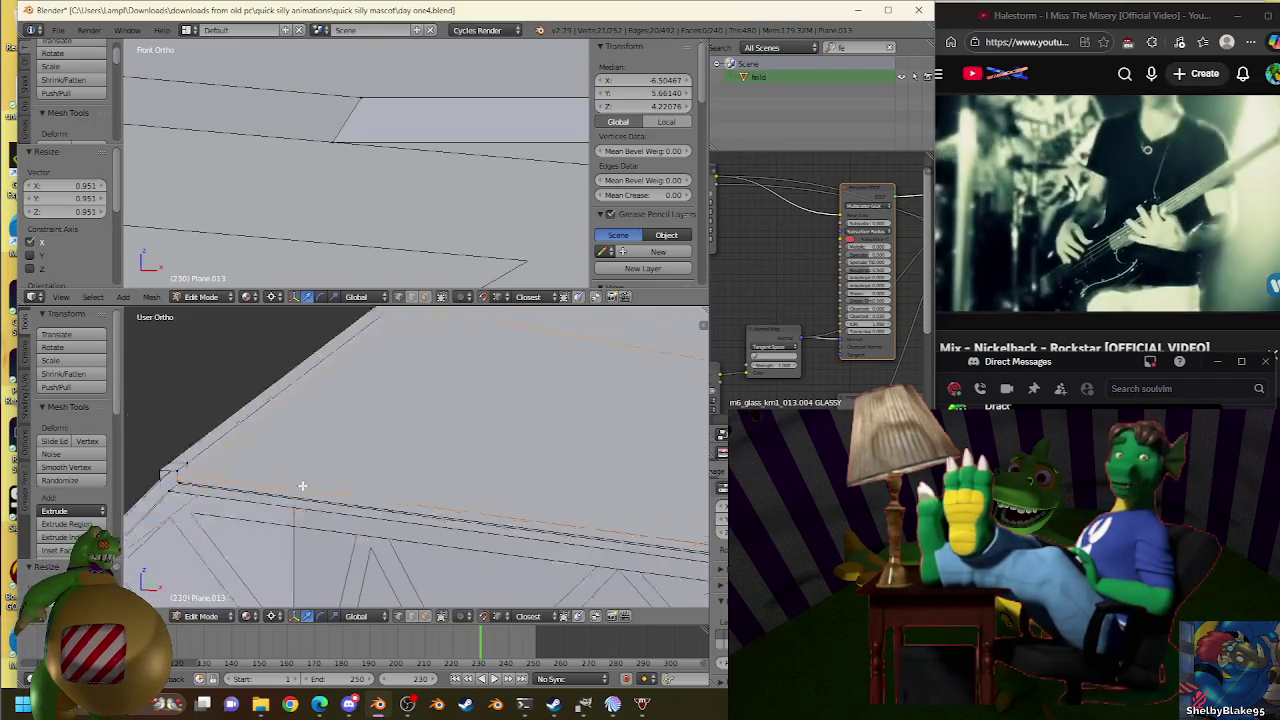
{"action": "scroll", "coordinate": [298, 475], "scroll_direction": "down", "scroll_amount": 2}
{"action": "key", "text": "KP_1"}
{"action": "scroll", "coordinate": [310, 478], "scroll_direction": "up", "scroll_amount": 3}
{"action": "scroll", "coordinate": [320, 488], "scroll_direction": "up", "scroll_amount": 1}
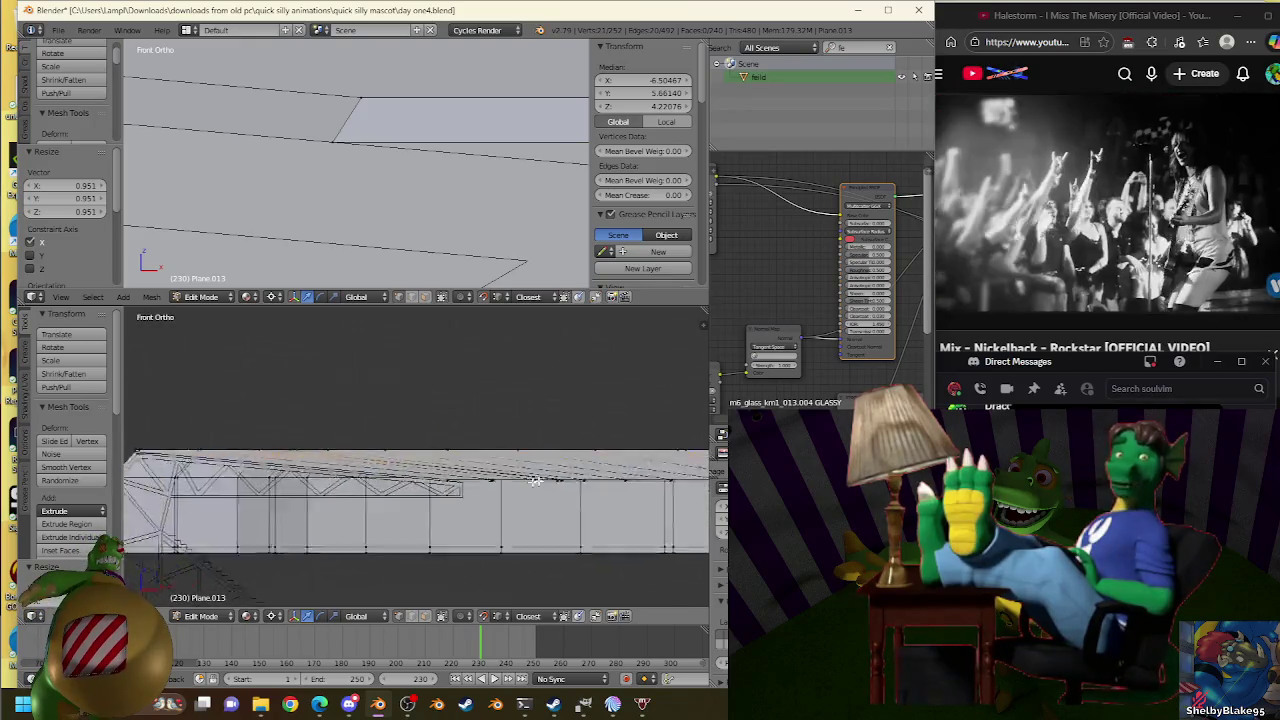
{"action": "scroll", "coordinate": [335, 498], "scroll_direction": "up", "scroll_amount": 2}
{"action": "scroll", "coordinate": [345, 507], "scroll_direction": "up", "scroll_amount": 2}
{"action": "scroll", "coordinate": [345, 507], "scroll_direction": "up", "scroll_amount": 2}
{"action": "scroll", "coordinate": [614, 451], "scroll_direction": "up", "scroll_amount": 2}
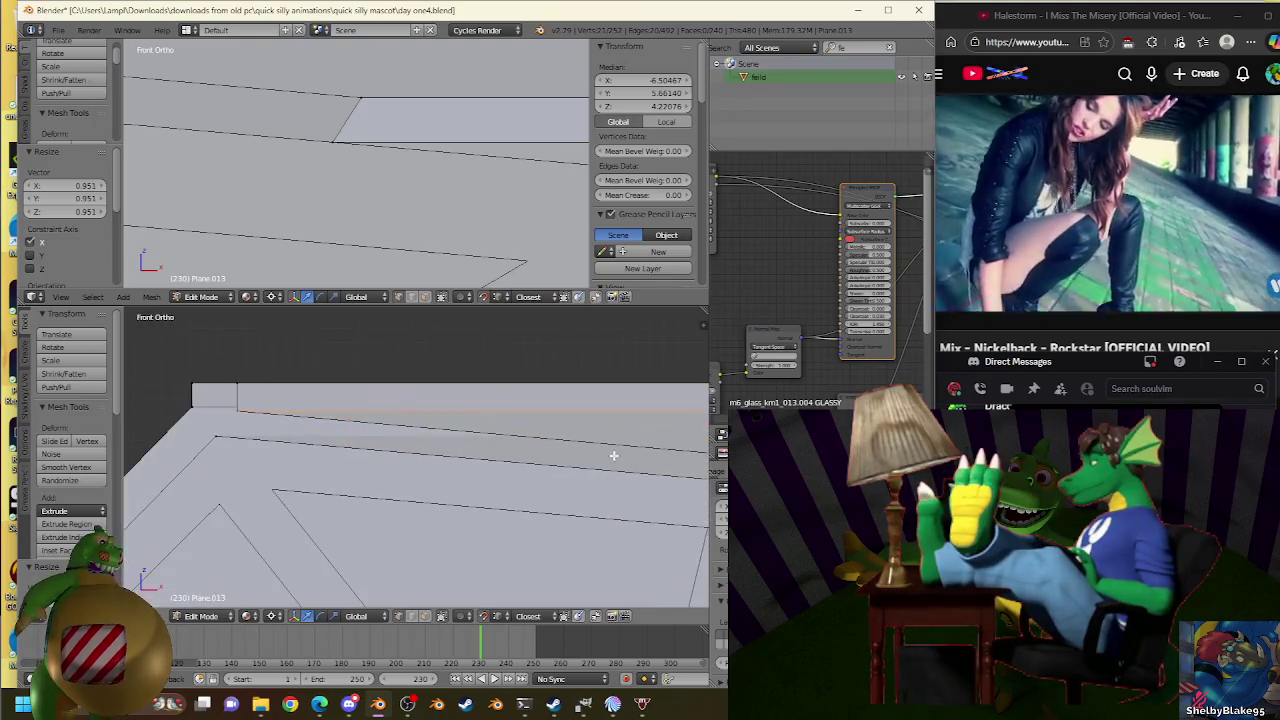
{"action": "key", "text": "Tab"}
{"action": "scroll", "coordinate": [585, 490], "scroll_direction": "down", "scroll_amount": 3}
{"action": "scroll", "coordinate": [585, 490], "scroll_direction": "up", "scroll_amount": 2}
{"action": "scroll", "coordinate": [571, 437], "scroll_direction": "down", "scroll_amount": 2}
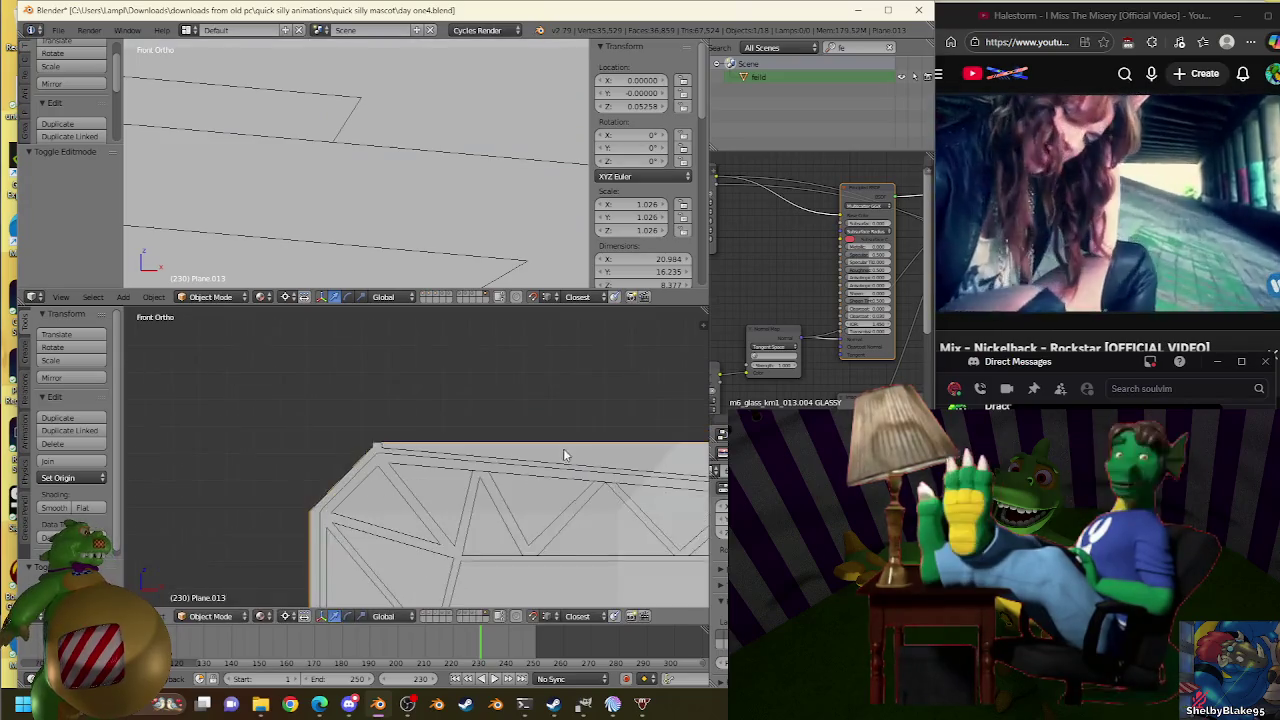
Briefly re-enter the roof mesh to check its edge, then return to Object Mode.
{"action": "key", "text": "Tab"}
{"action": "middle_click_drag", "start_coordinate": [563, 451], "coordinate": [543, 474]}
{"action": "mouse_move", "coordinate": [573, 425]}
{"action": "middle_mouse_down"}
{"action": "mouse_move", "coordinate": [520, 434]}
{"action": "mouse_move", "coordinate": [522, 447]}
{"action": "middle_mouse_up"}
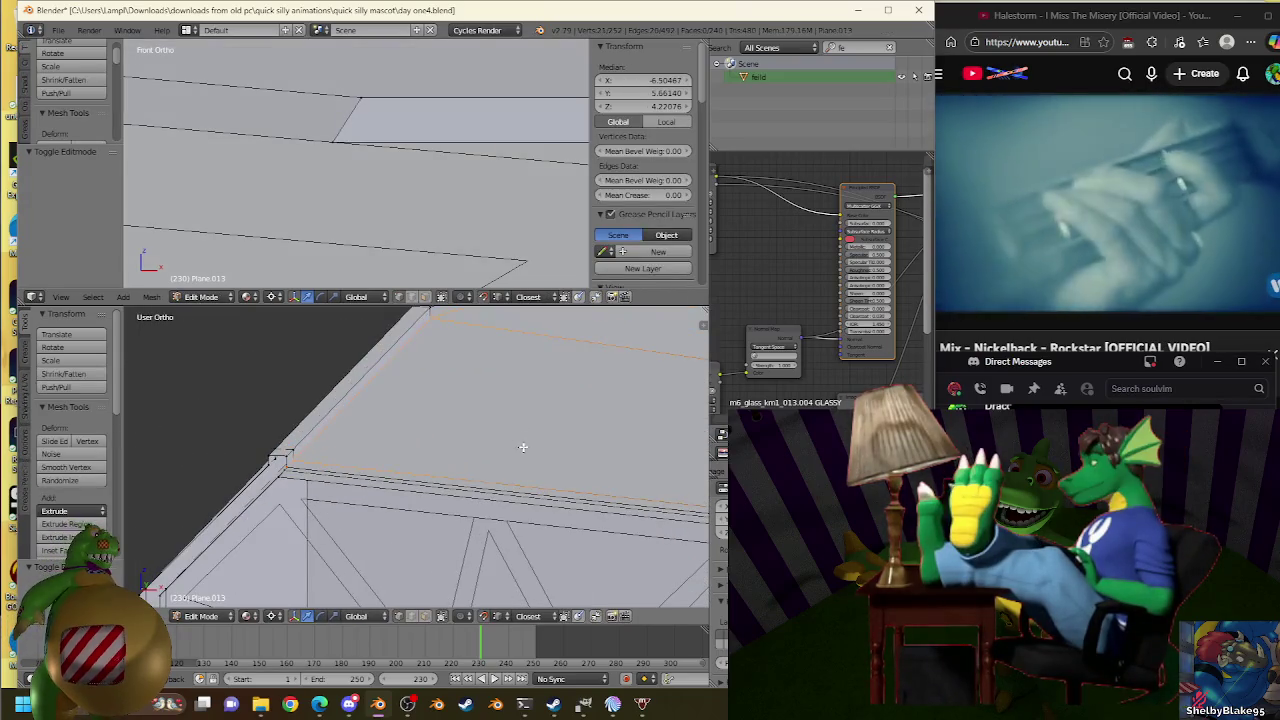
{"action": "key", "text": "Tab"}
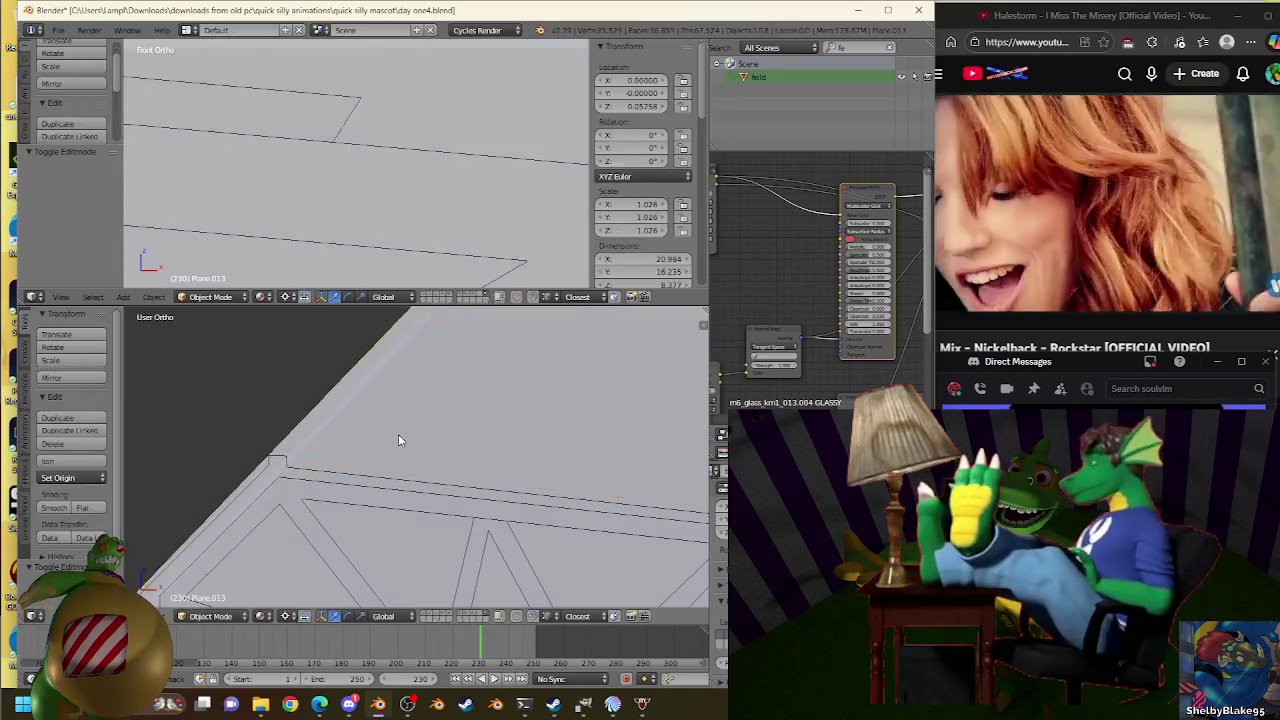
{"action": "scroll", "coordinate": [398, 434], "scroll_direction": "down", "scroll_amount": 2}
{"action": "mouse_move", "coordinate": [398, 434]}
{"action": "middle_mouse_down"}
{"action": "mouse_move", "coordinate": [438, 447]}
{"action": "mouse_move", "coordinate": [366, 443]}
{"action": "mouse_move", "coordinate": [483, 500]}
{"action": "mouse_move", "coordinate": [517, 429]}
{"action": "middle_mouse_up"}
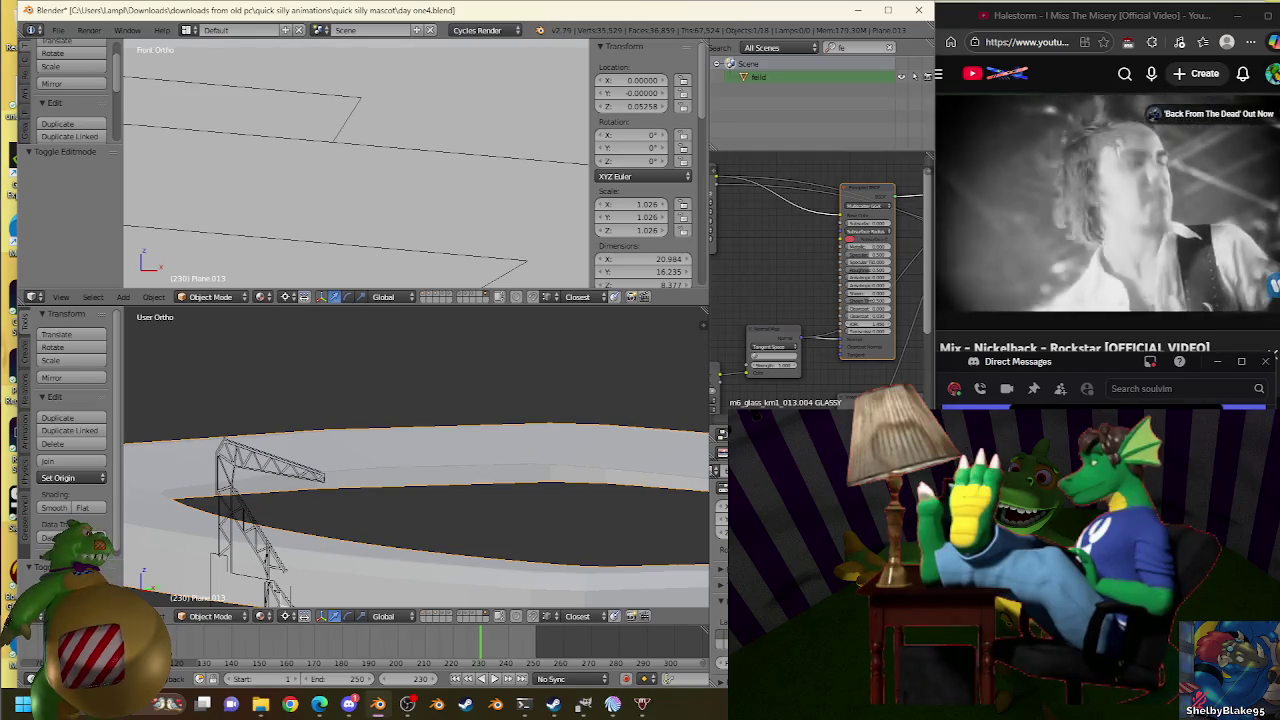
Clear the outliner filter and rename Plane.013 to 'top roof'.
{"action": "left_click", "coordinate": [889, 47]}
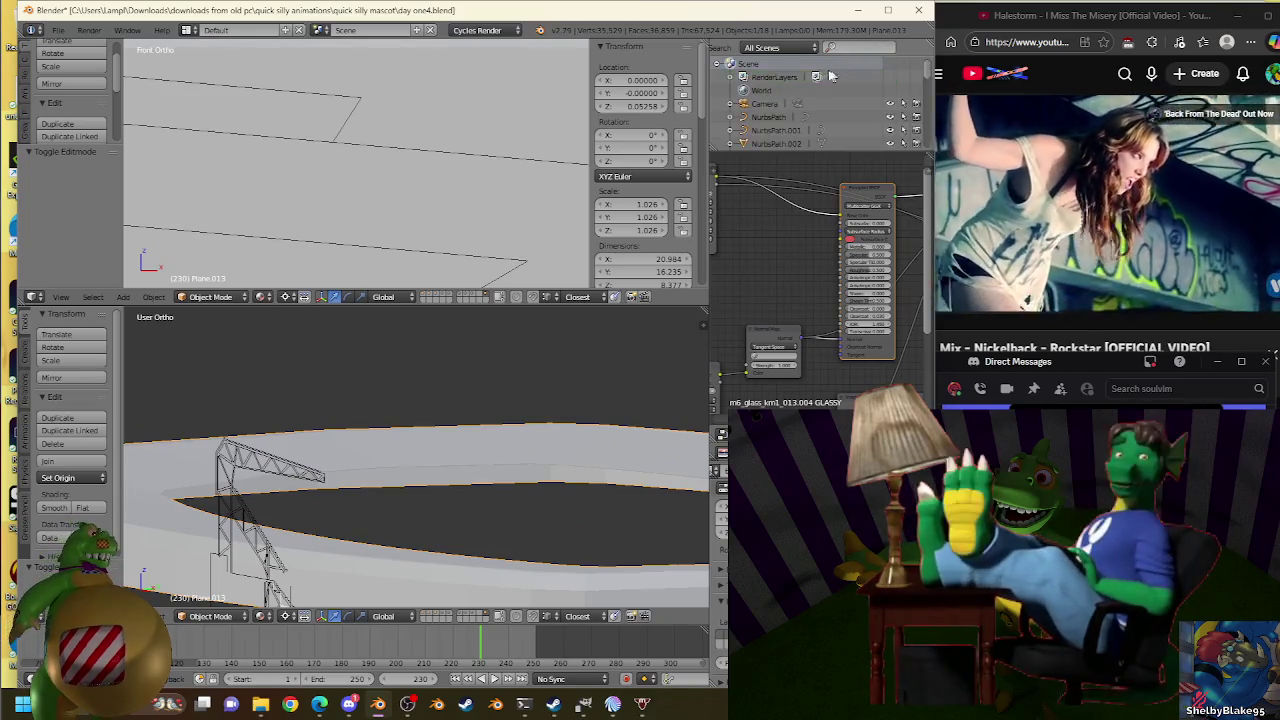
{"action": "scroll", "coordinate": [837, 106], "scroll_direction": "down", "scroll_amount": 5}
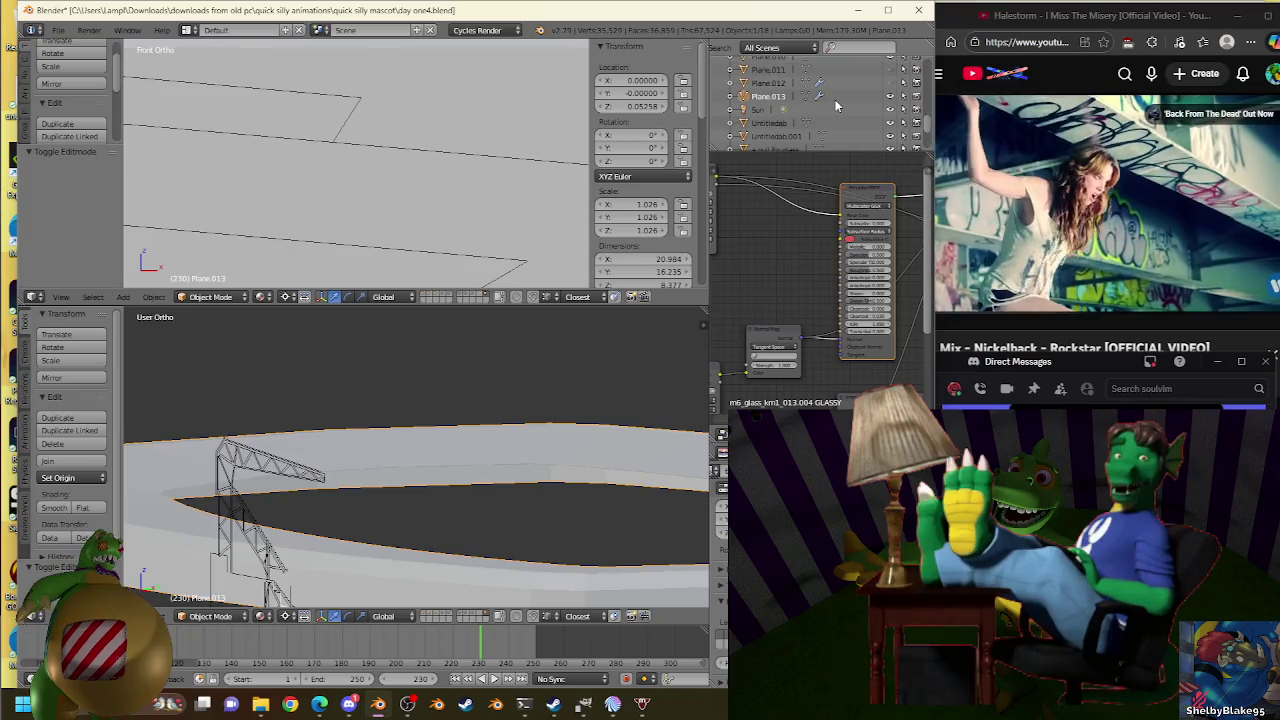
{"action": "double_click", "coordinate": [770, 96]}
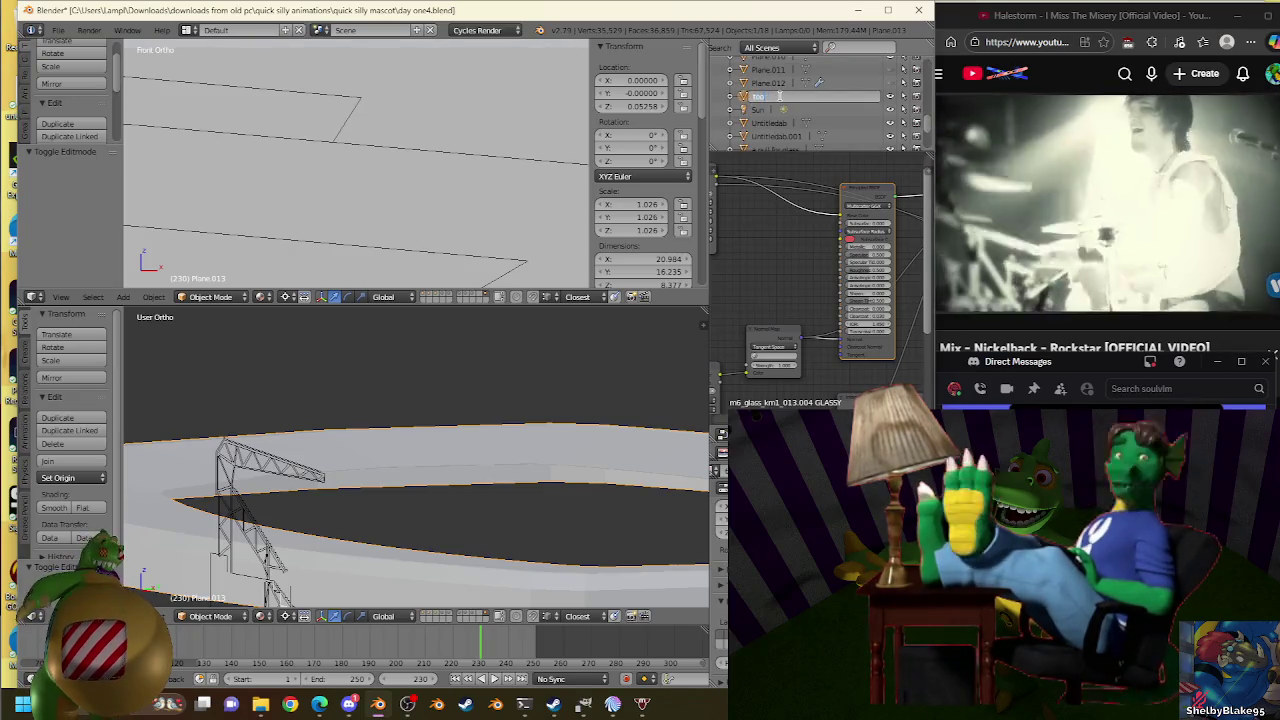
{"action": "type", "text": "top mod"}
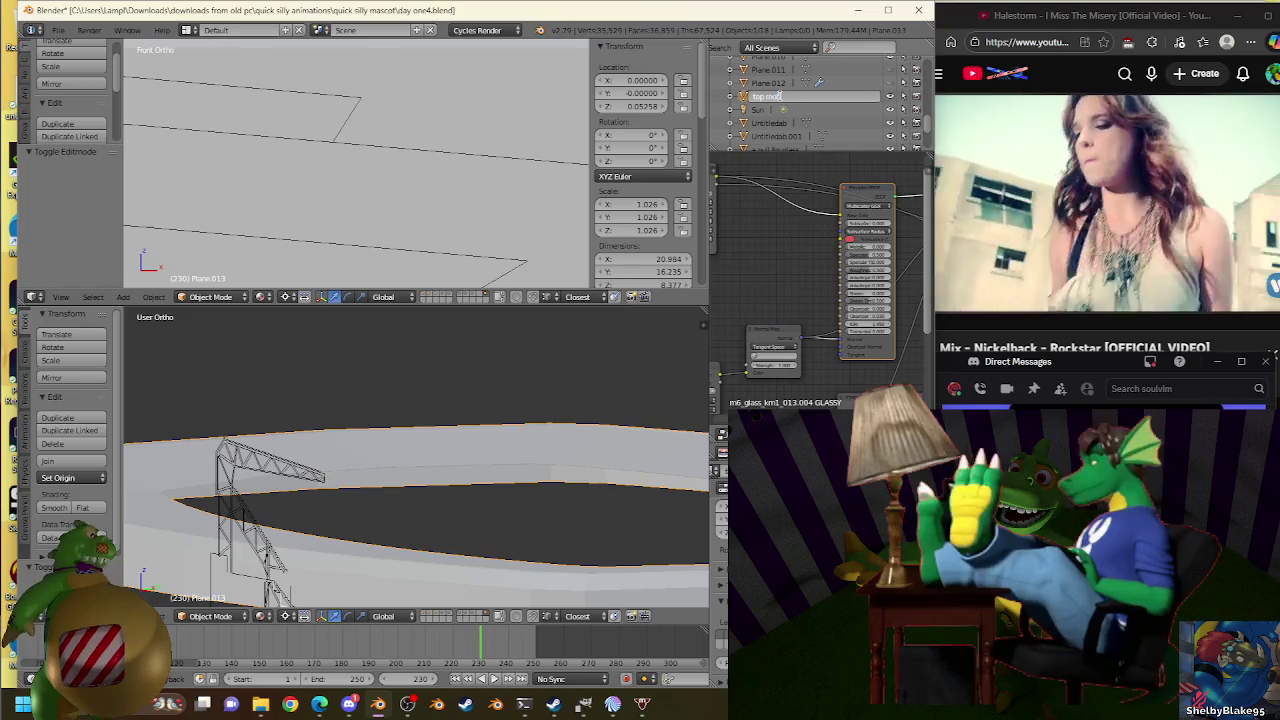
{"action": "key", "text": "Return"}
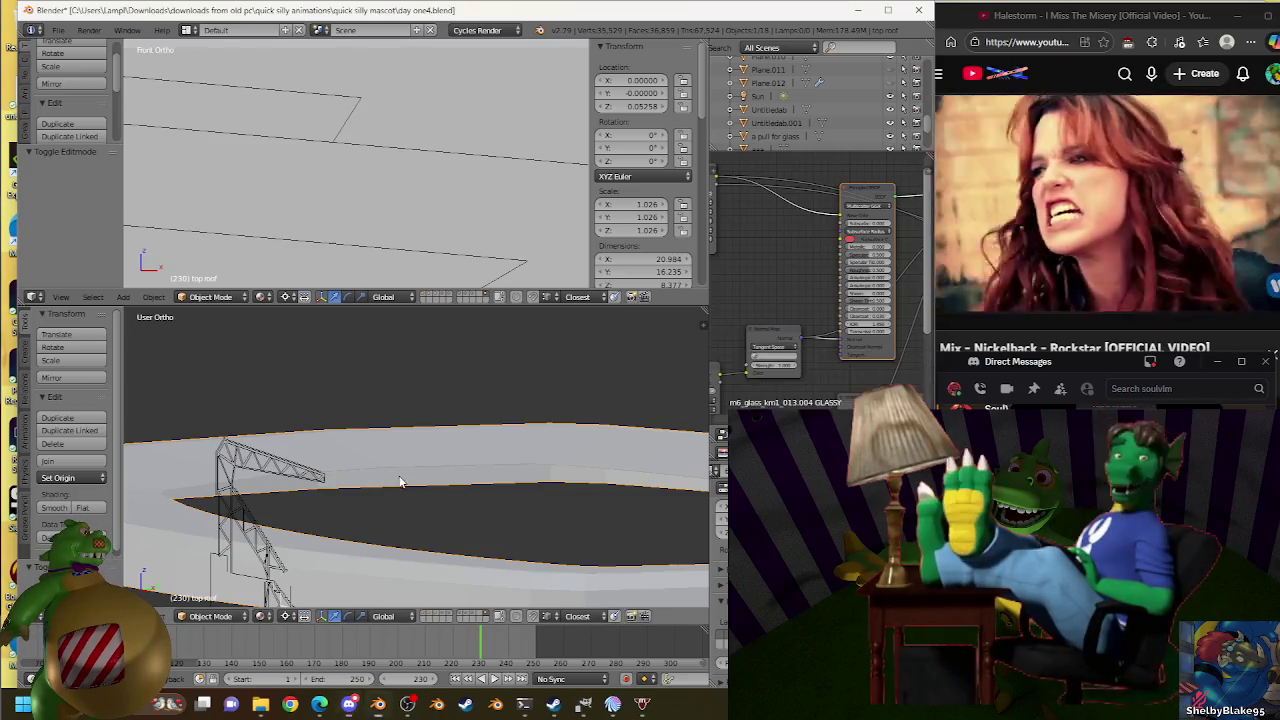
Delete and restore the roof plane, then edit Plane.001 in front view.
{"action": "key", "text": "Delete"}
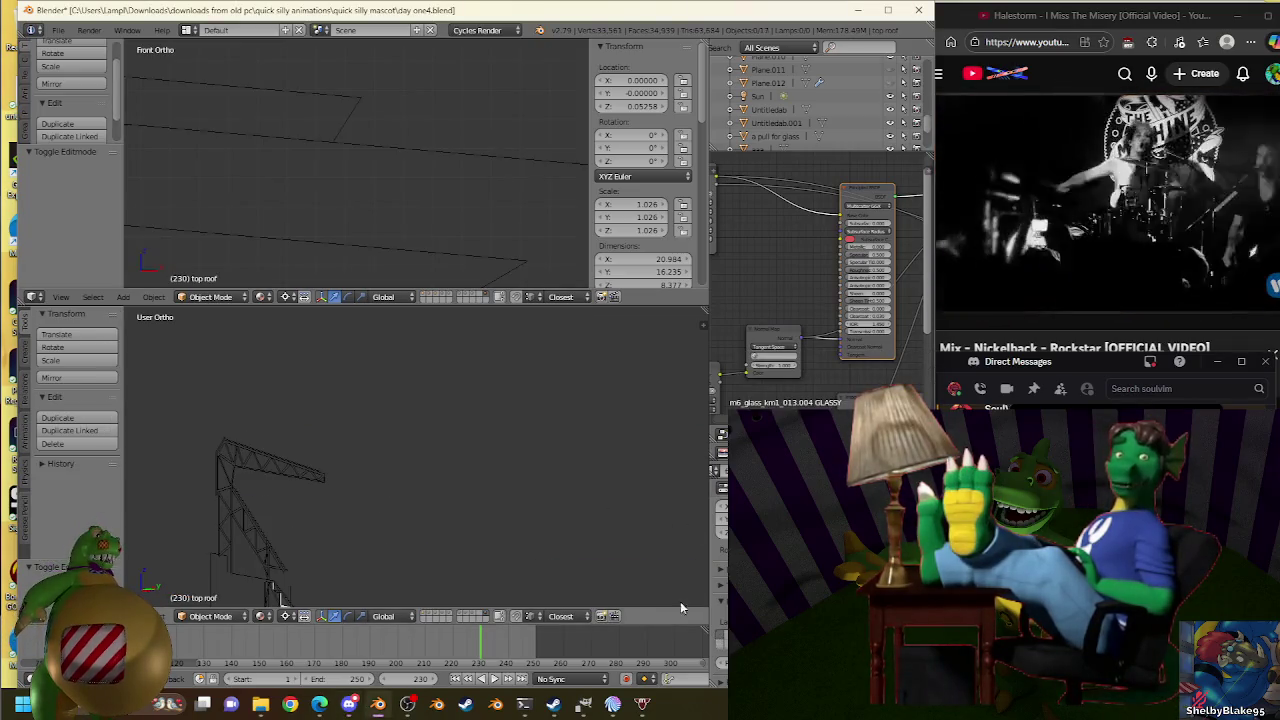
{"action": "key", "text": "ctrl+z"}
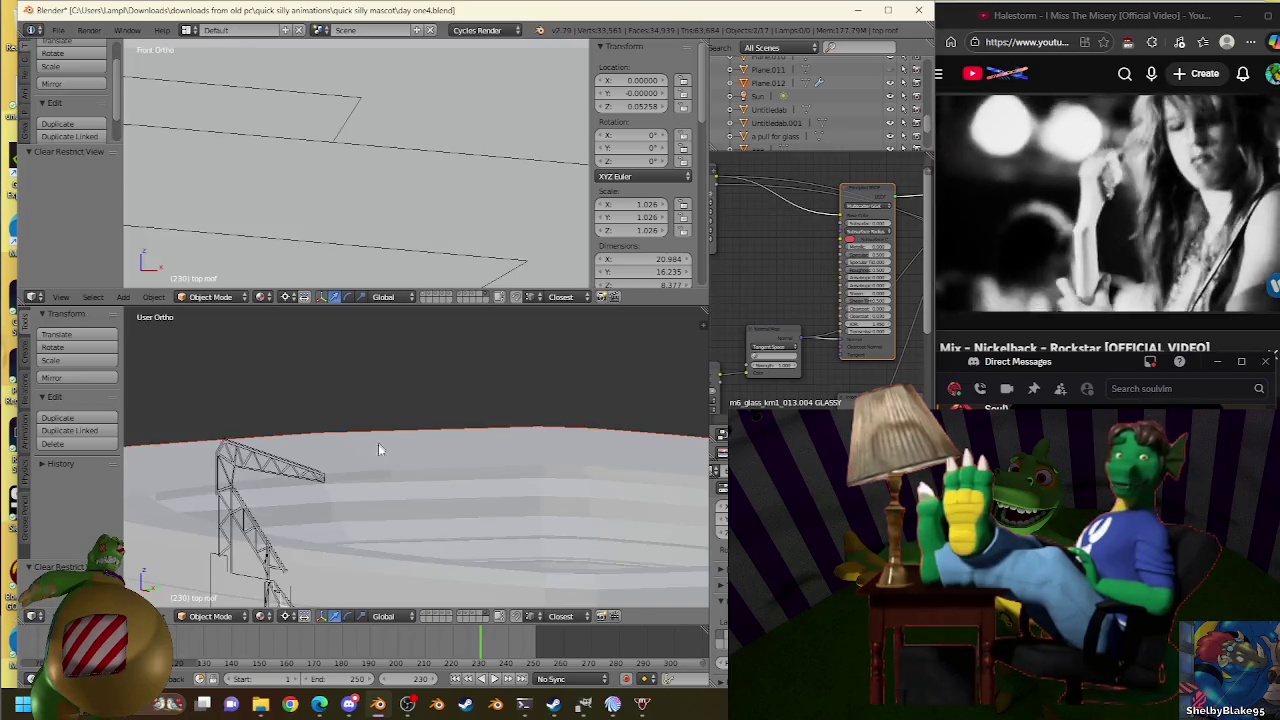
{"action": "key", "text": "Tab"}
{"action": "key", "text": "KP_1"}
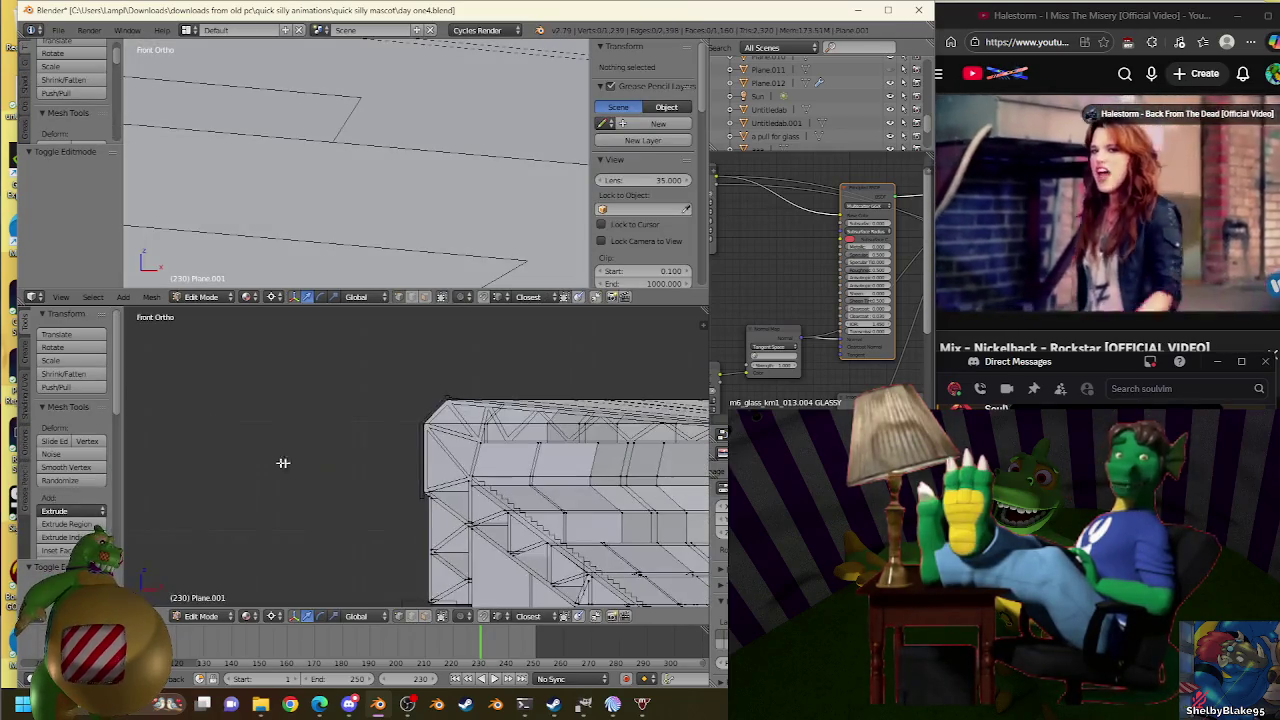
Zoom in on the stand and select the corner vertex at the beam end.
{"action": "scroll", "coordinate": [404, 437], "scroll_direction": "up", "scroll_amount": 2}
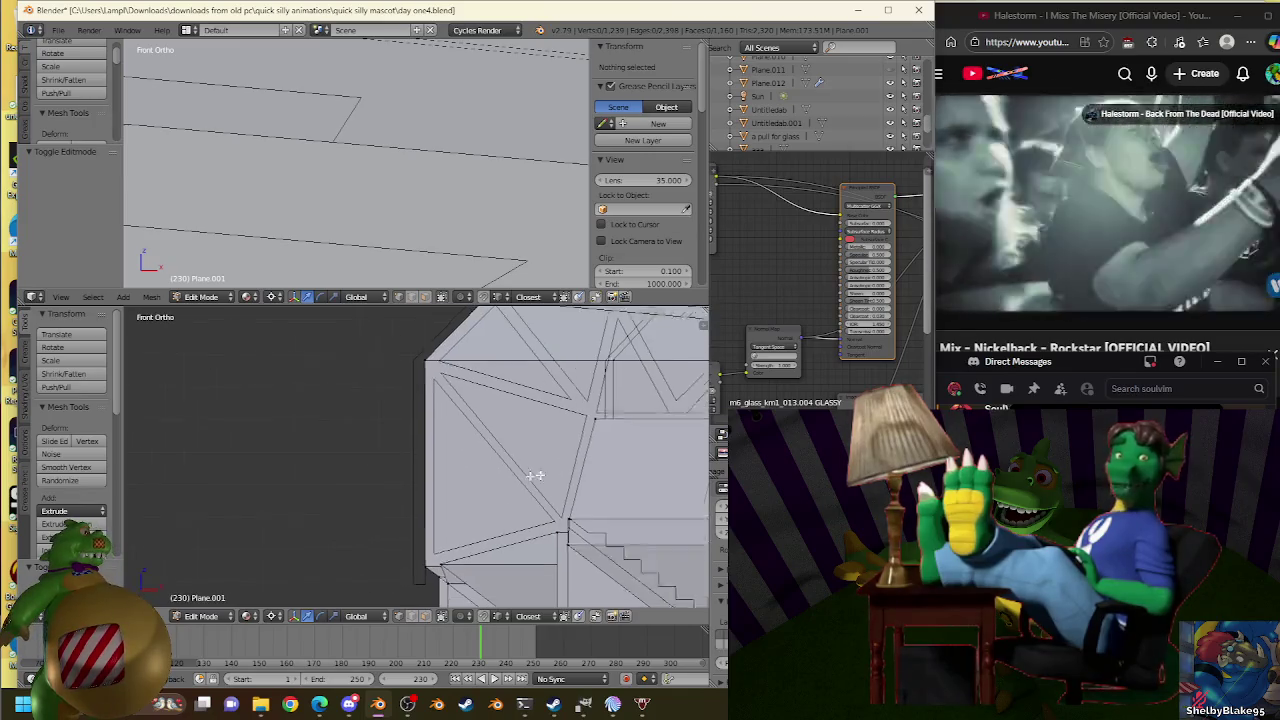
{"action": "scroll", "coordinate": [479, 453], "scroll_direction": "down", "scroll_amount": 2}
{"action": "mouse_move", "coordinate": [329, 474]}
{"action": "middle_mouse_down", "text": "shift"}
{"action": "mouse_move", "coordinate": [414, 377]}
{"action": "mouse_move", "coordinate": [444, 514]}
{"action": "middle_mouse_up", "text": "shift"}
{"action": "scroll", "coordinate": [438, 415], "scroll_direction": "up", "scroll_amount": 1}
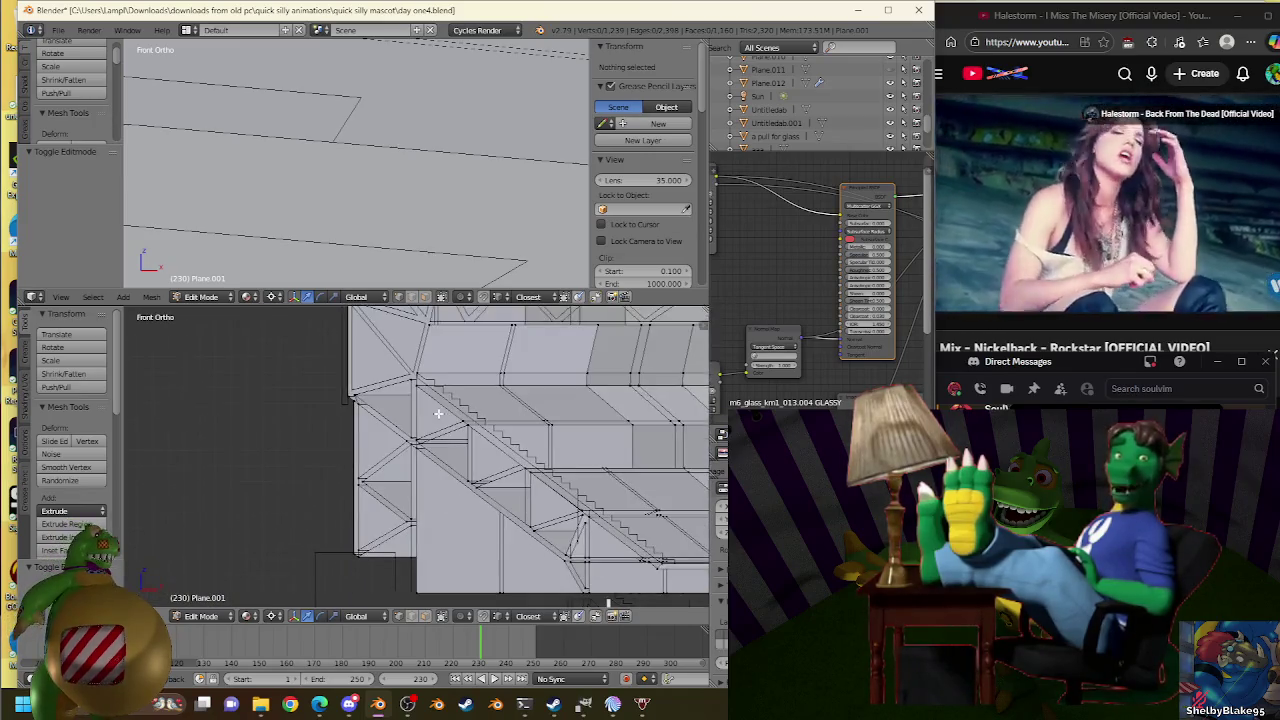
{"action": "scroll", "coordinate": [433, 386], "scroll_direction": "up", "scroll_amount": 1}
{"action": "scroll", "coordinate": [388, 443], "scroll_direction": "up", "scroll_amount": 1}
{"action": "middle_click_drag", "start_coordinate": [388, 443], "coordinate": [399, 478], "text": "shift"}
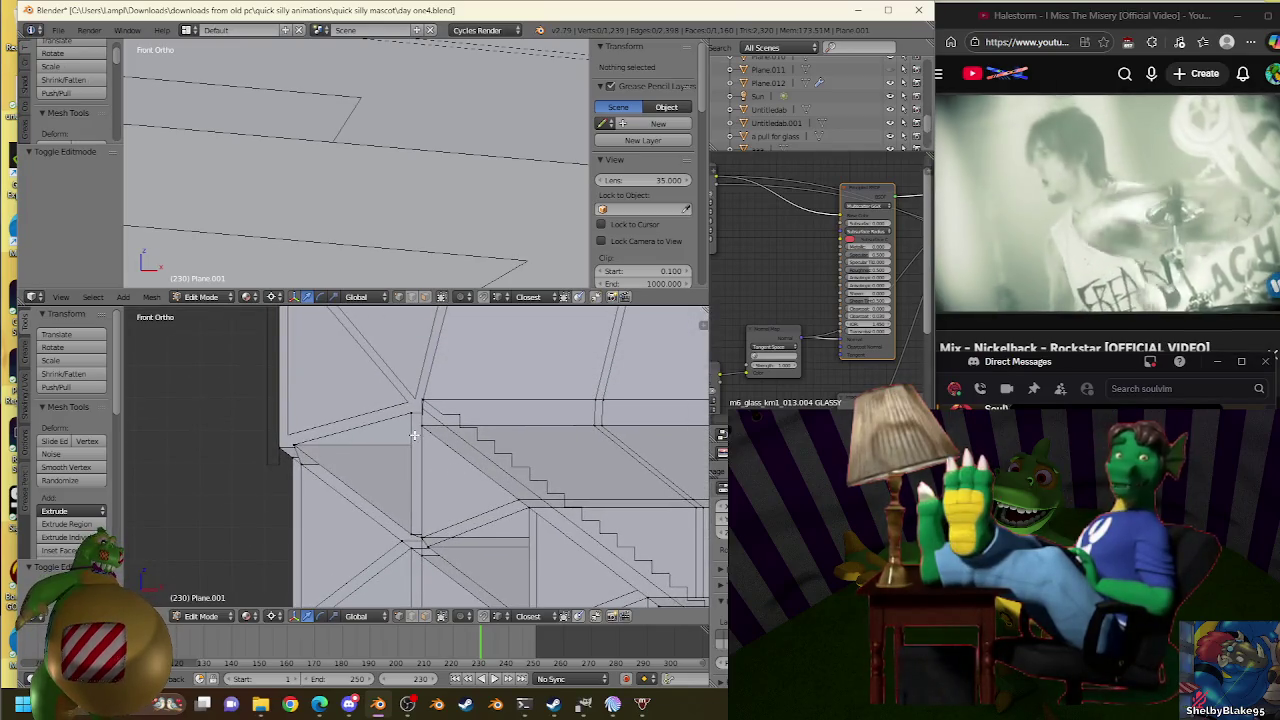
{"action": "middle_click_drag", "start_coordinate": [376, 423], "coordinate": [604, 458]}
{"action": "scroll", "coordinate": [604, 458], "scroll_direction": "up", "scroll_amount": 2}
{"action": "scroll", "coordinate": [603, 457], "scroll_direction": "up", "scroll_amount": 1}
{"action": "scroll", "coordinate": [602, 457], "scroll_direction": "up", "scroll_amount": 1}
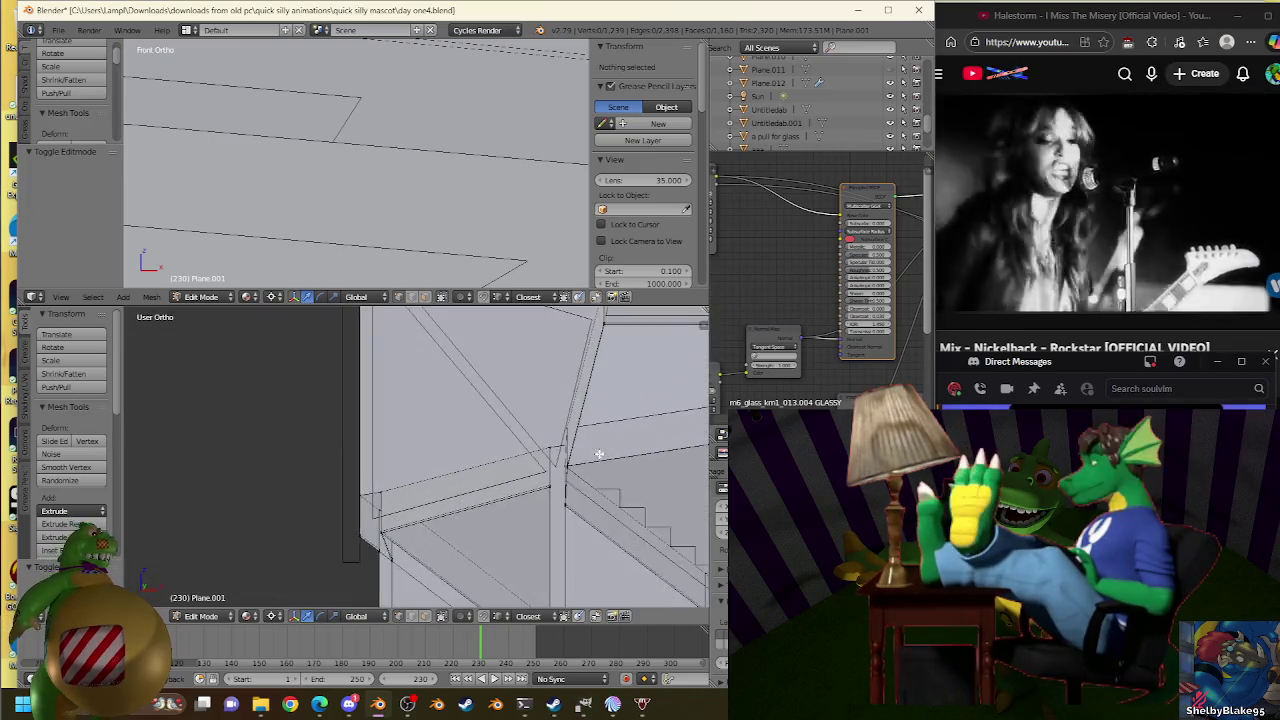
{"action": "scroll", "coordinate": [601, 456], "scroll_direction": "up", "scroll_amount": 1}
{"action": "right_click", "coordinate": [641, 487]}
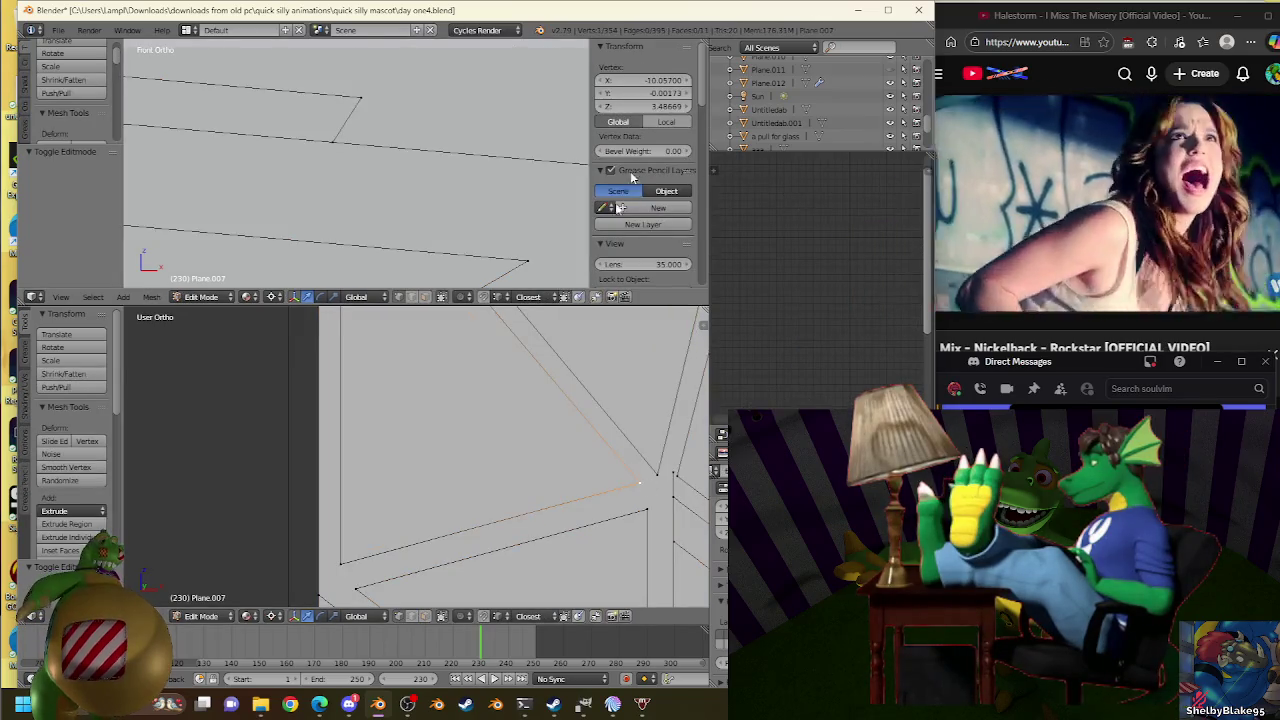
{"action": "key", "text": "ctrl+z"}
{"action": "scroll", "coordinate": [426, 426], "scroll_direction": "down", "scroll_amount": 1}
{"action": "scroll", "coordinate": [400, 500], "scroll_direction": "down", "scroll_amount": 1}
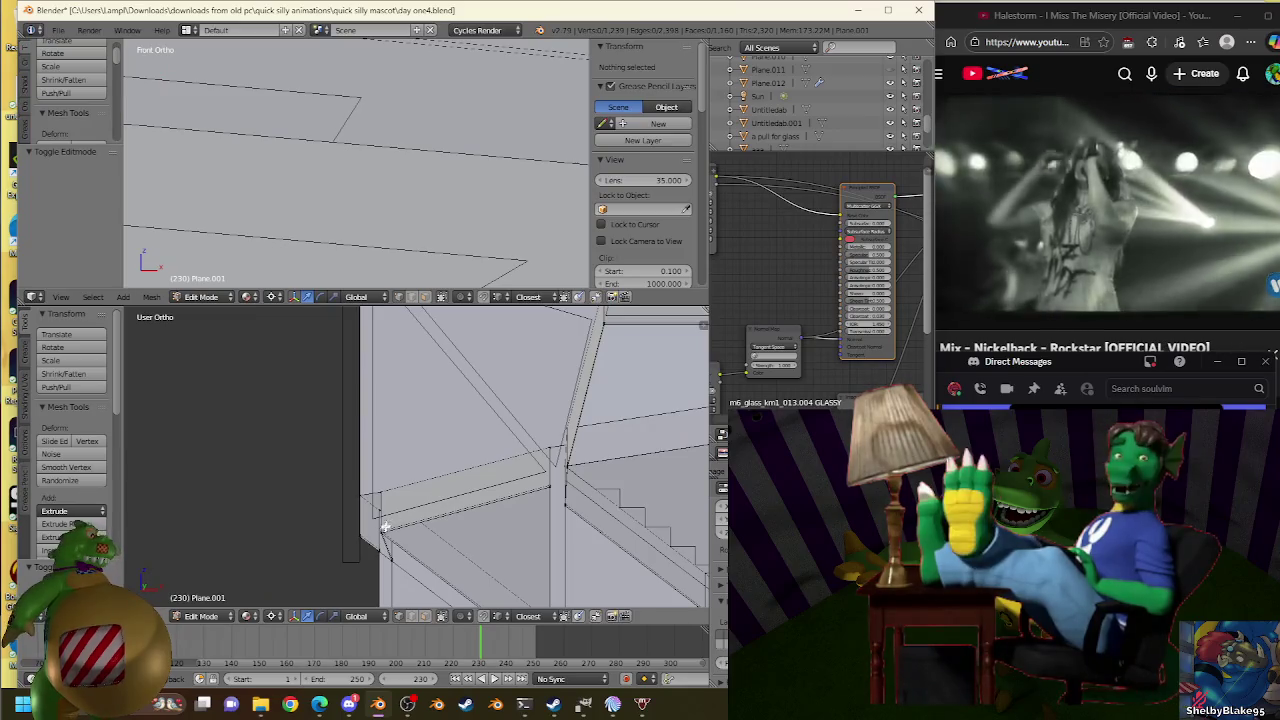
{"action": "right_click", "coordinate": [383, 527]}
In front view, snap the 3D cursor to the selected beam-corner vertex.
{"action": "key", "text": "KP_1"}
{"action": "scroll", "coordinate": [357, 451], "scroll_direction": "up", "scroll_amount": 2}
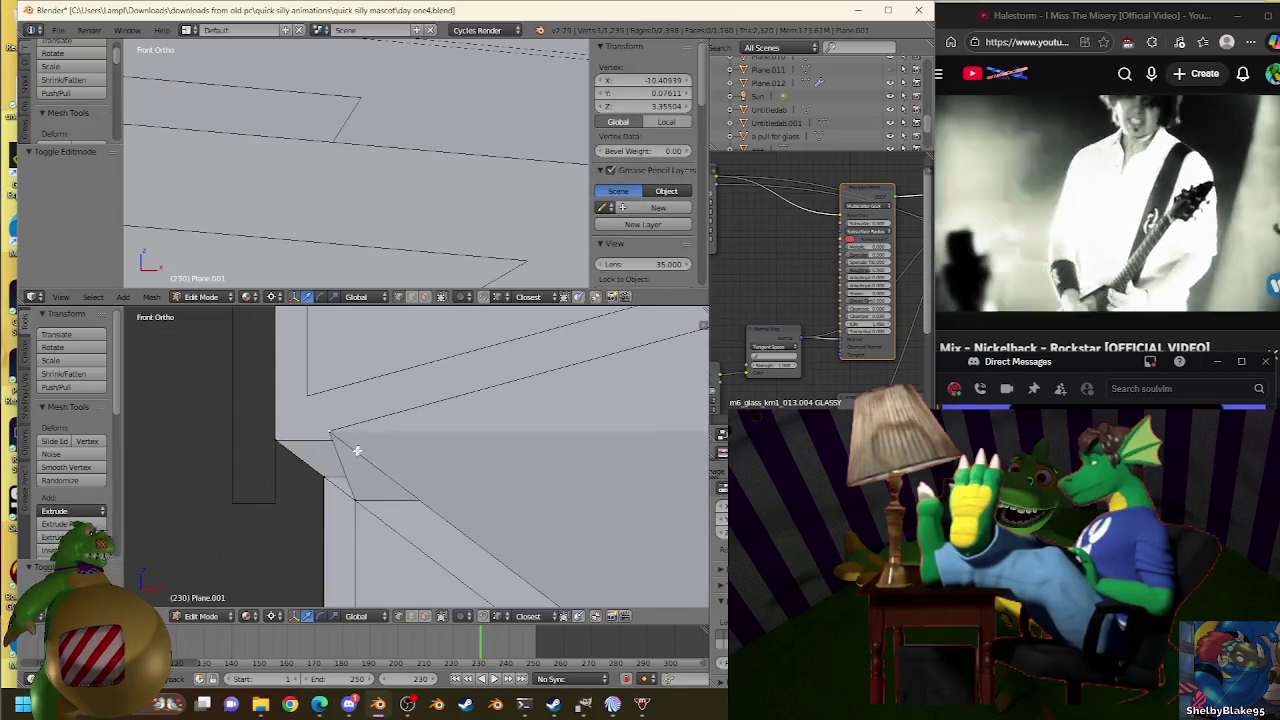
{"action": "key", "text": "ctrl+z"}
{"action": "key", "text": "shift+s"}
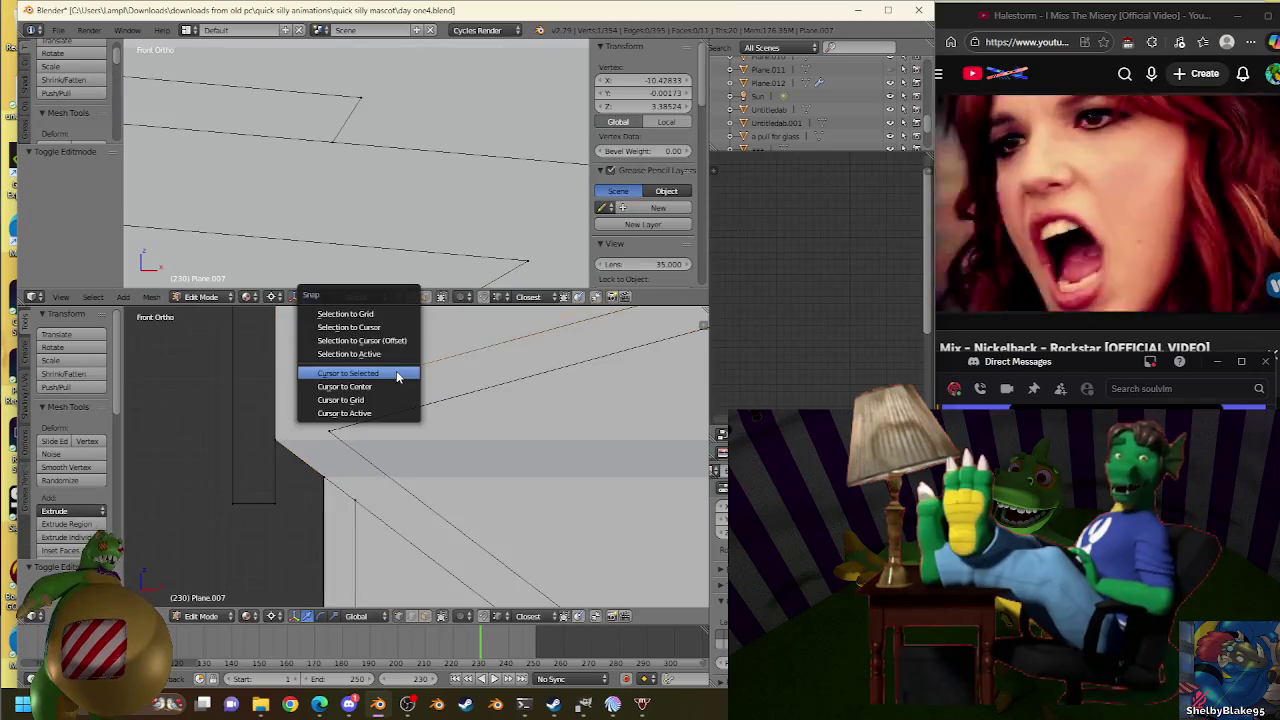
{"action": "left_click", "coordinate": [397, 376]}
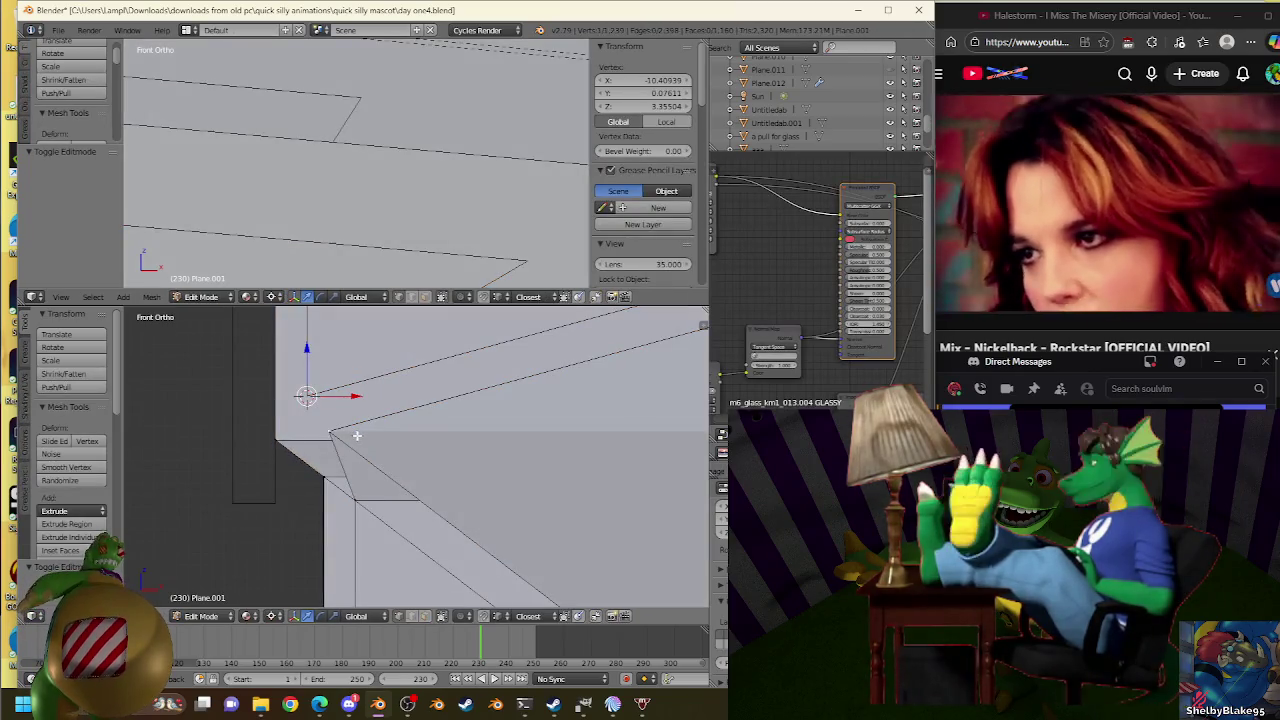
Select the roof edges at the truss corner, checking them in side and front ortho views.
{"action": "left_click", "coordinate": [355, 433], "text": "shift"}
{"action": "middle_click_drag", "start_coordinate": [355, 433], "coordinate": [505, 507]}
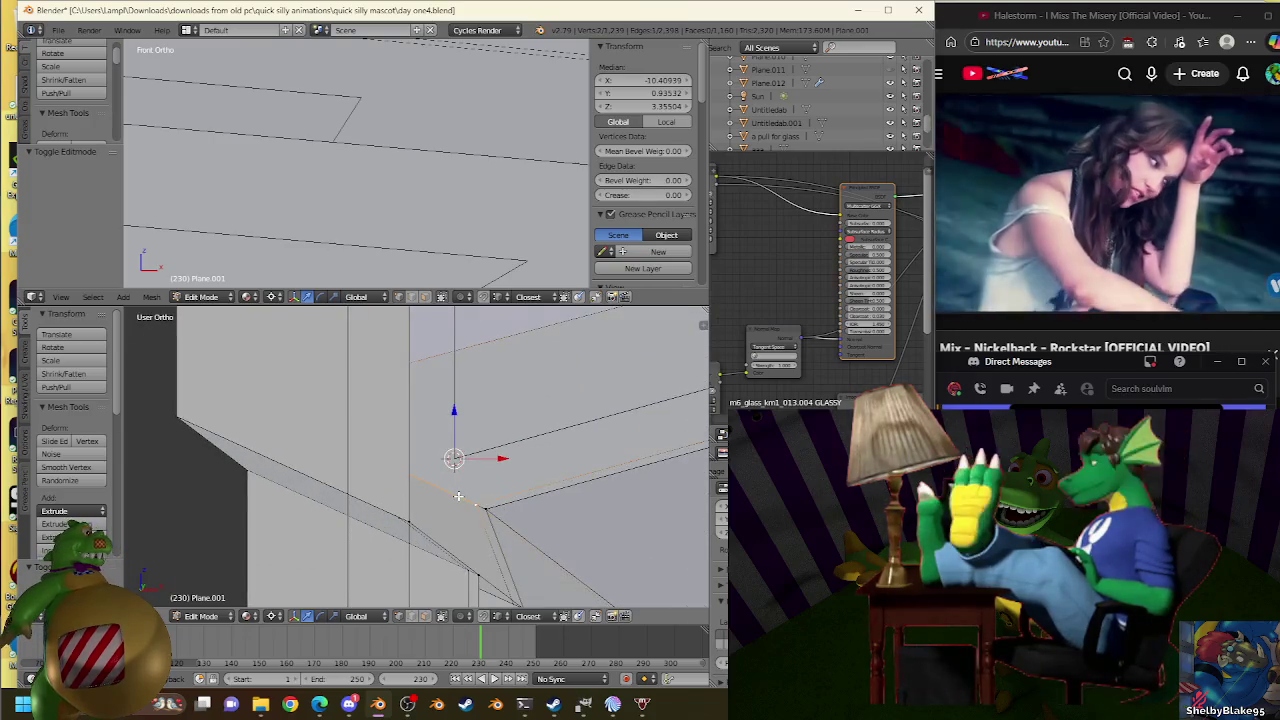
{"action": "left_click", "coordinate": [481, 505], "text": "shift"}
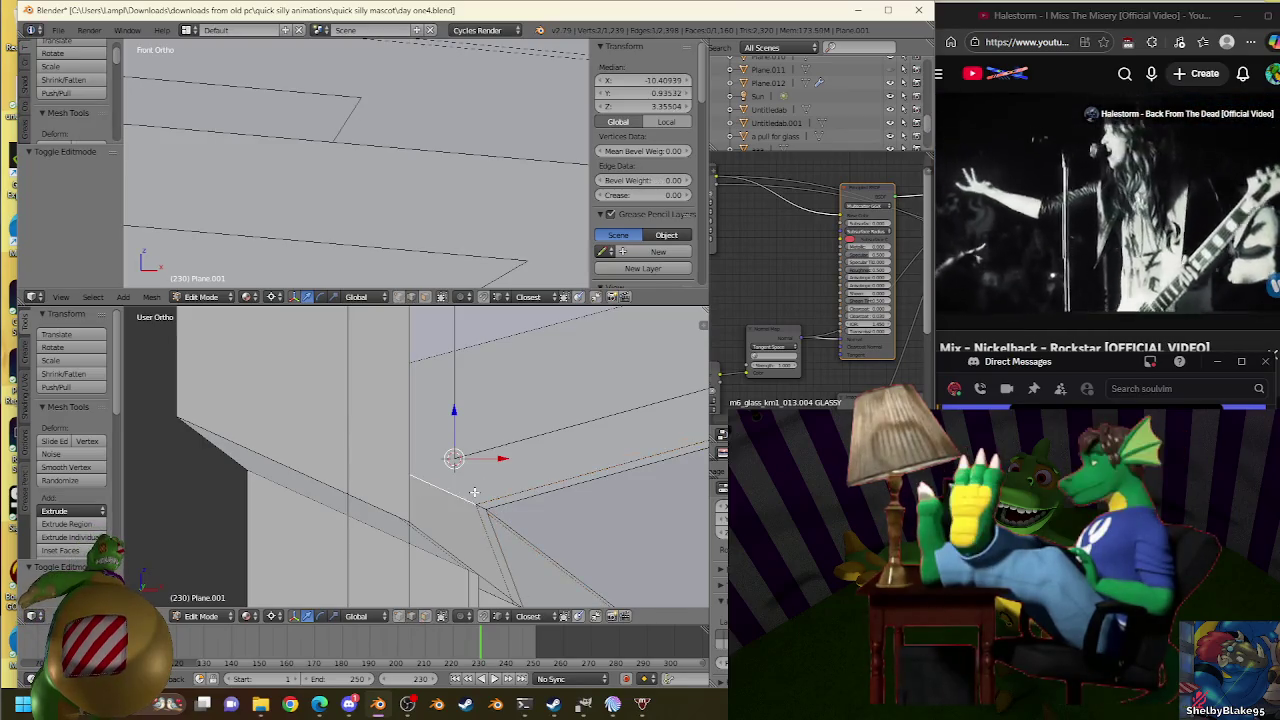
{"action": "right_click", "coordinate": [471, 499]}
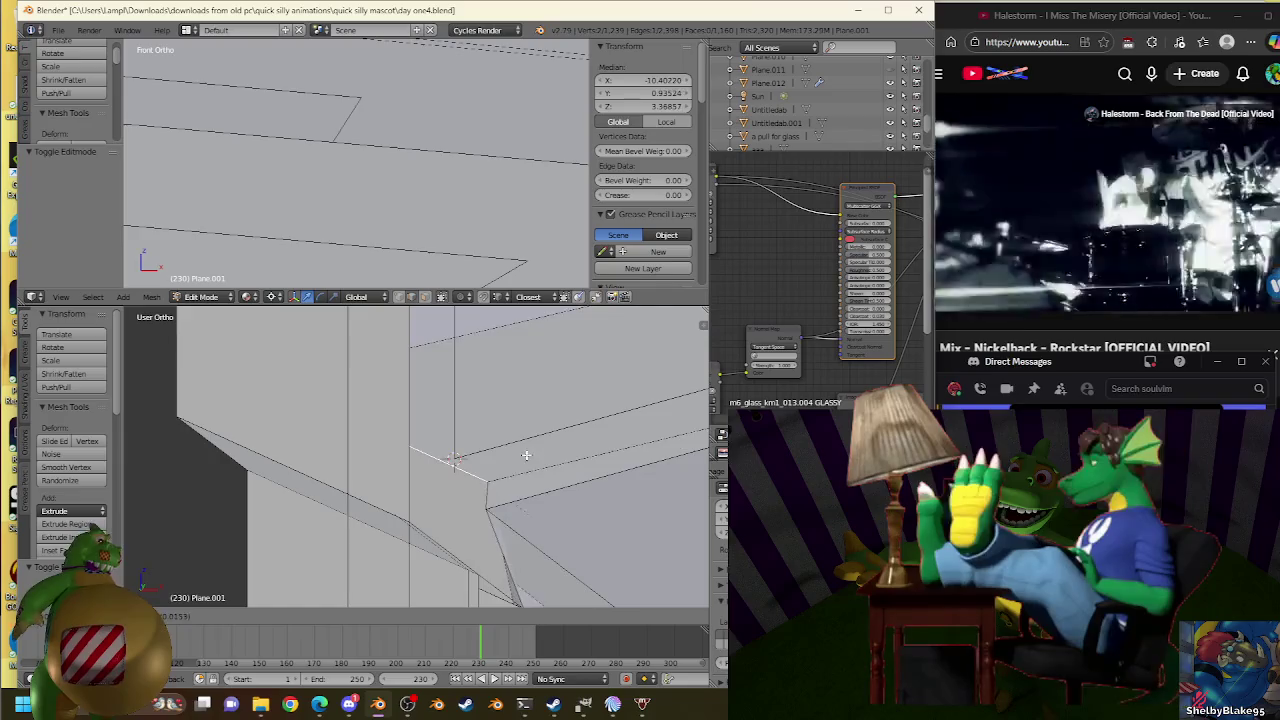
{"action": "mouse_move", "coordinate": [514, 486]}
{"action": "middle_mouse_down"}
{"action": "mouse_move", "coordinate": [494, 407]}
{"action": "mouse_move", "coordinate": [500, 423]}
{"action": "middle_mouse_up"}
{"action": "right_click", "coordinate": [494, 407]}
{"action": "key", "text": "KP_3"}
{"action": "key", "text": "KP_1"}
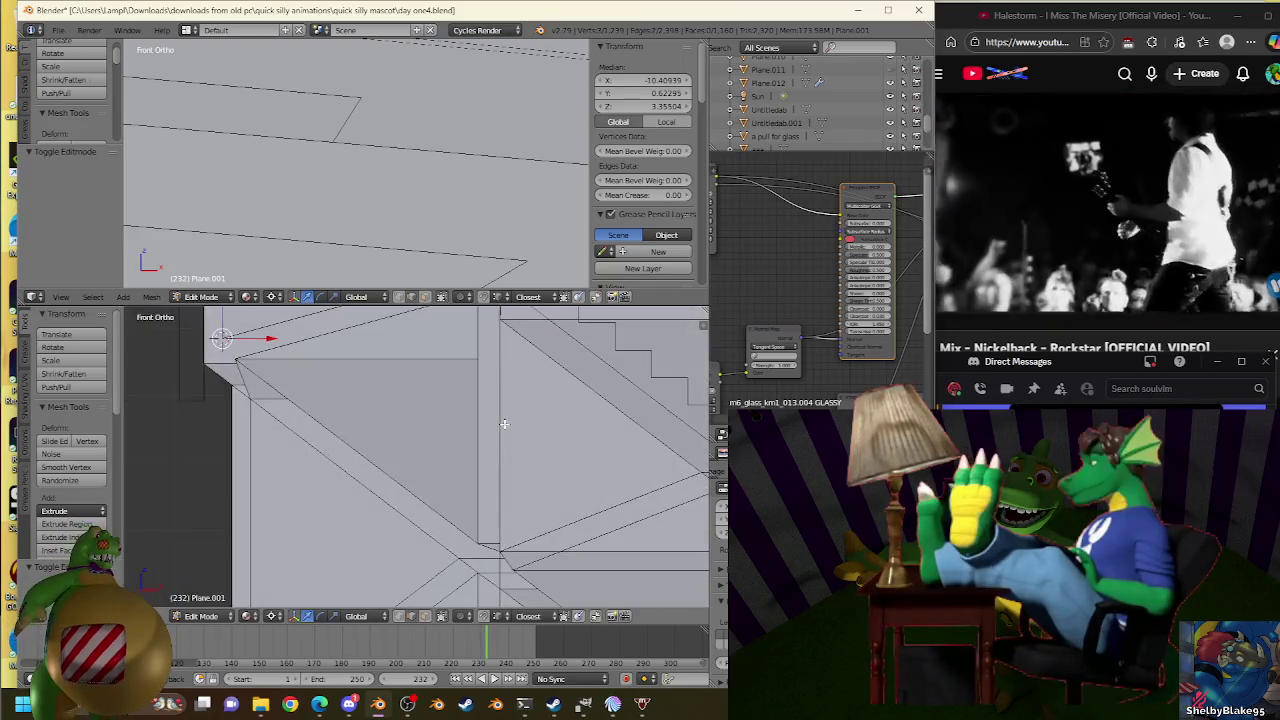
{"action": "mouse_move", "coordinate": [390, 384]}
{"action": "middle_mouse_down"}
{"action": "mouse_move", "coordinate": [471, 514]}
{"action": "mouse_move", "coordinate": [323, 414]}
{"action": "mouse_move", "coordinate": [360, 491]}
{"action": "mouse_move", "coordinate": [290, 490]}
{"action": "mouse_move", "coordinate": [543, 514]}
{"action": "mouse_move", "coordinate": [642, 433]}
{"action": "middle_mouse_up"}
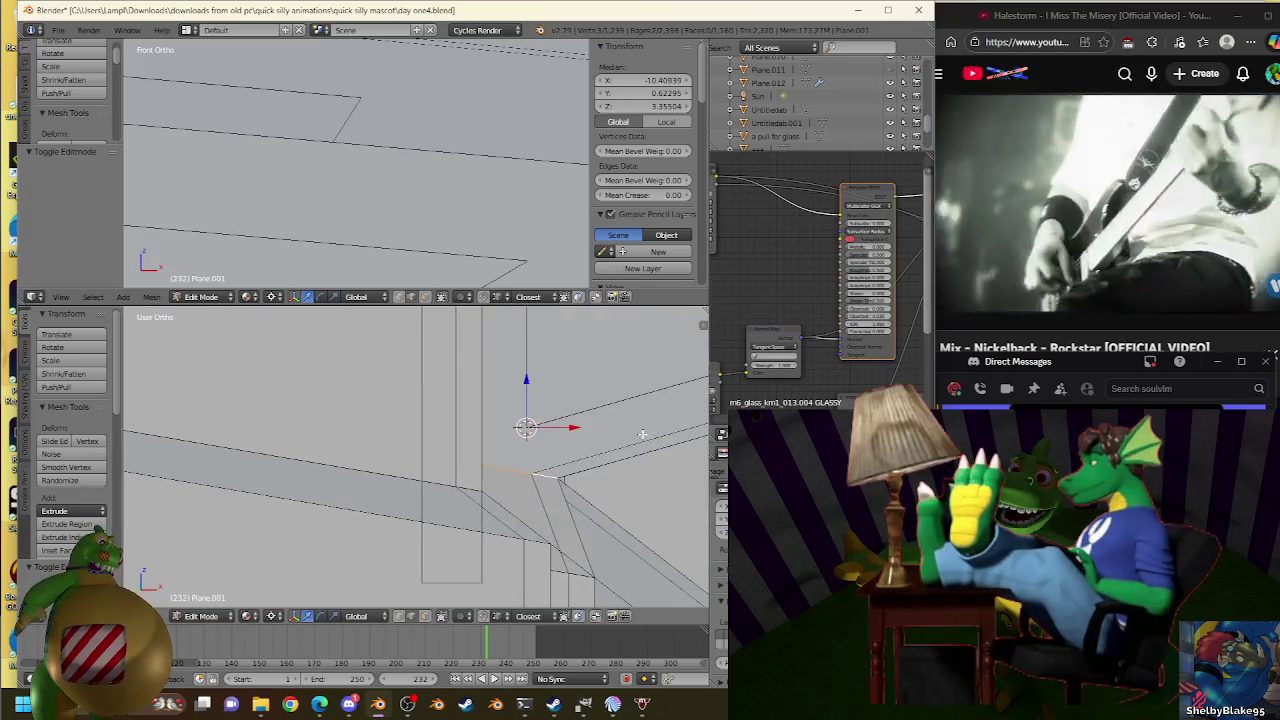
Merge duplicate vertices across the whole roof mesh with Remove Doubles.
{"action": "key", "text": "a"}
{"action": "key", "text": "a"}
{"action": "key", "text": "w"}
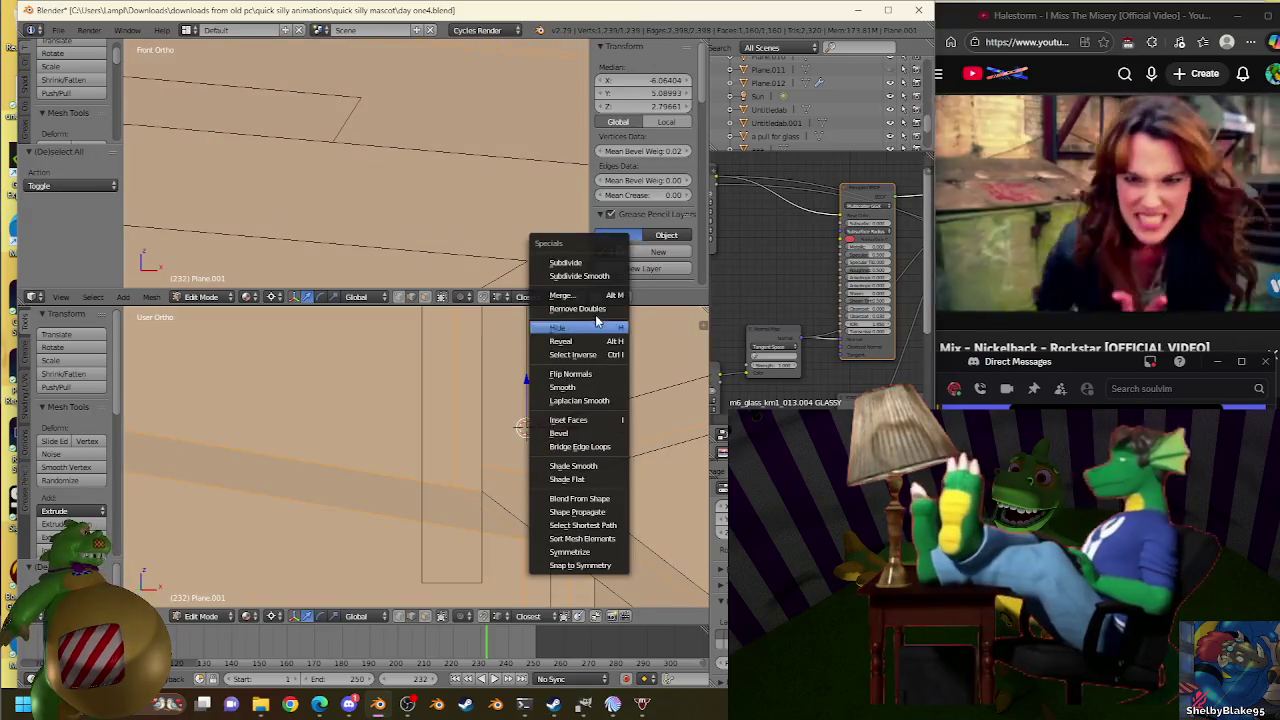
{"action": "left_click", "coordinate": [598, 314]}
{"action": "middle_click_drag", "start_coordinate": [600, 310], "coordinate": [608, 472]}
{"action": "right_click", "coordinate": [603, 482]}
{"action": "scroll", "coordinate": [603, 480], "scroll_direction": "up", "scroll_amount": 2}
{"action": "scroll", "coordinate": [603, 480], "scroll_direction": "down", "scroll_amount": 3, "text": "ctrl"}
{"action": "middle_click_drag", "start_coordinate": [413, 482], "coordinate": [536, 447], "text": "shift"}
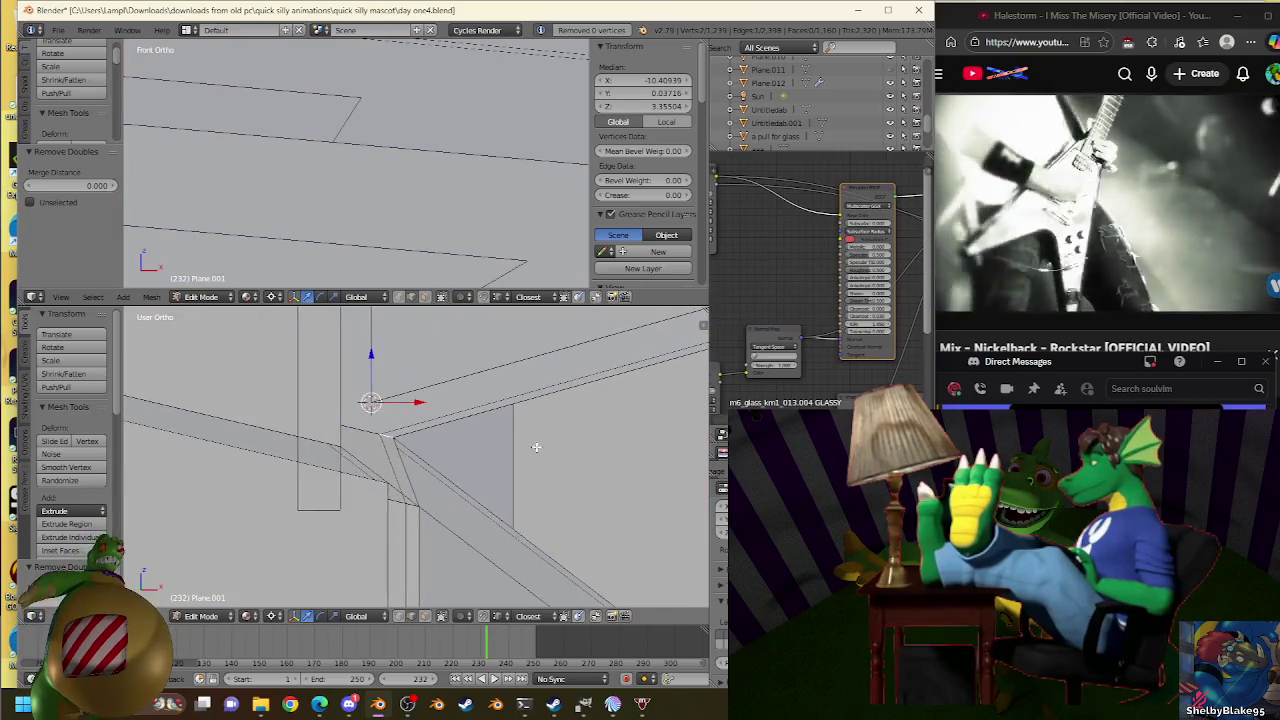
In Face select mode, delete the stray face at the truss corner.
{"action": "left_click", "coordinate": [466, 617]}
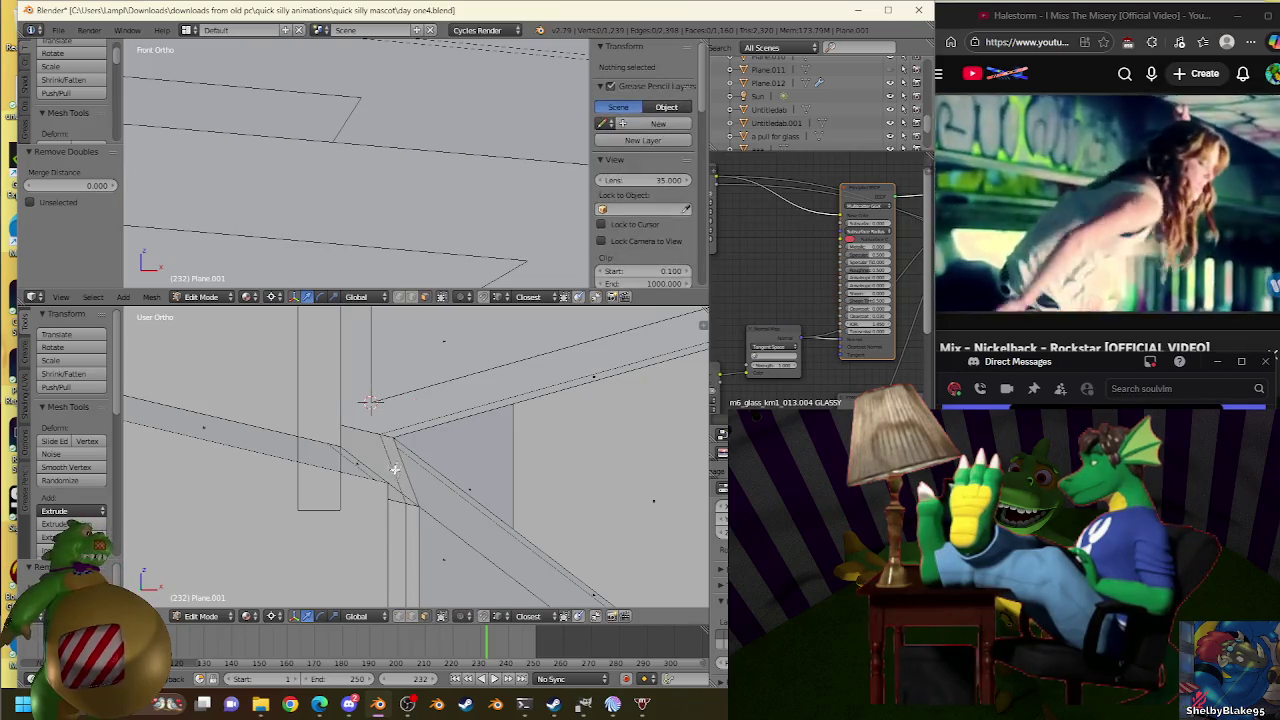
{"action": "right_click", "coordinate": [399, 462]}
{"action": "key", "text": "x"}
{"action": "left_click", "coordinate": [405, 438]}
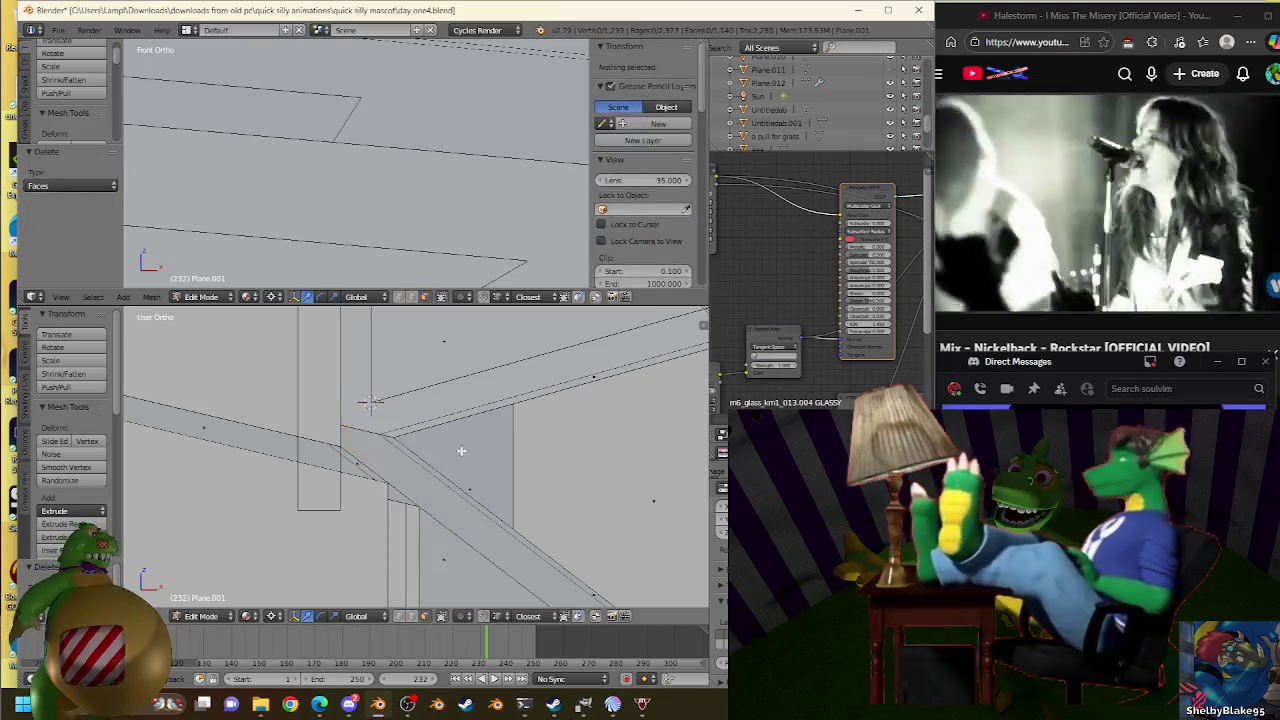
{"action": "scroll", "coordinate": [476, 463], "scroll_direction": "up", "scroll_amount": 2}
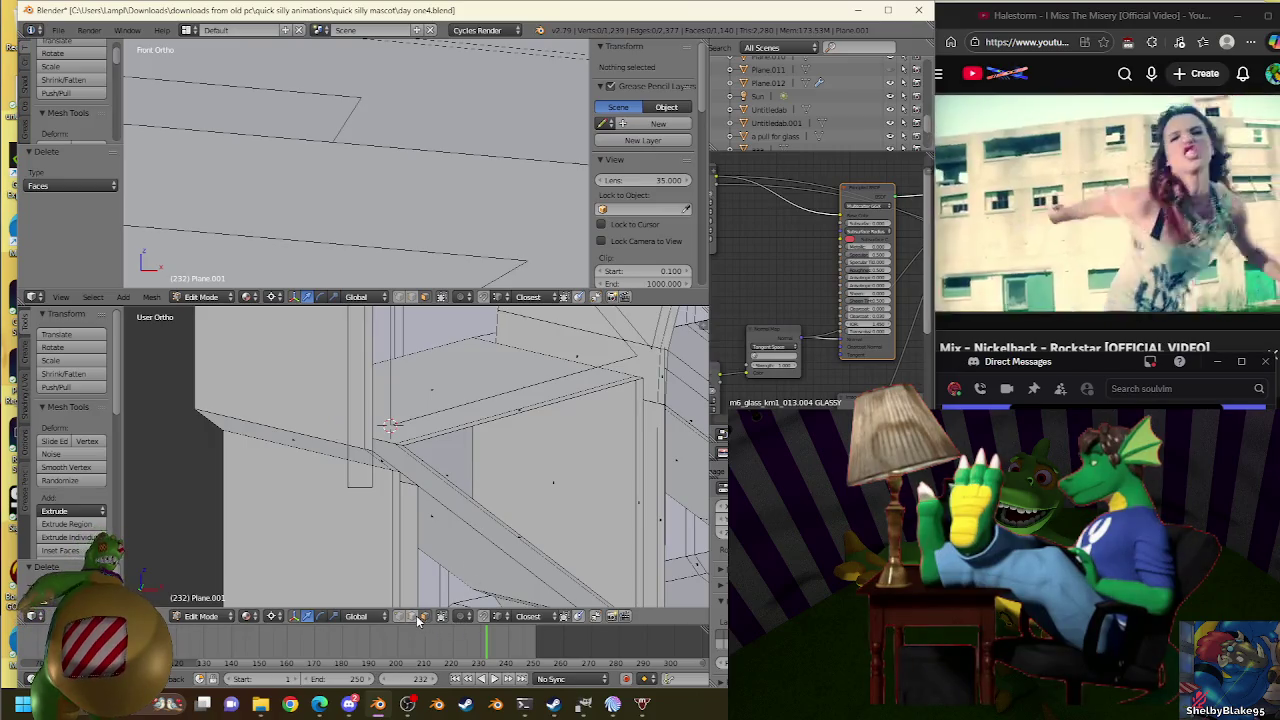
In Edge select mode, select a roof edge and frame it in front orthographic view.
{"action": "left_click", "coordinate": [418, 617]}
{"action": "right_click", "coordinate": [370, 430]}
{"action": "key", "text": "KP_Decimal"}
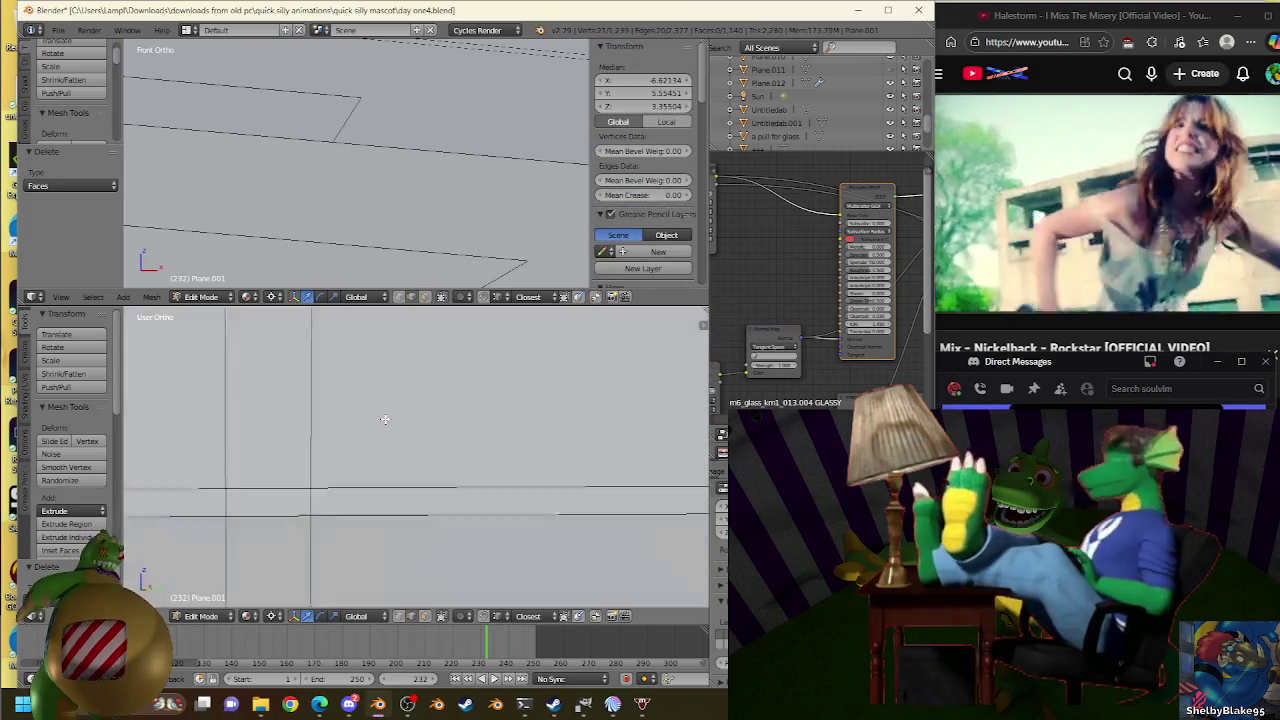
{"action": "key", "text": "KP_1"}
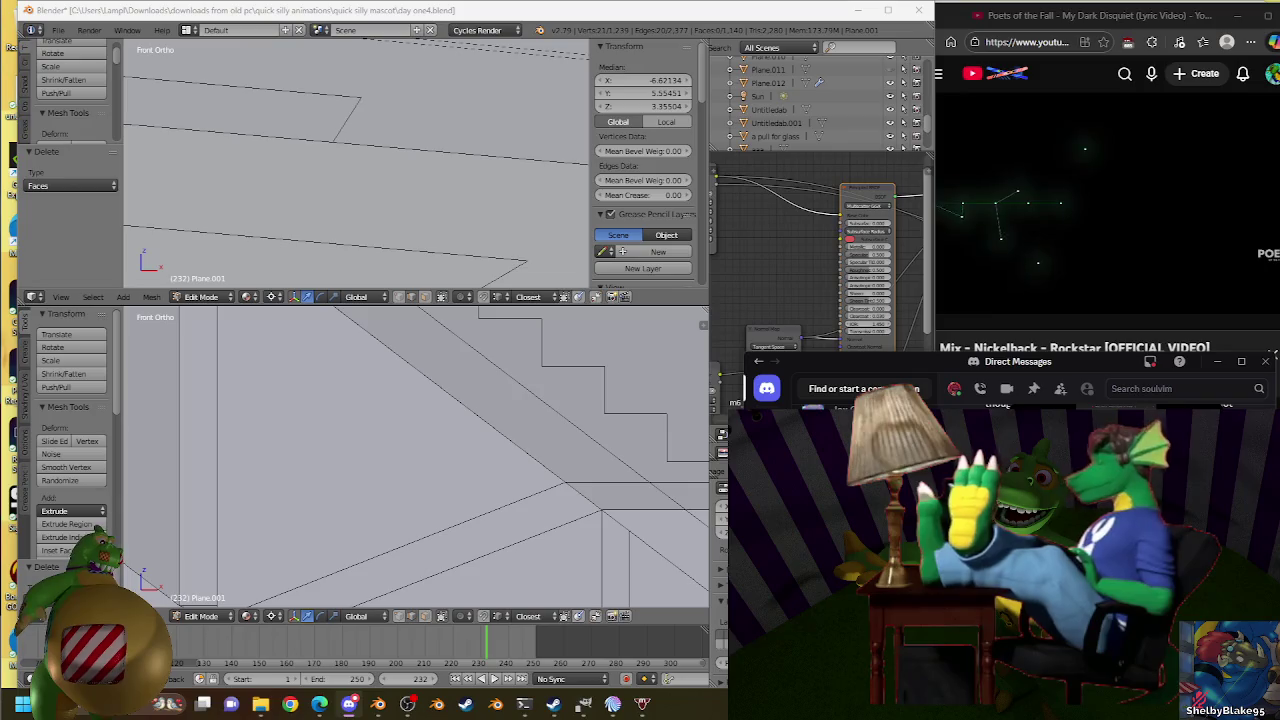
{"action": "left_click", "coordinate": [1202, 150]}
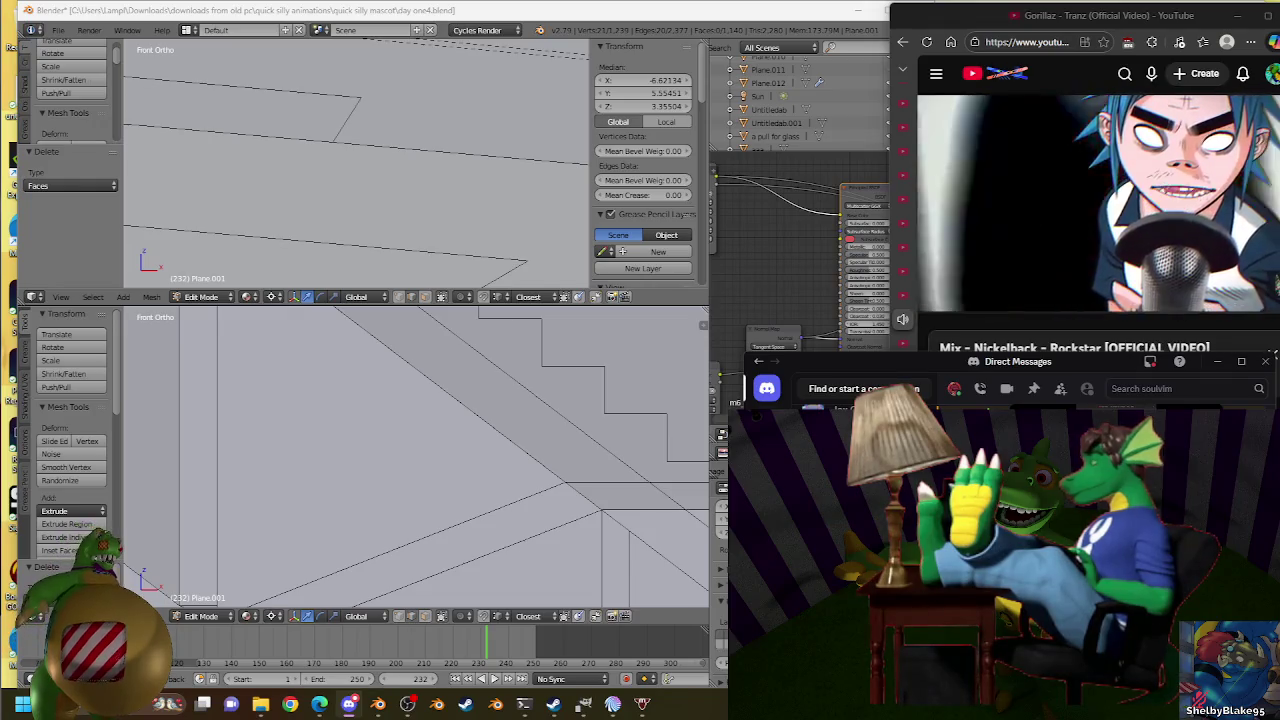
{"action": "left_click_drag", "start_coordinate": [994, 276], "coordinate": [930, 274]}
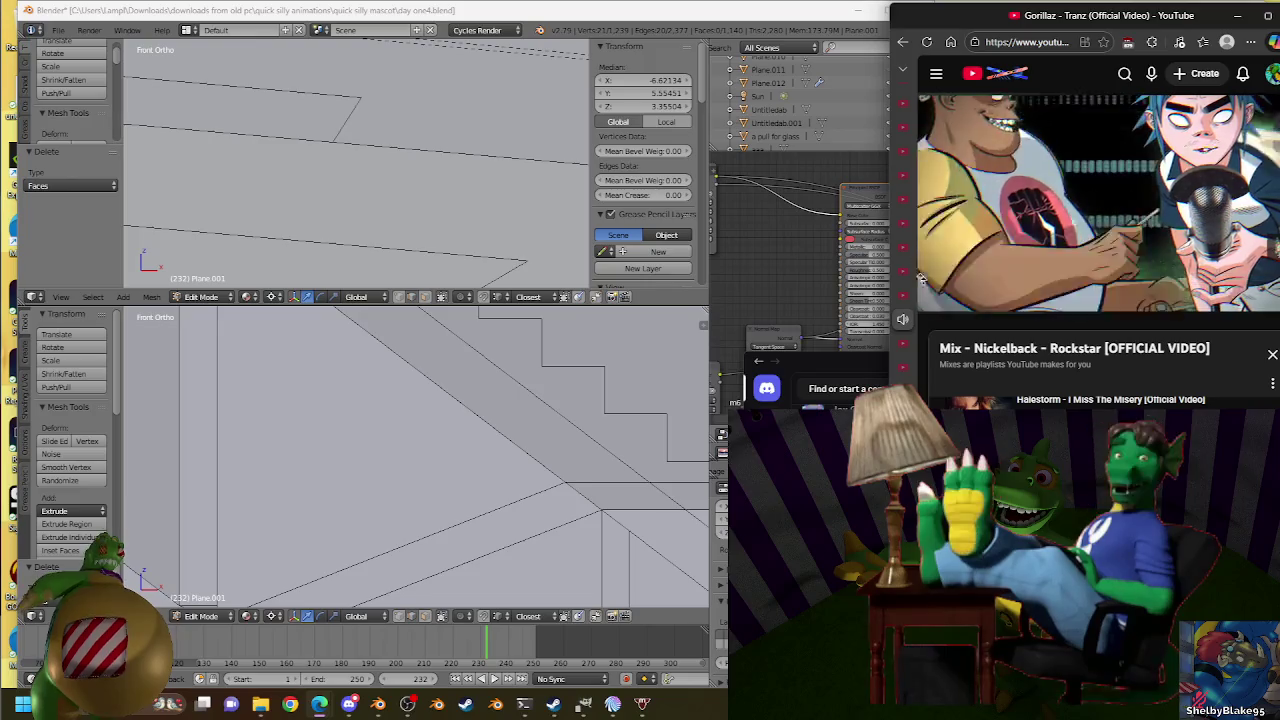
{"action": "left_click_drag", "start_coordinate": [967, 273], "coordinate": [928, 273]}
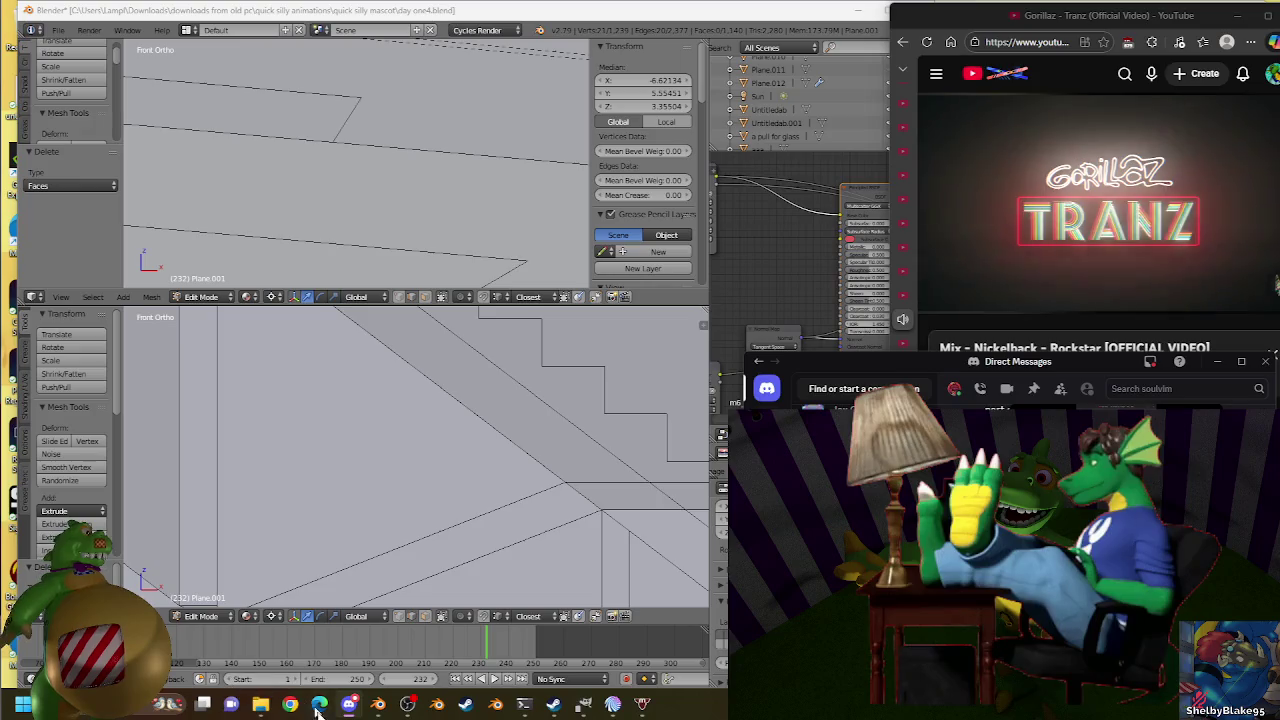
{"action": "mouse_move", "coordinate": [290, 704]}
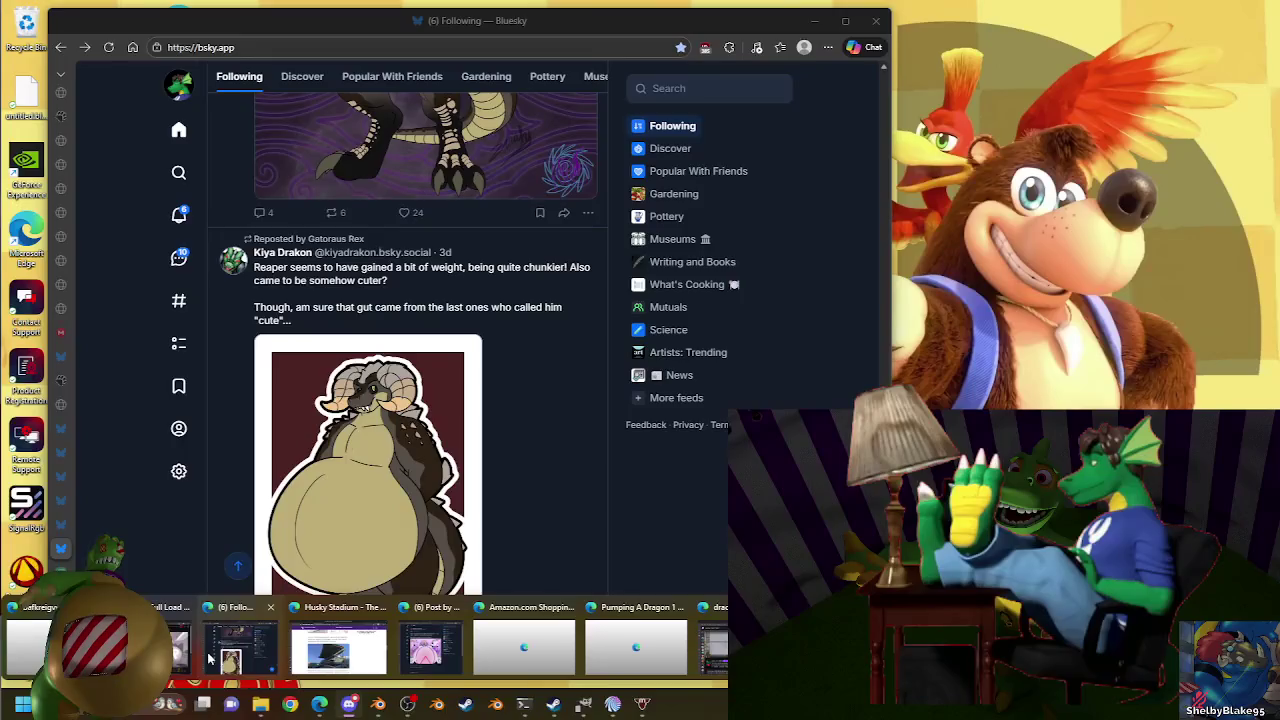
Bring Bluesky forward, view its notifications, then minimize it to return to Blender.
{"action": "left_click", "coordinate": [210, 657]}
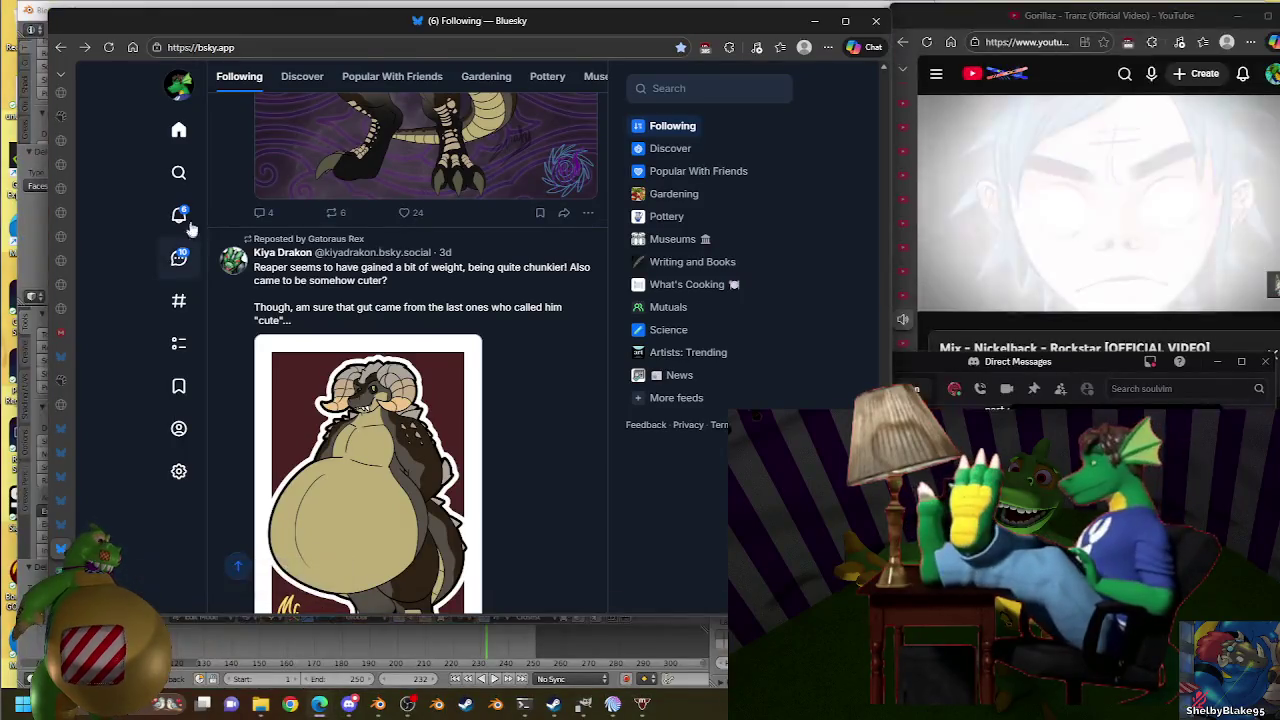
{"action": "left_click", "coordinate": [183, 218]}
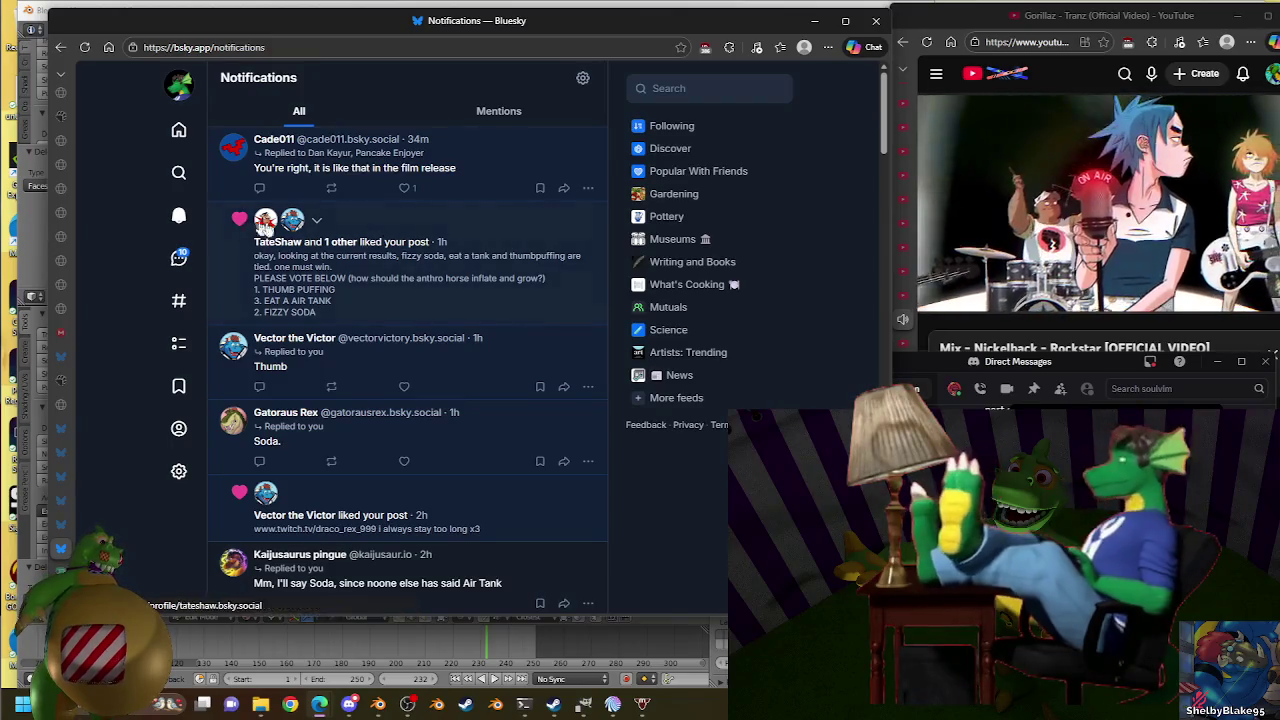
{"action": "left_click", "coordinate": [817, 22]}
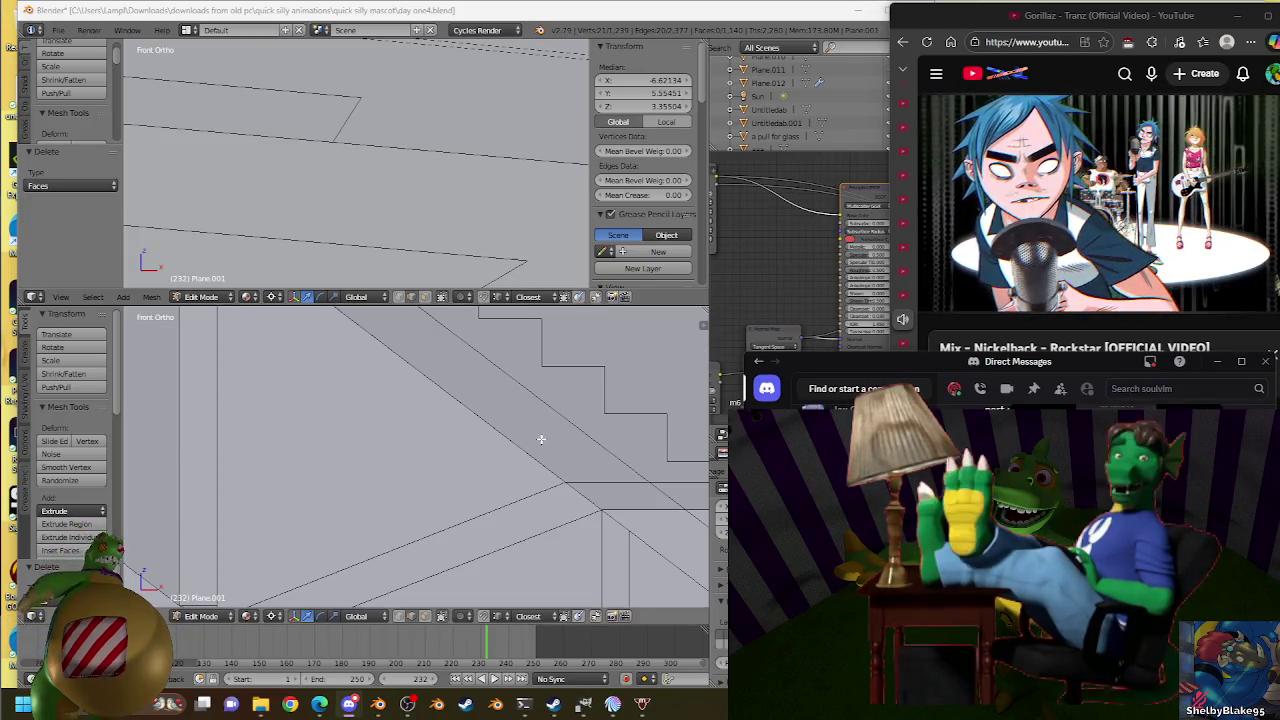
Frame the roof corner, reselect its corner vertex, and leave Edit Mode.
{"action": "scroll", "coordinate": [540, 435], "scroll_direction": "down", "scroll_amount": 2}
{"action": "scroll", "coordinate": [530, 425], "scroll_direction": "down", "scroll_amount": 2}
{"action": "scroll", "coordinate": [420, 455], "scroll_direction": "up", "scroll_amount": 5}
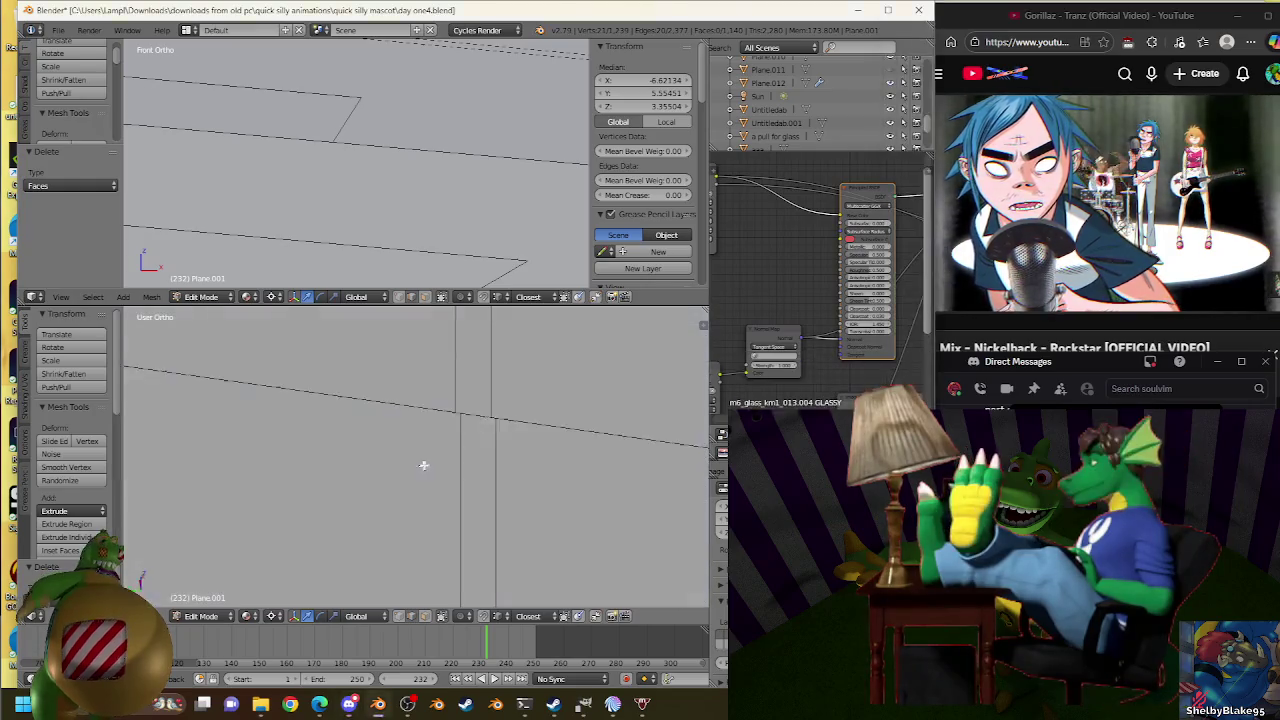
{"action": "scroll", "coordinate": [426, 450], "scroll_direction": "down", "scroll_amount": 3}
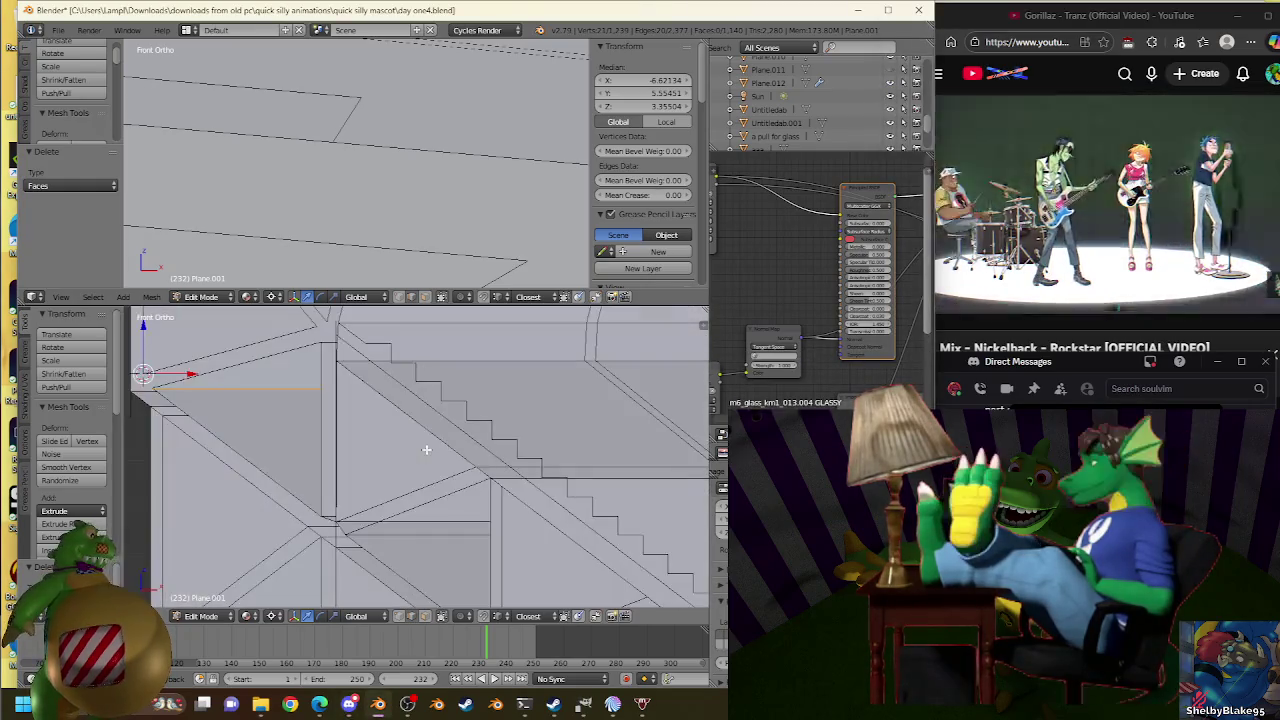
{"action": "scroll", "coordinate": [420, 443], "scroll_direction": "up", "scroll_amount": 3}
{"action": "scroll", "coordinate": [420, 440], "scroll_direction": "up", "scroll_amount": 3}
{"action": "key", "text": "KP_Decimal"}
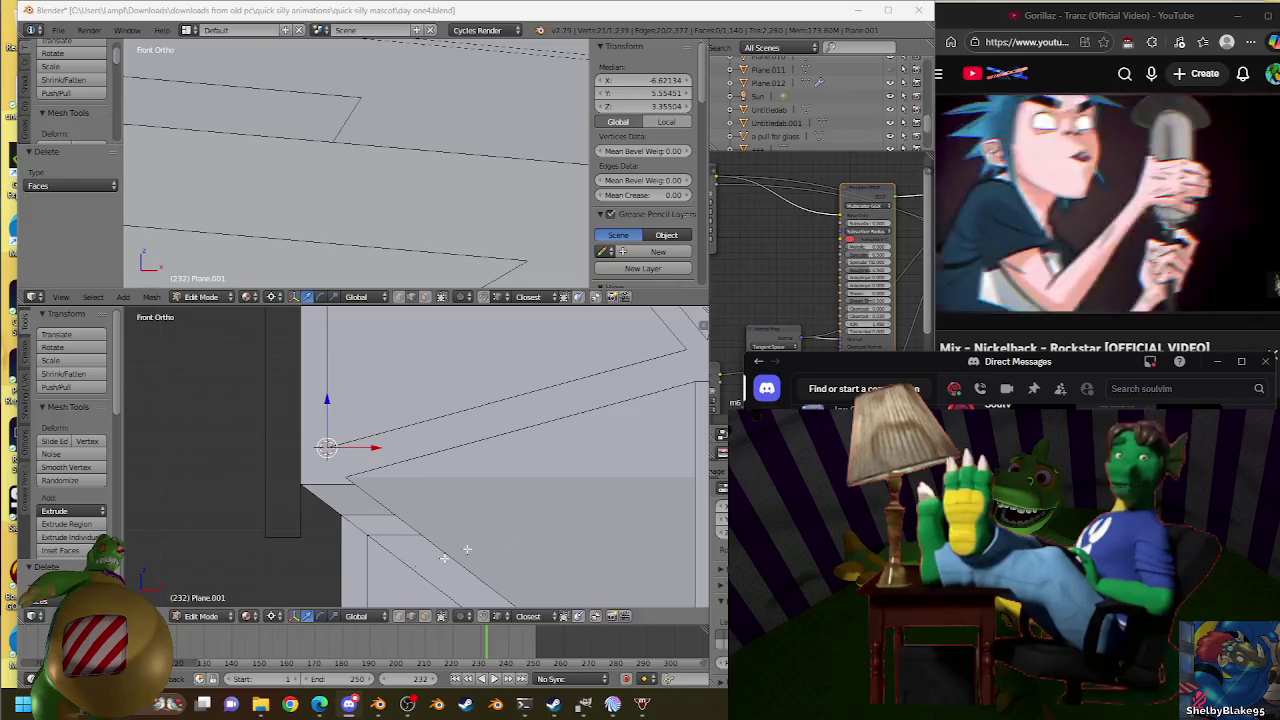
{"action": "key", "text": "Tab"}
{"action": "key", "text": "Tab"}
{"action": "scroll", "coordinate": [477, 516], "scroll_direction": "down", "scroll_amount": 3}
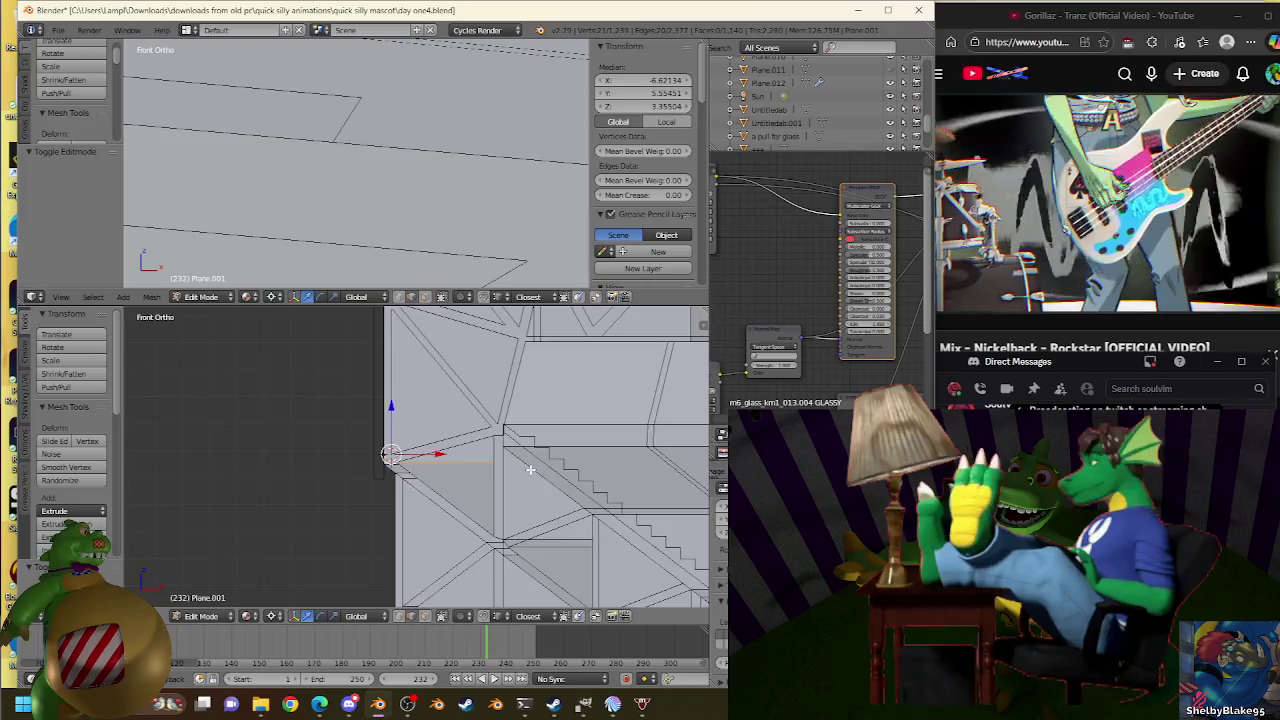
{"action": "key", "text": "a"}
{"action": "left_click", "coordinate": [390, 457]}
{"action": "scroll", "coordinate": [411, 477], "scroll_direction": "up", "scroll_amount": 5}
{"action": "key", "text": "Tab"}
{"action": "key", "text": "Tab"}
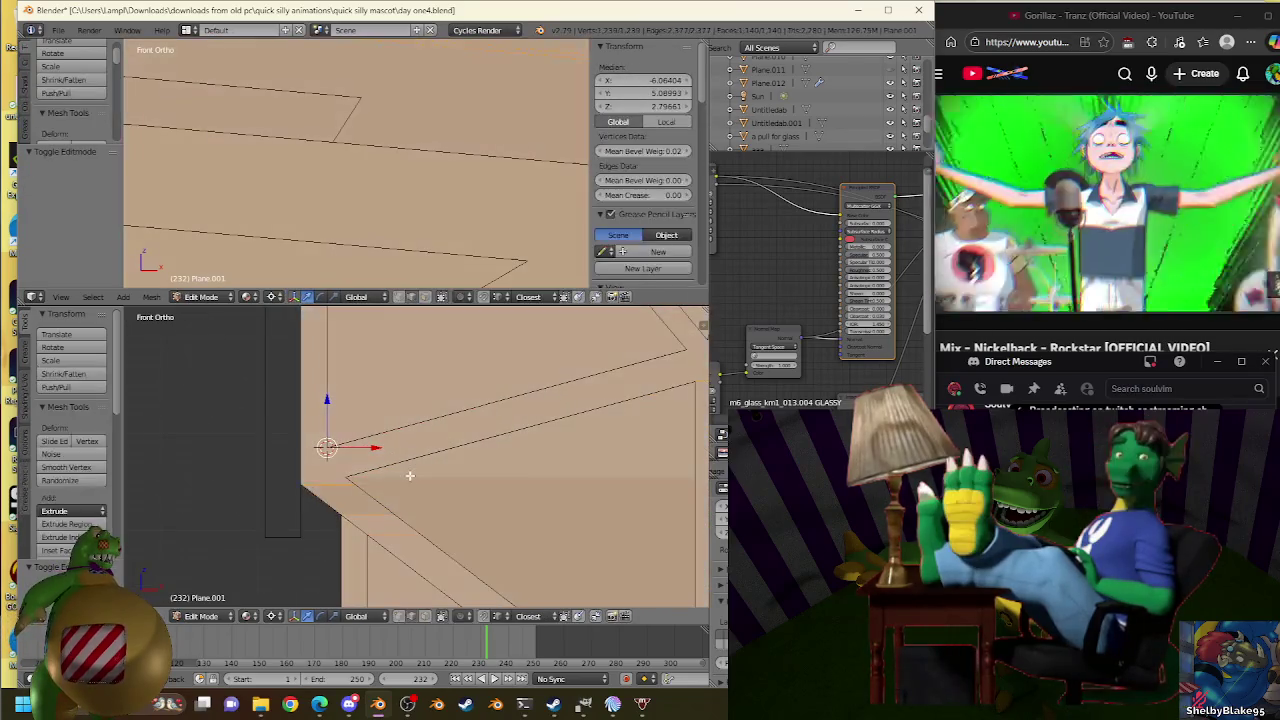
{"action": "key", "text": "Tab"}
Snap the 3D cursor to the selection.
{"action": "scroll", "coordinate": [508, 472], "scroll_direction": "down", "scroll_amount": 3}
{"action": "scroll", "coordinate": [595, 482], "scroll_direction": "down", "scroll_amount": 3}
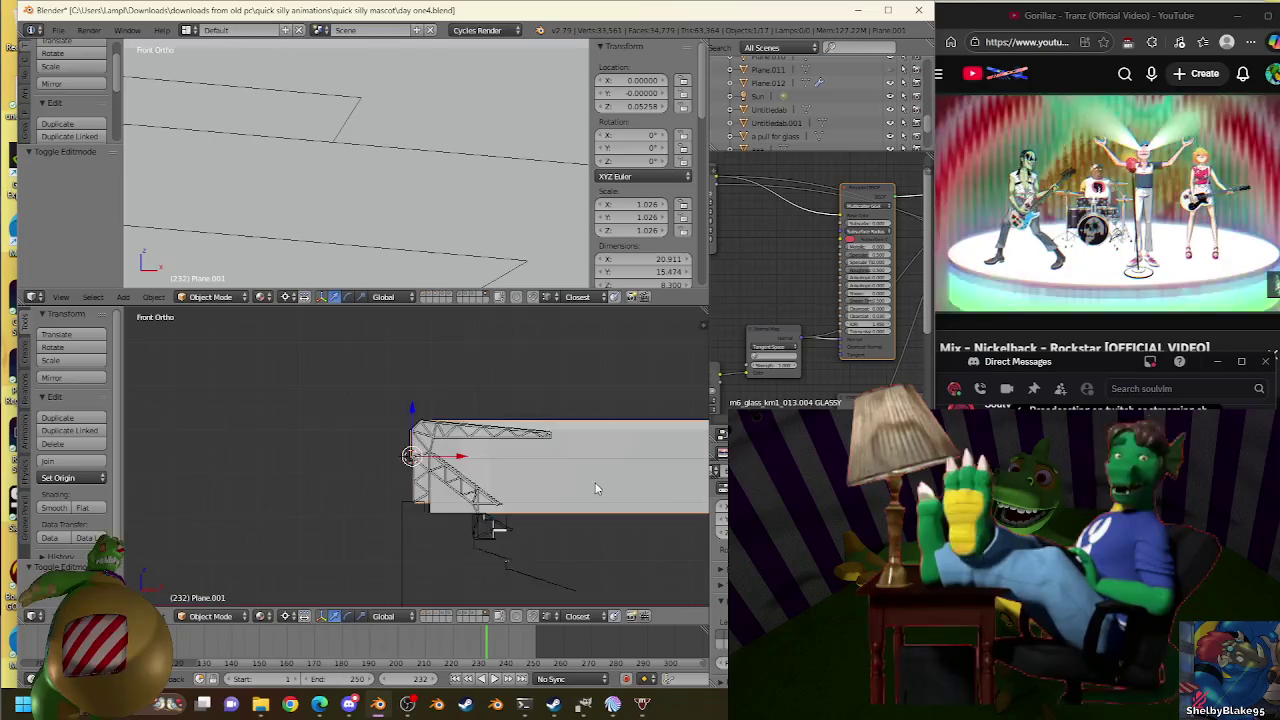
{"action": "key", "text": "shift+s"}
{"action": "left_click", "coordinate": [596, 473]}
Select the truss object Plane.007 and enter its Edit Mode.
{"action": "scroll", "coordinate": [440, 470], "scroll_direction": "up", "scroll_amount": 3}
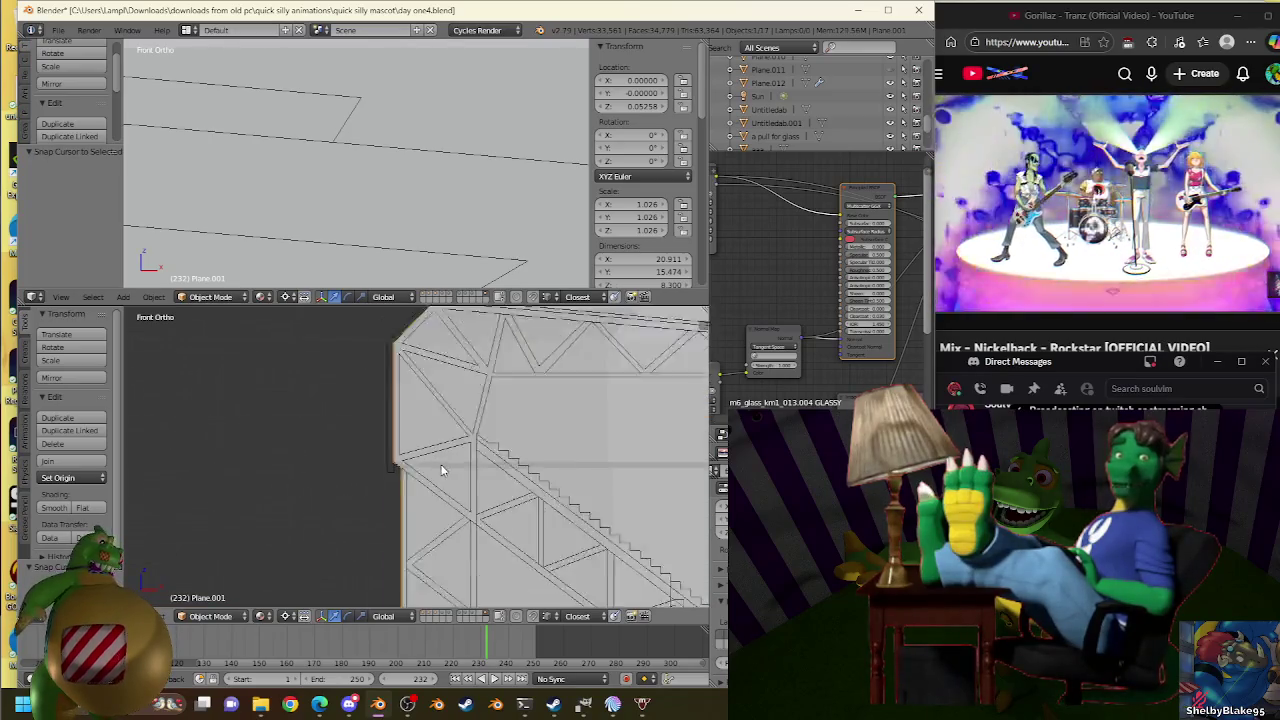
{"action": "scroll", "coordinate": [392, 450], "scroll_direction": "up", "scroll_amount": 2}
{"action": "left_click", "coordinate": [391, 450]}
{"action": "key", "text": "Tab"}
{"action": "left_click", "coordinate": [368, 449]}
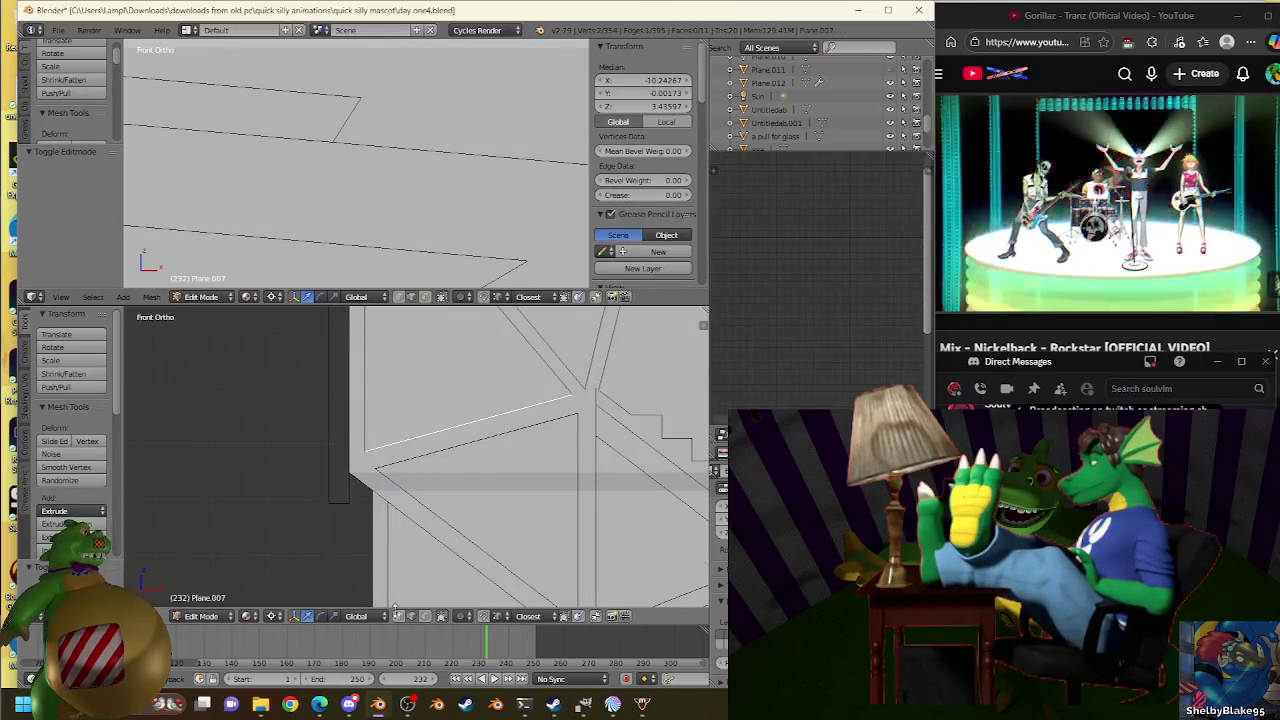
Switch from the truss to roof mesh Plane.001 in Edit Mode and select its outer edge.
{"action": "right_click", "coordinate": [364, 452]}
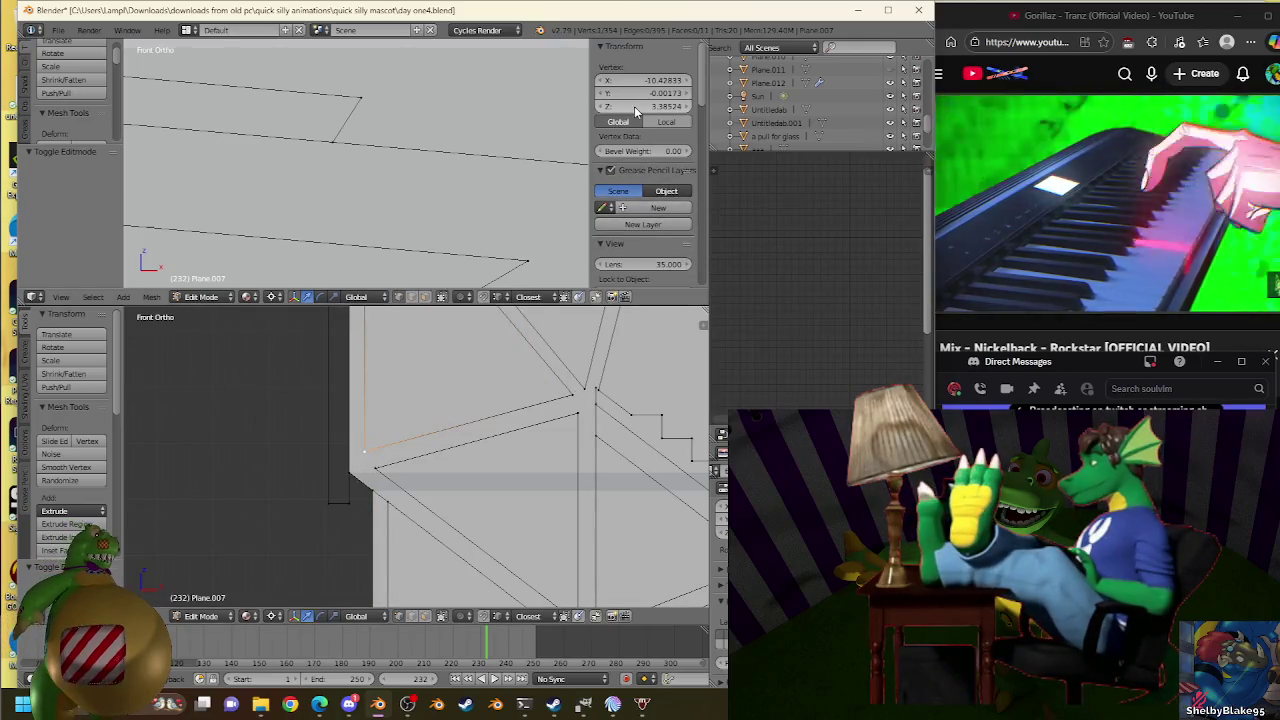
{"action": "key", "text": "Tab"}
{"action": "scroll", "coordinate": [474, 466], "scroll_direction": "up", "scroll_amount": 2}
{"action": "right_click", "coordinate": [474, 466]}
{"action": "key", "text": "Tab"}
{"action": "right_click", "coordinate": [409, 497], "text": "shift"}
Orbit and zoom in to inspect the selected roof edge.
{"action": "scroll", "coordinate": [405, 488], "scroll_direction": "down", "scroll_amount": 2}
{"action": "scroll", "coordinate": [490, 485], "scroll_direction": "up", "scroll_amount": 2}
{"action": "mouse_move", "coordinate": [497, 501]}
{"action": "middle_mouse_down"}
{"action": "mouse_move", "coordinate": [466, 517]}
{"action": "mouse_move", "coordinate": [485, 517]}
{"action": "middle_mouse_up"}
{"action": "scroll", "coordinate": [488, 511], "scroll_direction": "down", "scroll_amount": 3}
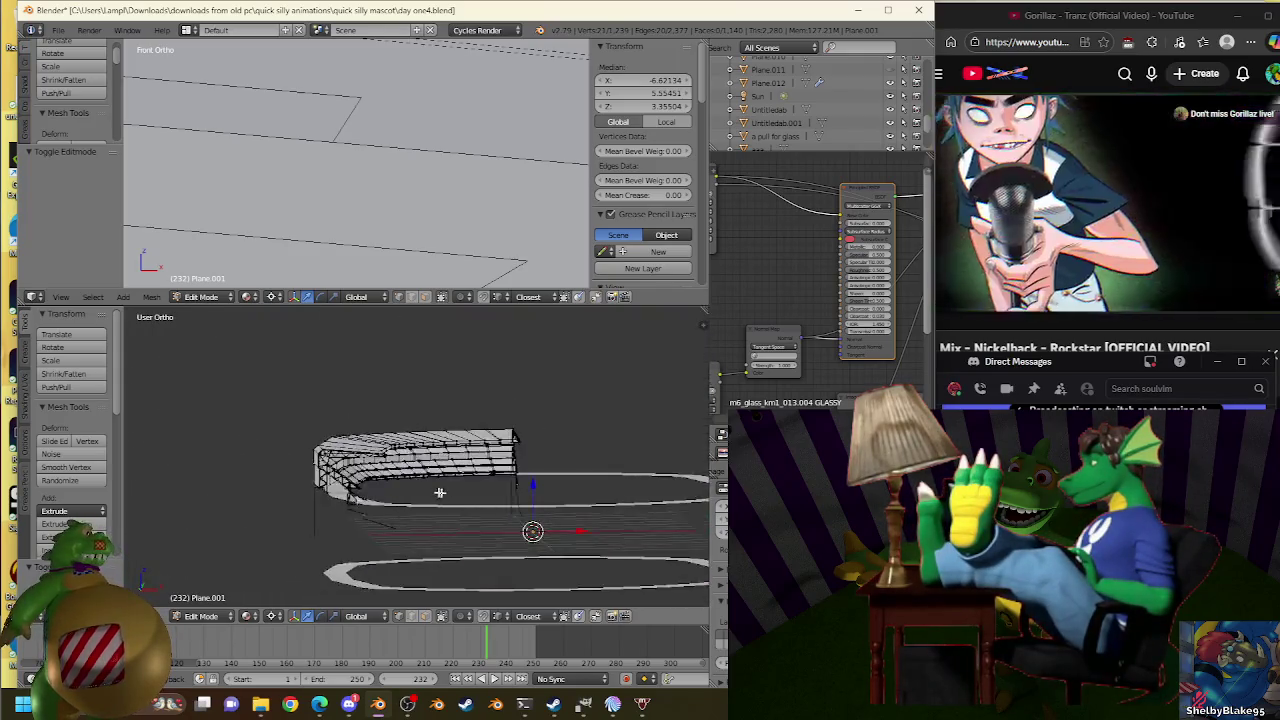
{"action": "scroll", "coordinate": [440, 491], "scroll_direction": "up", "scroll_amount": 3}
{"action": "scroll", "coordinate": [400, 490], "scroll_direction": "up", "scroll_amount": 2}
{"action": "scroll", "coordinate": [366, 487], "scroll_direction": "up", "scroll_amount": 2}
{"action": "scroll", "coordinate": [366, 487], "scroll_direction": "up", "scroll_amount": 2}
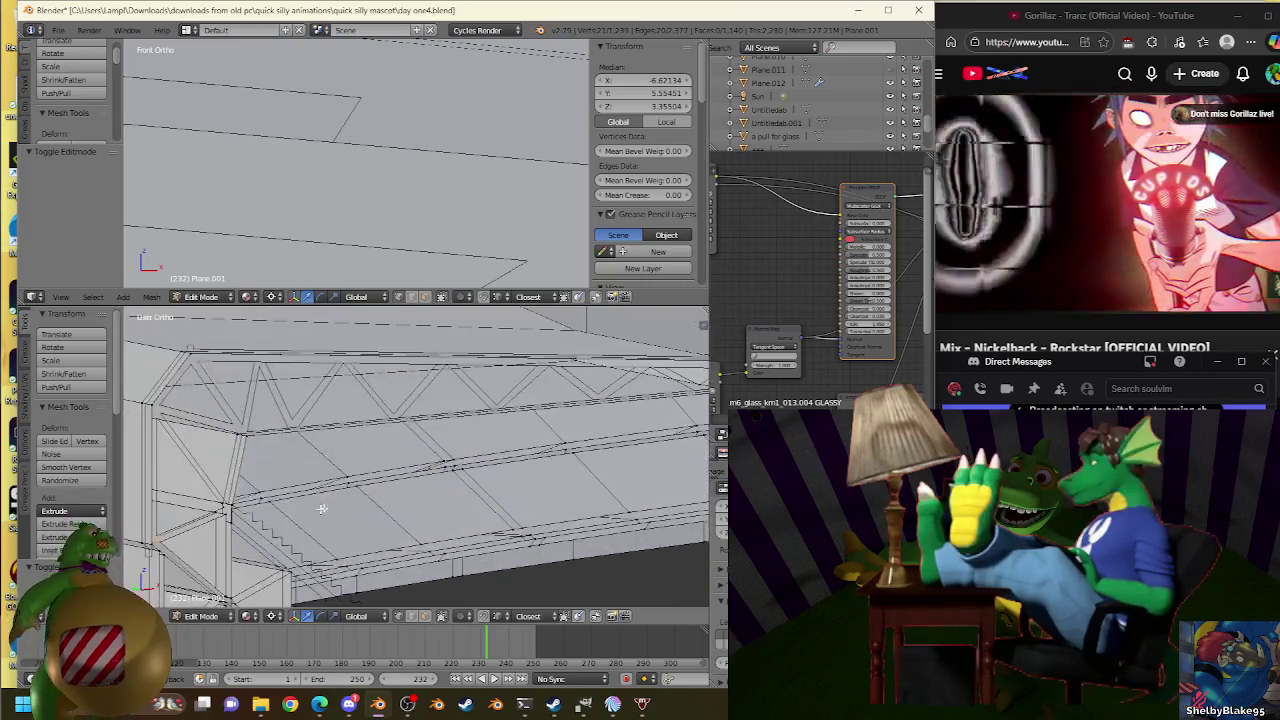
{"action": "scroll", "coordinate": [400, 480], "scroll_direction": "up", "scroll_amount": 3}
{"action": "scroll", "coordinate": [494, 451], "scroll_direction": "up", "scroll_amount": 2}
{"action": "scroll", "coordinate": [484, 453], "scroll_direction": "up", "scroll_amount": 2}
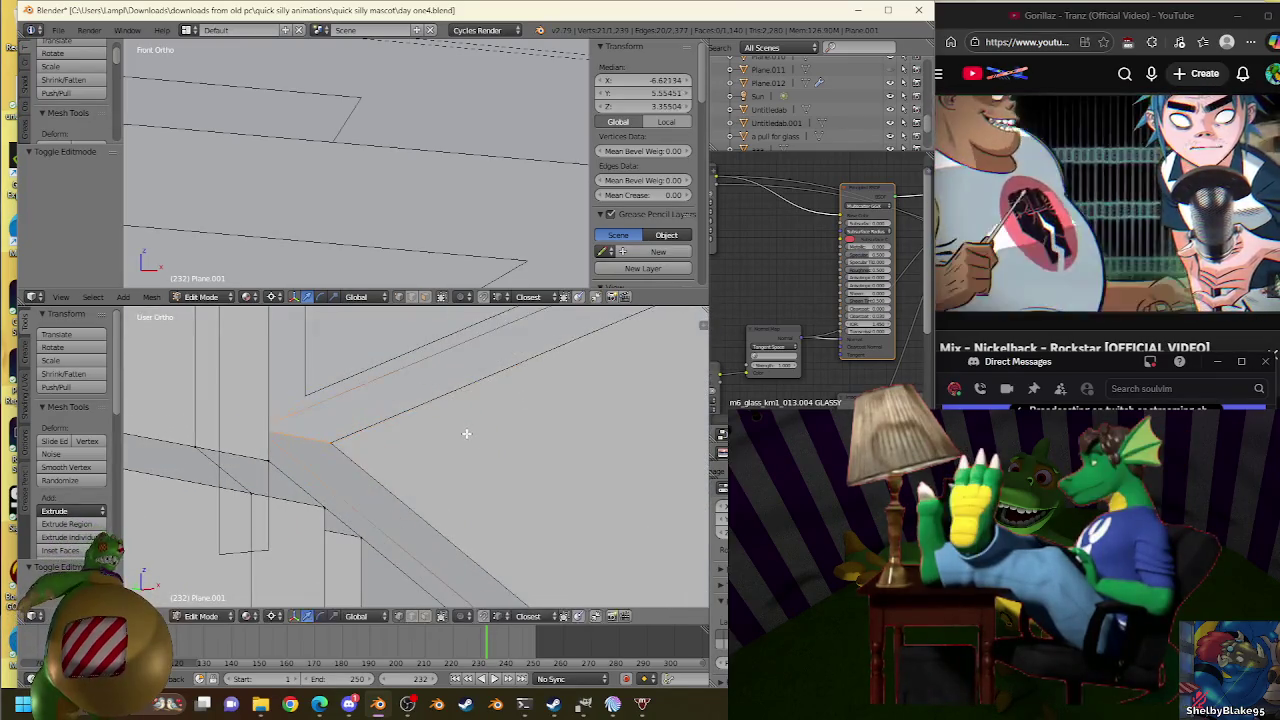
{"action": "scroll", "coordinate": [466, 434], "scroll_direction": "up", "scroll_amount": 2}
{"action": "scroll", "coordinate": [466, 434], "scroll_direction": "up", "scroll_amount": 2}
{"action": "scroll", "coordinate": [470, 443], "scroll_direction": "up", "scroll_amount": 2}
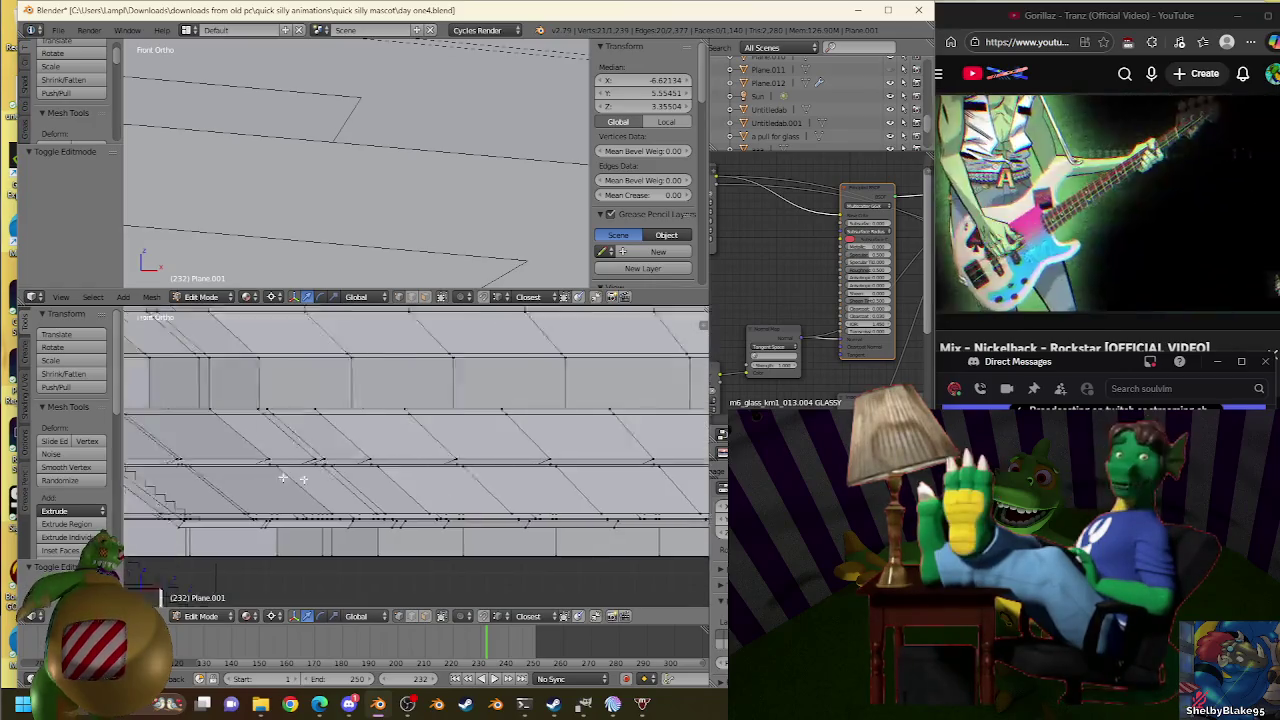
{"action": "scroll", "coordinate": [400, 430], "scroll_direction": "up", "scroll_amount": 2}
{"action": "scroll", "coordinate": [294, 417], "scroll_direction": "up", "scroll_amount": 2}
{"action": "scroll", "coordinate": [451, 478], "scroll_direction": "up", "scroll_amount": 2}
{"action": "scroll", "coordinate": [451, 478], "scroll_direction": "up", "scroll_amount": 2}
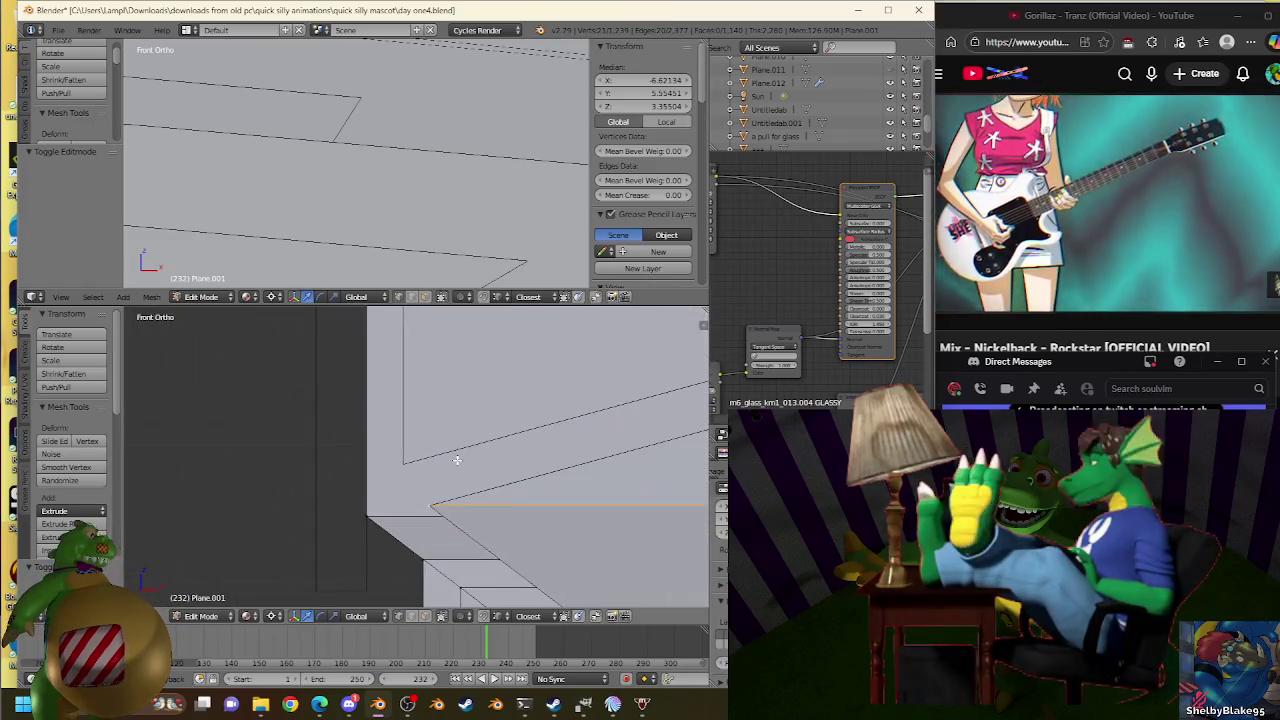
{"action": "scroll", "coordinate": [457, 457], "scroll_direction": "up", "scroll_amount": 2}
Extrude the roof edge in place and apply a few slight rescales around 1.000.
{"action": "key", "text": "e"}
{"action": "right_click", "coordinate": [449, 437]}
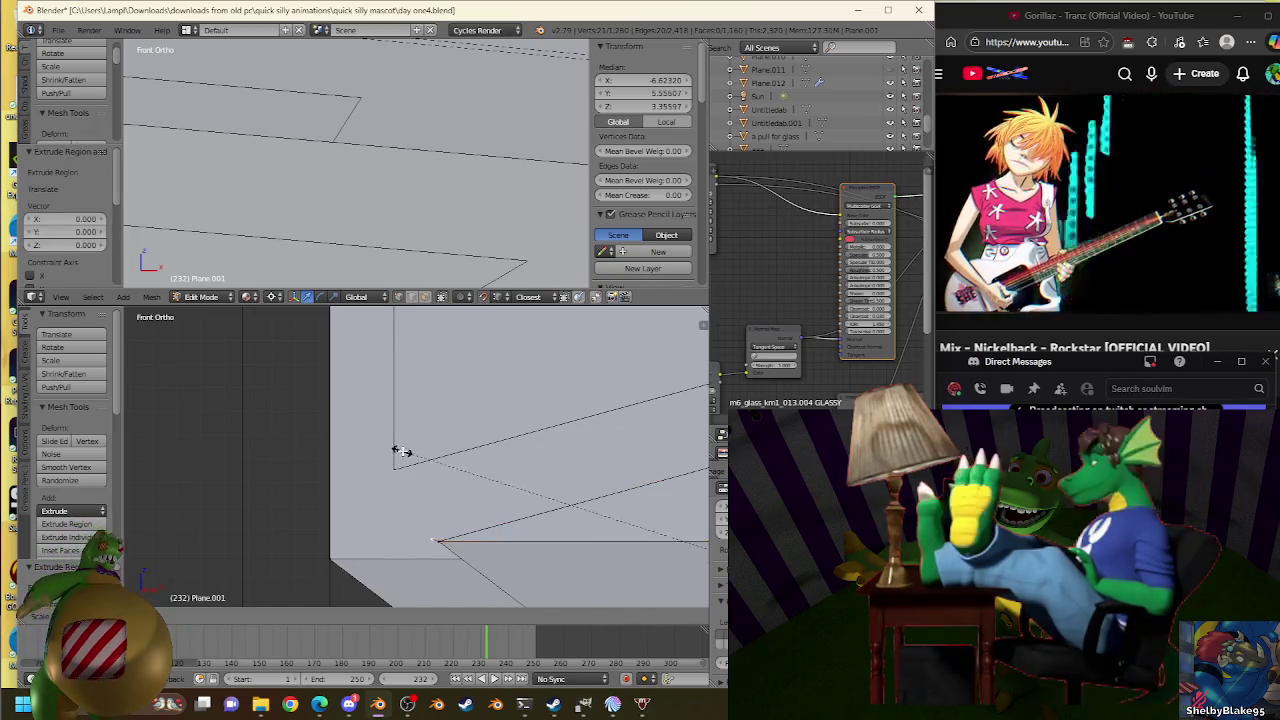
{"action": "key", "text": "s"}
{"action": "key", "text": "s"}
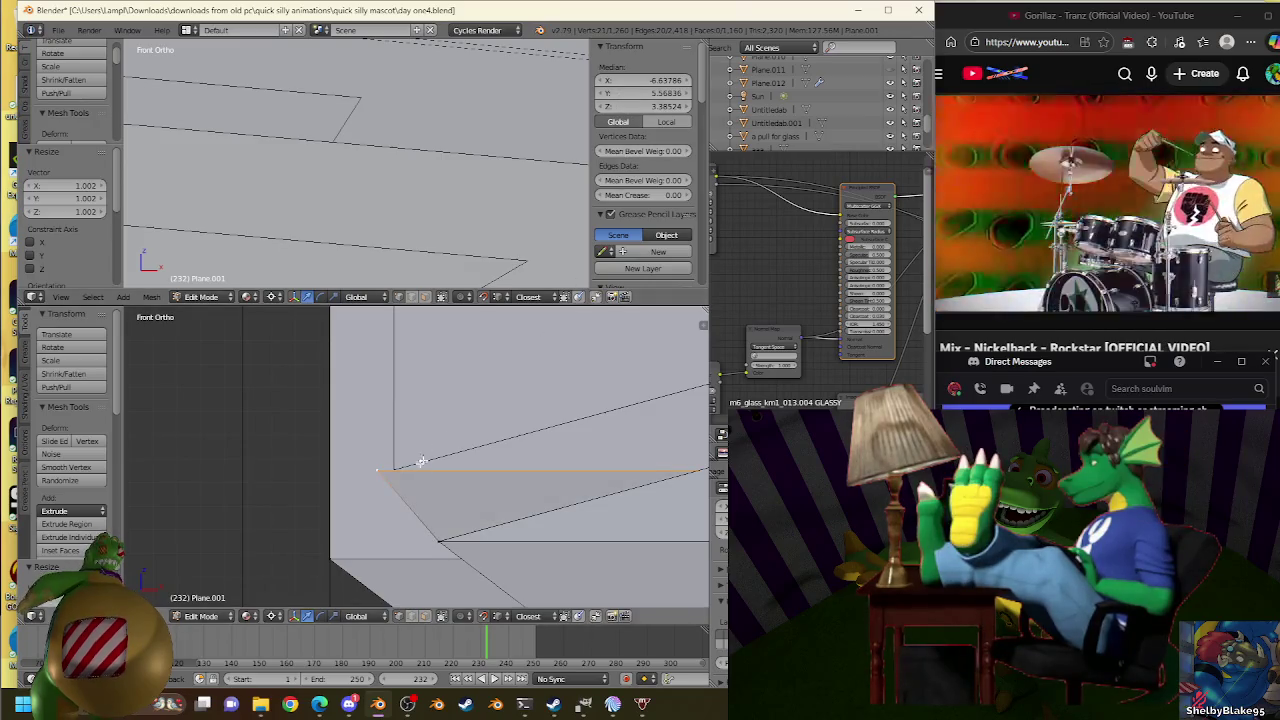
{"action": "left_click", "coordinate": [618, 112]}
{"action": "key", "text": "s"}
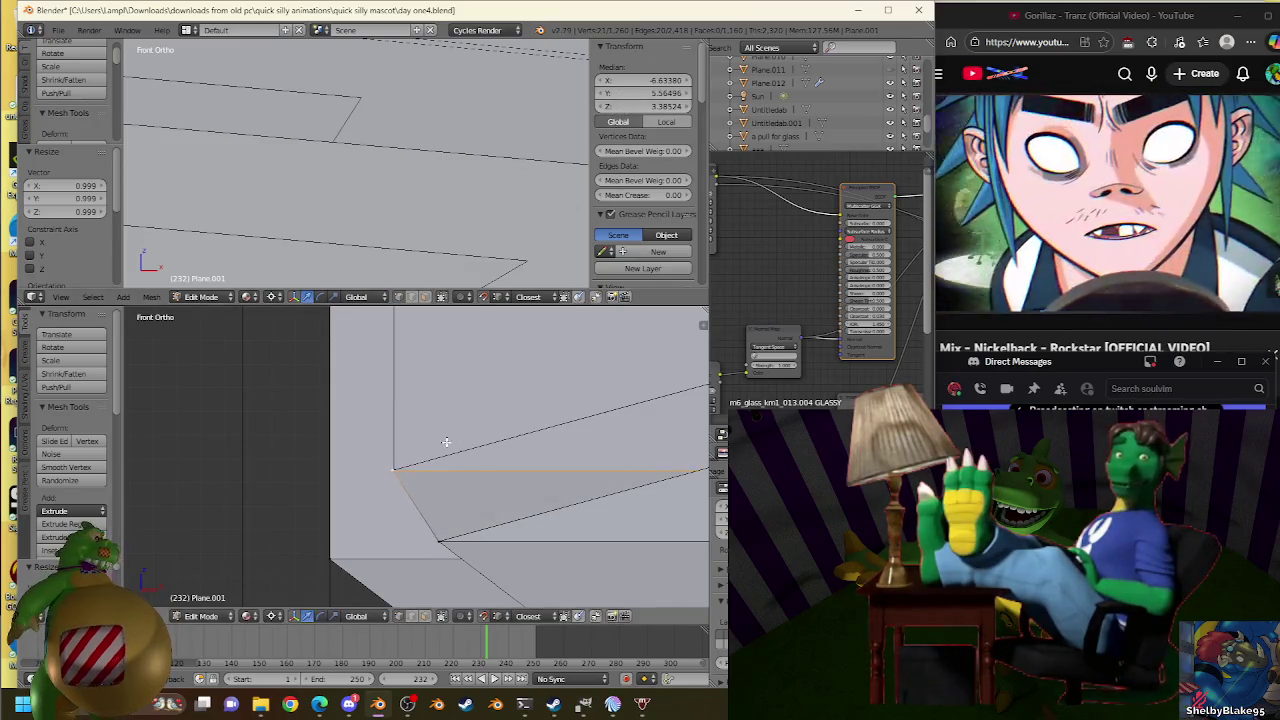
{"action": "left_click", "coordinate": [614, 116]}
{"action": "key", "text": "s"}
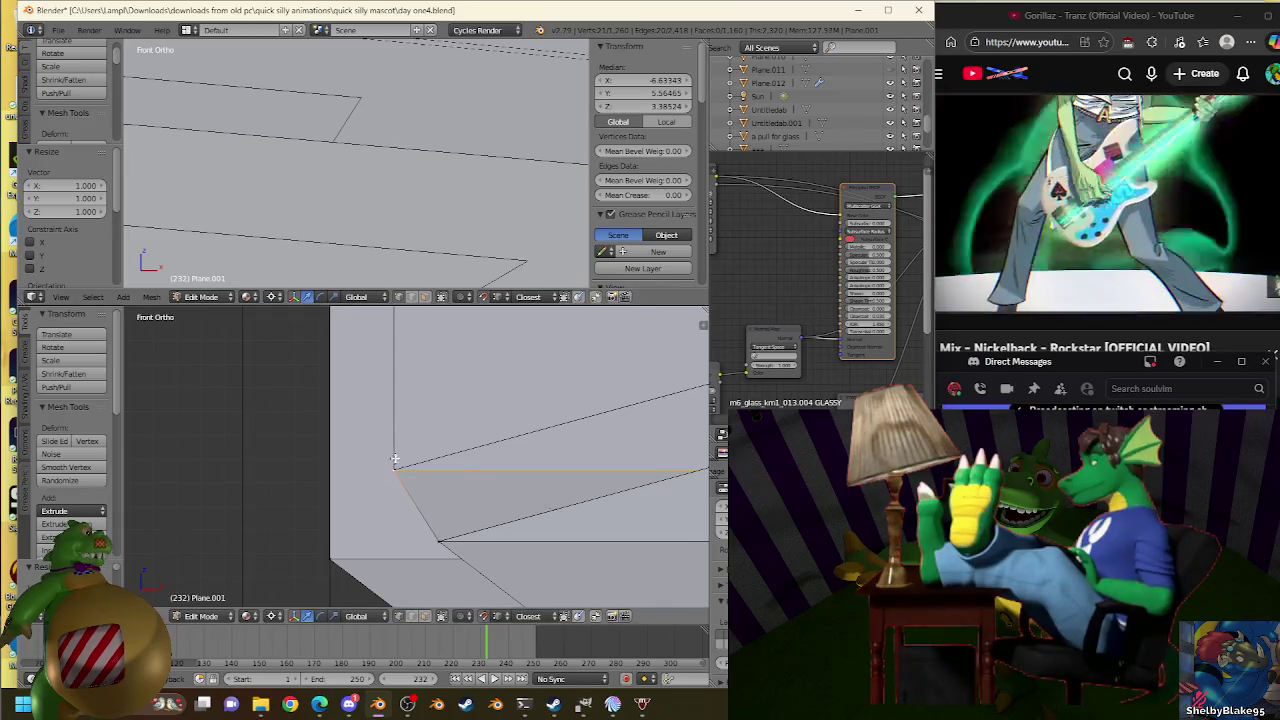
{"action": "left_click", "coordinate": [464, 405]}
{"action": "key", "text": "s"}
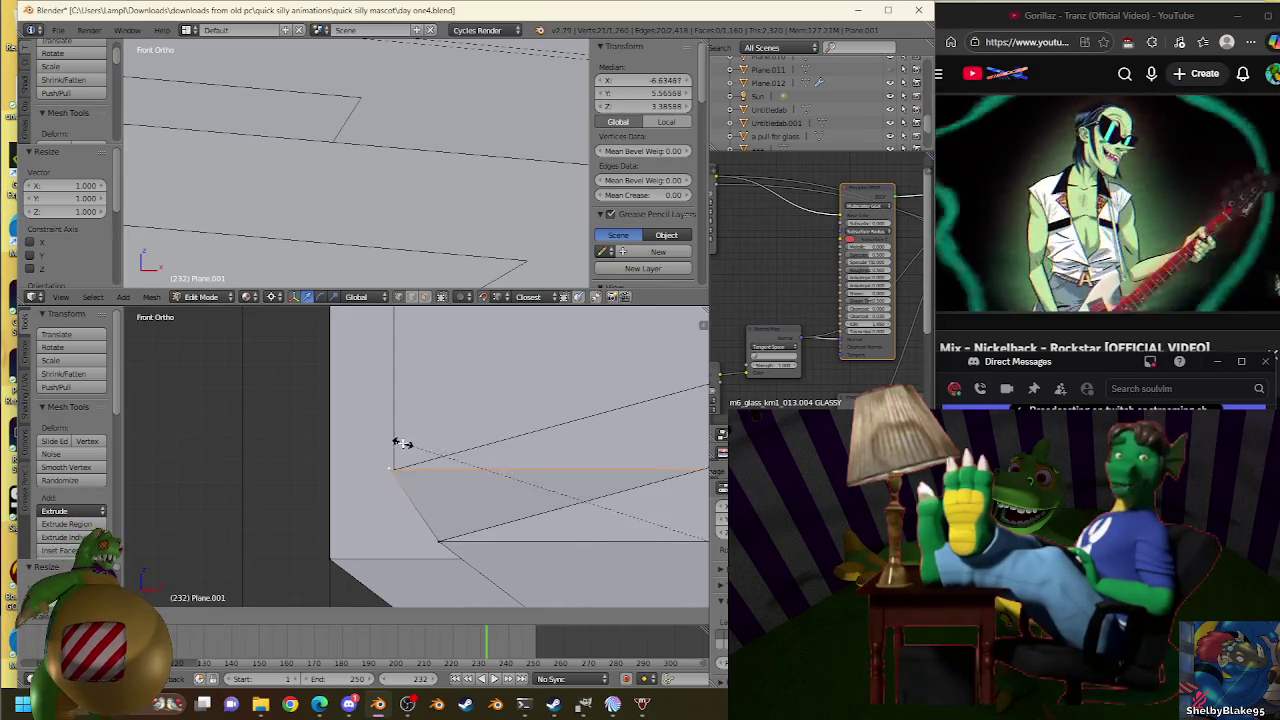
{"action": "left_click", "coordinate": [395, 472]}
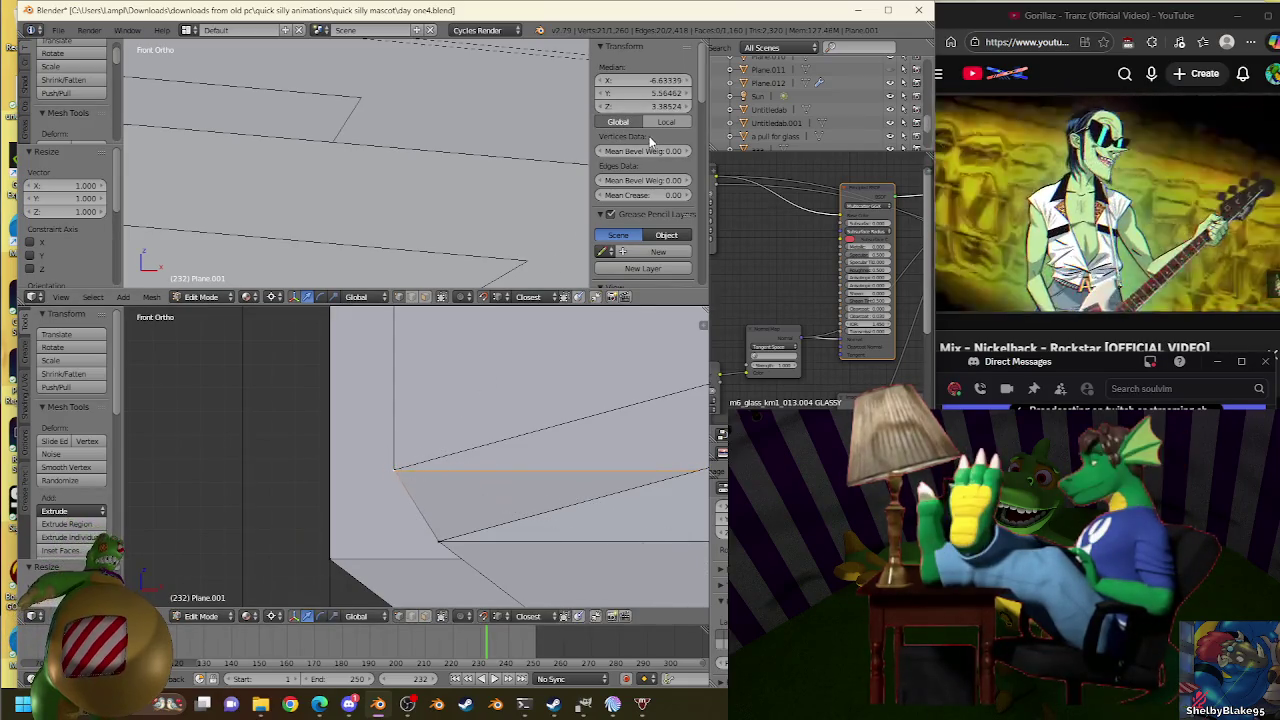
{"action": "key", "text": "s"}
{"action": "left_click", "coordinate": [397, 466]}
Move the extruded roof edge 0.540 straight upward.
{"action": "scroll", "coordinate": [491, 371], "scroll_direction": "up", "scroll_amount": 3}
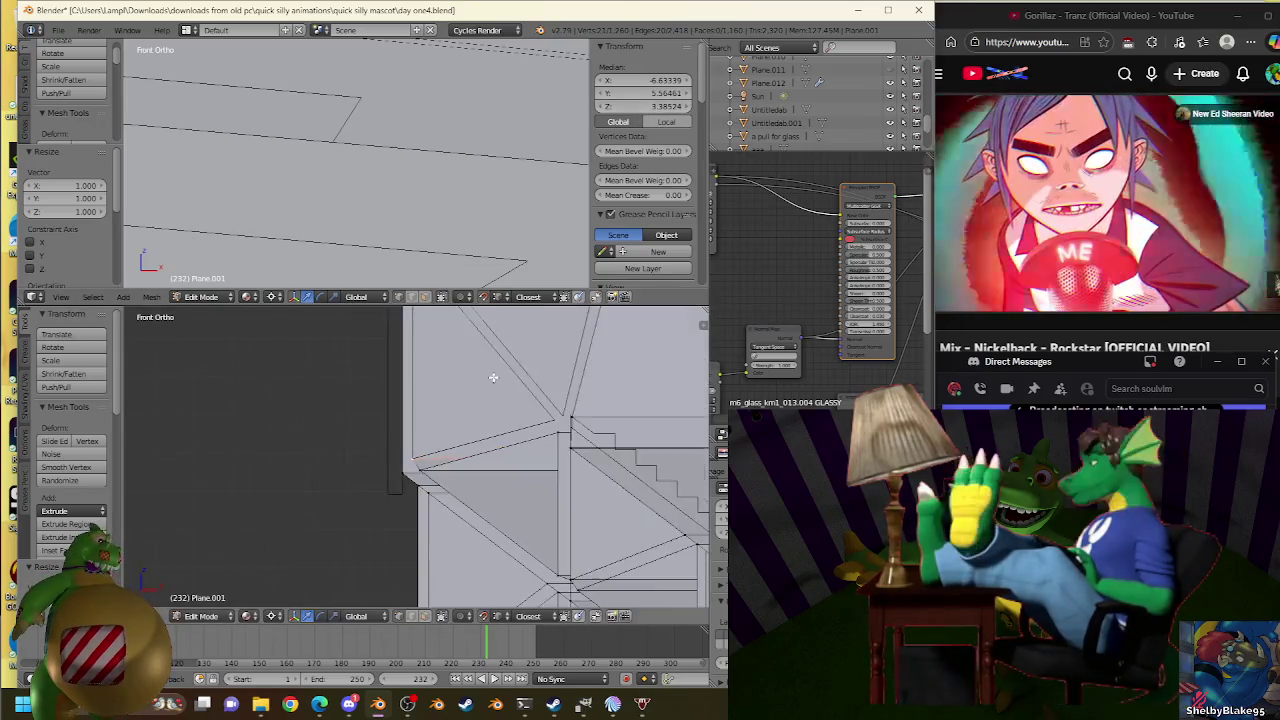
{"action": "scroll", "coordinate": [491, 540], "scroll_direction": "up", "scroll_amount": 2}
{"action": "key", "text": "g"}
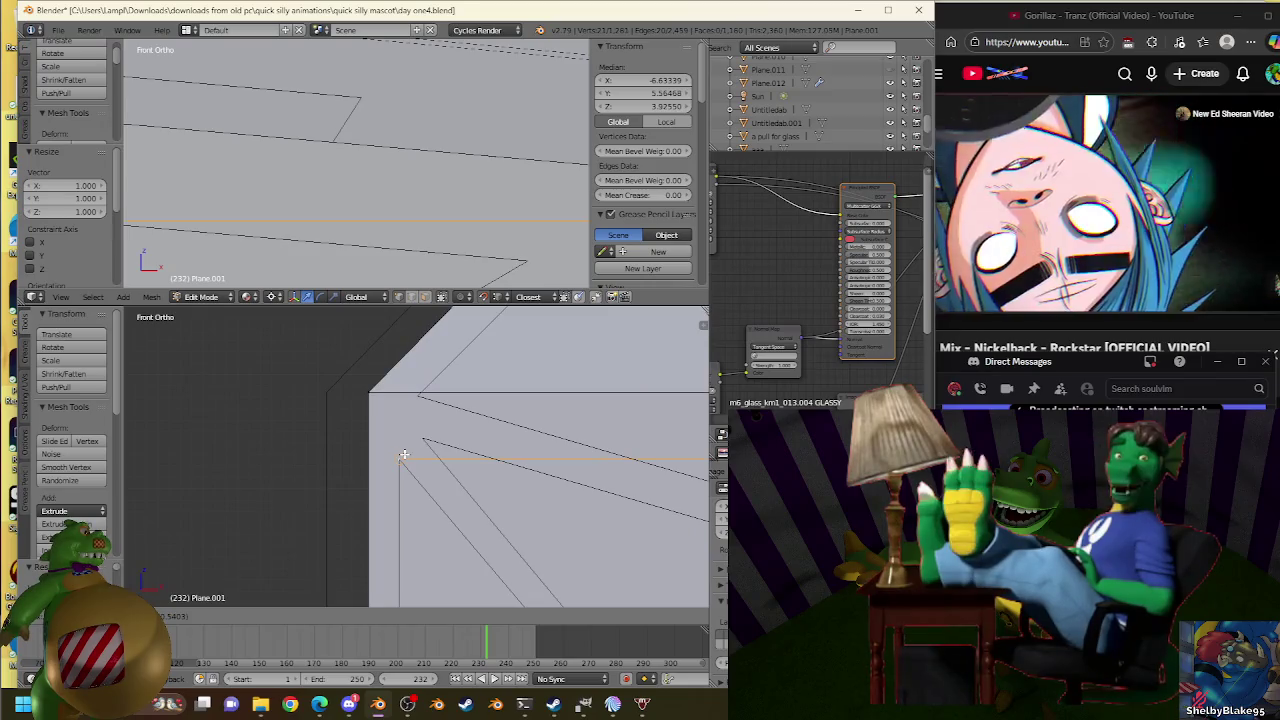
{"action": "left_click", "coordinate": [403, 455]}
{"action": "scroll", "coordinate": [420, 480], "scroll_direction": "down", "scroll_amount": 2}
{"action": "scroll", "coordinate": [490, 521], "scroll_direction": "up", "scroll_amount": 3}
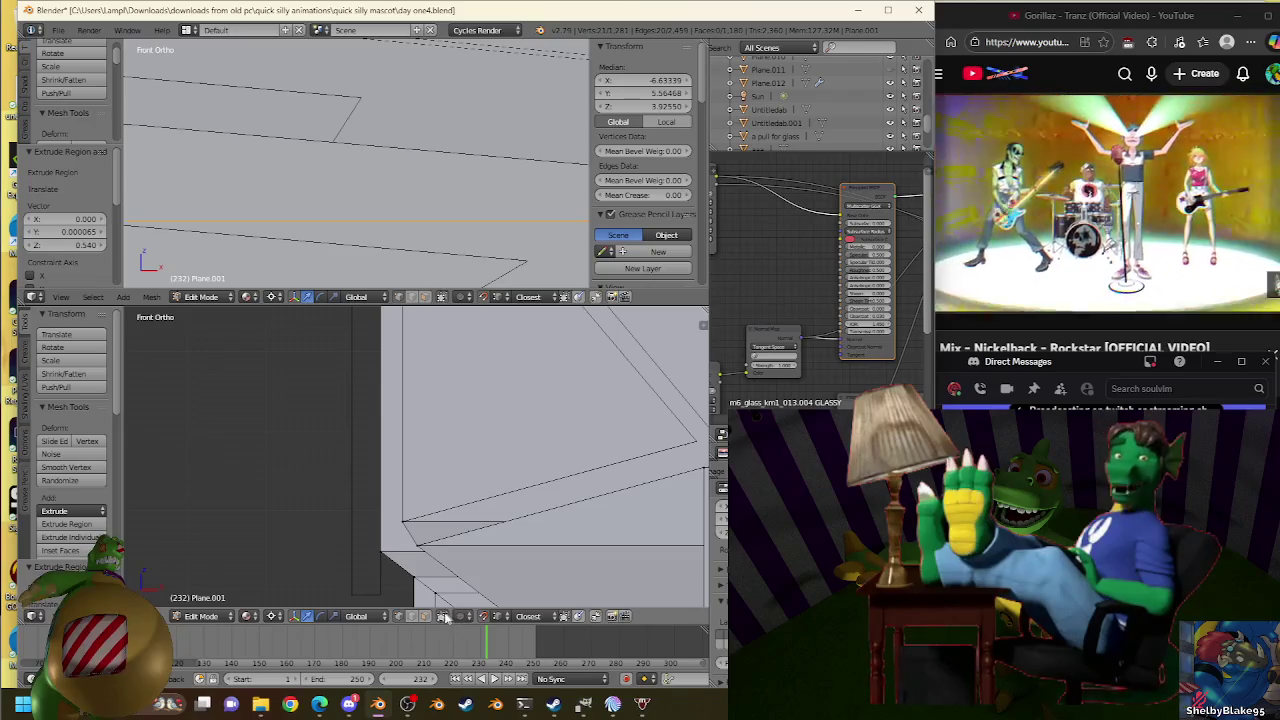
Delete the leftover face at the roof corner and return to front view.
{"action": "key", "text": "a"}
{"action": "scroll", "coordinate": [420, 420], "scroll_direction": "up", "scroll_amount": 2}
{"action": "scroll", "coordinate": [406, 407], "scroll_direction": "up", "scroll_amount": 2}
{"action": "mouse_move", "coordinate": [406, 407]}
{"action": "middle_mouse_down"}
{"action": "mouse_move", "coordinate": [409, 429]}
{"action": "mouse_move", "coordinate": [543, 471]}
{"action": "mouse_move", "coordinate": [466, 423]}
{"action": "mouse_move", "coordinate": [440, 483]}
{"action": "middle_mouse_up"}
{"action": "right_click", "coordinate": [440, 483]}
{"action": "key", "text": "x"}
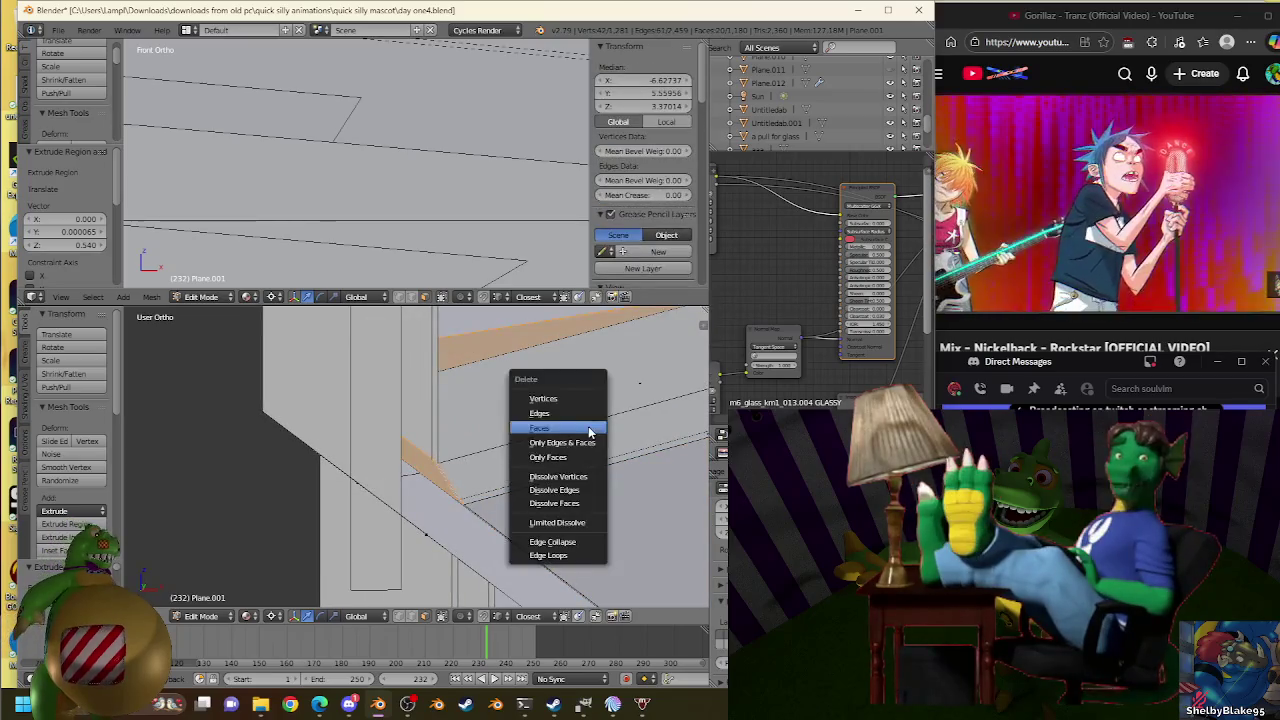
{"action": "left_click", "coordinate": [588, 426]}
{"action": "key", "text": "KP_1"}
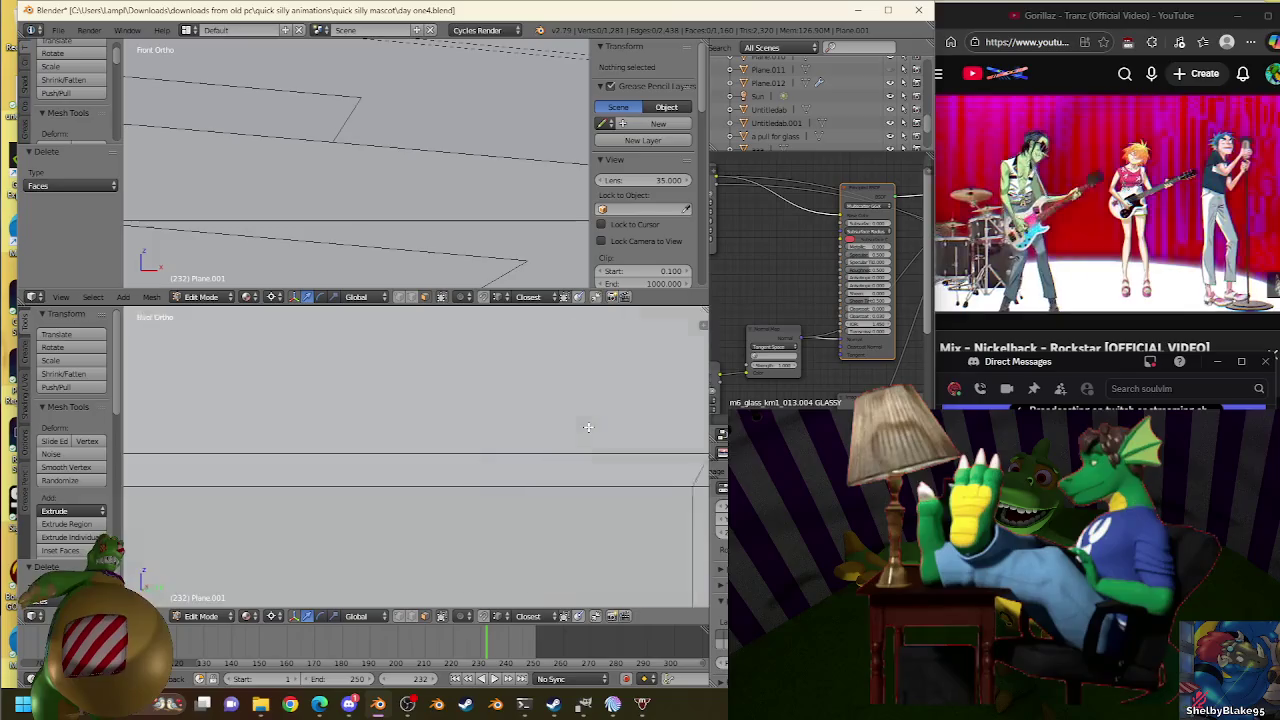
{"action": "scroll", "coordinate": [588, 423], "scroll_direction": "down", "scroll_amount": 4}
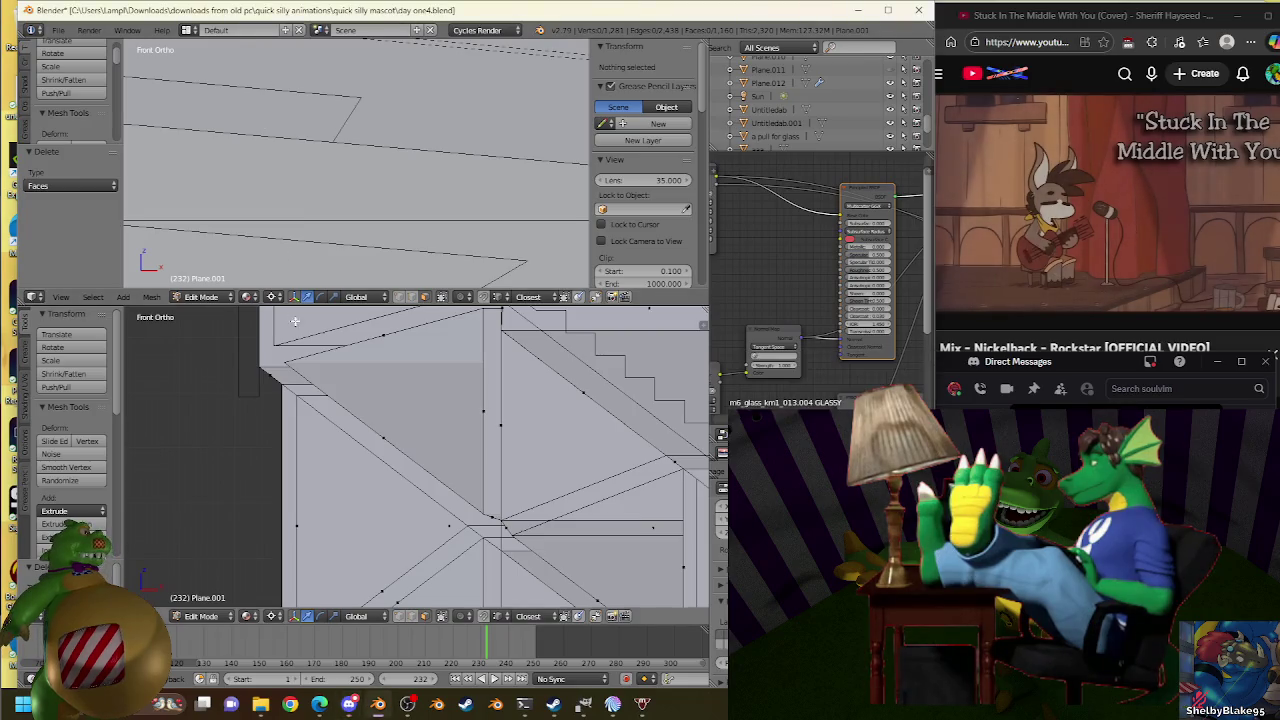
Select the entire roof mesh, then pick a single vertex at the roof corner.
{"action": "scroll", "coordinate": [427, 407], "scroll_direction": "up", "scroll_amount": 3}
{"action": "scroll", "coordinate": [427, 407], "scroll_direction": "down", "scroll_amount": 2}
{"action": "key", "text": "a"}
{"action": "key", "text": "a"}
{"action": "scroll", "coordinate": [427, 407], "scroll_direction": "up", "scroll_amount": 2}
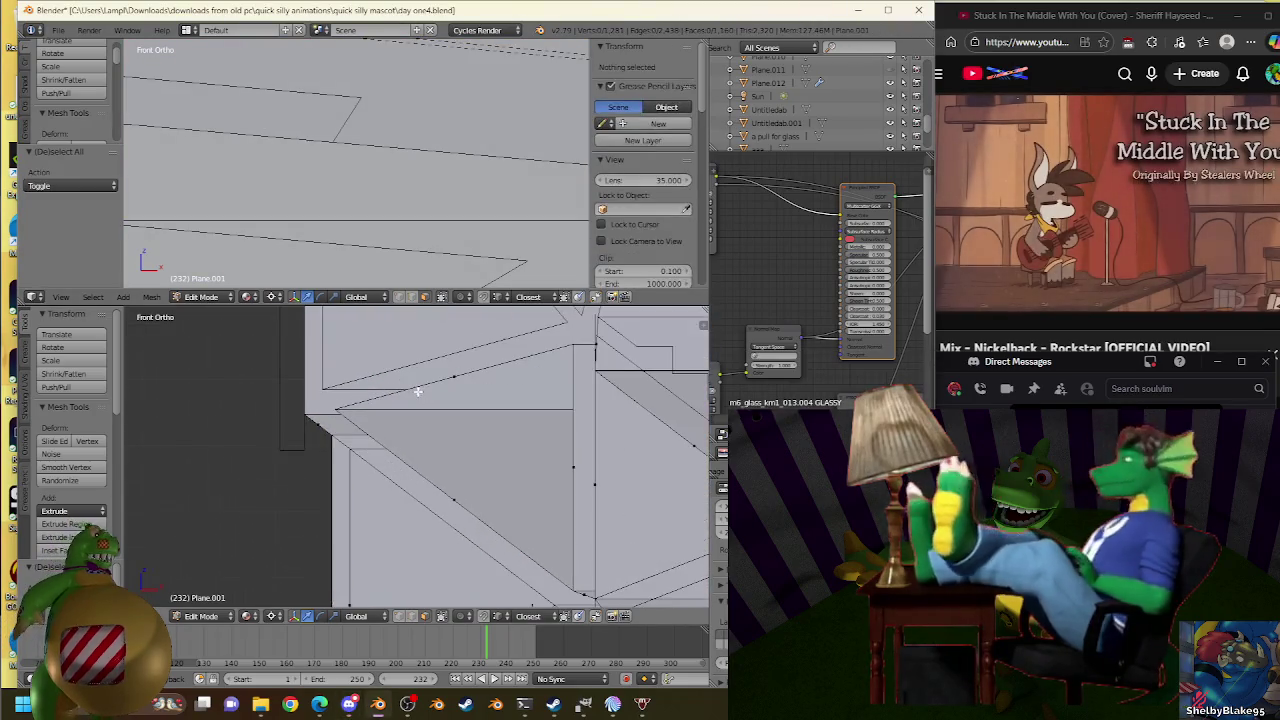
{"action": "scroll", "coordinate": [400, 414], "scroll_direction": "up", "scroll_amount": 2}
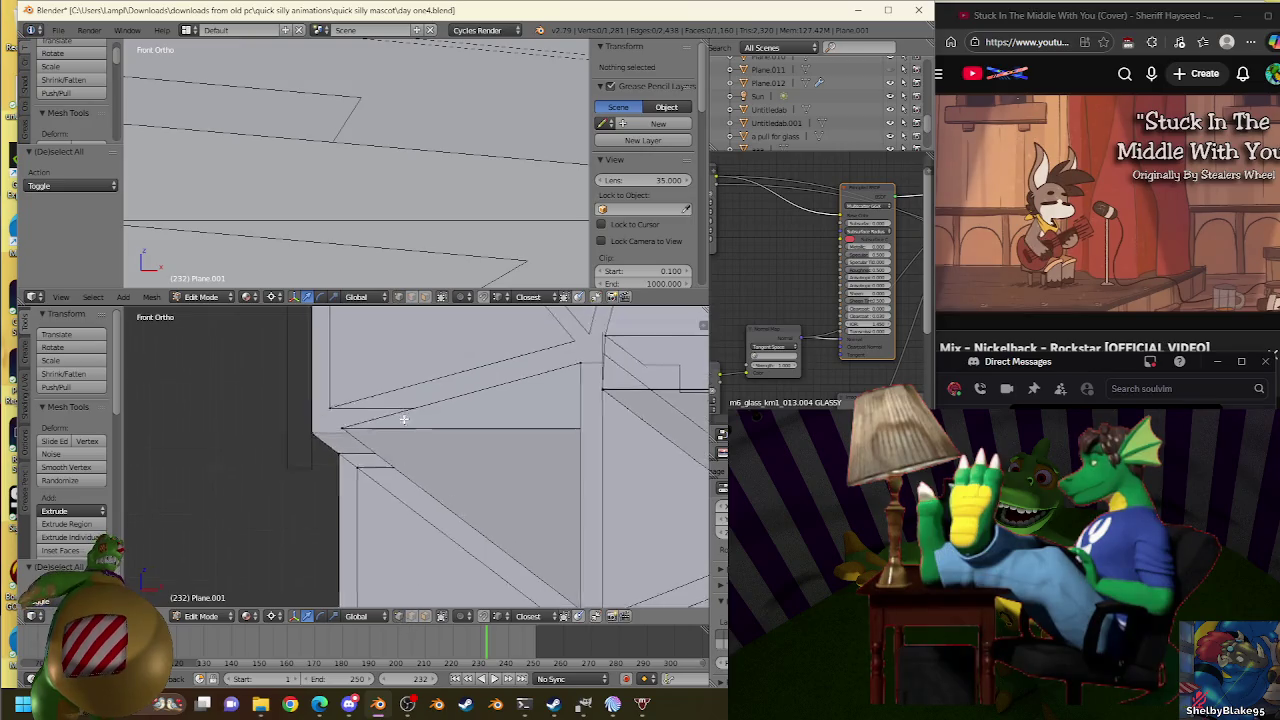
{"action": "key", "text": "Tab"}
{"action": "key", "text": "Tab"}
{"action": "right_click", "coordinate": [381, 494]}
Orbit out to view the whole structure and switch to editing the Plane.007 mesh.
{"action": "scroll", "coordinate": [383, 494], "scroll_direction": "down", "scroll_amount": 3}
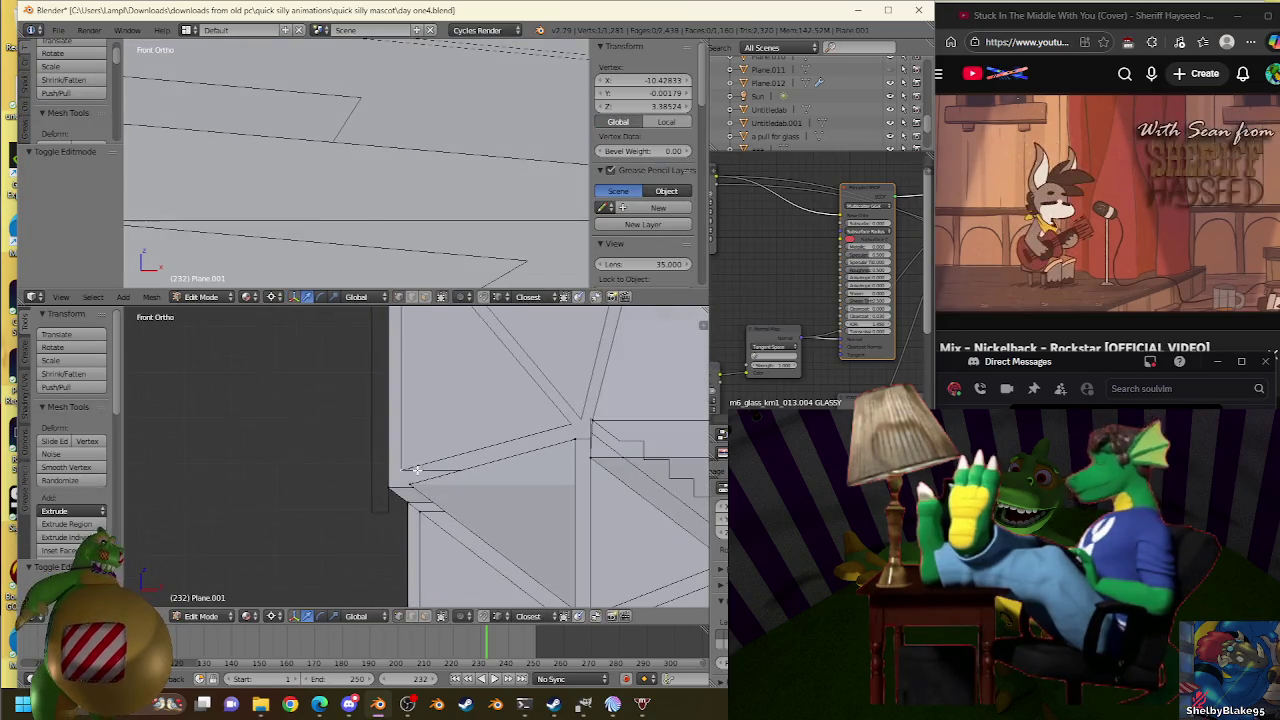
{"action": "scroll", "coordinate": [400, 470], "scroll_direction": "down", "scroll_amount": 2}
{"action": "middle_click_drag", "start_coordinate": [440, 450], "coordinate": [473, 438]}
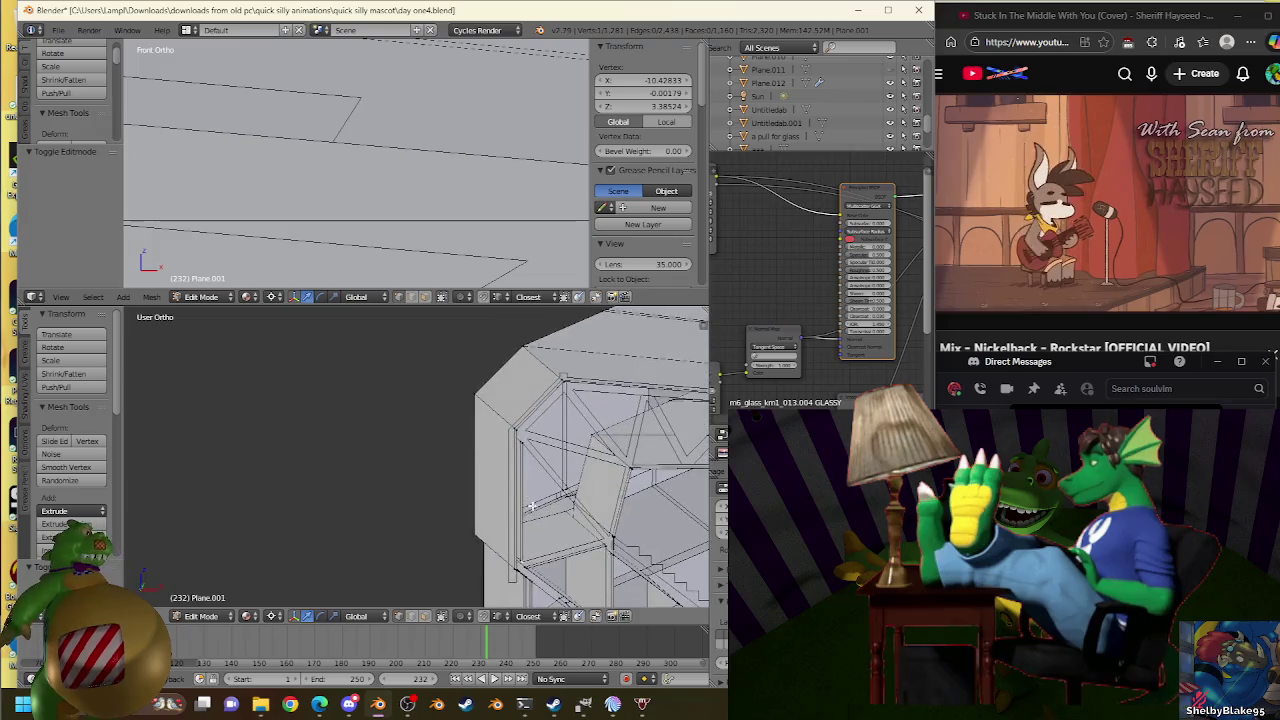
{"action": "scroll", "coordinate": [473, 438], "scroll_direction": "up", "scroll_amount": 2}
{"action": "scroll", "coordinate": [520, 460], "scroll_direction": "up", "scroll_amount": 2}
{"action": "scroll", "coordinate": [580, 485], "scroll_direction": "up", "scroll_amount": 2}
{"action": "key", "text": "Tab"}
{"action": "right_click", "coordinate": [592, 462]}
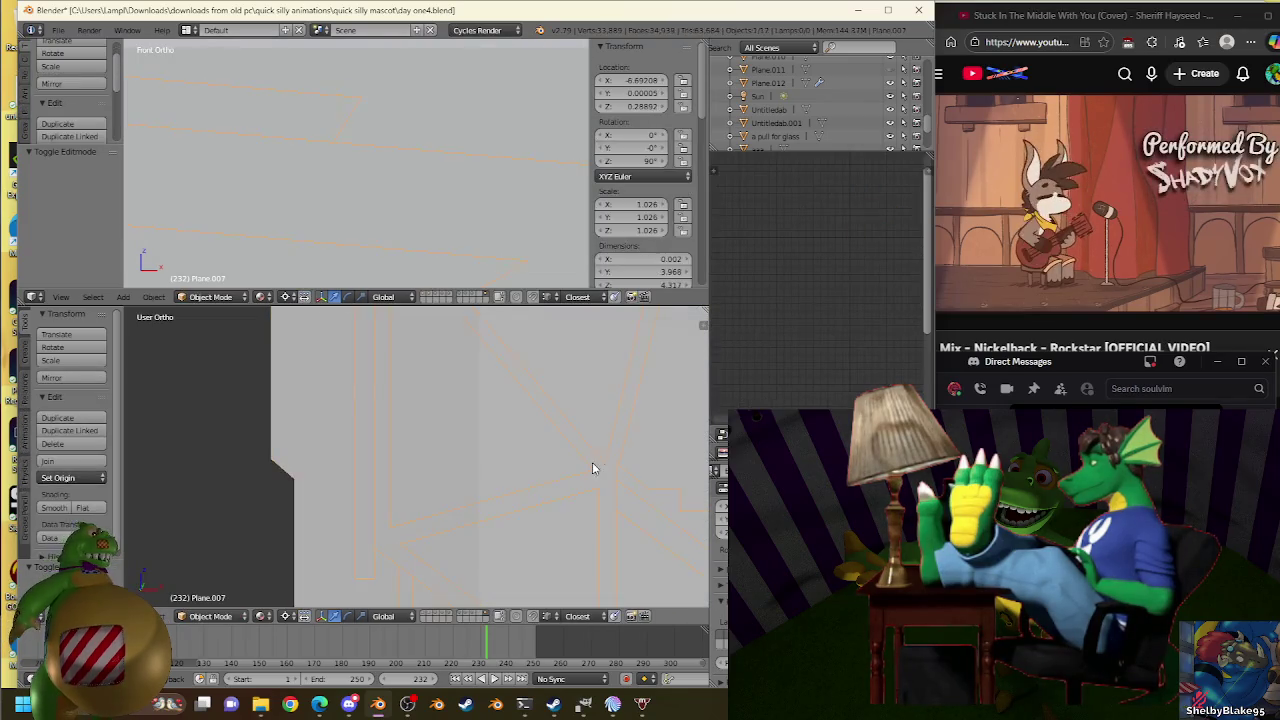
{"action": "key", "text": "Tab"}
Return to editing roof object Plane.001 and select its whole connected roof edge.
{"action": "key", "text": "Tab"}
{"action": "right_click", "coordinate": [437, 443]}
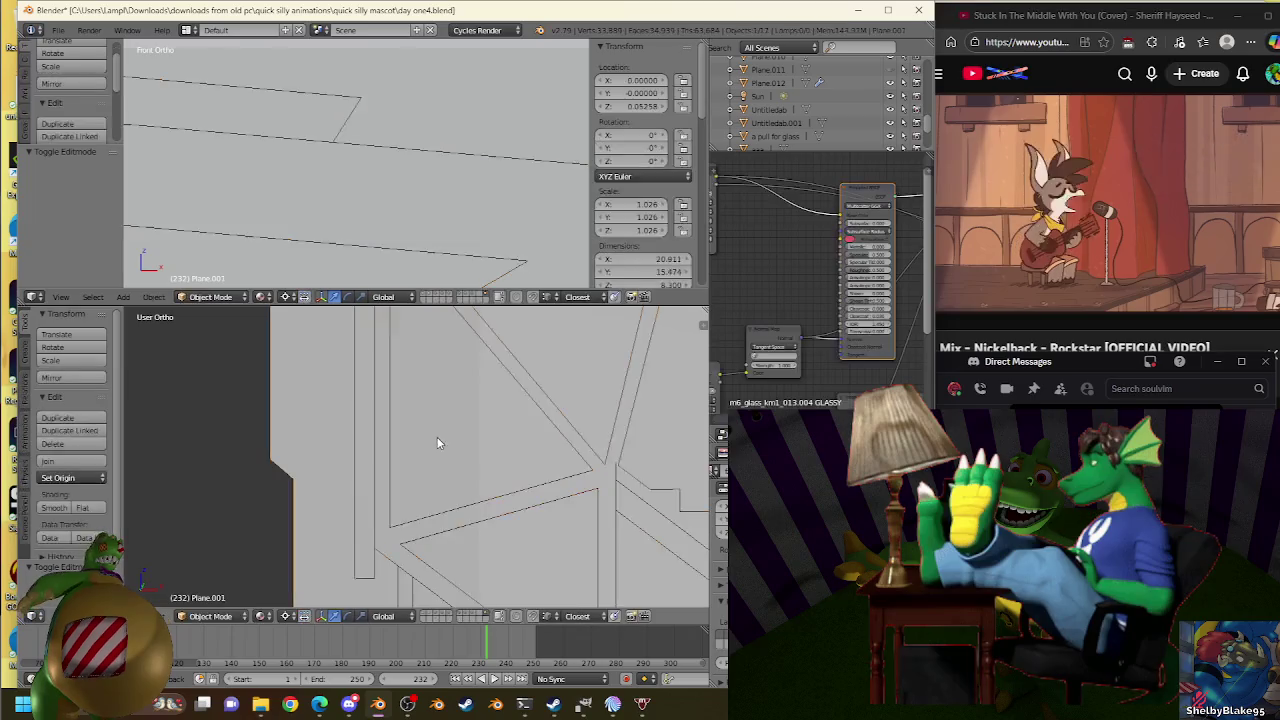
{"action": "key", "text": "Tab"}
{"action": "scroll", "coordinate": [380, 470], "scroll_direction": "up", "scroll_amount": 1}
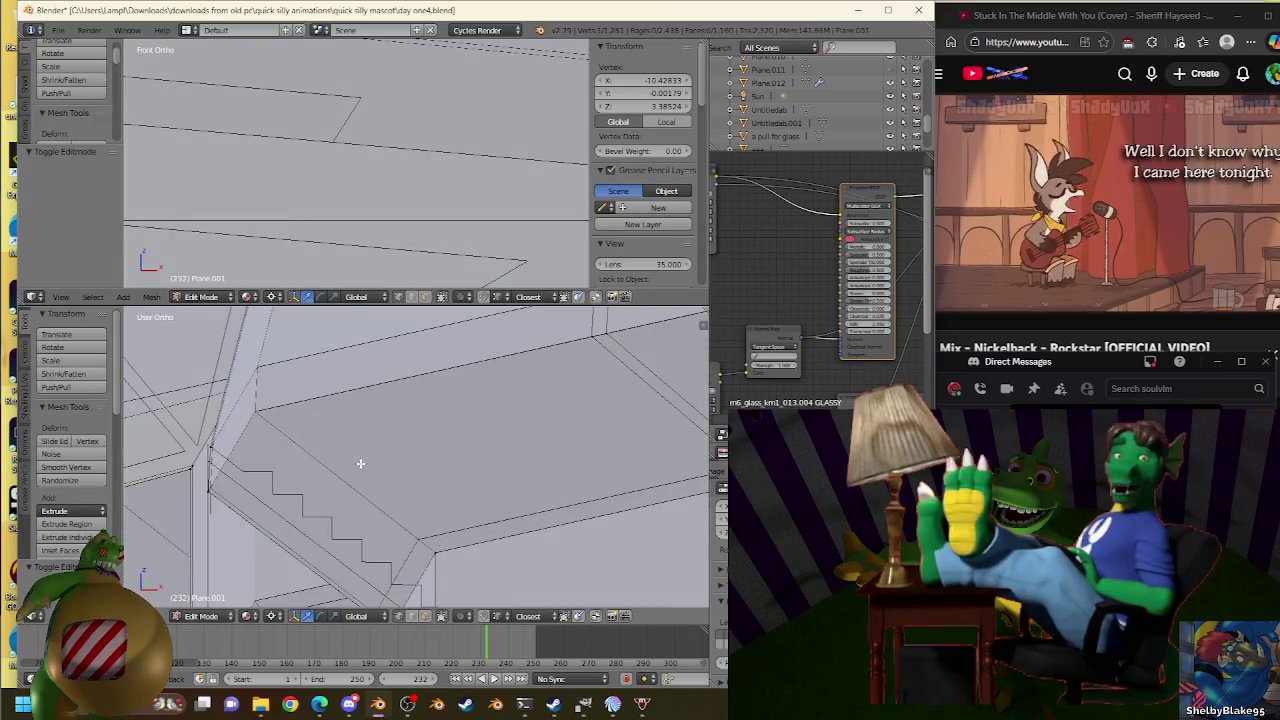
{"action": "scroll", "coordinate": [363, 463], "scroll_direction": "up", "scroll_amount": 2}
{"action": "scroll", "coordinate": [408, 433], "scroll_direction": "up", "scroll_amount": 2}
{"action": "mouse_move", "coordinate": [408, 433]}
{"action": "middle_mouse_down"}
{"action": "mouse_move", "coordinate": [414, 451]}
{"action": "mouse_move", "coordinate": [477, 426]}
{"action": "mouse_move", "coordinate": [417, 442]}
{"action": "mouse_move", "coordinate": [443, 429]}
{"action": "mouse_move", "coordinate": [300, 508]}
{"action": "mouse_move", "coordinate": [476, 600]}
{"action": "middle_mouse_up"}
{"action": "key", "text": "l"}
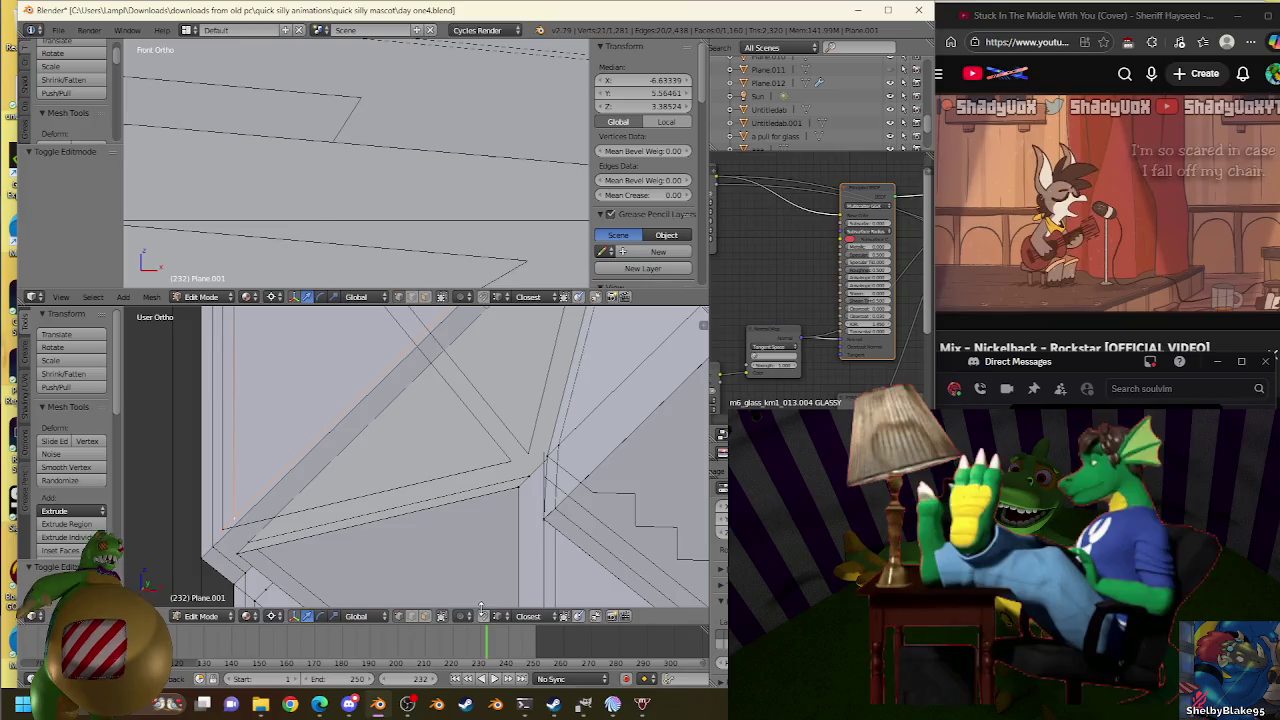
Shrink the roof edge to 0.971, then fine-tune it: 0.994 (undone), then 0.999.
{"action": "key", "text": "s"}
{"action": "left_click", "coordinate": [513, 466]}
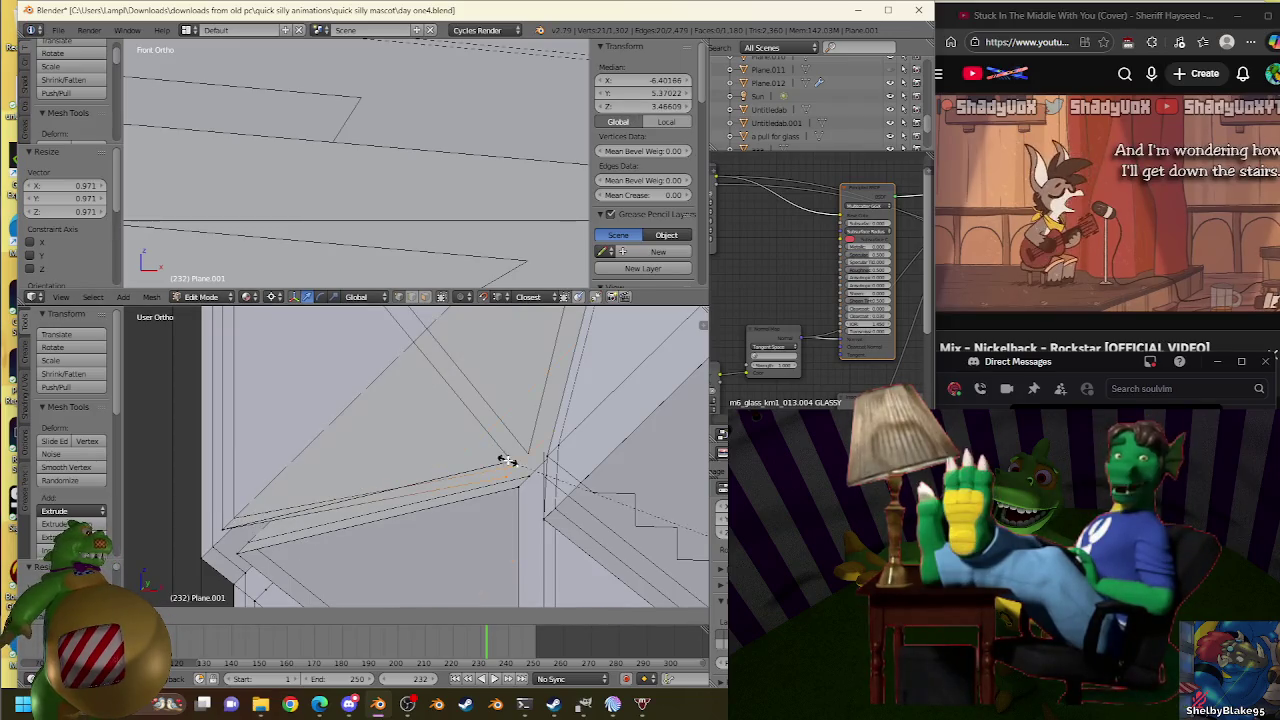
{"action": "key", "text": "s"}
{"action": "left_click", "coordinate": [641, 107]}
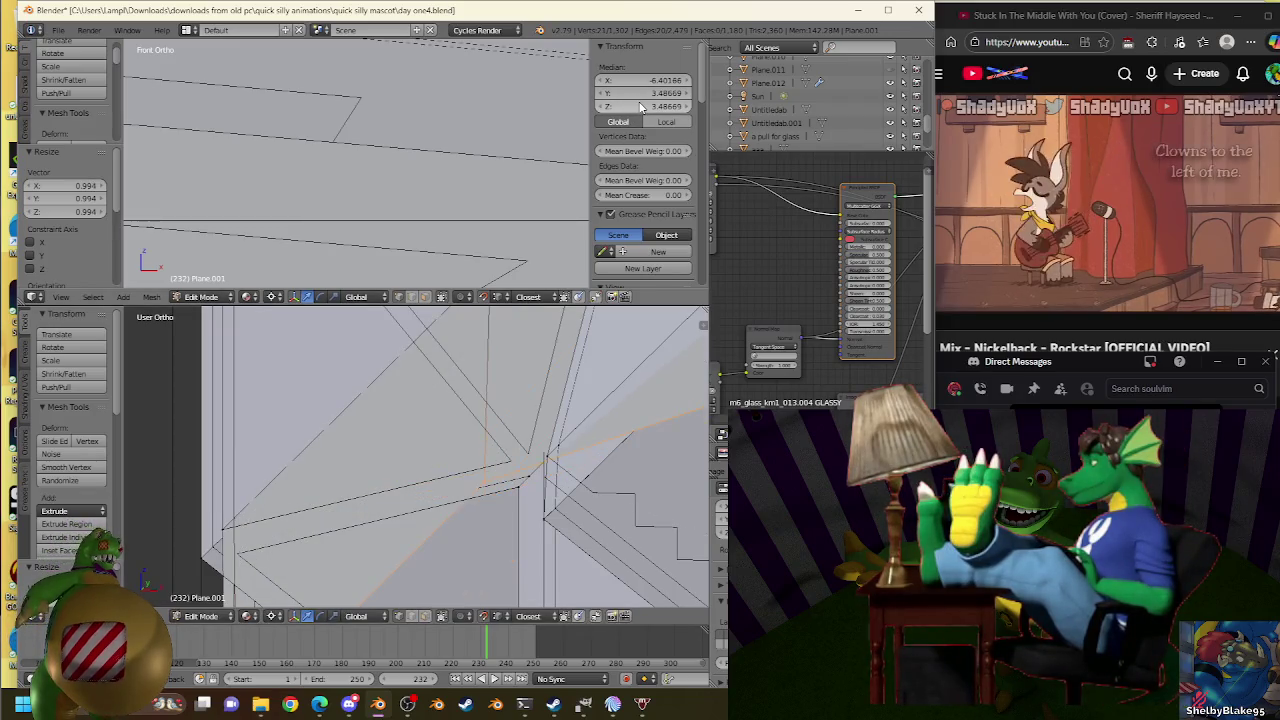
{"action": "key", "text": "ctrl+z"}
{"action": "key", "text": "ctrl+z"}
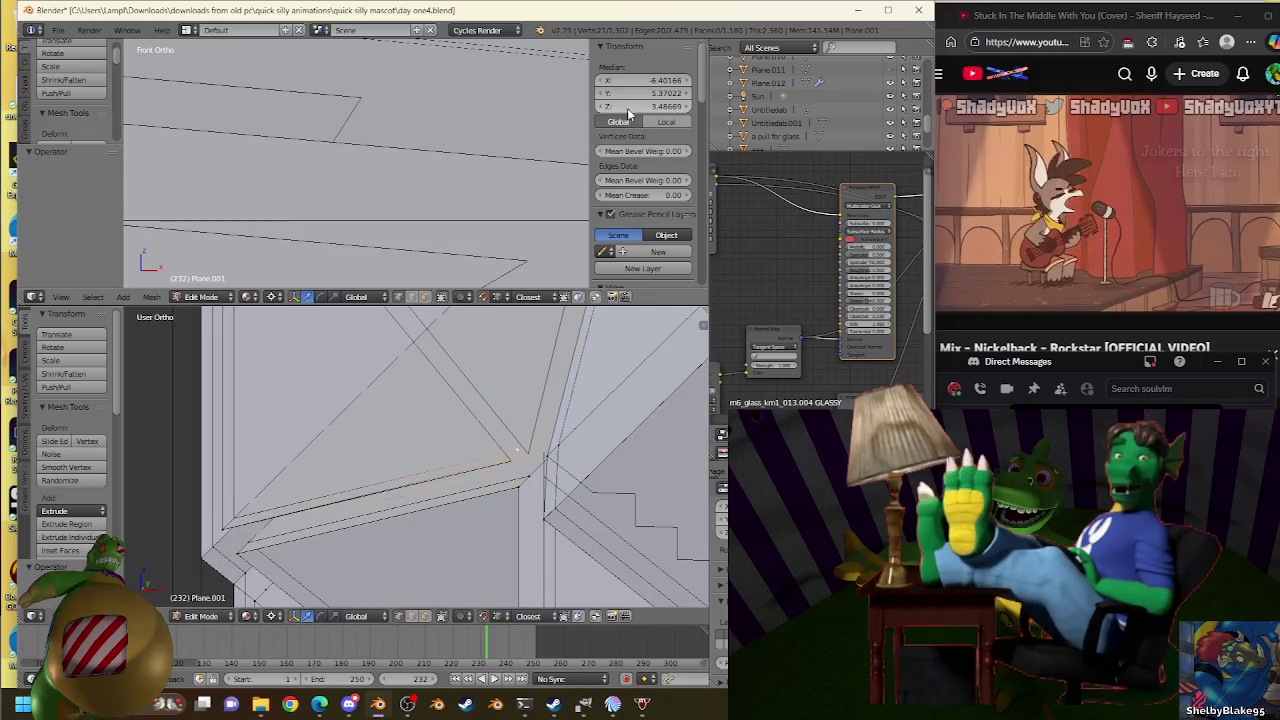
{"action": "key", "text": "s"}
{"action": "left_click", "coordinate": [514, 463]}
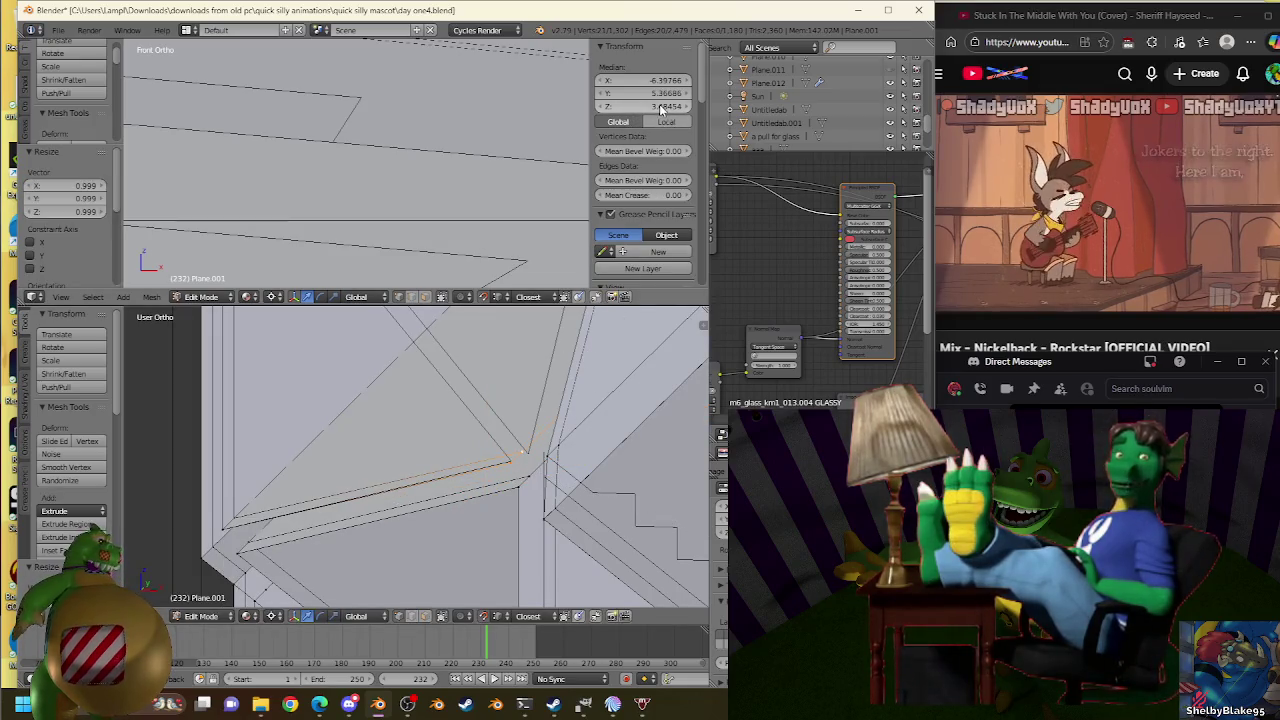
Make final small rescales near 1.000 until the edge sits at about X -6.977, Y 5.366, Z 3.487.
{"action": "key", "text": "s"}
{"action": "left_click", "coordinate": [628, 165]}
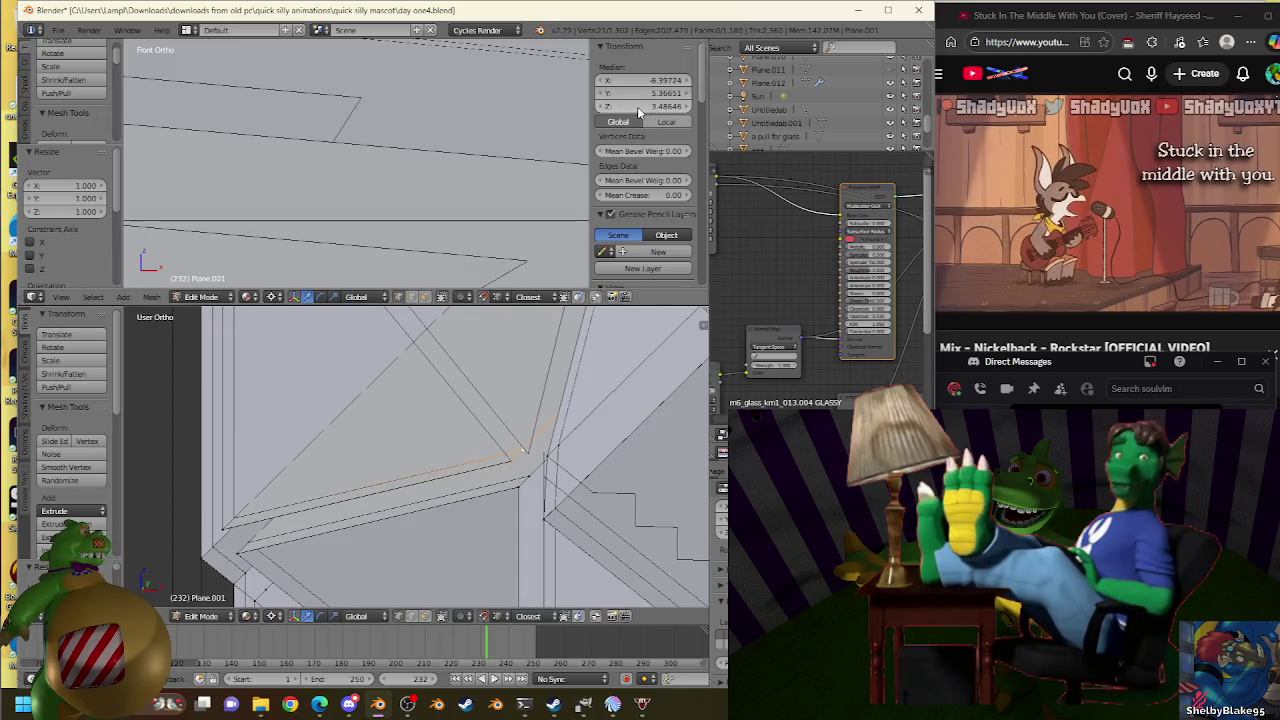
{"action": "key", "text": "s"}
{"action": "left_click", "coordinate": [497, 458]}
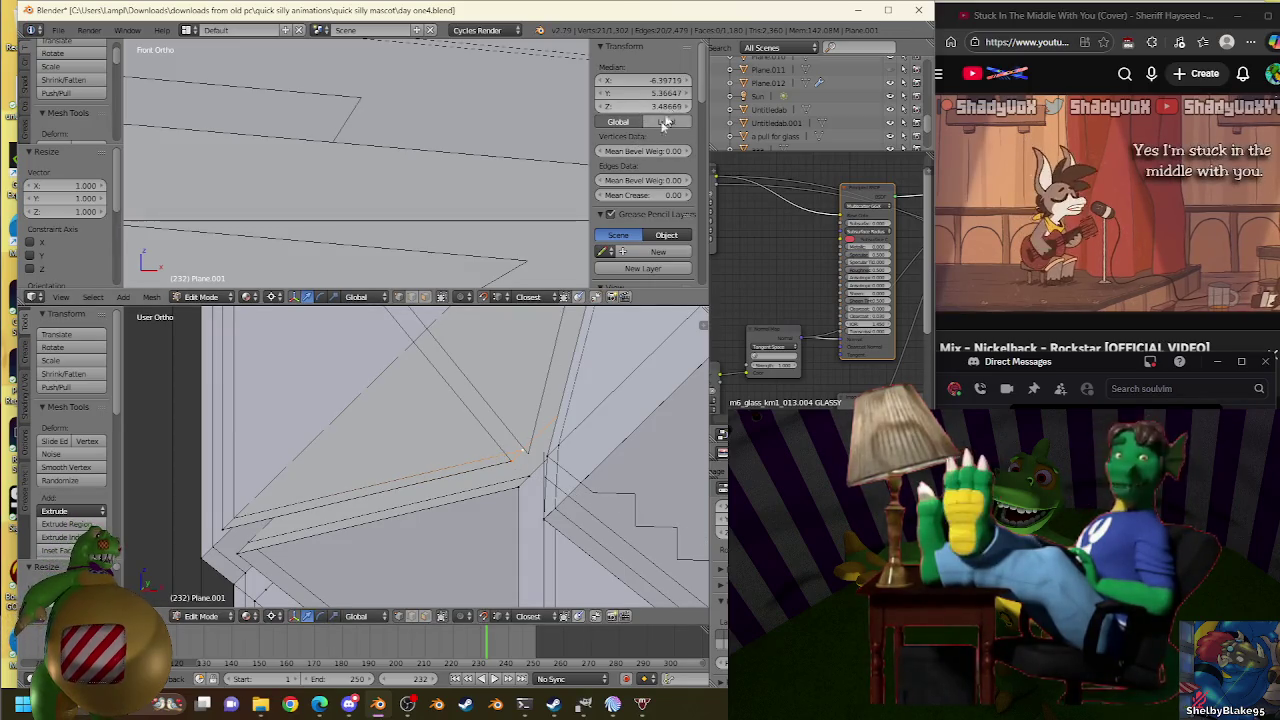
{"action": "key", "text": "s"}
{"action": "left_click", "coordinate": [520, 430]}
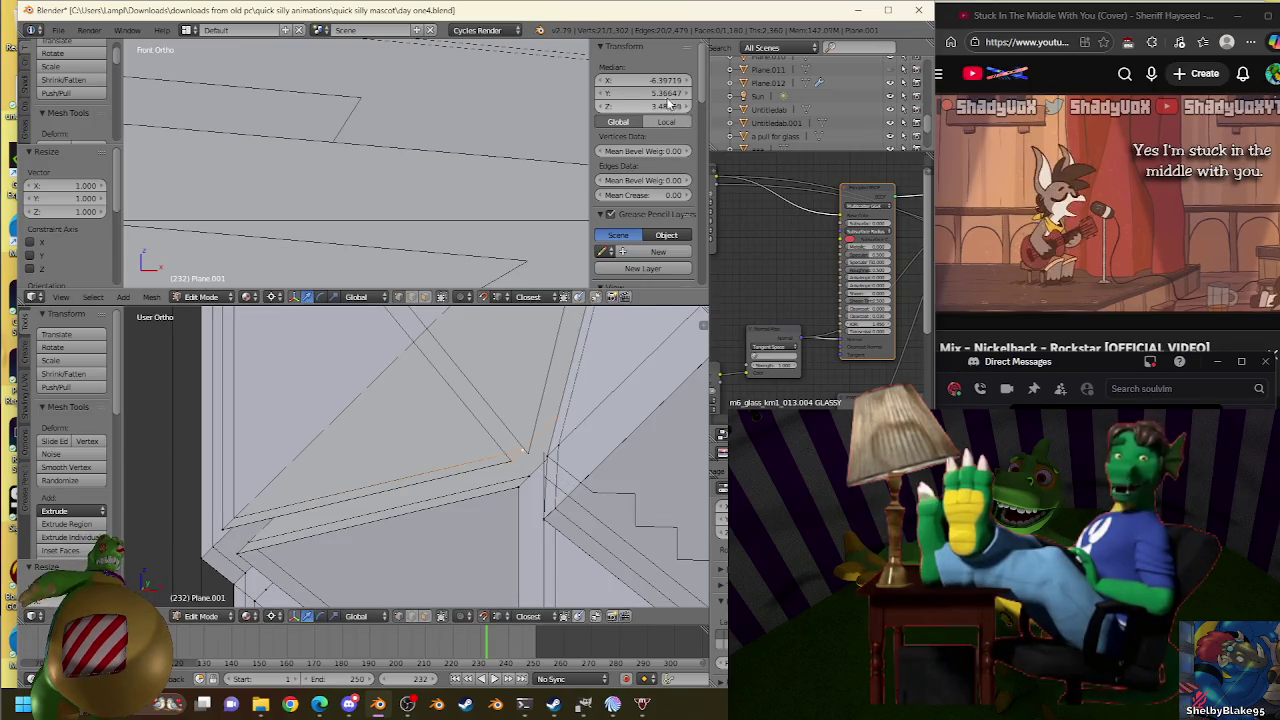
{"action": "scroll", "coordinate": [515, 460], "scroll_direction": "up", "scroll_amount": 2}
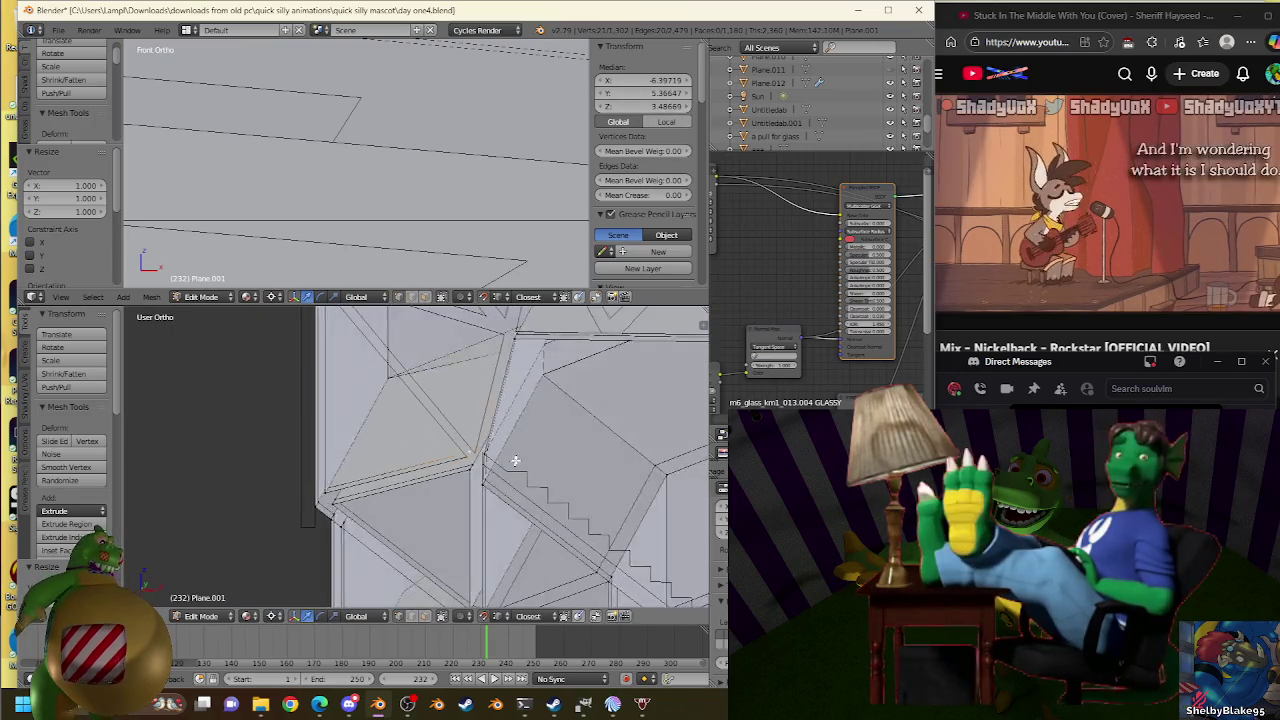